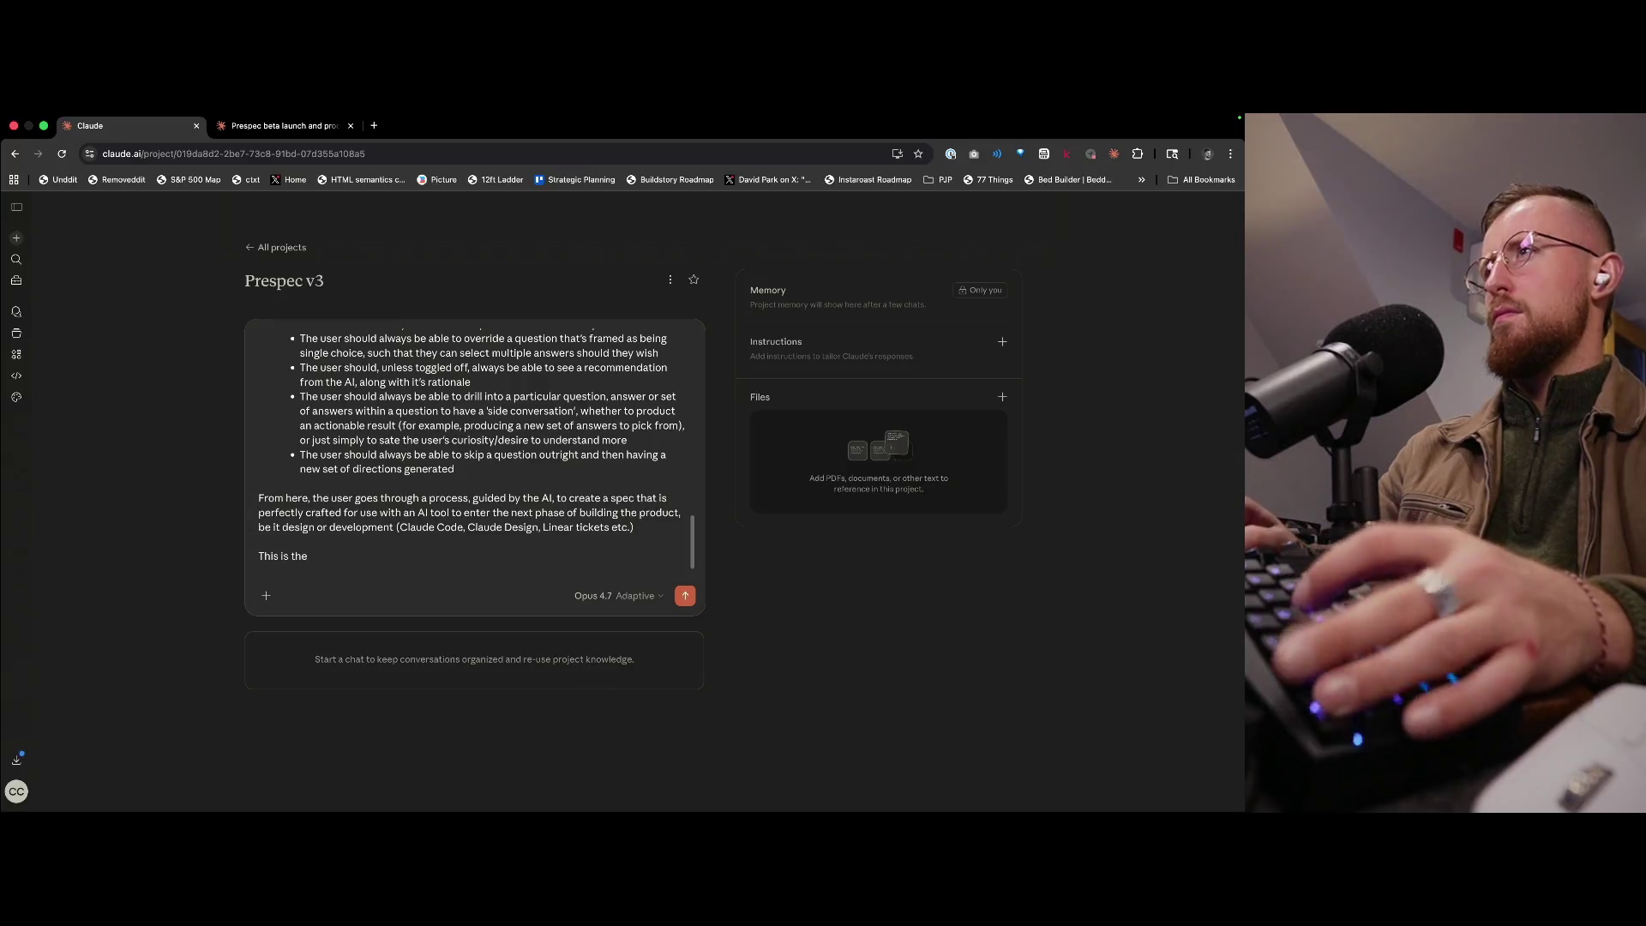
# - Type the process-draft intro, then paste the stage list and the project-memory sentence
pyautogui.write('cess')
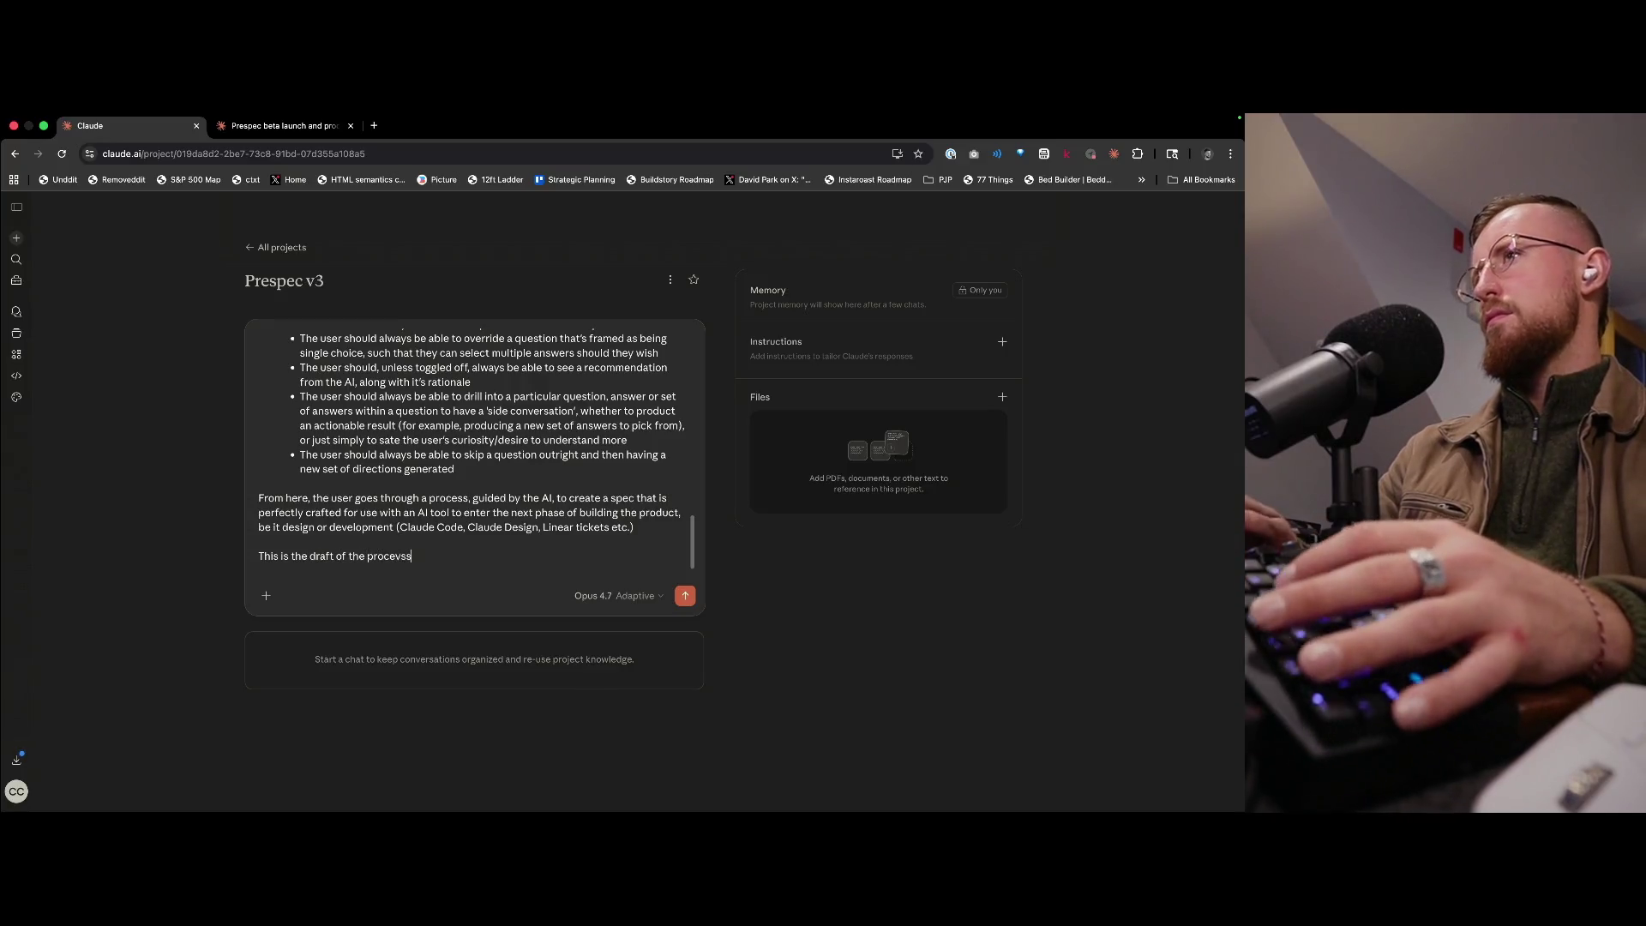
pyautogui.write(' I have down')
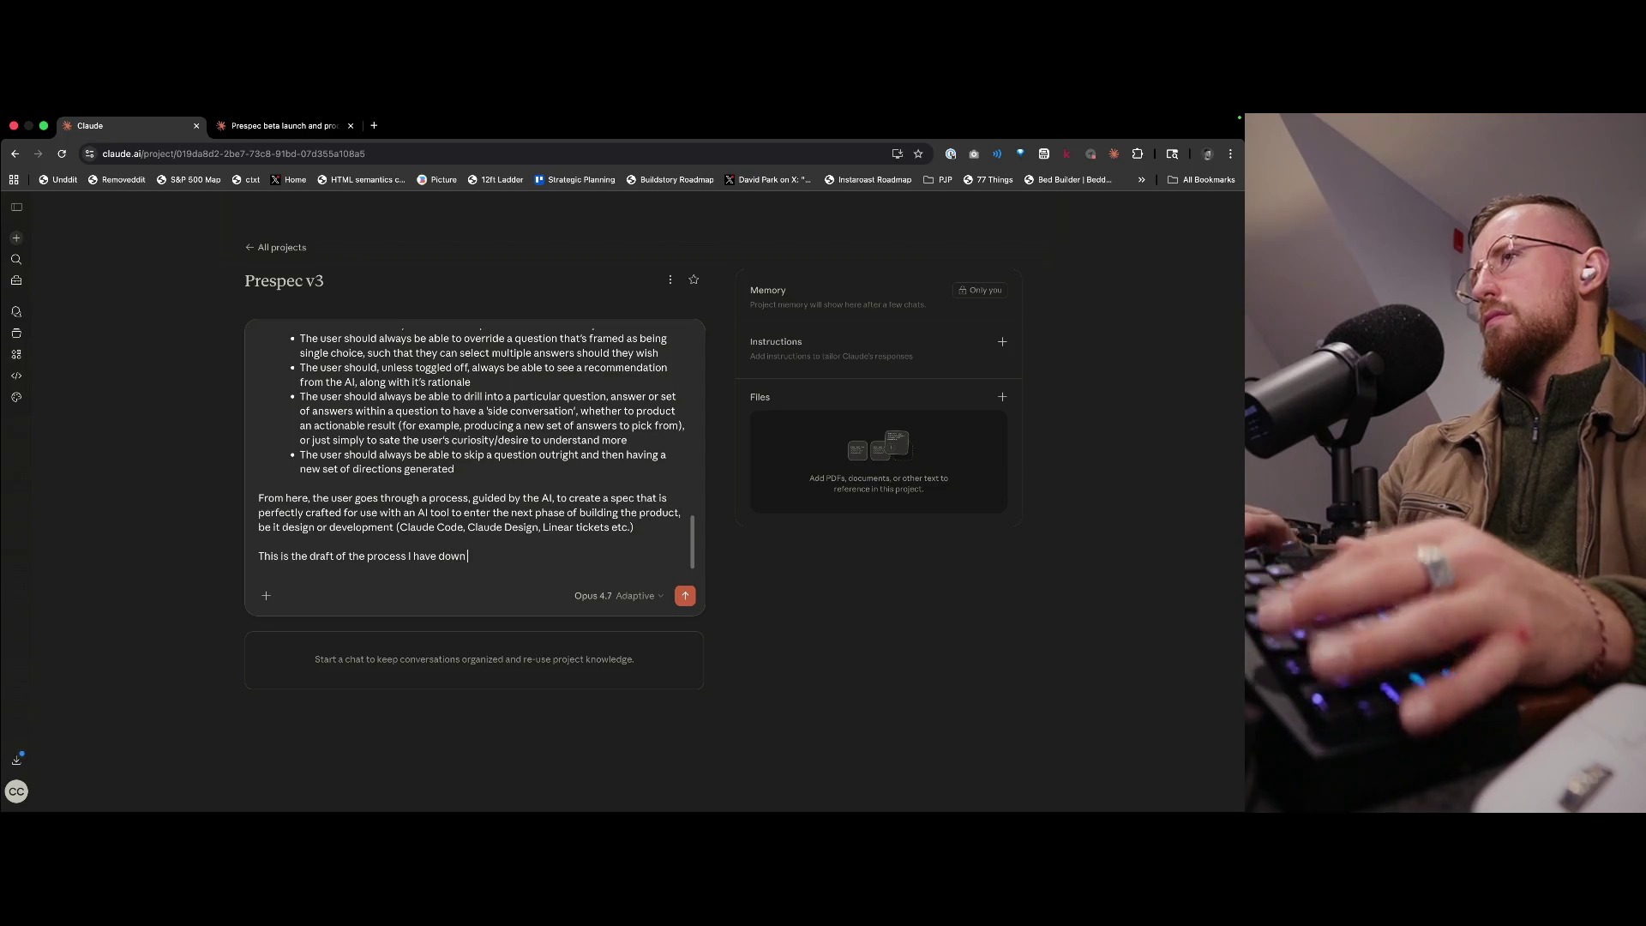
pyautogui.write(' at this point:')
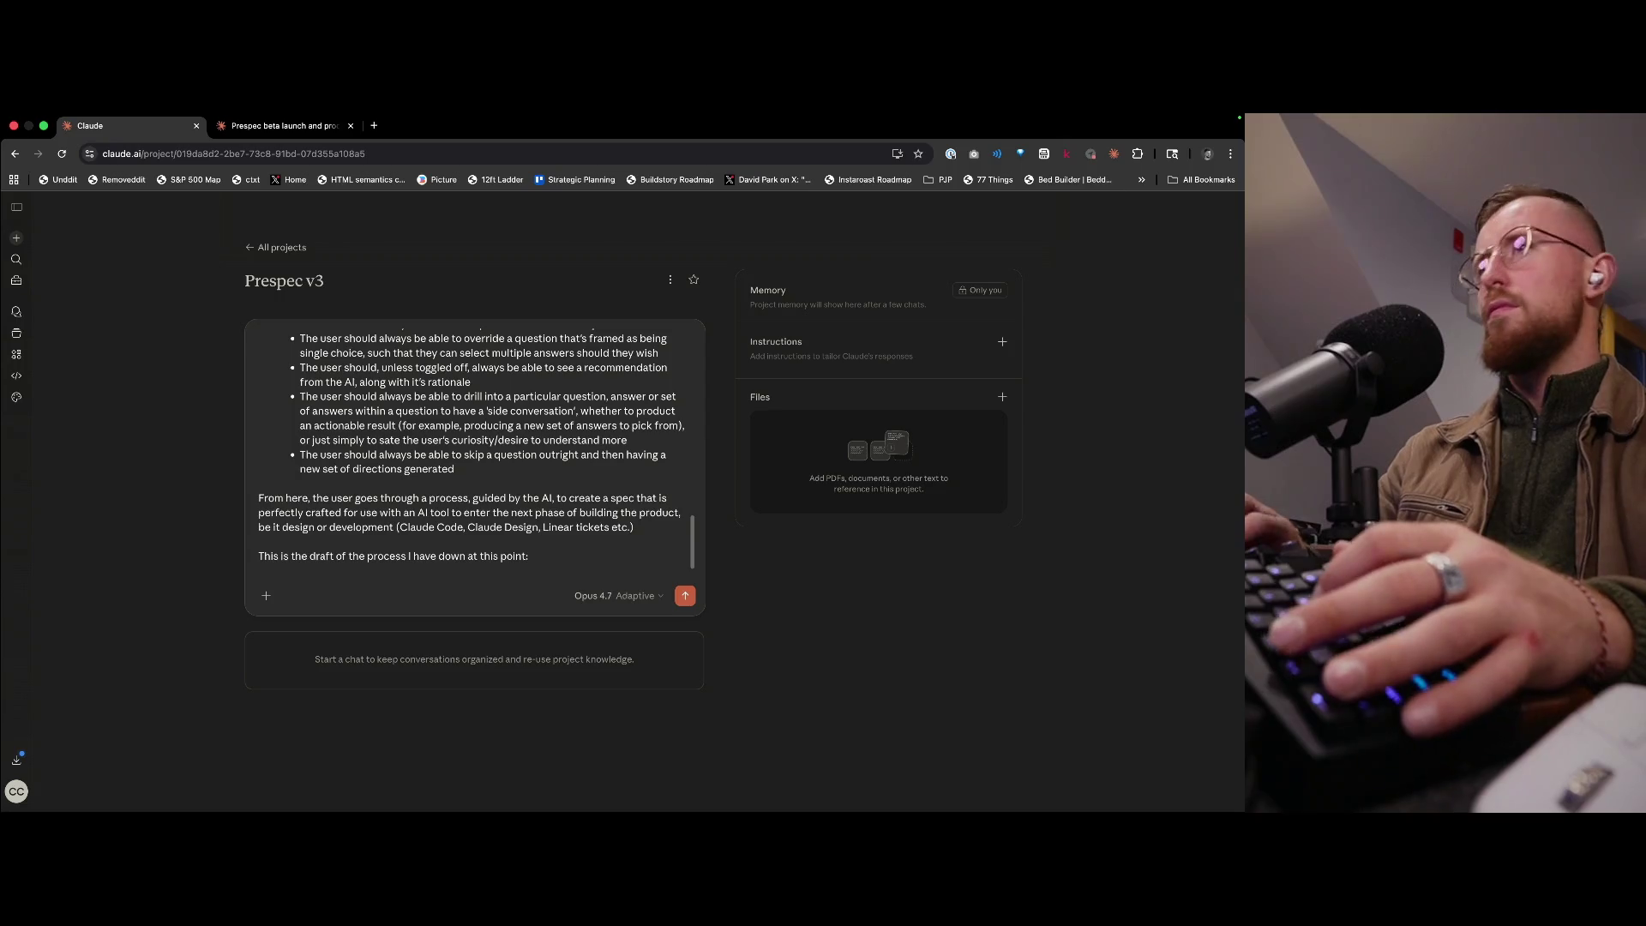
pyautogui.write('Idea → Exploration → Features → Screens → Flow → Scope → Stack & Architecture → Build Brief')
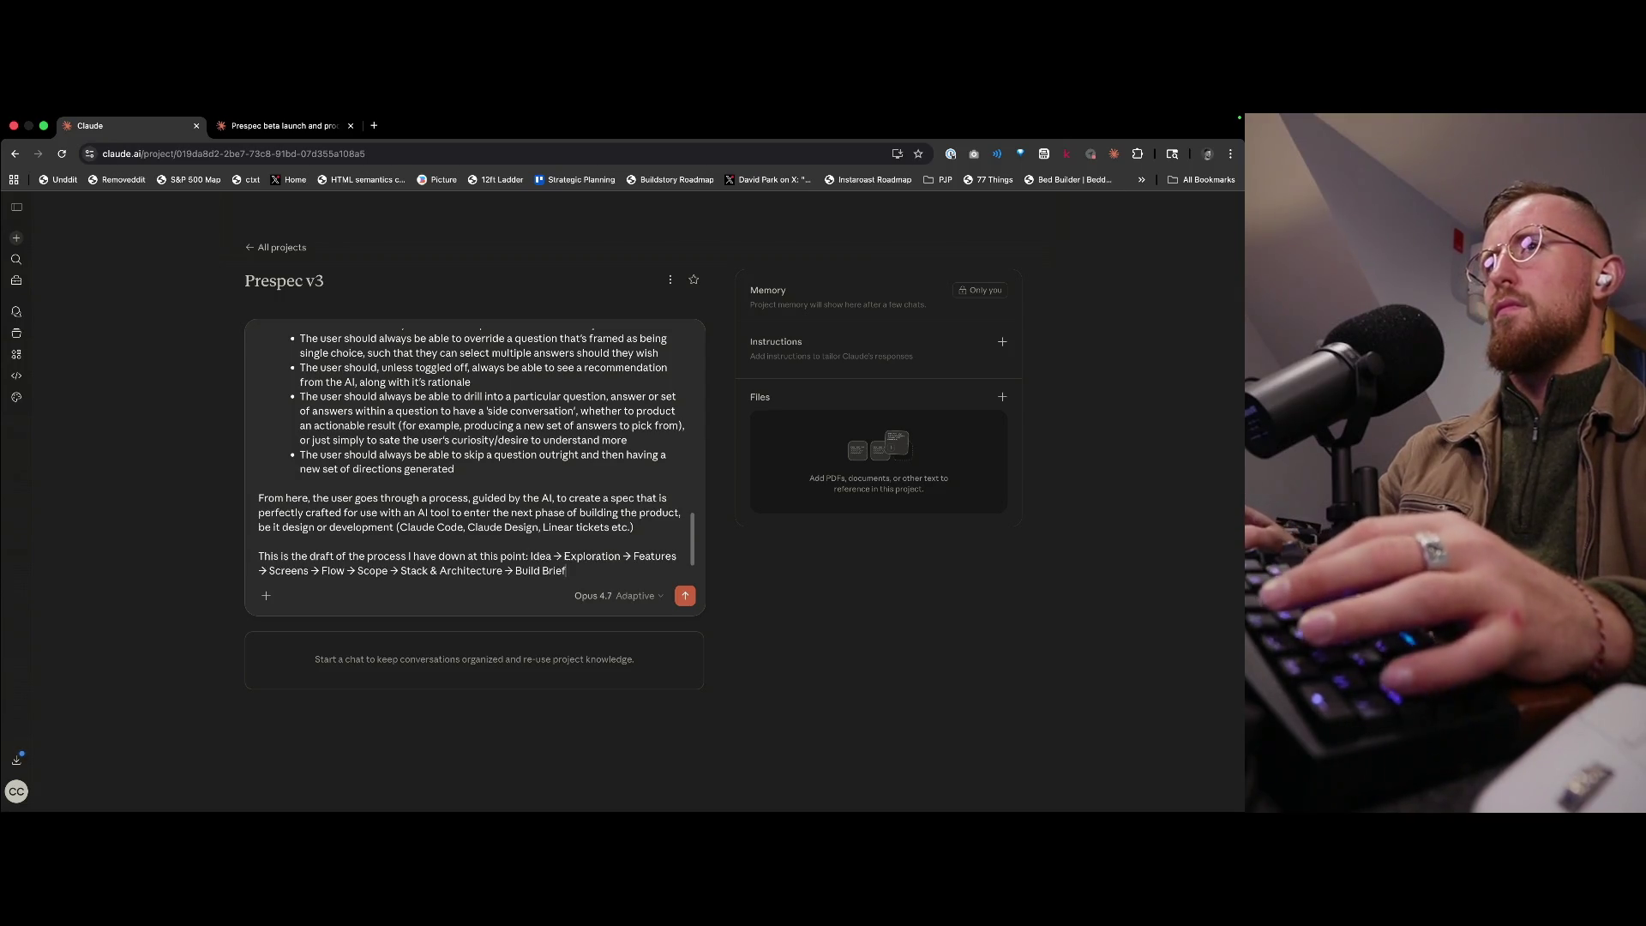
pyautogui.press('Return')
pyautogui.press('Return')
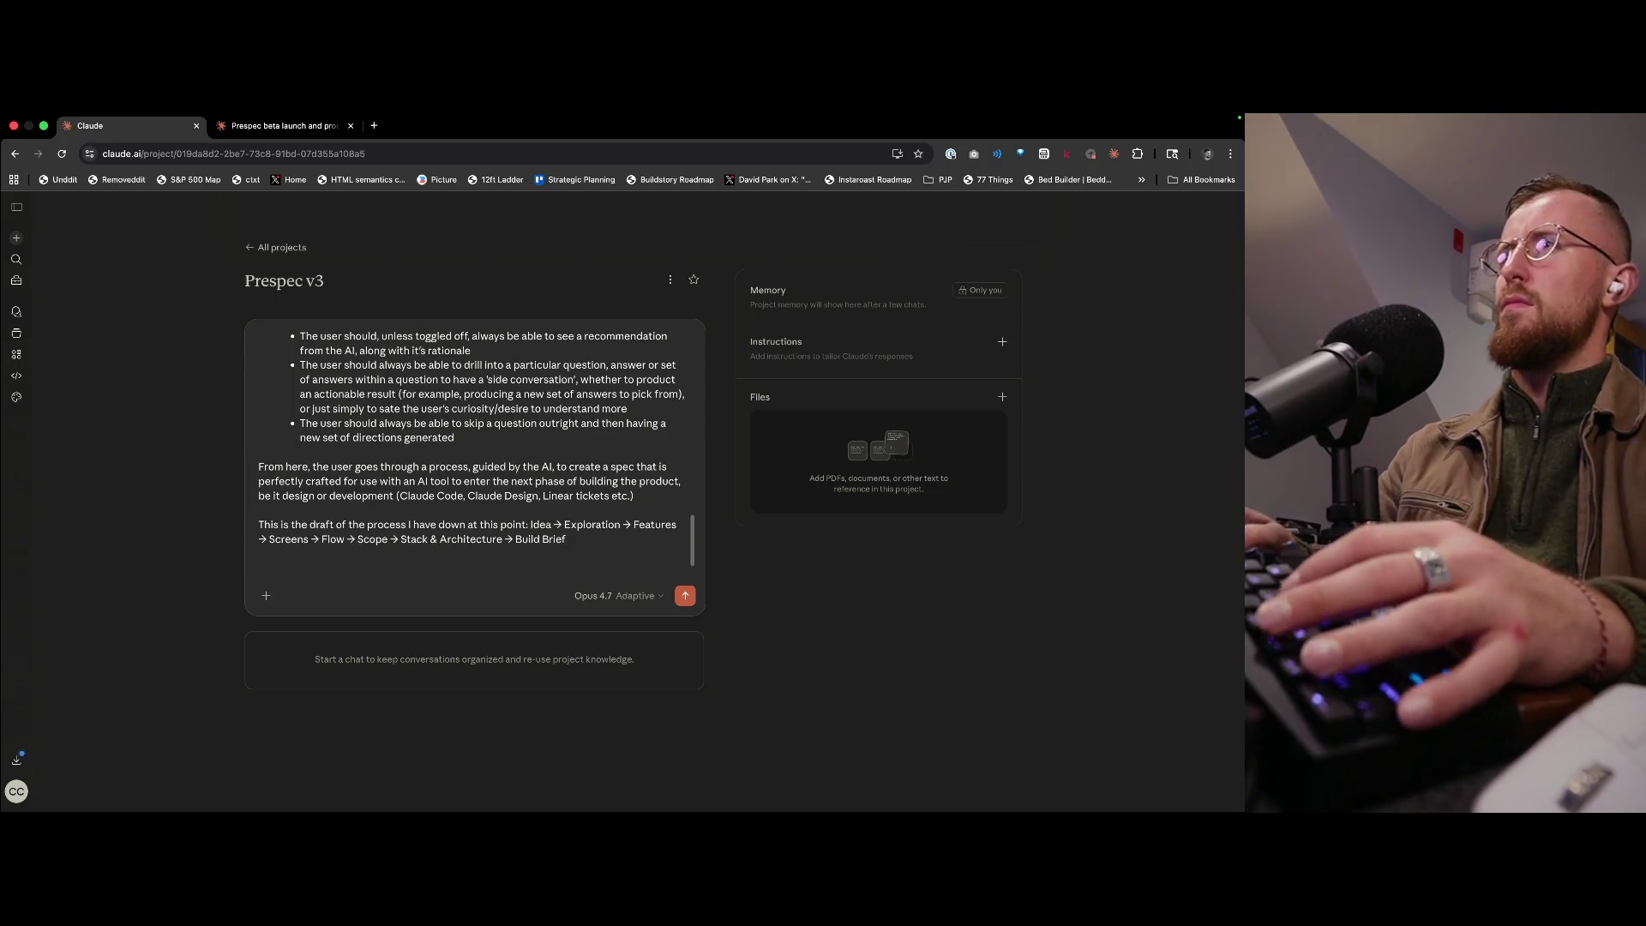
pyautogui.write("I'd like to build this in such a way that a project memory layer emerges over time, such that if and when the user came back to")
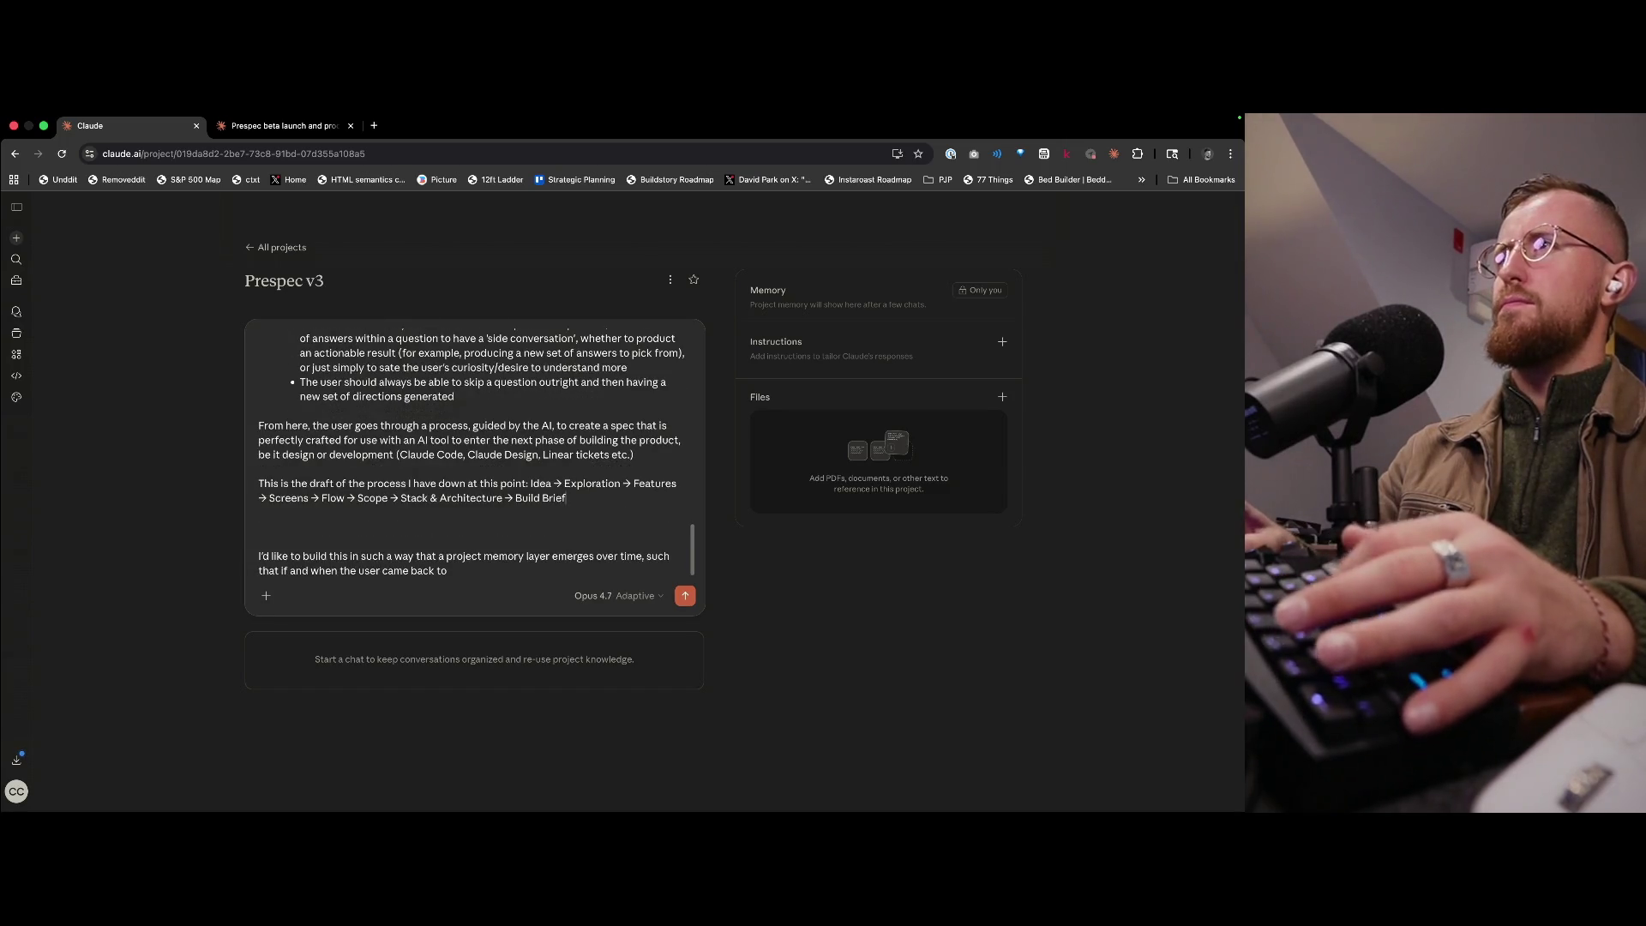
# - Replace 'Build Brief' with 'Spec created (output)' and remove the blank line below the process
pyautogui.press('super+Right')
pyautogui.hotkey('alt', 'shift', 'Left')
pyautogui.hotkey('alt', 'shift', 'Left')
pyautogui.write('Spec ')
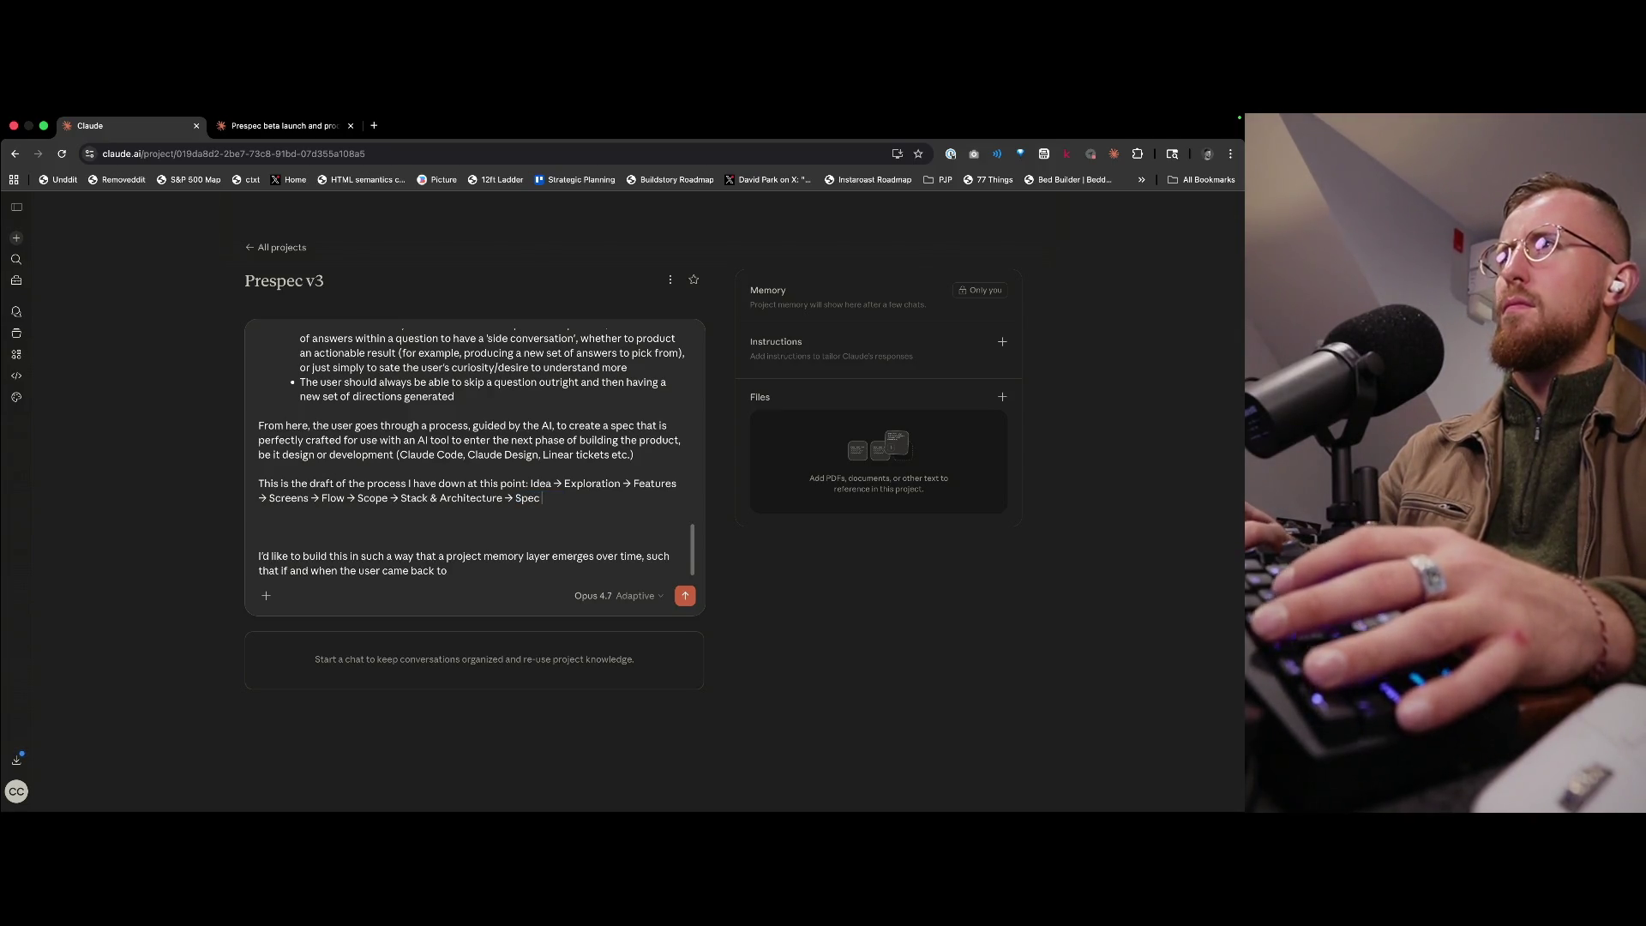
pyautogui.write('created (output)')
pyautogui.press('Down')
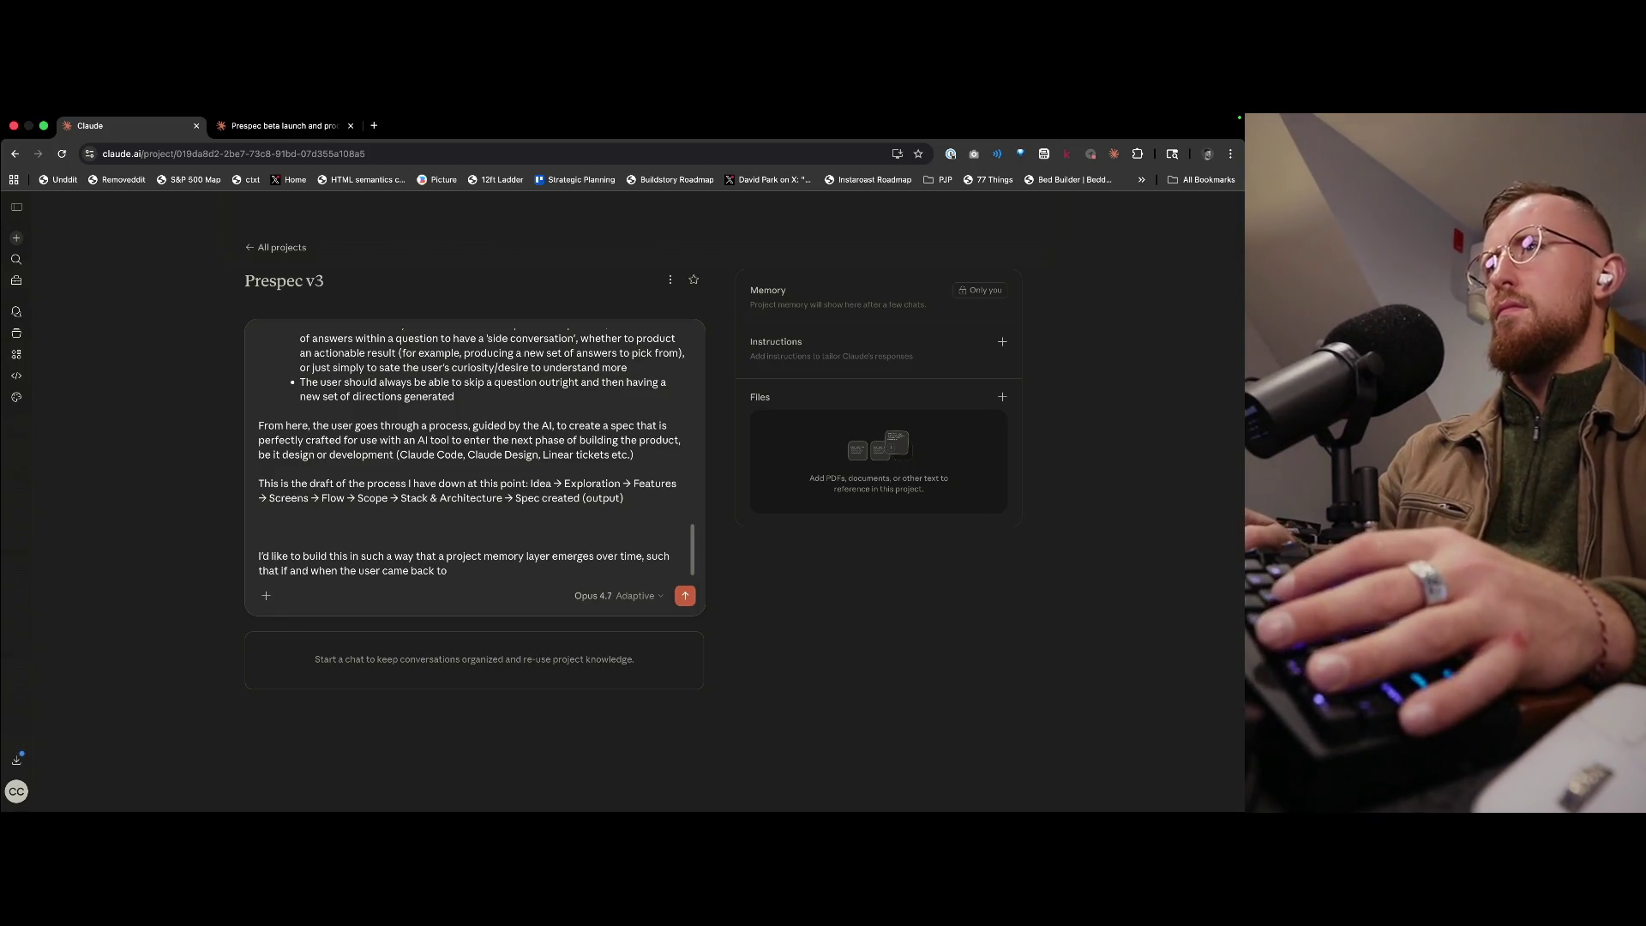
pyautogui.press('BackSpace')
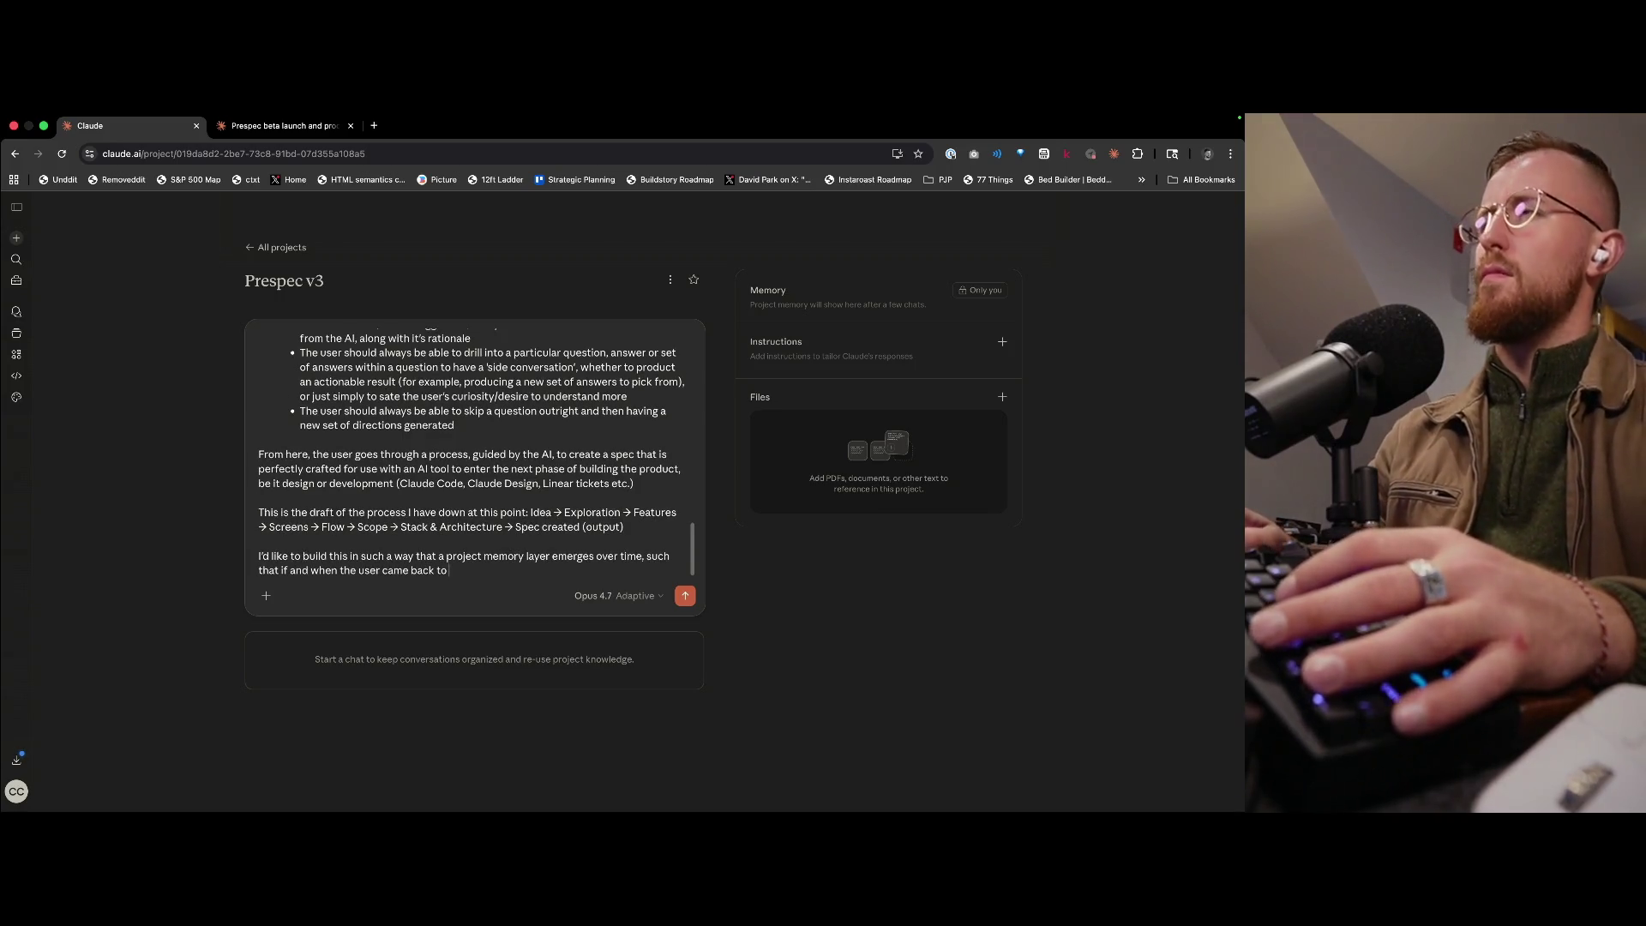
# - Explain that returning users building a new feature spec get remembered context on audience and decisions
pyautogui.press('BackSpace')
pyautogui.press('BackSpace')
pyautogui.press('BackSpace')
pyautogui.write('comes back to')
pyautogui.write('uild')
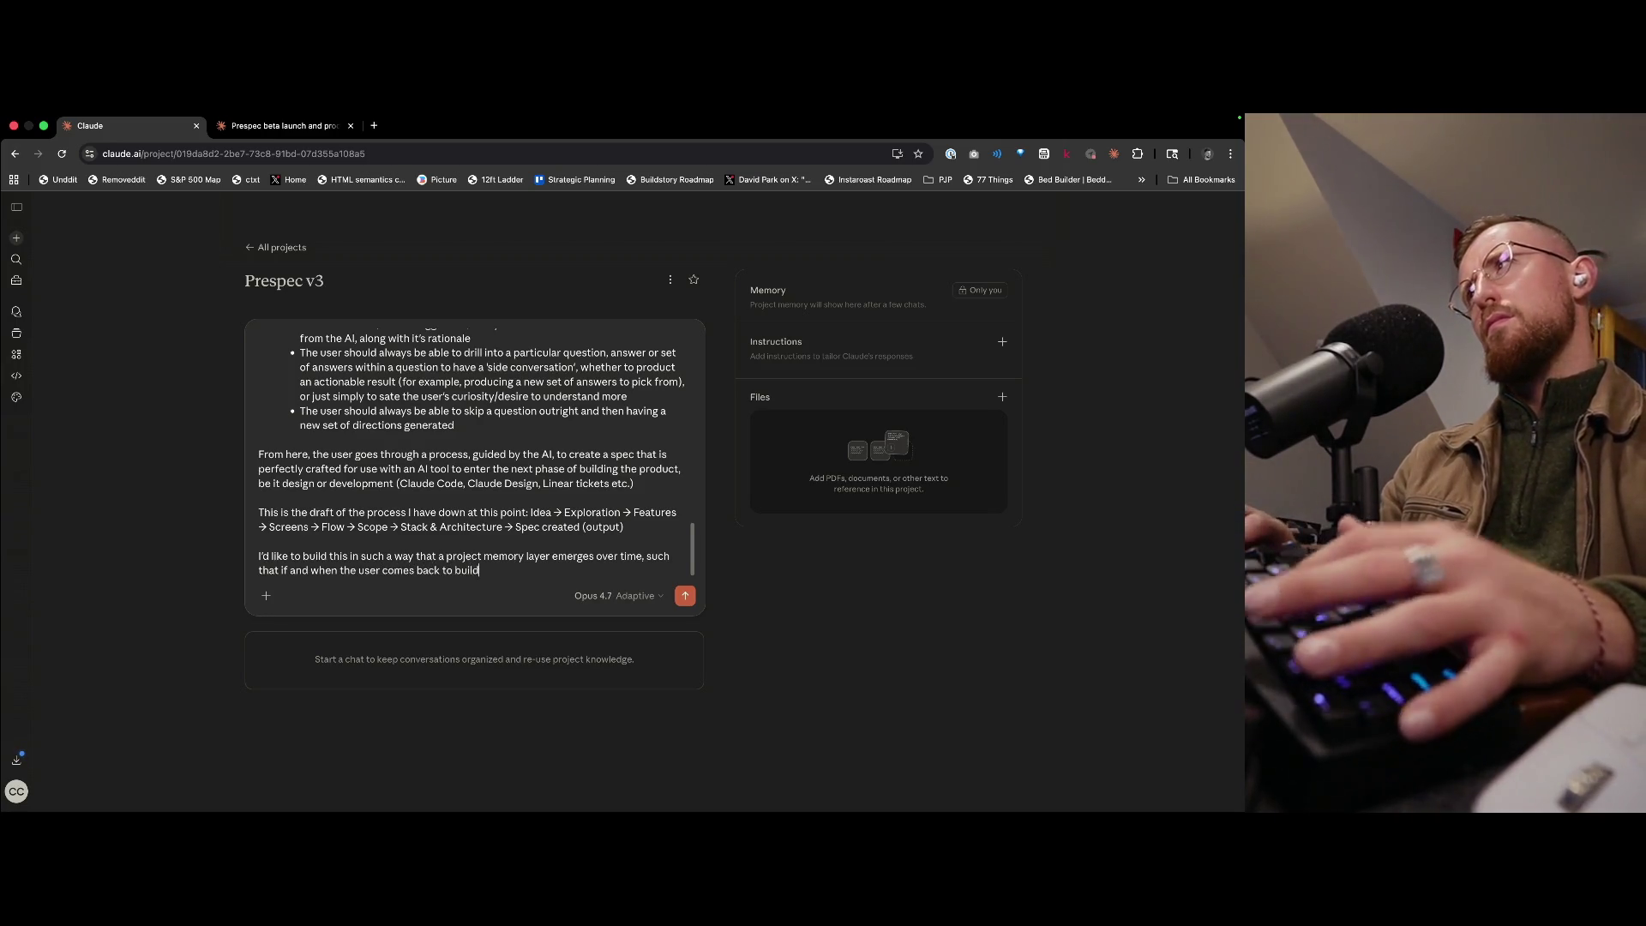
pyautogui.write(' a new sp')
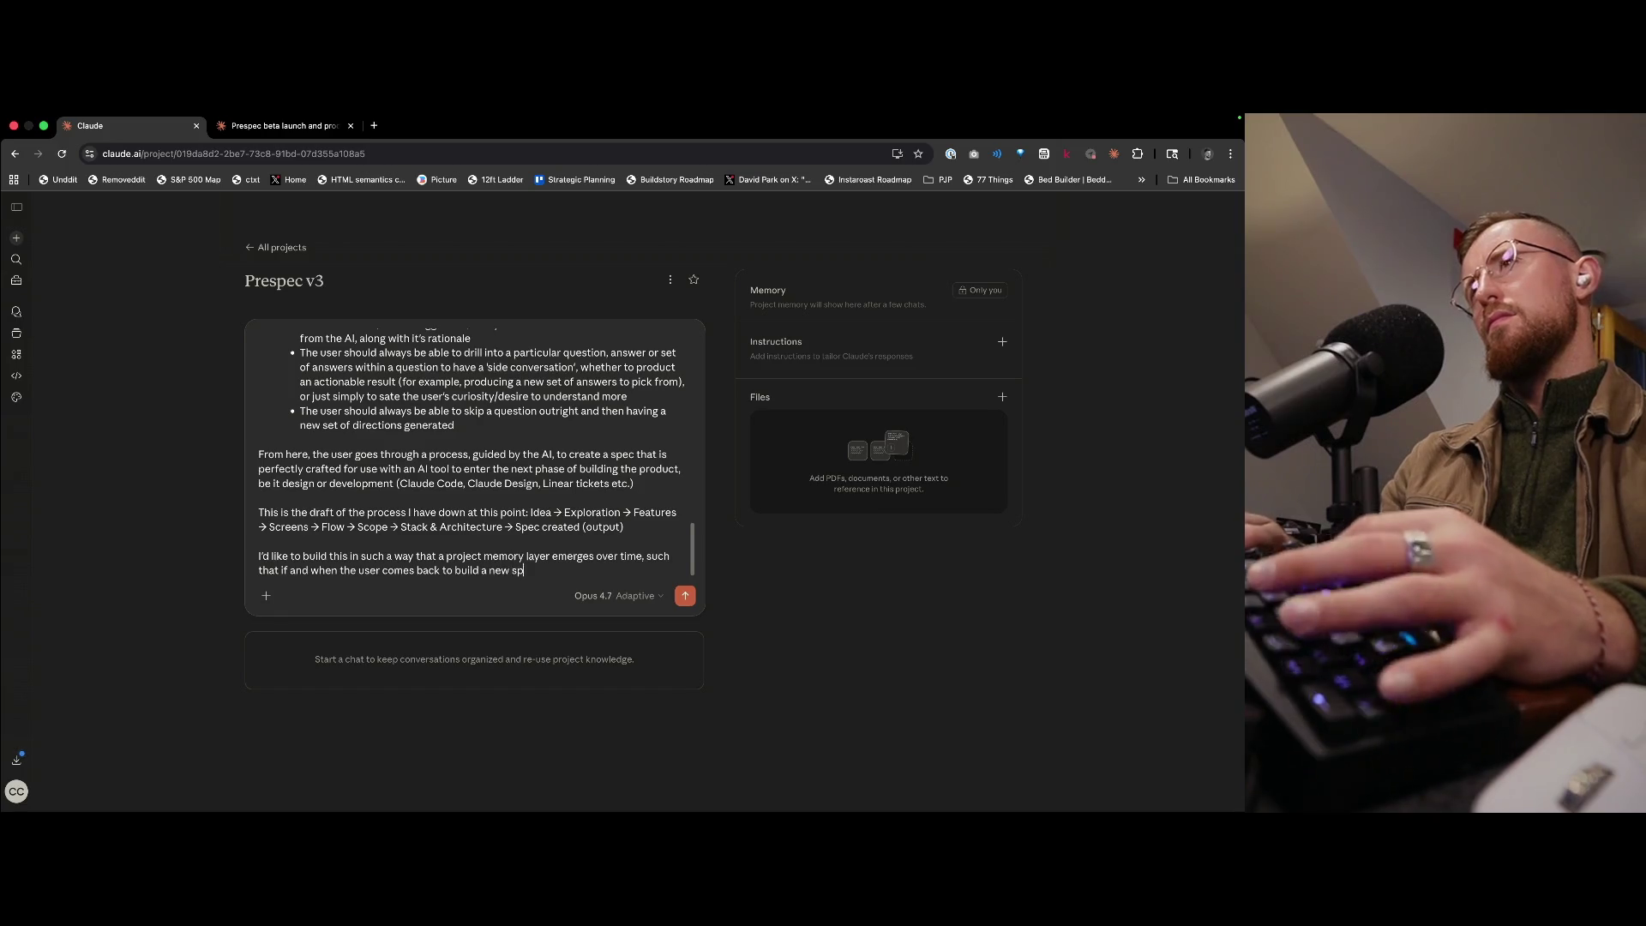
pyautogui.write('ec for that project,')
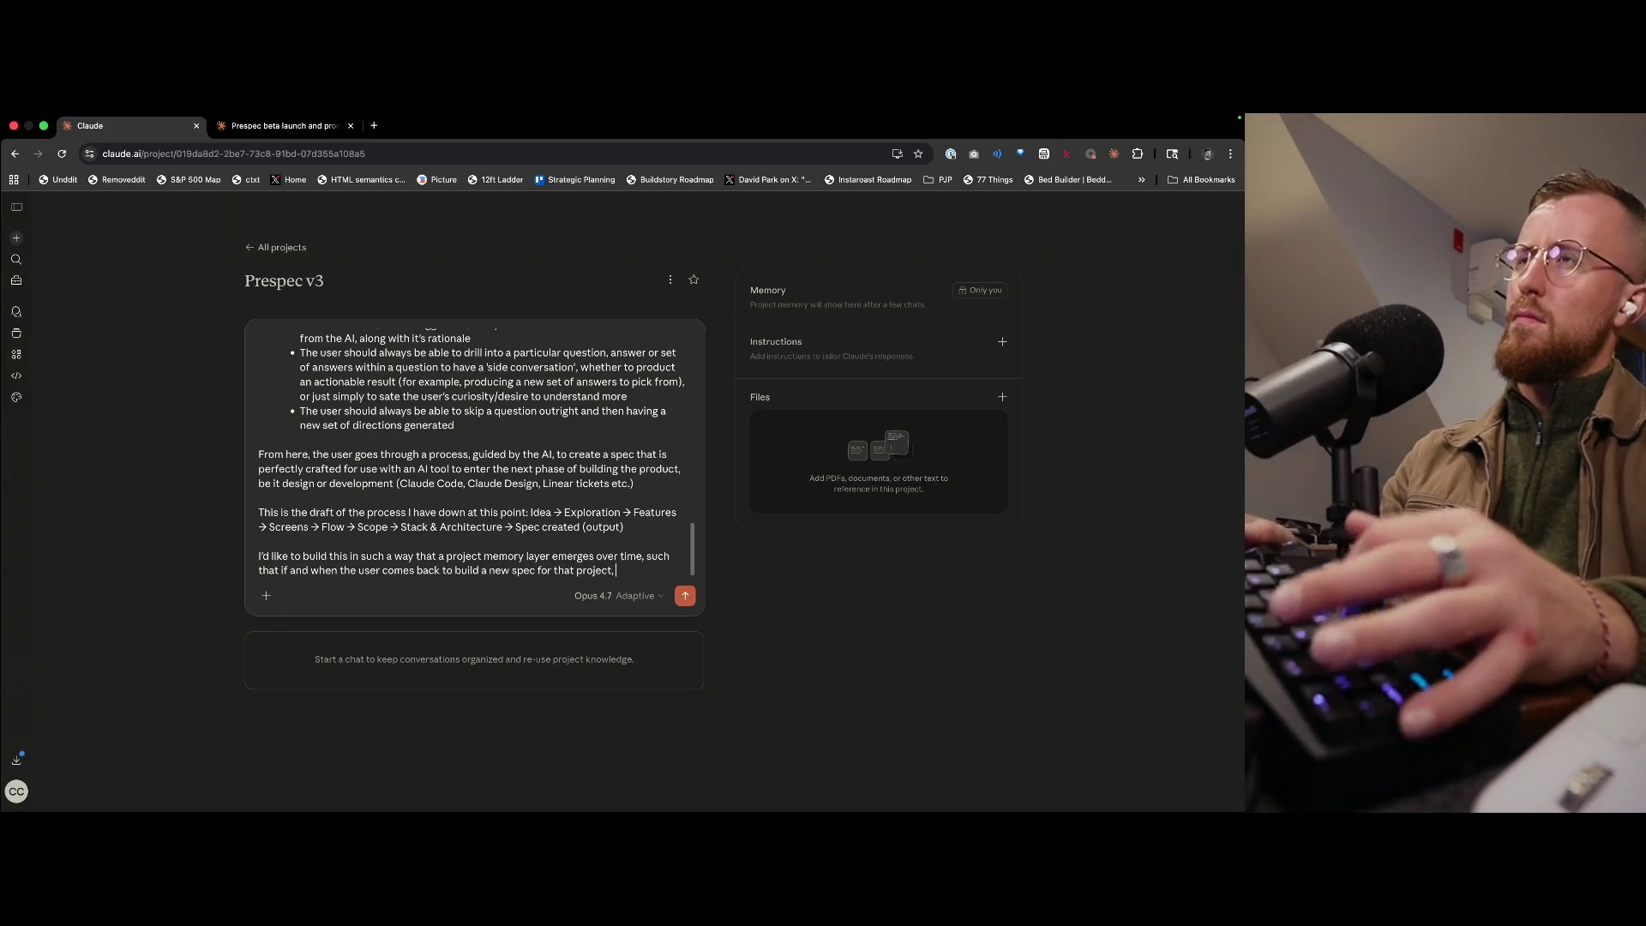
pyautogui.write(' say for a new feature, ')
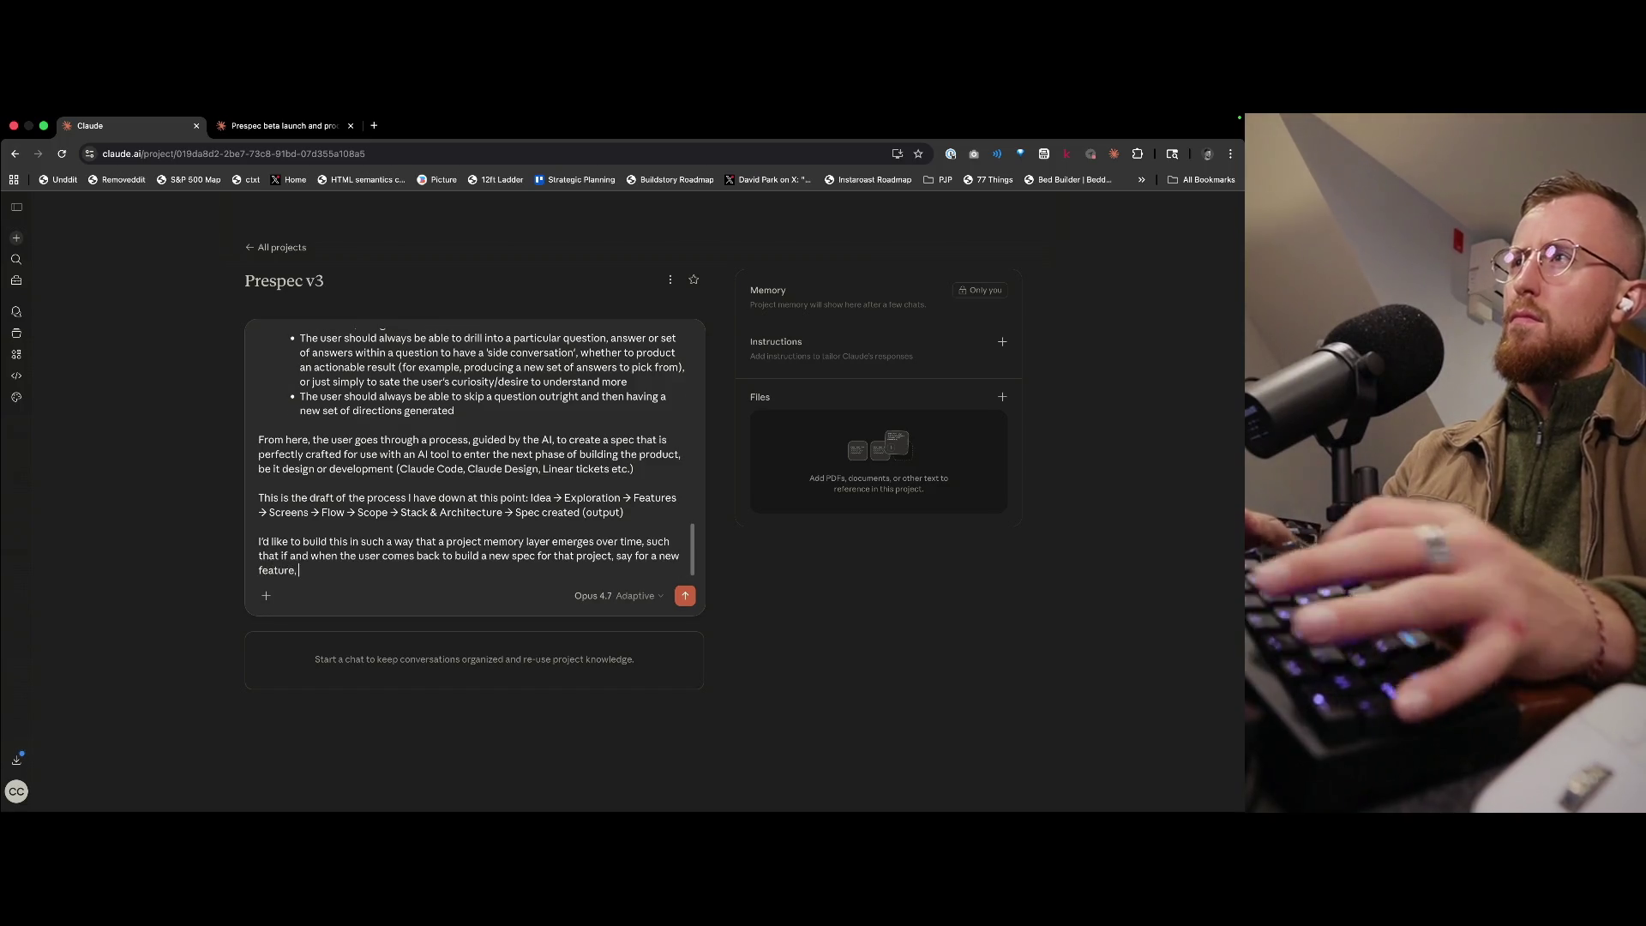
pyautogui.write('it remember')
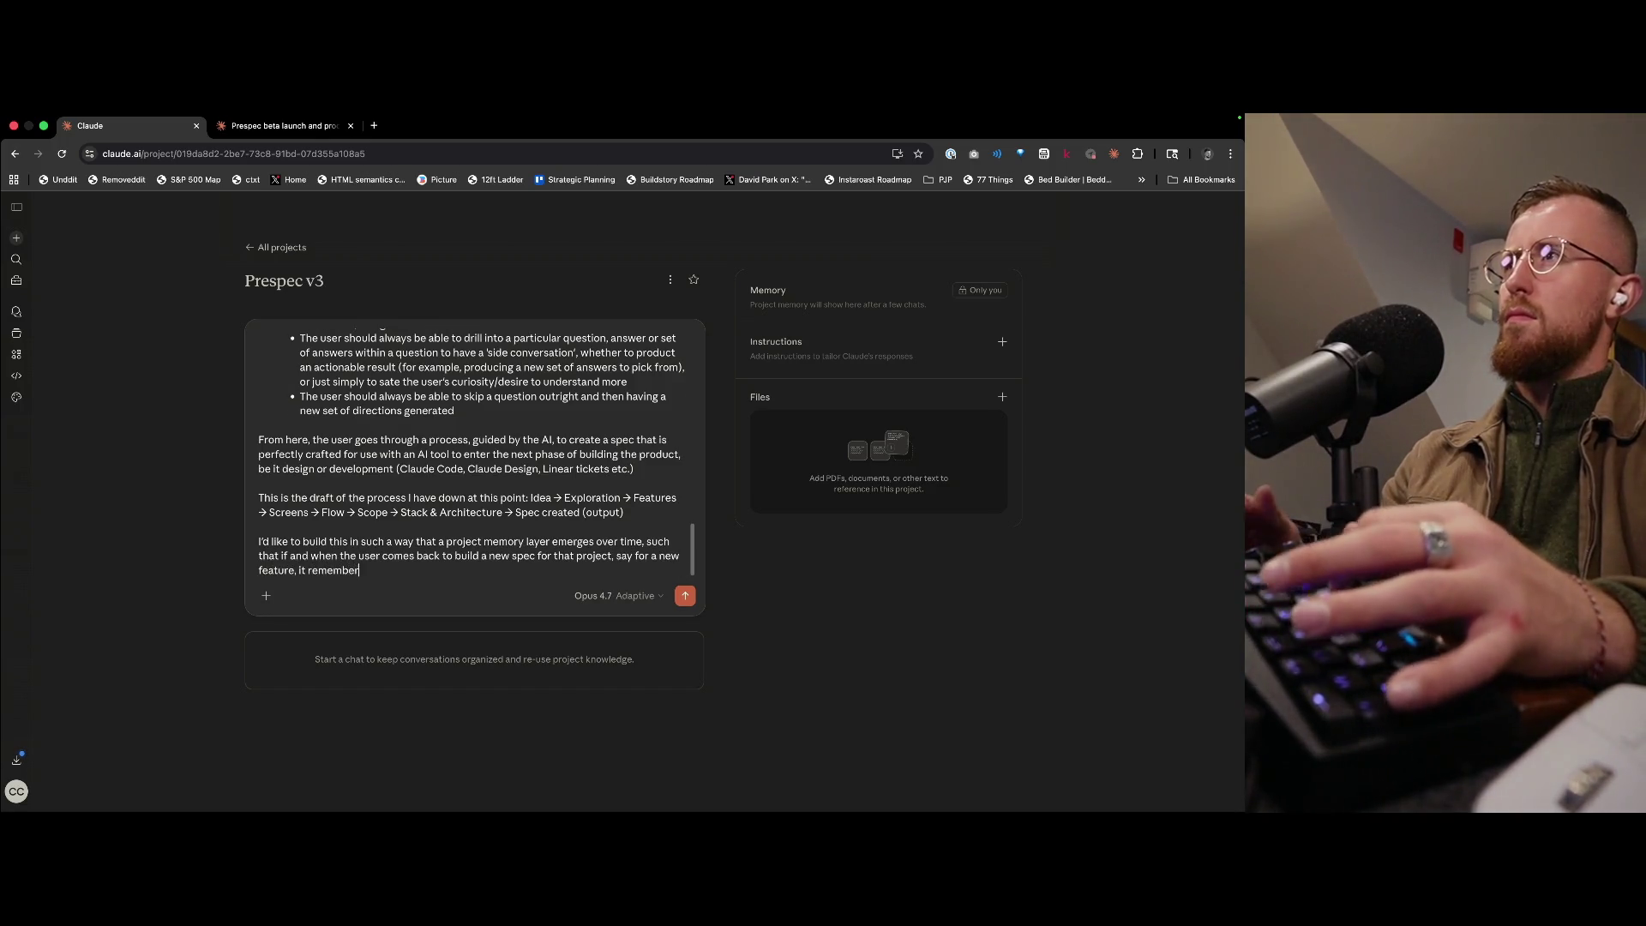
pyautogui.write('s improtanon')
pyautogui.hotkey('alt', 'BackSpace')
pyautogui.hotkey('alt', 'BackSpace')
pyautogui.write('important context as to how the pr')
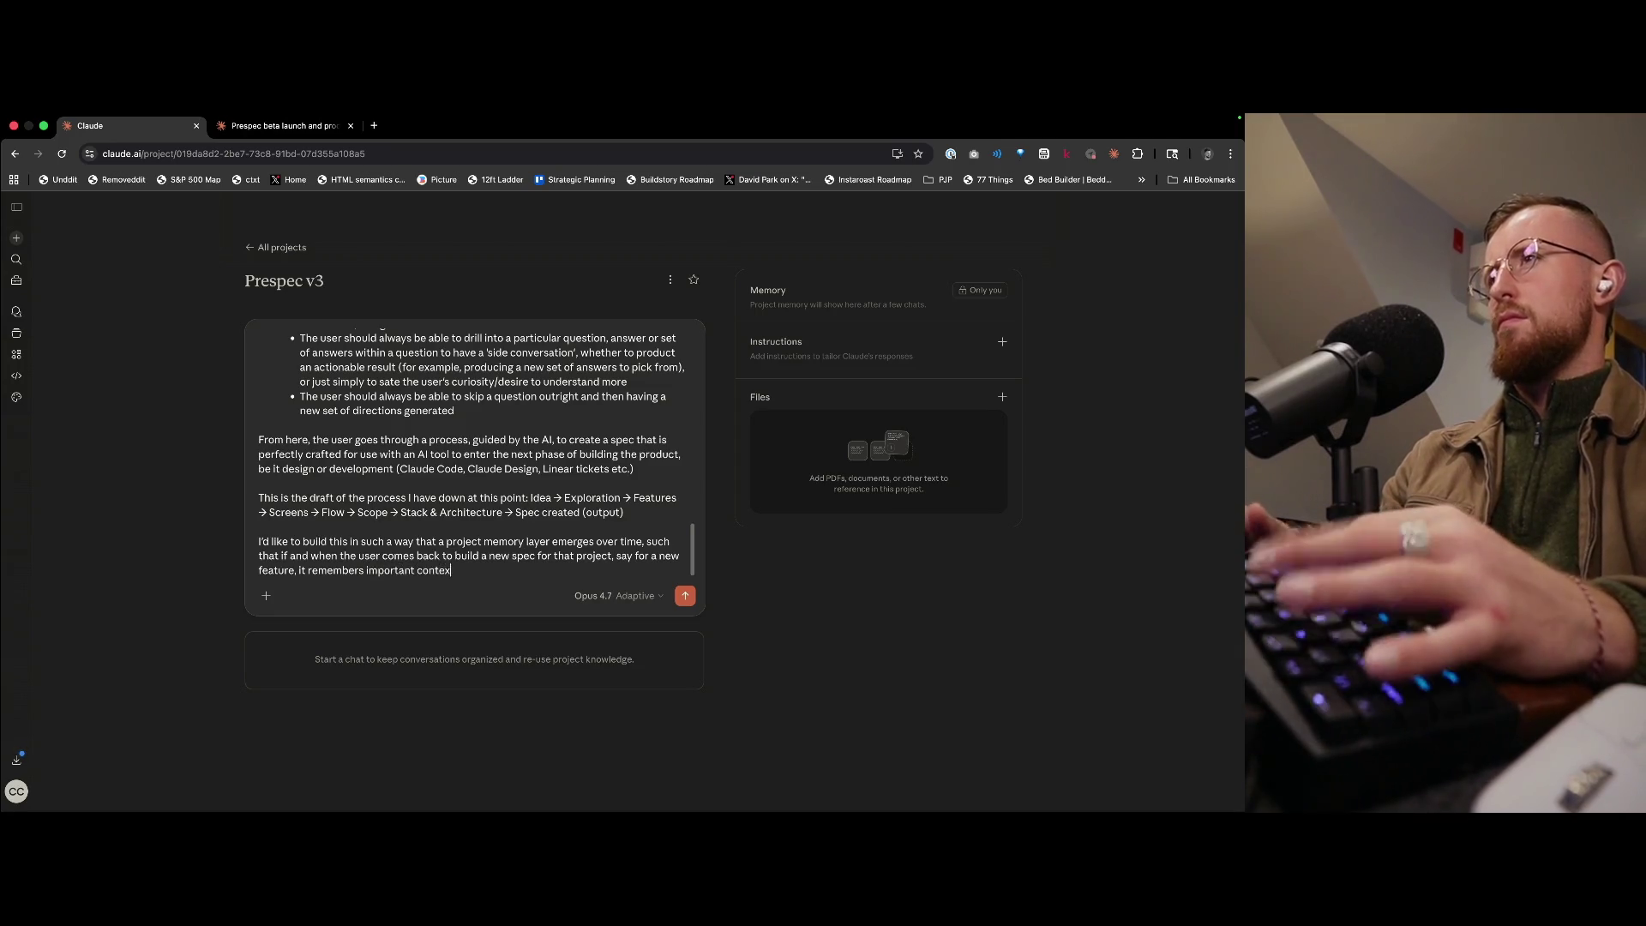
pyautogui.write('oject')
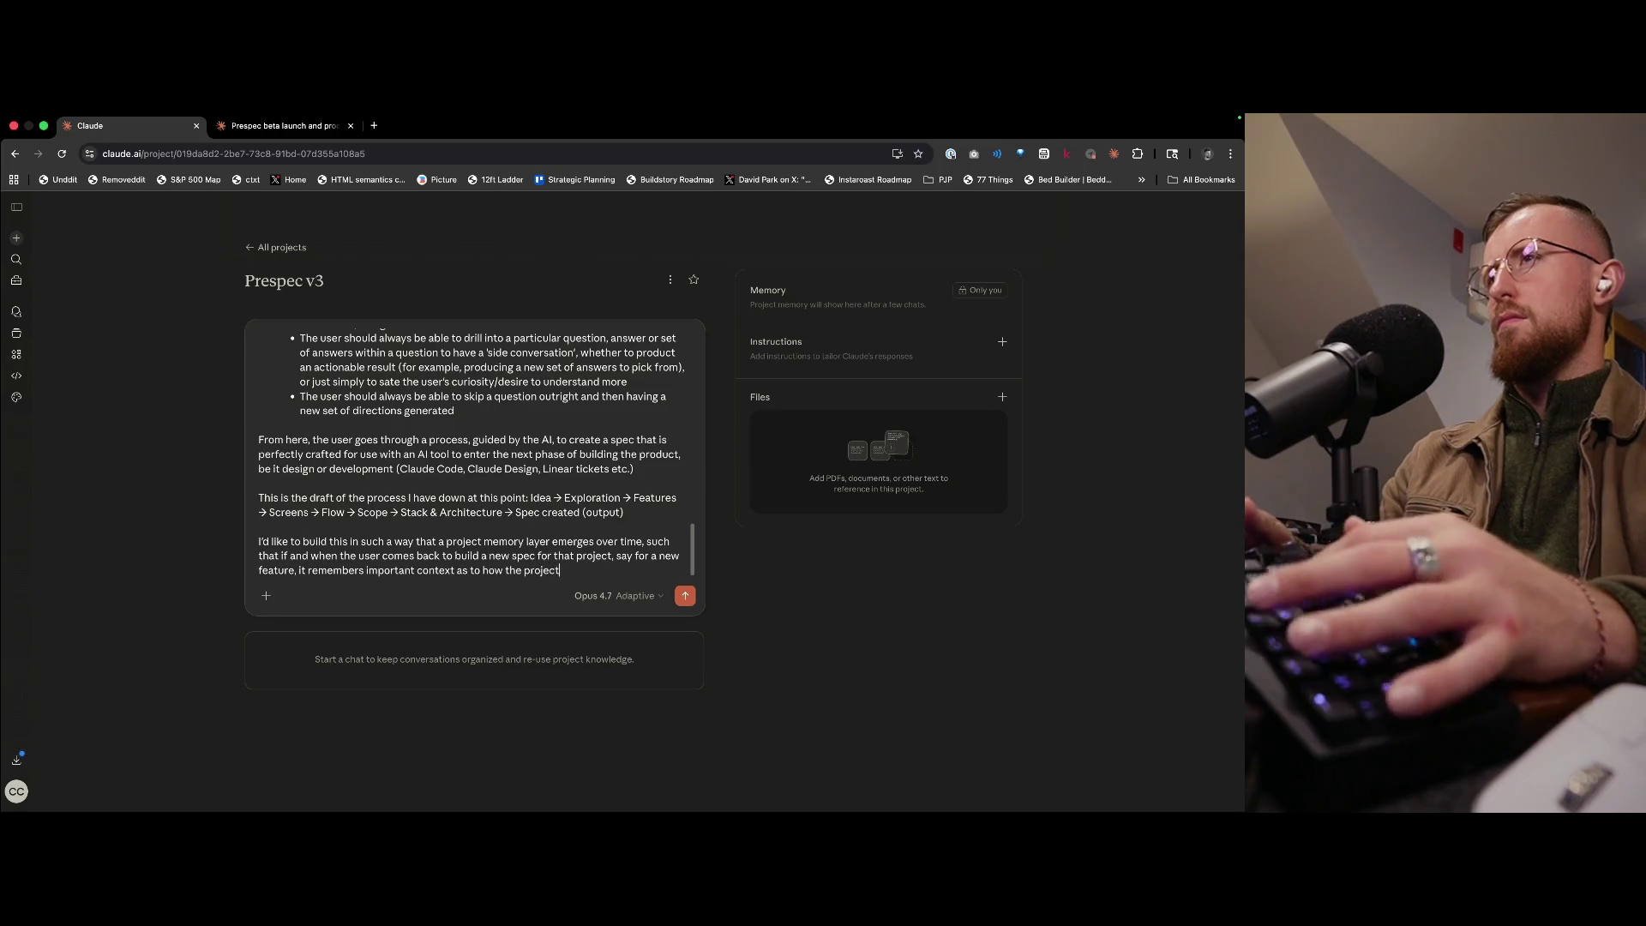
pyautogui.hotkey('alt', 'BackSpace')
pyautogui.hotkey('alt', 'BackSpace')
pyautogui.hotkey('alt', 'BackSpace')
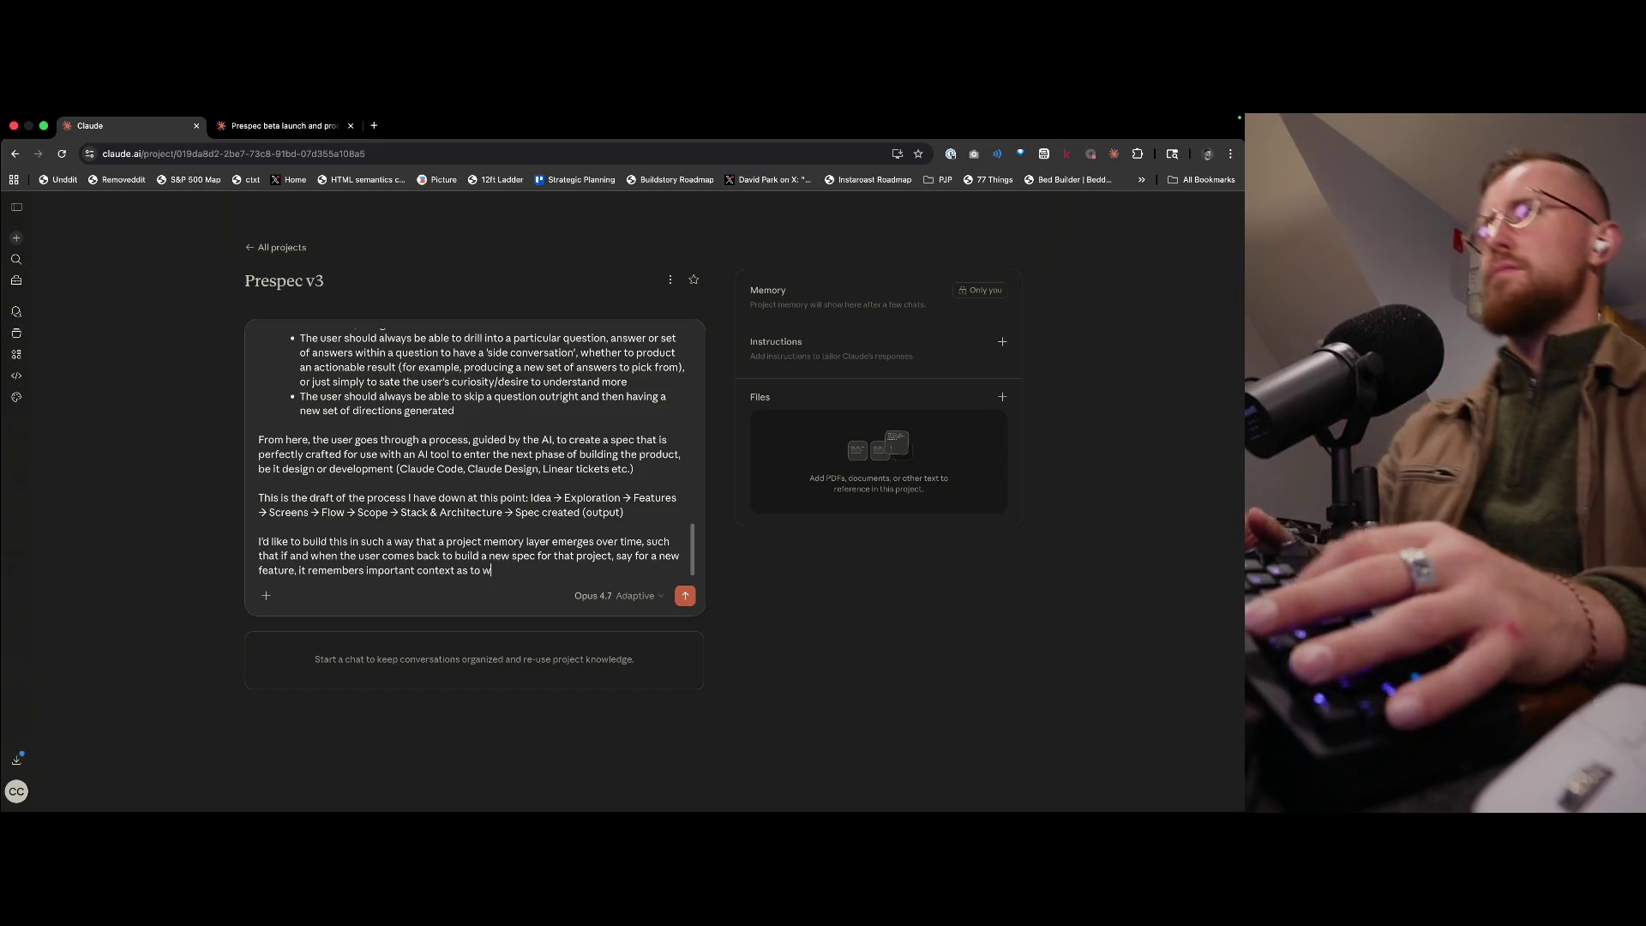
pyautogui.write('to who the project is for and what dfe')
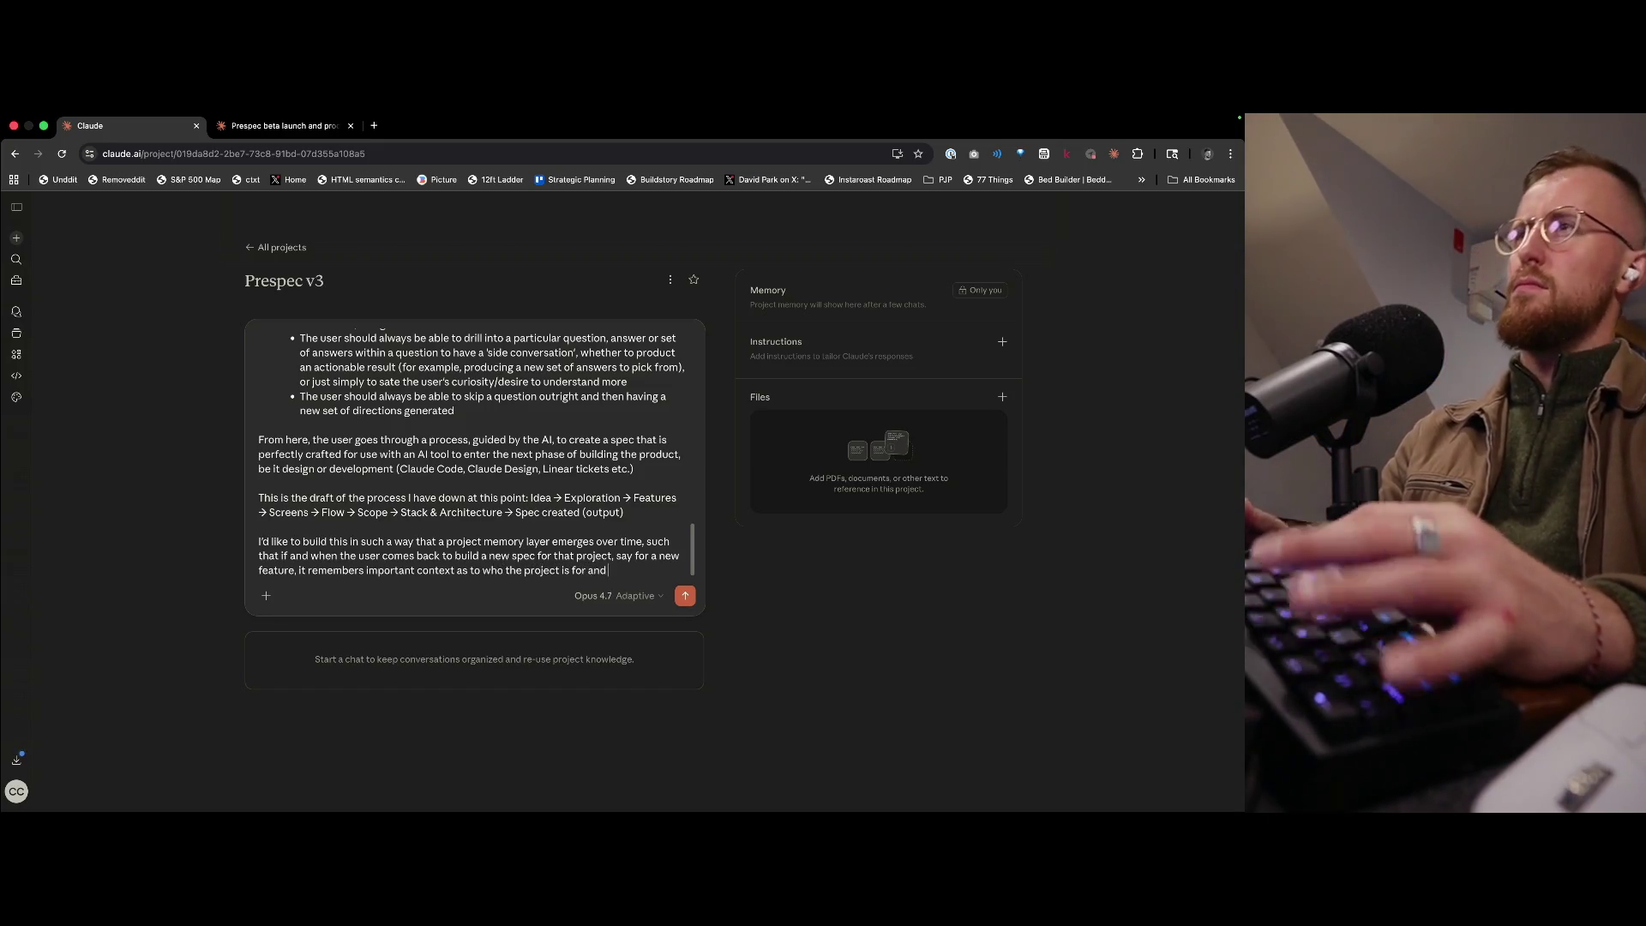
pyautogui.write('isio')
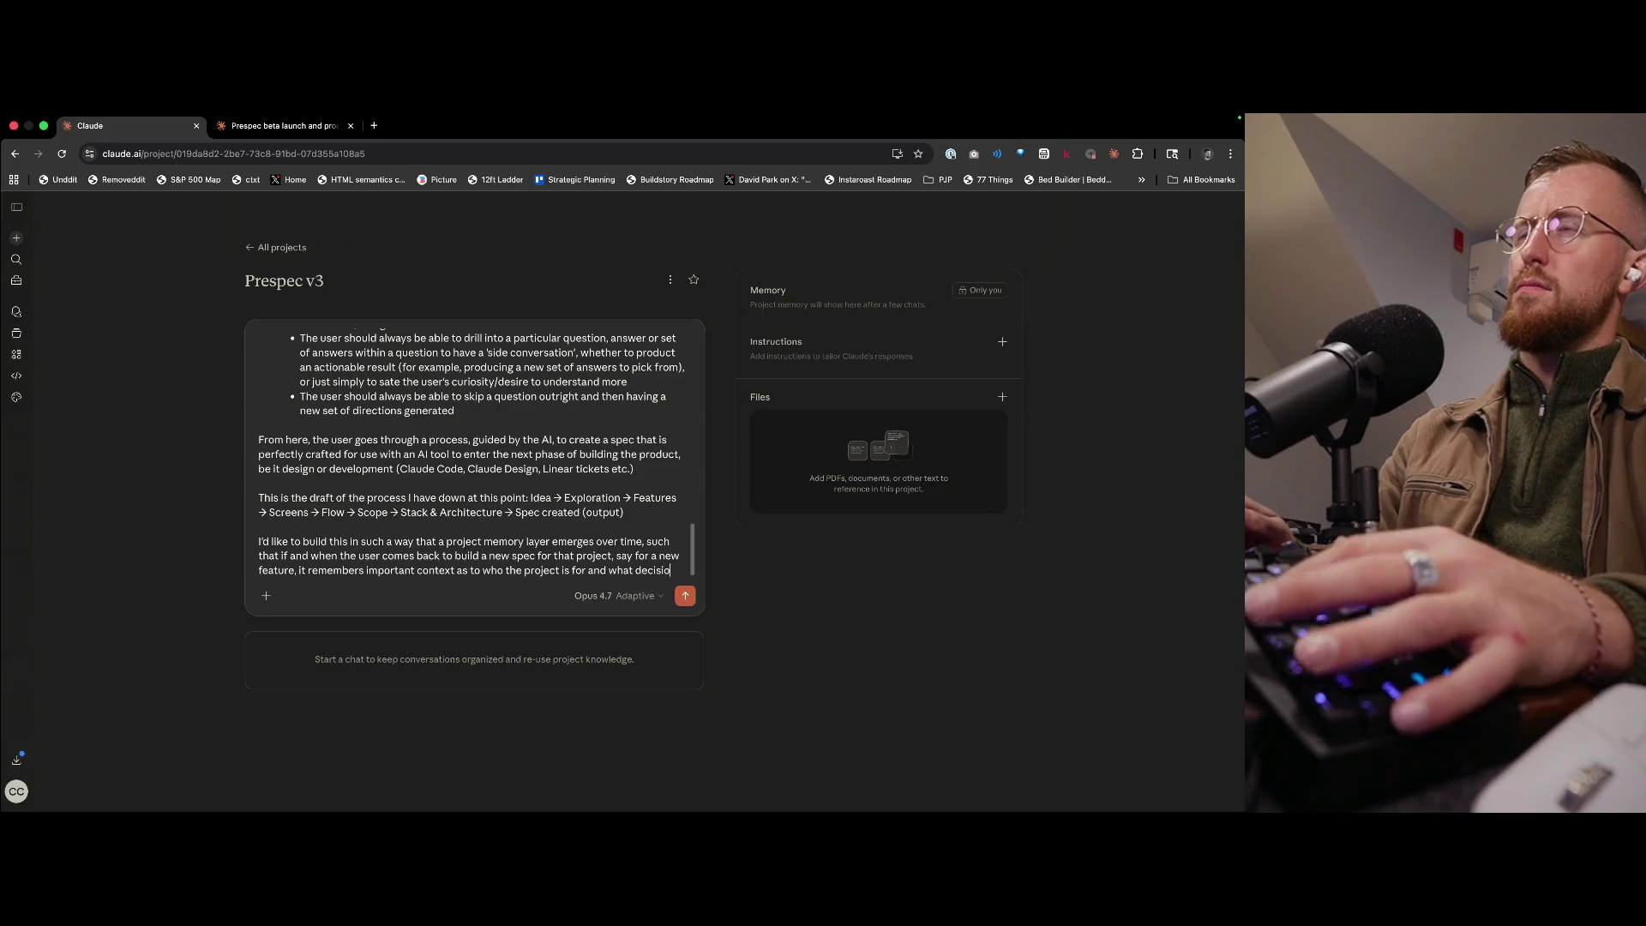
pyautogui.write('ns have been made etc.')
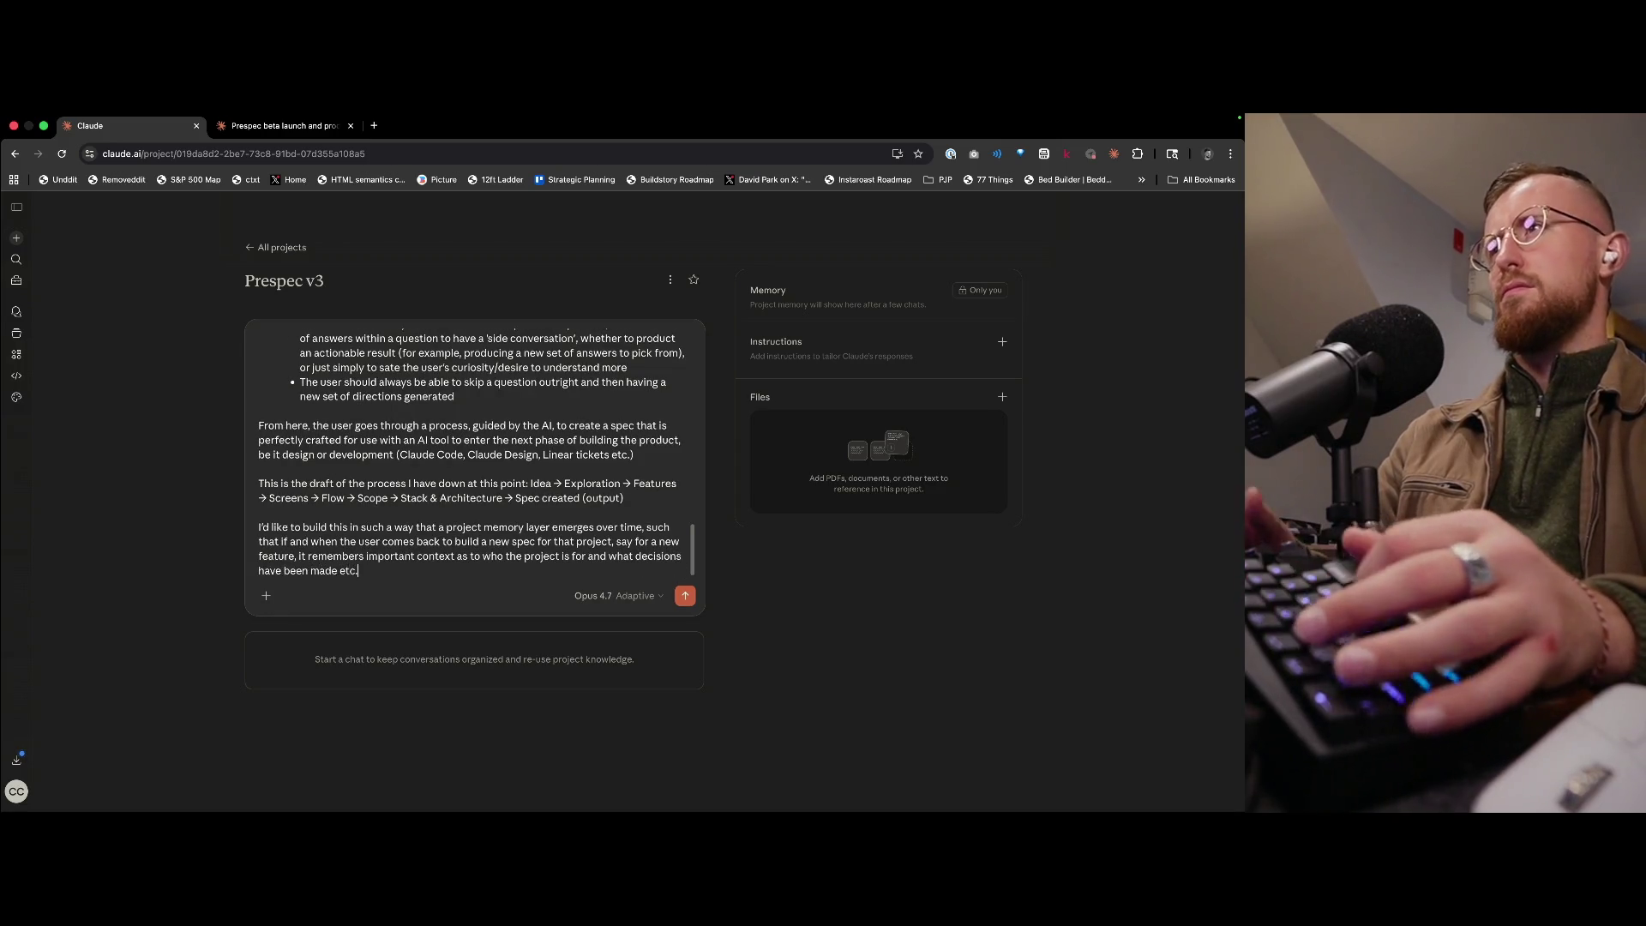
pyautogui.hotkey('shift', 'Return')
pyautogui.hotkey('shift', 'Return')
# - Open a paragraph about nailing down two journey parts either side of the spec
pyautogui.write('Furthermore,')
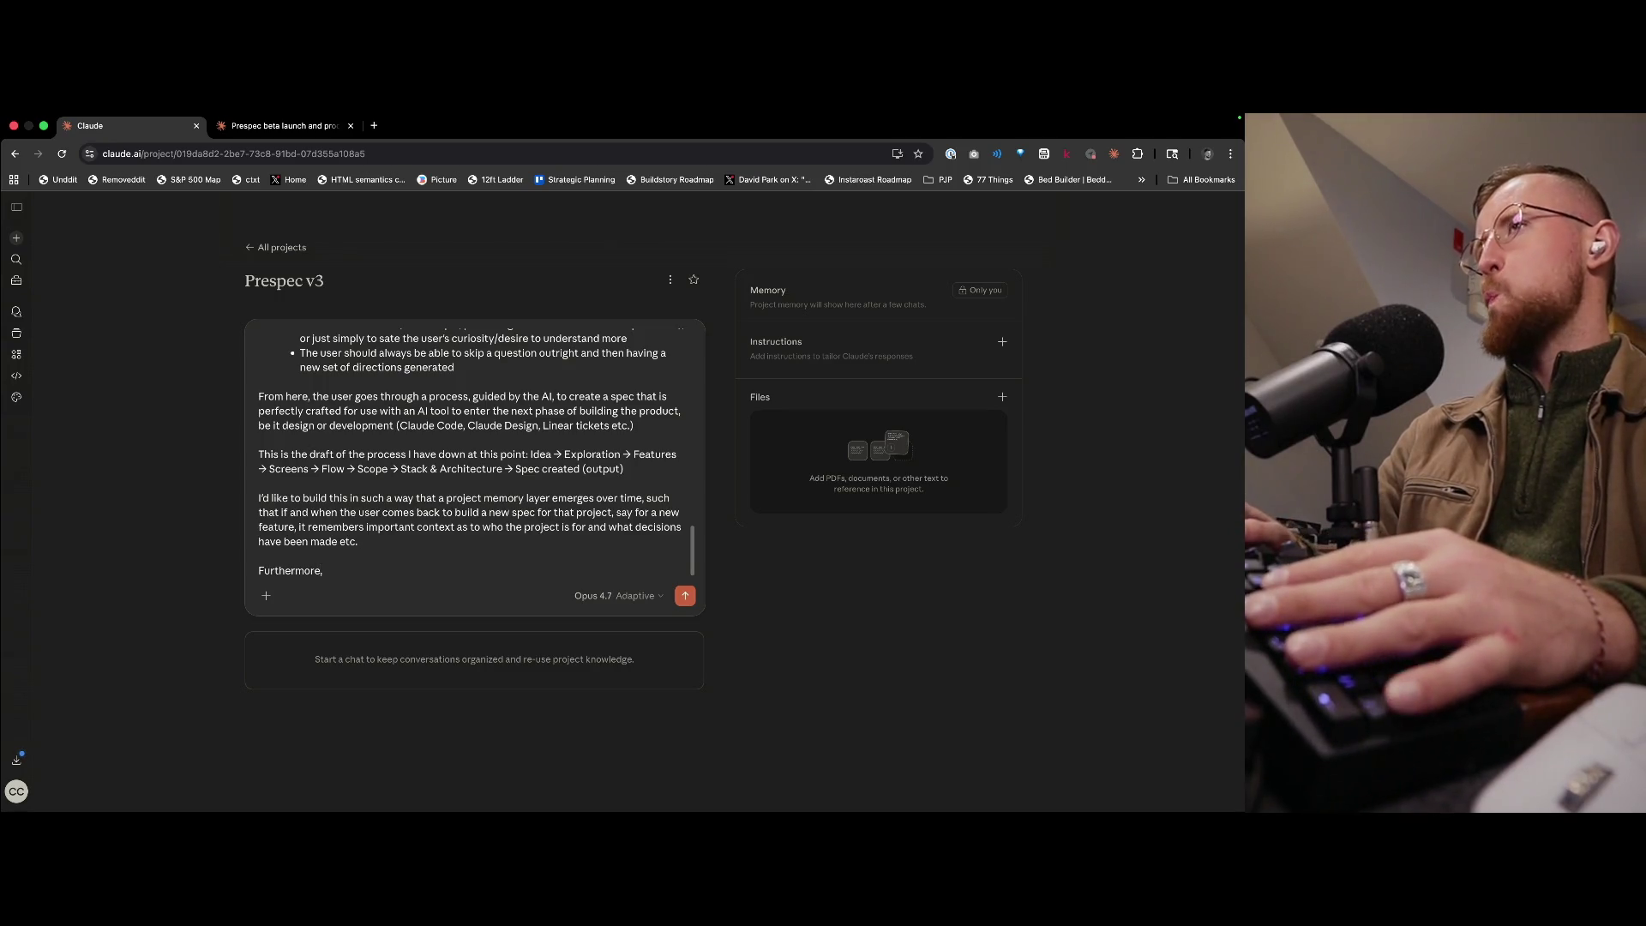
pyautogui.hotkey('alt', 'BackSpace')
pyautogui.write('Also,')
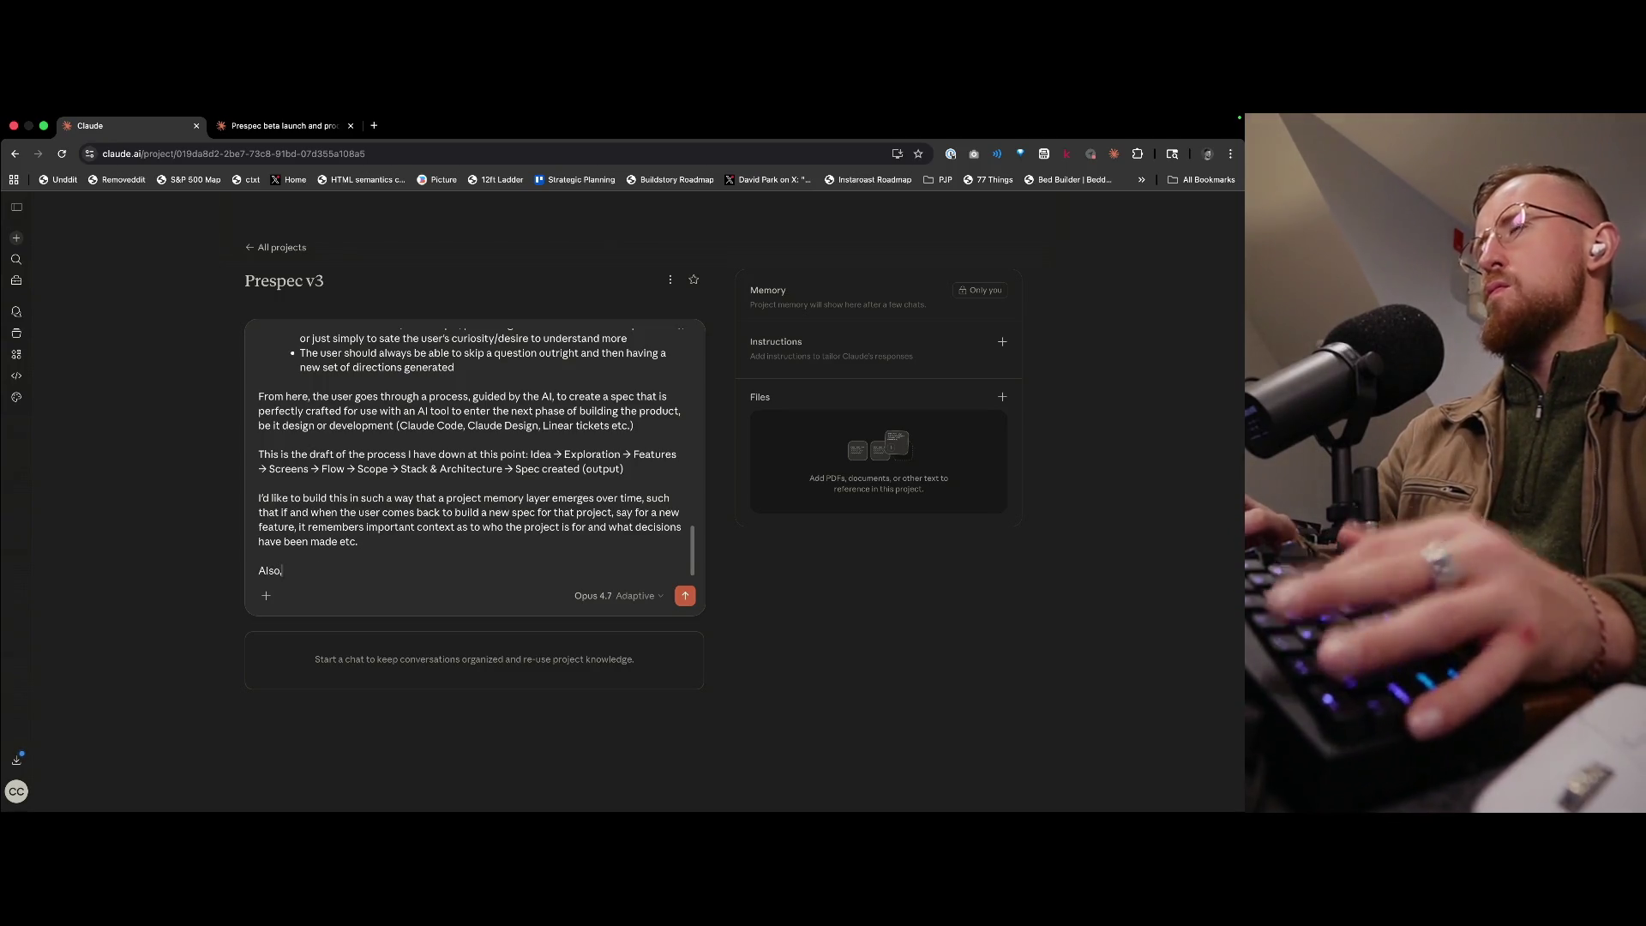
pyautogui.write(' I want t')
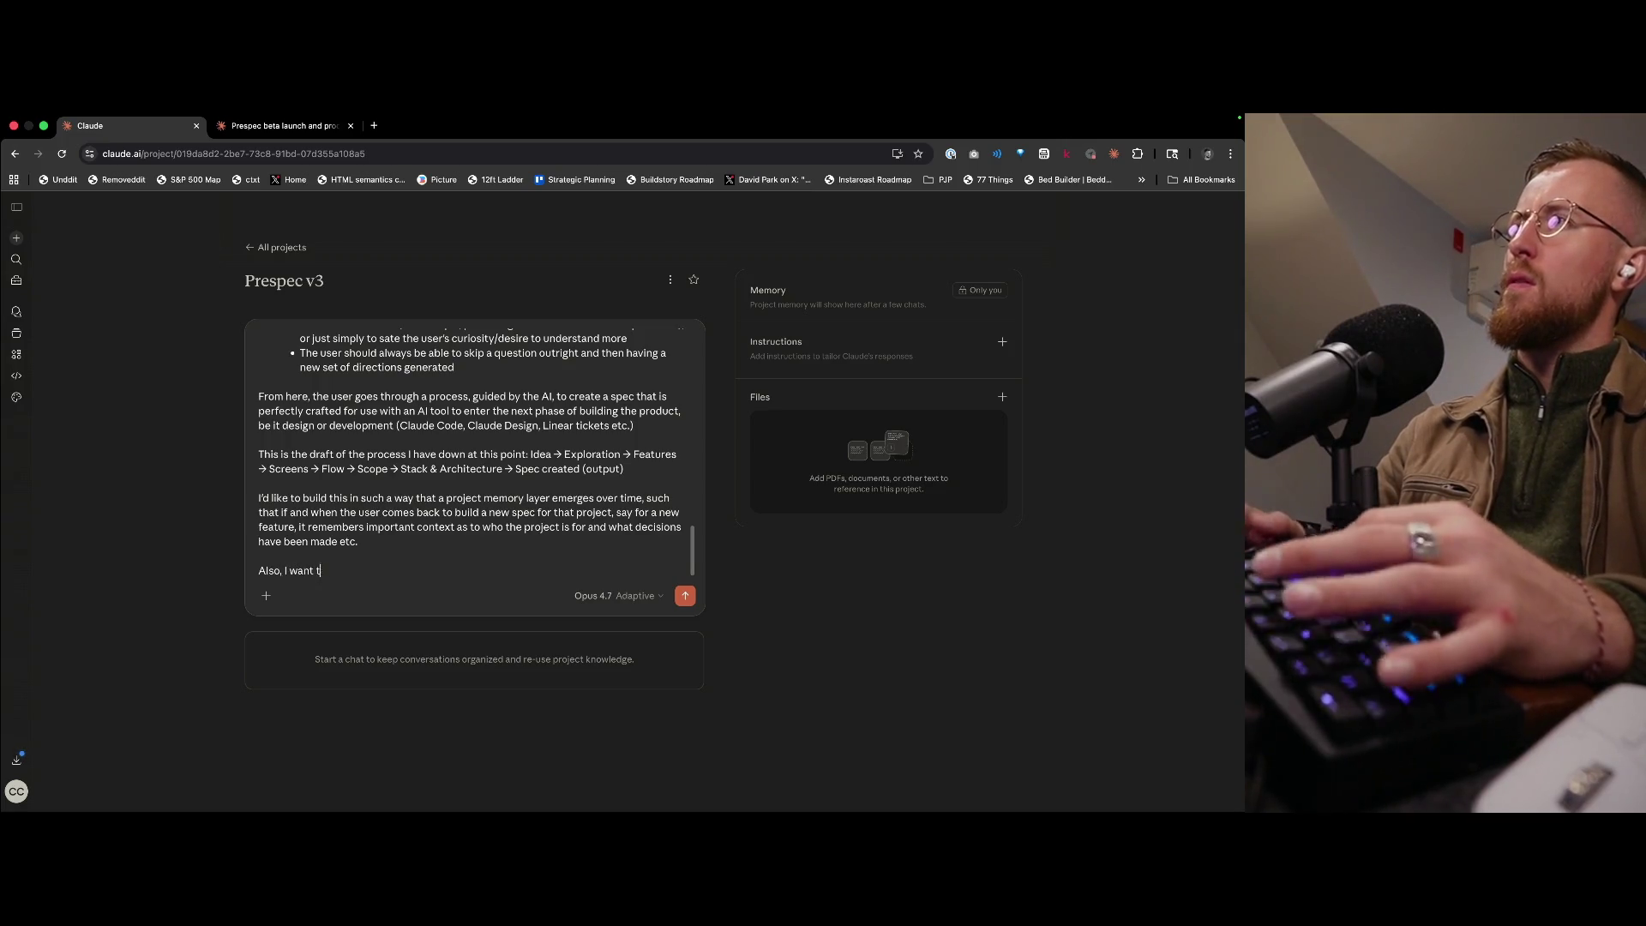
pyautogui.write('o nail down t')
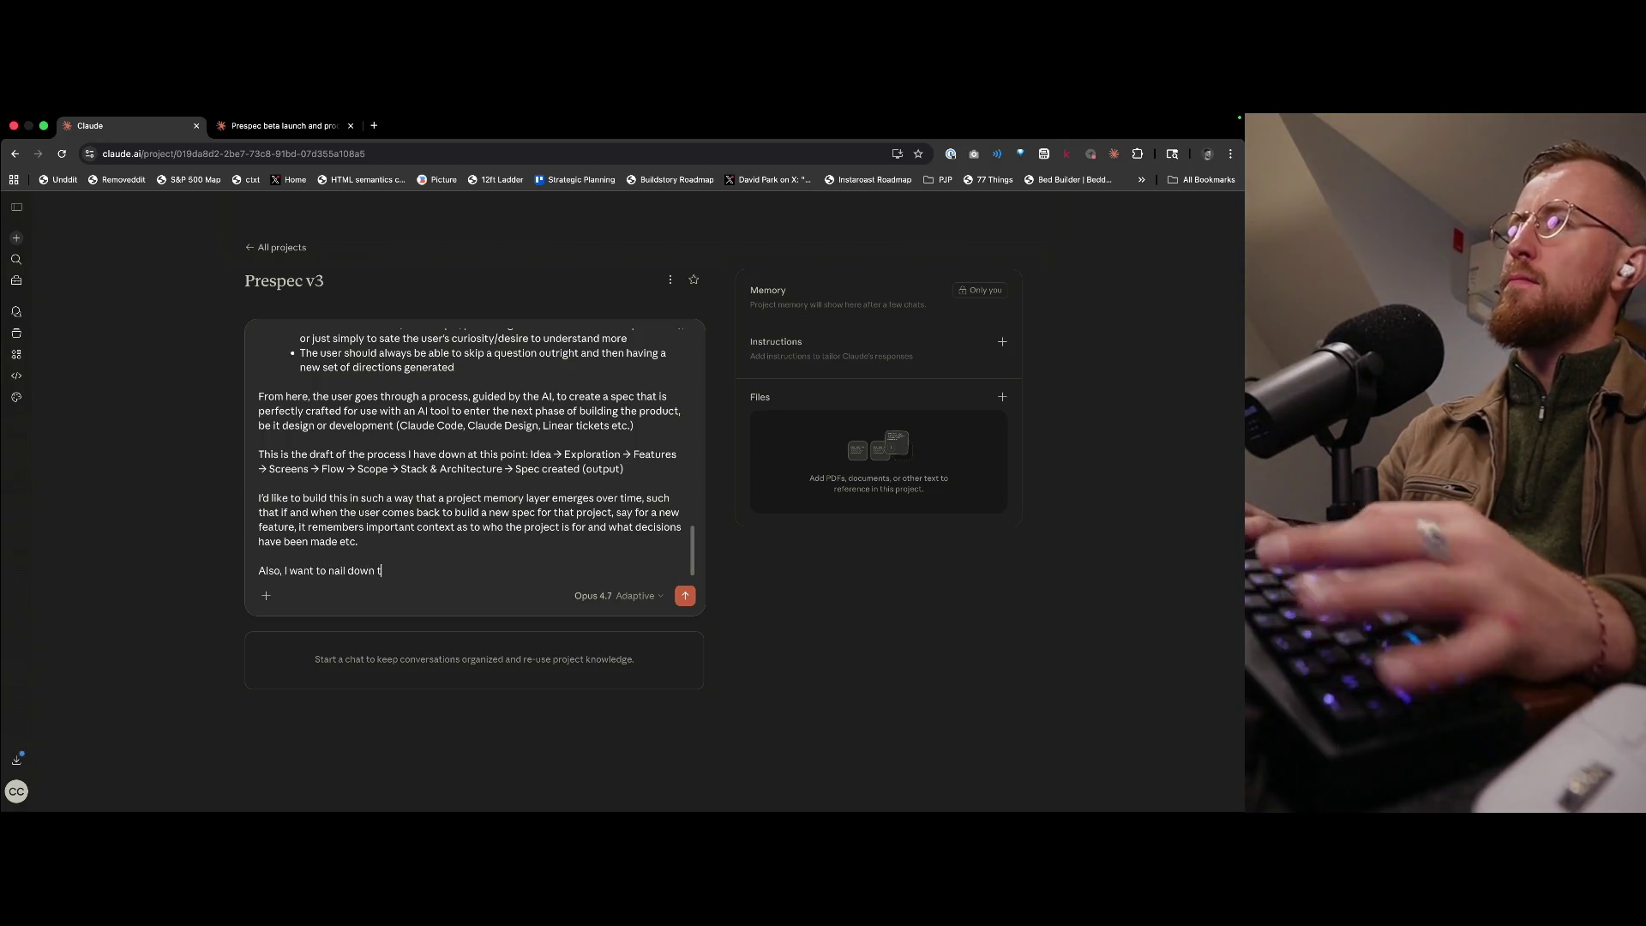
pyautogui.write('wo importa')
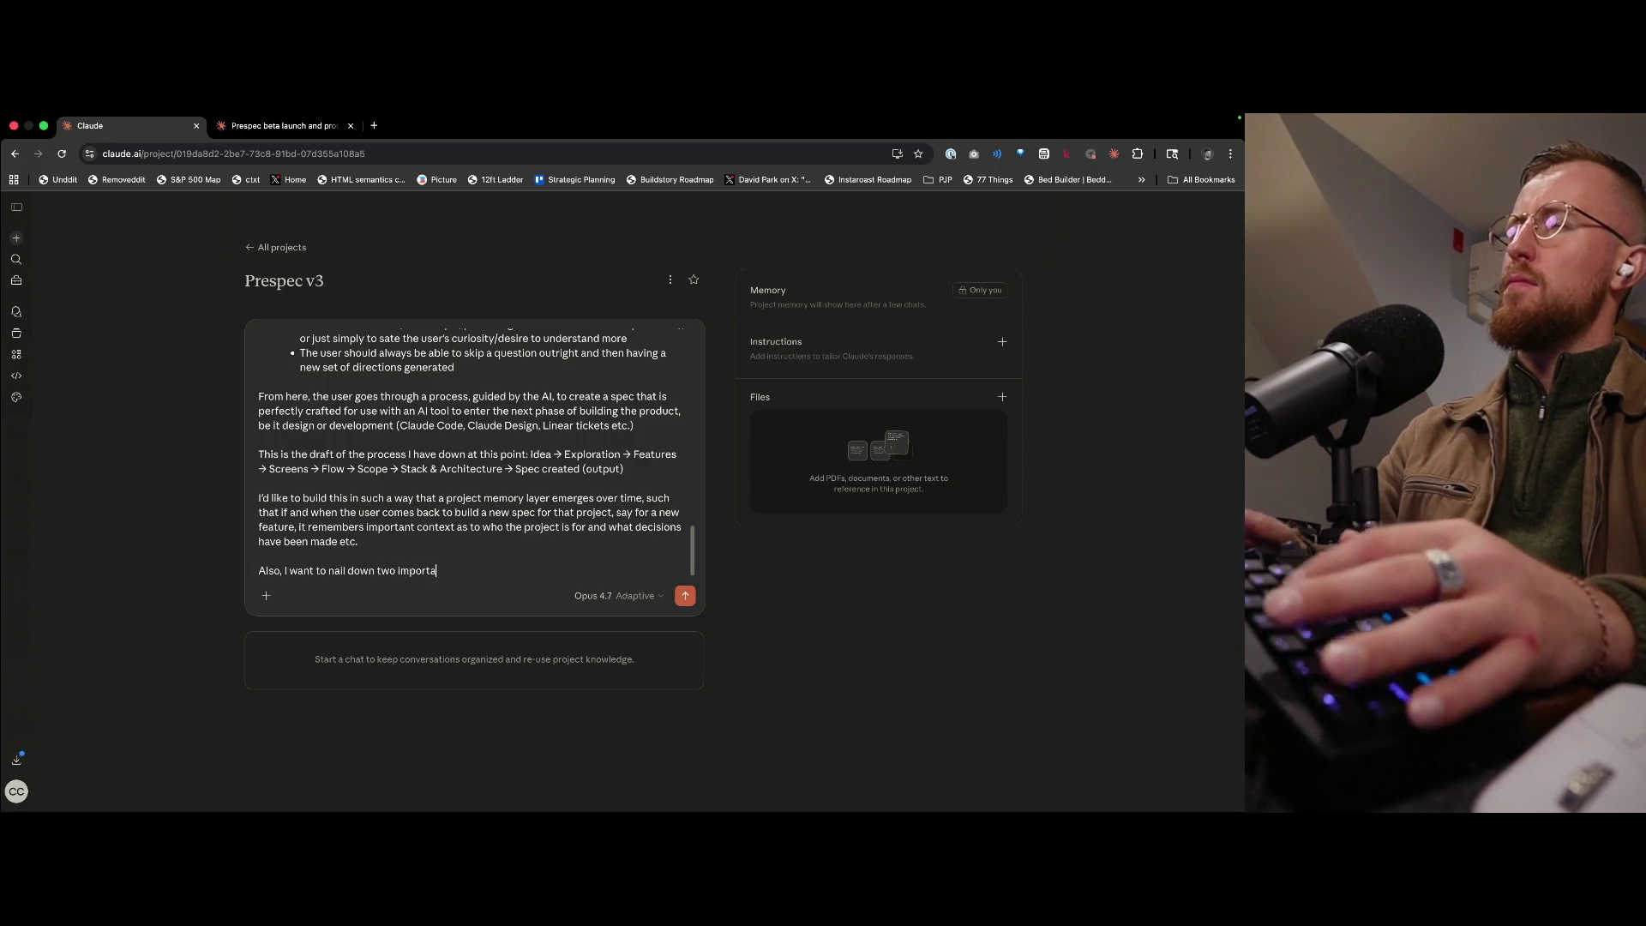
pyautogui.write('nt parts of the j')
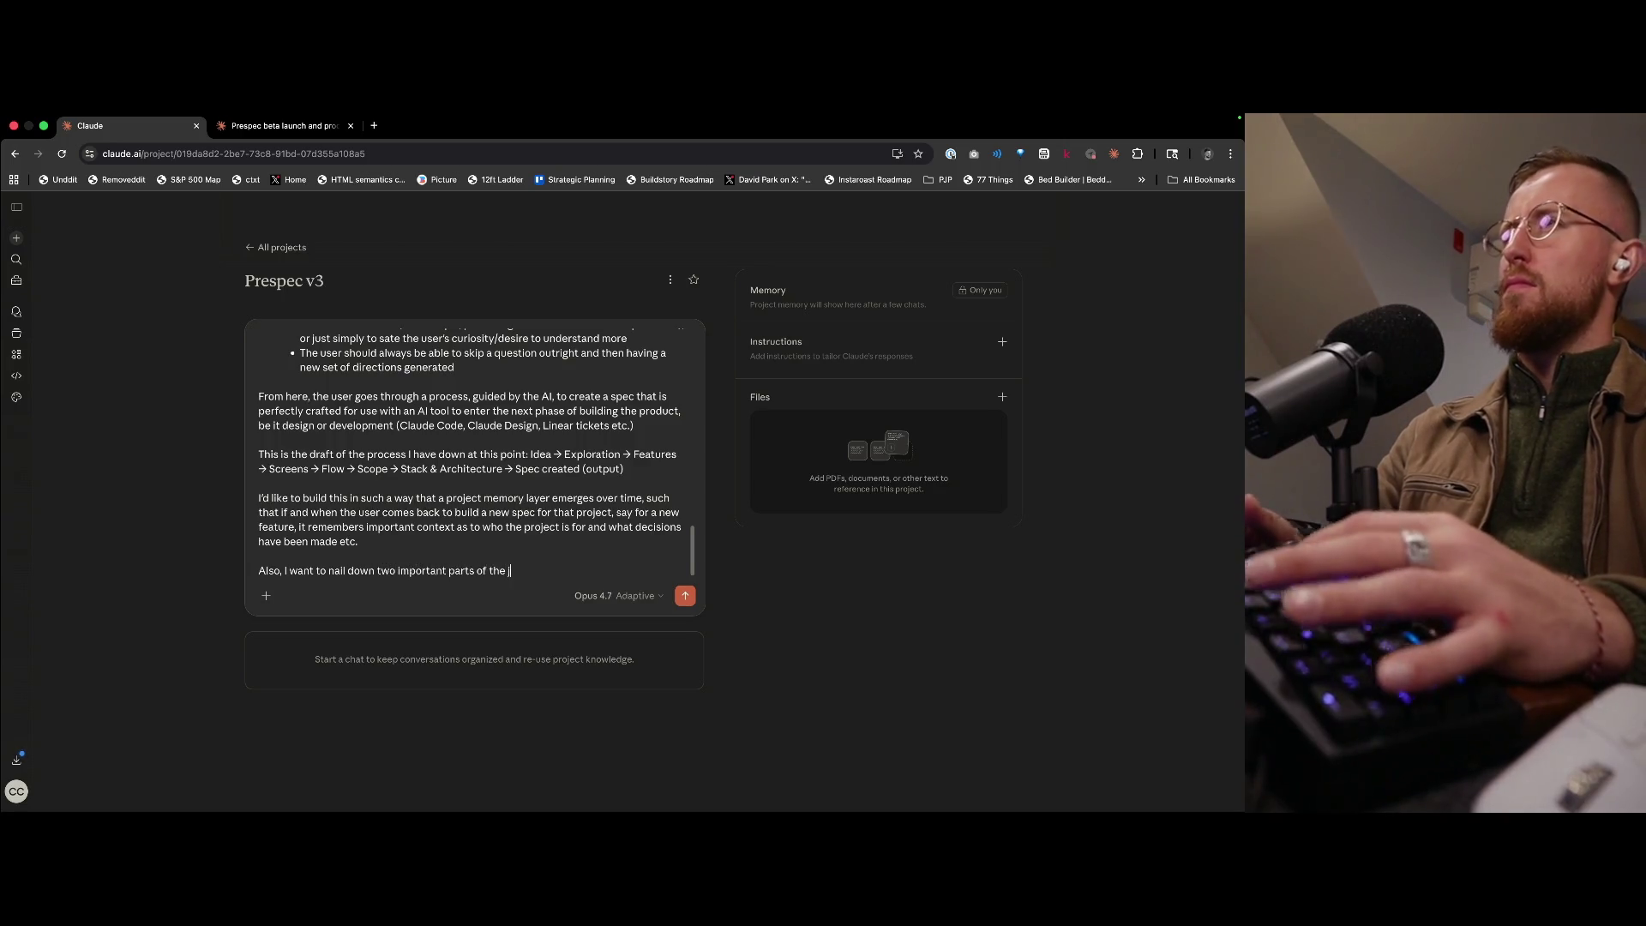
pyautogui.write('ourney either side of the')
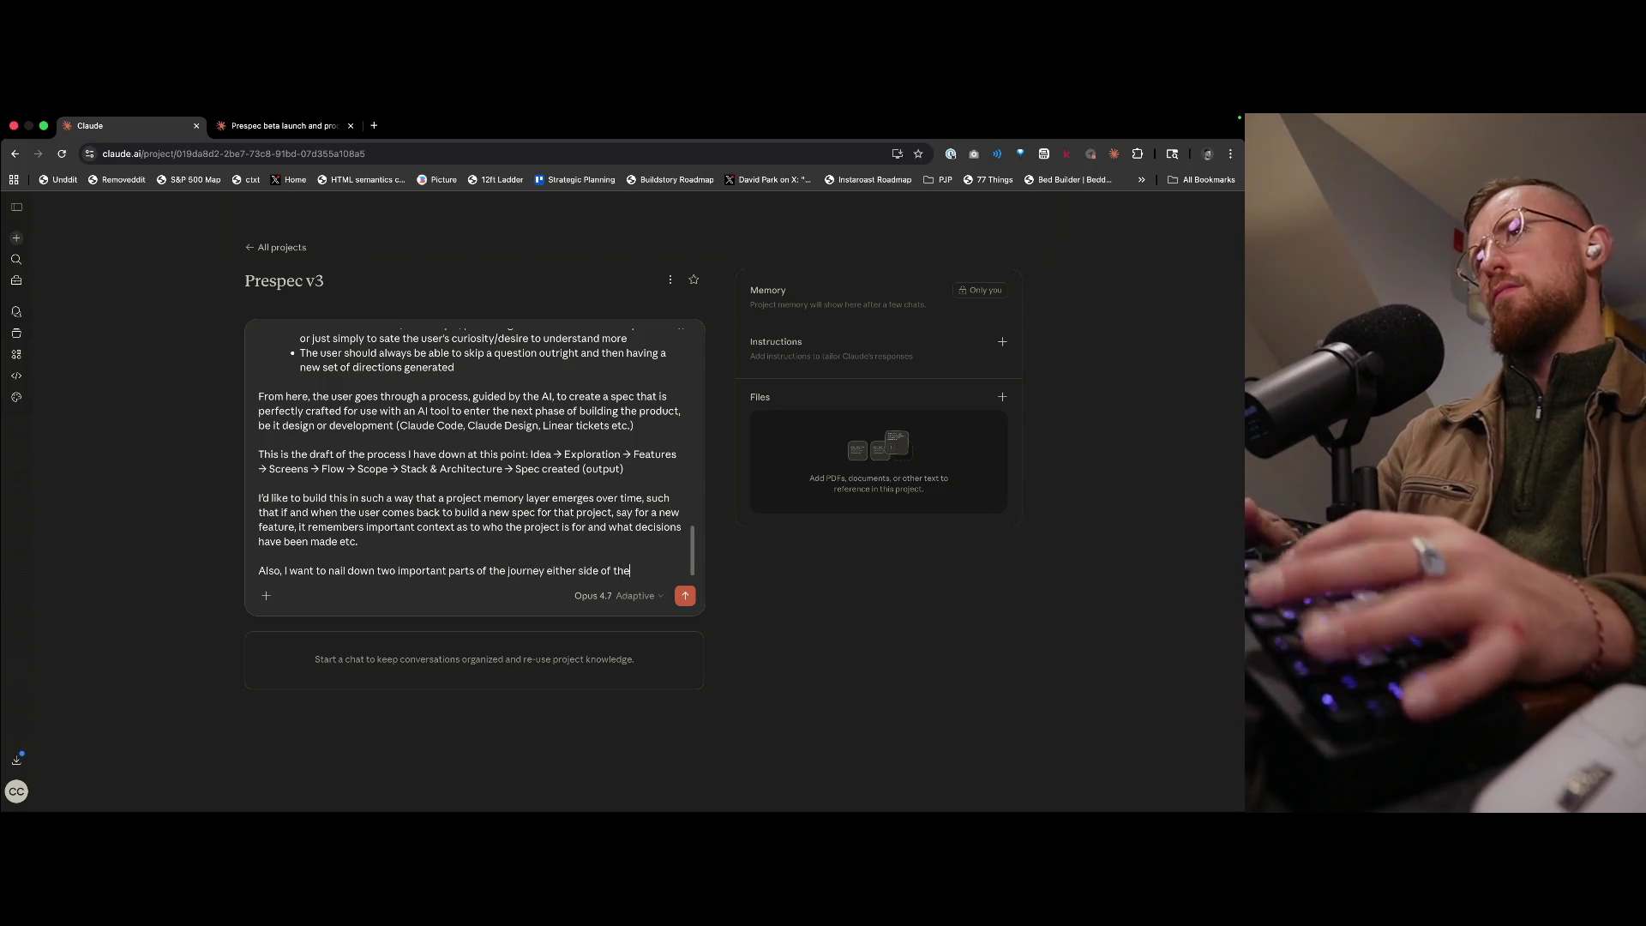
pyautogui.write(' spec creation process')
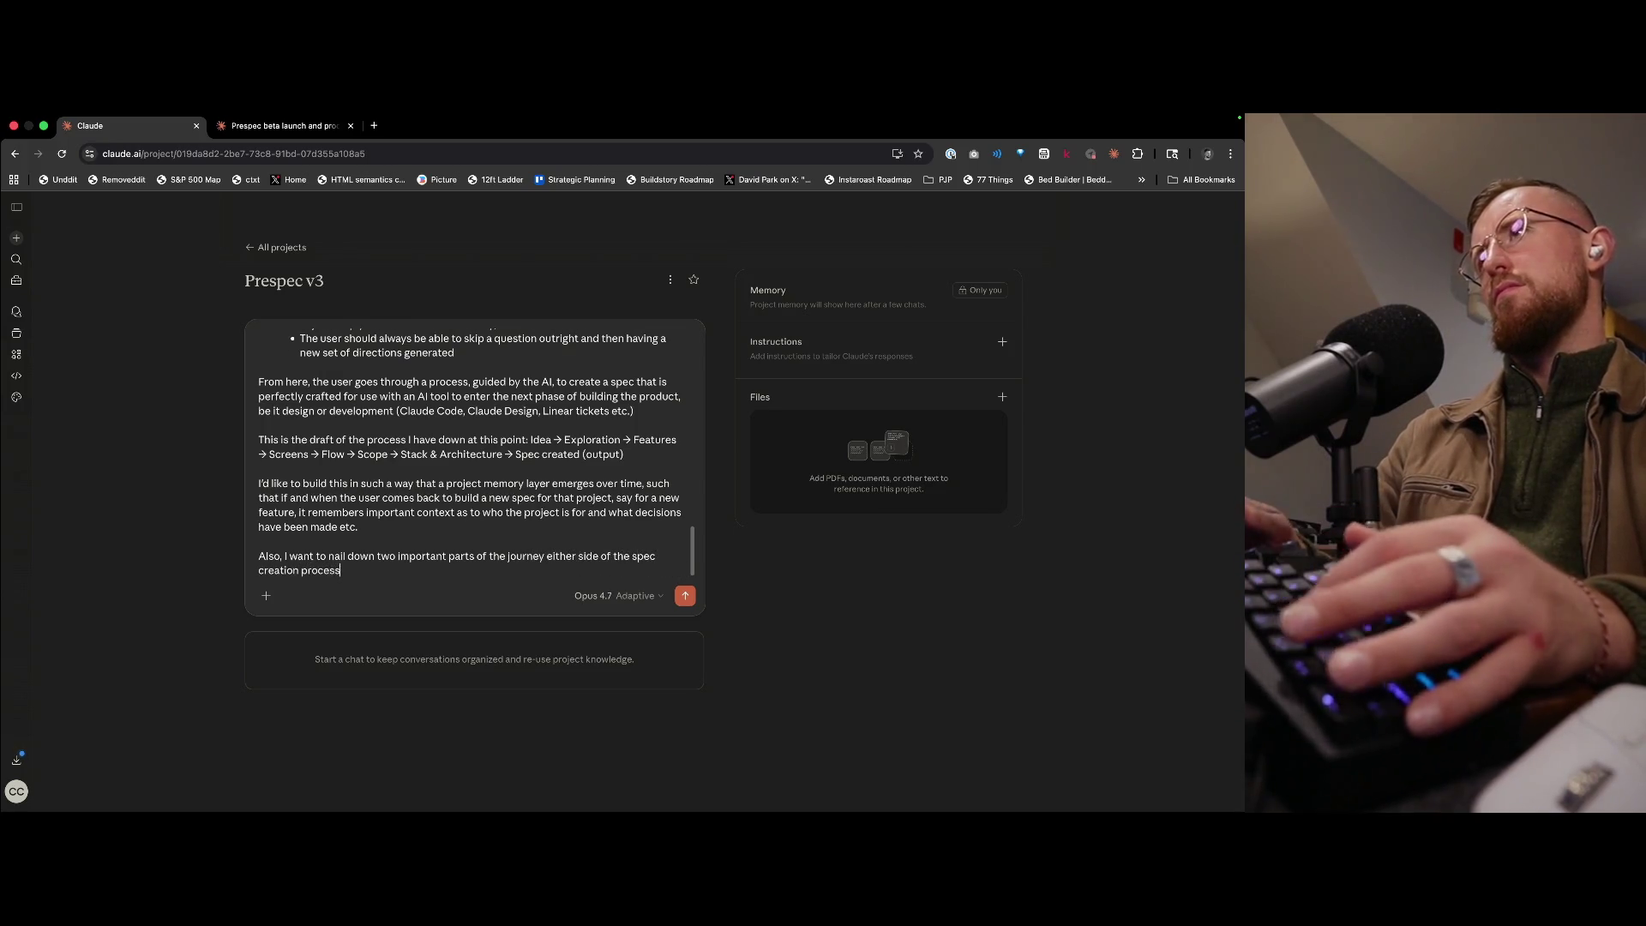
pyautogui.write(': idea')
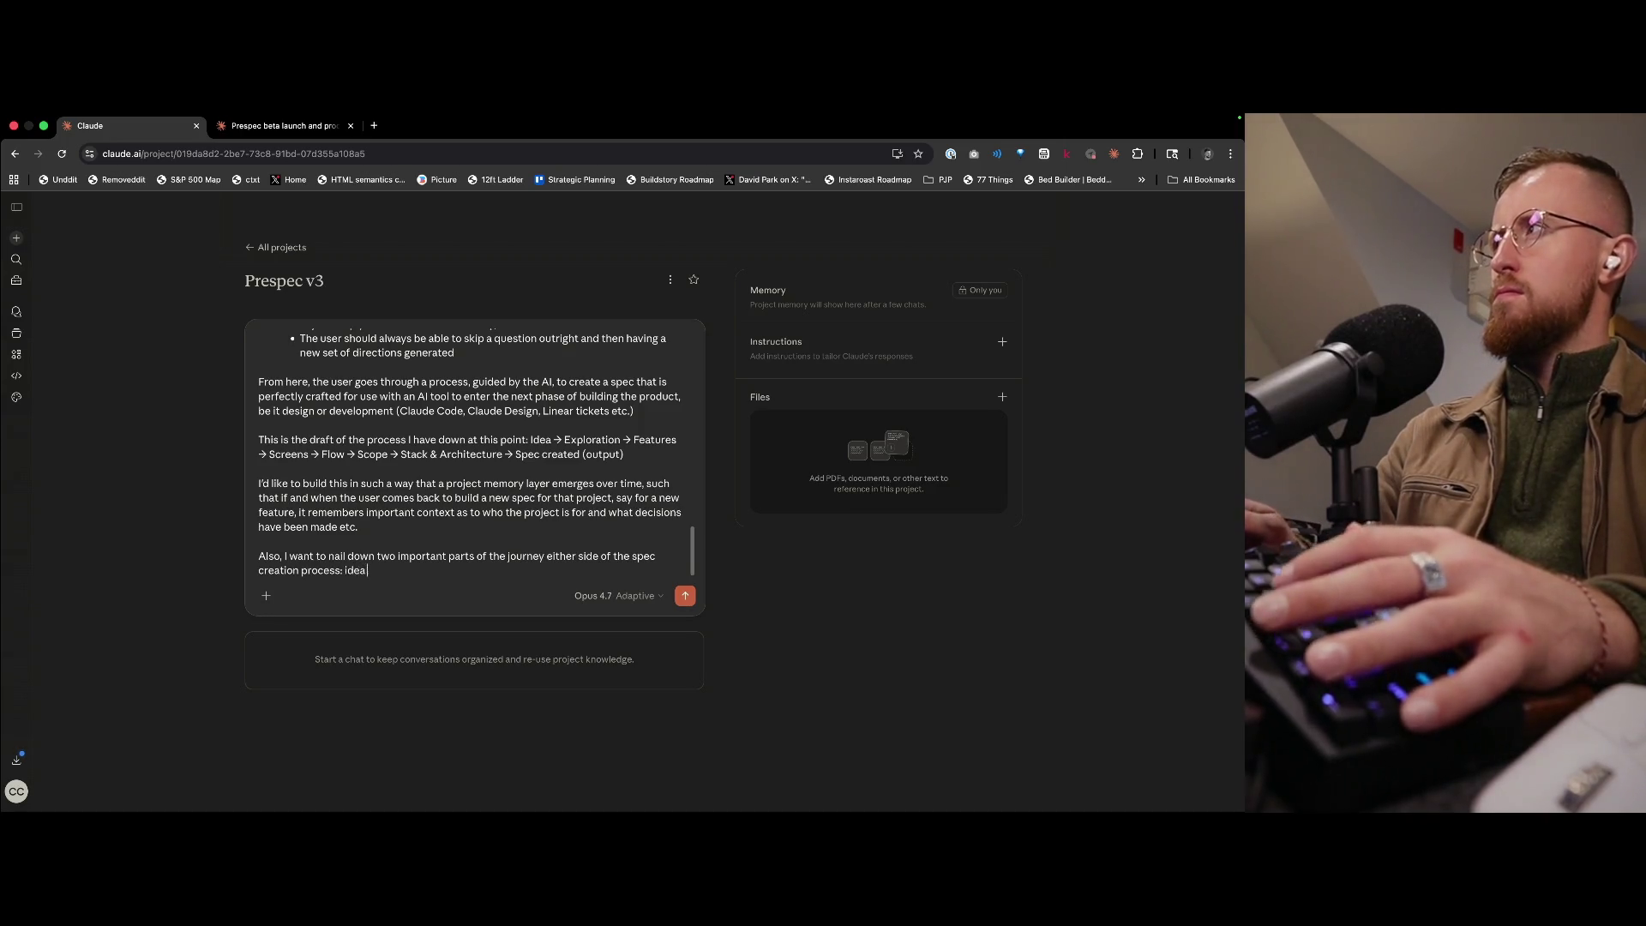
pyautogui.write(' capture a')
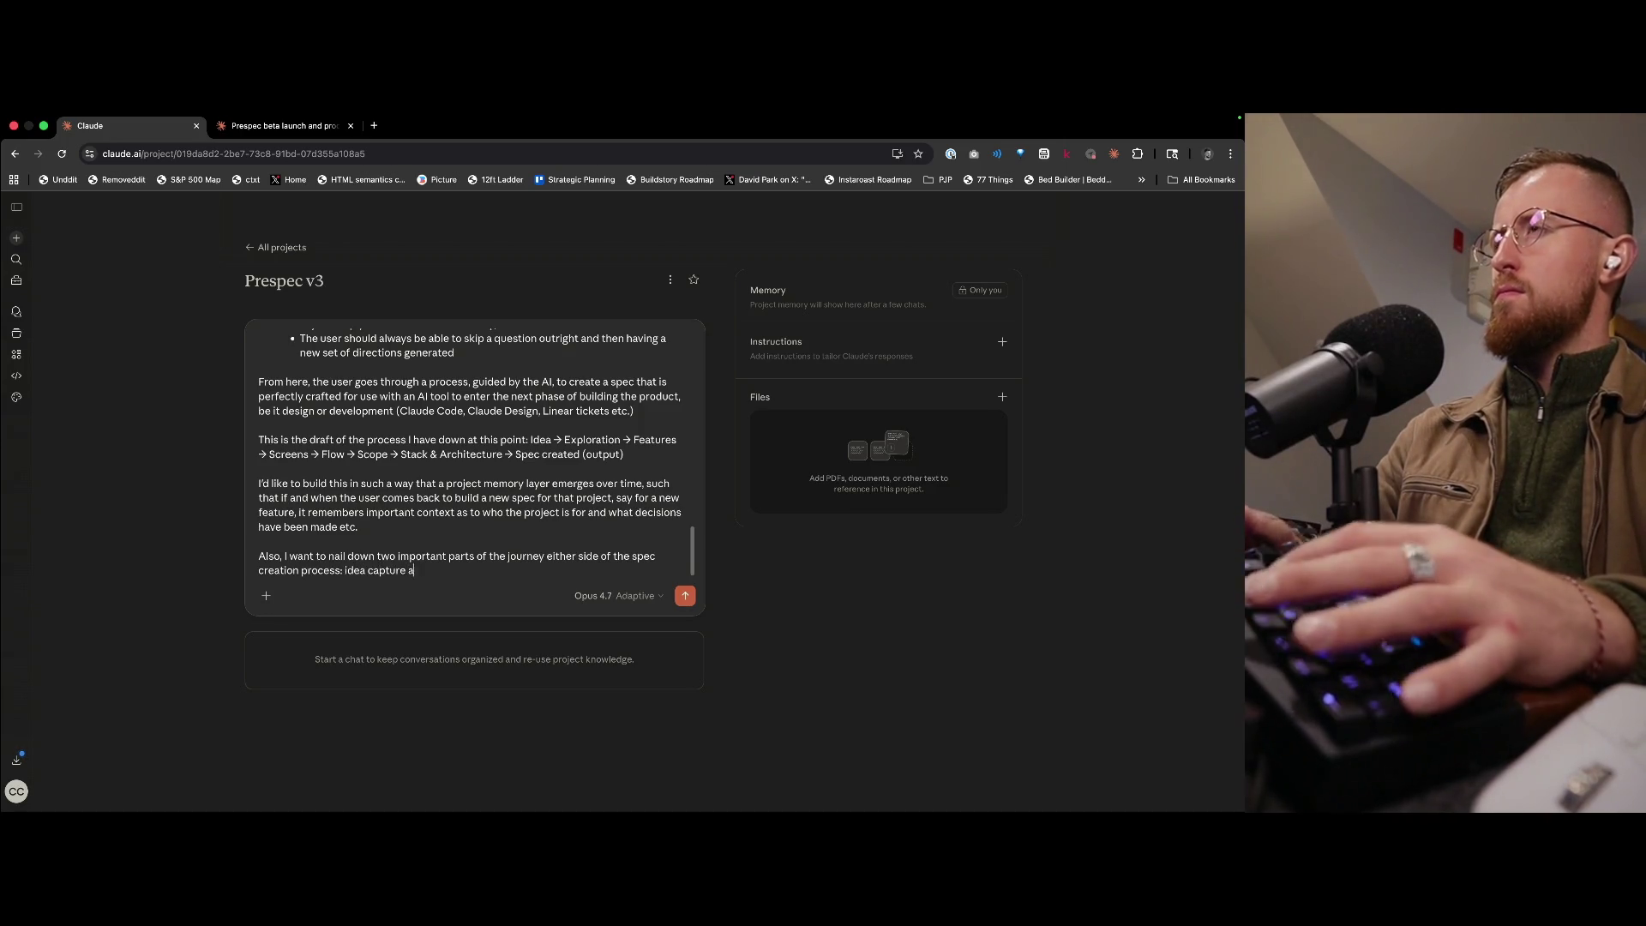
pyautogui.write('nd roadmap')
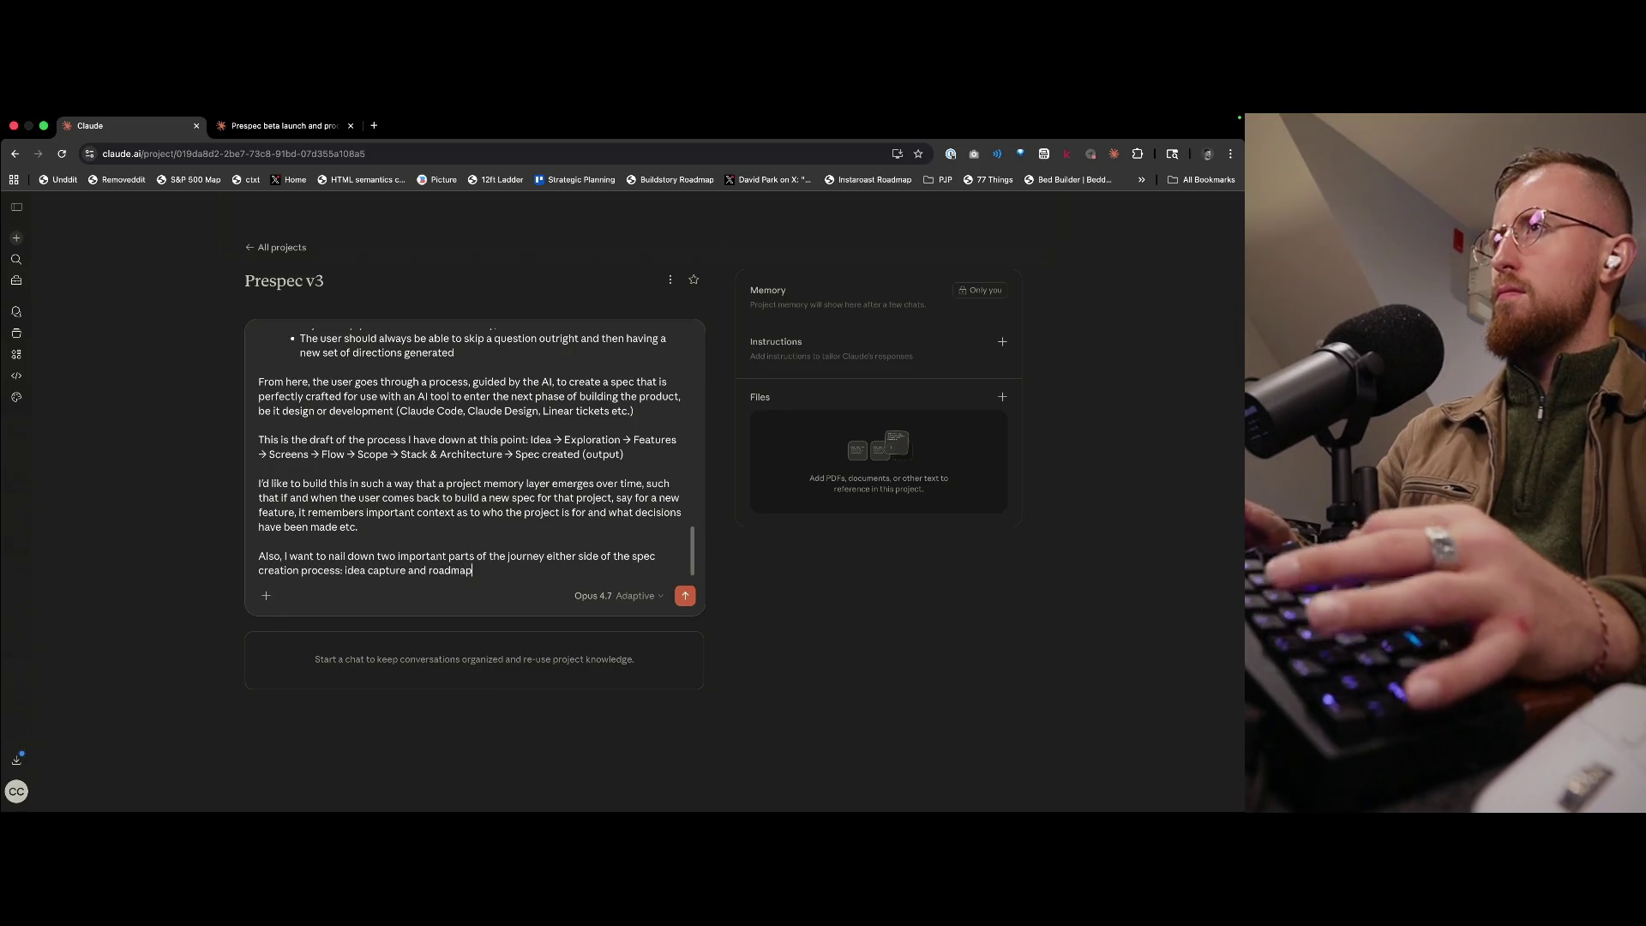
pyautogui.write('ping.')
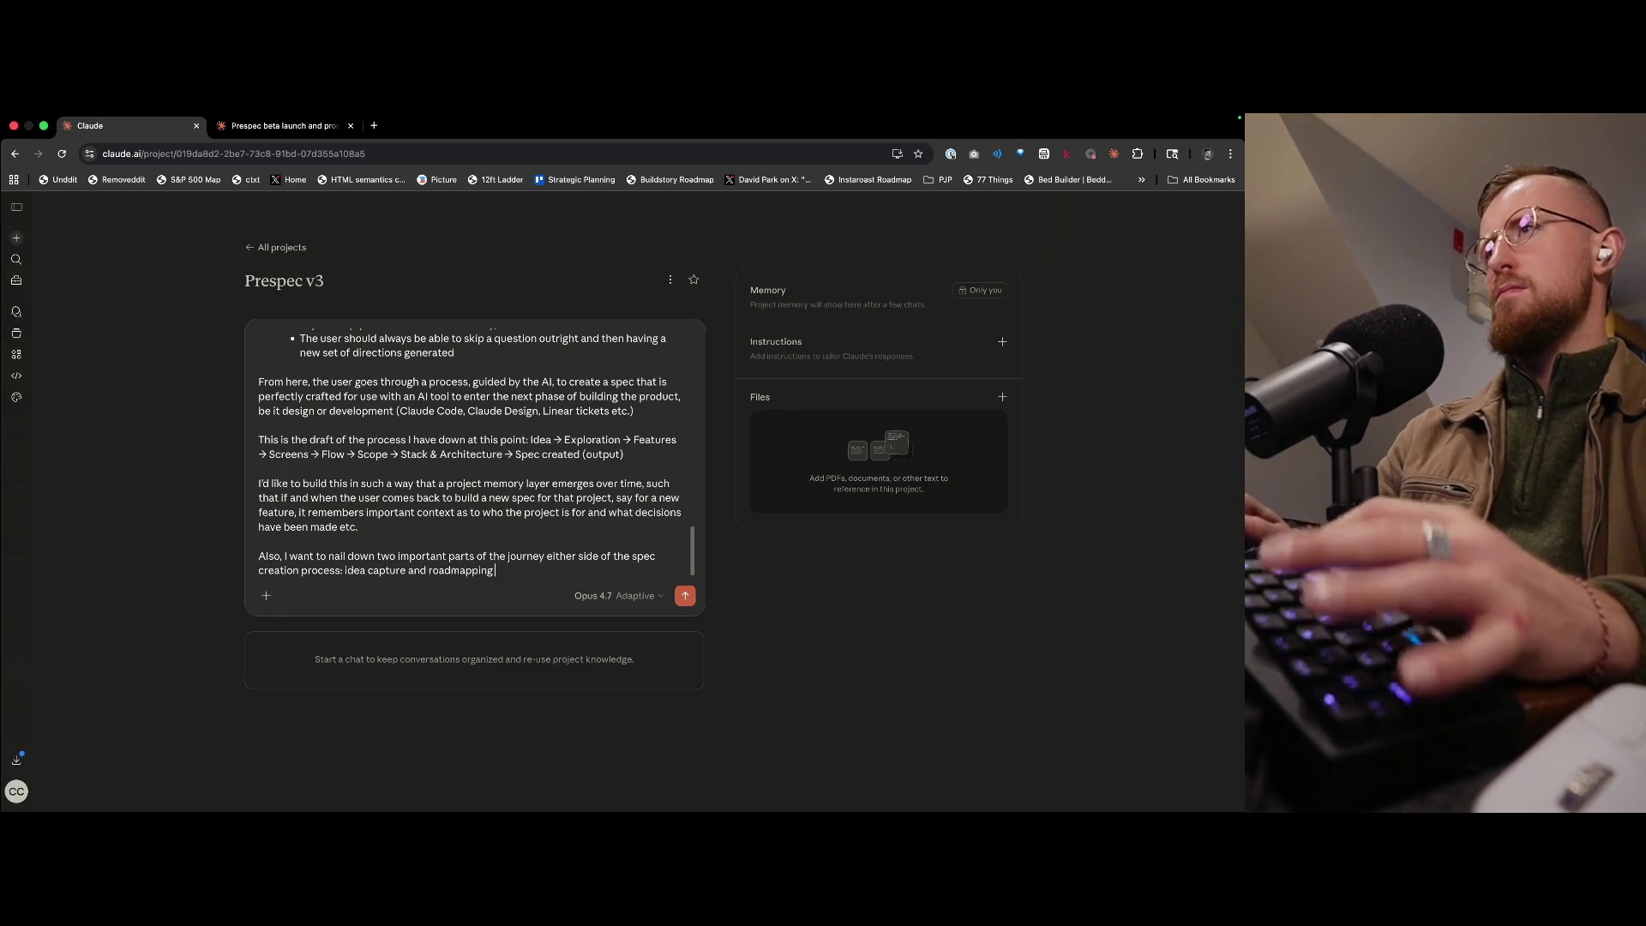
pyautogui.write(' Ide')
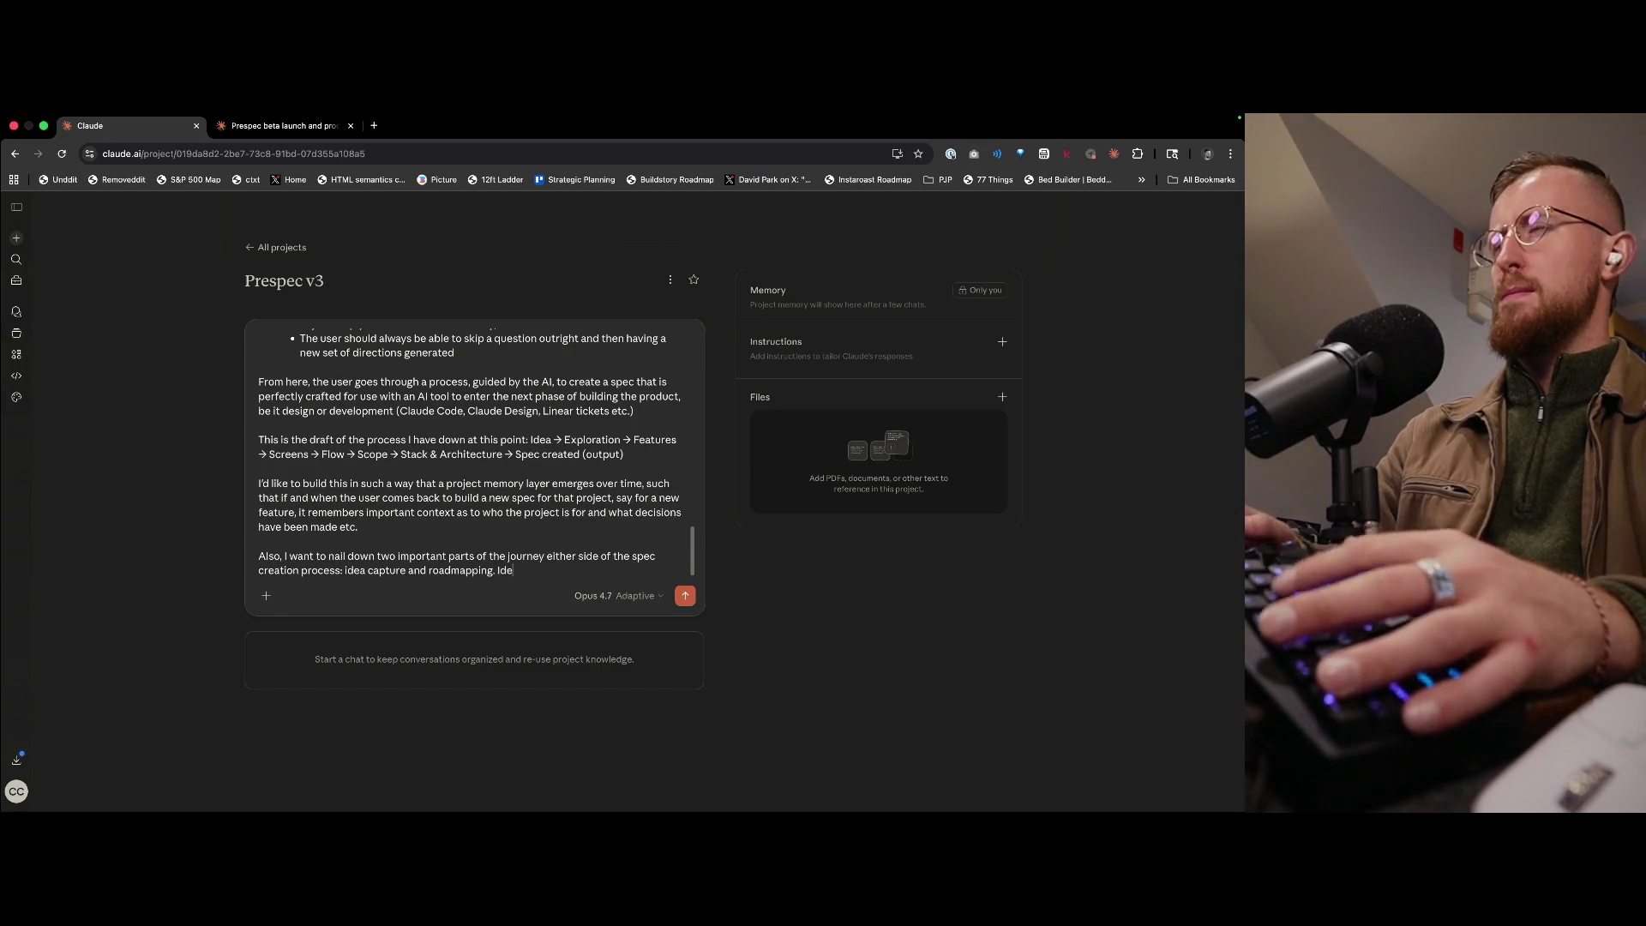
# - Describe idea capture: jotting a note, recording a voice note or ingesting a message as thoughts arise
pyautogui.press('BackSpace')
pyautogui.press('BackSpace')
pyautogui.write('capture')
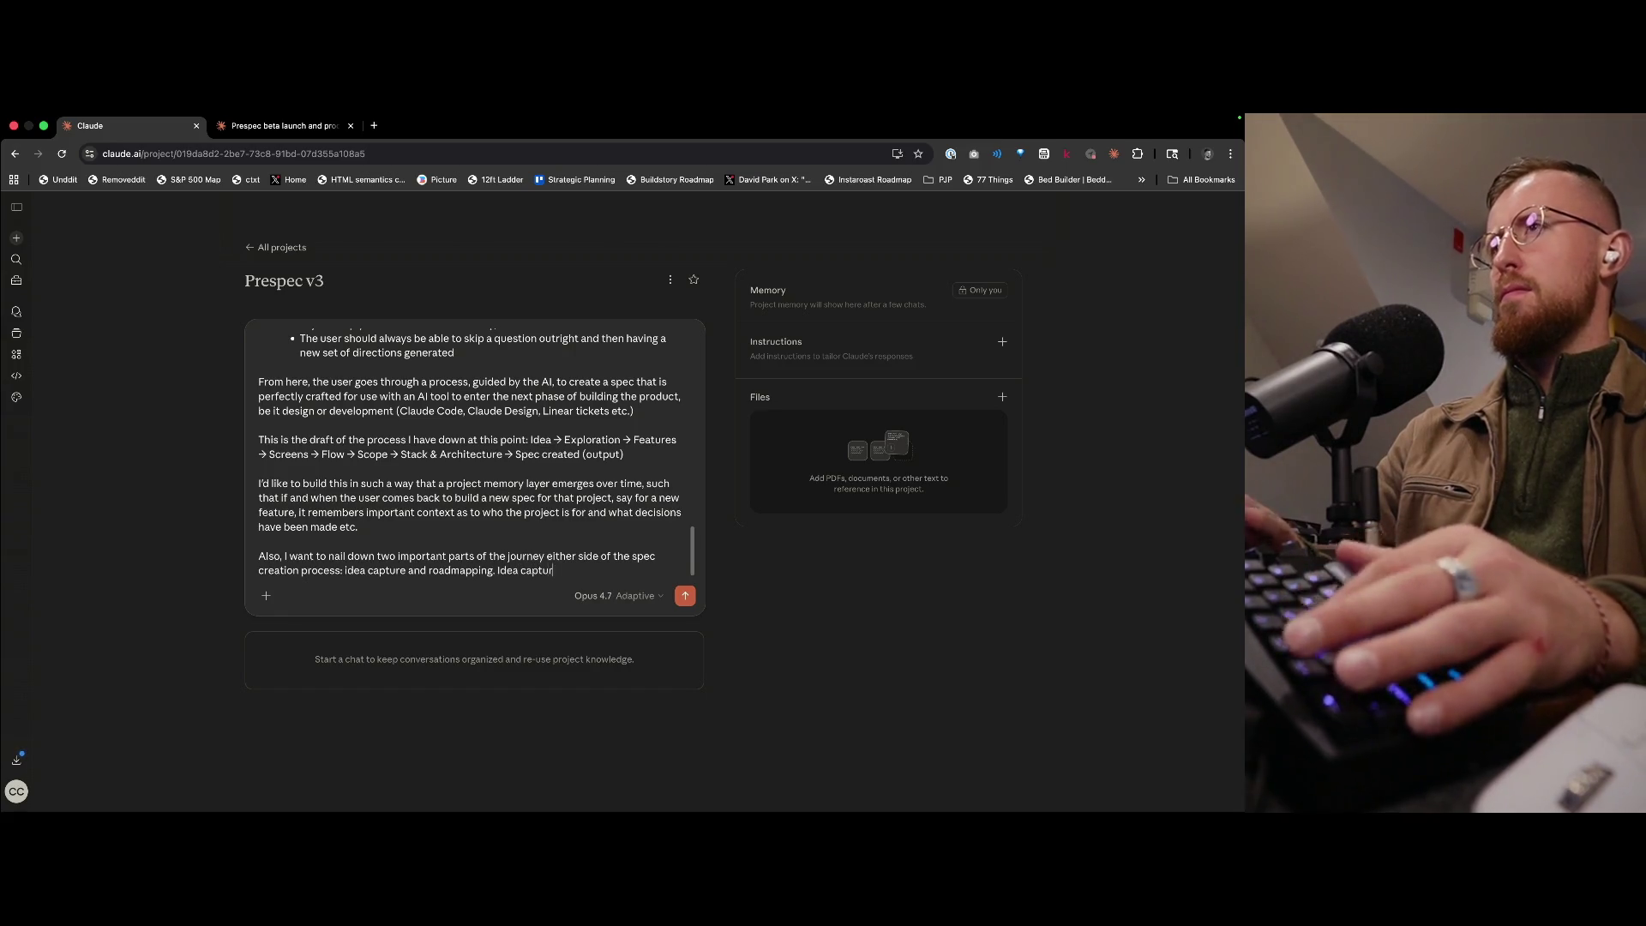
pyautogui.write(' such that the')
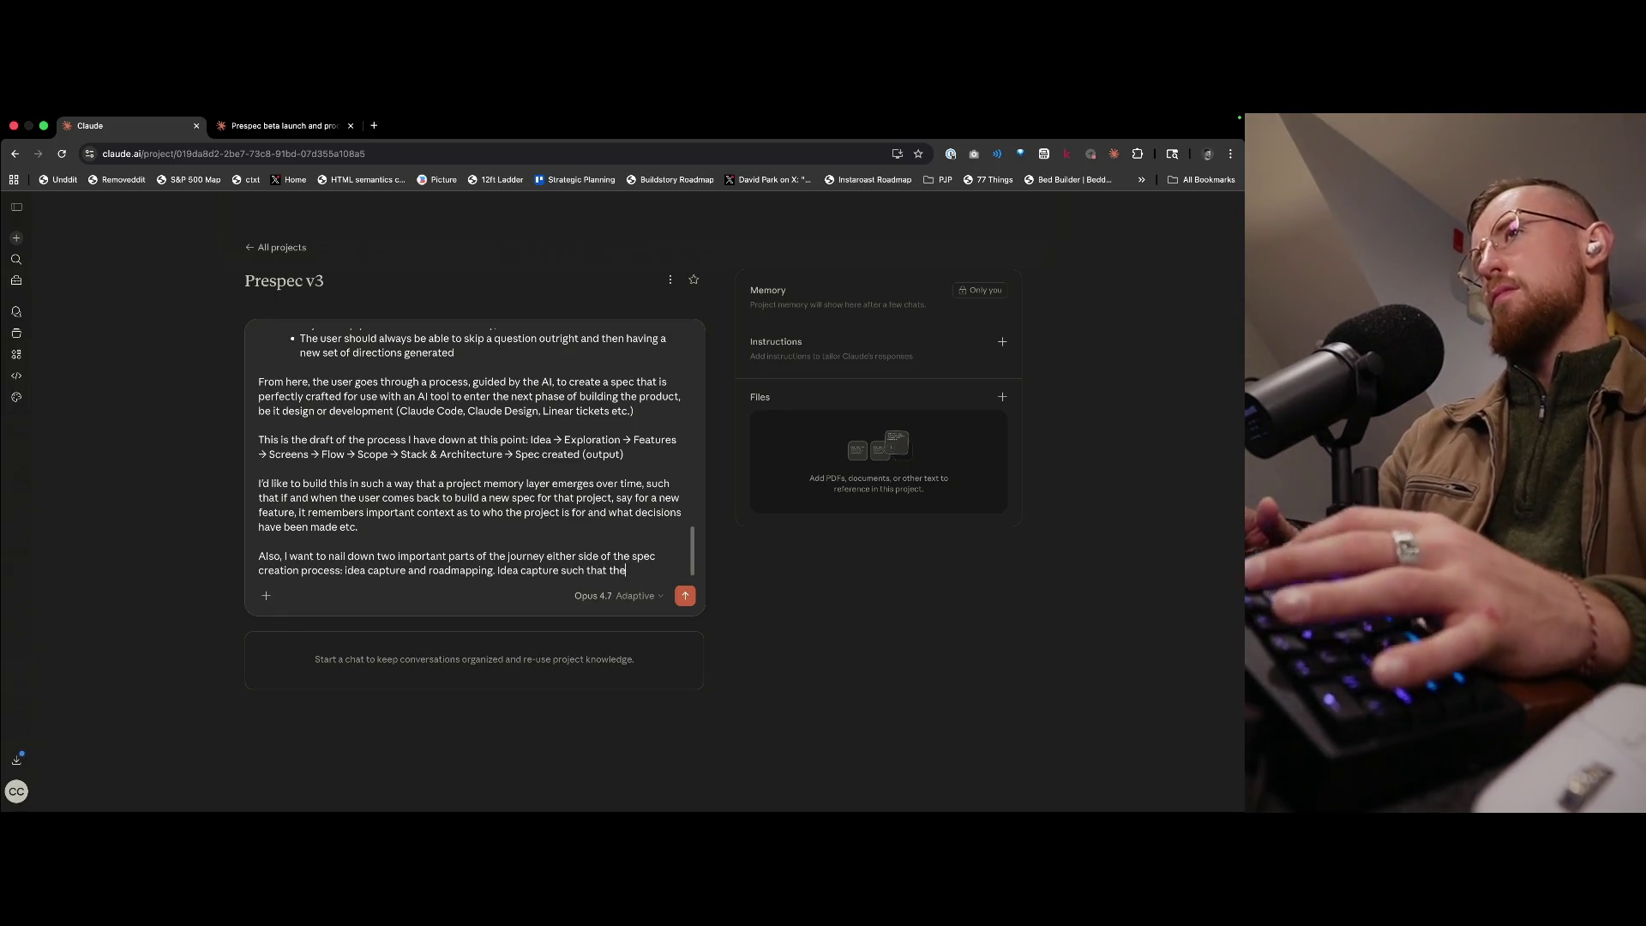
pyautogui.write(' user can quickly ')
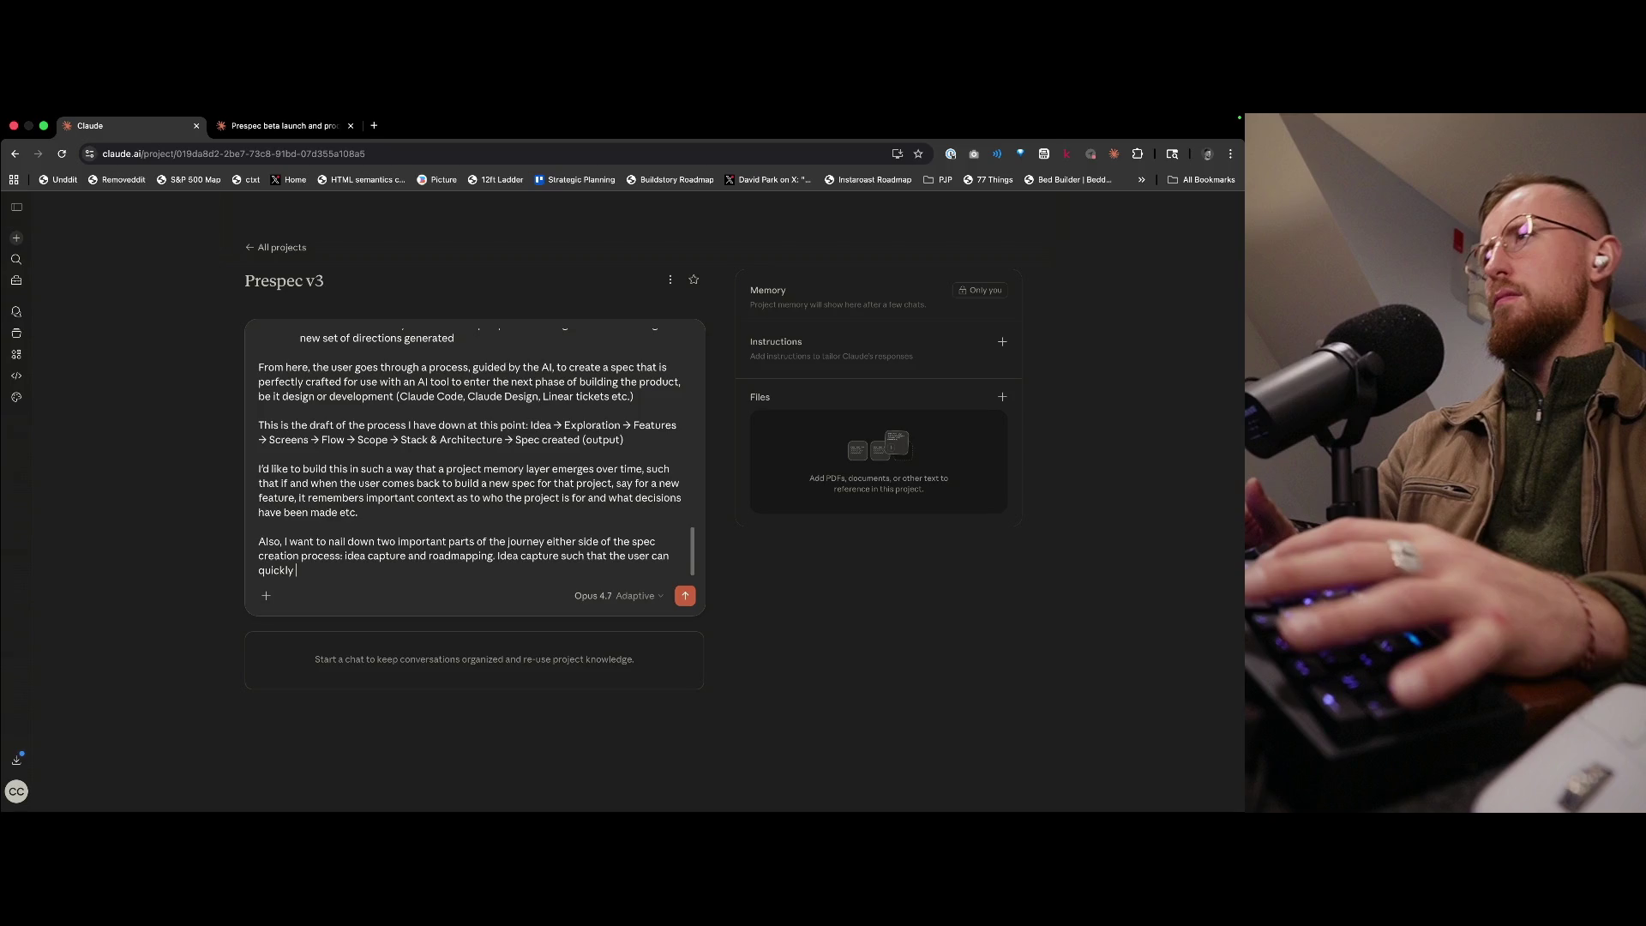
pyautogui.write('jot down a')
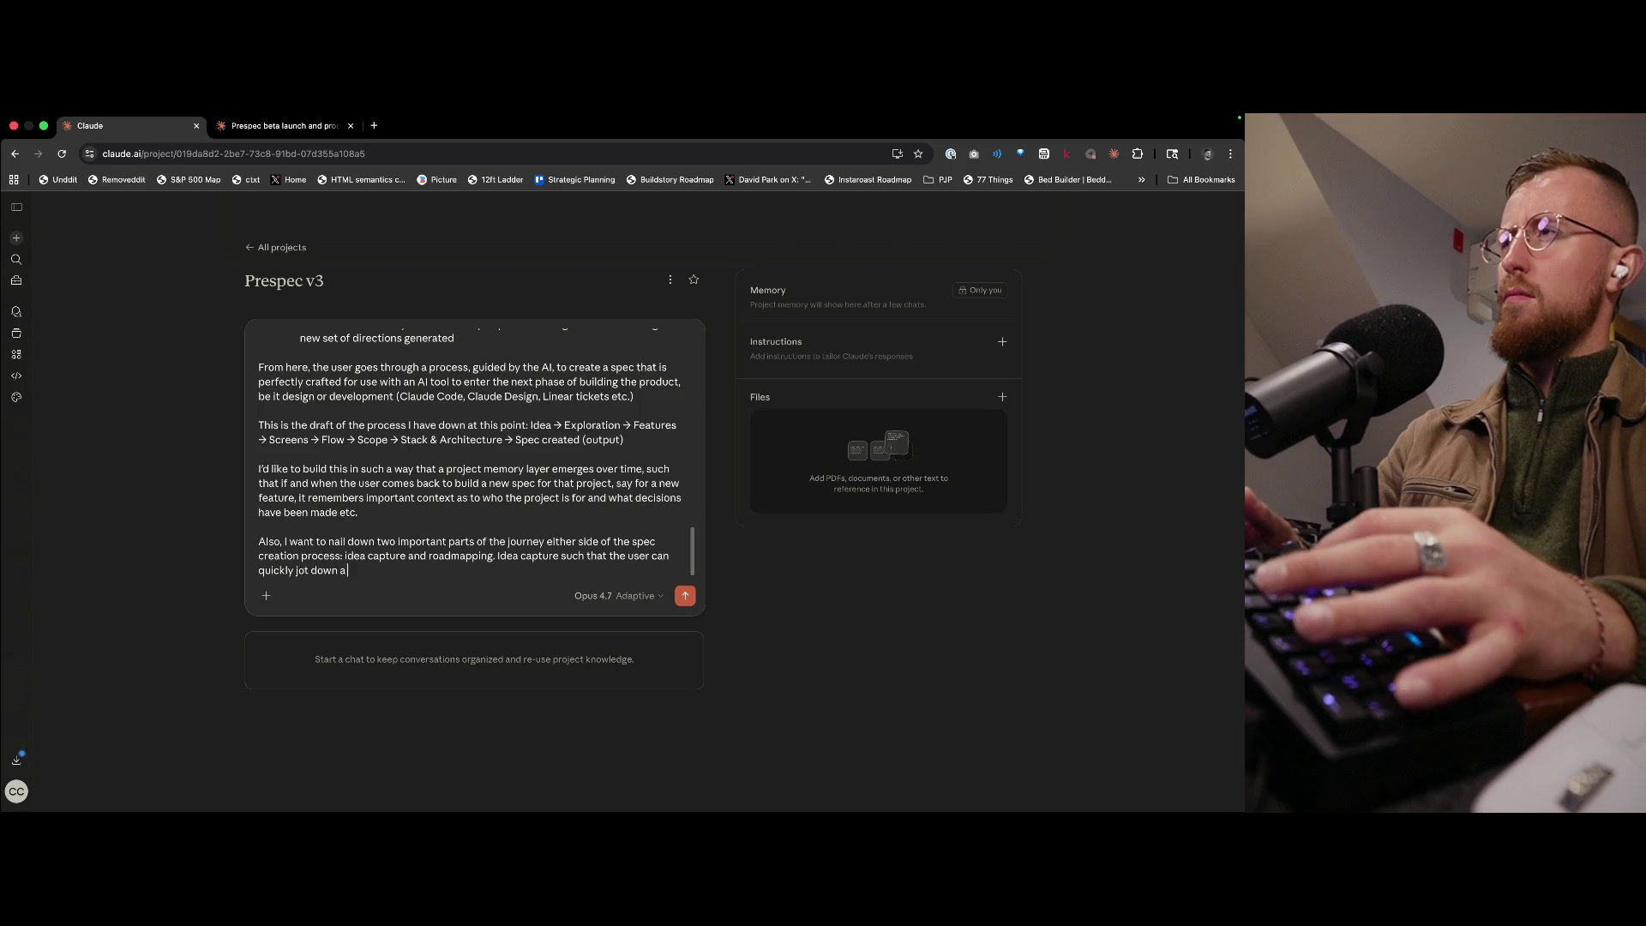
pyautogui.write(' note, capture a voice note or ingest')
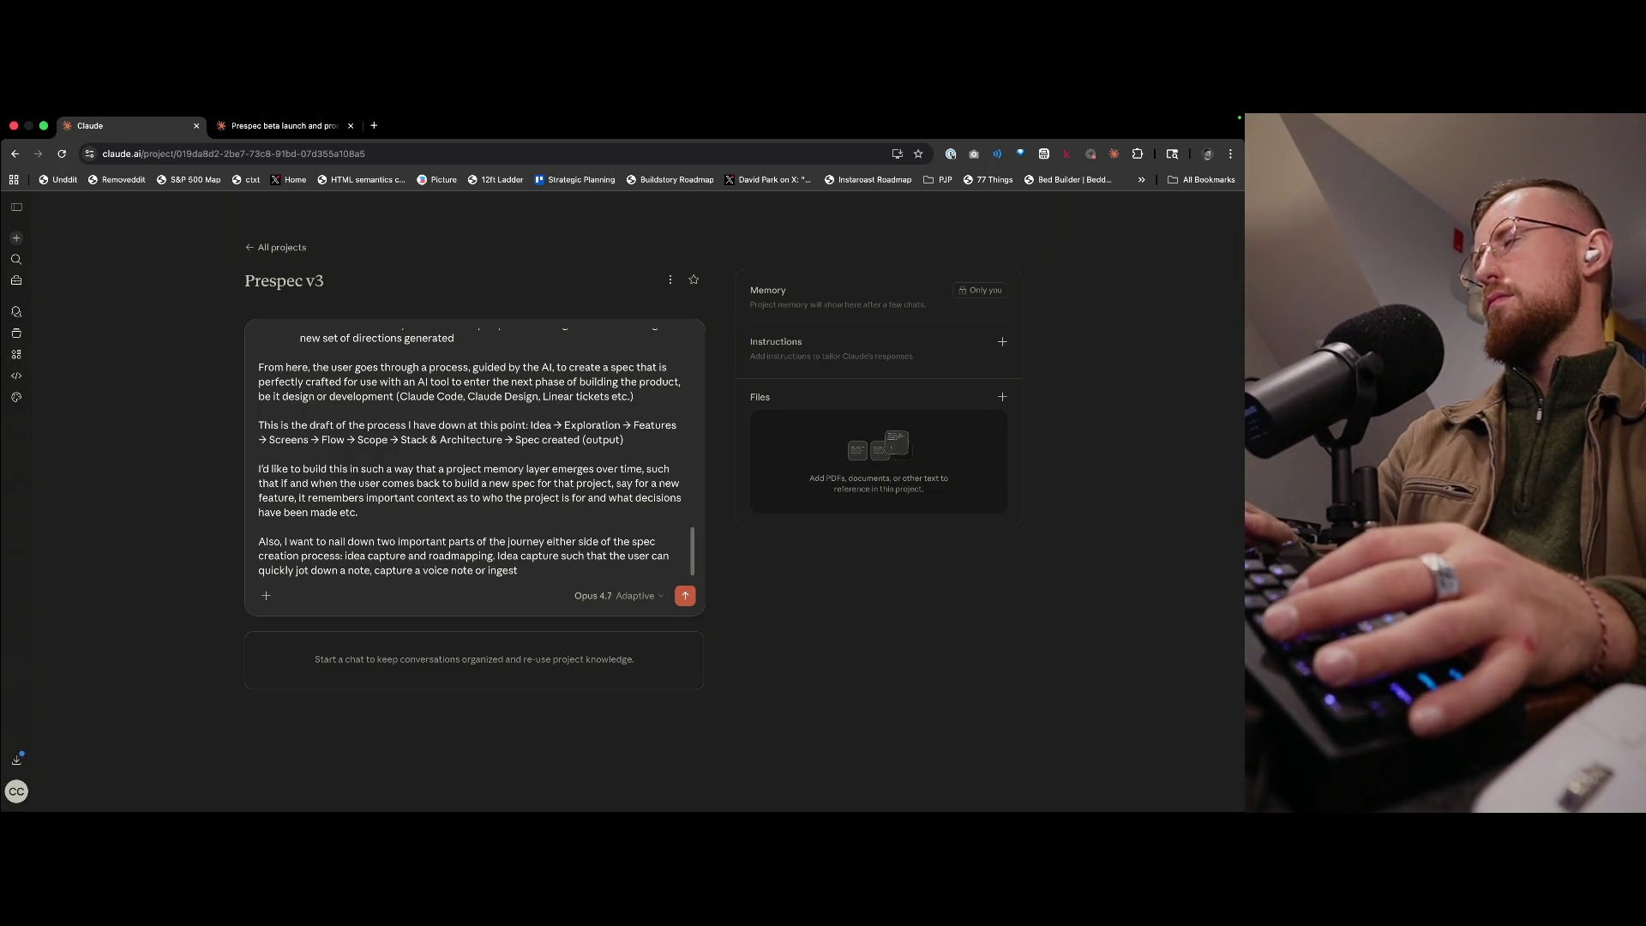
pyautogui.write(' a link')
pyautogui.press('BackSpace')
pyautogui.press('BackSpace')
pyautogui.press('BackSpace')
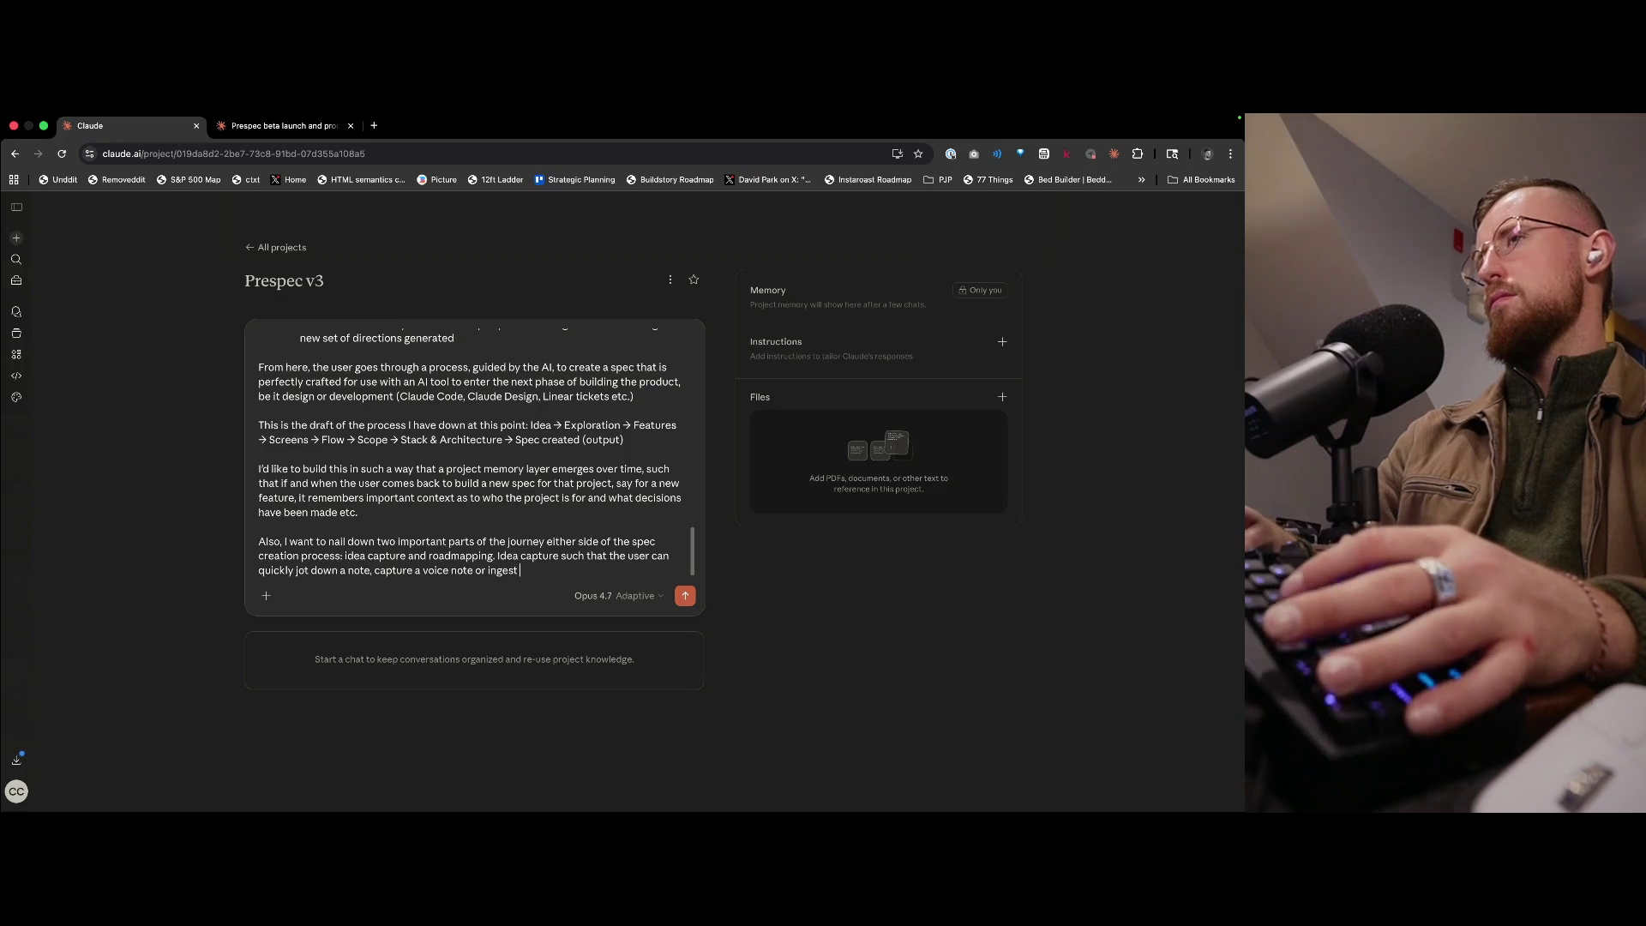
pyautogui.write('some')
pyautogui.press('BackSpace')
pyautogui.press('BackSpace')
pyautogui.press('BackSpace')
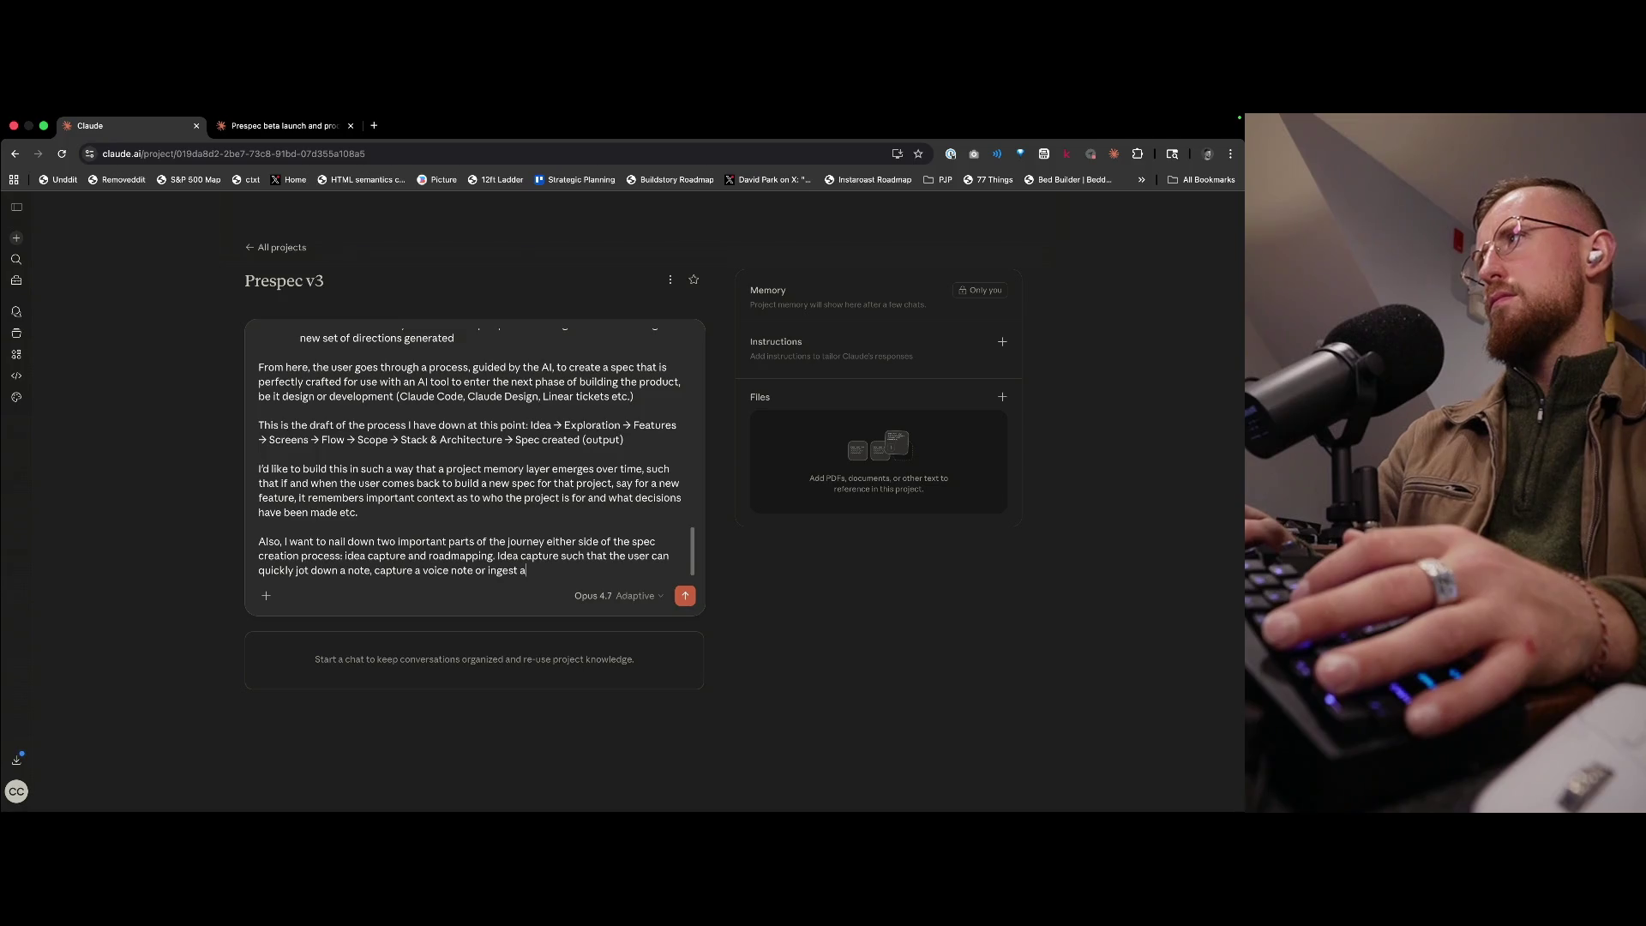
pyautogui.write('message from elsewh')
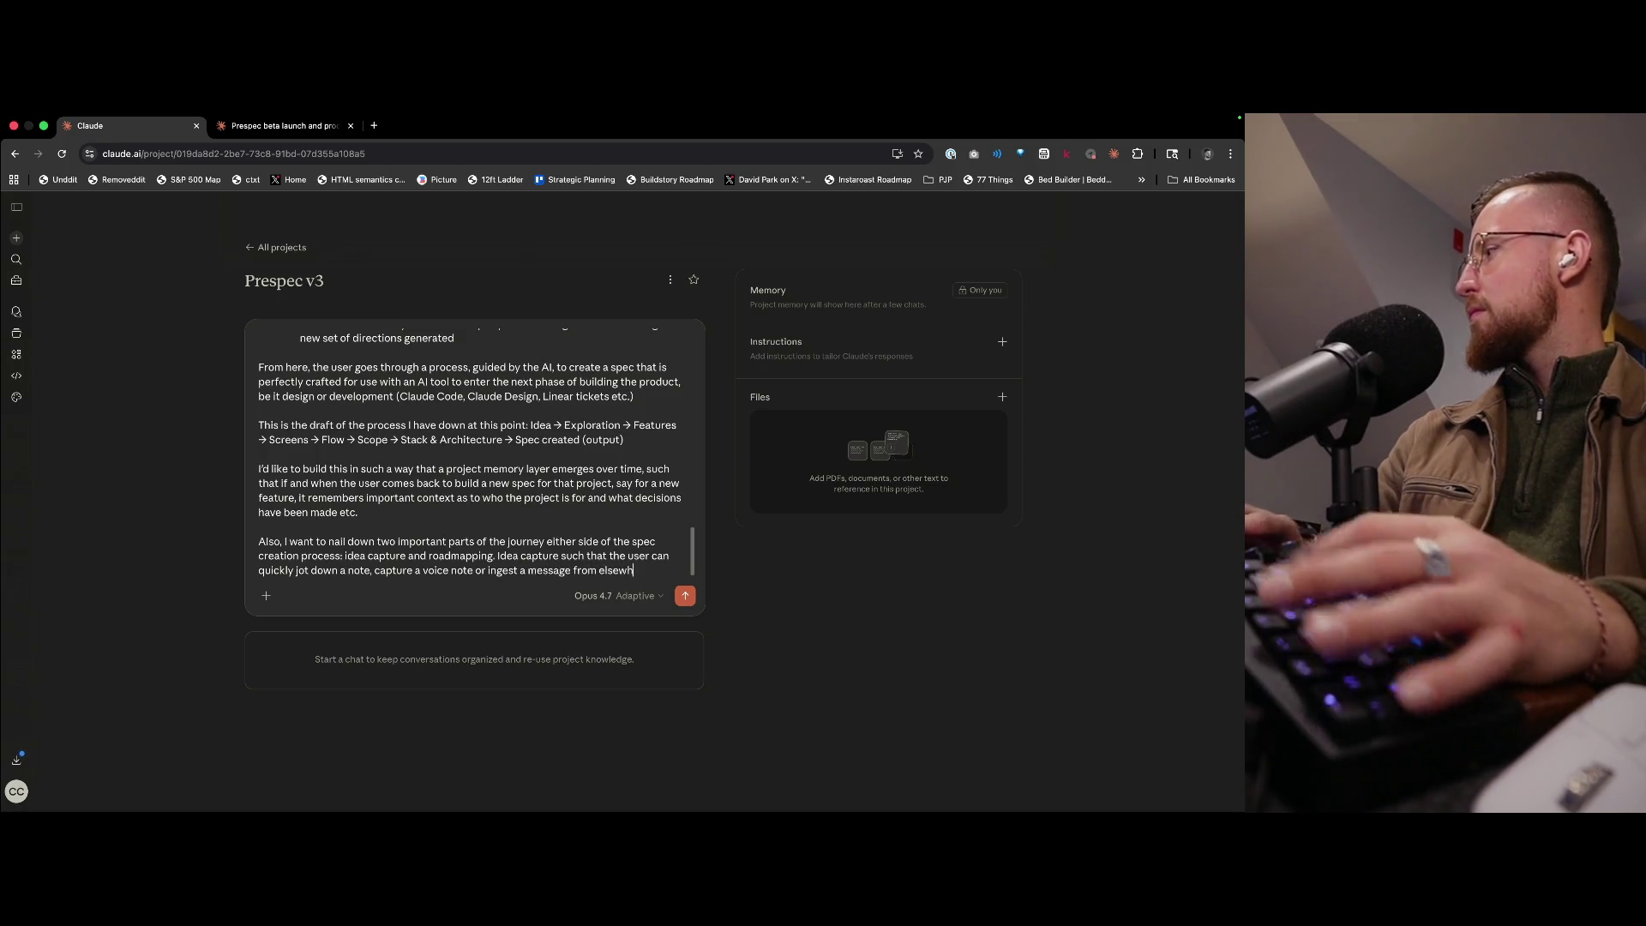
pyautogui.write('ere to capture')
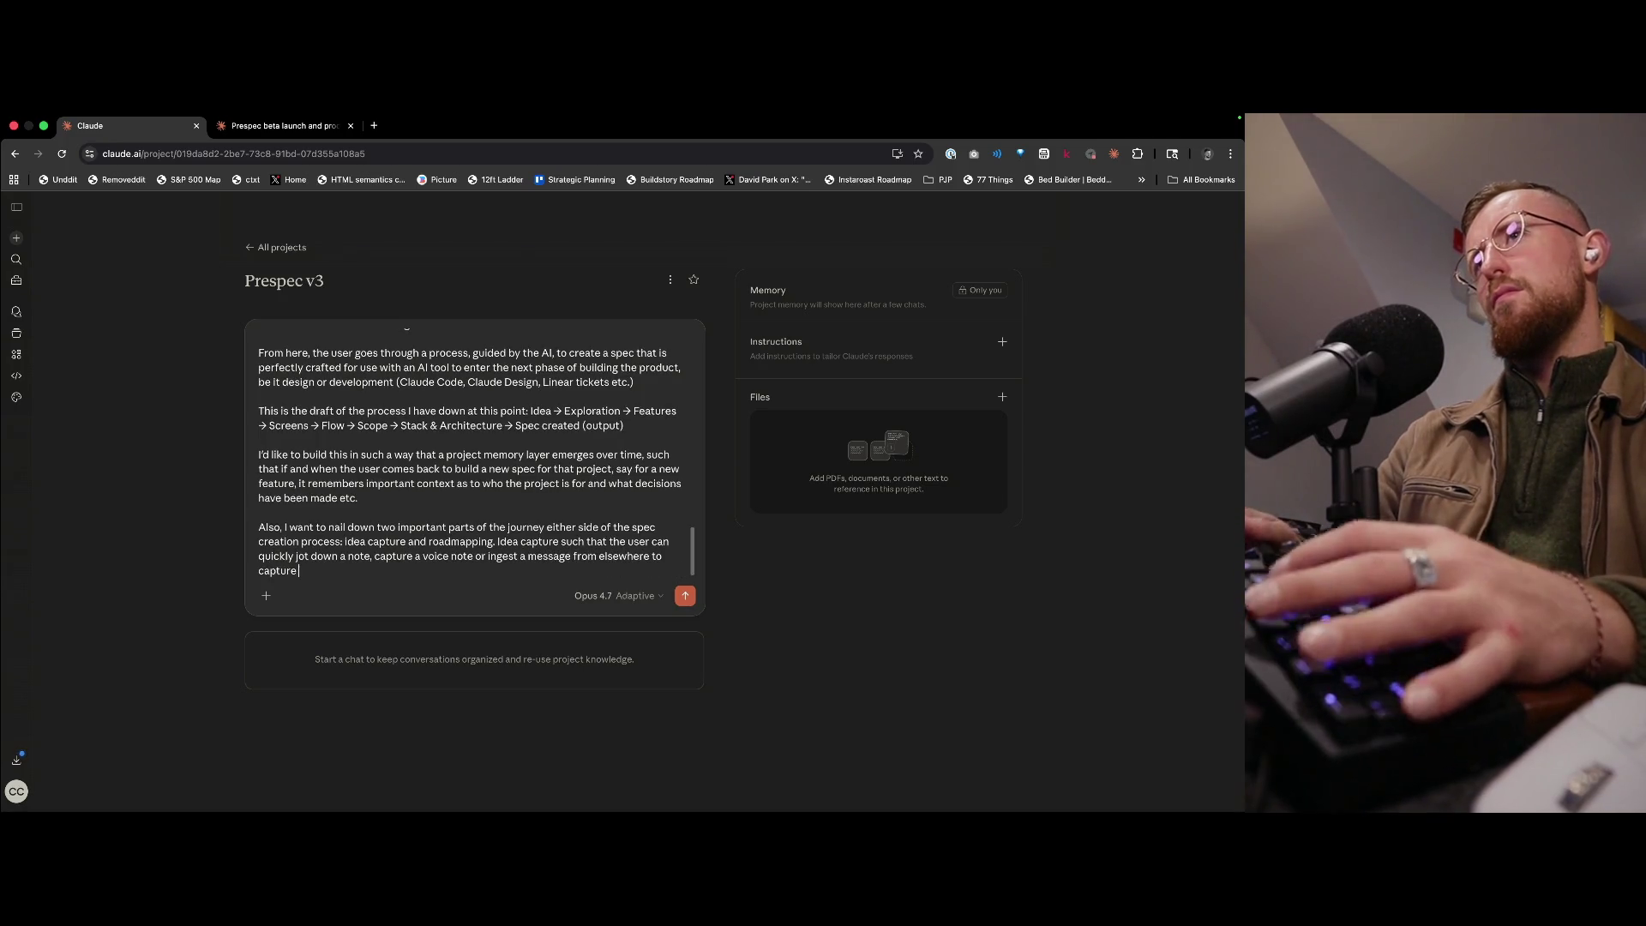
pyautogui.write(' a thoug')
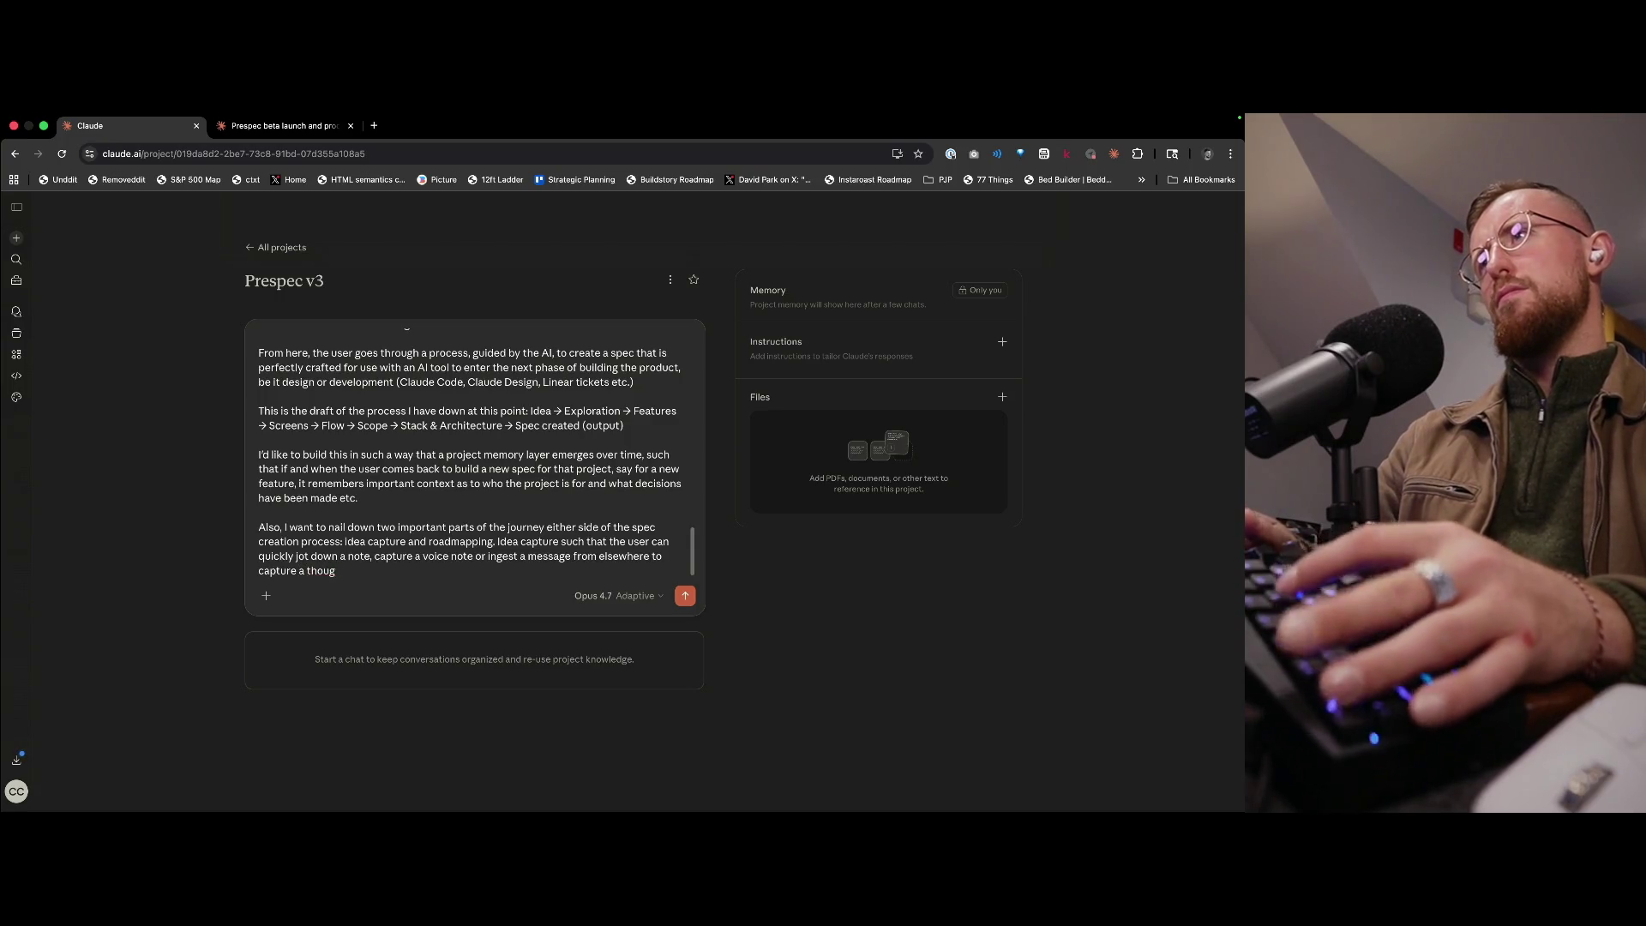
pyautogui.write('ht as it arises')
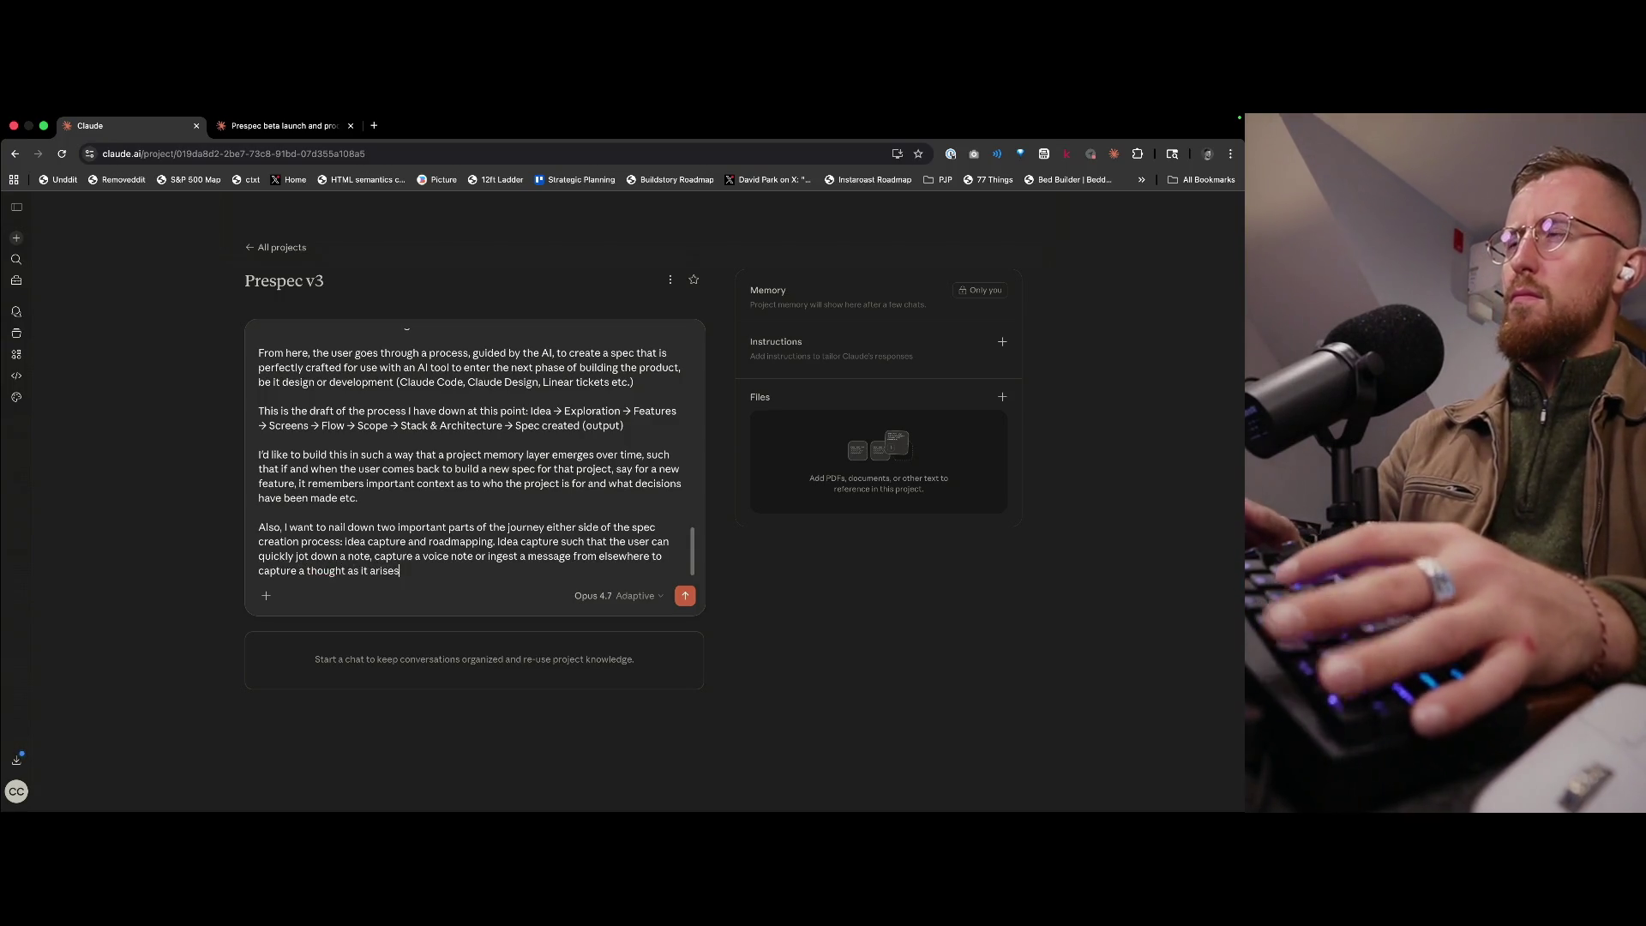
pyautogui.hotkey('shift', 'Return')
pyautogui.hotkey('shift', 'Return')
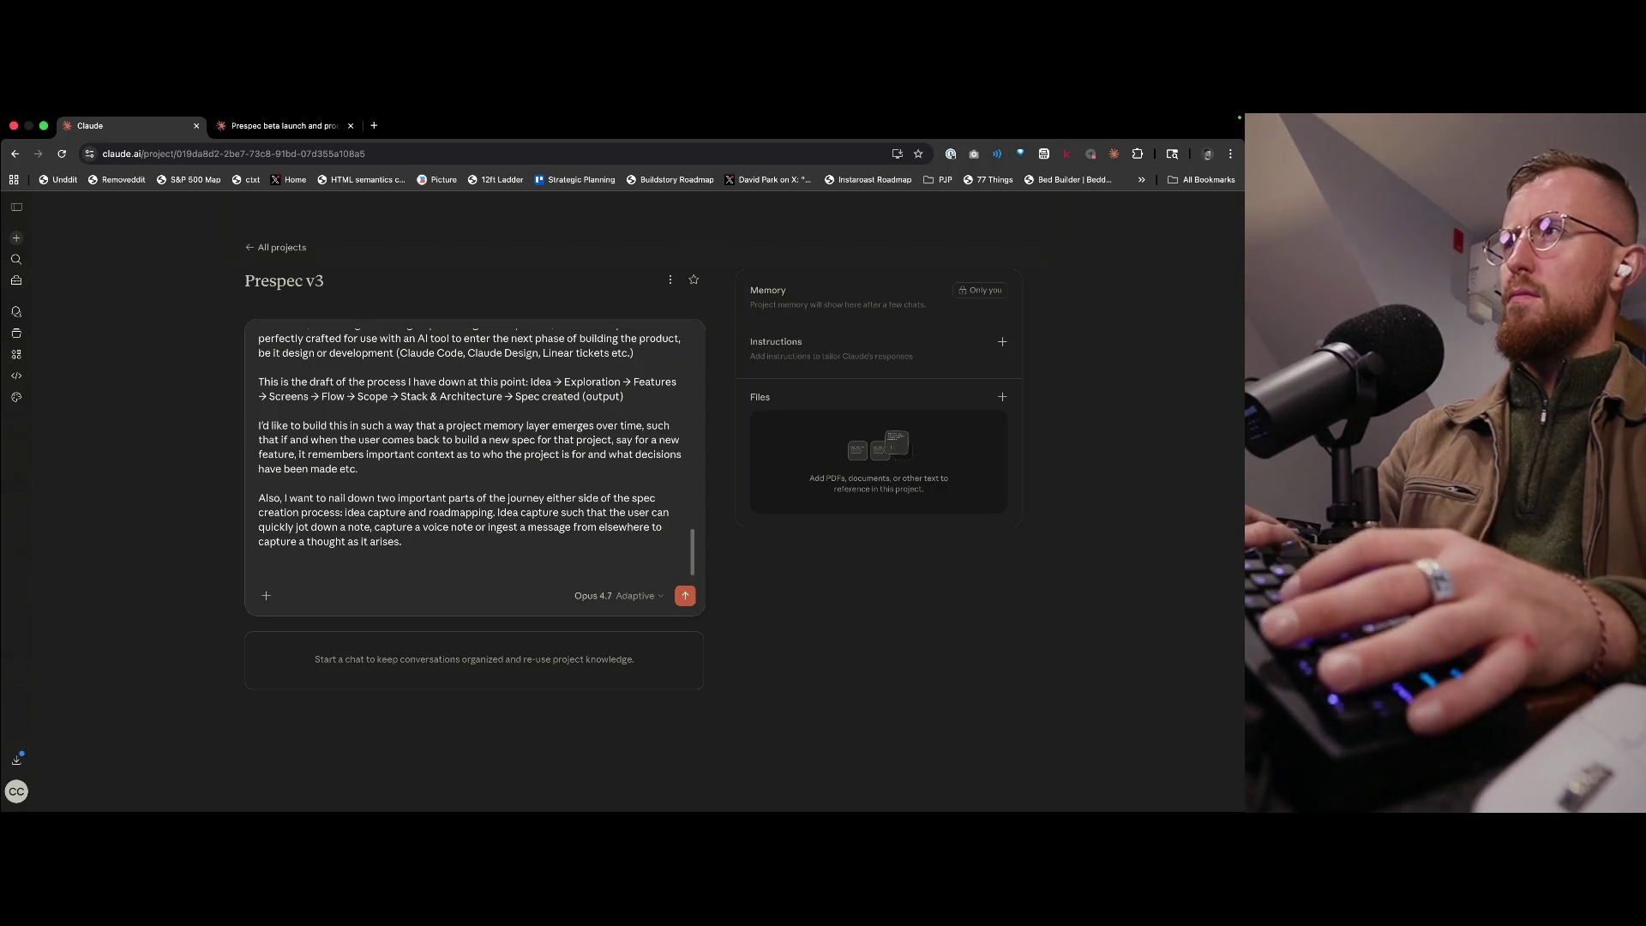
# - State that items cut during scoping are automatically added to the roadmap
pyautogui.write('Itshoudl')
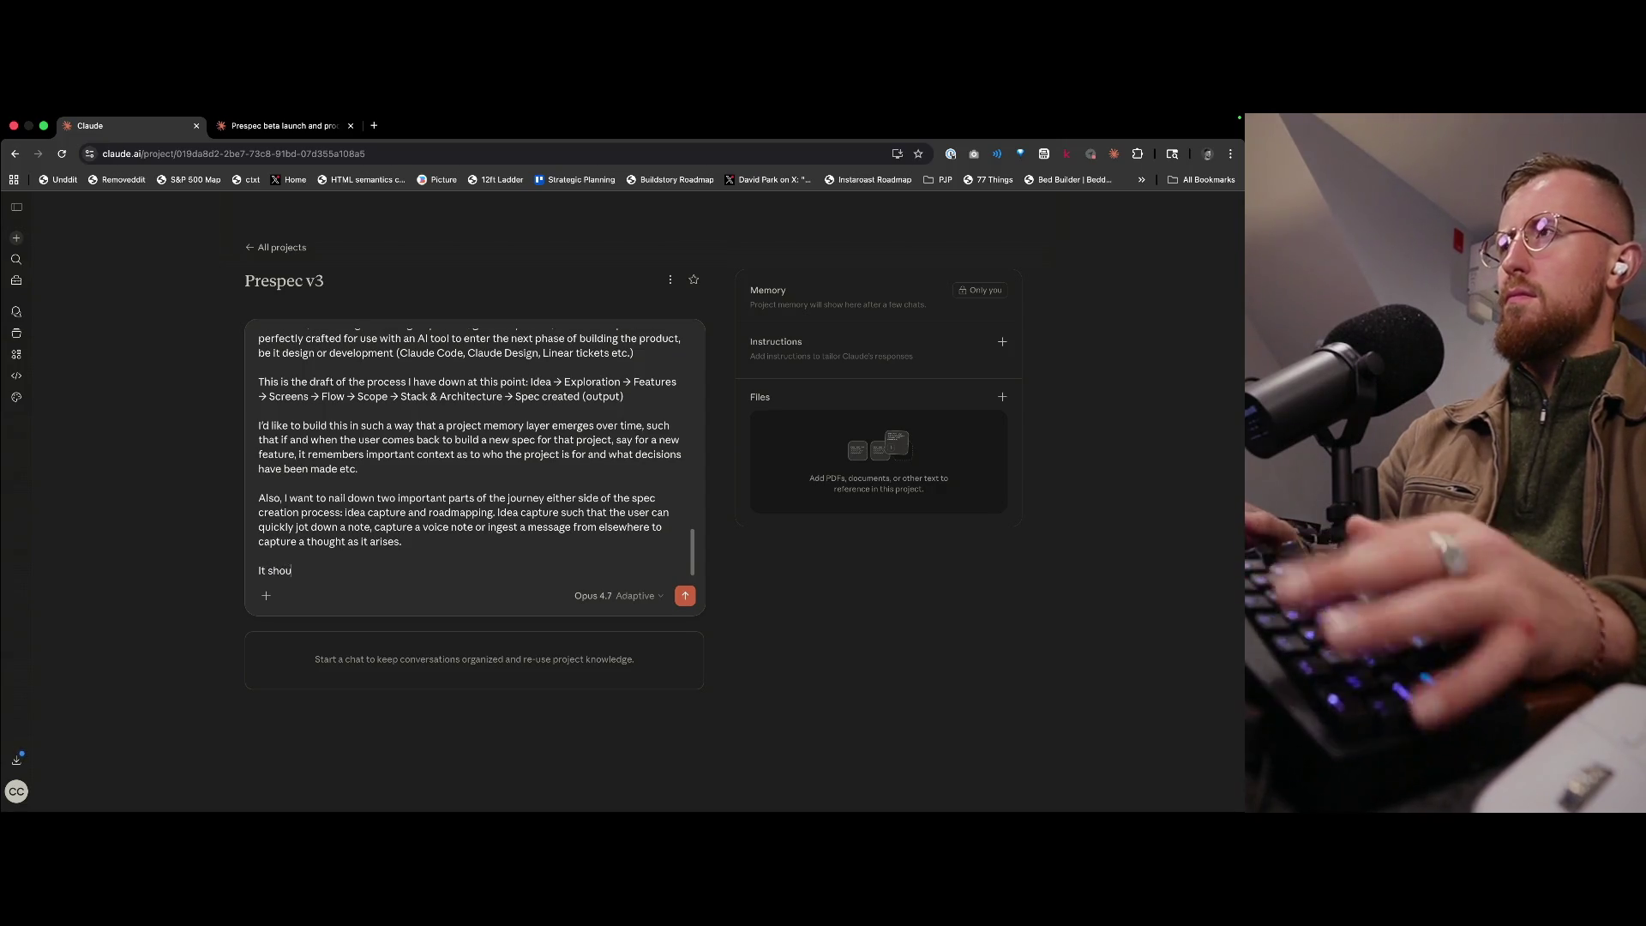
pyautogui.press('super+BackSpace')
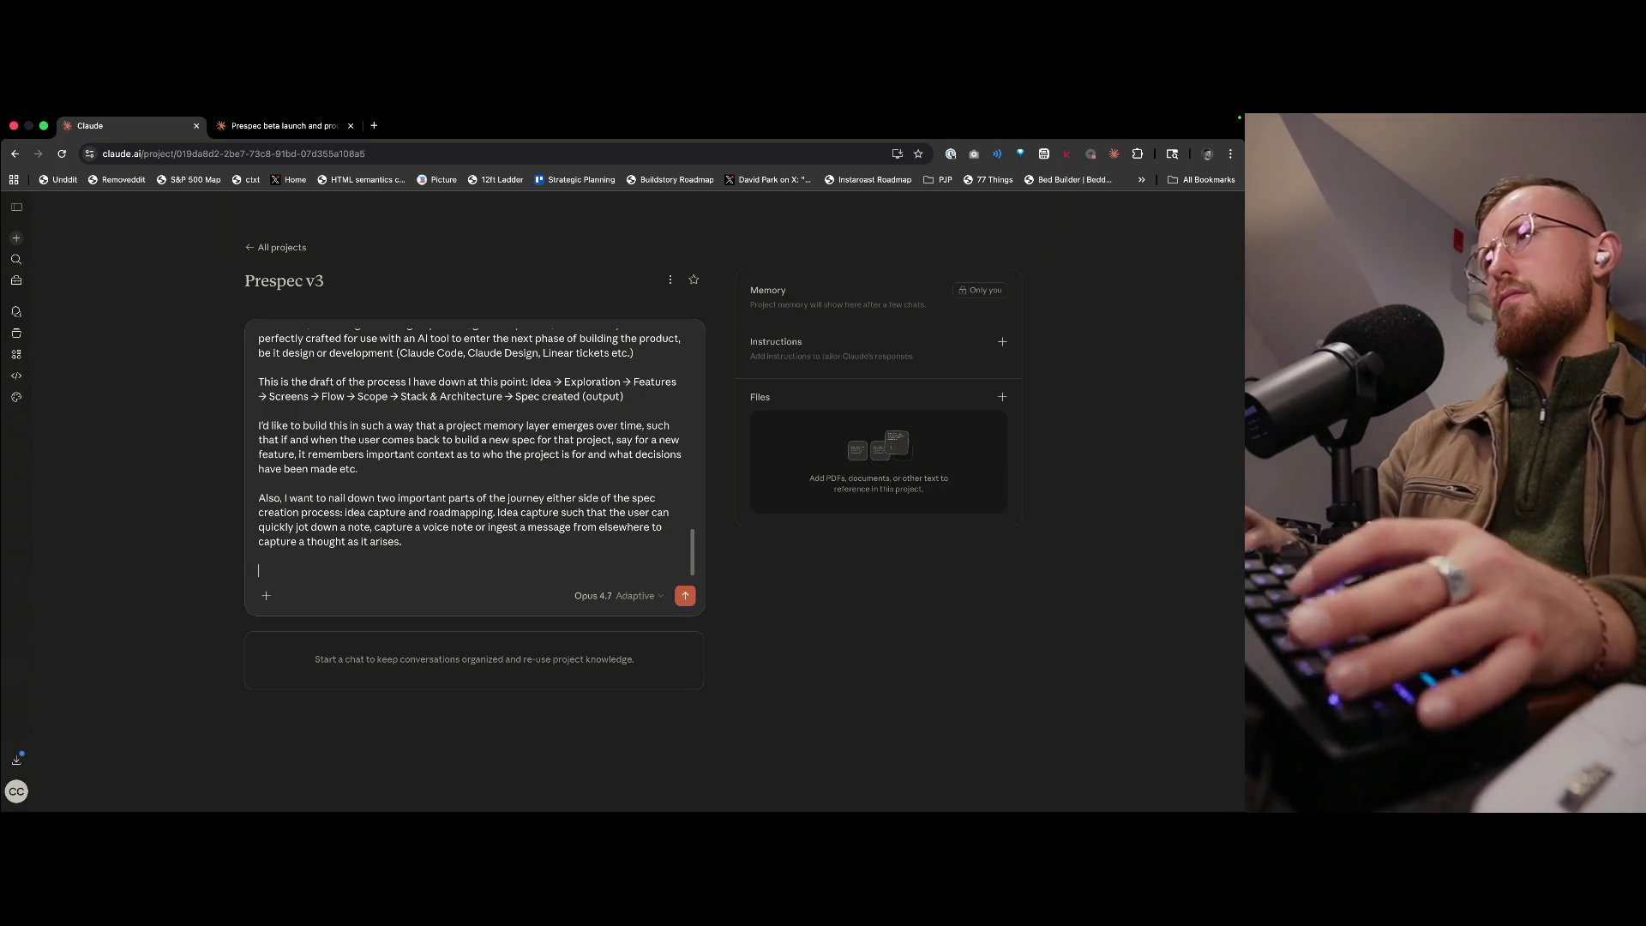
pyautogui.write('Durtin')
pyautogui.write('he scoping process,')
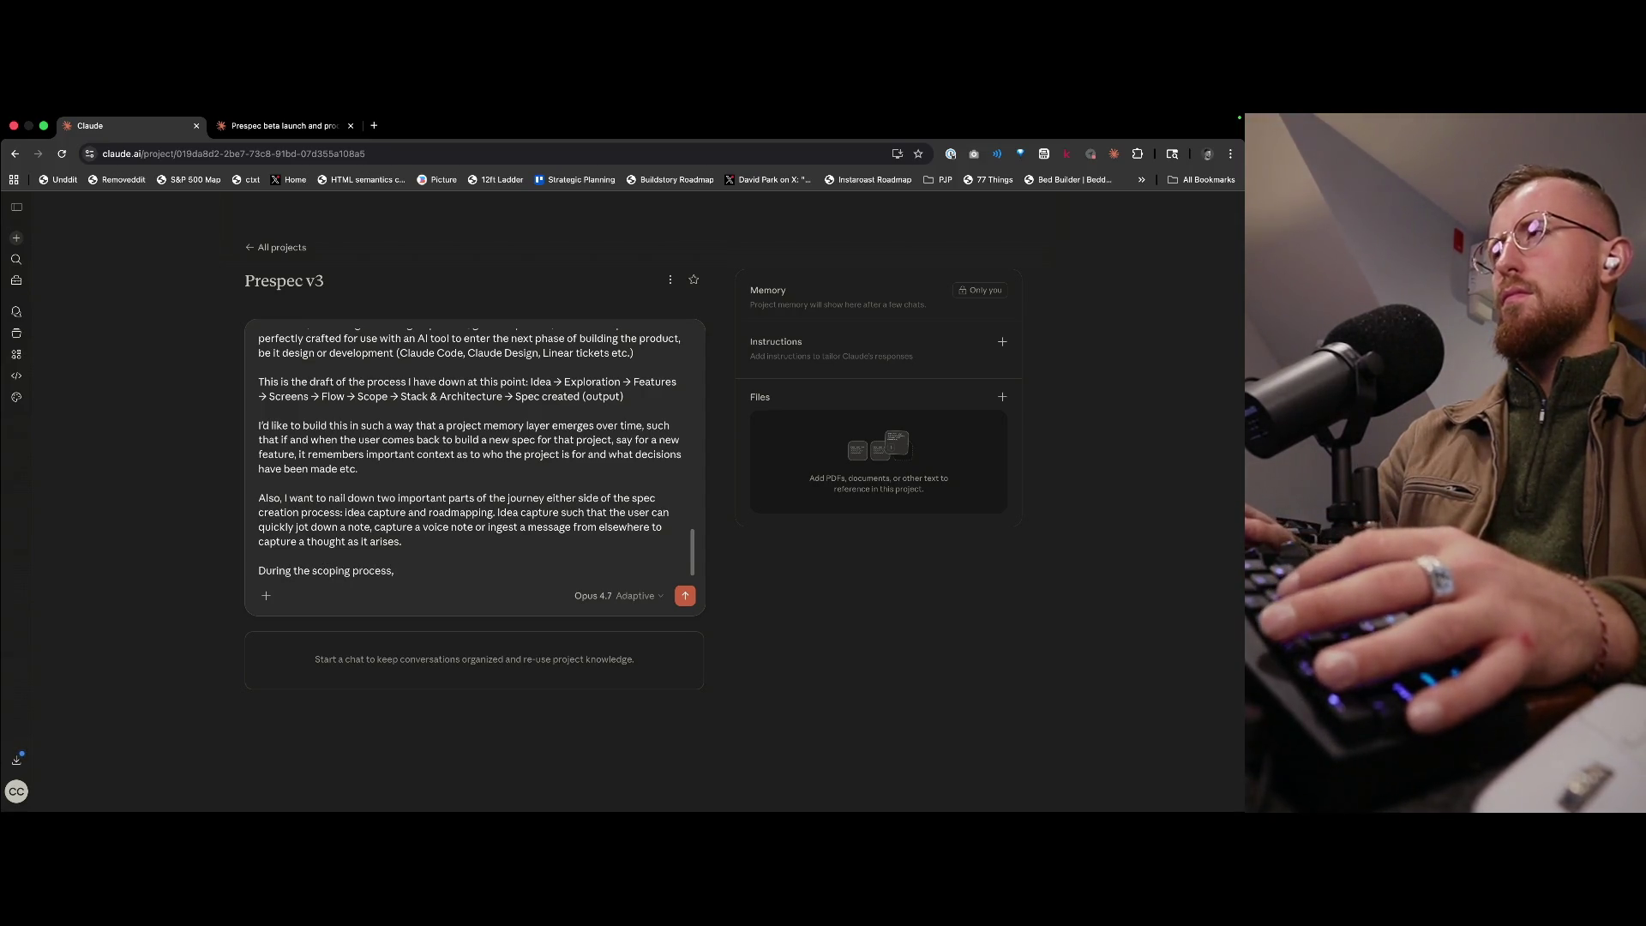
pyautogui.write(' when things are cut')
pyautogui.write(' out f')
pyautogui.write(' the spec')
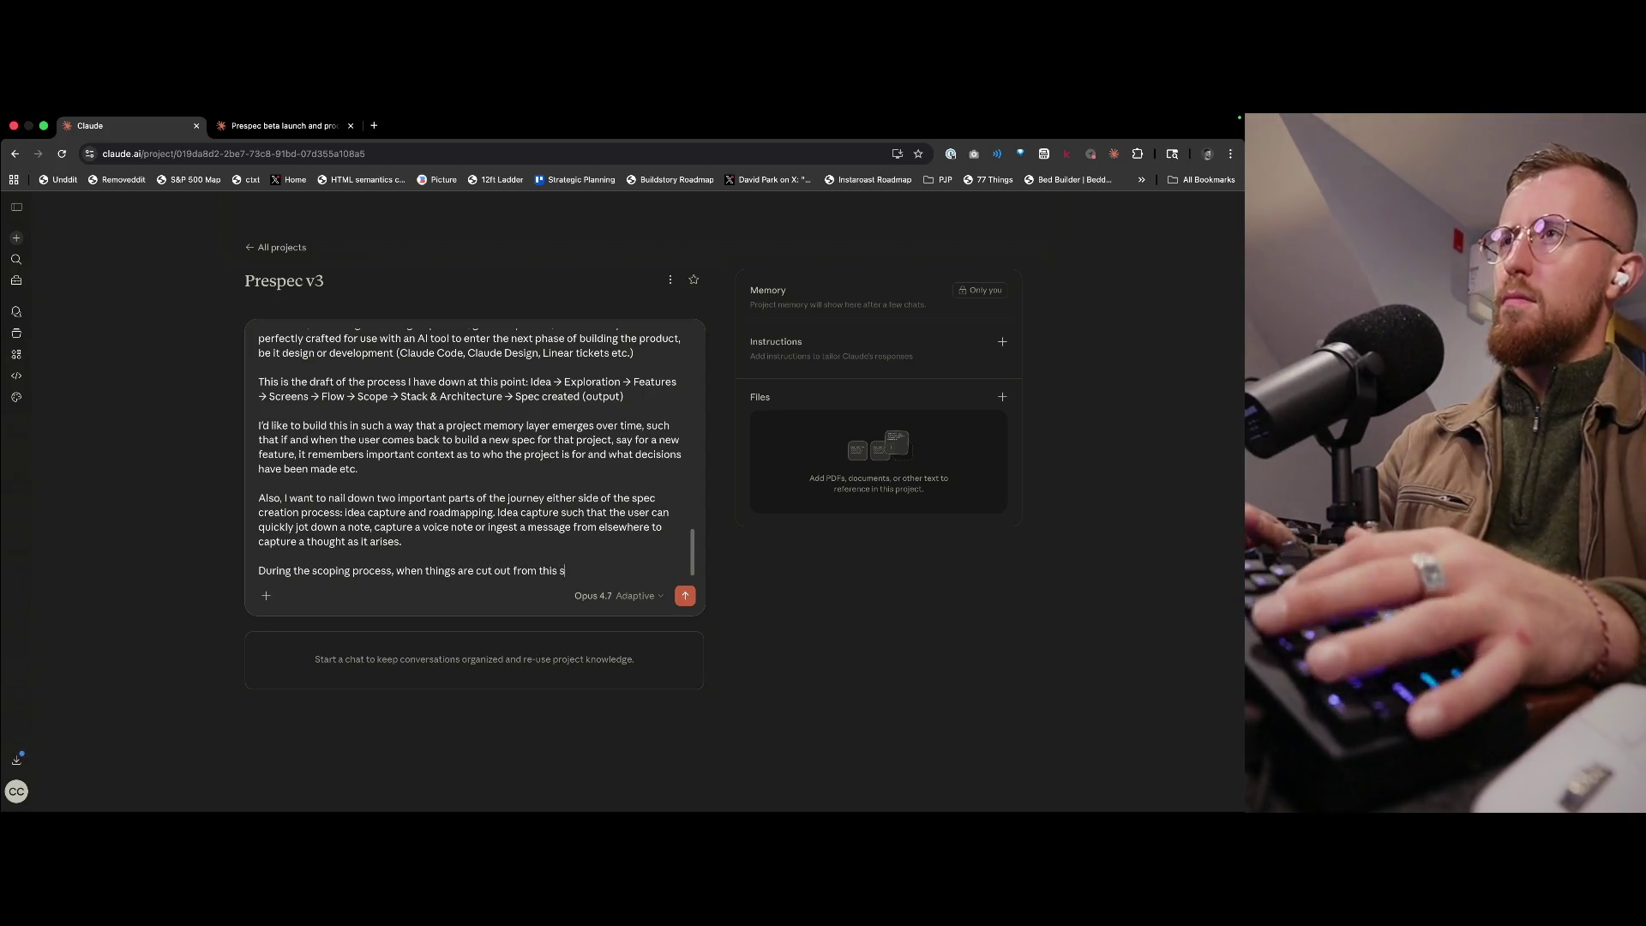
pyautogui.press('BackSpace')
pyautogui.press('BackSpace')
pyautogui.press('BackSpace')
pyautogui.write('the')
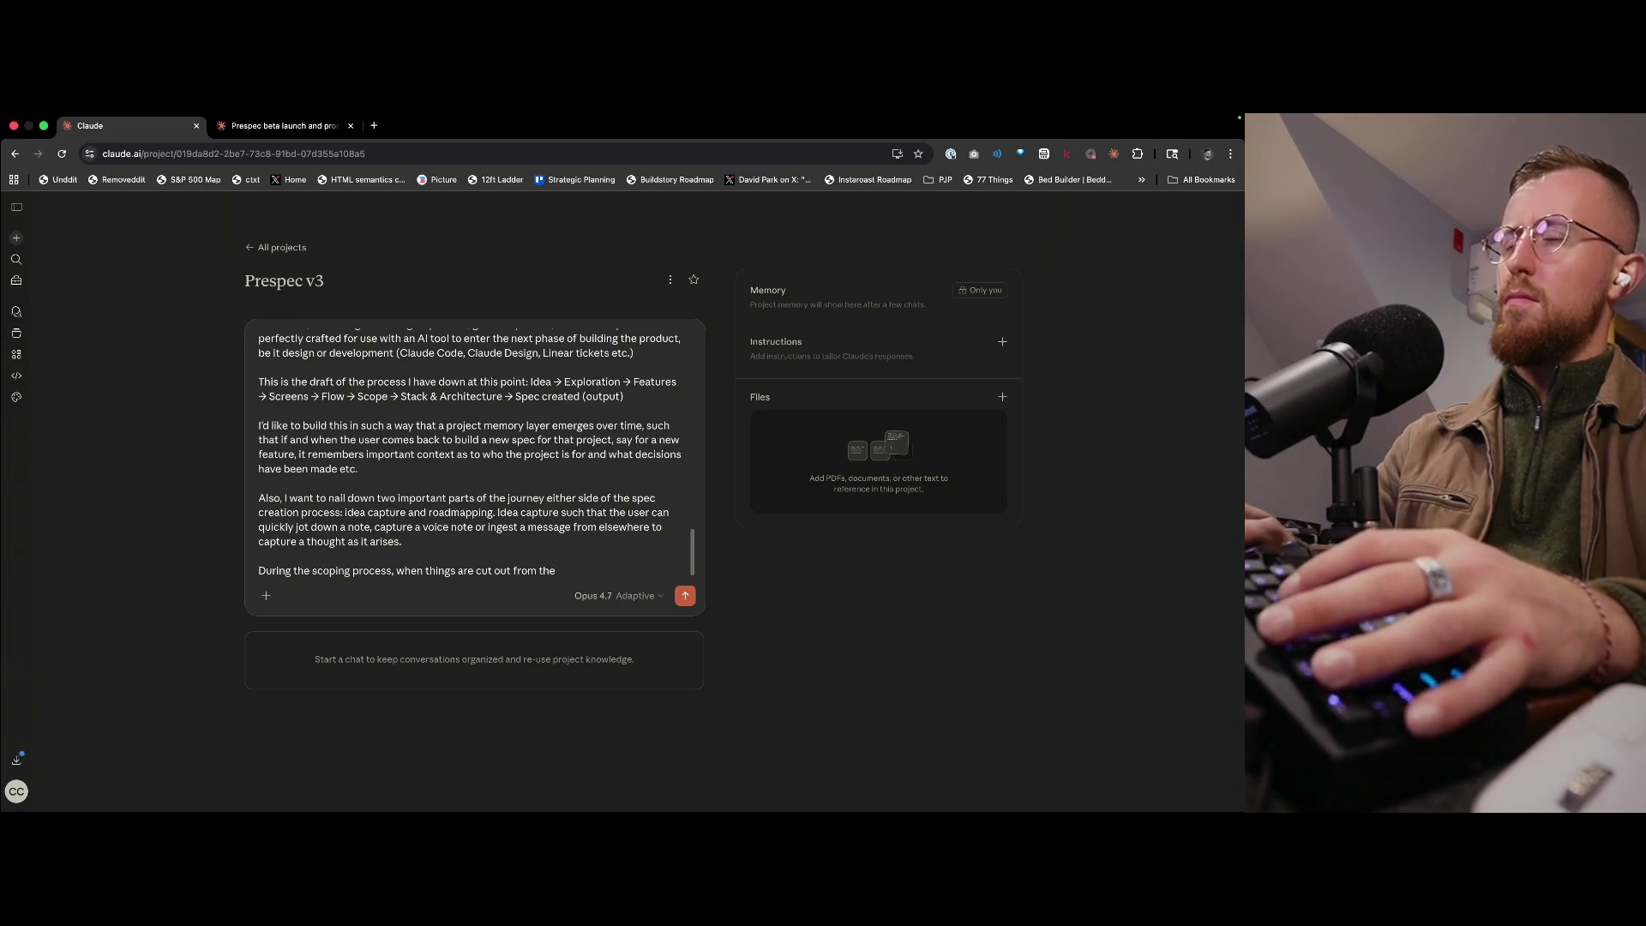
pyautogui.write('pr in-progress spec, they should be ')
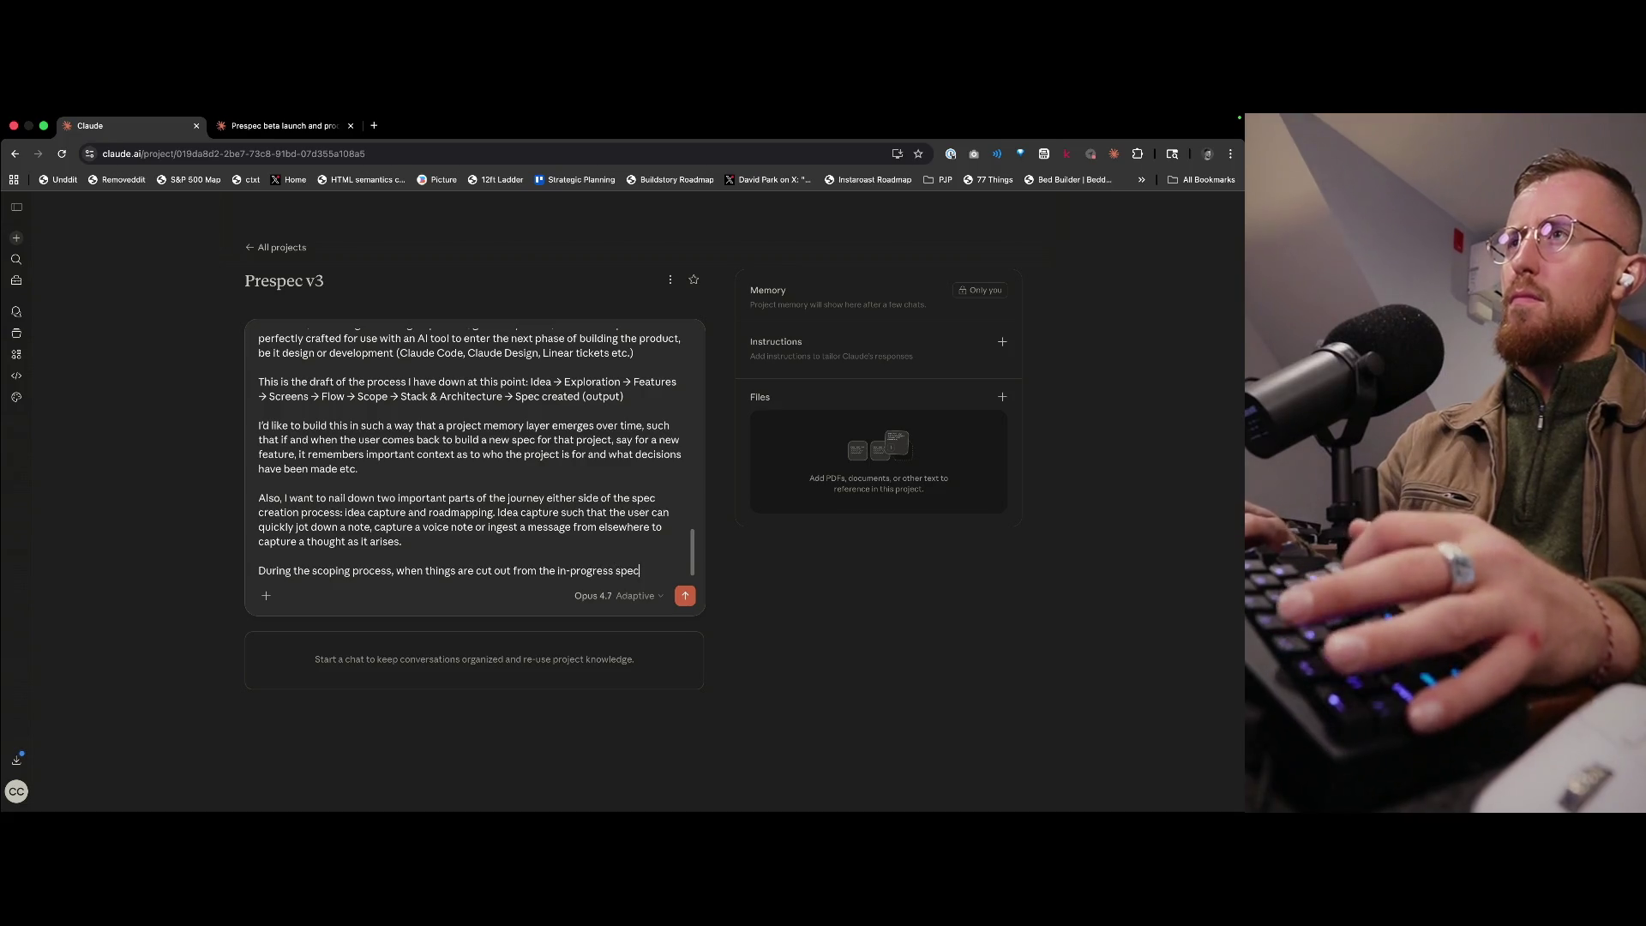
pyautogui.write('automatically ad')
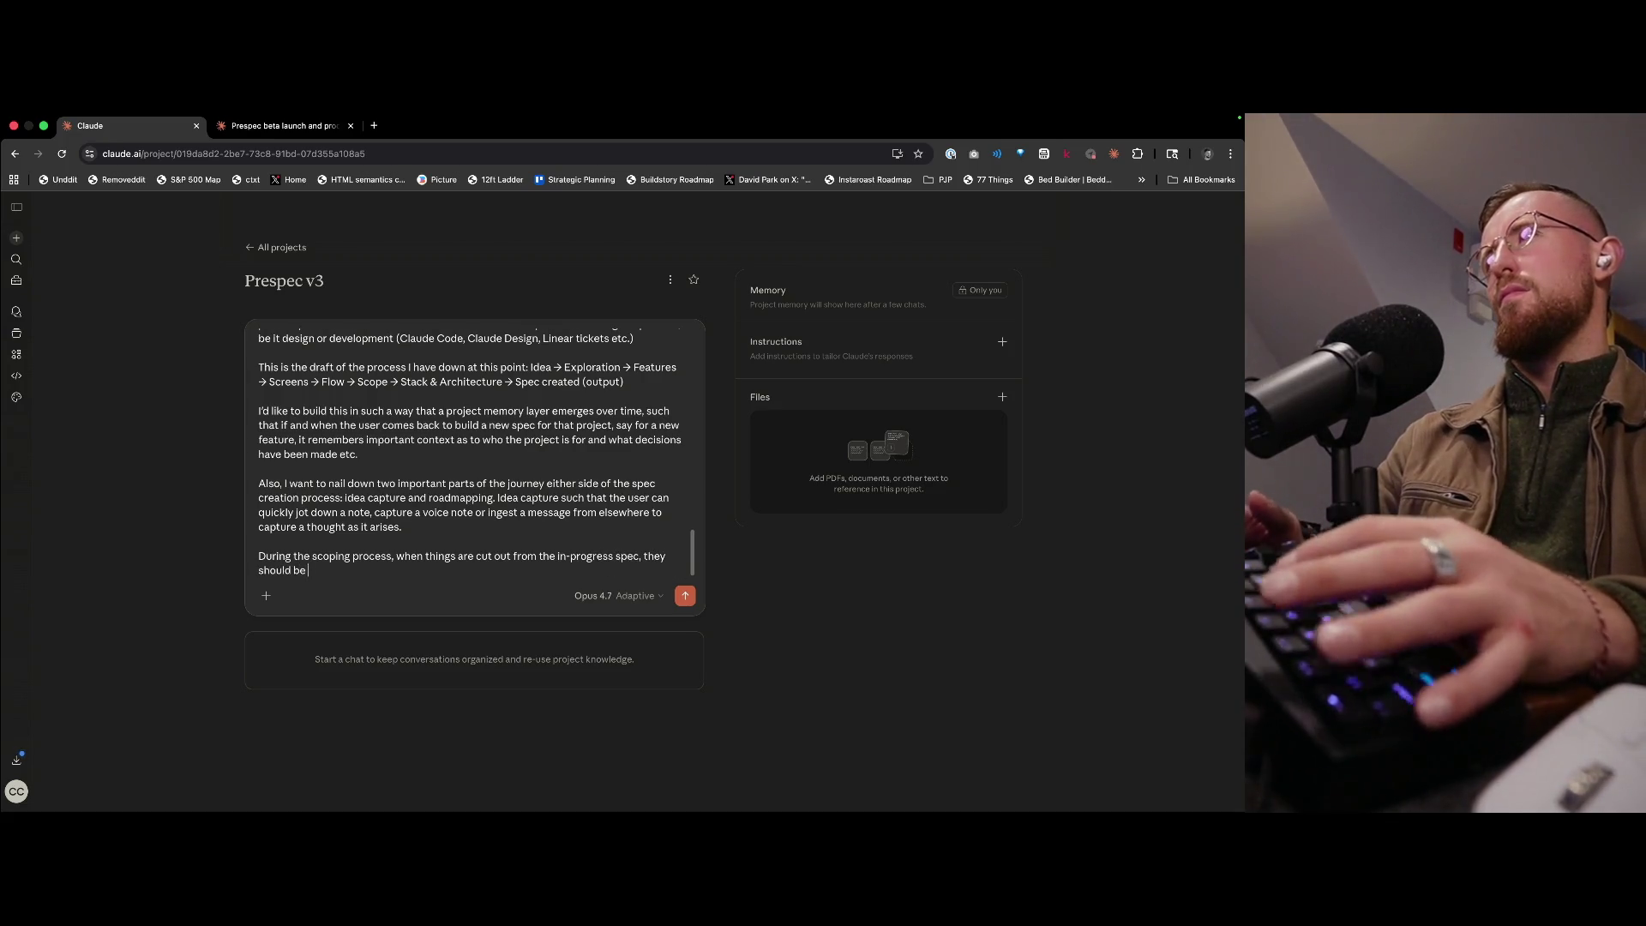
pyautogui.write('ded to')
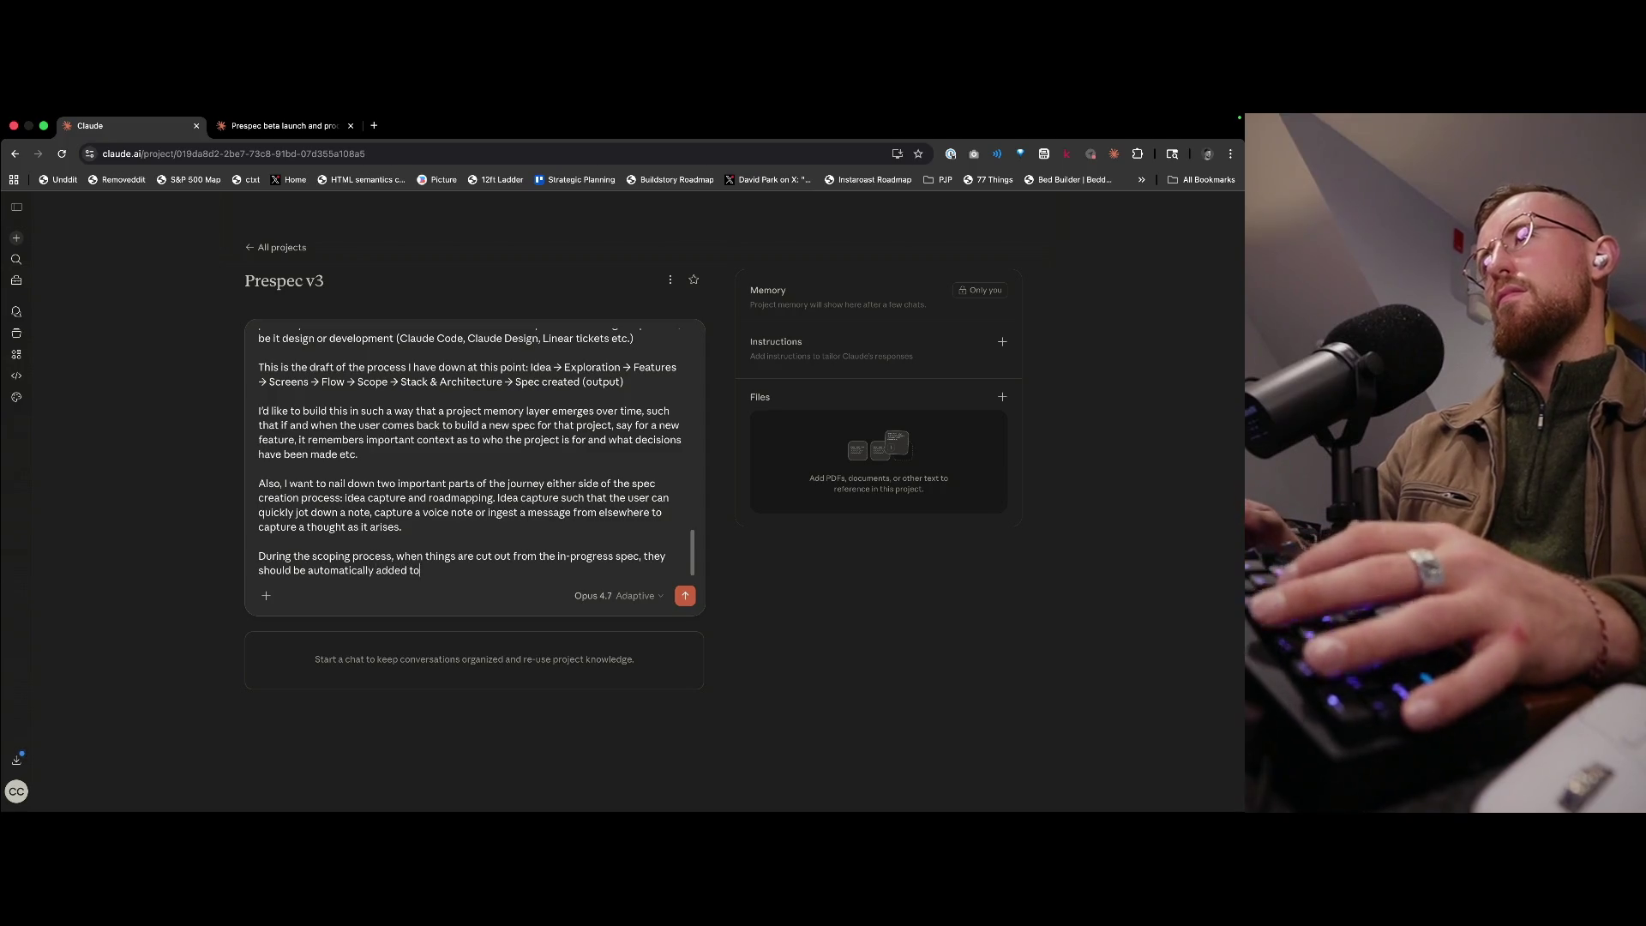
pyautogui.write(' the roadmap')
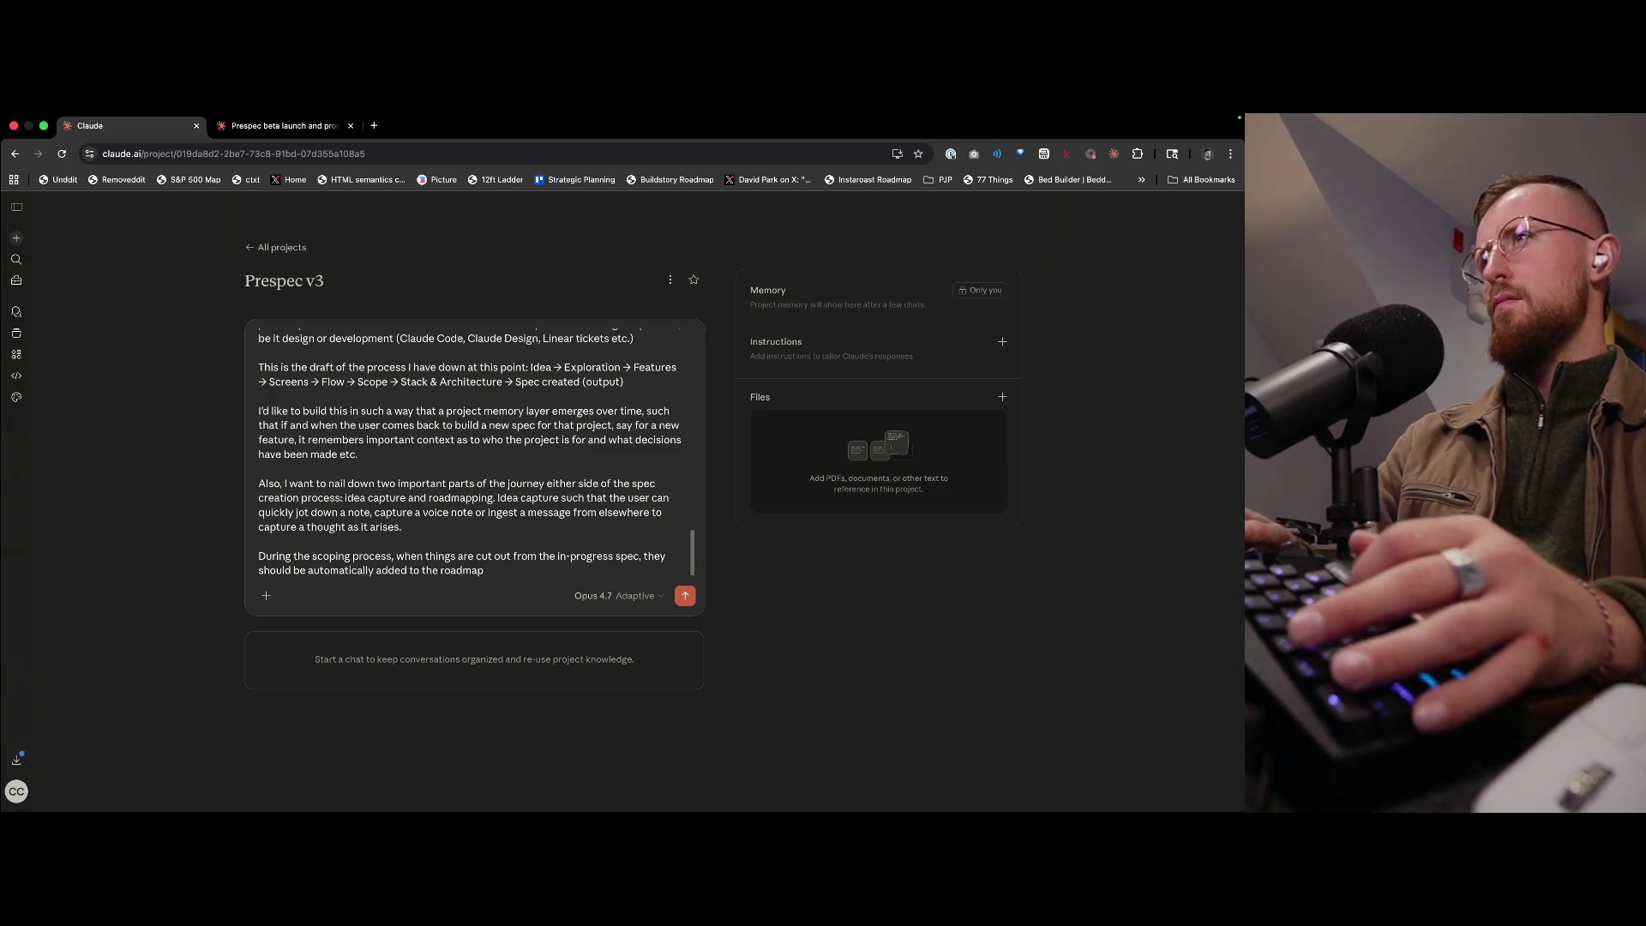
pyautogui.write(', with a step')
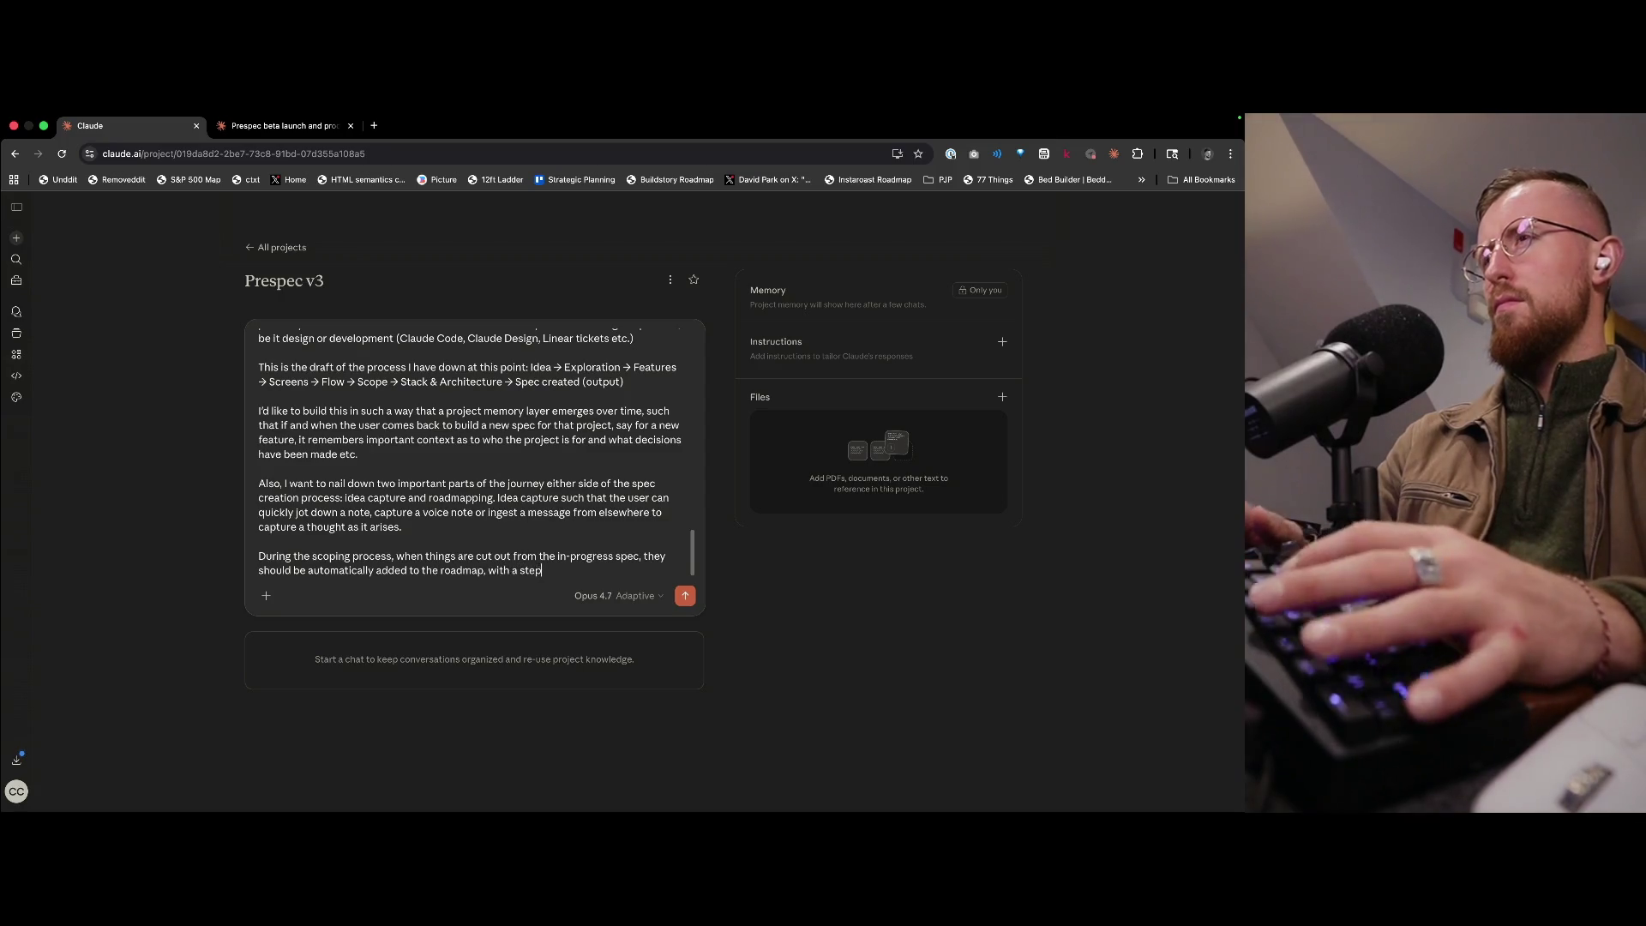
pyautogui.write(' later to triag')
pyautogui.write(' the roadmap')
pyautogui.write(' items')
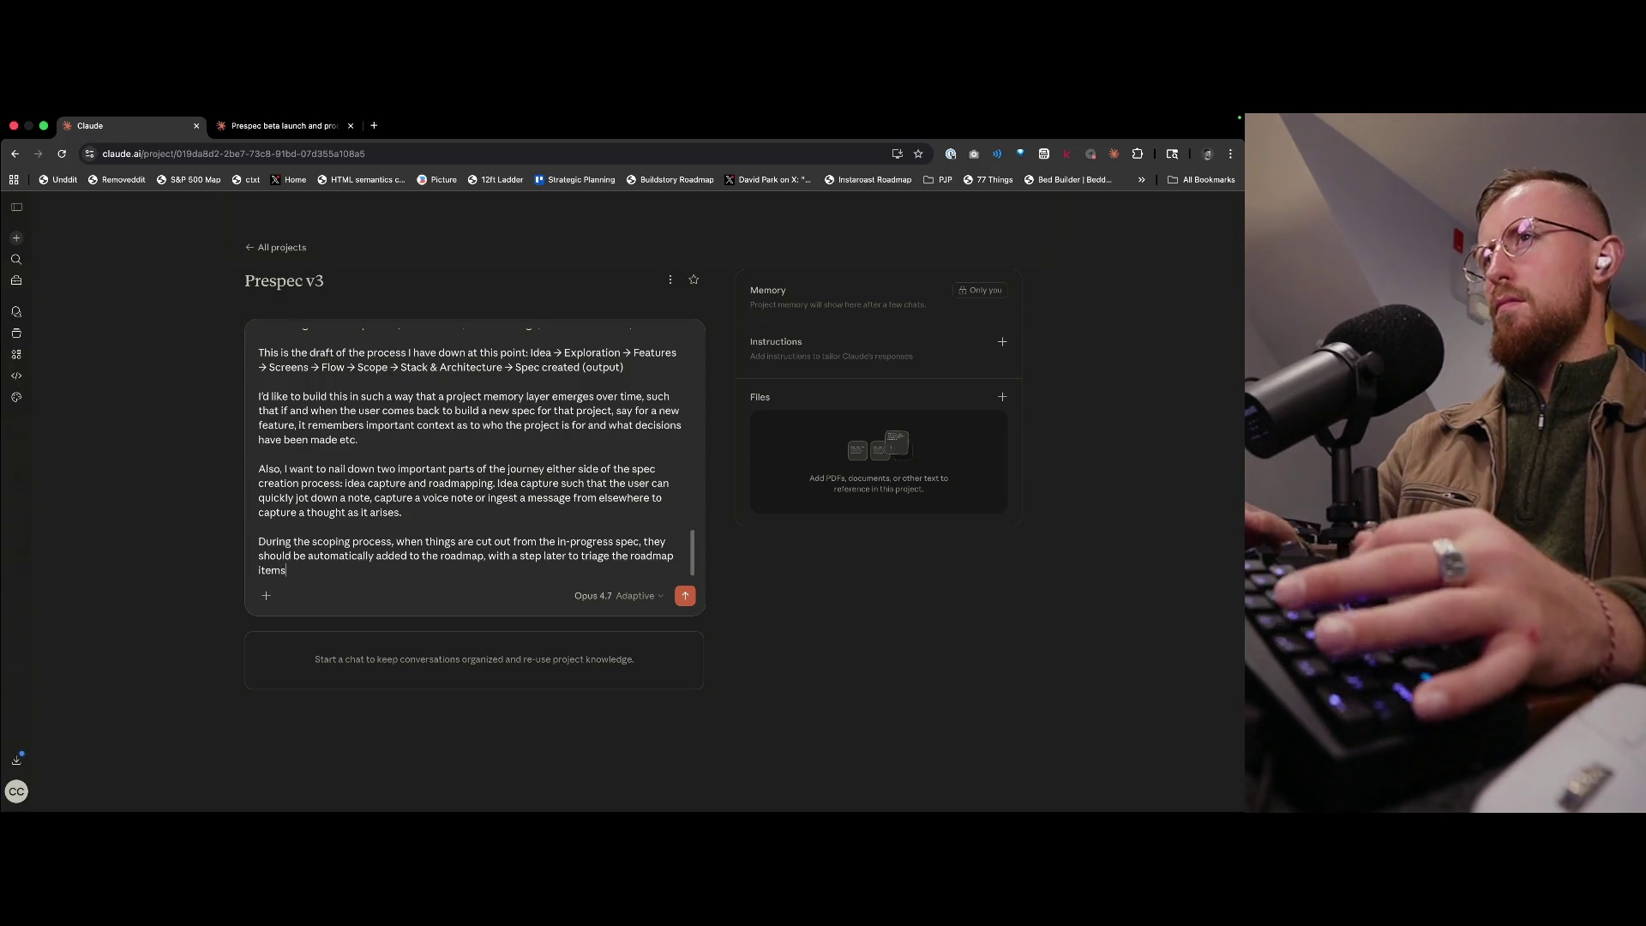
pyautogui.write(' to')
pyautogui.write(' put them')
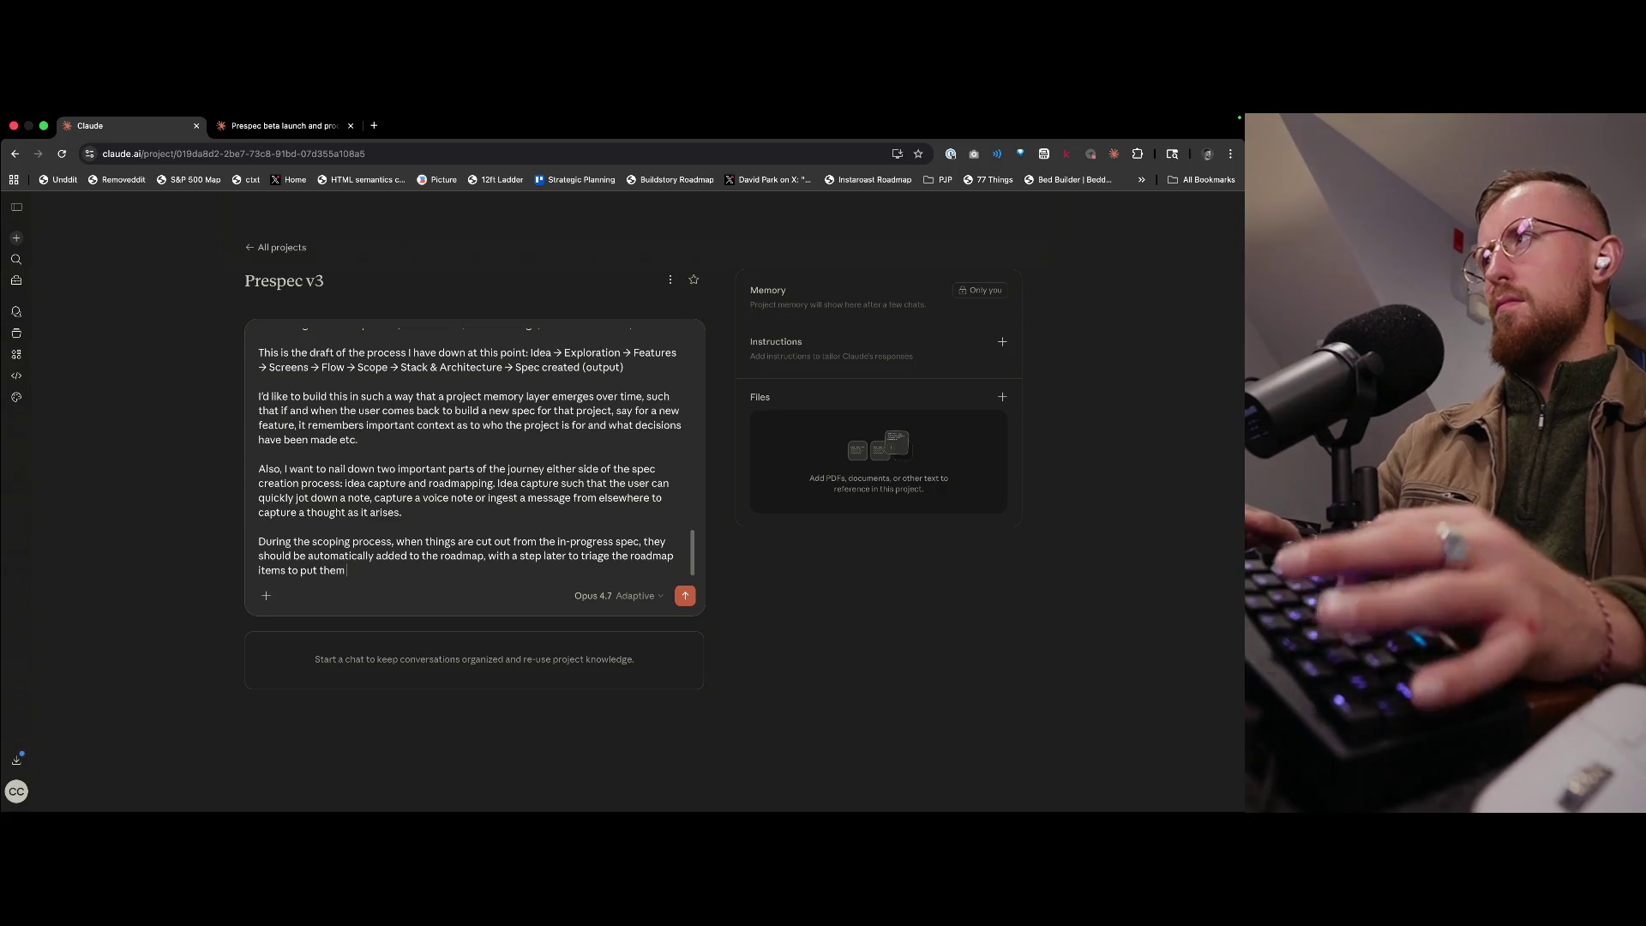
pyautogui.write(" a 'Next'm")
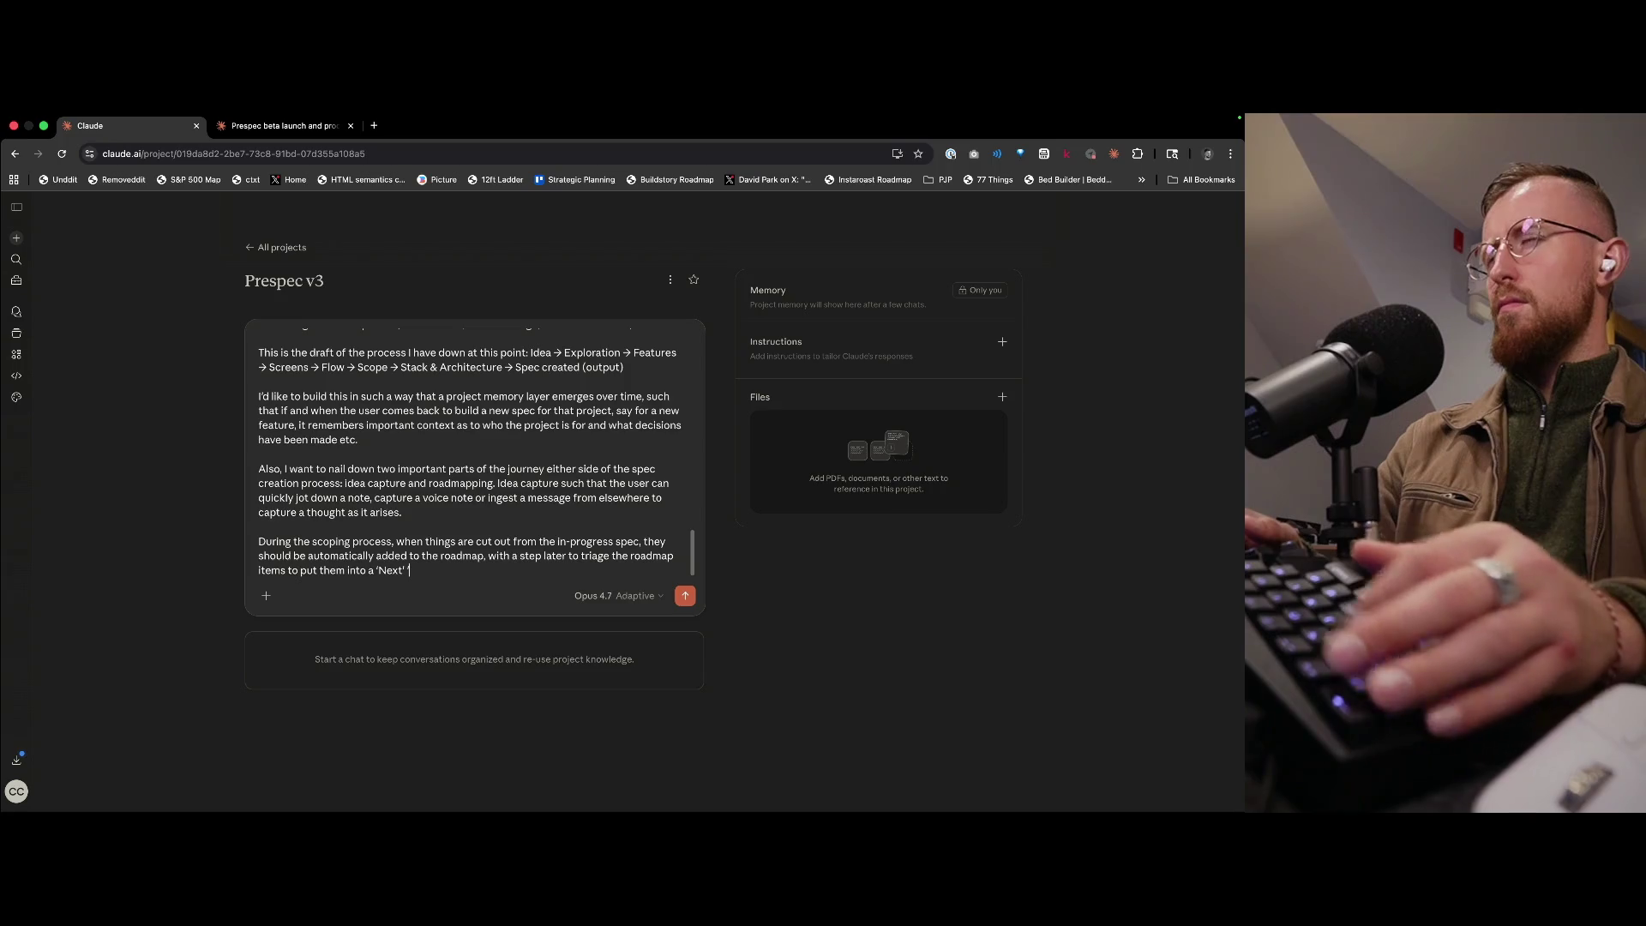
# - Add that they are later triaged into a 'Now', 'Next', 'Later' set on the roadmap board
pyautogui.press('BackSpace')
pyautogui.press('BackSpace')
pyautogui.press('BackSpace')
pyautogui.write("', ")
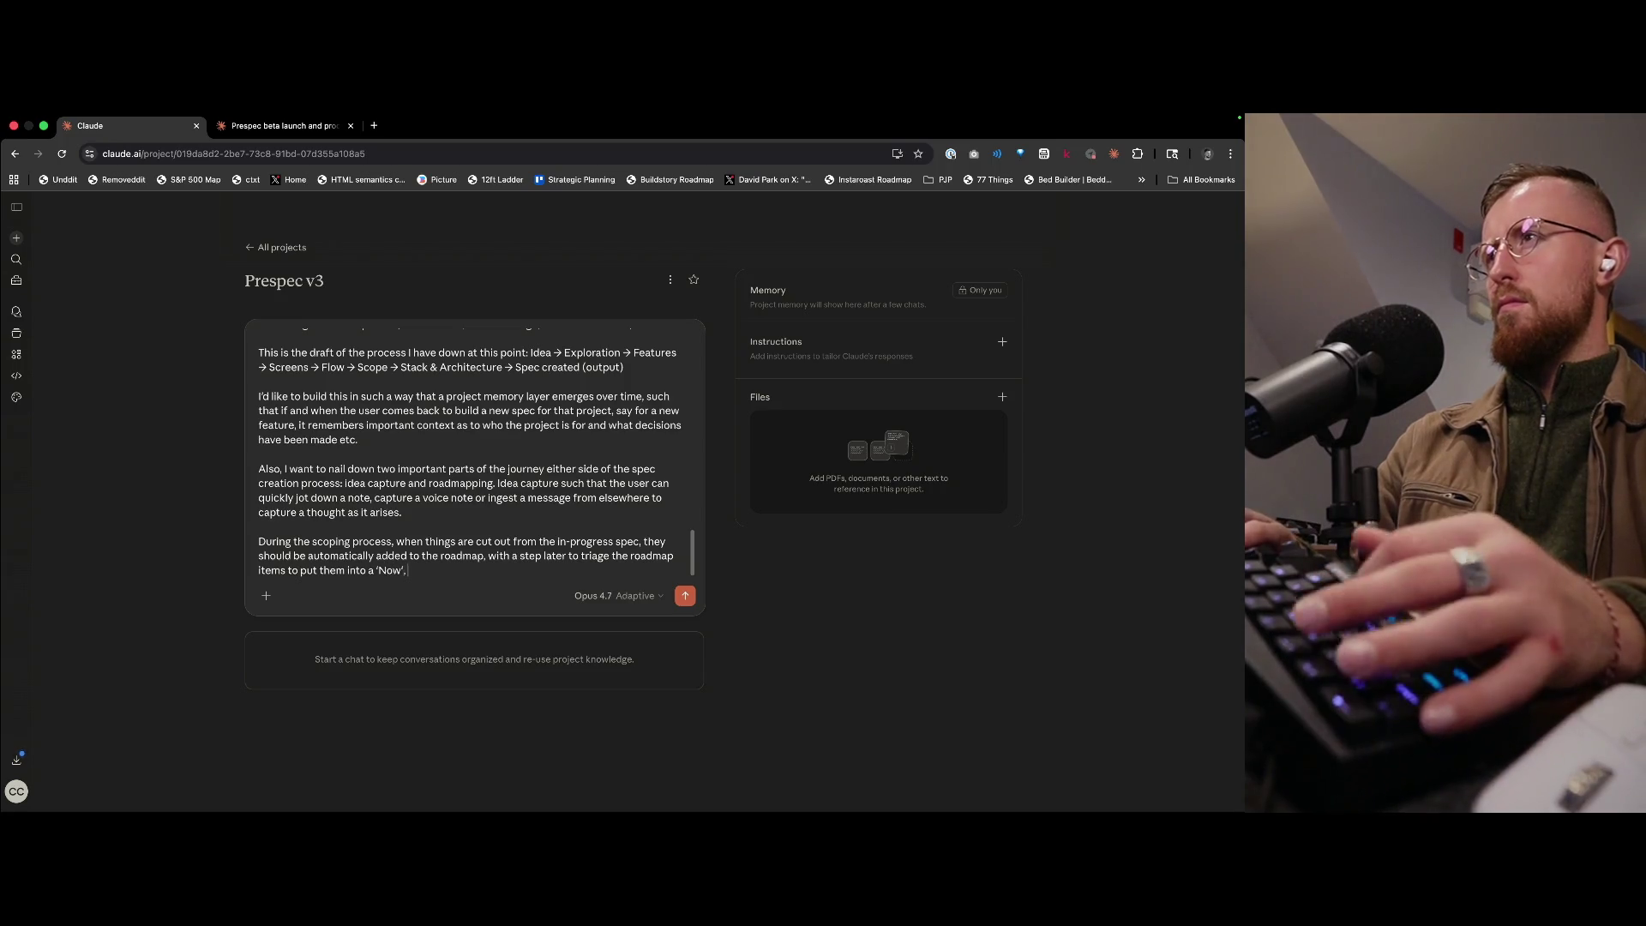
pyautogui.write("'Next',")
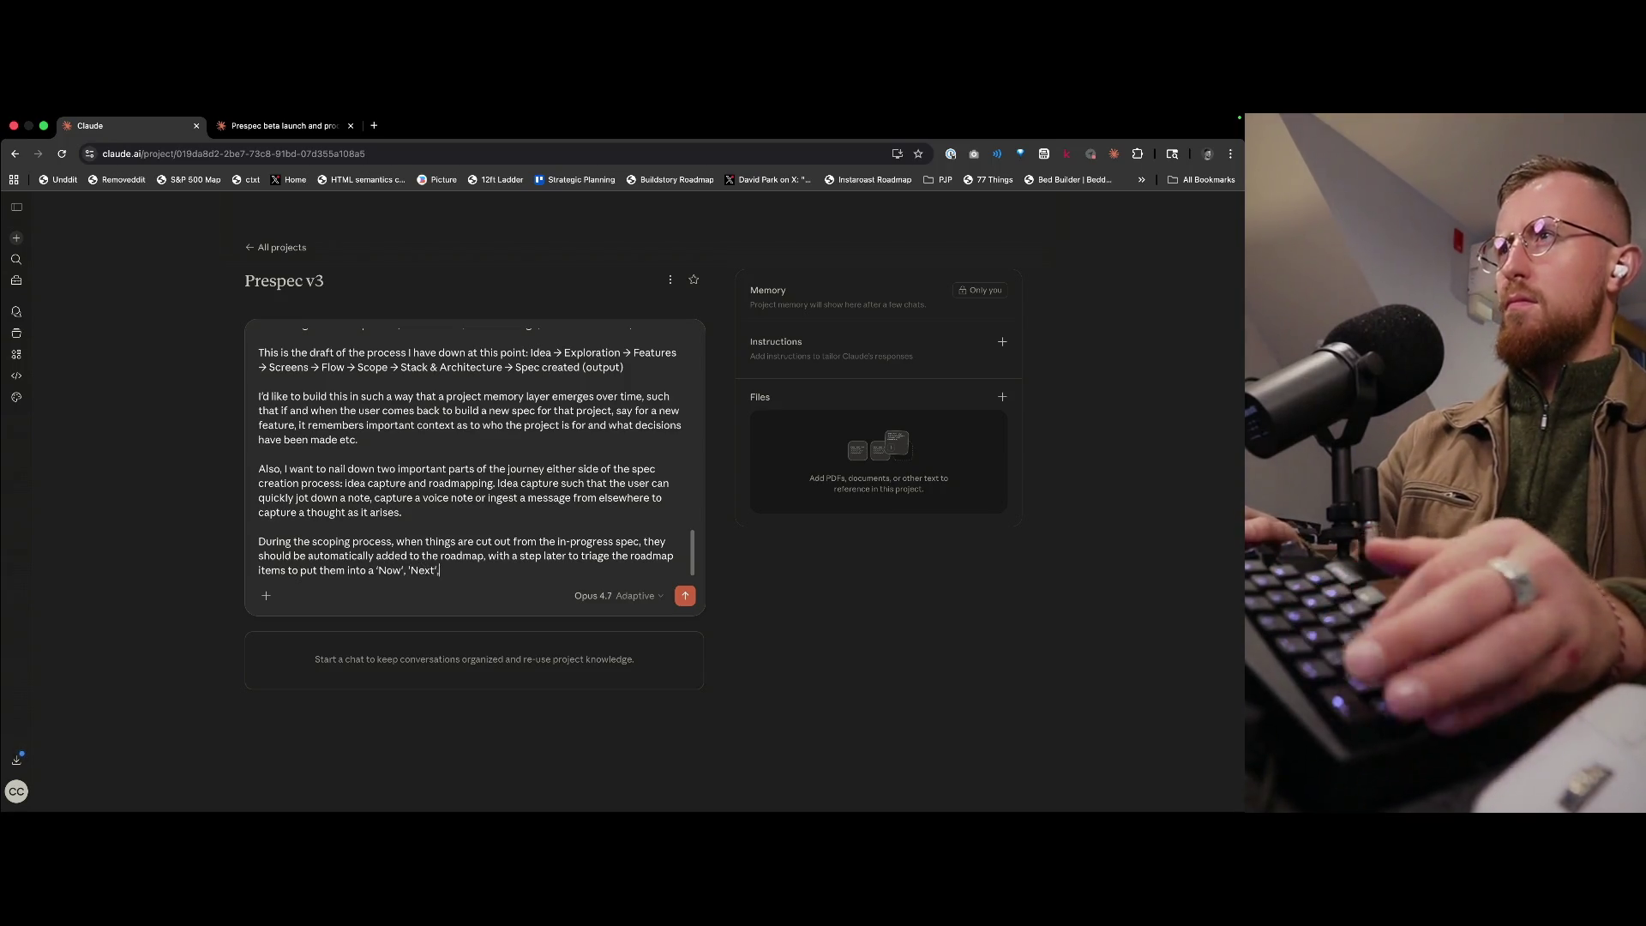
pyautogui.write(" 'Later'")
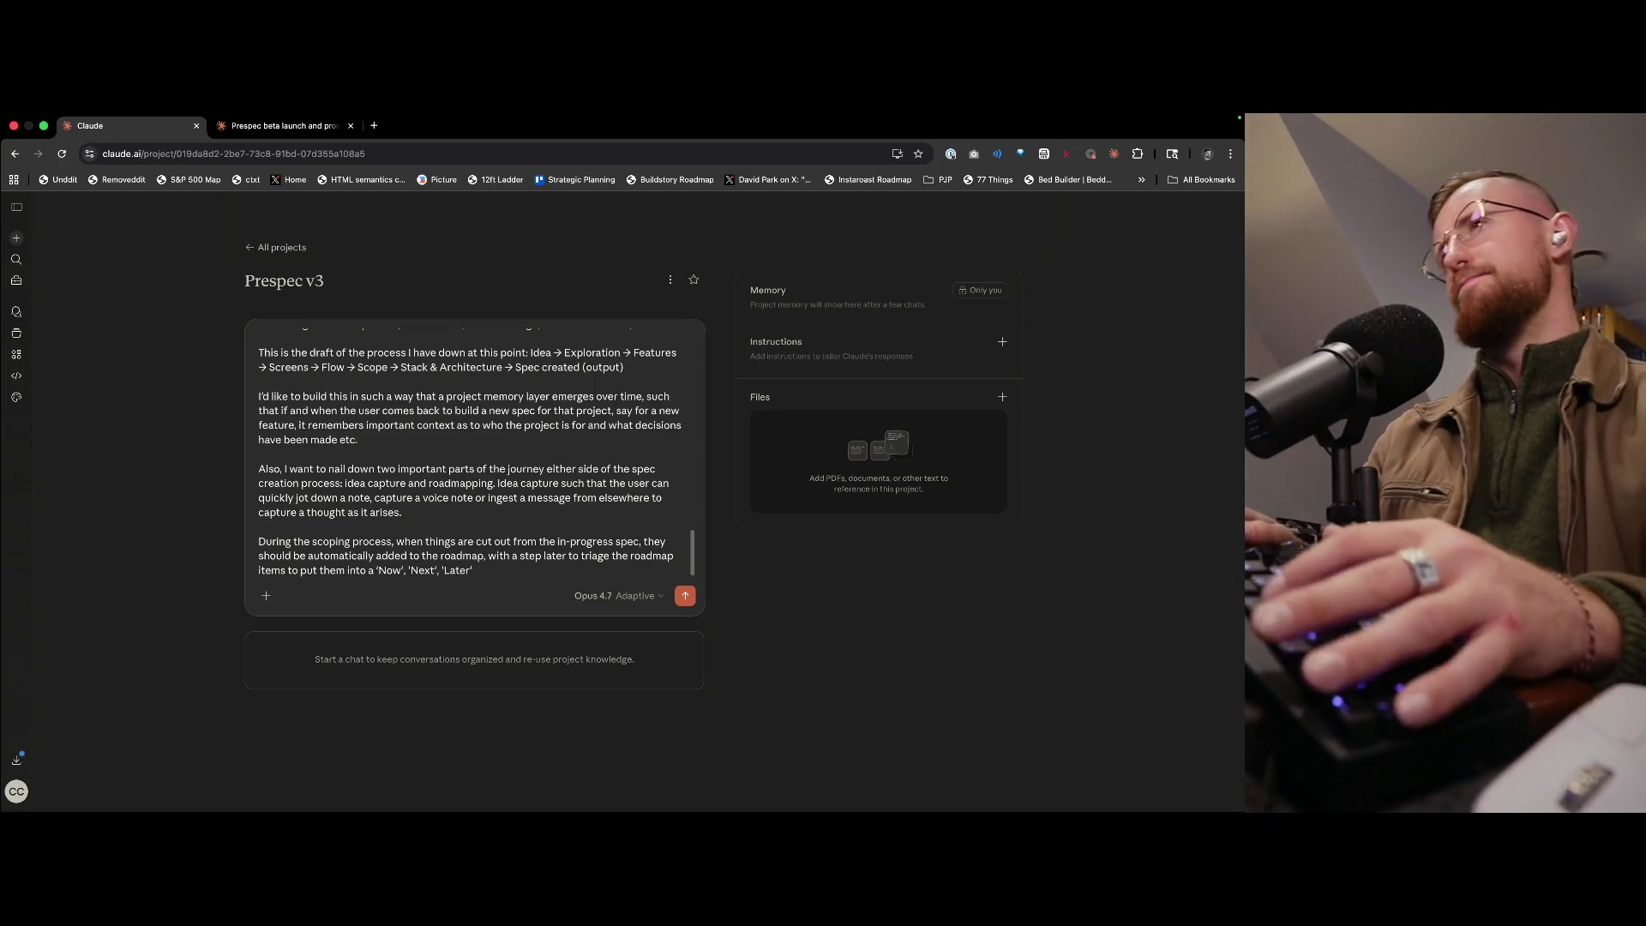
pyautogui.write(' set of columns')
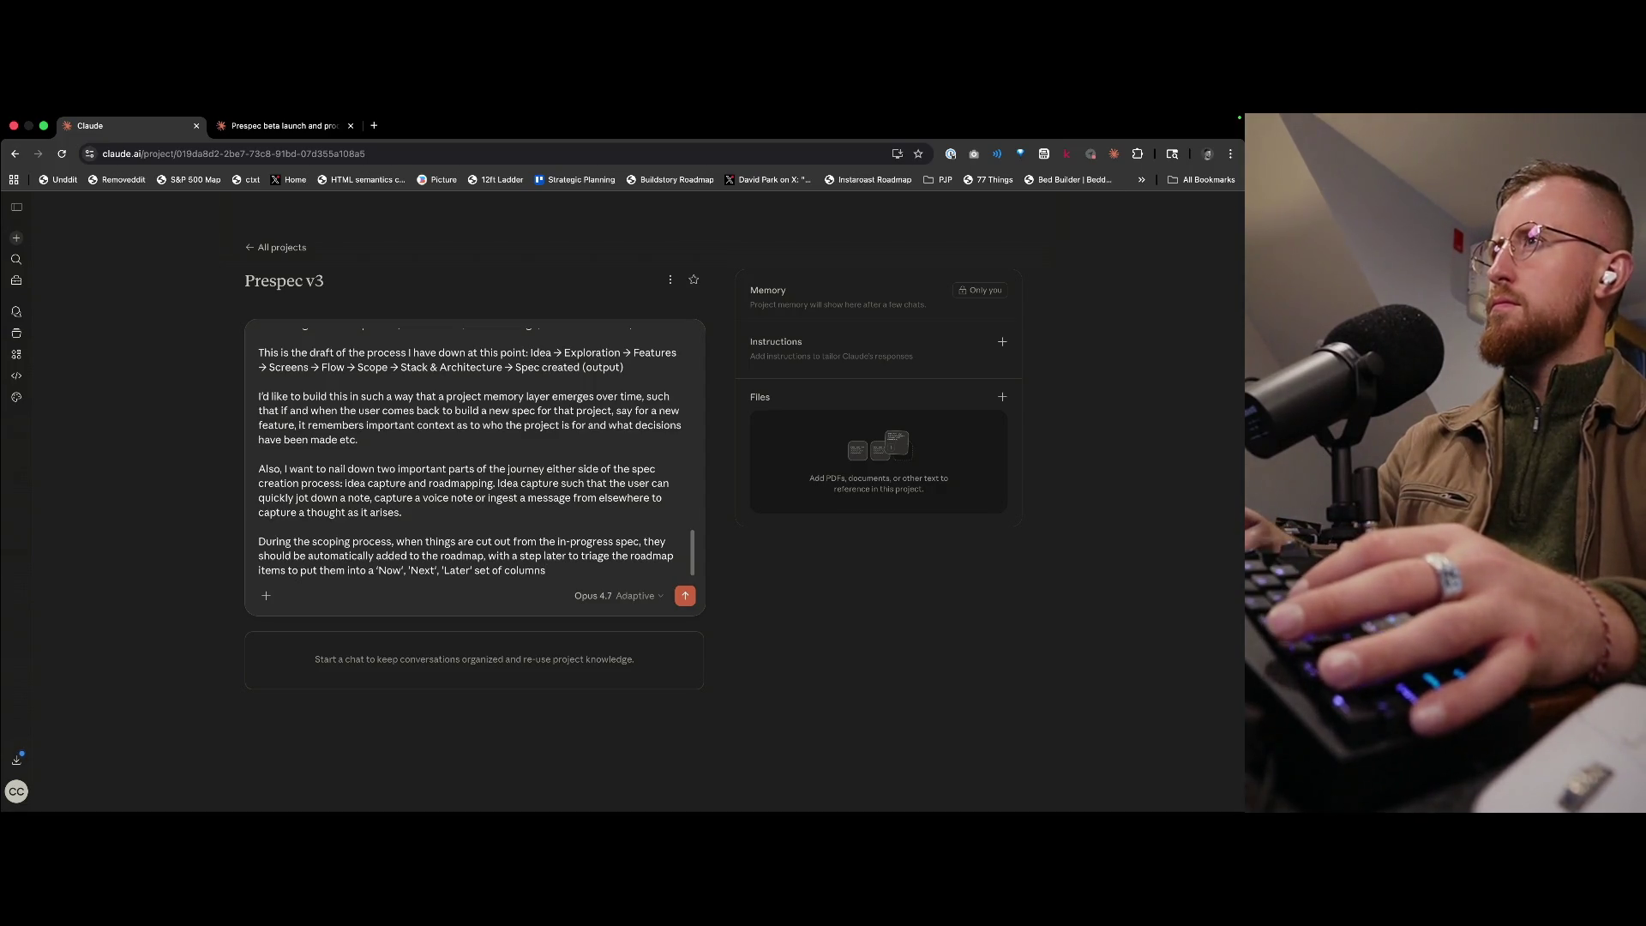
pyautogui.hotkey('alt', 'BackSpace')
pyautogui.hotkey('alt', 'BackSpace')
pyautogui.hotkey('alt', 'BackSpace')
pyautogui.write("ext', 'Later' set o")
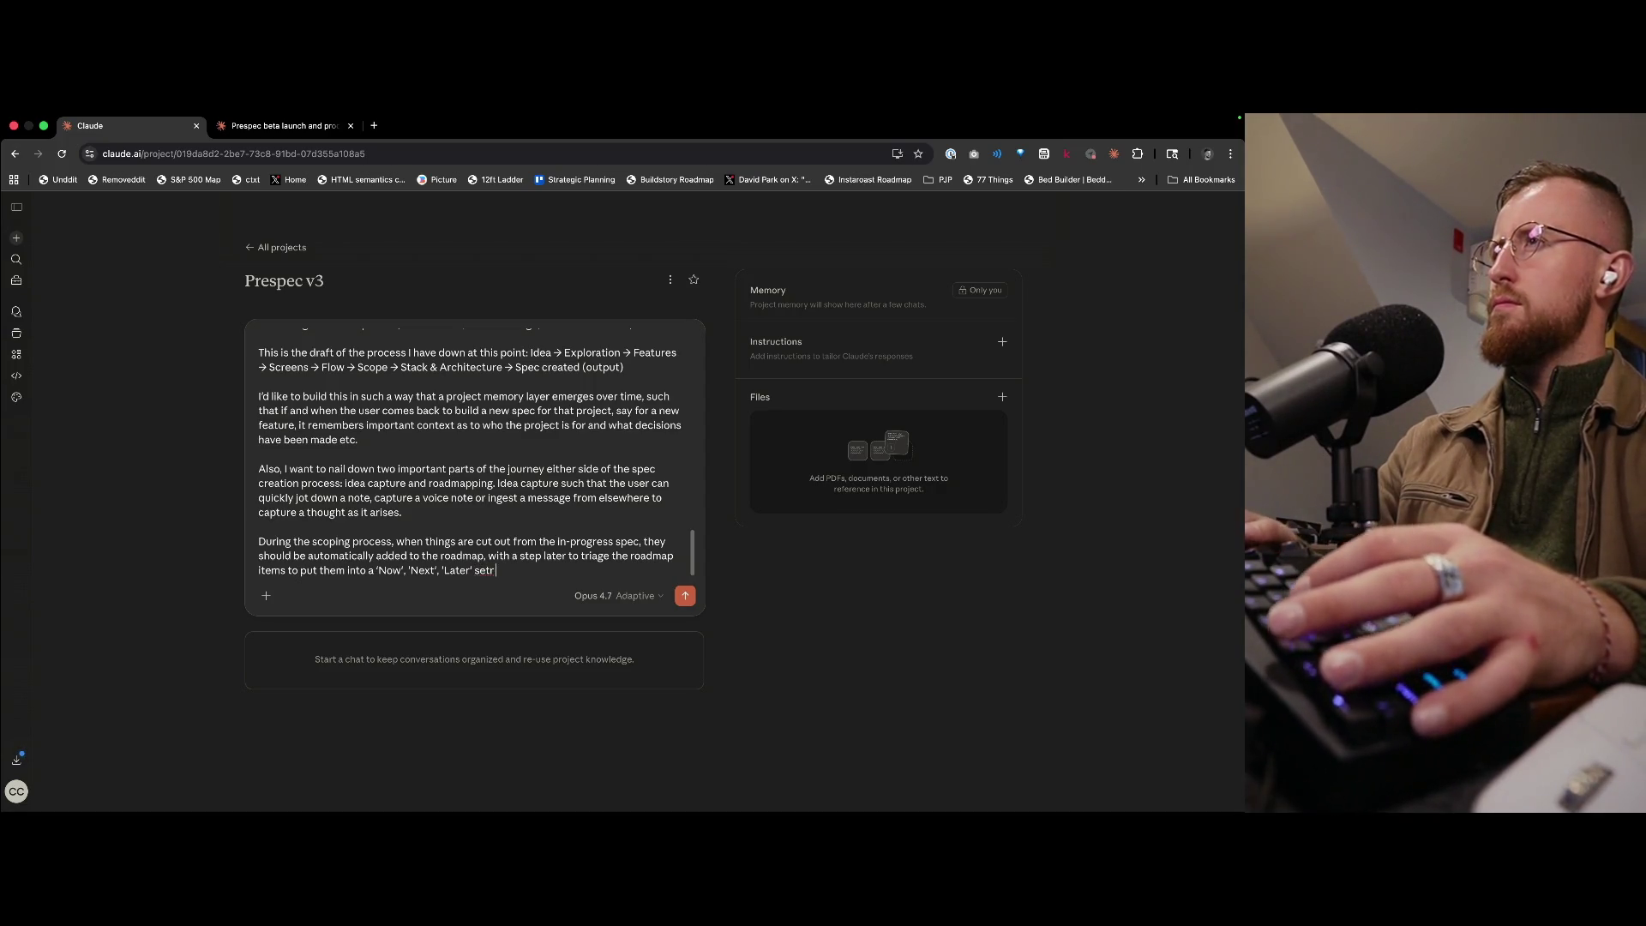
pyautogui.write('n their roadmap board.')
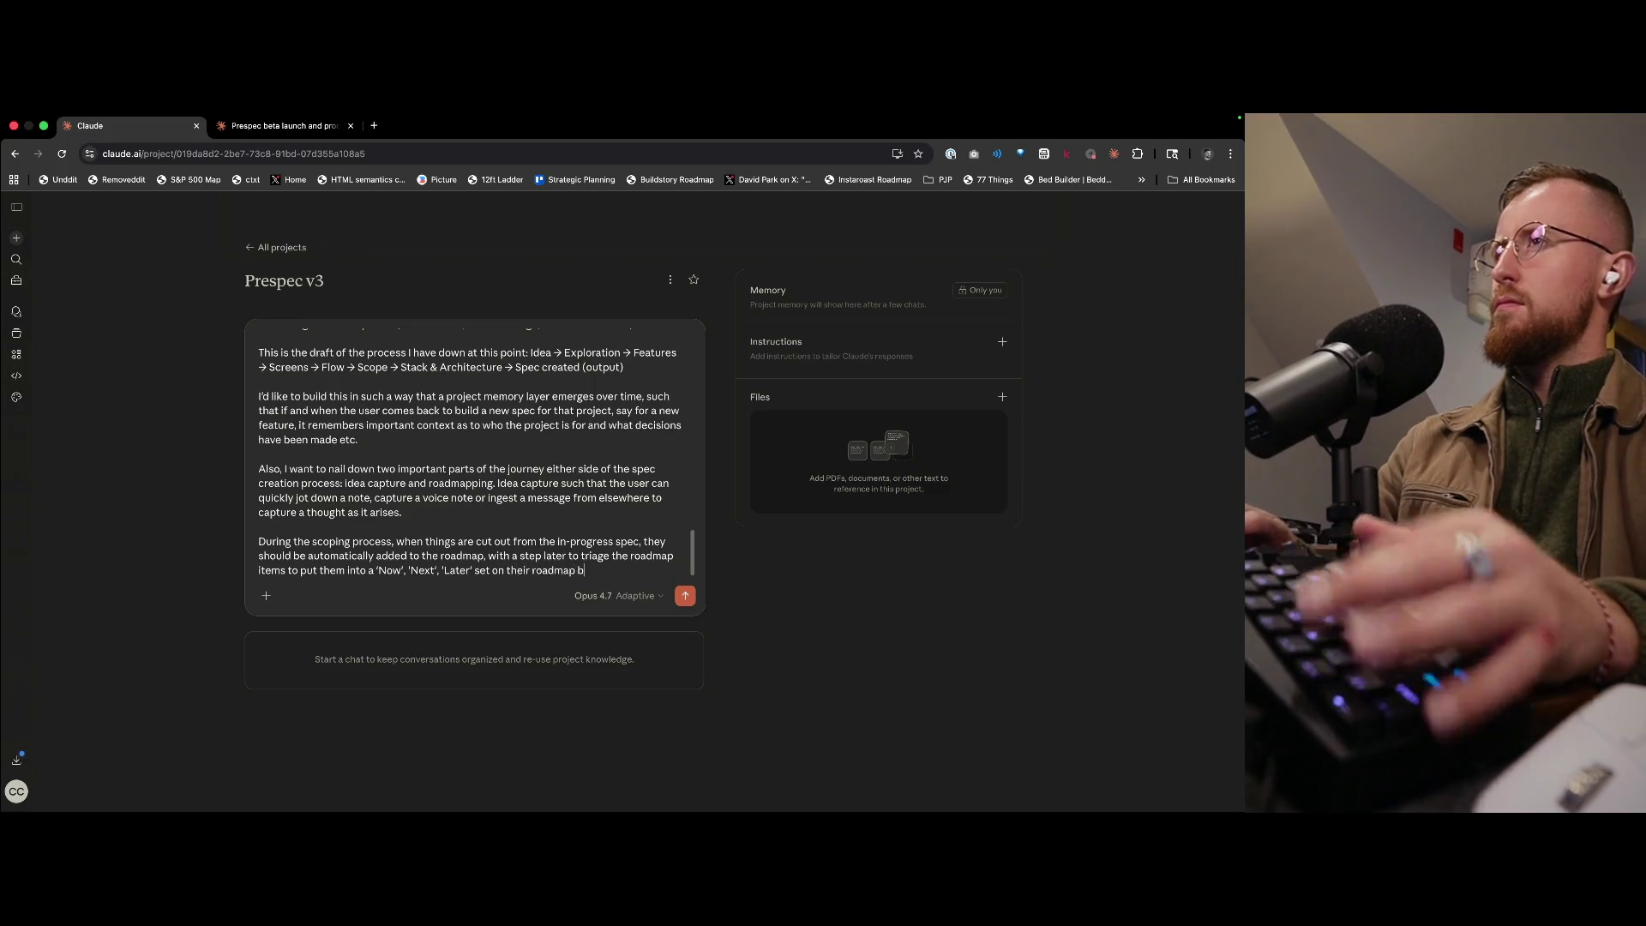
pyautogui.hotkey('shift', 'Return')
pyautogui.hotkey('shift', 'Return')
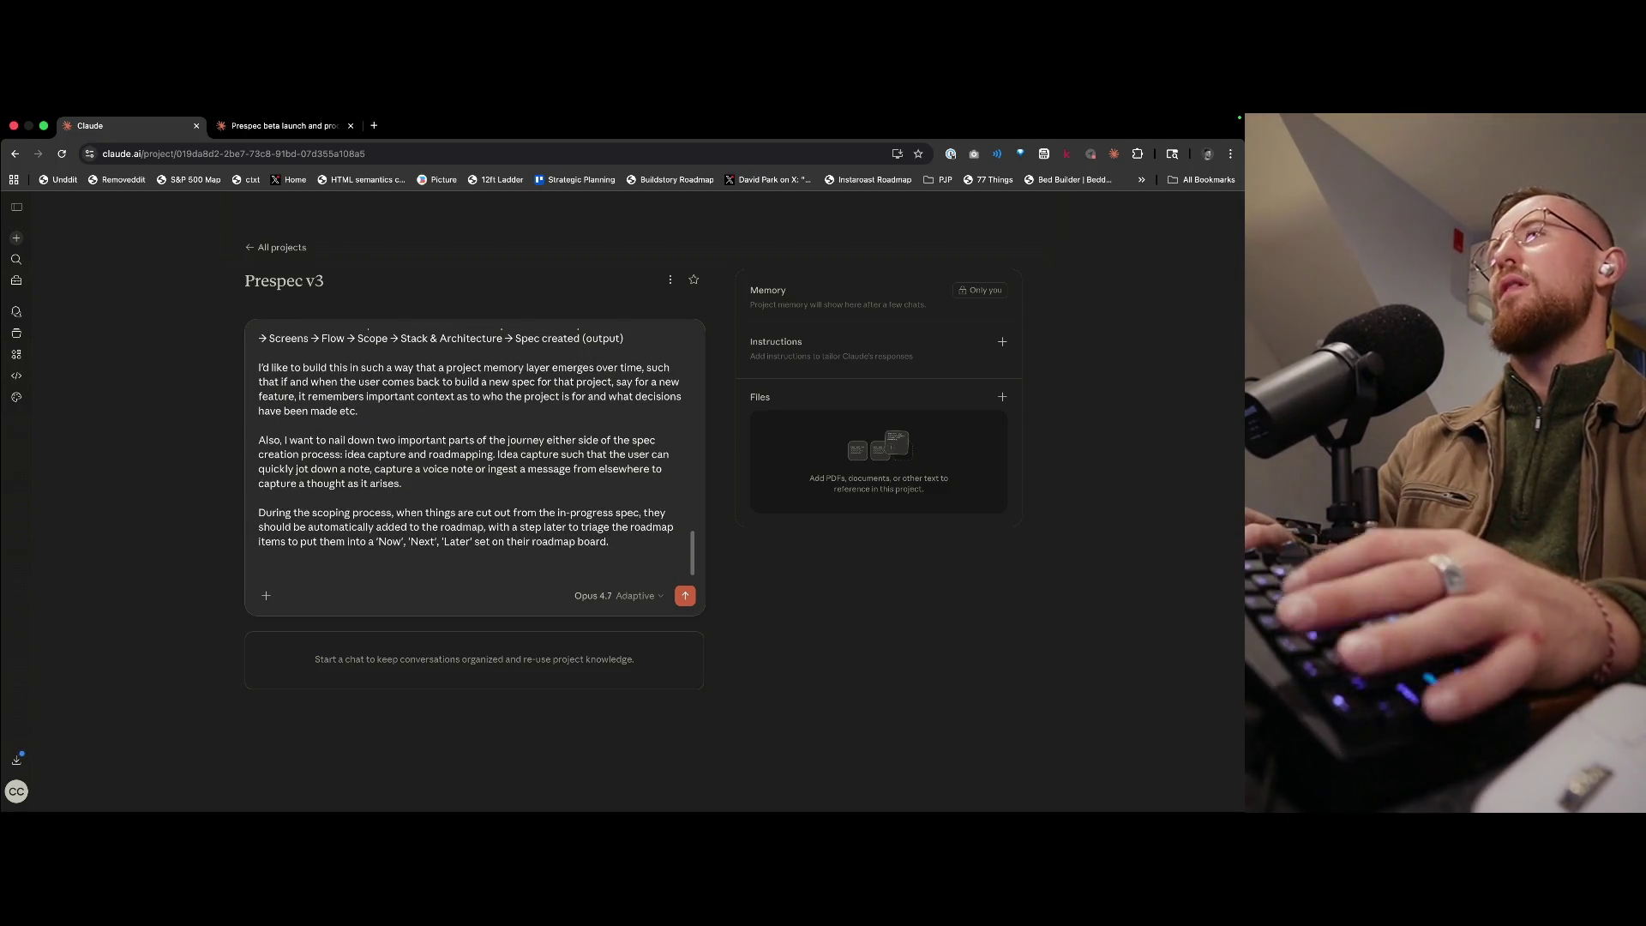
# - Glance at the Prespec beta launch and product architecture chat, then return to the draft
pyautogui.hotkey('ctrl', 'Tab')
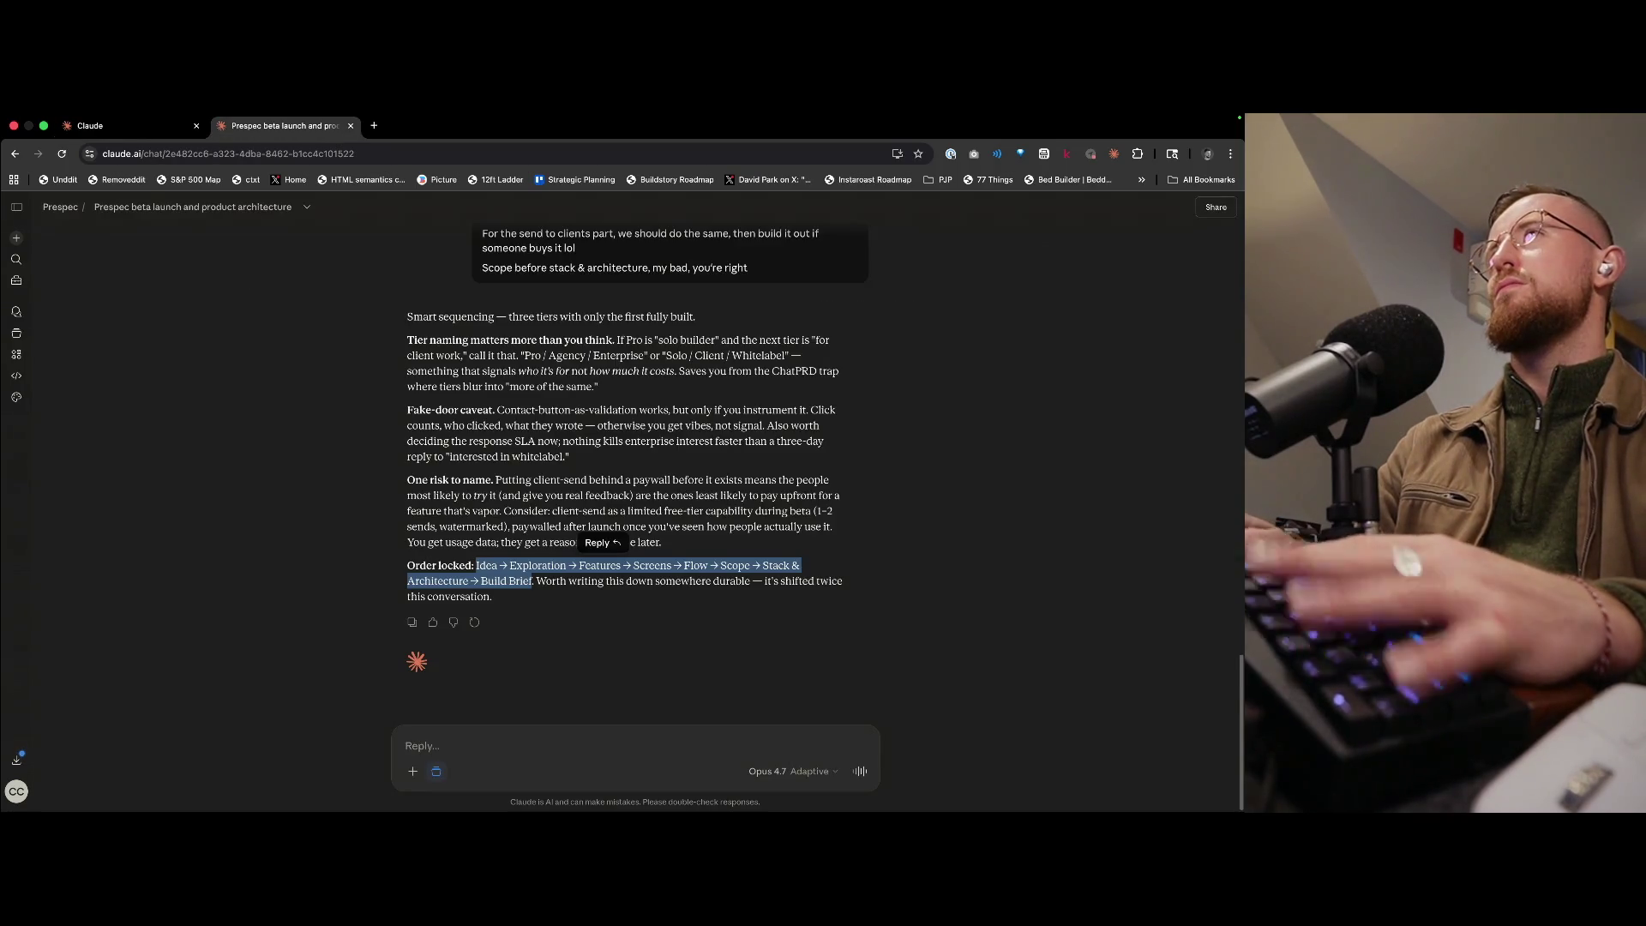
pyautogui.scroll(6, 634, 471)
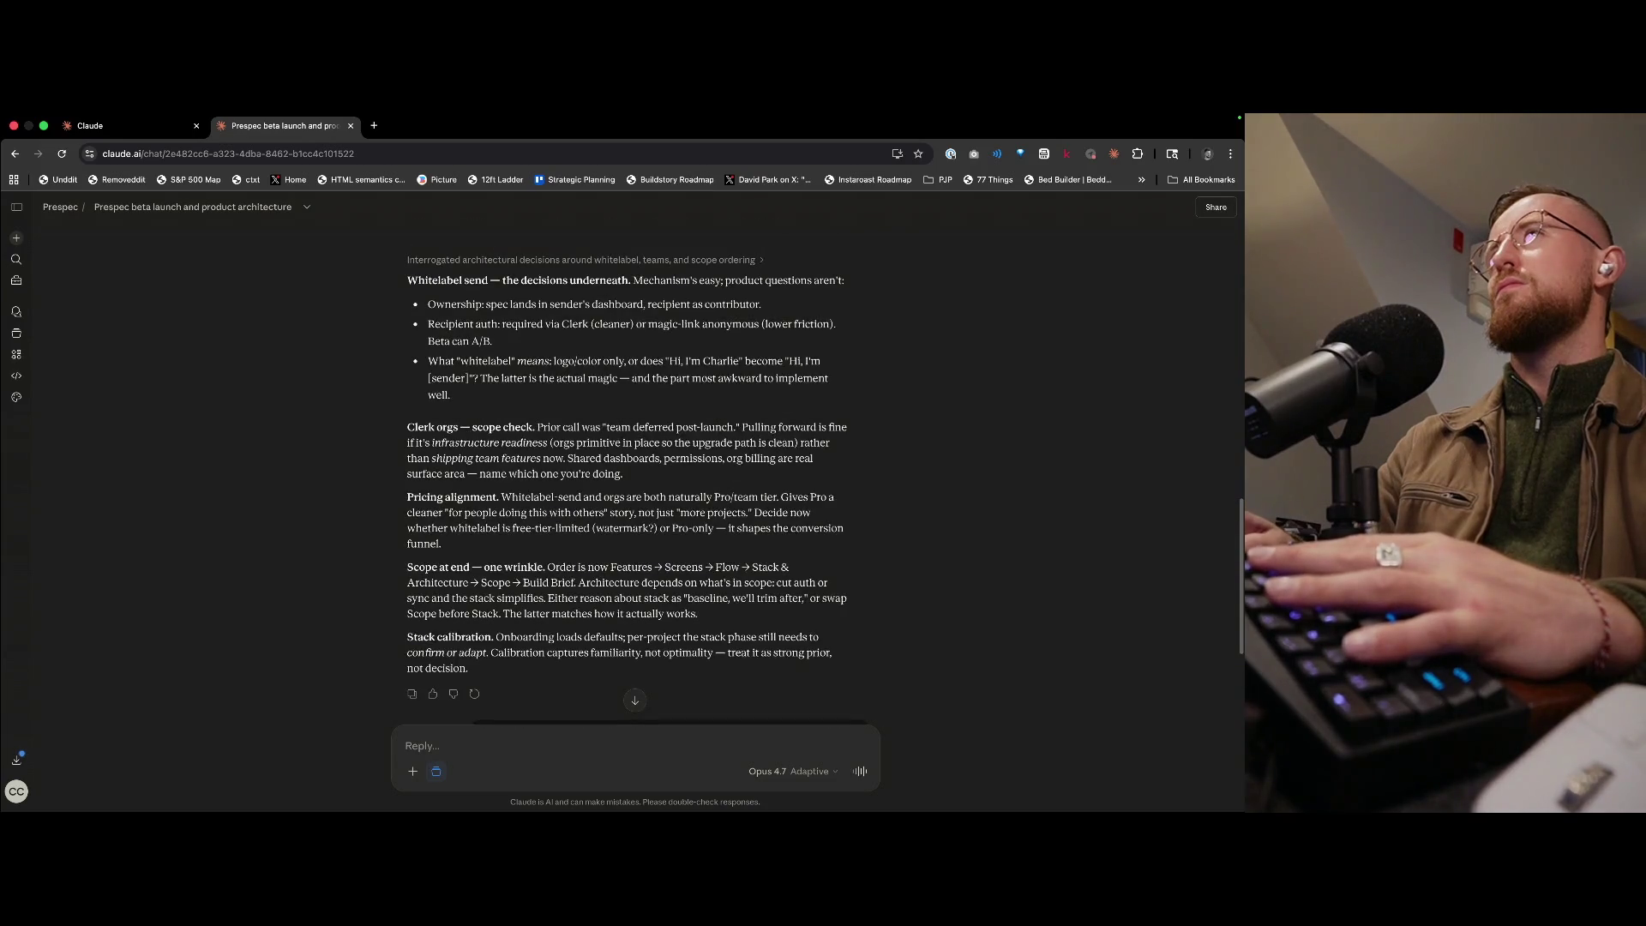
pyautogui.hotkey('ctrl', 'shift', 'Tab')
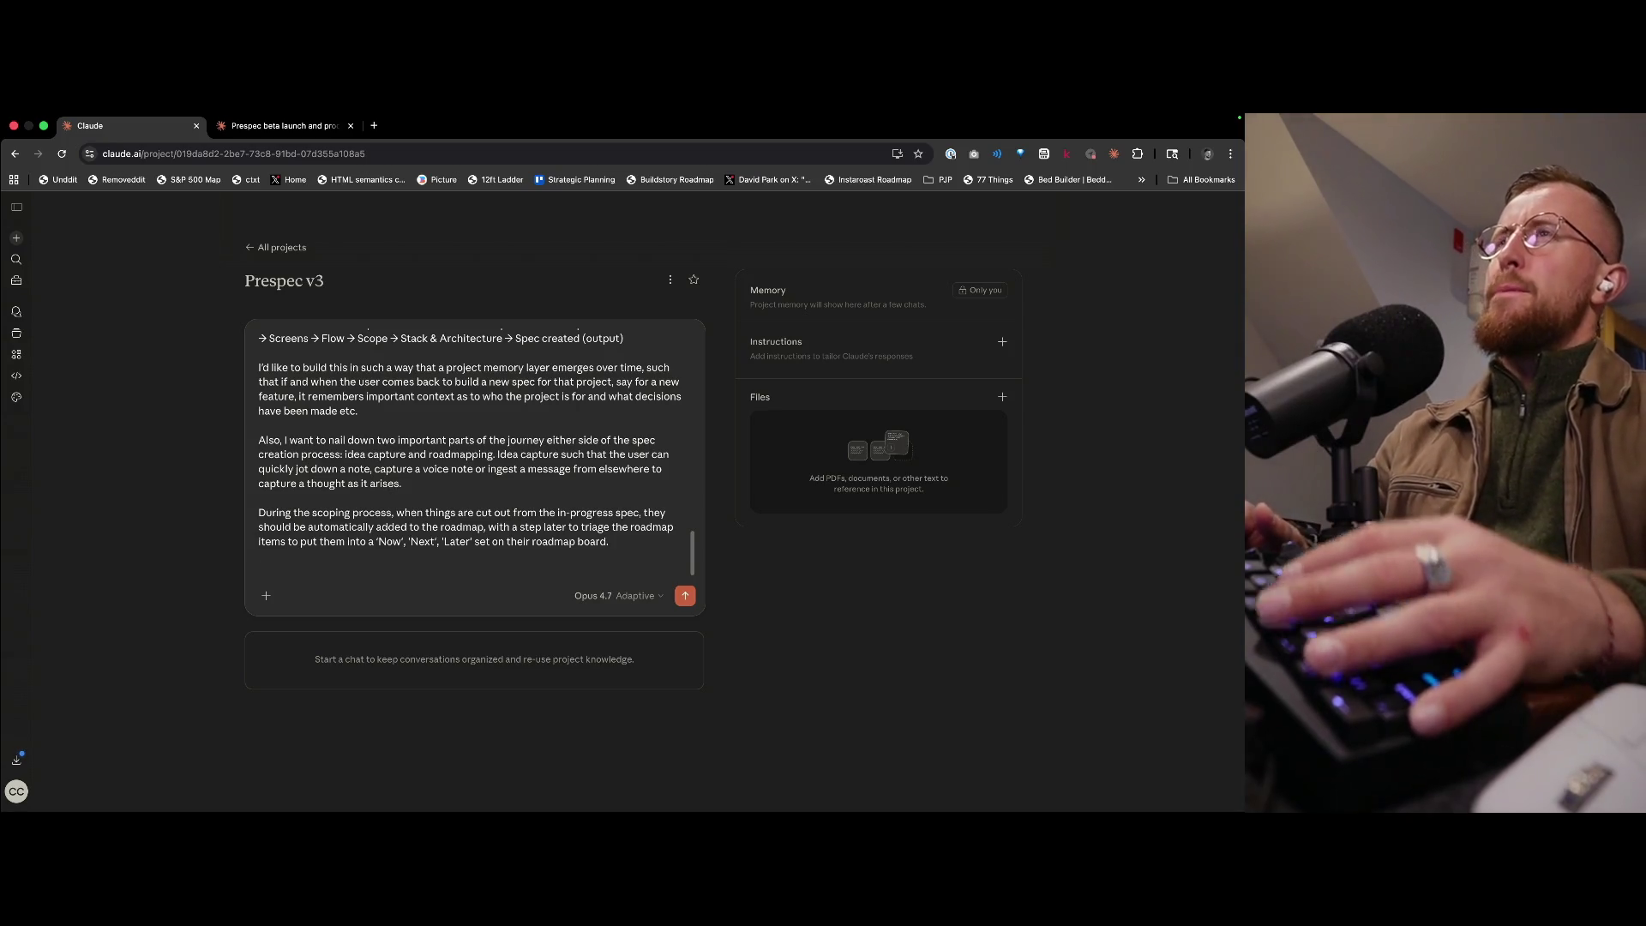
# - Begin saying Prespec should exist as both a web app and a native app
pyautogui.write('Also')
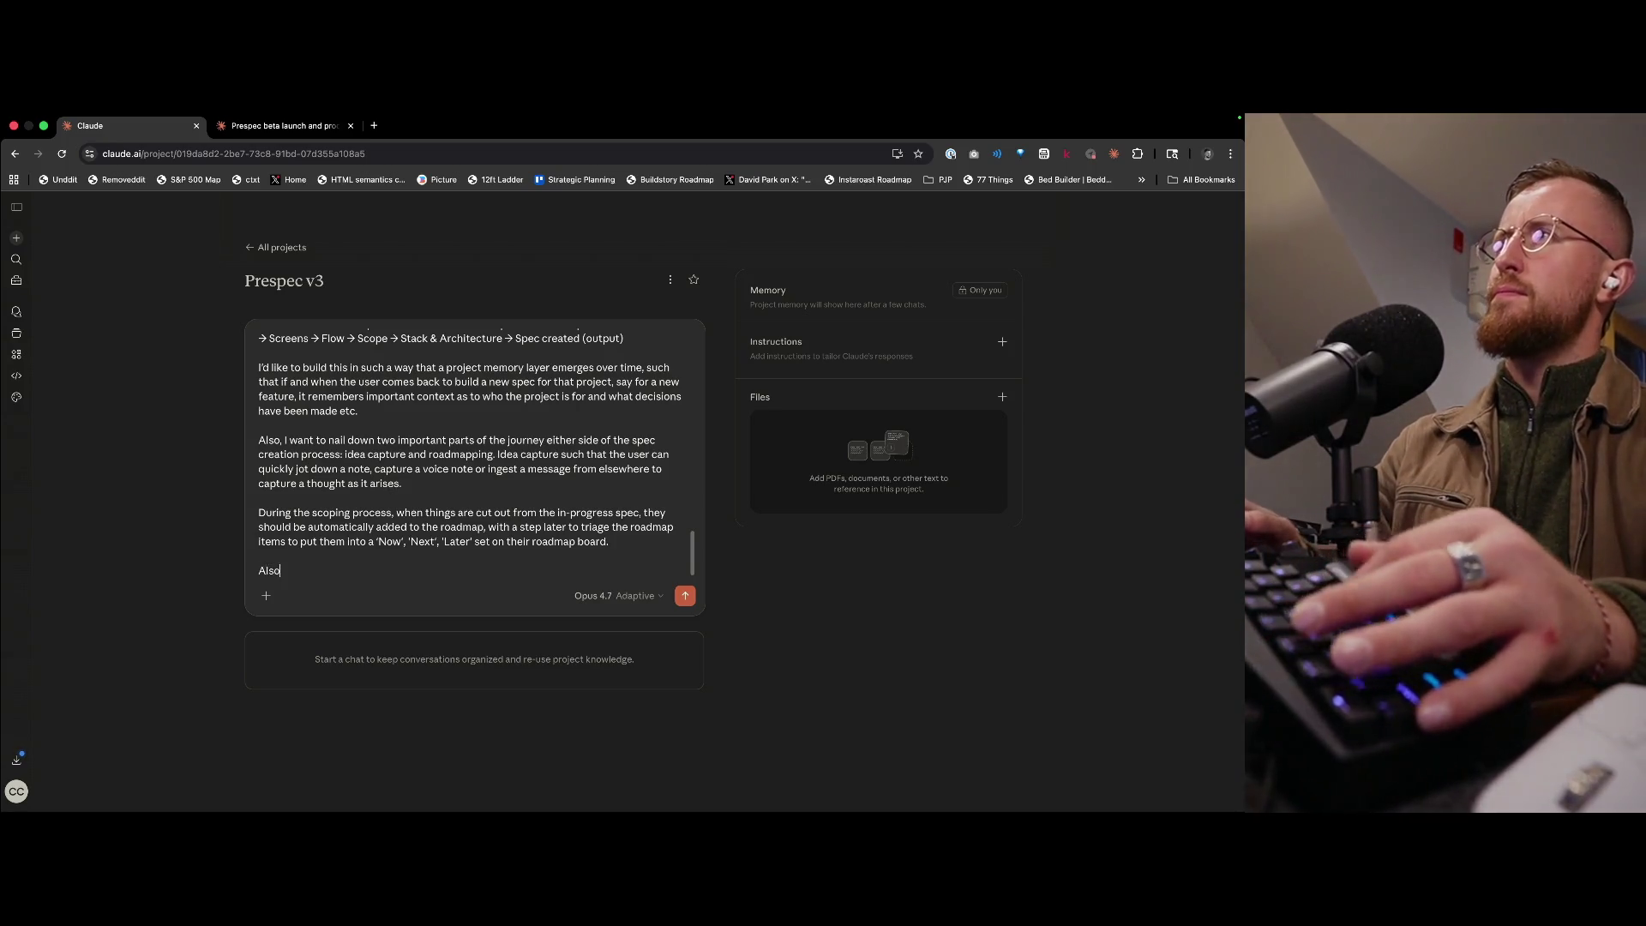
pyautogui.press('BackSpace')
pyautogui.press('BackSpace')
pyautogui.press('BackSpace')
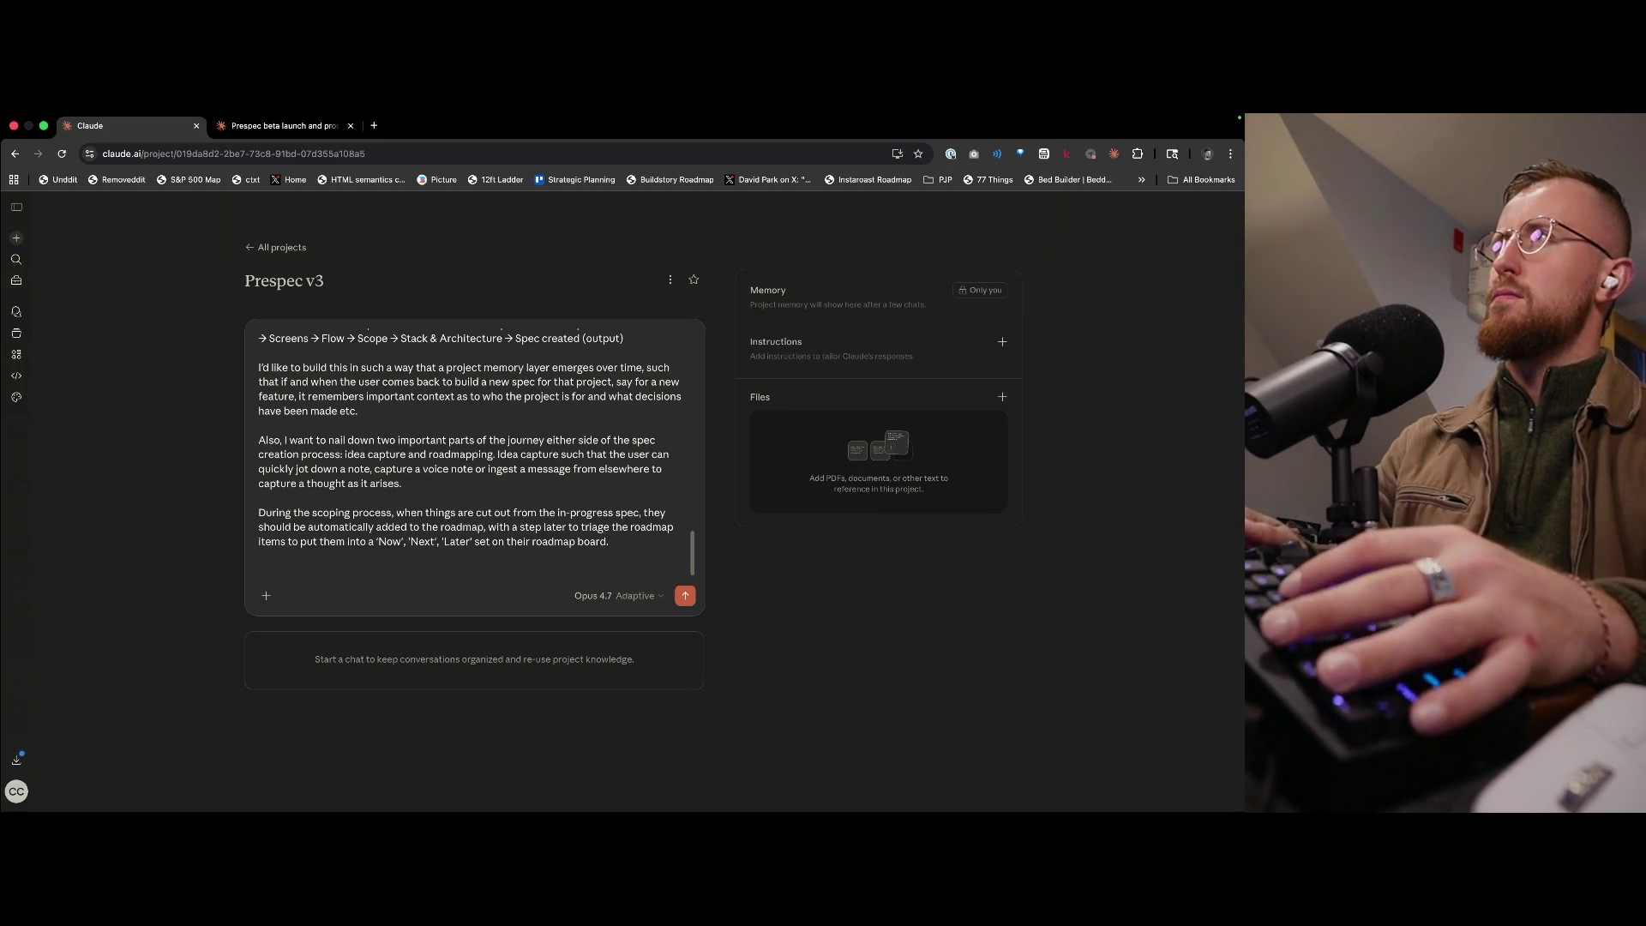
pyautogui.write('Prespec shopu')
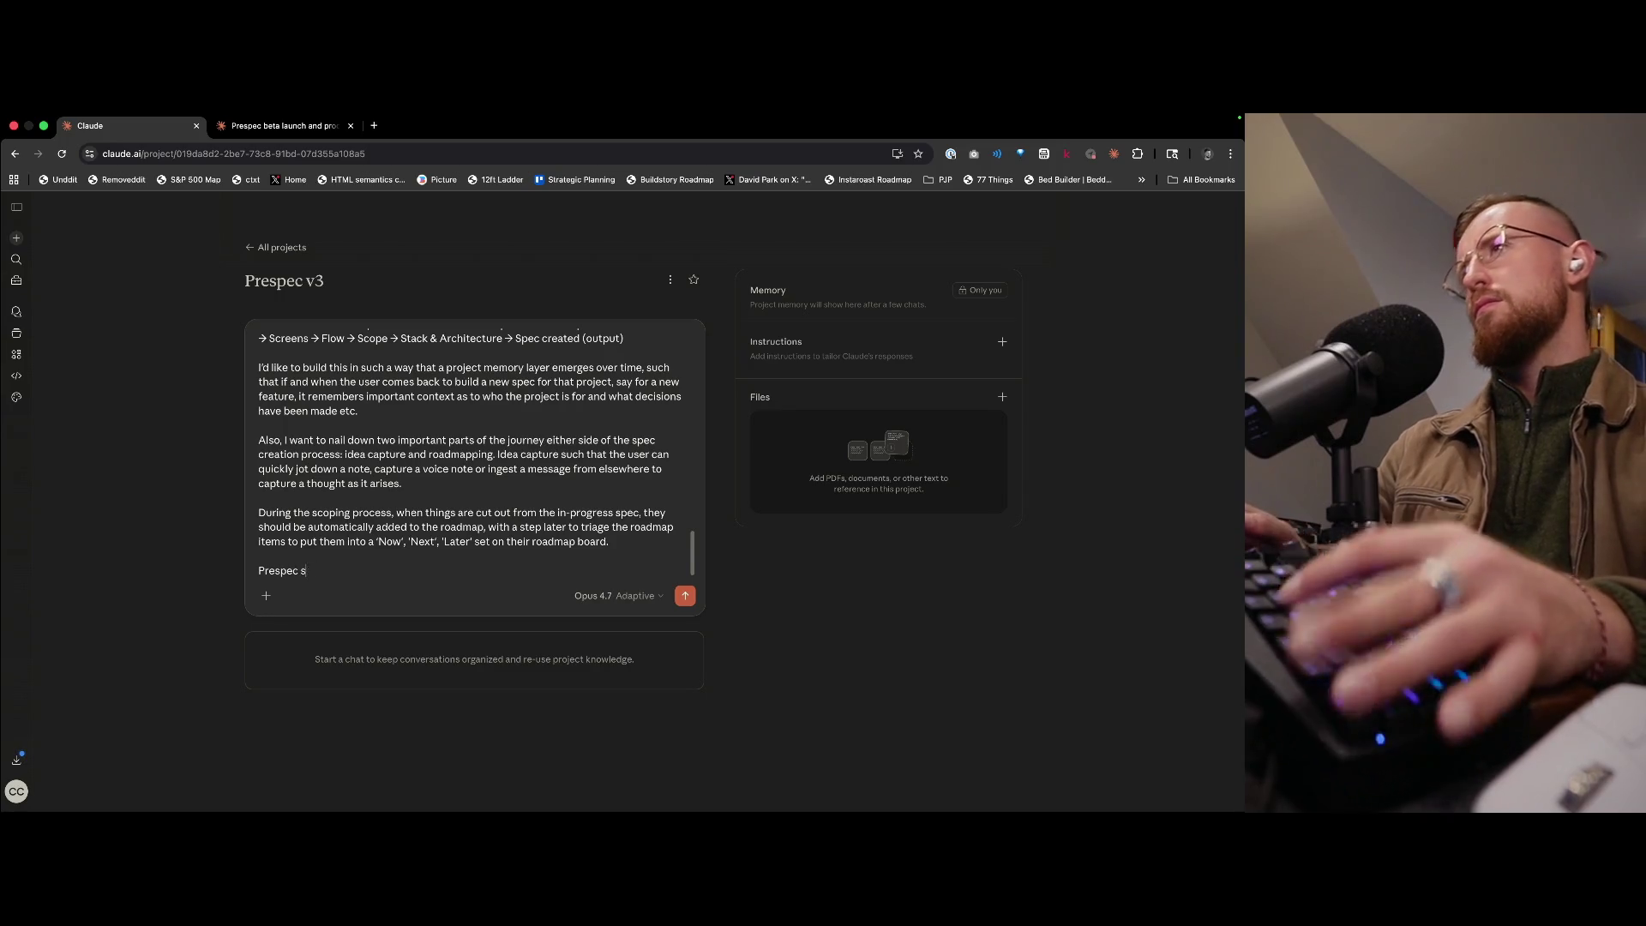
pyautogui.press('BackSpace')
pyautogui.press('BackSpace')
pyautogui.write('uld exist ')
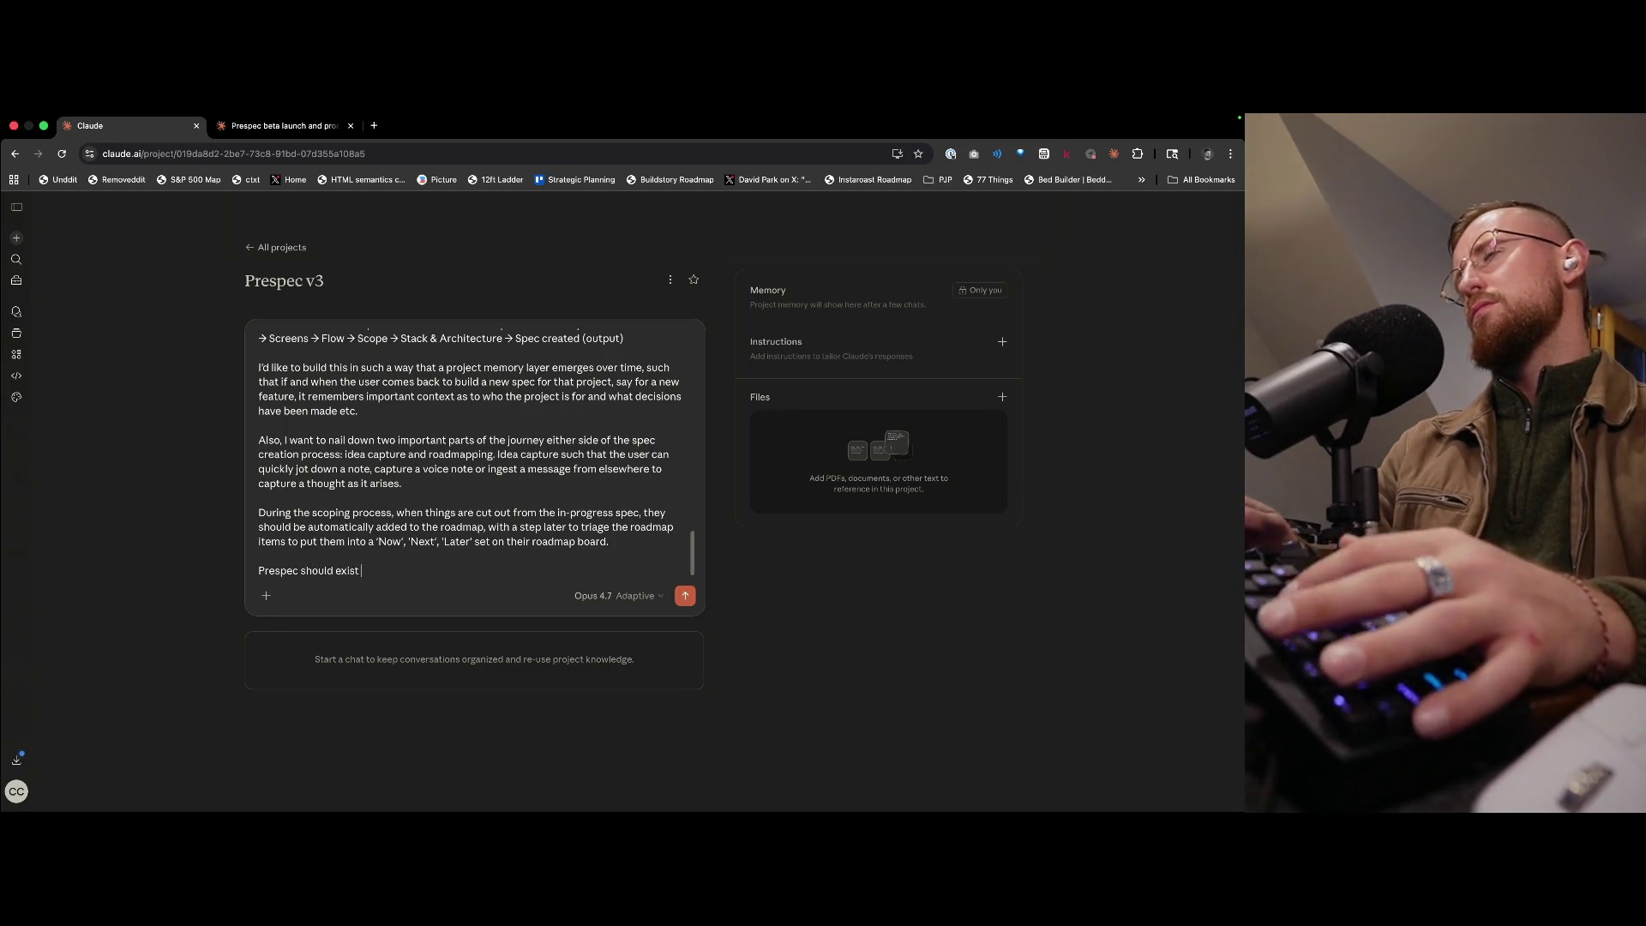
pyautogui.write('as both')
pyautogui.write(' a wer')
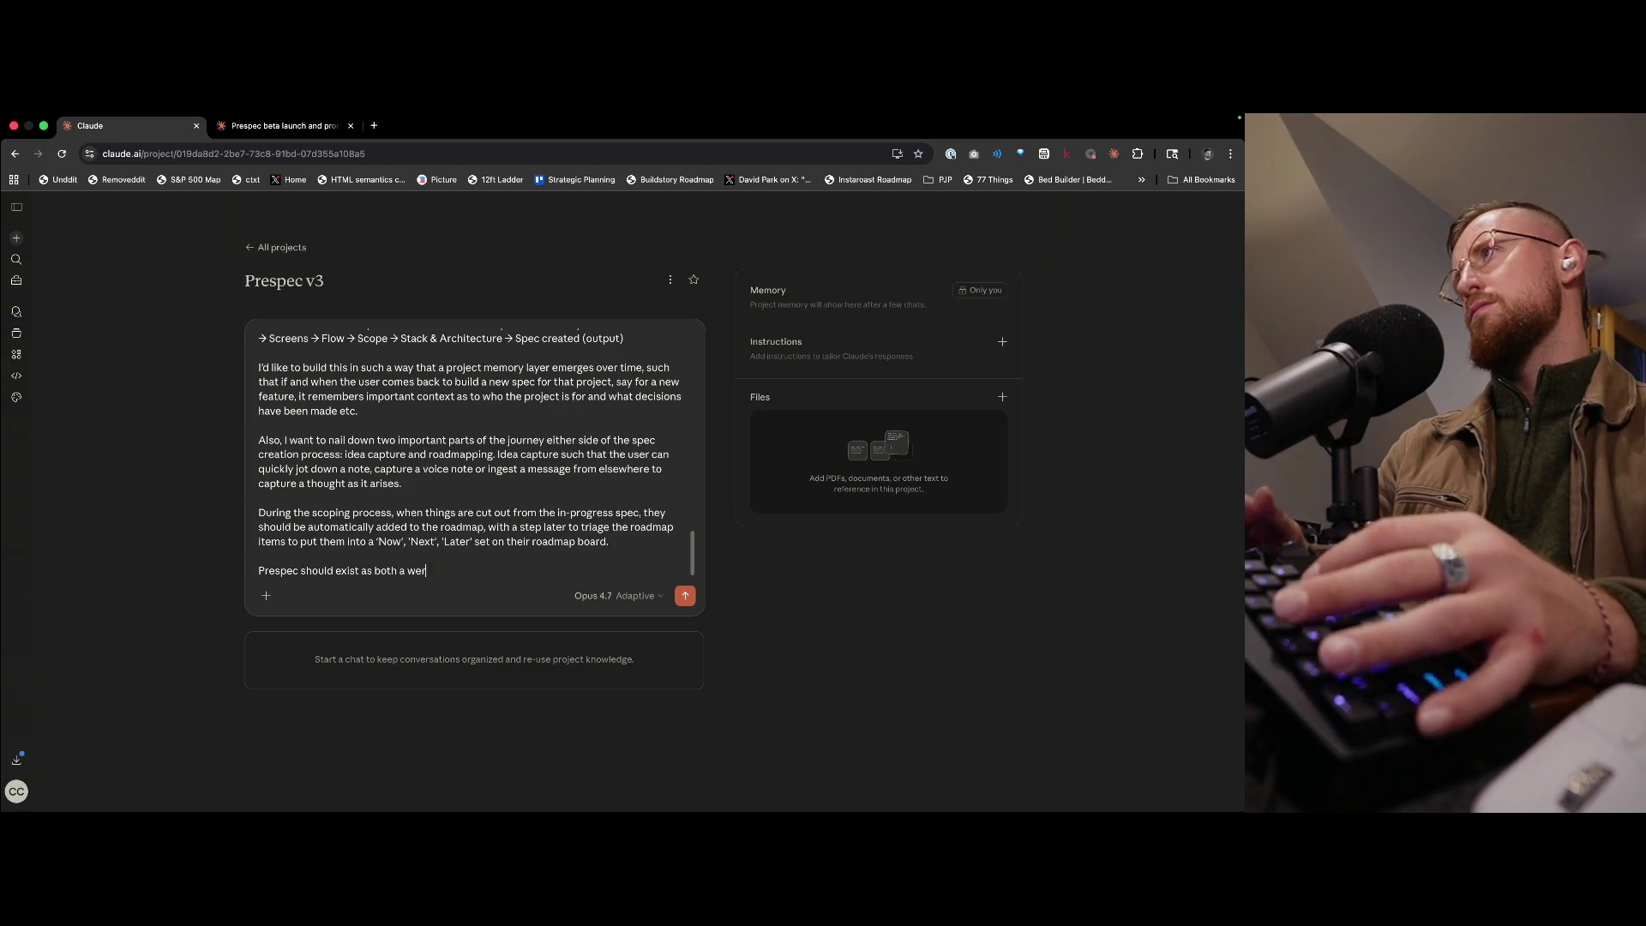
pyautogui.write('b app and a native')
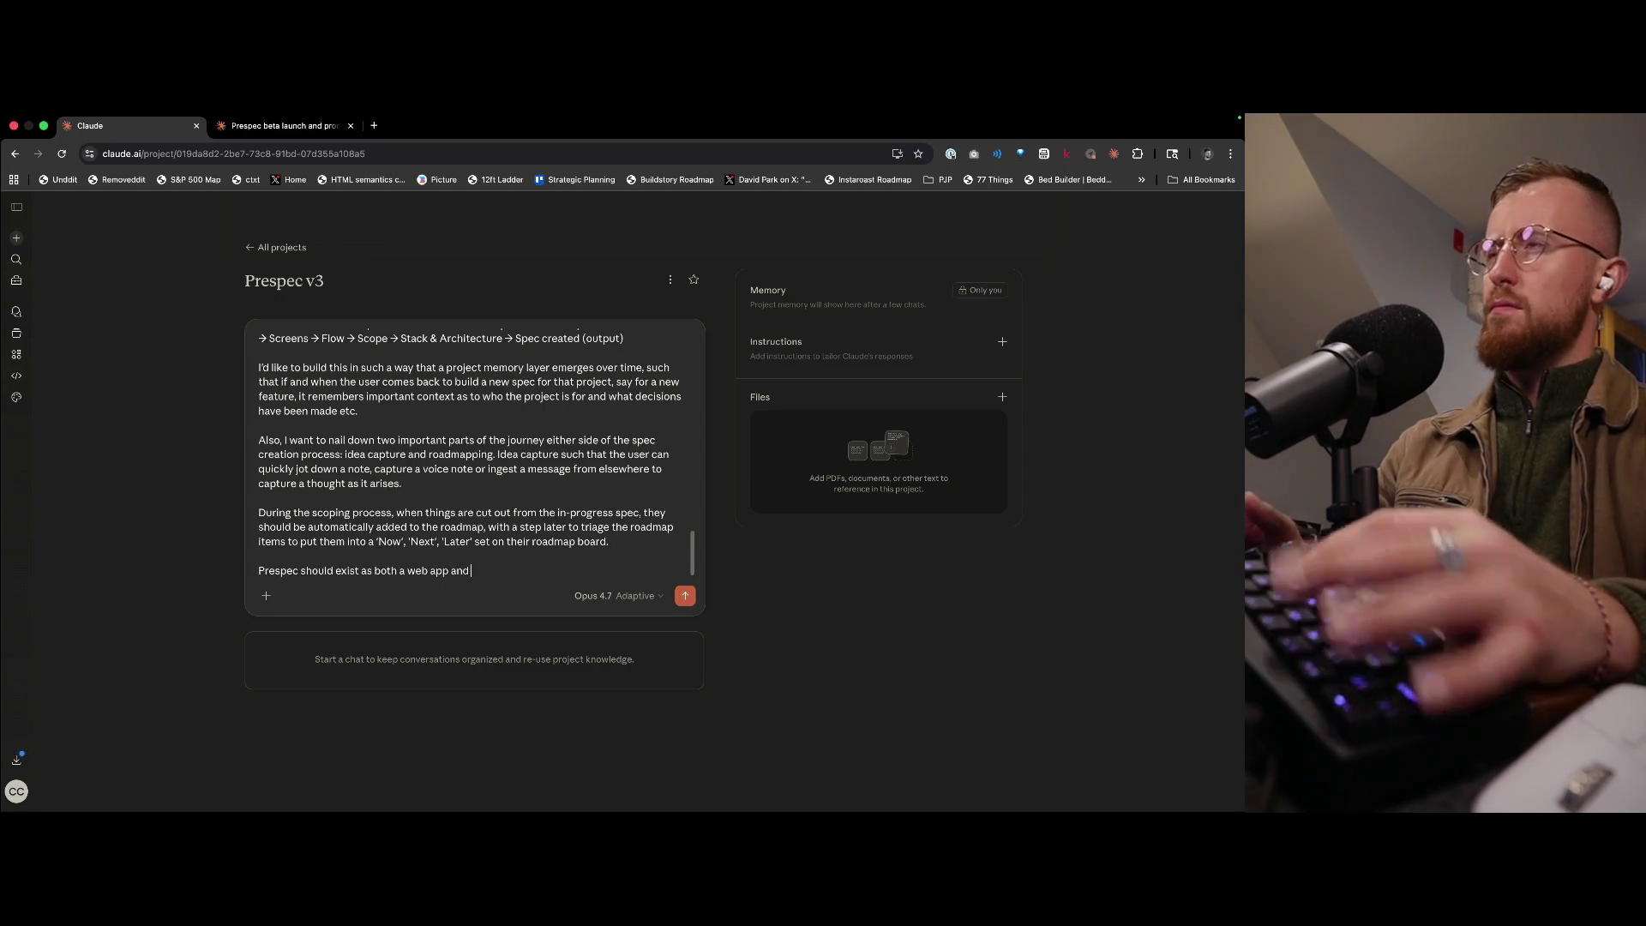
# - Add that web comes first, built on Expo/React Native so an iOS version can fast follow
pyautogui.write(' p')
pyautogui.write('one iOs')
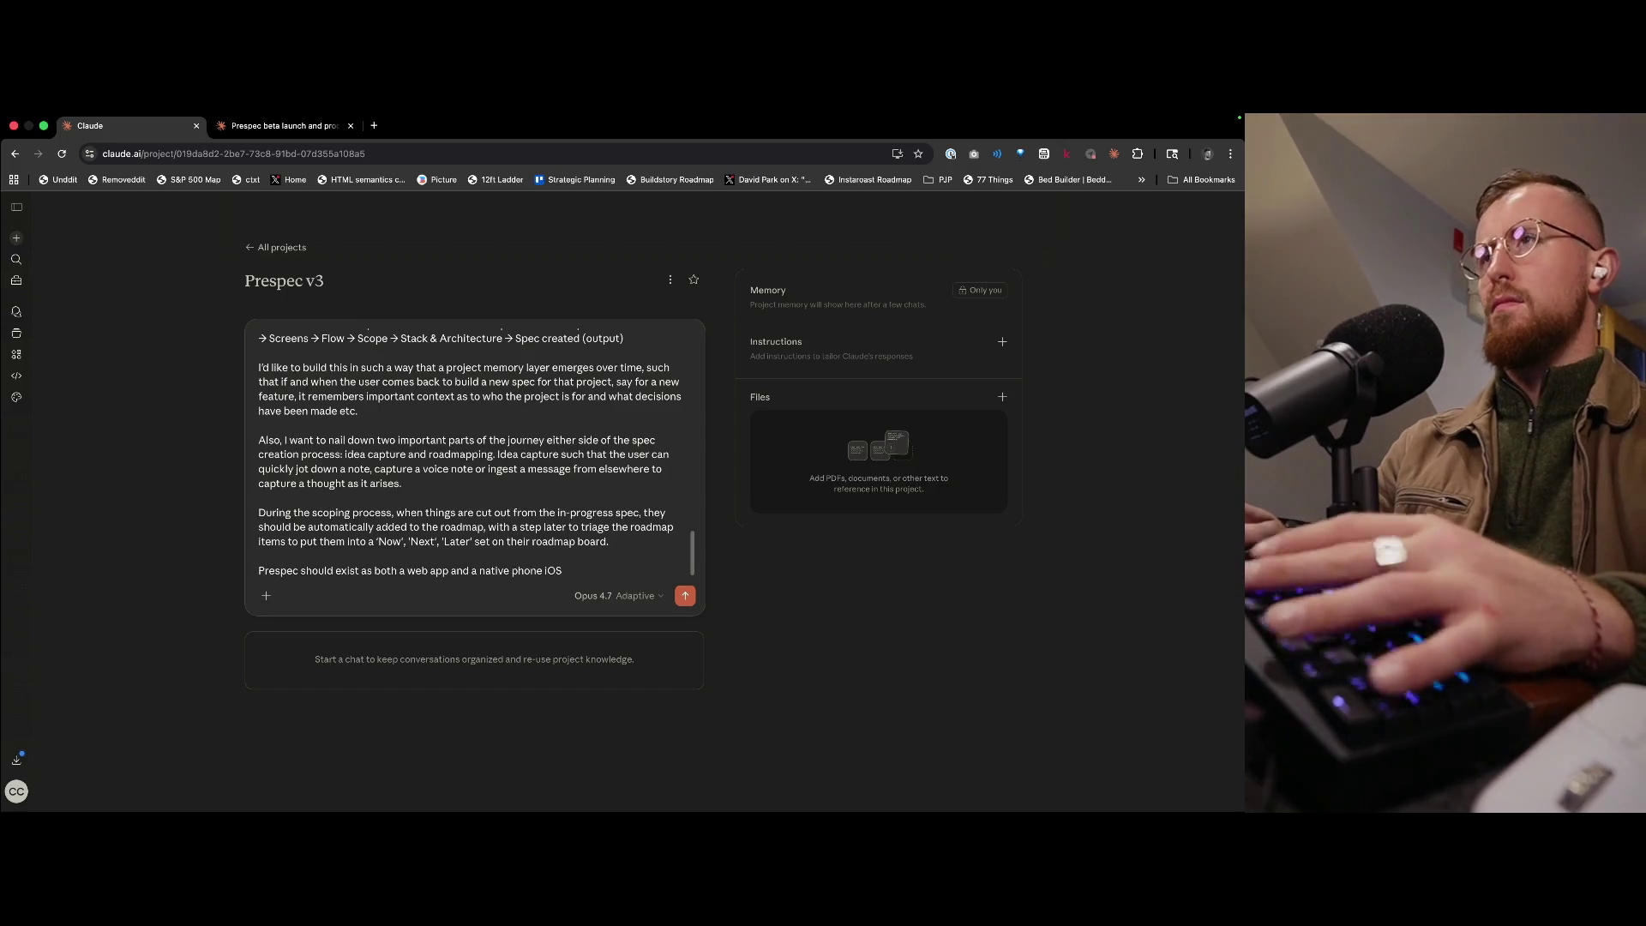
pyautogui.write(' & Android app: the int')
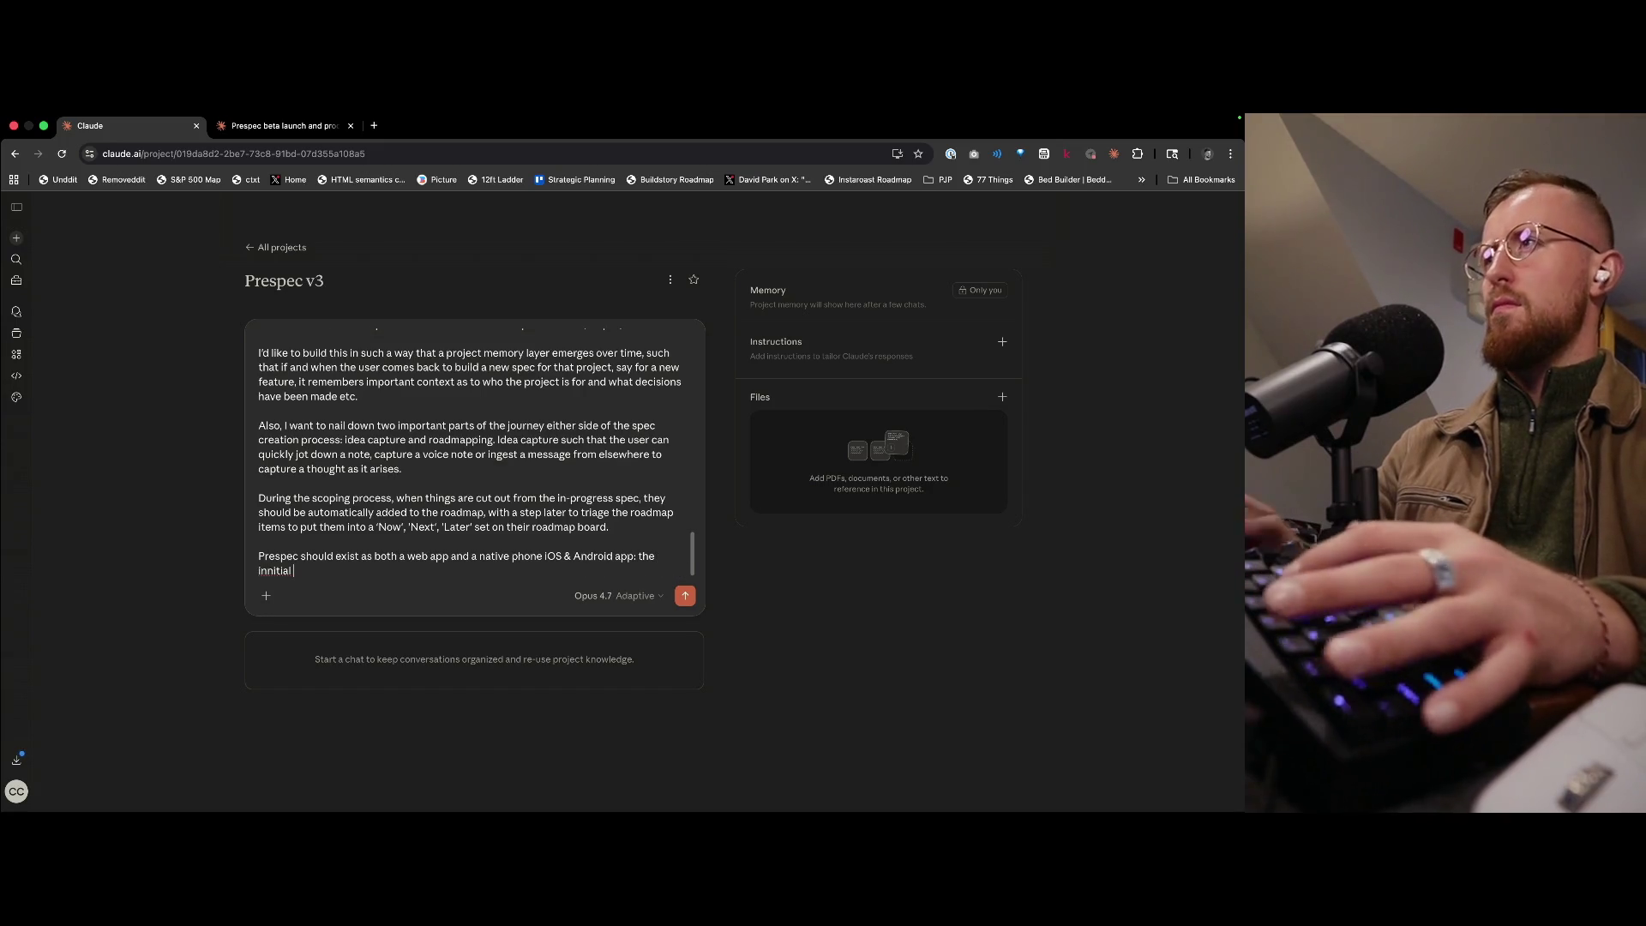
pyautogui.write('itial focus is')
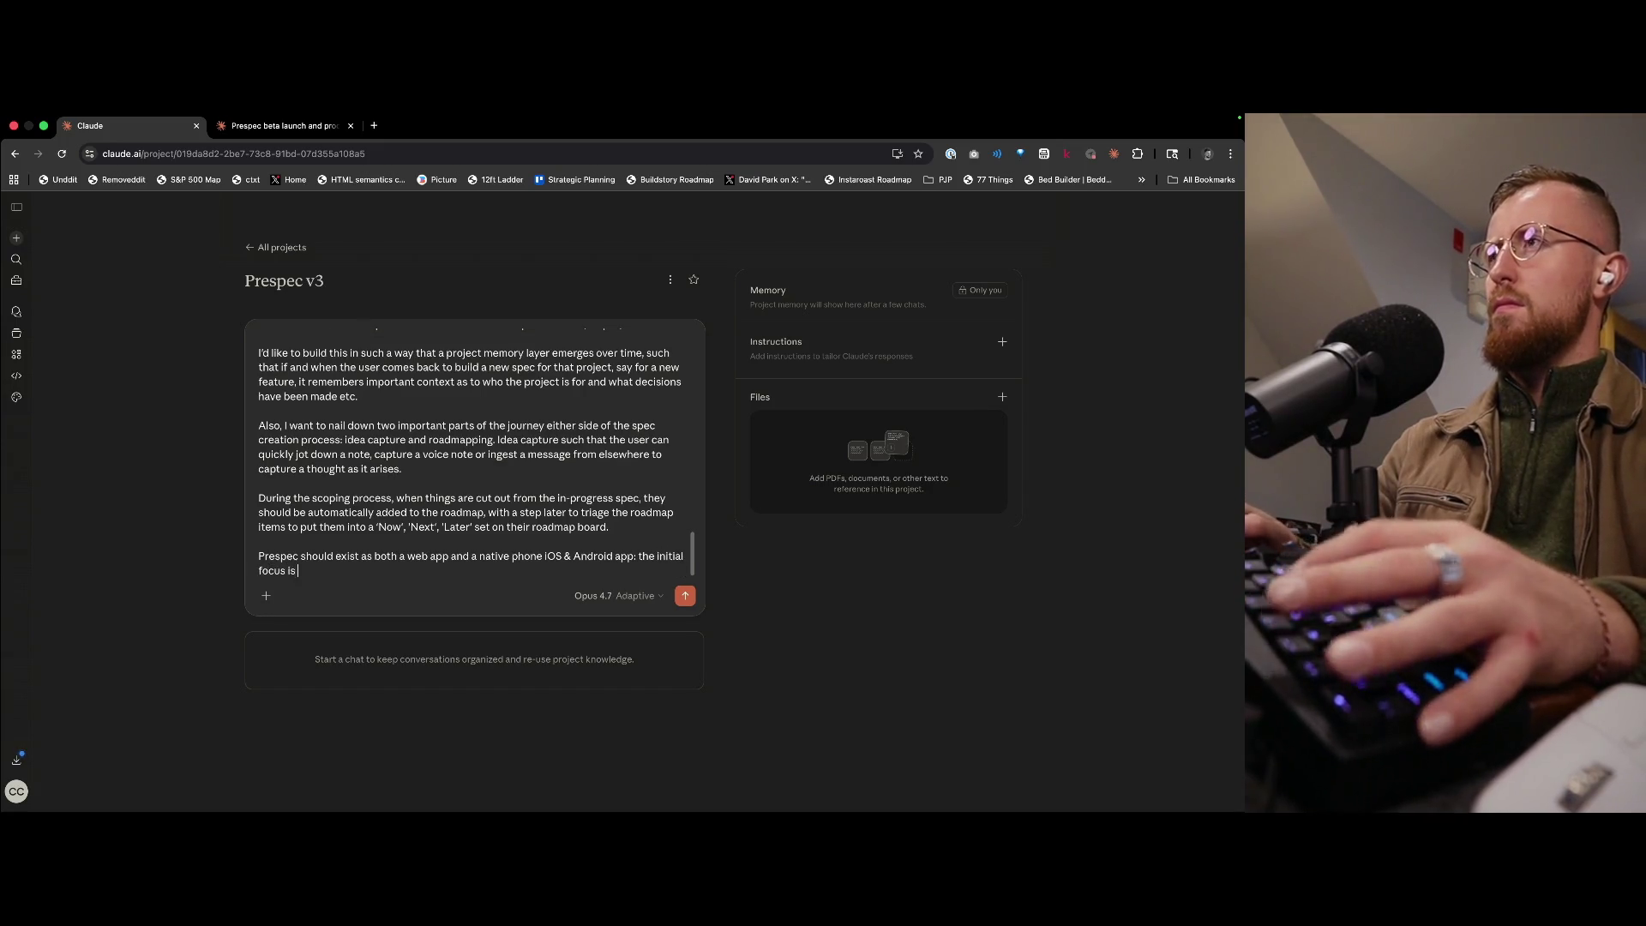
pyautogui.write(' on web,')
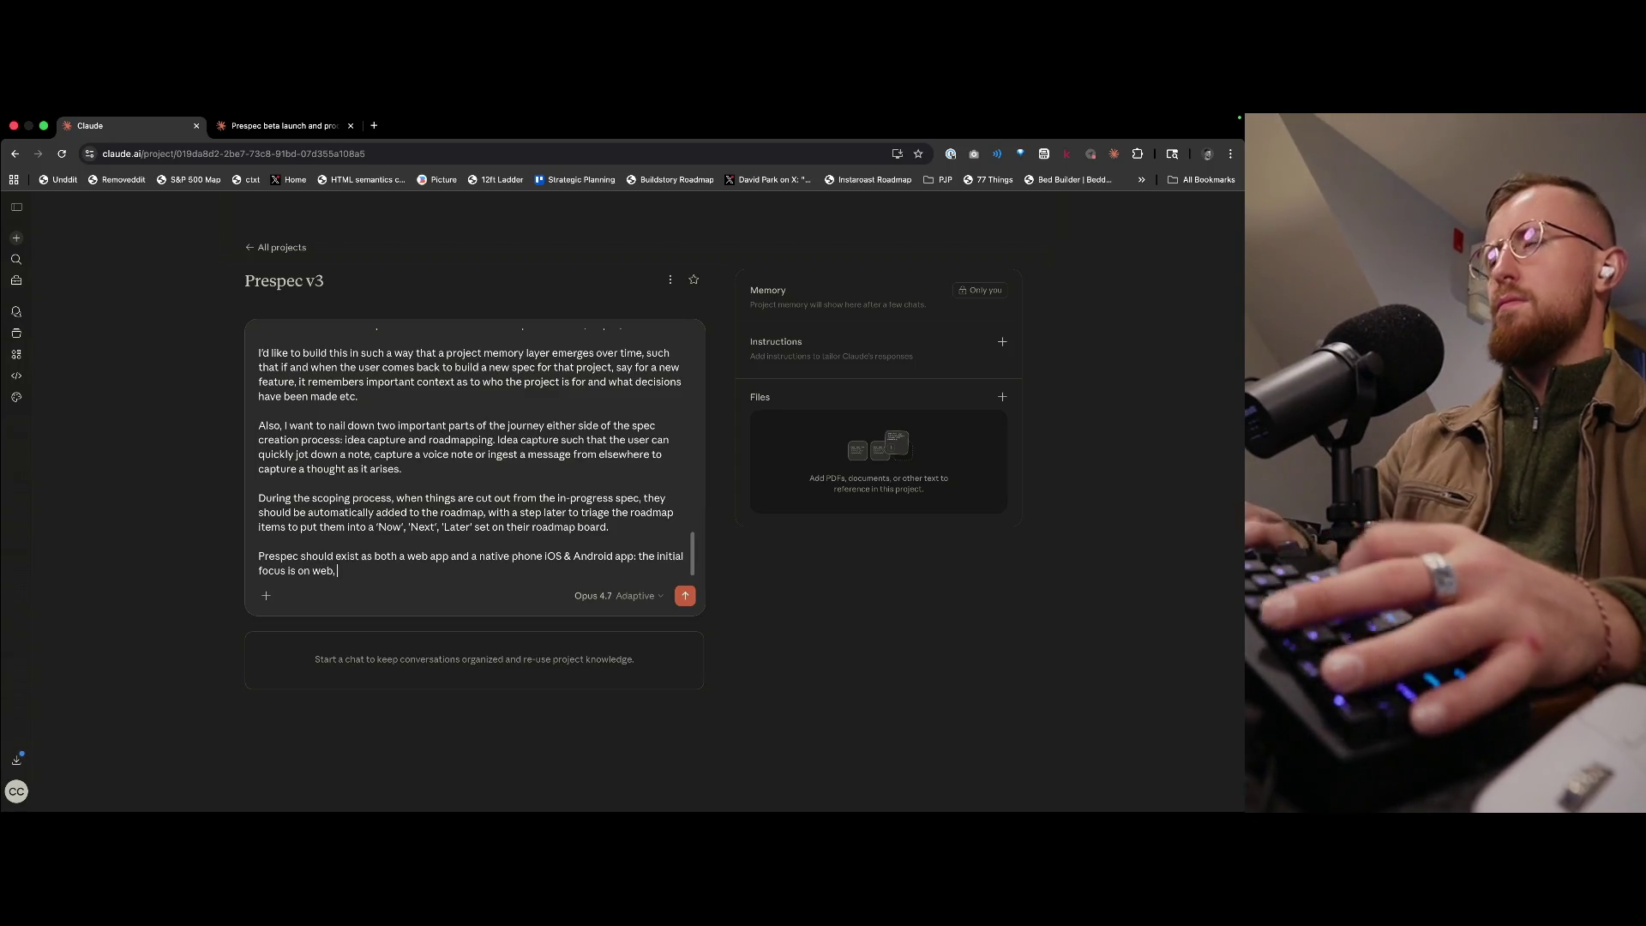
pyautogui.write(' but I want to build')
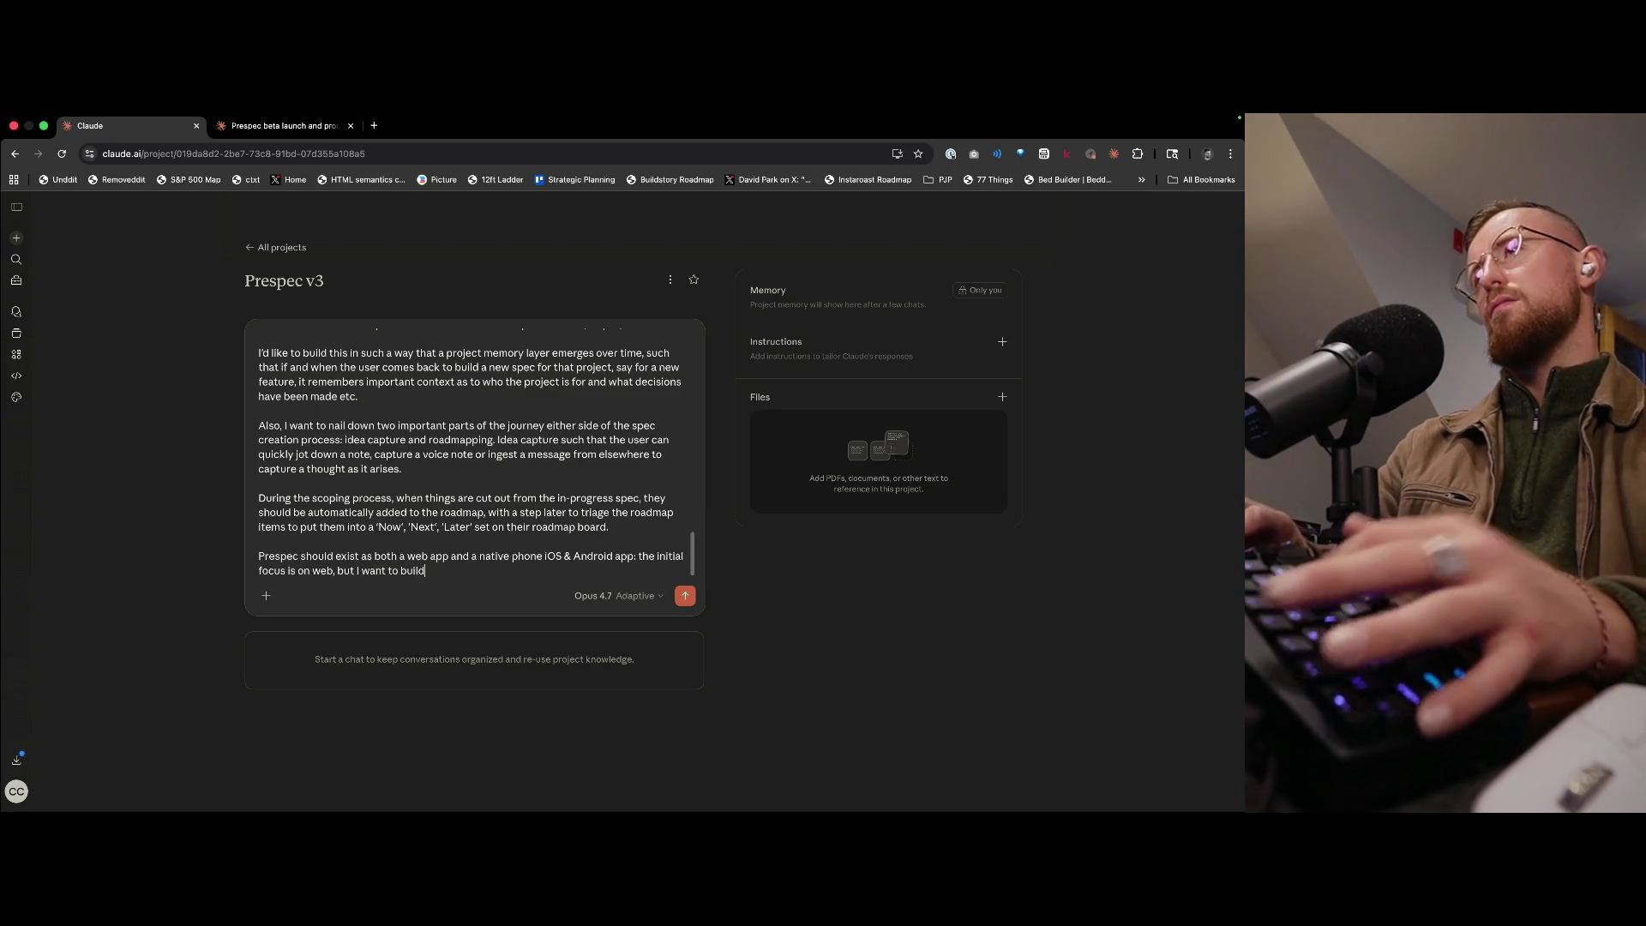
pyautogui.write(' it on Expo.R')
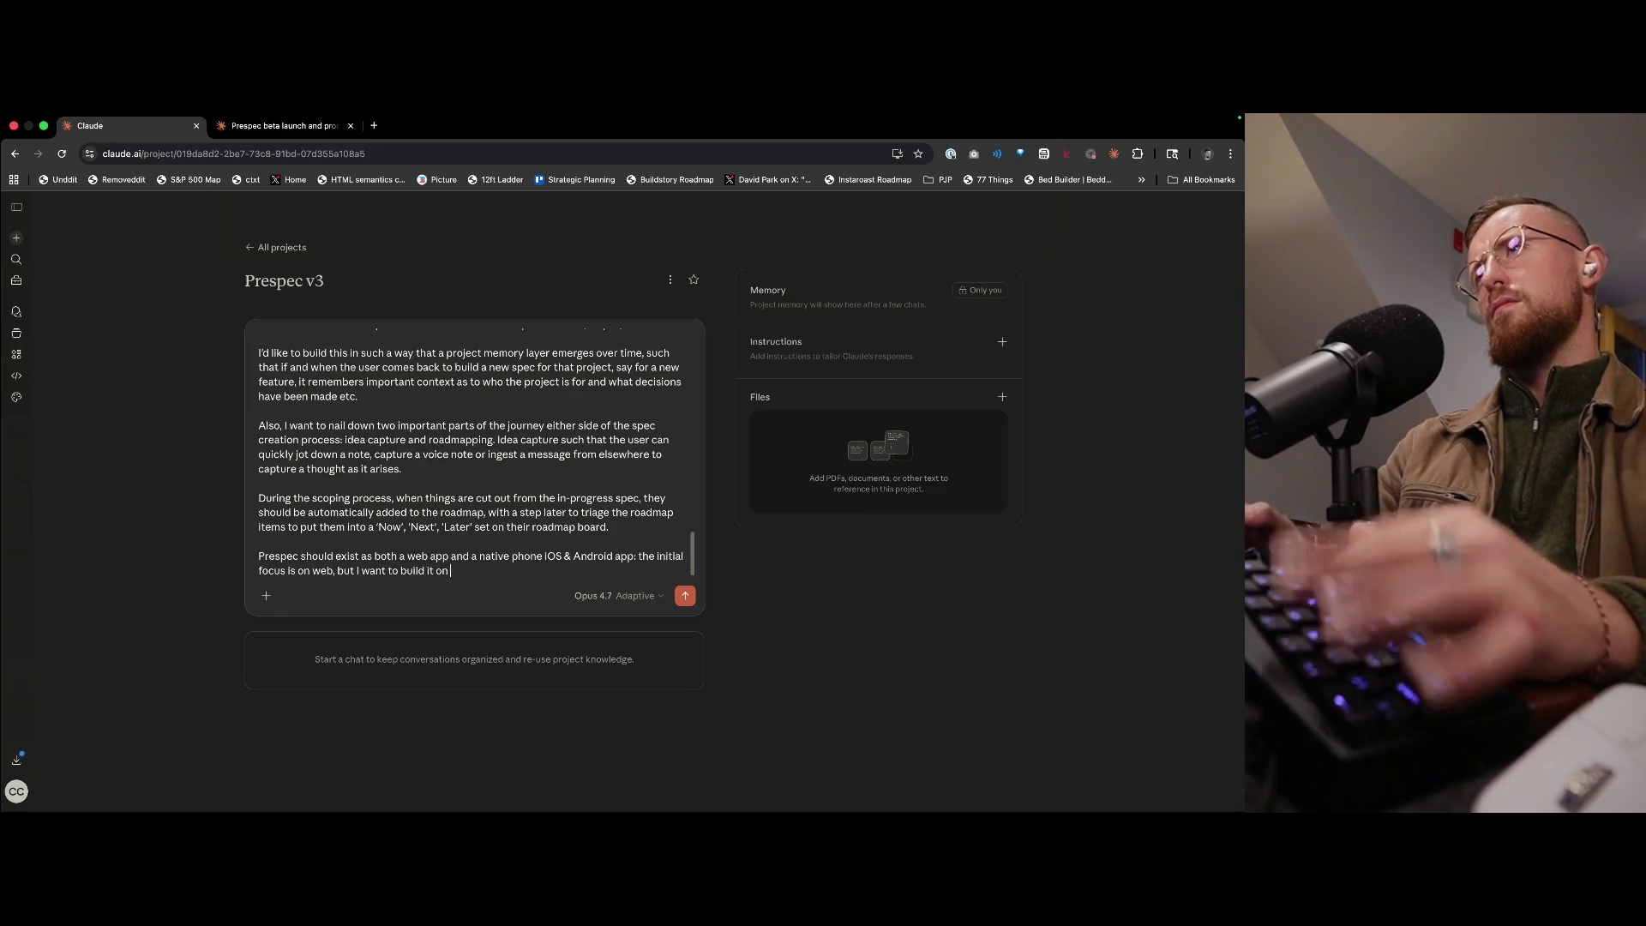
pyautogui.press('BackSpace')
pyautogui.press('BackSpace')
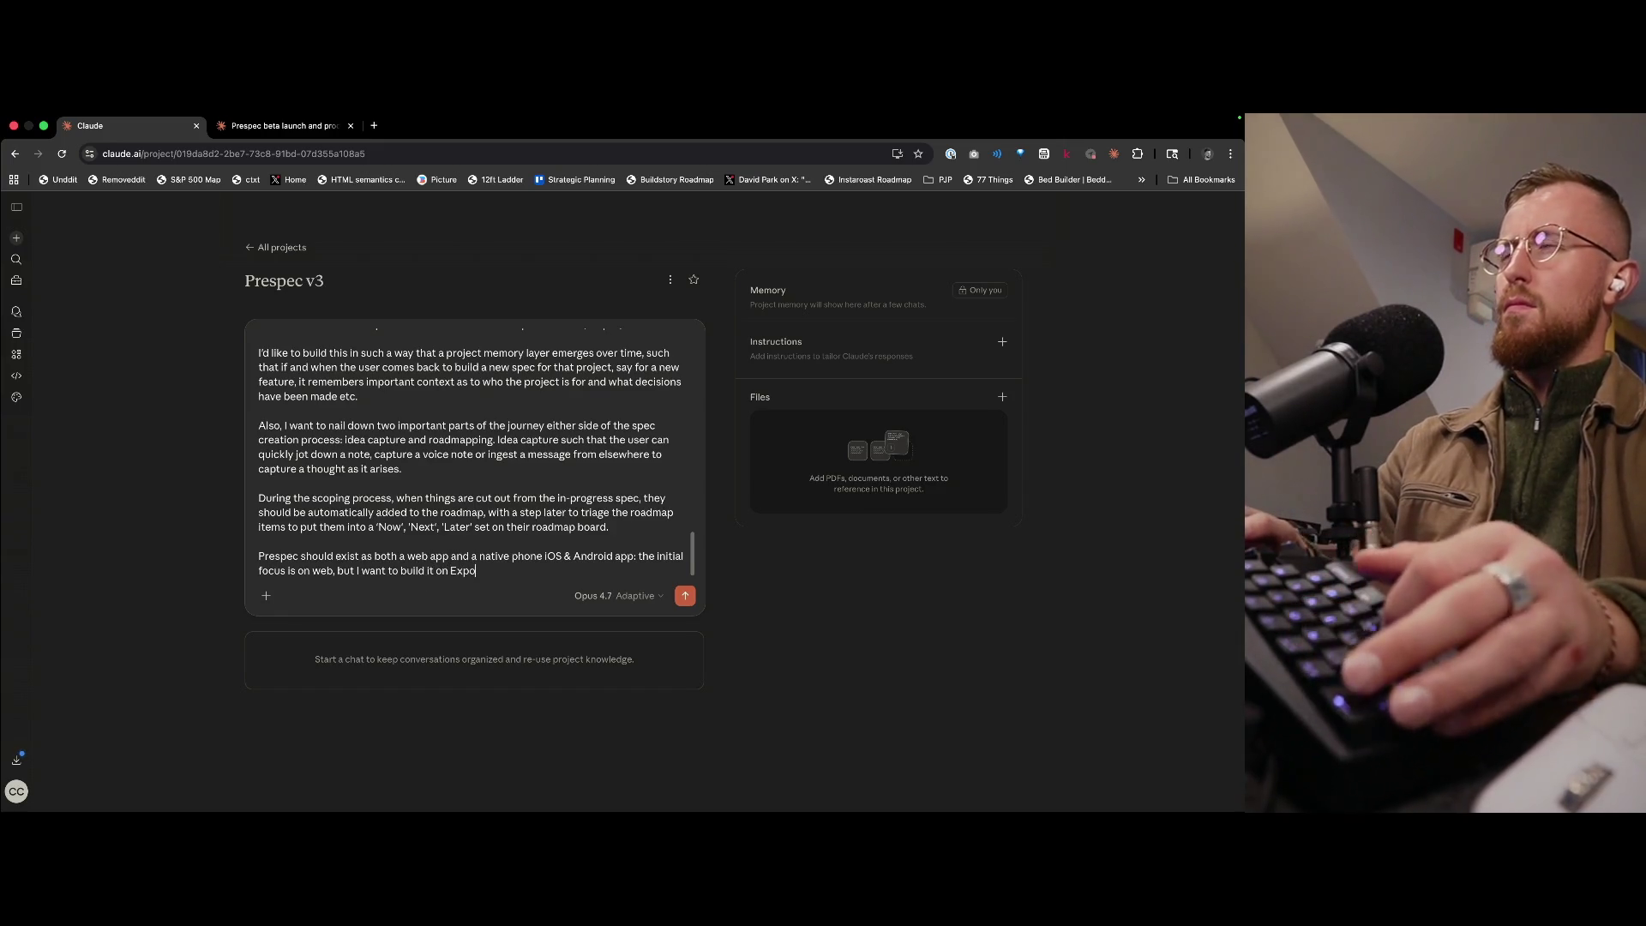
pyautogui.write('/using React Native from the outset such that when the initial web')
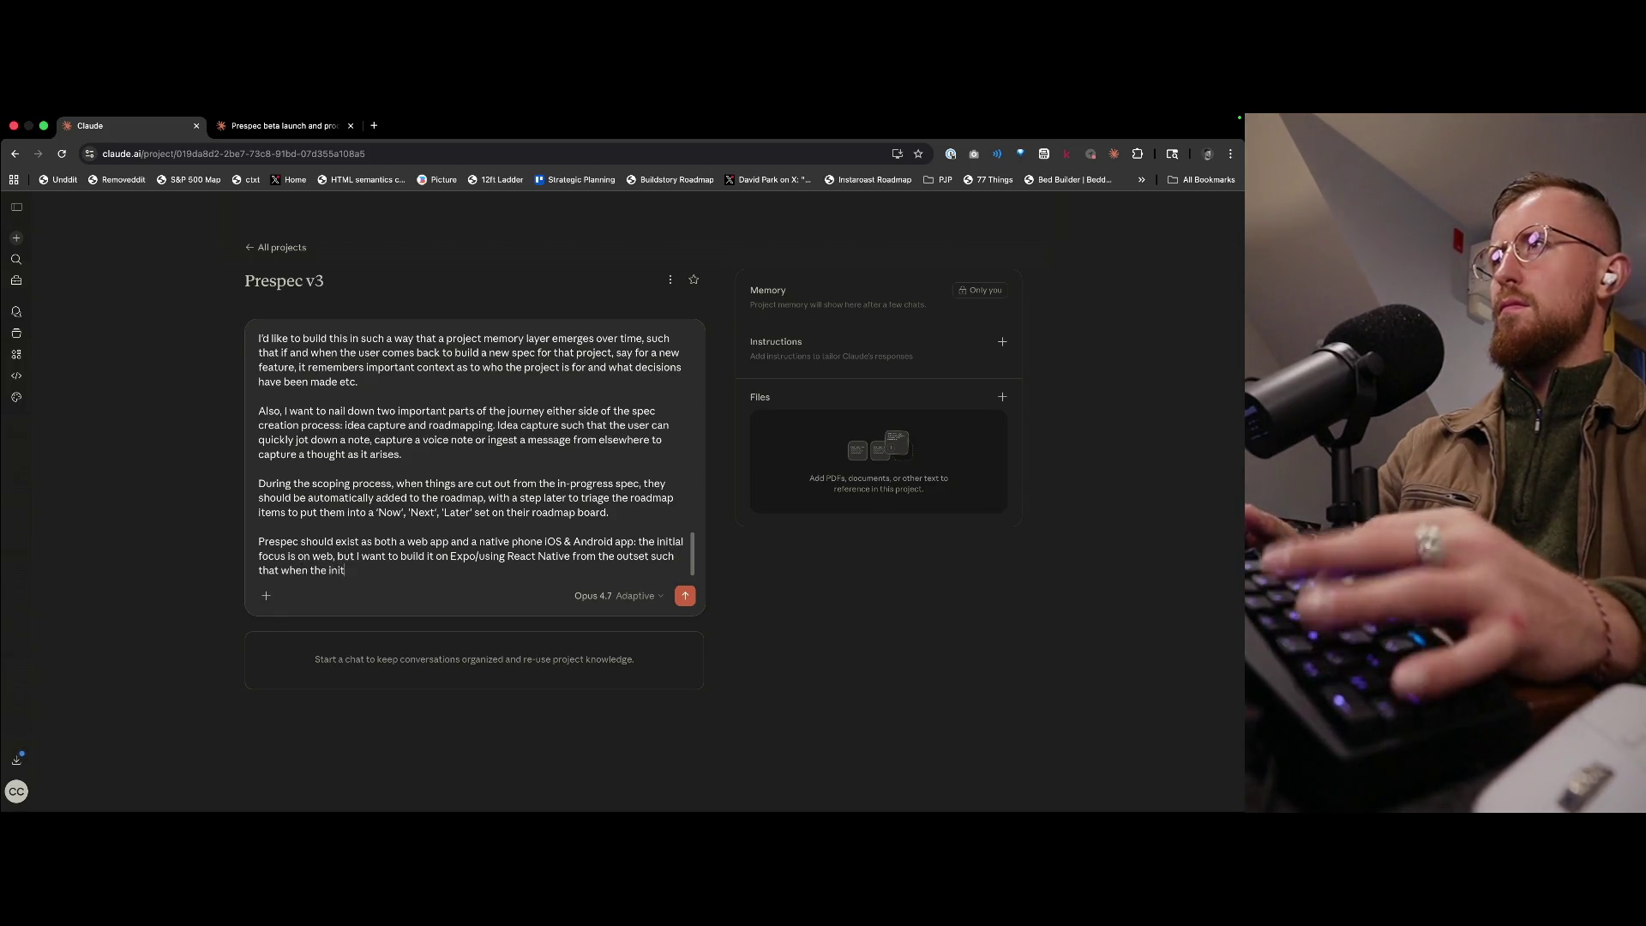
pyautogui.write(' version has shipped, we')
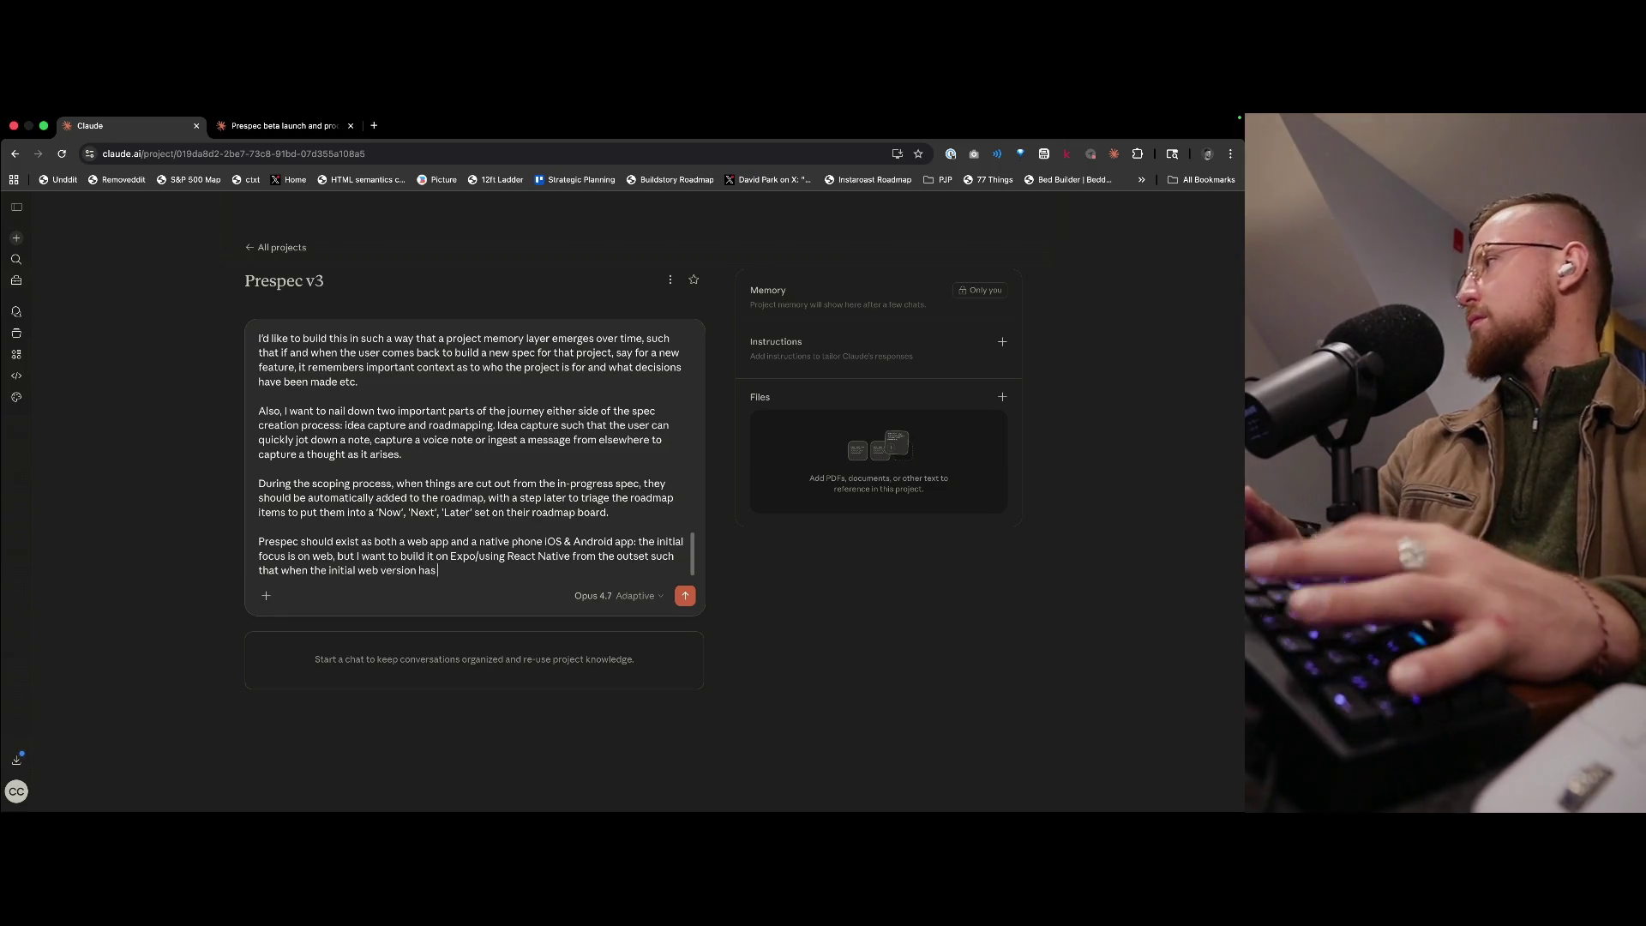
pyautogui.press('BackSpace')
pyautogui.press('BackSpace')
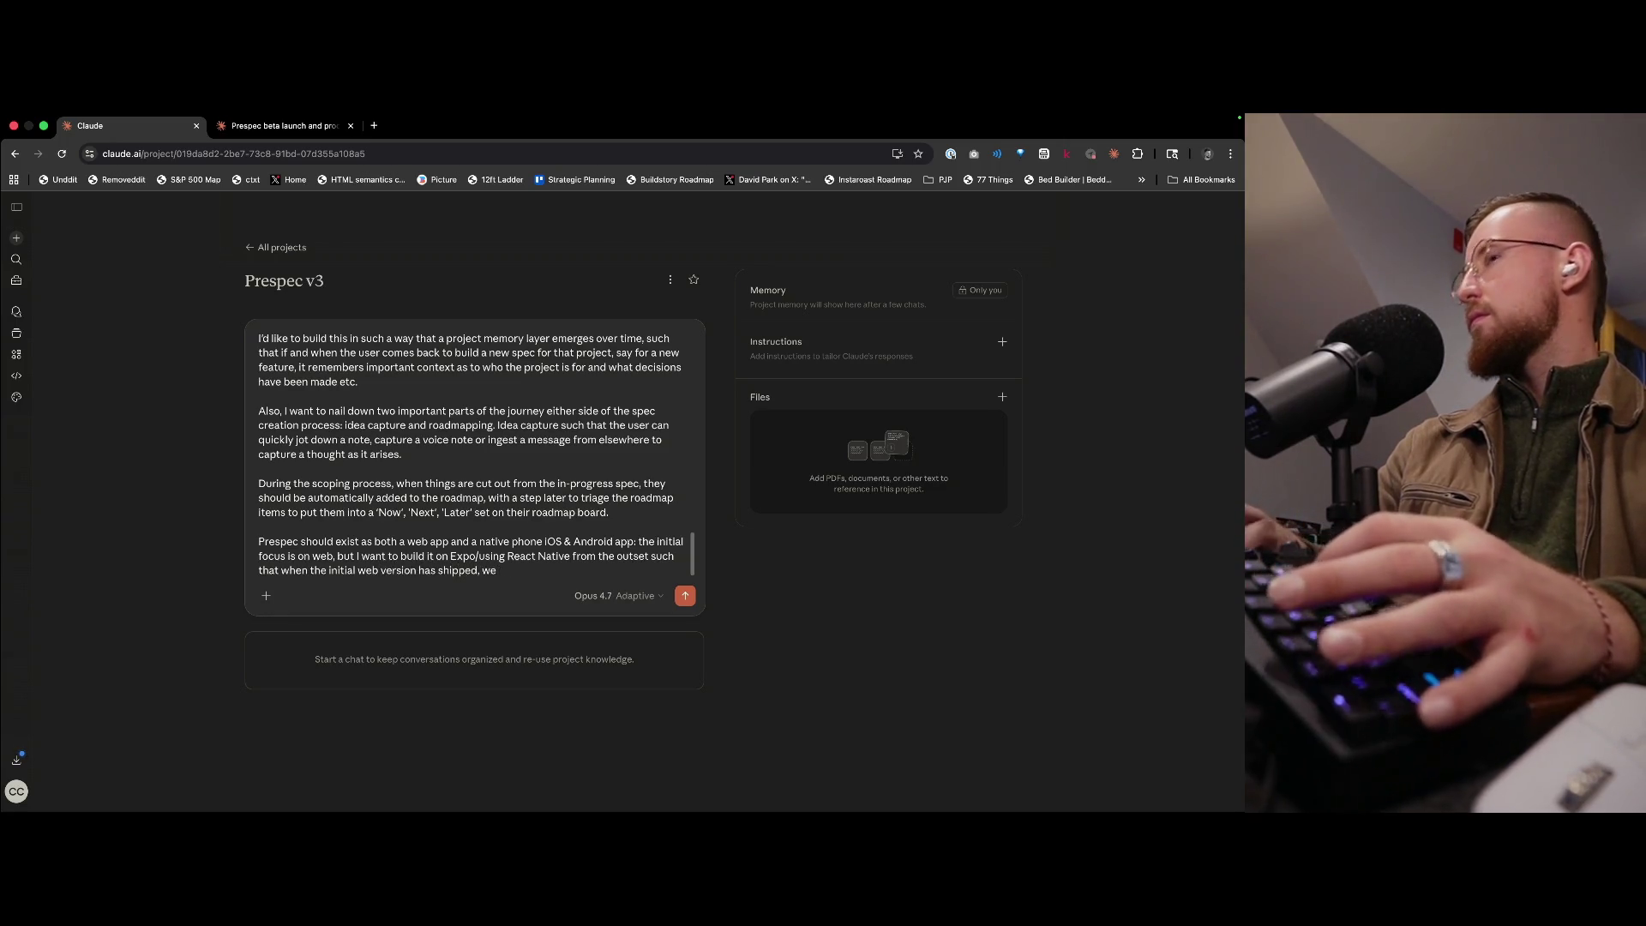
pyautogui.write('I can fast fo')
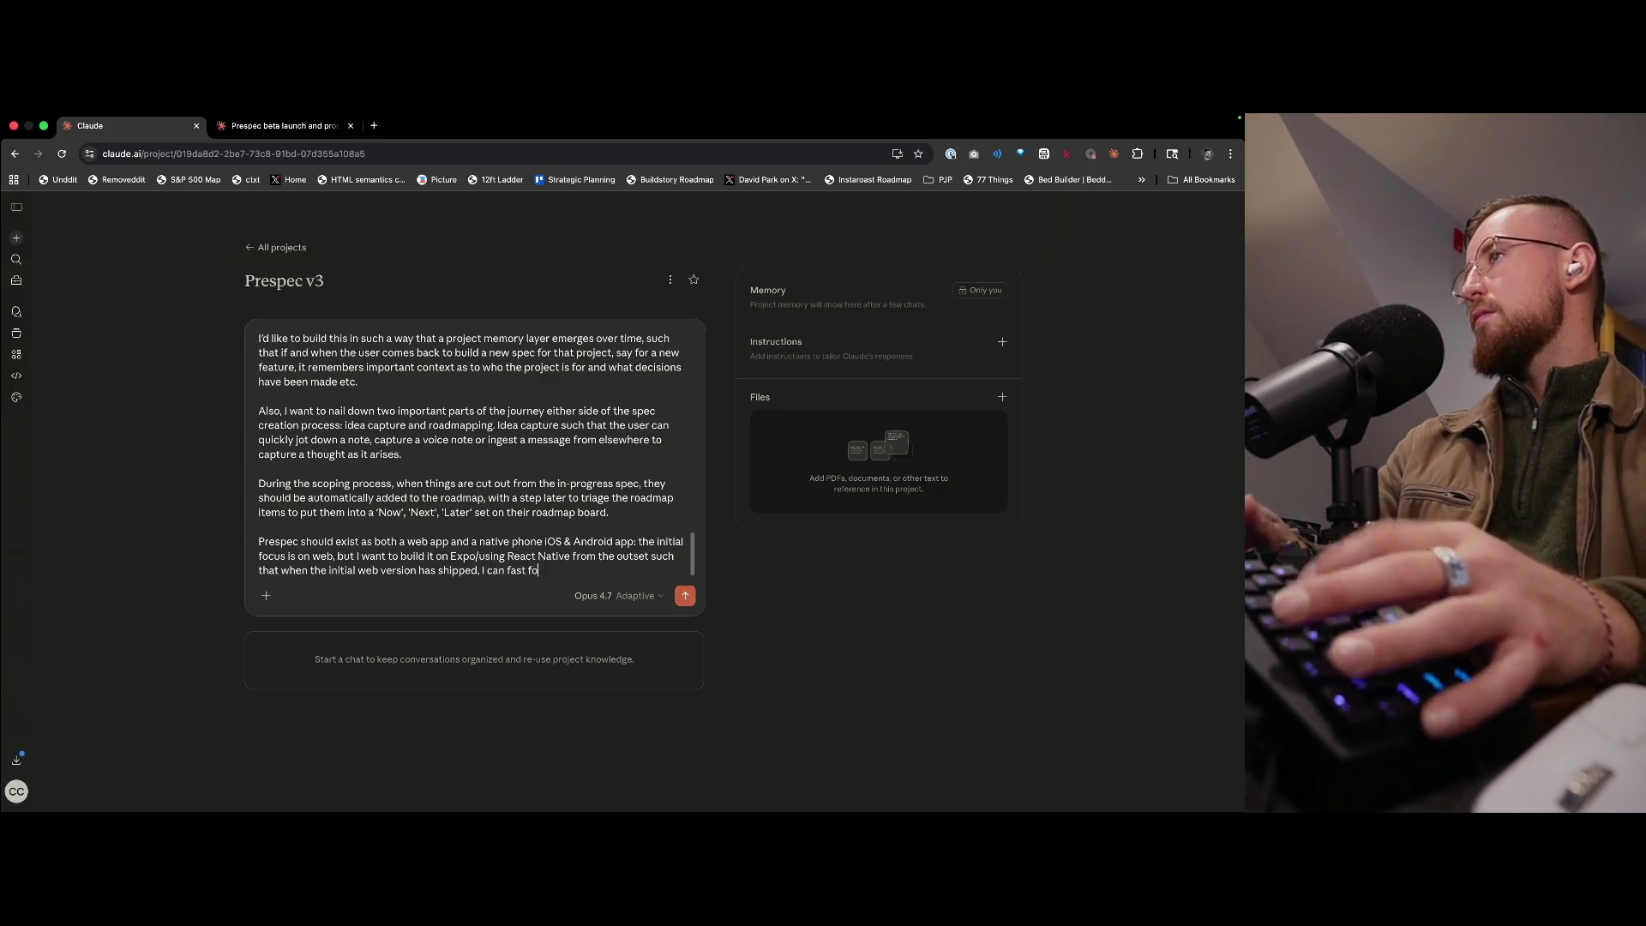
pyautogui.write('llow with')
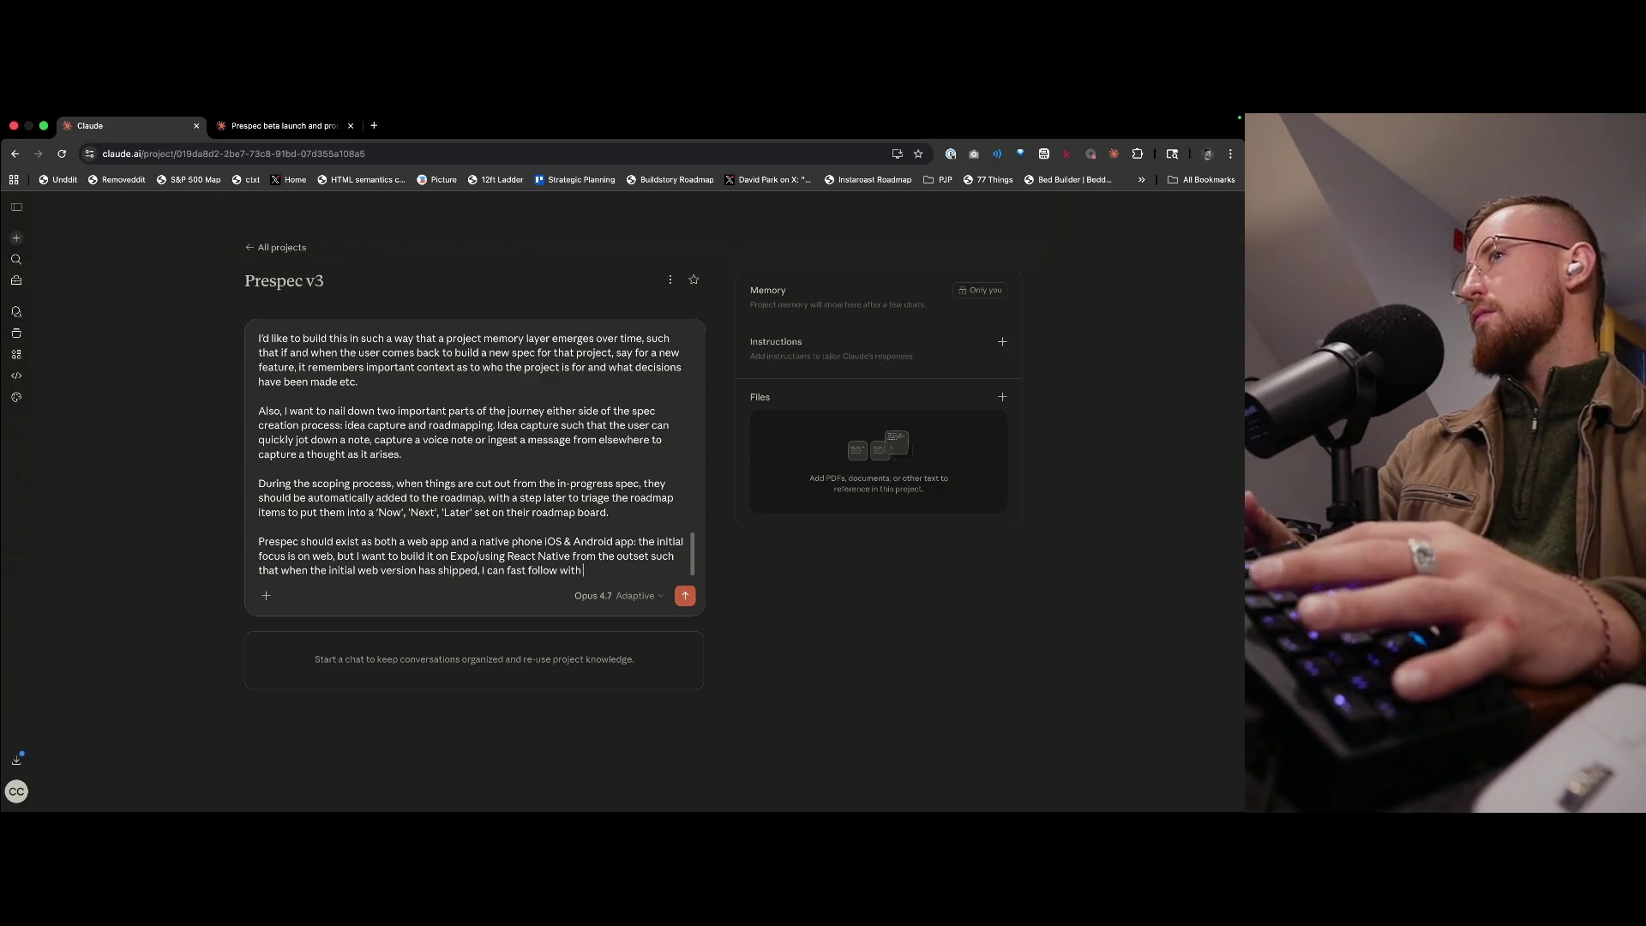
pyautogui.write(' an iOS version.')
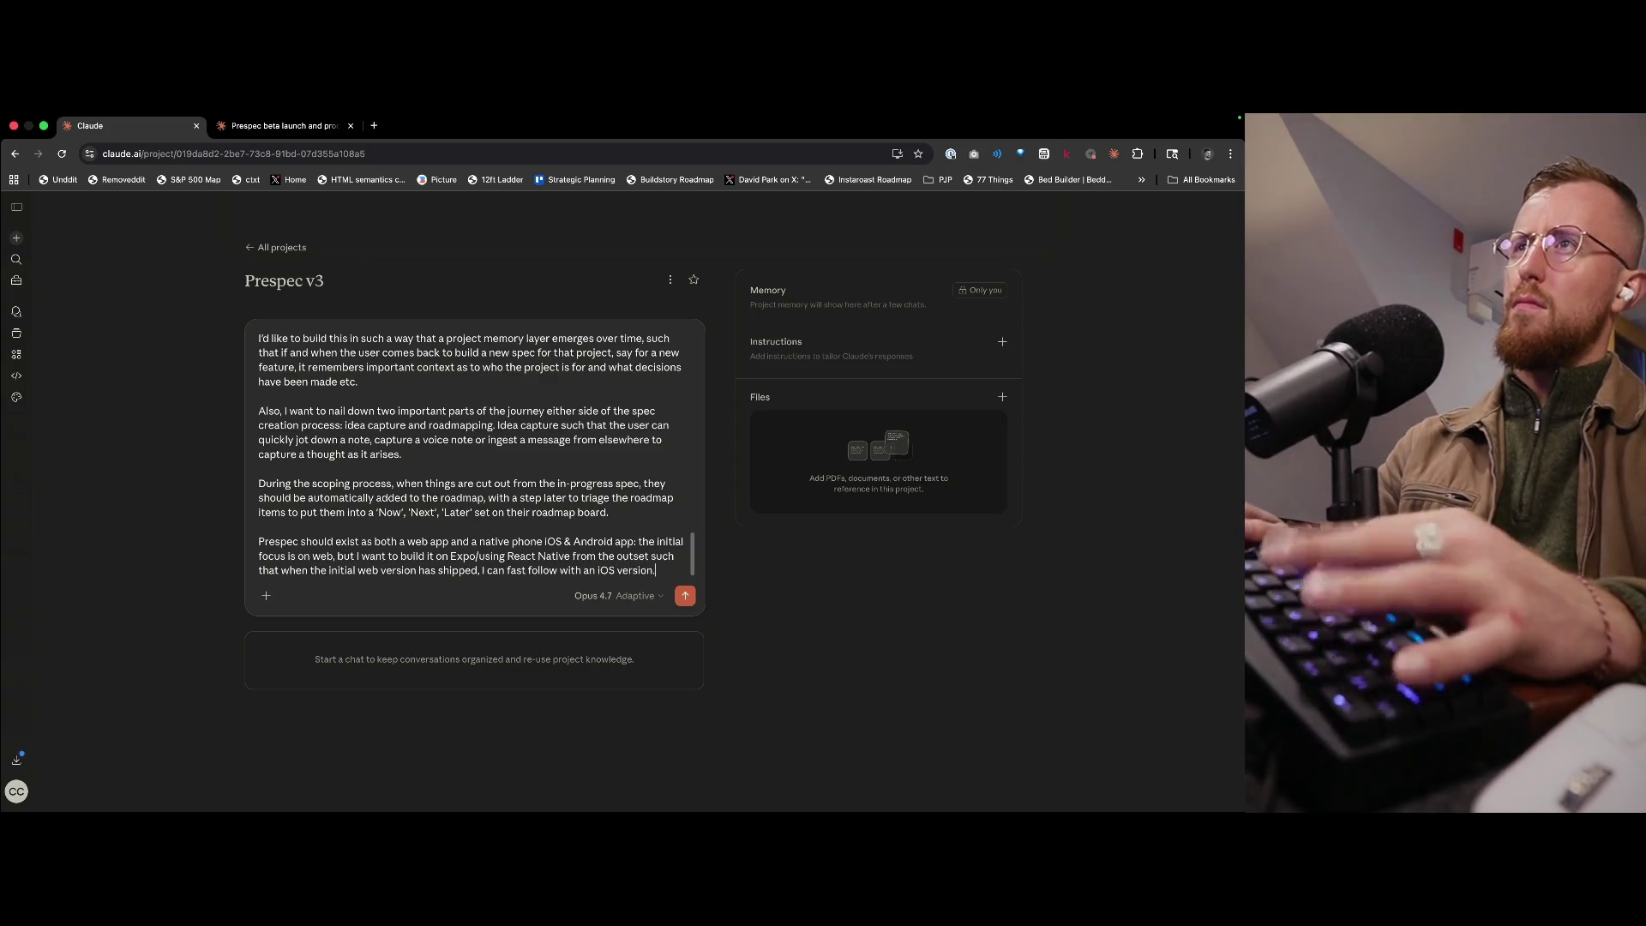
pyautogui.hotkey('shift', 'Return')
pyautogui.hotkey('shift', 'Return')
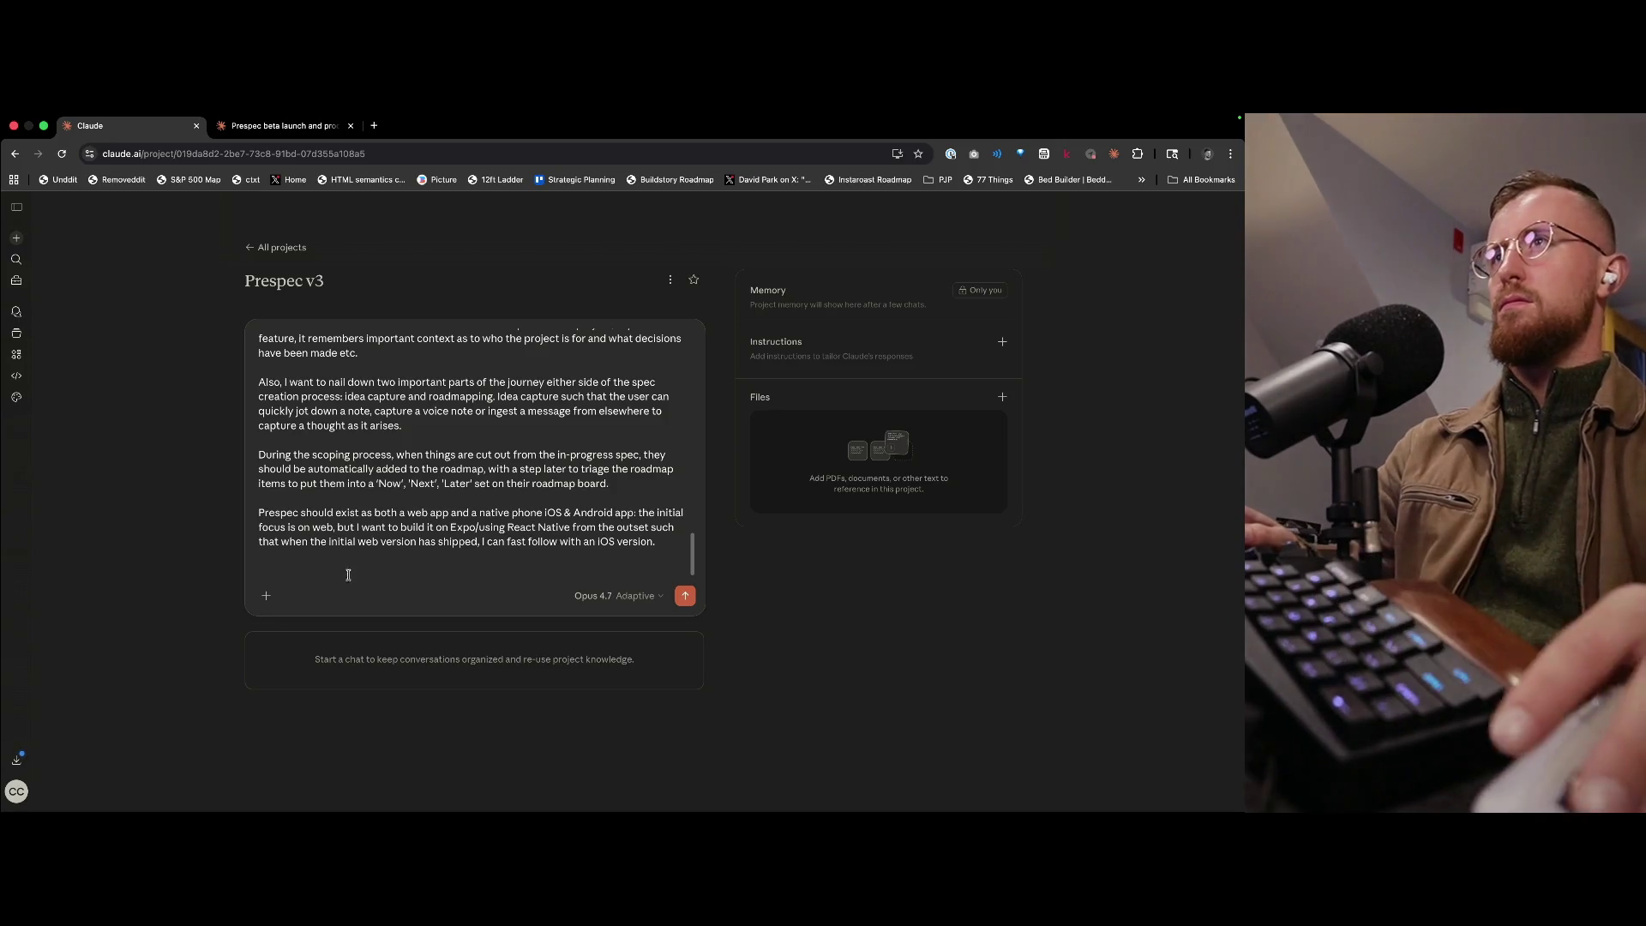
# - Type the v2 stack line: NextJS, ShadCN, Neon, Clerk and Claude Opus 4.7 via Vercel AI SDK
pyautogui.scroll(10, 377, 558)
pyautogui.scroll(-10, 376, 559)
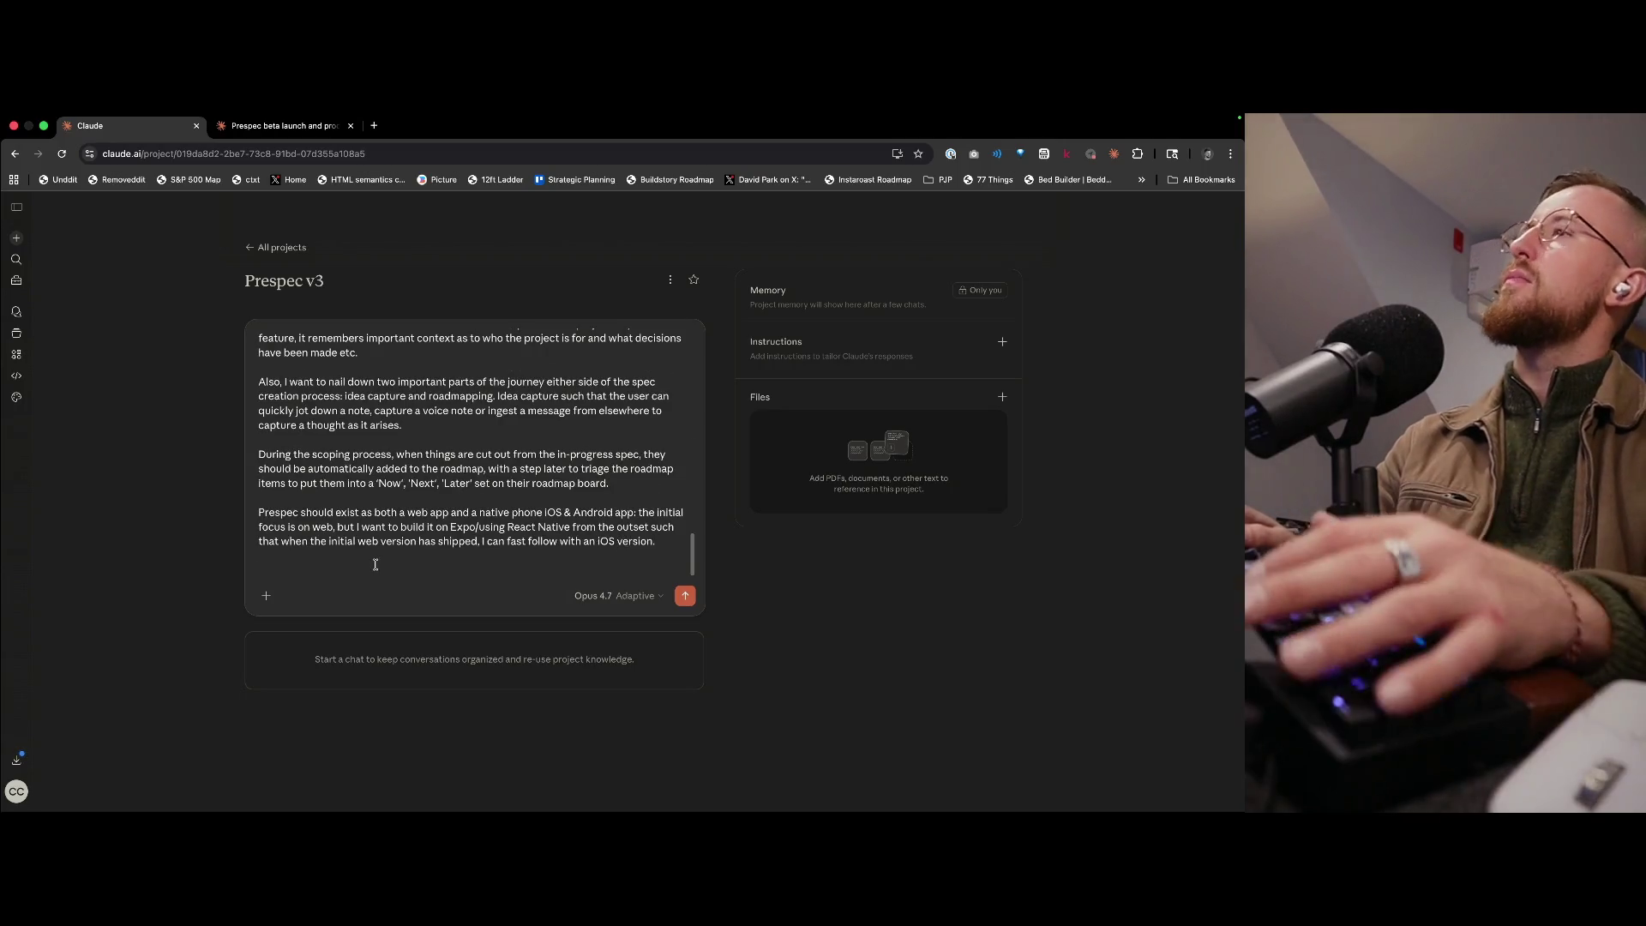
pyautogui.write('The st')
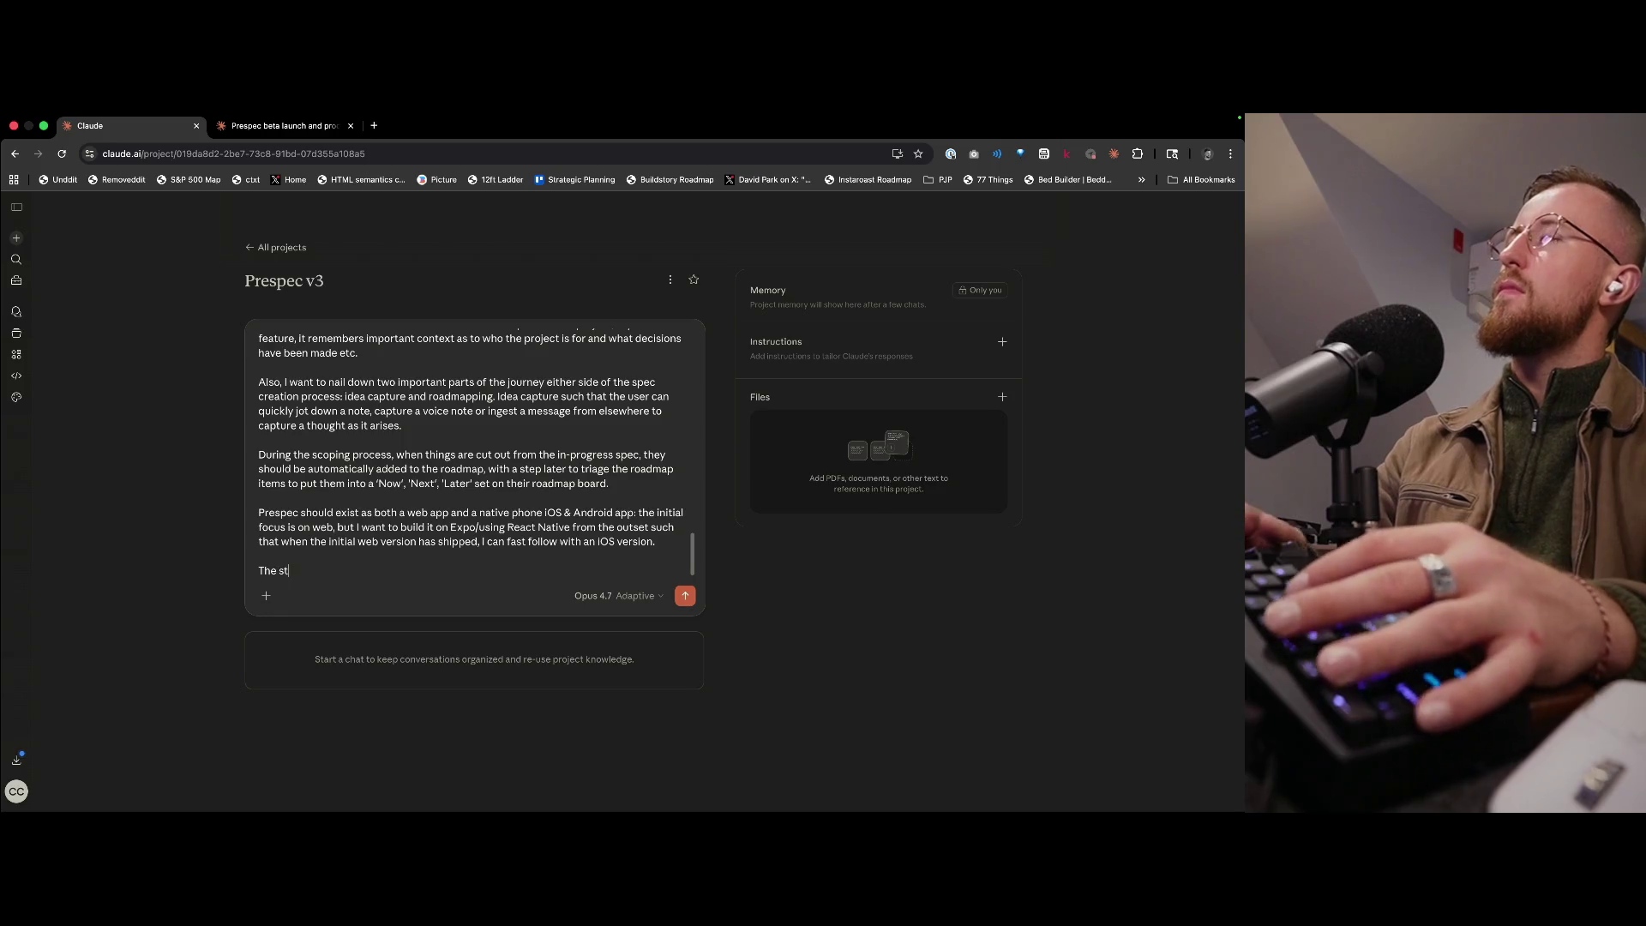
pyautogui.write('ack I was using f')
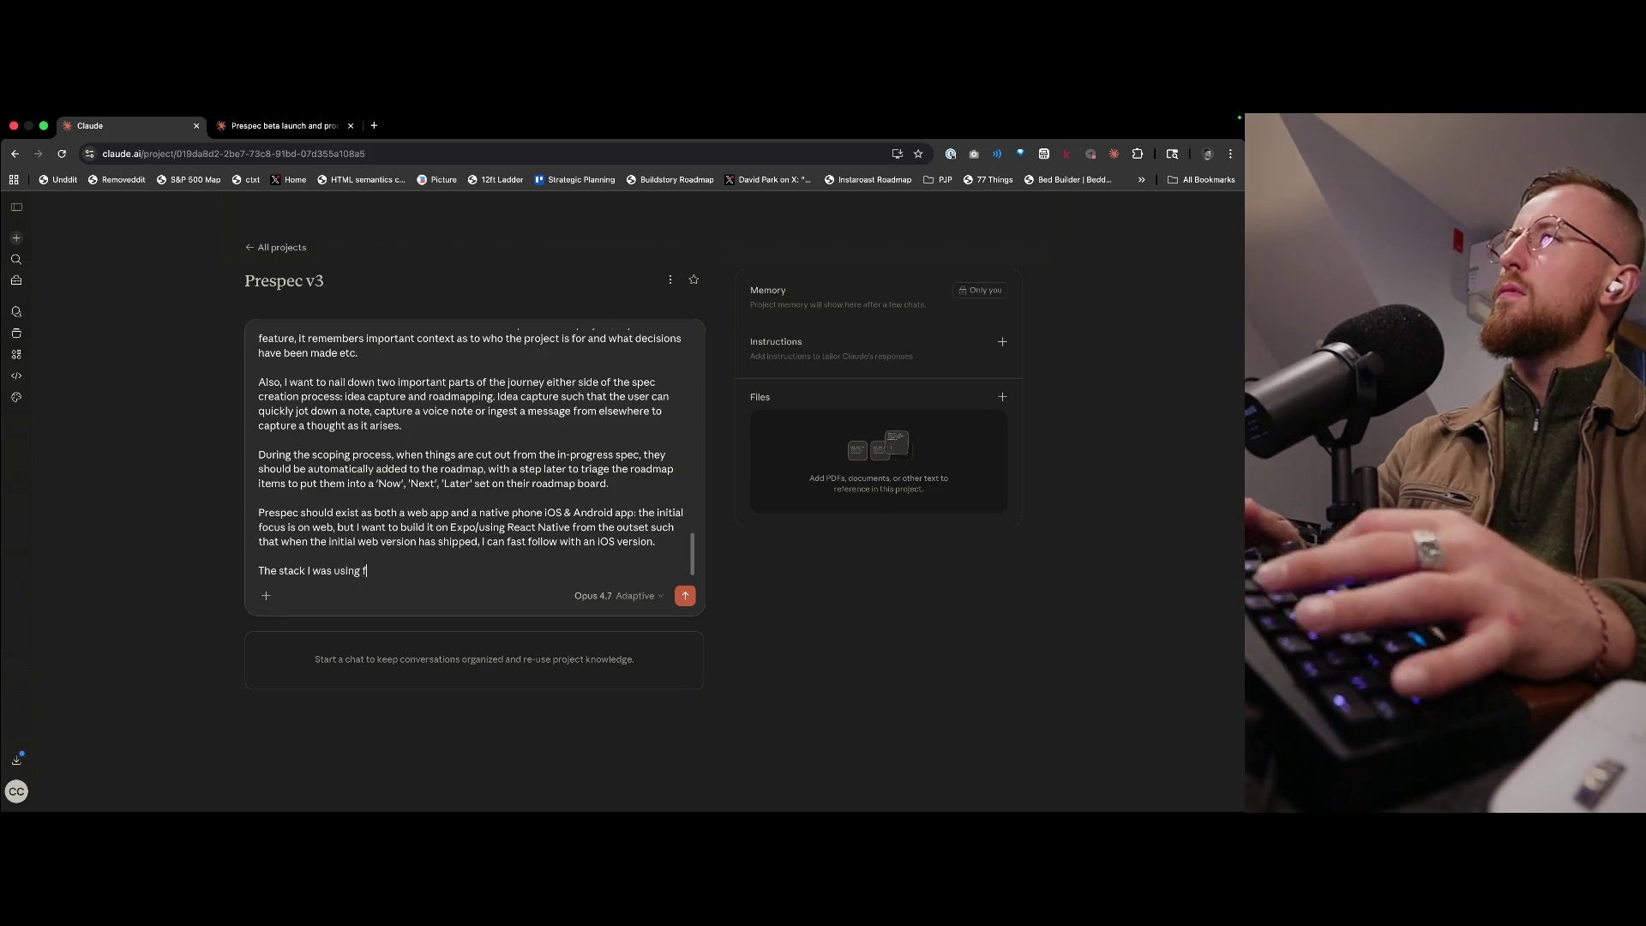
pyautogui.write('or v2 was as follow')
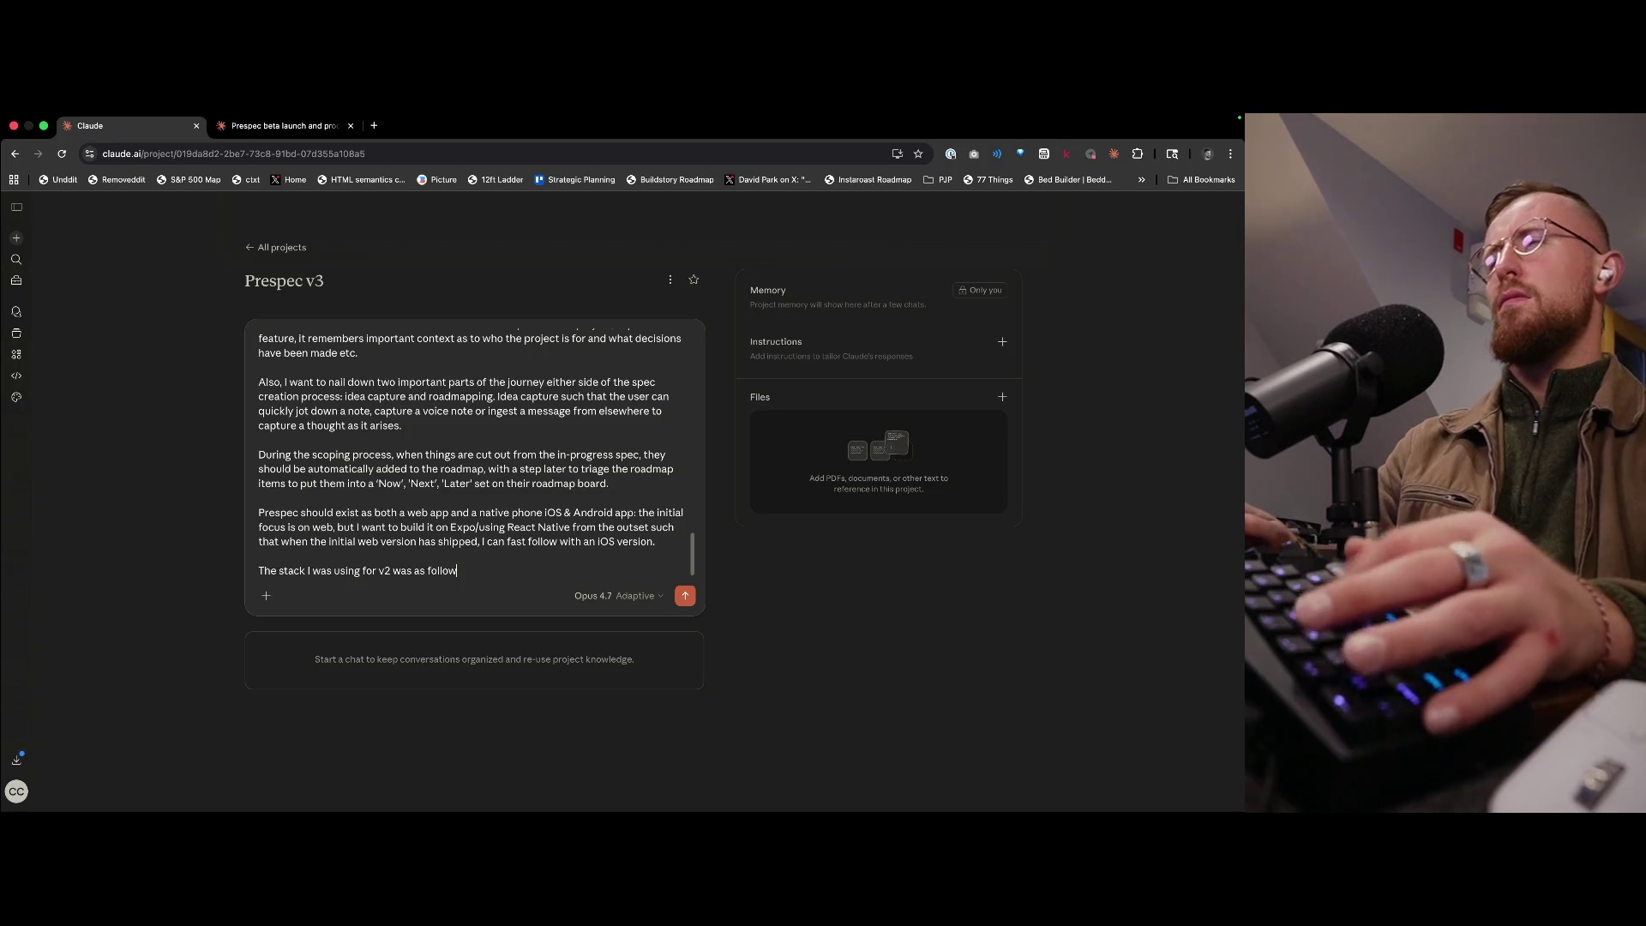
pyautogui.write('s: Ne')
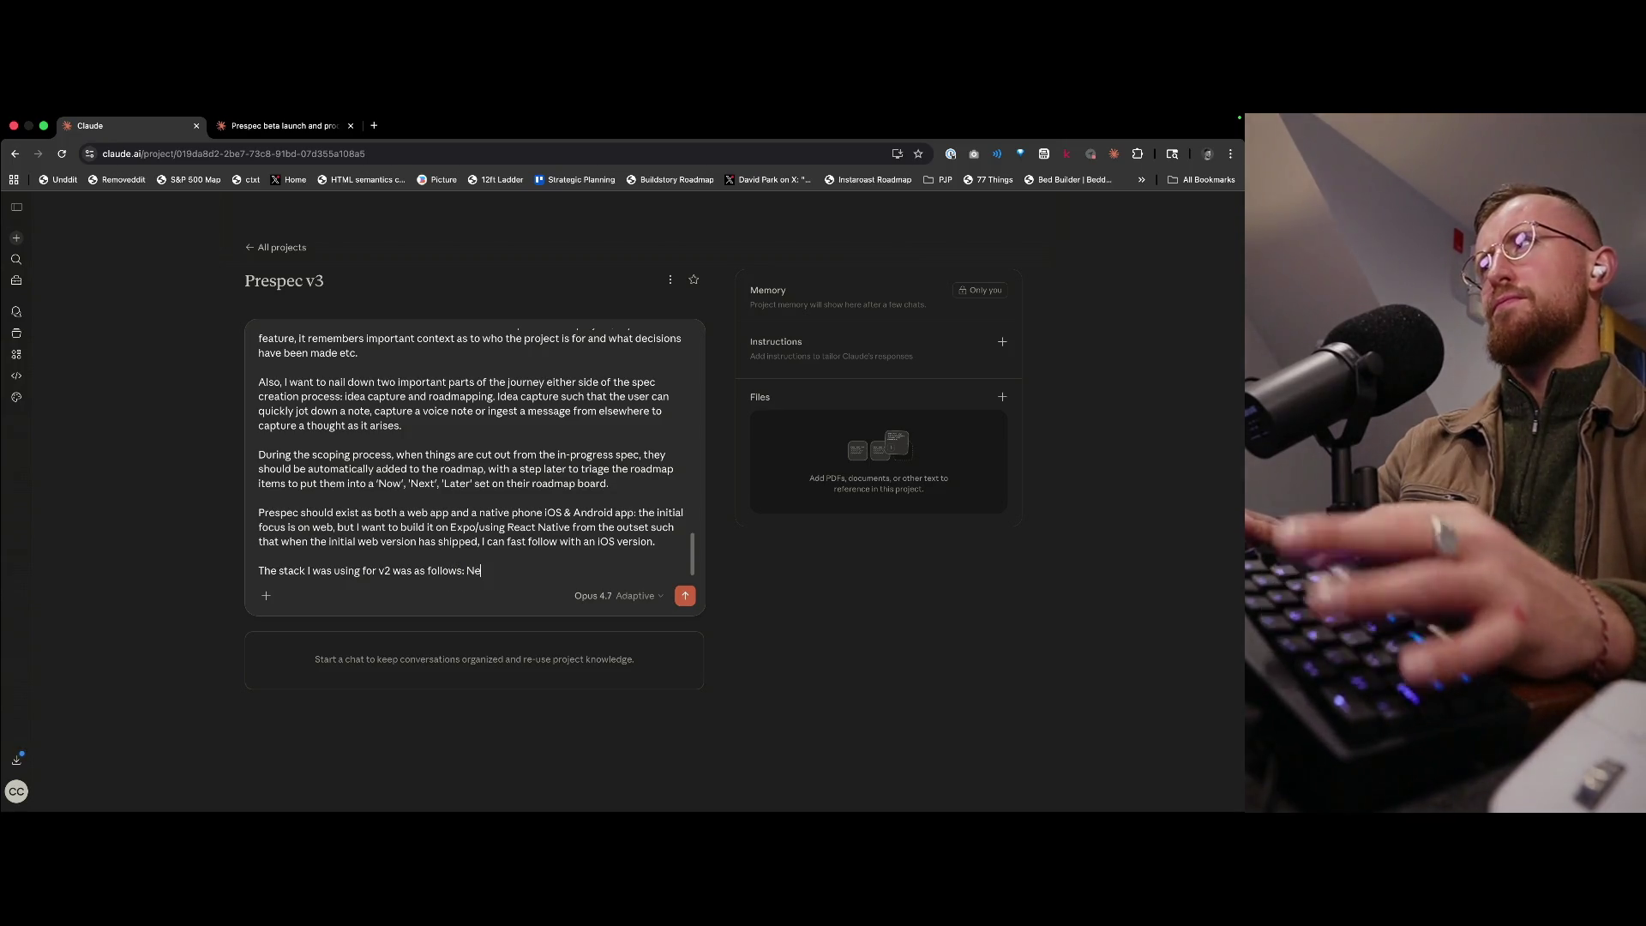
pyautogui.write('xtJS, ShadCN, Neon, Clerk ')
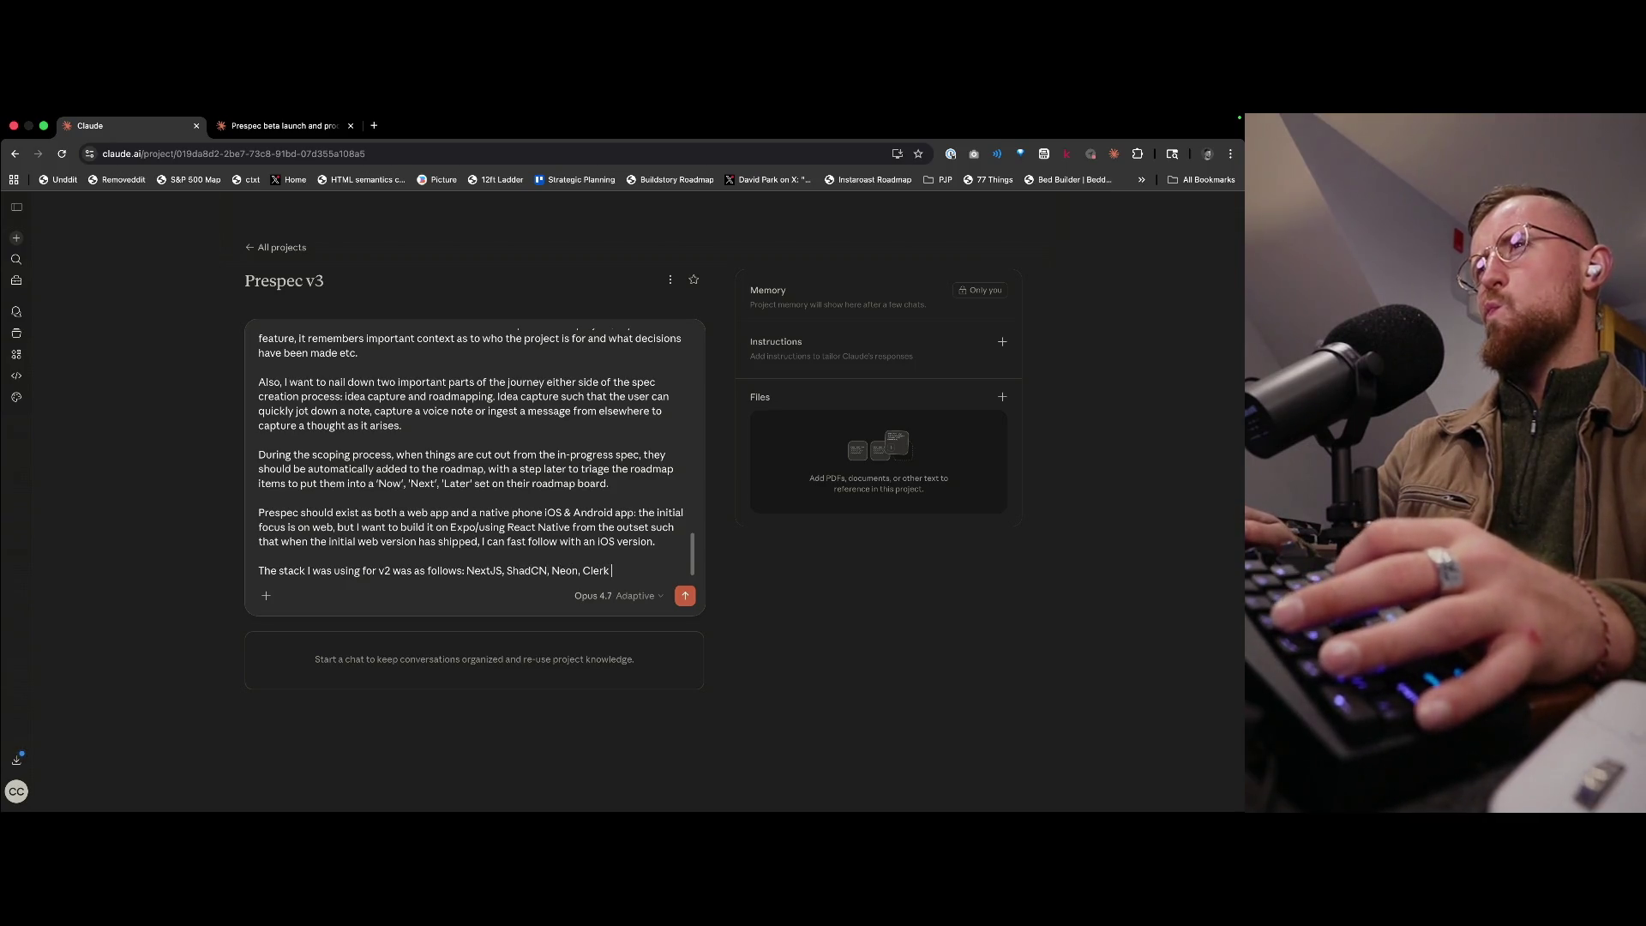
pyautogui.write('&')
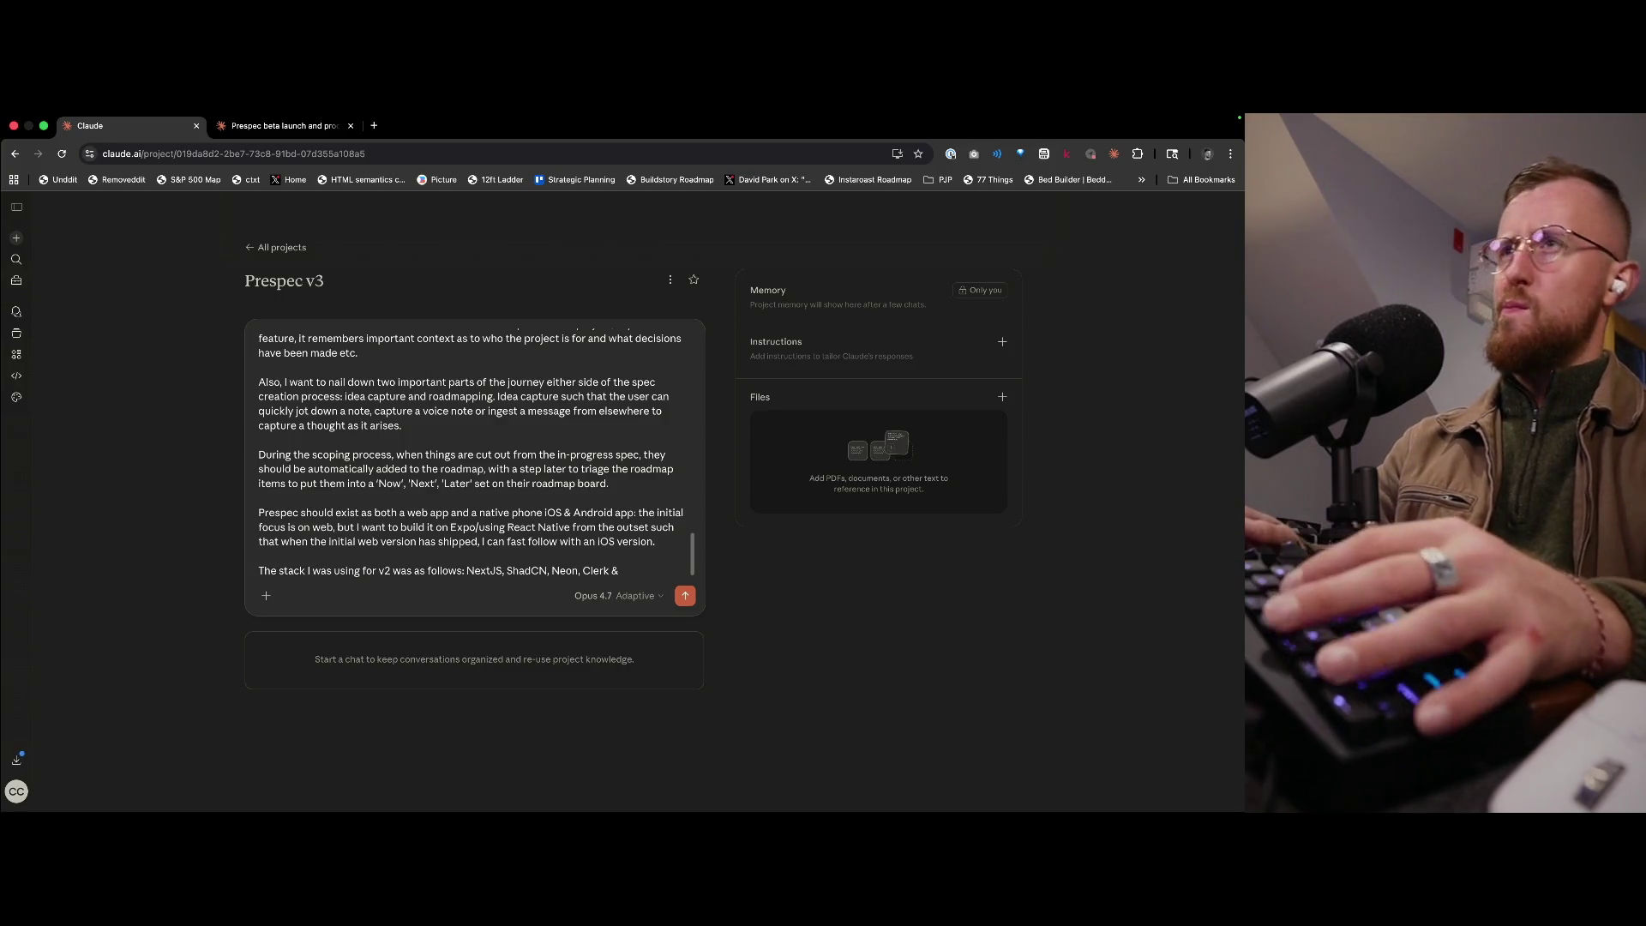
pyautogui.write(' Claude Opus 4.7')
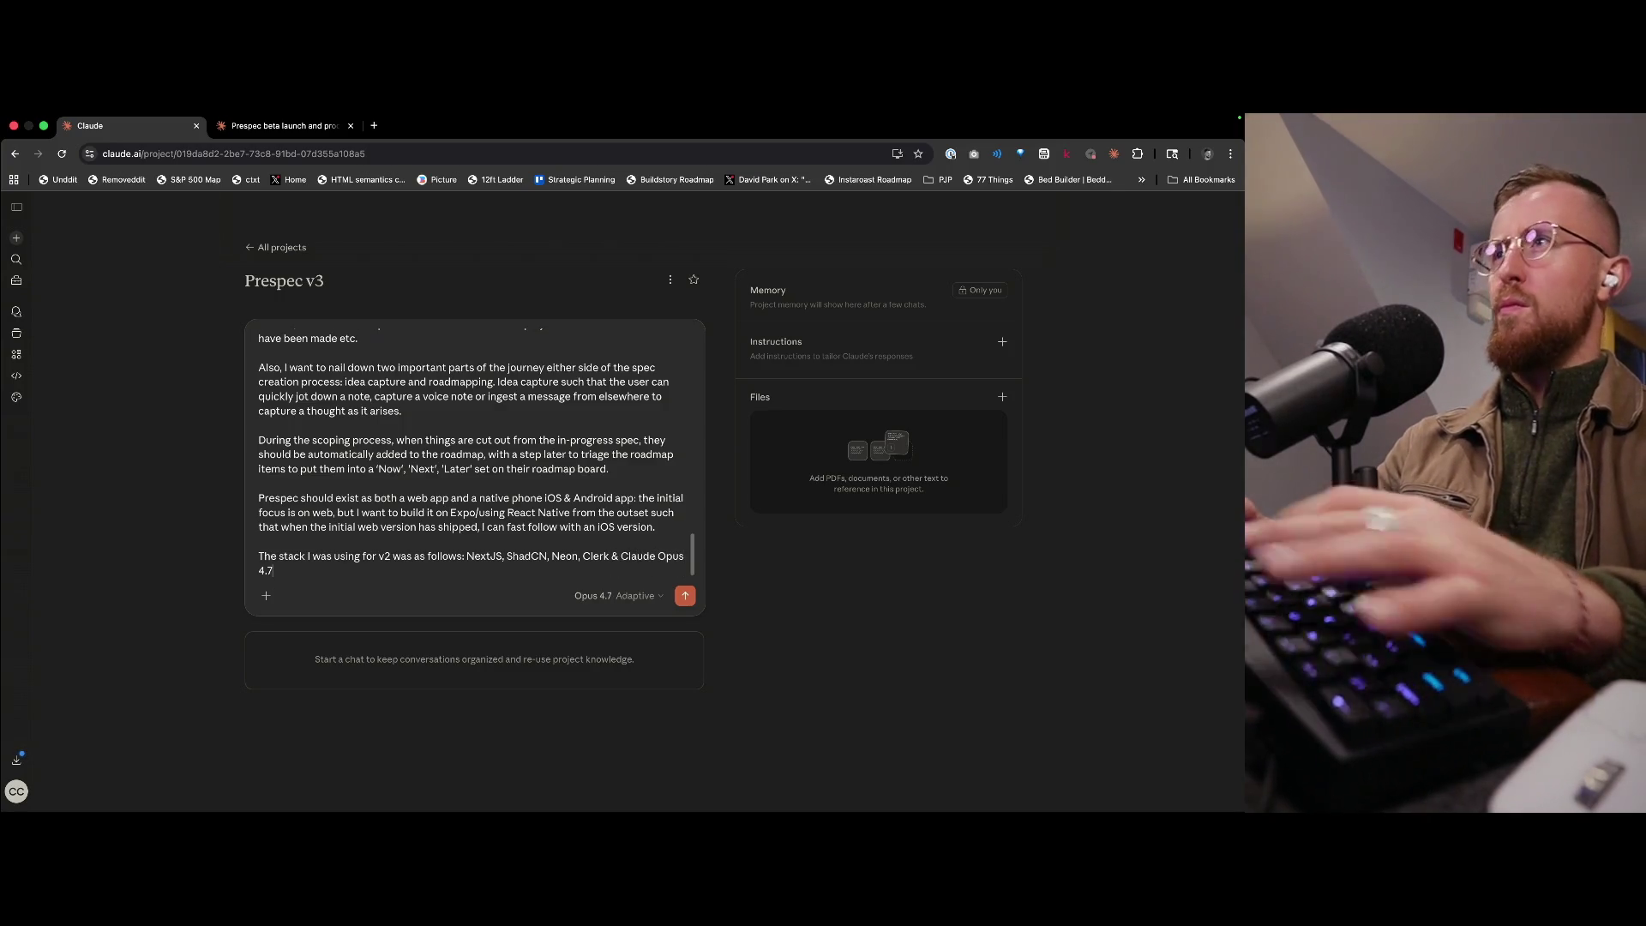
pyautogui.write(' via the Vercel AI SDK')
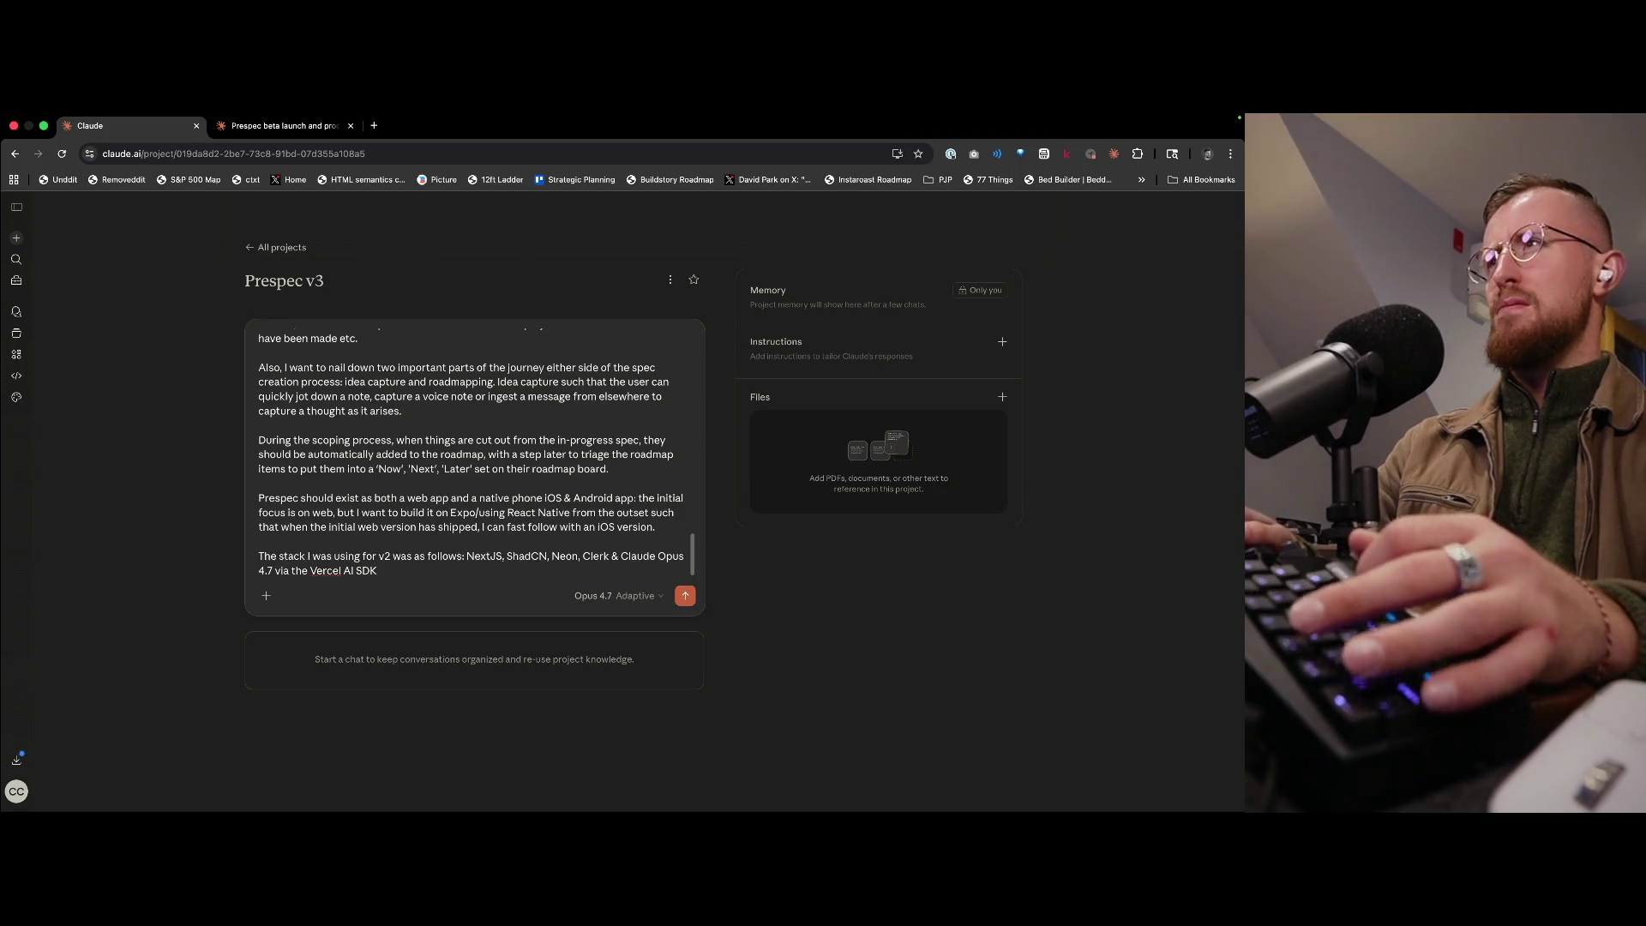
pyautogui.hotkey('shift', 'Return')
pyautogui.press('BackSpace')
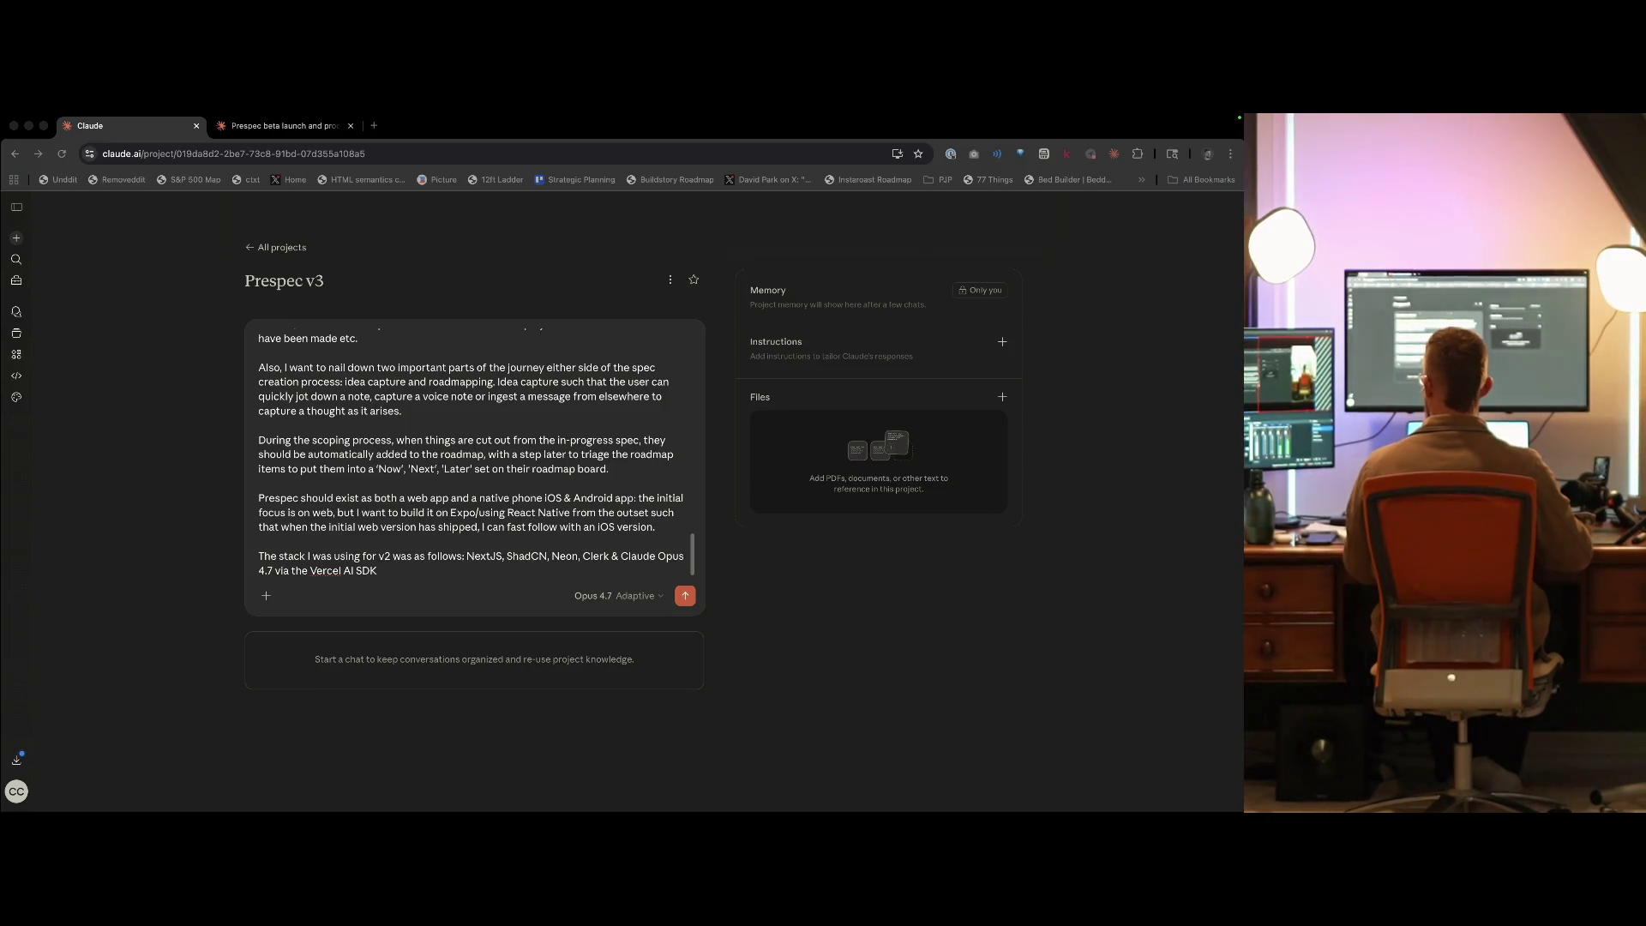
# - Bring the browser window with the Prespec v3 draft back into focus
pyautogui.press('super+Tab')
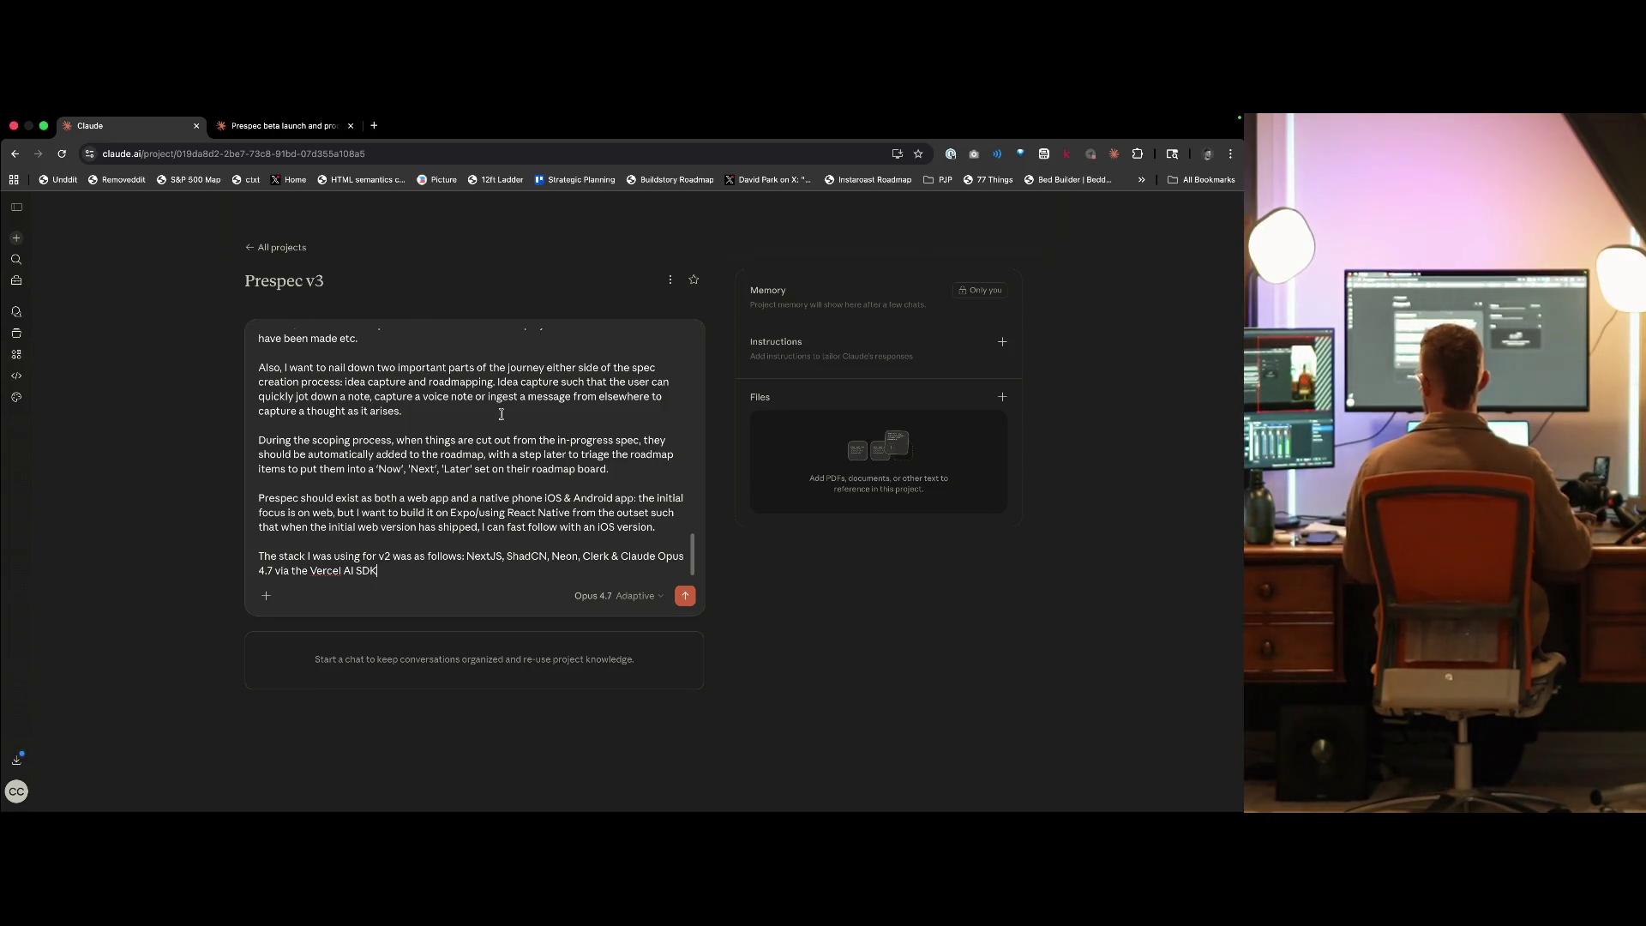
pyautogui.hotkey('ctrl', 'Up')
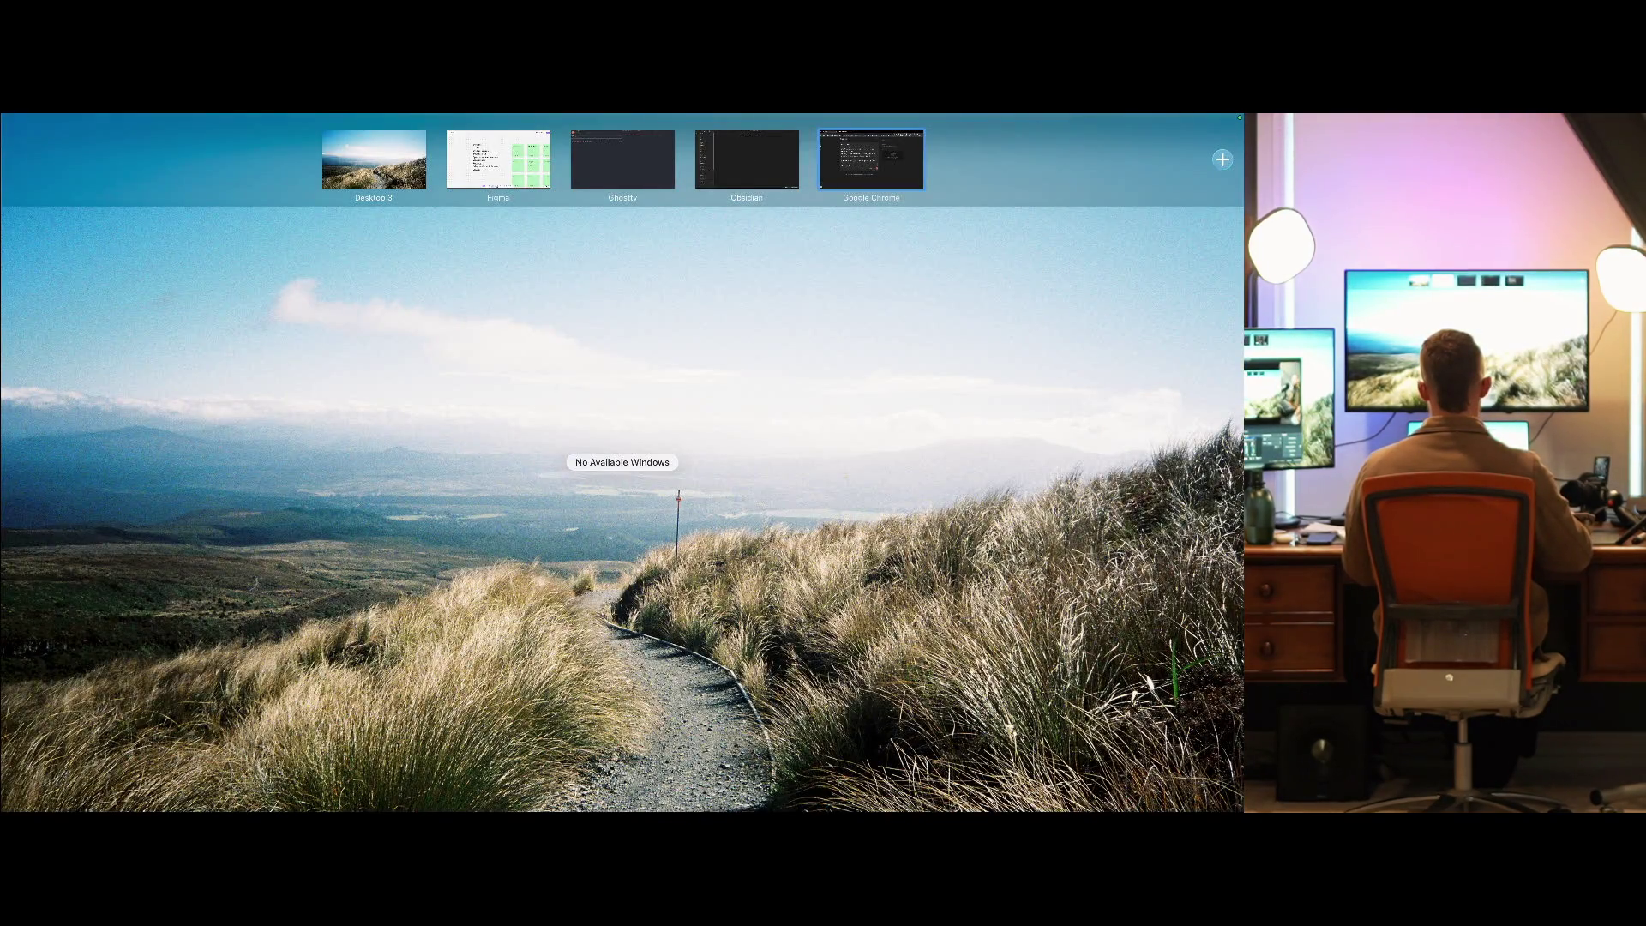
pyautogui.press('Escape')
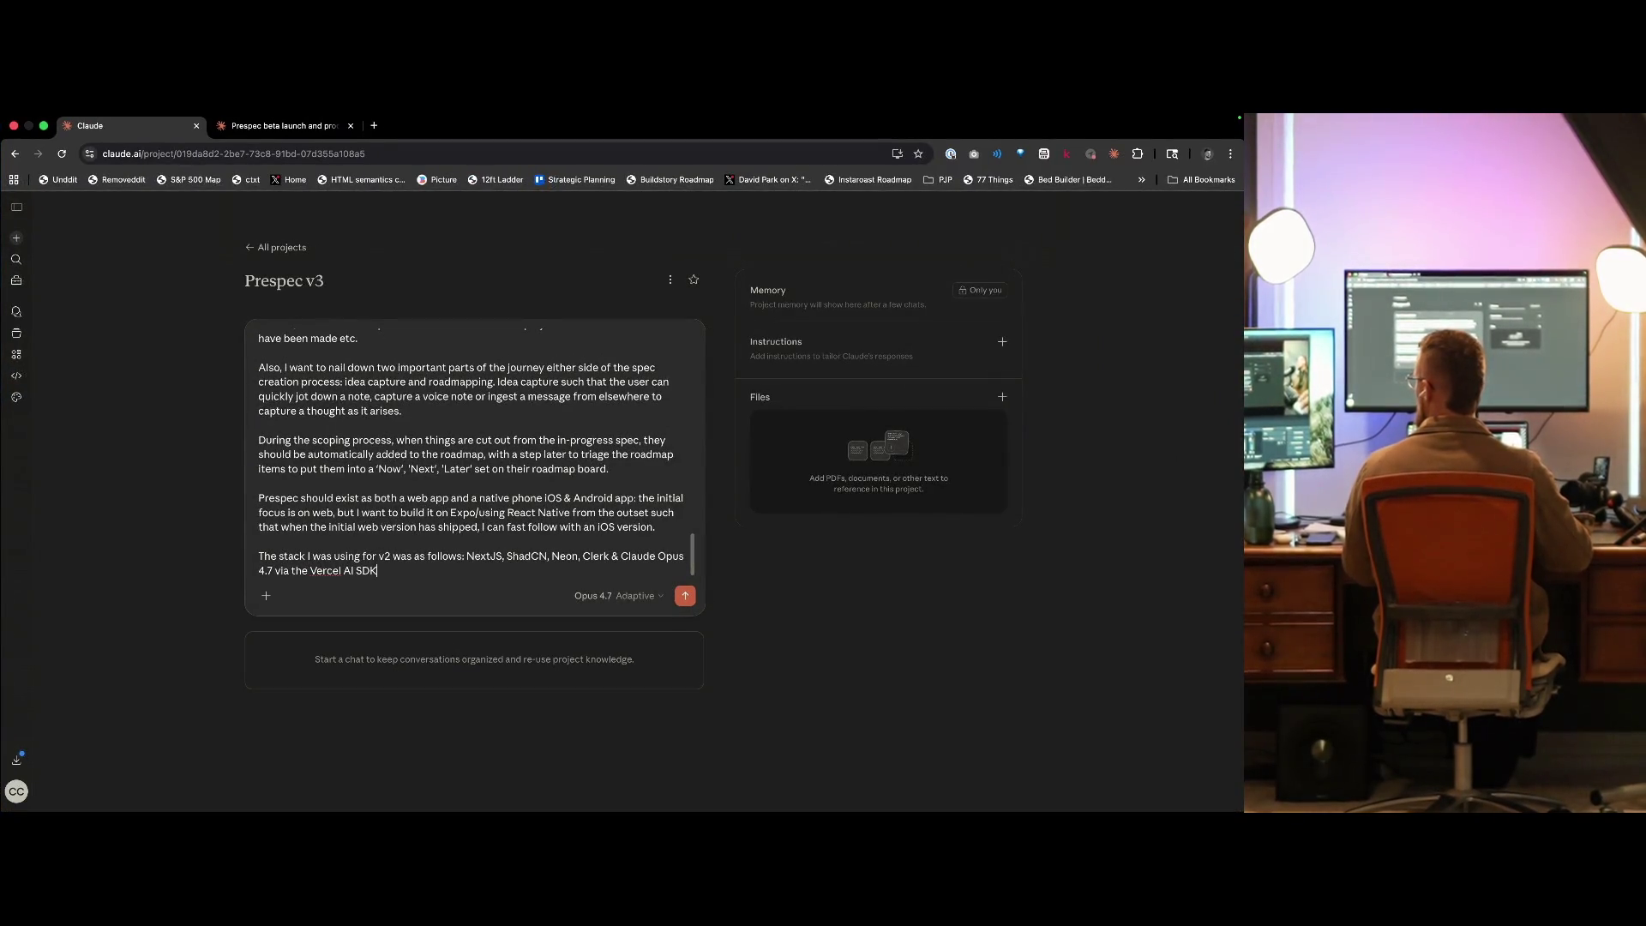
pyautogui.hotkey('ctrl', 'Up')
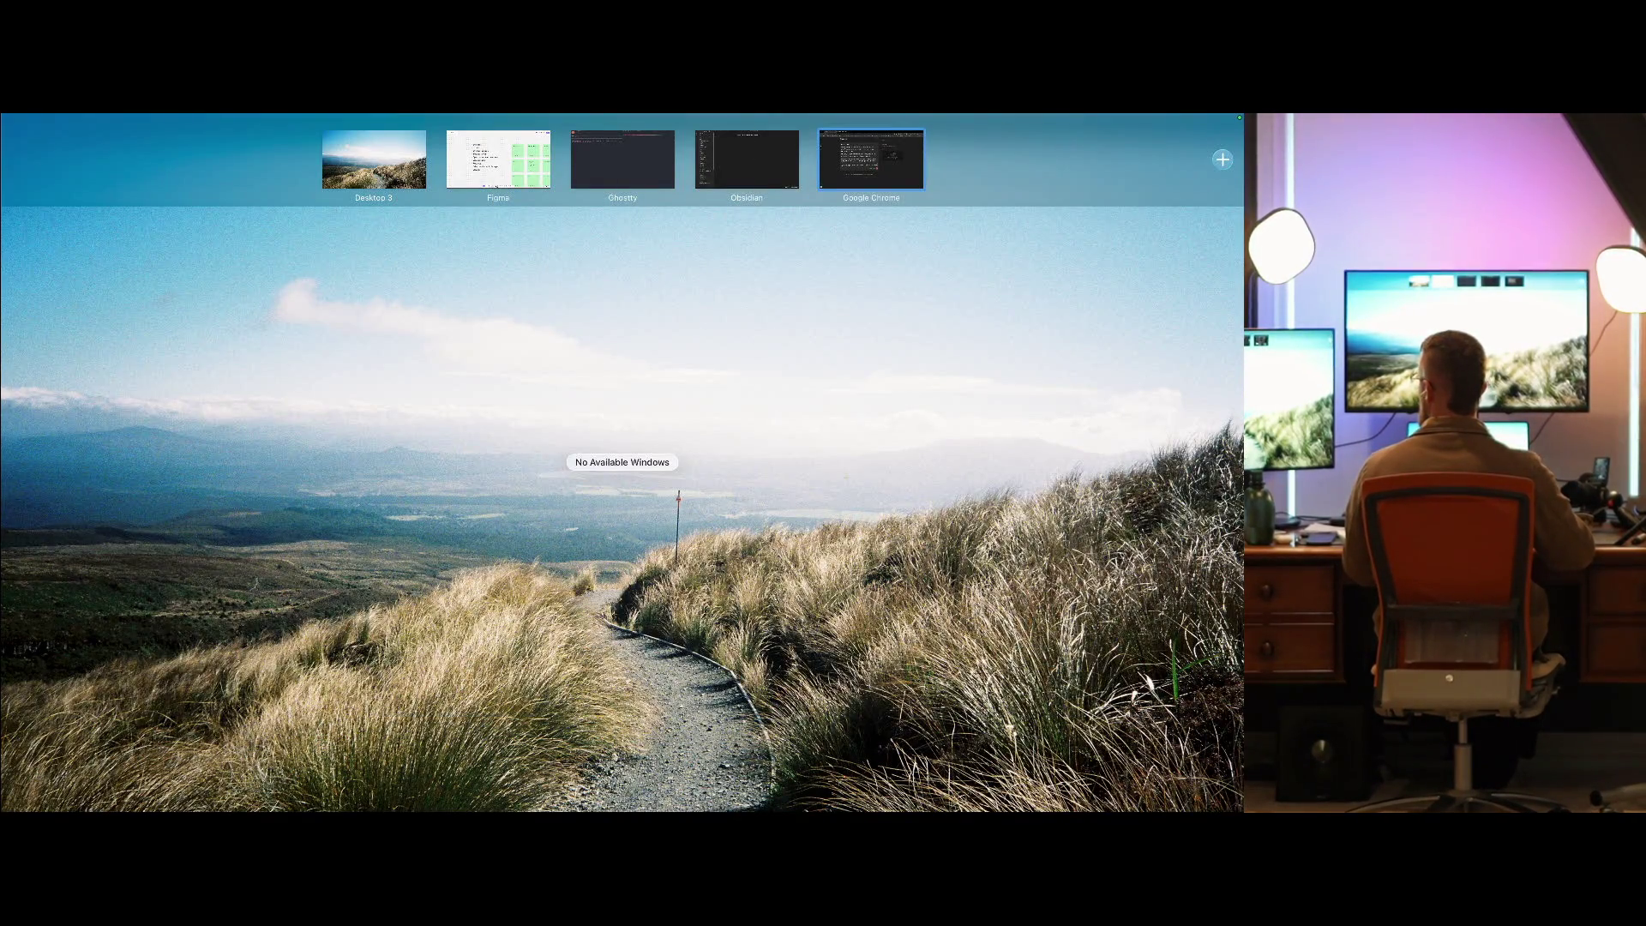
pyautogui.press('Escape')
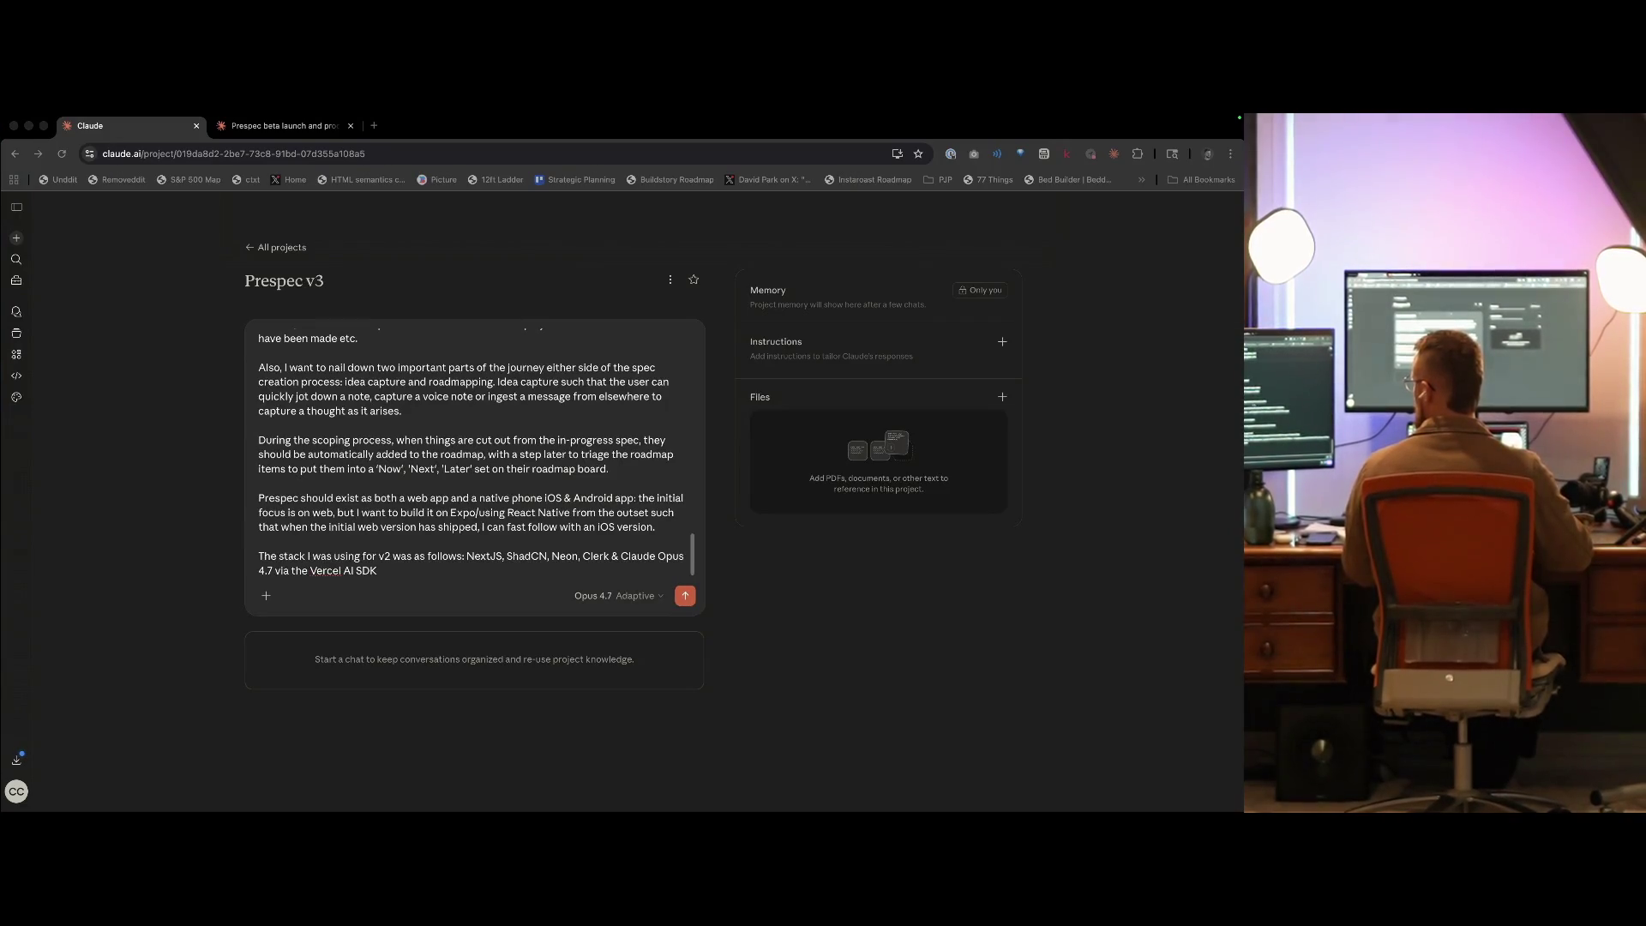
# - Add that no v2 data needs migrating and a new schema should be modelled on current knowledge
pyautogui.click(622, 248)
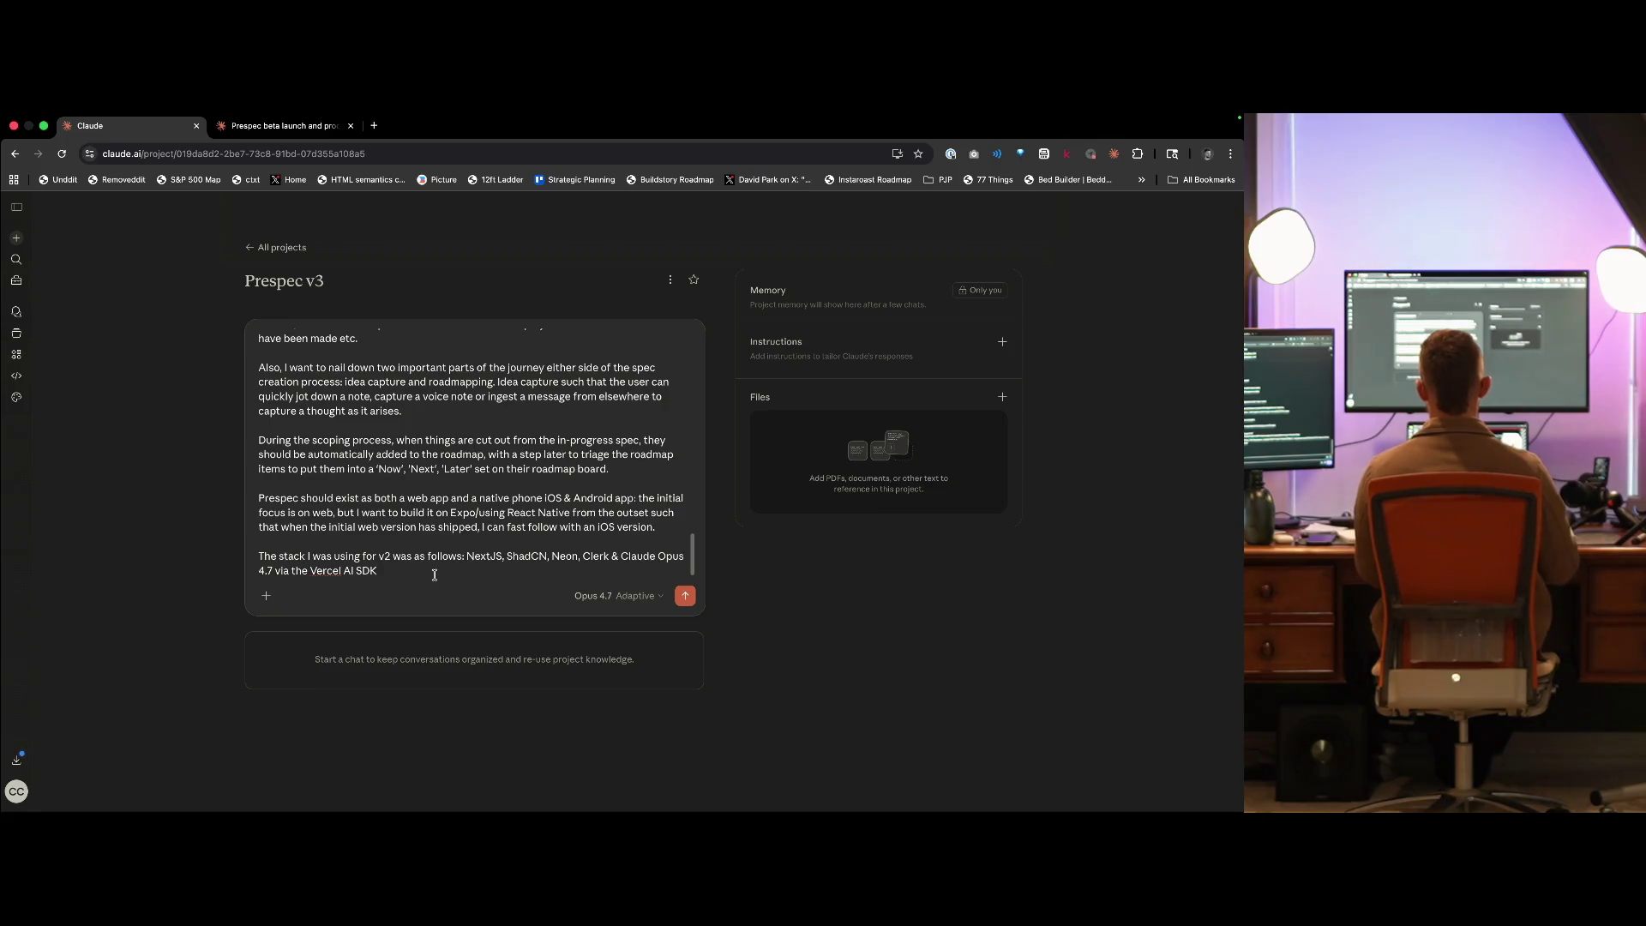
pyautogui.hotkey('shift', 'Return')
pyautogui.hotkey('shift', 'Return')
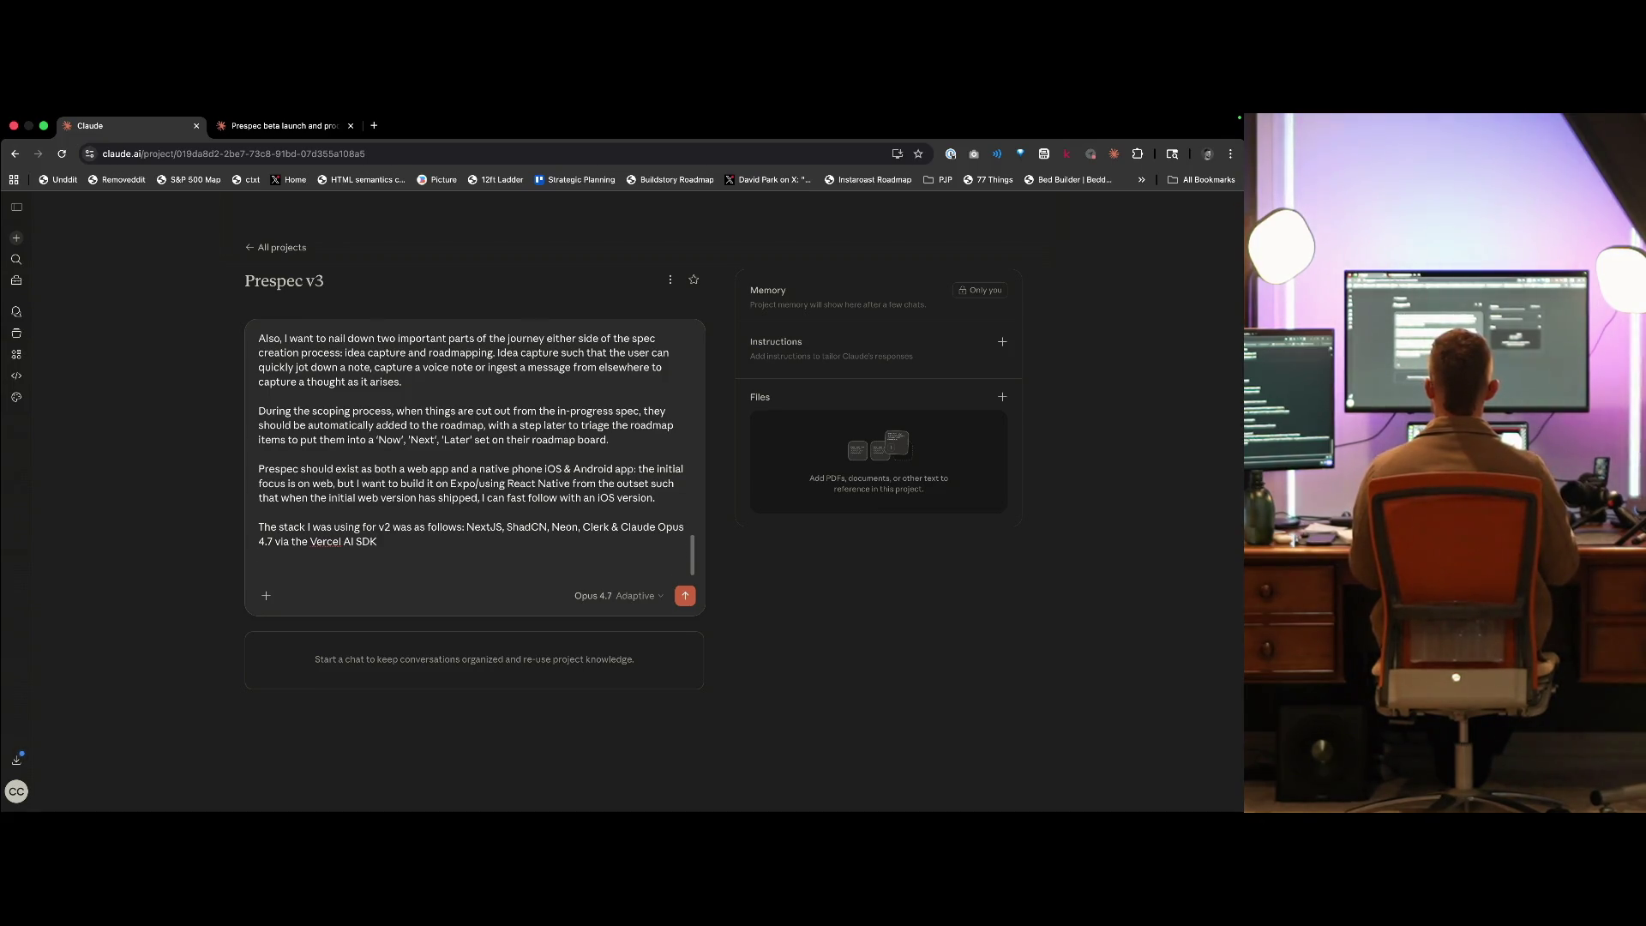
pyautogui.press('BackSpace')
pyautogui.press('BackSpace')
pyautogui.write('(we don')
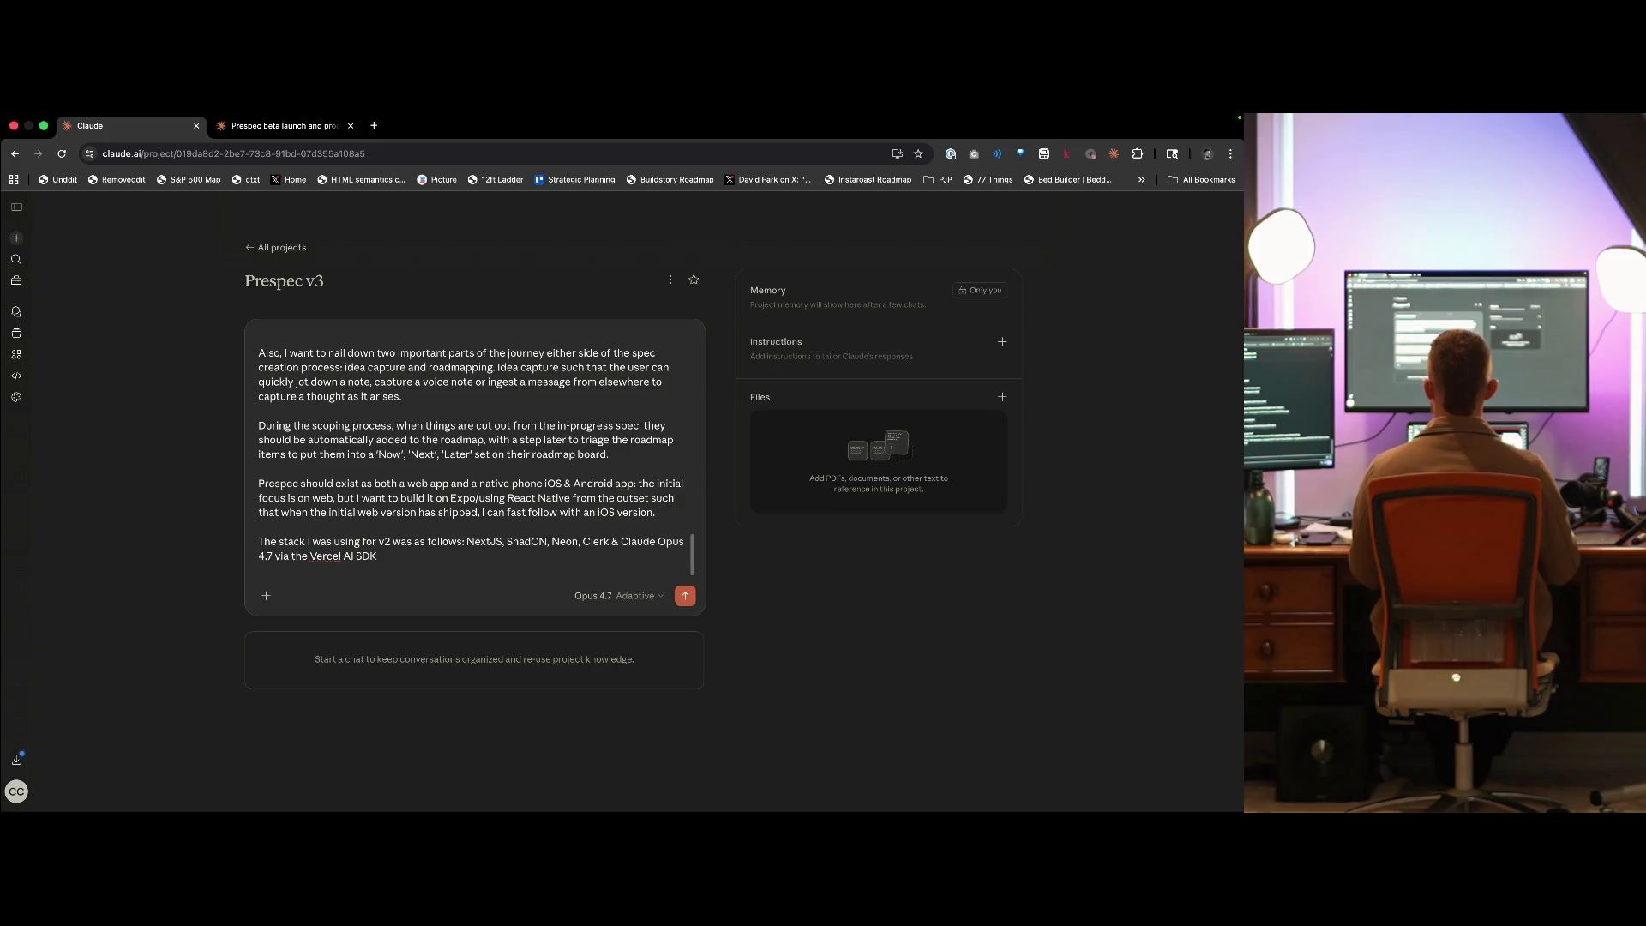
pyautogui.write('ve any data we need to p')
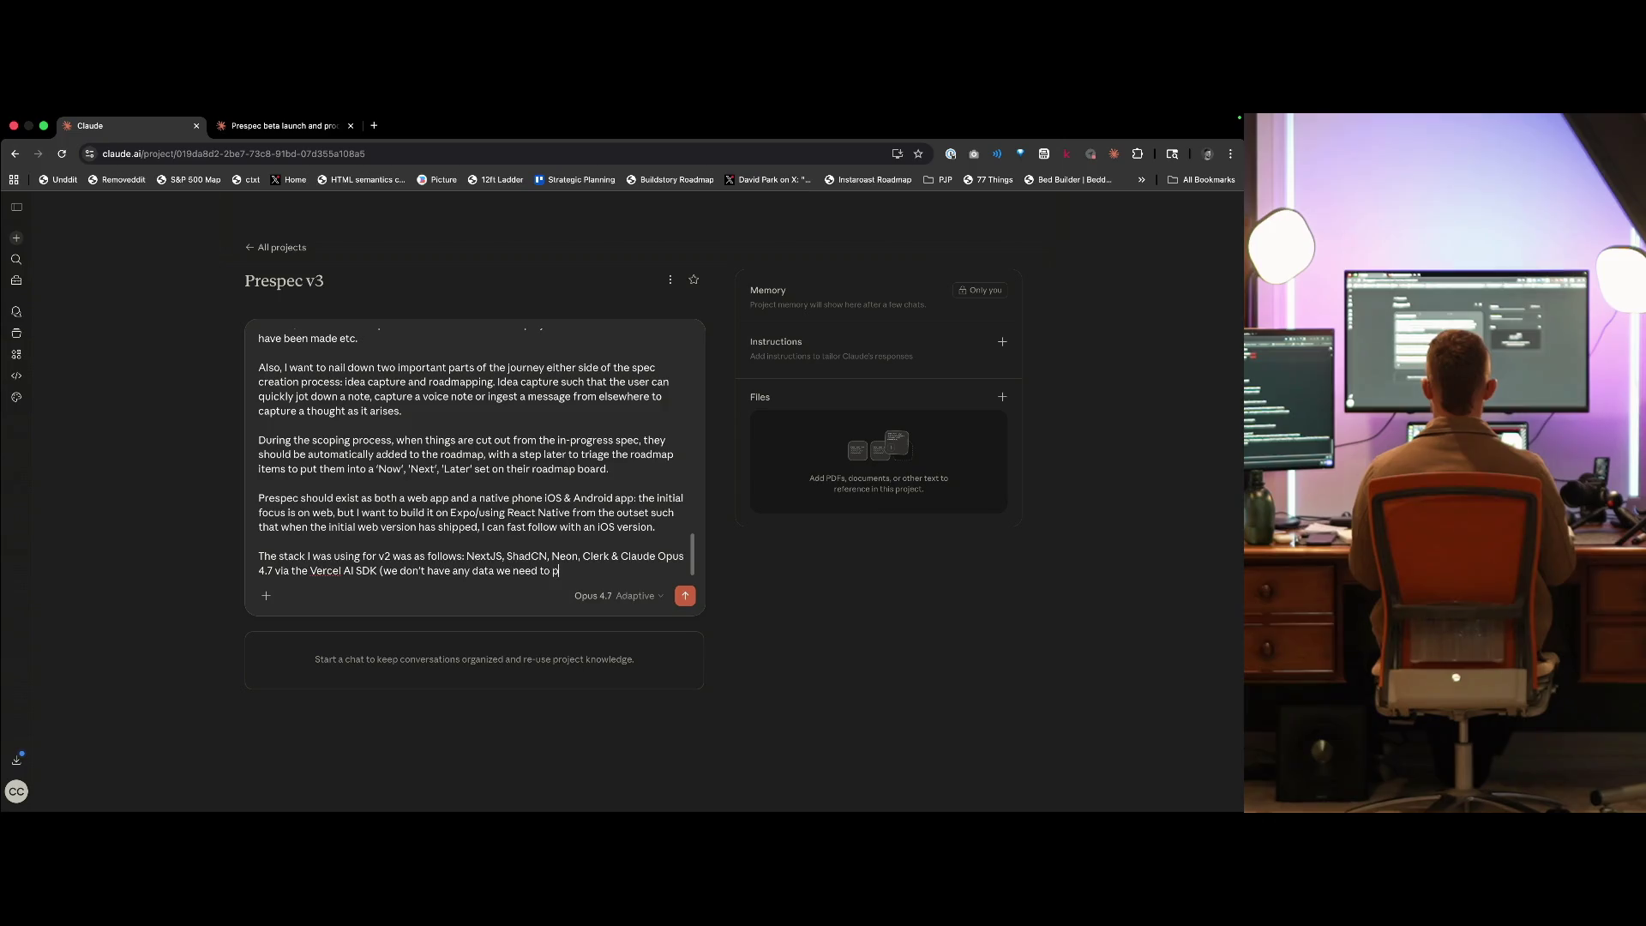
pyautogui.press('BackSpace')
pyautogui.write('bring over, and I')
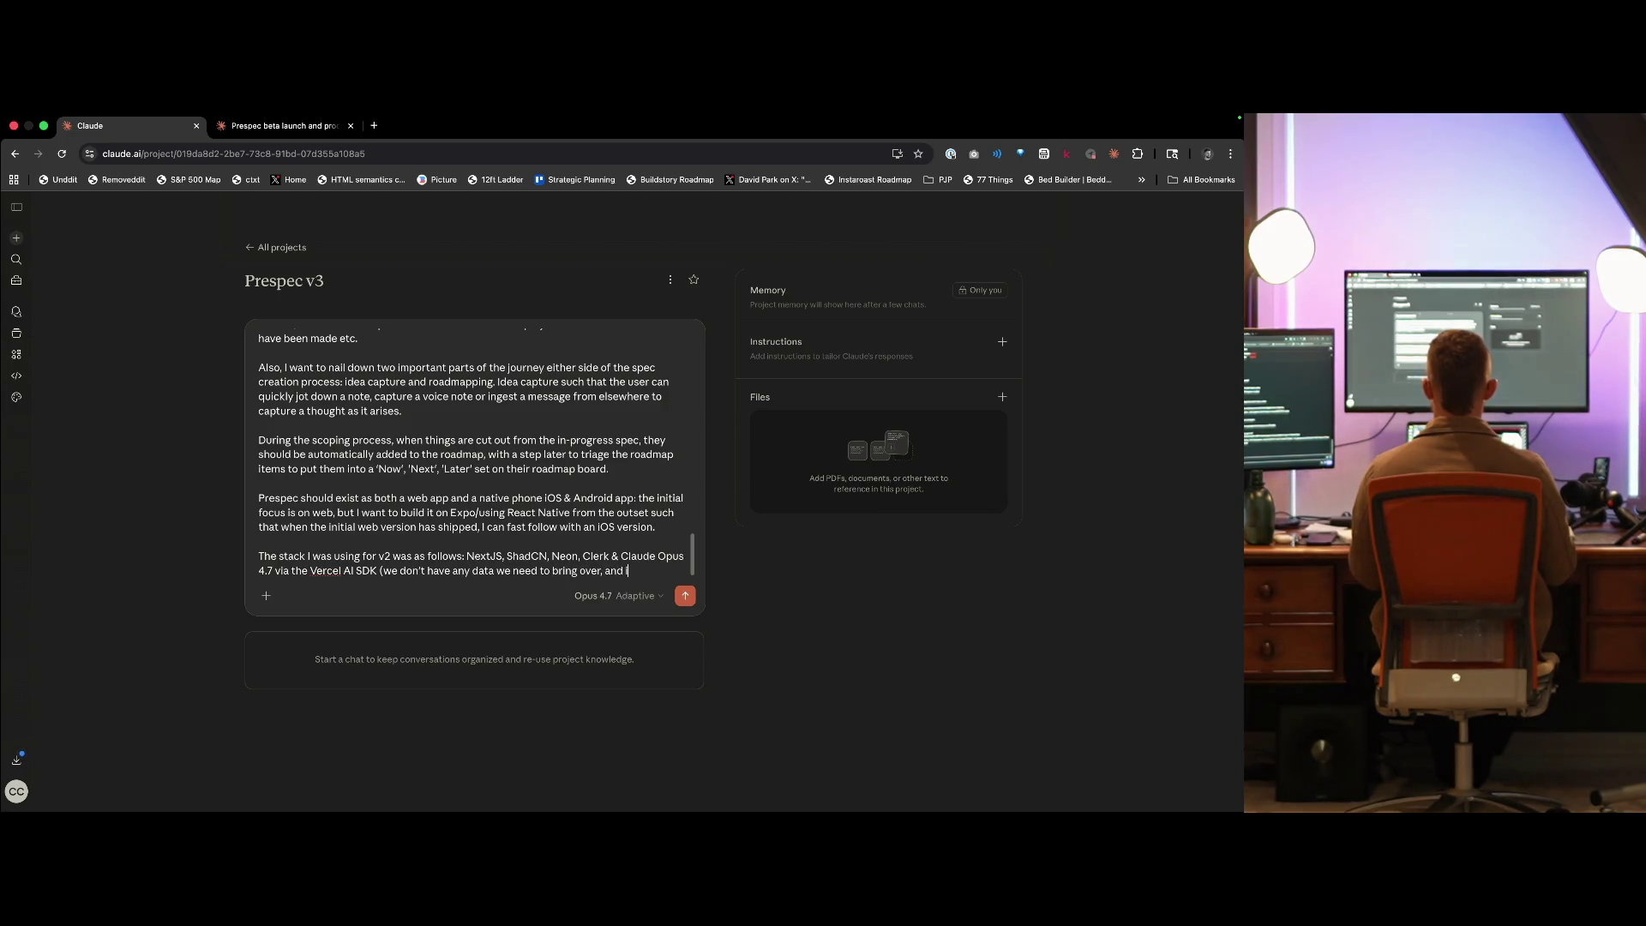
pyautogui.write(", I'd like to ")
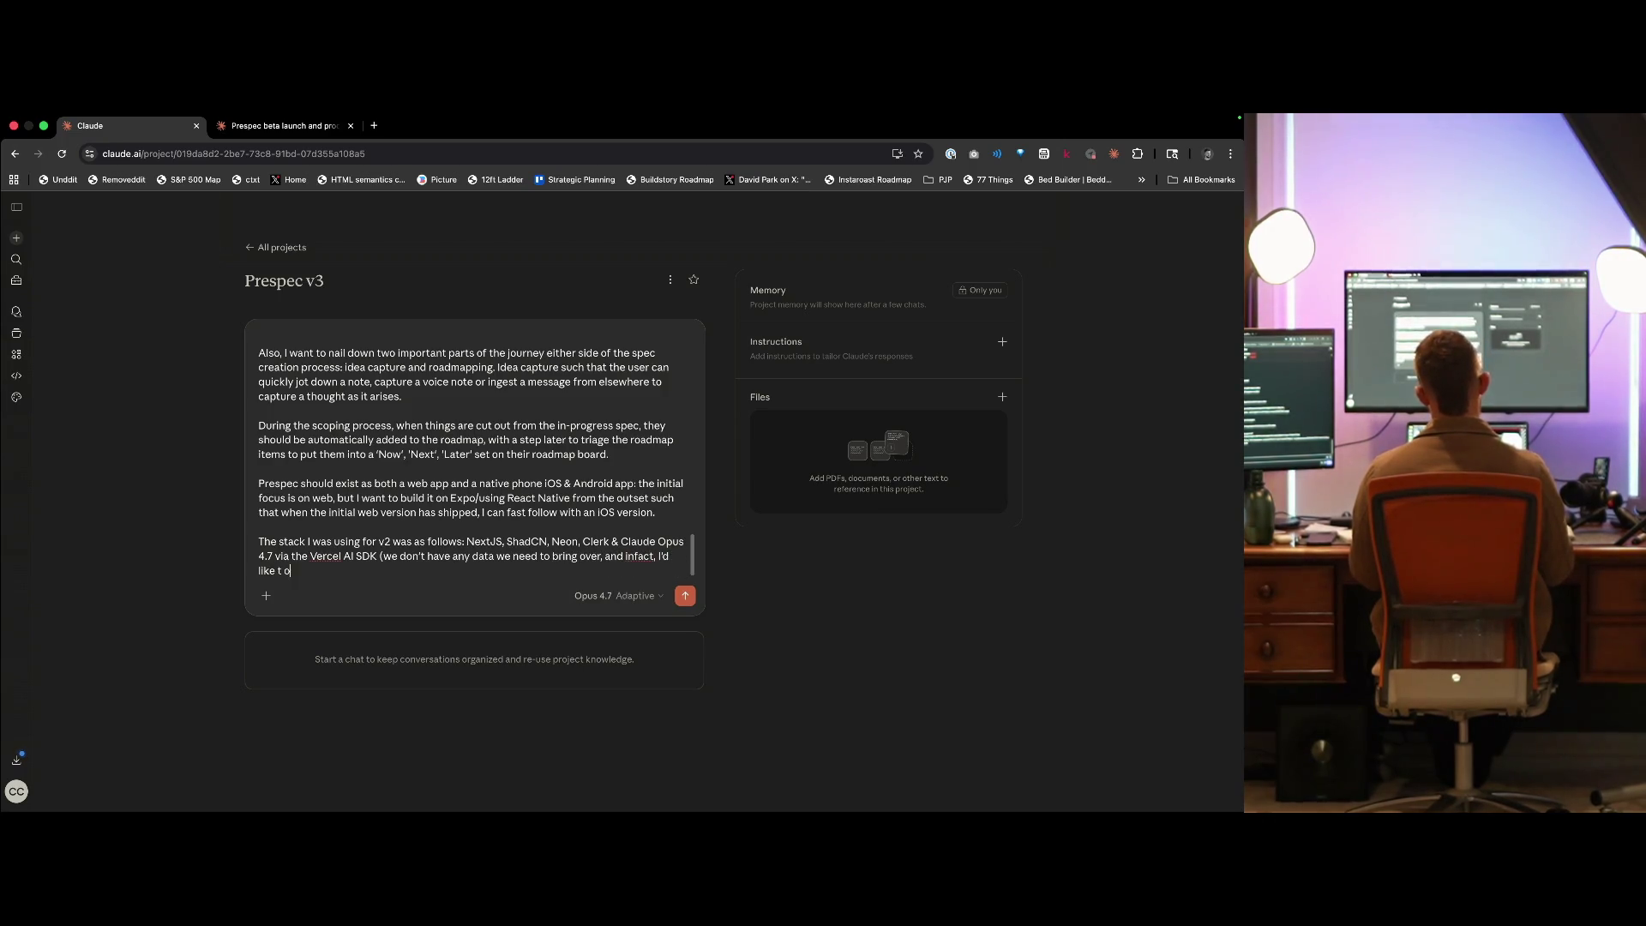
pyautogui.write('start with a new schema b')
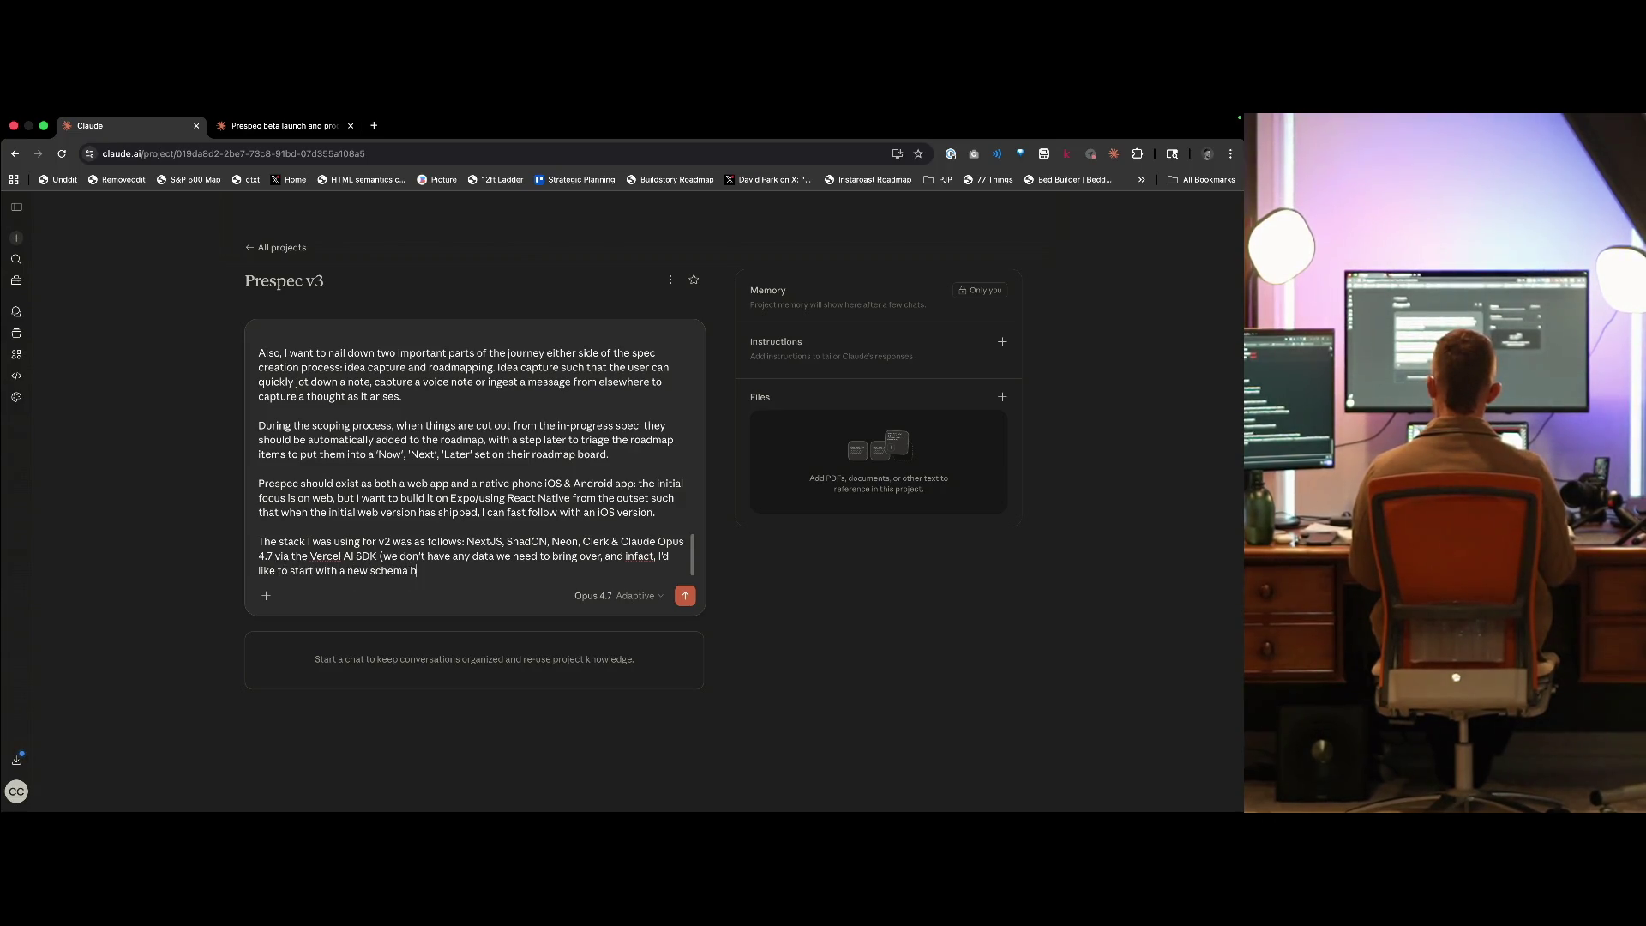
pyautogui.write('ed aro')
pyautogui.press('BackSpace')
pyautogui.press('BackSpace')
pyautogui.press('BackSpace')
pyautogui.write('led what we ')
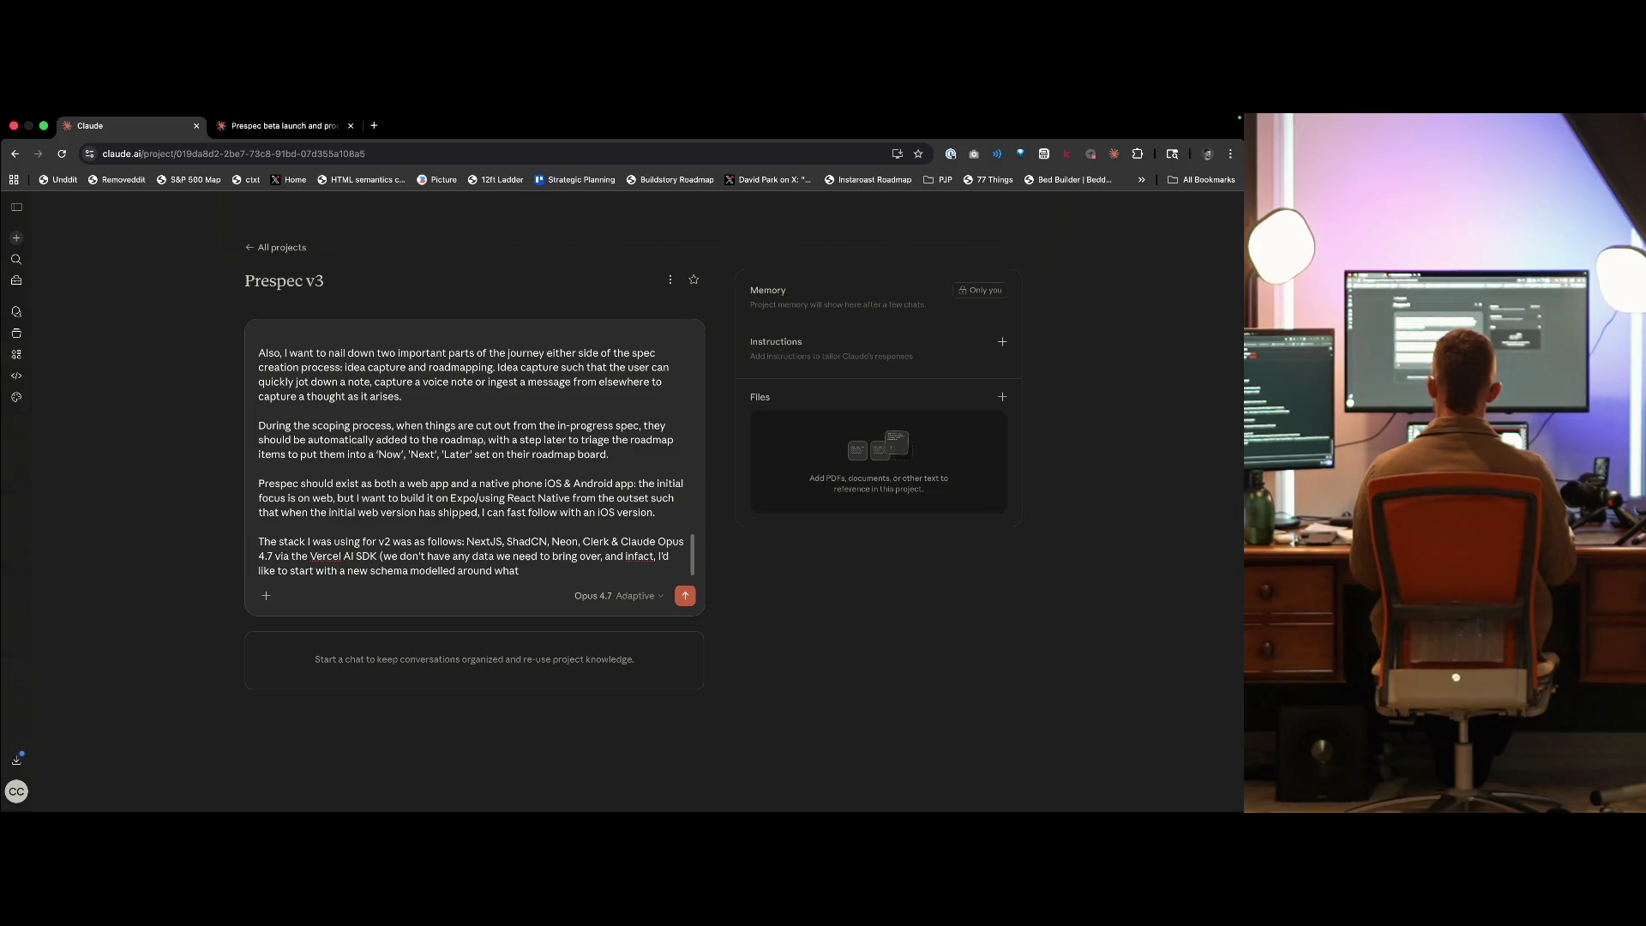
pyautogui.write('now now about')
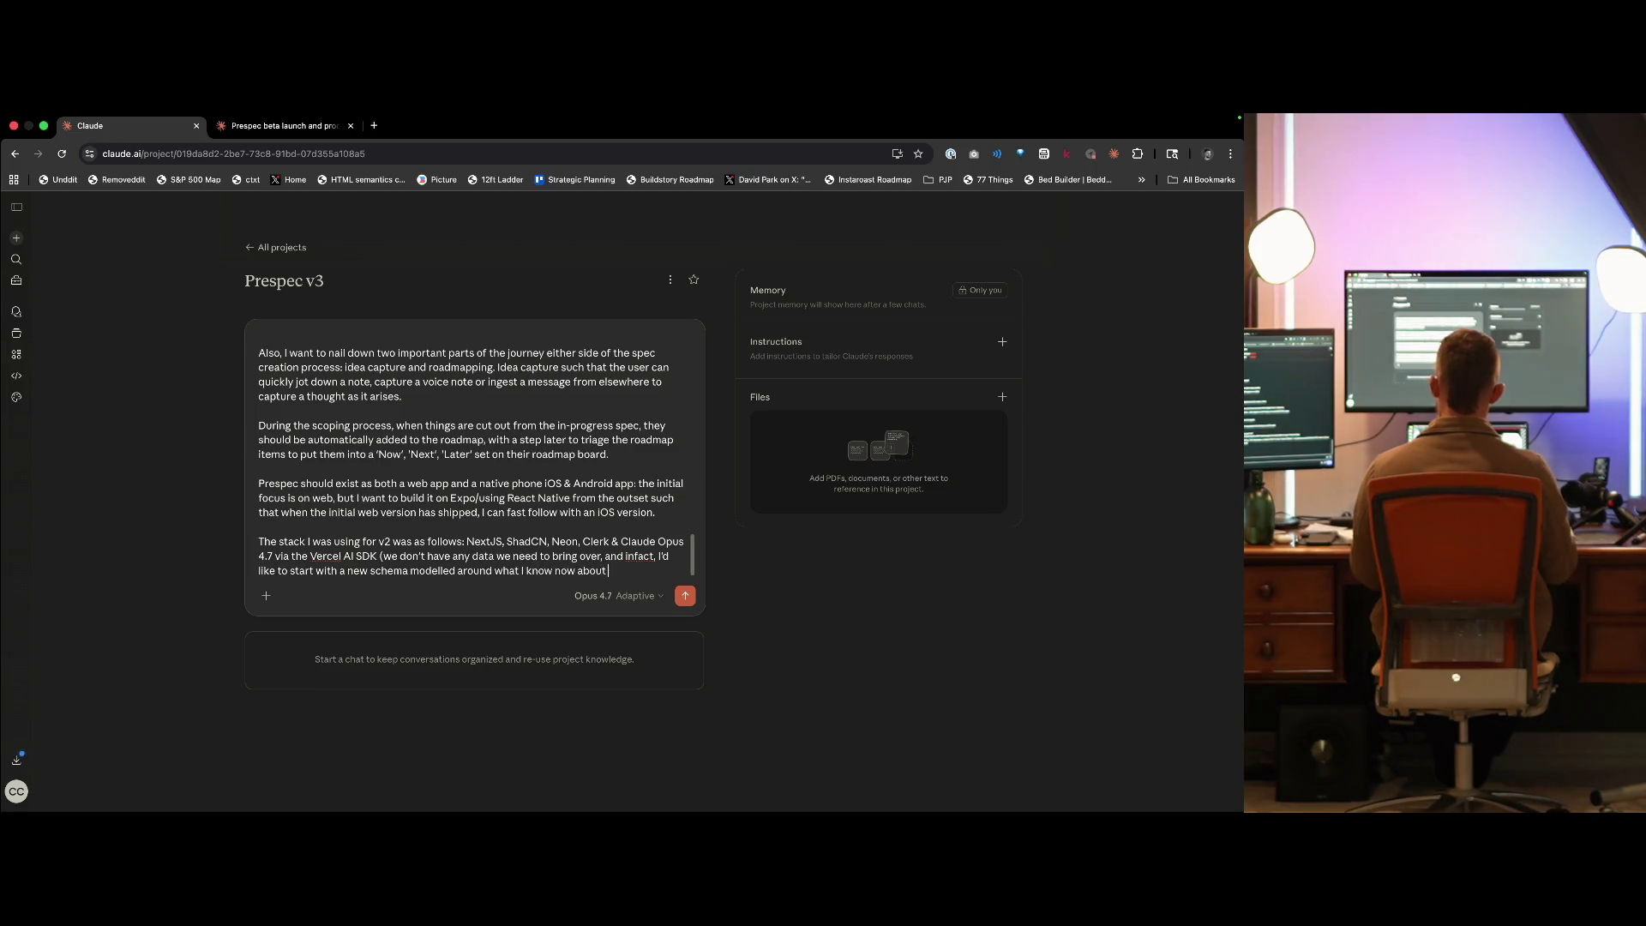
pyautogui.write(' how this should work)')
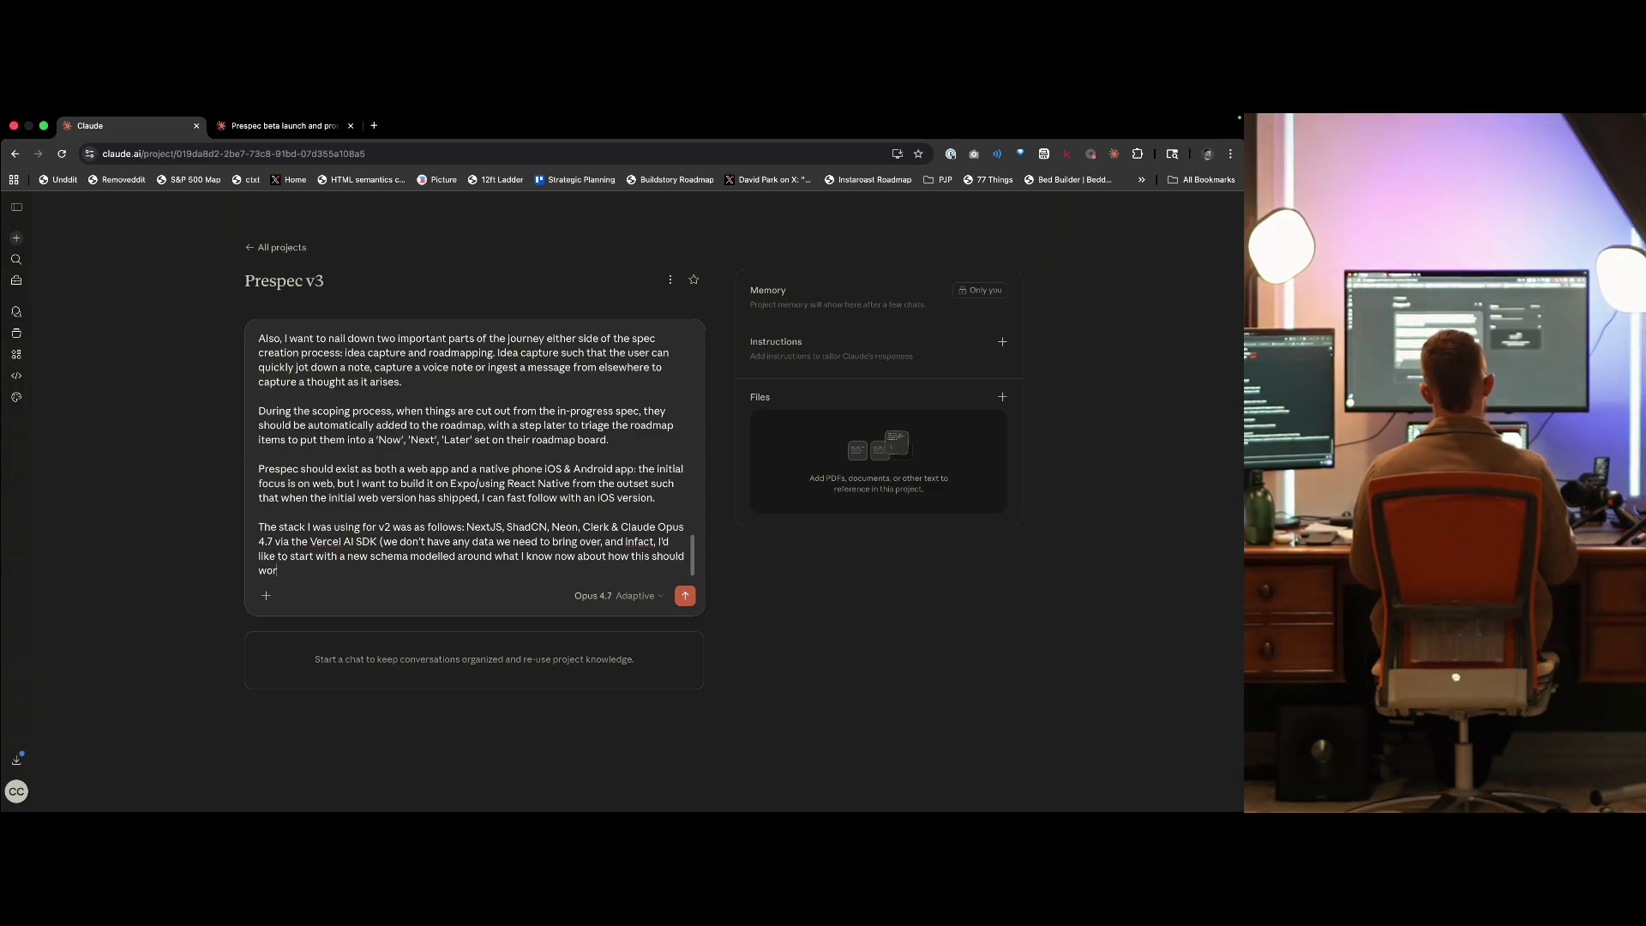
pyautogui.hotkey('shift', 'Return')
pyautogui.hotkey('shift', 'Return')
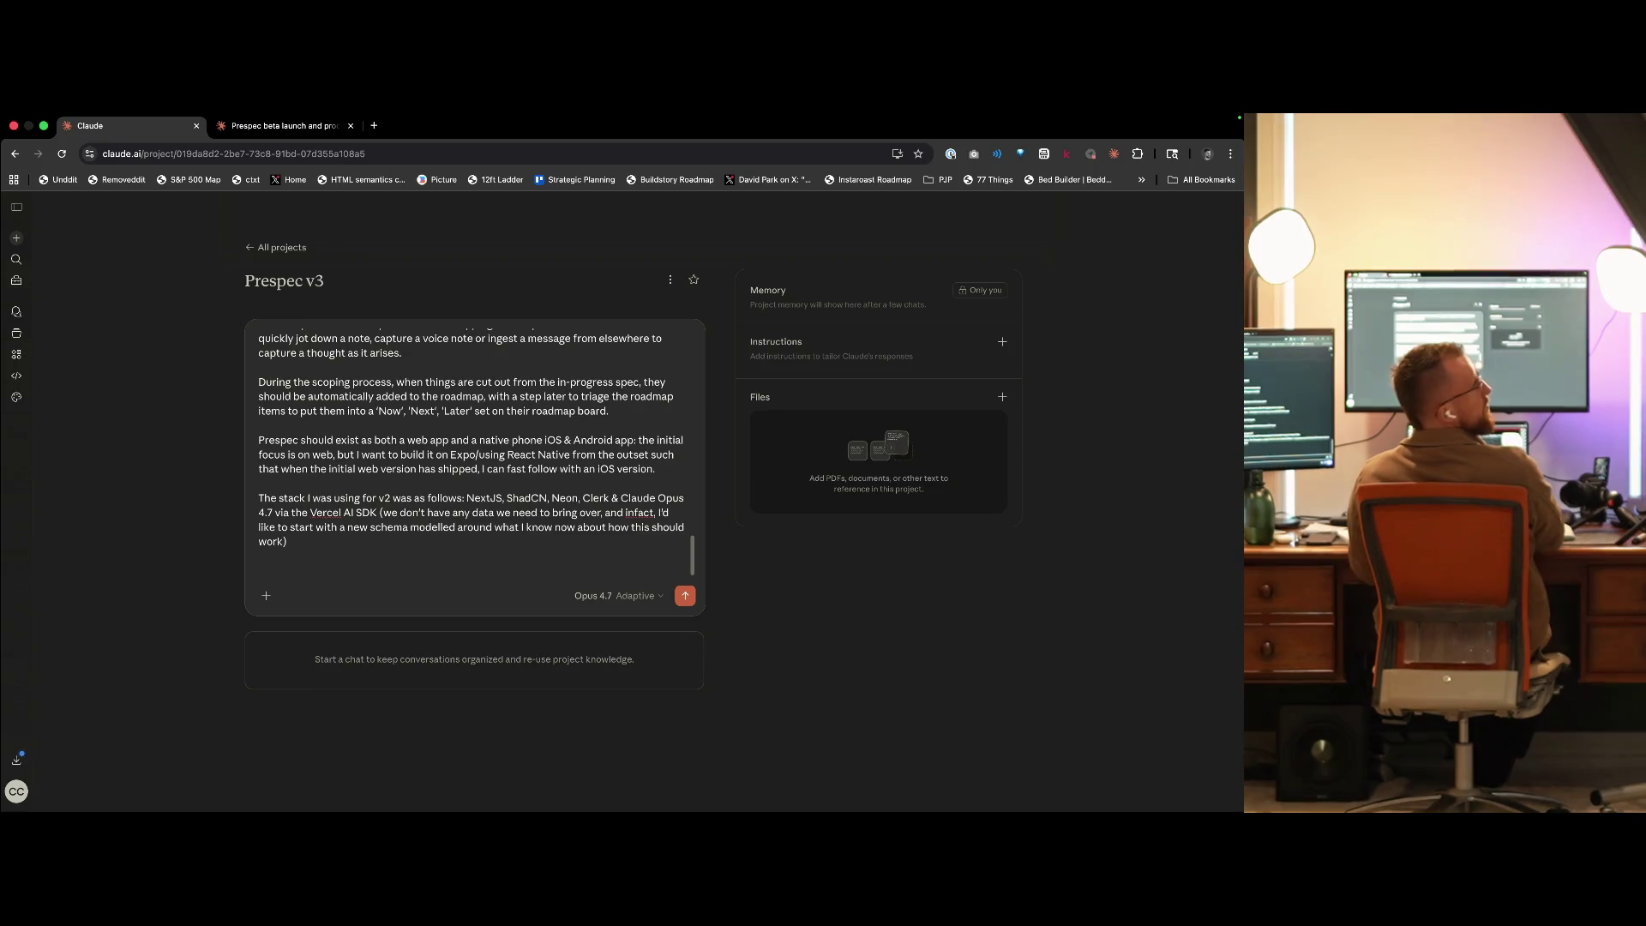
# - Start a section reading 'In terms of routes/structure, I'm thinking:'
pyautogui.write('In terms of r')
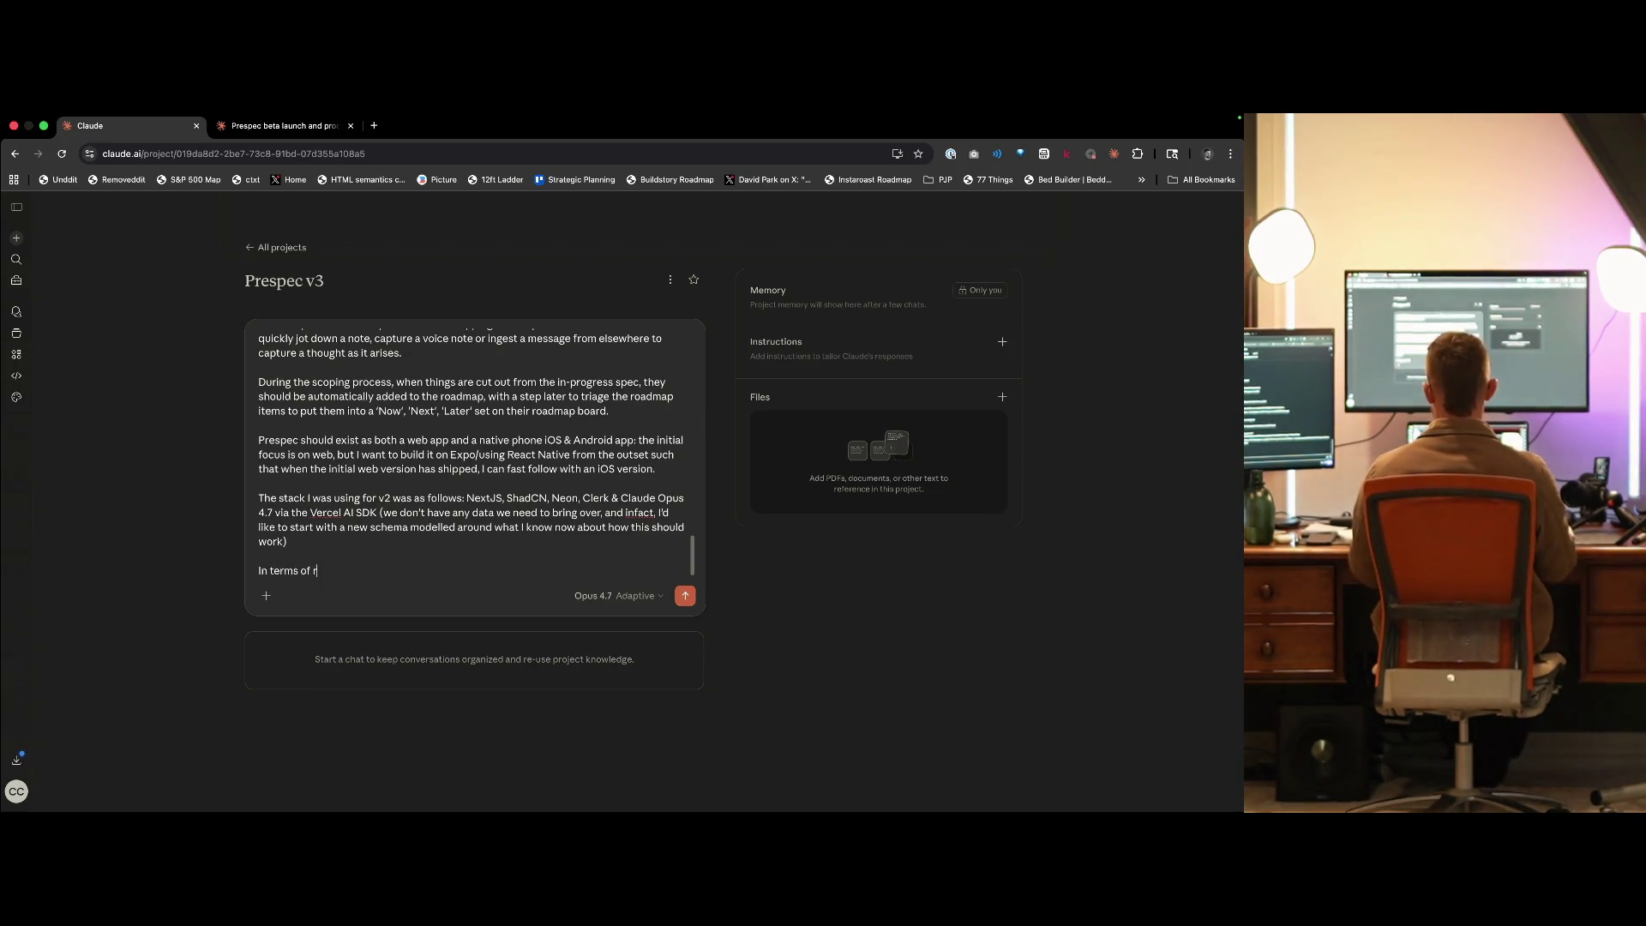
pyautogui.write('outes/structure,')
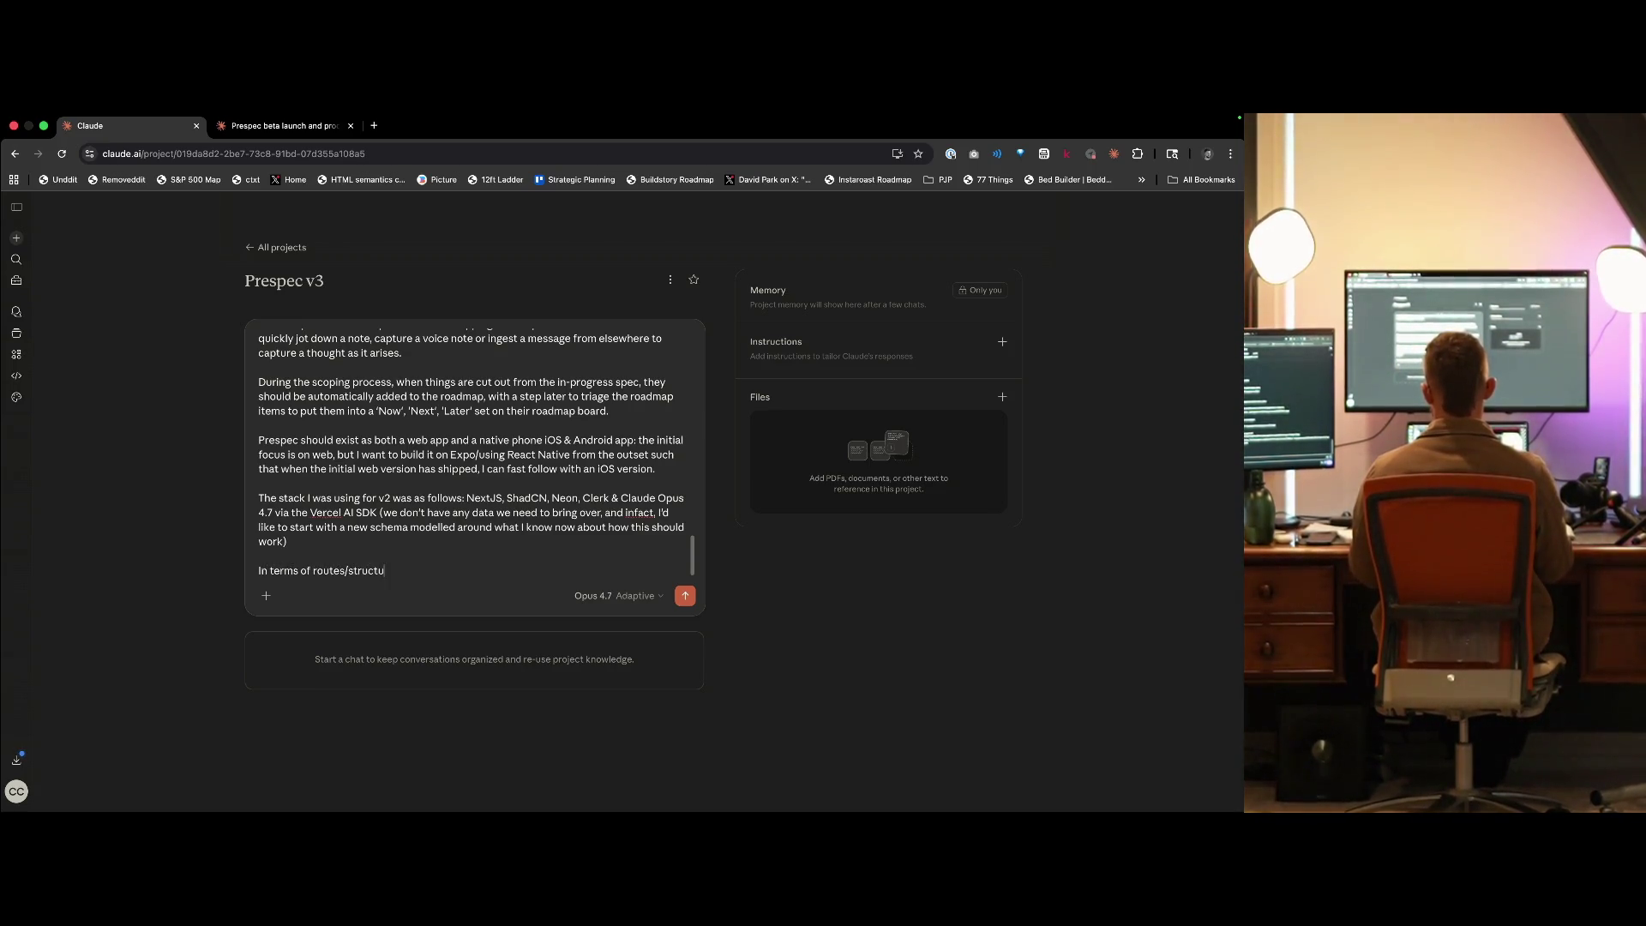
pyautogui.press('BackSpace')
pyautogui.press('BackSpace')
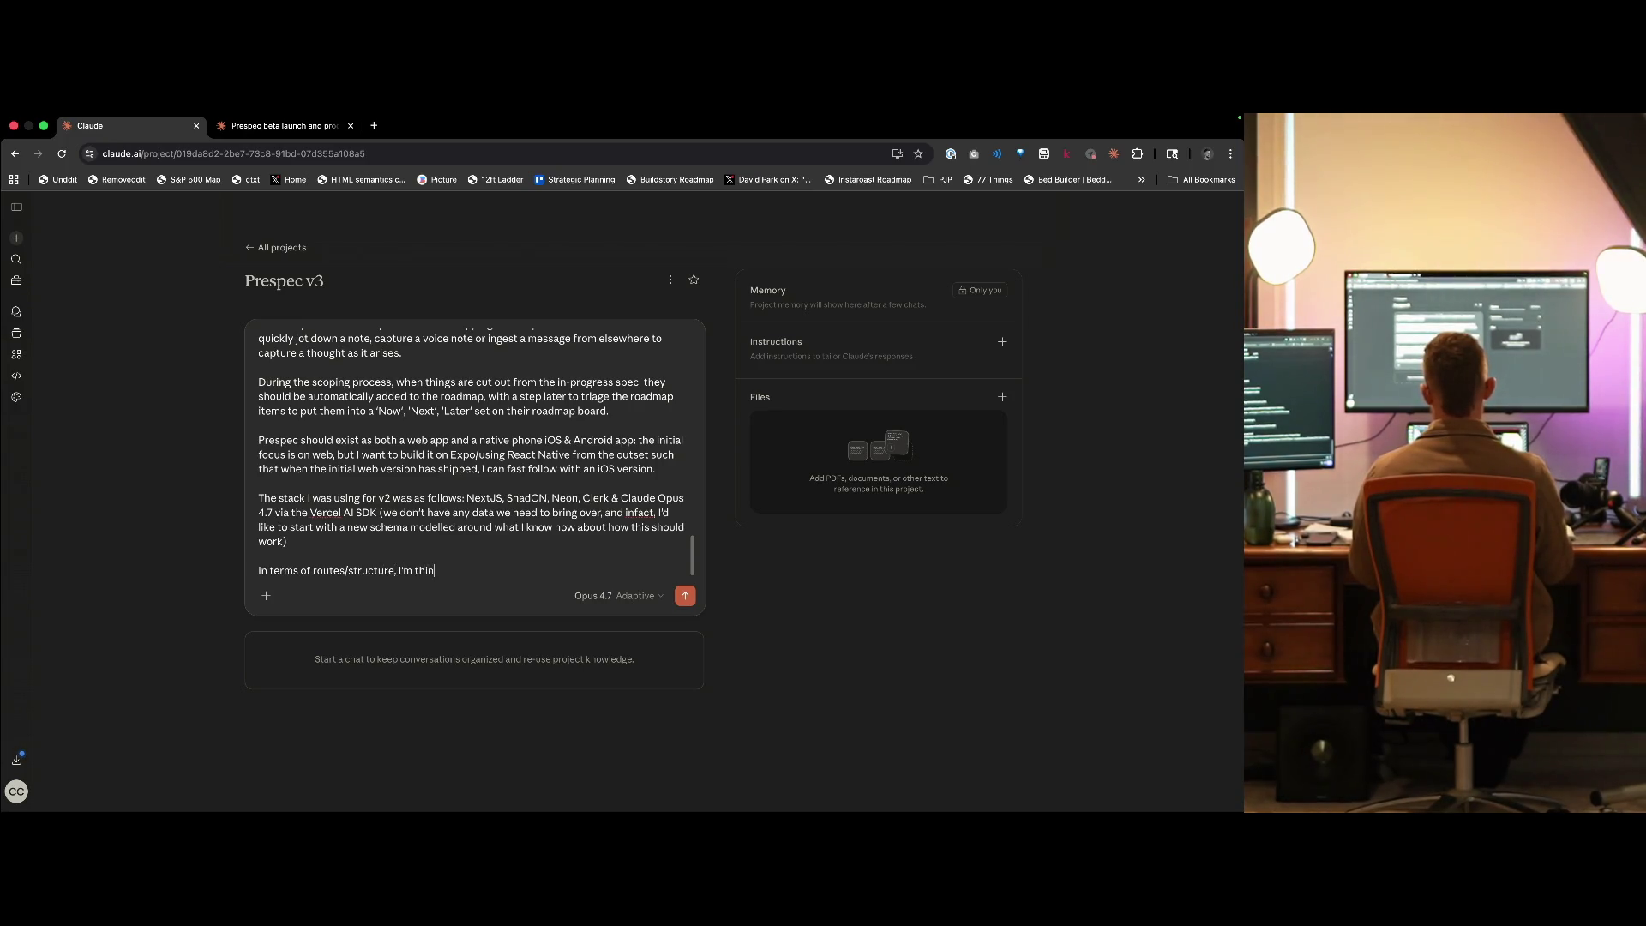
pyautogui.write('king:')
pyautogui.hotkey('shift', 'Return')
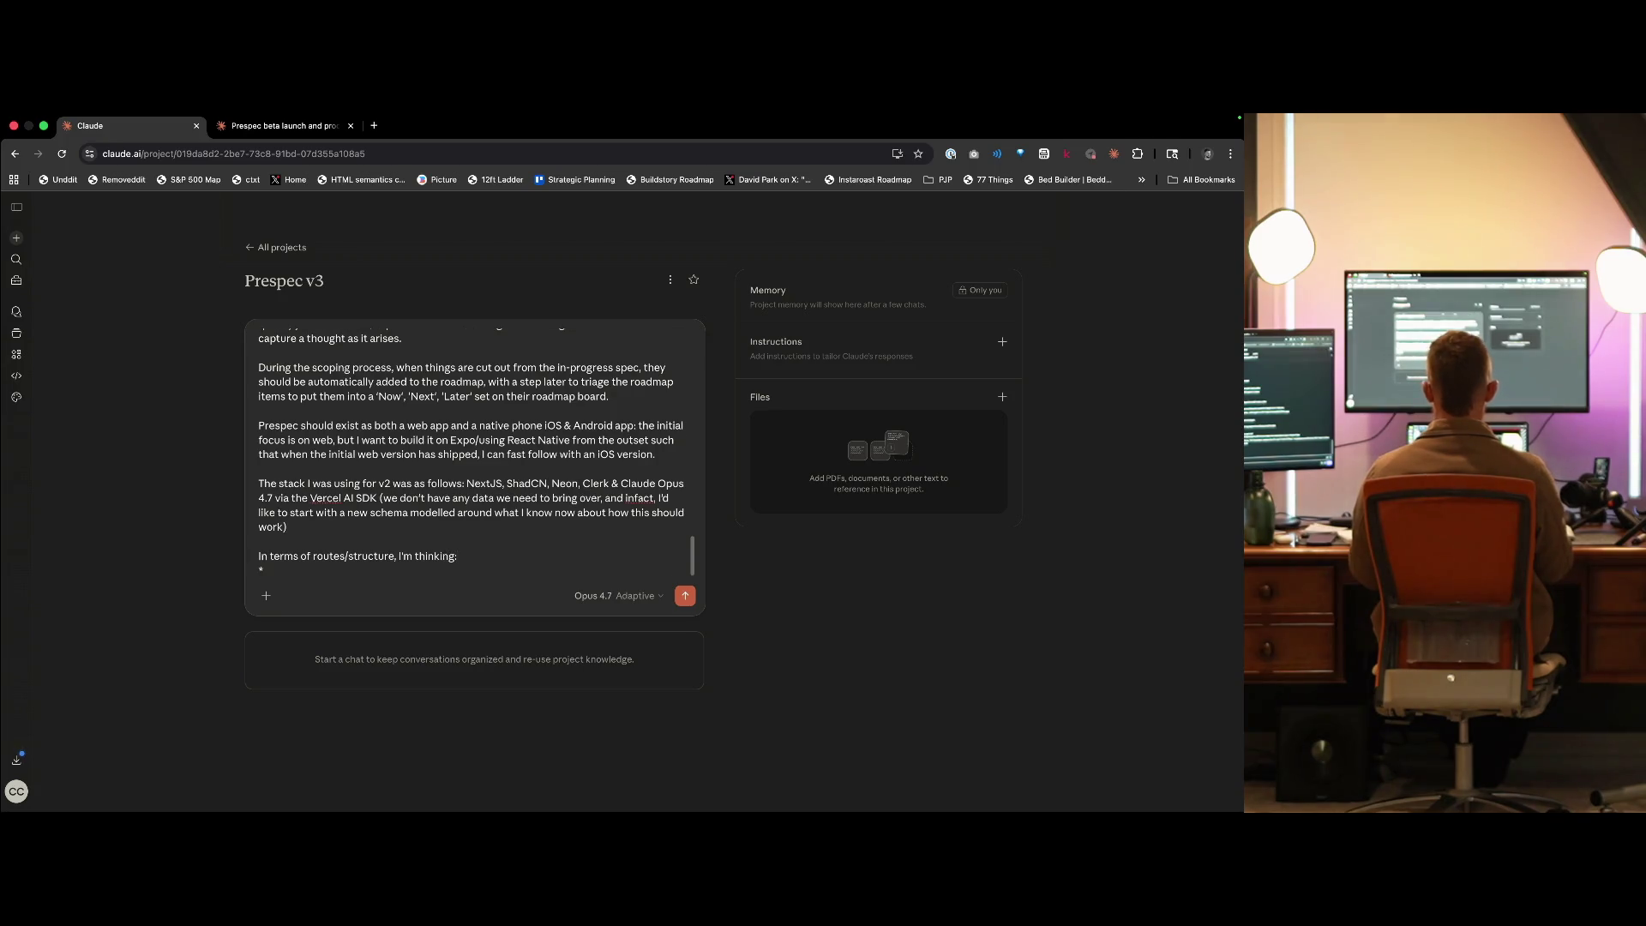
# - Enlarge the page and list Dashboard with Projects nested under it, then Project view under Projects
pyautogui.press('super+equal')
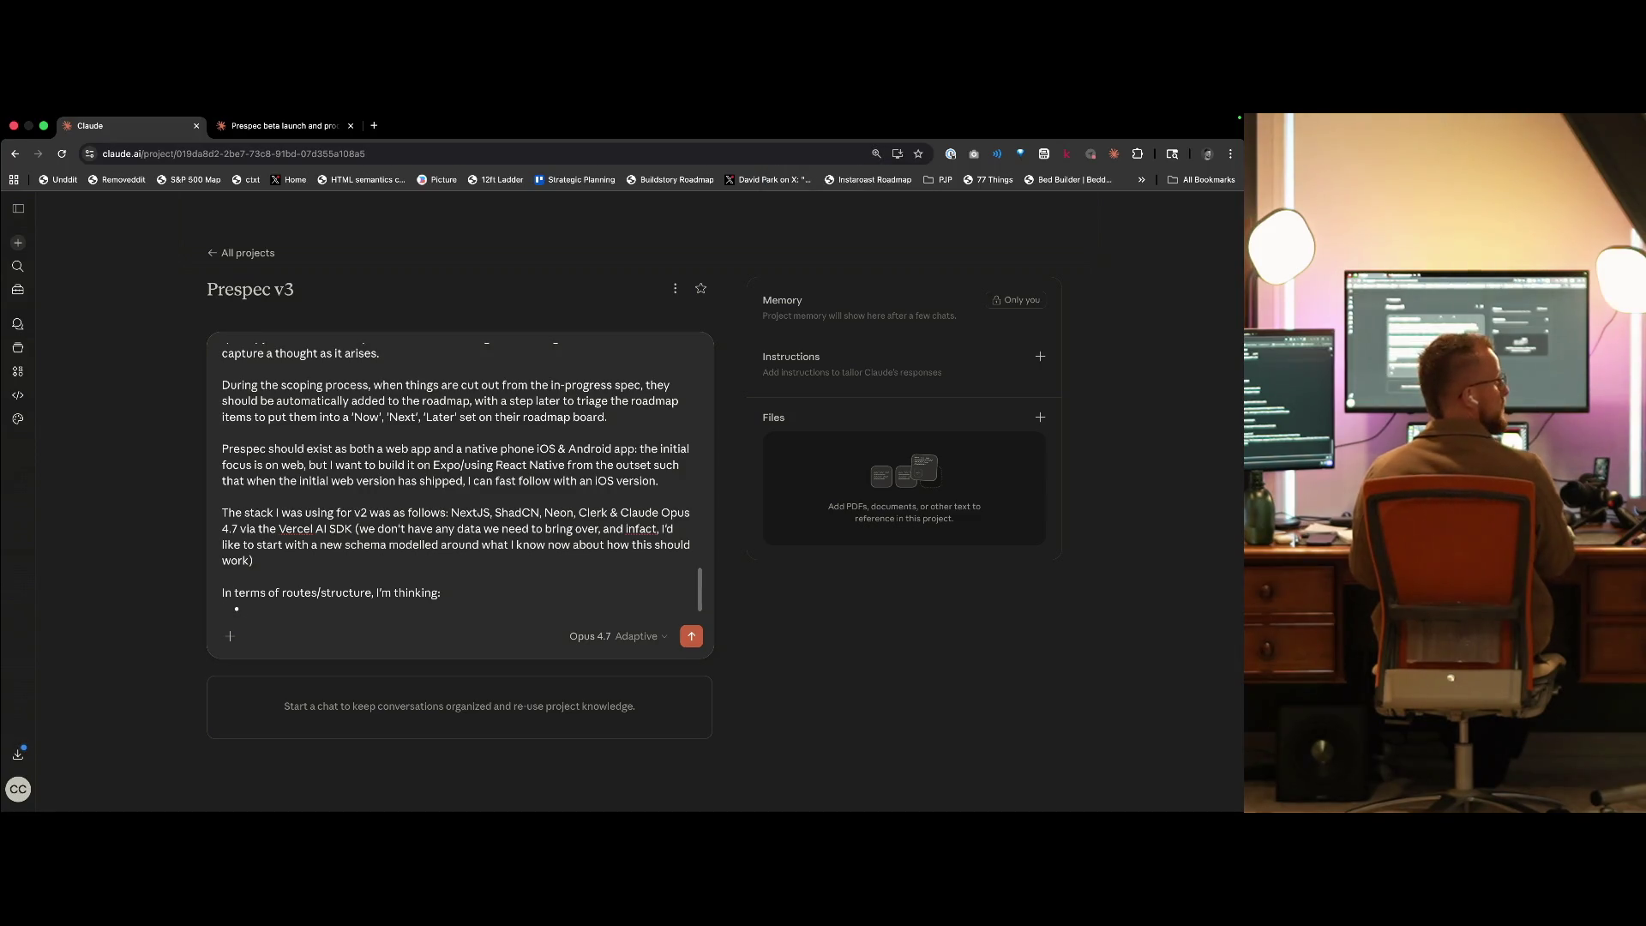
pyautogui.write('D')
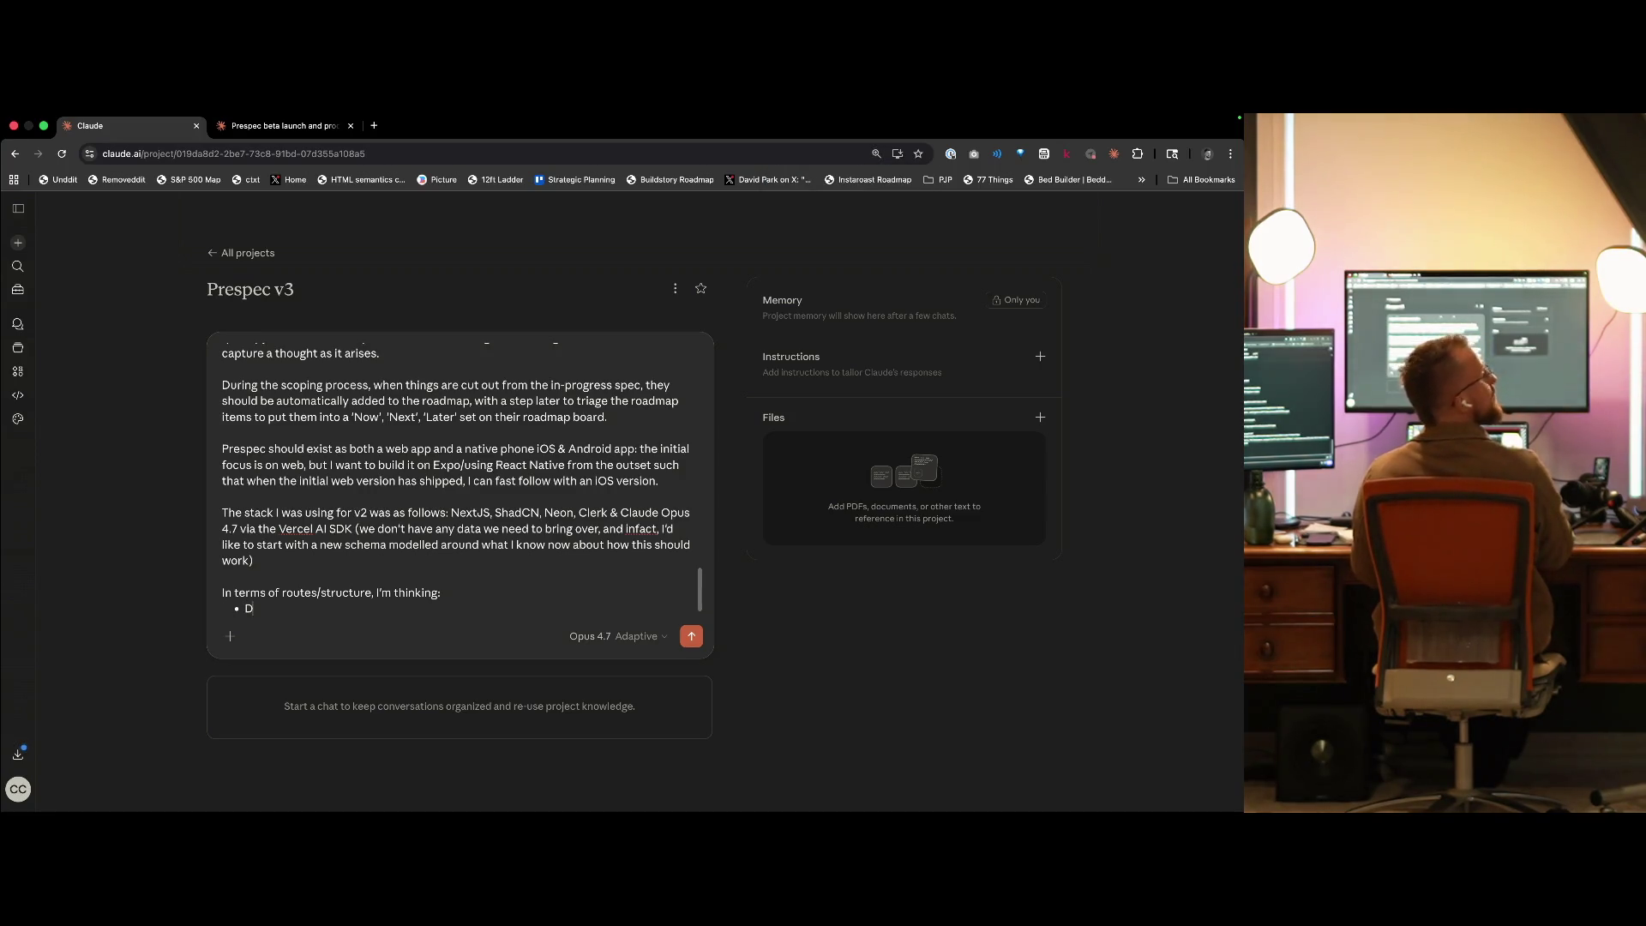
pyautogui.write('ashboard')
pyautogui.press('Return')
pyautogui.press('Tab')
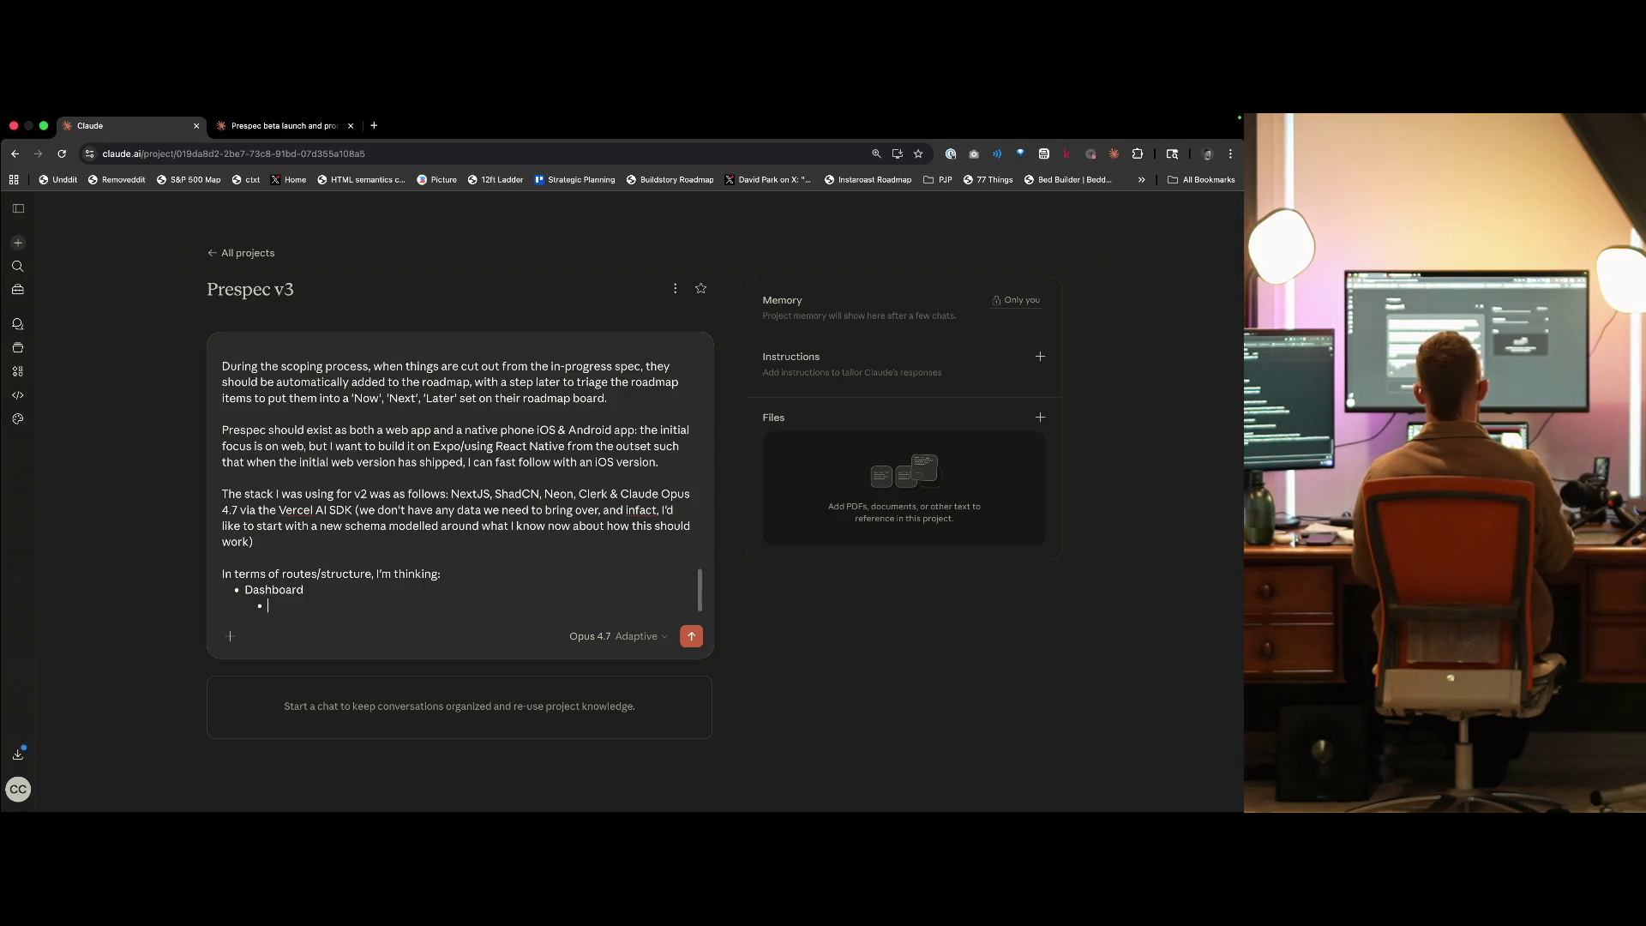
pyautogui.write('ts')
pyautogui.press('Return')
pyautogui.press('Tab')
pyautogui.write('Project view')
pyautogui.press('Return')
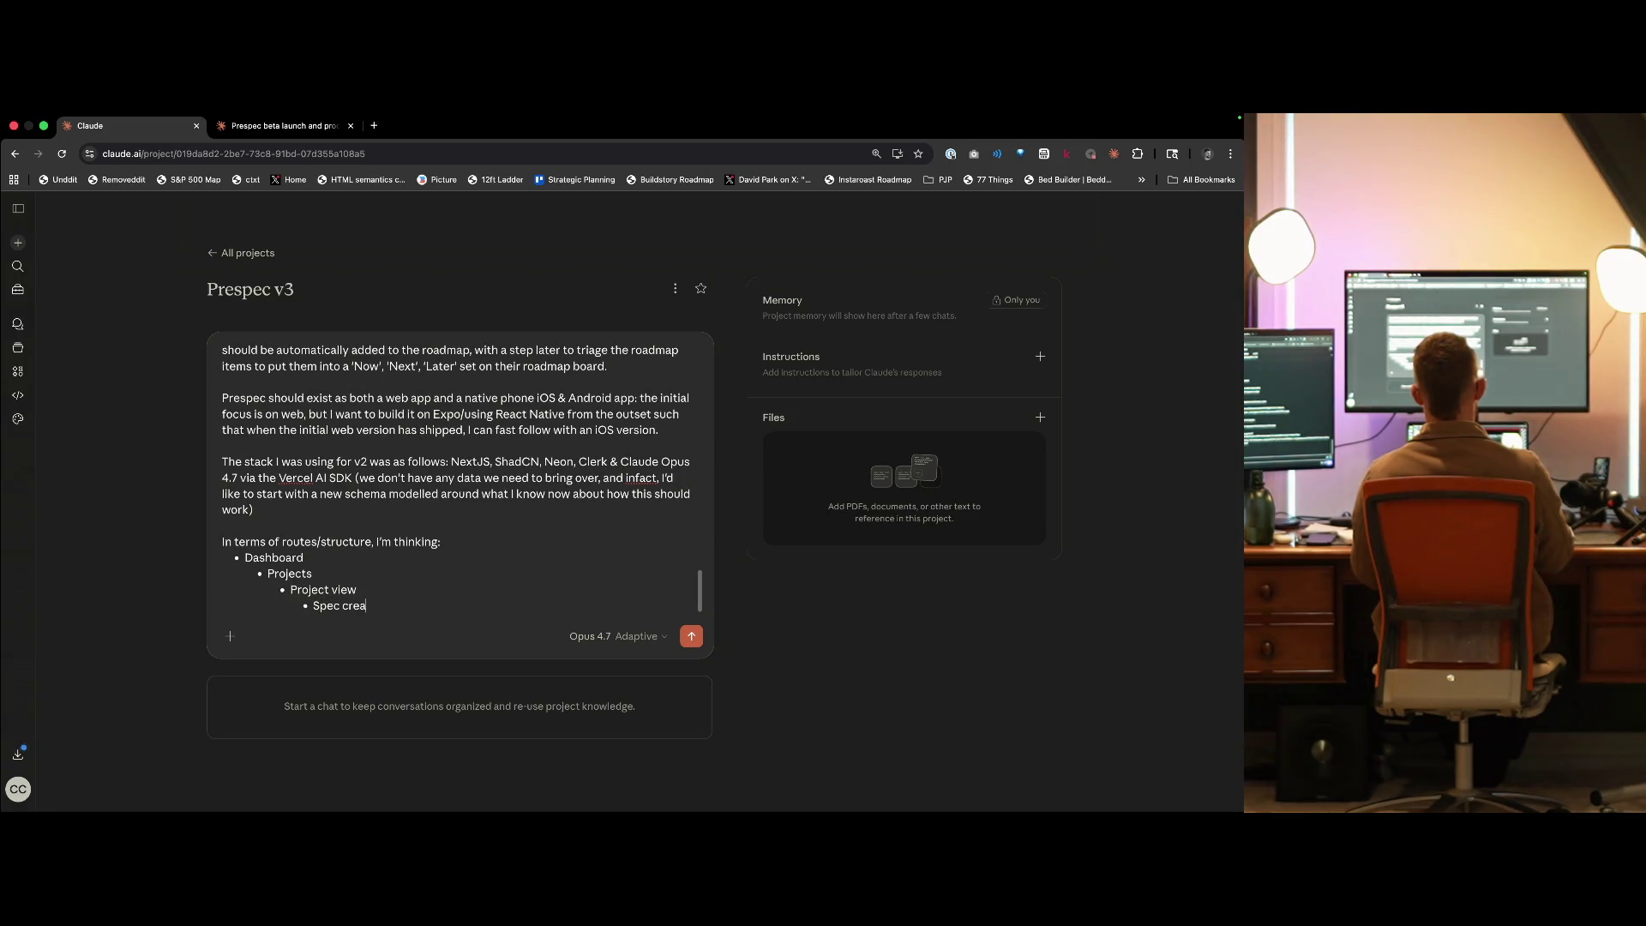
# - List Spec list, Roadmap, New spec (spec creator) and Idea ingestion under Project view
pyautogui.press('Return')
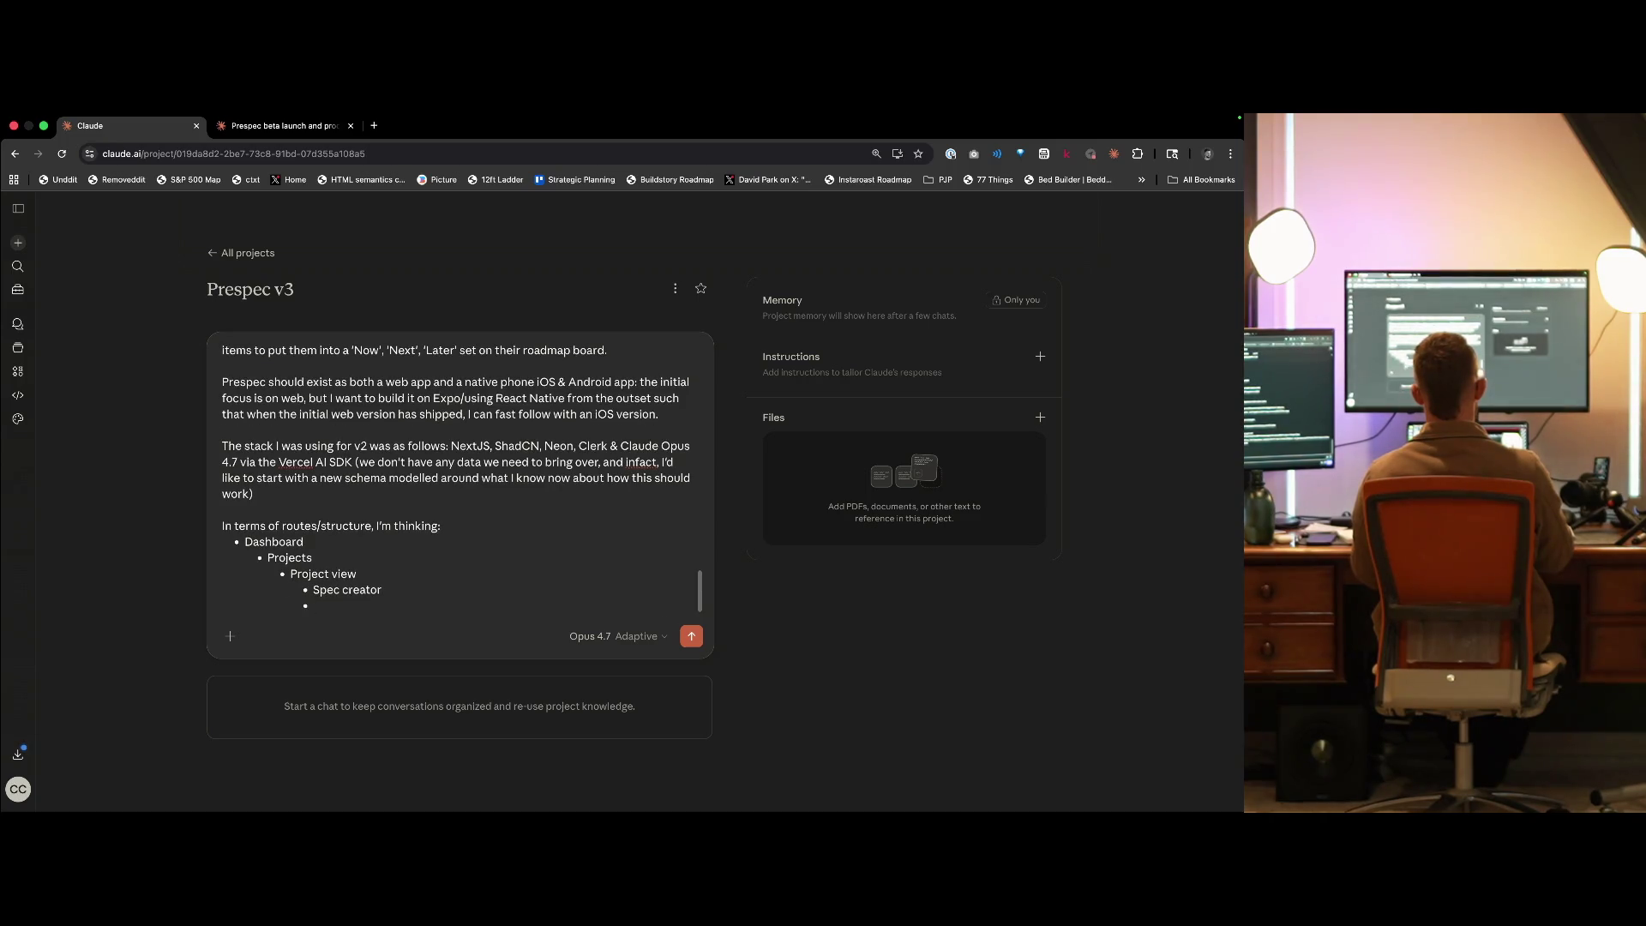
pyautogui.write('Roadmap')
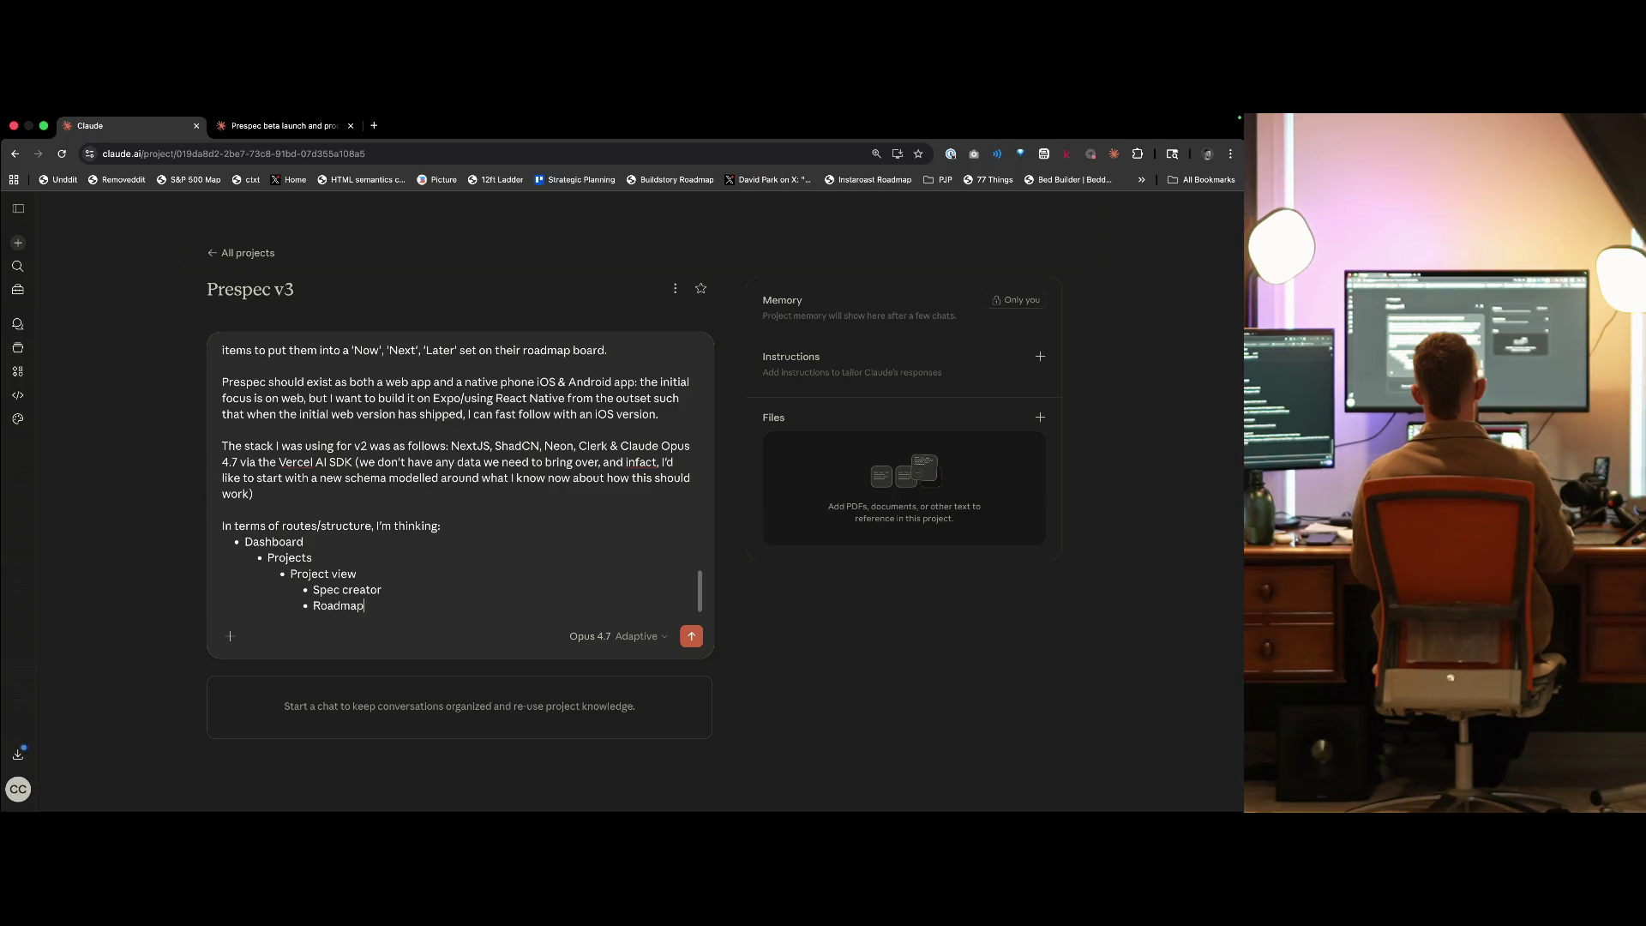
pyautogui.write('Spec list')
pyautogui.hotkey('shift', 'End')
pyautogui.press('BackSpace')
pyautogui.press('Return')
pyautogui.write('New')
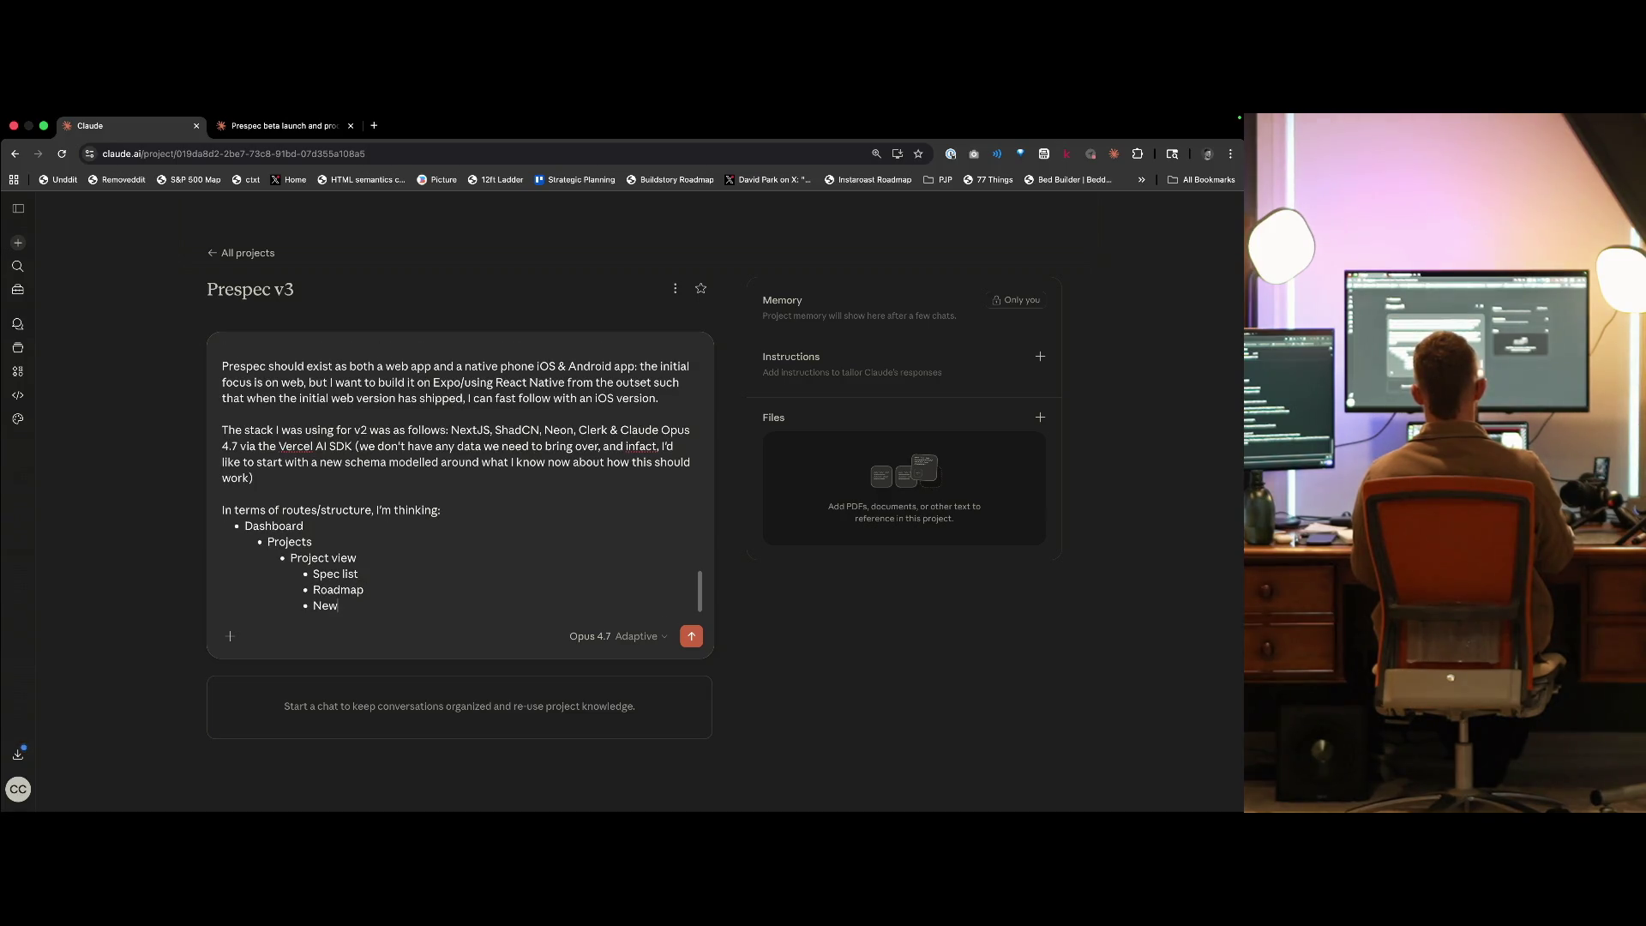
pyautogui.write(' spec (Spec creator')
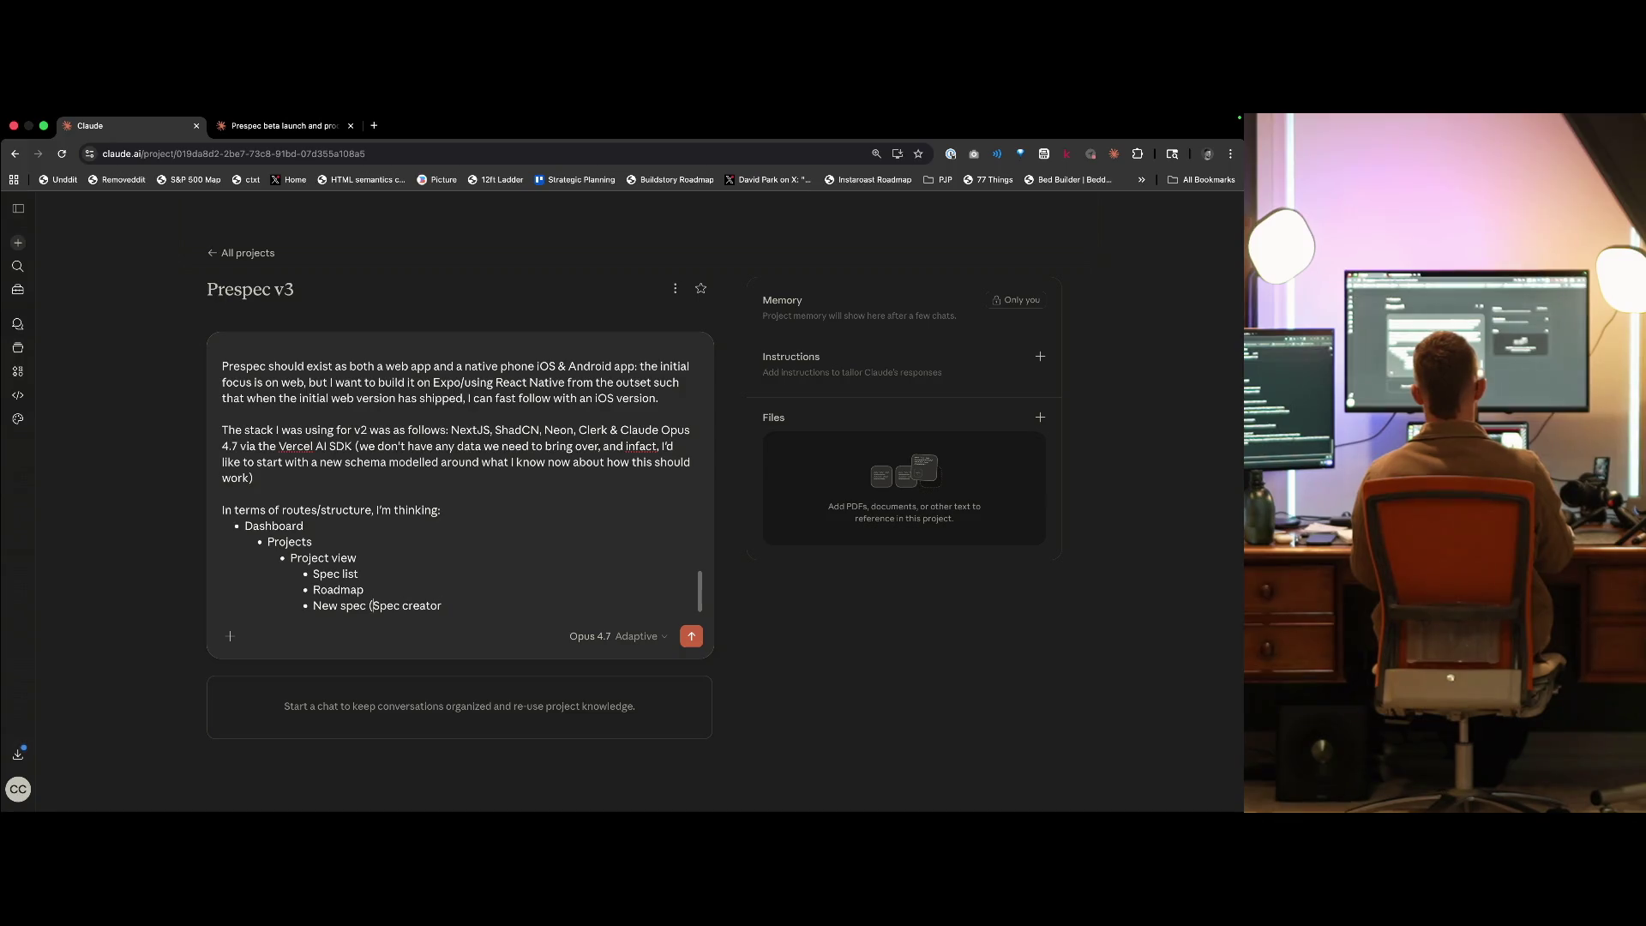
pyautogui.press('Delete')
pyautogui.write('s')
pyautogui.press('End')
pyautogui.write(')')
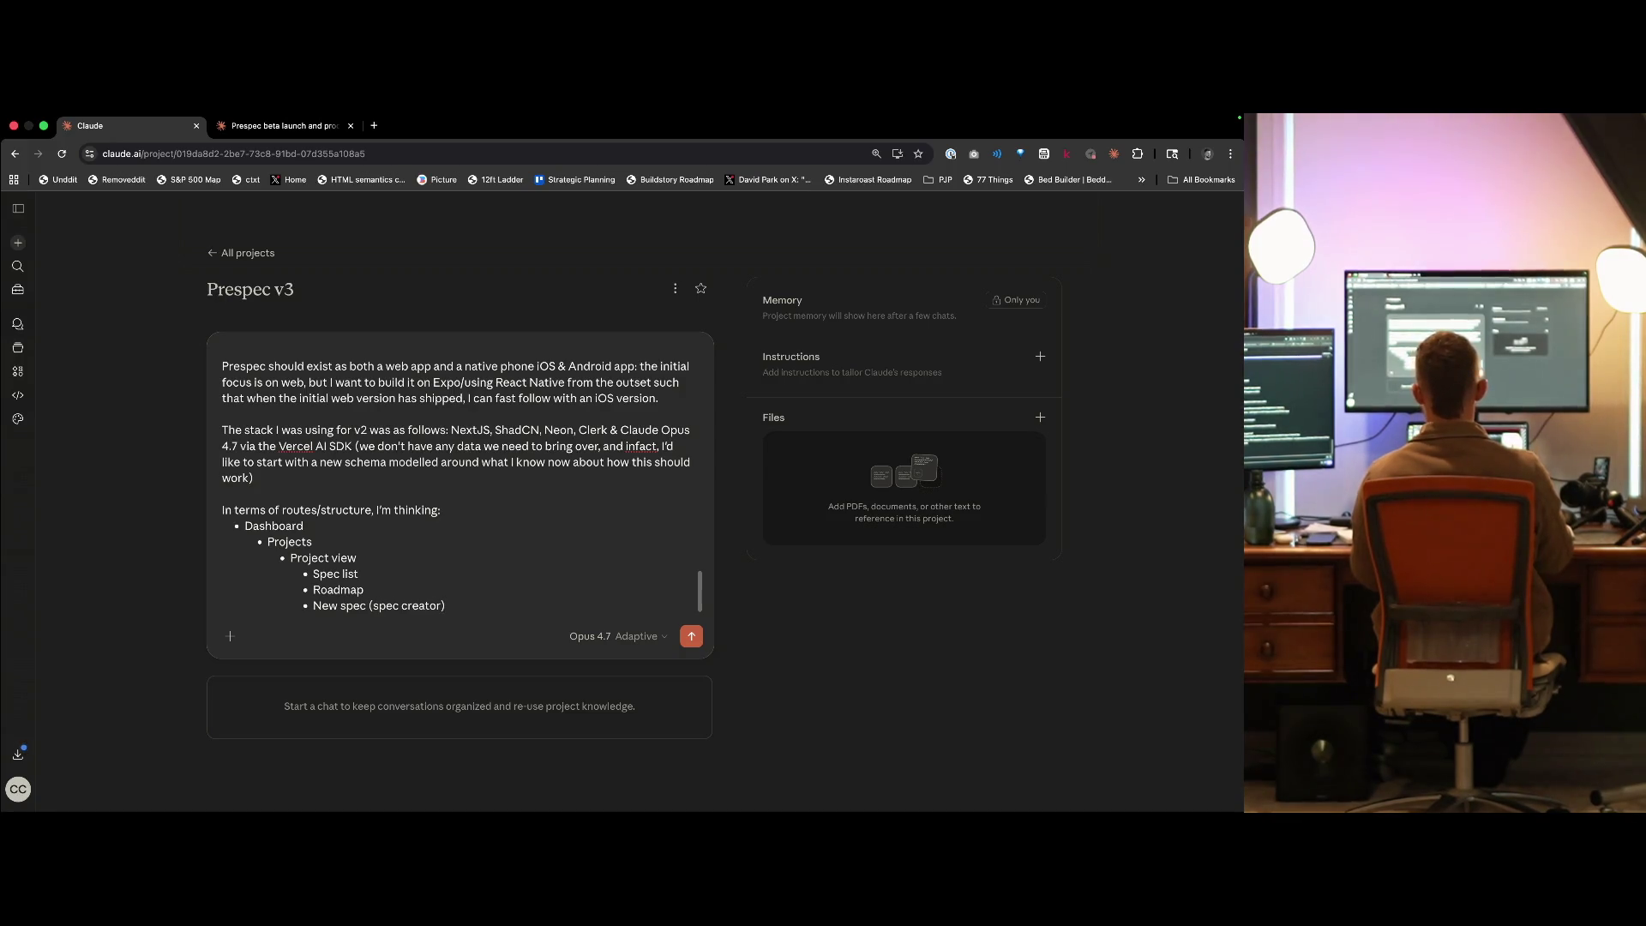
pyautogui.press('Return')
pyautogui.write('Idea ingesti')
# - Add Settings under Dashboard and a Landing page entry at the top of the routes list
pyautogui.click(222, 607)
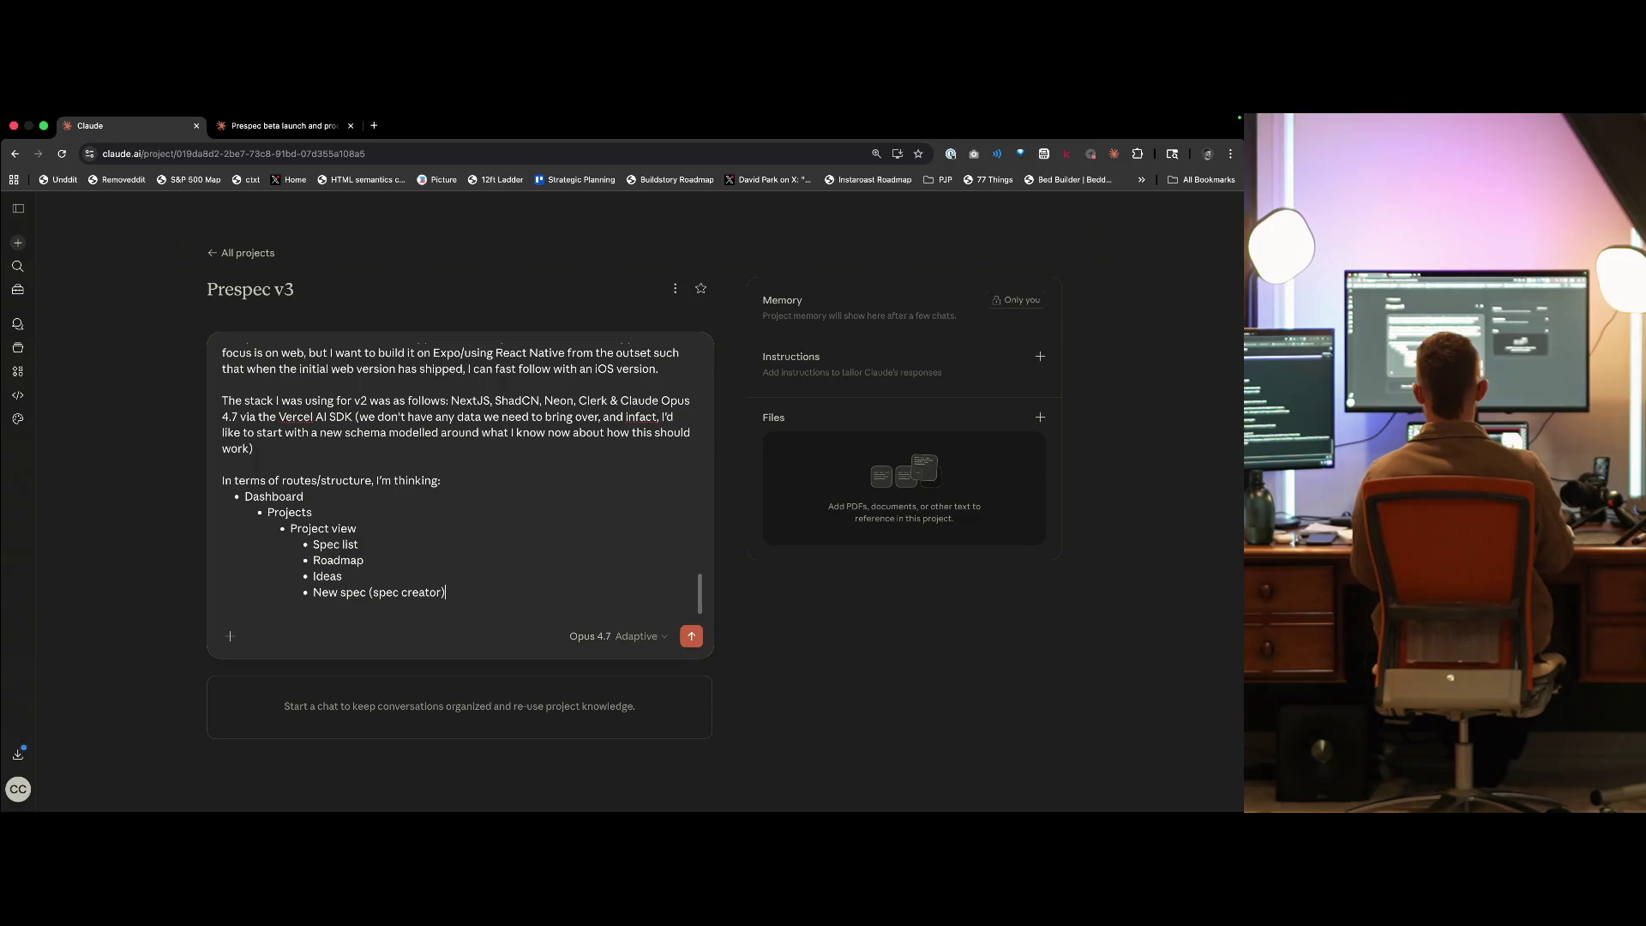
pyautogui.press('Return')
pyautogui.press('Return')
pyautogui.press('BackSpace')
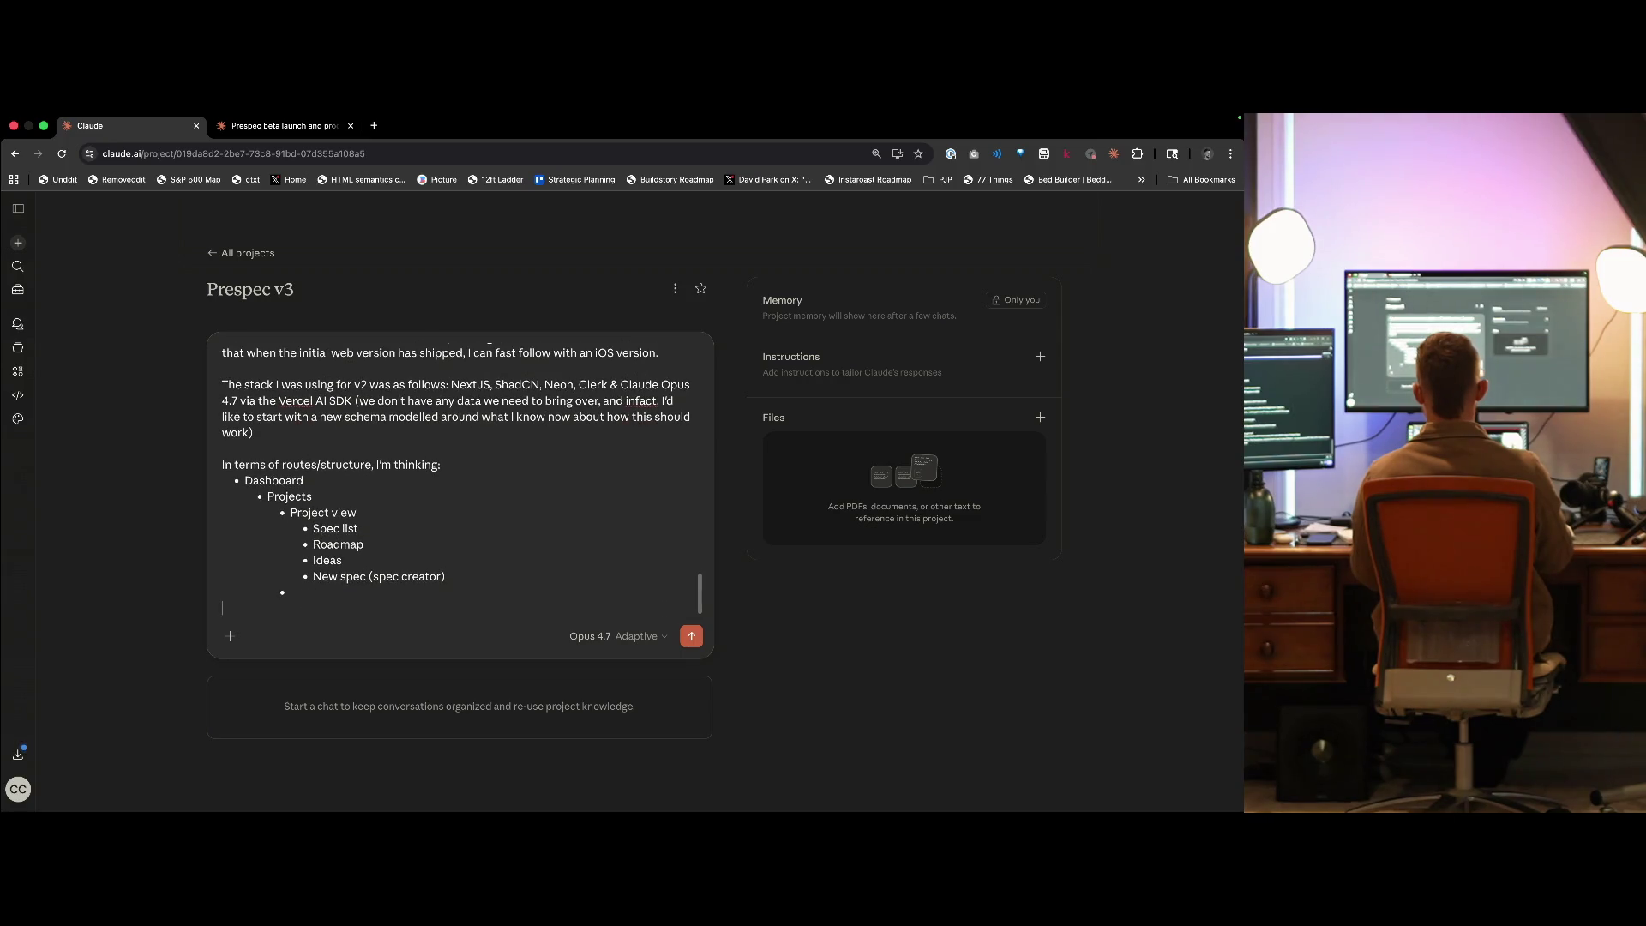
pyautogui.write('Settings')
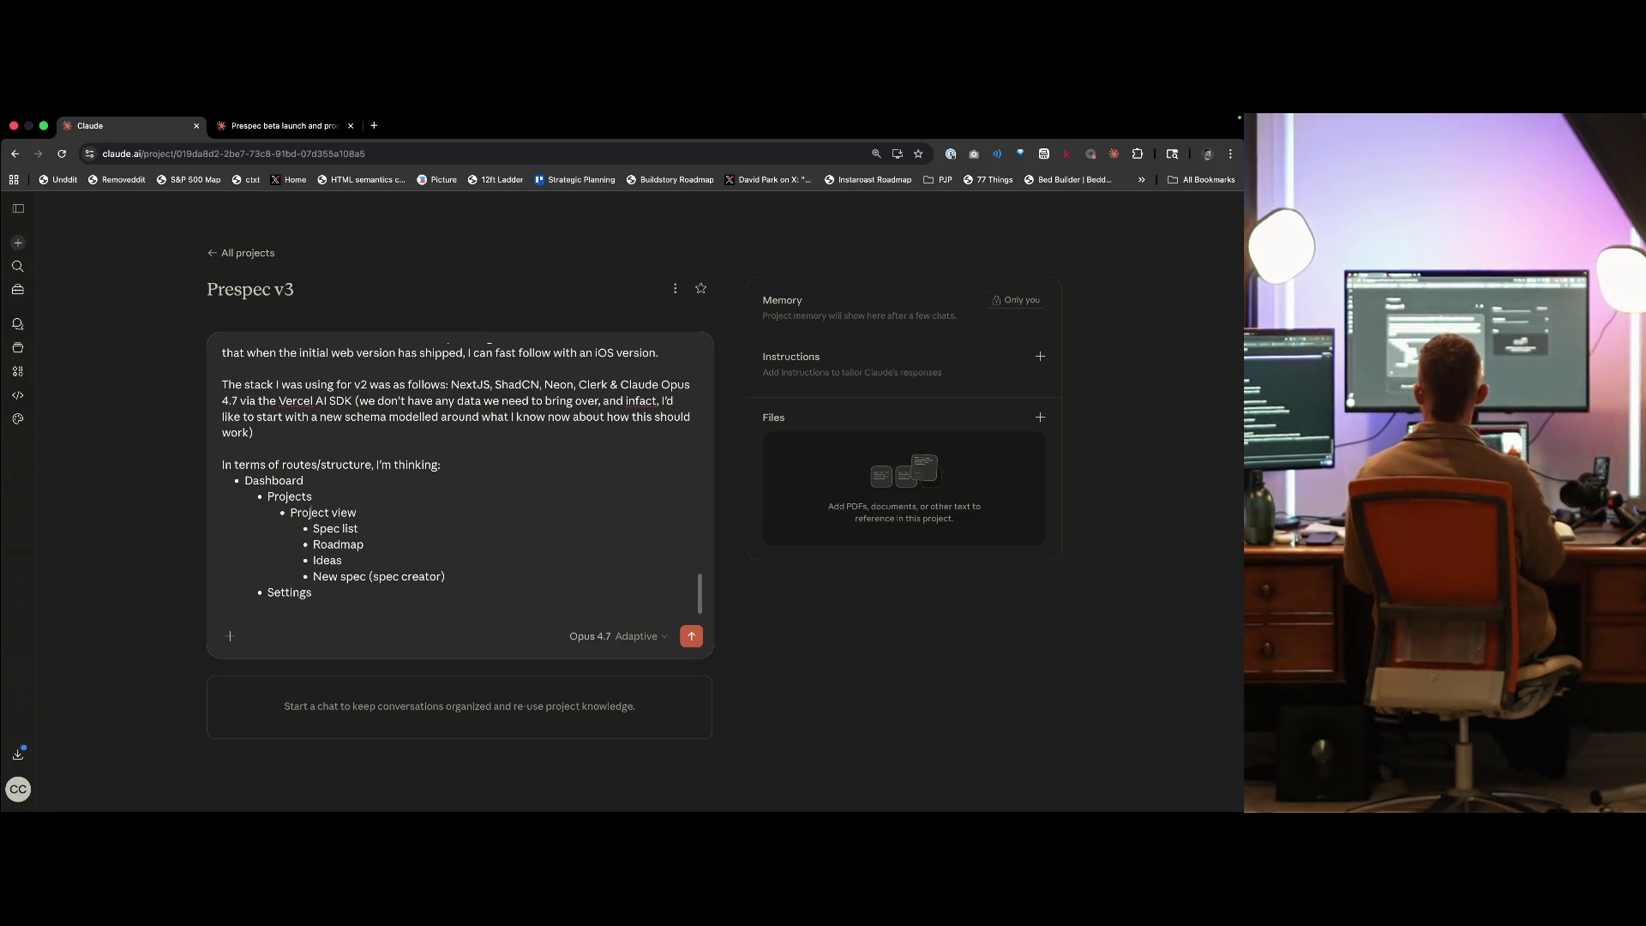
pyautogui.press('Return')
pyautogui.press('Return')
pyautogui.press('Up')
pyautogui.press('Up')
pyautogui.write('Landing')
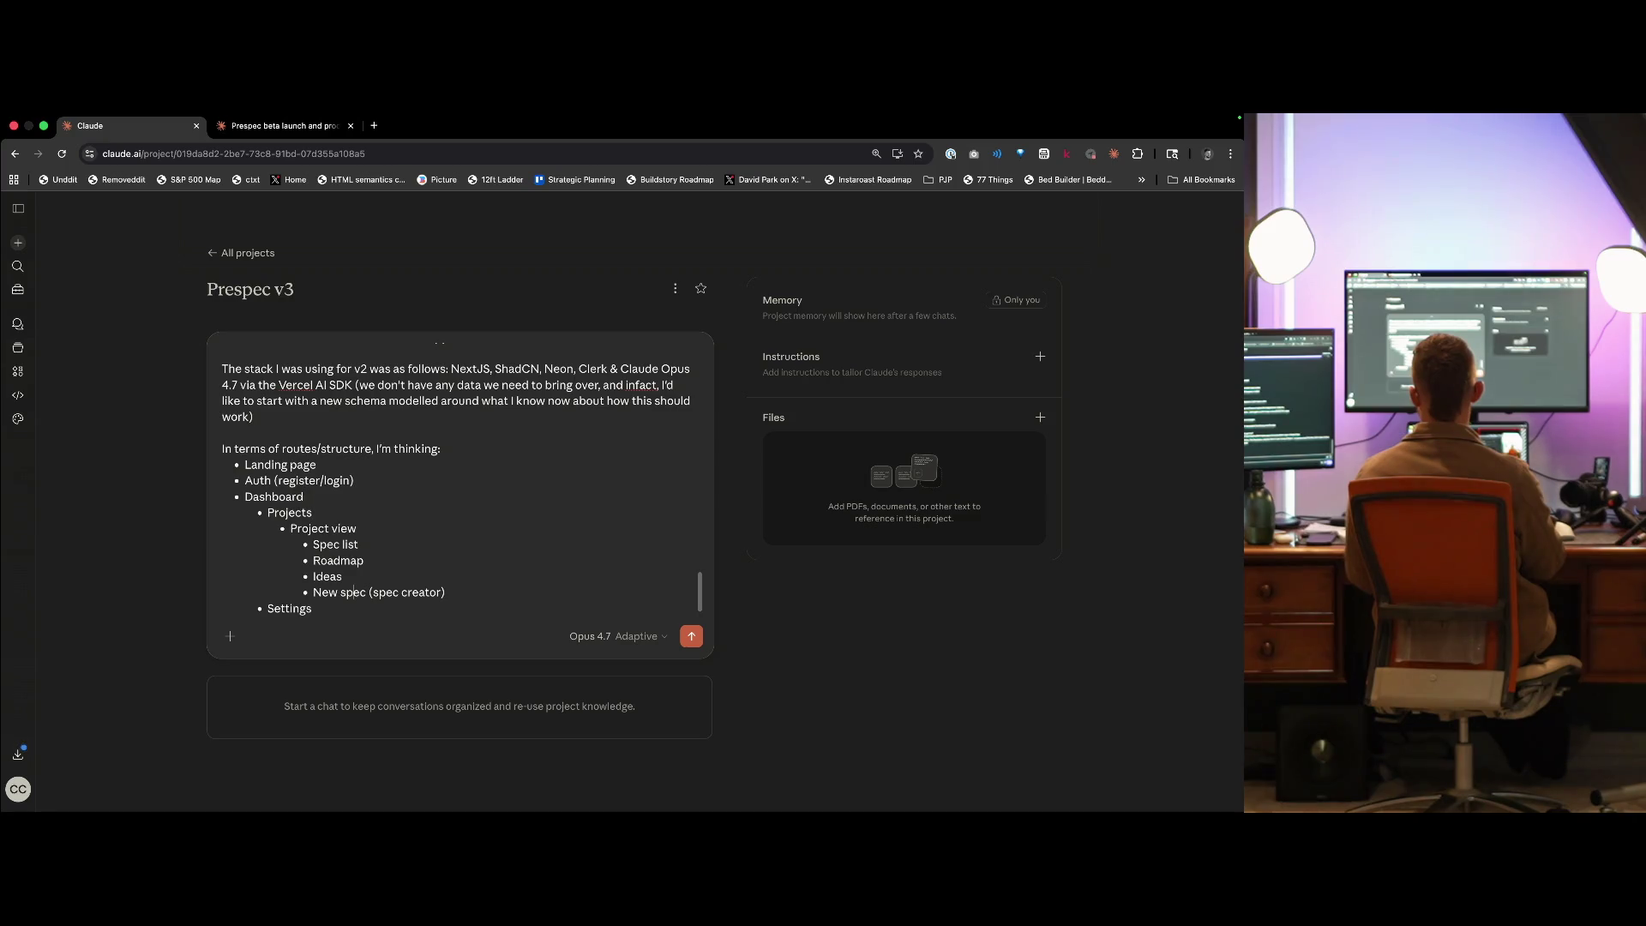
pyautogui.press('Return')
pyautogui.press('Return')
pyautogui.press('Return')
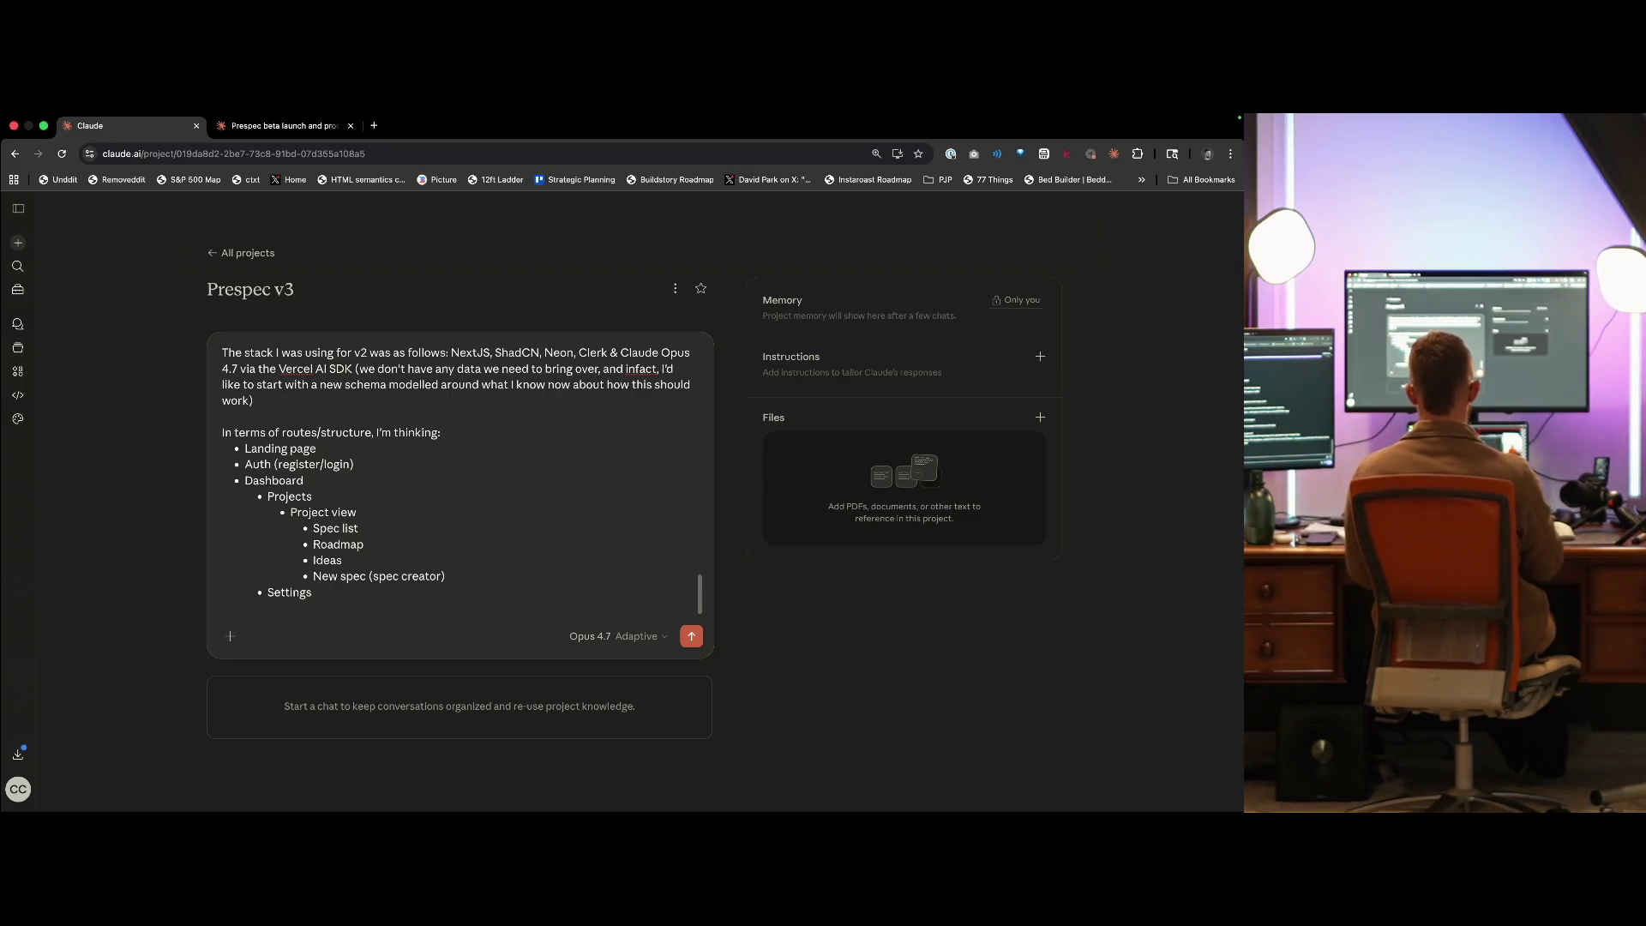
pyautogui.hotkey('ctrl', 'Left')
pyautogui.hotkey('ctrl', 'Left')
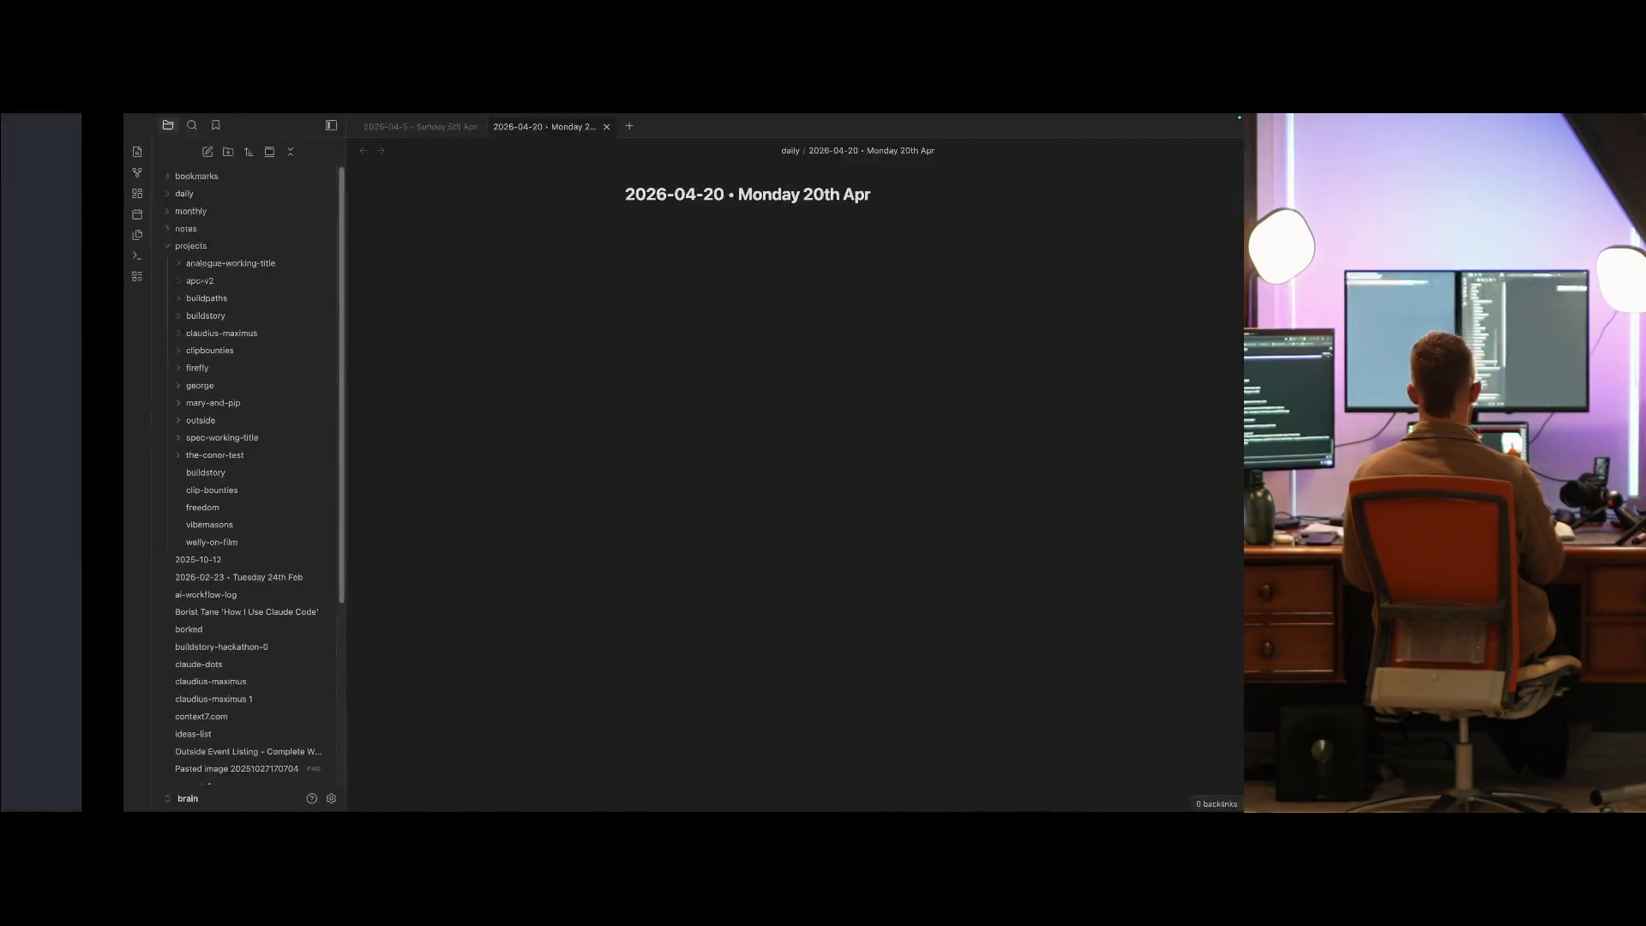
# - Back on the Claude desktop, remove the extra blank line after Settings and send the brief
pyautogui.hotkey('ctrl', 'Left')
pyautogui.hotkey('ctrl', 'Left')
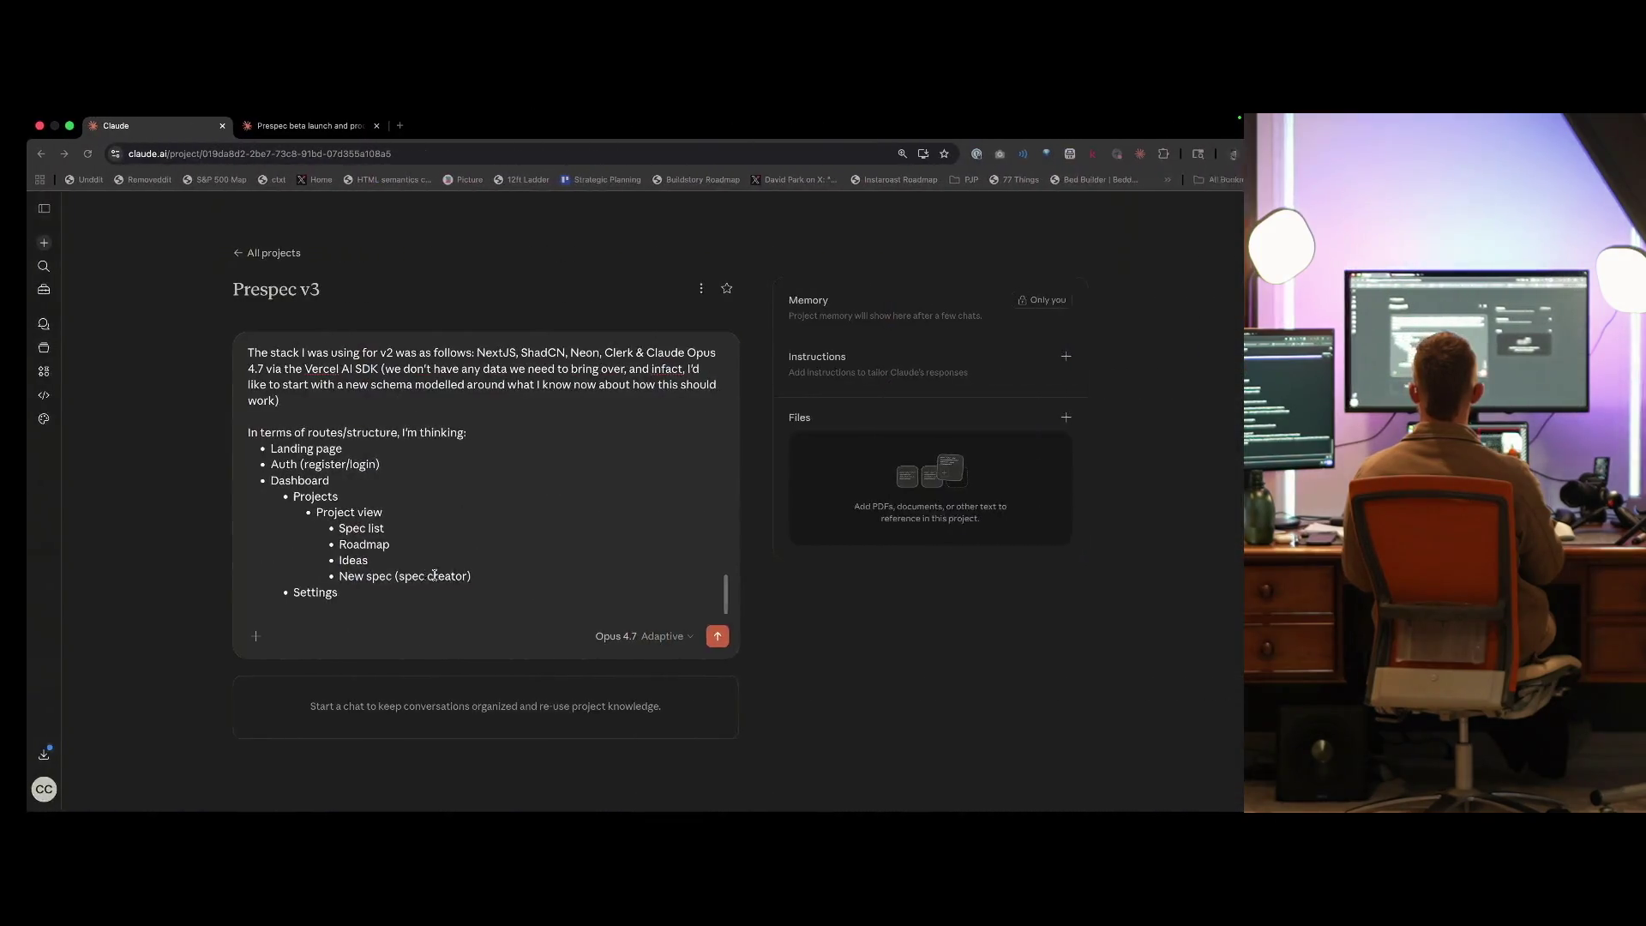
pyautogui.hotkey('ctrl', 'Right')
pyautogui.hotkey('ctrl', 'Left')
pyautogui.hotkey('ctrl', 'Left')
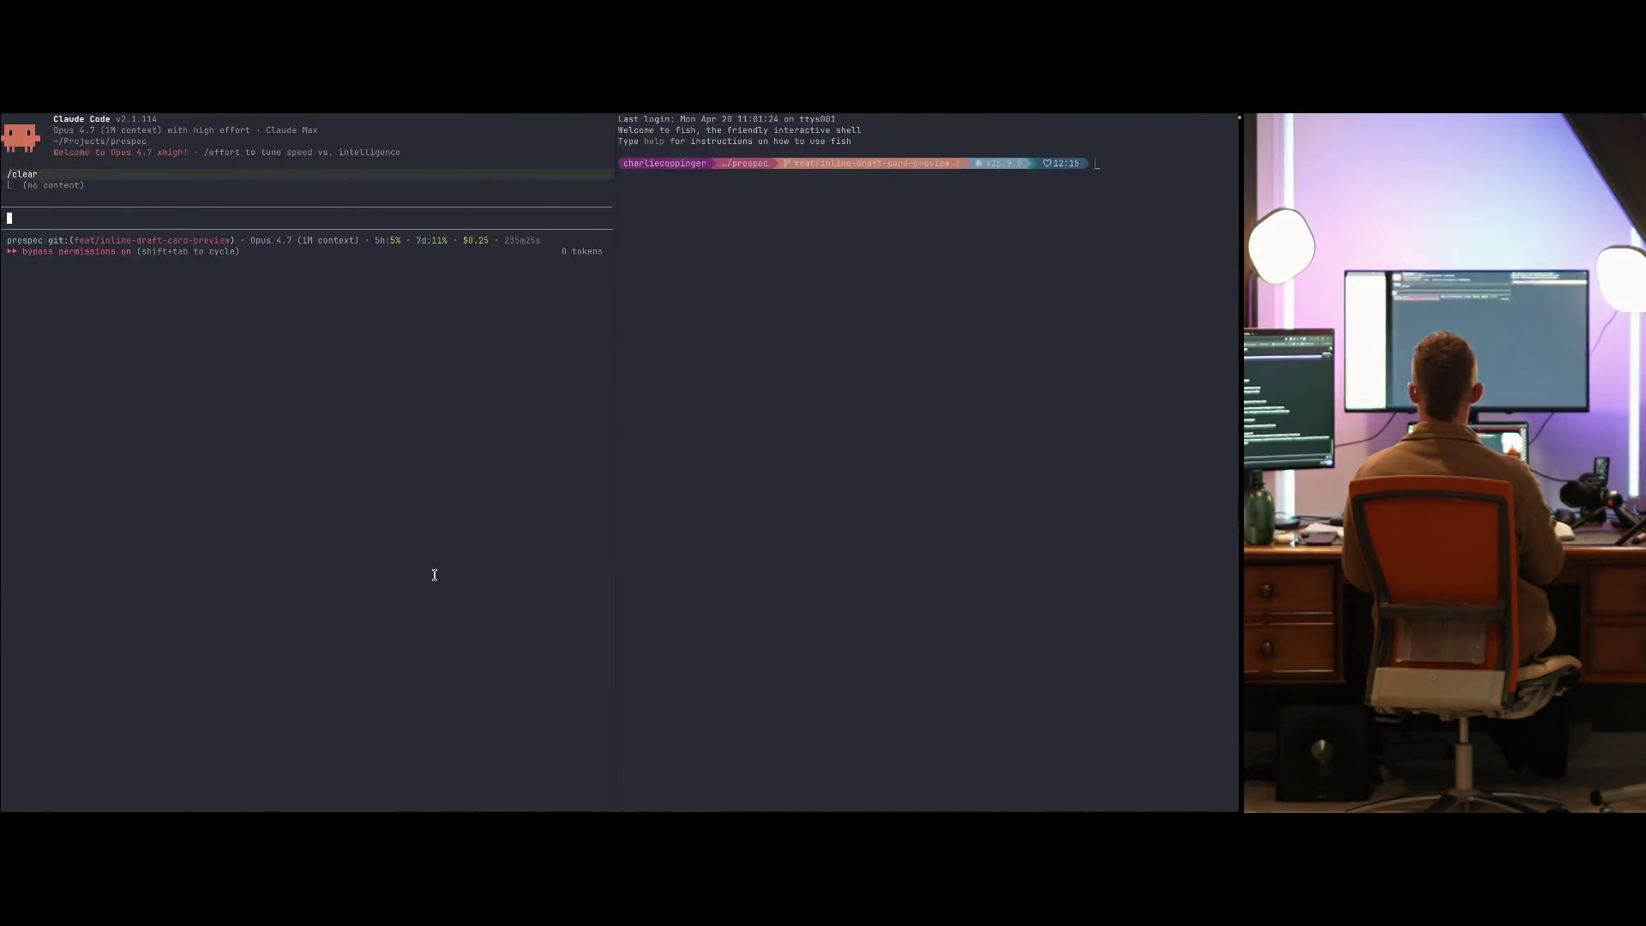
pyautogui.hotkey('ctrl', 'Right')
pyautogui.hotkey('ctrl', 'Right')
pyautogui.hotkey('ctrl', 'Right')
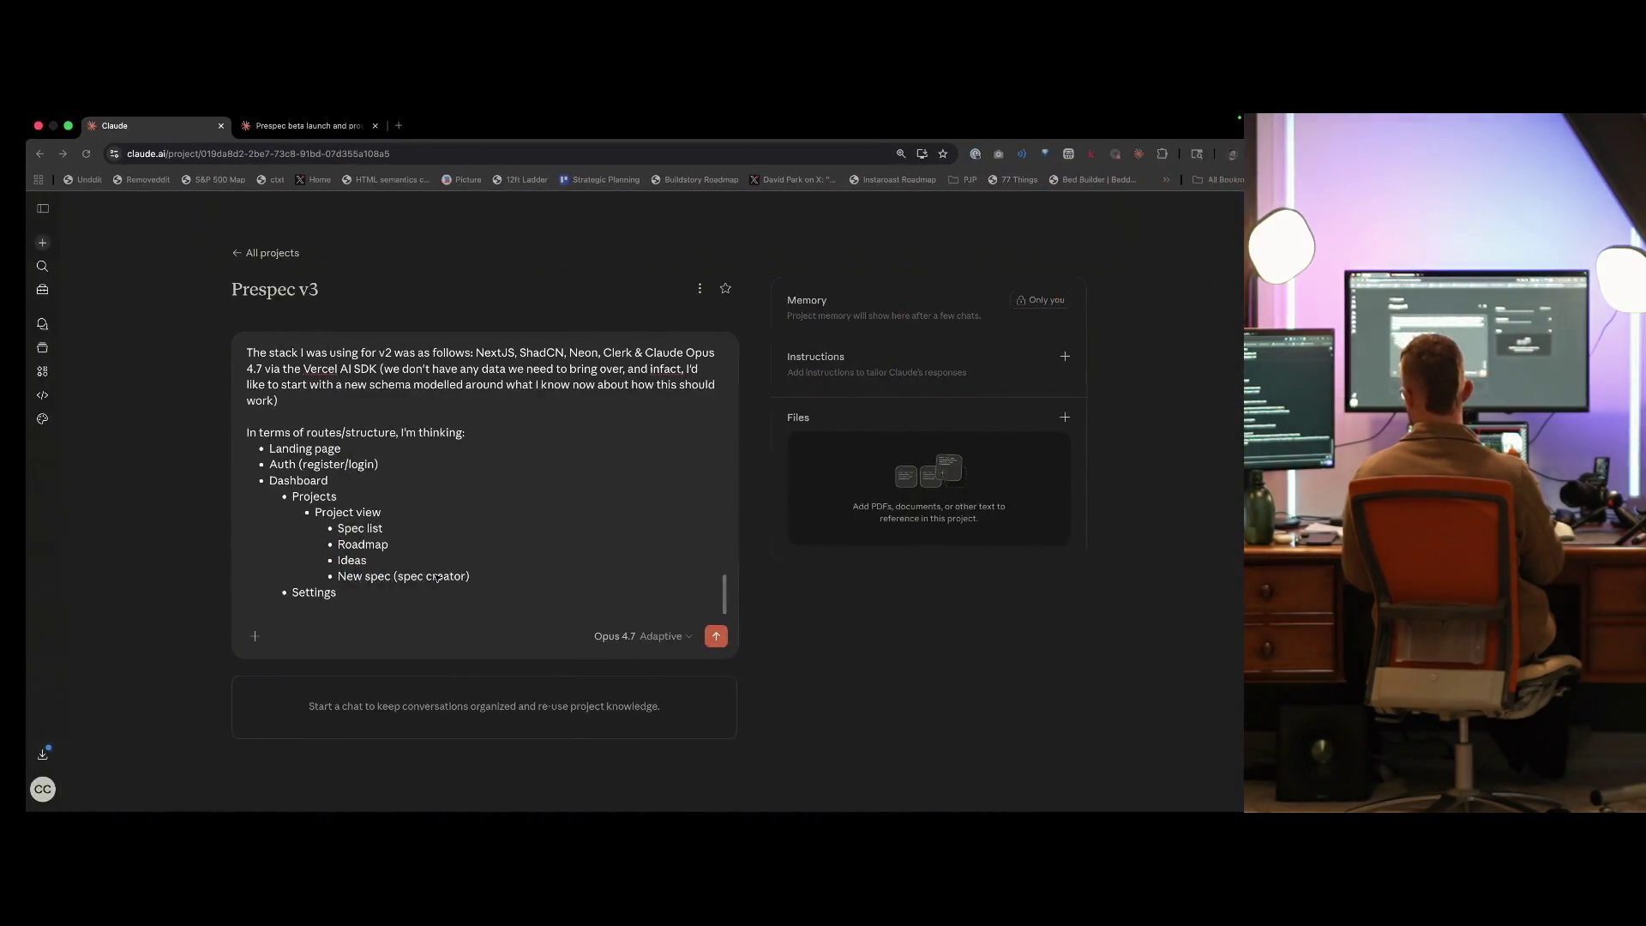
pyautogui.press('Return')
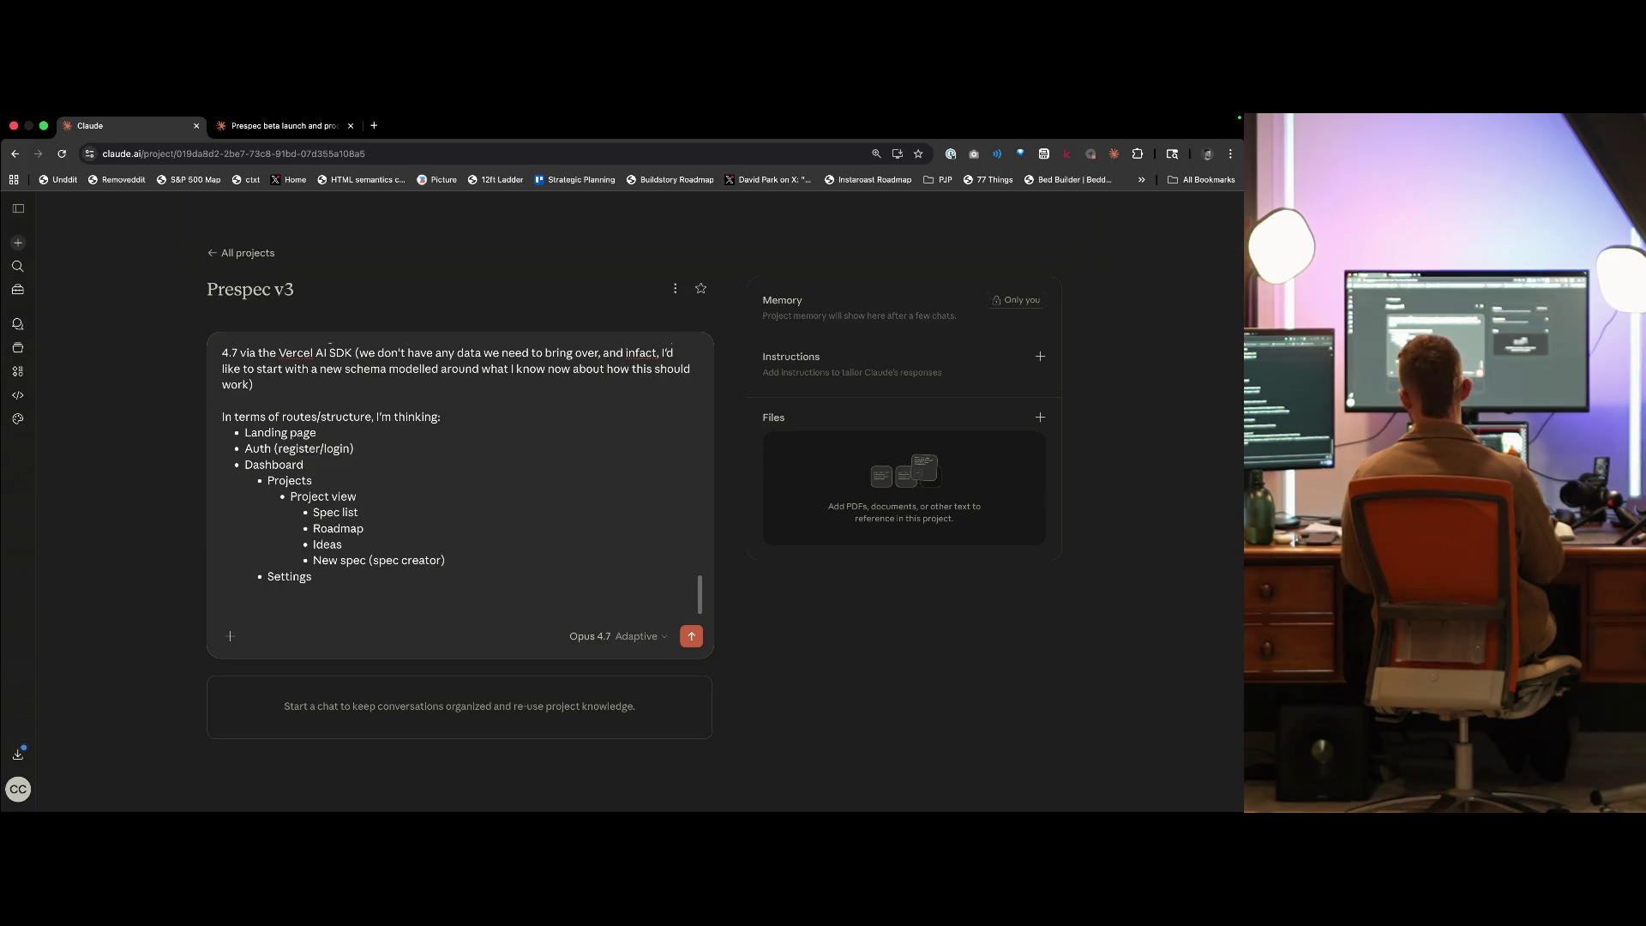
pyautogui.press('Up')
pyautogui.press('Up')
pyautogui.press('Up')
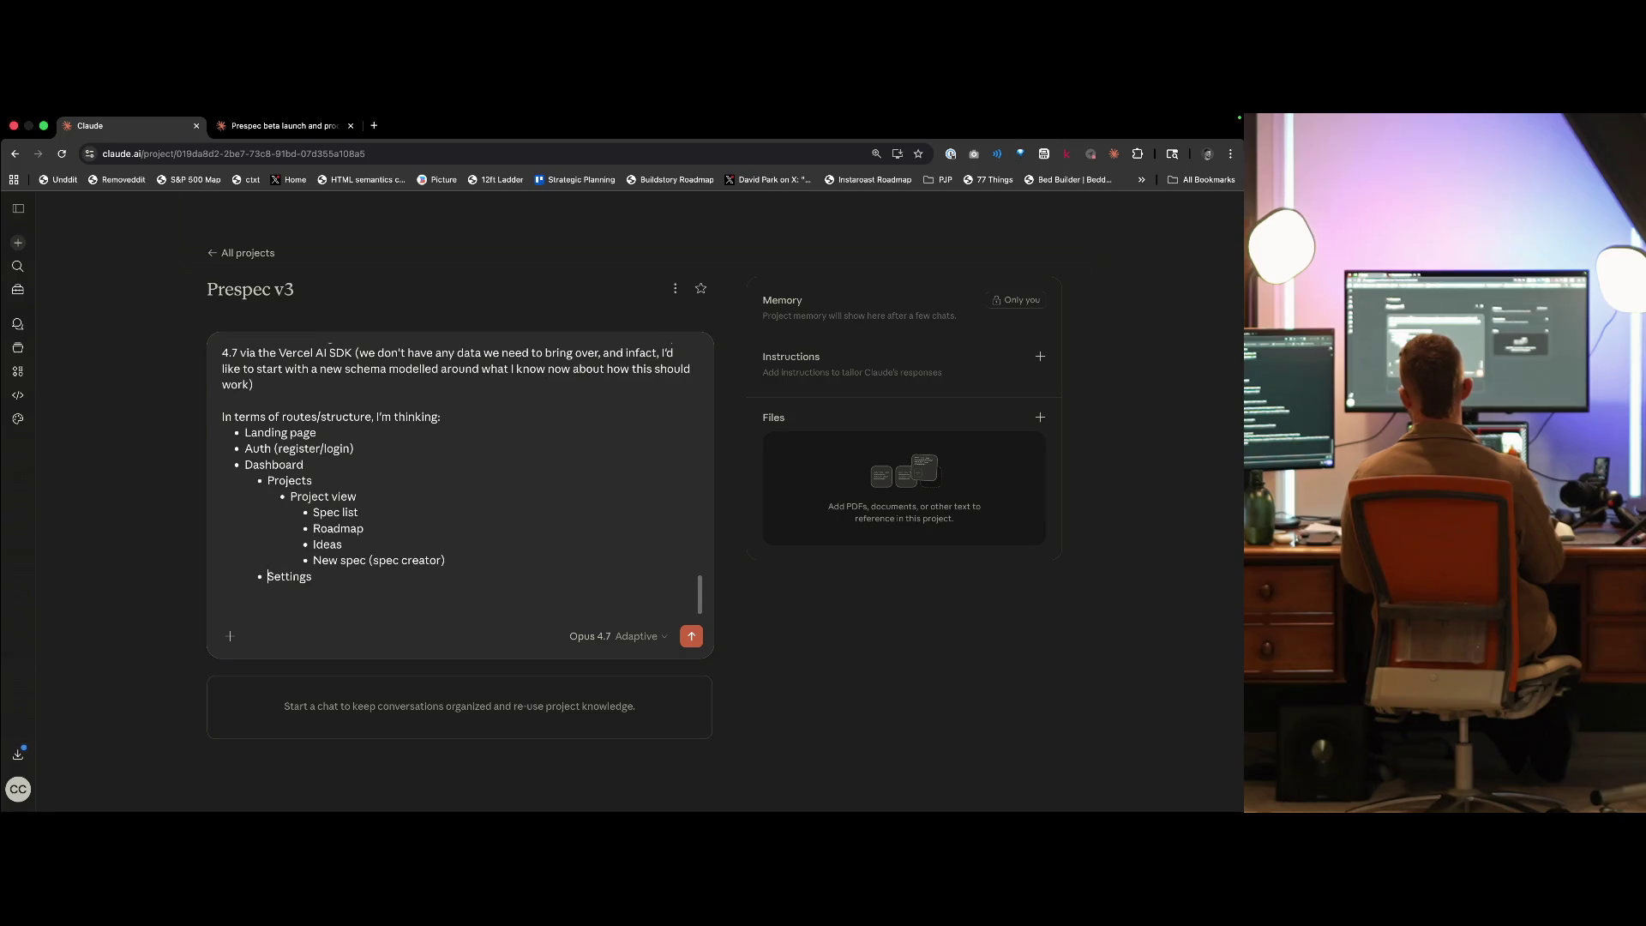
pyautogui.press('BackSpace')
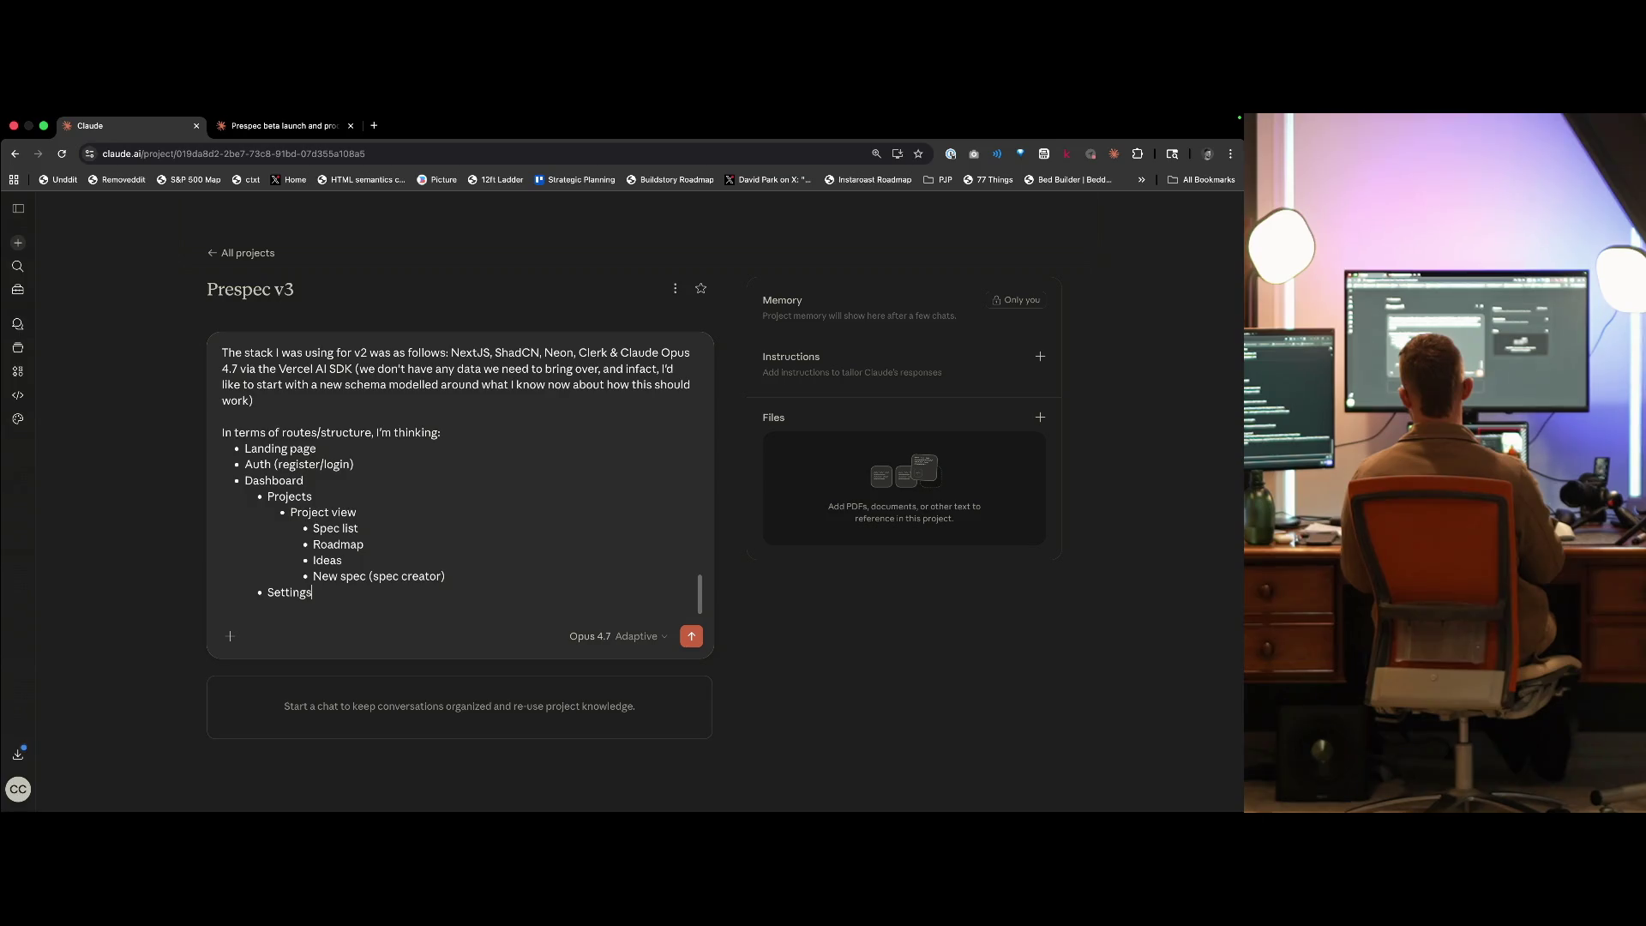
pyautogui.press('Return')
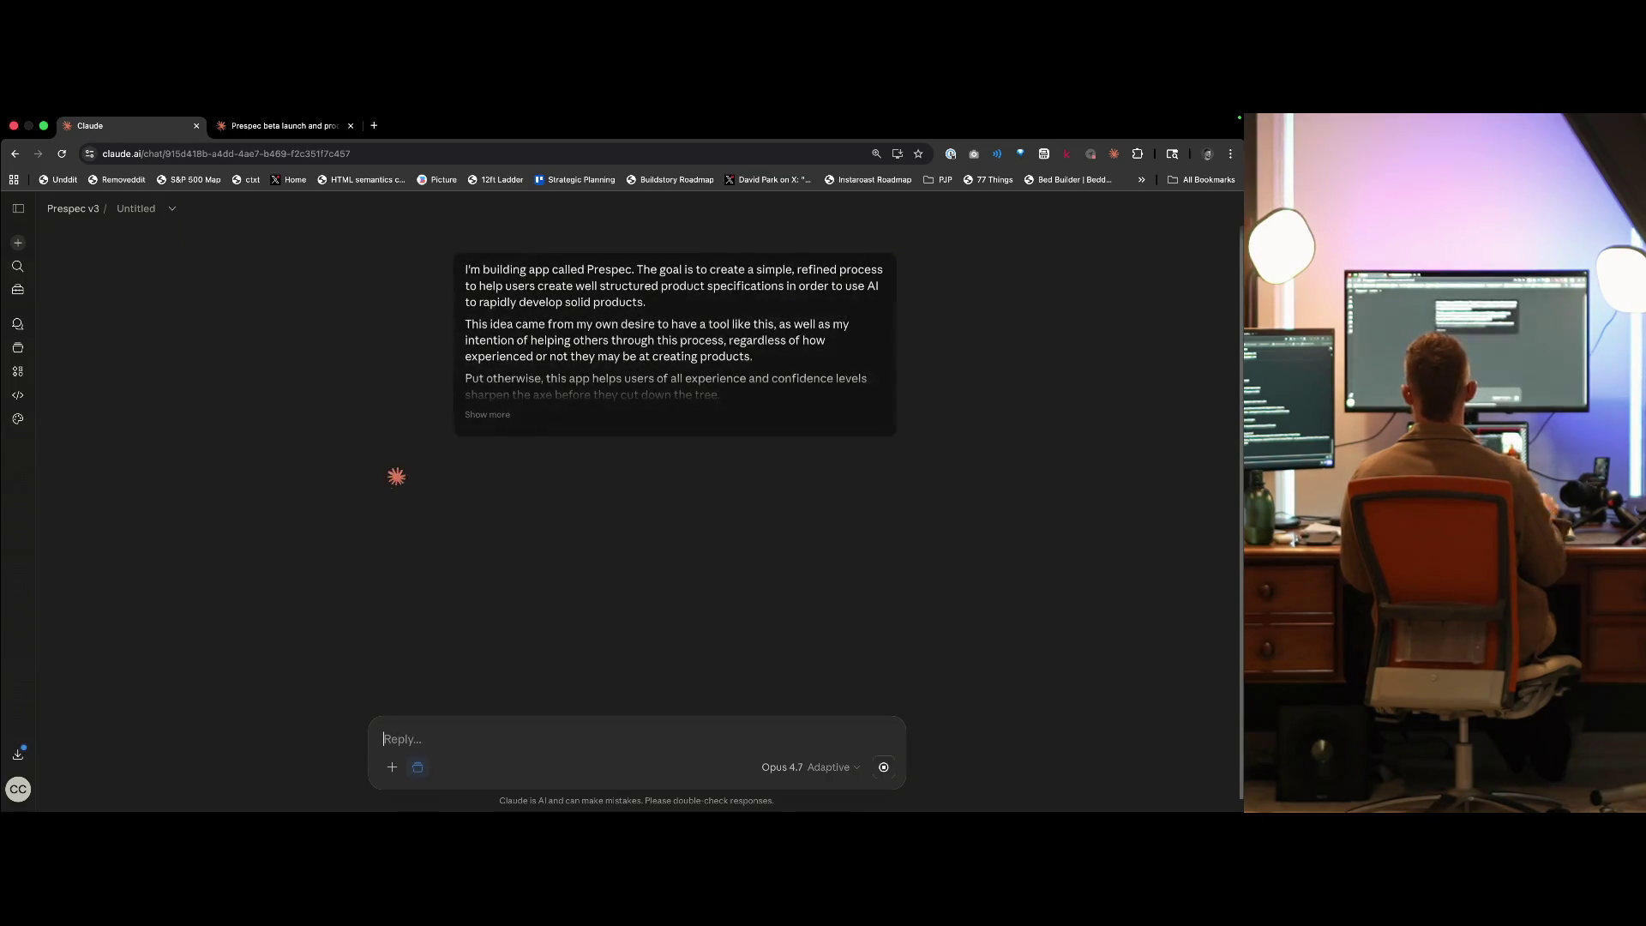
# - Expand the sent Prespec brief and copy its full text
pyautogui.click(488, 413)
pyautogui.scroll(-10, 514, 521)
pyautogui.scroll(-5, 558, 531)
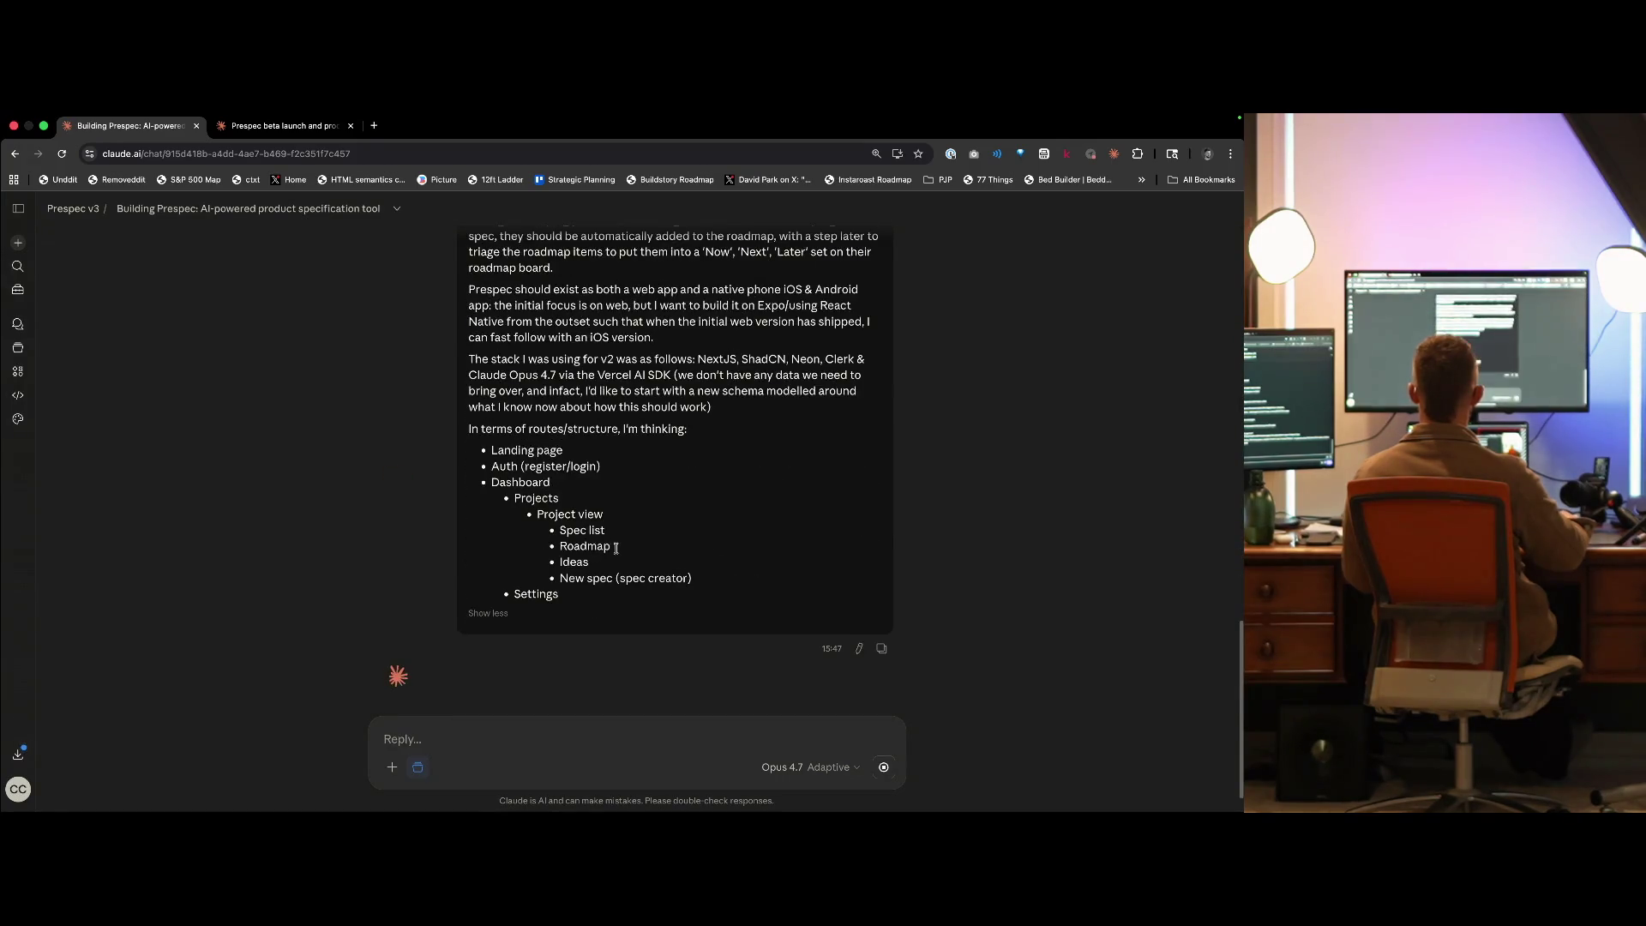
pyautogui.moveTo(590, 584); pyautogui.dragTo(554, 453)
pyautogui.moveTo(563, 610)
pyautogui.mouseDown()
pyautogui.moveTo(558, 532)
pyautogui.moveTo(442, 271)
pyautogui.mouseUp()
# - Search the web for 'tokencount' in a new tab
pyautogui.hotkey('ctrl', 't')
pyautogui.write('tokencount')
pyautogui.press('Return')
pyautogui.press('Tab')
# - Look over the TokenCount/IO site, then go back and open the OpenAI Tokenizer result
pyautogui.press('Return')
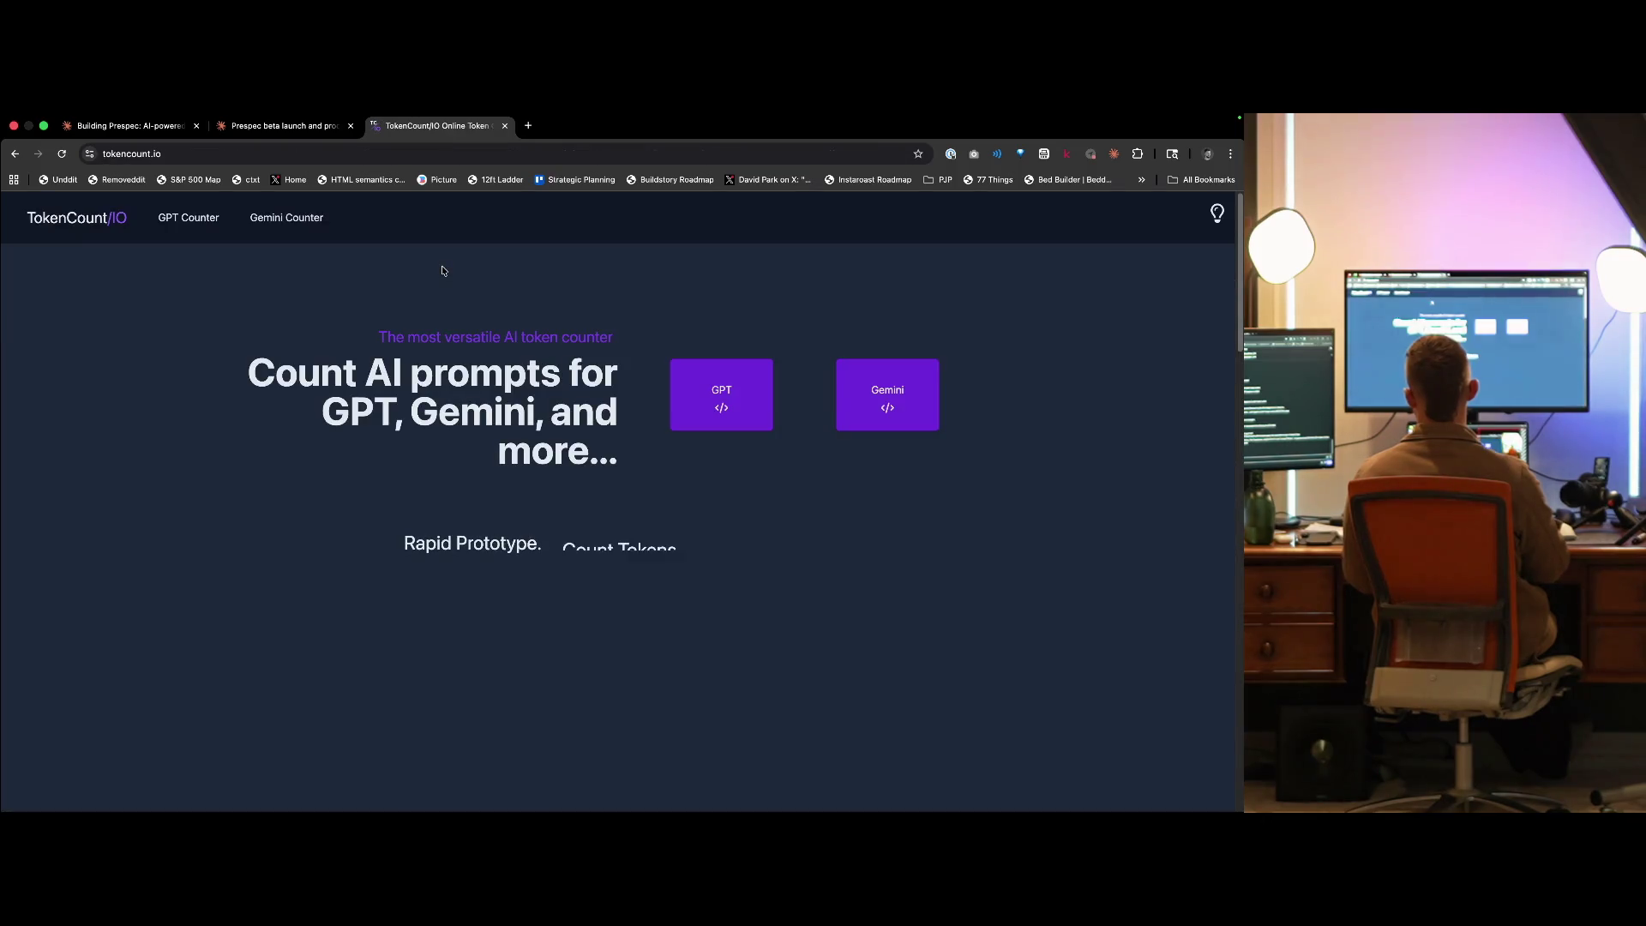
pyautogui.scroll(-20, 525, 395)
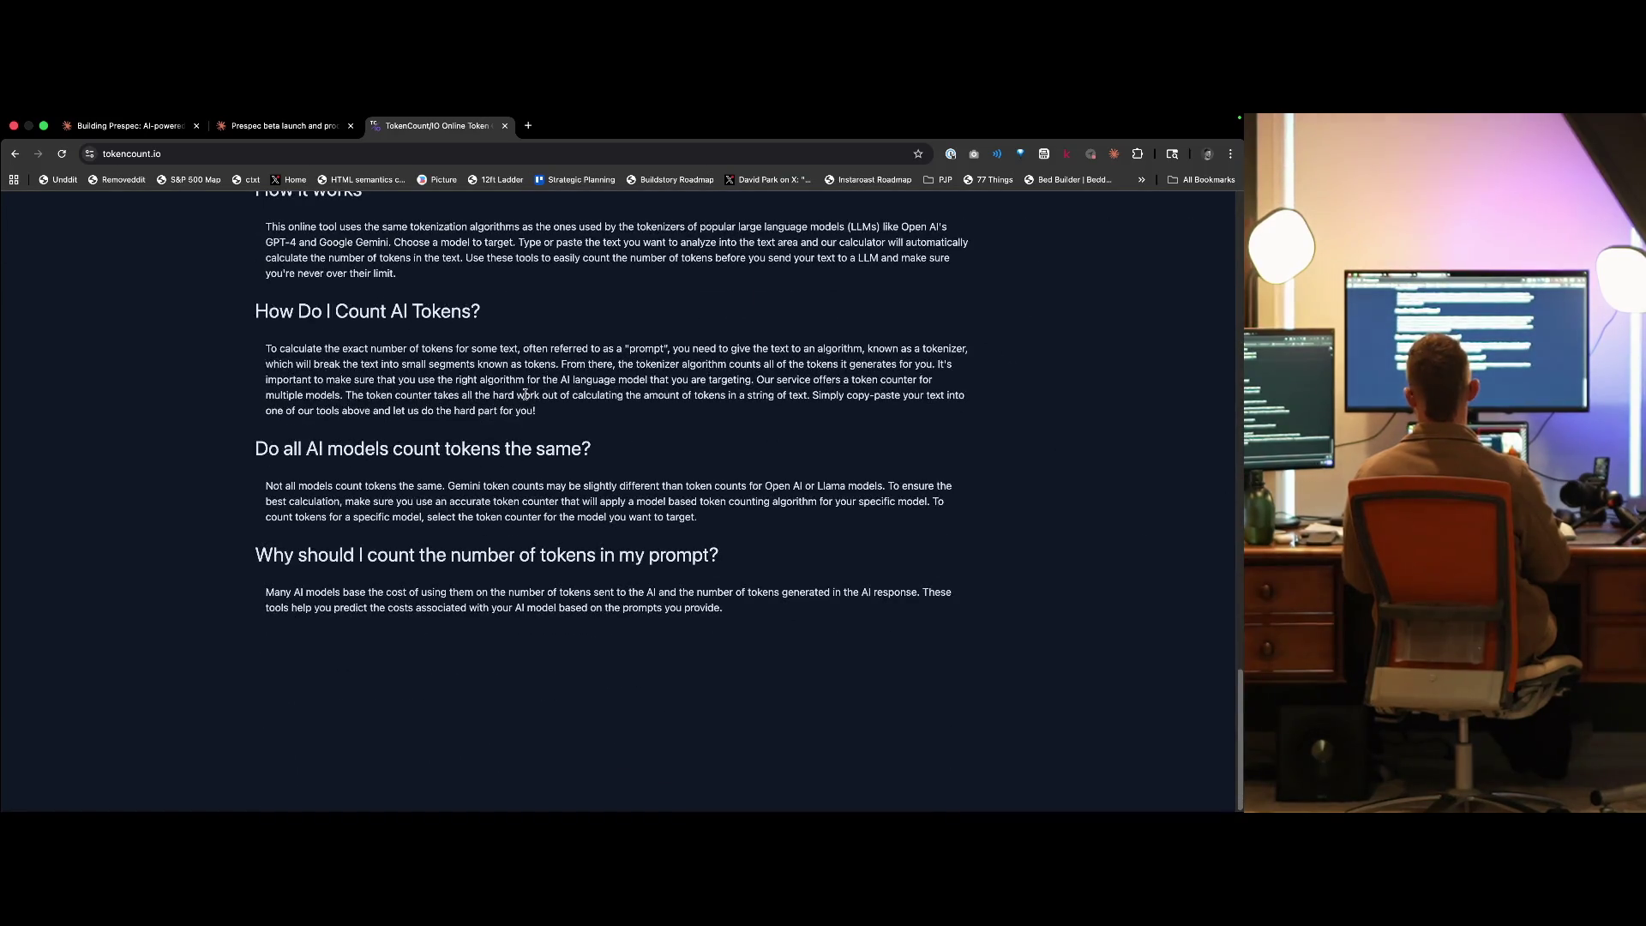
pyautogui.press('super+Left')
pyautogui.press('Tab')
pyautogui.press('Tab')
pyautogui.press('Tab')
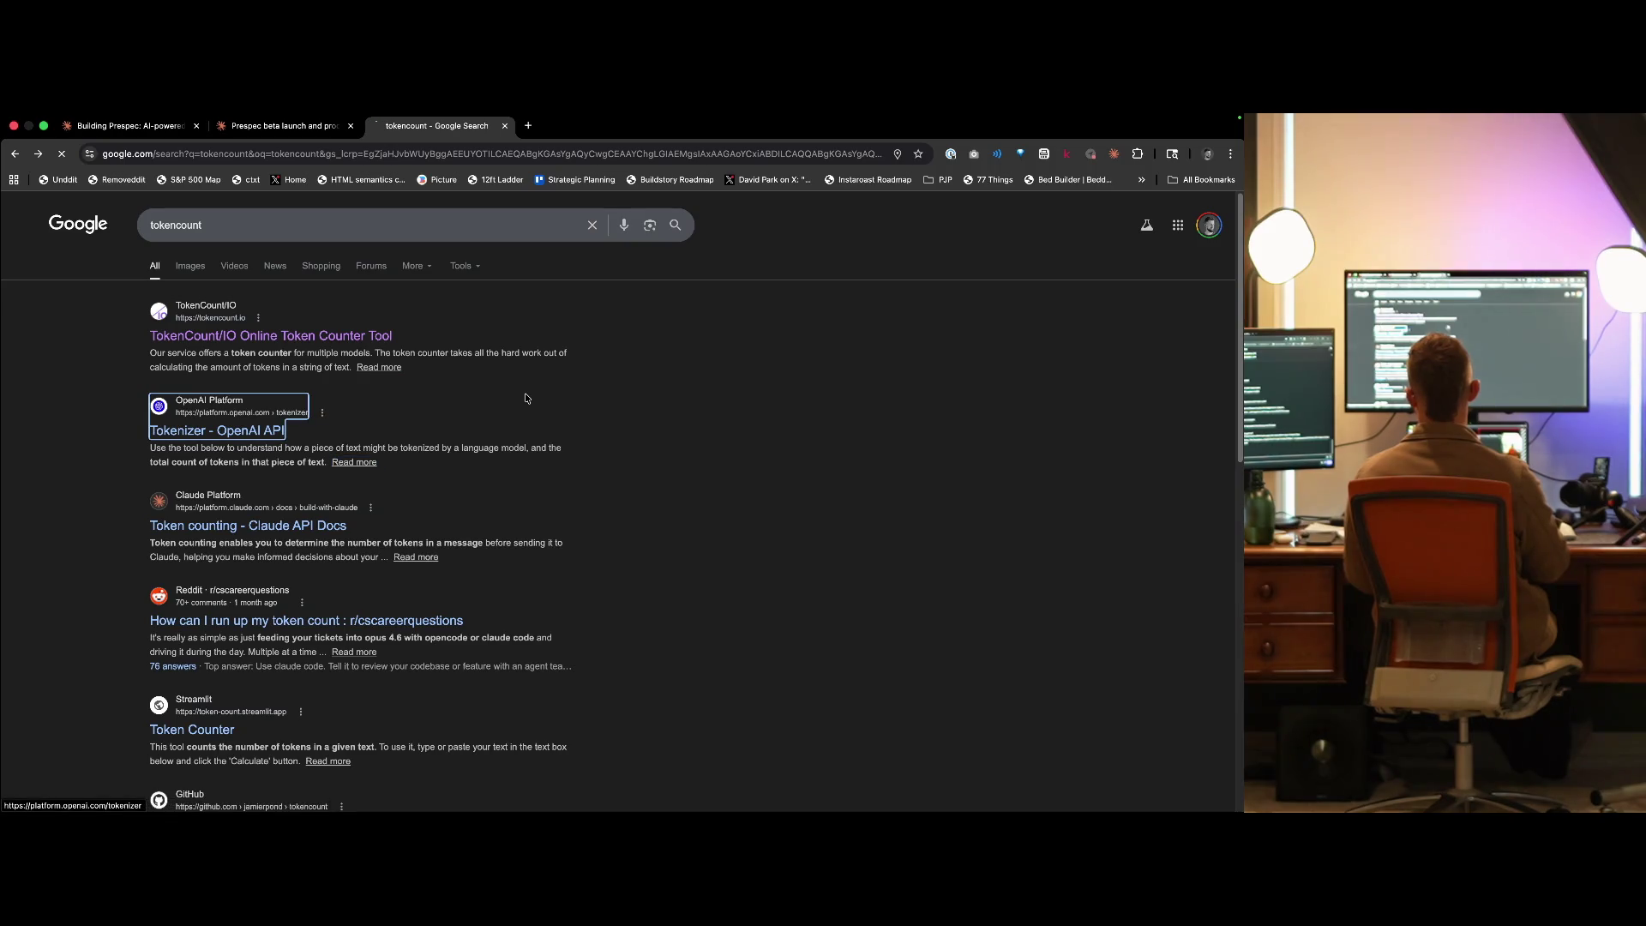
# - Paste the brief into OpenAI Tokenizer, read 1,178 tokens and 5646 characters, and close the tab
pyautogui.press('Tab')
pyautogui.press('Tab')
pyautogui.press('Tab')
pyautogui.press('super+v')
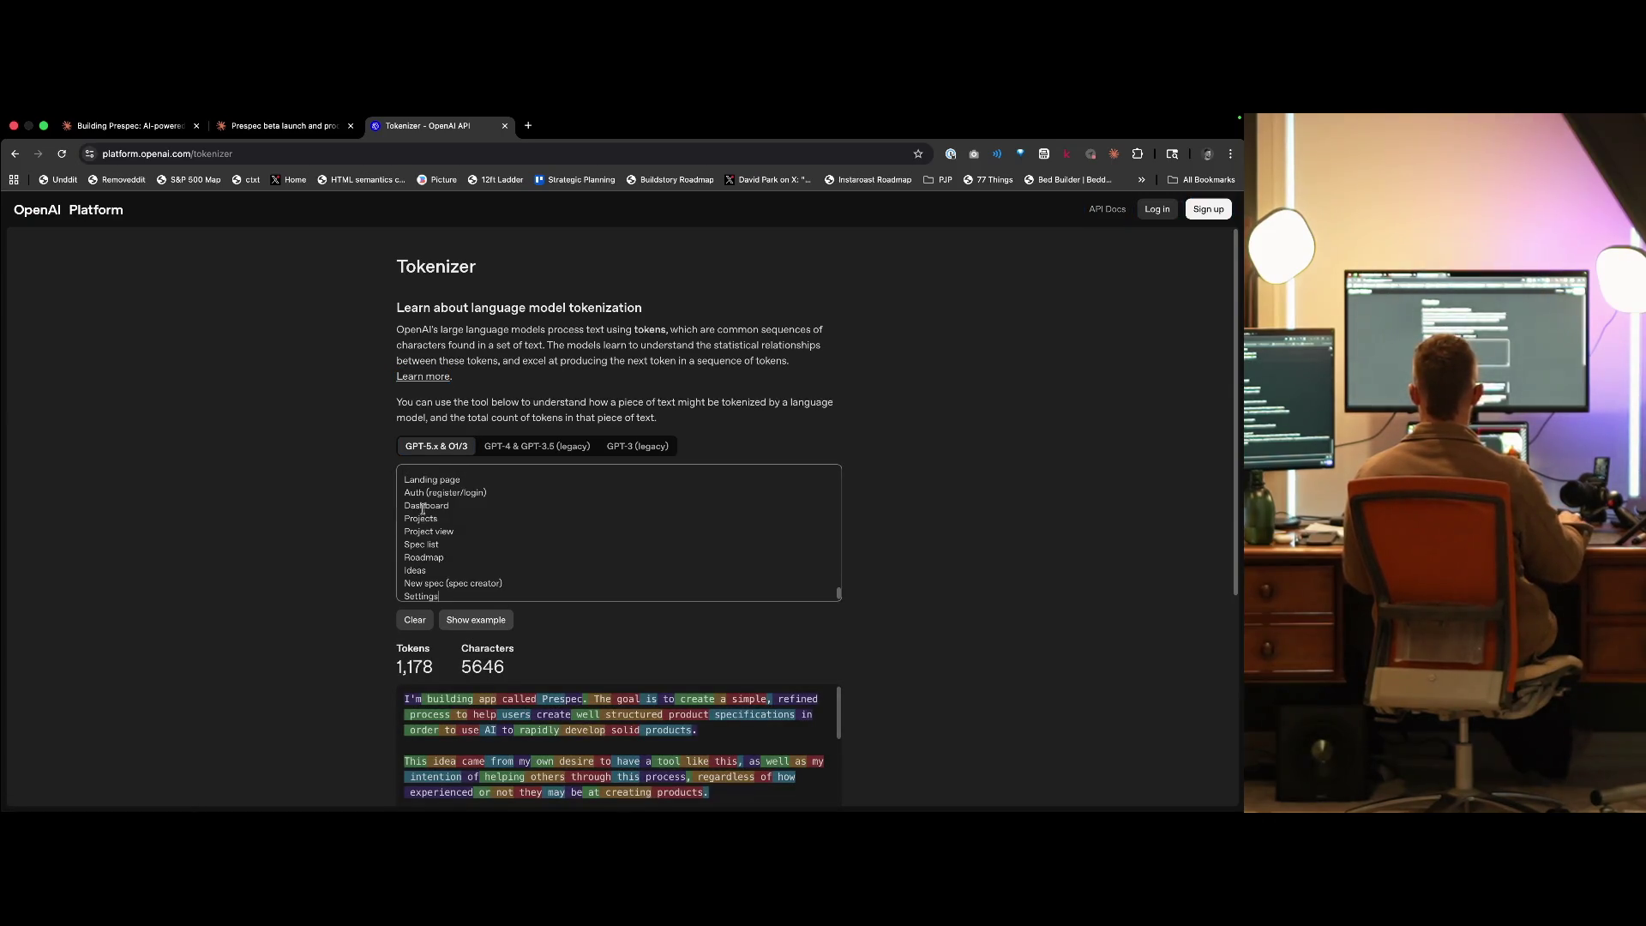
pyautogui.scroll(-3, 326, 514)
pyautogui.scroll(-5, 326, 519)
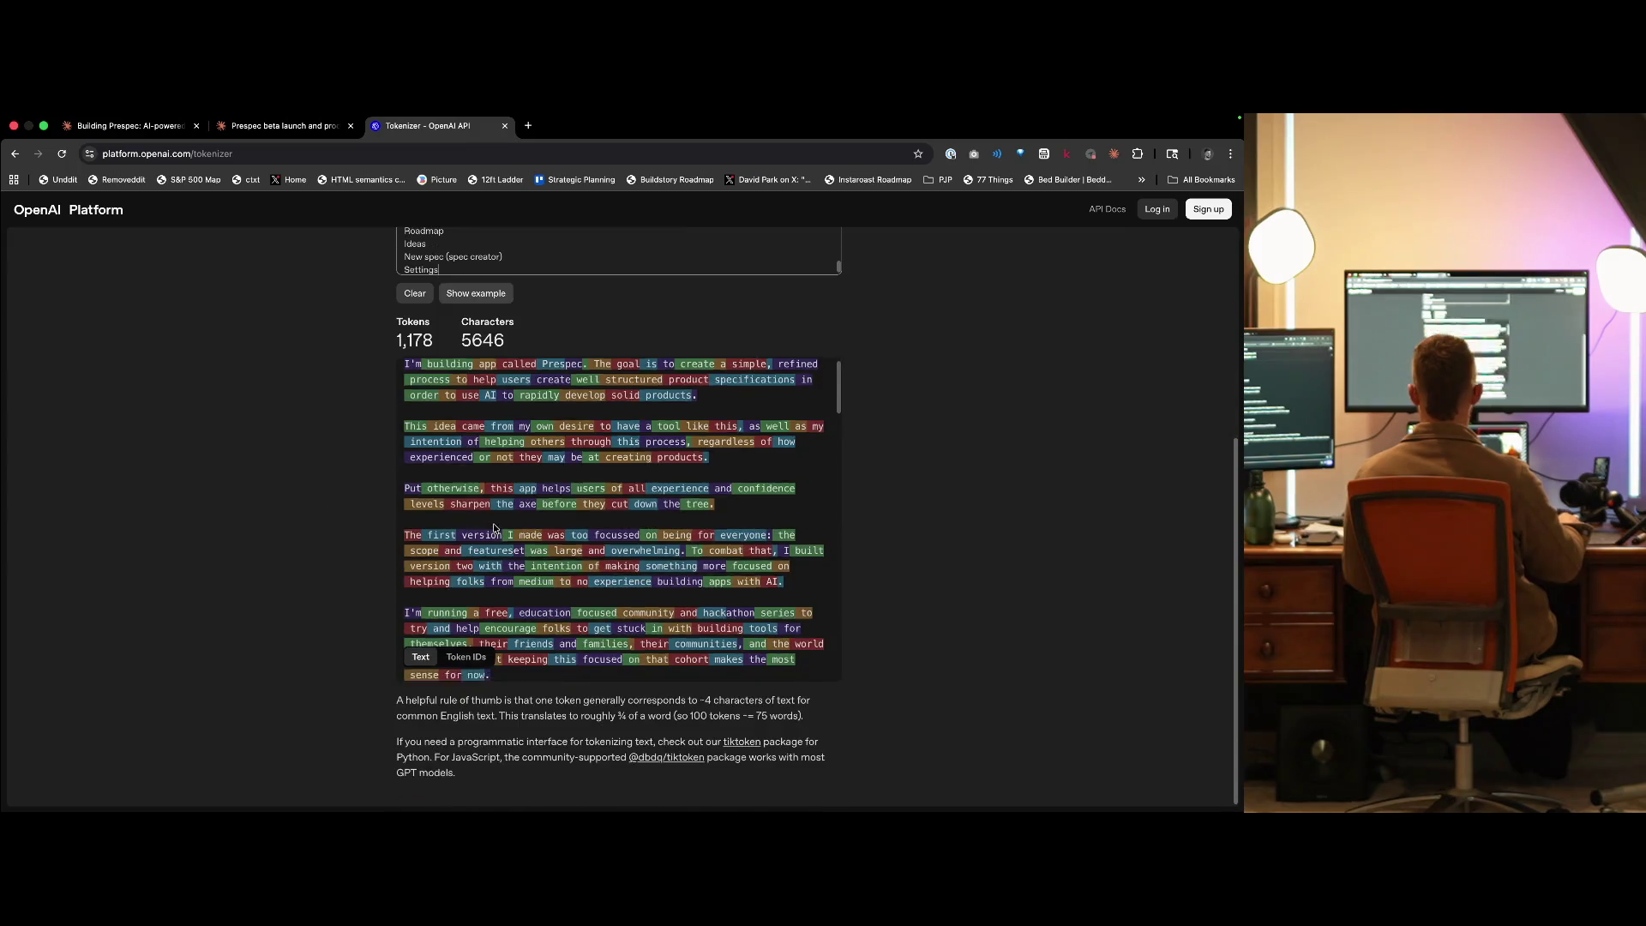
pyautogui.press('super+w')
pyautogui.scroll(-15, 347, 566)
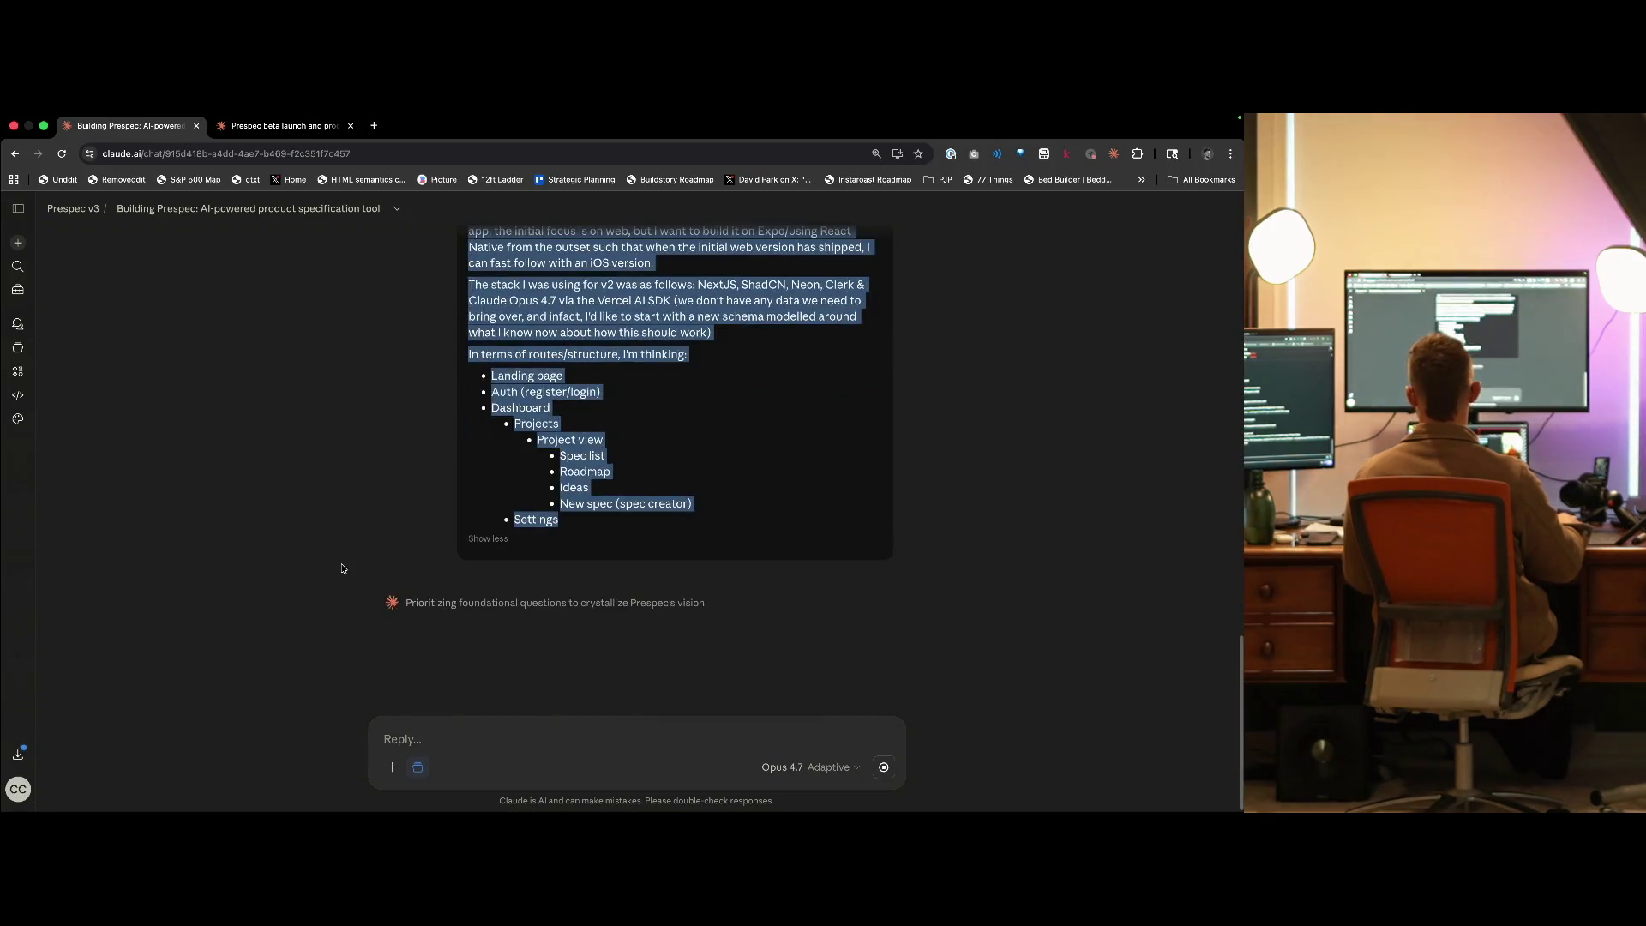
# - Clear the leftover selection and expand Claude's full thinking before its beta-scope question
pyautogui.click(341, 568)
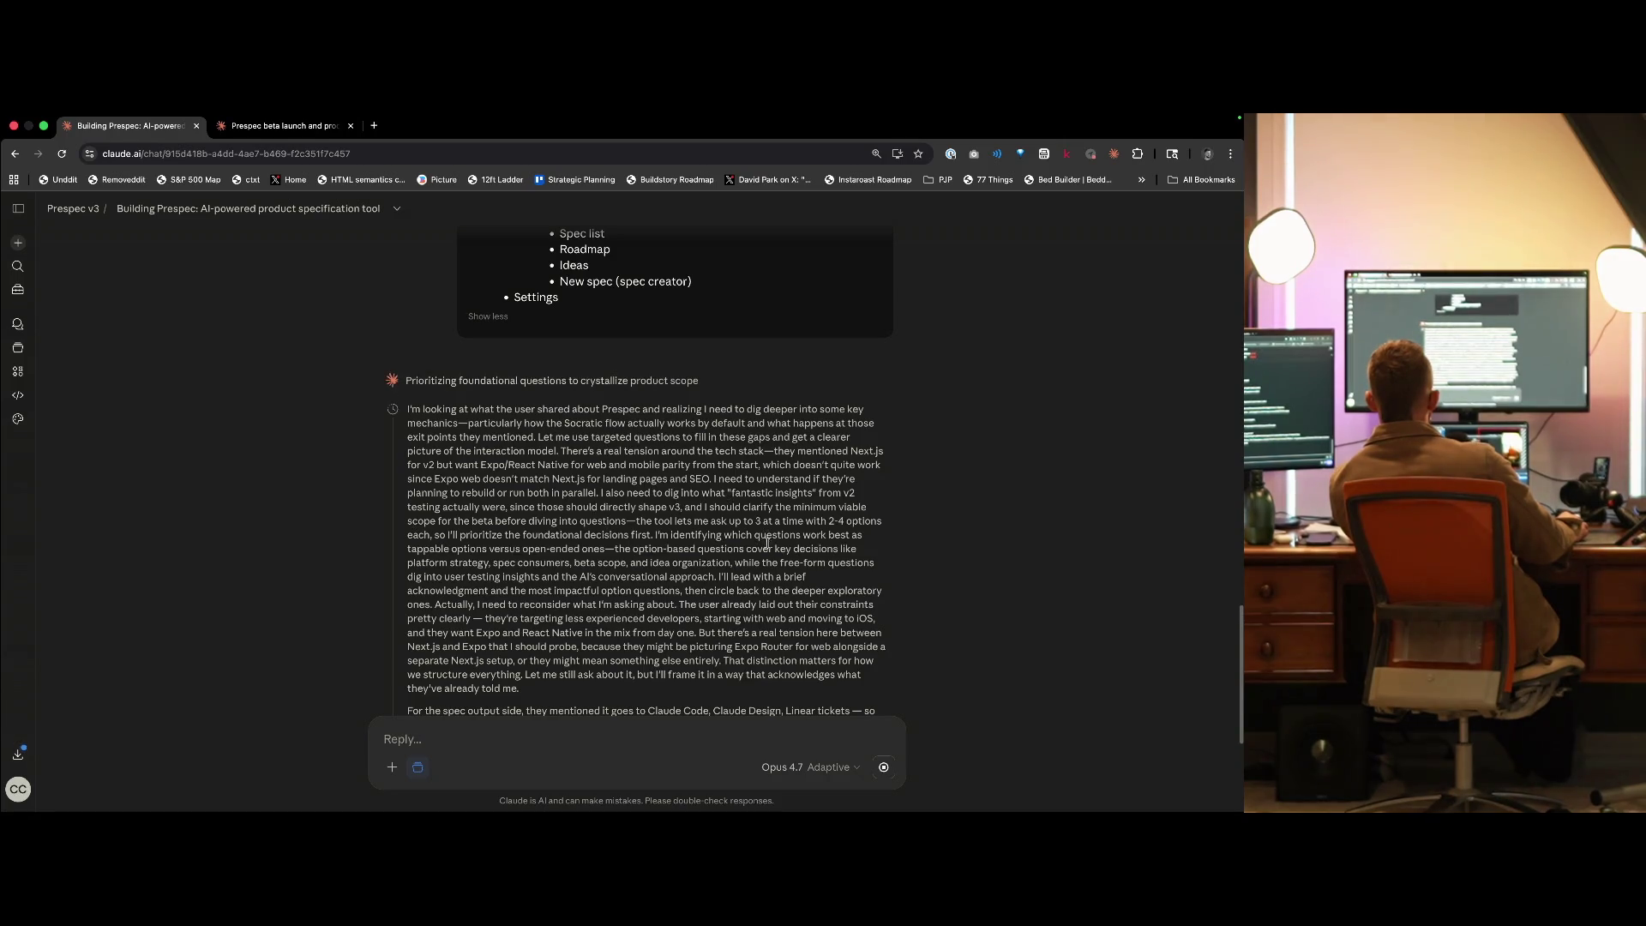
pyautogui.click(429, 606)
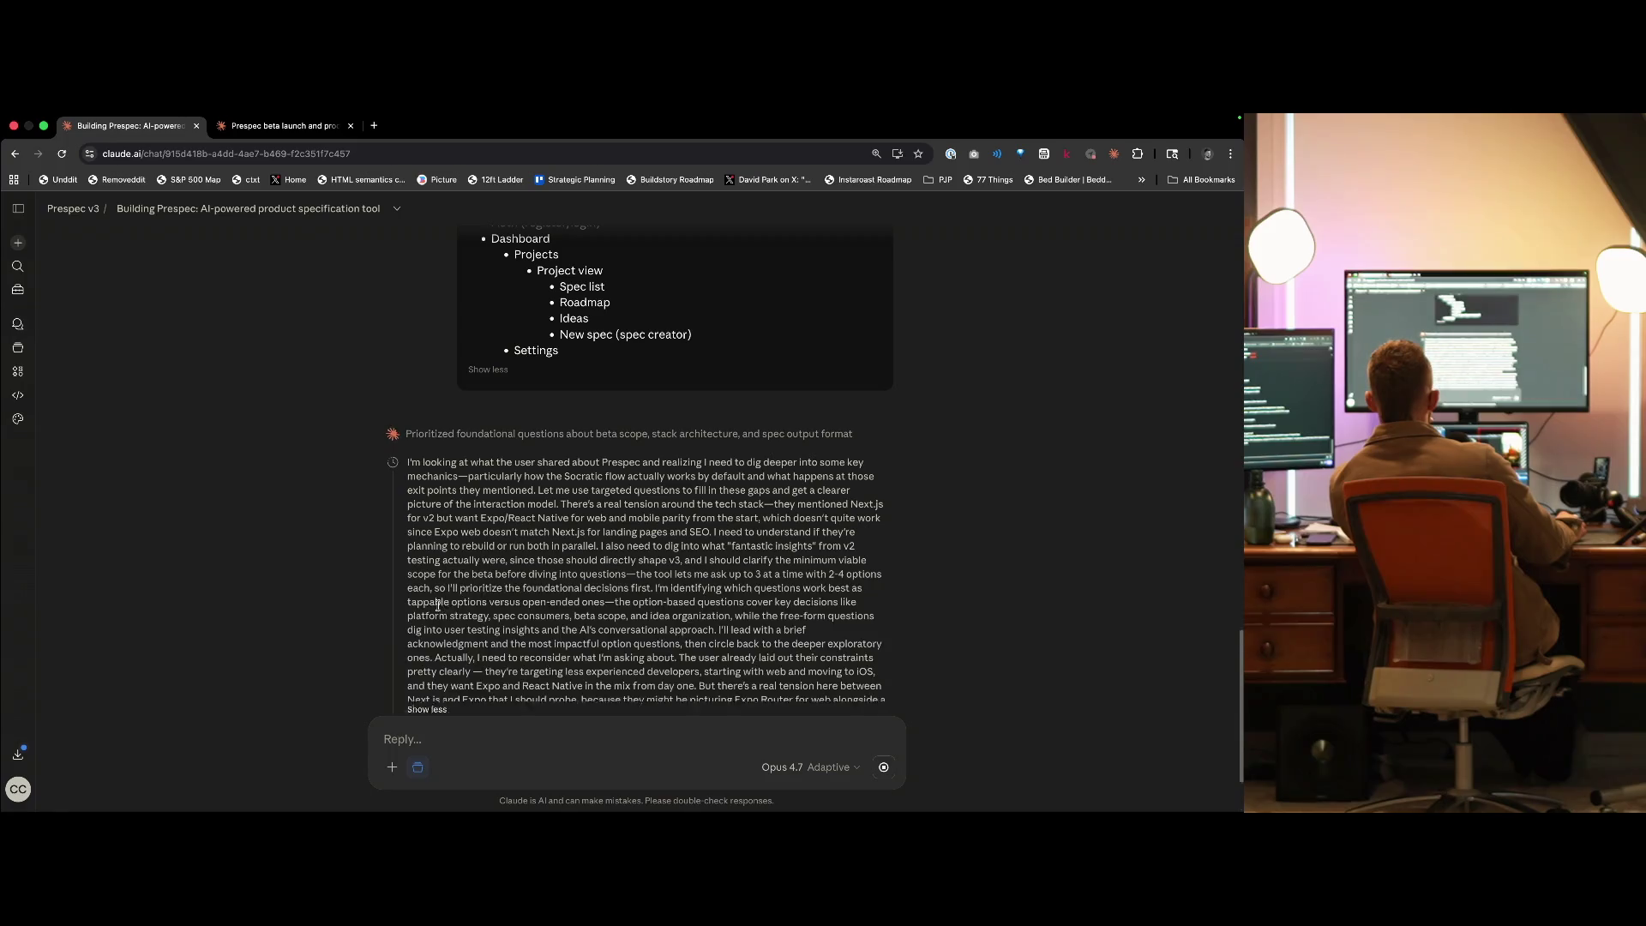
pyautogui.scroll(-3, 727, 606)
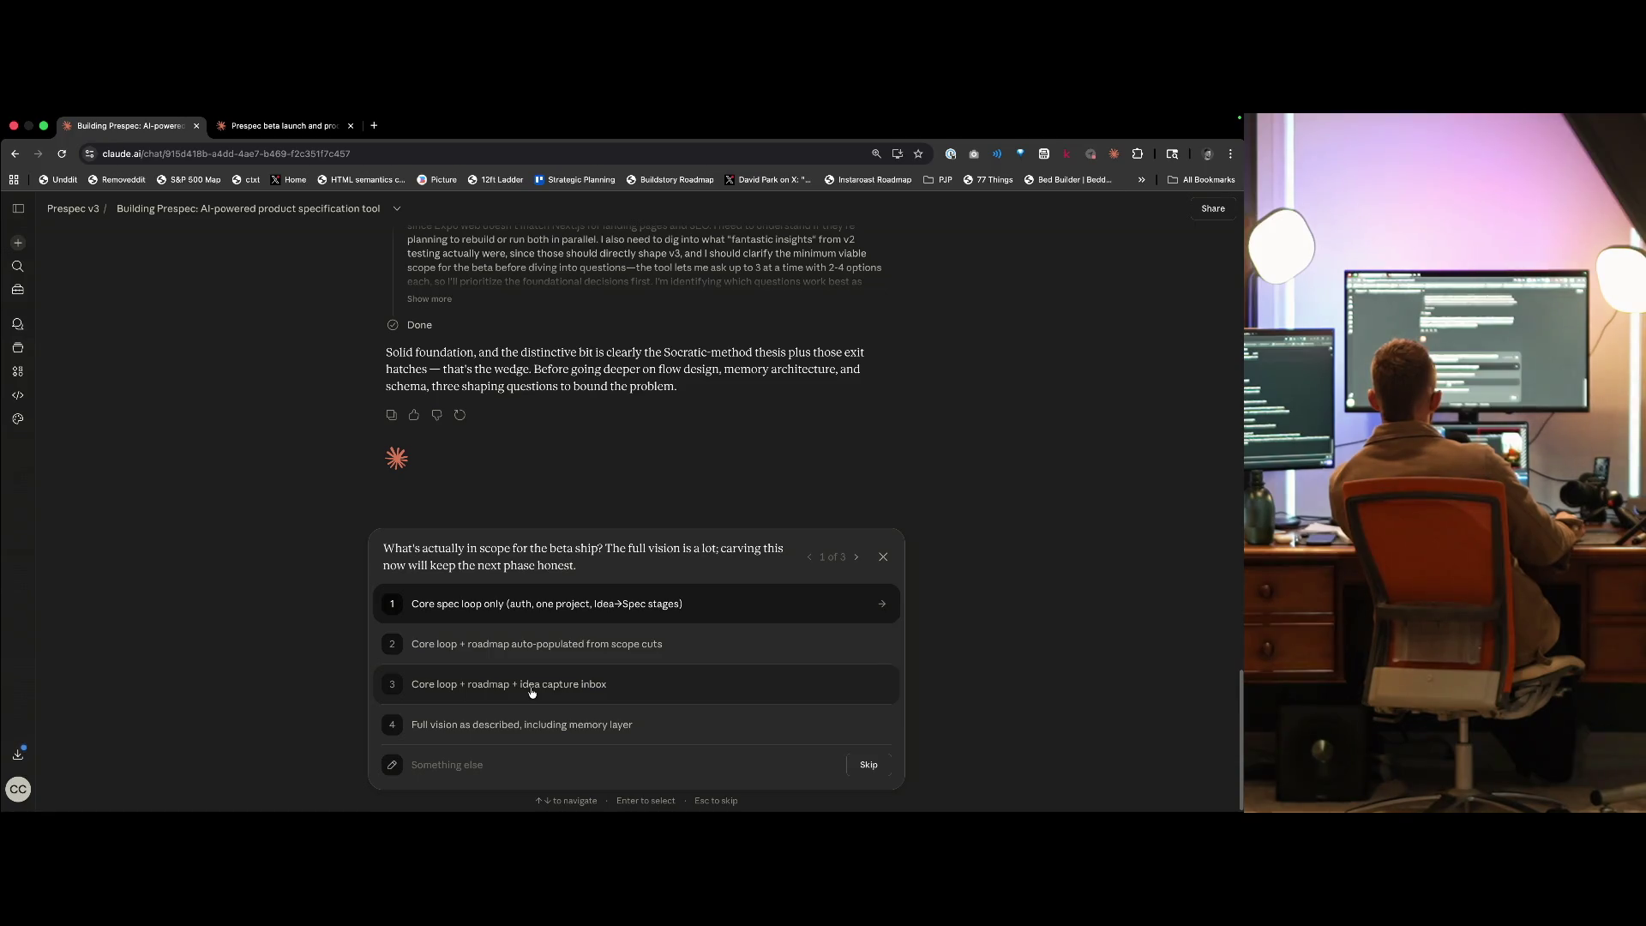
# - Answer: core loop + roadmap + idea capture inbox, 'What are the trade-offs', and Claude.ai chat context
pyautogui.click(532, 692)
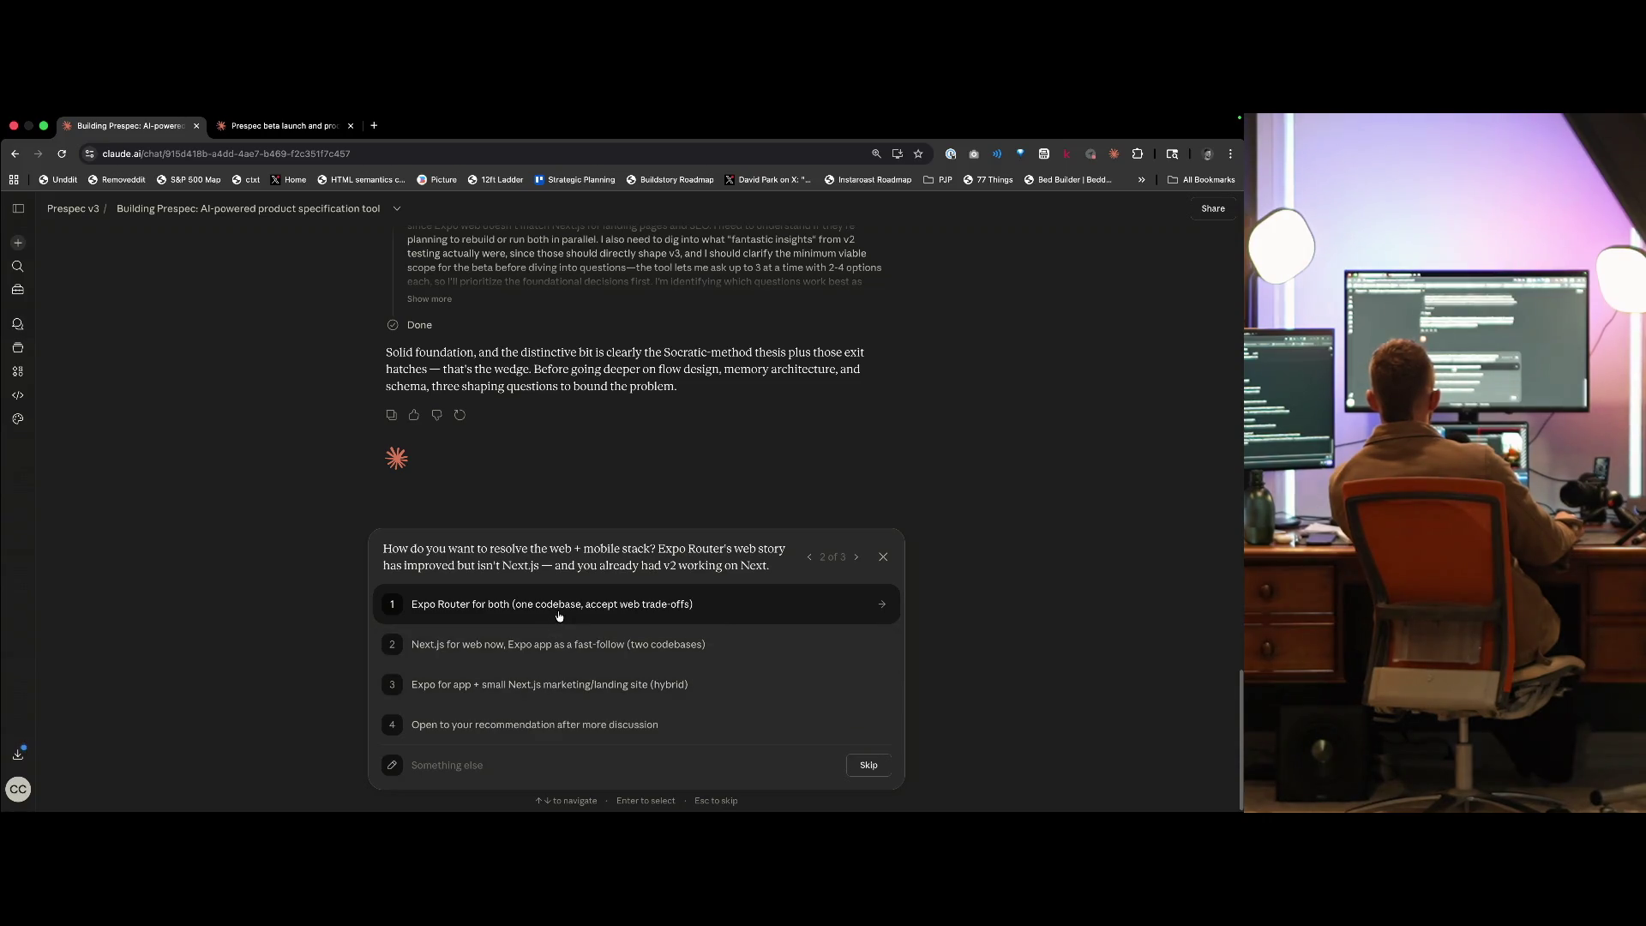
pyautogui.click(617, 765)
pyautogui.write('Wha')
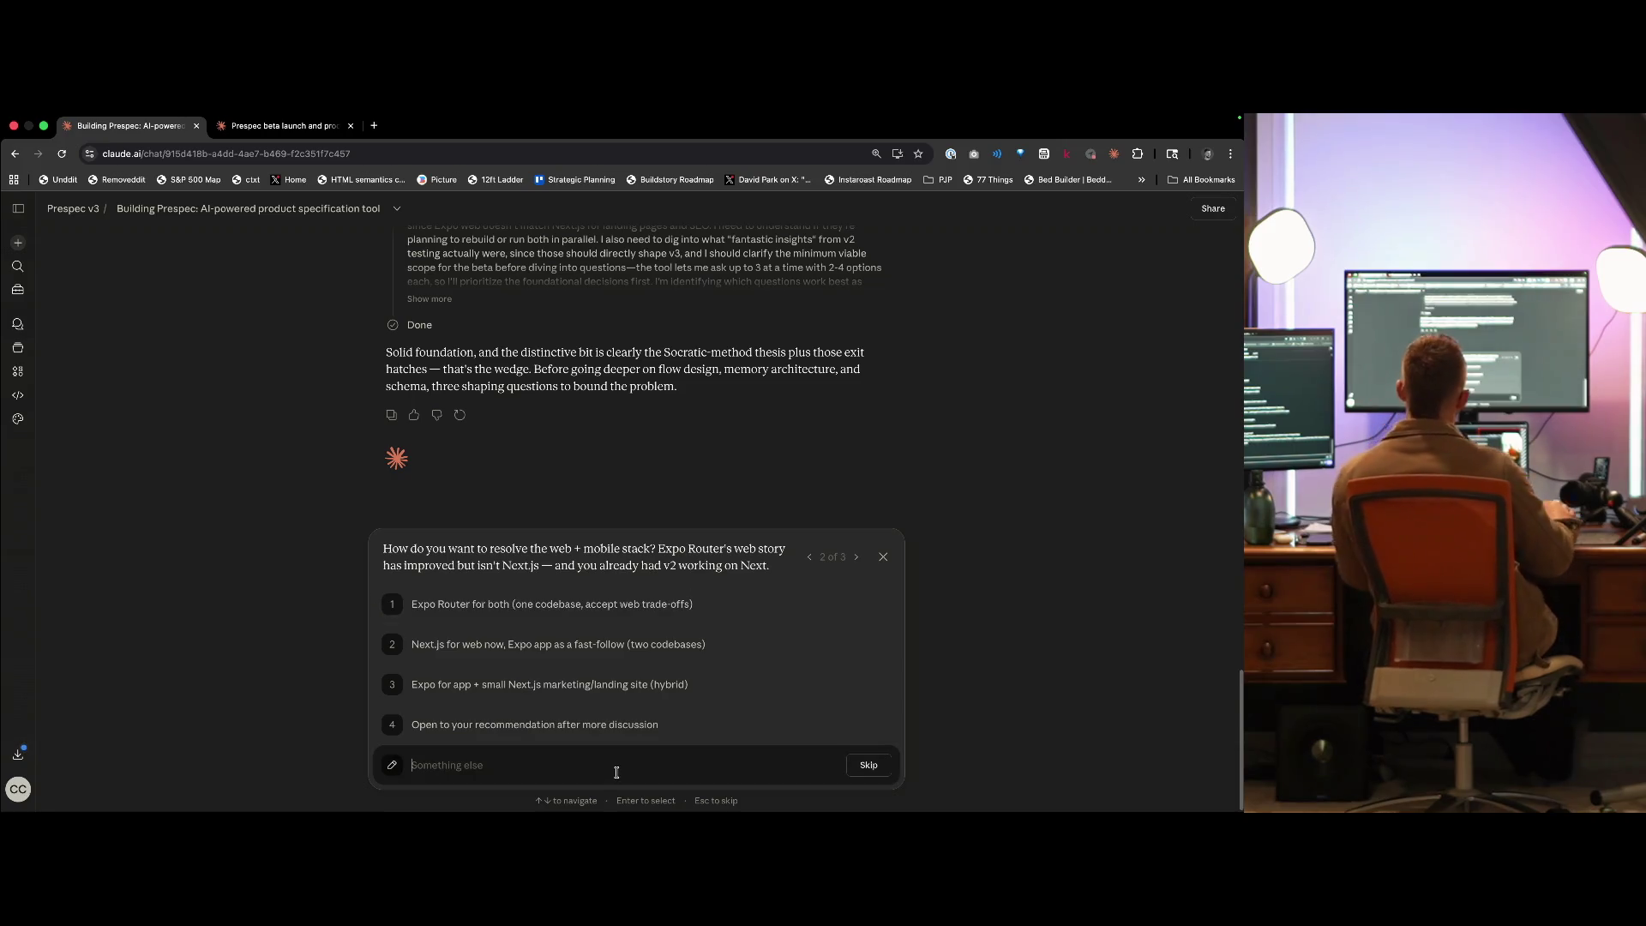
pyautogui.write('t are the trade-offs?')
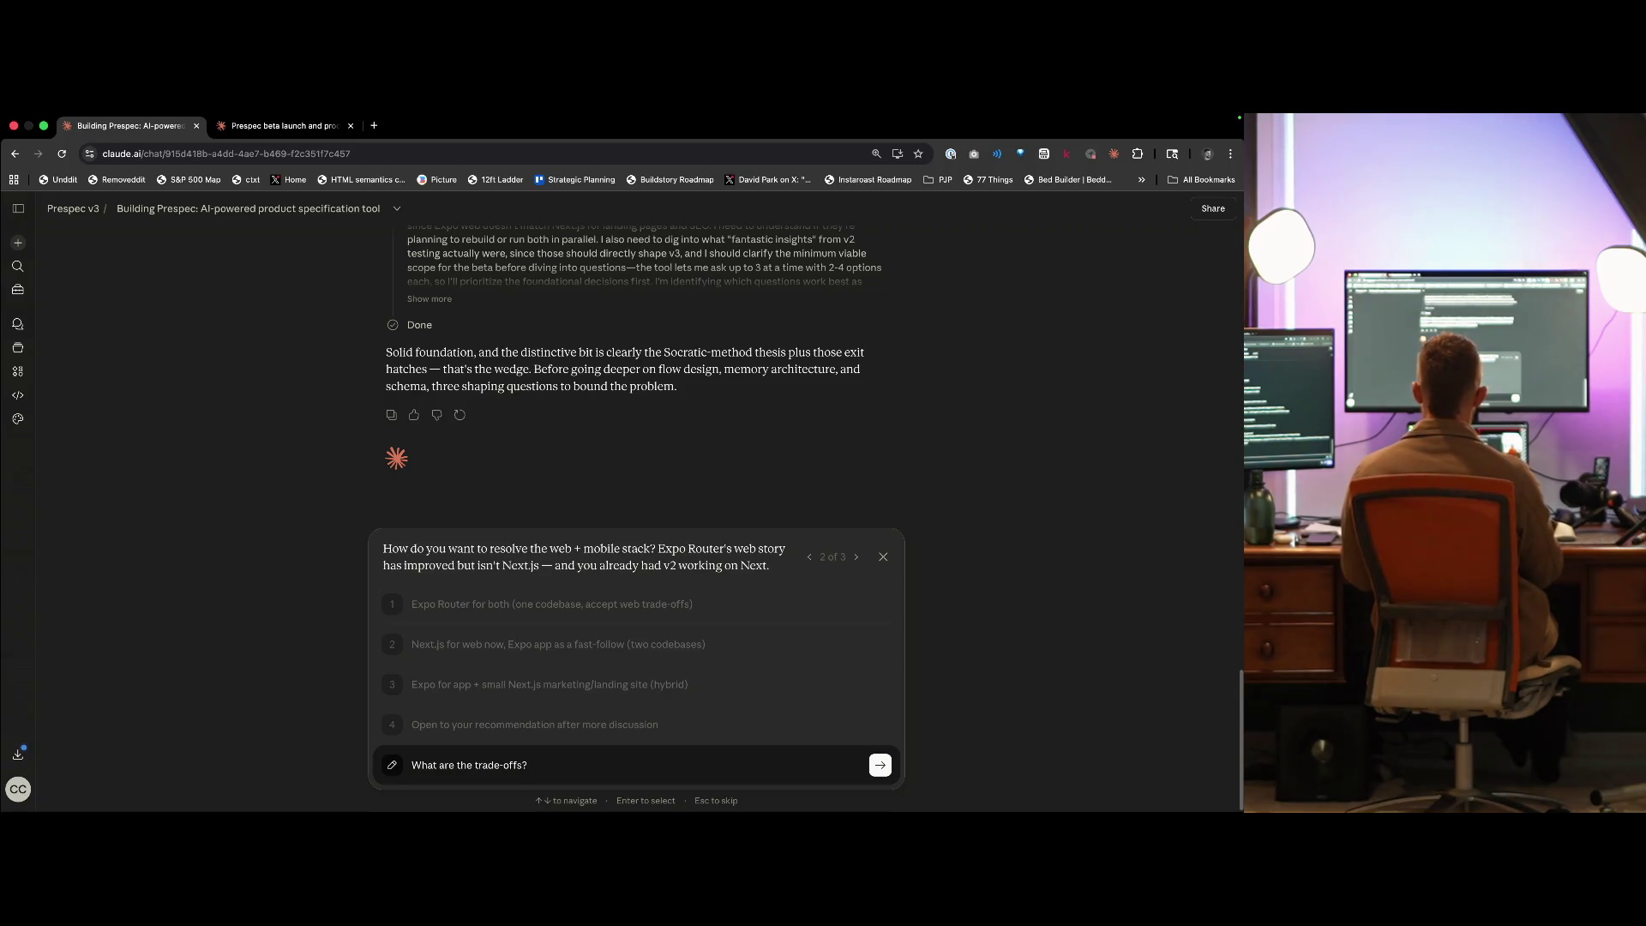
pyautogui.press('super+a')
pyautogui.press('BackSpace')
pyautogui.press('super+z')
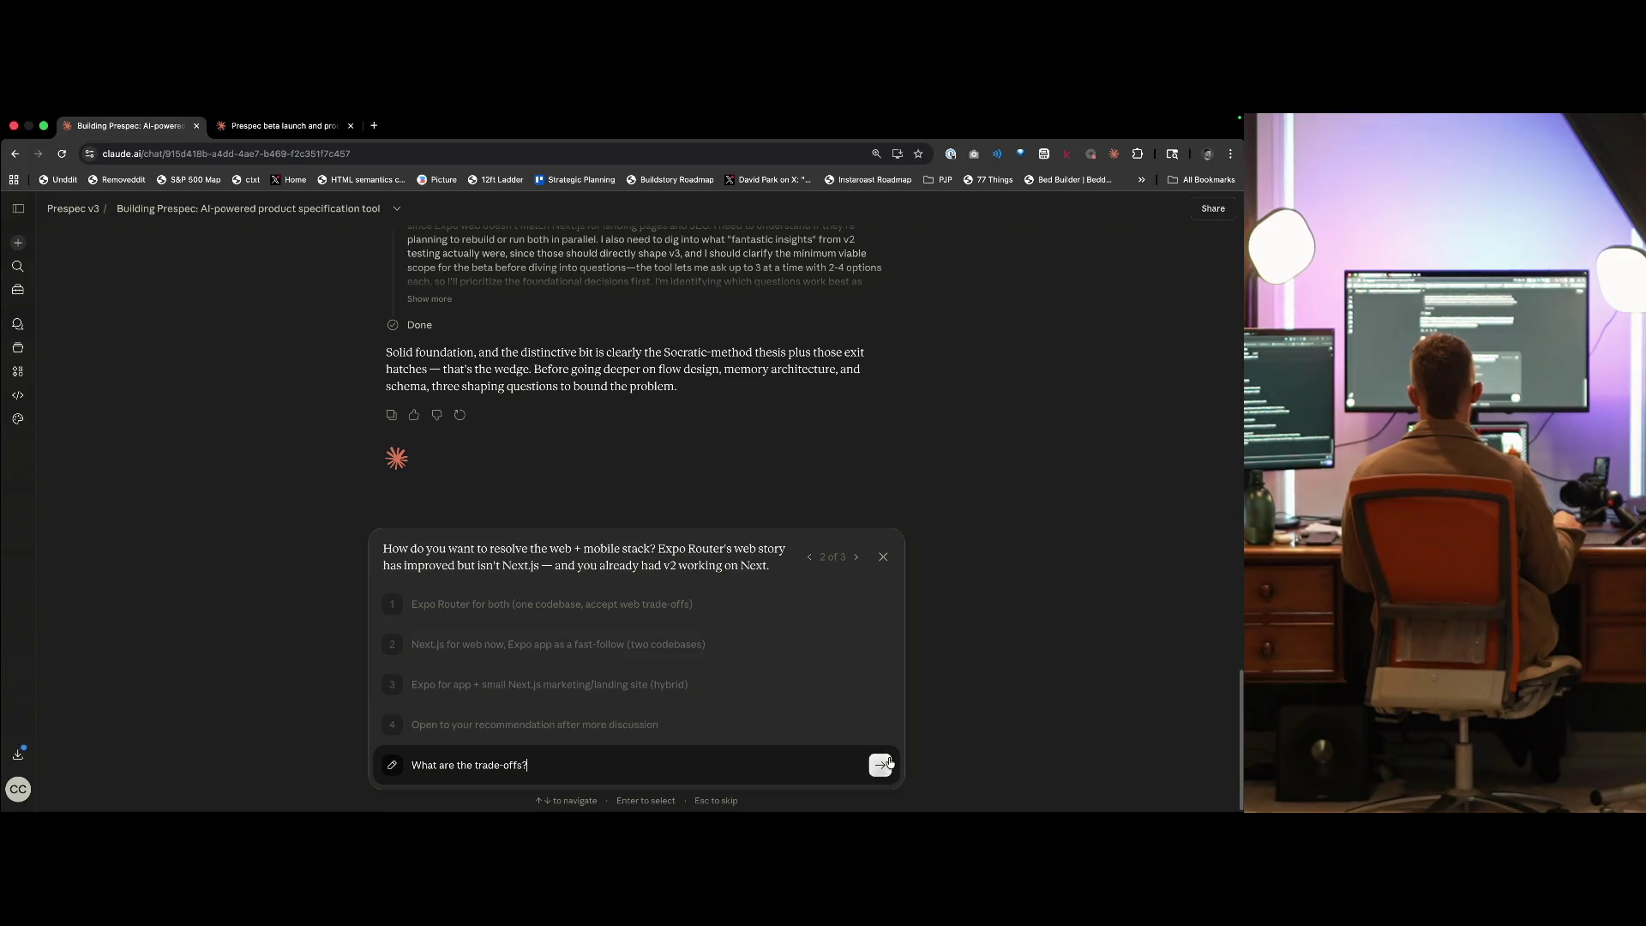
pyautogui.click(883, 765)
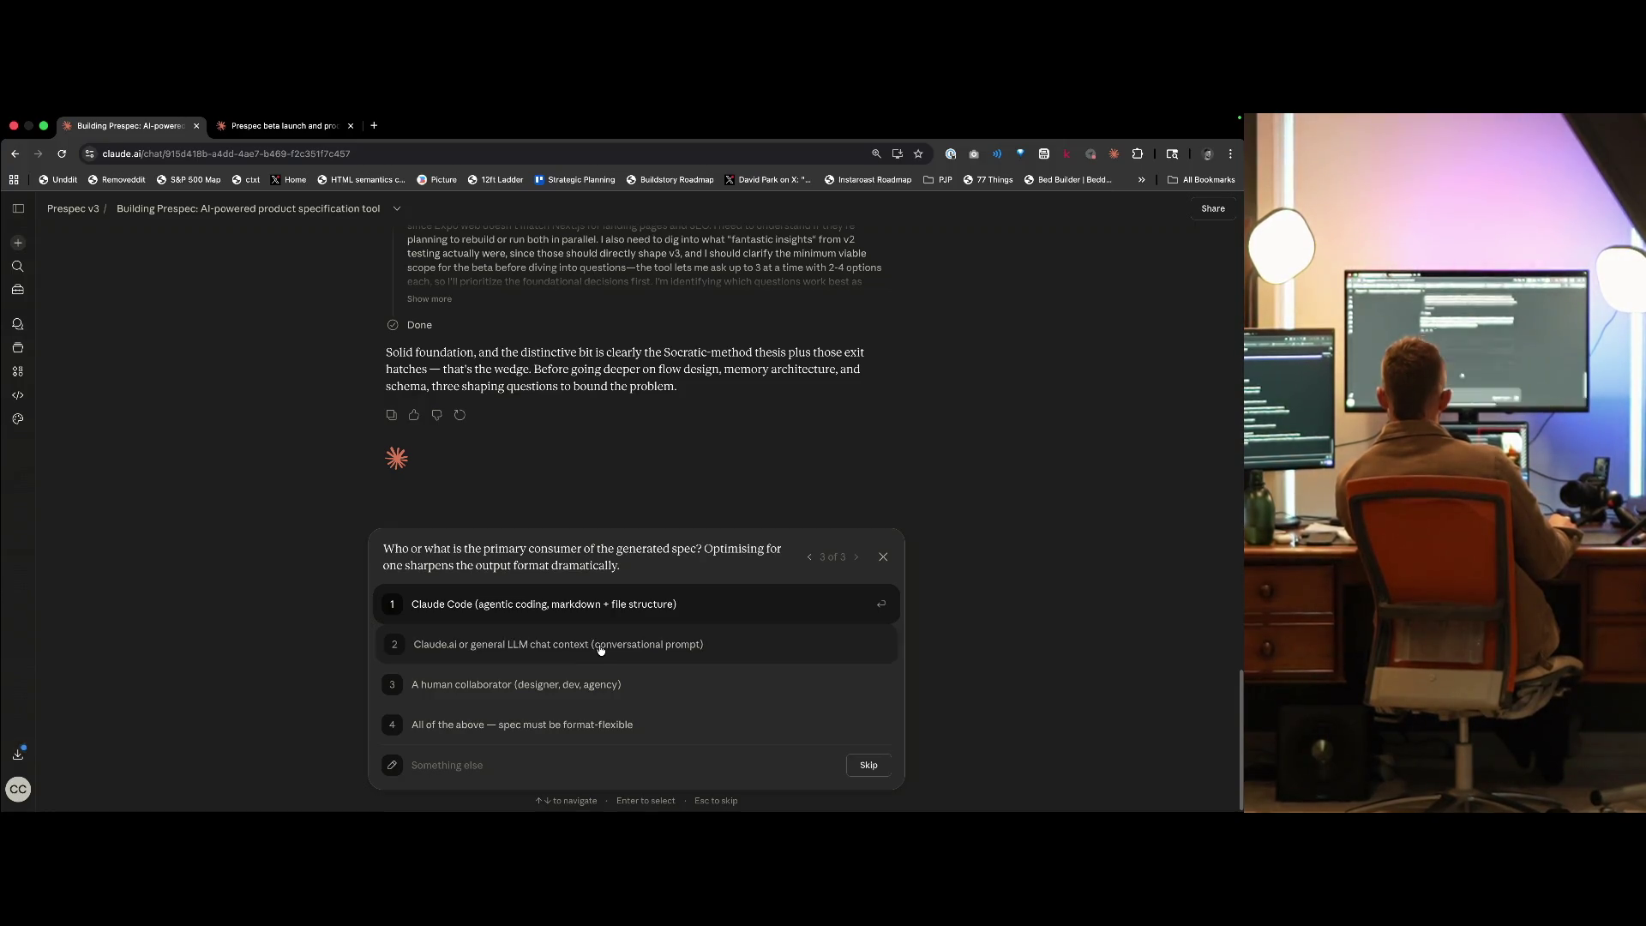
pyautogui.click(602, 649)
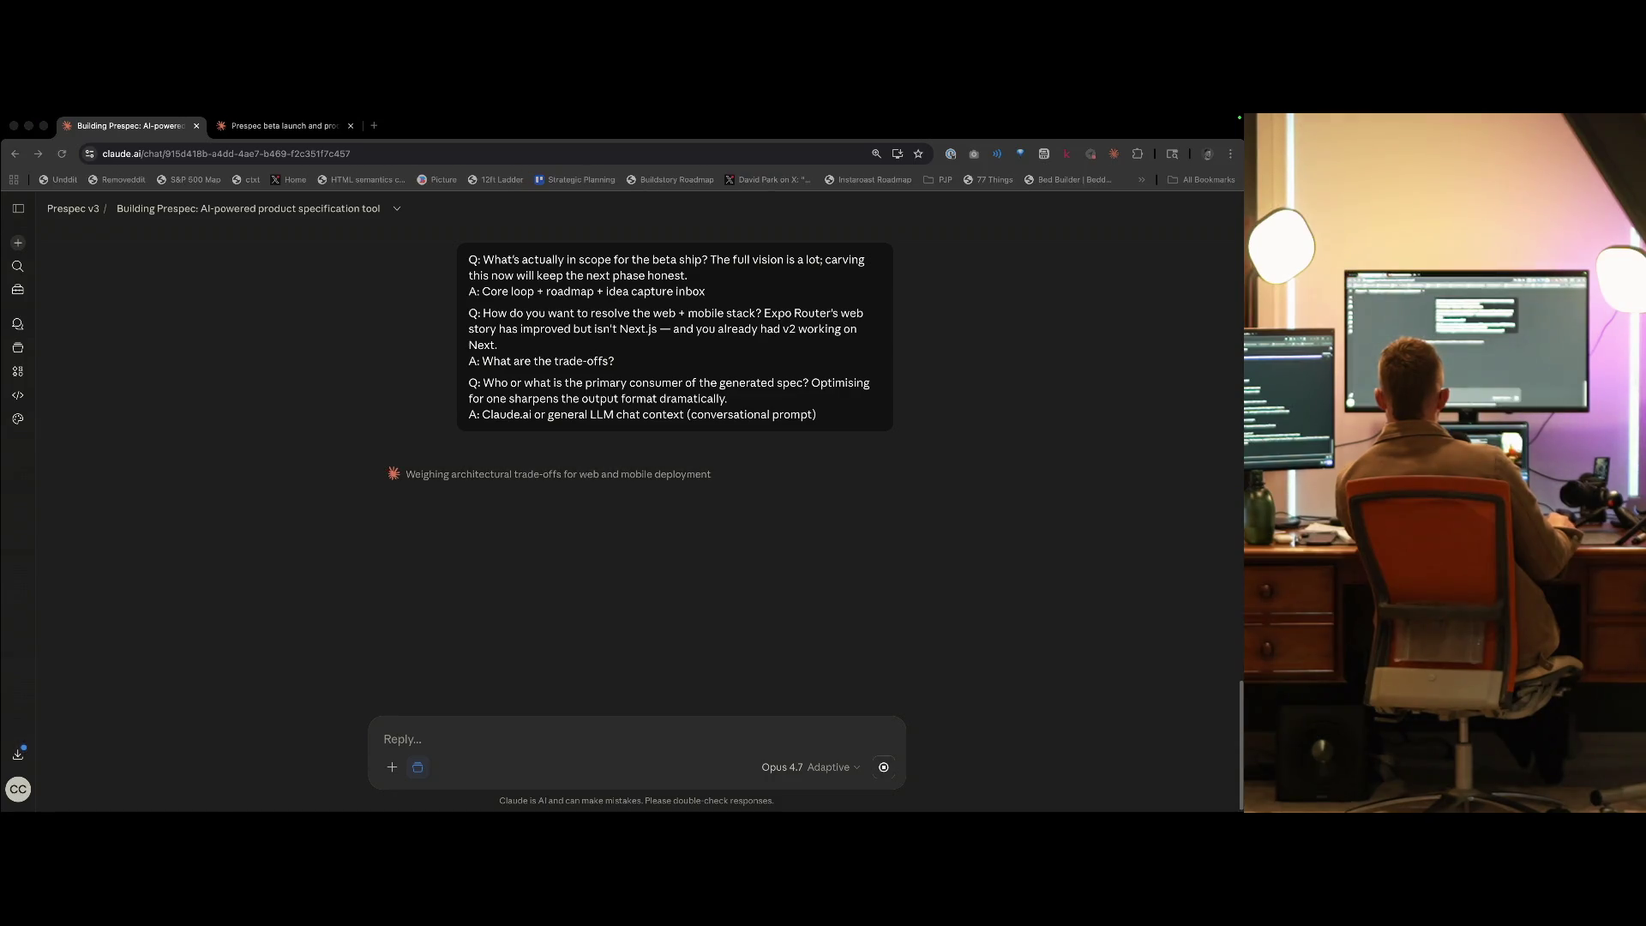
# - Expand and scroll through Claude's stack trade-offs thinking while the three-option comparison finishes
pyautogui.click(142, 570)
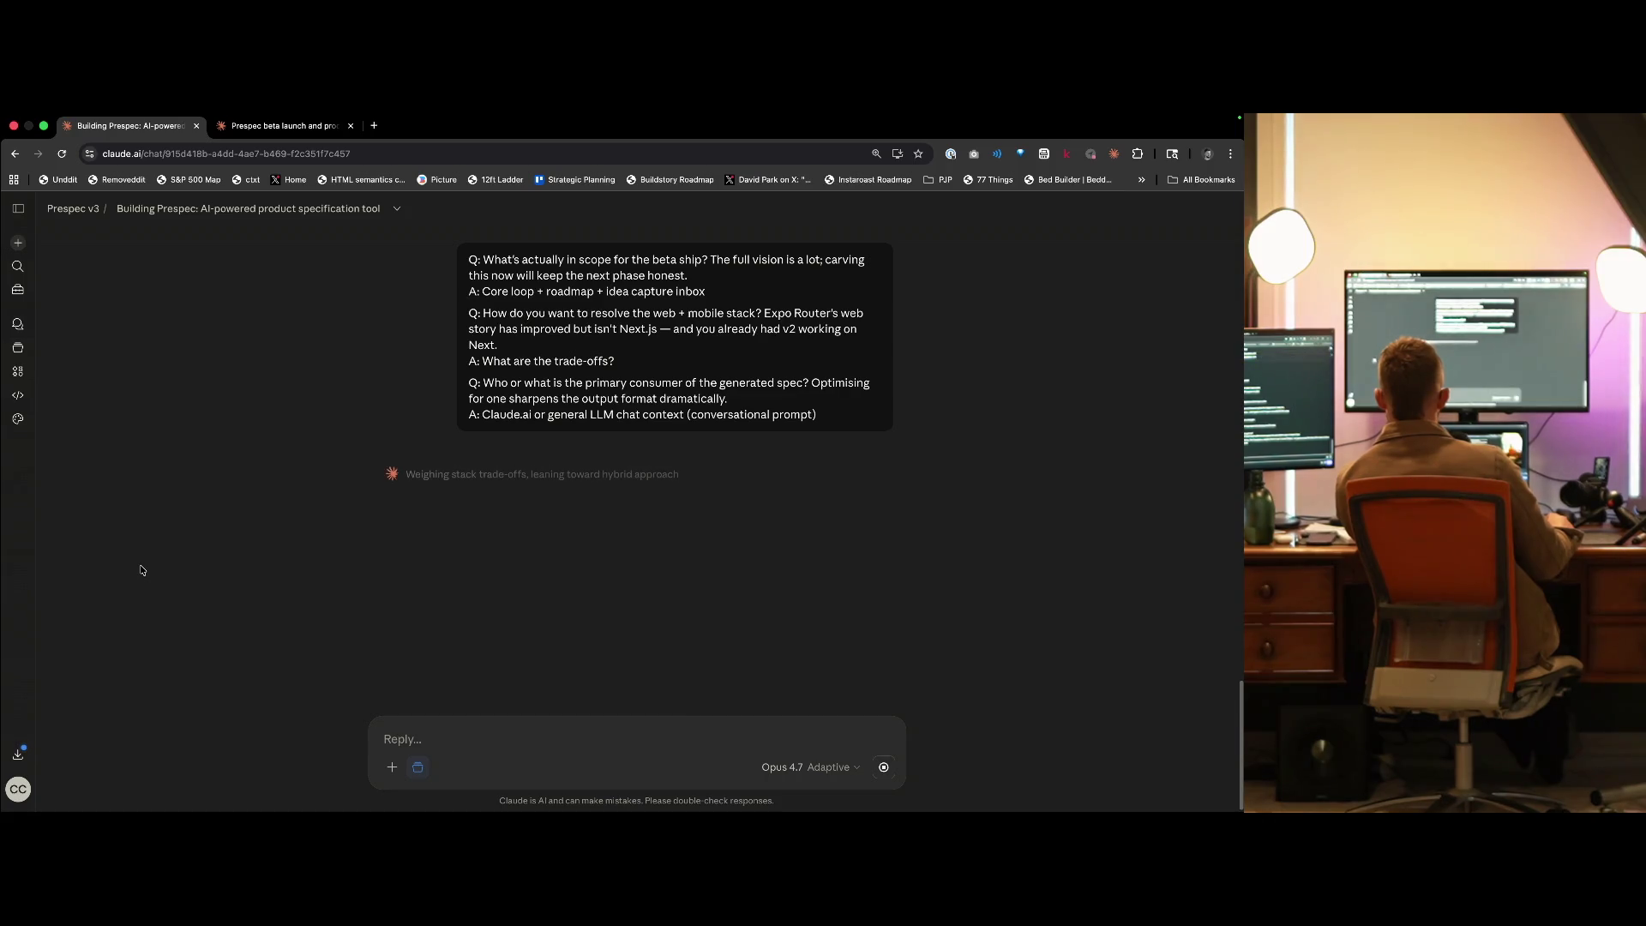
pyautogui.click(446, 474)
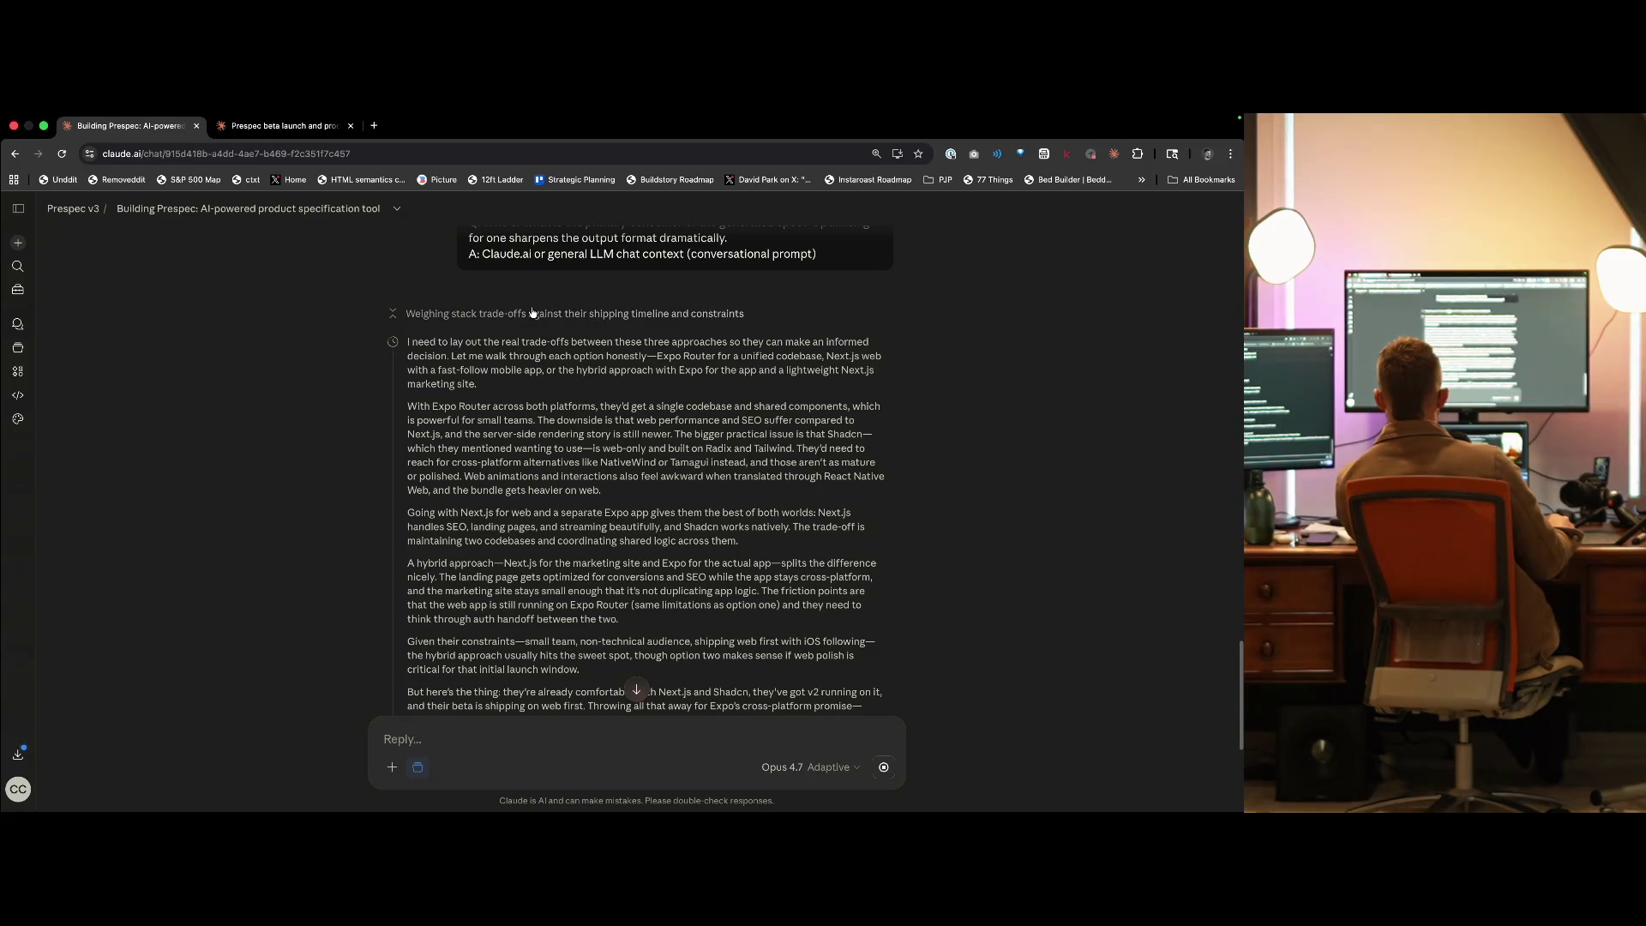
pyautogui.click(531, 313)
pyautogui.click(531, 471)
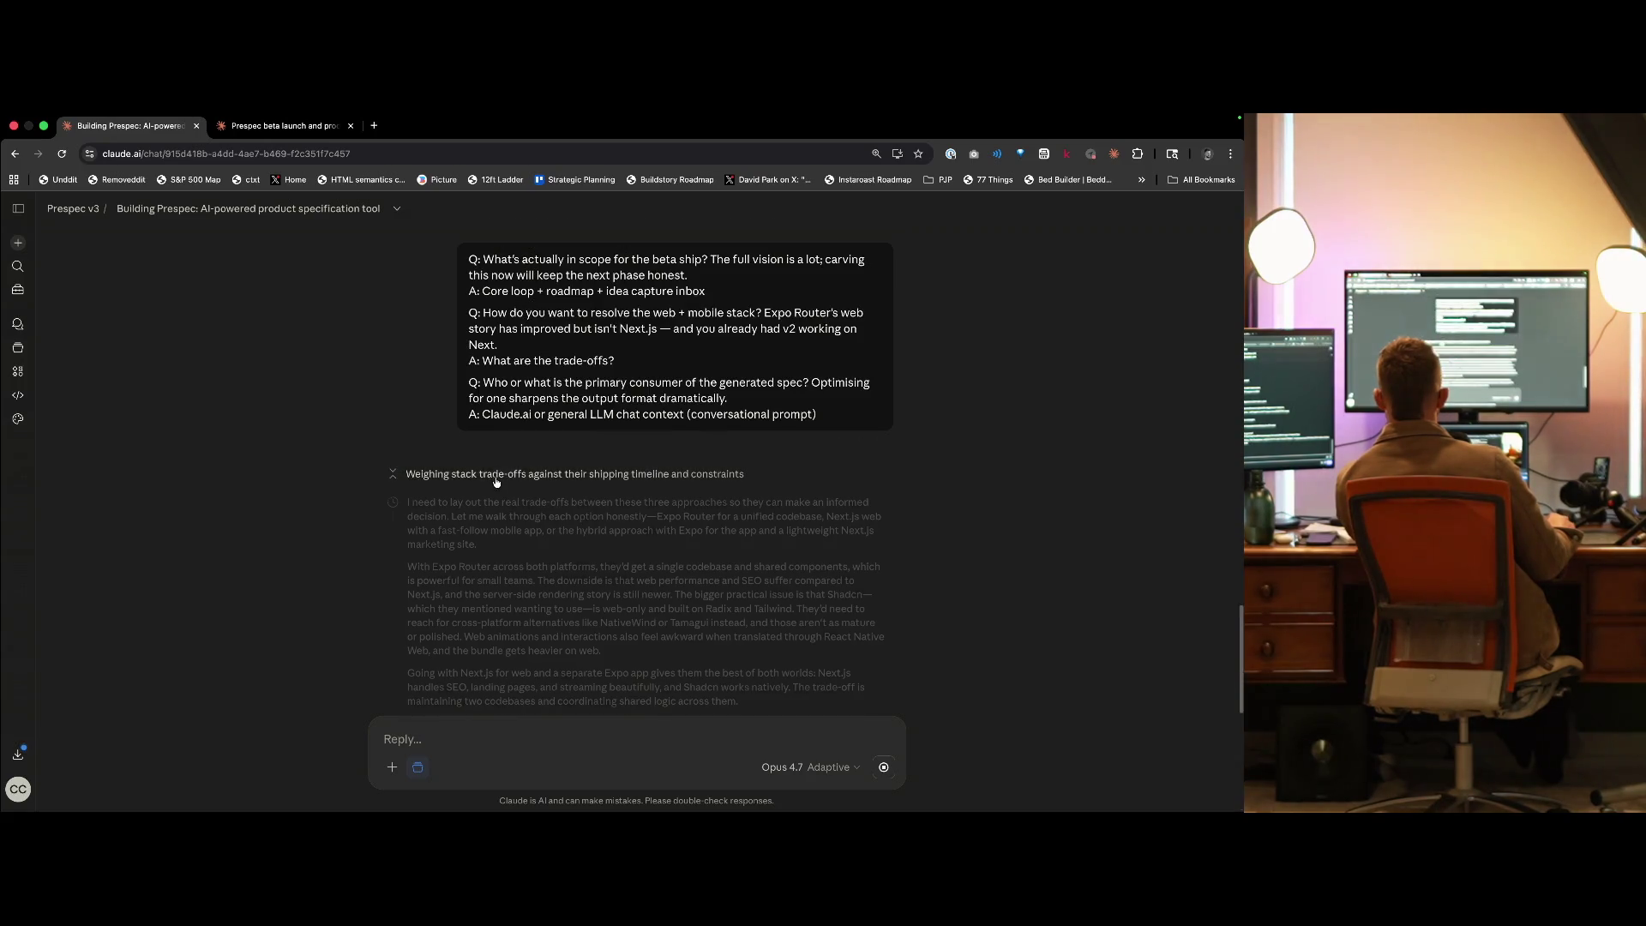
pyautogui.scroll(-1, 463, 549)
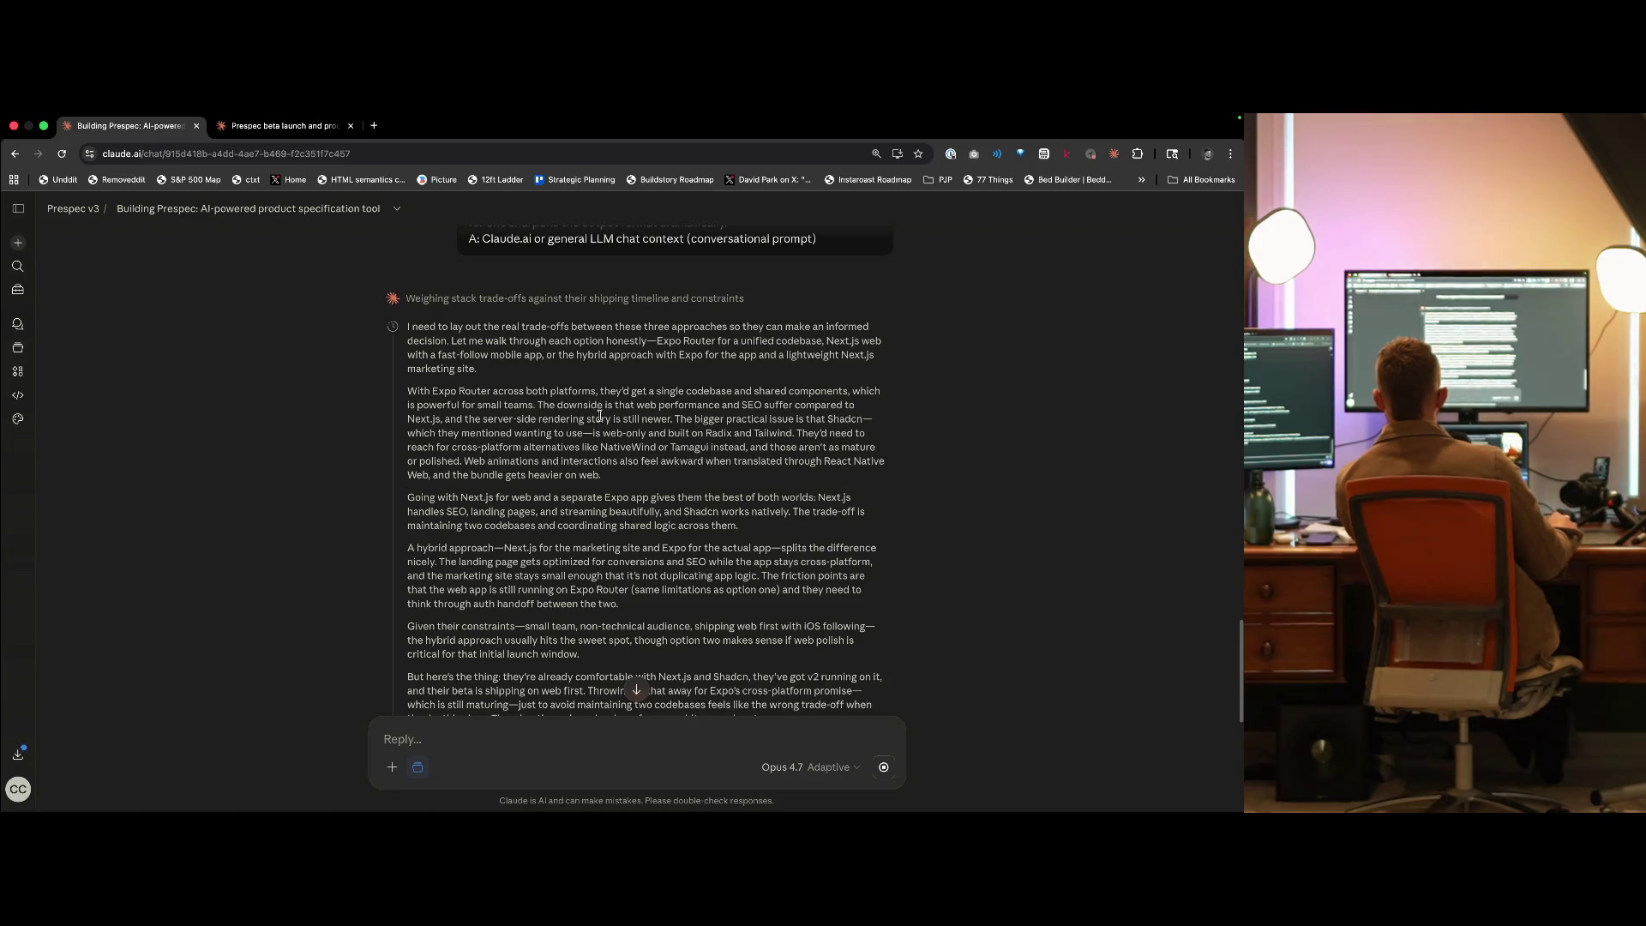
pyautogui.scroll(-1, 474, 534)
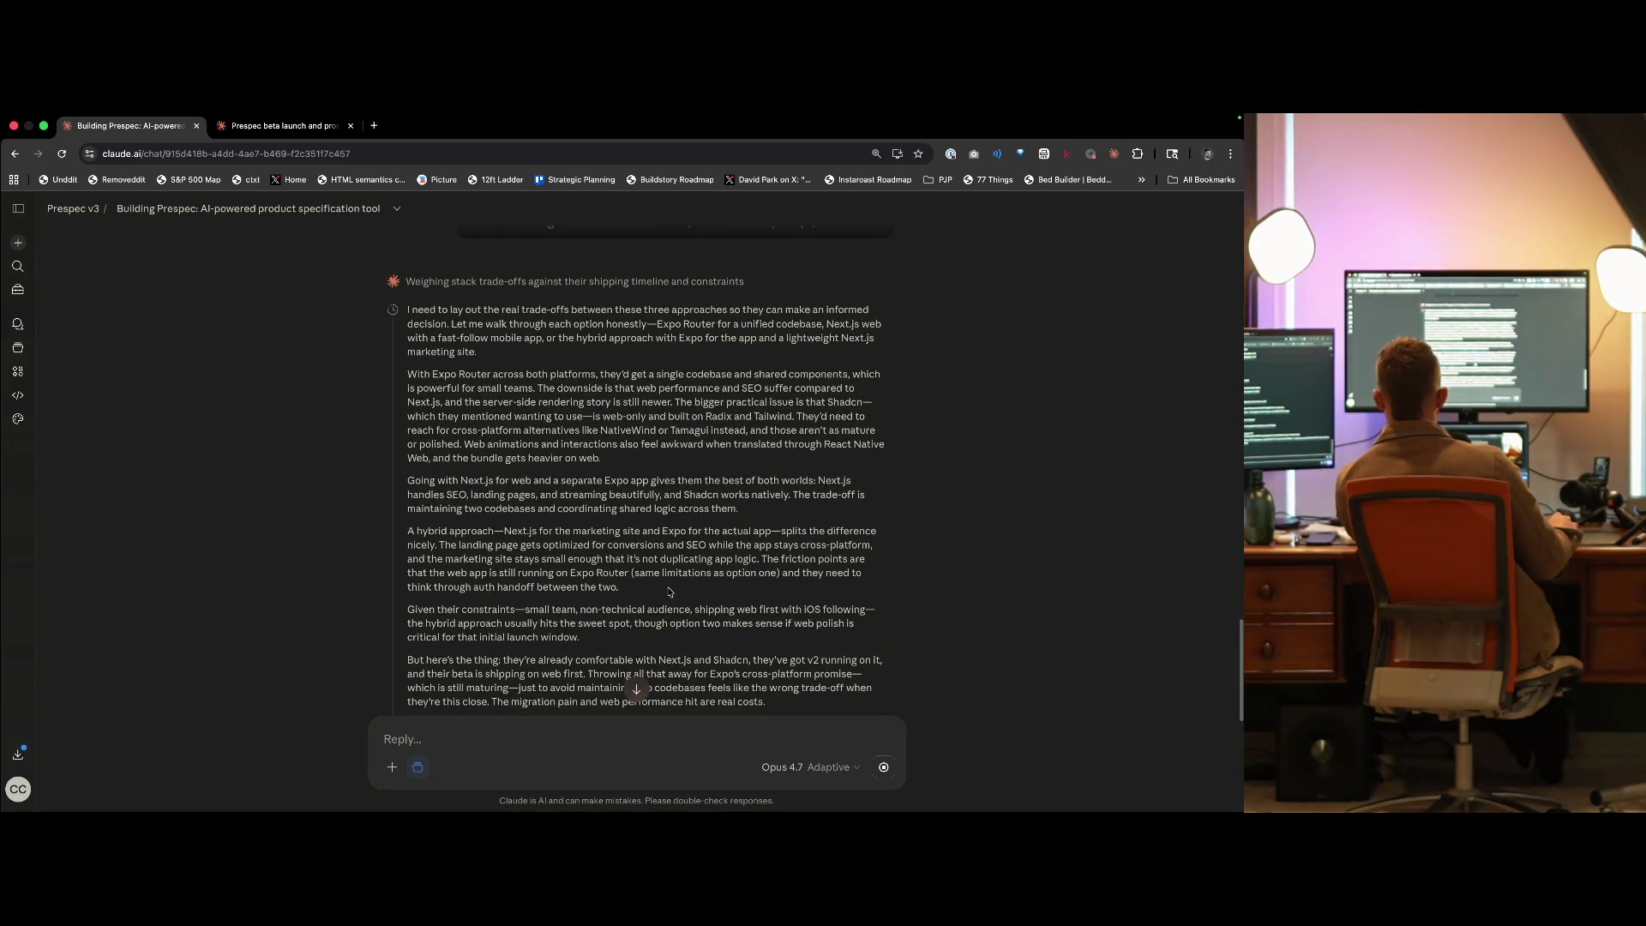
pyautogui.scroll(-1, 656, 590)
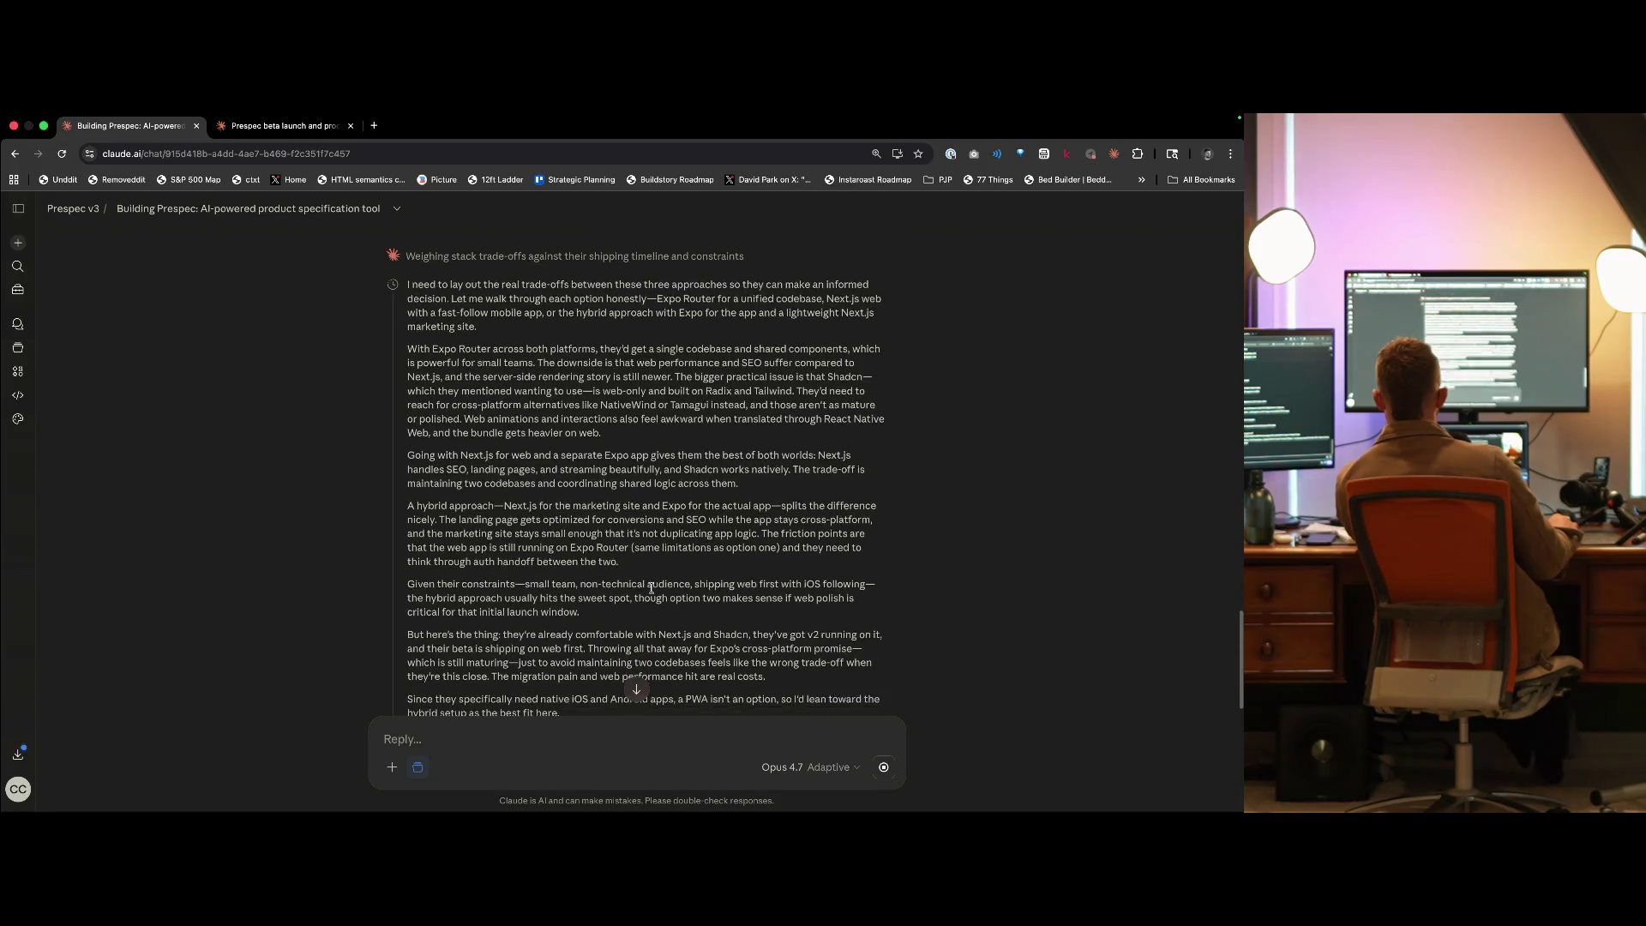
pyautogui.scroll(-4, 652, 589)
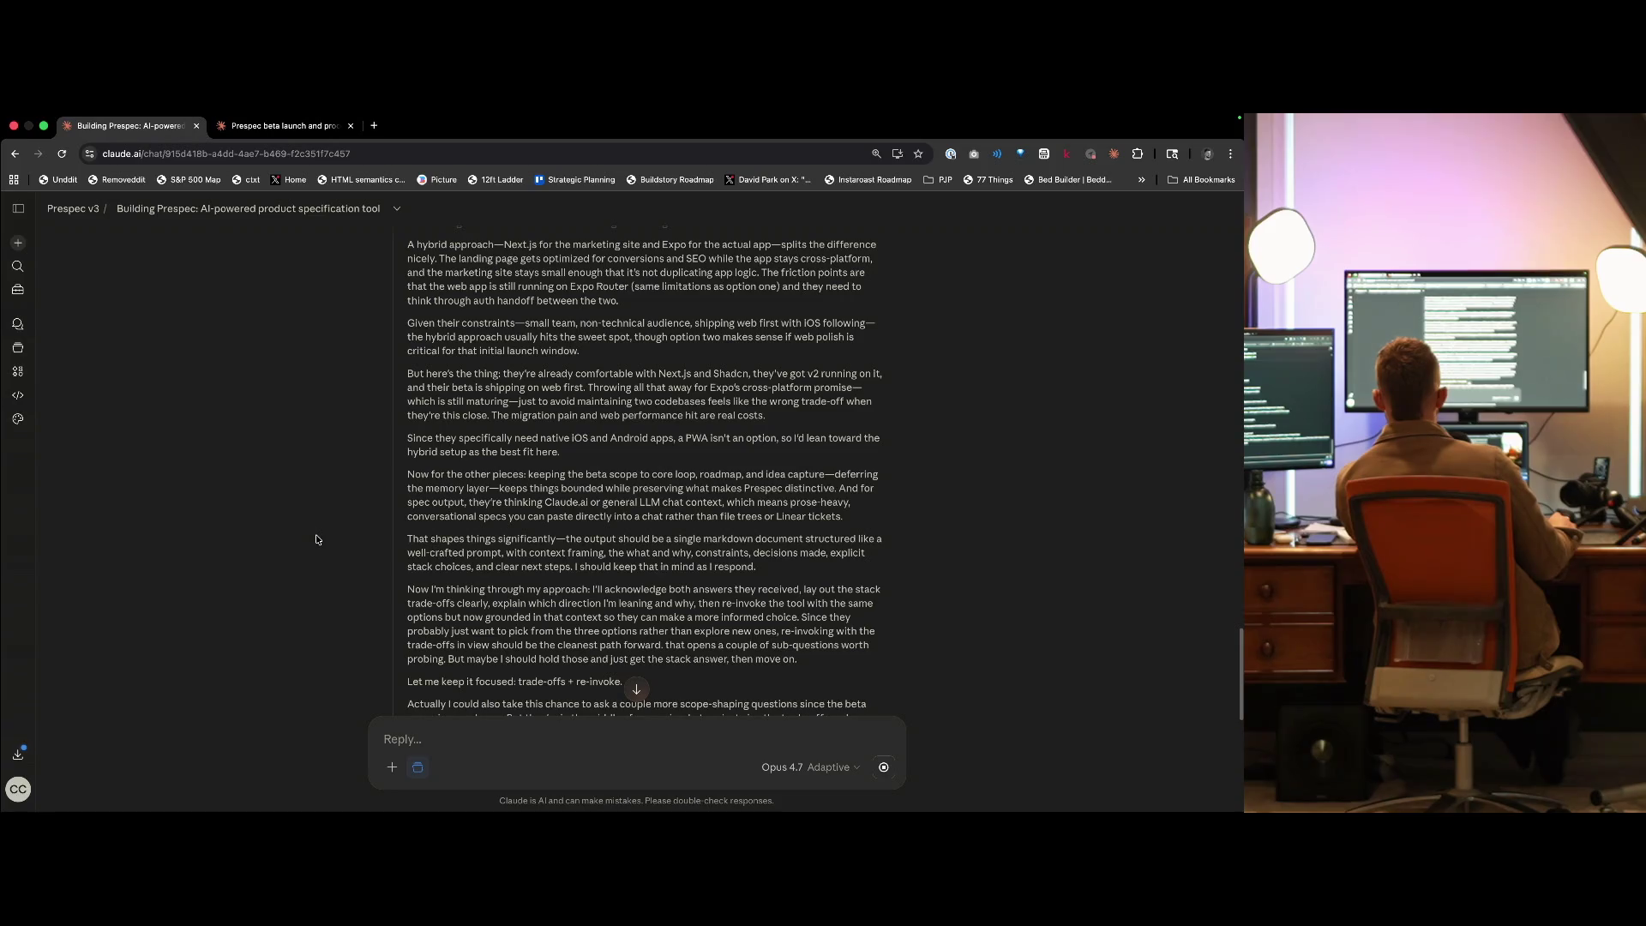
pyautogui.click(426, 605)
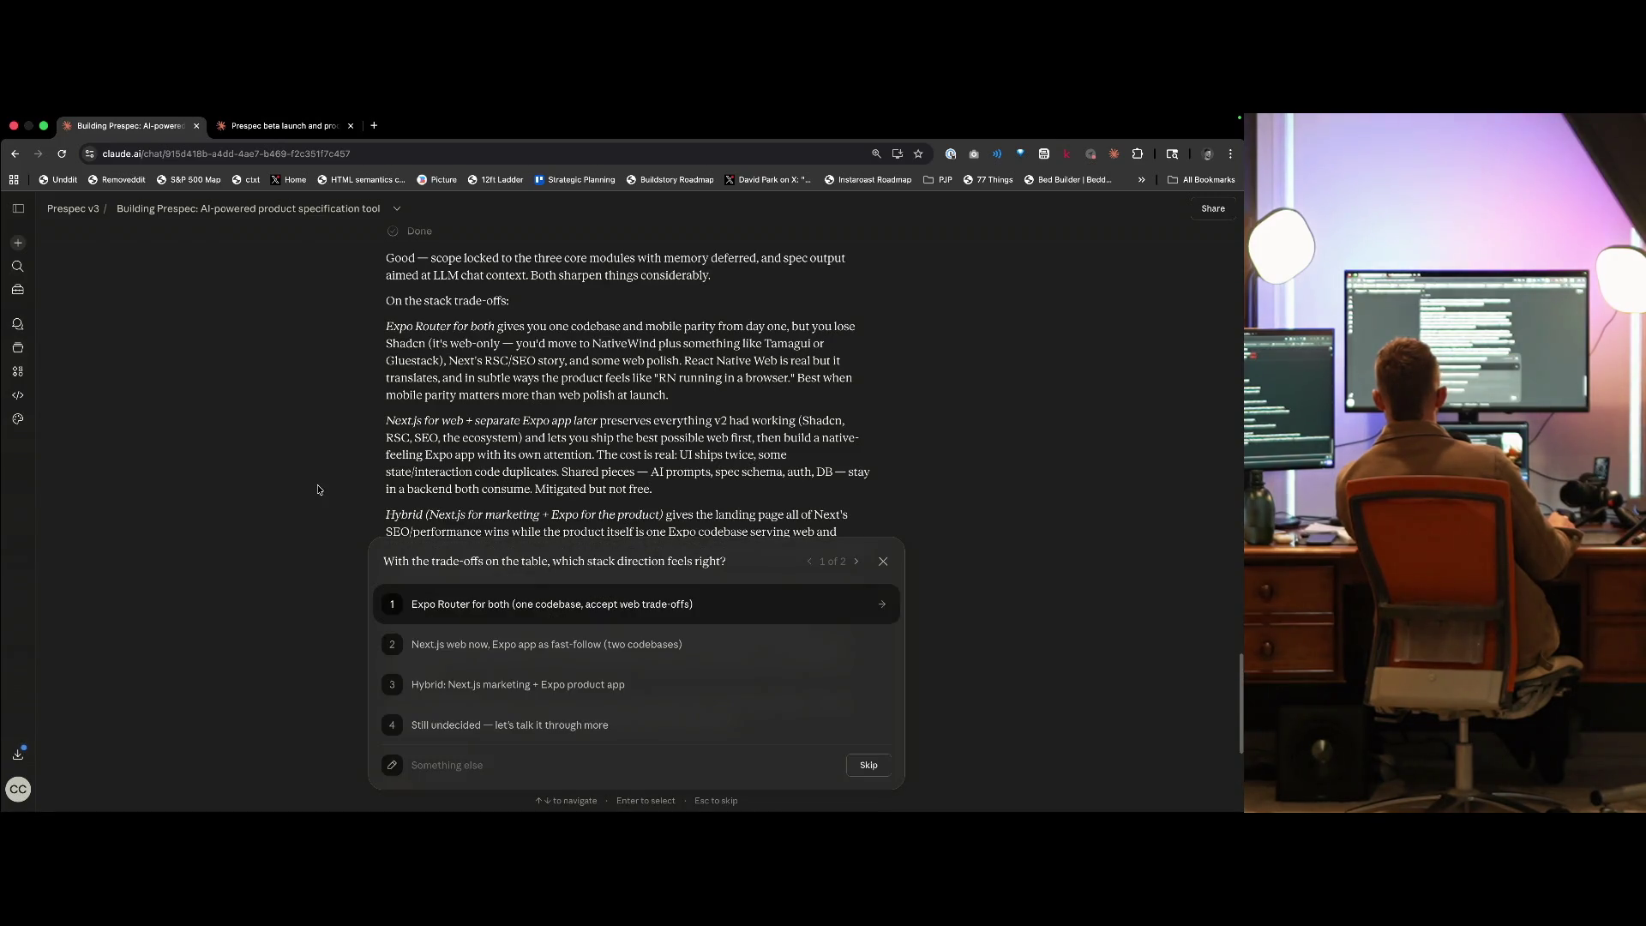
# - Read the reply leaning to Next.js web with Expo later, leaving its question unanswered
pyautogui.scroll(-3, 317, 490)
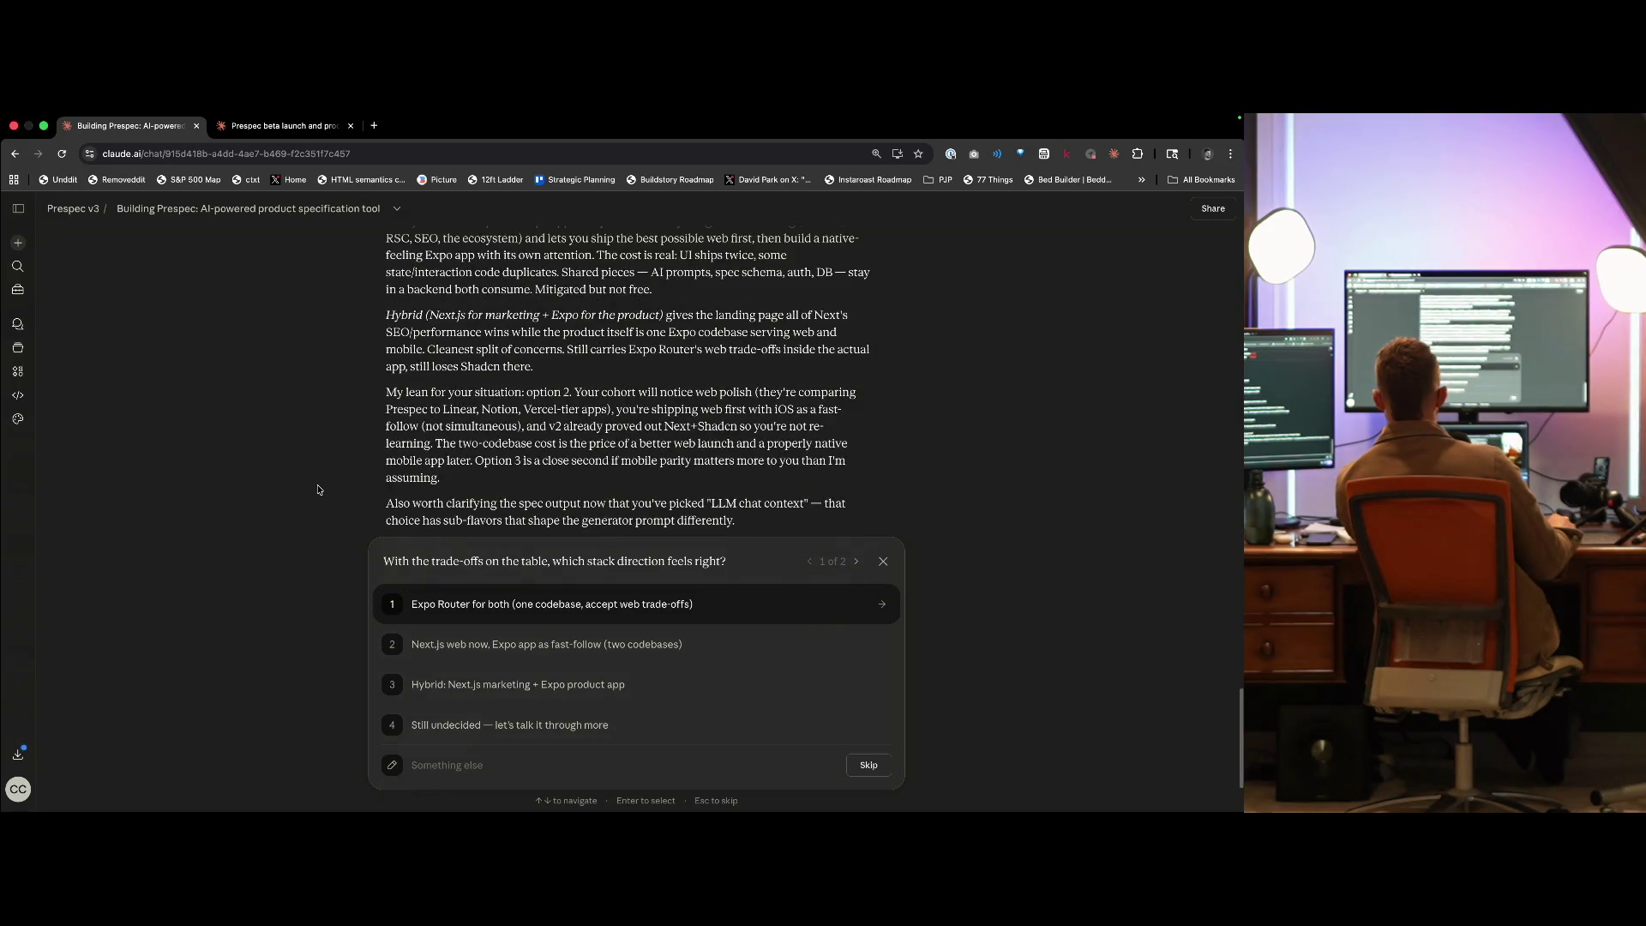
pyautogui.scroll(1, 317, 489)
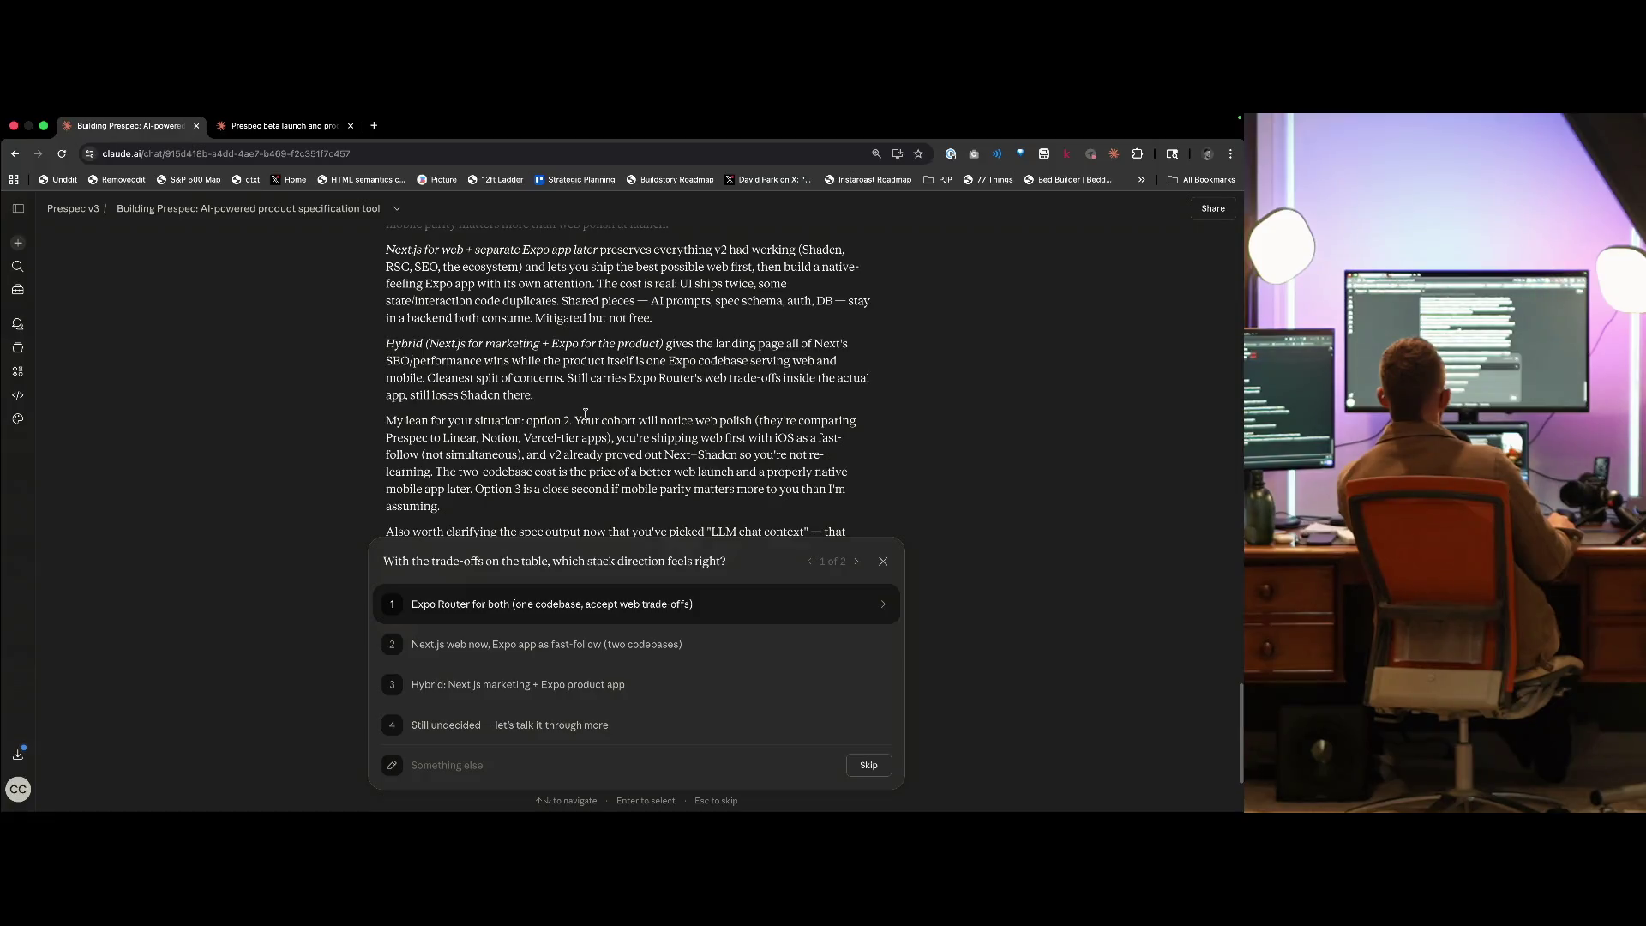
pyautogui.scroll(-1, 578, 475)
pyautogui.scroll(-3, 578, 479)
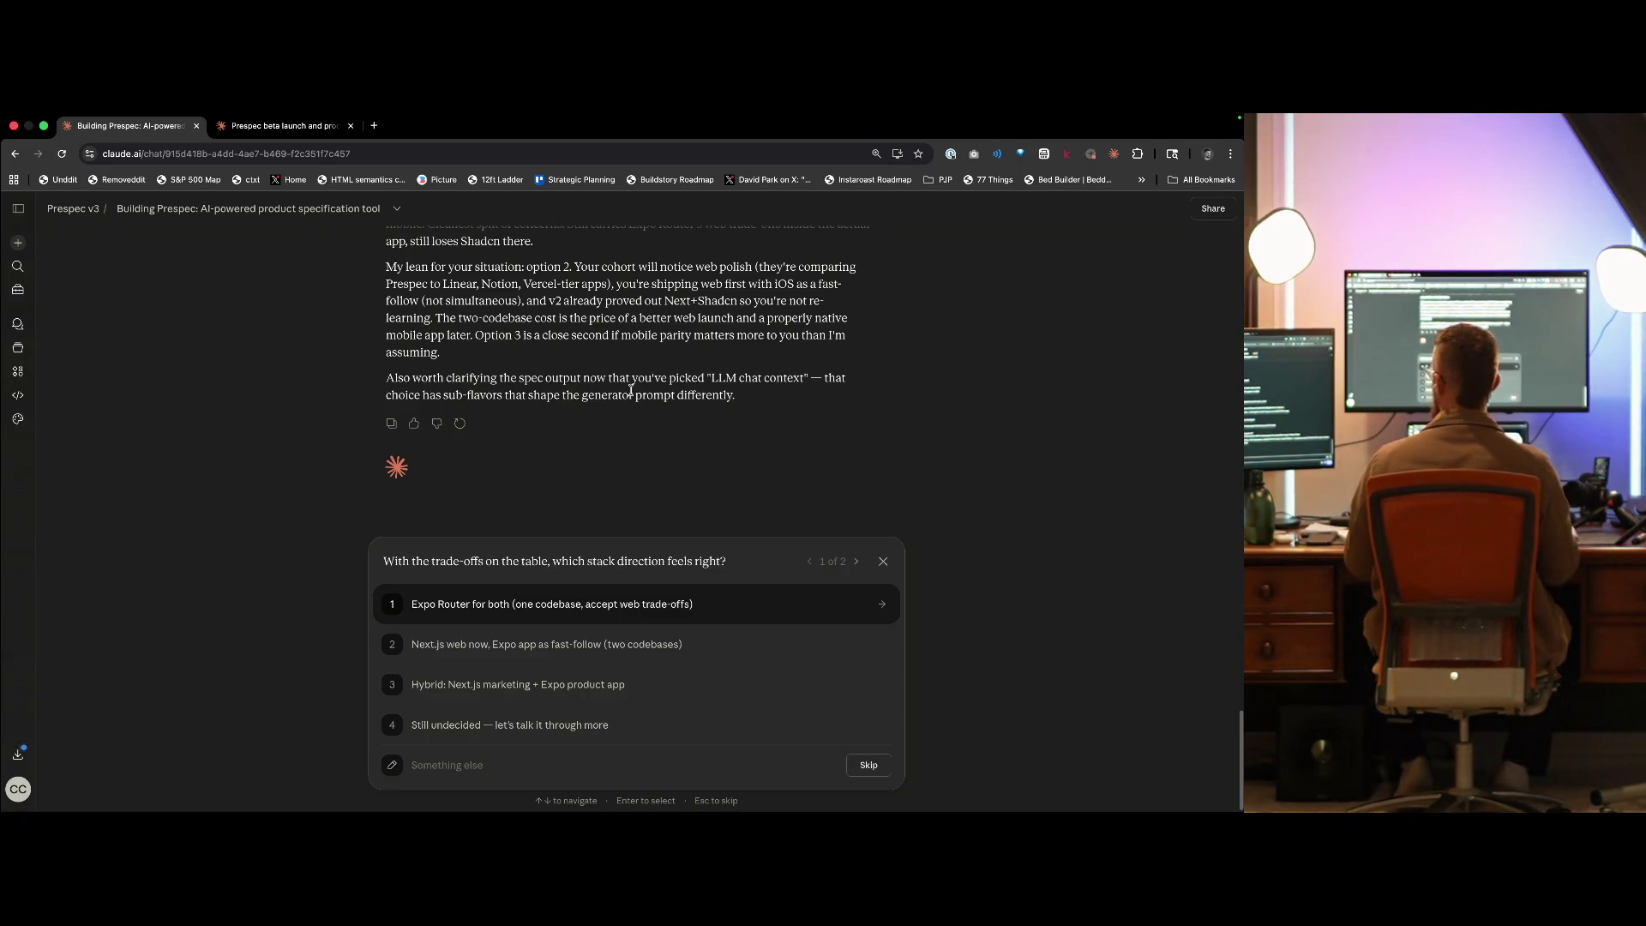
# - Open claude.ai/new in a new tab
pyautogui.press('super+t')
pyautogui.write('claude.ai/new')
pyautogui.press('Return')
# - Ask whether NextJS for web plus Expo for mobile beats Expo for both, factoring AI capability
pyautogui.write('Thoughts on')
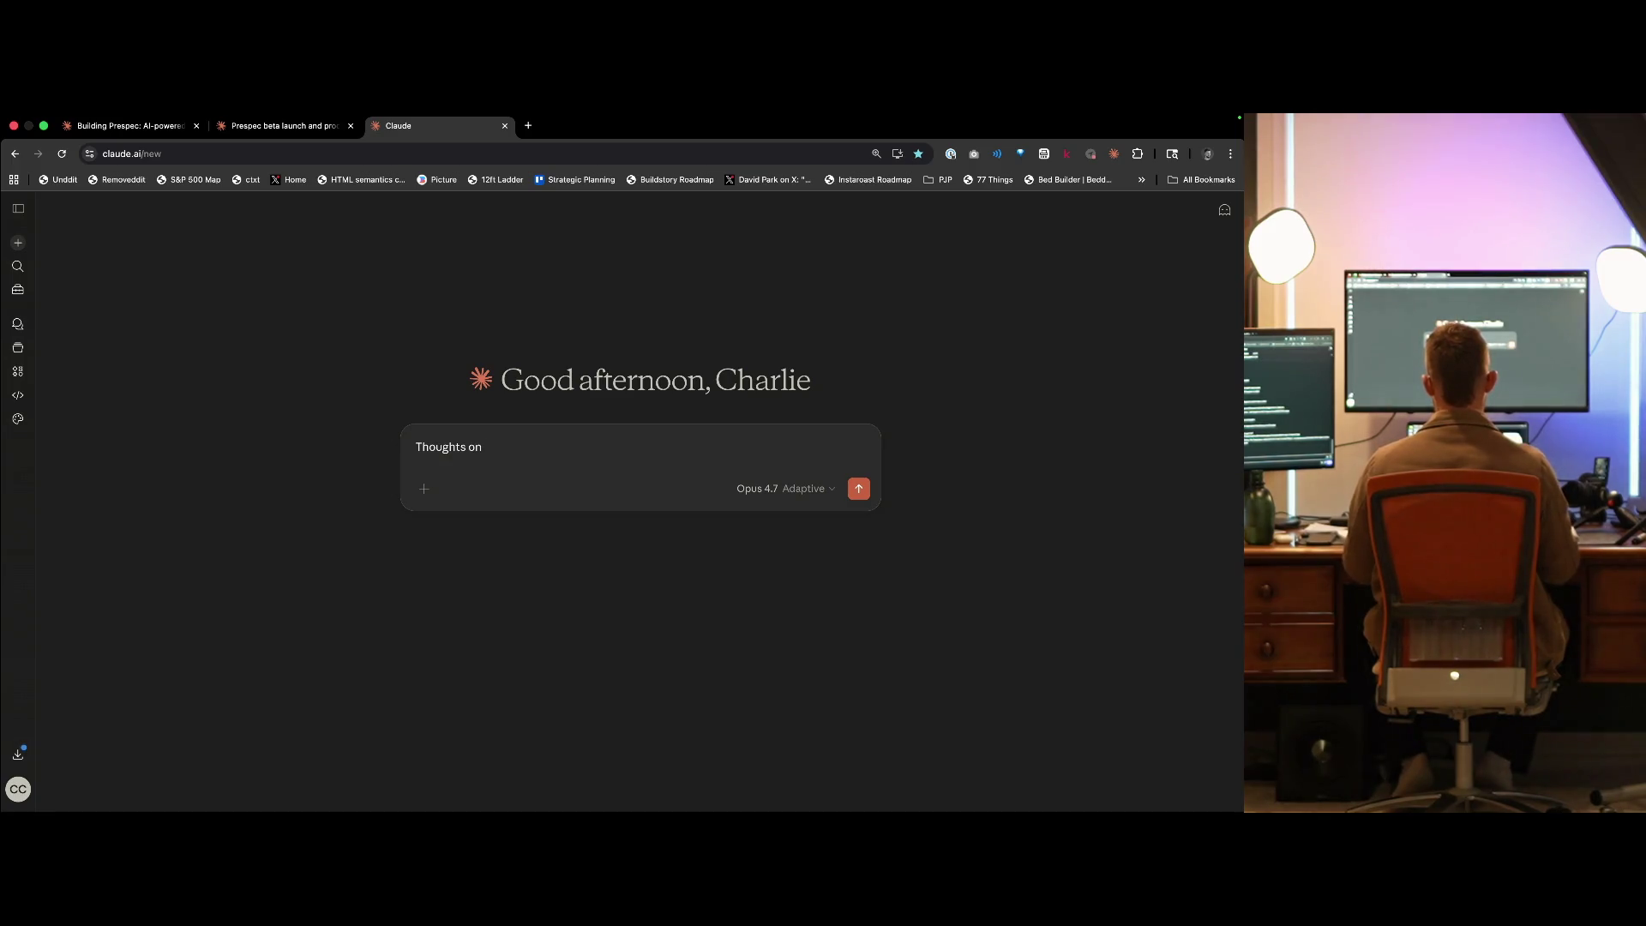
pyautogui.write('buildin')
pyautogui.press('BackSpace')
pyautogui.write('pare')
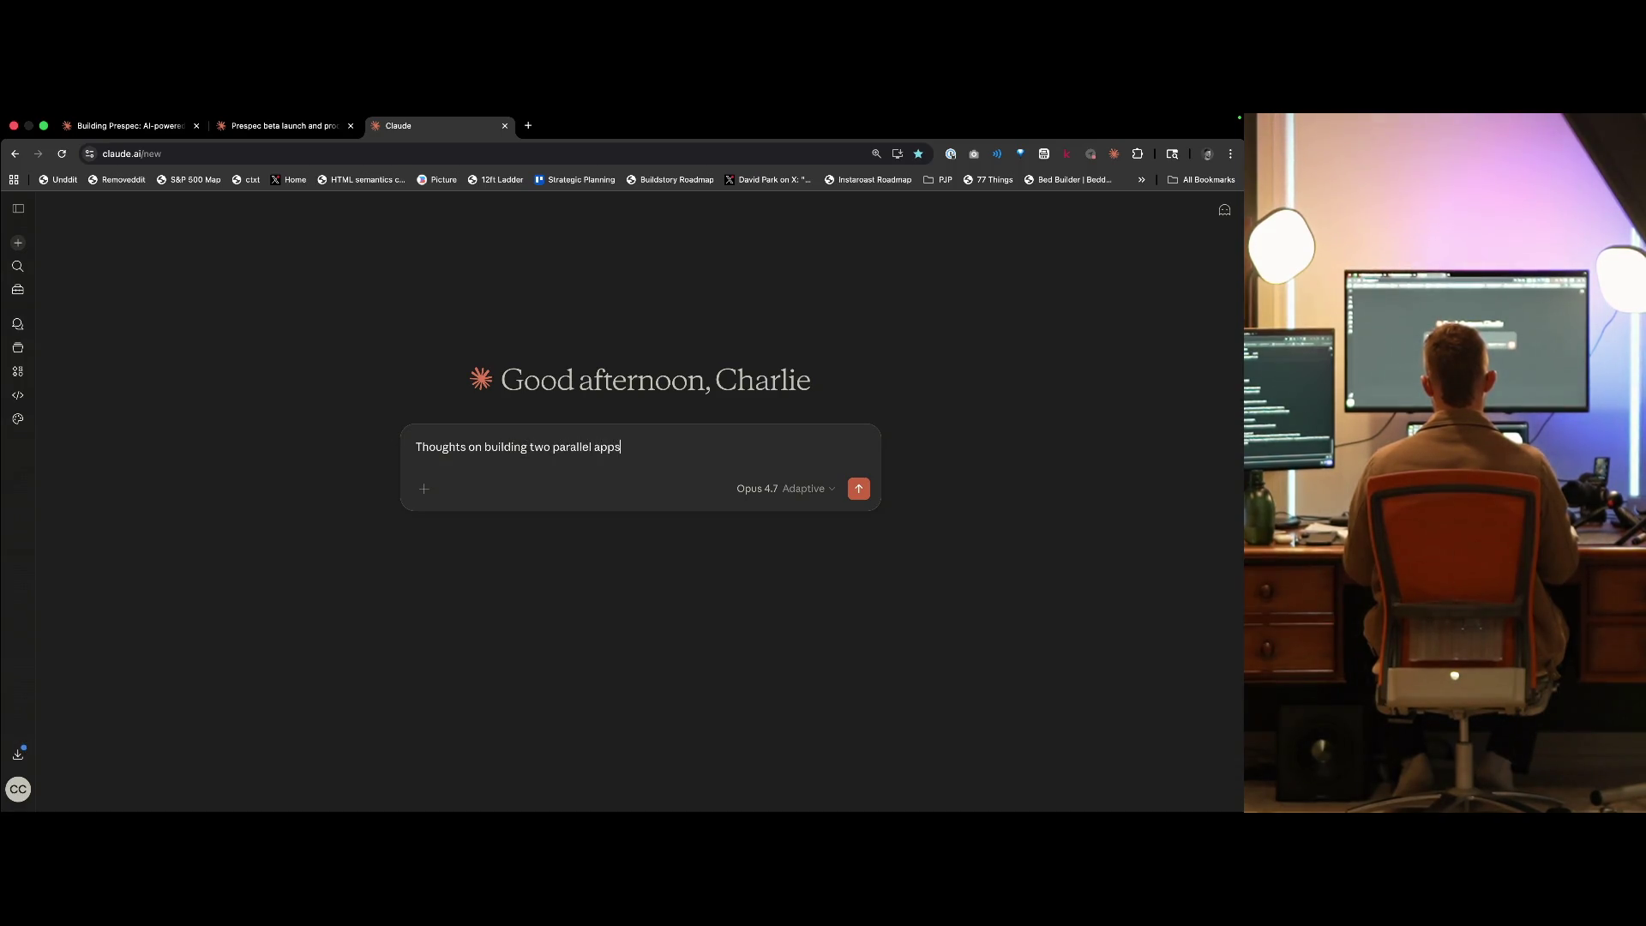
pyautogui.write(' NextJS ff')
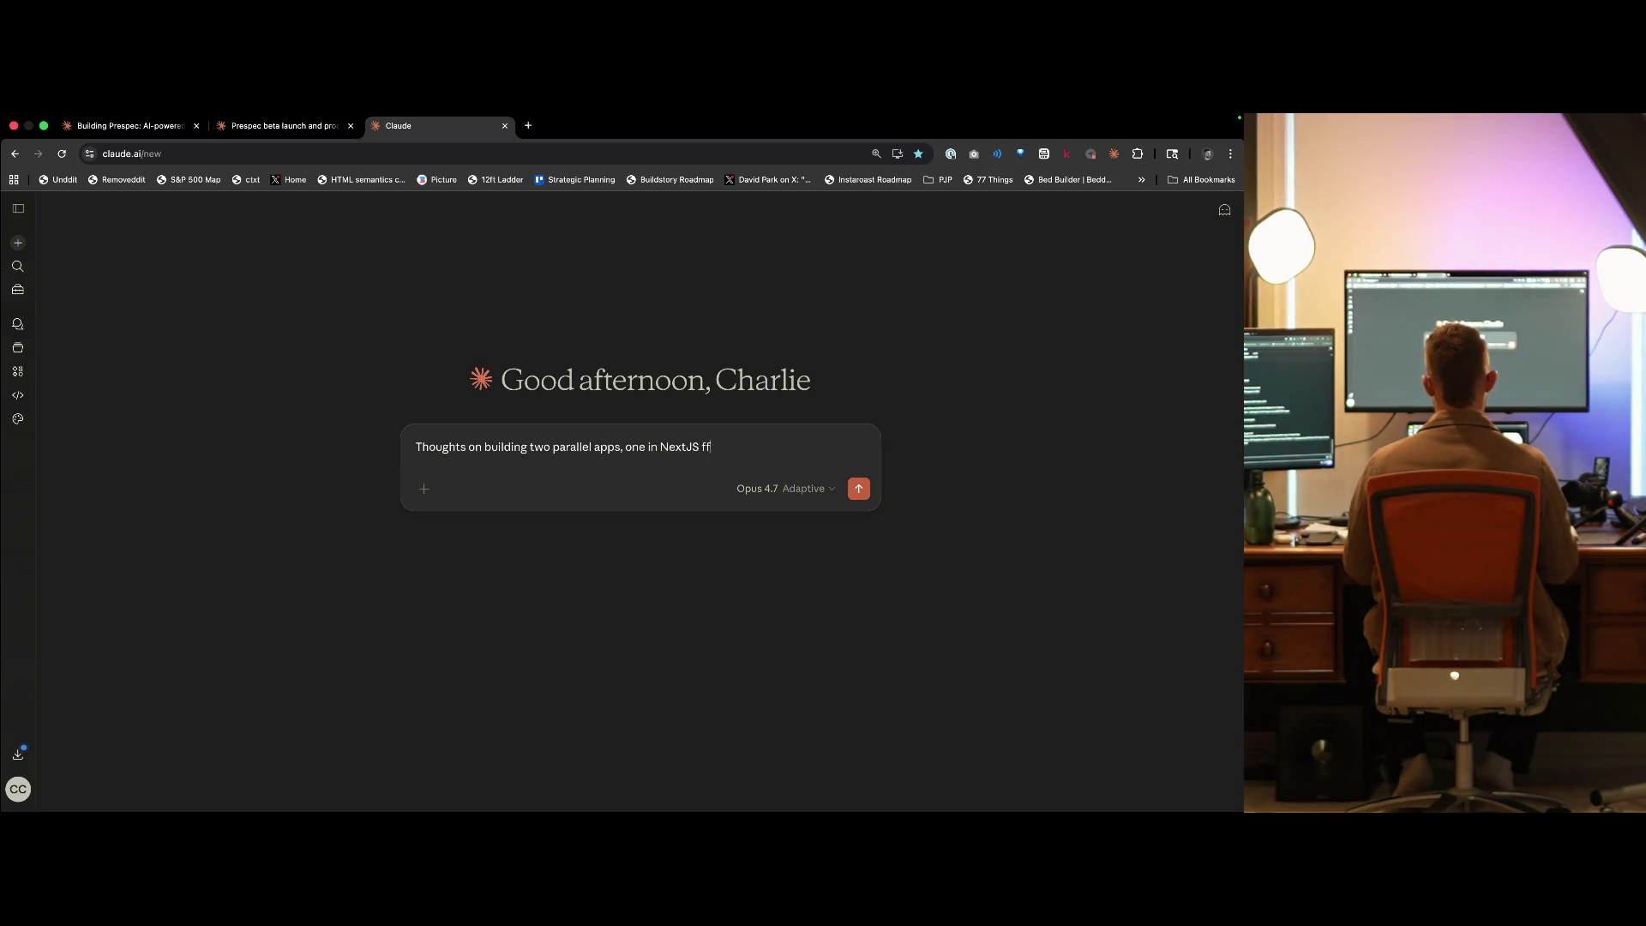
pyautogui.press('BackSpace')
pyautogui.write('or web and ')
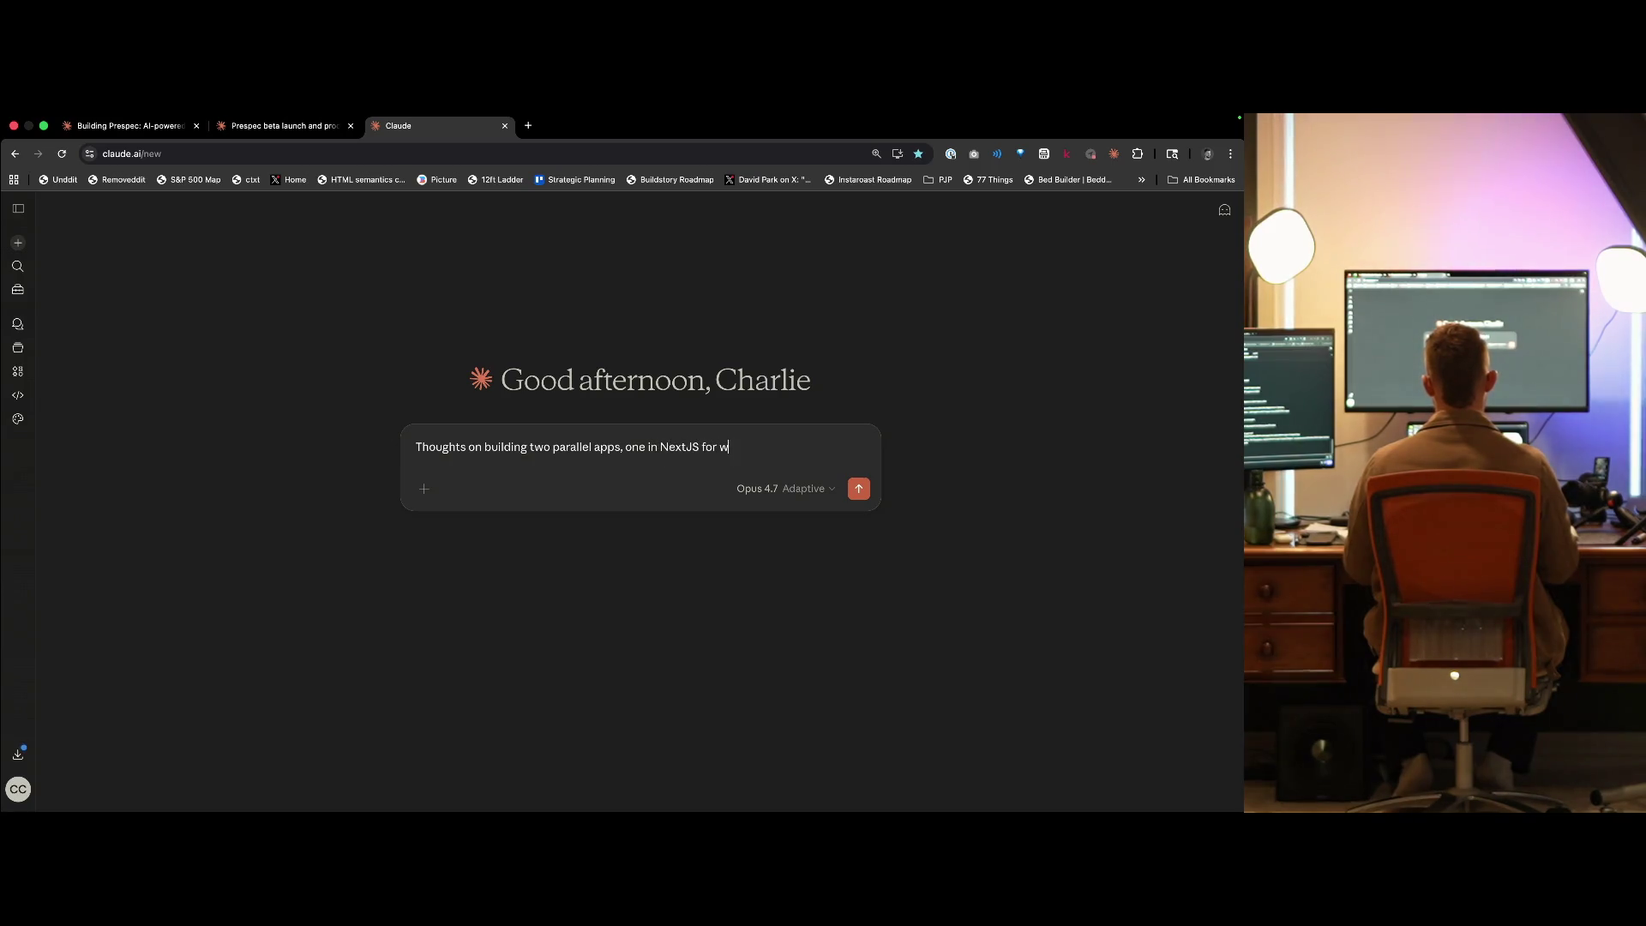
pyautogui.write('the other in Expo')
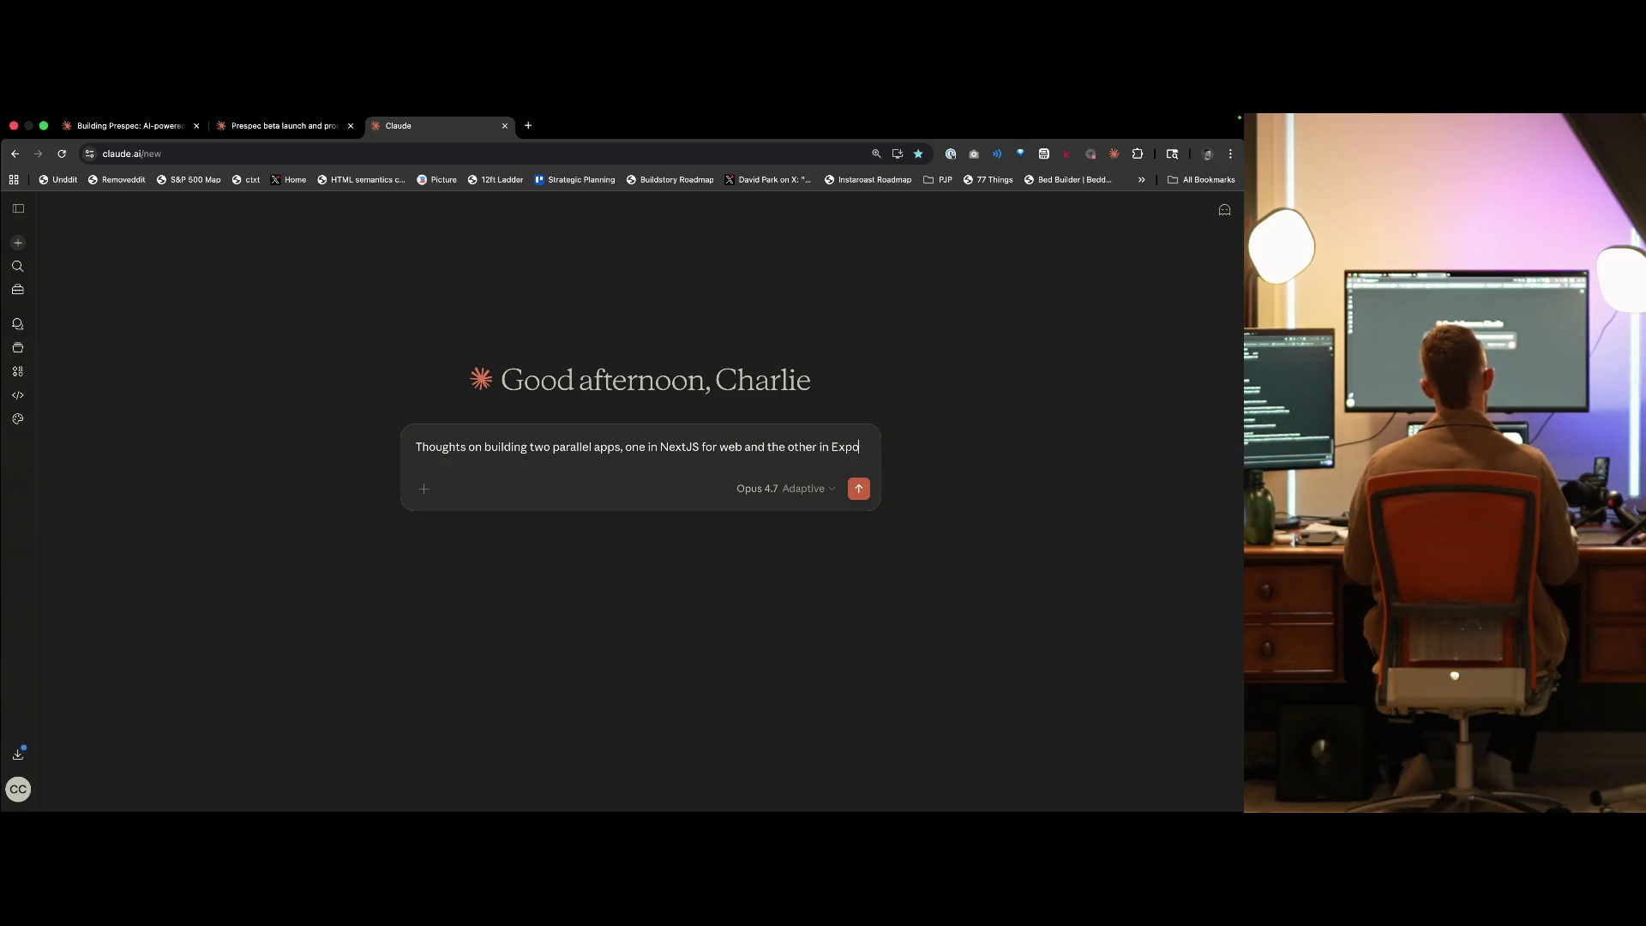
pyautogui.write(' for mobile')
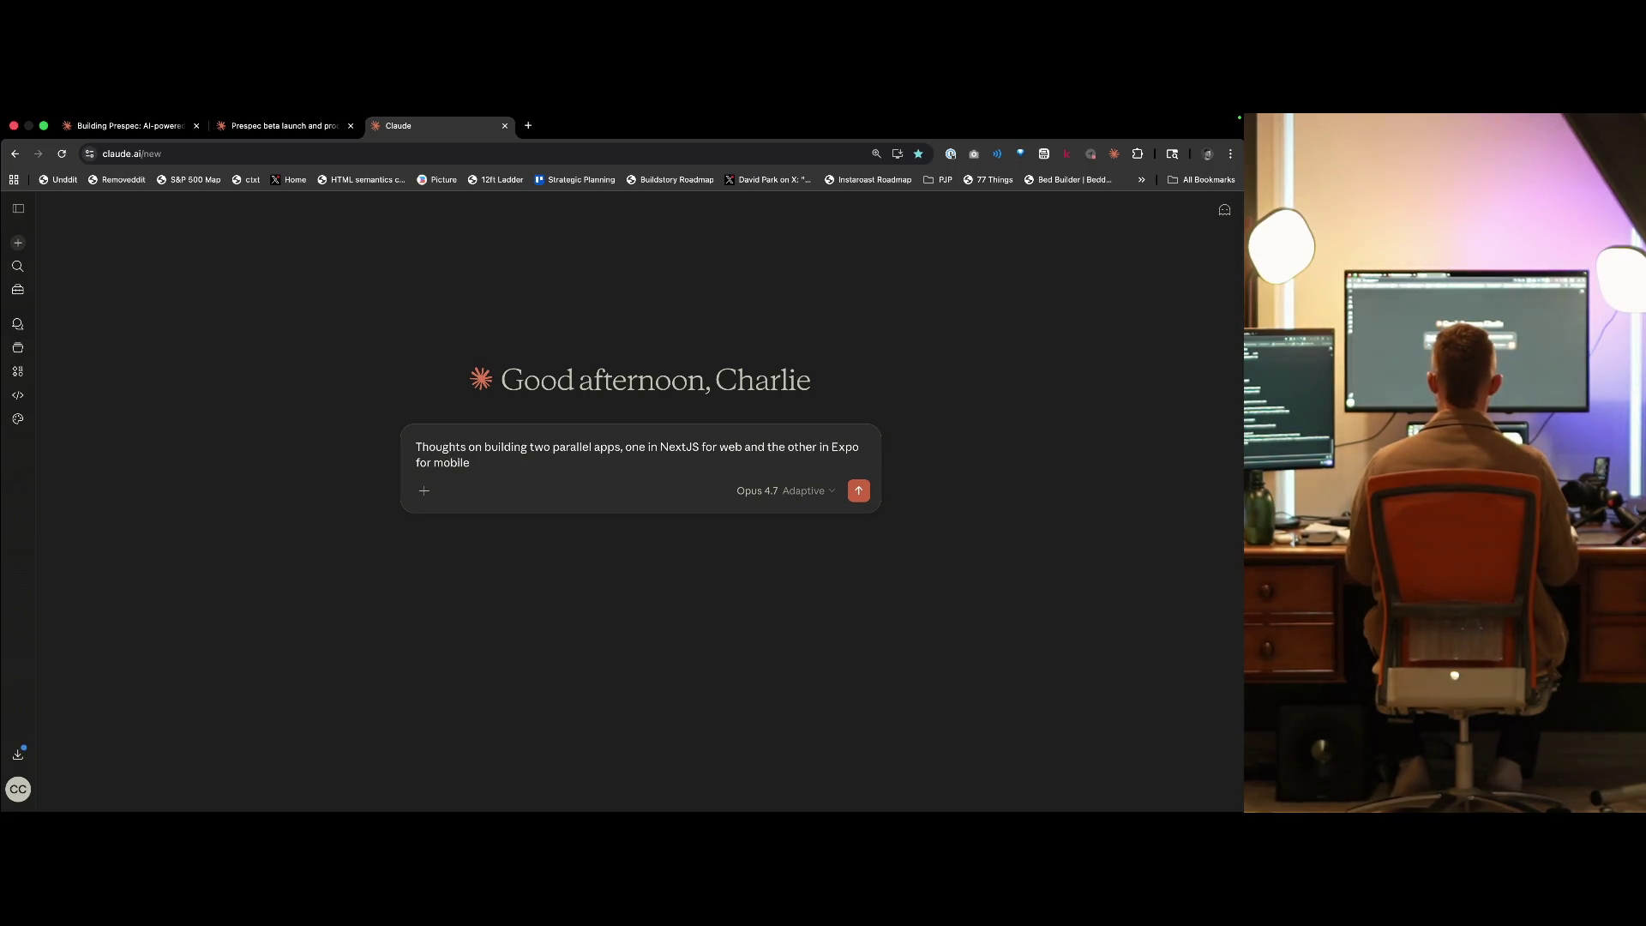
pyautogui.write(', vs. just using Expo for b')
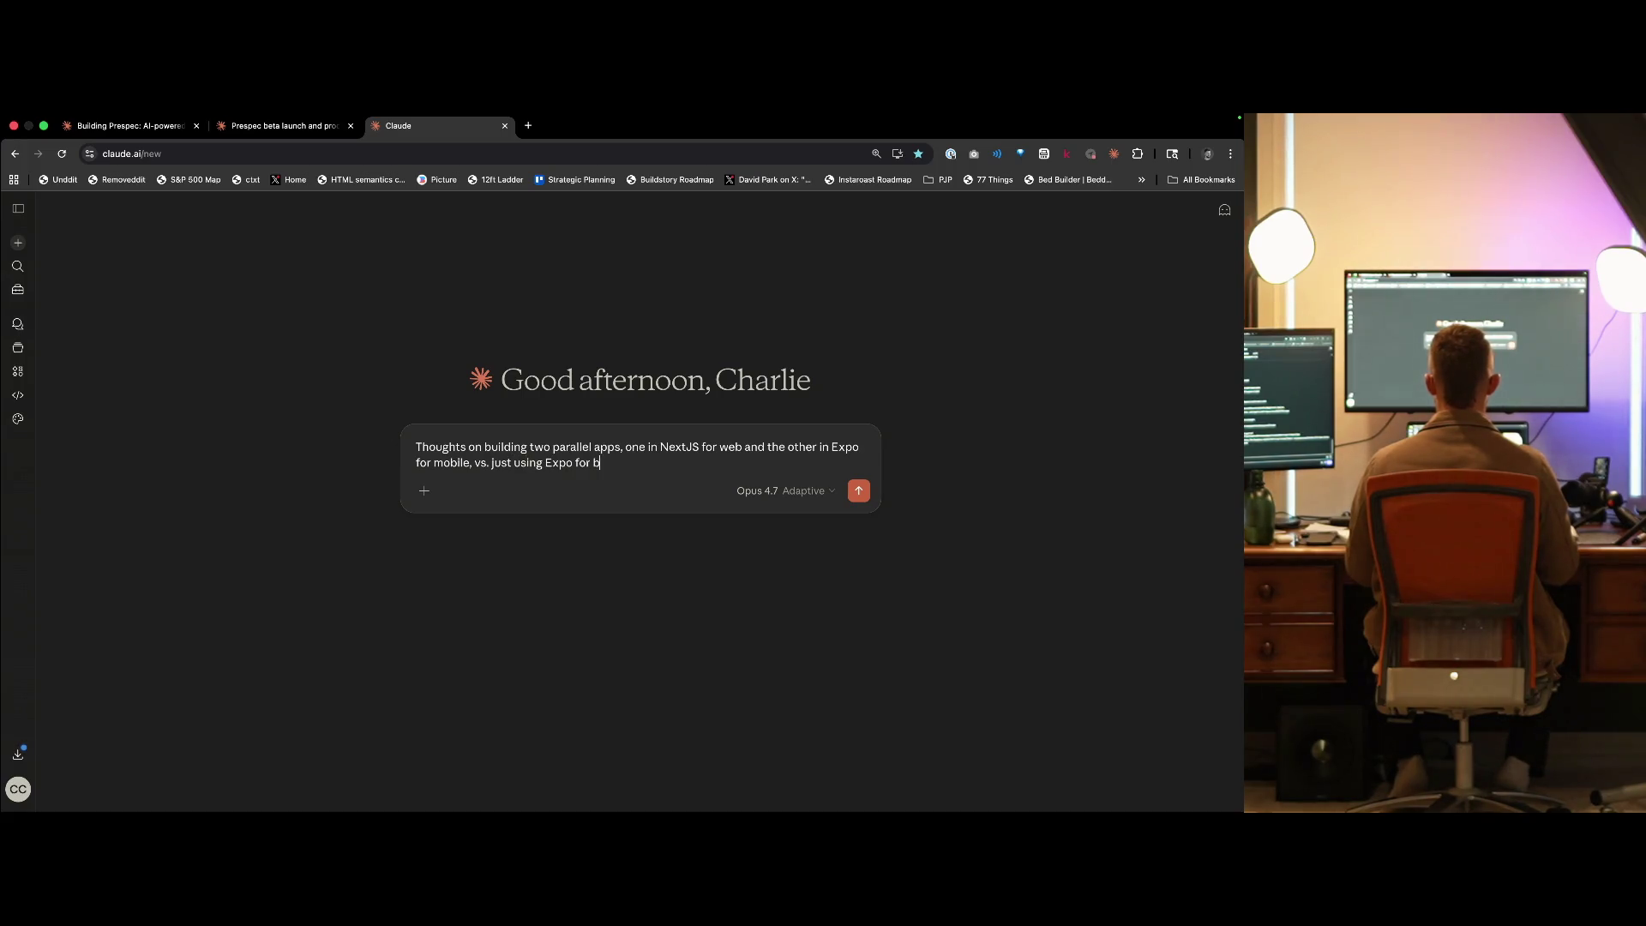
pyautogui.write('oth?')
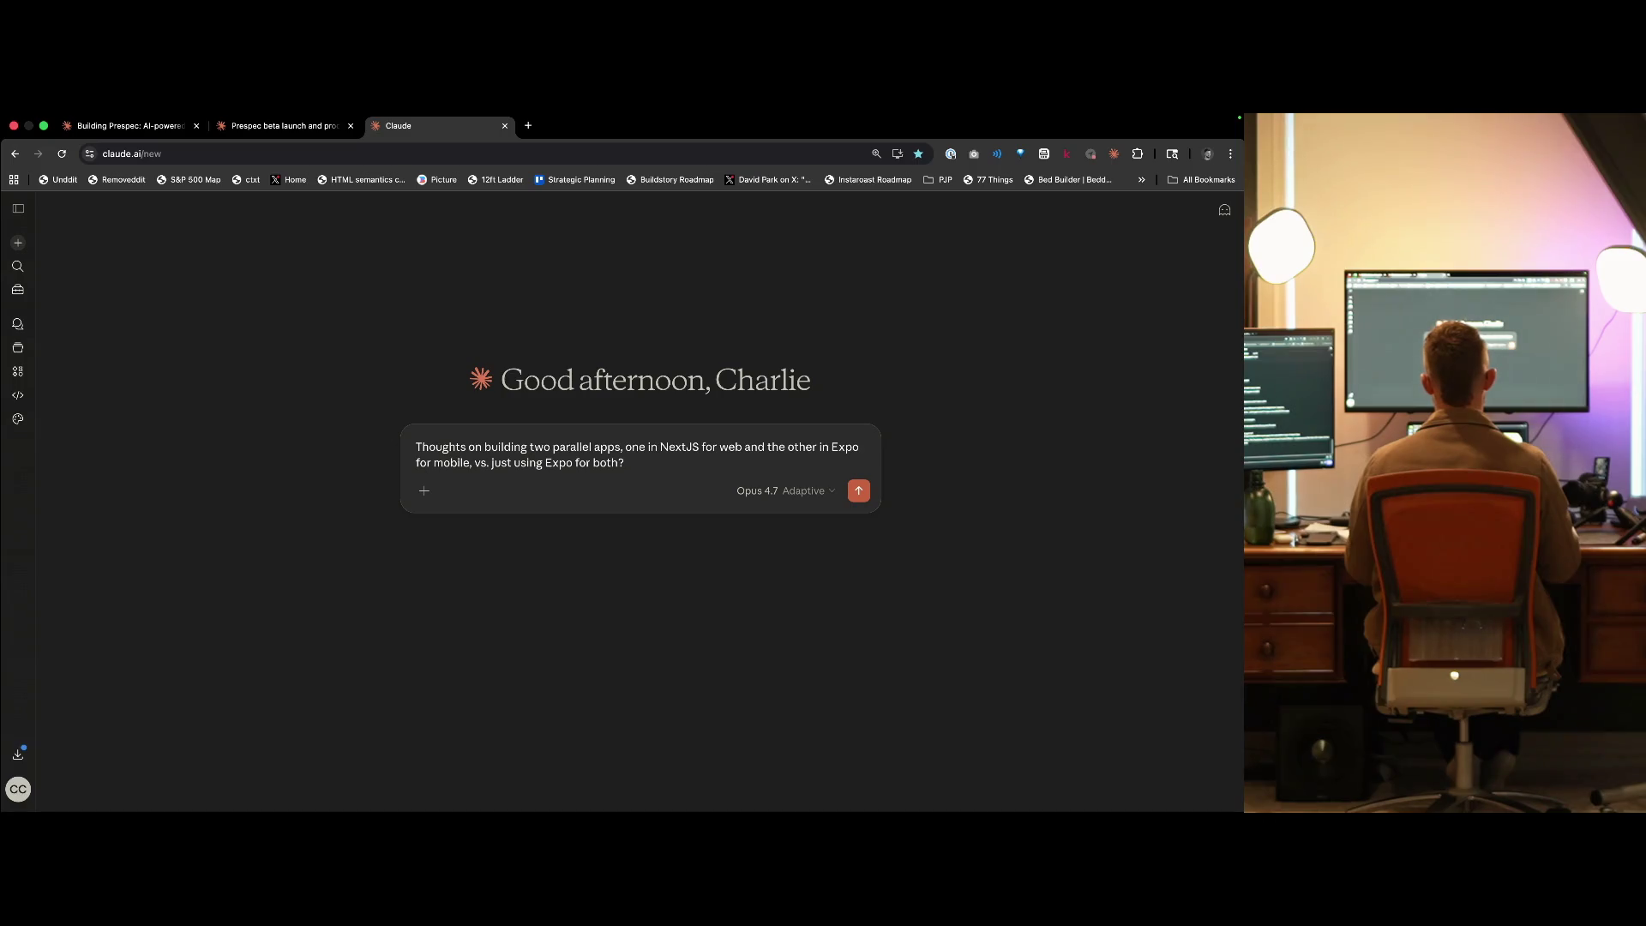
pyautogui.write('I want to factor in the A')
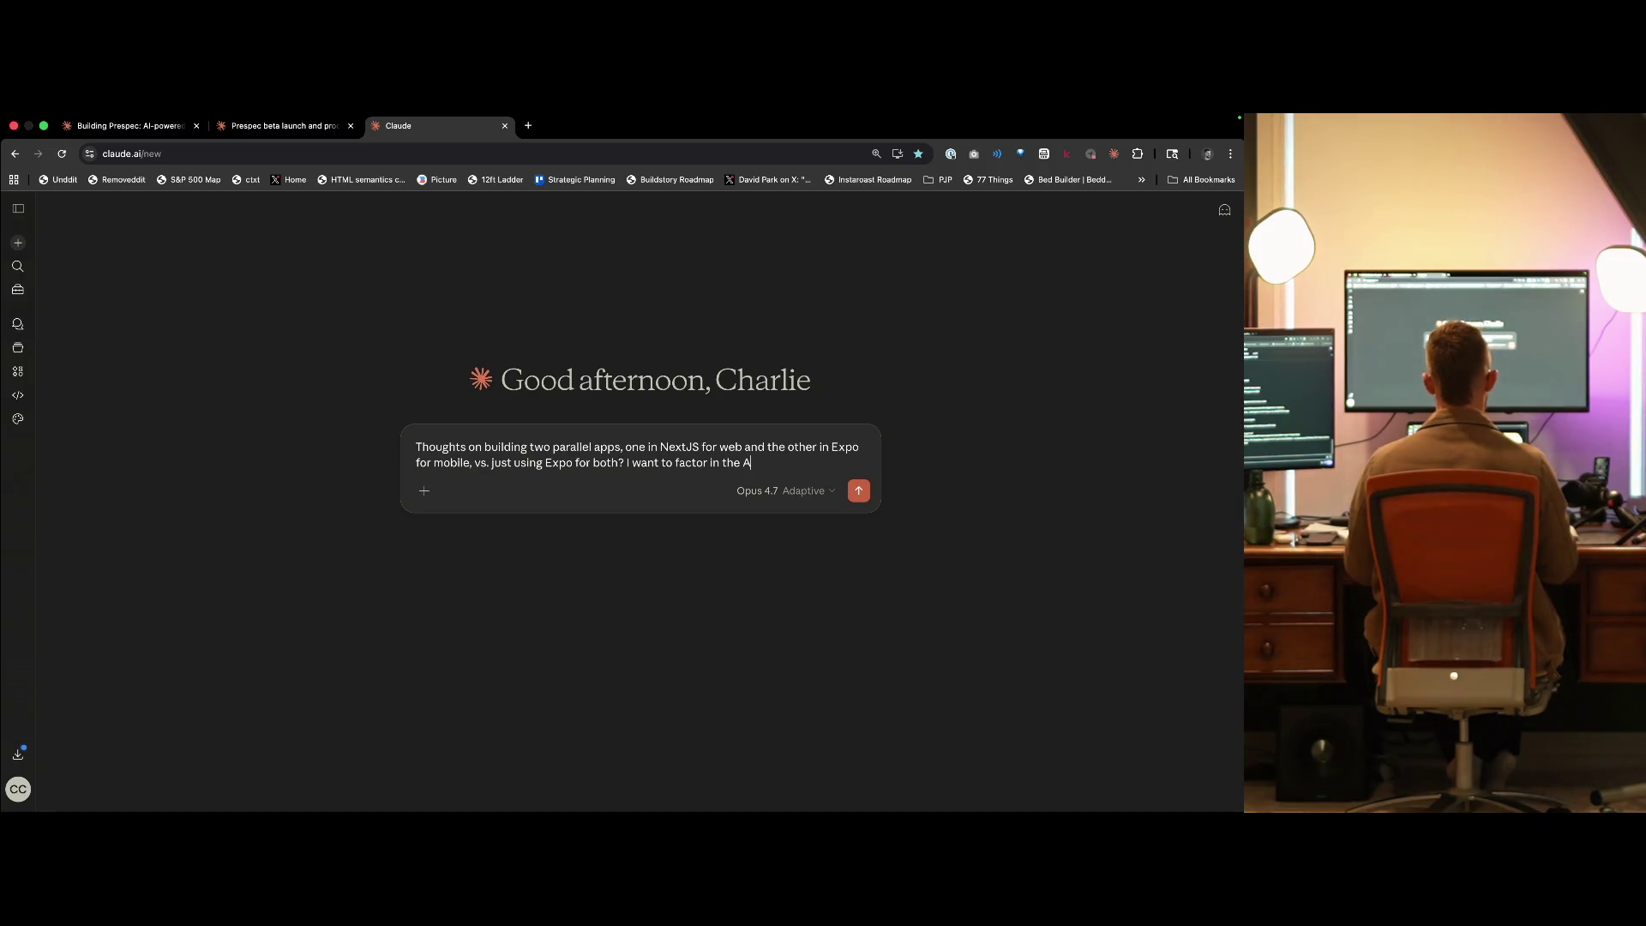
pyautogui.write('I capability of making')
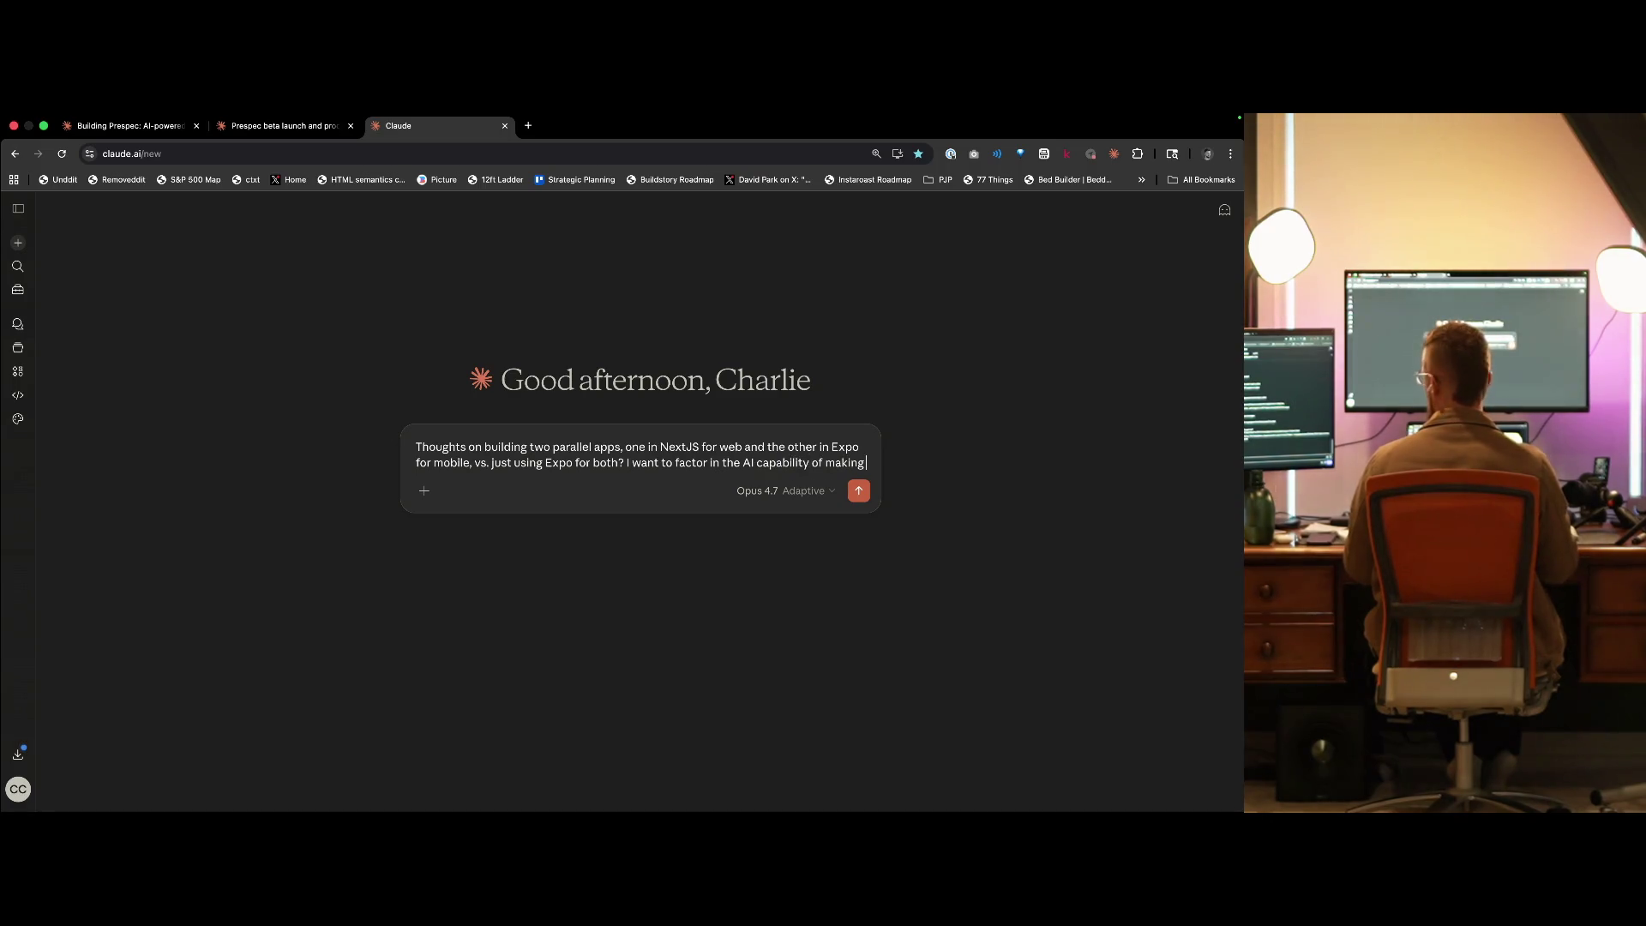
pyautogui.write(' keeping two')
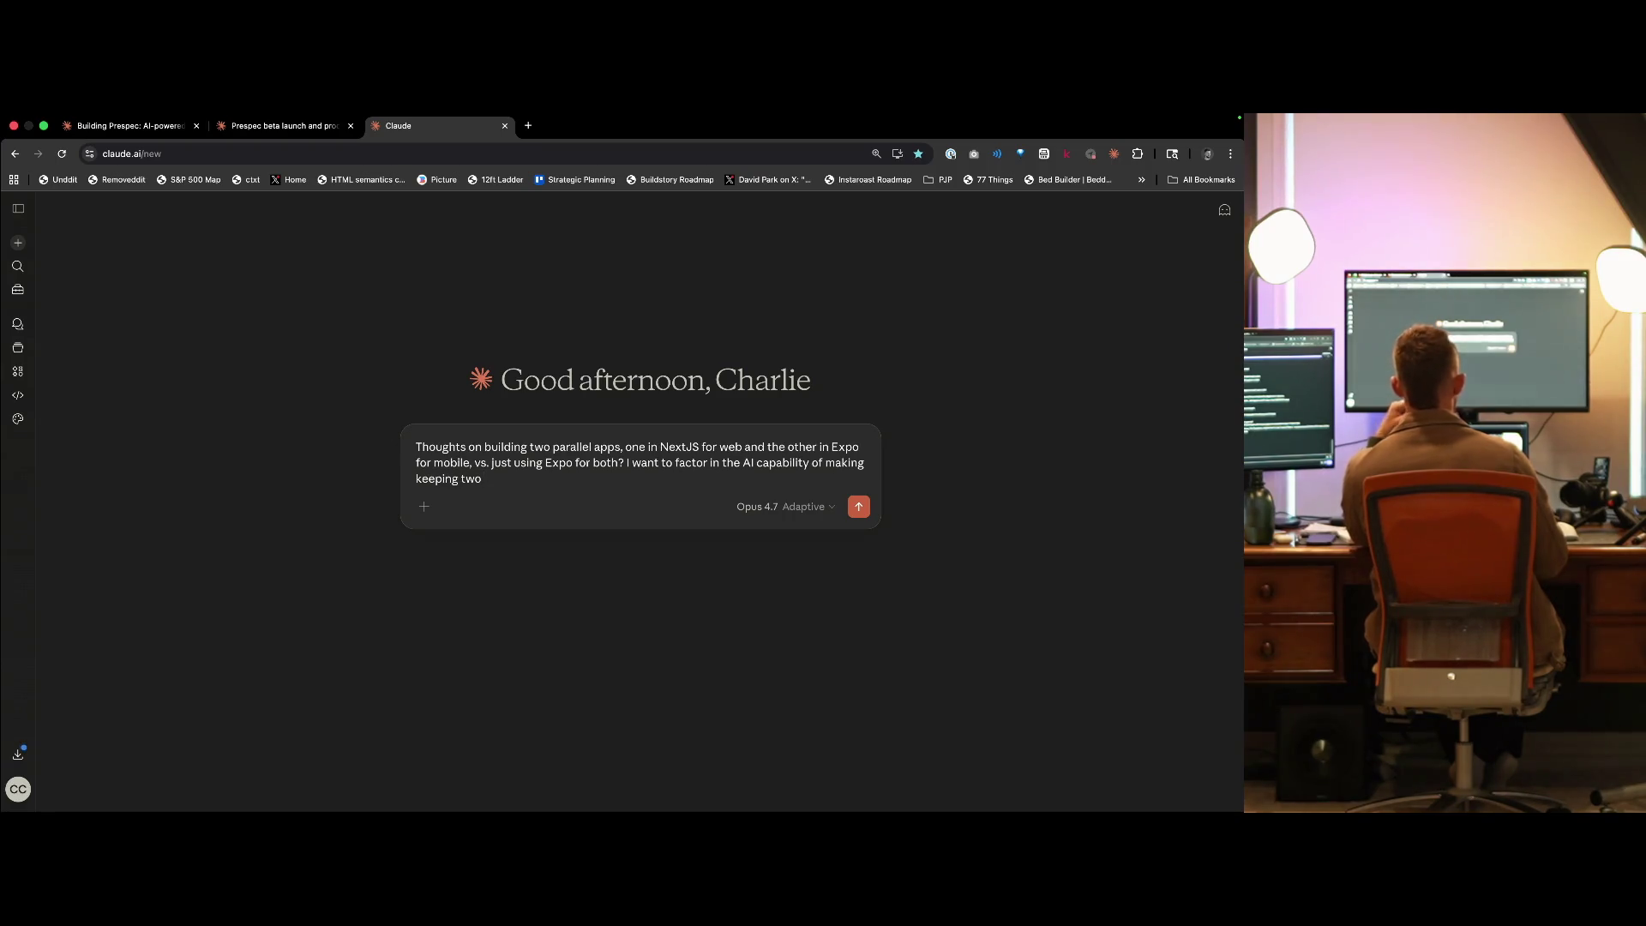
pyautogui.hotkey('alt', 'BackSpace')
pyautogui.hotkey('alt', 'BackSpace')
pyautogui.hotkey('alt', 'BackSpace')
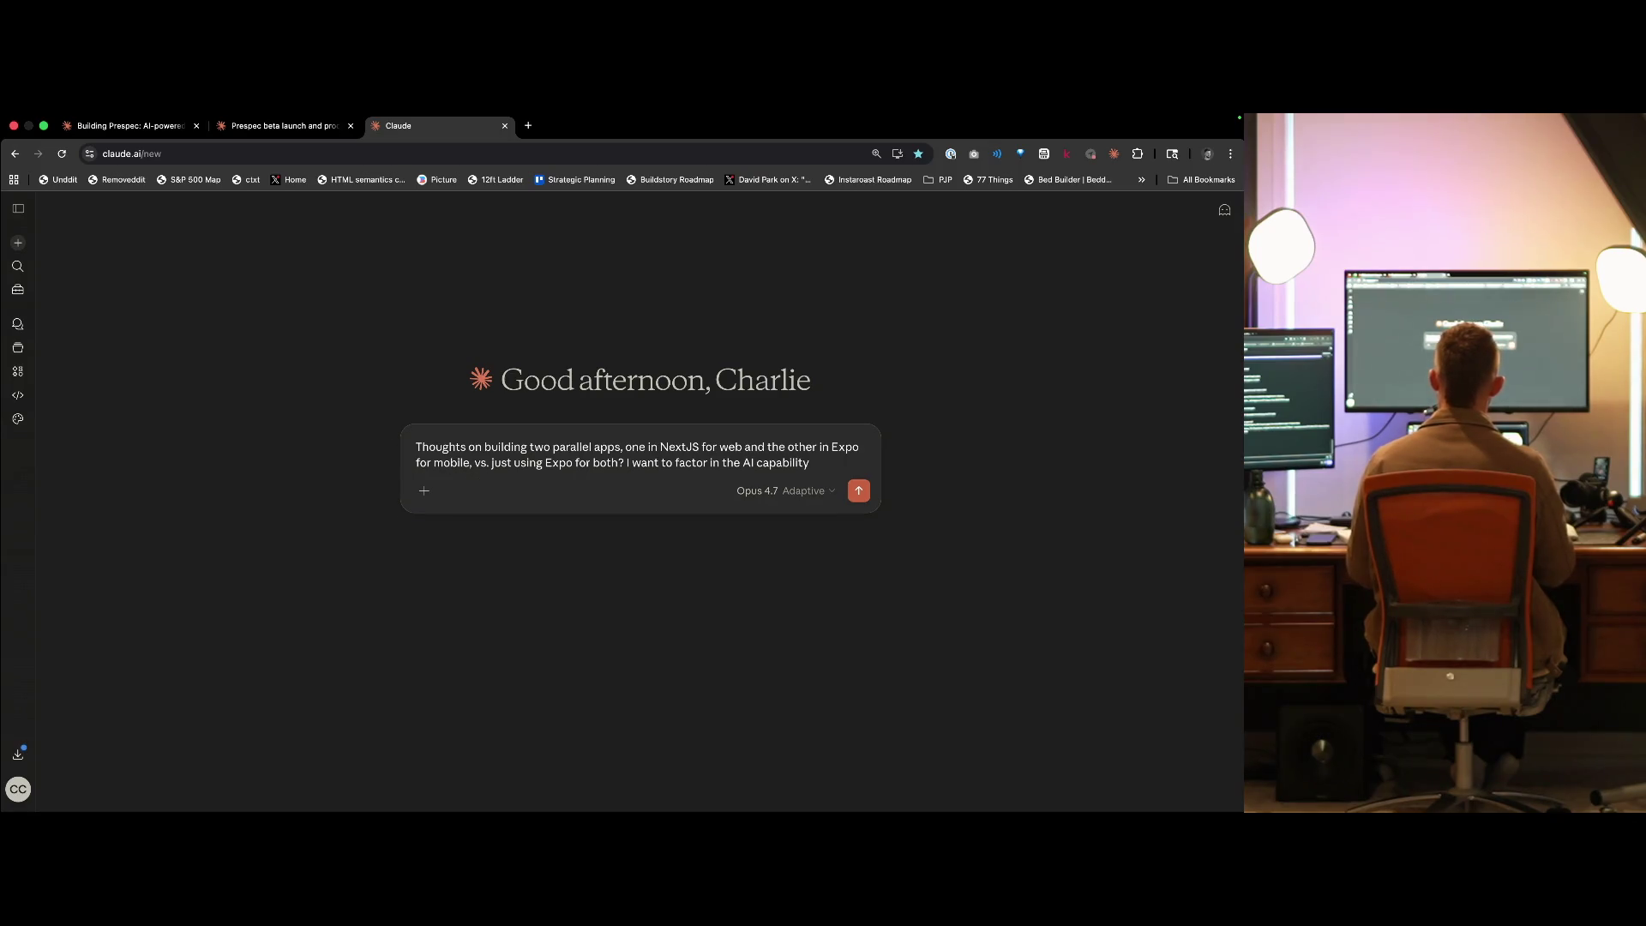
pyautogui.write('ca')
pyautogui.write('ilkit')
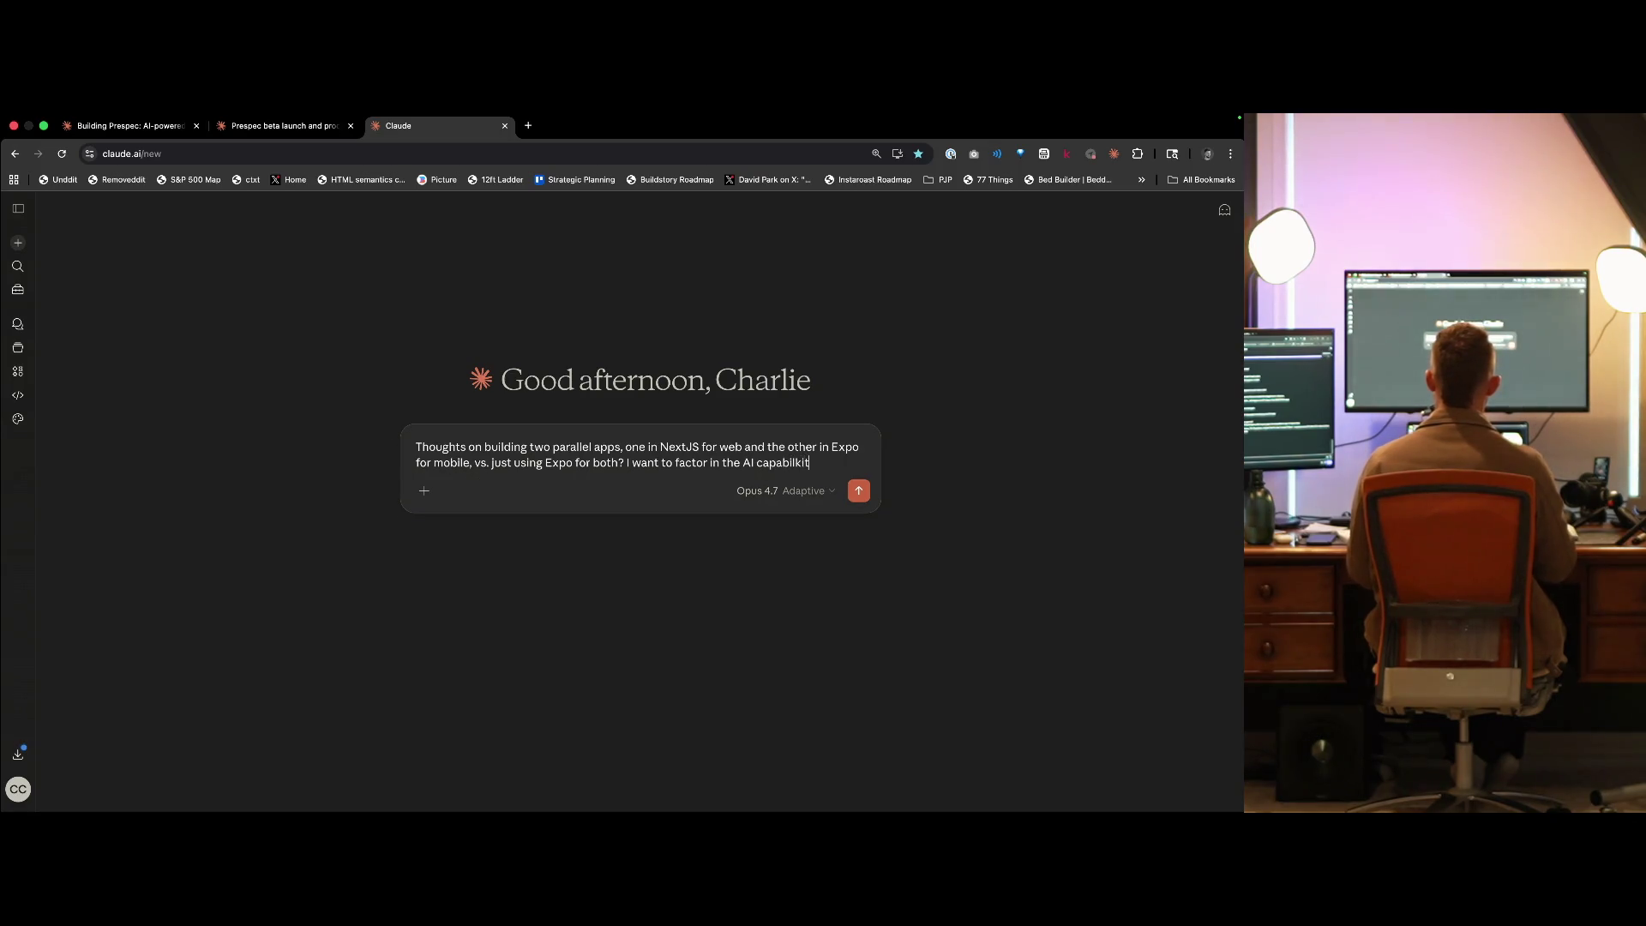
pyautogui.write('ity boost here of')
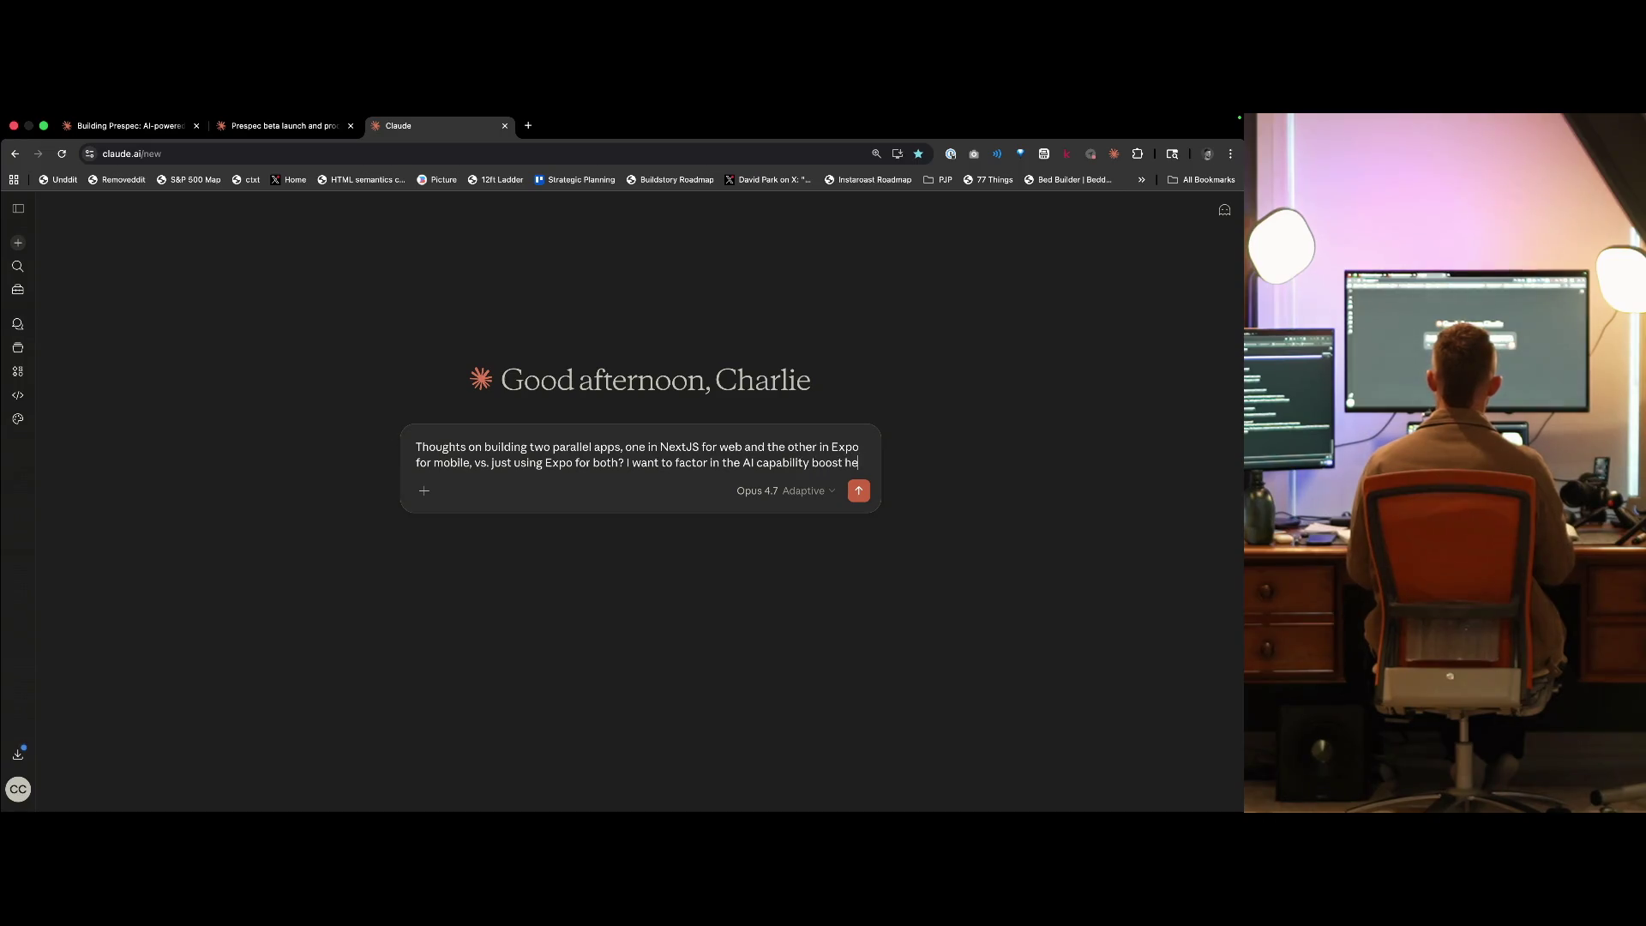
pyautogui.press('BackSpace')
pyautogui.press('BackSpace')
pyautogui.press('BackSpace')
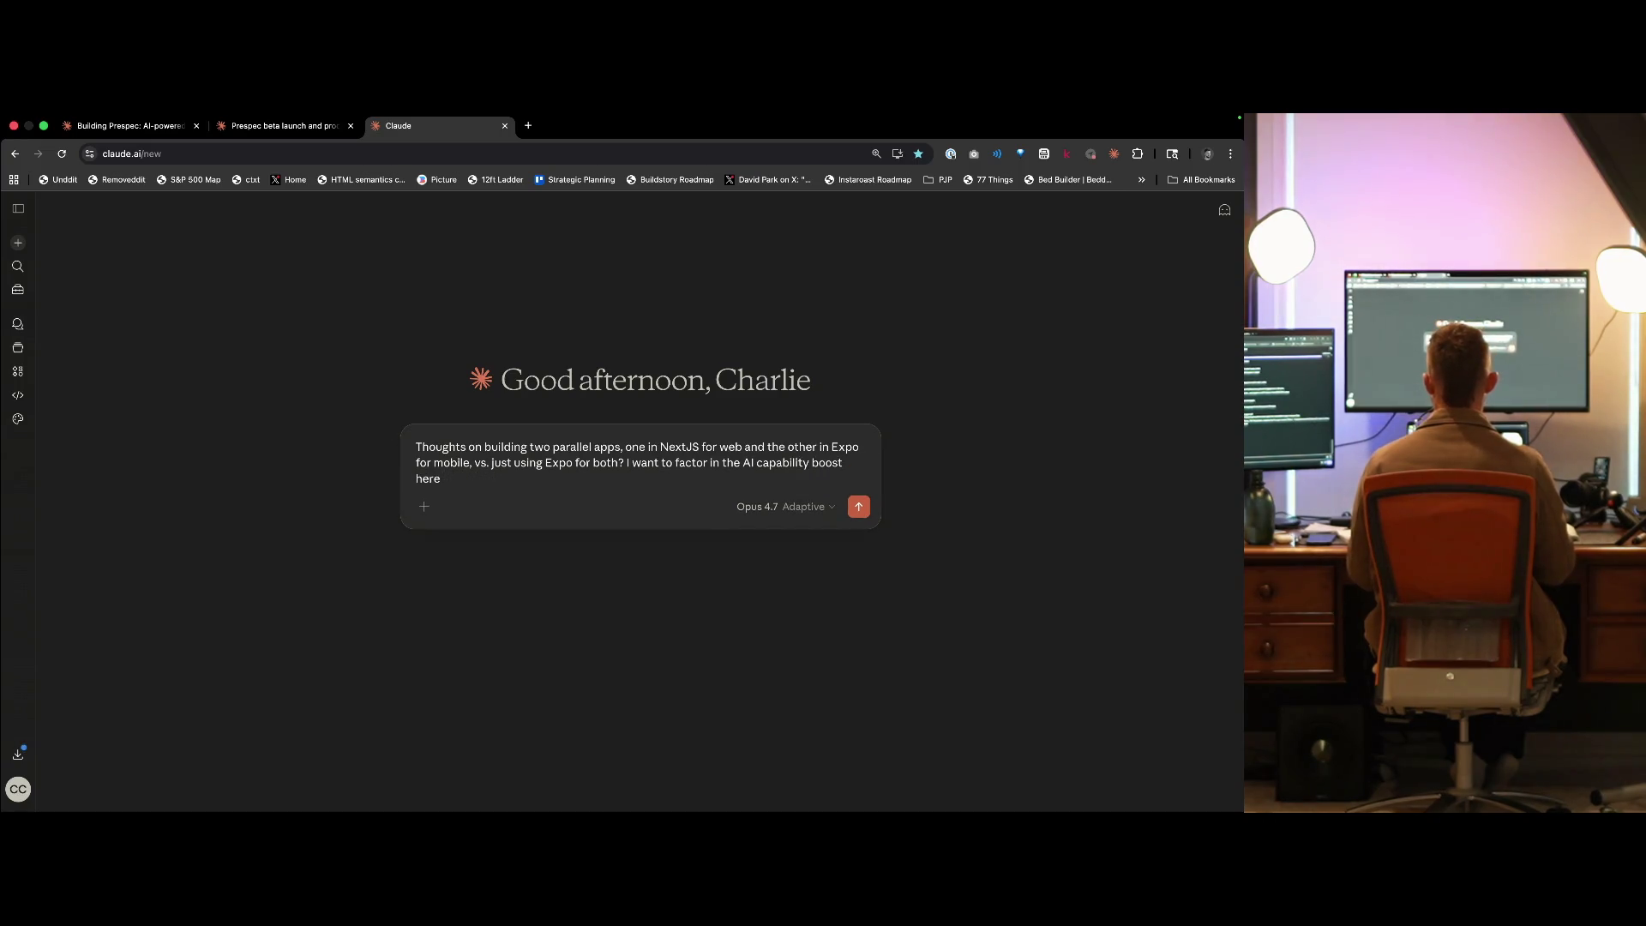
pyautogui.press('Return')
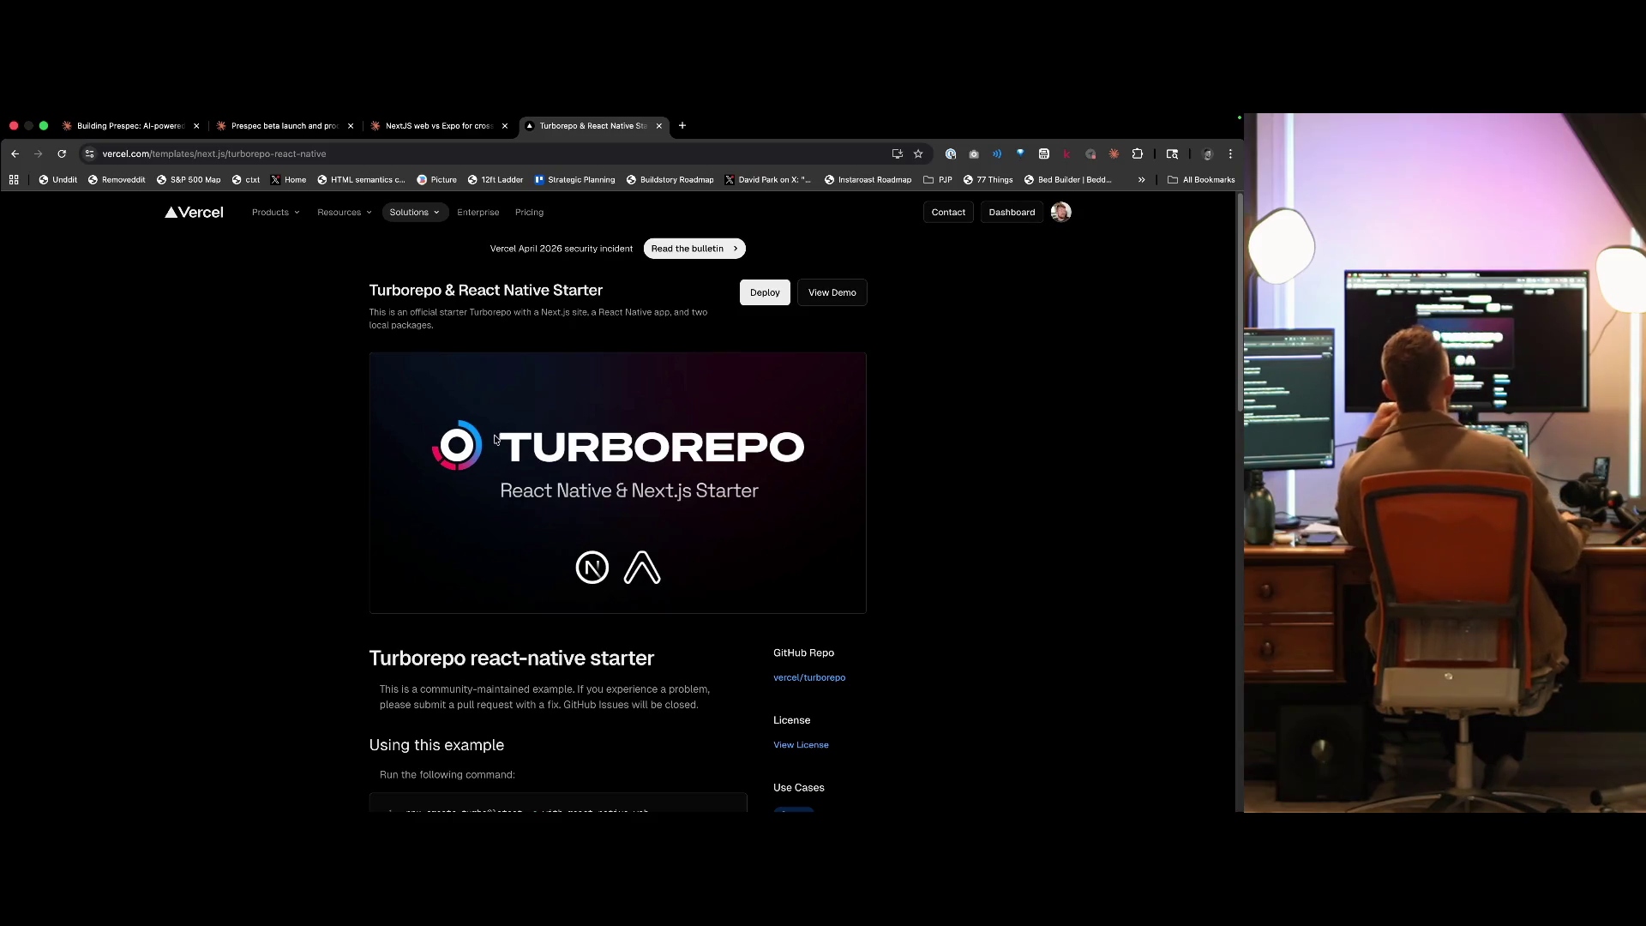
# - Review the Turborepo & React Native Starter page and open vercel/turborepo in a background tab
pyautogui.scroll(-3, 515, 519)
pyautogui.scroll(-2, 516, 523)
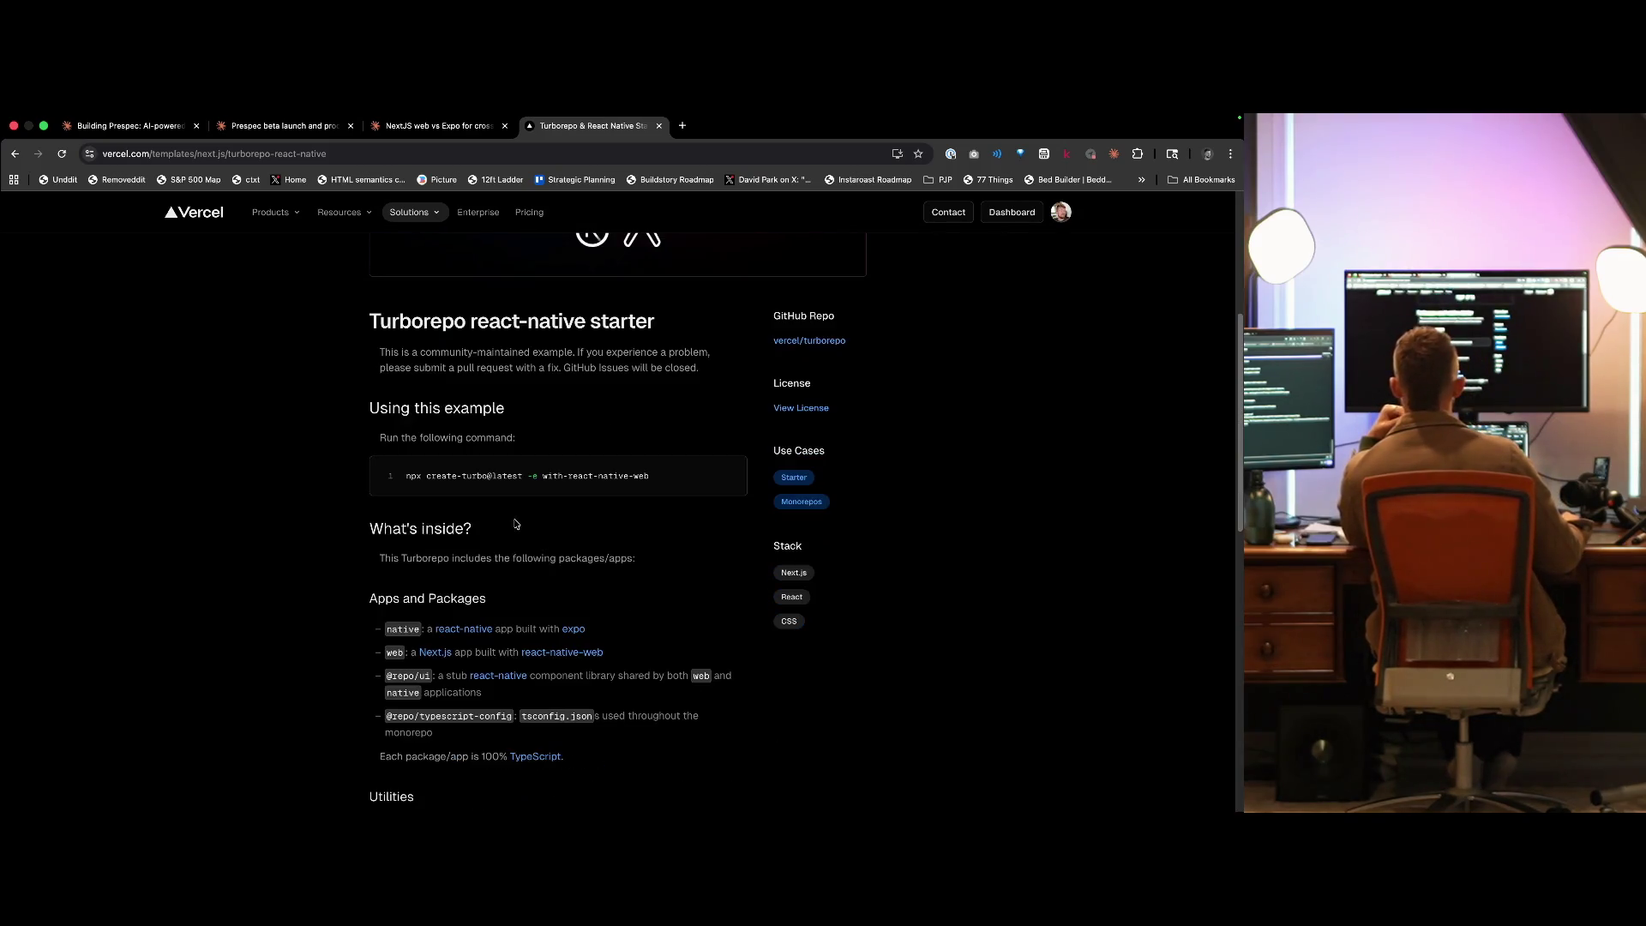
pyautogui.scroll(-2, 651, 596)
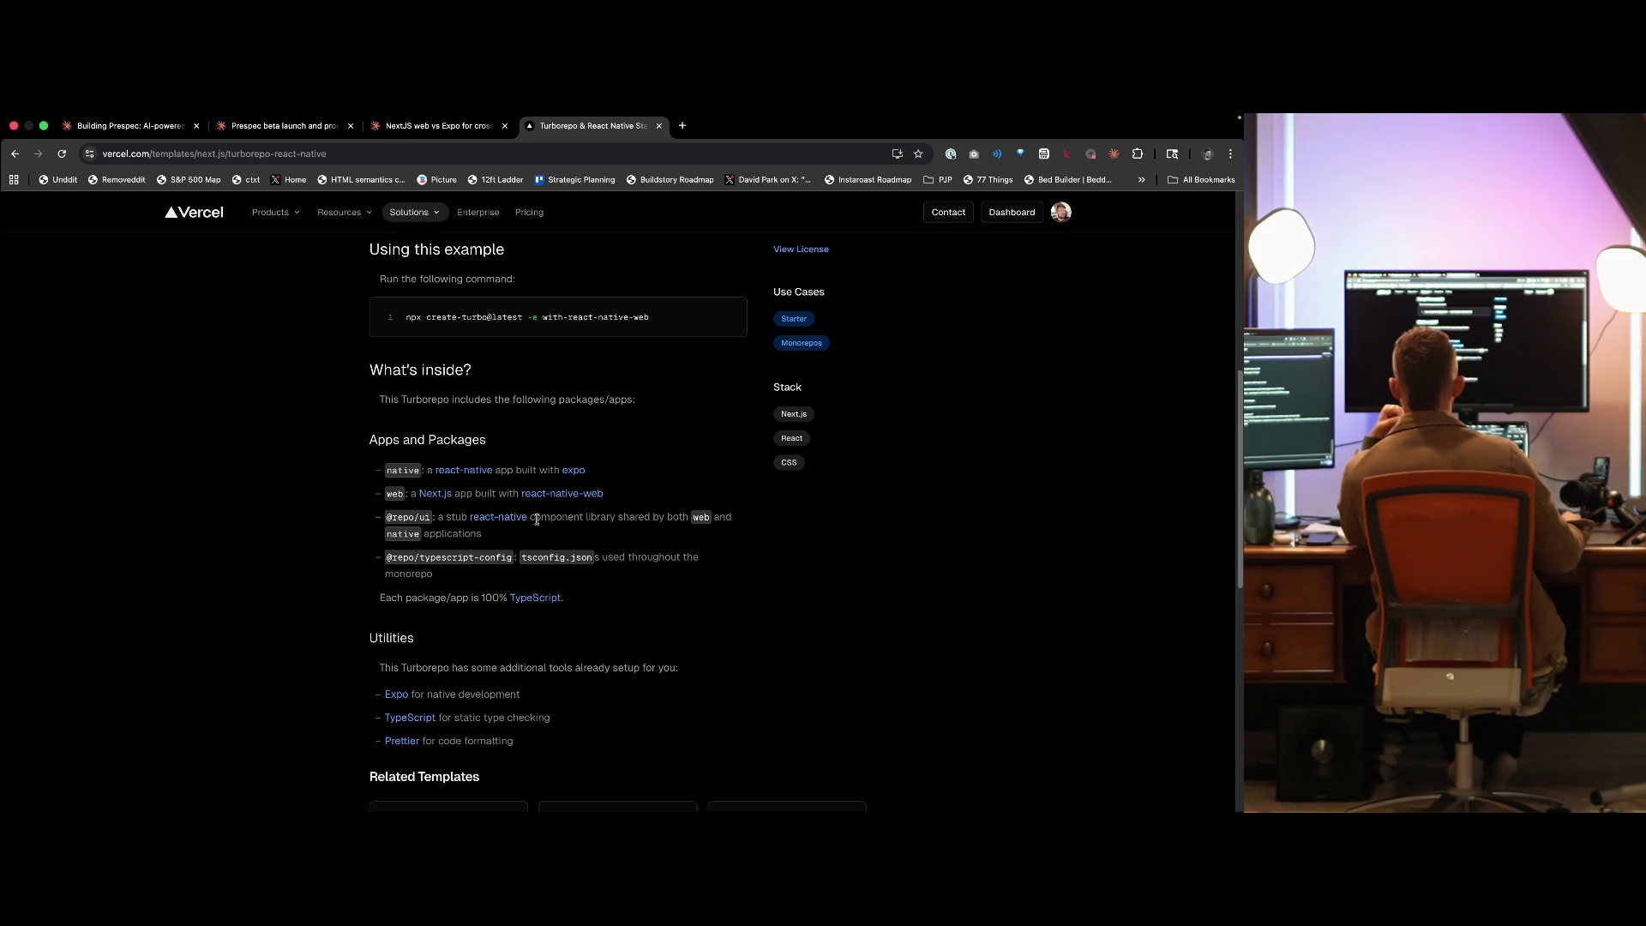
pyautogui.scroll(-1, 630, 546)
pyautogui.scroll(-2, 630, 546)
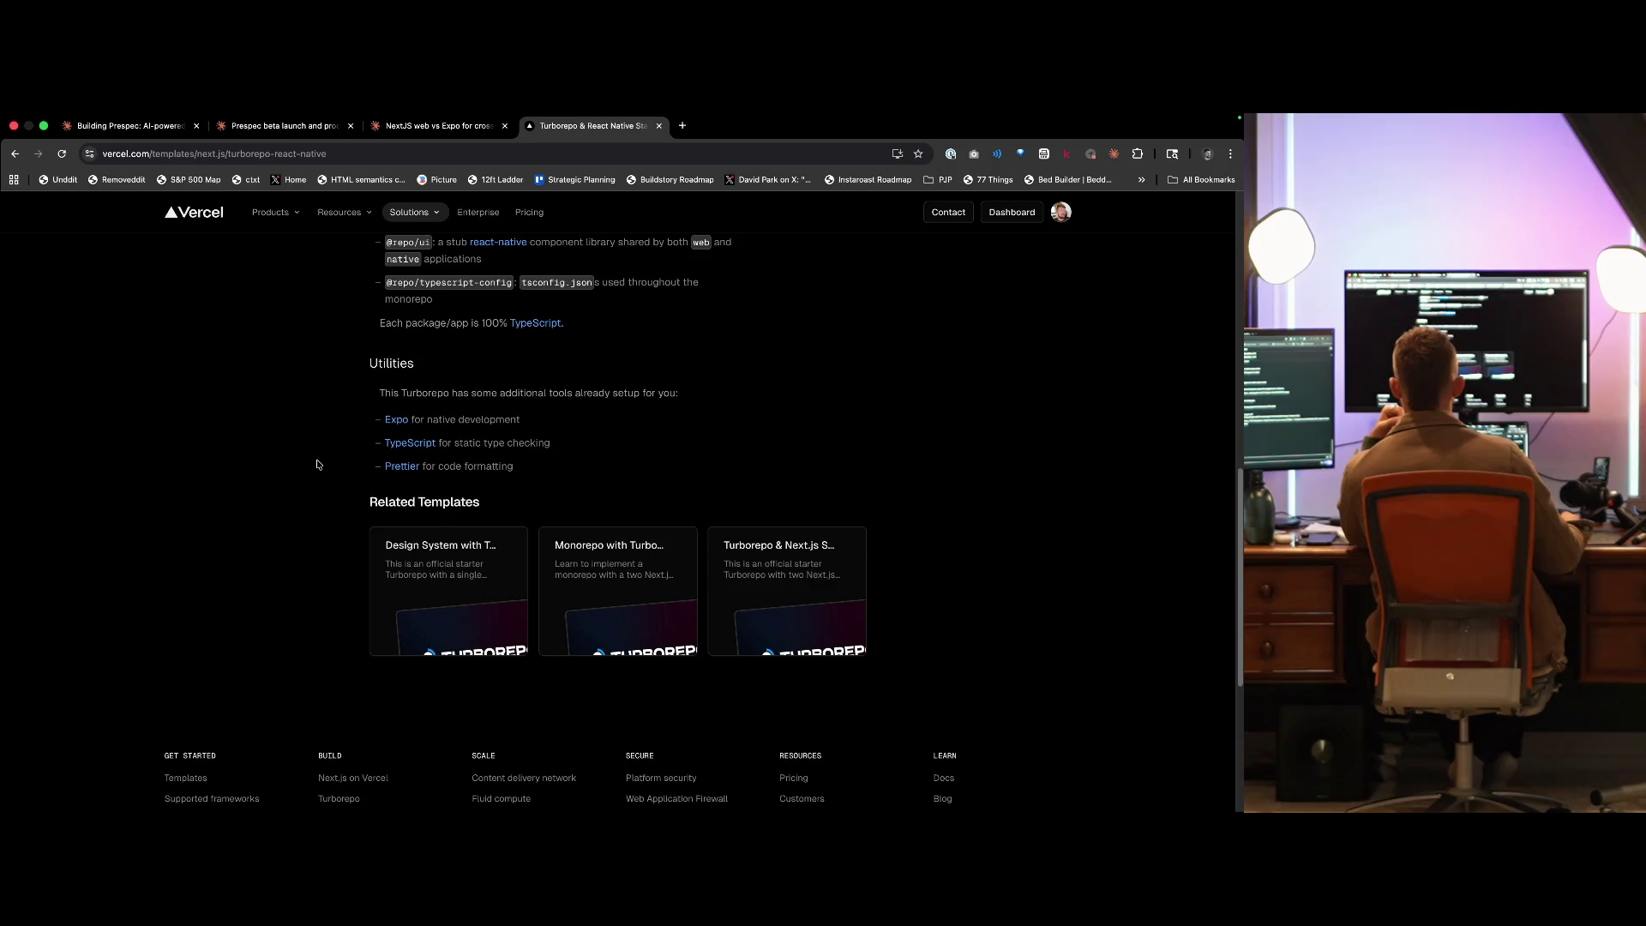
pyautogui.scroll(9, 317, 464)
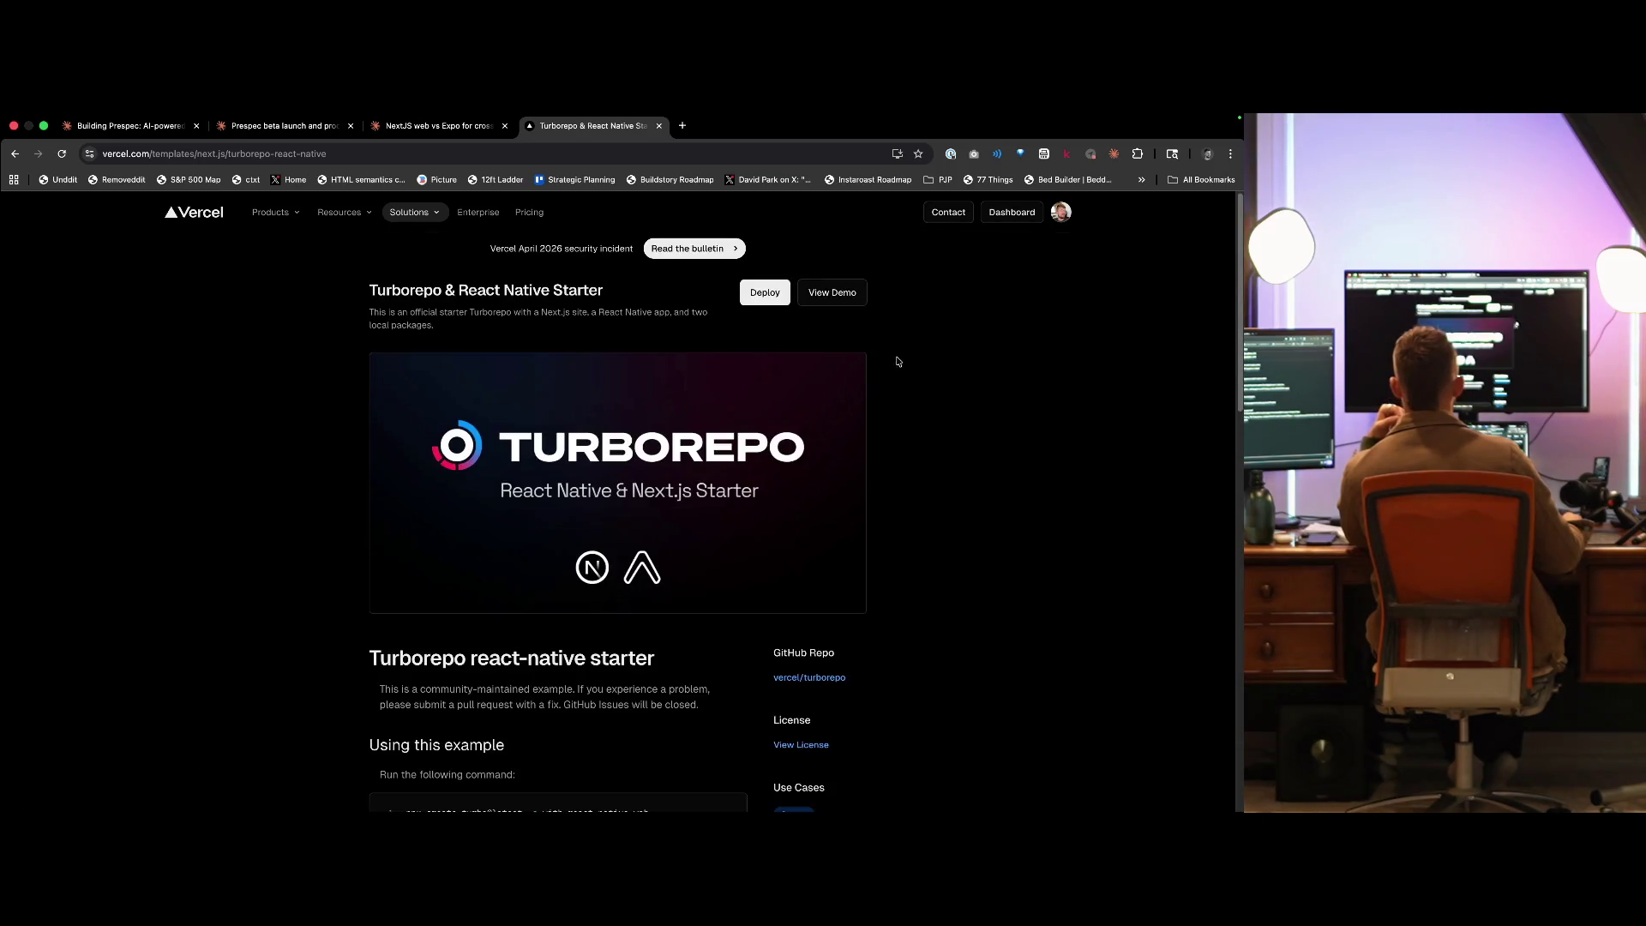
pyautogui.scroll(-1, 860, 634)
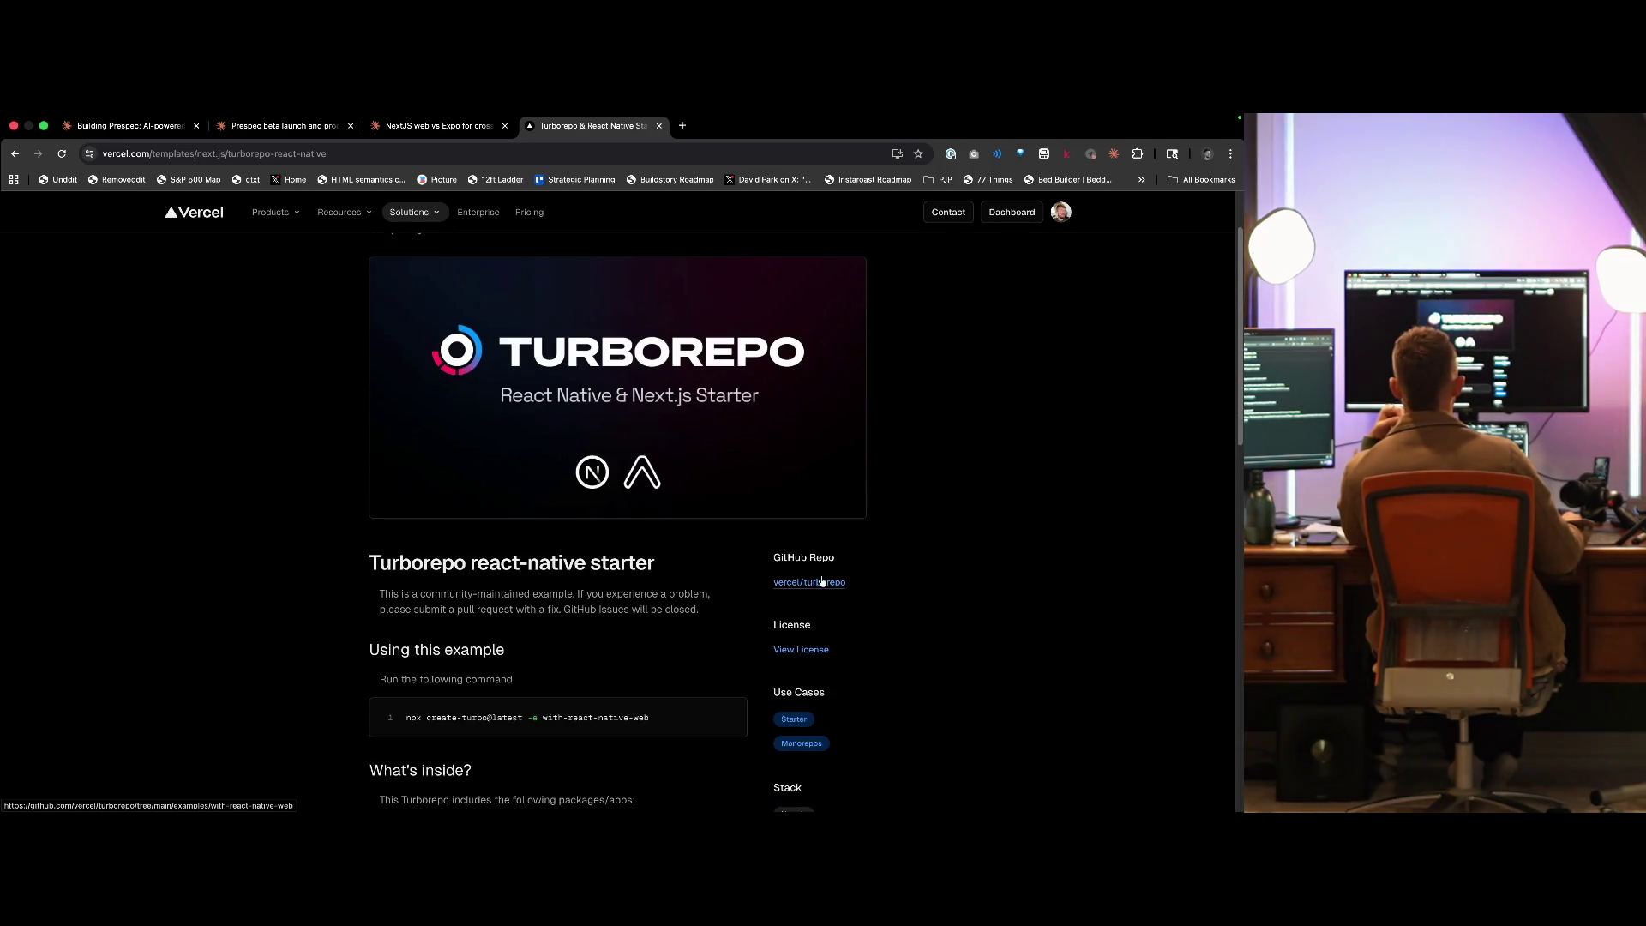
pyautogui.middleClick(793, 582)
pyautogui.scroll(-2, 793, 582)
# - Skim the with-react-native-web README on GitHub, then return to the NextJS web vs Expo chat
pyautogui.click(743, 125)
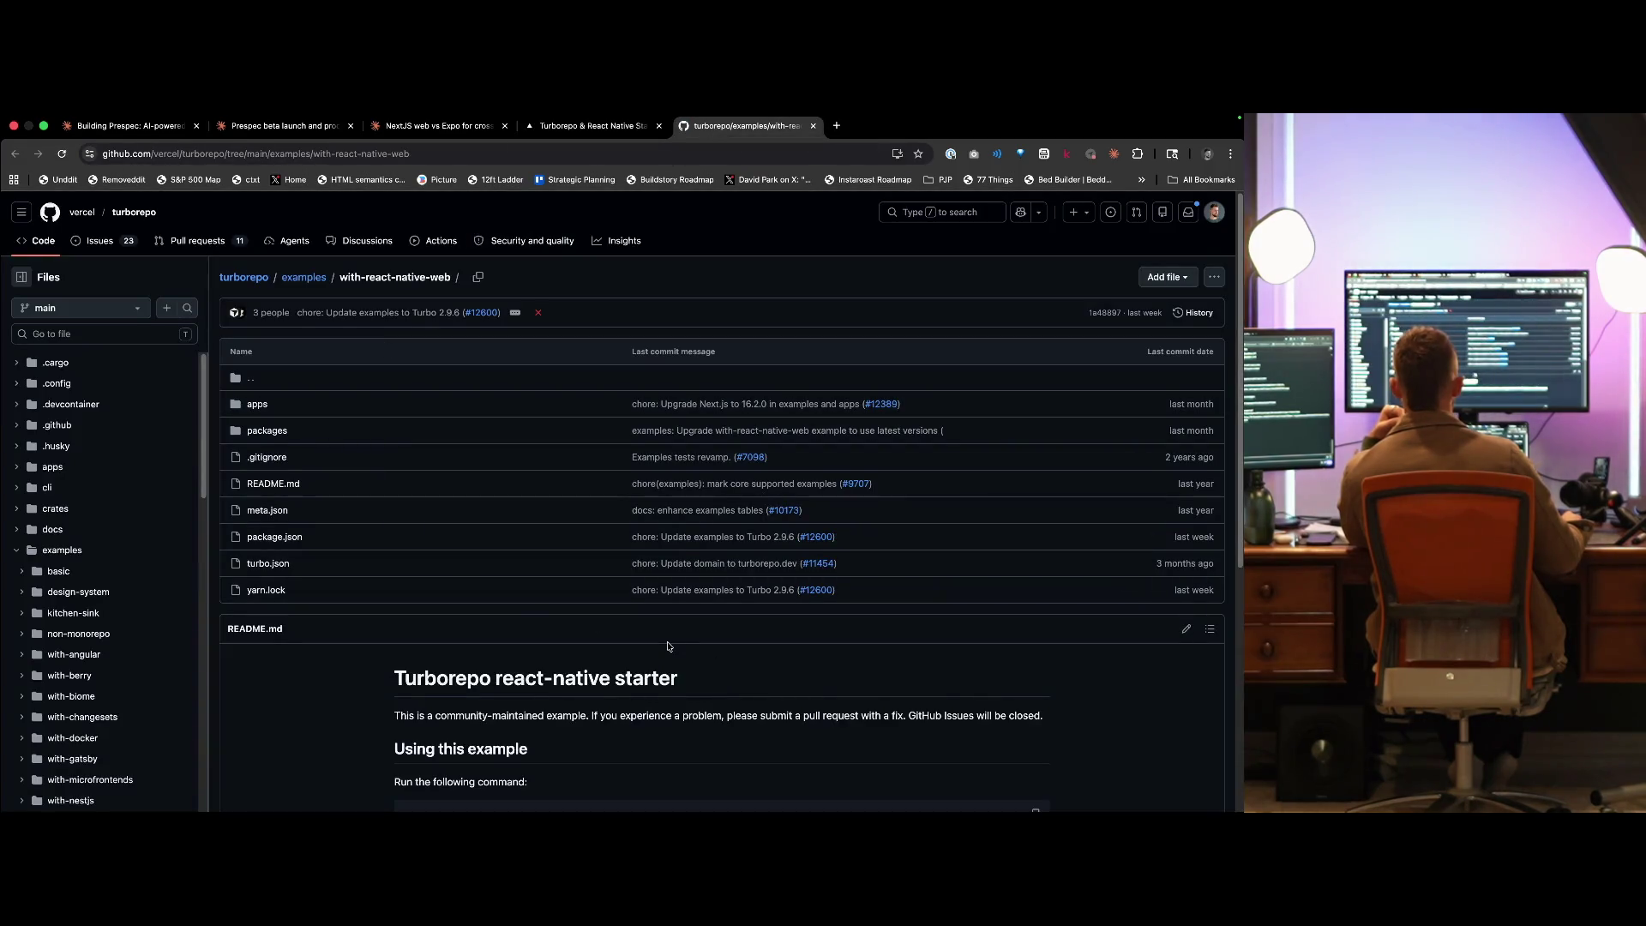
pyautogui.scroll(-1, 668, 647)
pyautogui.scroll(-3, 668, 647)
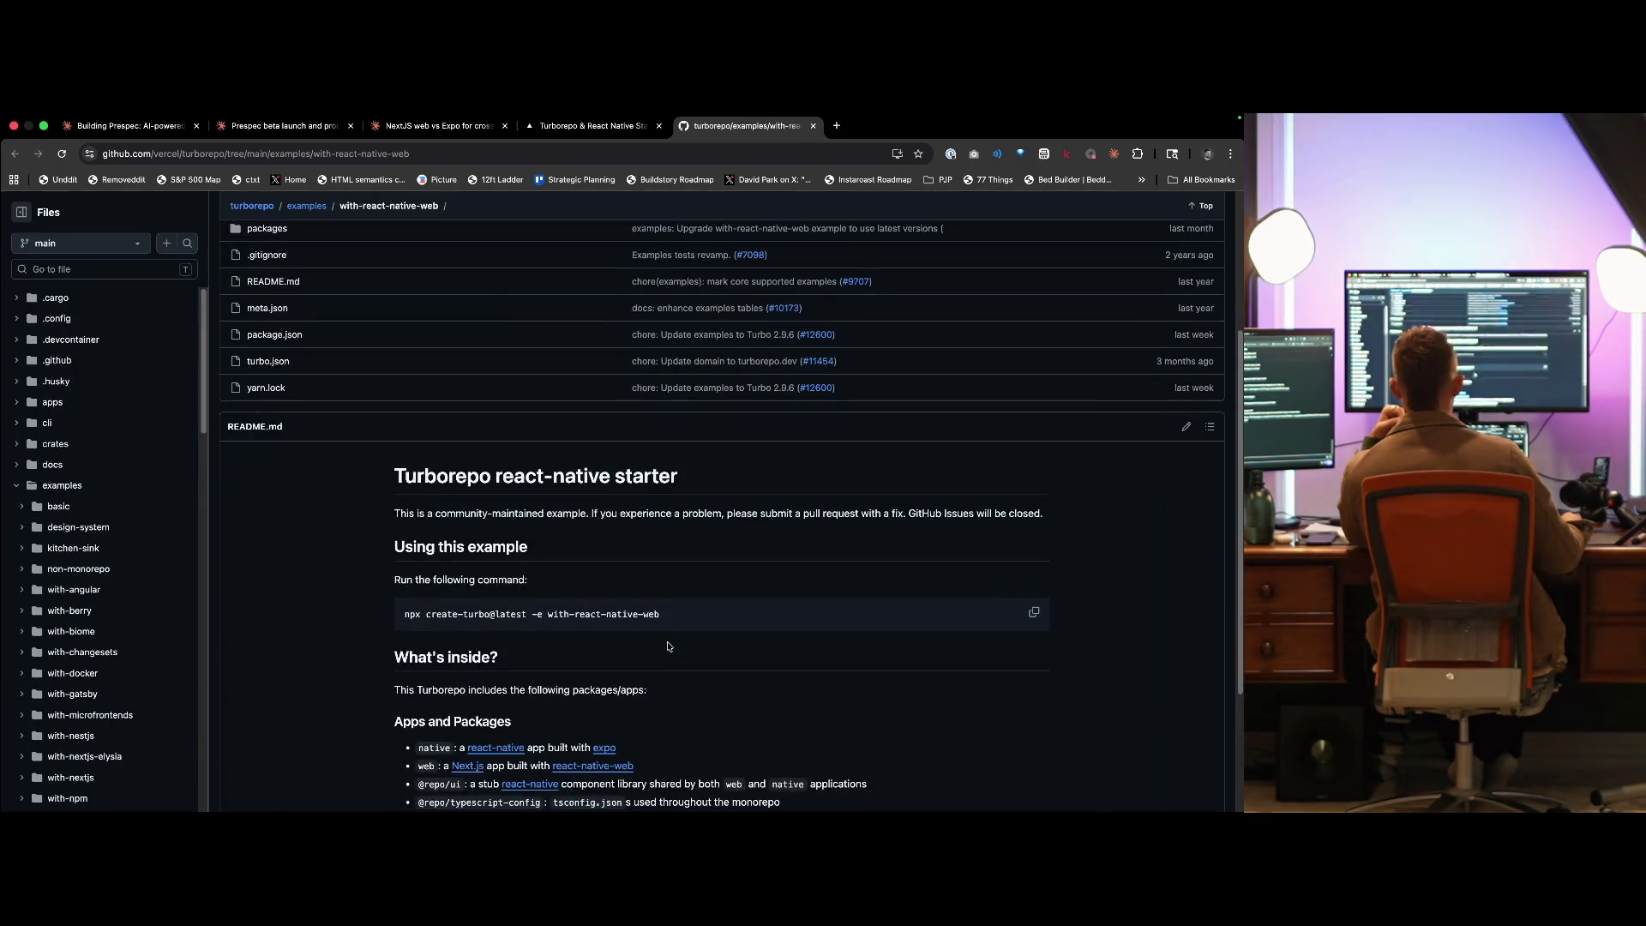
pyautogui.scroll(-2, 668, 647)
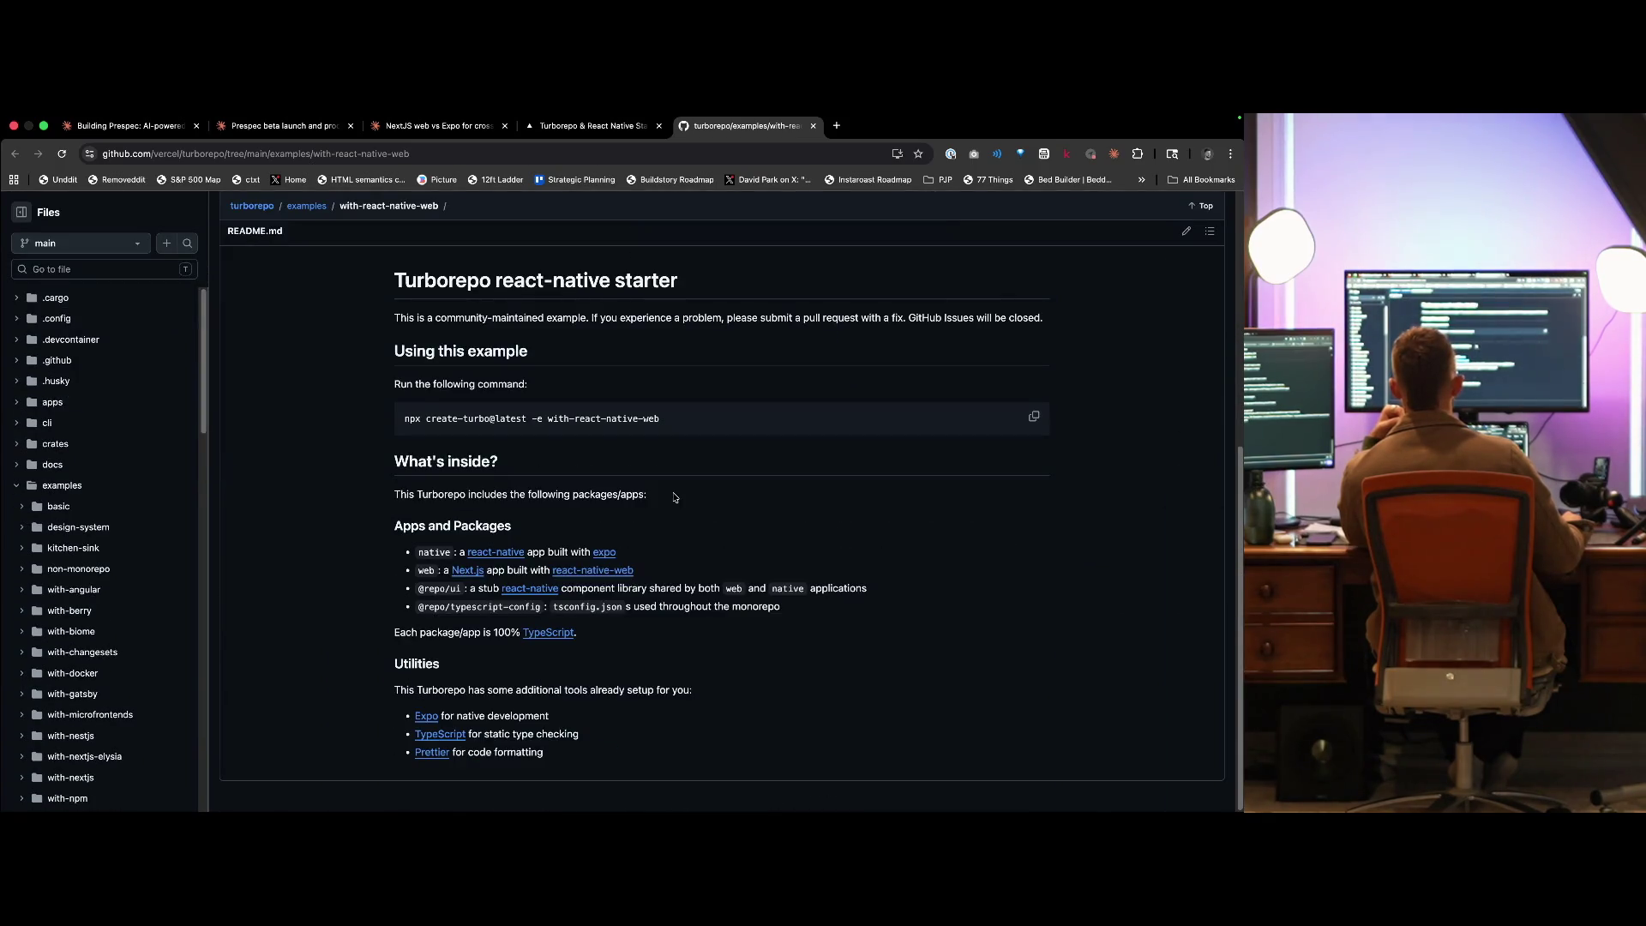
pyautogui.scroll(5, 361, 477)
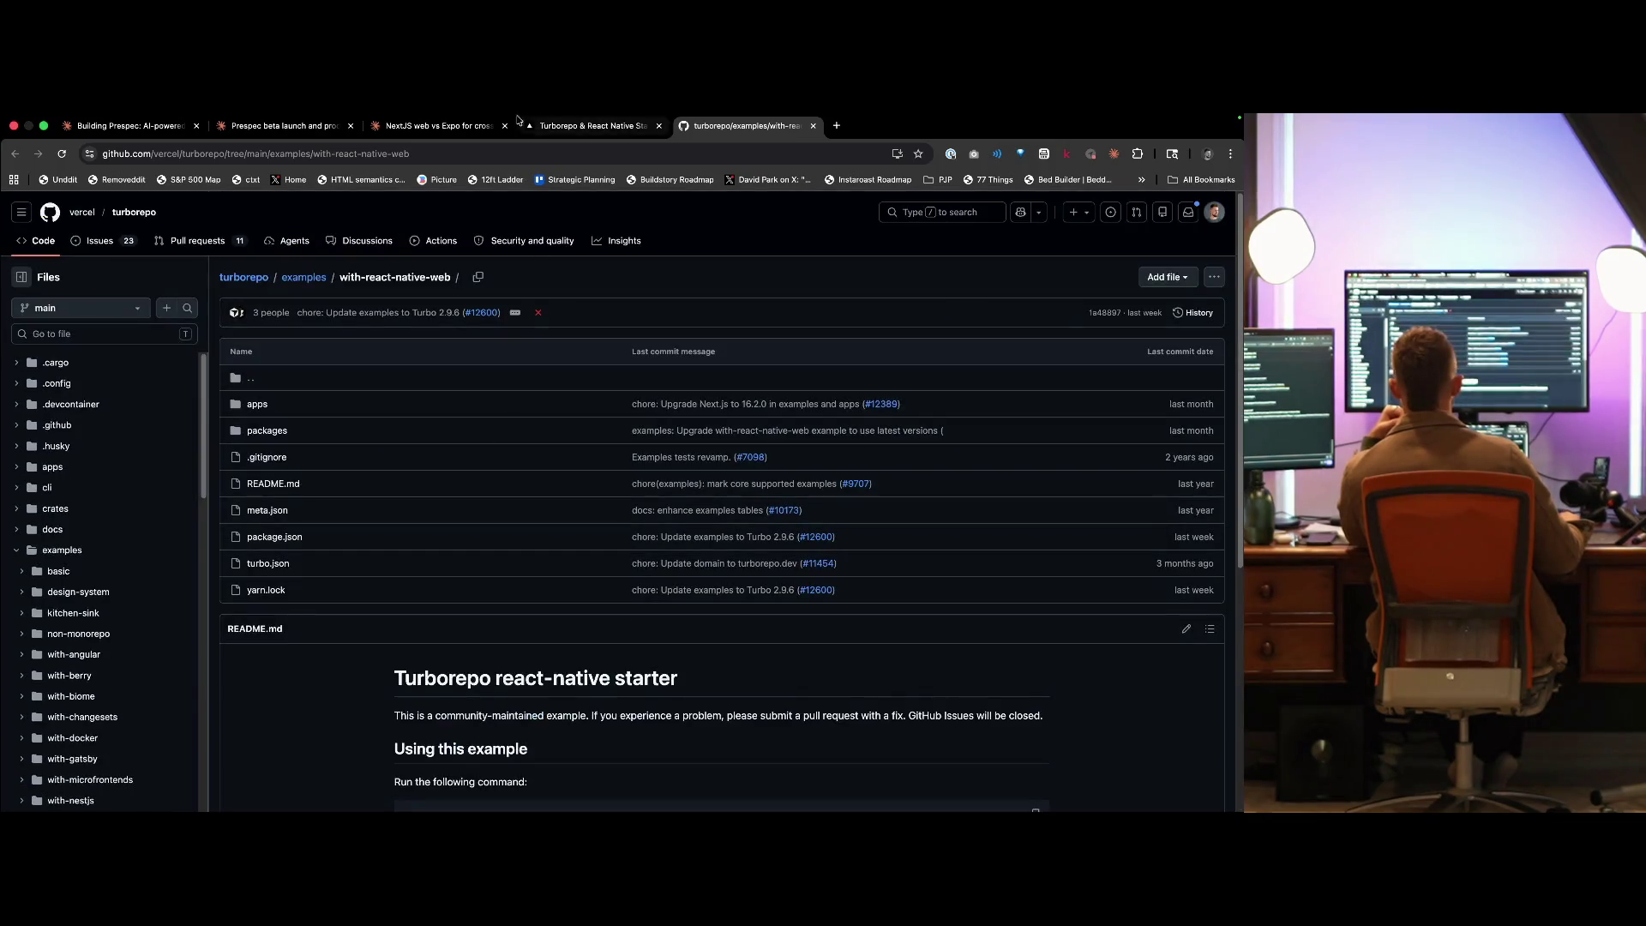
pyautogui.click(439, 125)
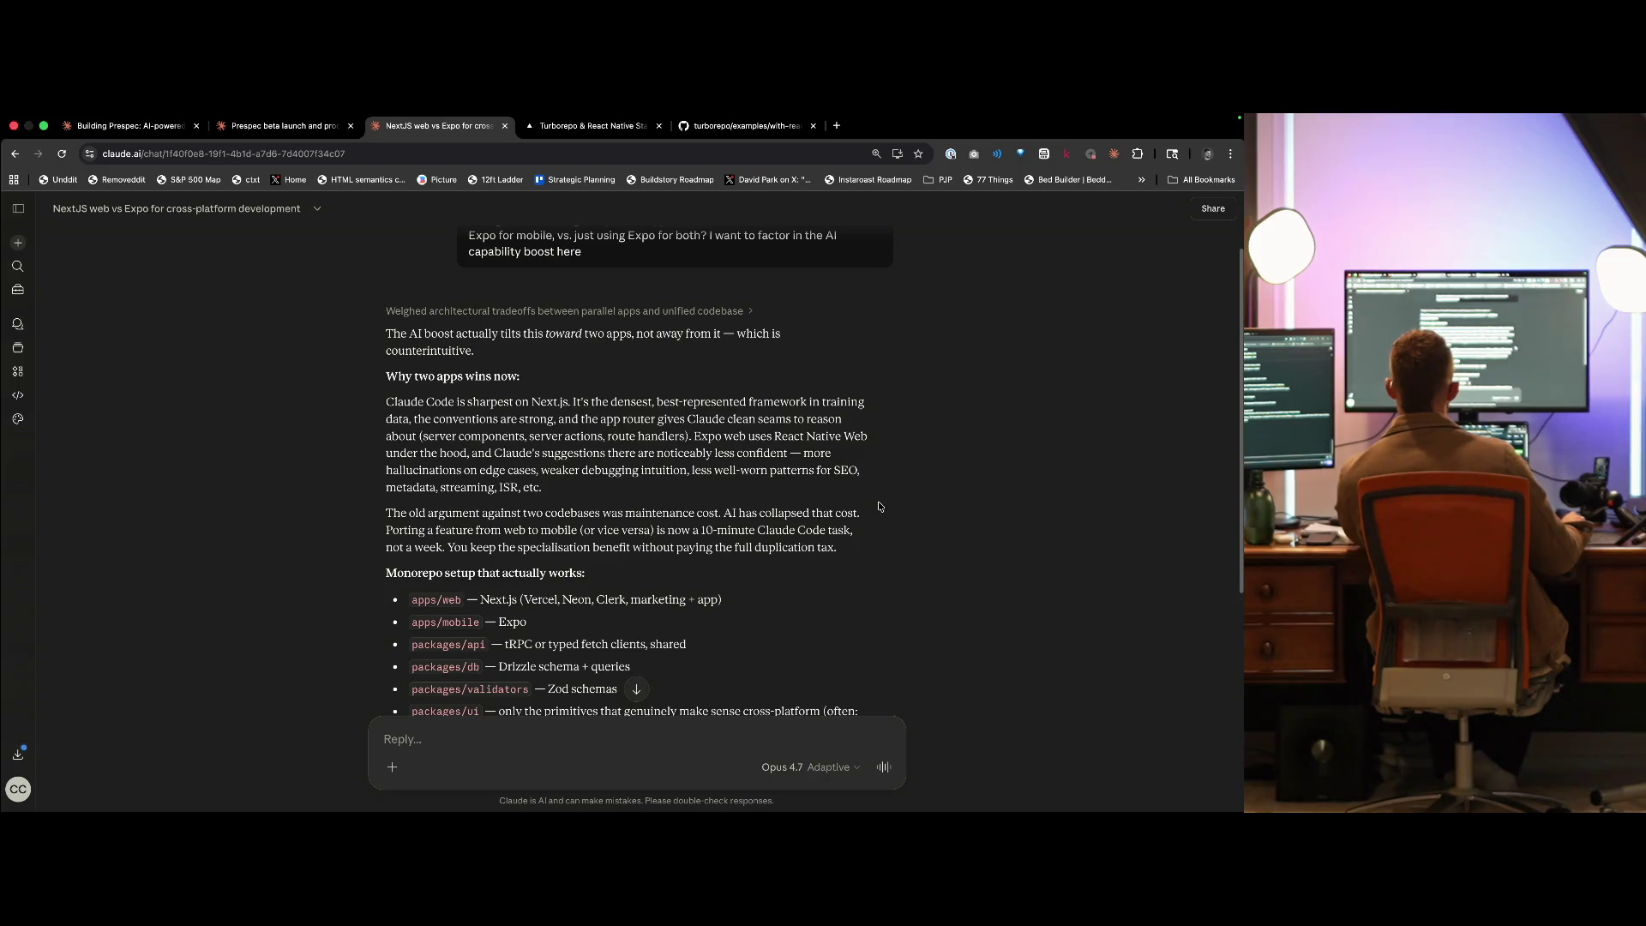
pyautogui.scroll(-2, 879, 508)
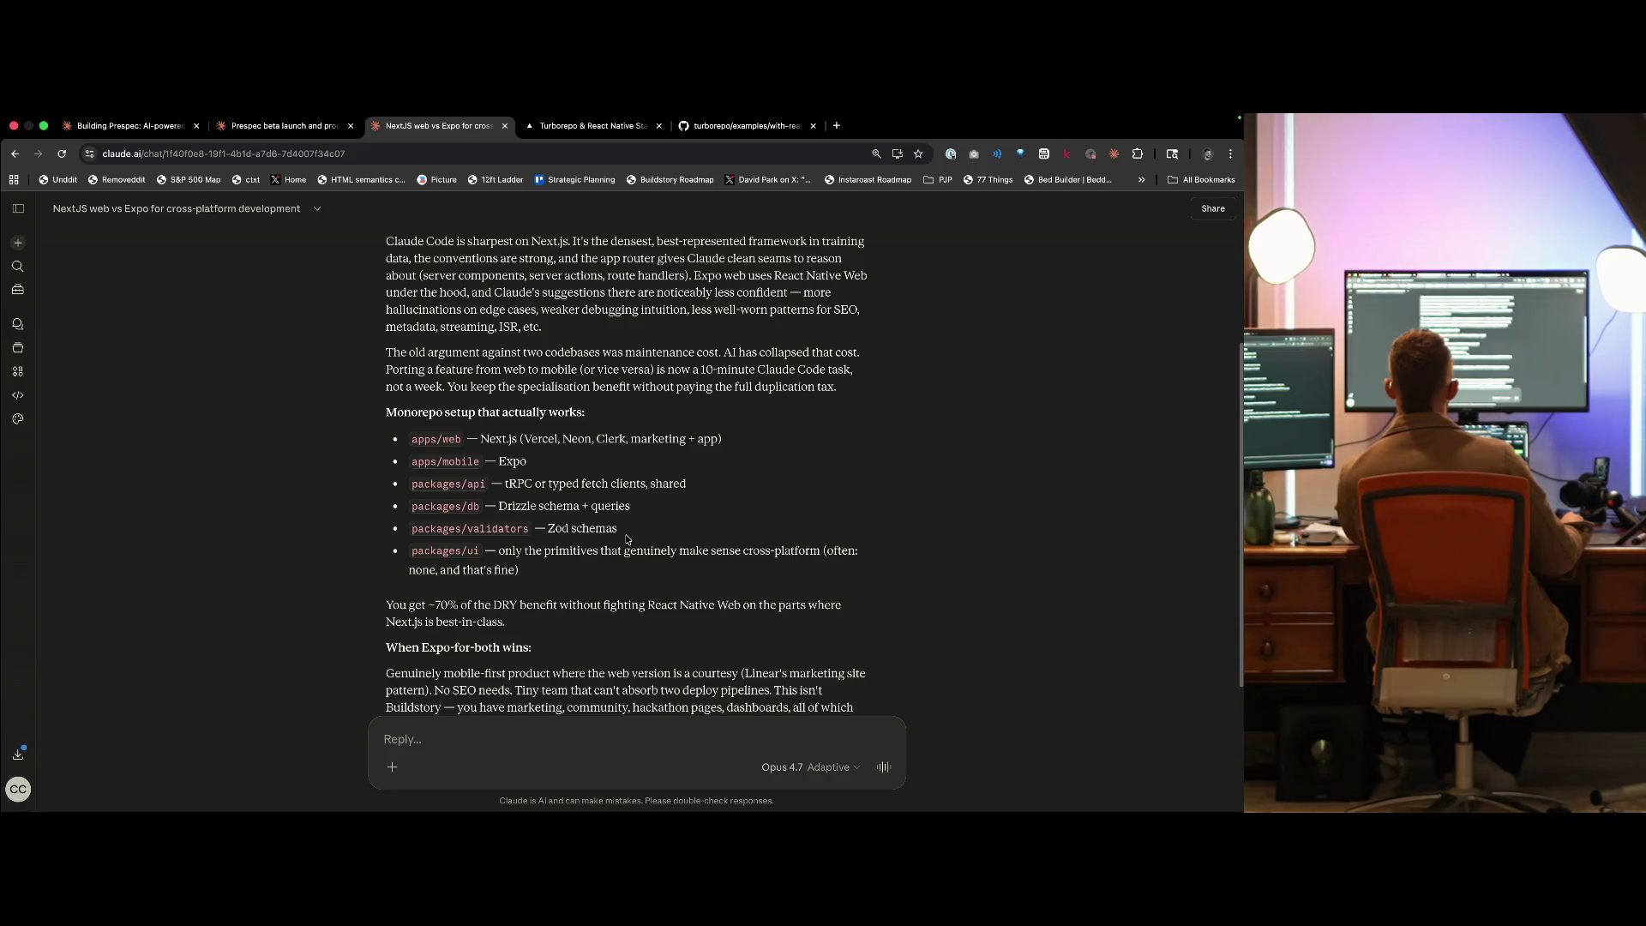
pyautogui.scroll(-1, 627, 538)
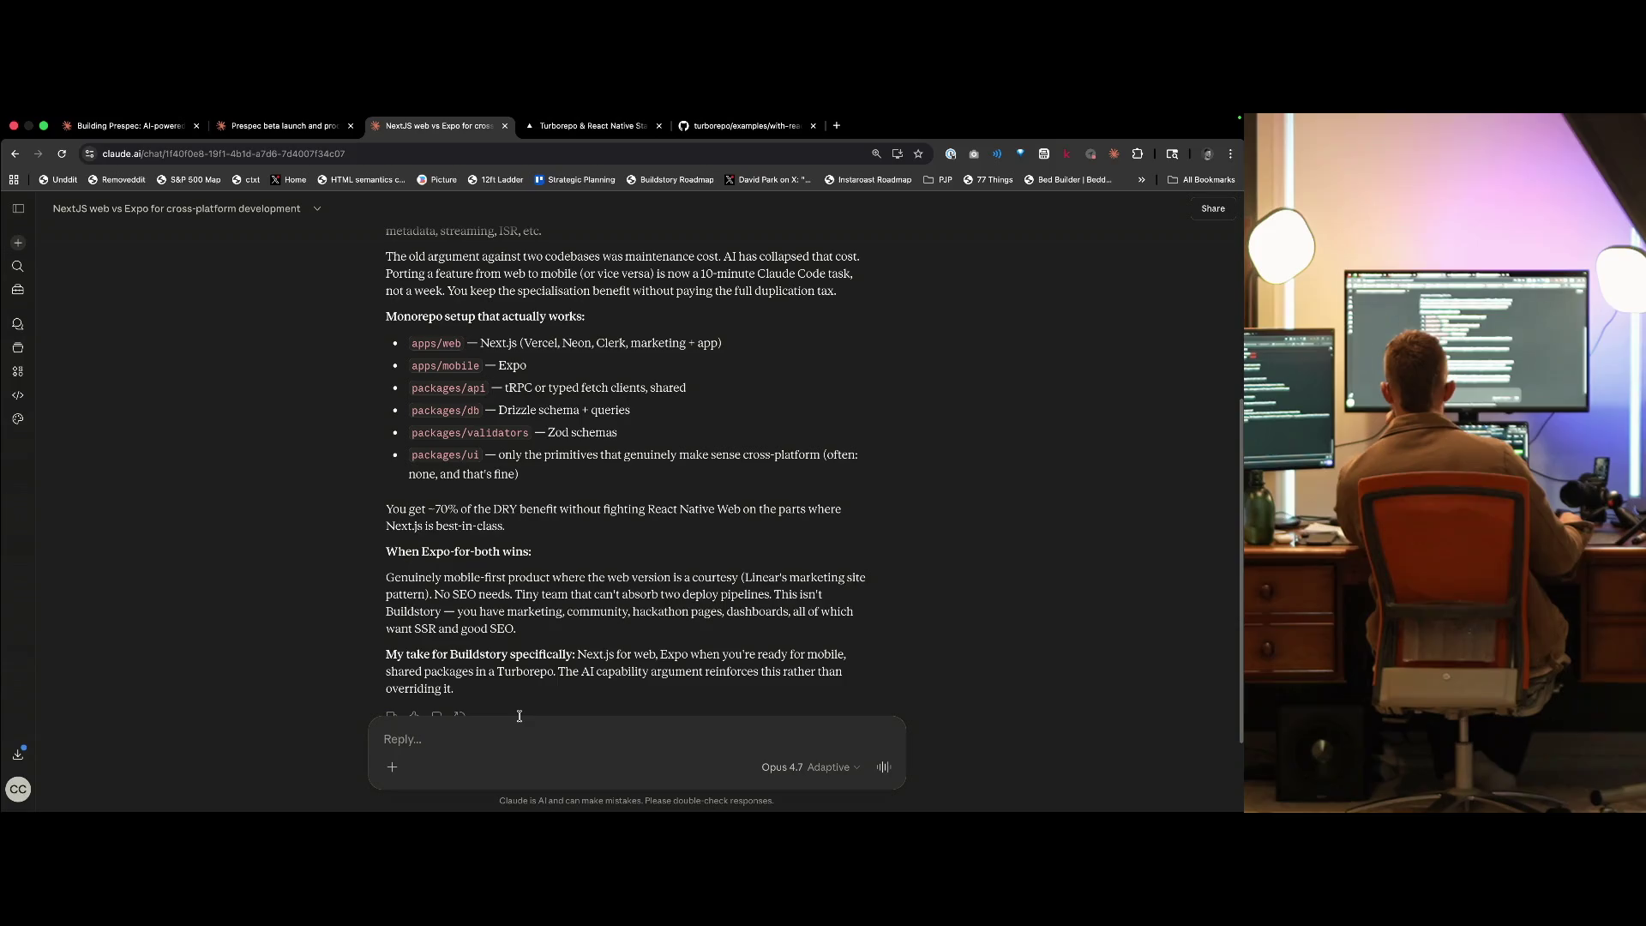
# - Send the follow-up 'This is for Prespec', then switch to the turborepo GitHub example
pyautogui.write('This is for Prespec')
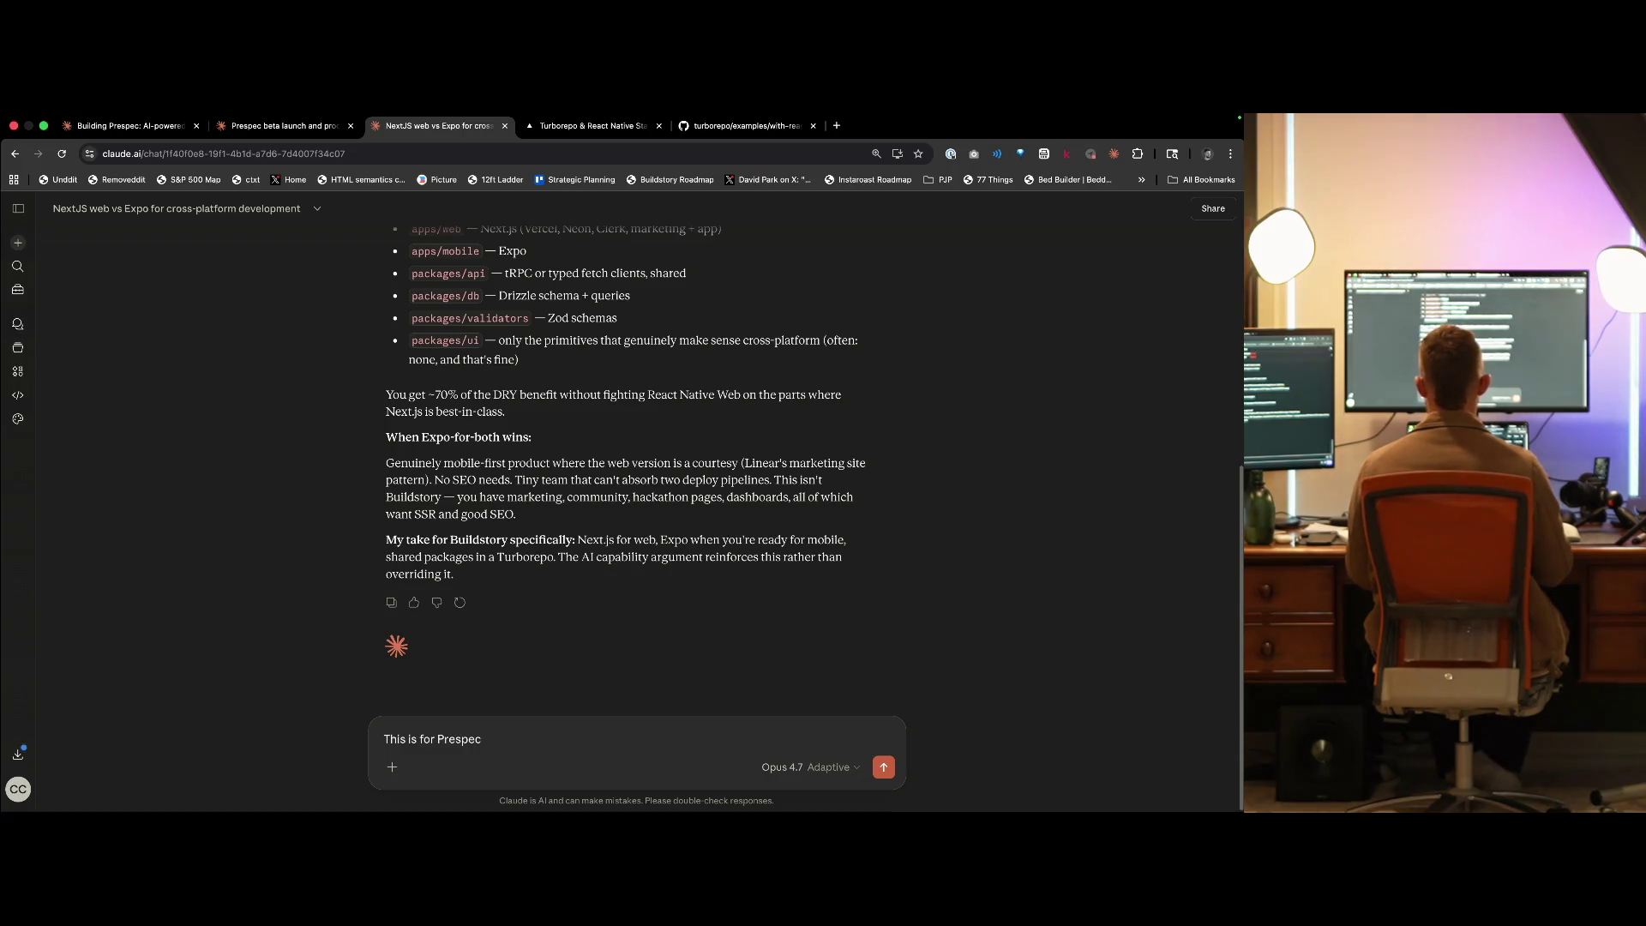
pyautogui.hotkey('ctrl', 'Left')
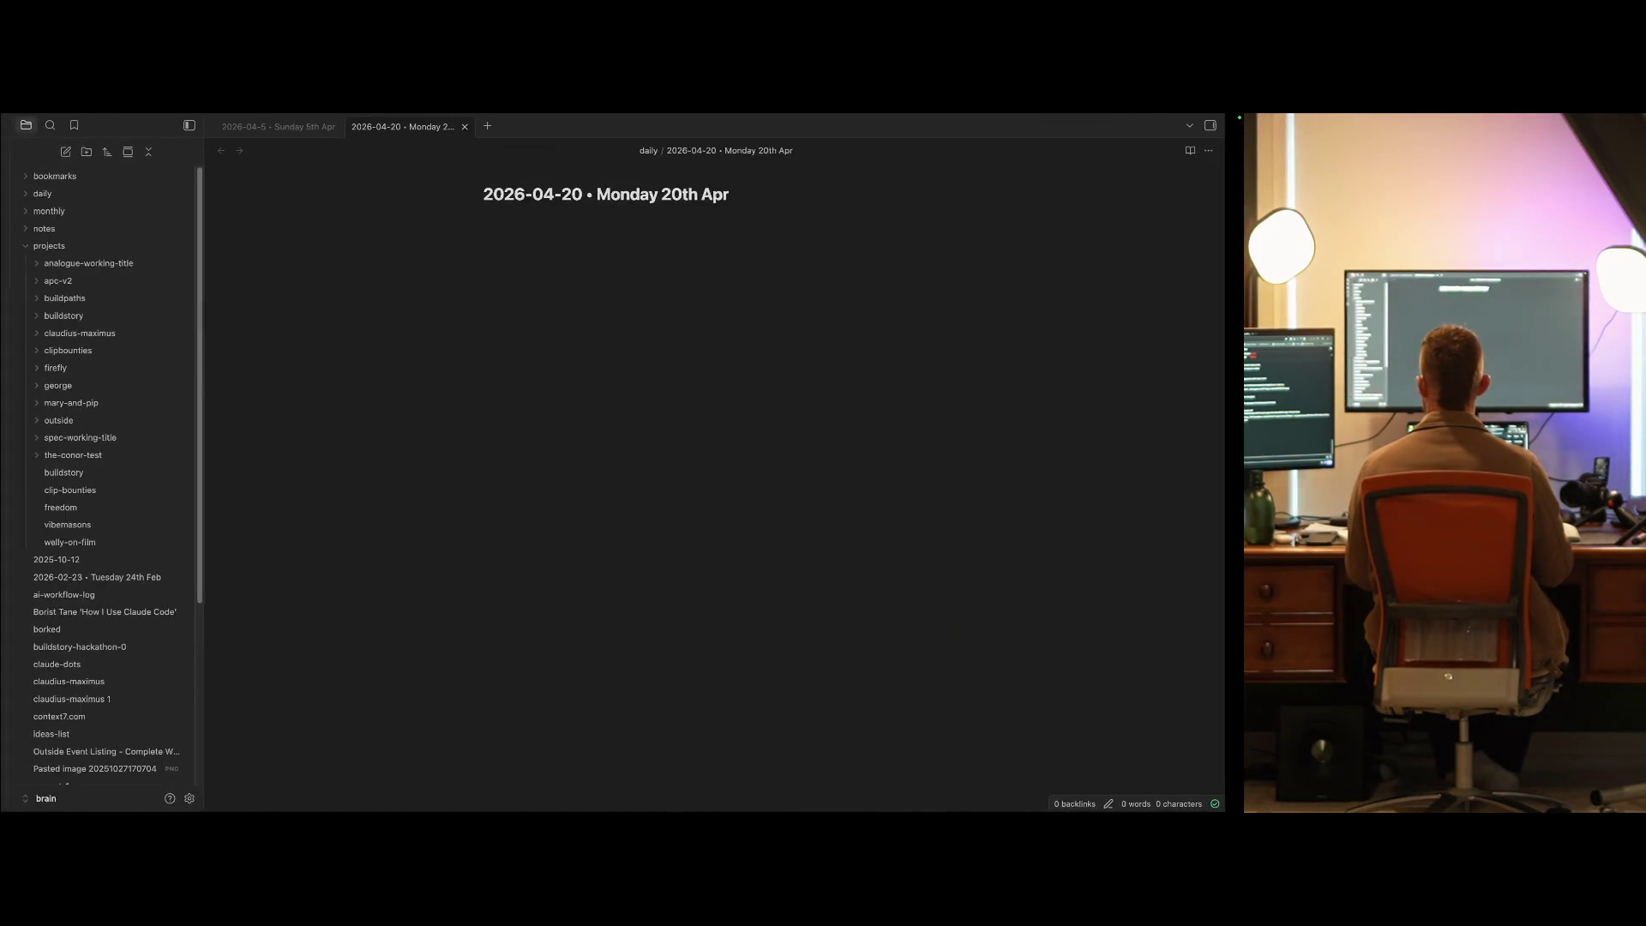
pyautogui.hotkey('ctrl', 'Right')
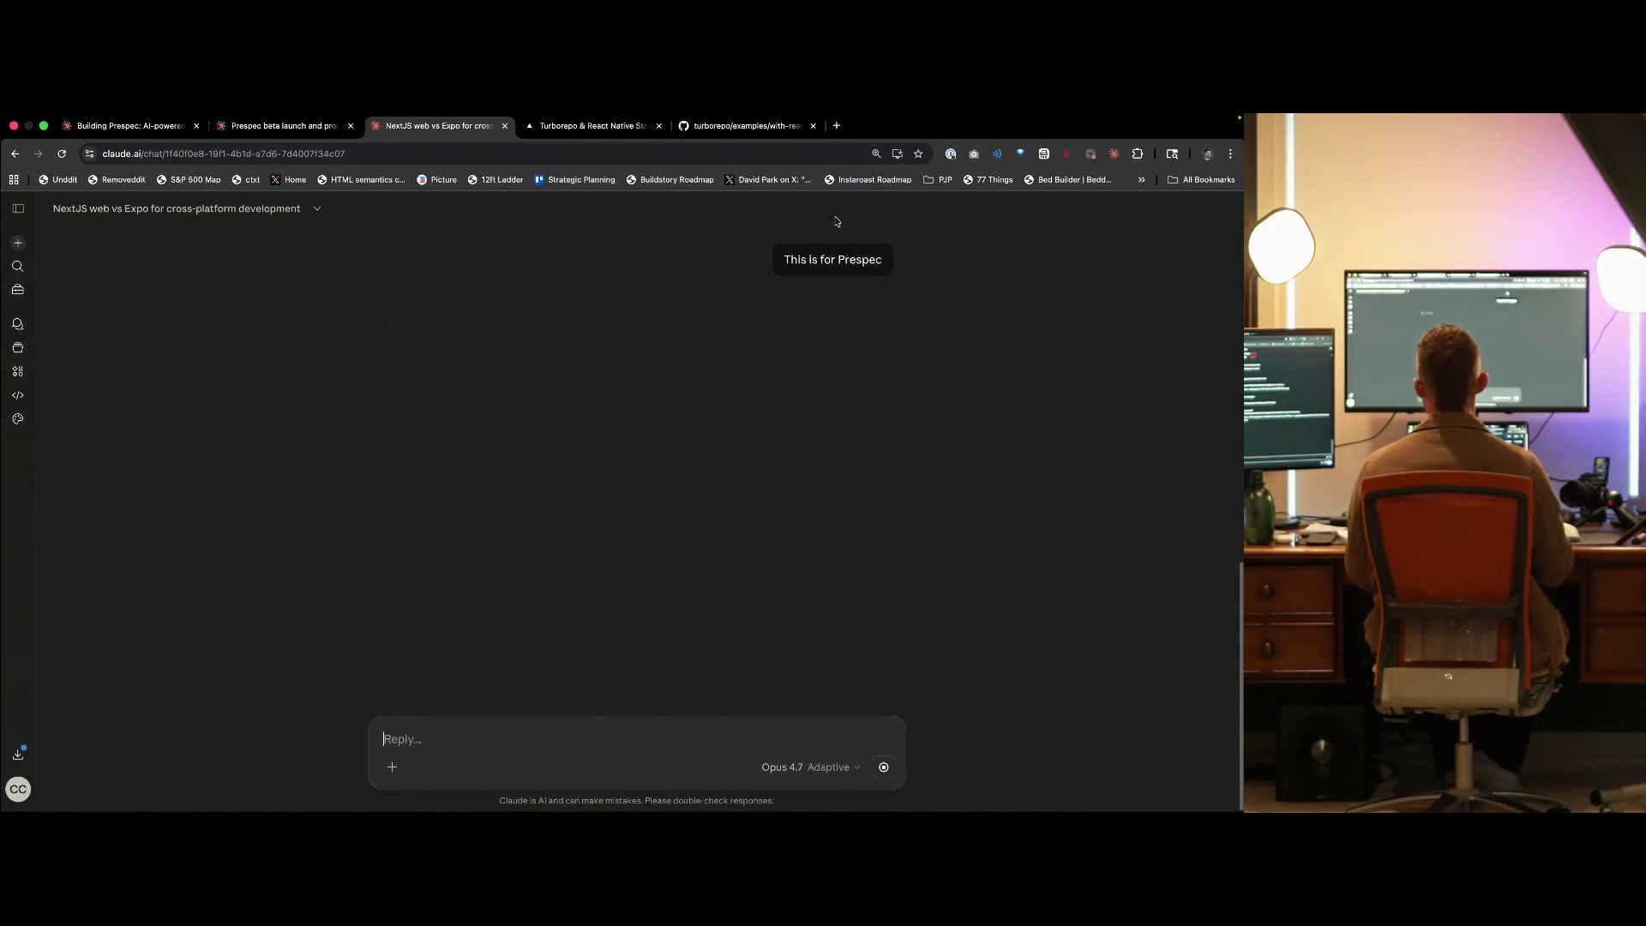
pyautogui.press('super+5')
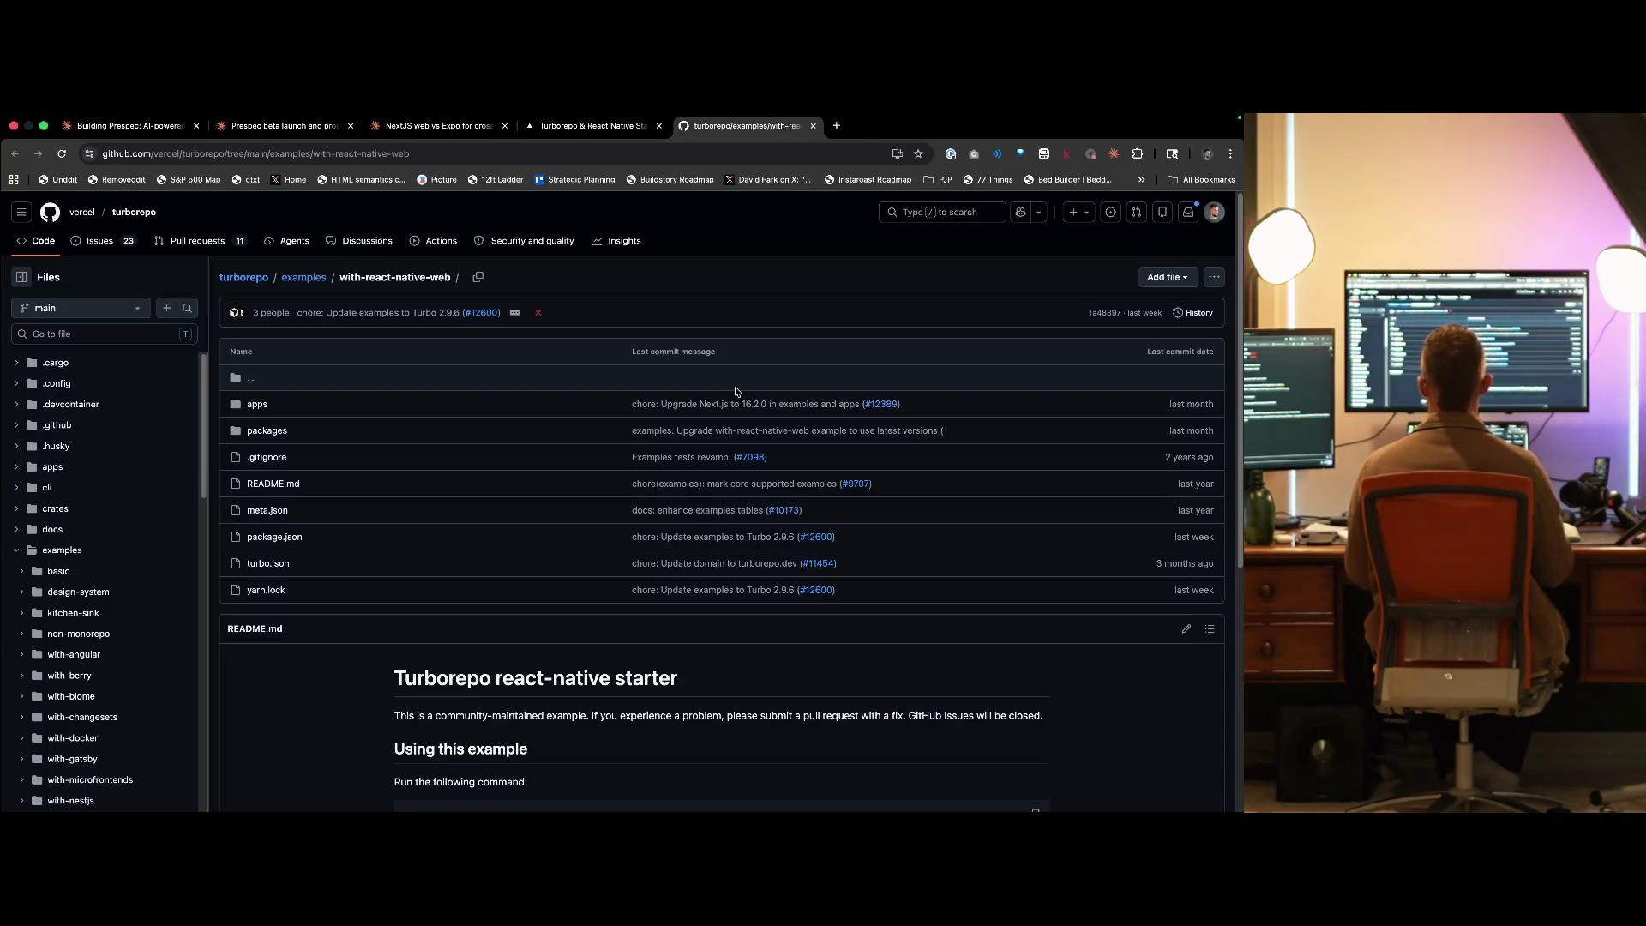
# - Search the web for 'expo nextjs turborepo' and open the GitHub Expo-NextJS-Turborepo repository result
pyautogui.press('super+l')
pyautogui.write('expo netj')
pyautogui.press('BackSpace')
pyautogui.press('BackSpace')
pyautogui.write('xtjs turborepo')
pyautogui.press('Return')
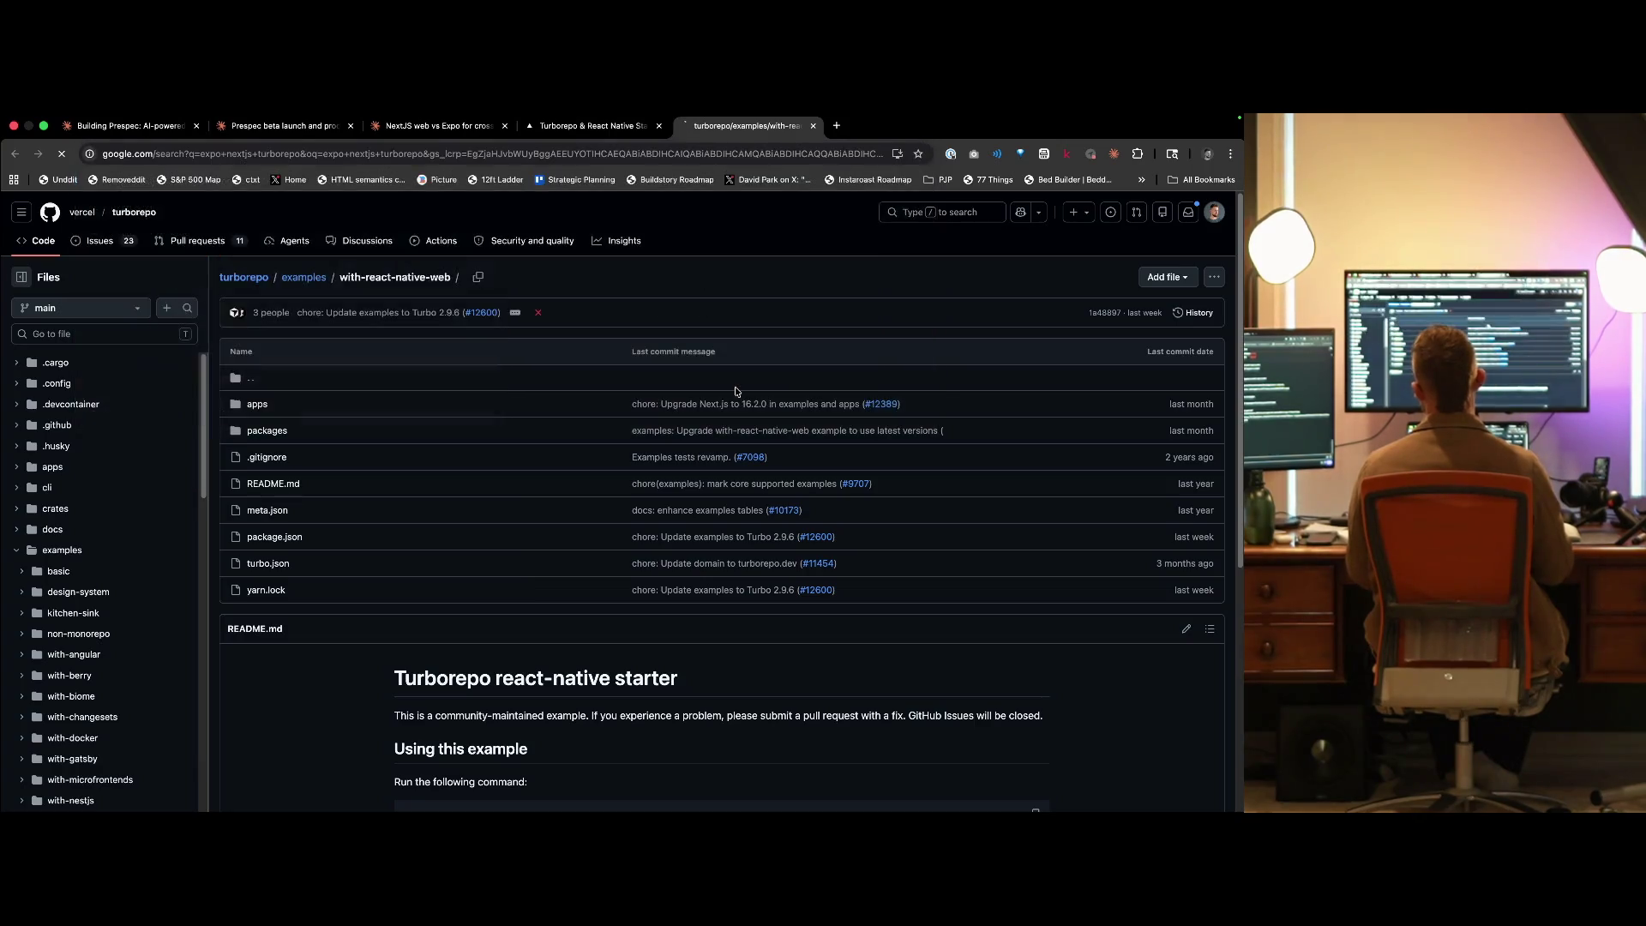
pyautogui.press('super+3')
pyautogui.press('super+5')
pyautogui.press('Tab')
pyautogui.press('Return')
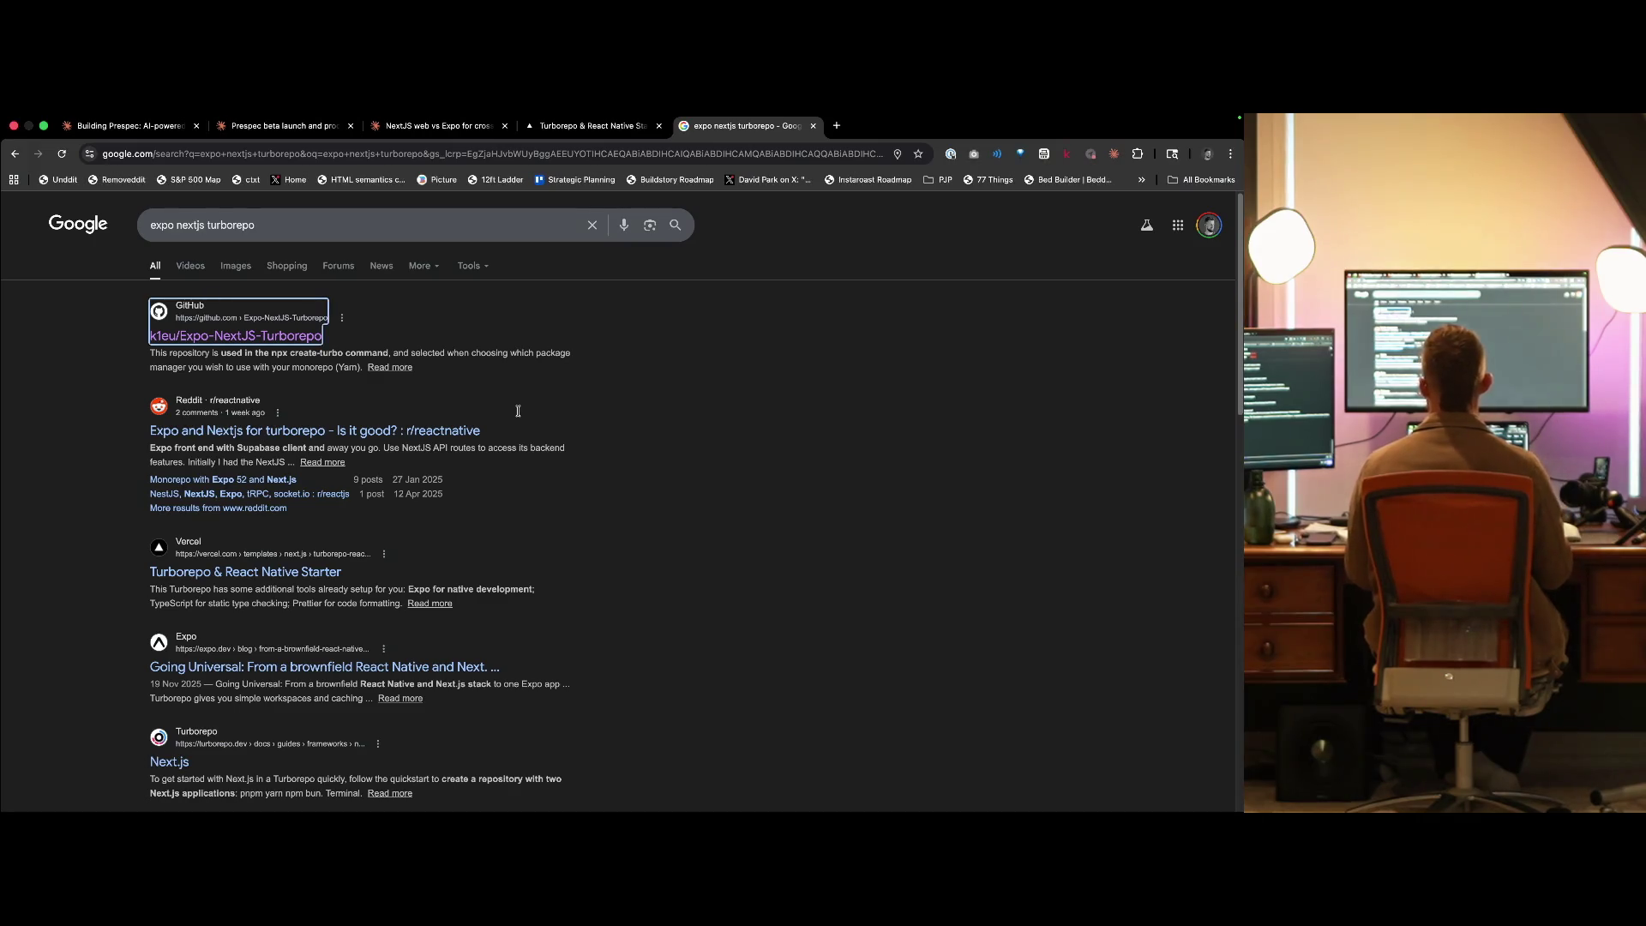
pyautogui.press('Return')
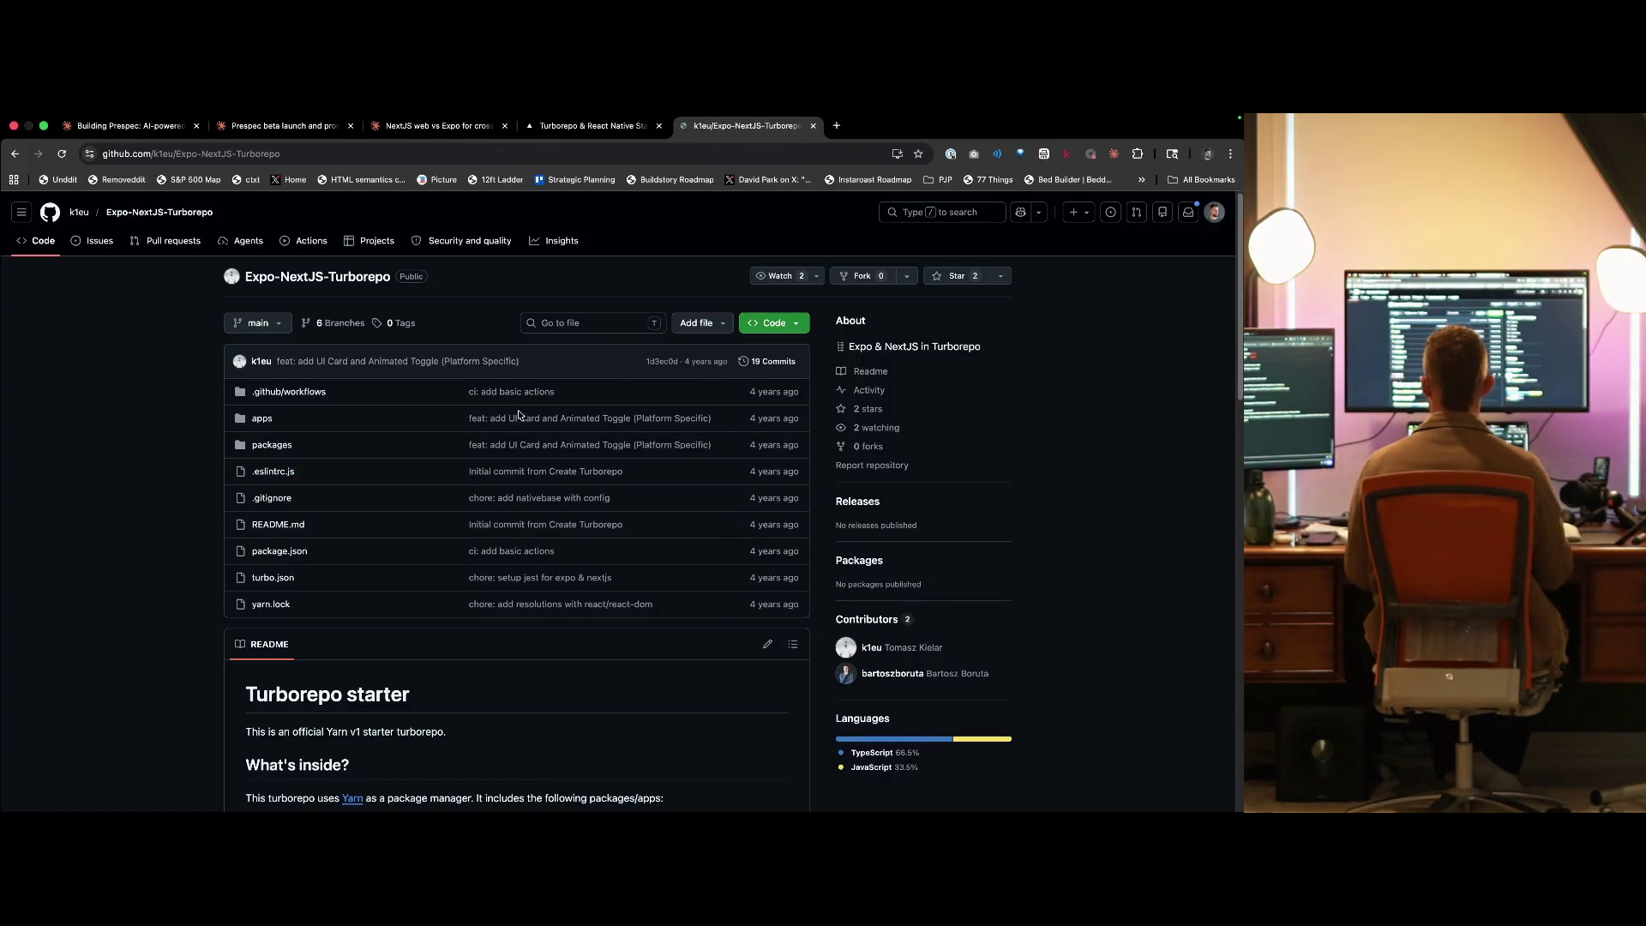
# - Skim the repository, then go back and open the r/reactnative thread about Expo and Nextjs
pyautogui.scroll(-3, 519, 415)
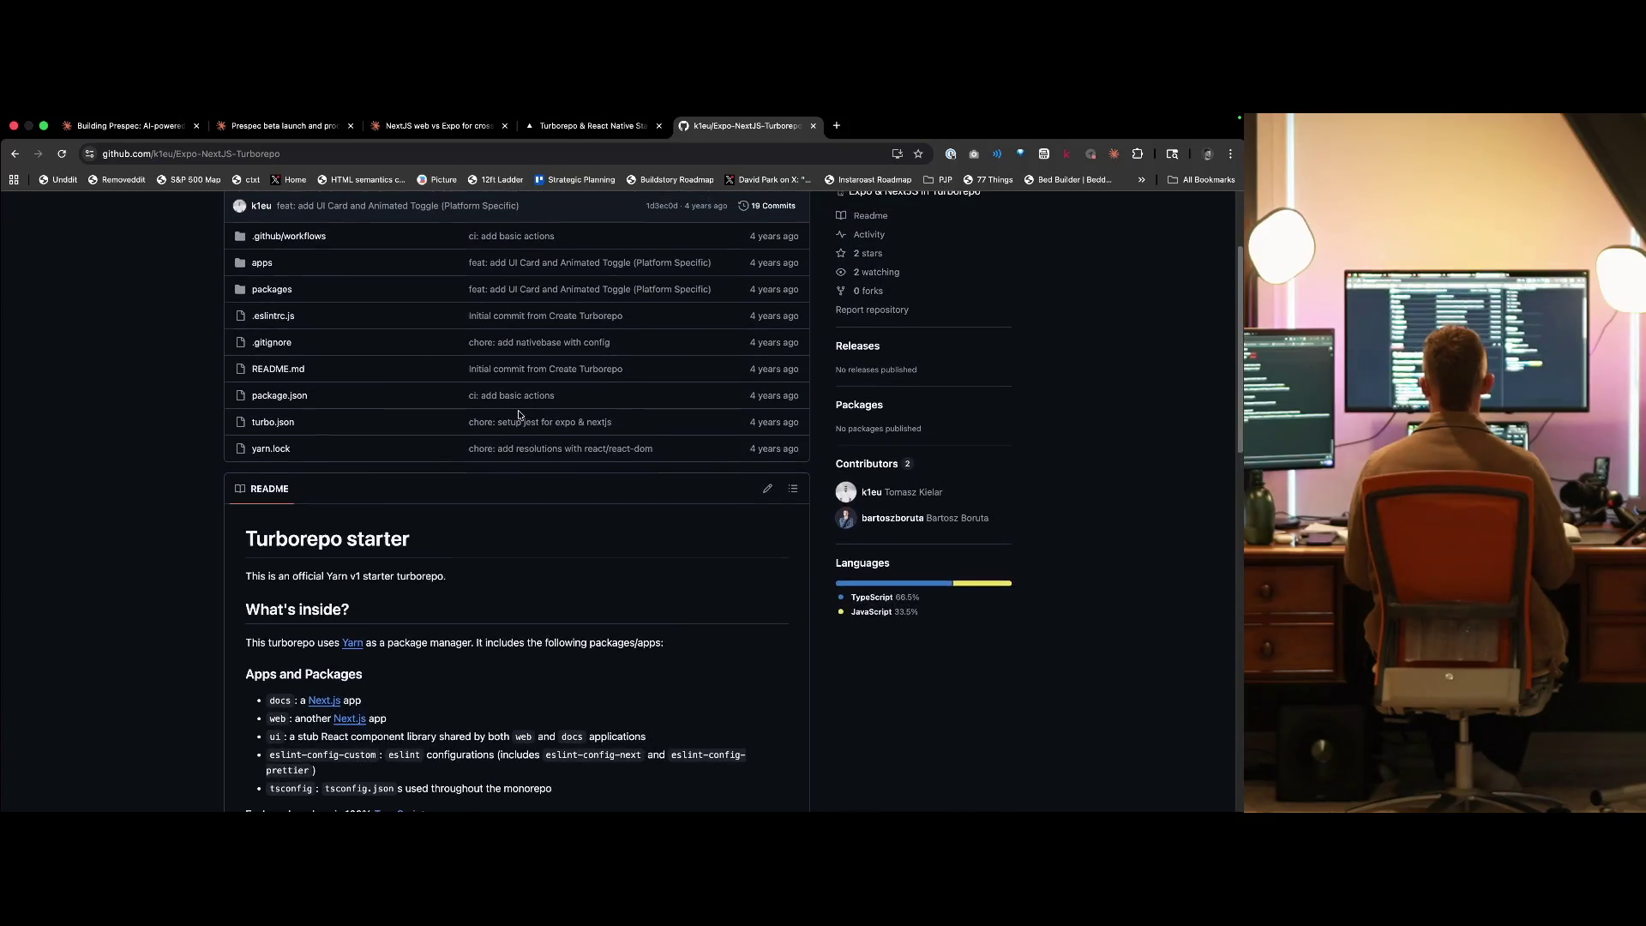
pyautogui.press('super+bracketleft')
pyautogui.press('Tab')
pyautogui.press('Tab')
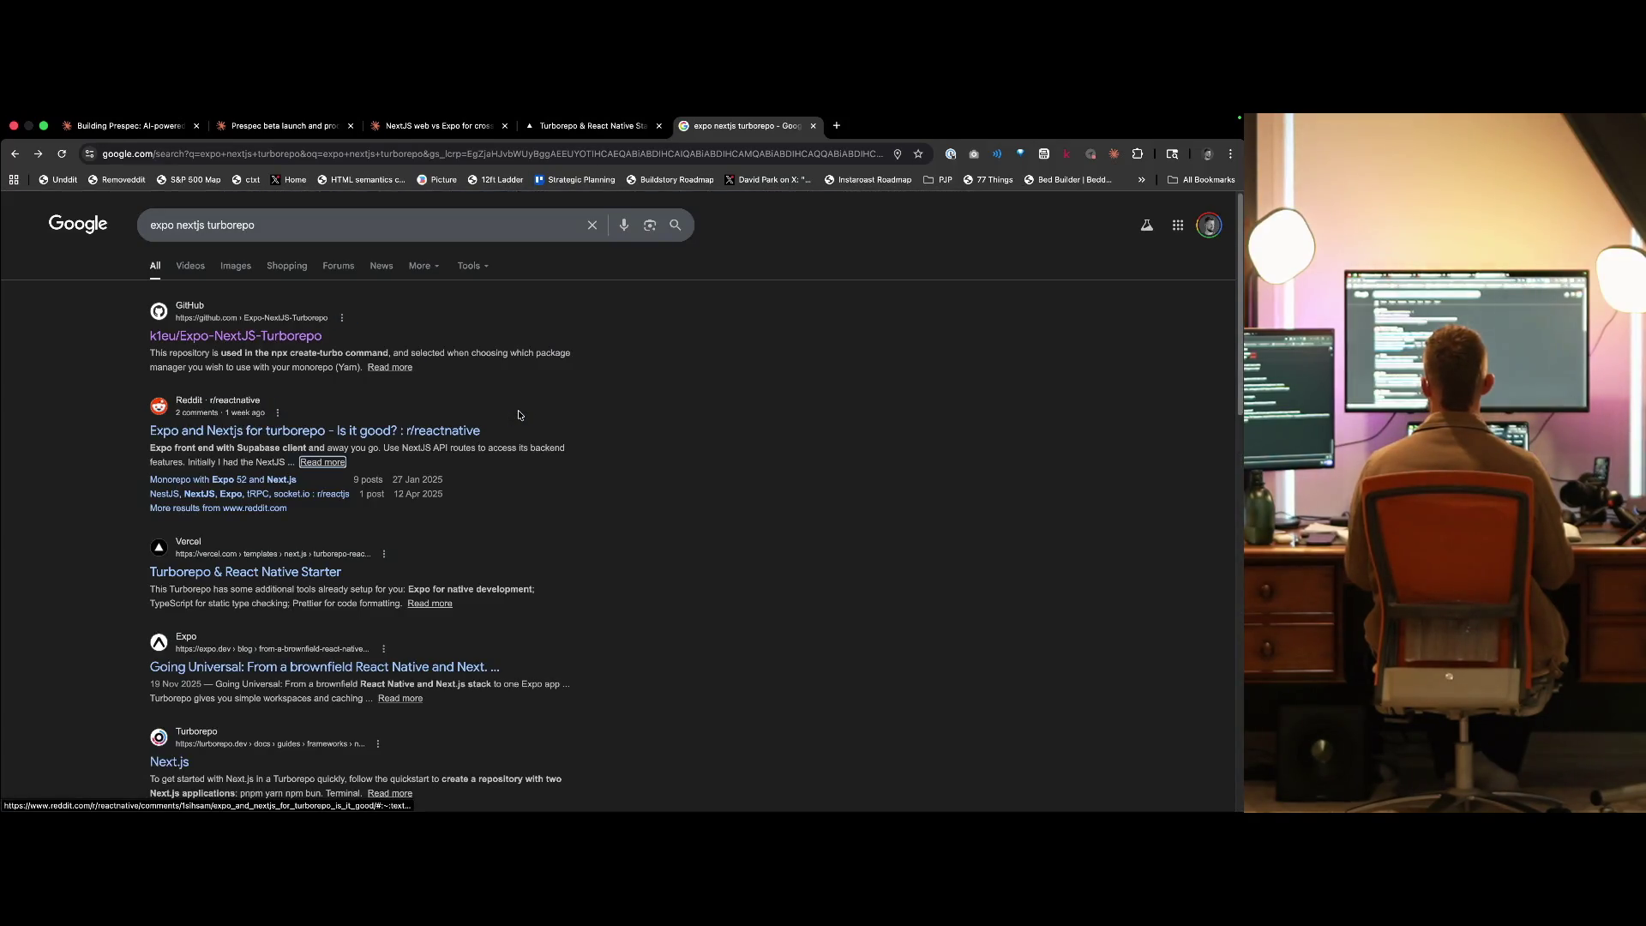
pyautogui.press('Return')
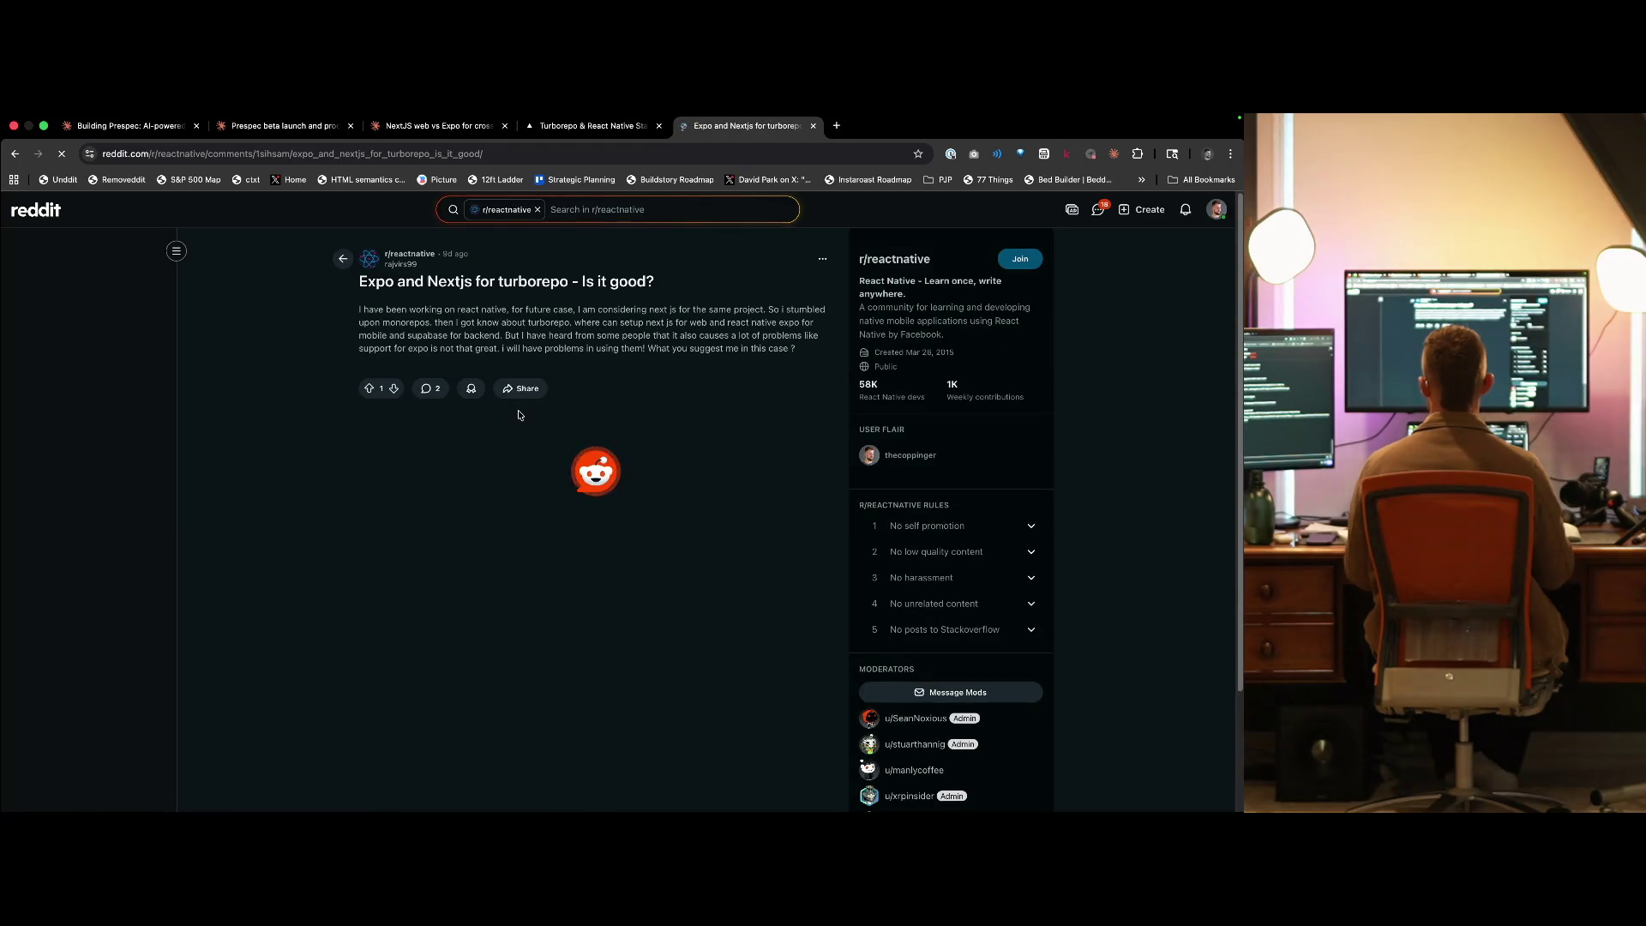
# - Skim the Reddit thread on Expo and Nextjs for Turborepo, then return to the NextJS web vs Expo chat
pyautogui.scroll(-2, 519, 415)
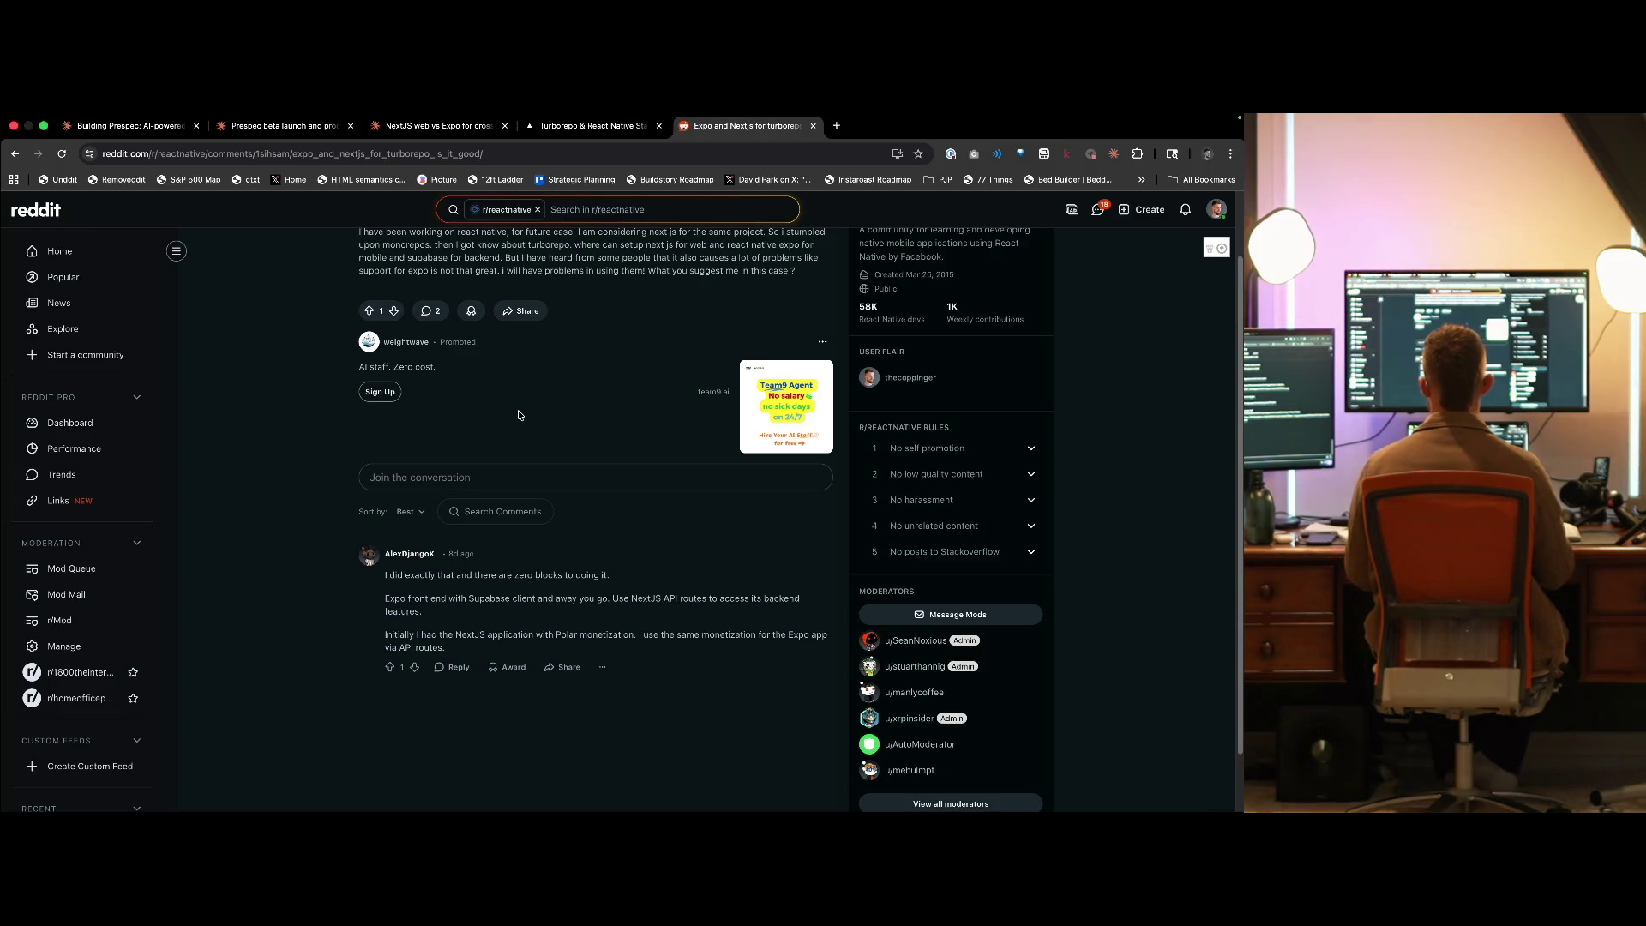
pyautogui.hotkey('ctrl', 'shift', 'Tab')
pyautogui.hotkey('ctrl', 'shift', 'Tab')
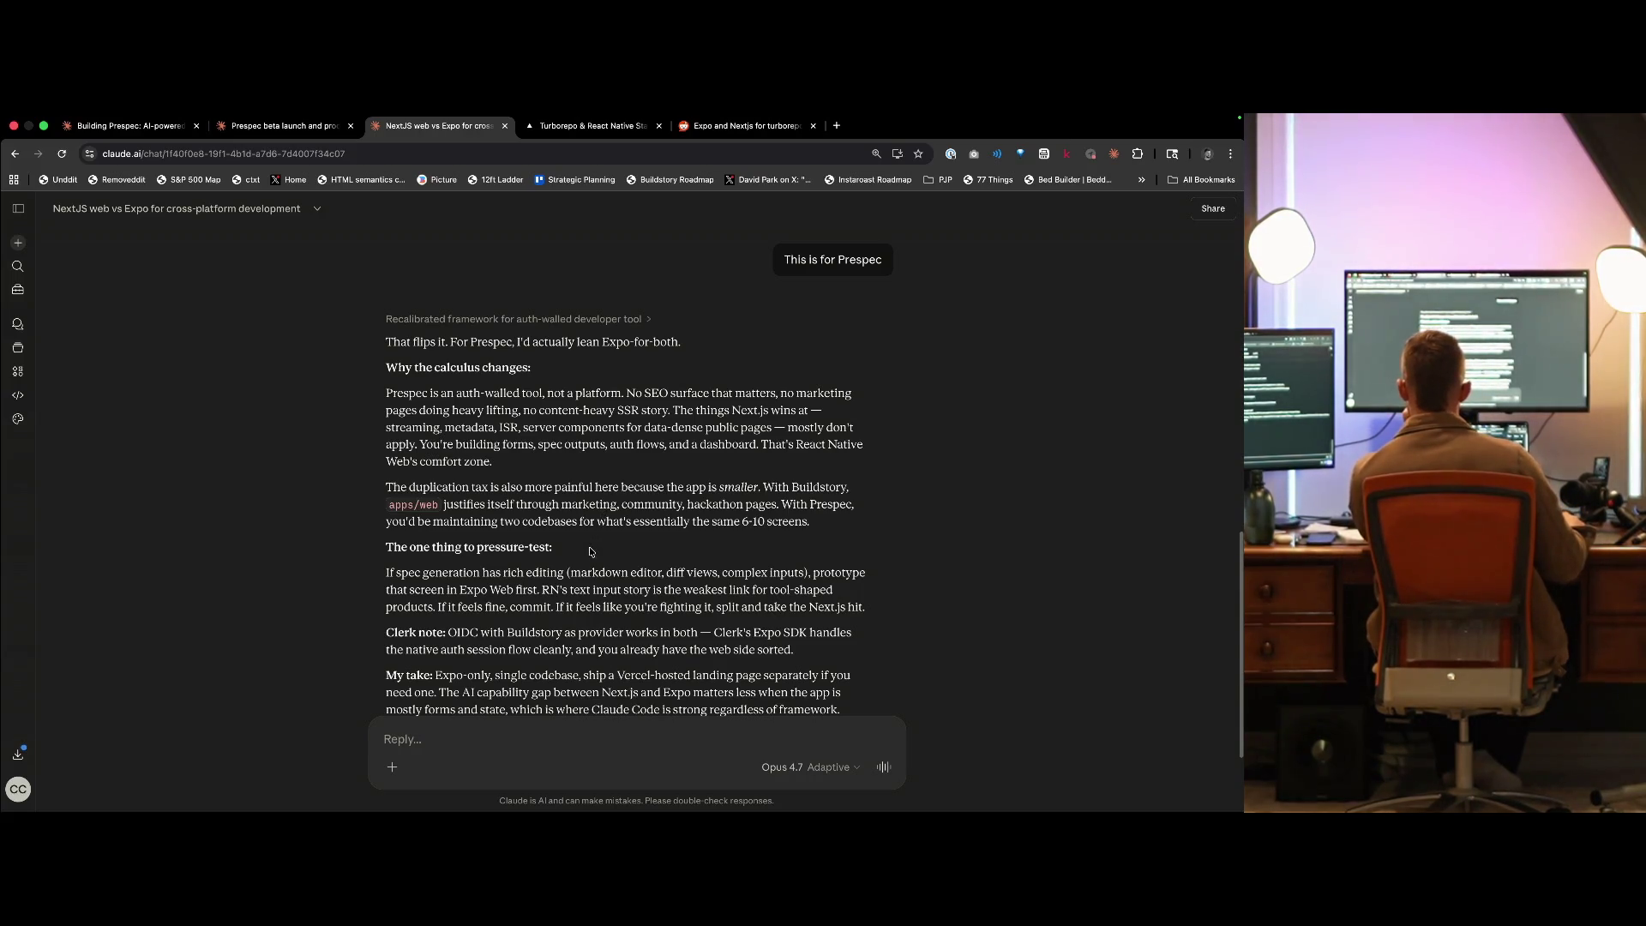
# - Read to the end of Claude's Expo-for-both recommendation for Prespec, then bring up the Turborepo React Native template
pyautogui.scroll(-2, 613, 652)
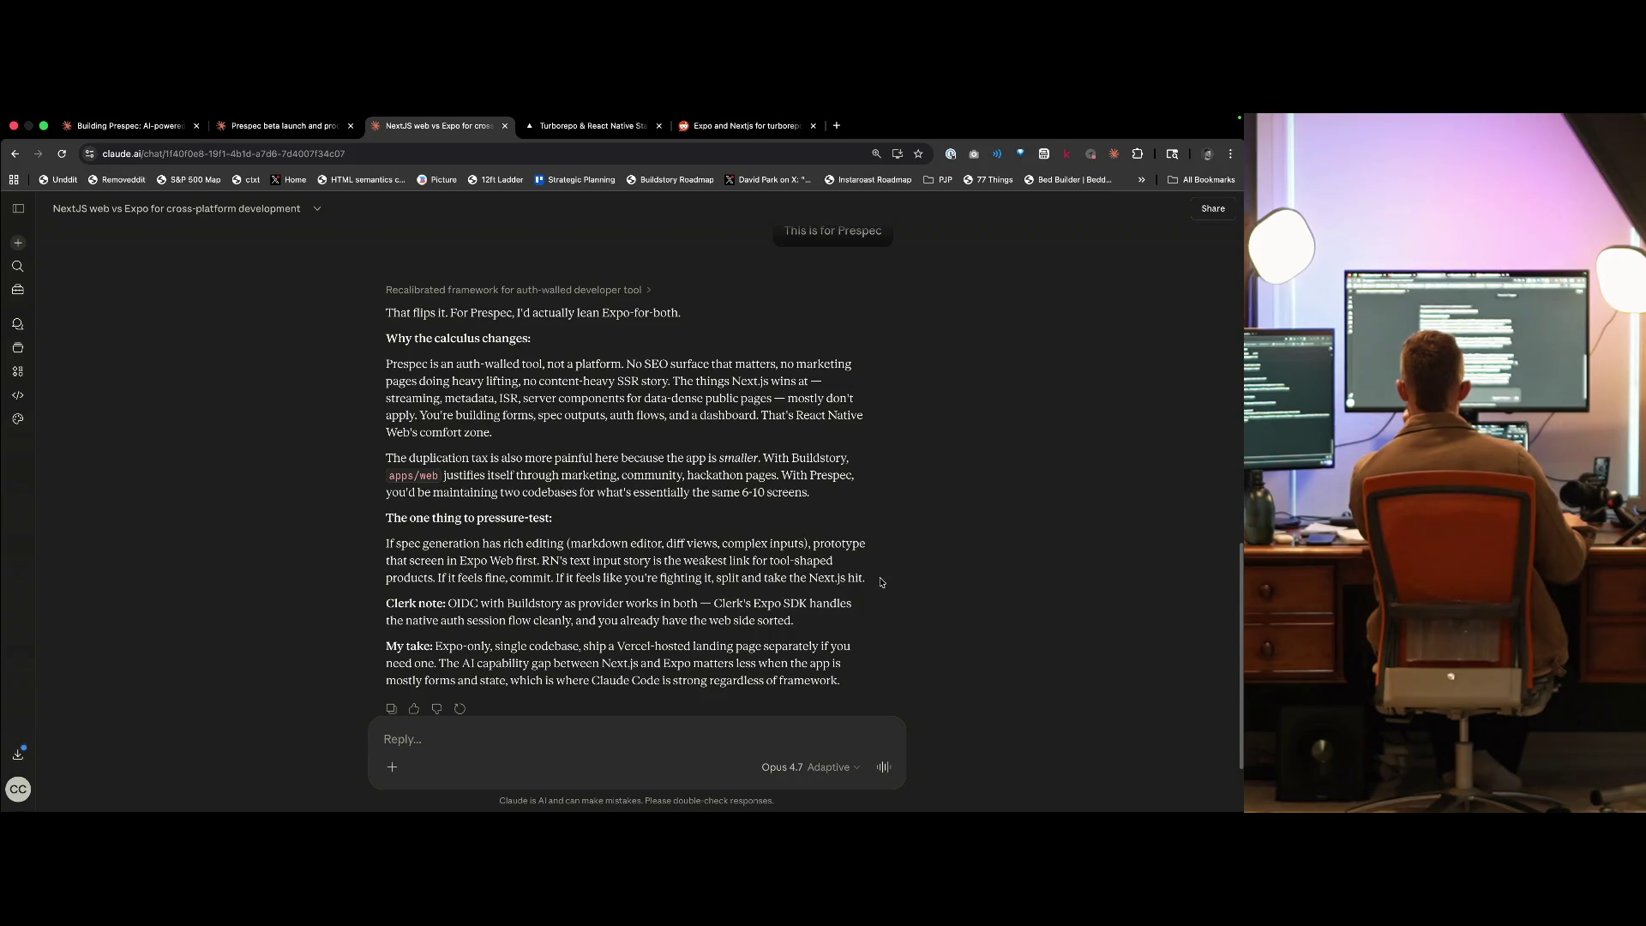
pyautogui.scroll(-2, 870, 601)
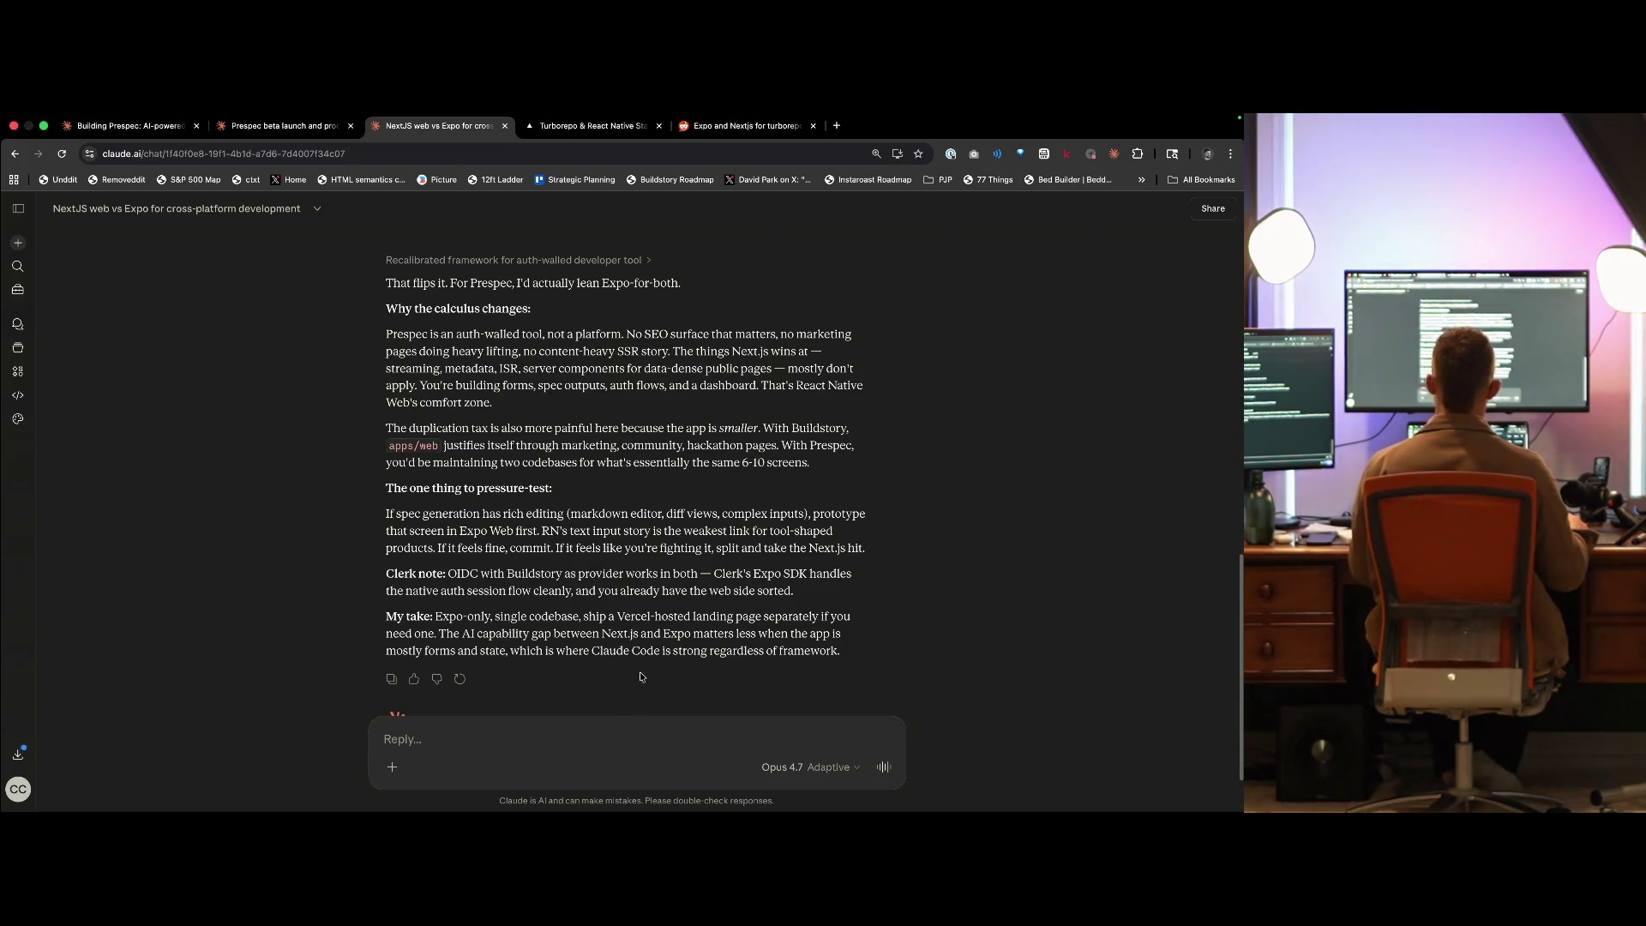
pyautogui.hotkey('ctrl', 'Tab')
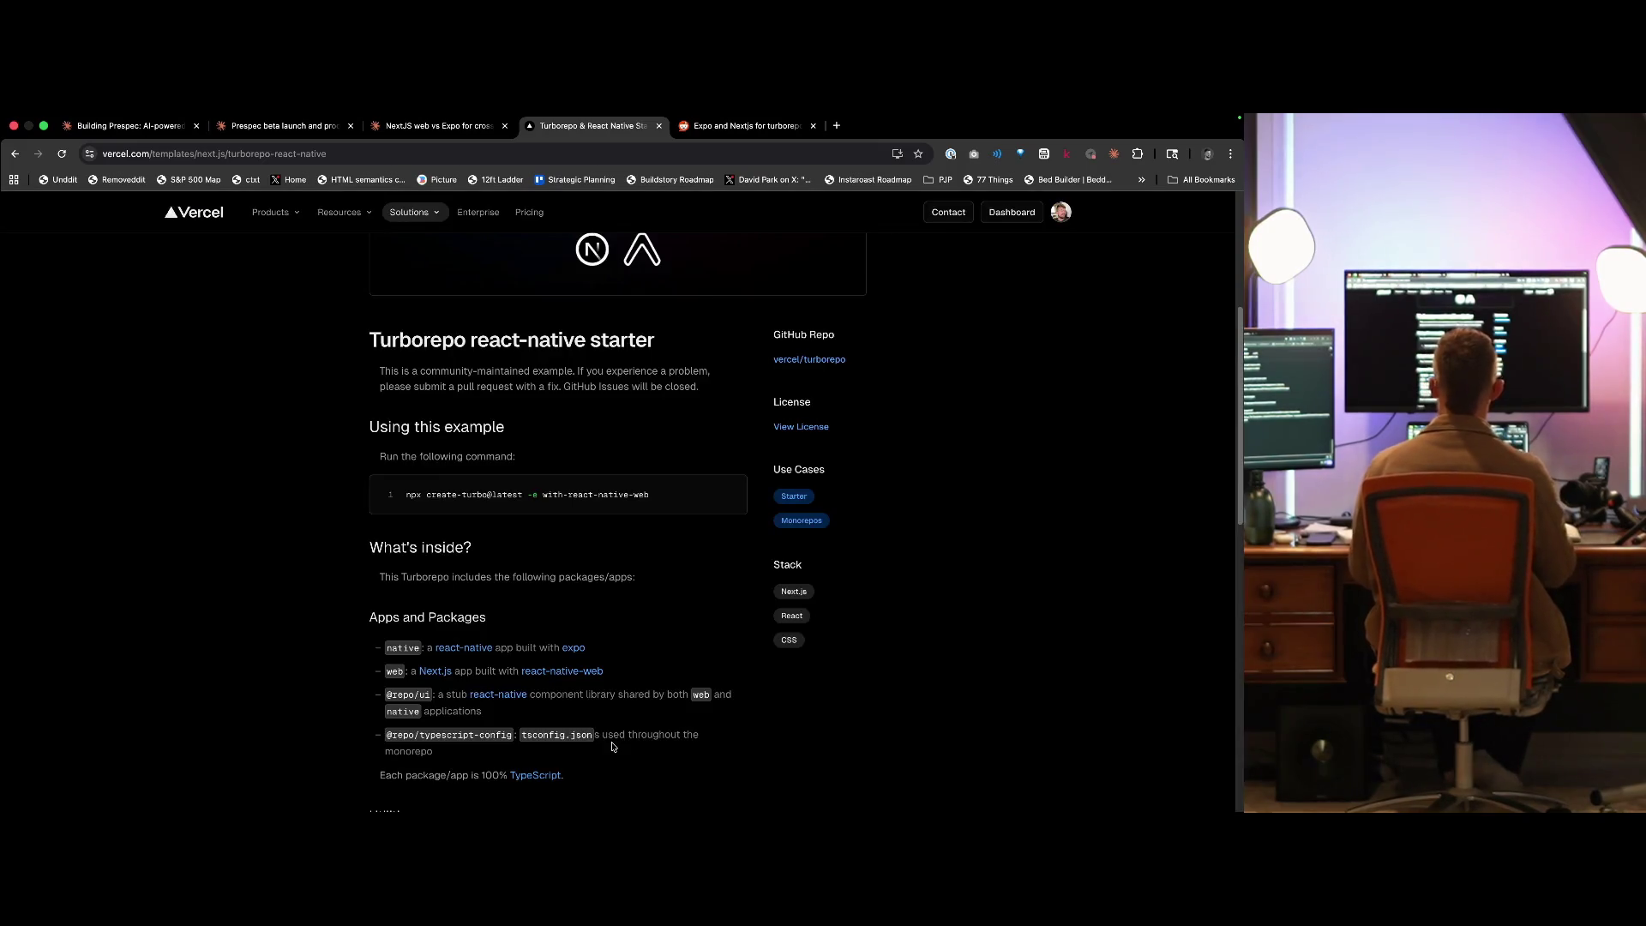
# - Close the Vercel Turborepo React Native template tab and the Reddit thread tab
pyautogui.hotkey('ctrl', 'w')
pyautogui.scroll(2, 613, 747)
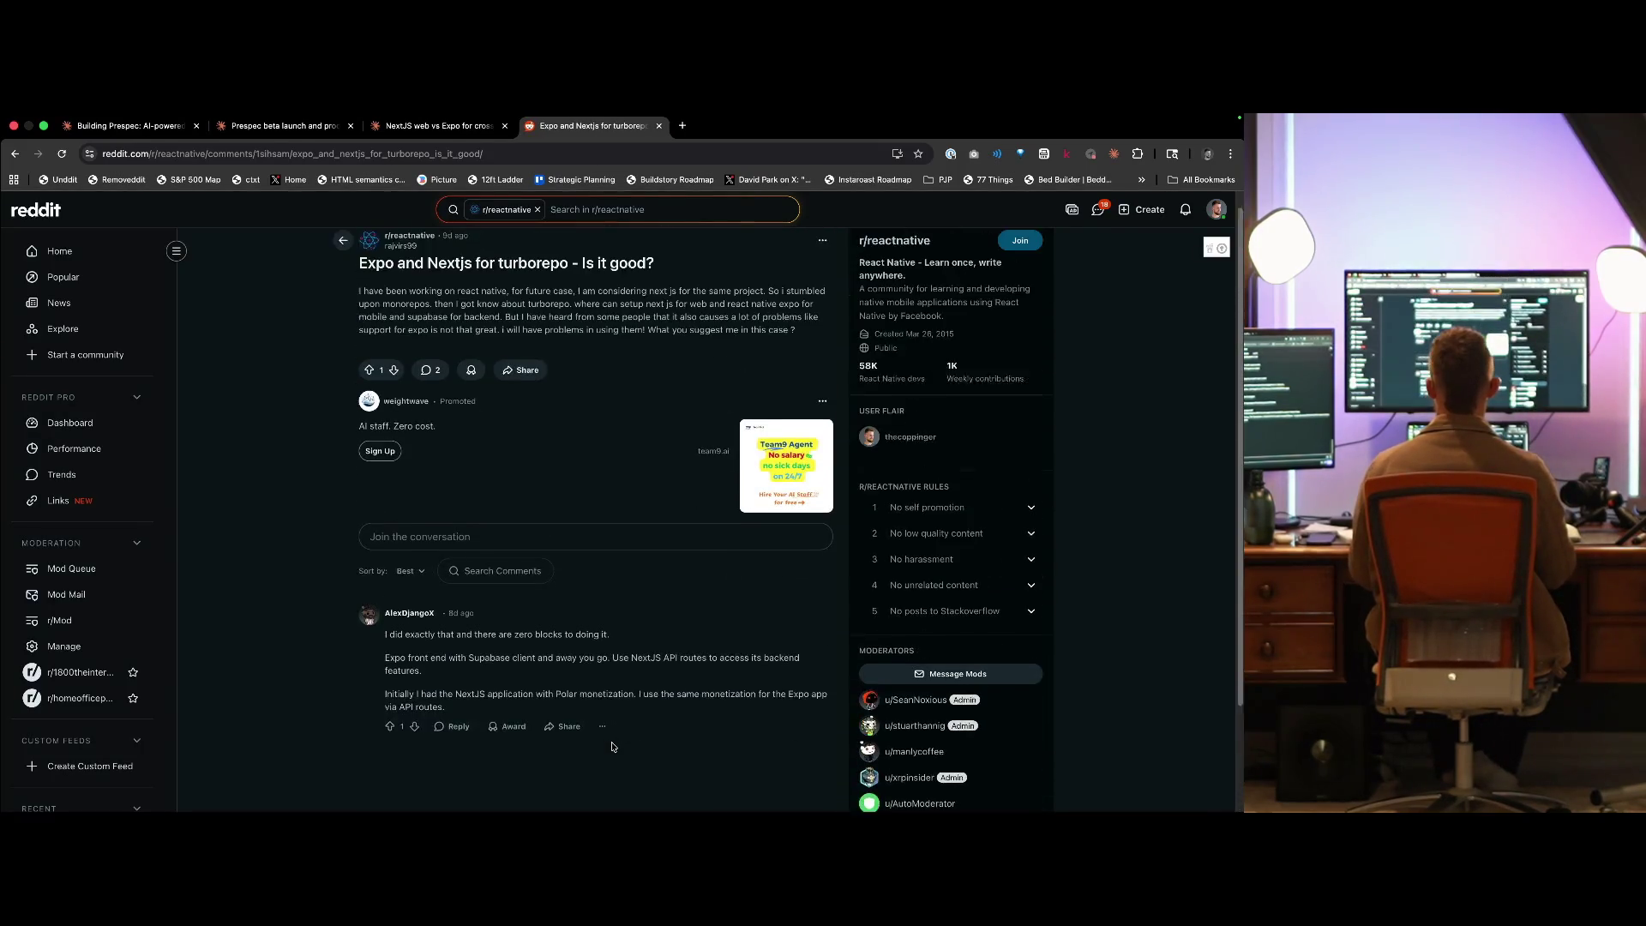
pyautogui.scroll(-2, 614, 724)
pyautogui.scroll(2, 615, 722)
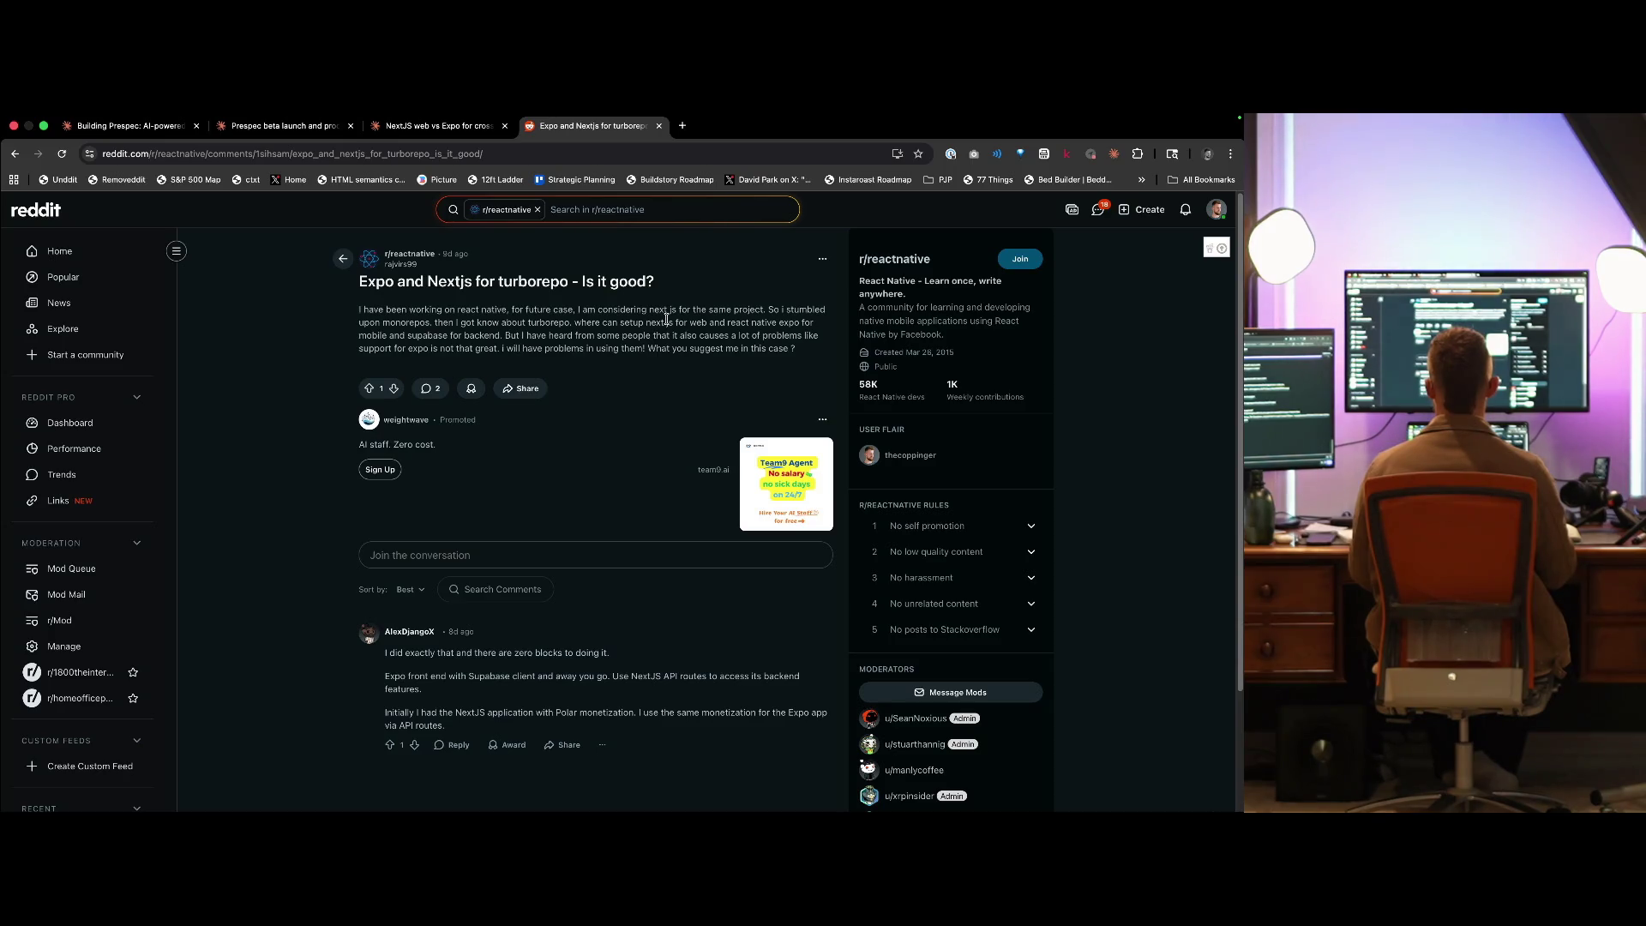
pyautogui.tripleClick(666, 319)
pyautogui.press('super+w')
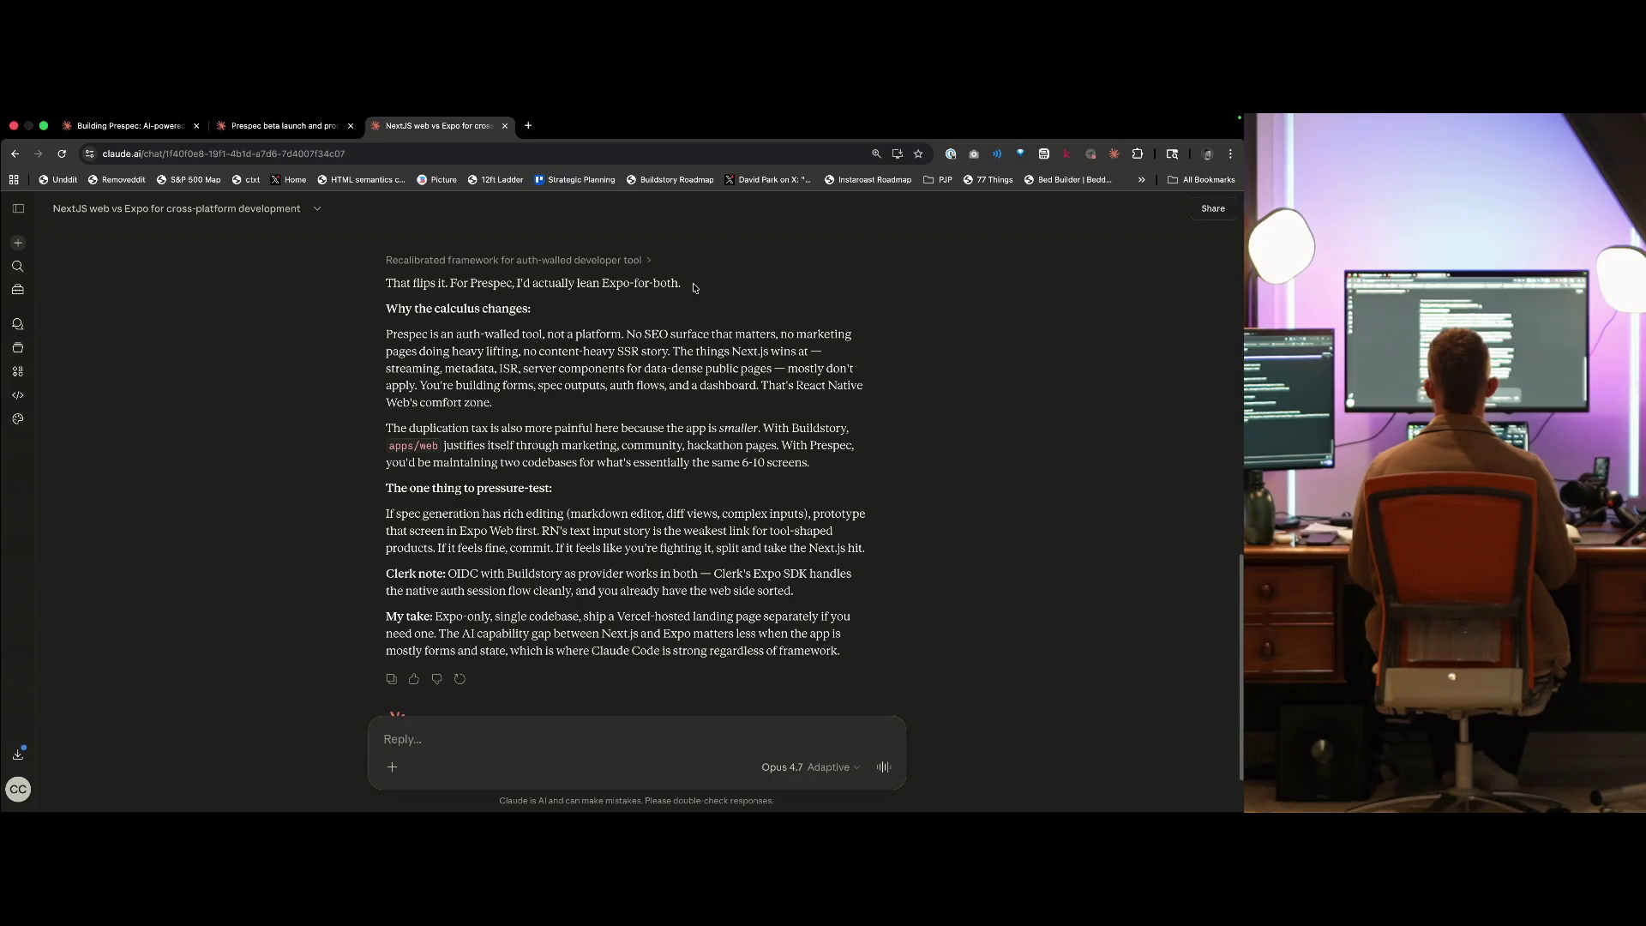
# - Draft a follow-up about a TurboRepo with NextJS, Expo & Neon: backend in Next, separate, or Supabase?
pyautogui.scroll(-2, 535, 597)
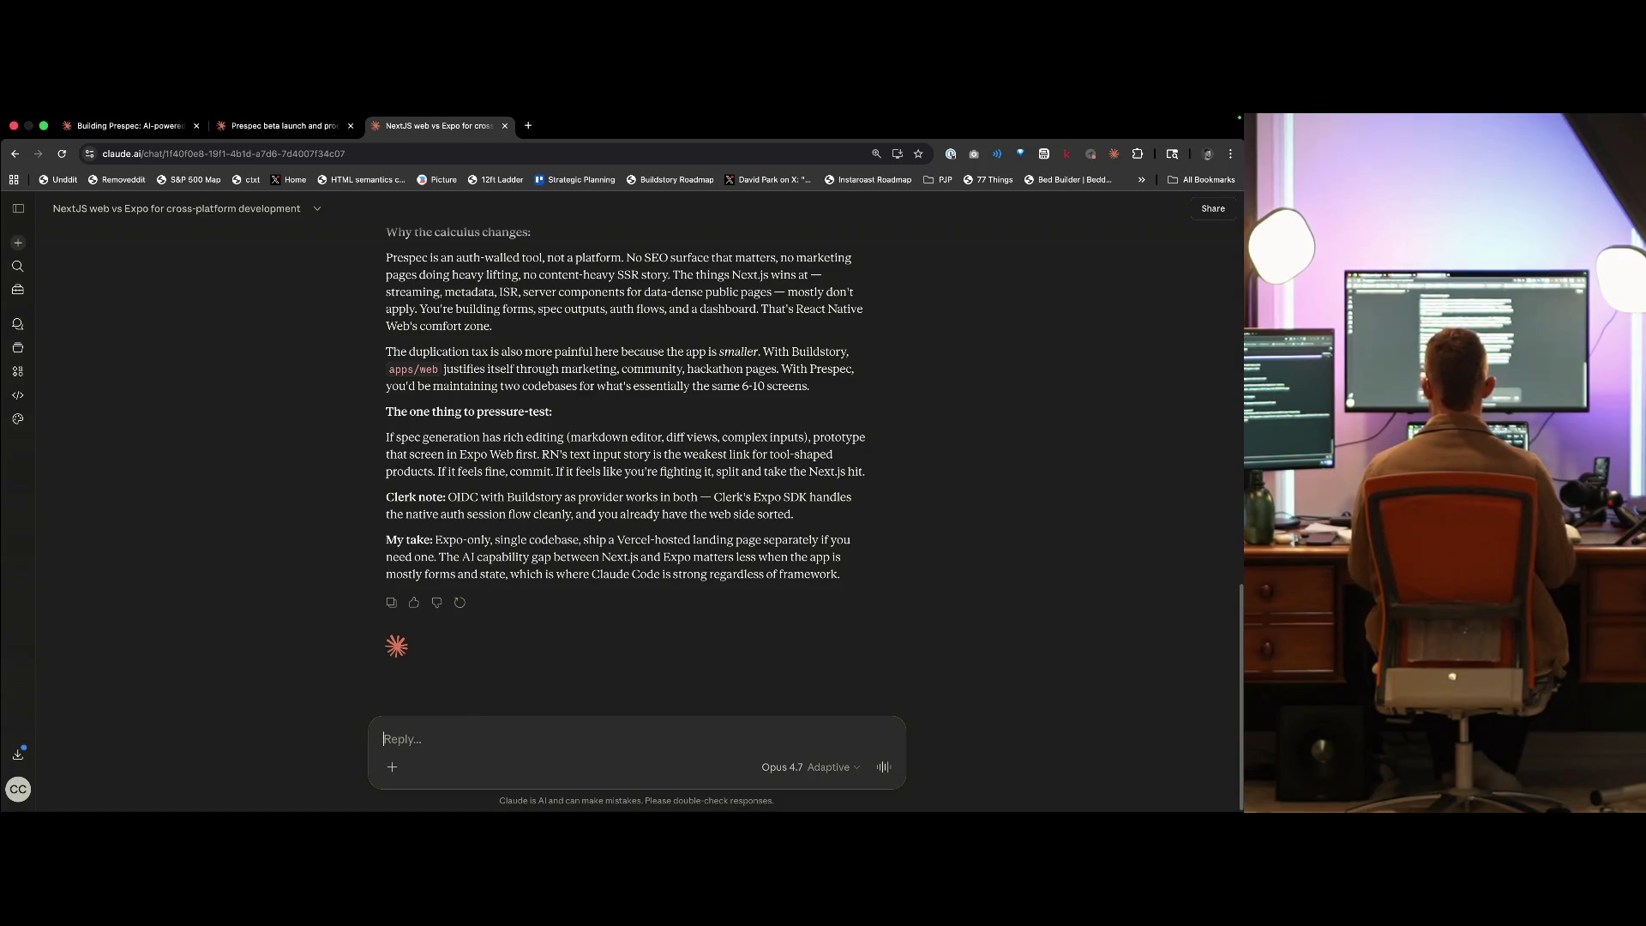
pyautogui.click(278, 553)
pyautogui.write("Let's s")
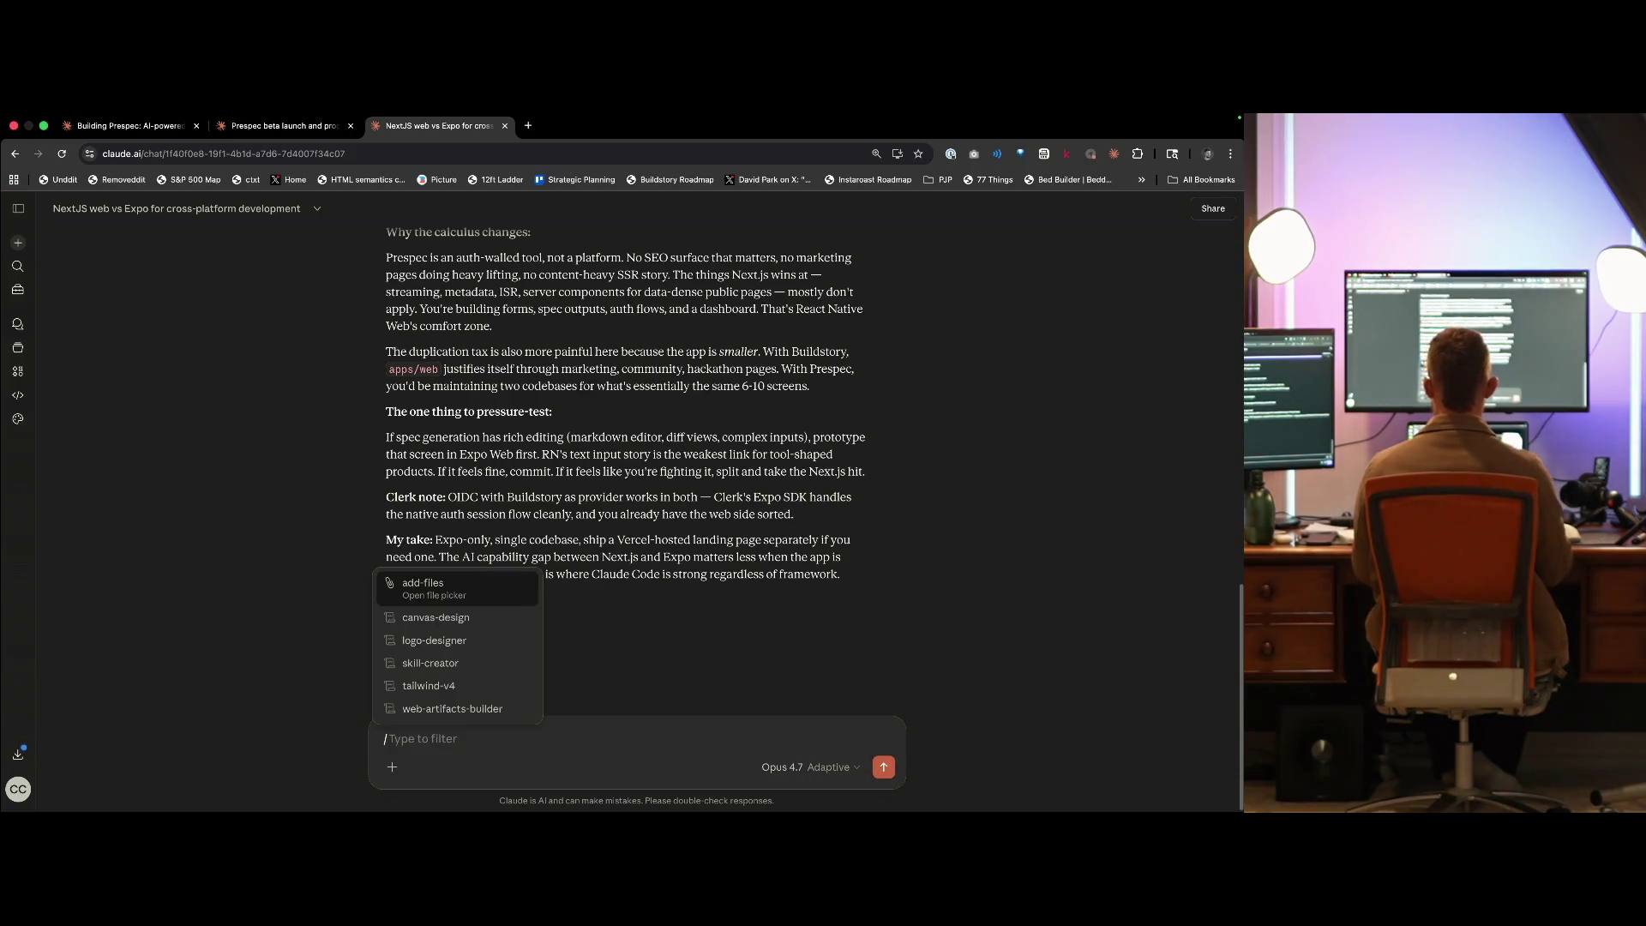
pyautogui.write('ay we went')
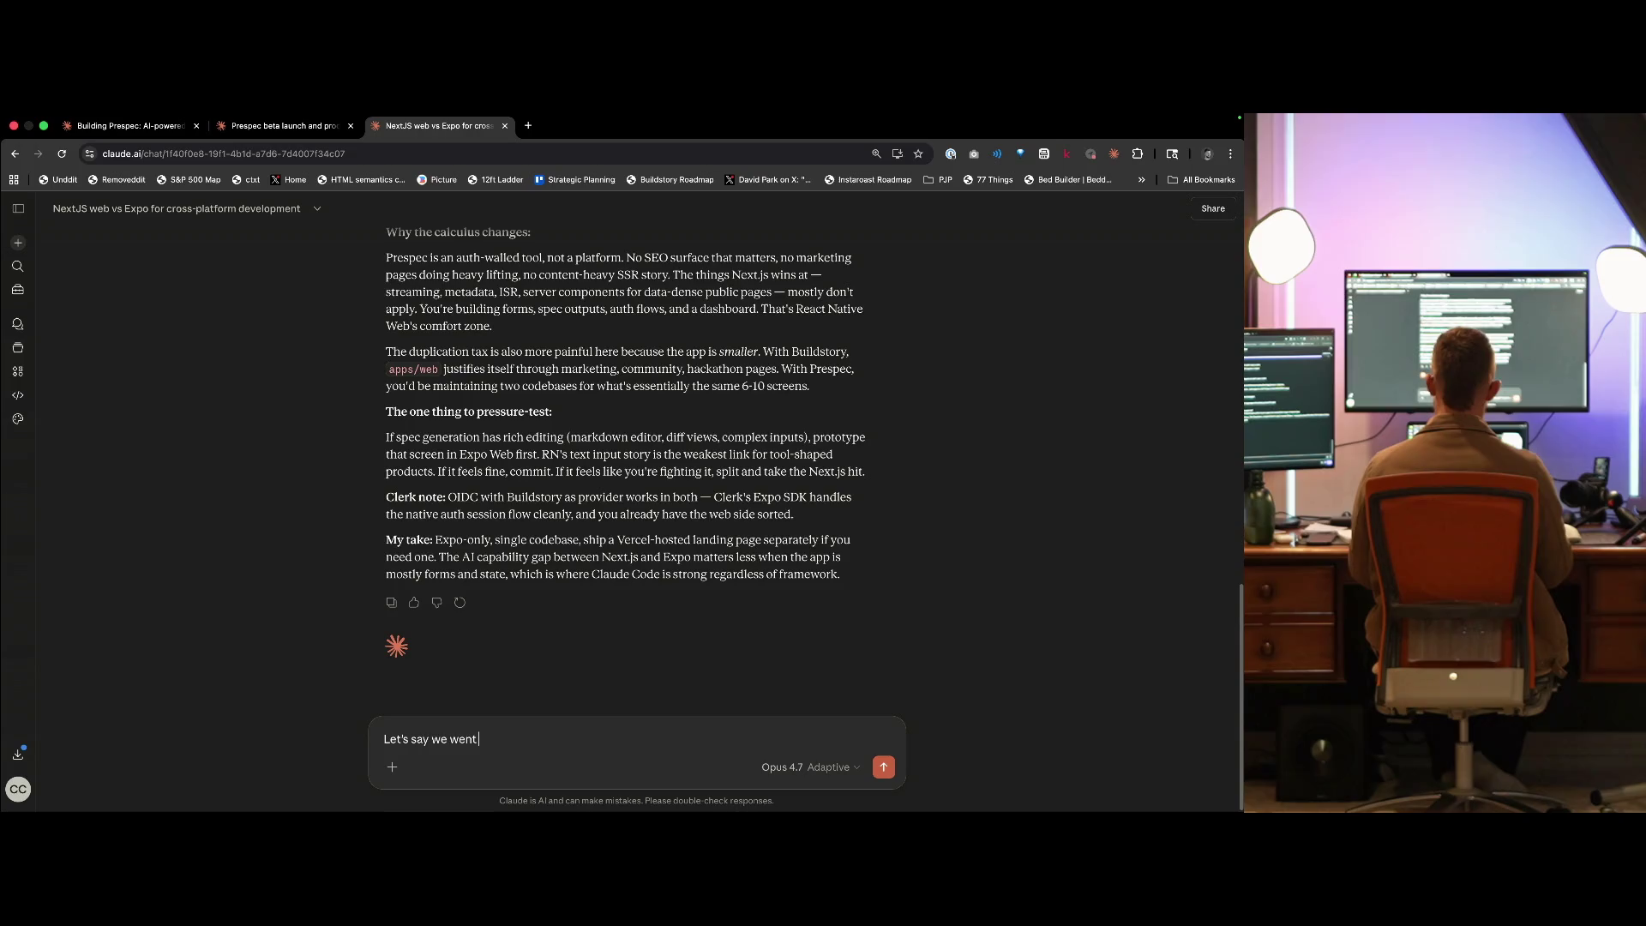
pyautogui.write(' turborepo')
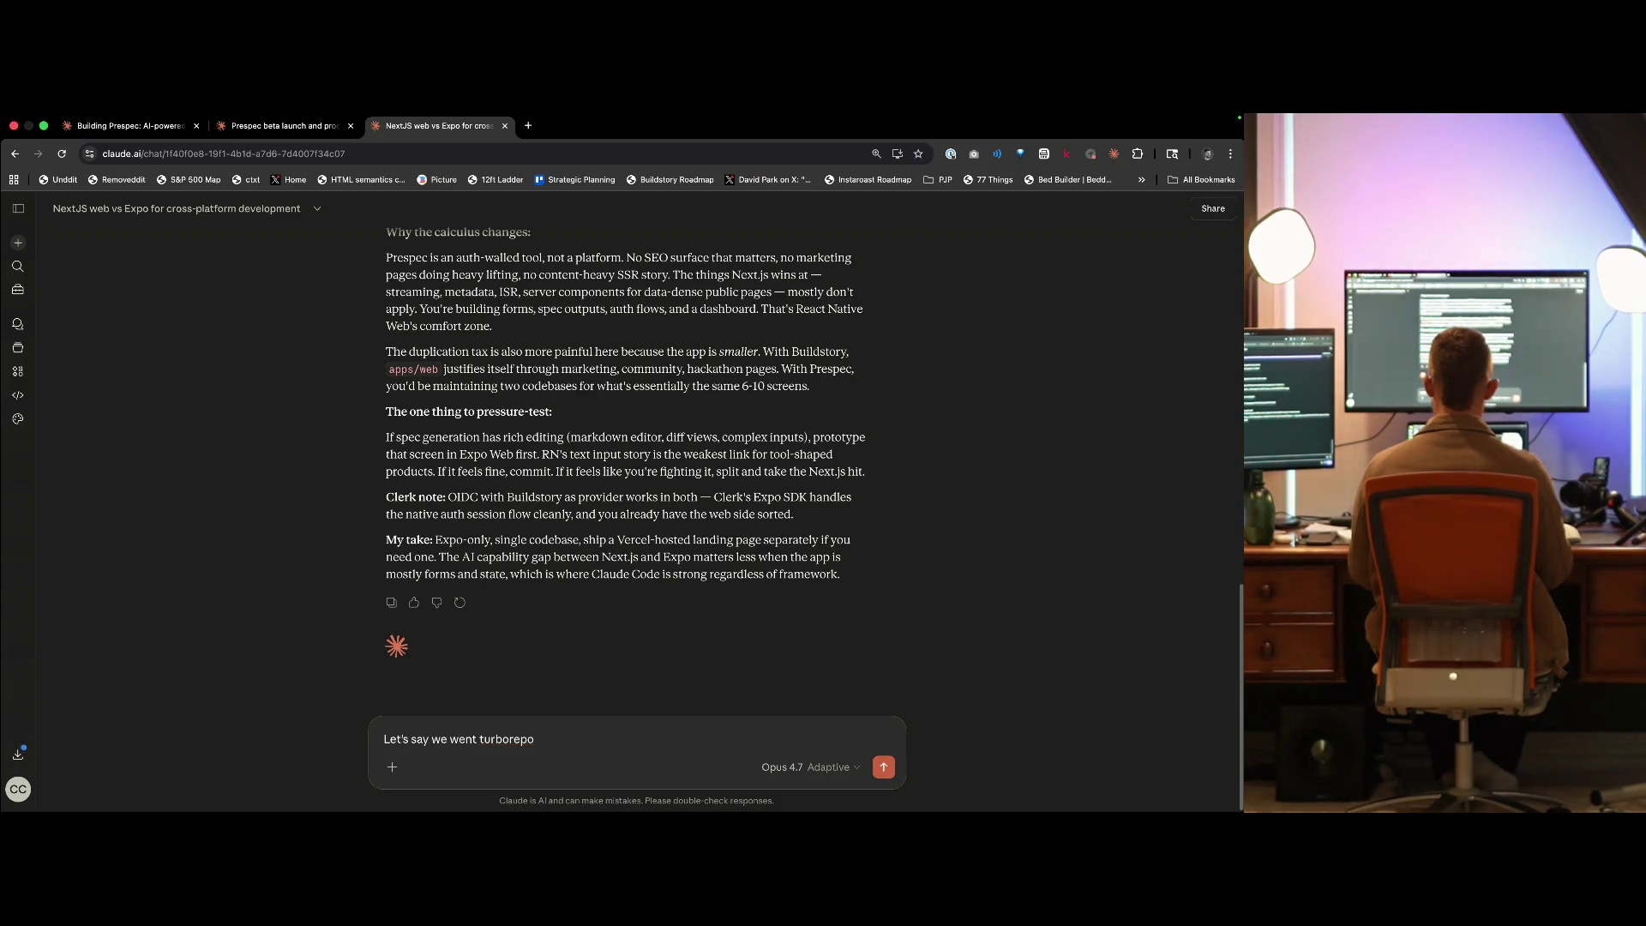
pyautogui.hotkey('alt', 'BackSpace')
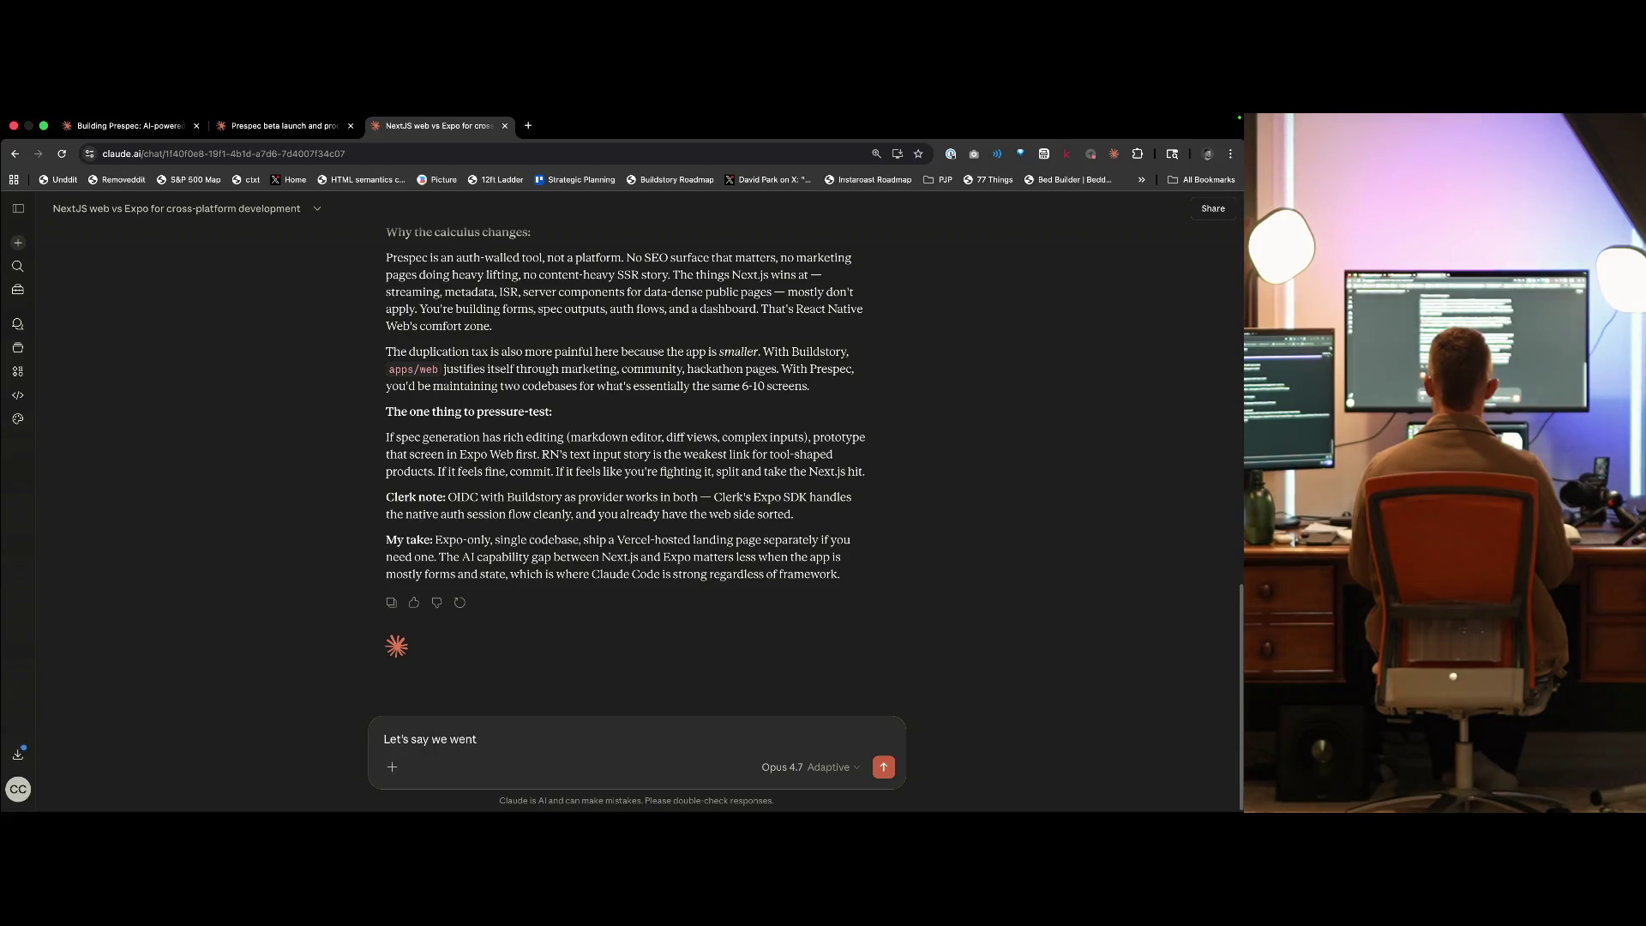
pyautogui.write(' Turb')
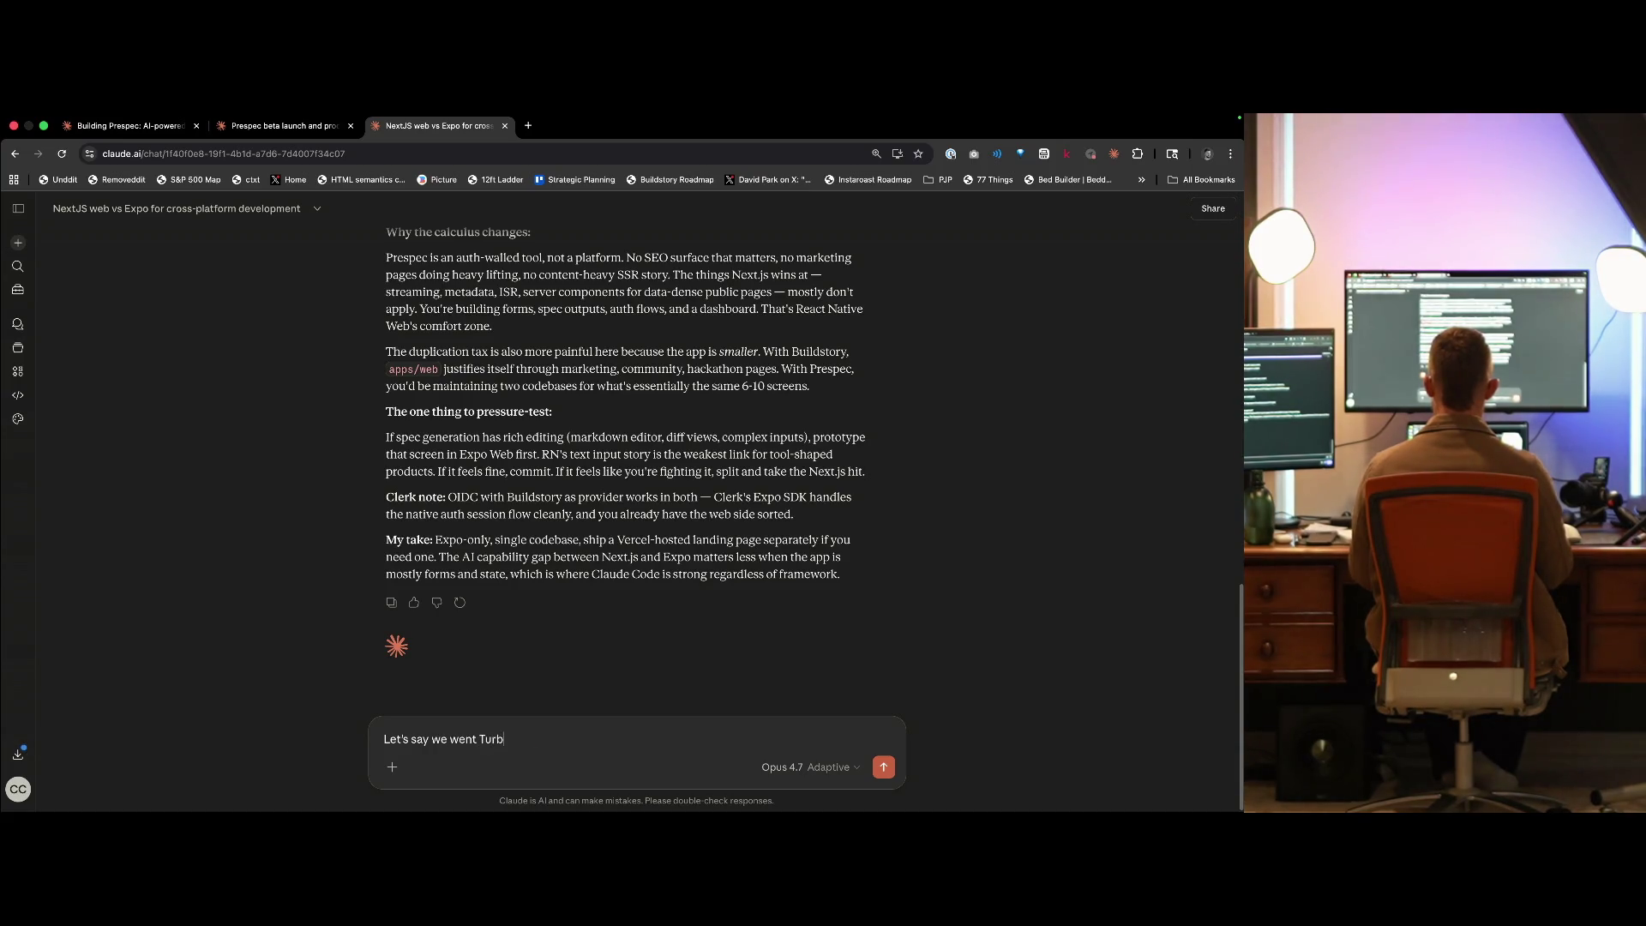
pyautogui.write('oRepo with NextJS,')
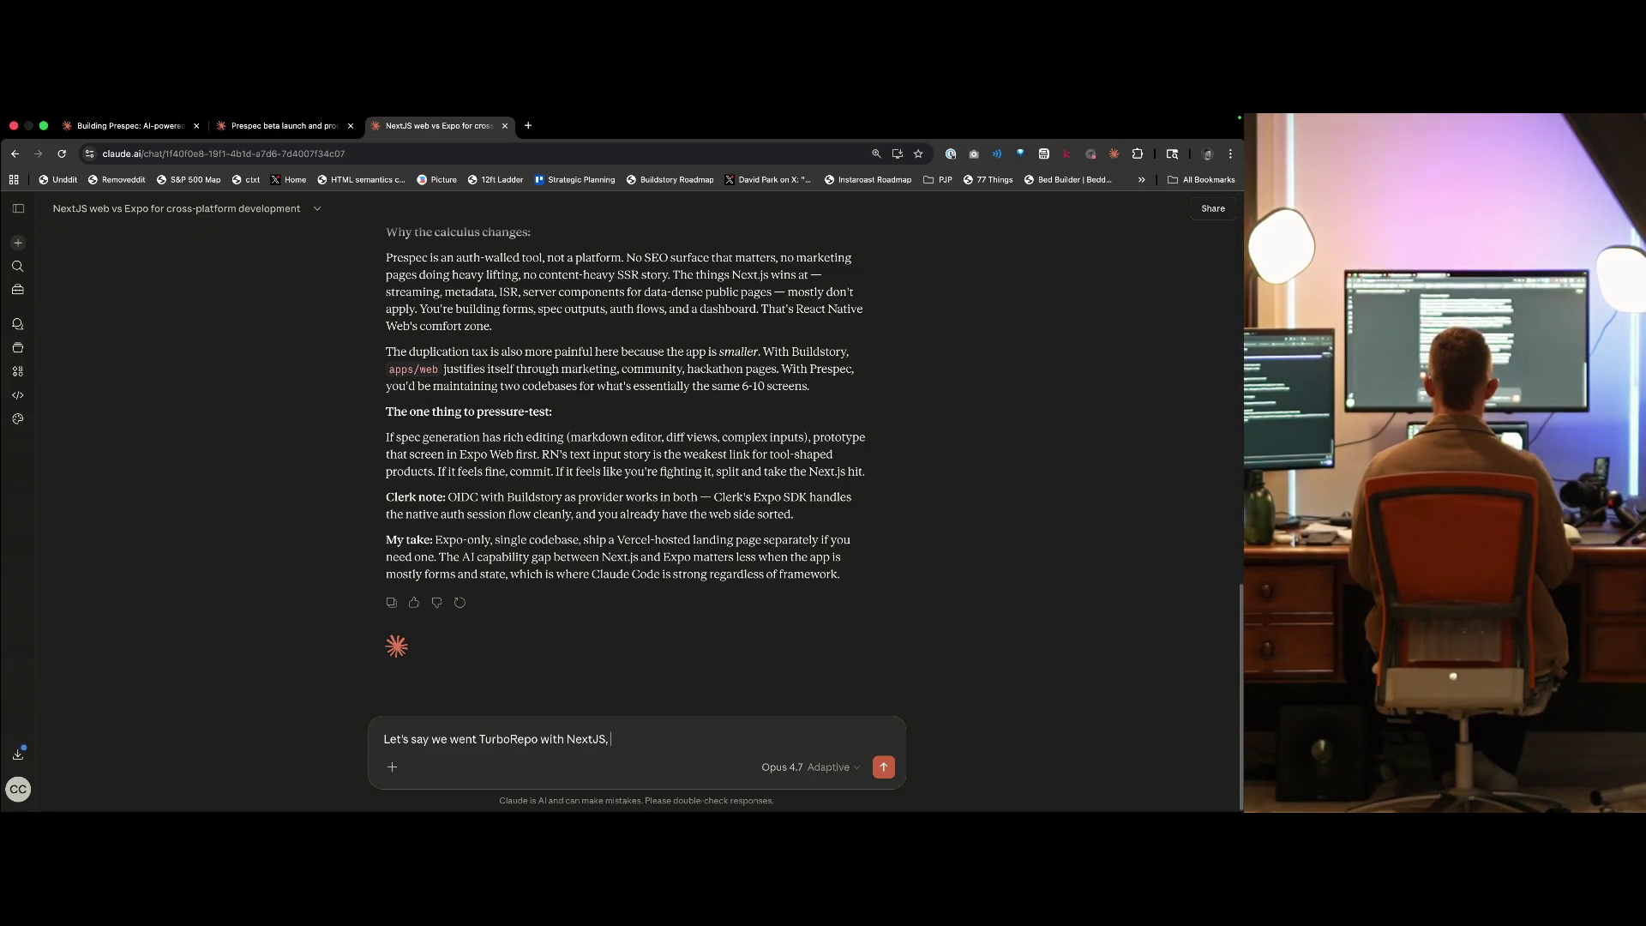
pyautogui.write(' Expo & Neon,')
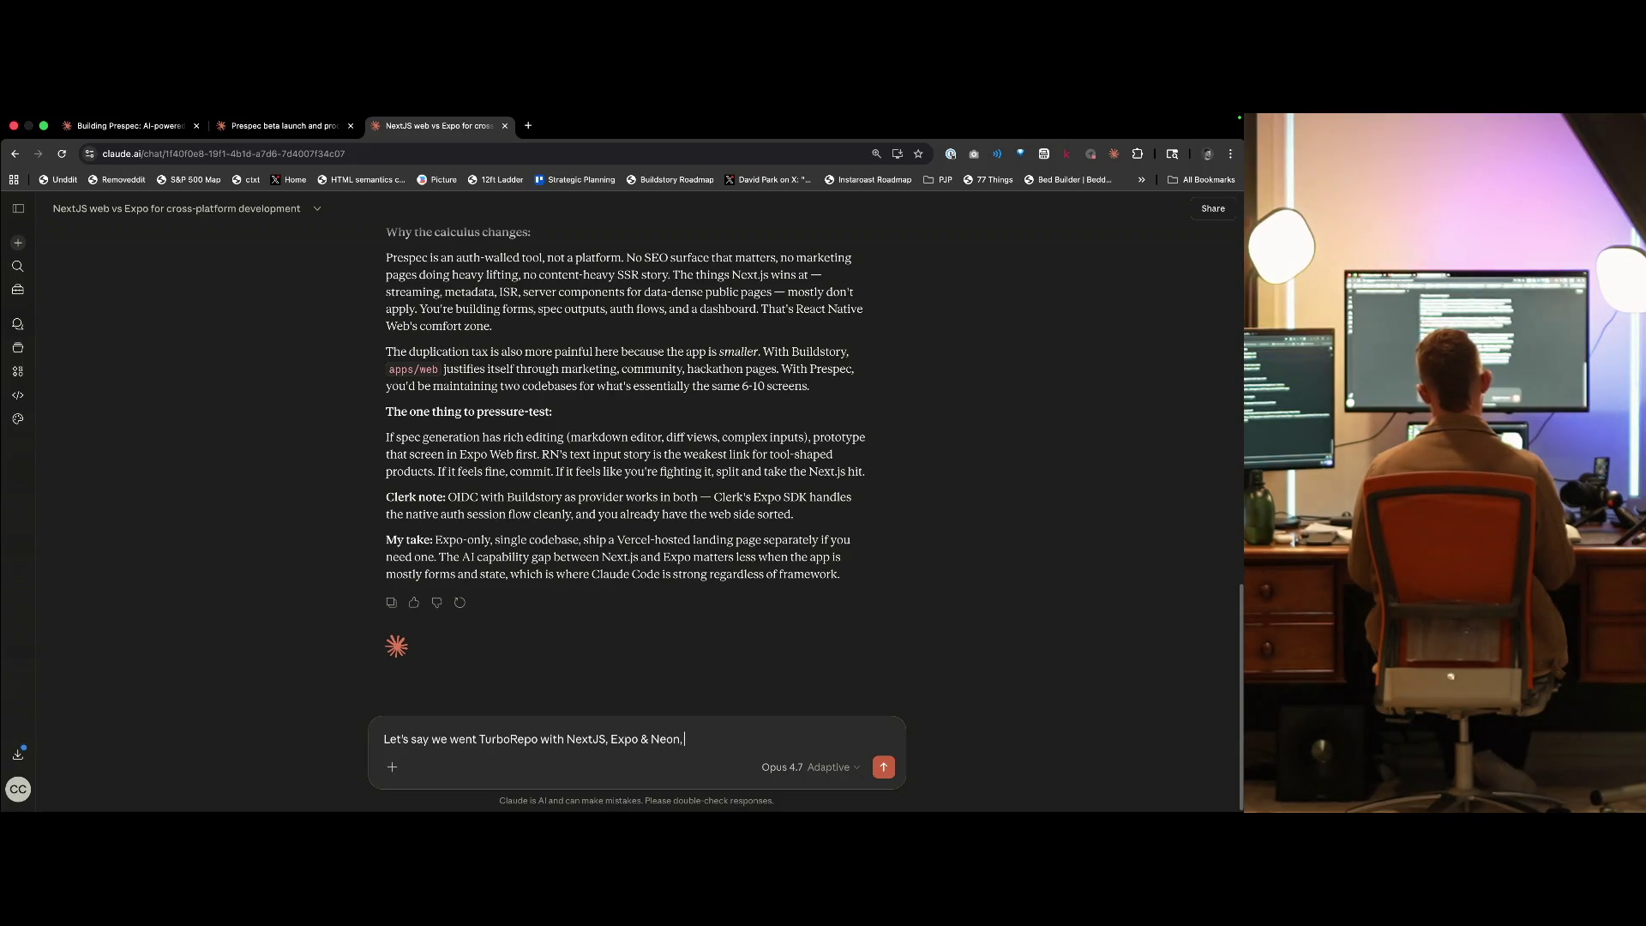
pyautogui.press('BackSpace')
pyautogui.press('BackSpace')
pyautogui.write('ould we build the backe')
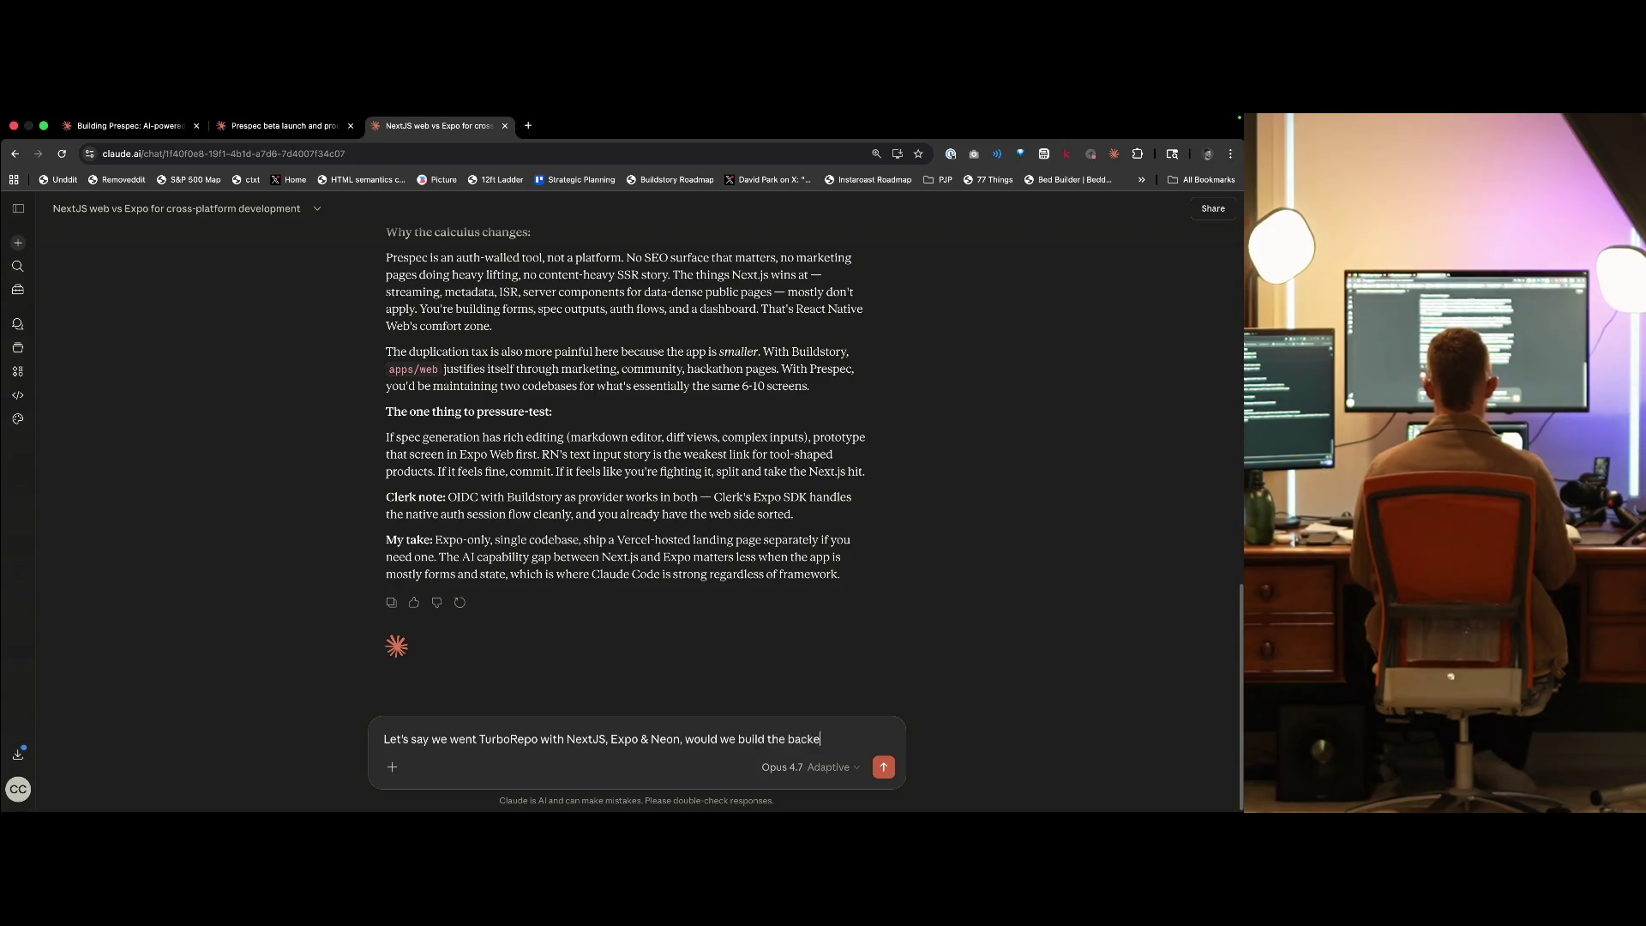
pyautogui.write('nd in Next or s')
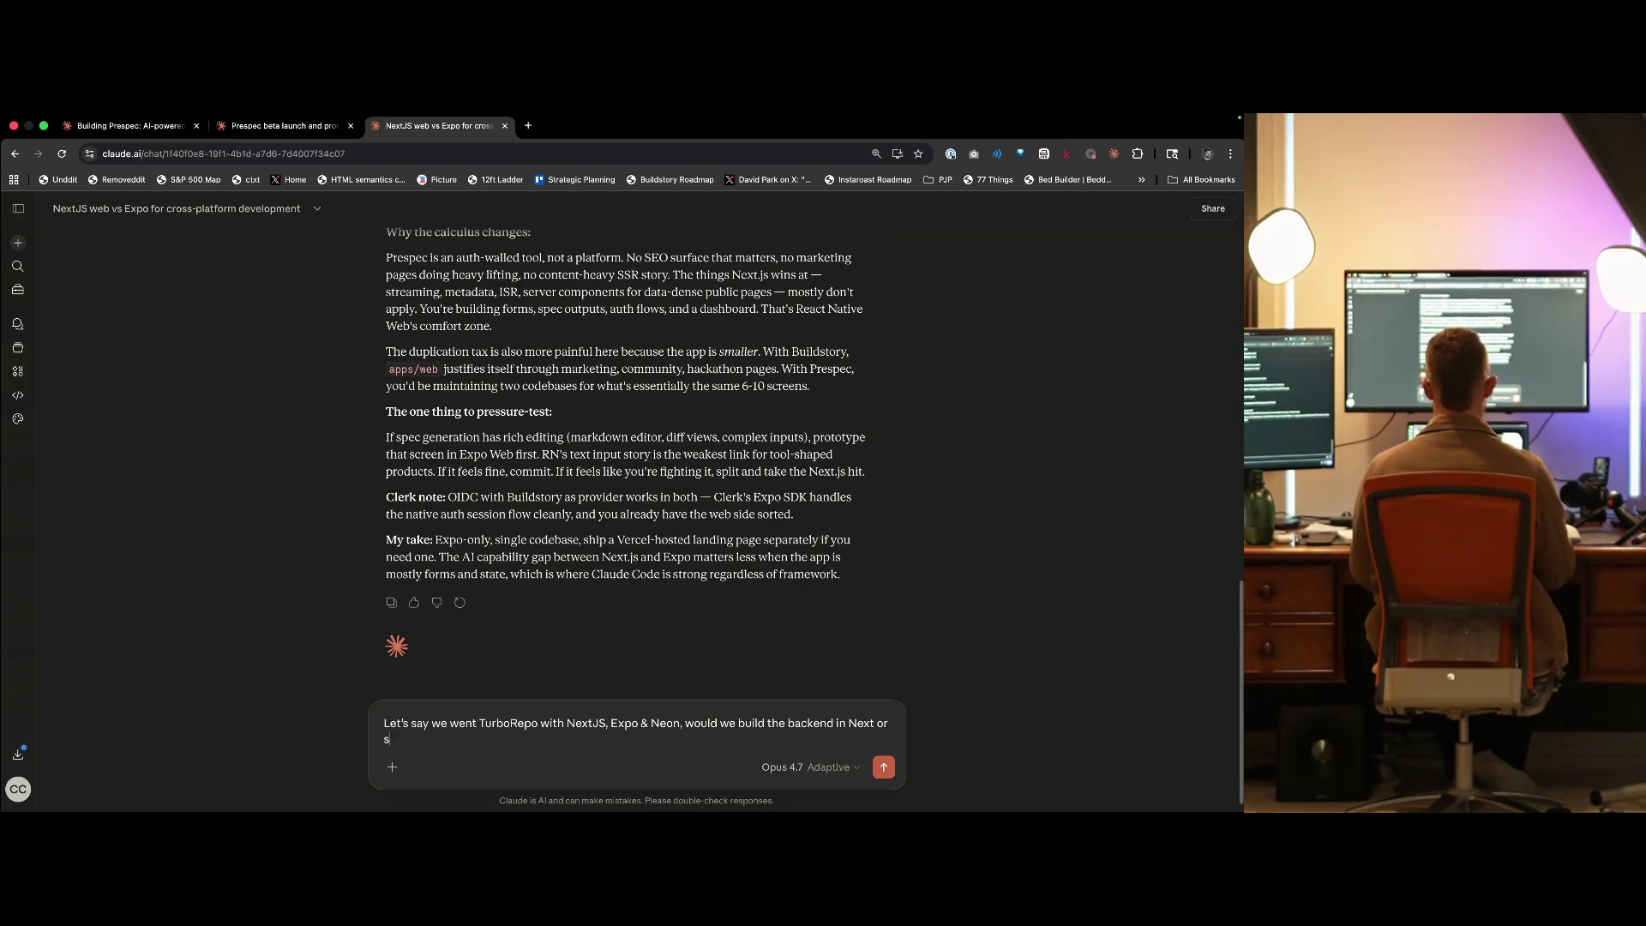
pyautogui.write('et up someth')
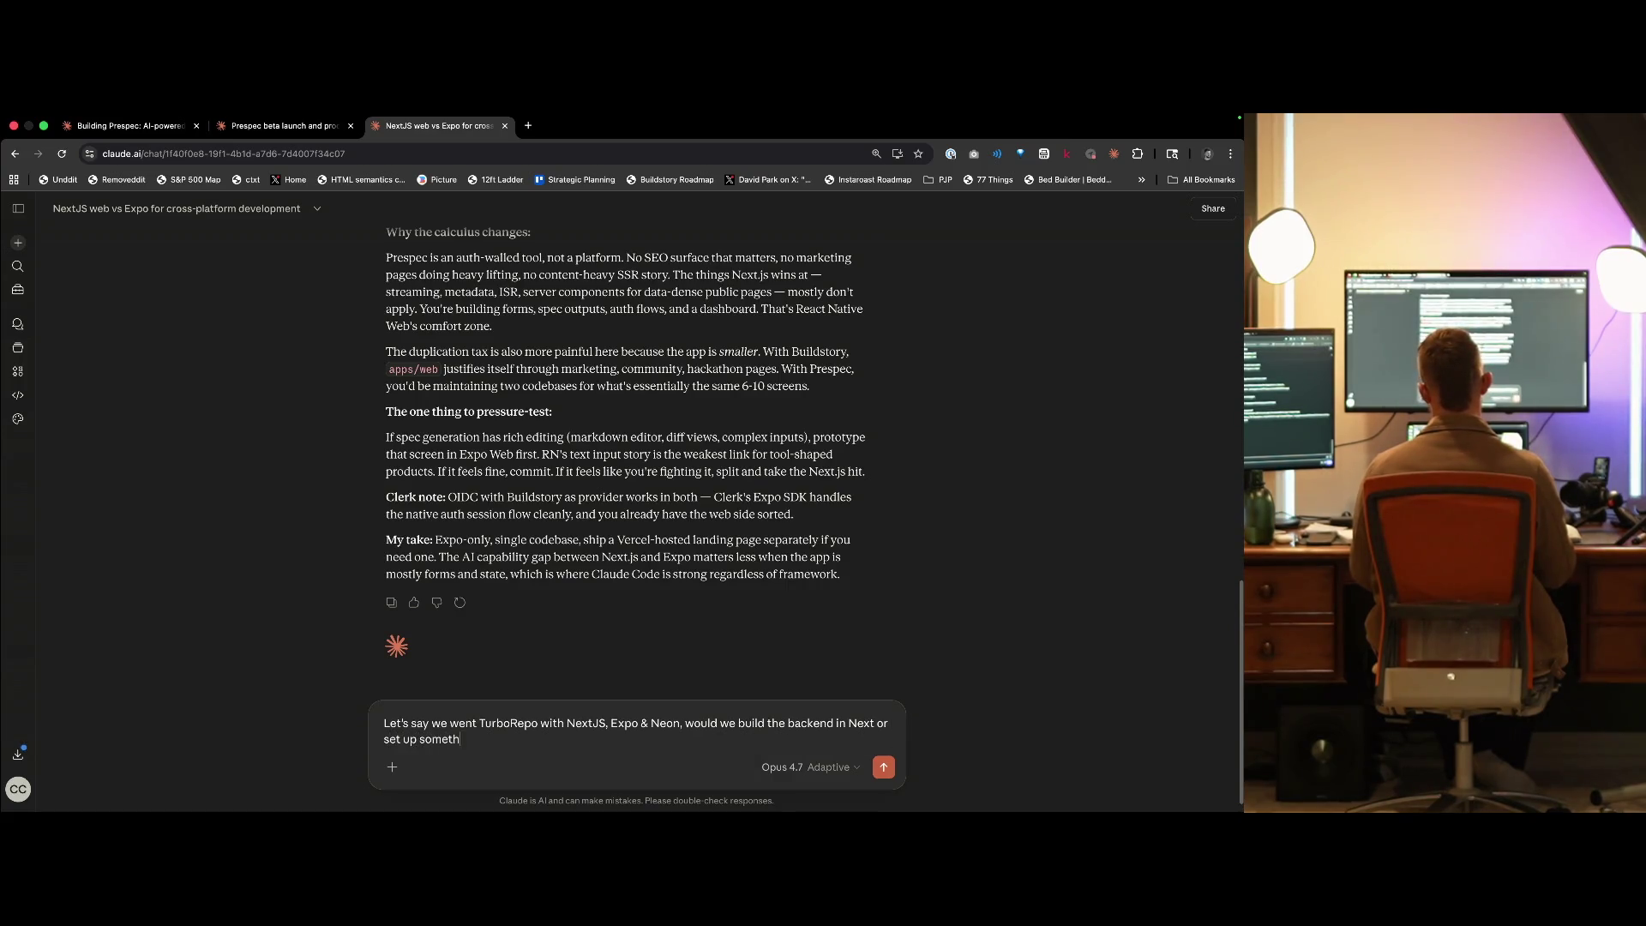
pyautogui.write('ing seperate? P')
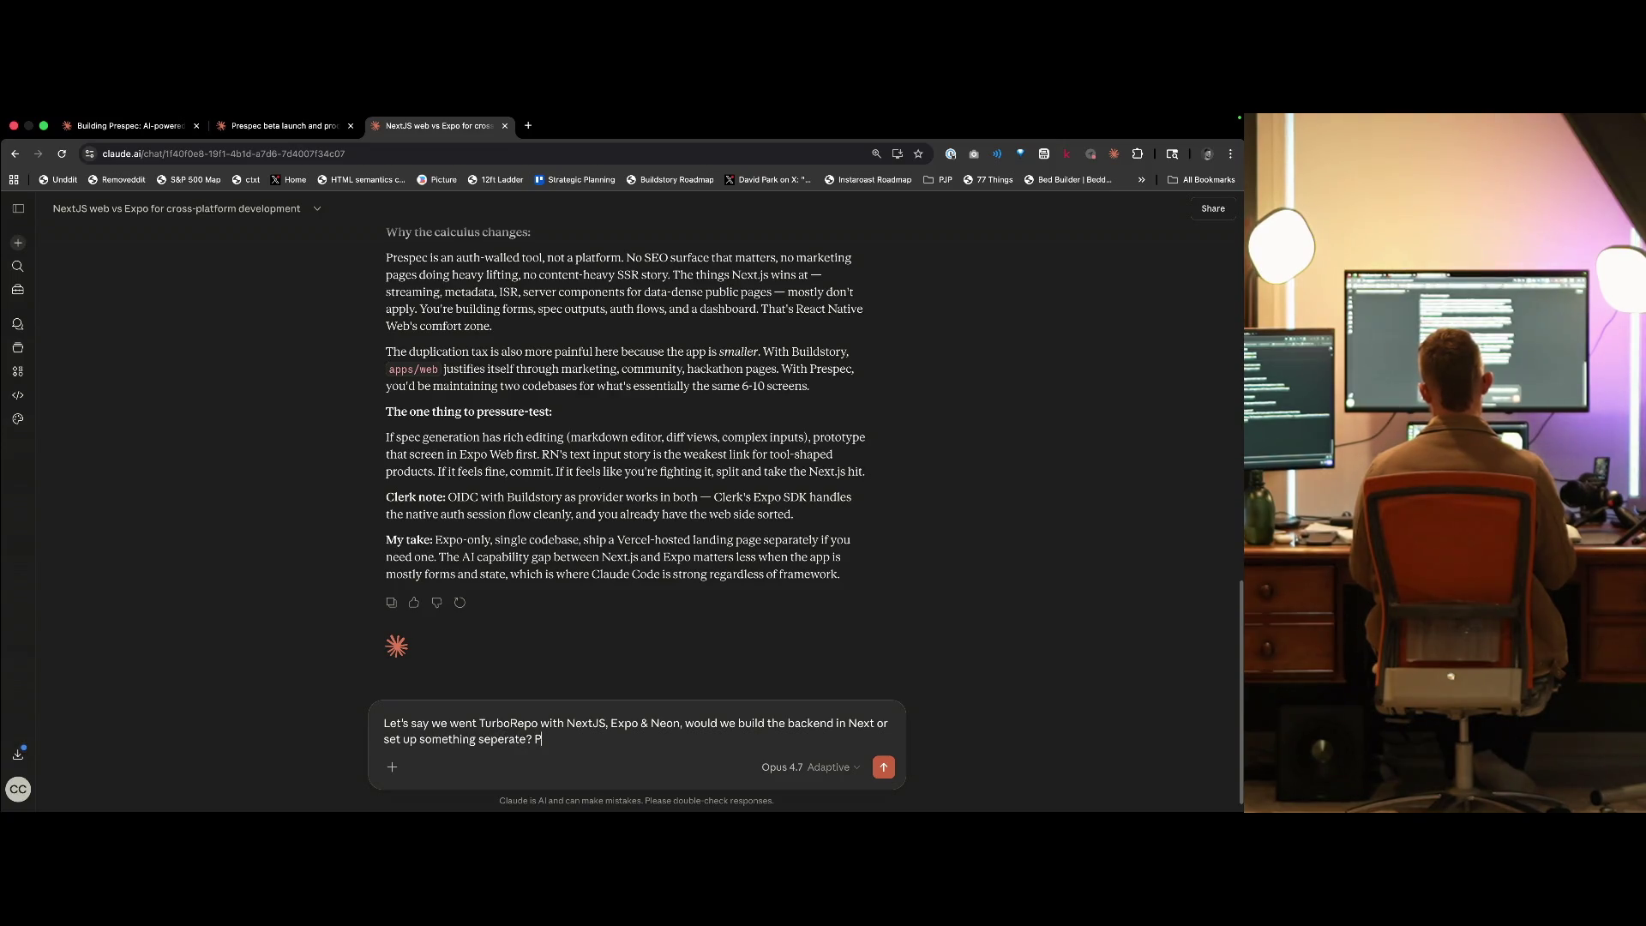
pyautogui.write("erhaps it's easier to")
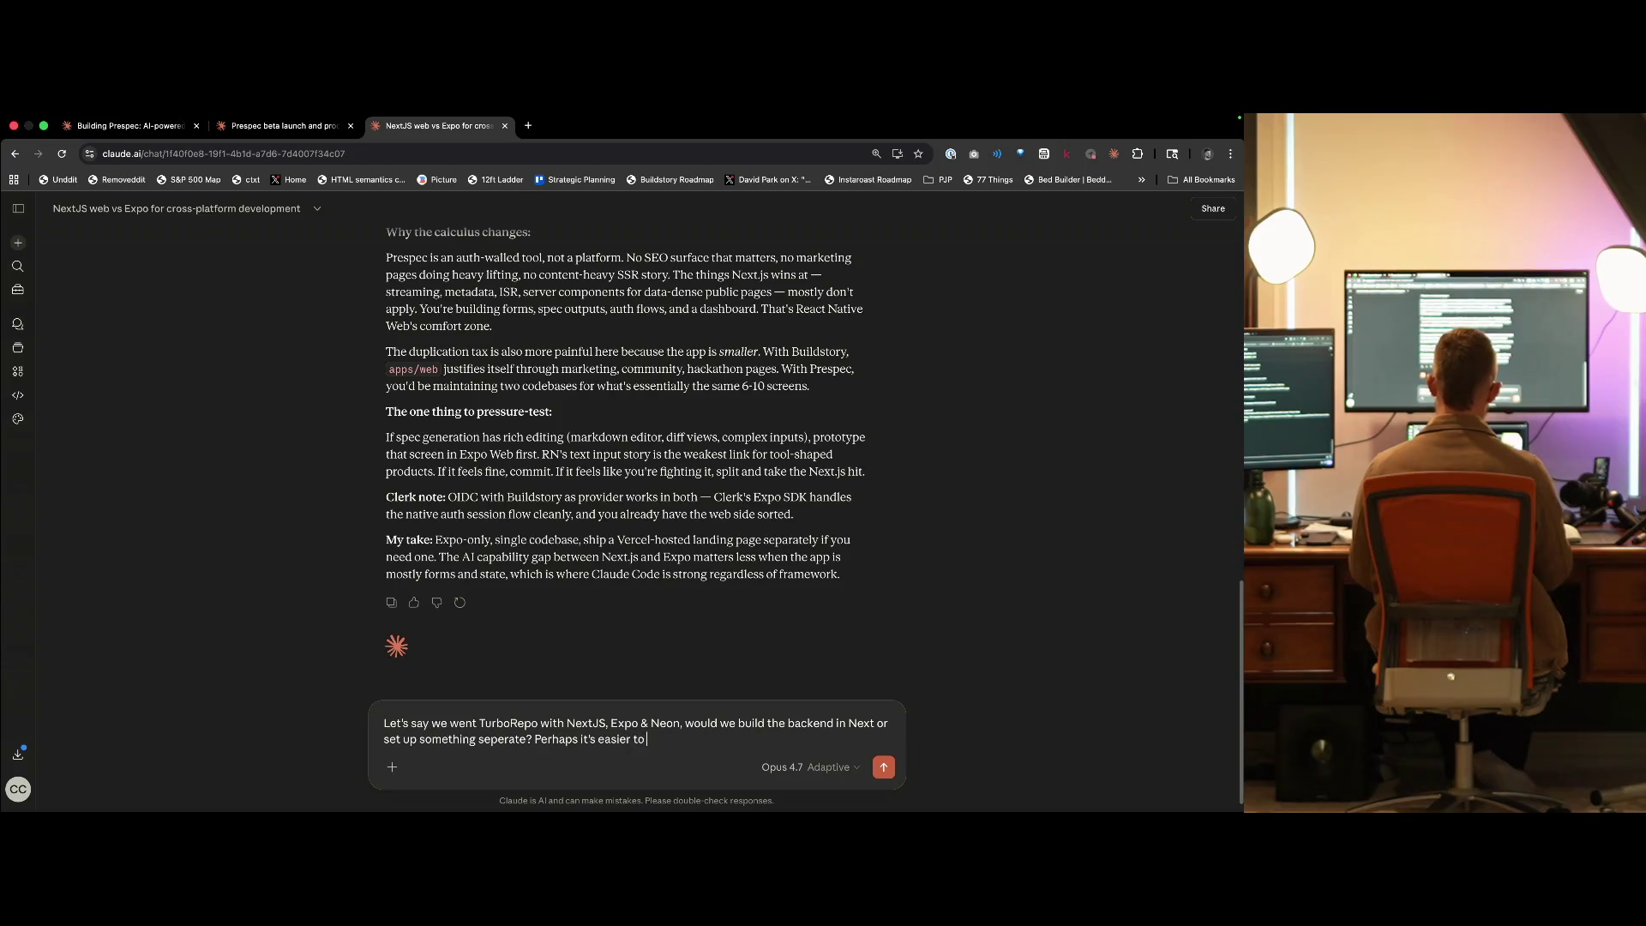
pyautogui.write(' go with Supabase ')
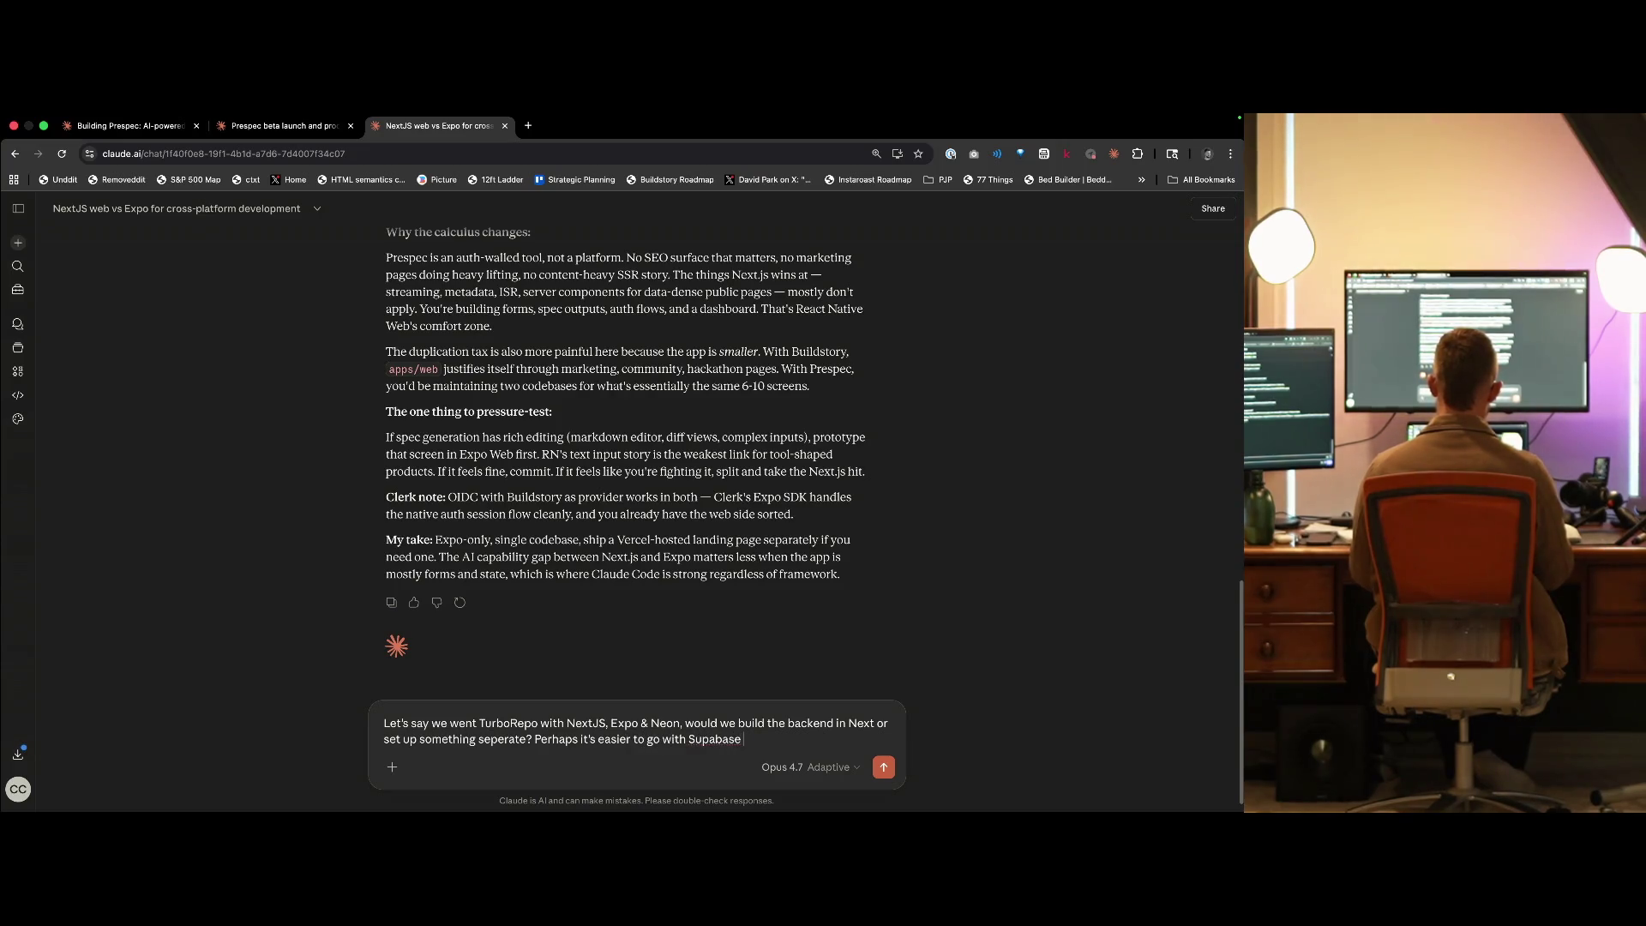
pyautogui.write('isntead, if , if hea')
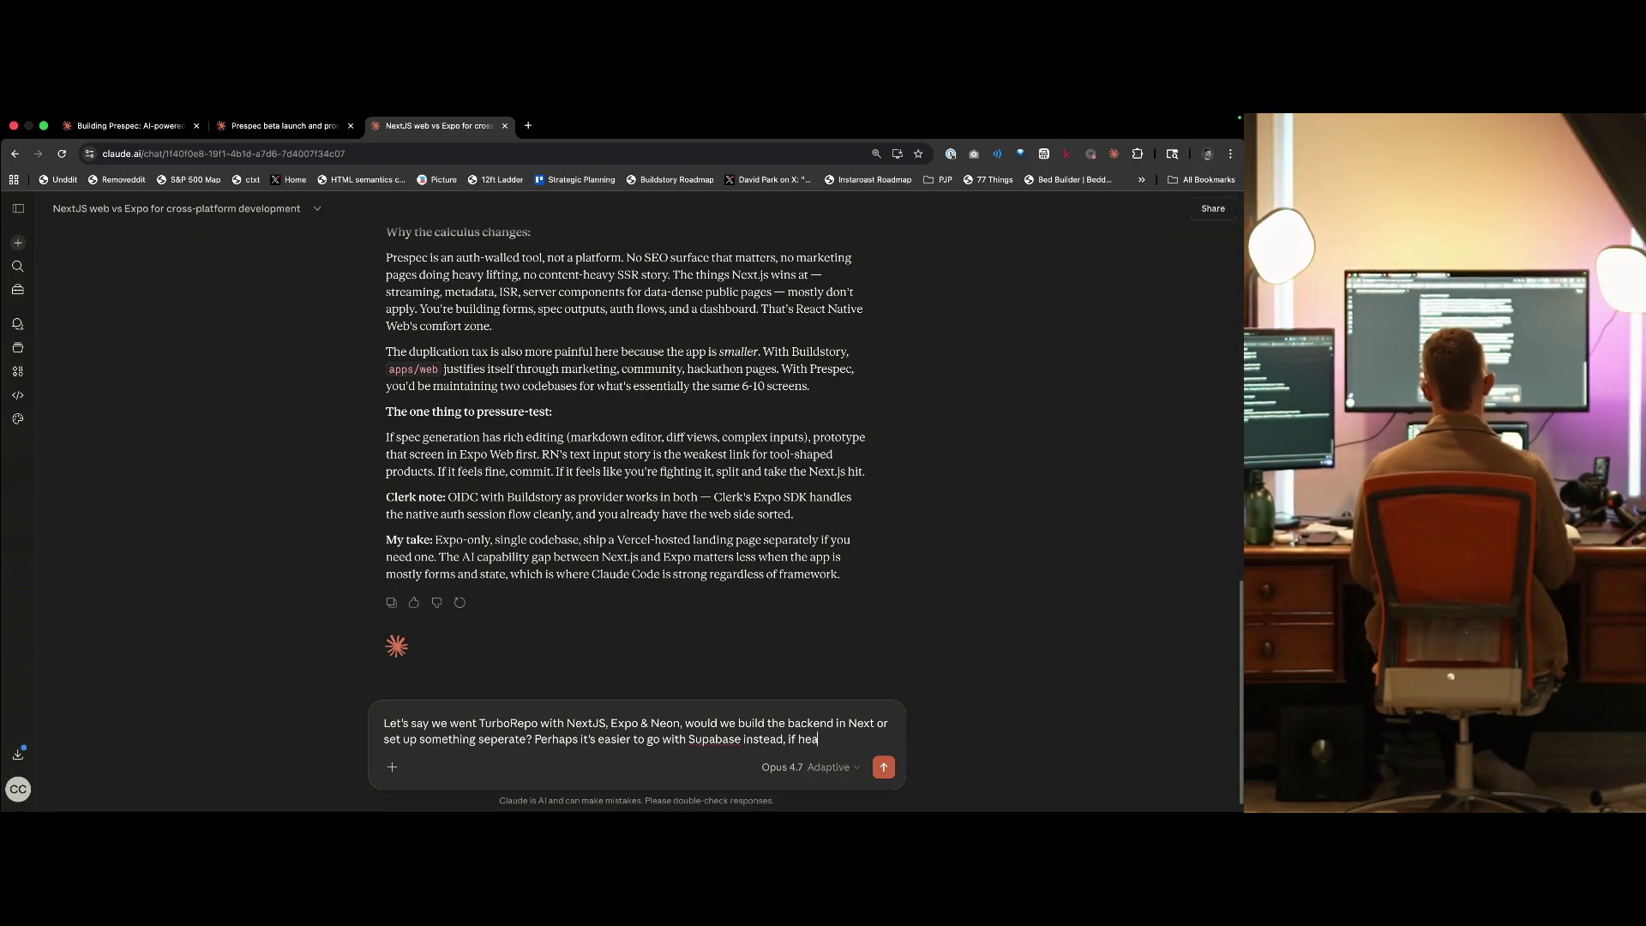
pyautogui.write('ded that direction?')
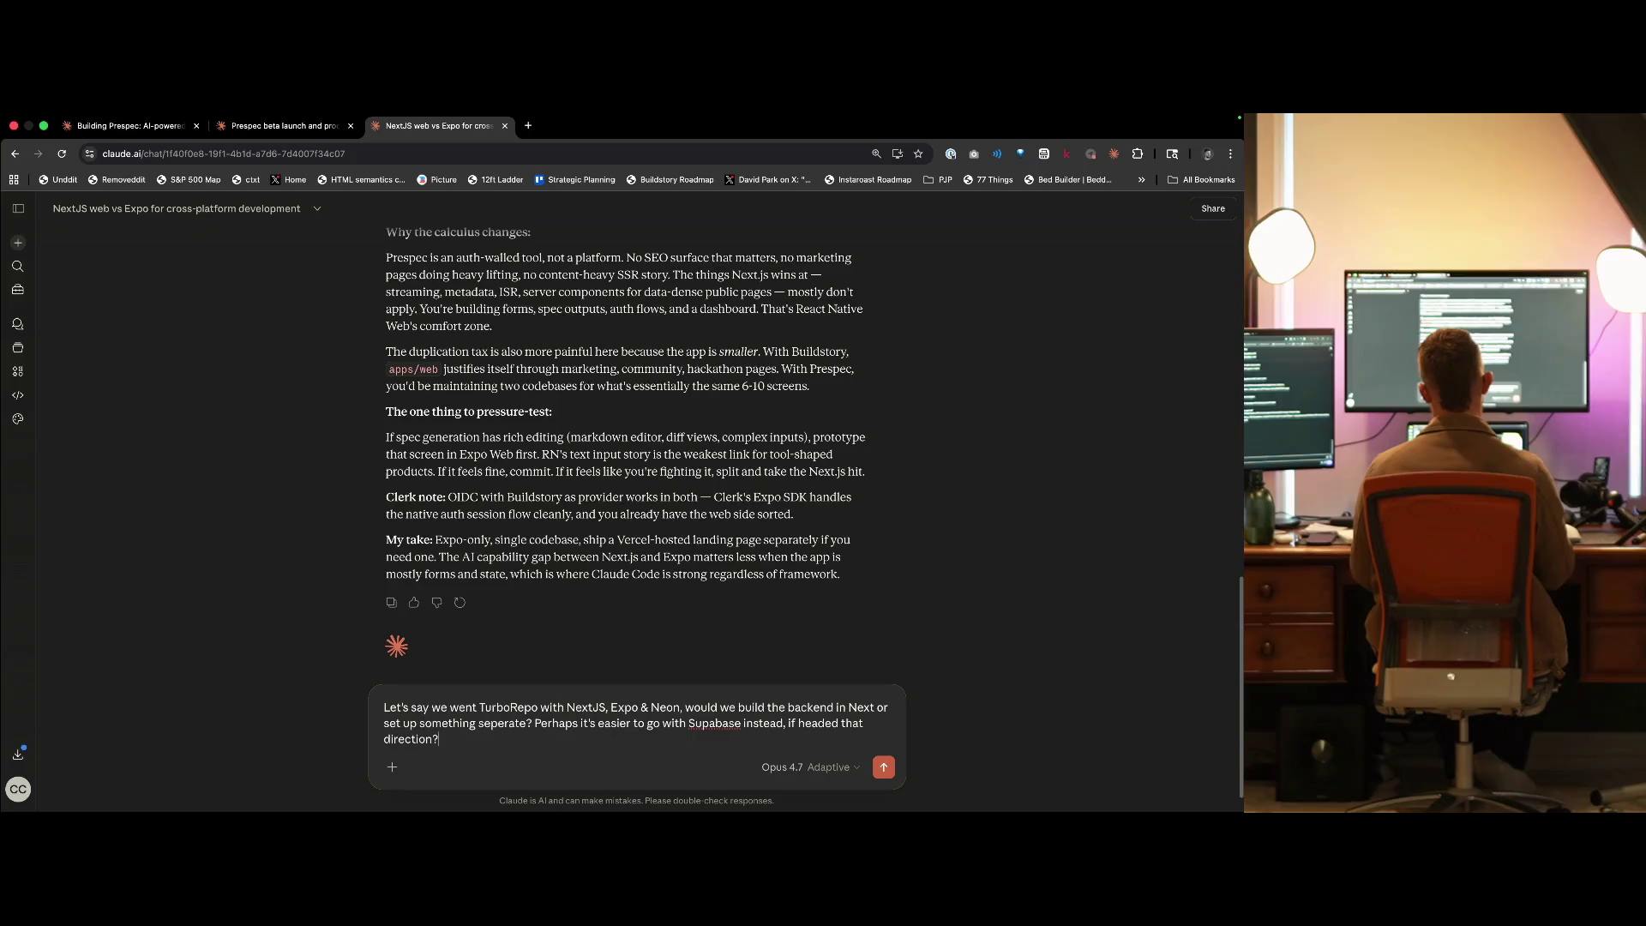
pyautogui.press('super+t')
# - Open the supabase-js GitHub issue #2111 on auth methods hanging from orphaned Web Locks
pyautogui.write('supa')
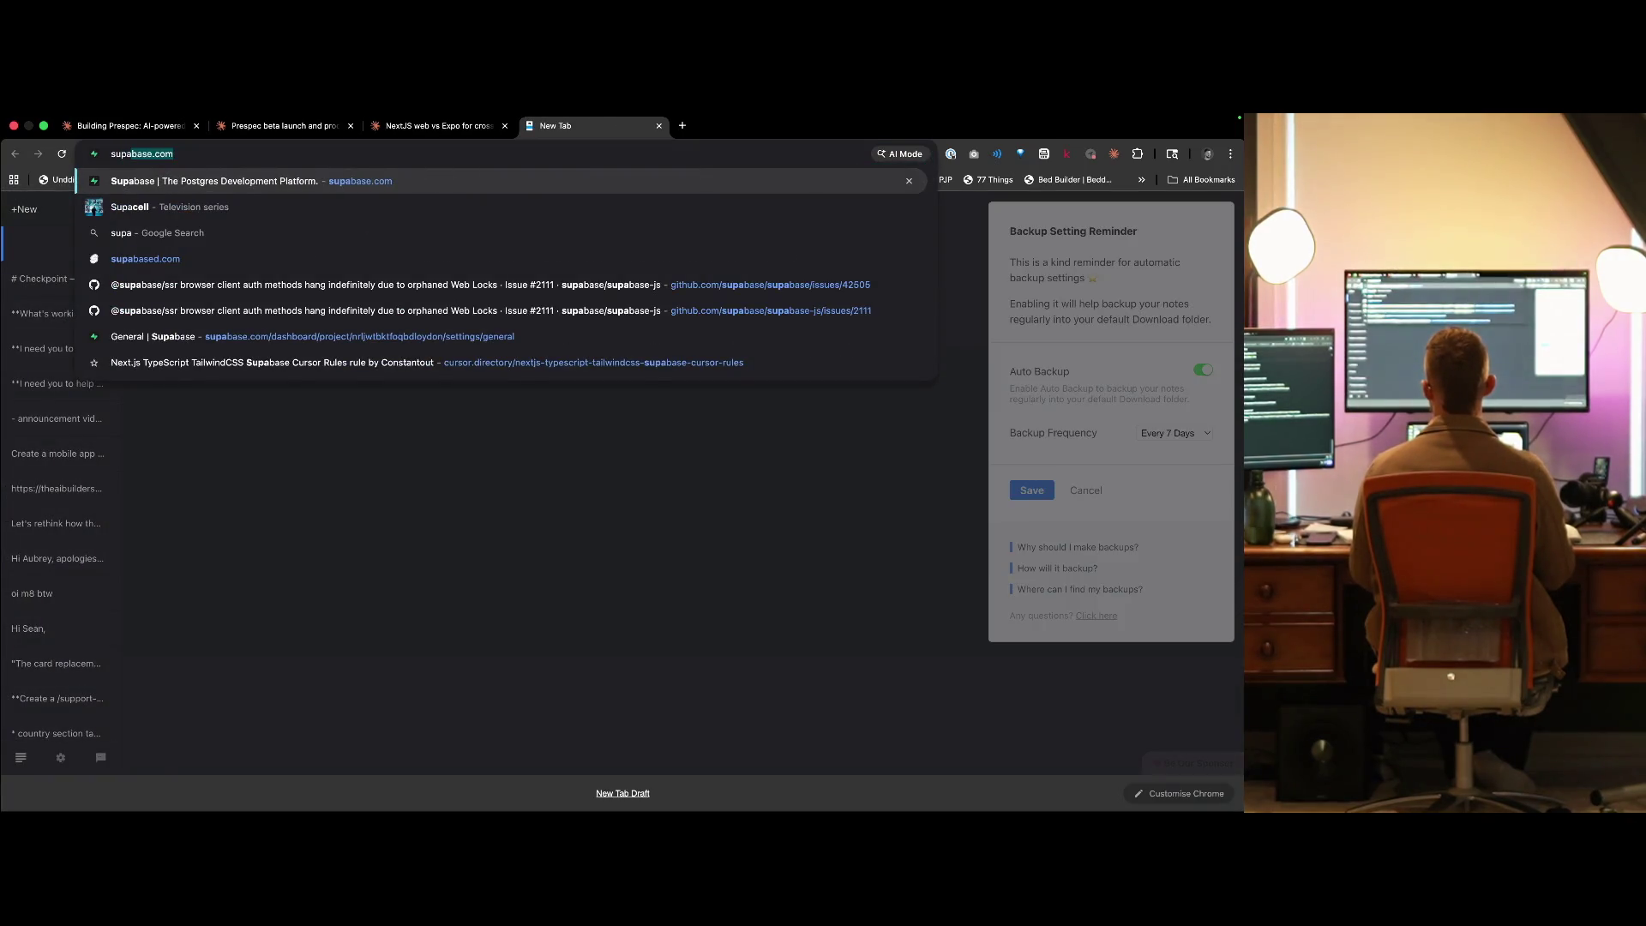
pyautogui.press('Up')
pyautogui.press('Up')
pyautogui.press('Up')
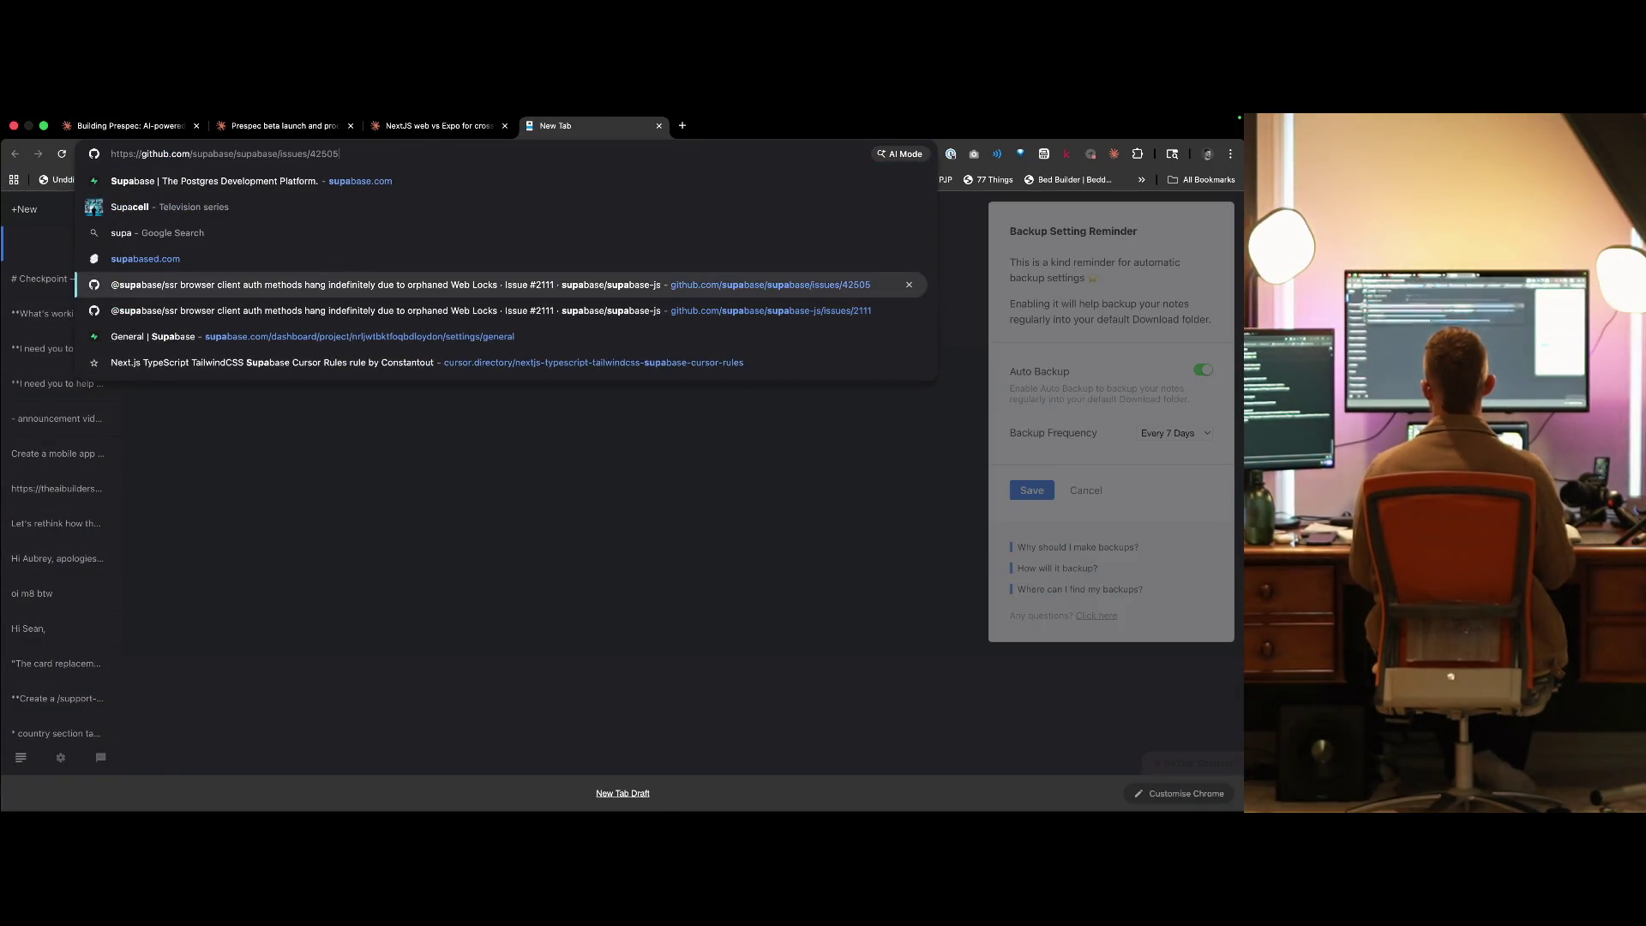
pyautogui.press('Return')
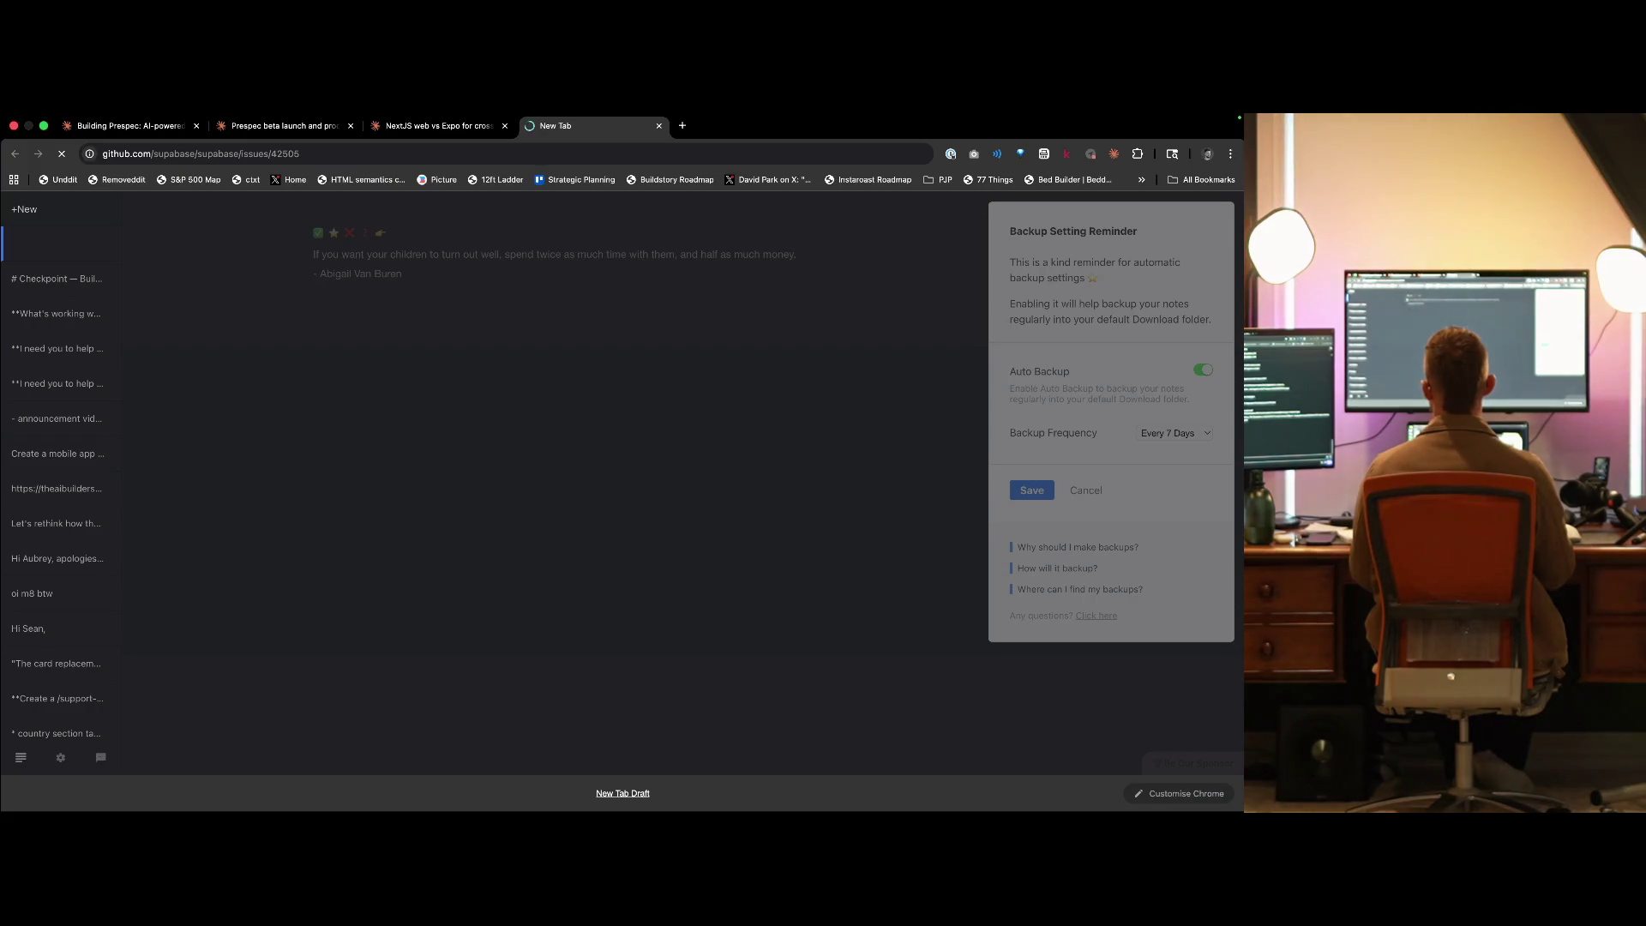
pyautogui.hotkey('ctrl', 'shift', 'Tab')
pyautogui.hotkey('ctrl', 'Tab')
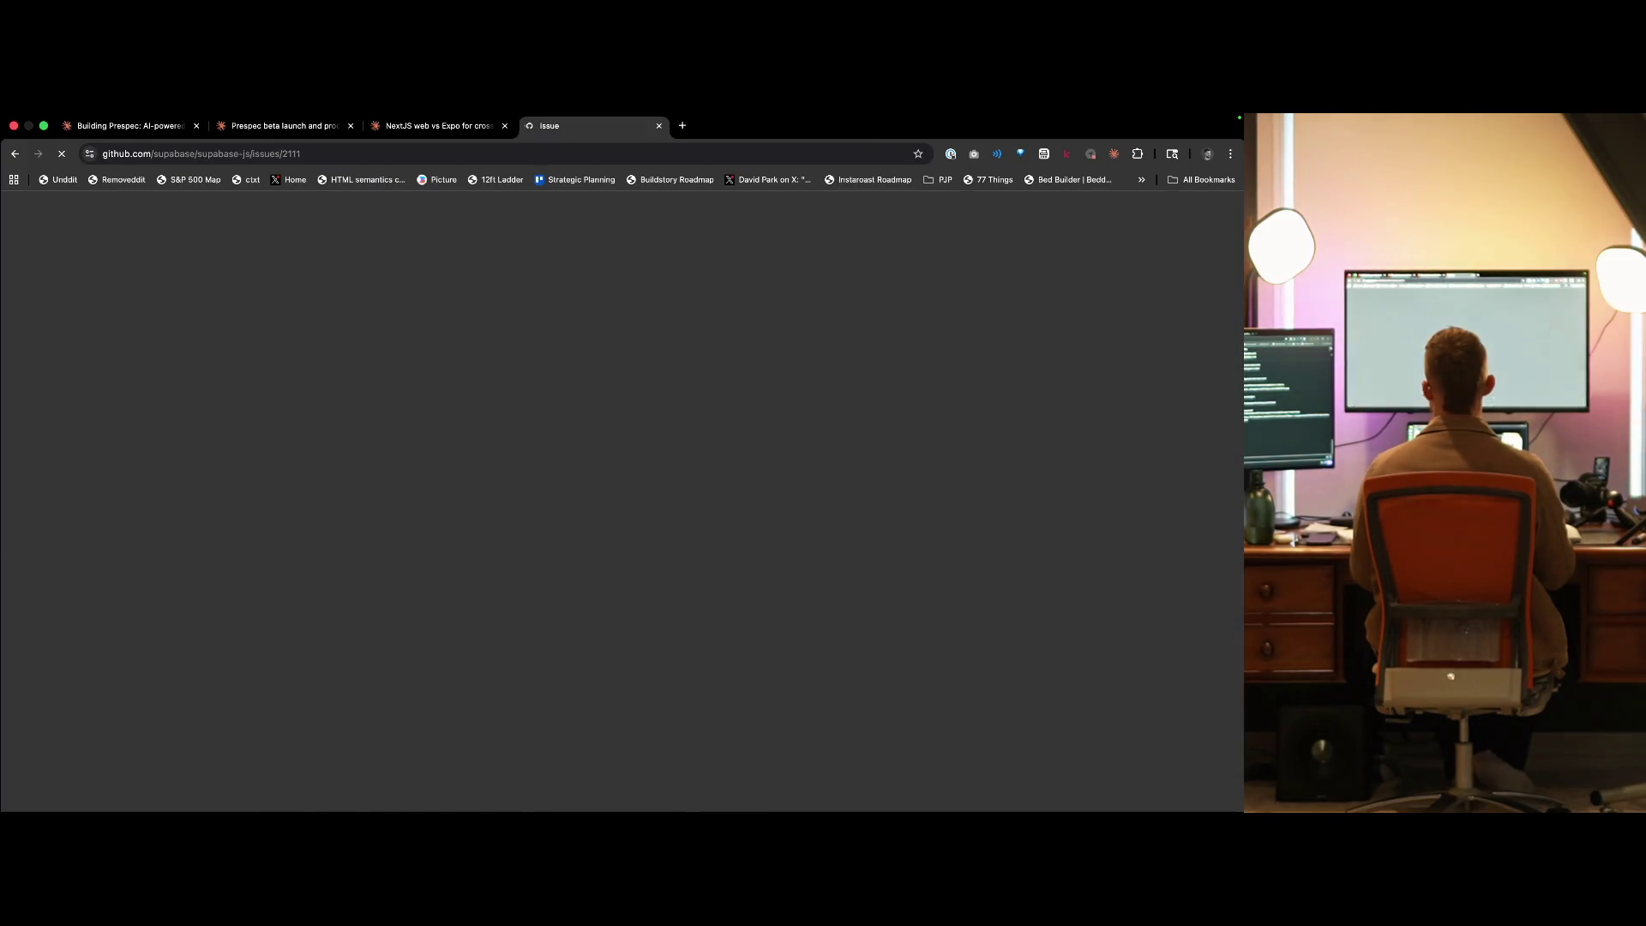
# - Read the issue's later comments and open pull request #2235 replacing navigatorLock with processLock
pyautogui.scroll(-15, 532, 514)
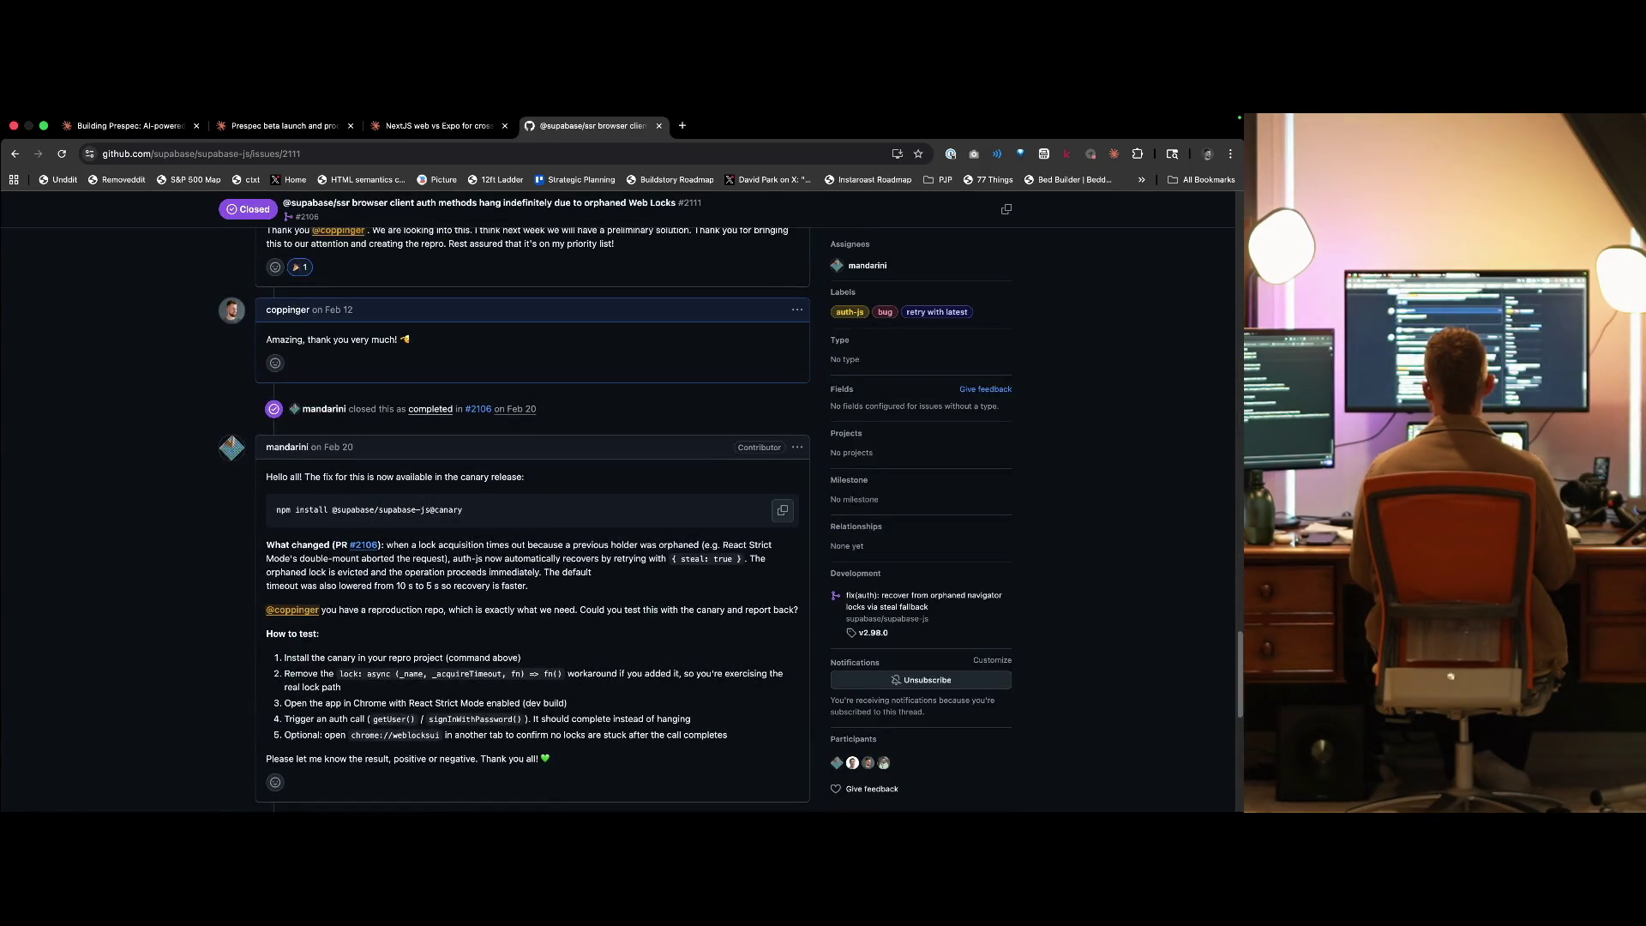
pyautogui.scroll(-3, 532, 515)
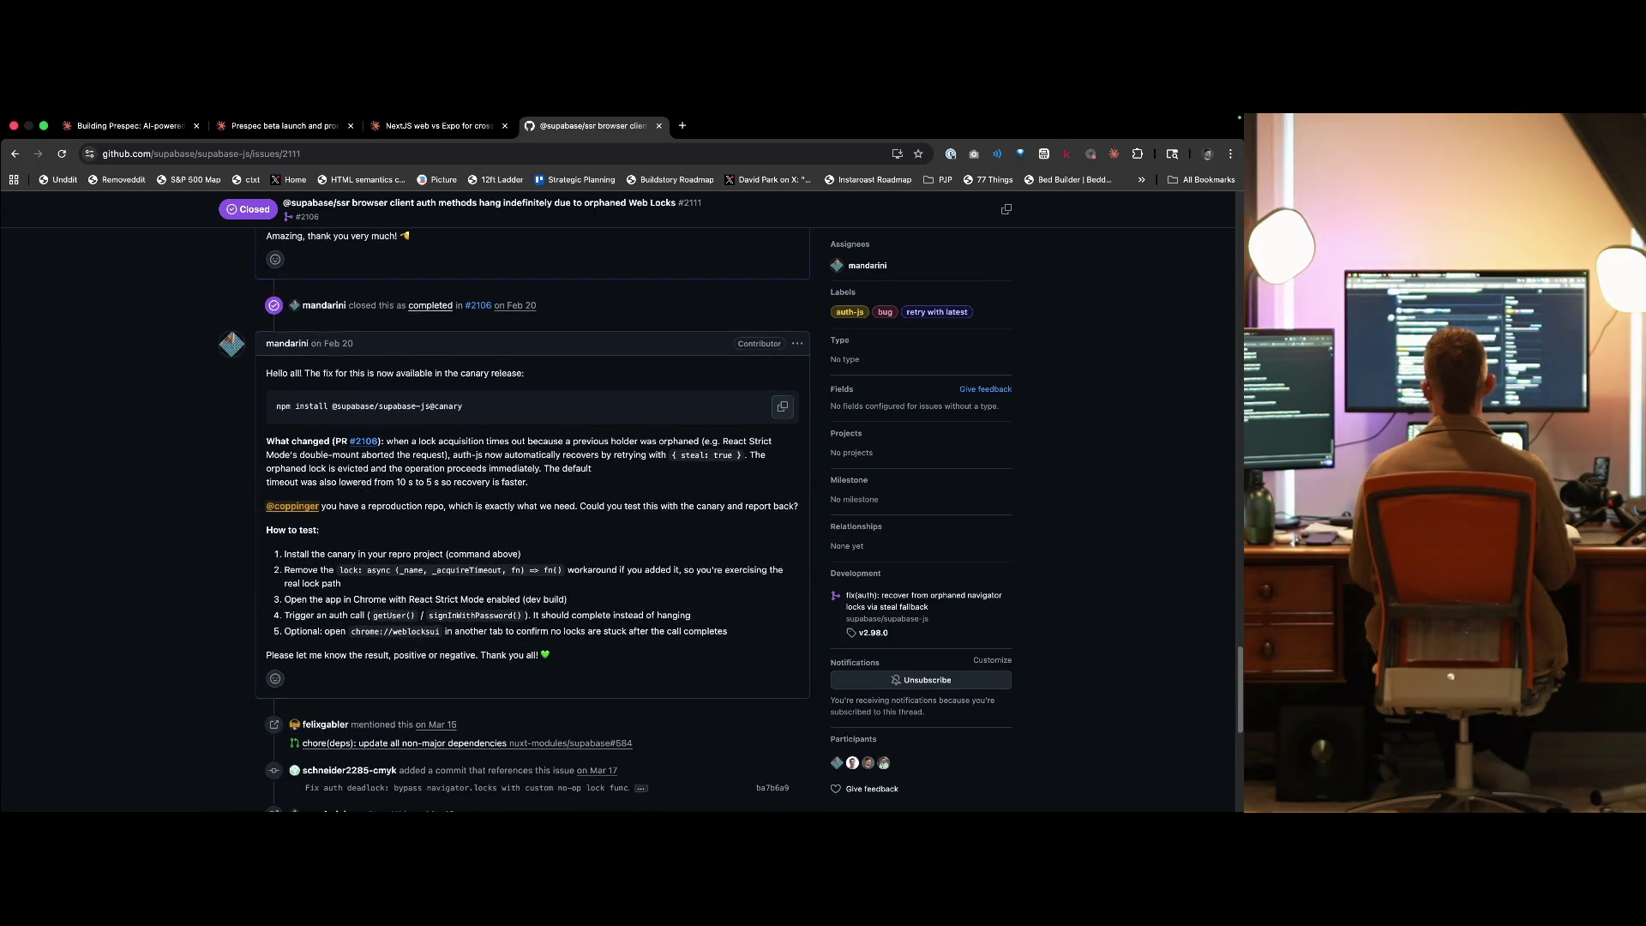
pyautogui.scroll(3, 532, 515)
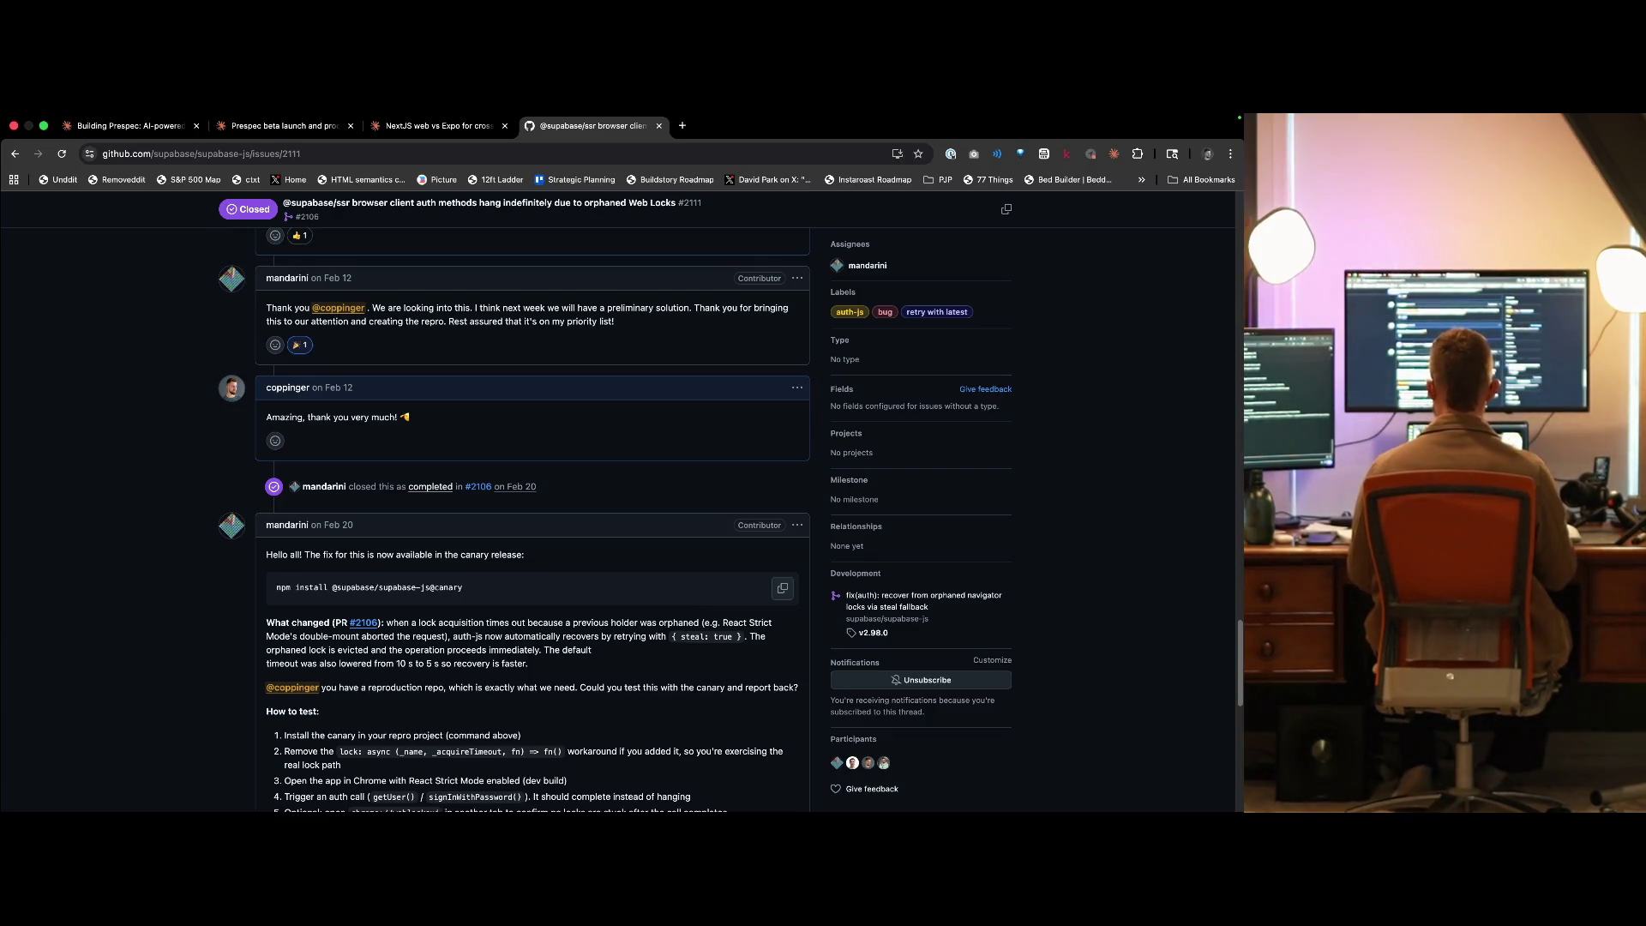
pyautogui.scroll(-2, 531, 515)
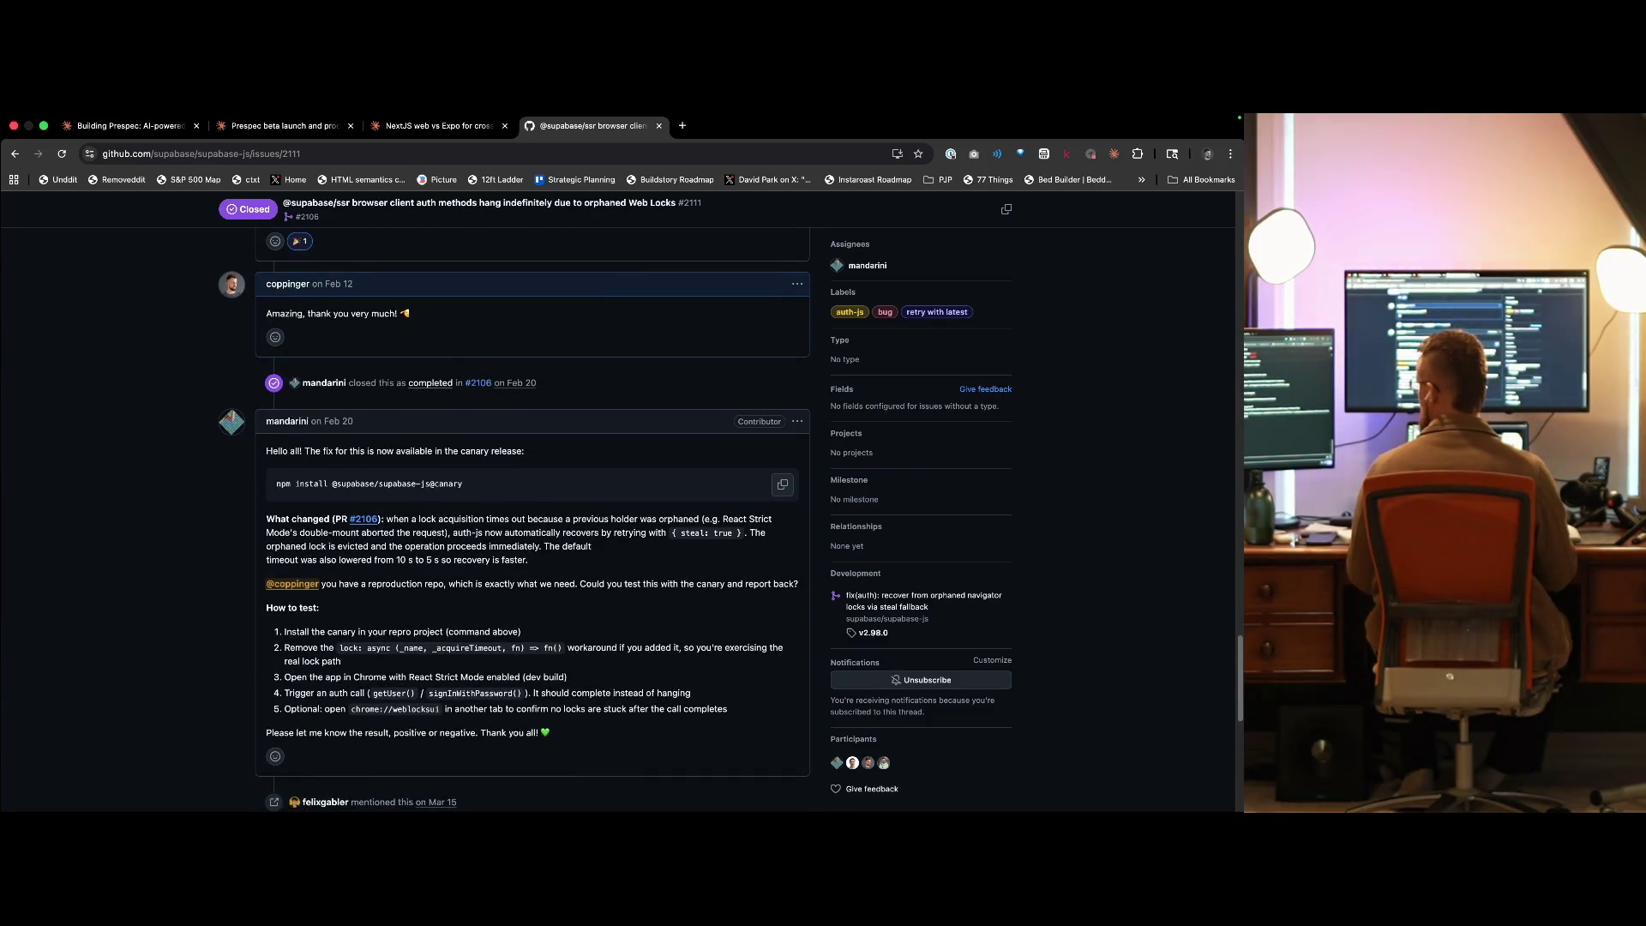
pyautogui.scroll(-2, 532, 515)
pyautogui.scroll(-4, 532, 515)
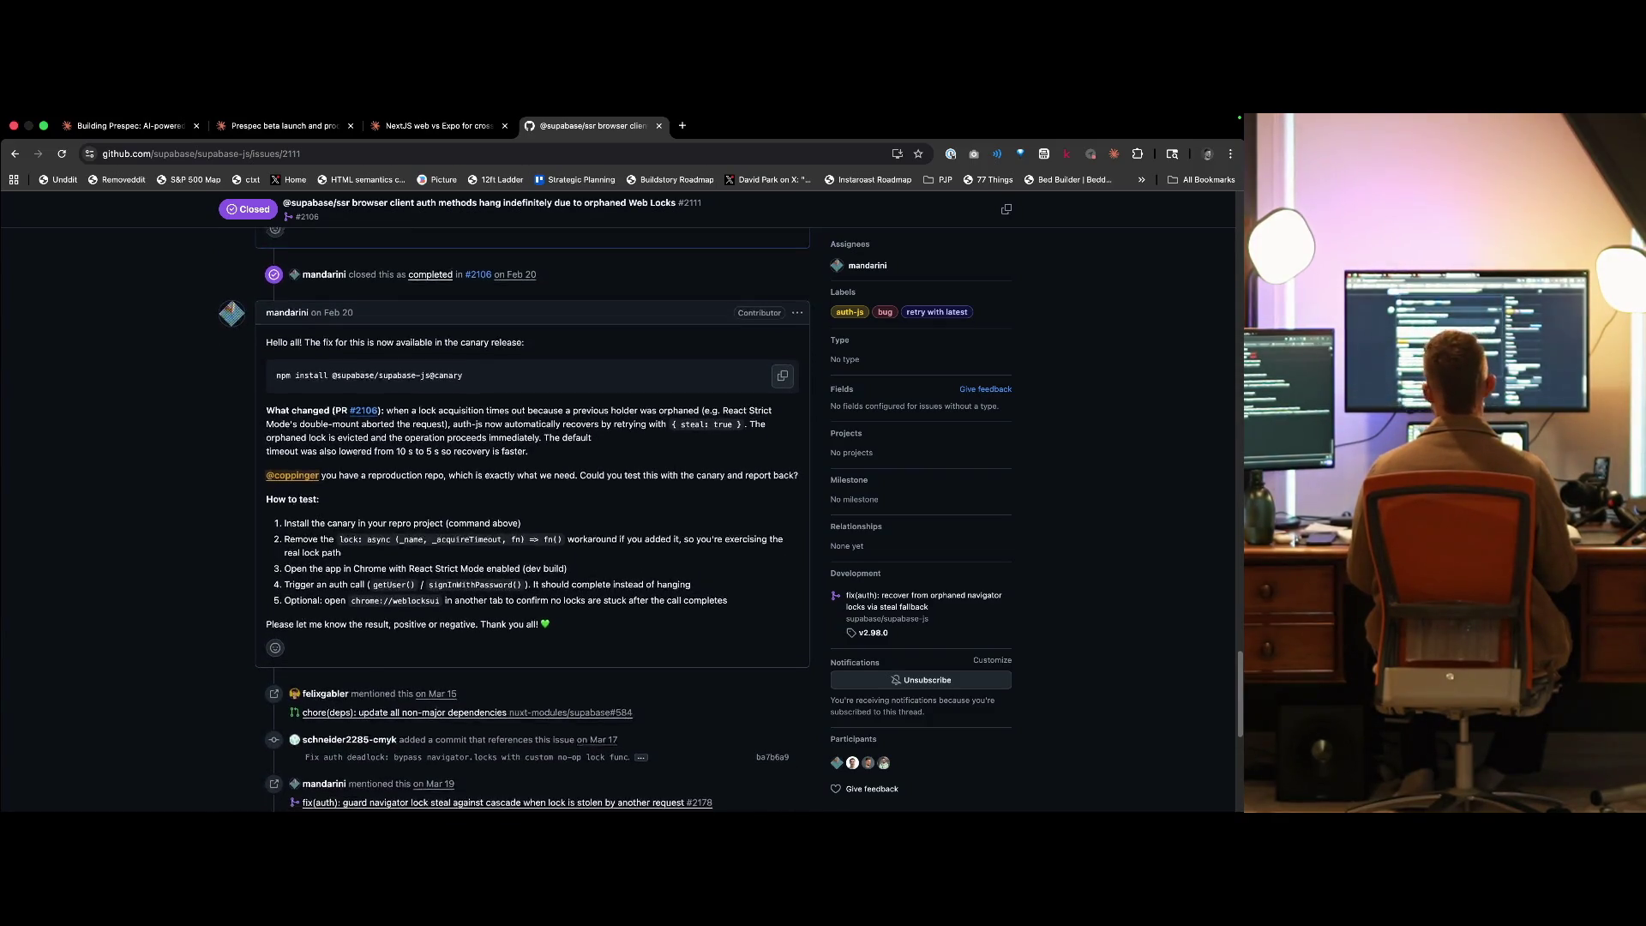
pyautogui.scroll(-1, 515, 686)
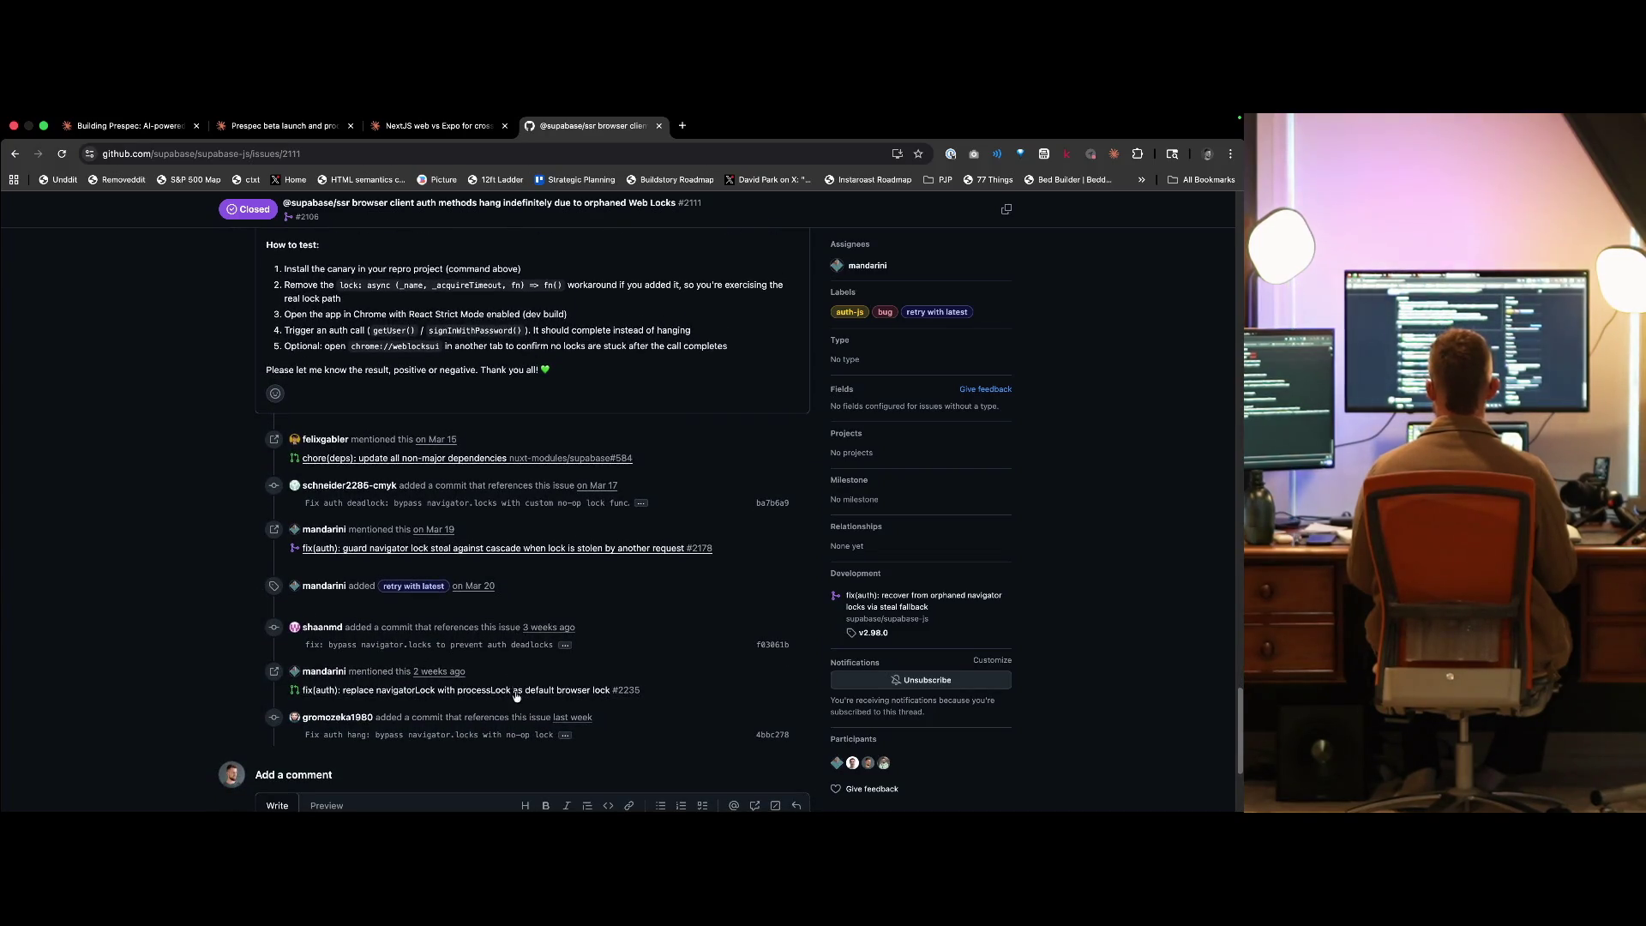
pyautogui.moveTo(514, 693)
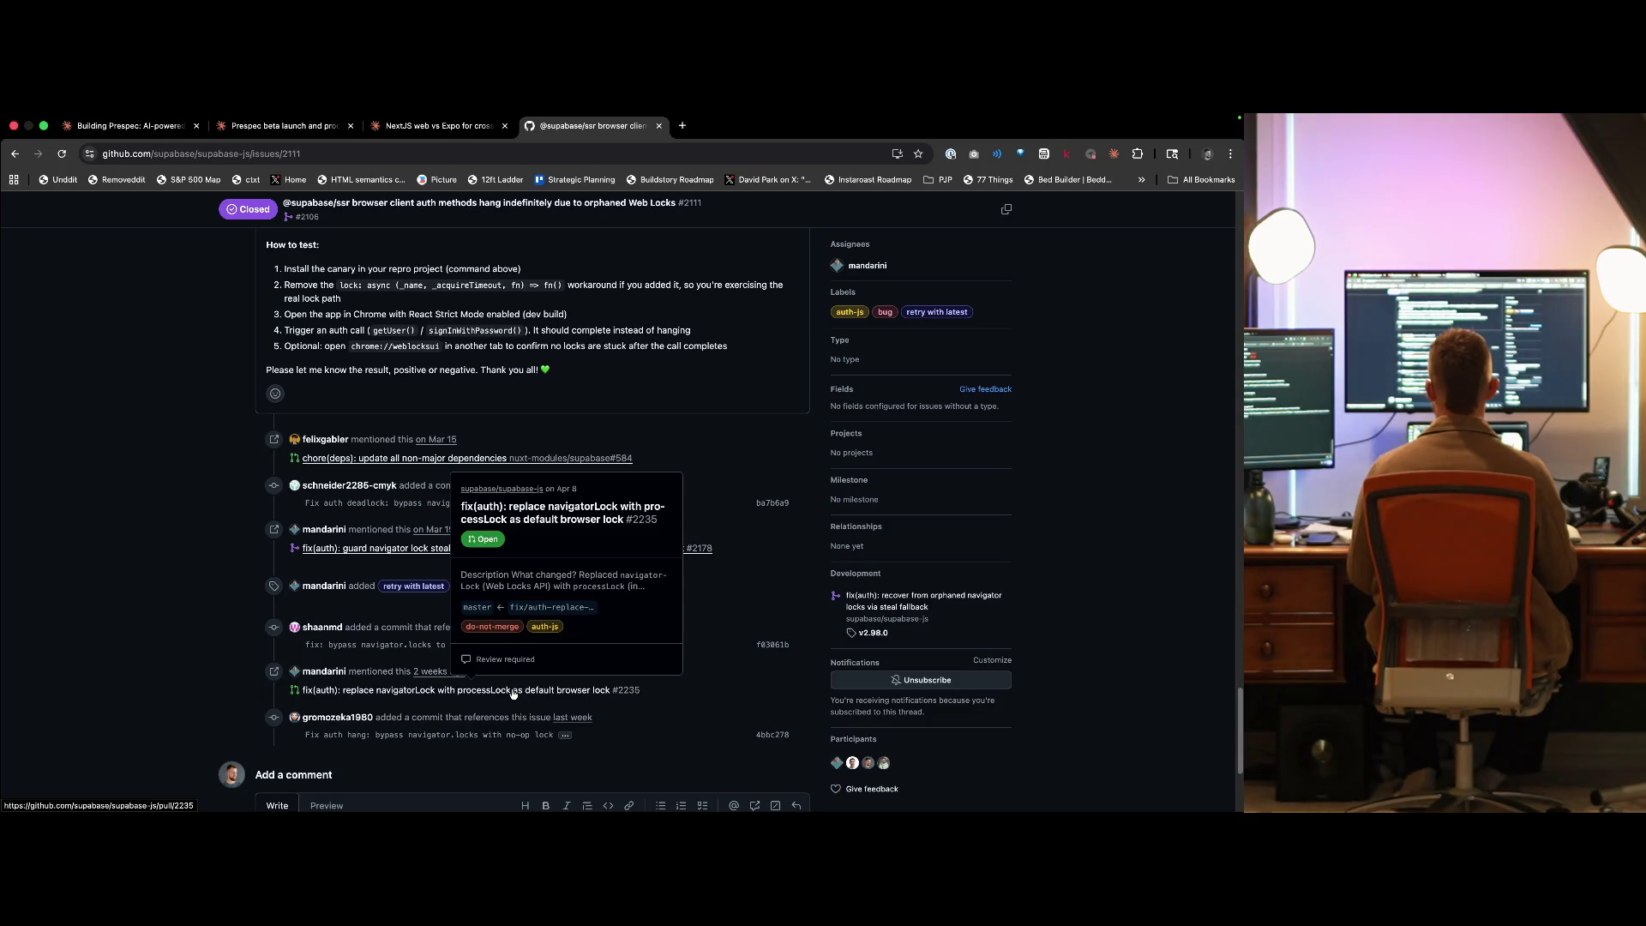
pyautogui.click(514, 691)
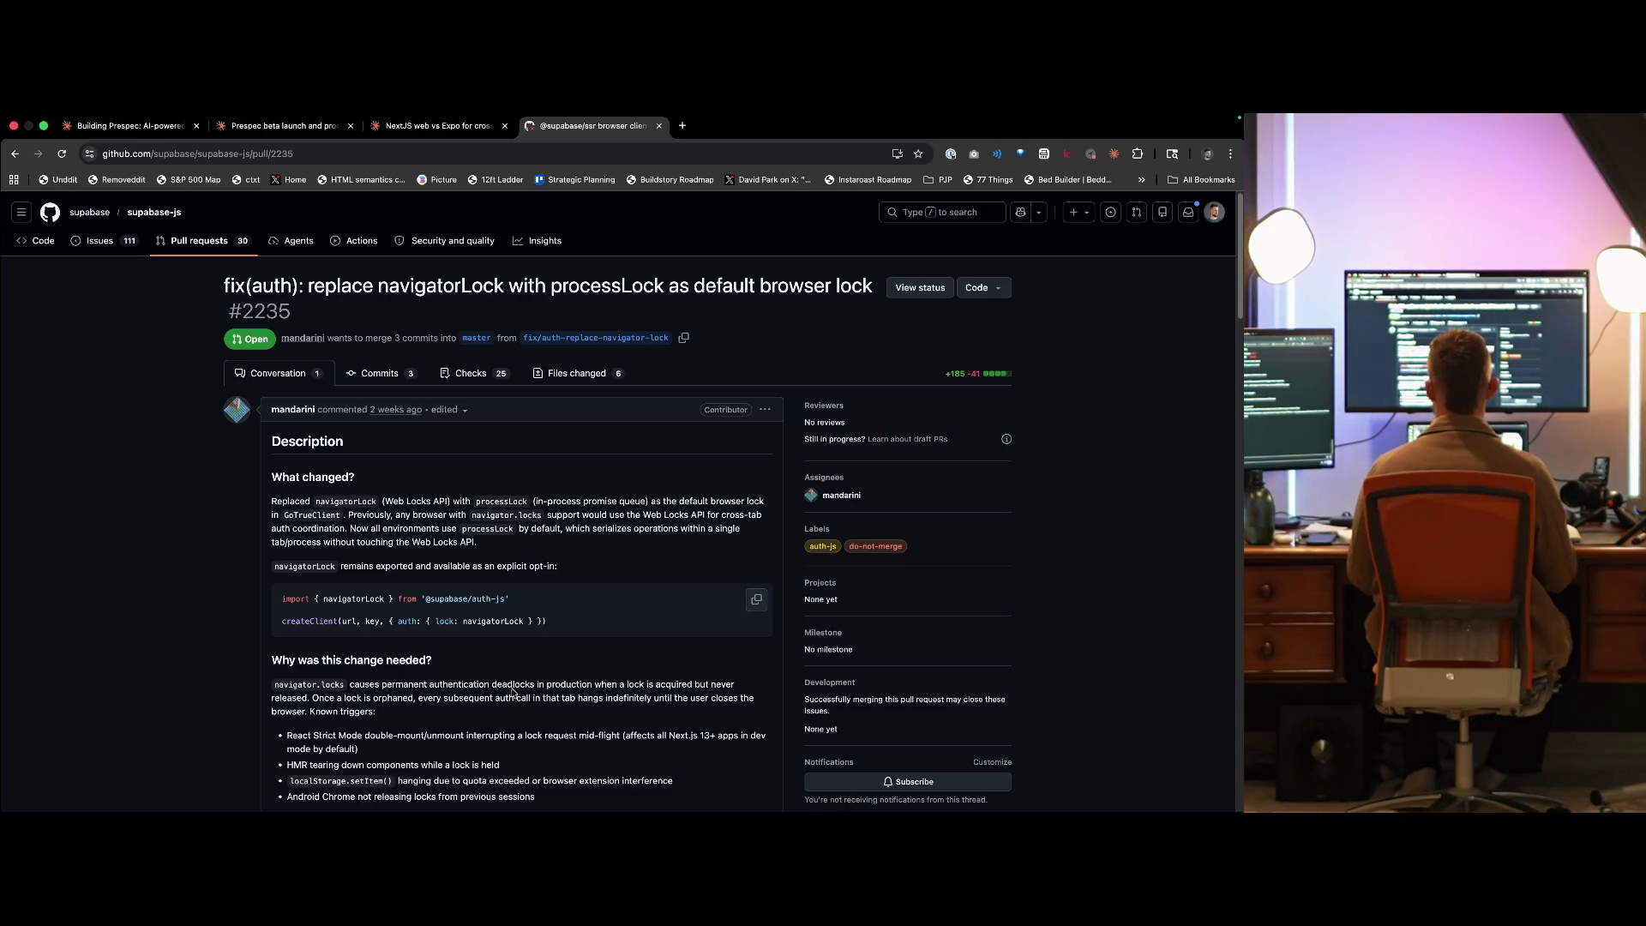
# - Glance over the pull request, then load getclashapp.com in a new tab
pyautogui.scroll(-10, 514, 693)
pyautogui.scroll(-20, 514, 693)
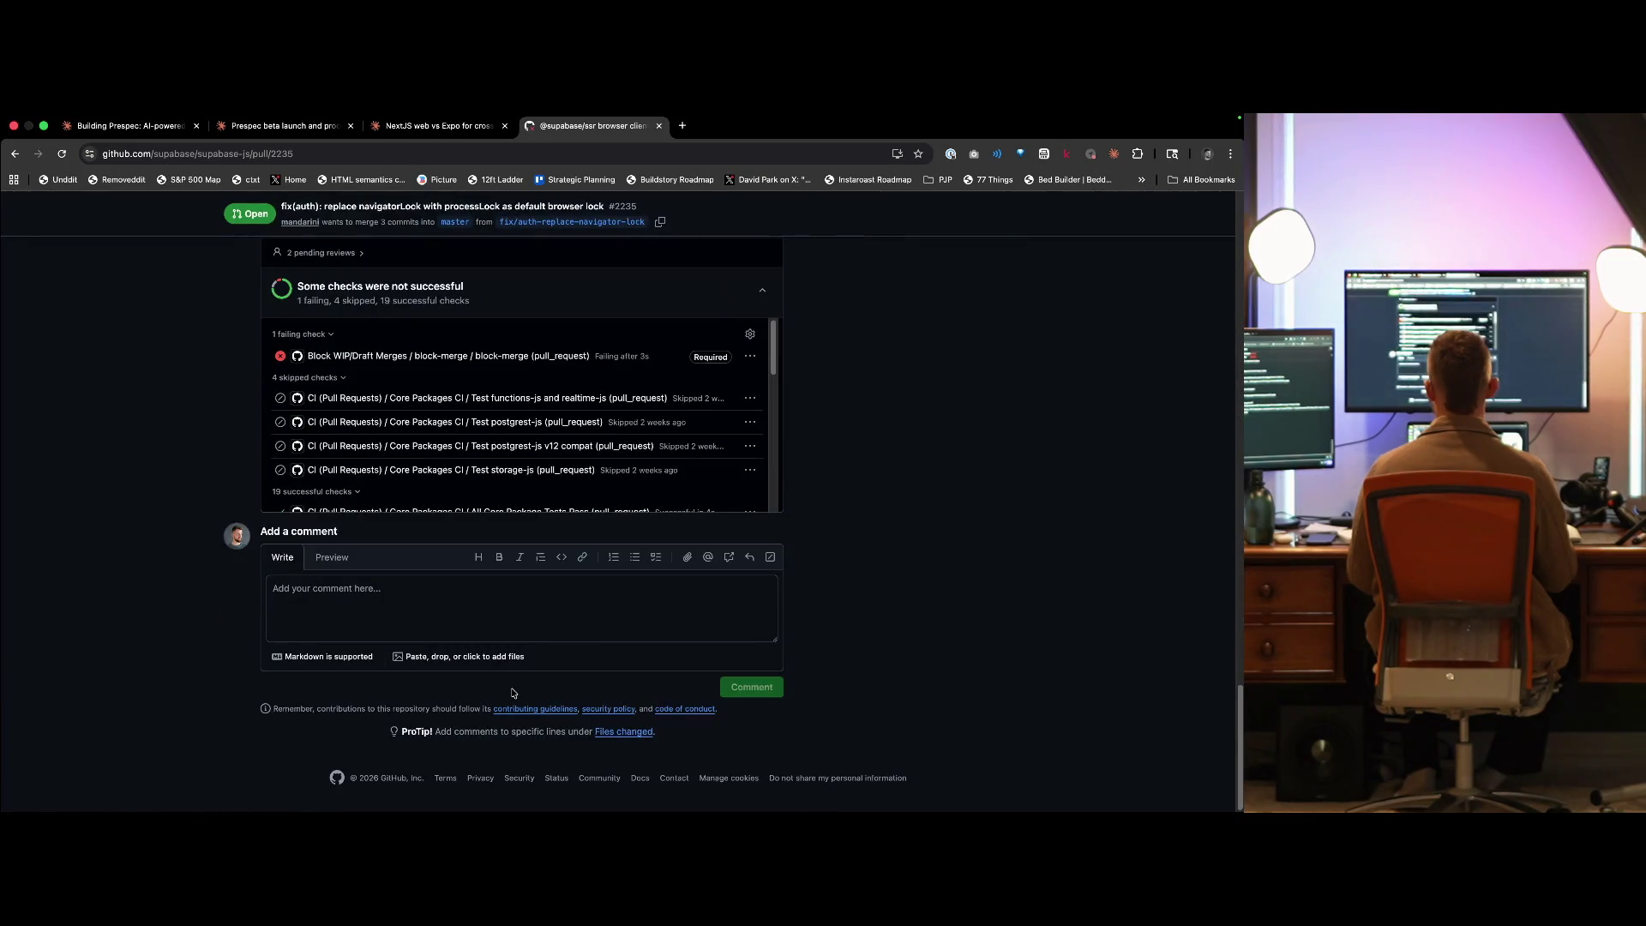
pyautogui.scroll(20, 513, 695)
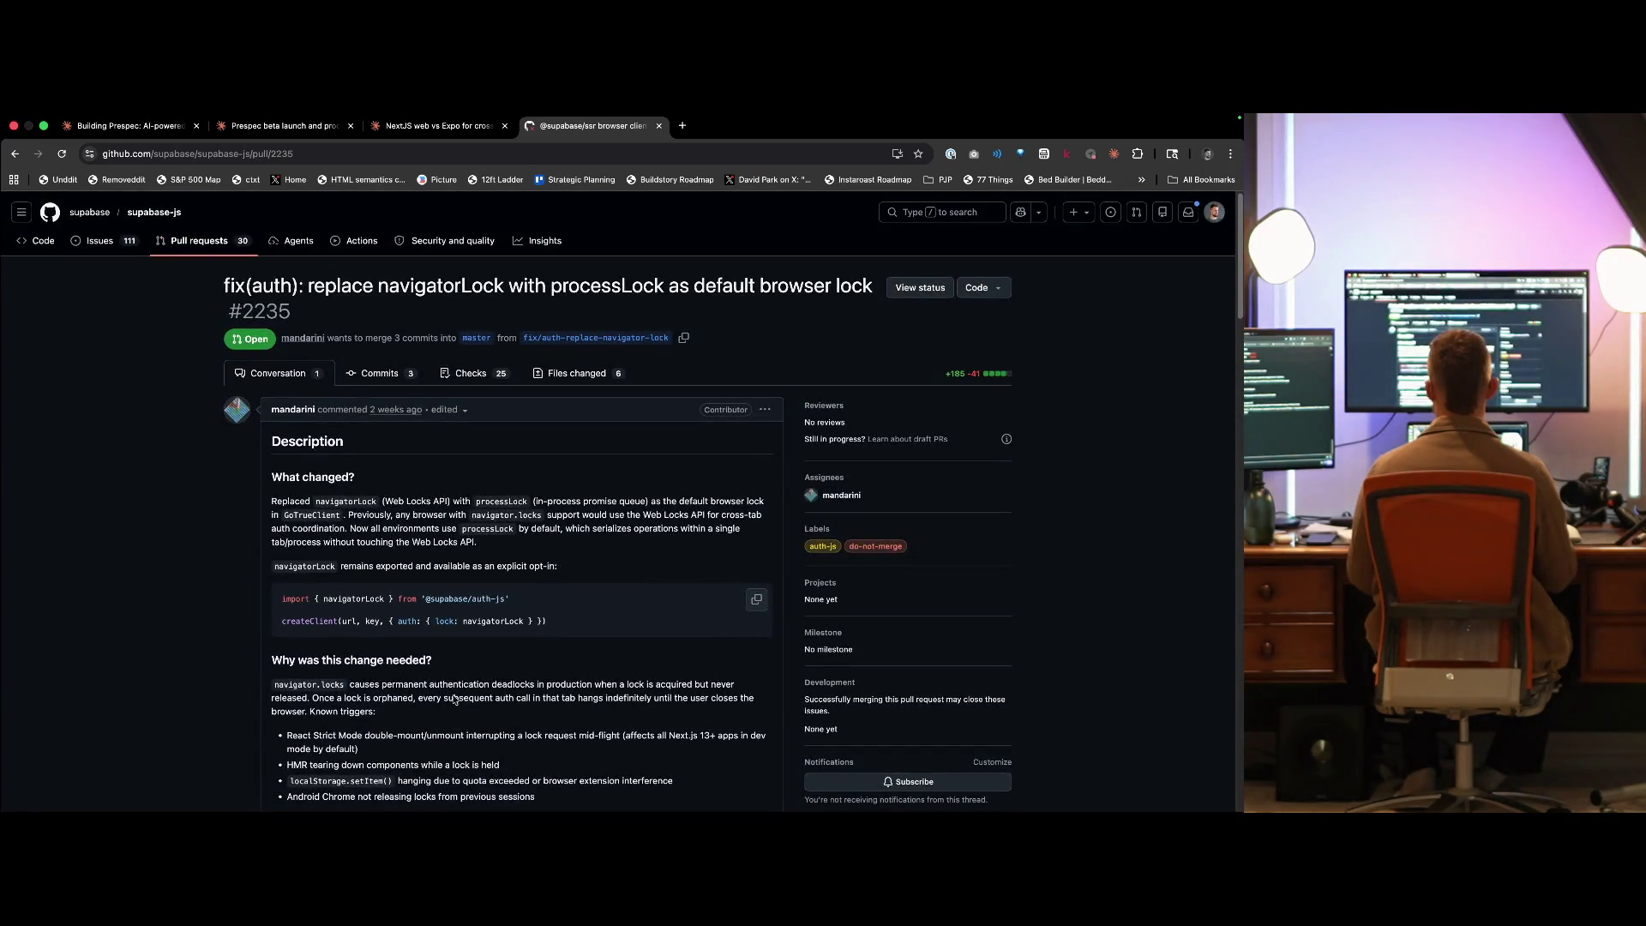
pyautogui.hotkey('ctrl', 't')
pyautogui.write('getclashapp.com')
pyautogui.press('Return')
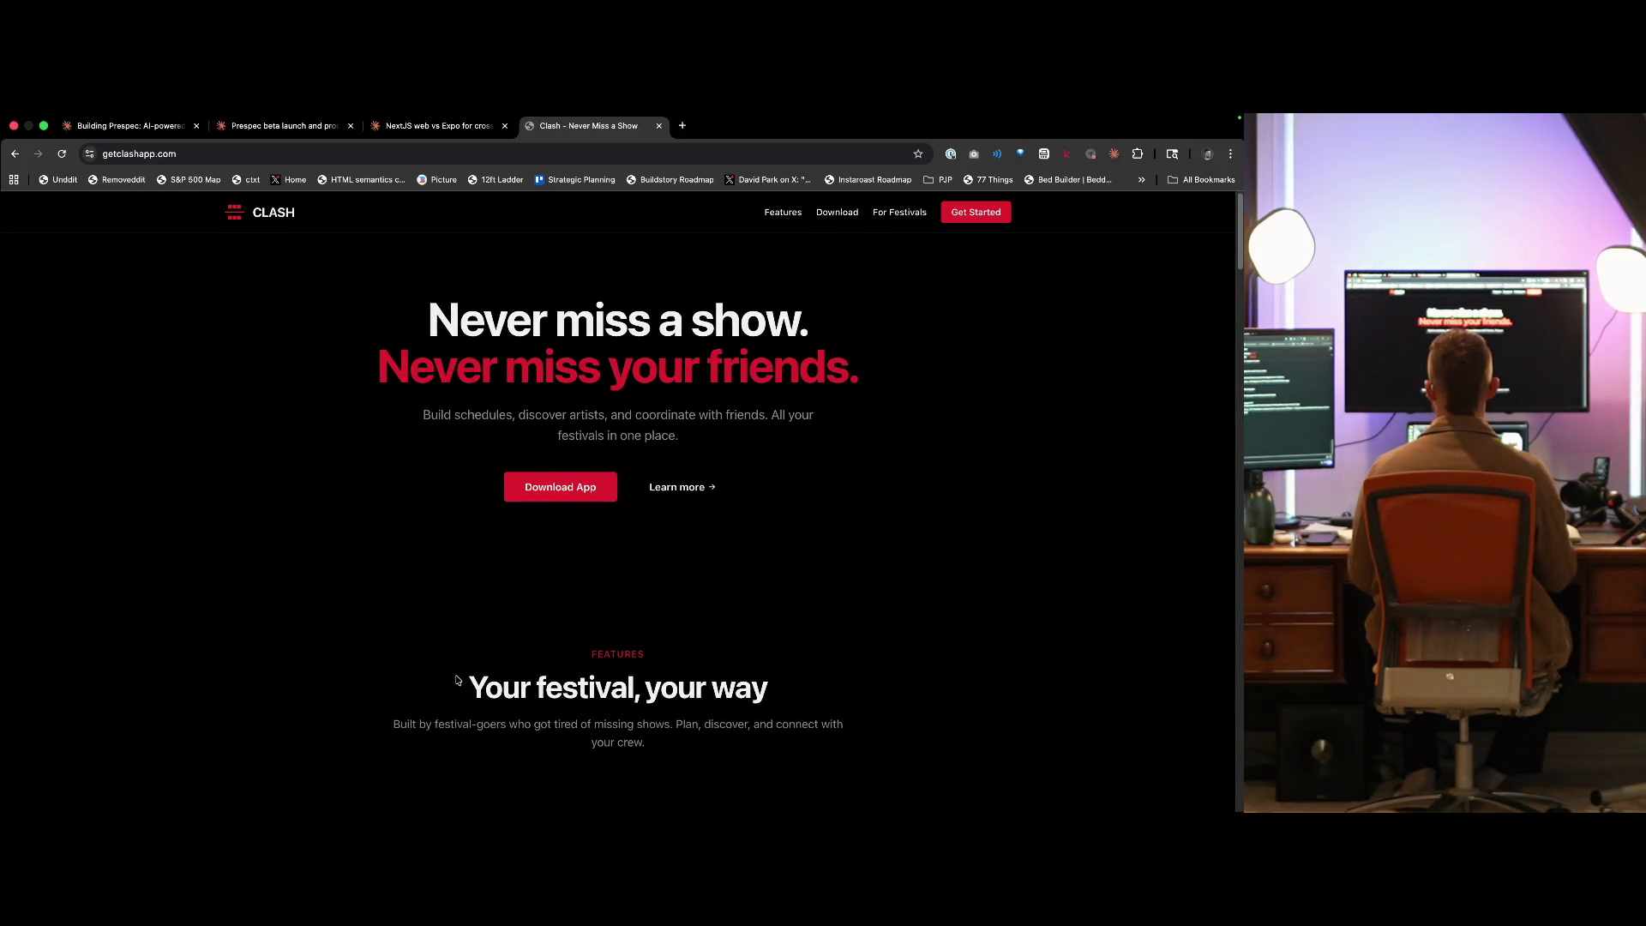
# - Scroll through the Clash landing page's feature sections down to 'Memories that last'
pyautogui.scroll(-10, 457, 680)
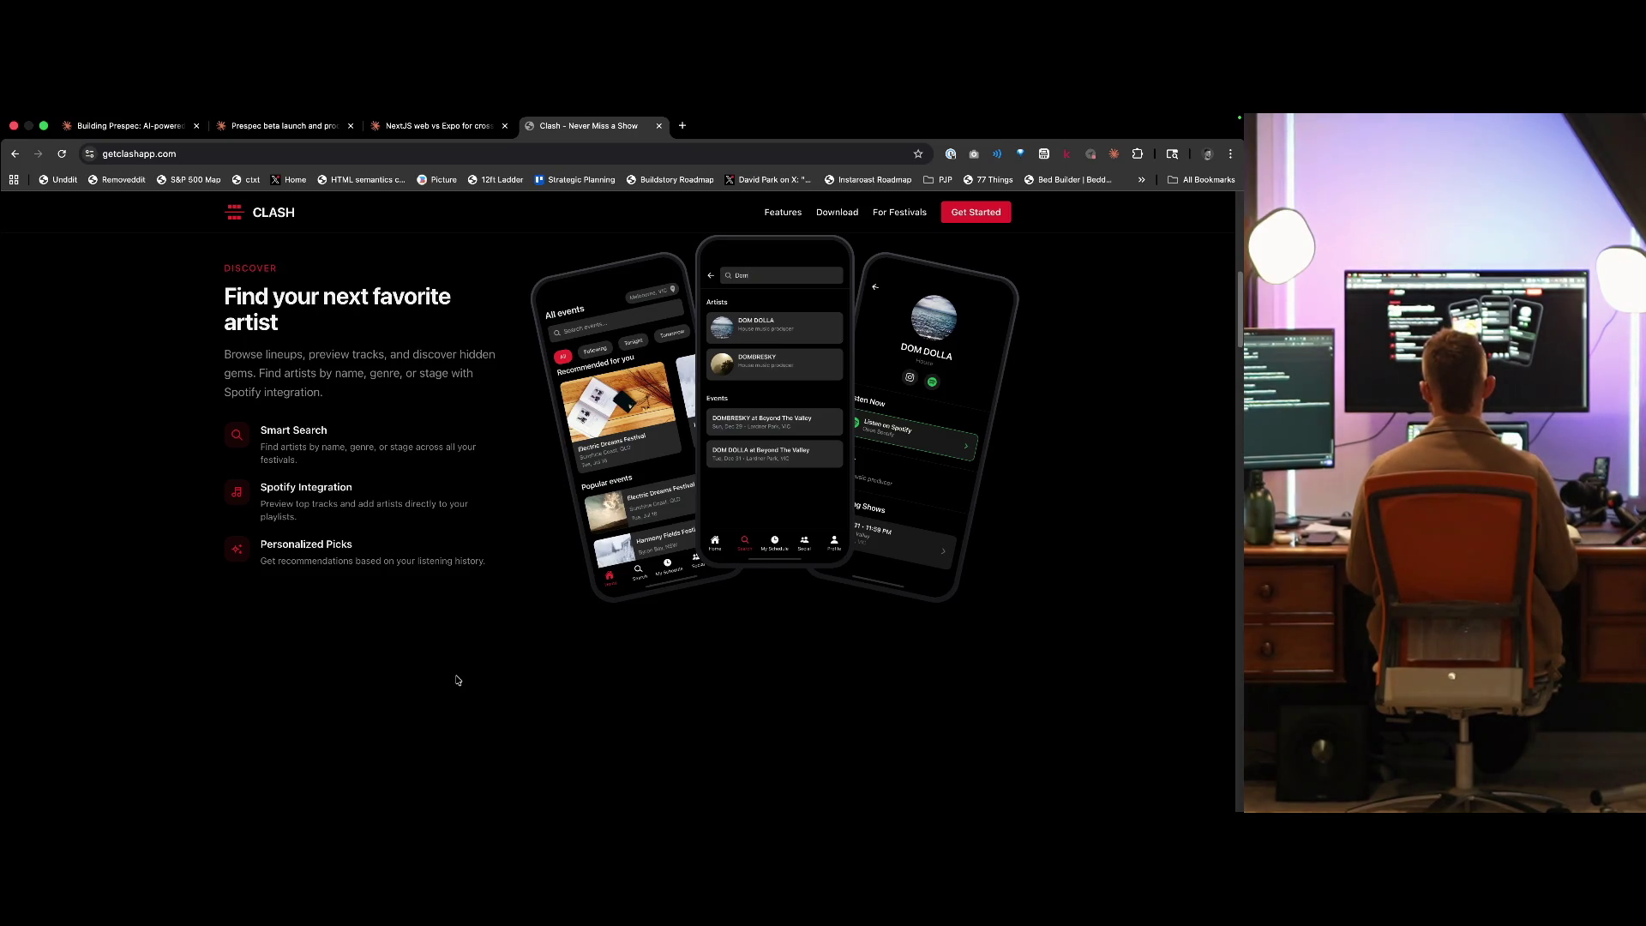
pyautogui.scroll(-10, 458, 680)
pyautogui.scroll(10, 458, 680)
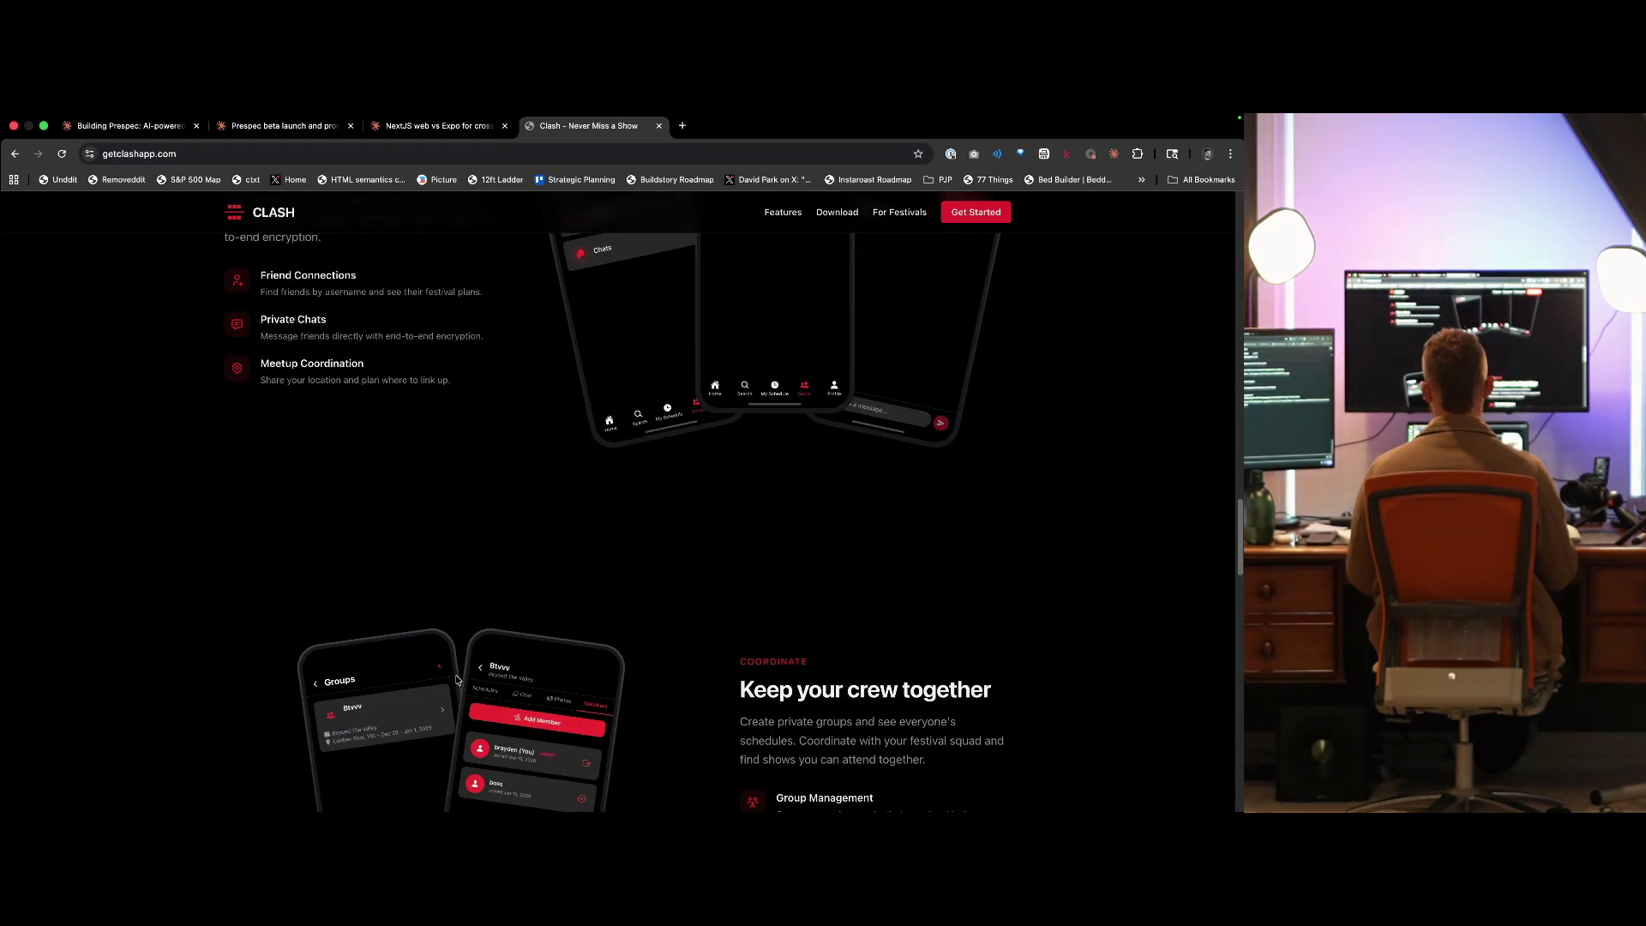
pyautogui.scroll(-7, 458, 680)
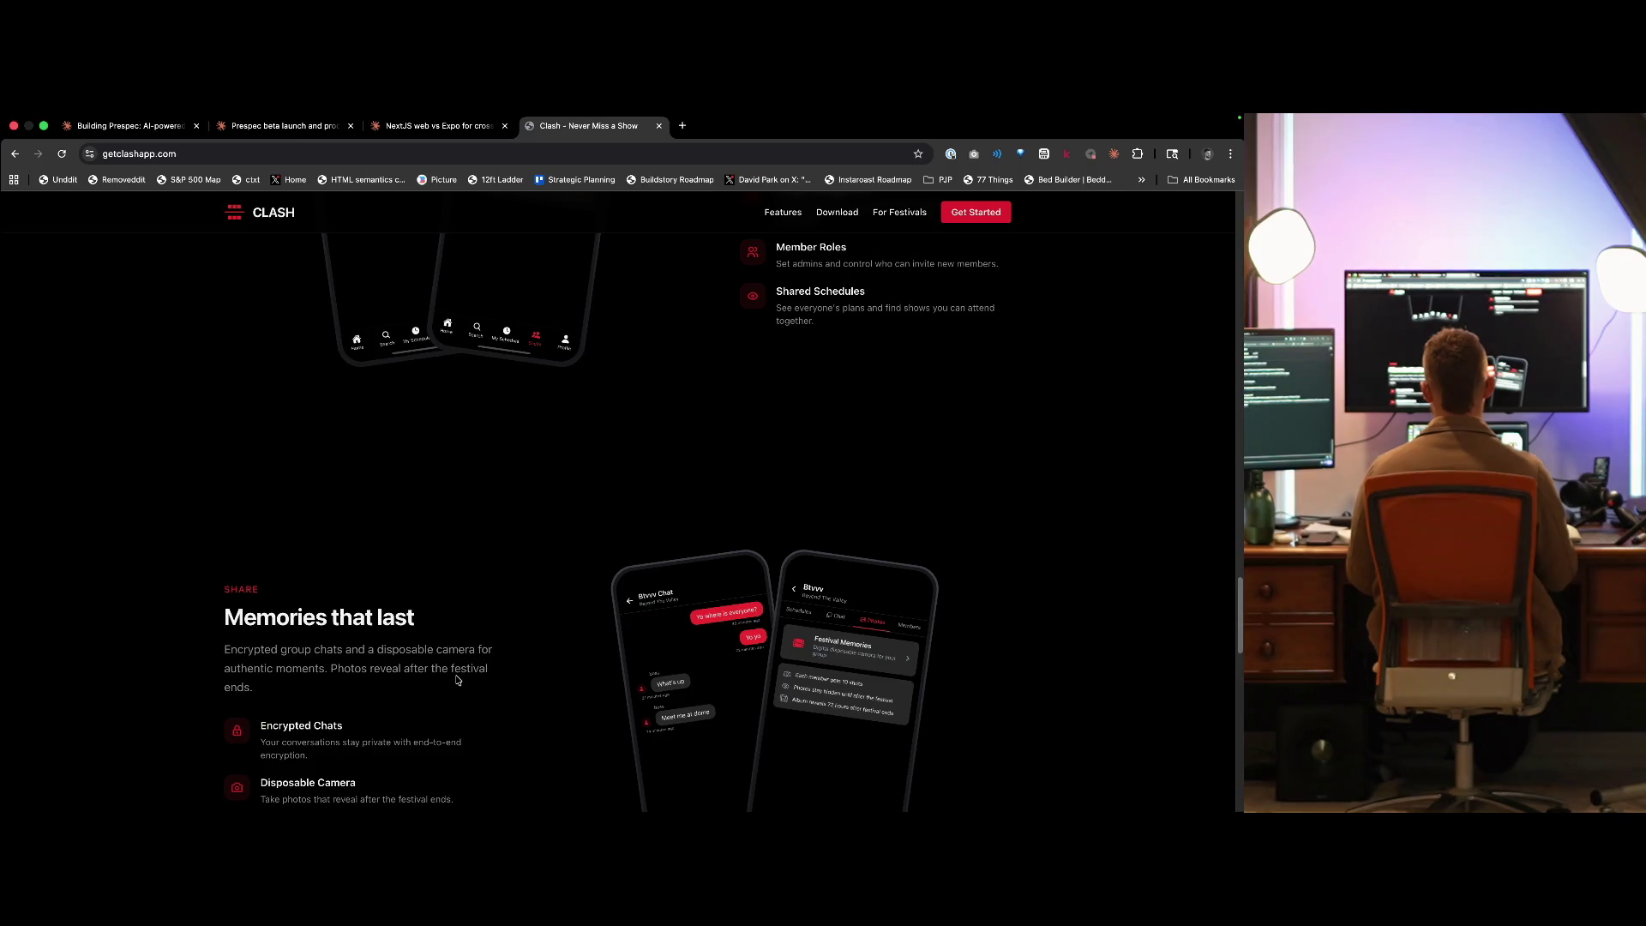
pyautogui.scroll(-3, 458, 680)
pyautogui.hotkey('ctrl', 'shift', 'Tab')
pyautogui.hotkey('ctrl', 'shift', 'Tab')
# - Read Claude's reply recommending a separate Hono backend on Cloudflare Workers with Drizzle + Neon
pyautogui.hotkey('ctrl', 'Tab')
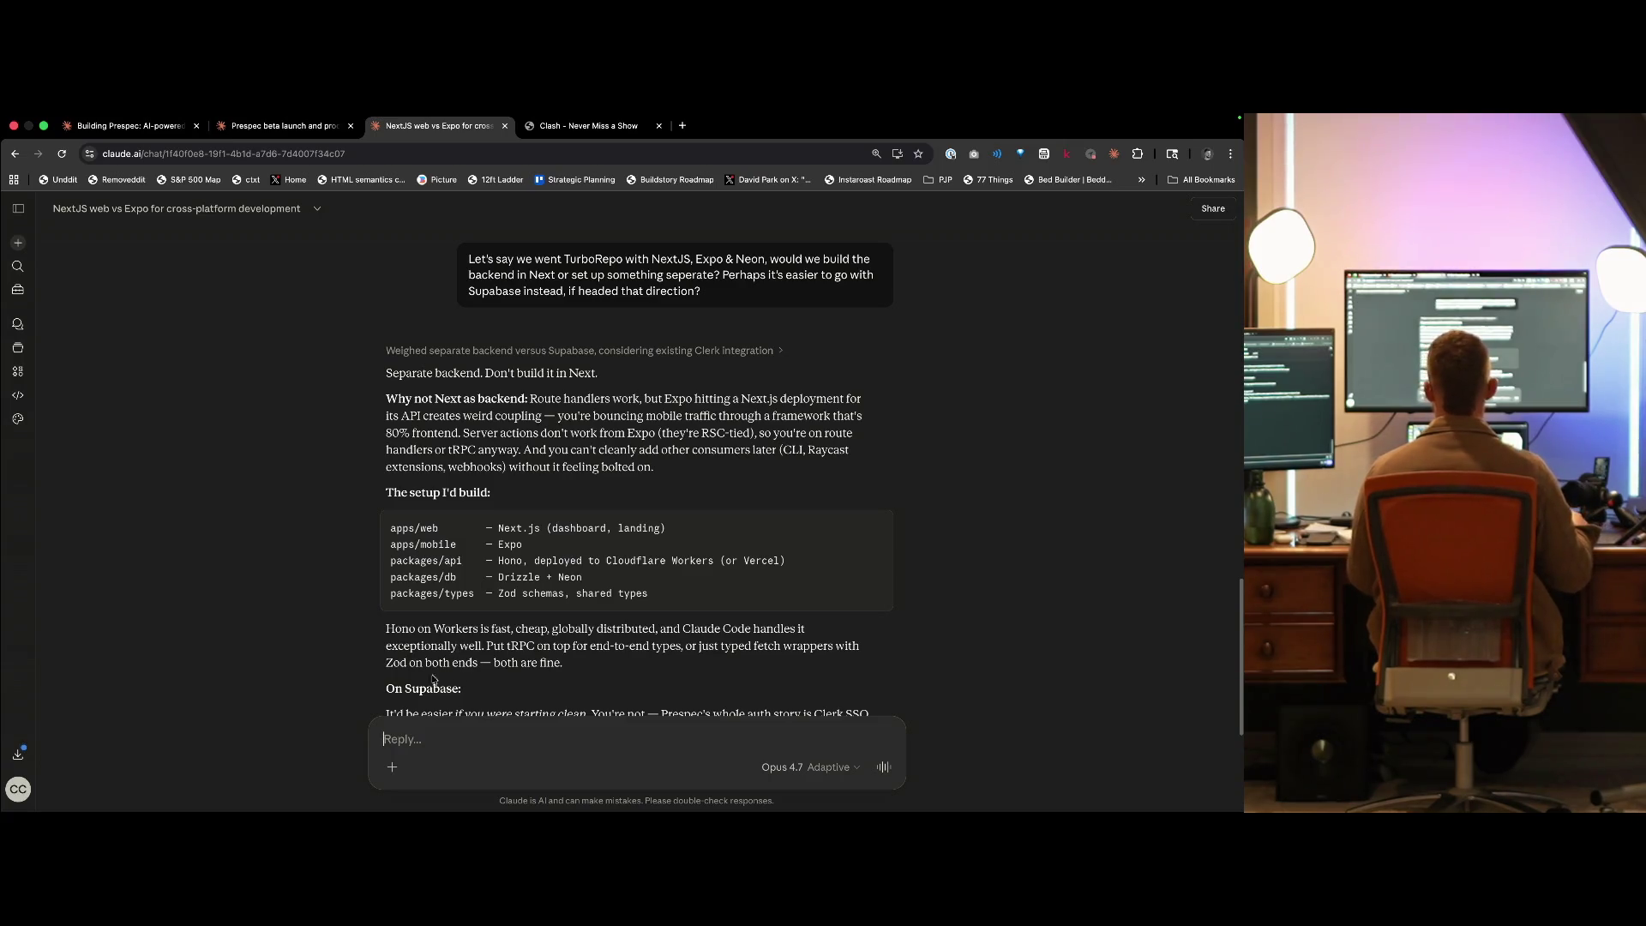
pyautogui.scroll(-2, 434, 680)
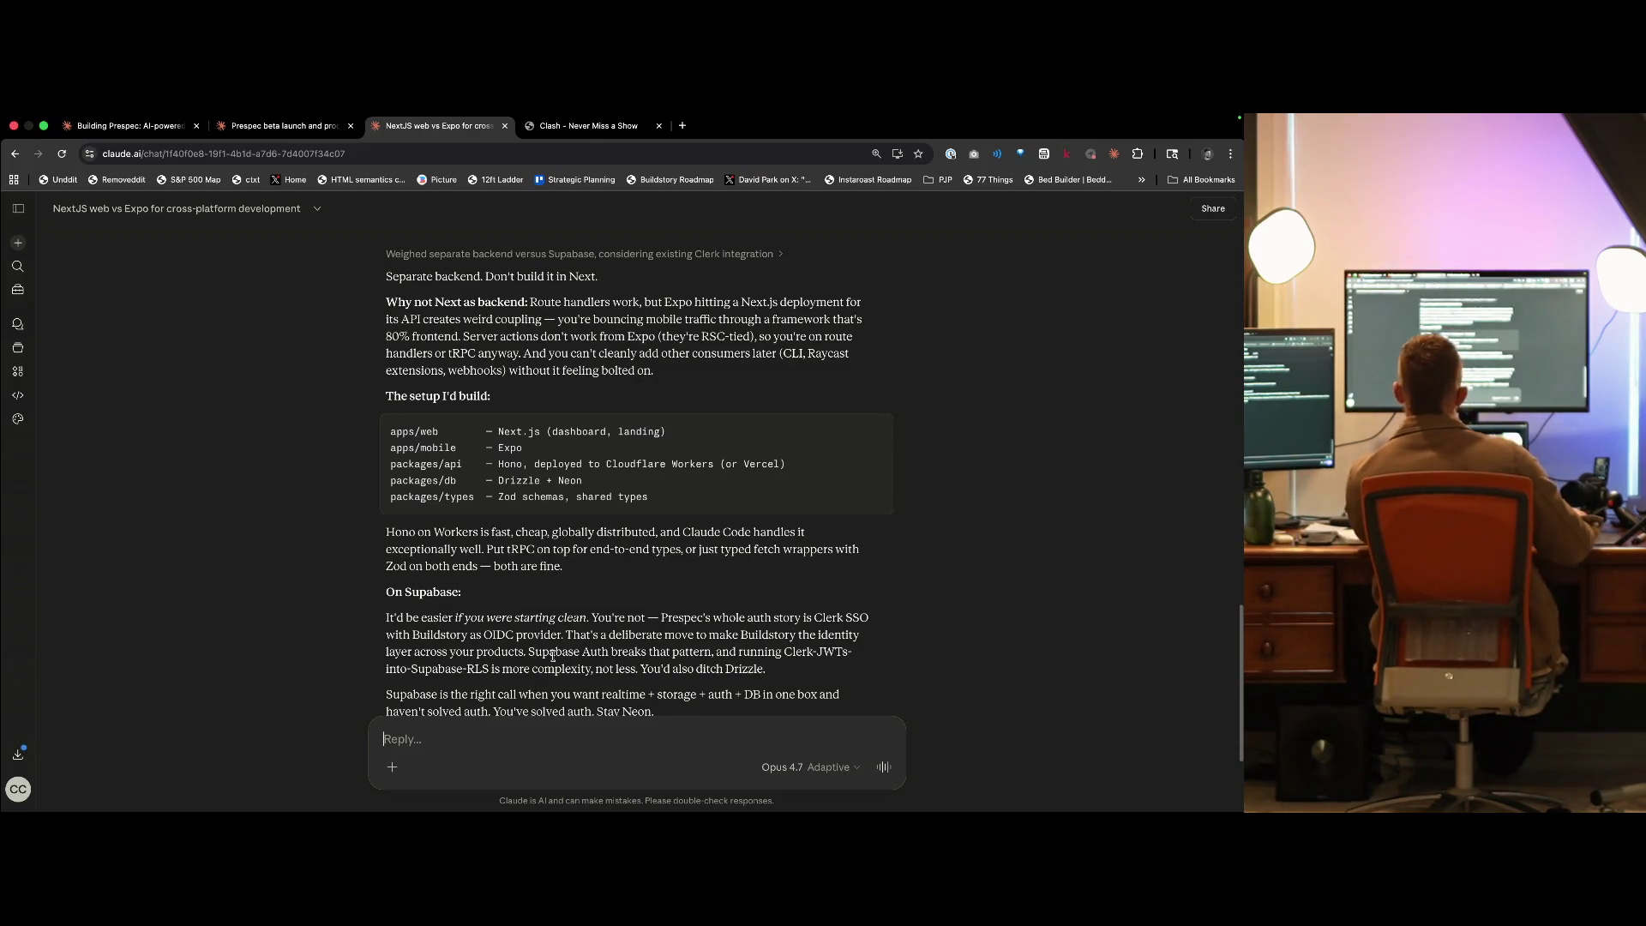
pyautogui.scroll(-1, 652, 631)
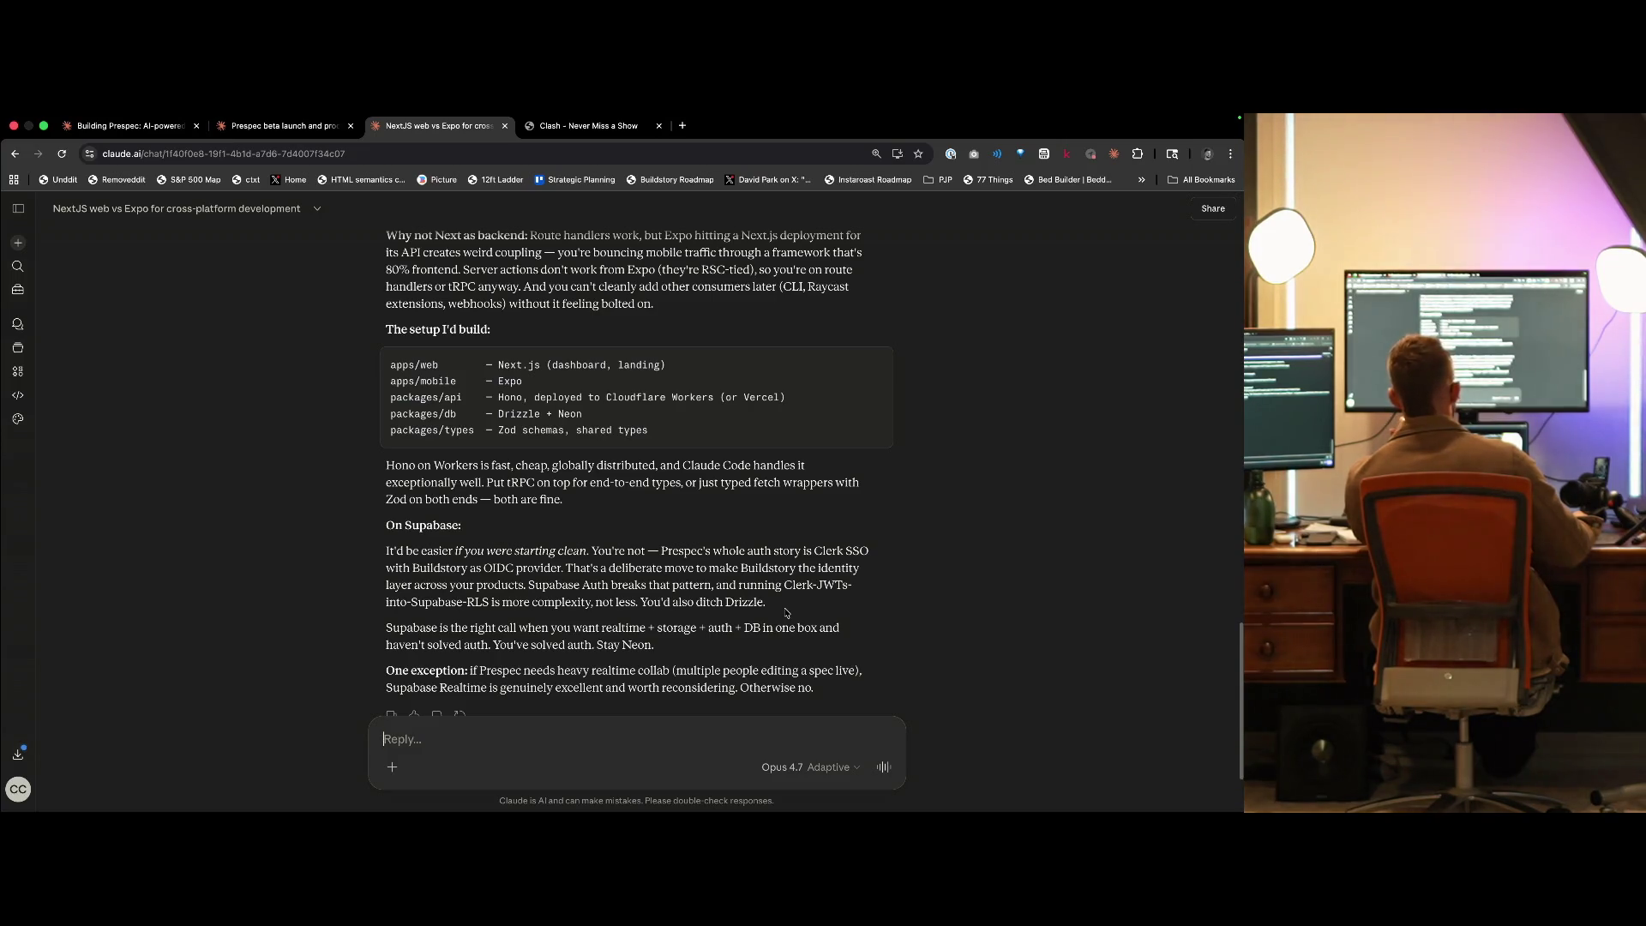
pyautogui.scroll(-1, 751, 637)
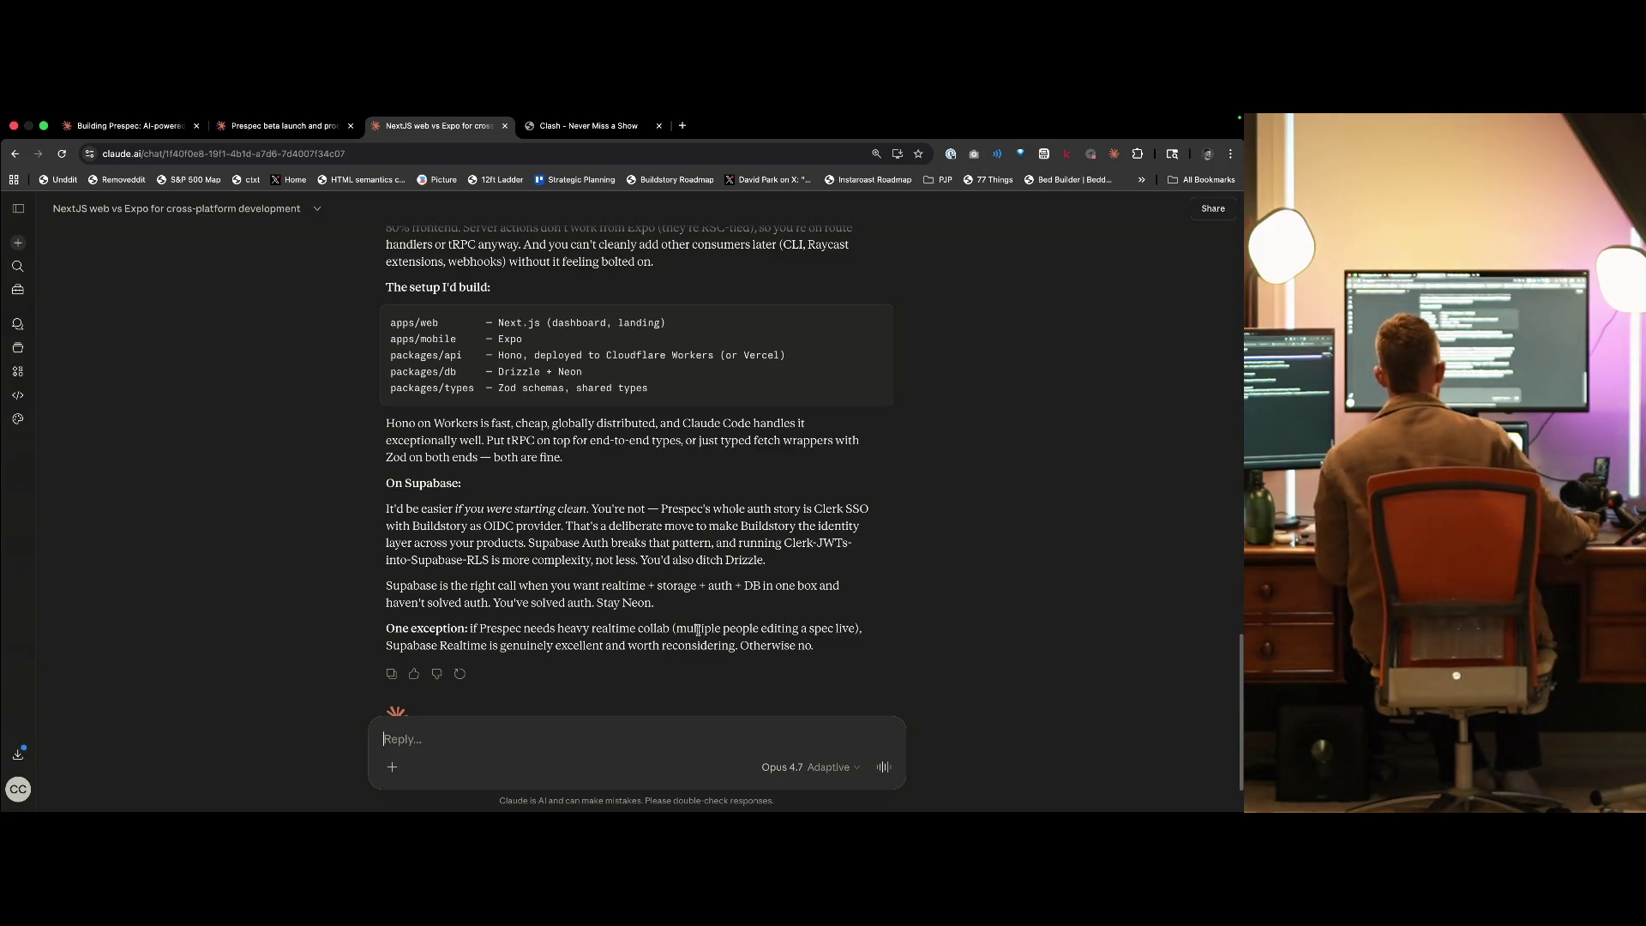
pyautogui.hotkey('ctrl', 'shift', 'Tab')
# - In the Building Prespec chat, start the custom stack answer 'Turborepo: NextJS, Neon, Drizzle'
pyautogui.scroll(-5, 643, 677)
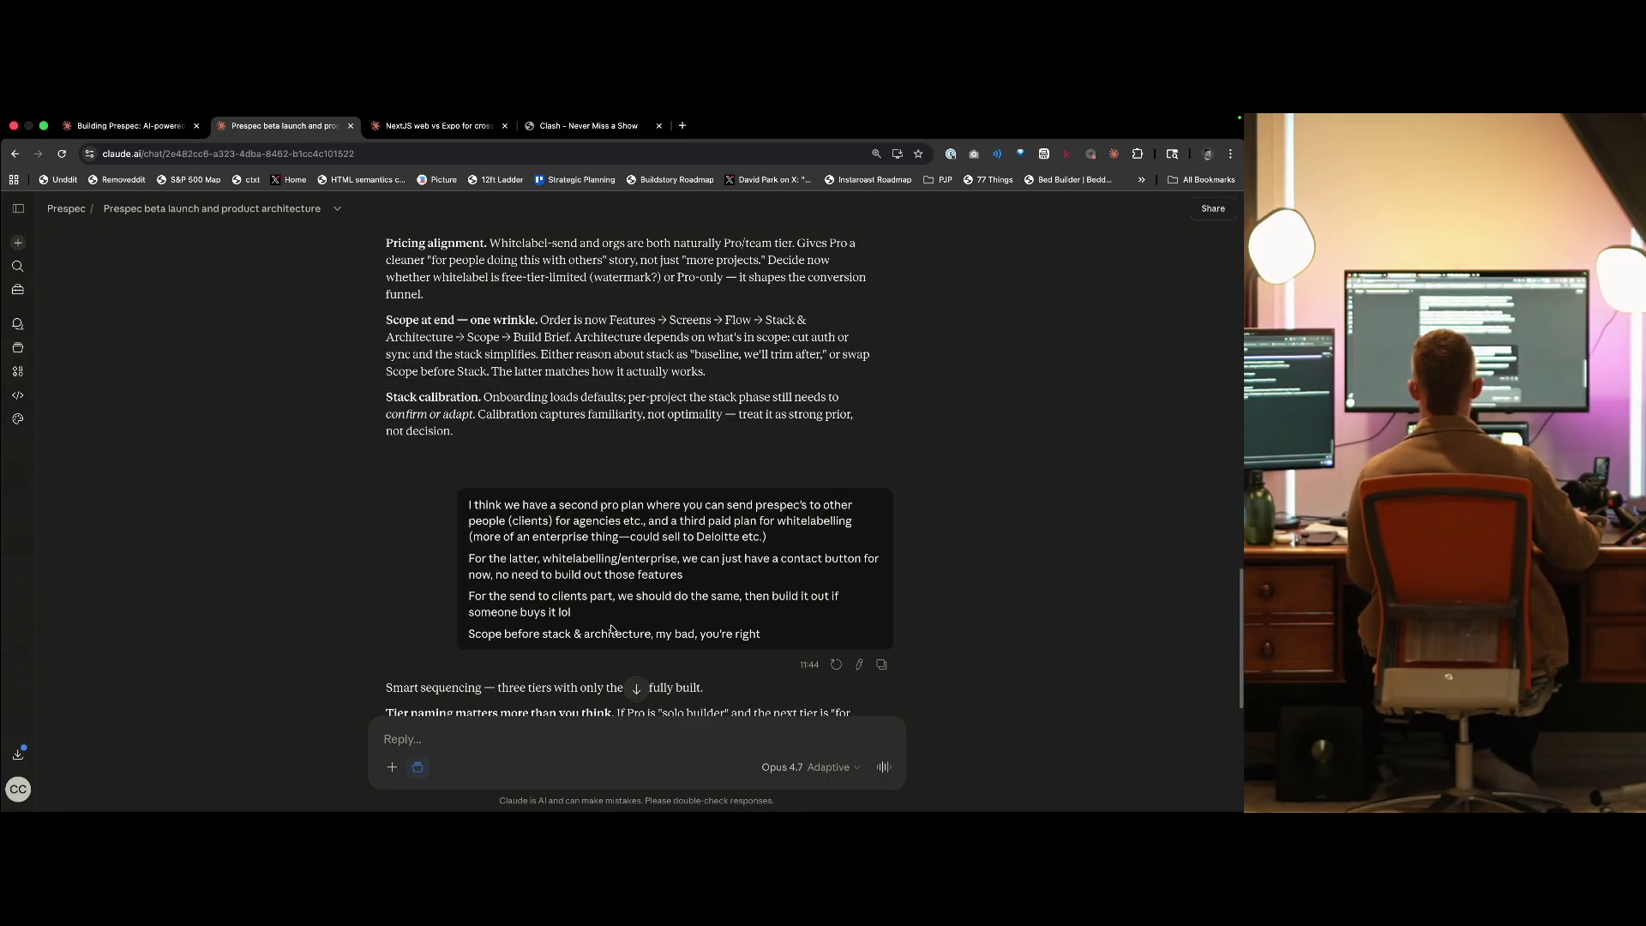
pyautogui.scroll(-5, 611, 630)
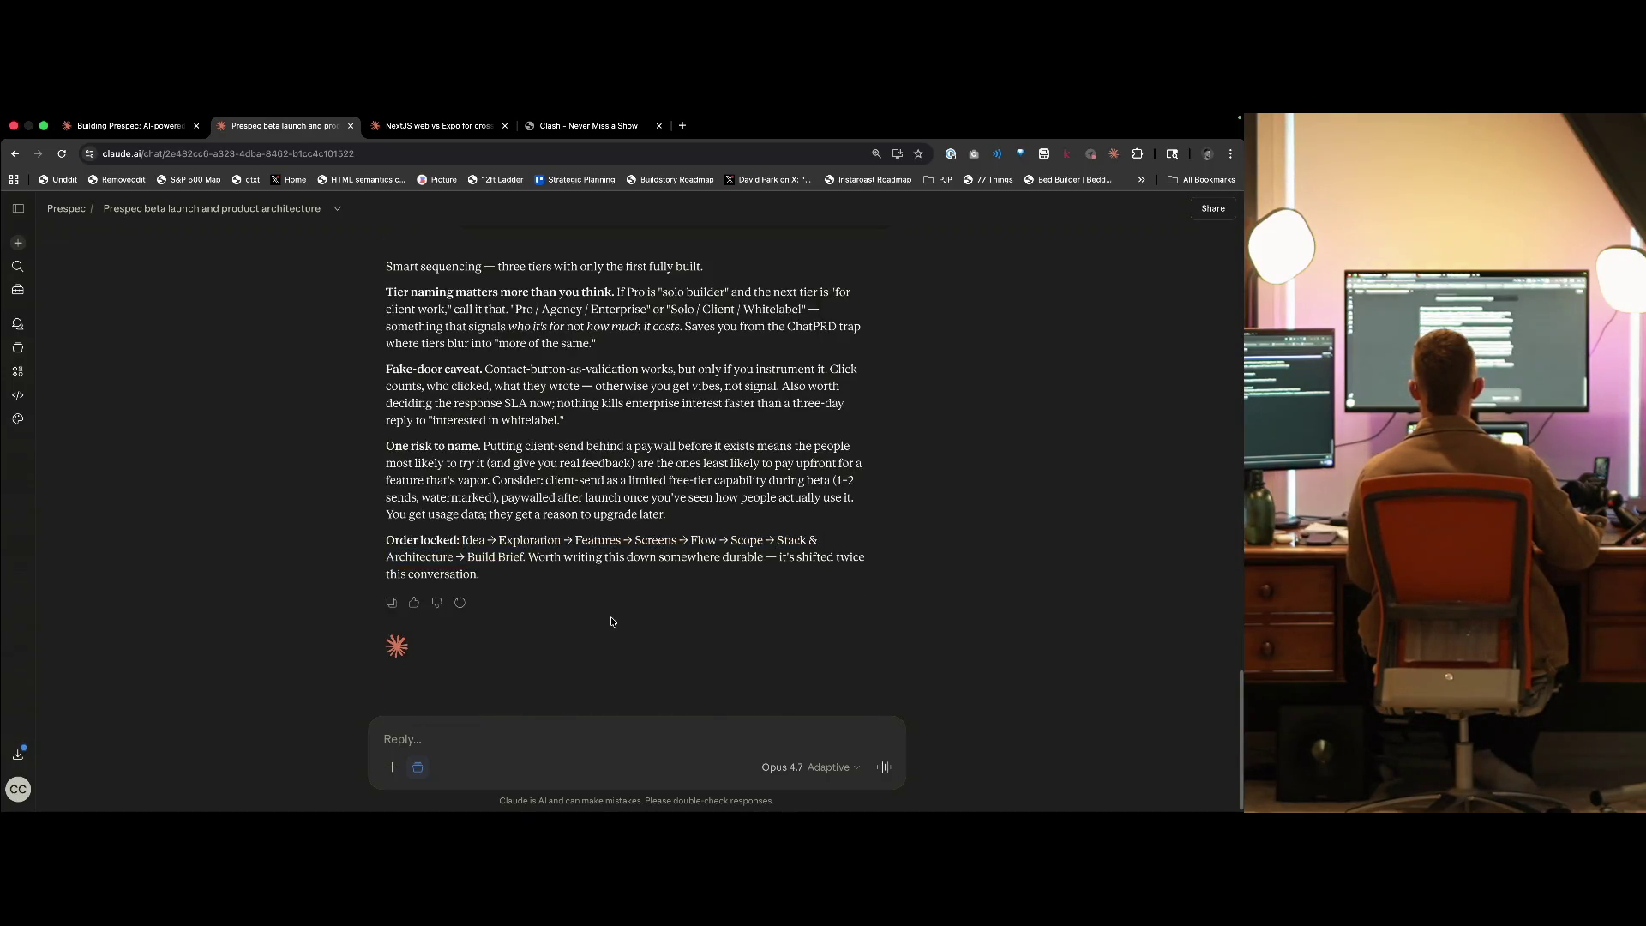
pyautogui.hotkey('ctrl', 'shift', 'Tab')
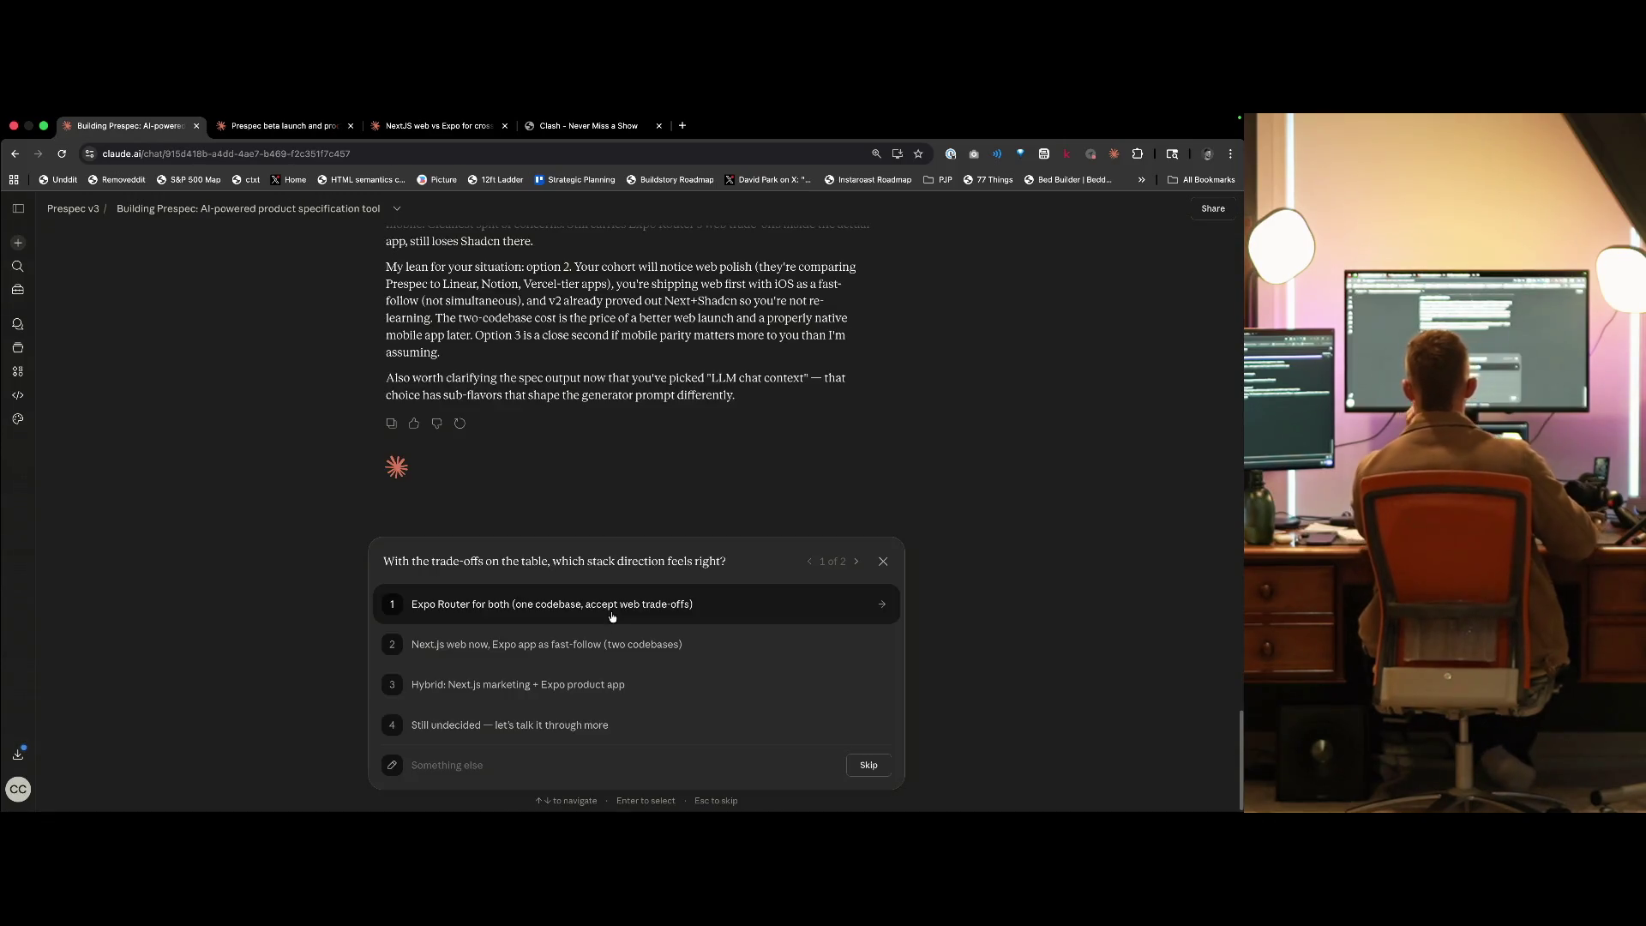
pyautogui.click(504, 759)
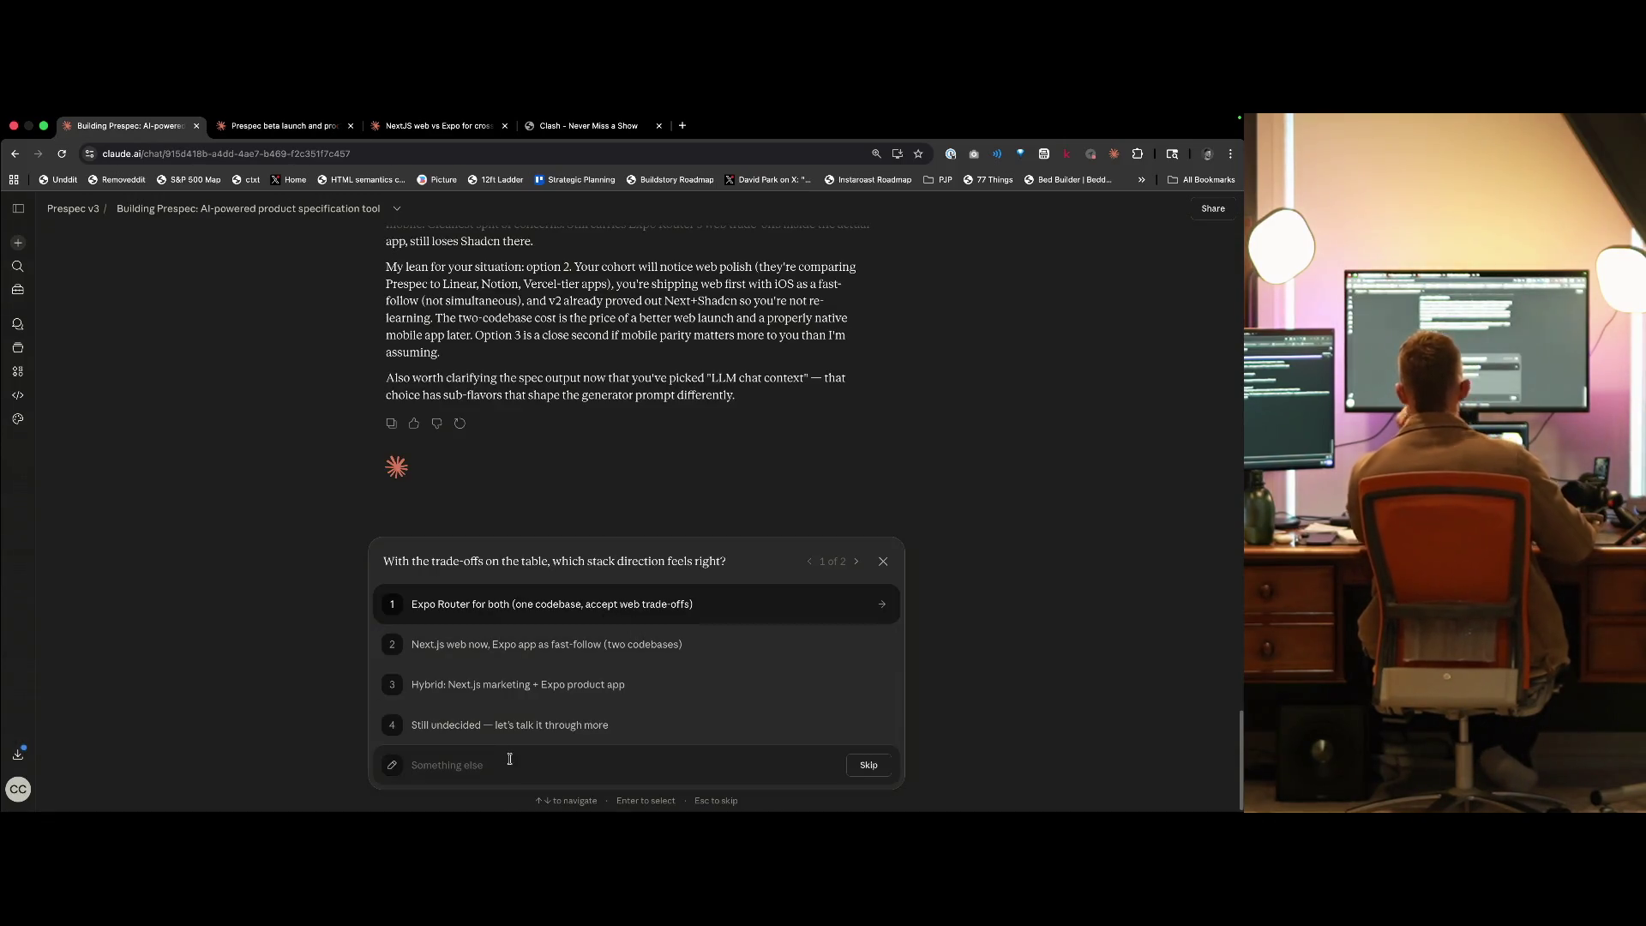
pyautogui.write('Turborepo')
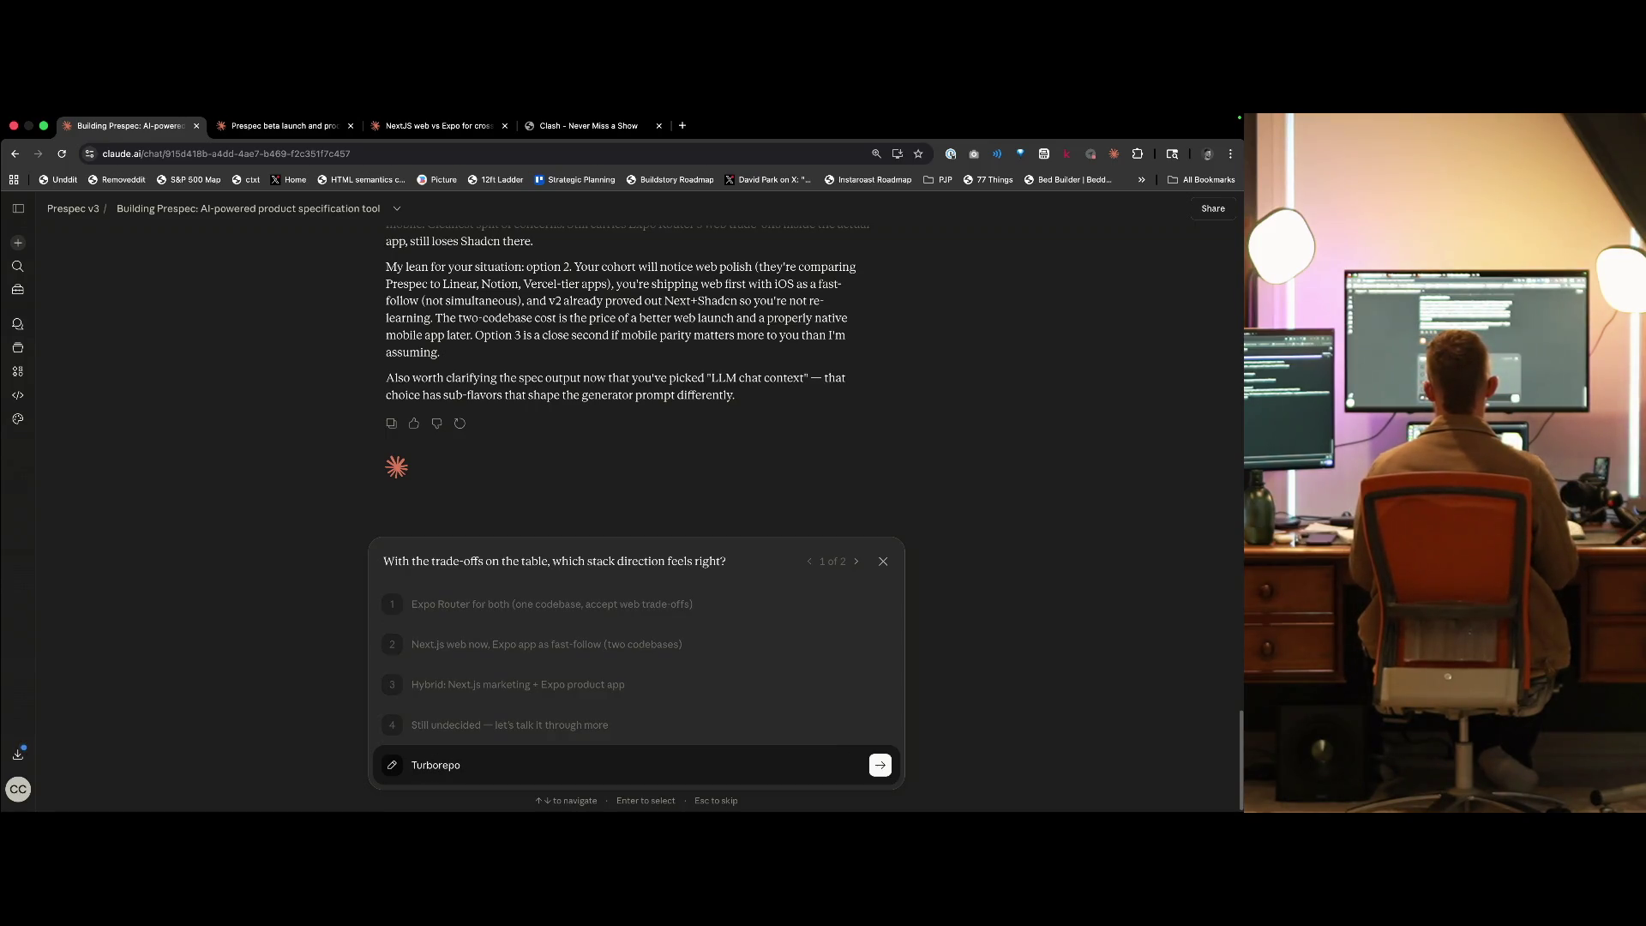
pyautogui.write(': NextJS, Neo')
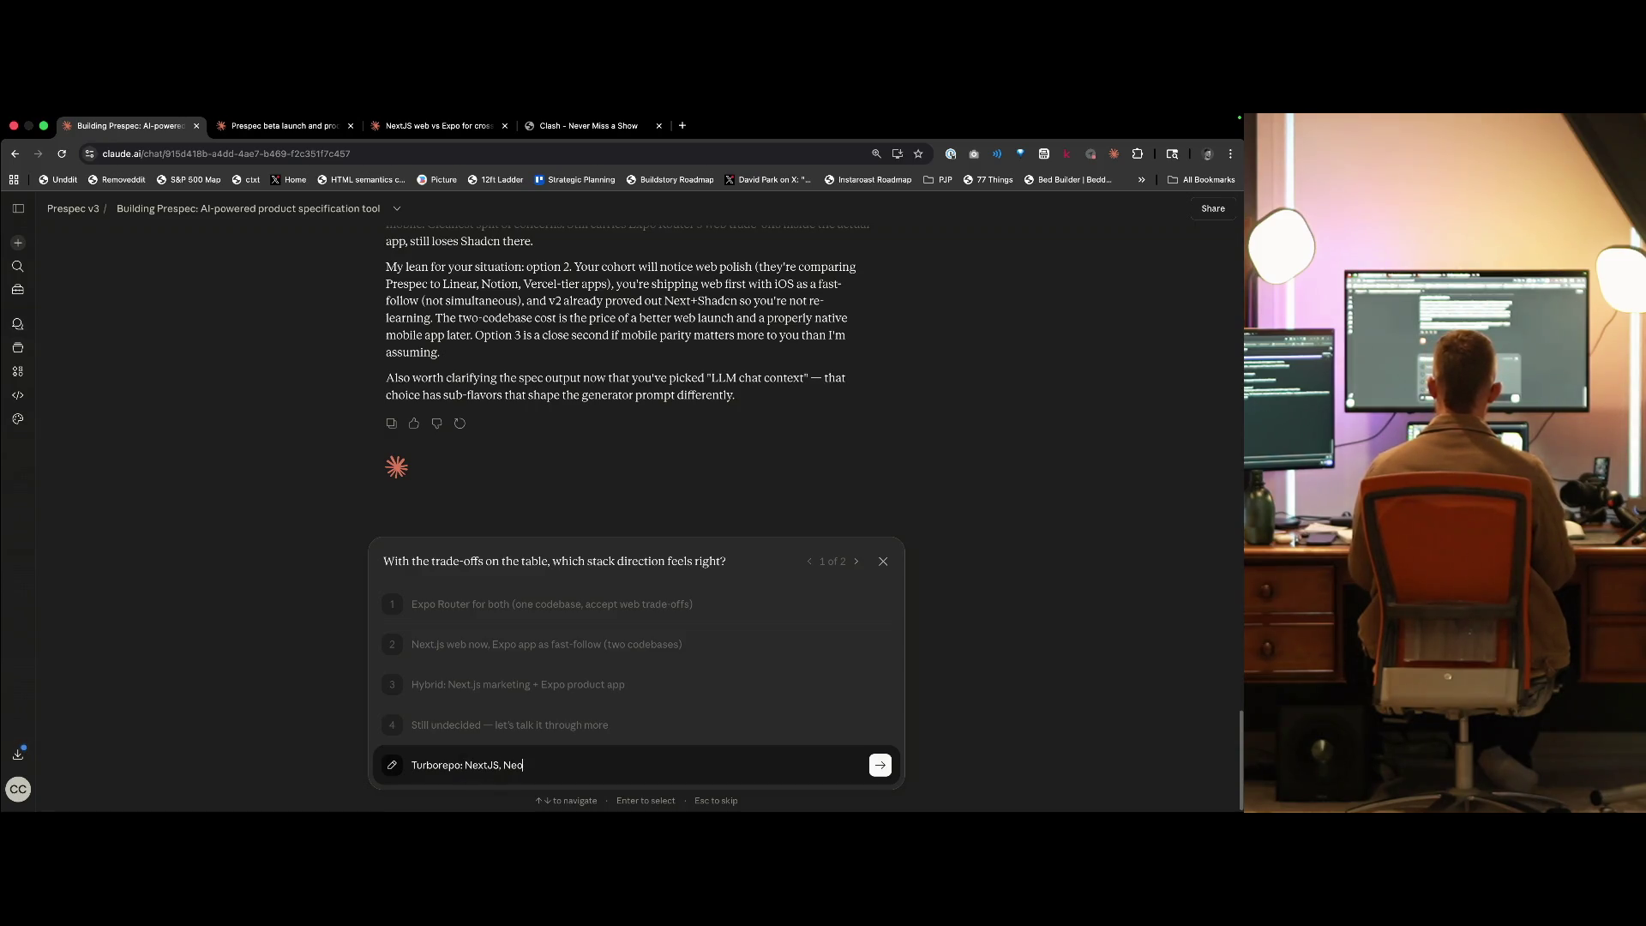
pyautogui.write('n, Drizzle,')
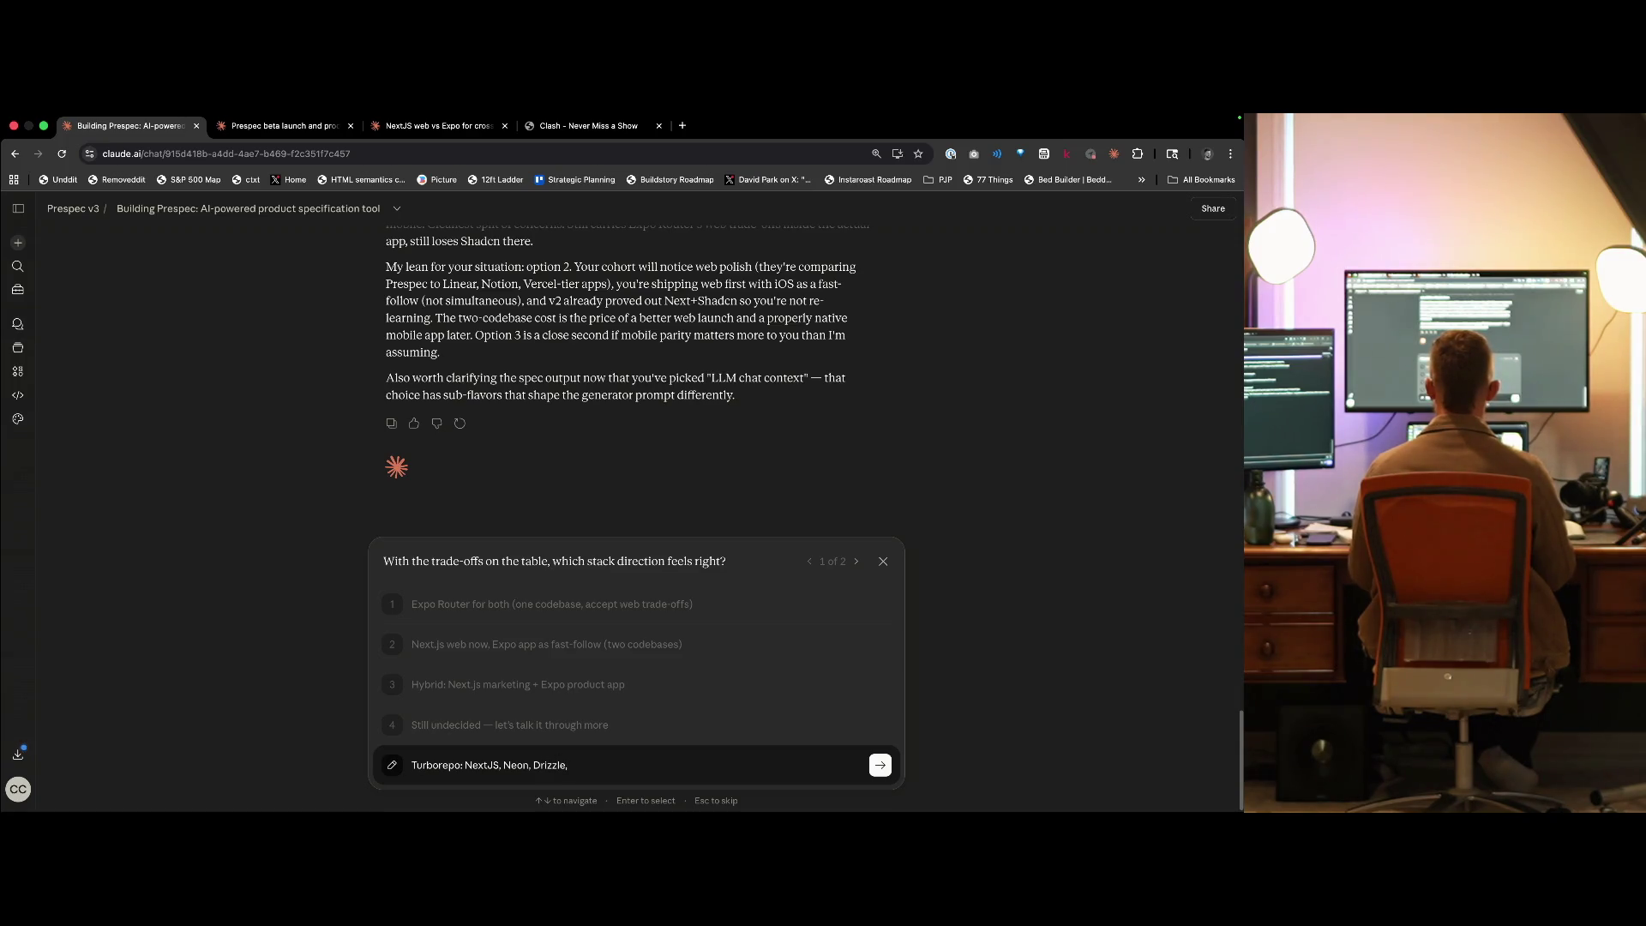
pyautogui.hotkey('ctrl', 'shift', 'Tab')
pyautogui.hotkey('ctrl', 'shift', 'Tab')
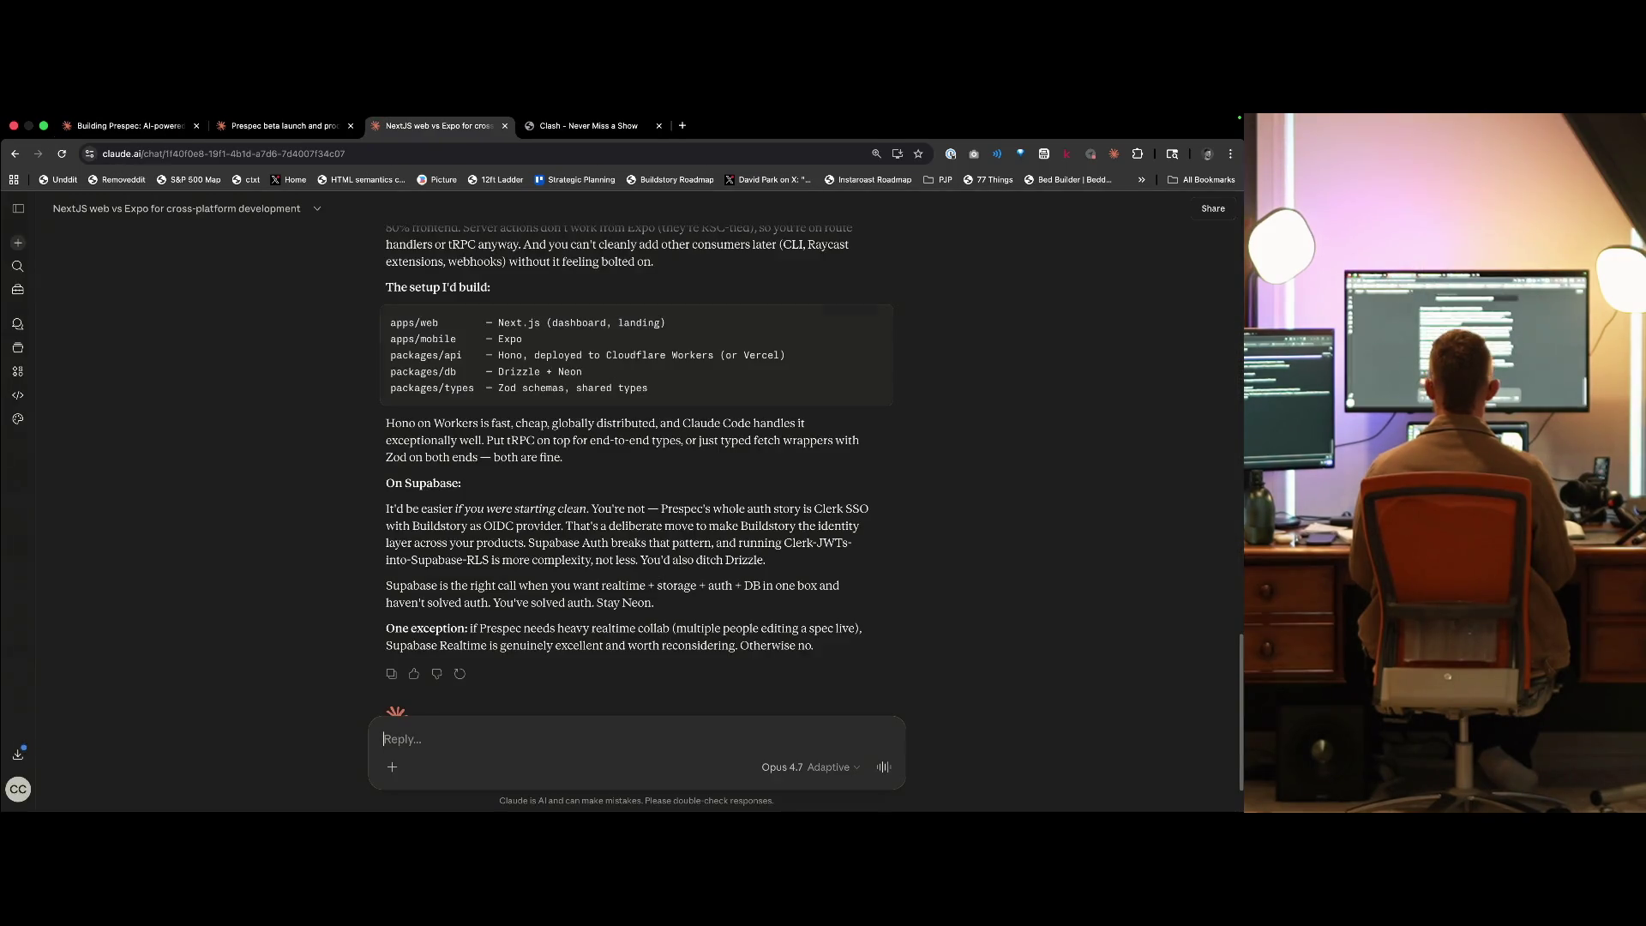
# - Send Claude the question on Hono's weigh-up and tradeoffs versus other backend solutions, then switch to the Clash site
pyautogui.write("I've nev")
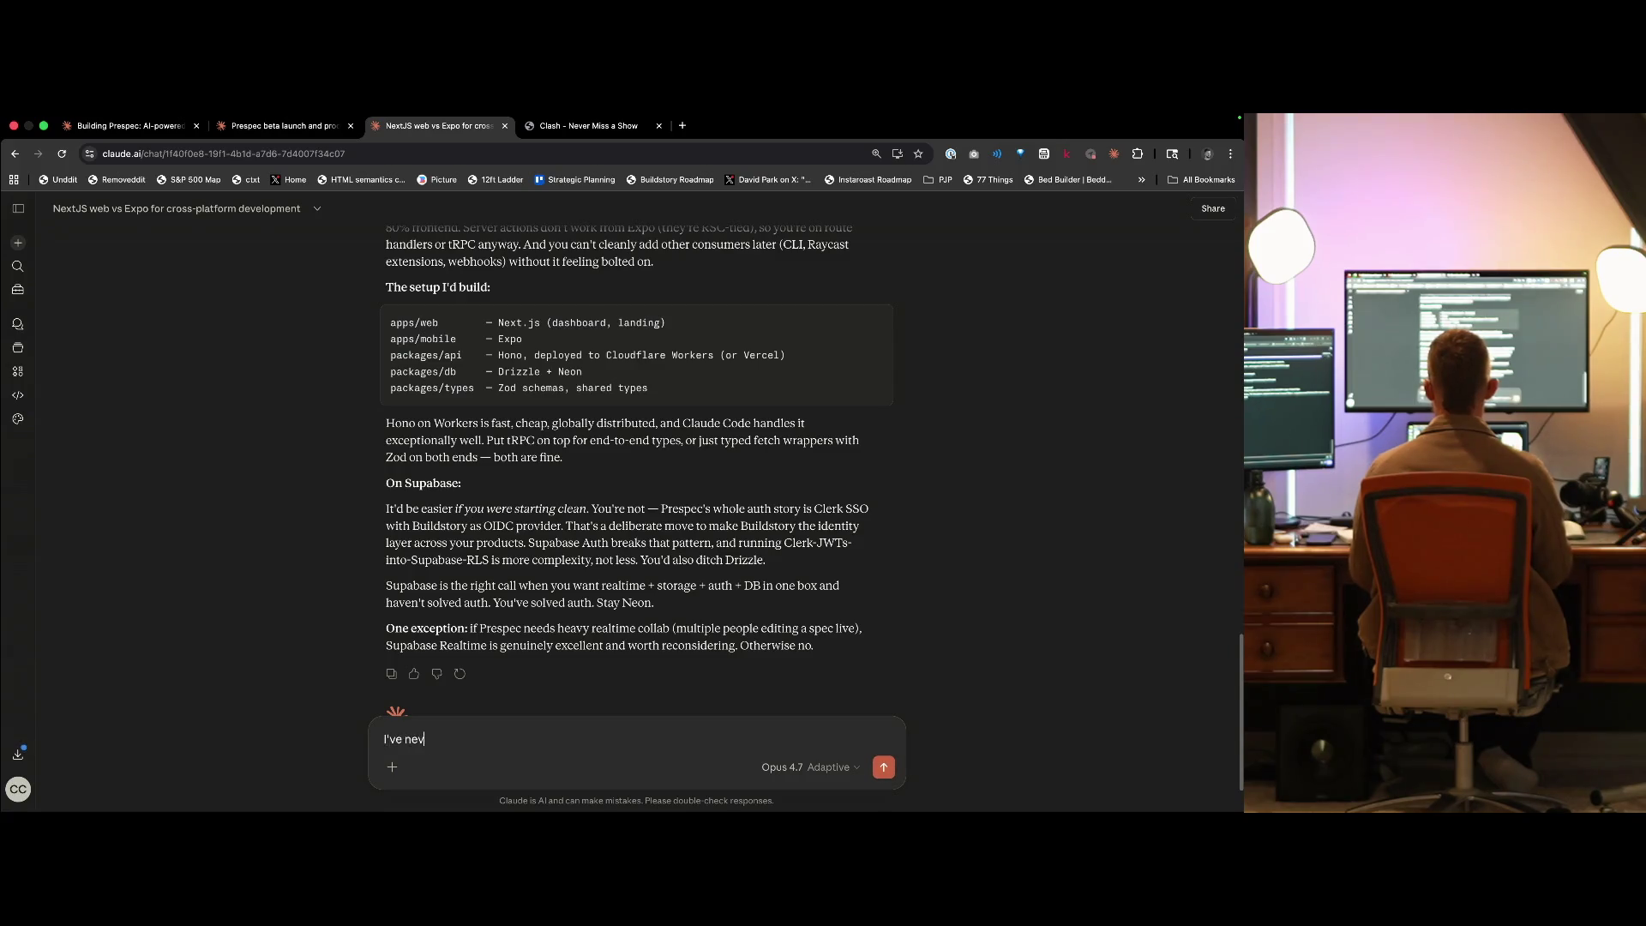
pyautogui.write("ono. What's theweigh")
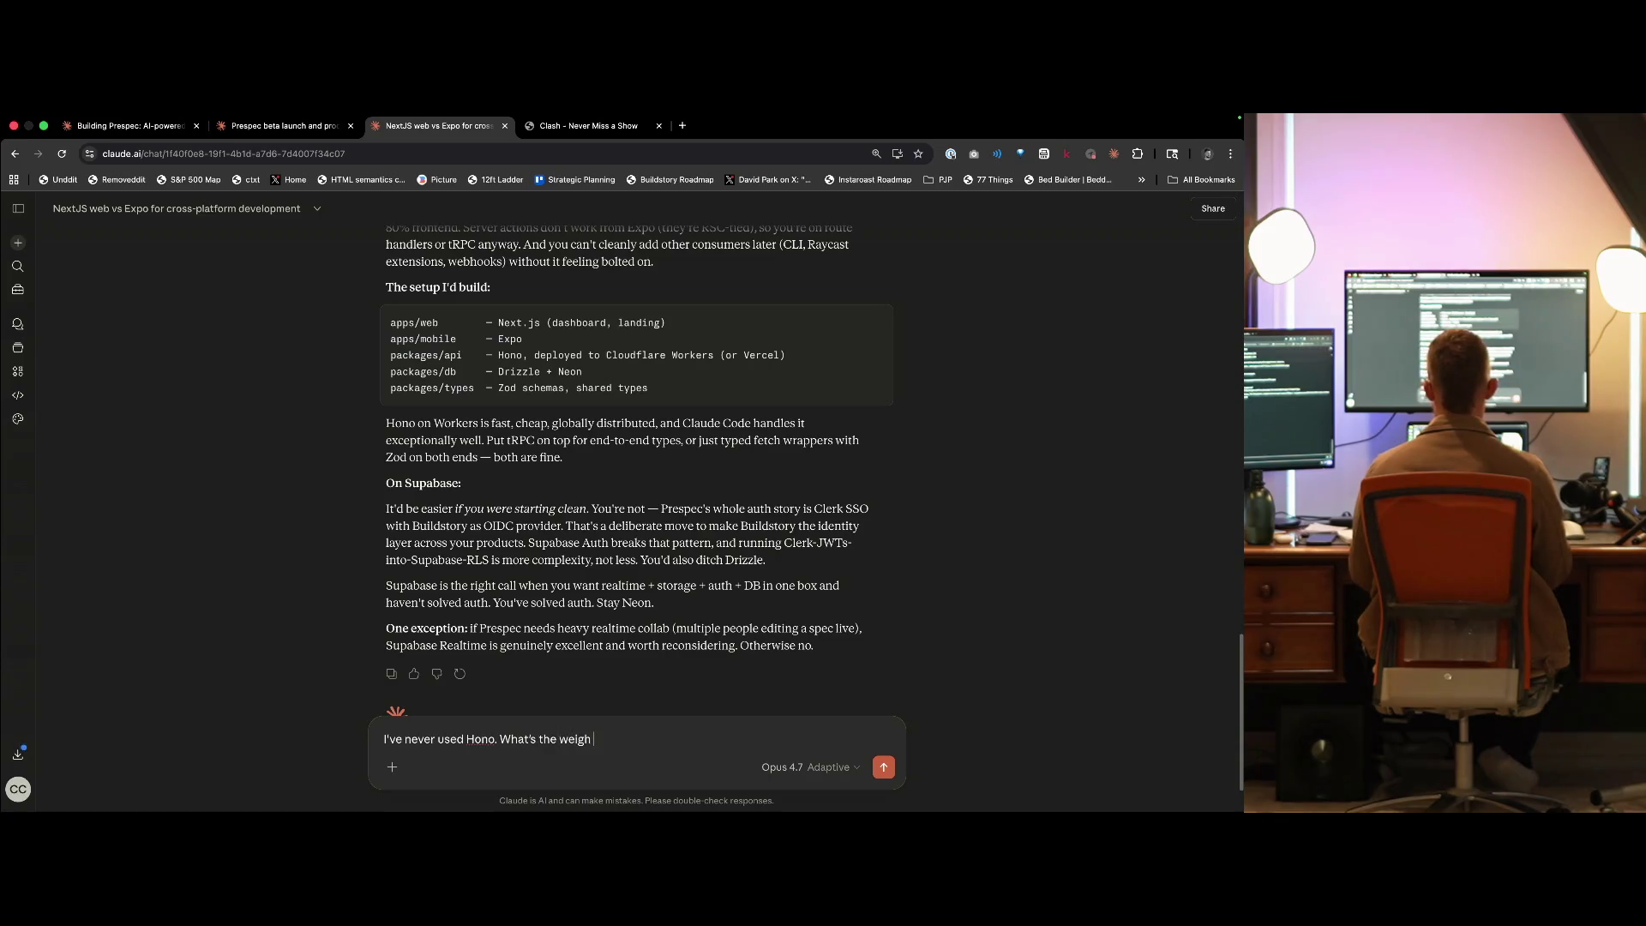
pyautogui.write(' up and tradeoffs of the various')
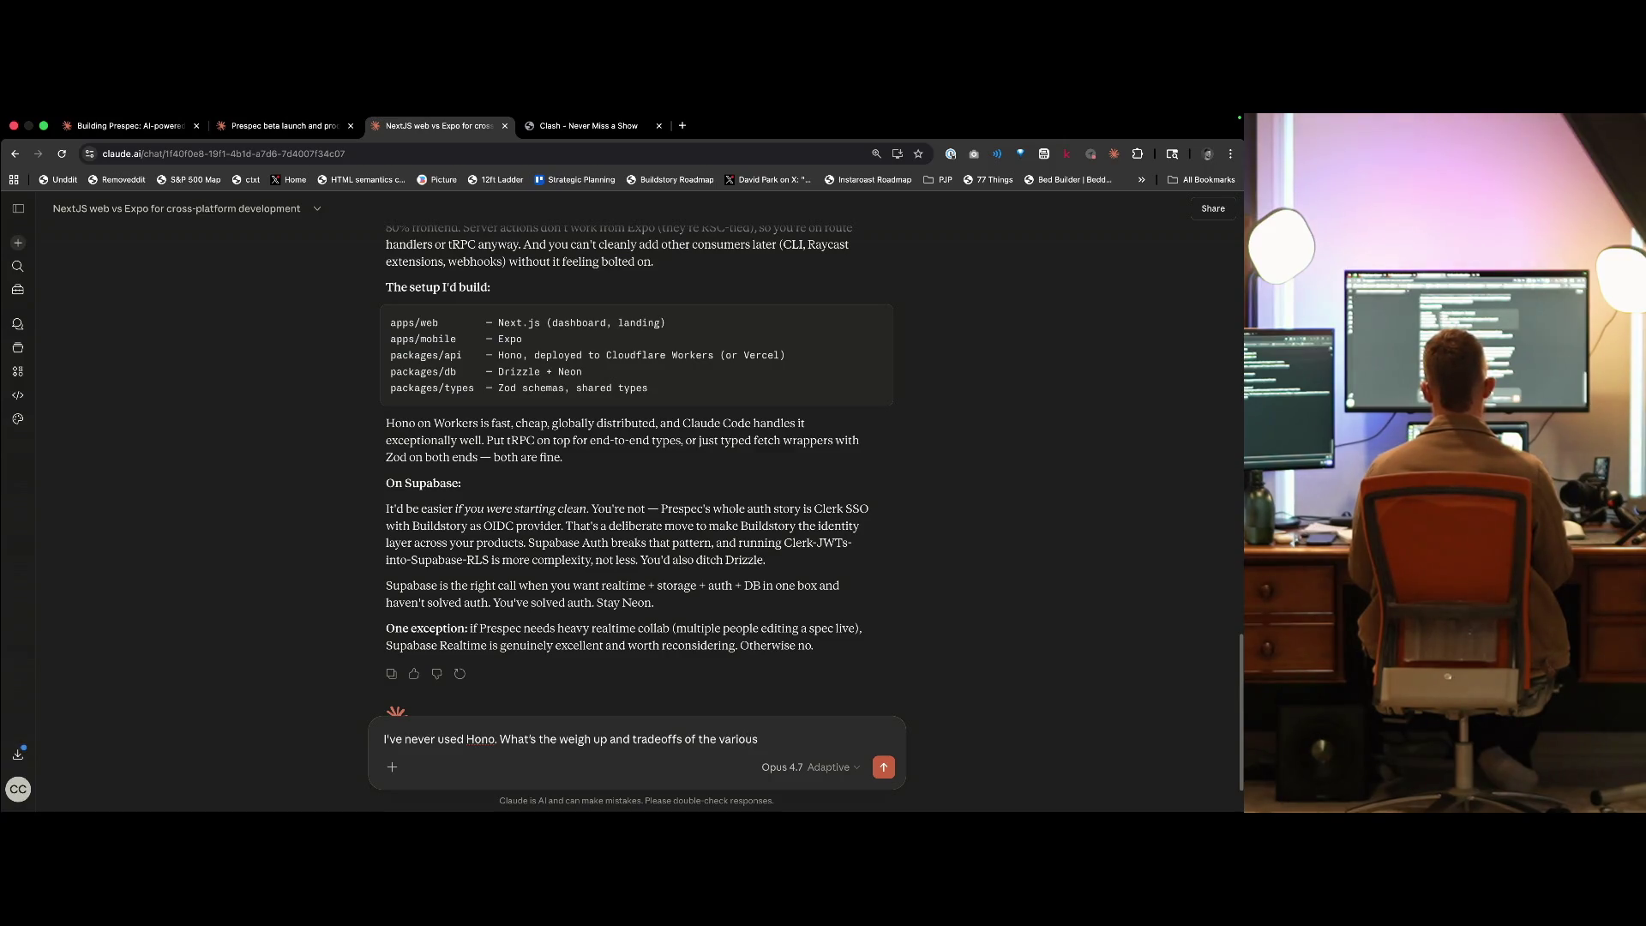
pyautogui.write(' s')
pyautogui.write(' pos')
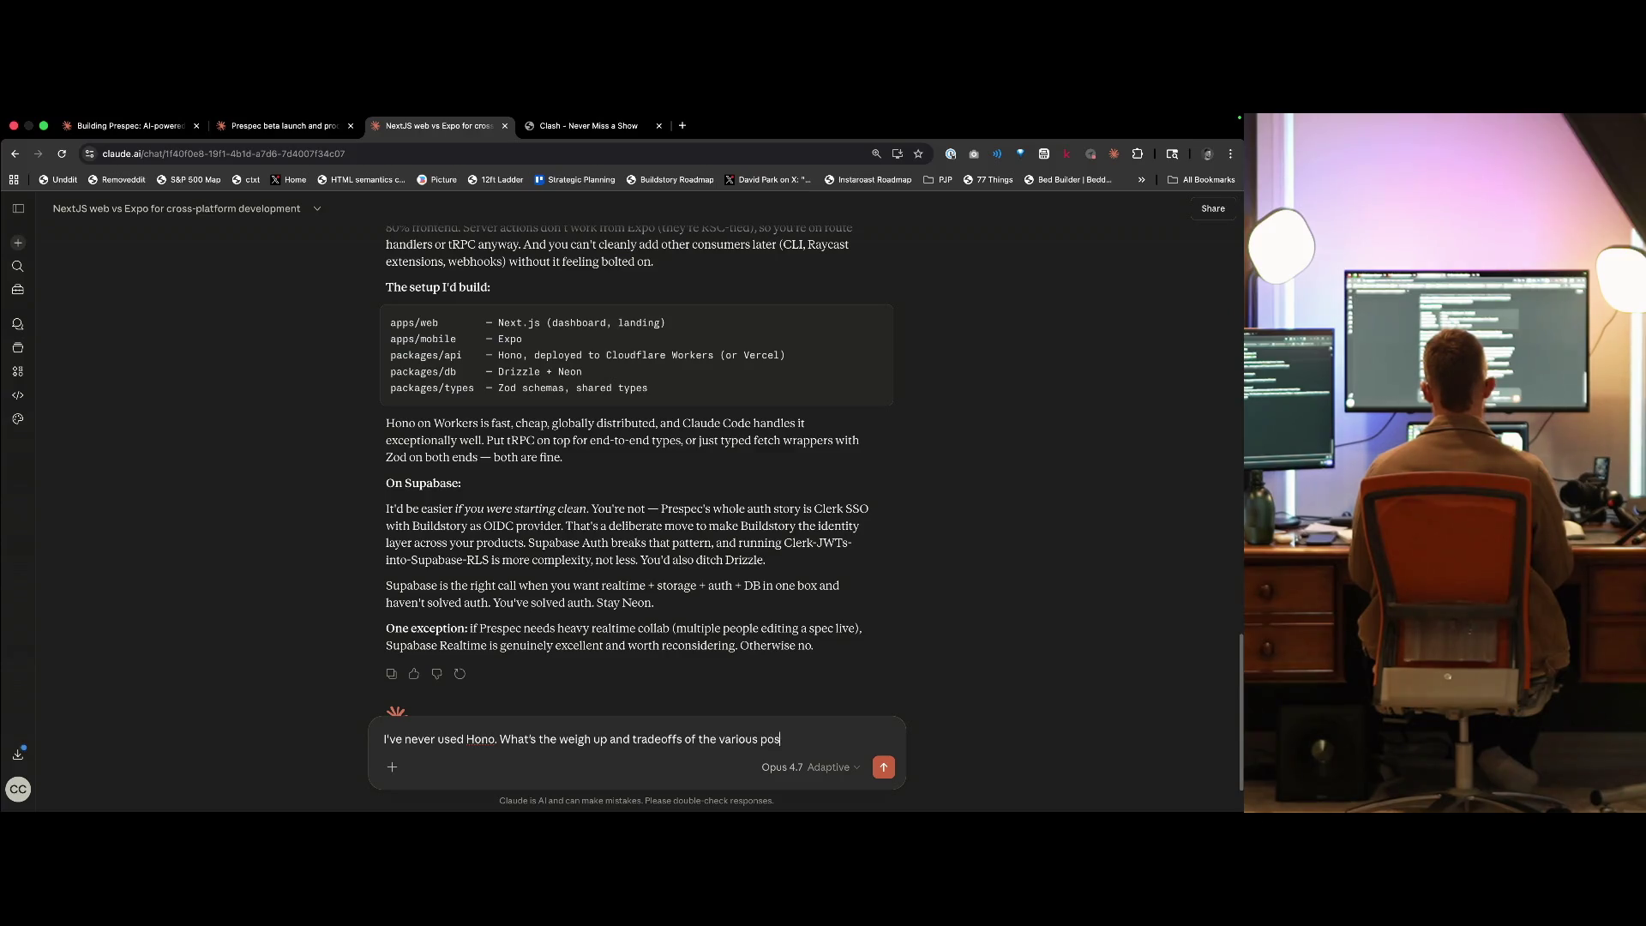
pyautogui.write('sible solutions?')
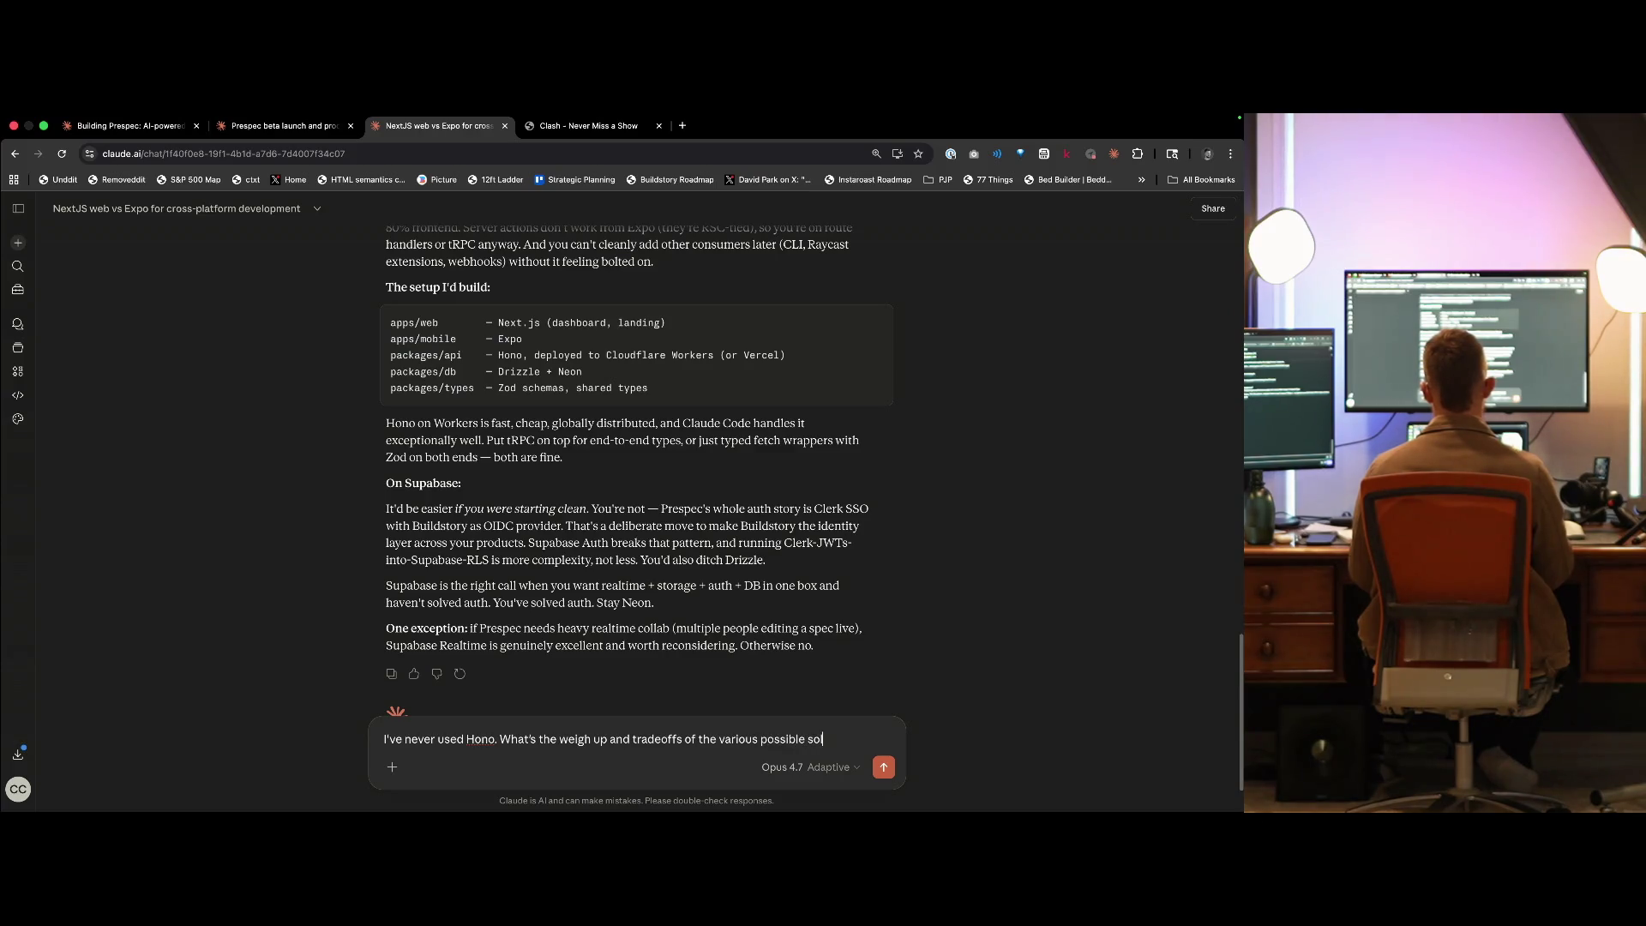
pyautogui.press('Return')
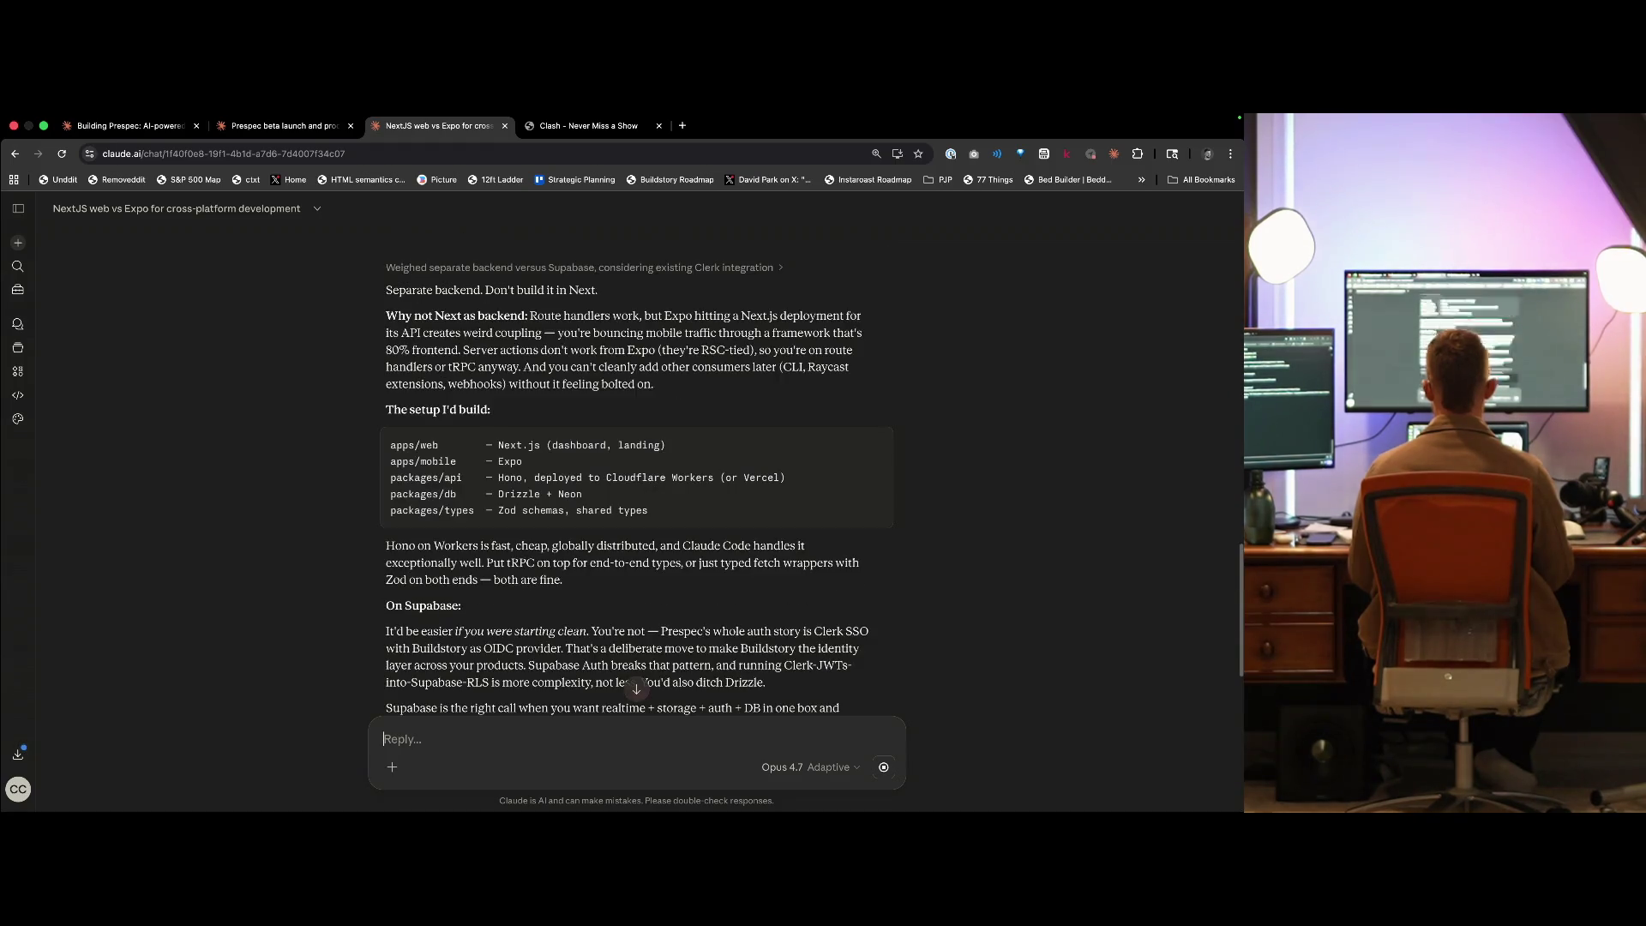
pyautogui.hotkey('ctrl', 'Tab')
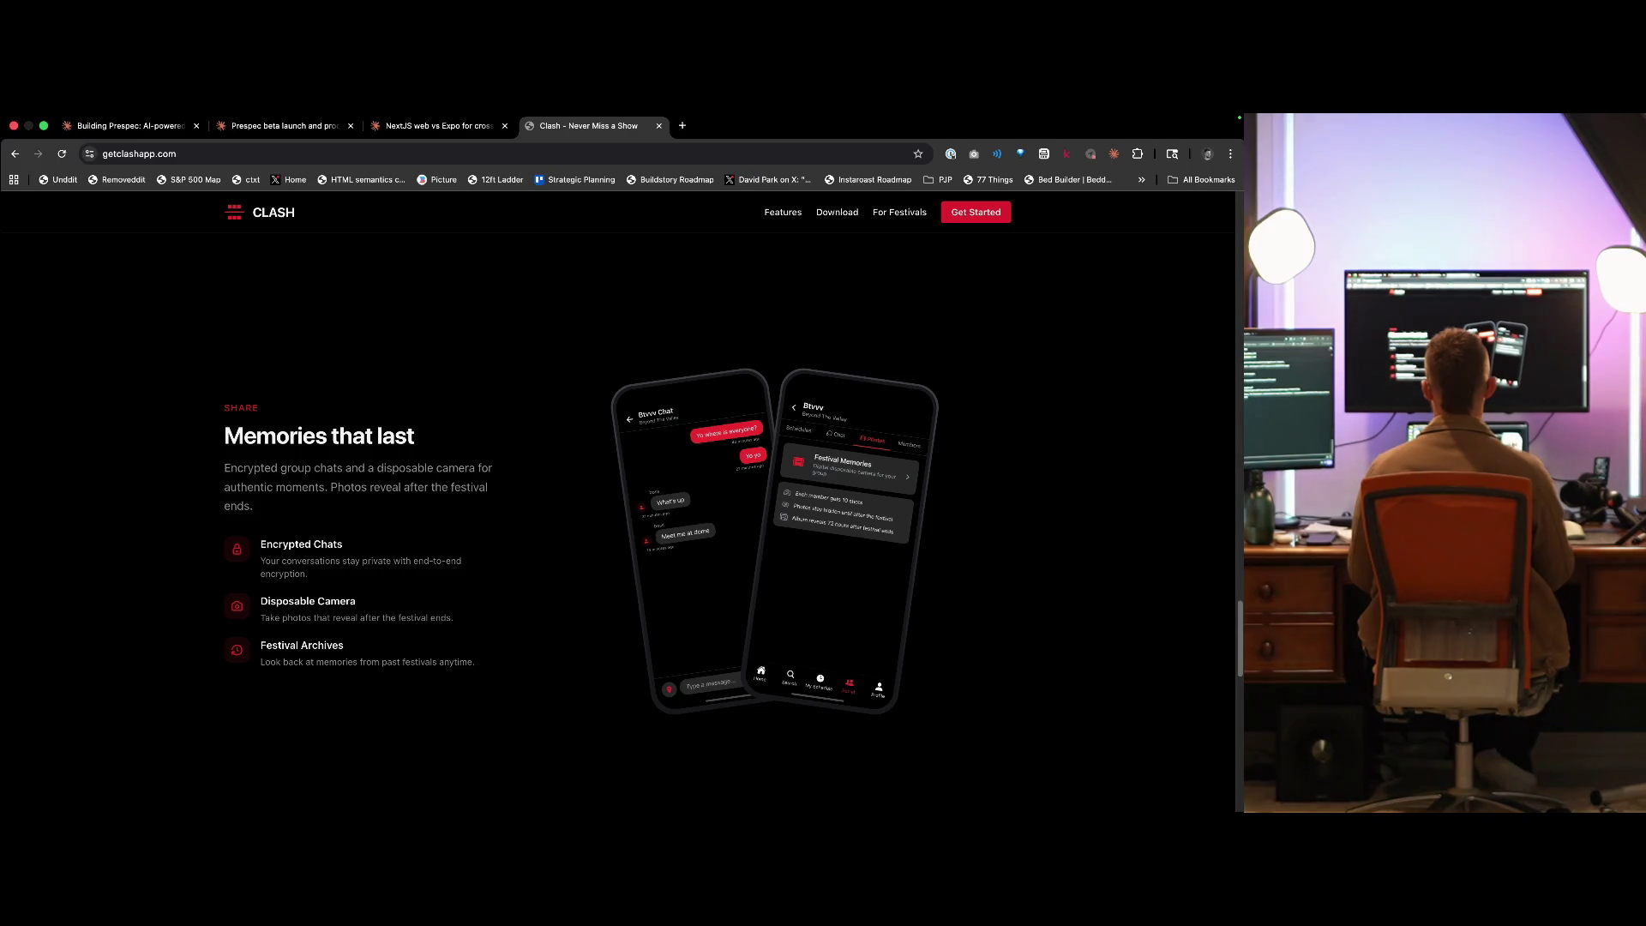
# - Scroll down the Clash landing page to its footer and close the site's tab
pyautogui.scroll(-5, 617, 497)
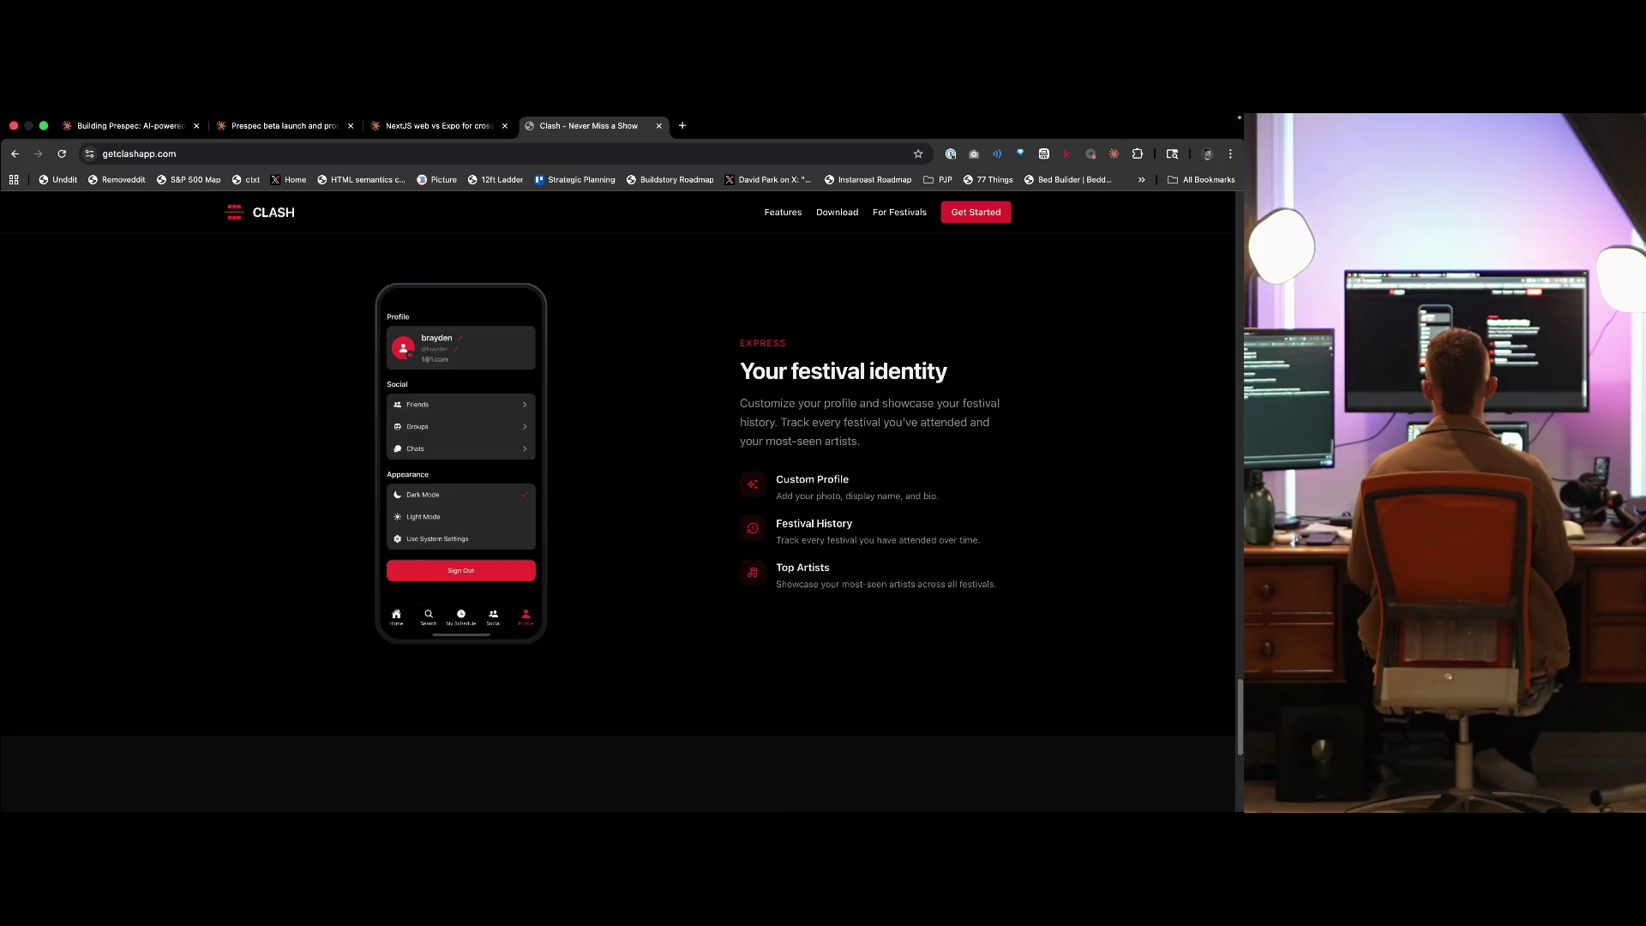
pyautogui.scroll(-5, 617, 498)
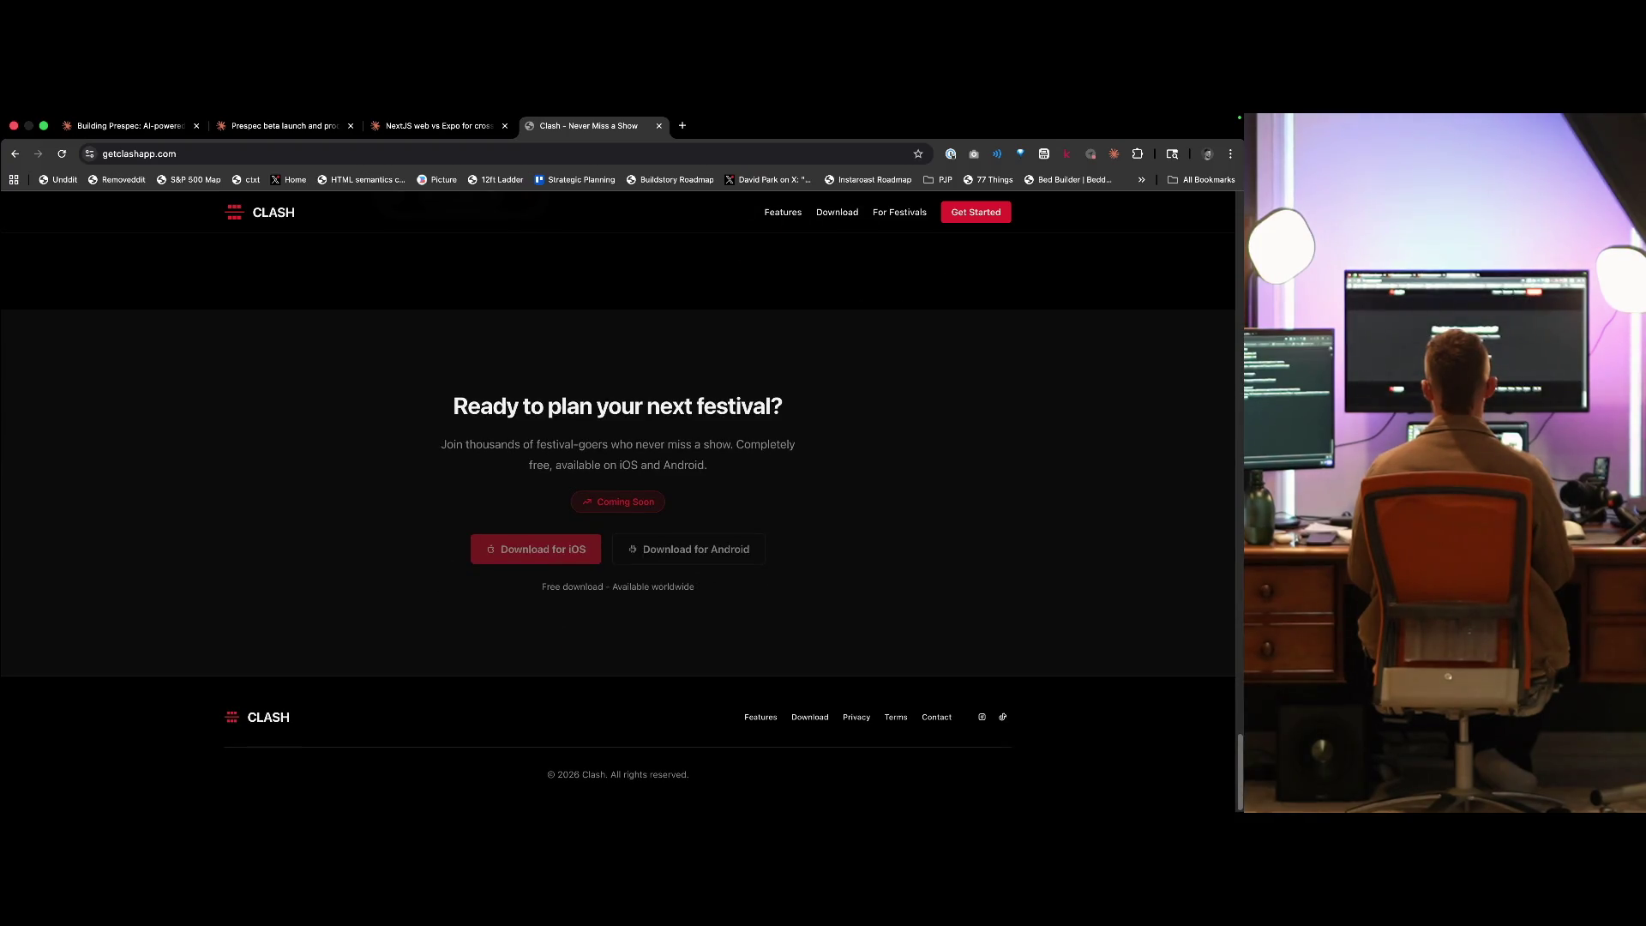
pyautogui.press('super+w')
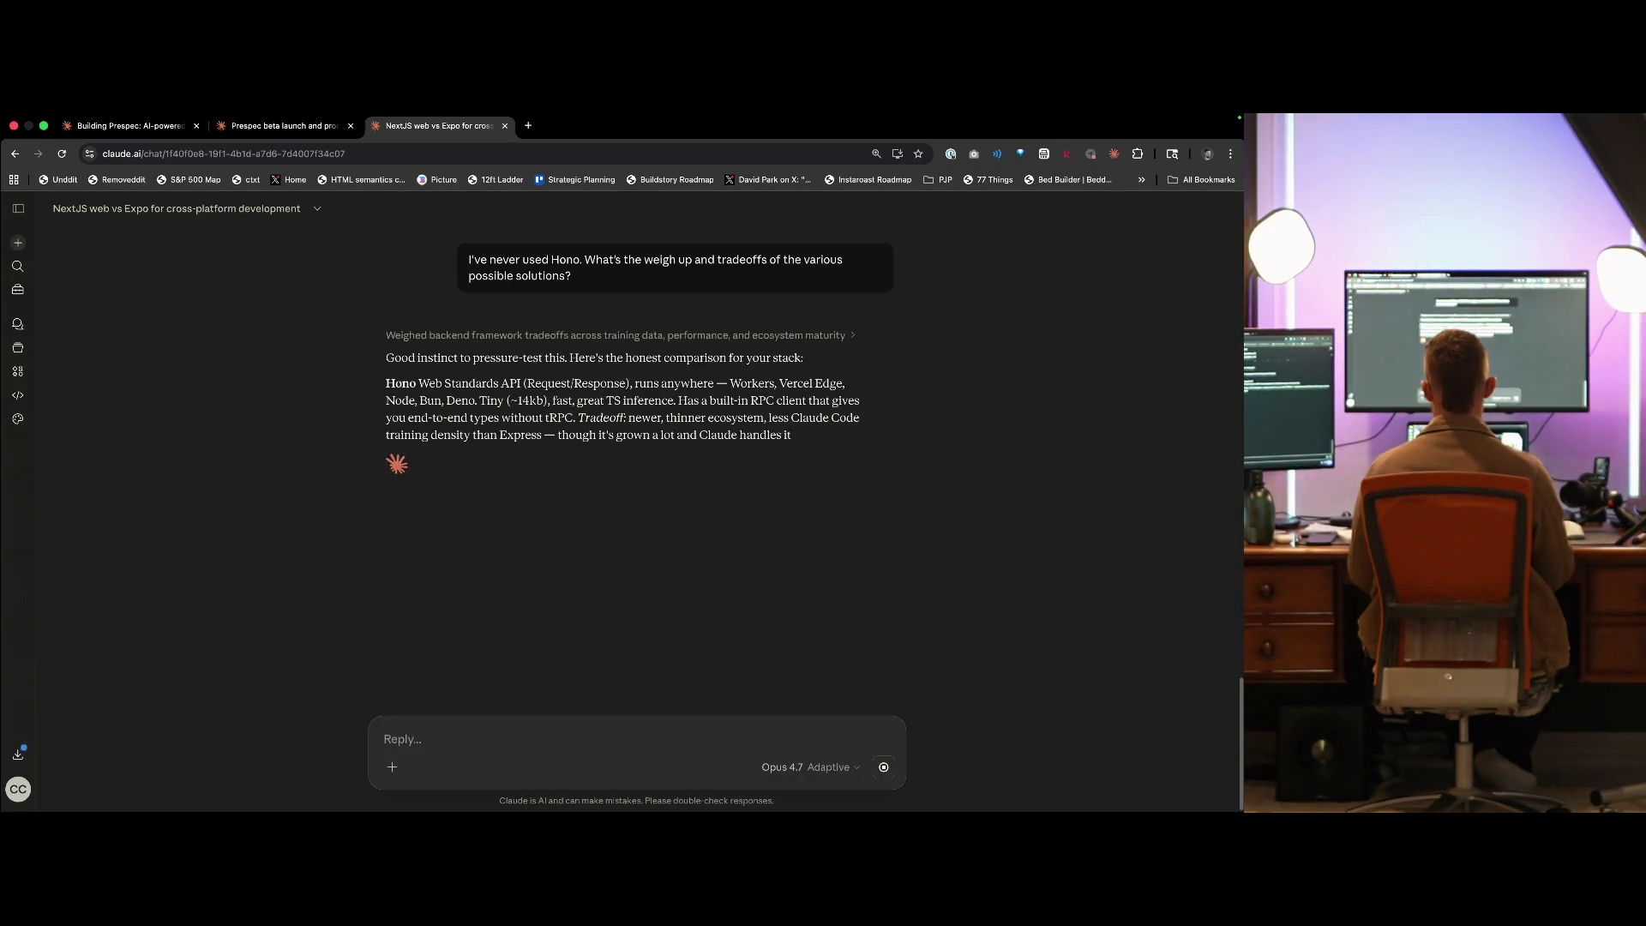
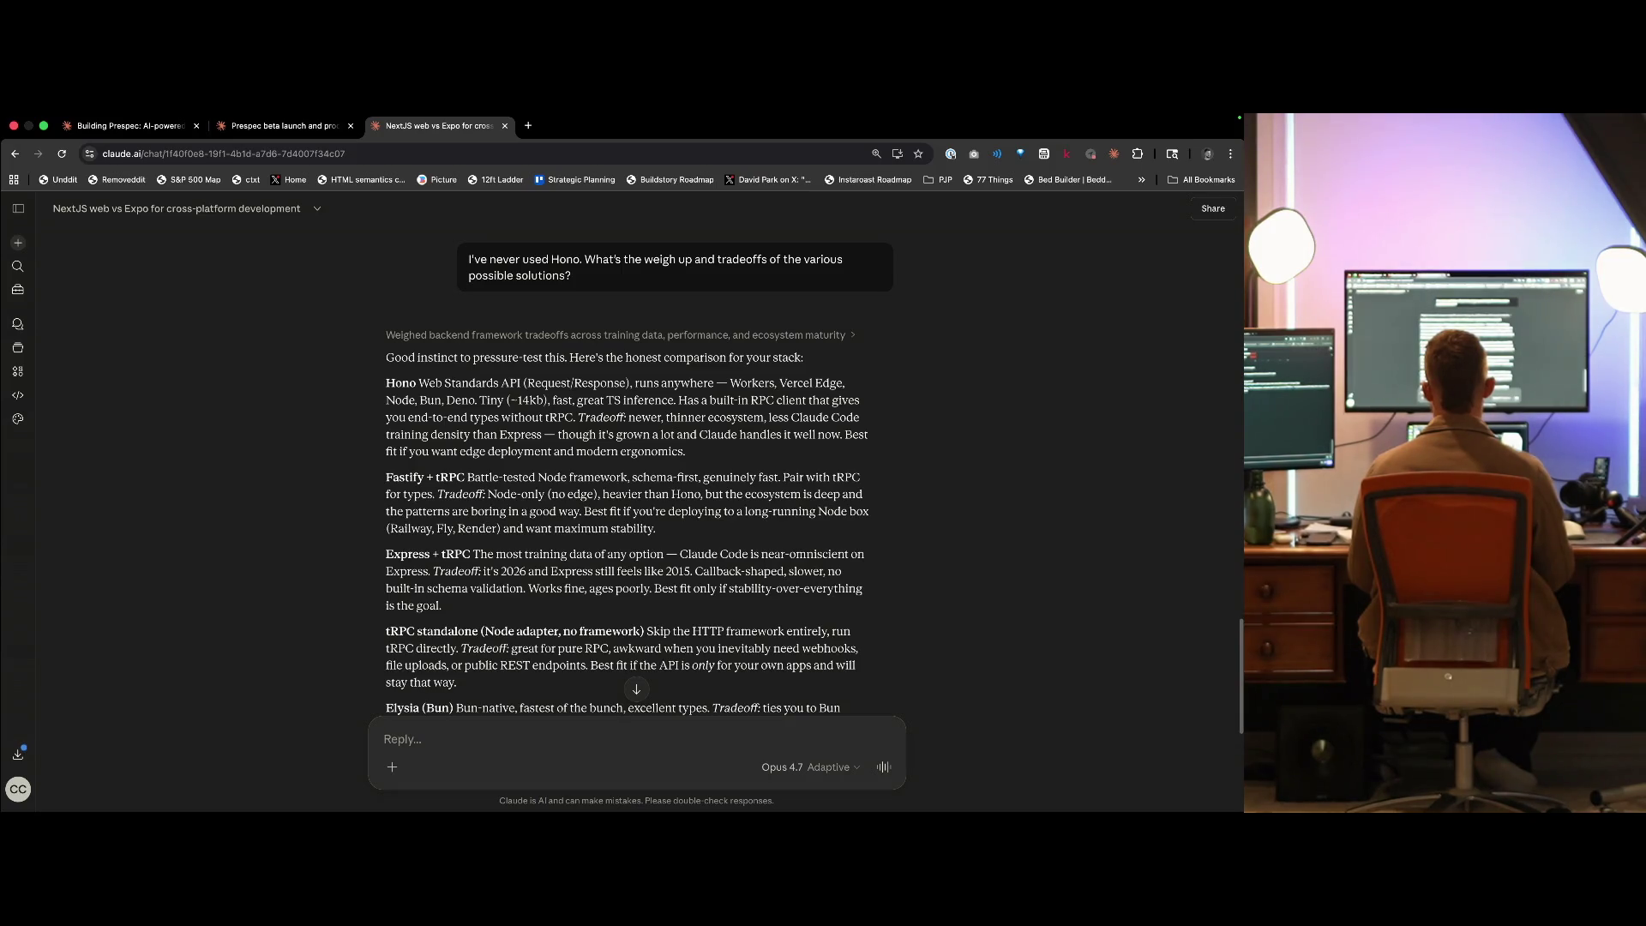
# - Read to the end of the Hono comparison, close the NextJS web vs Expo chat, and return to Building Prespec
pyautogui.scroll(-5, 637, 472)
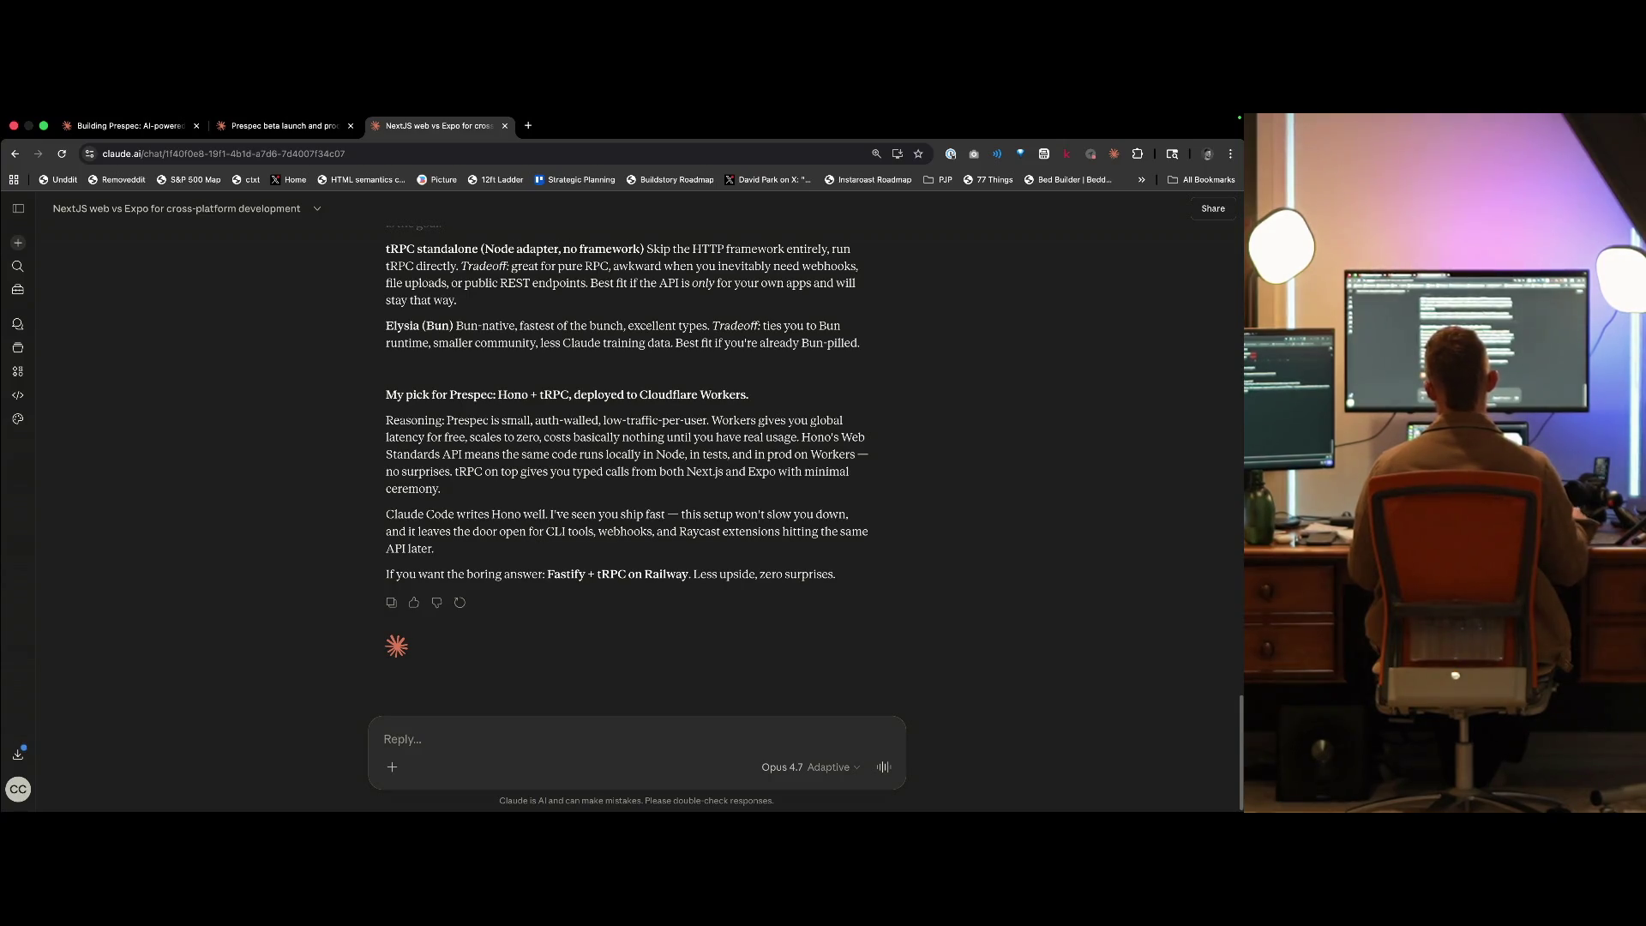
pyautogui.press('super+w')
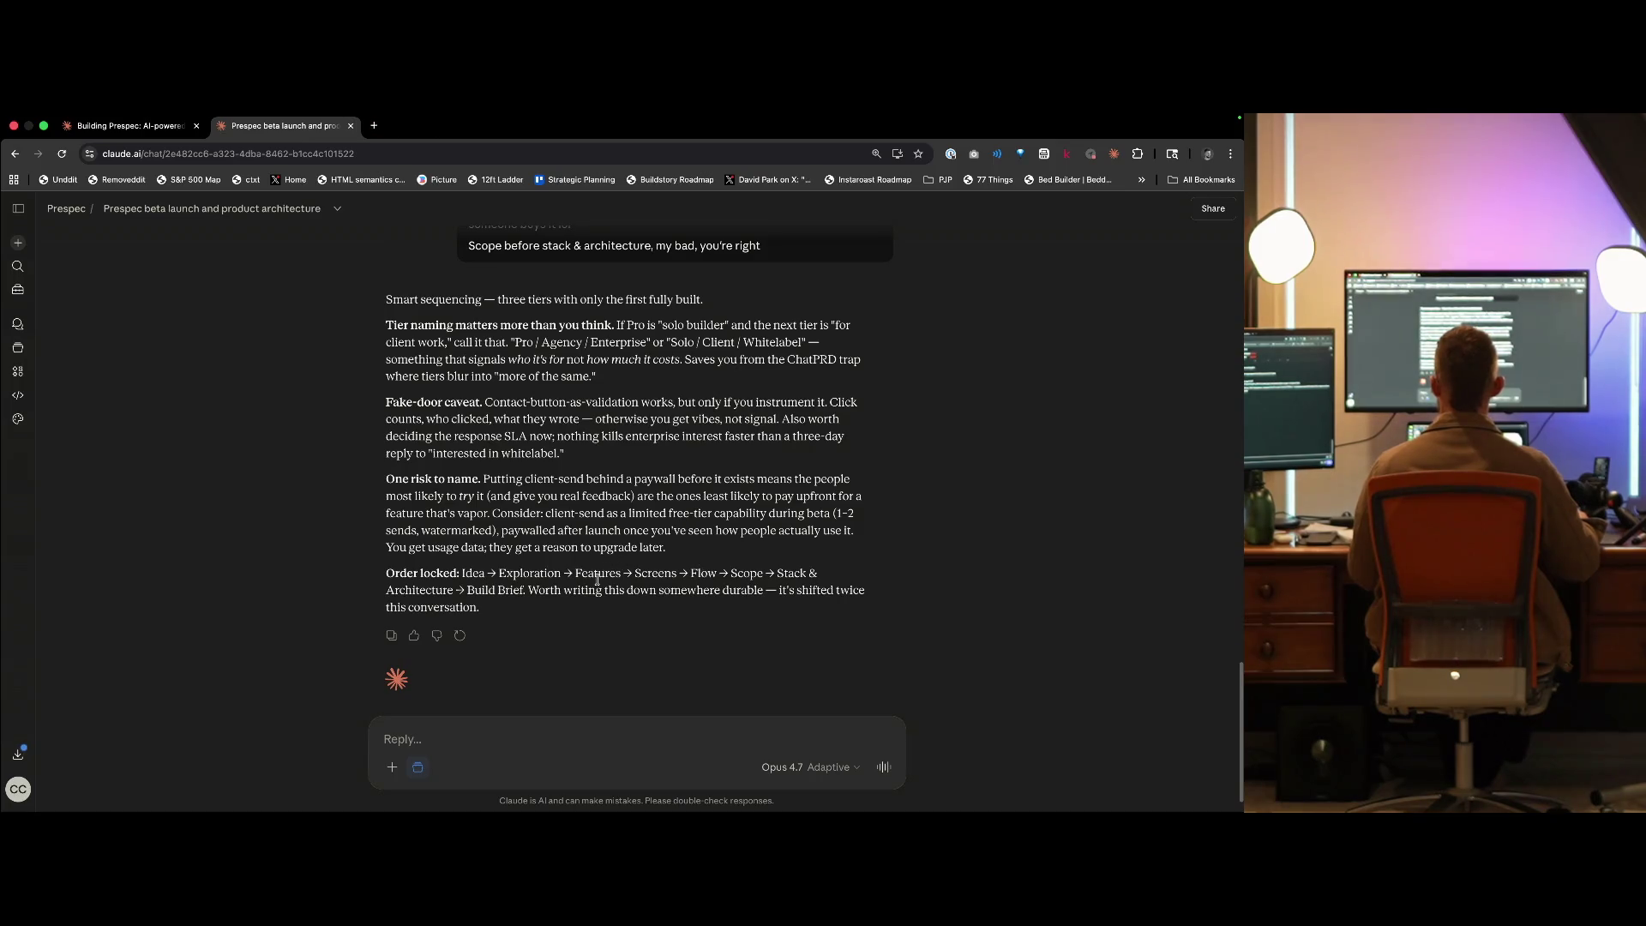
pyautogui.hotkey('ctrl', 'shift', 'Tab')
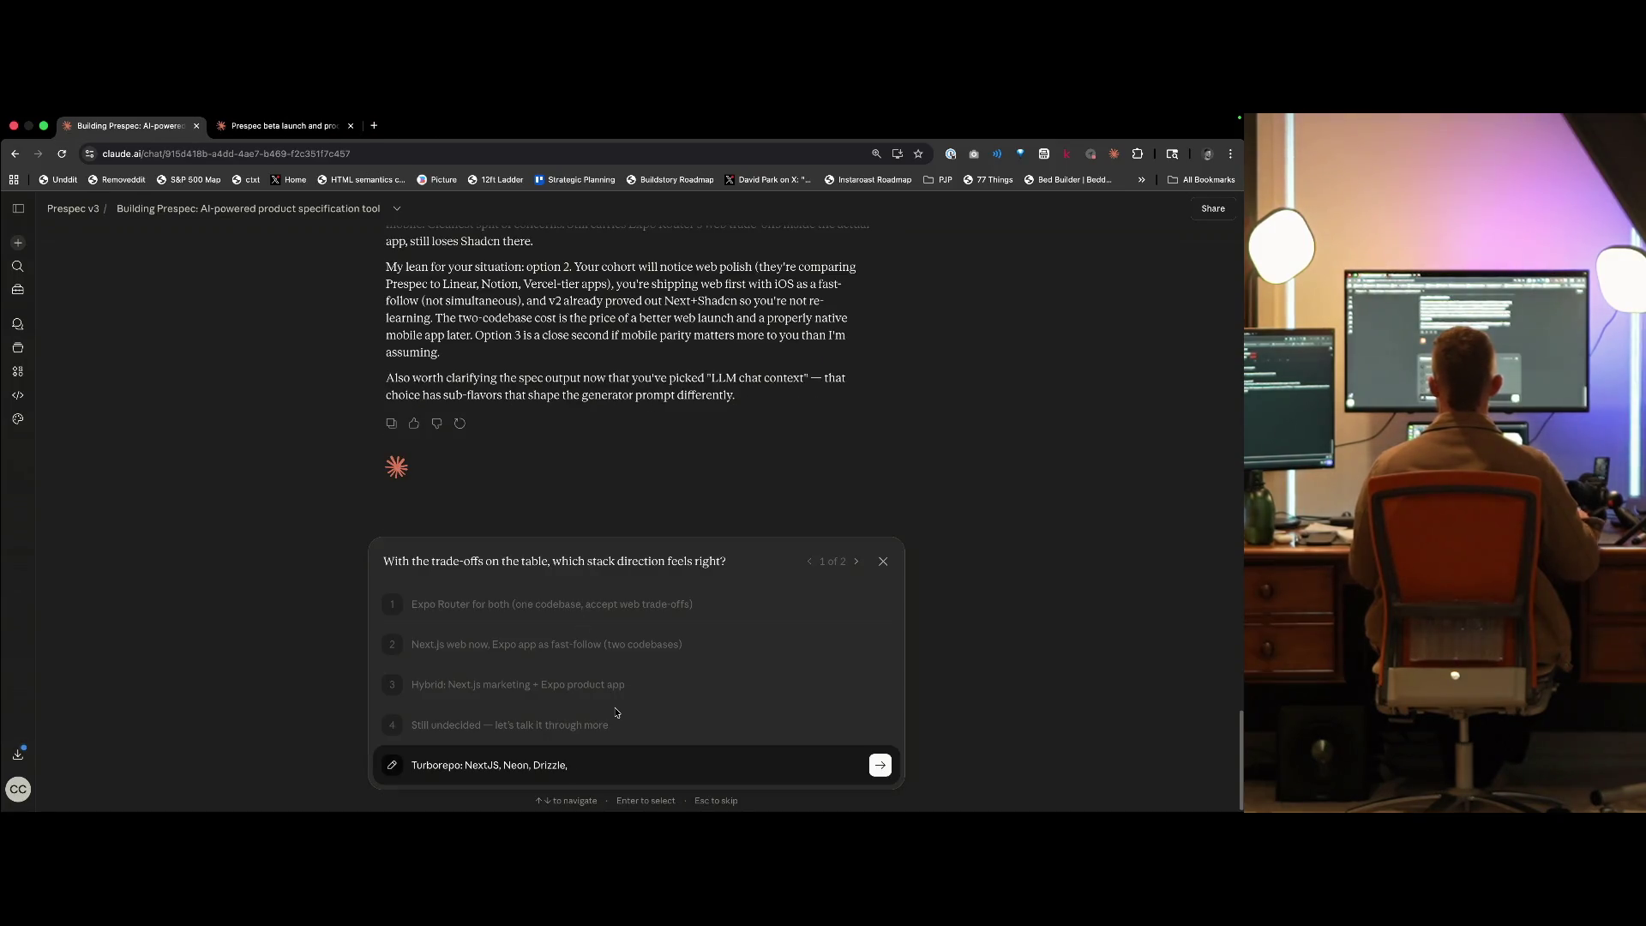
# - Reopen the NextJS web vs Expo chat and extend the stack answer with 'Hono + tRPC, Expo'
pyautogui.write('Hono')
pyautogui.press('super+shift+t')
pyautogui.press('super+1')
pyautogui.press('super+3')
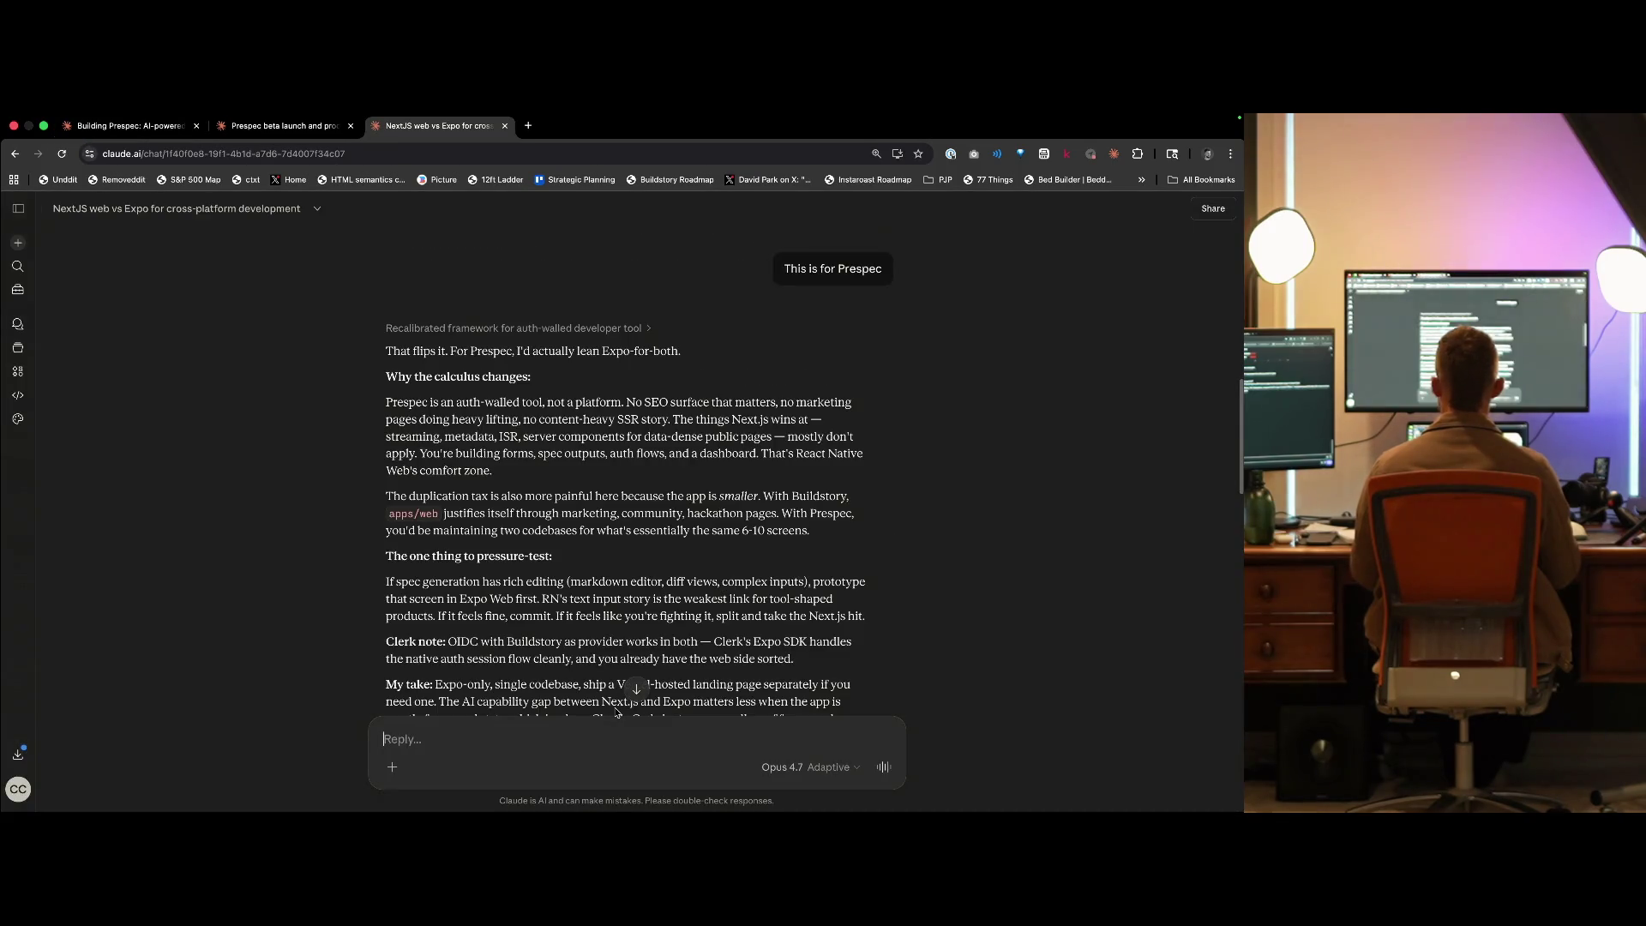
pyautogui.press('super+1')
pyautogui.write('Turborepo: NextJS, Neon, Drizzle, Hono +')
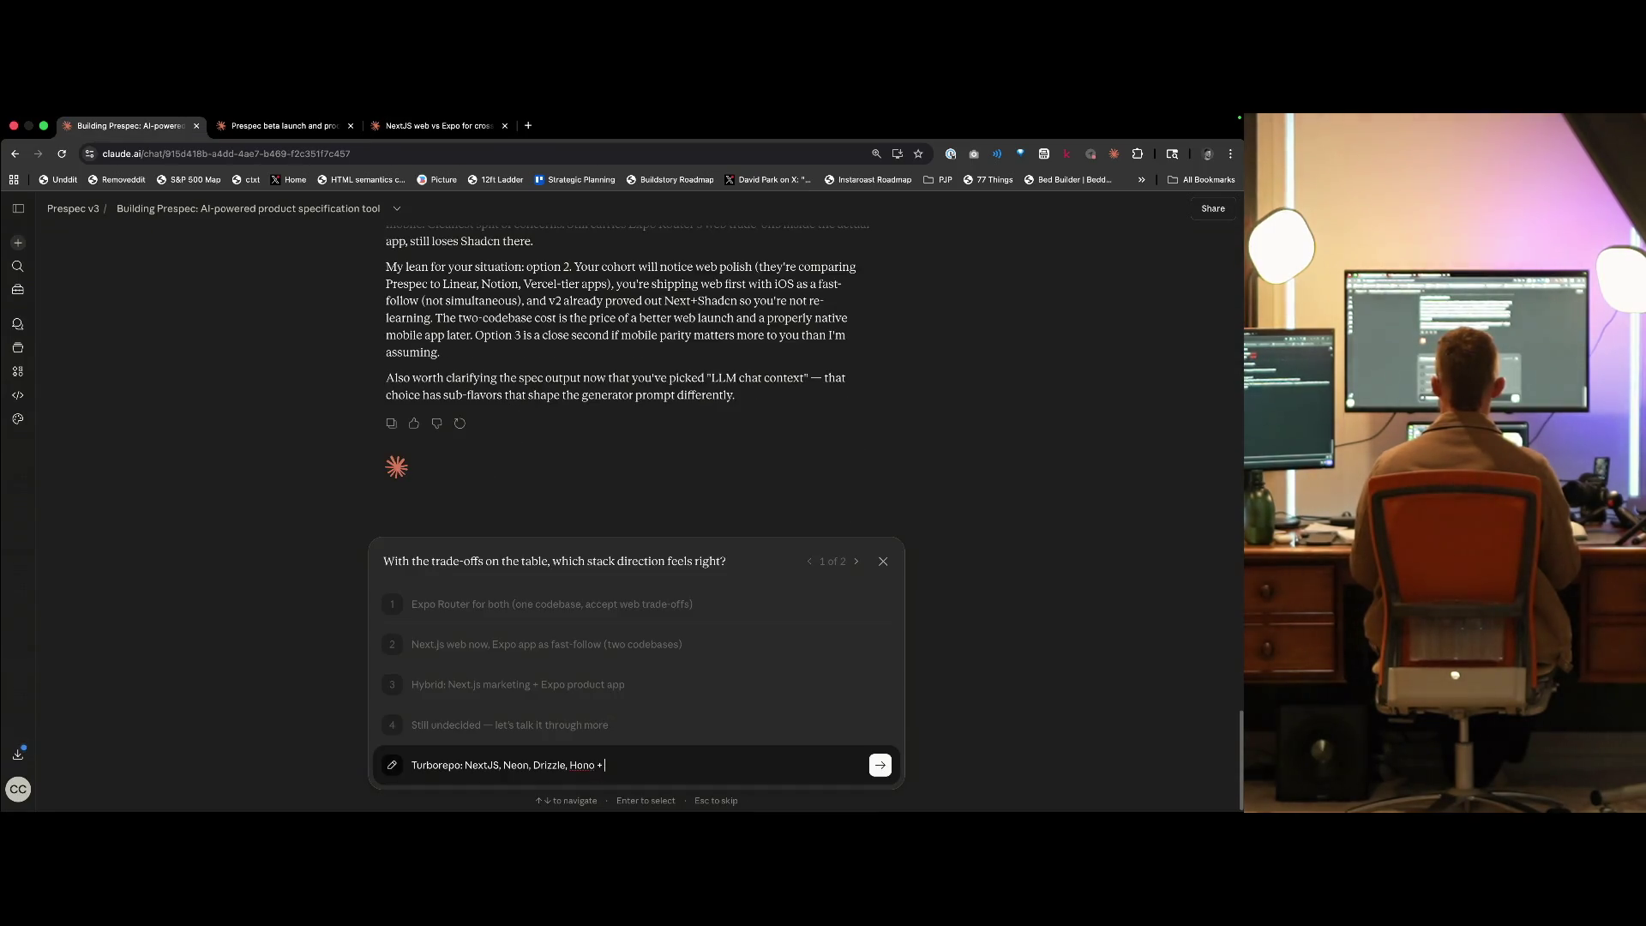
pyautogui.write('tRPC,')
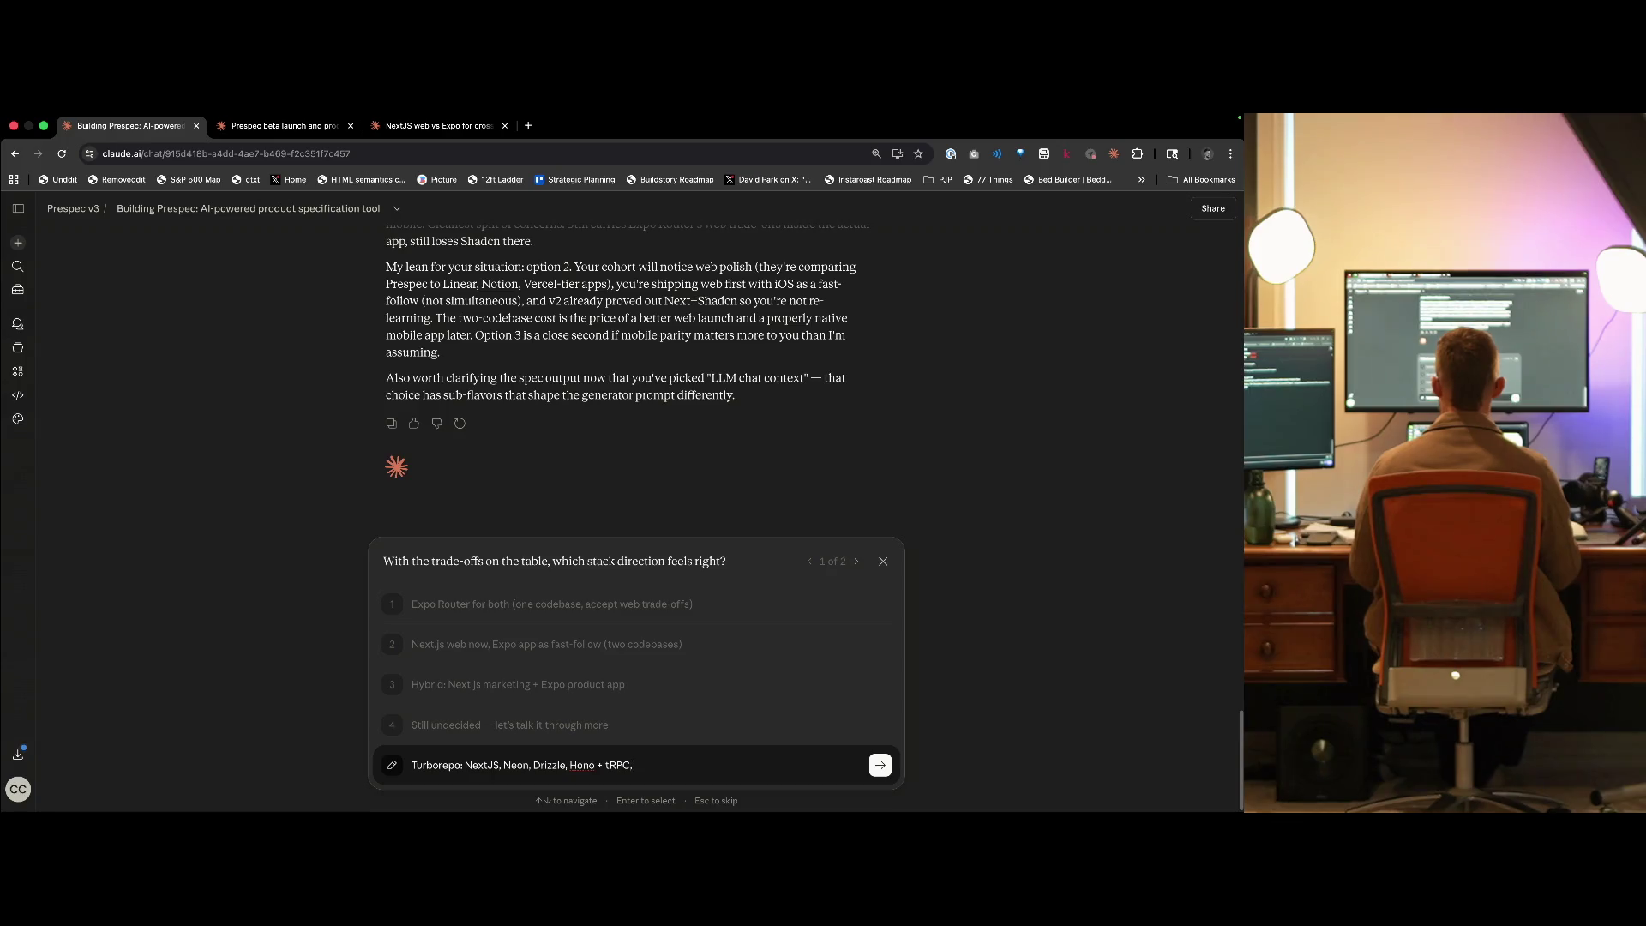
pyautogui.write(' Expo')
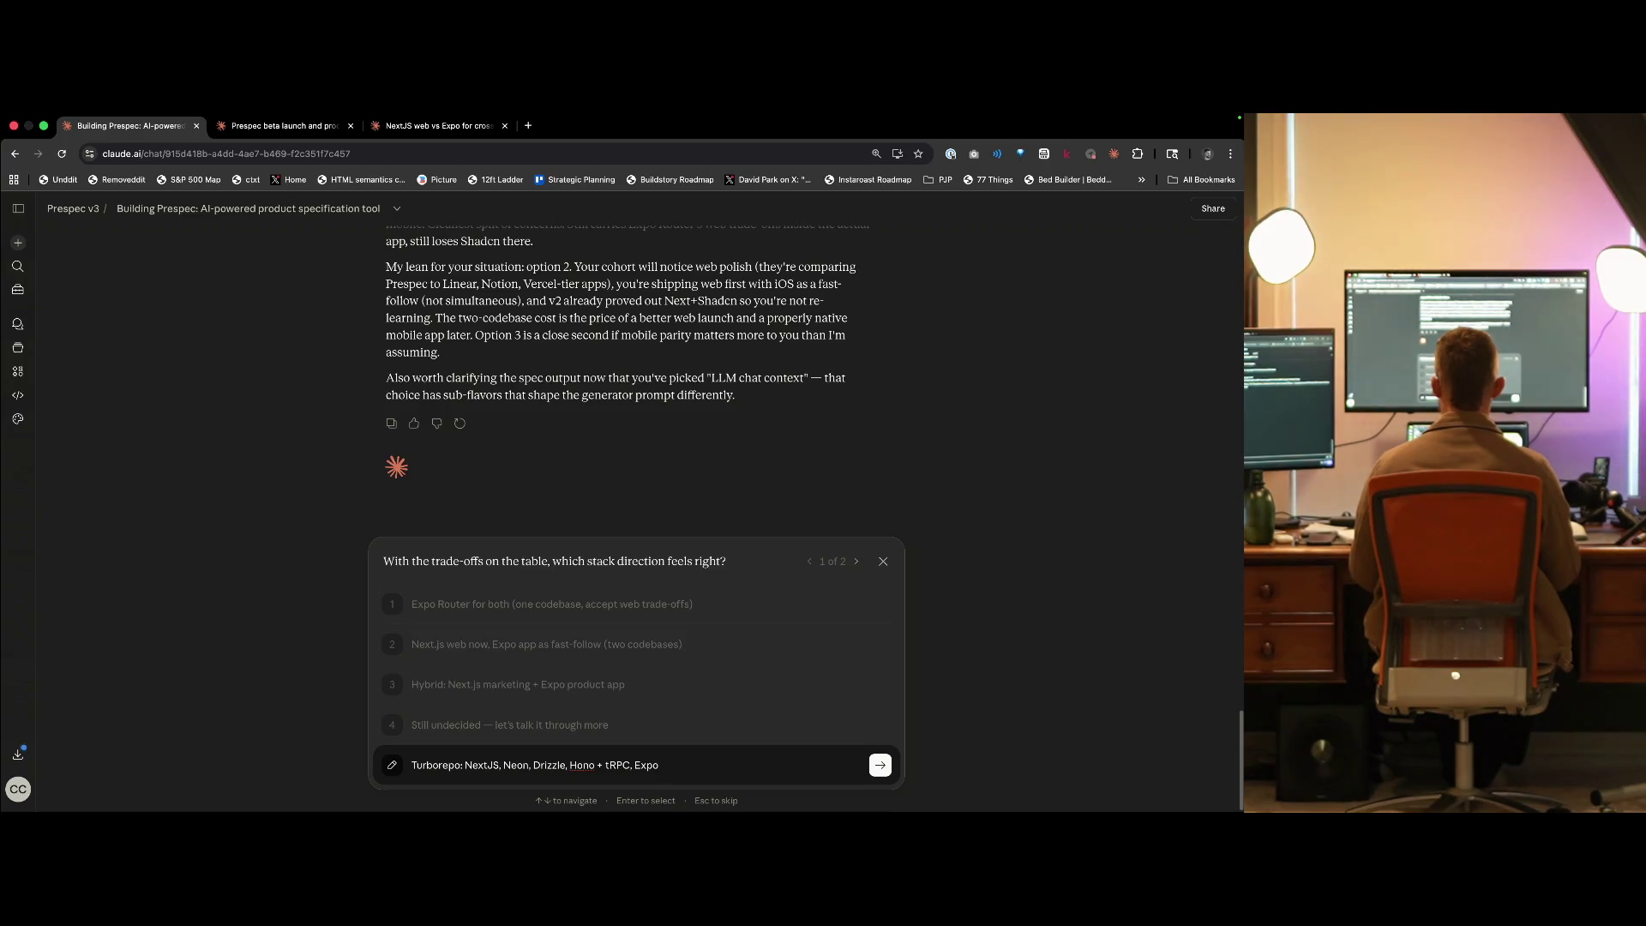
# - Recheck the NextJS vs Expo chat, then finish the stack answer with Clerk and submit it
pyautogui.press('super+3')
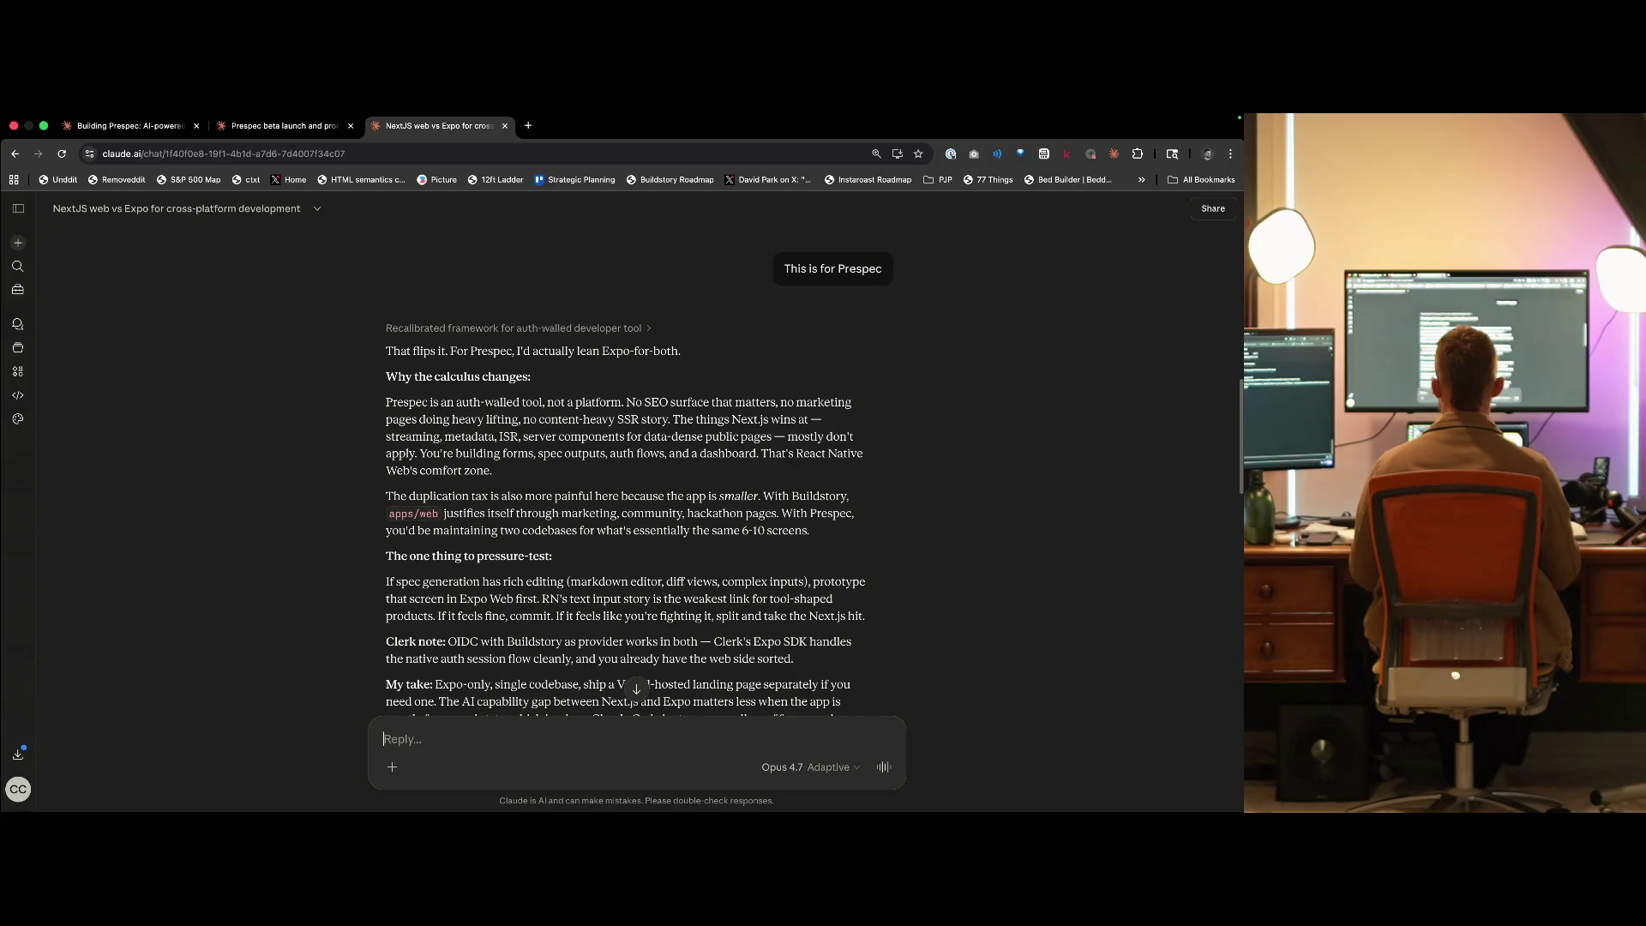
pyautogui.scroll(-15, 634, 471)
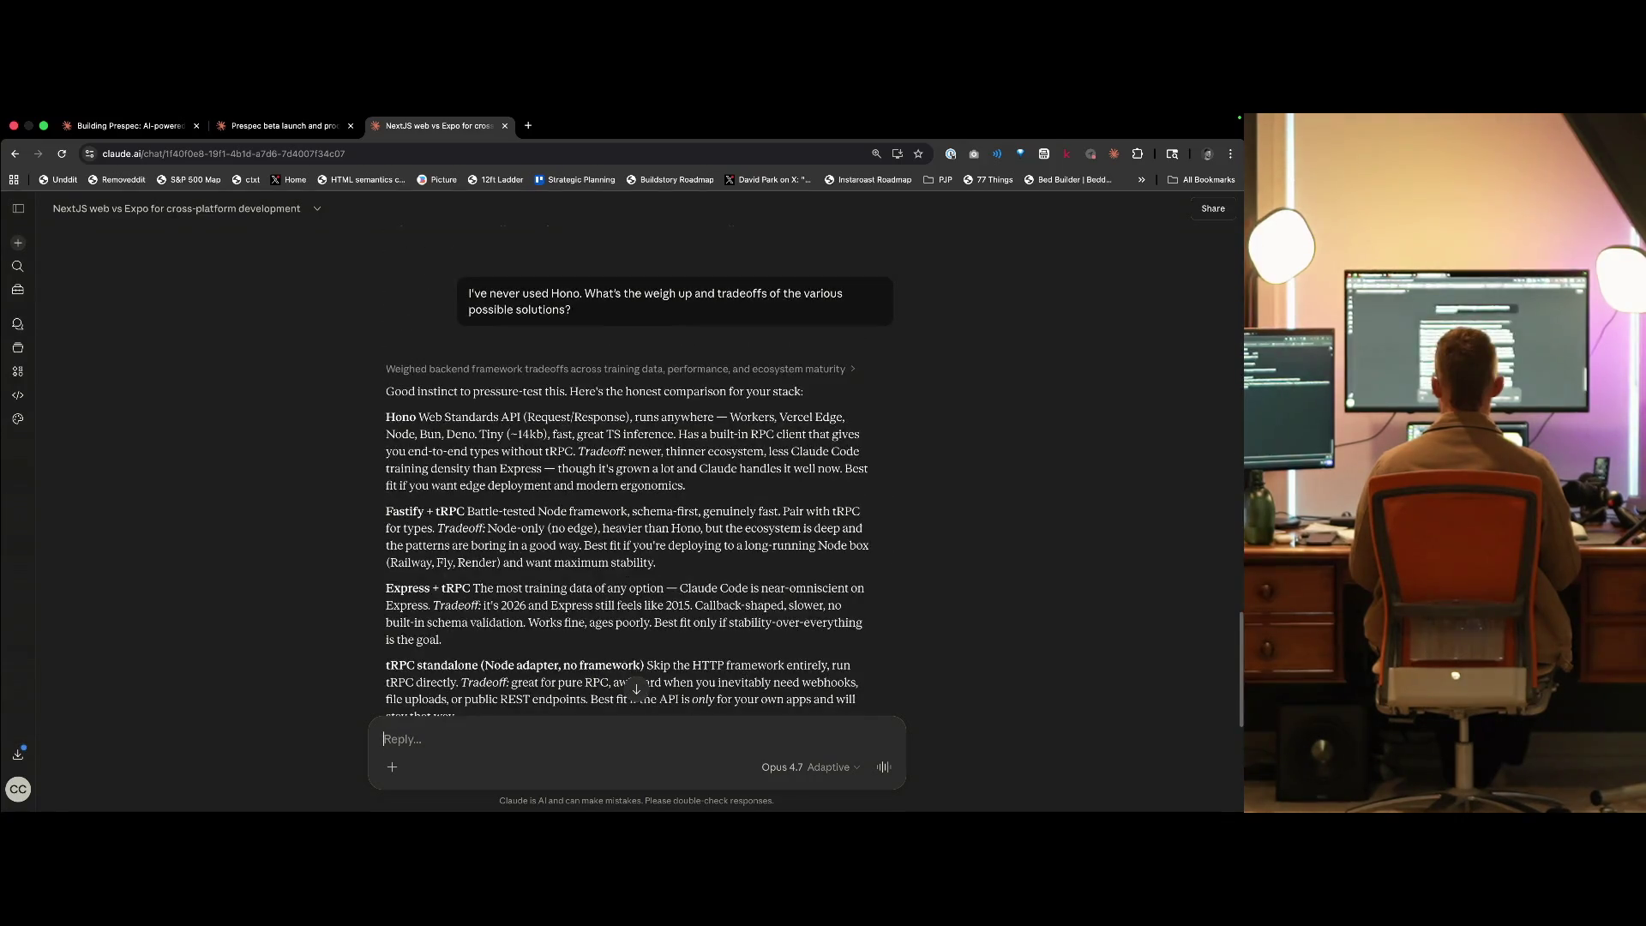
pyautogui.scroll(5, 635, 472)
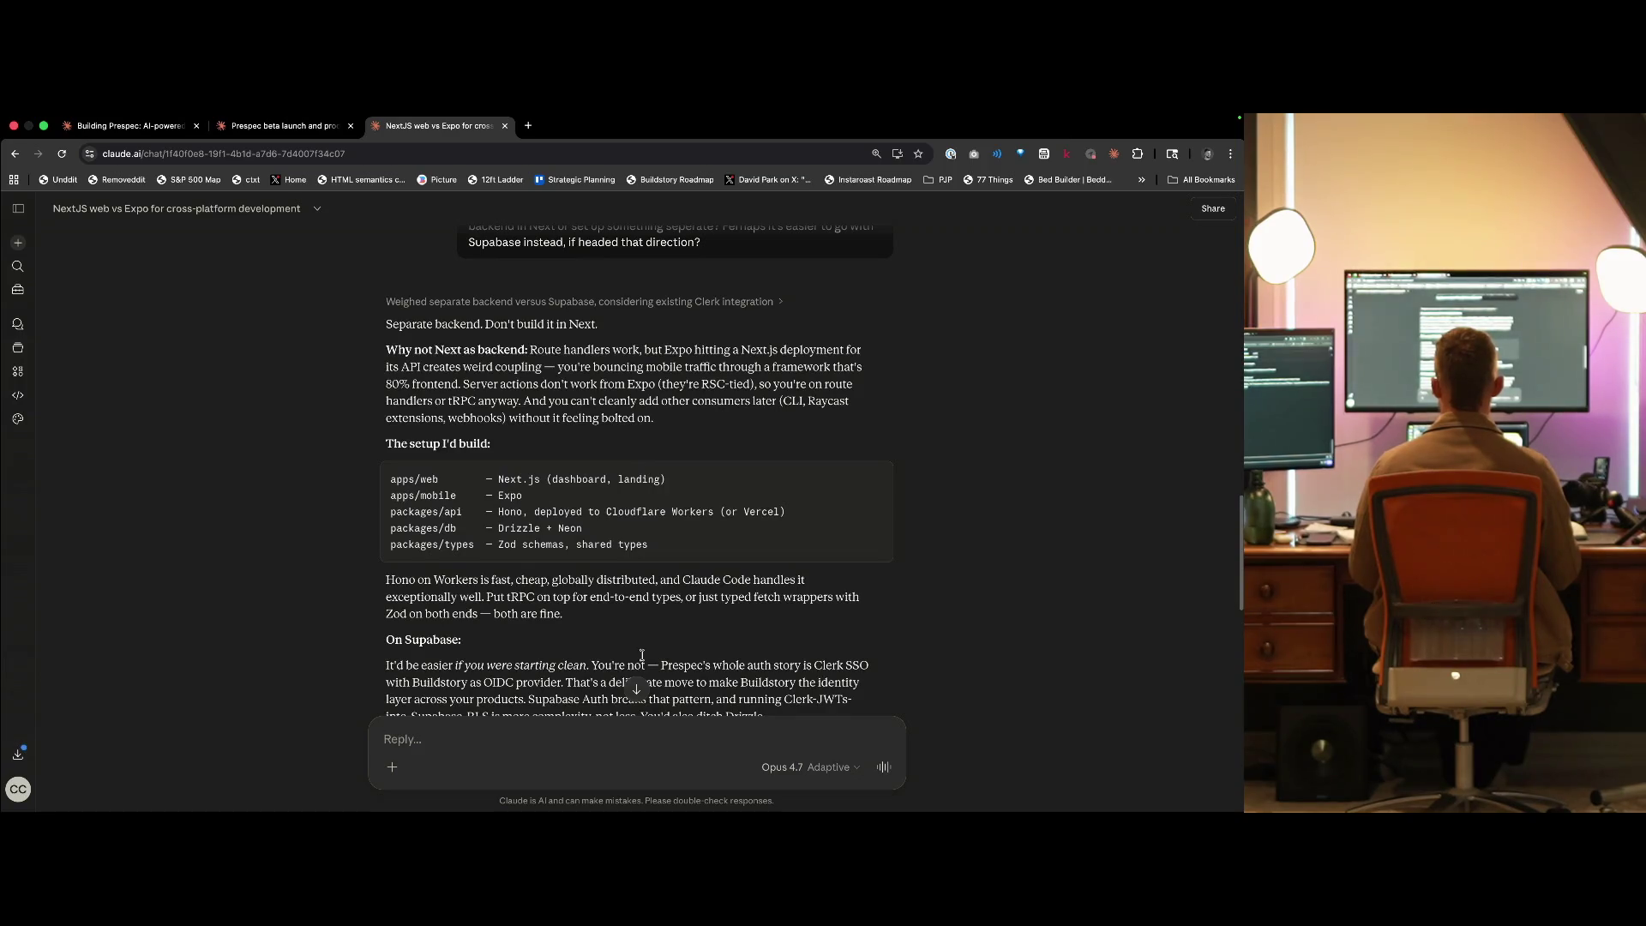
pyautogui.scroll(5, 665, 570)
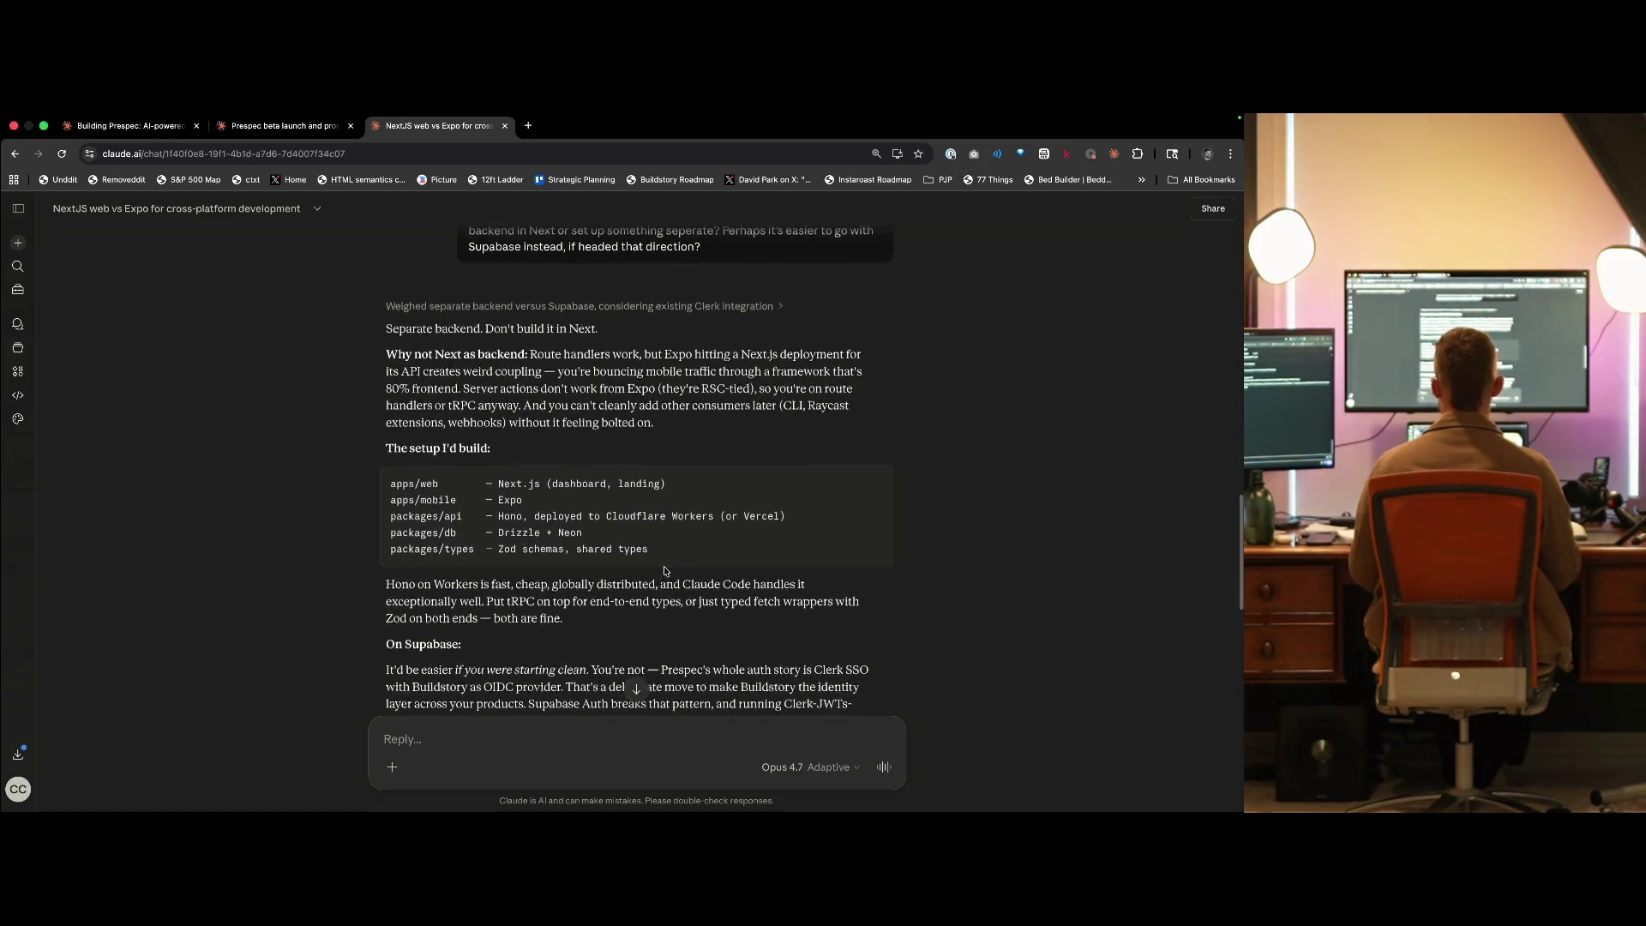
pyautogui.scroll(3, 664, 566)
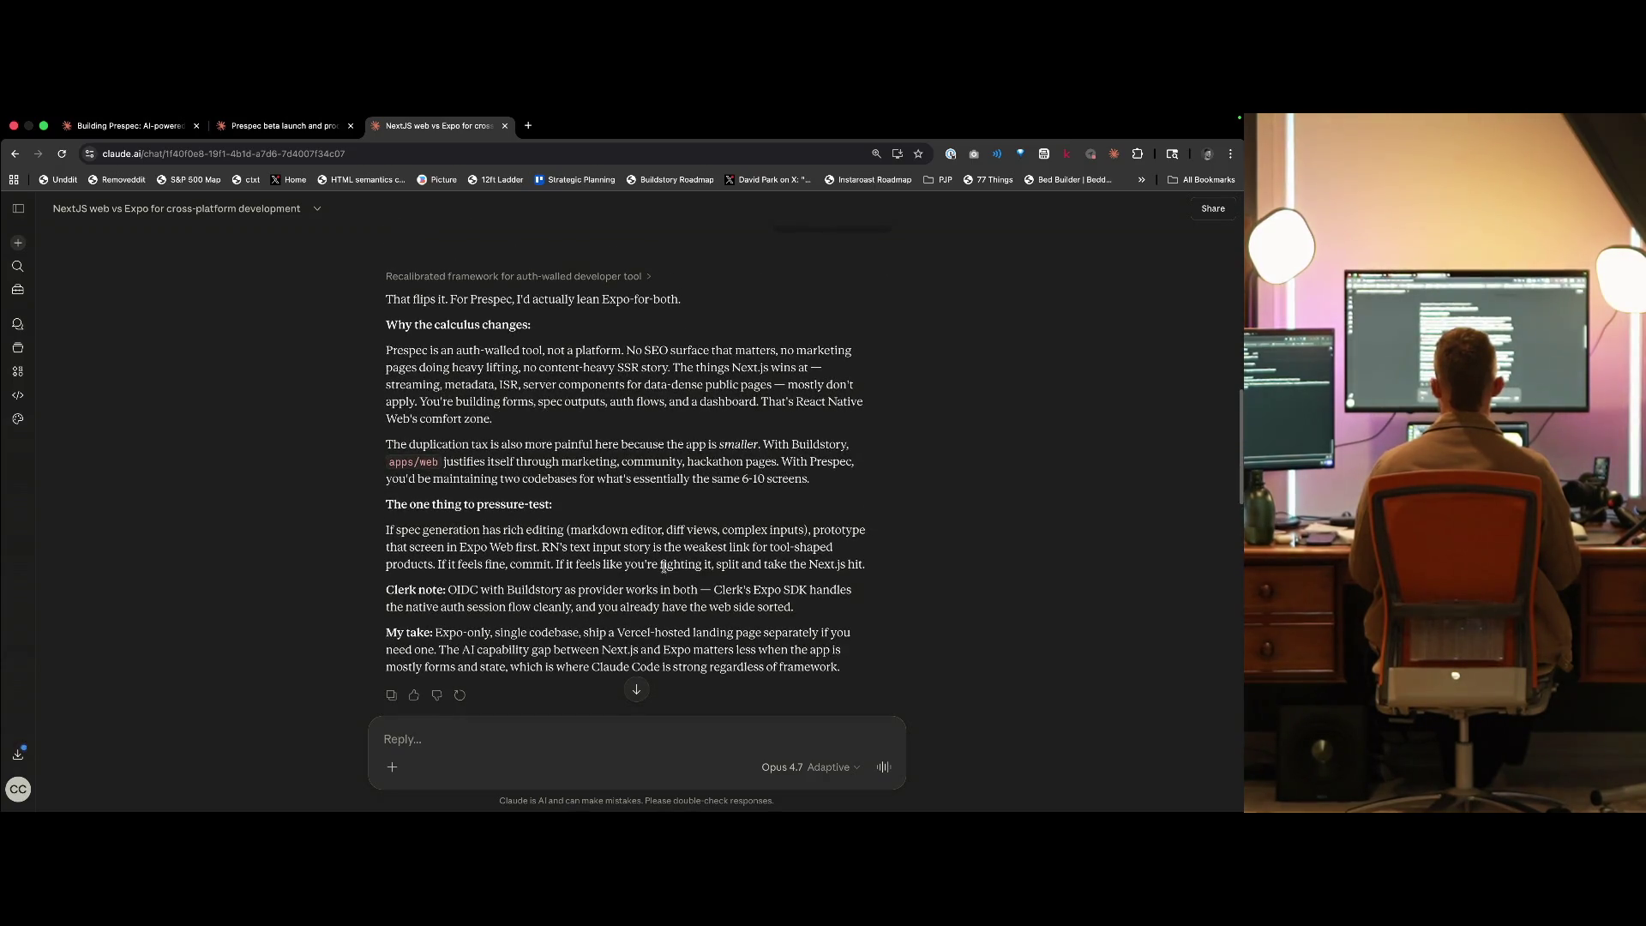
pyautogui.hotkey('ctrl', 'Tab')
pyautogui.write('lerk')
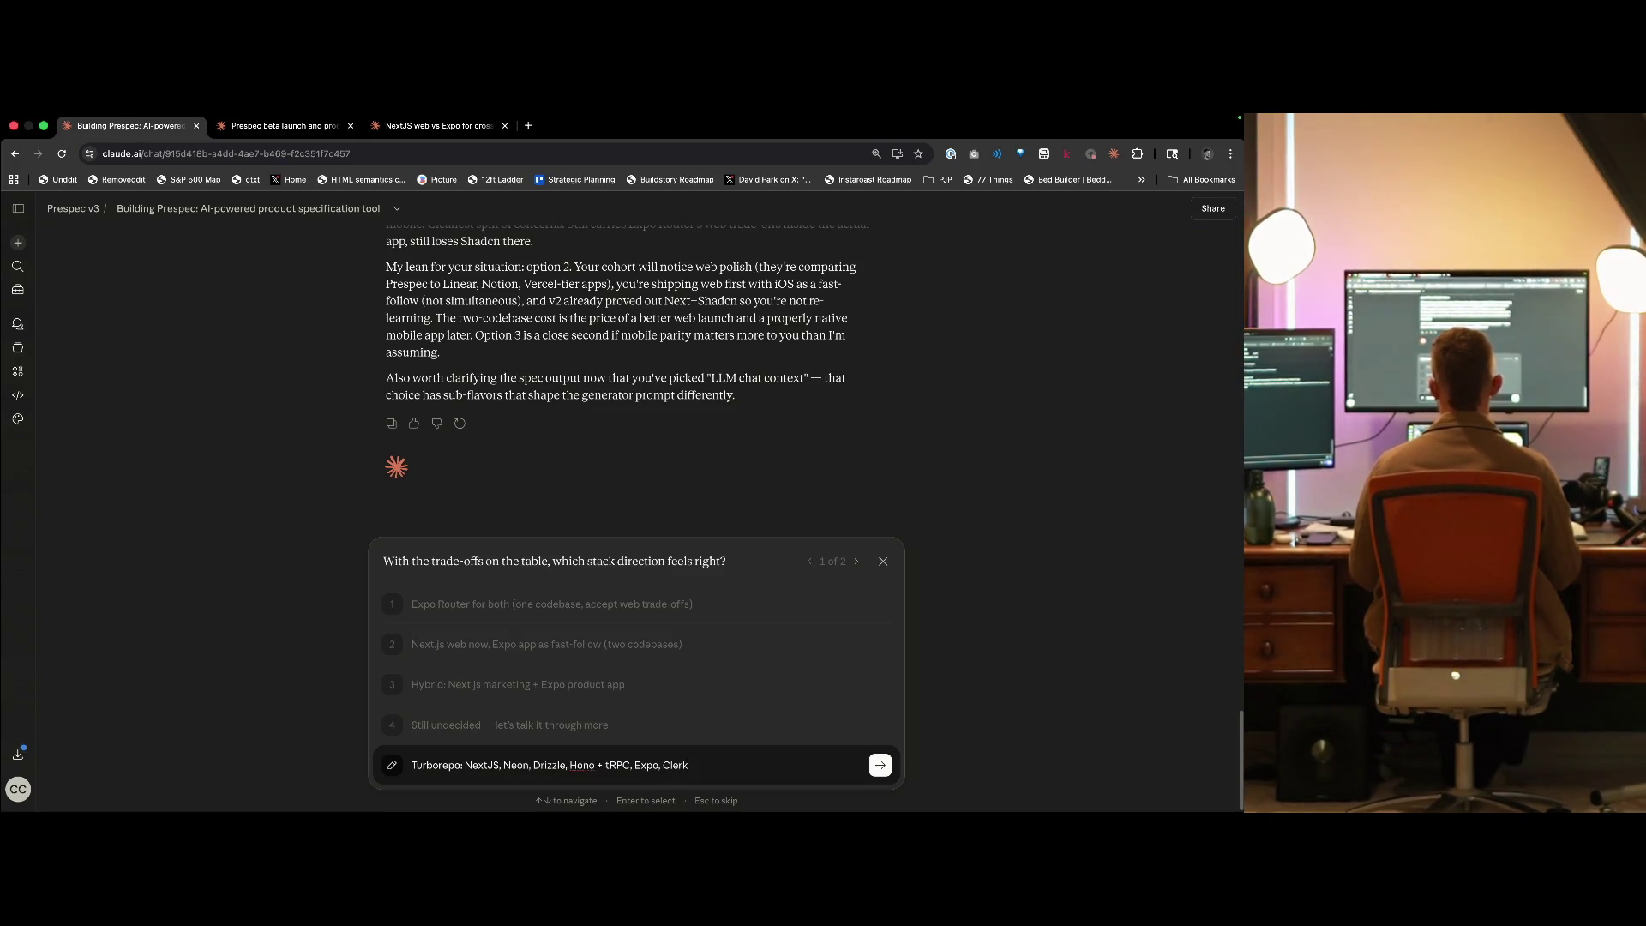
pyautogui.press('super+a')
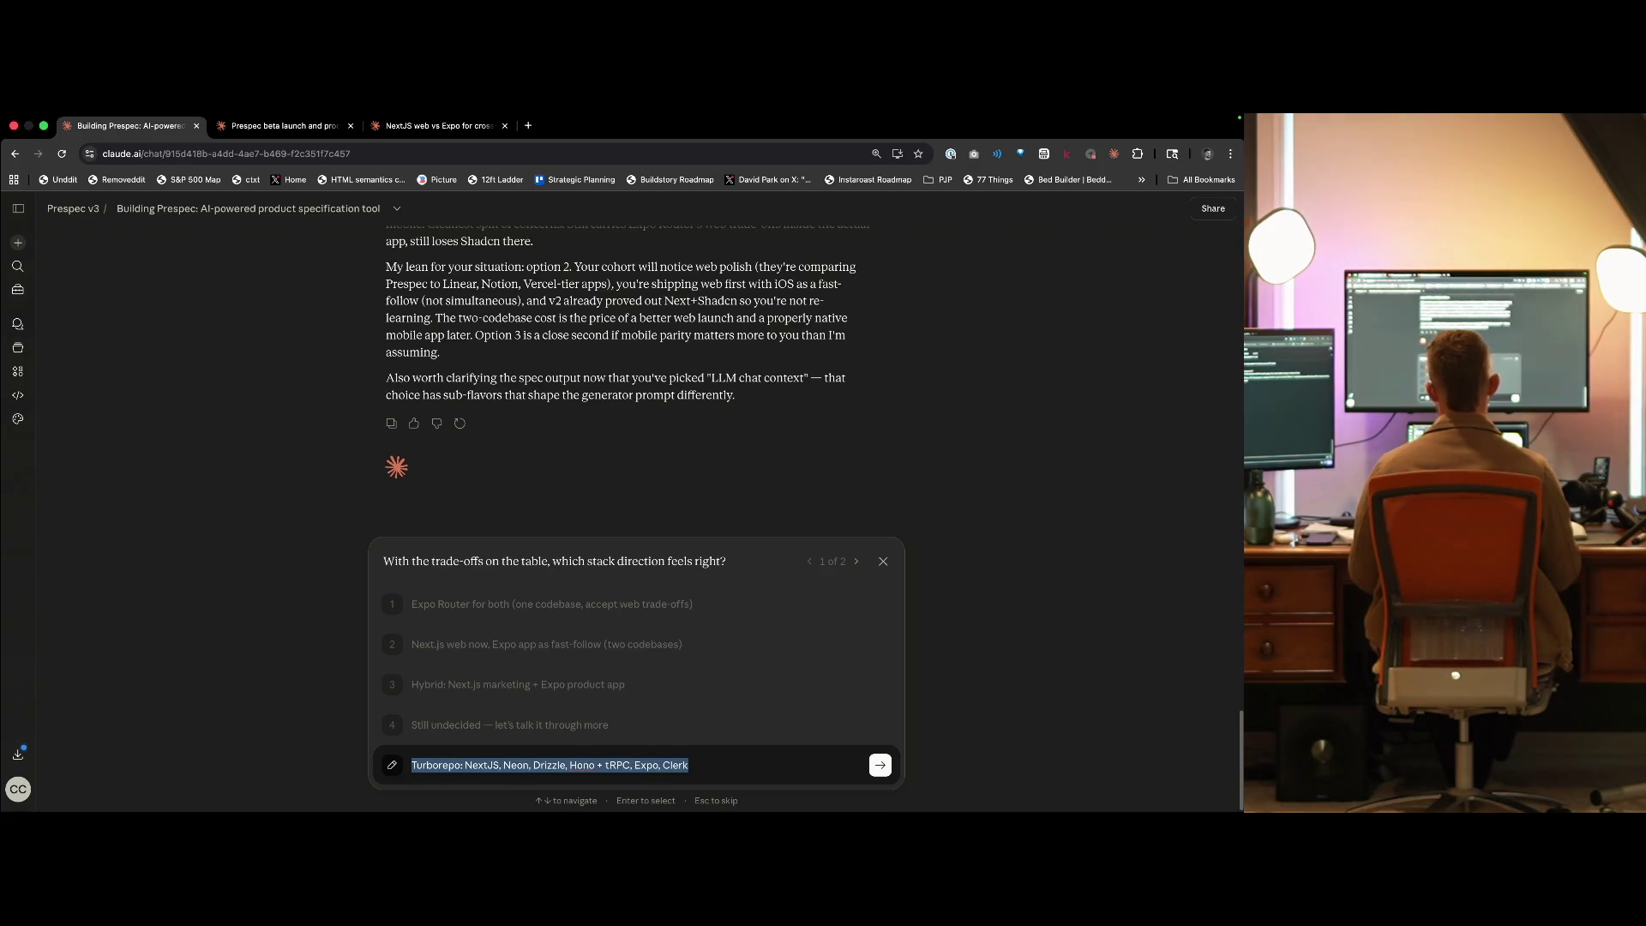
pyautogui.press('Return')
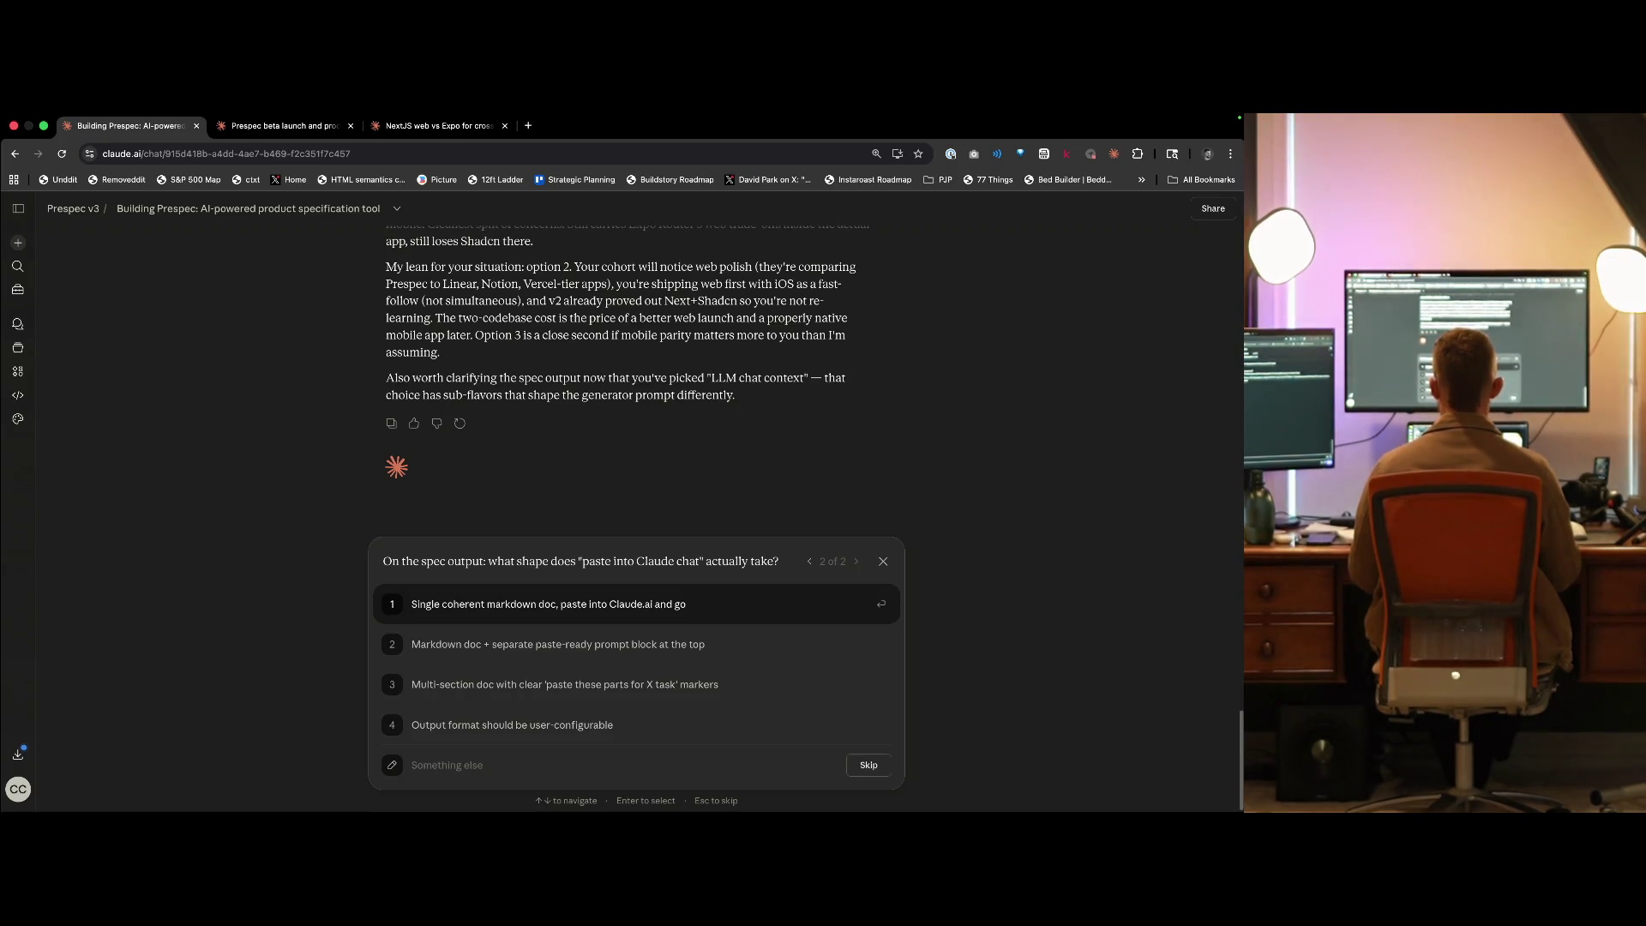
# - Choose a custom reply to the spec-output question and describe copyable, downloadable .md output
pyautogui.press('Down')
pyautogui.press('Down')
pyautogui.press('Down')
pyautogui.press('Up')
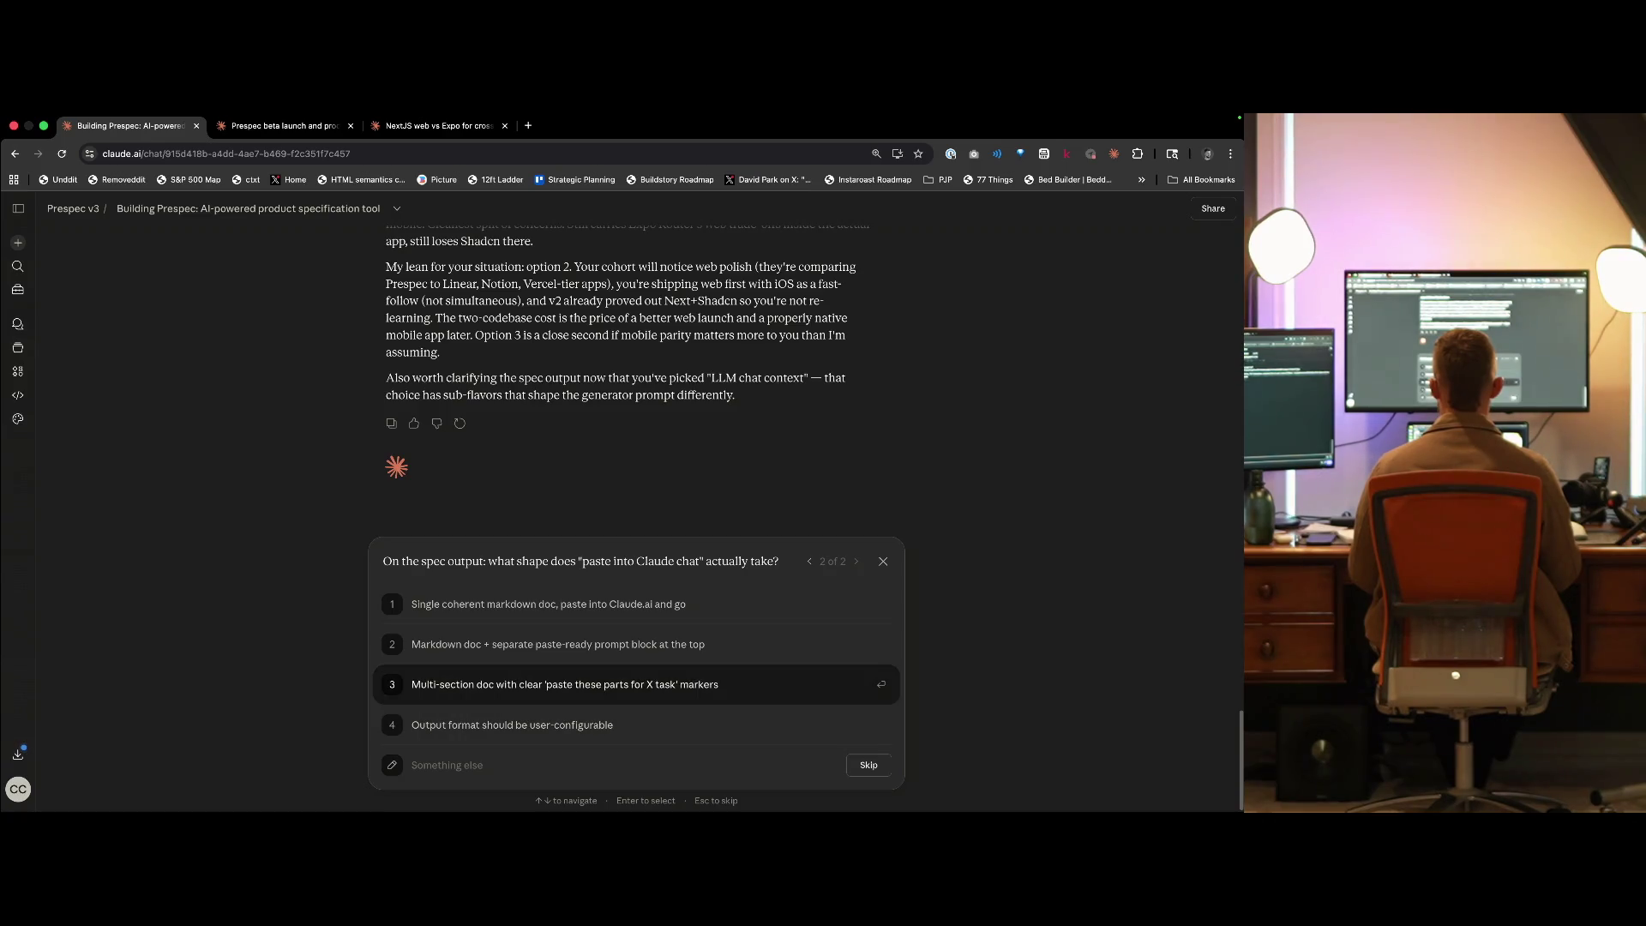
pyautogui.press('Up')
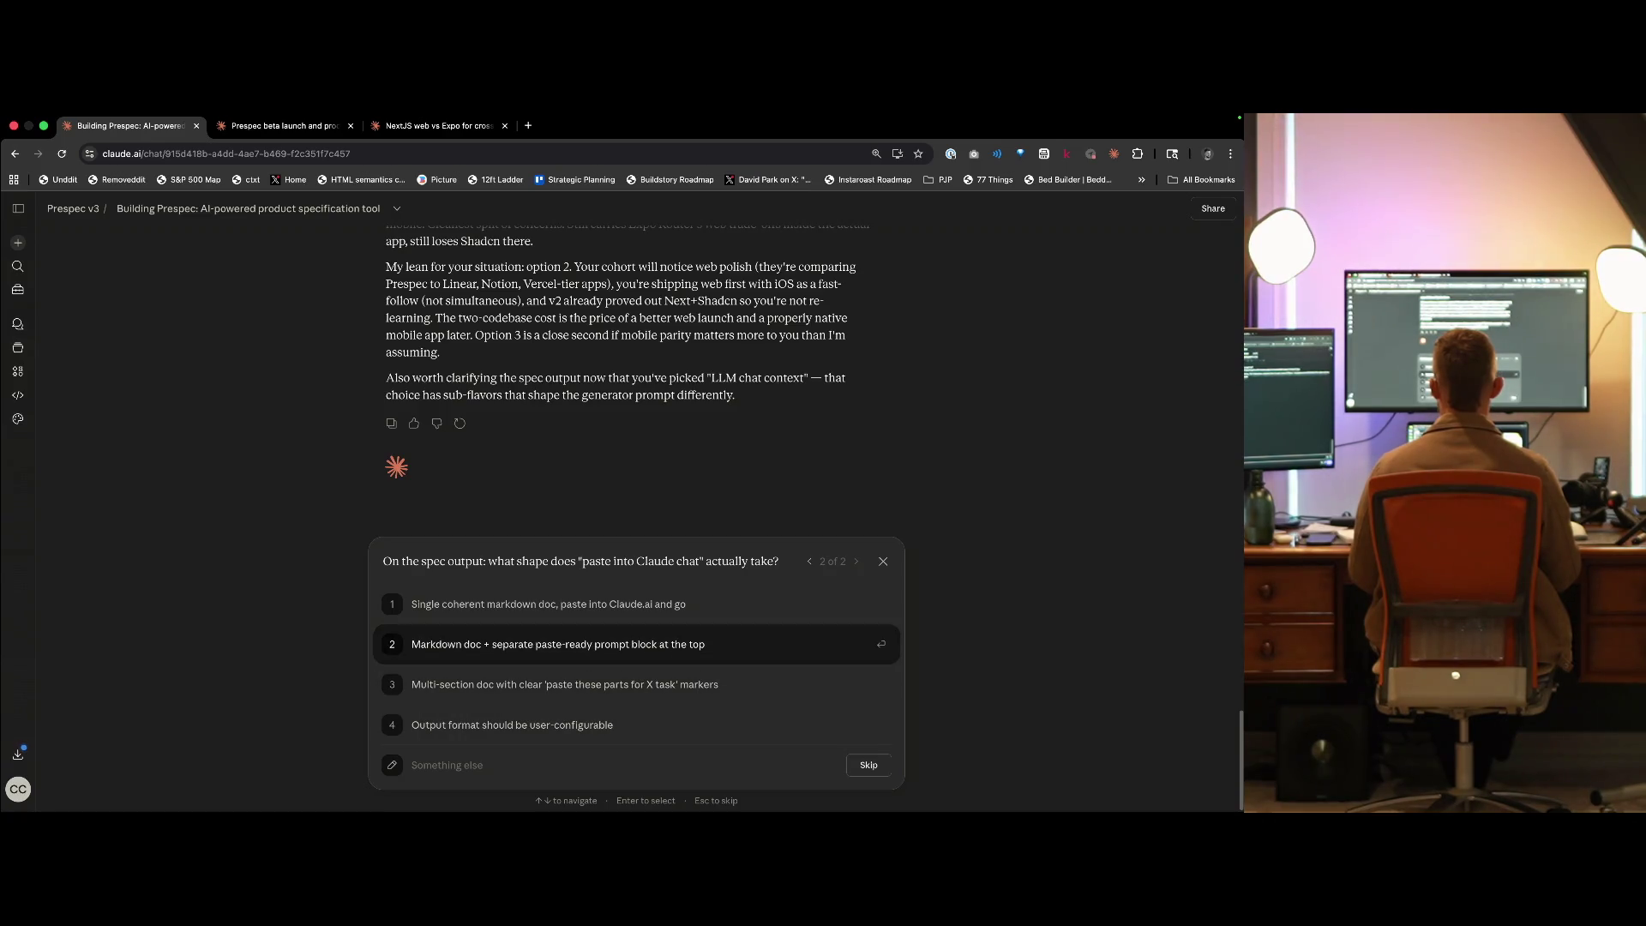
pyautogui.press('Down')
pyautogui.press('Down')
pyautogui.press('Down')
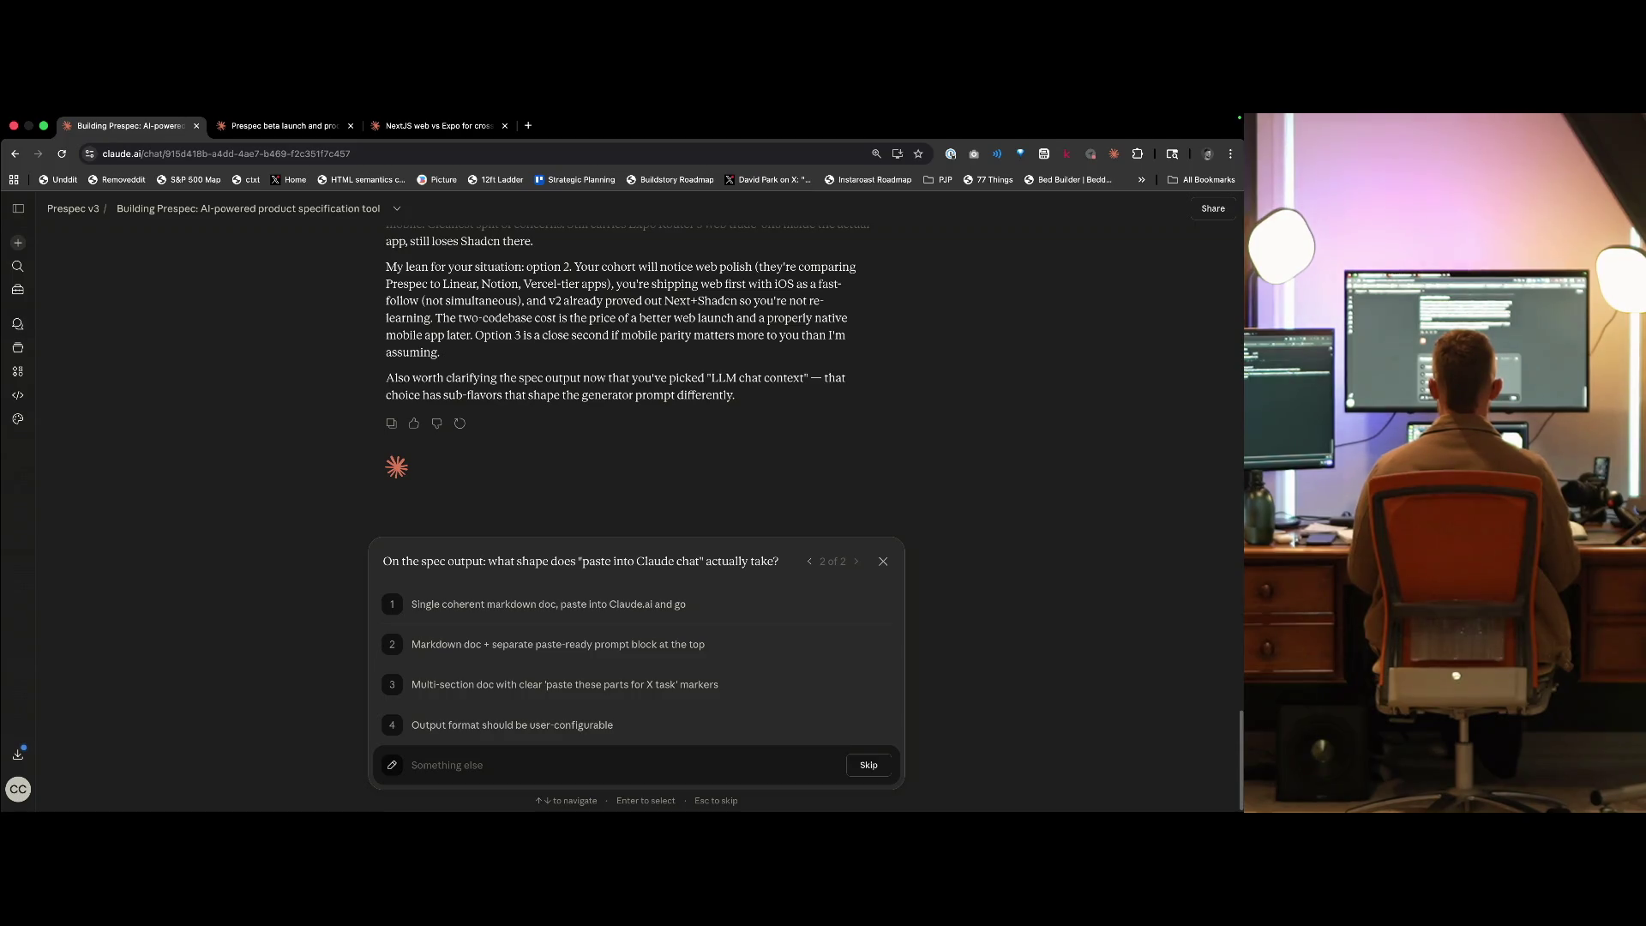
pyautogui.write('It s')
pyautogui.write("ldn't just be 'paste into chat': the user should be given opti")
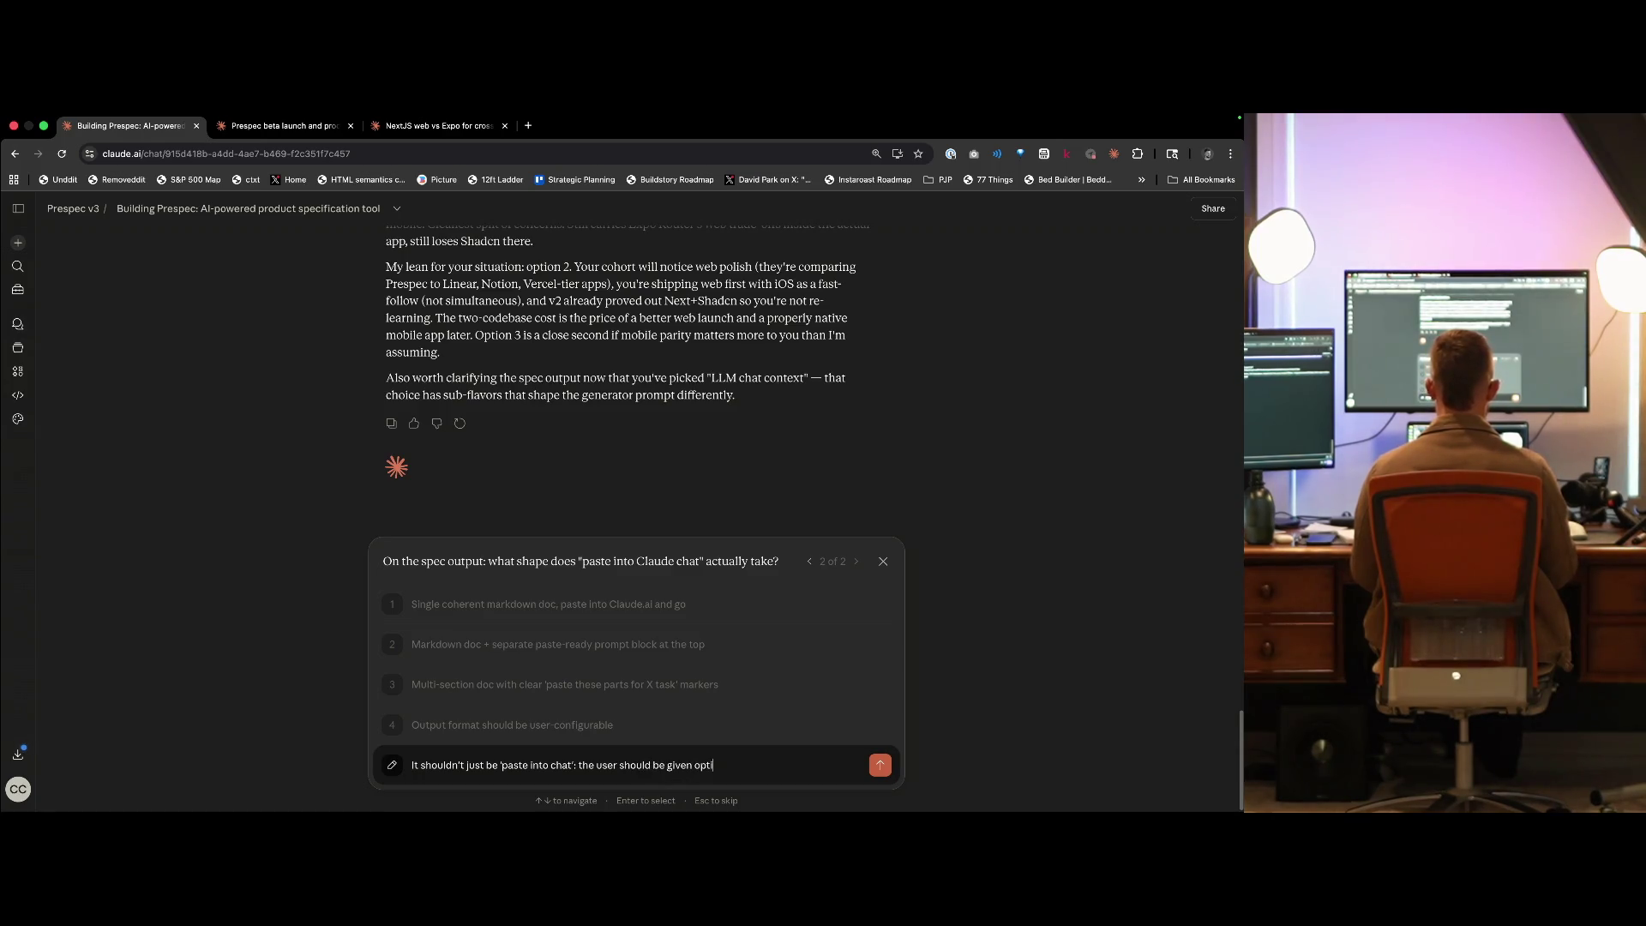
pyautogui.write('t the')
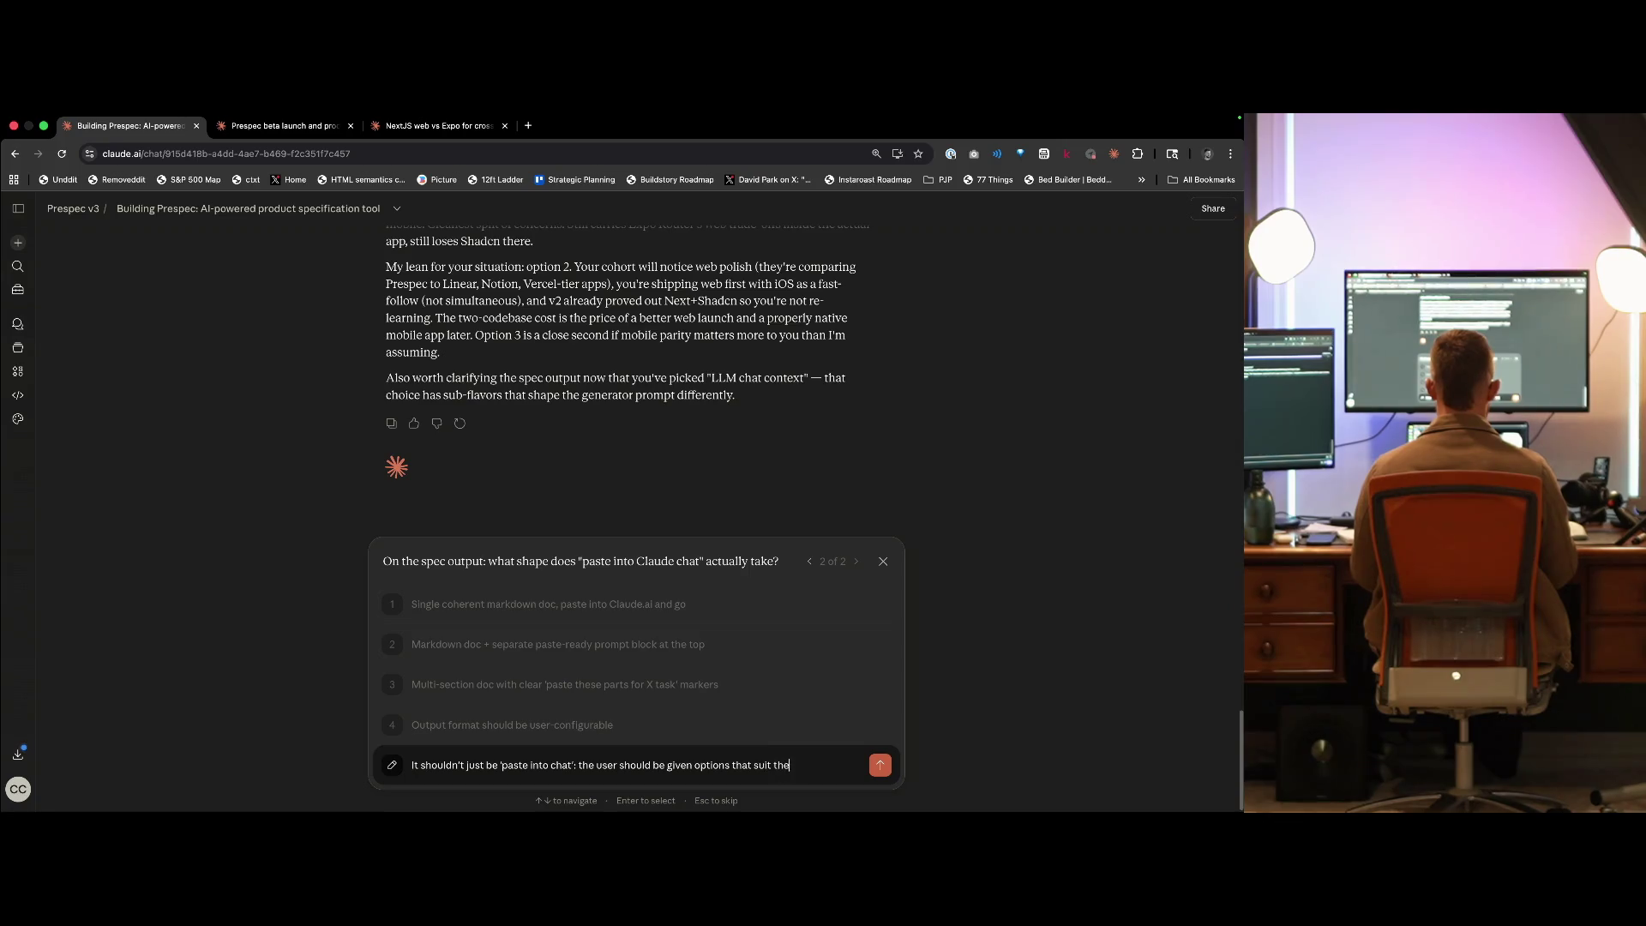
pyautogui.write(' level and workf')
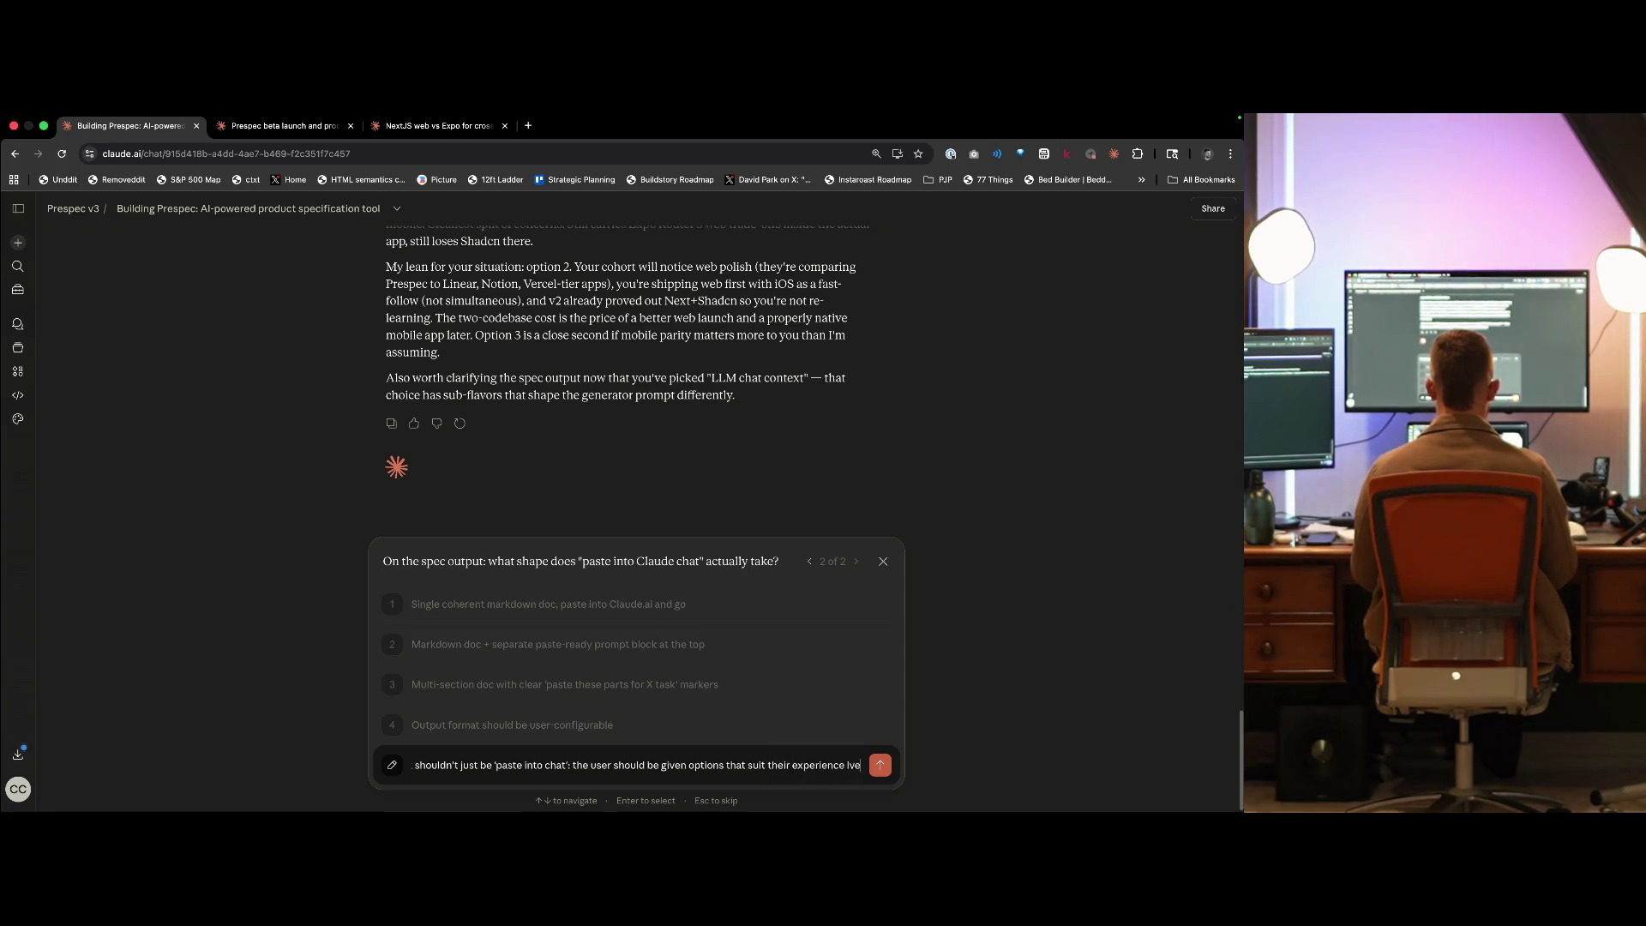
pyautogui.write('low. For the')
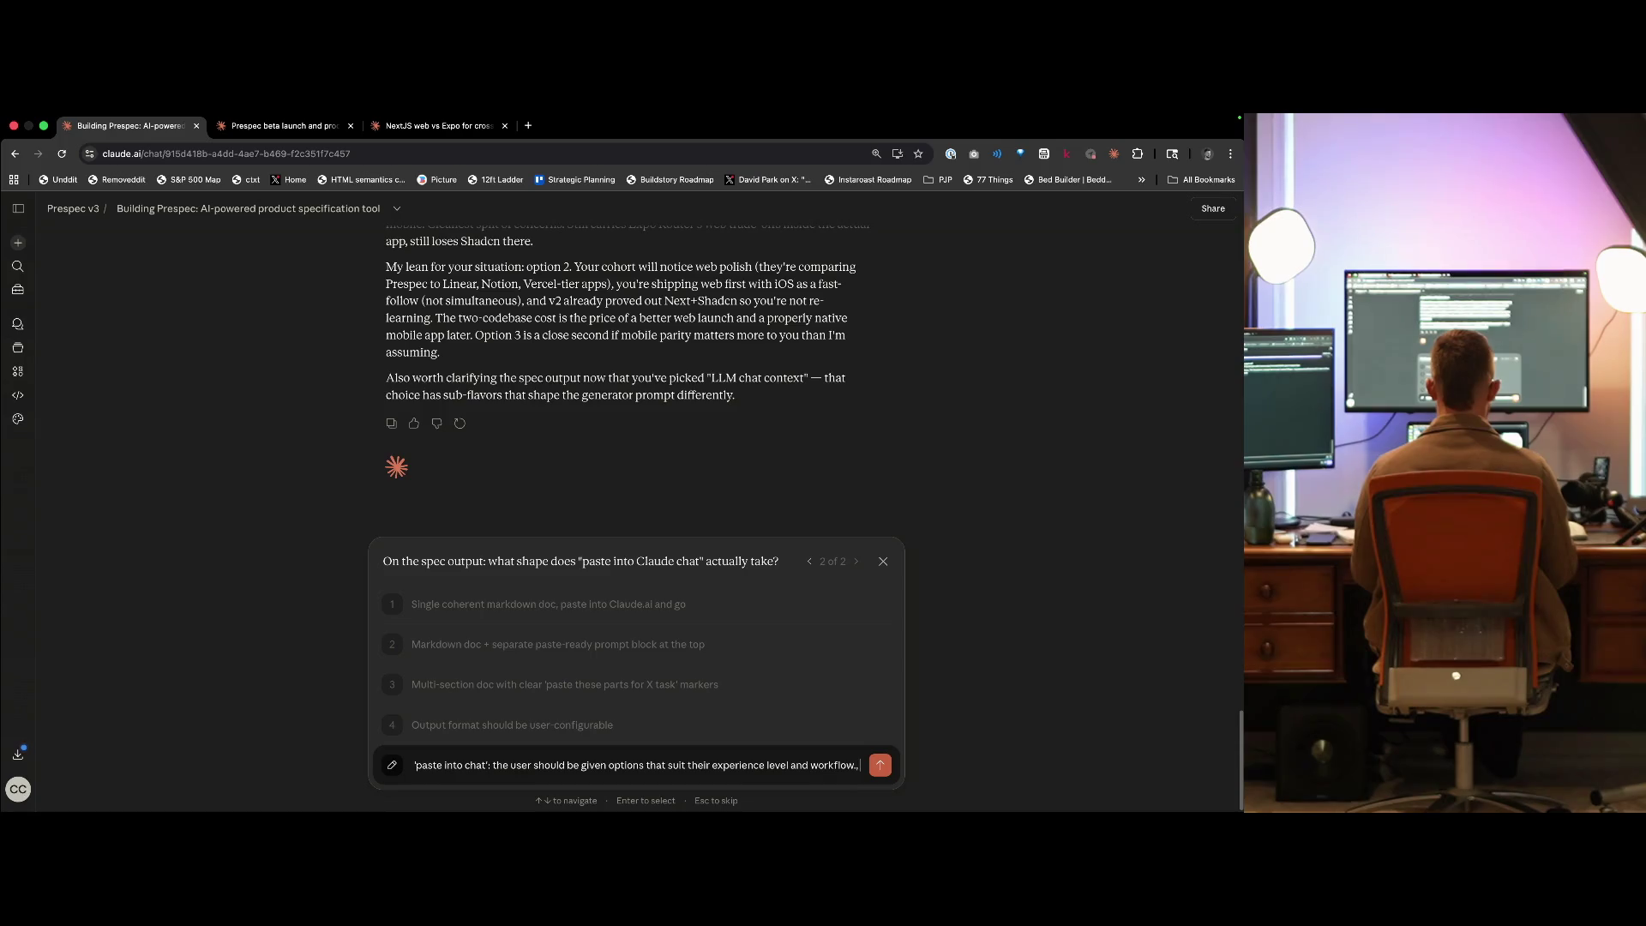
pyautogui.write(' ini')
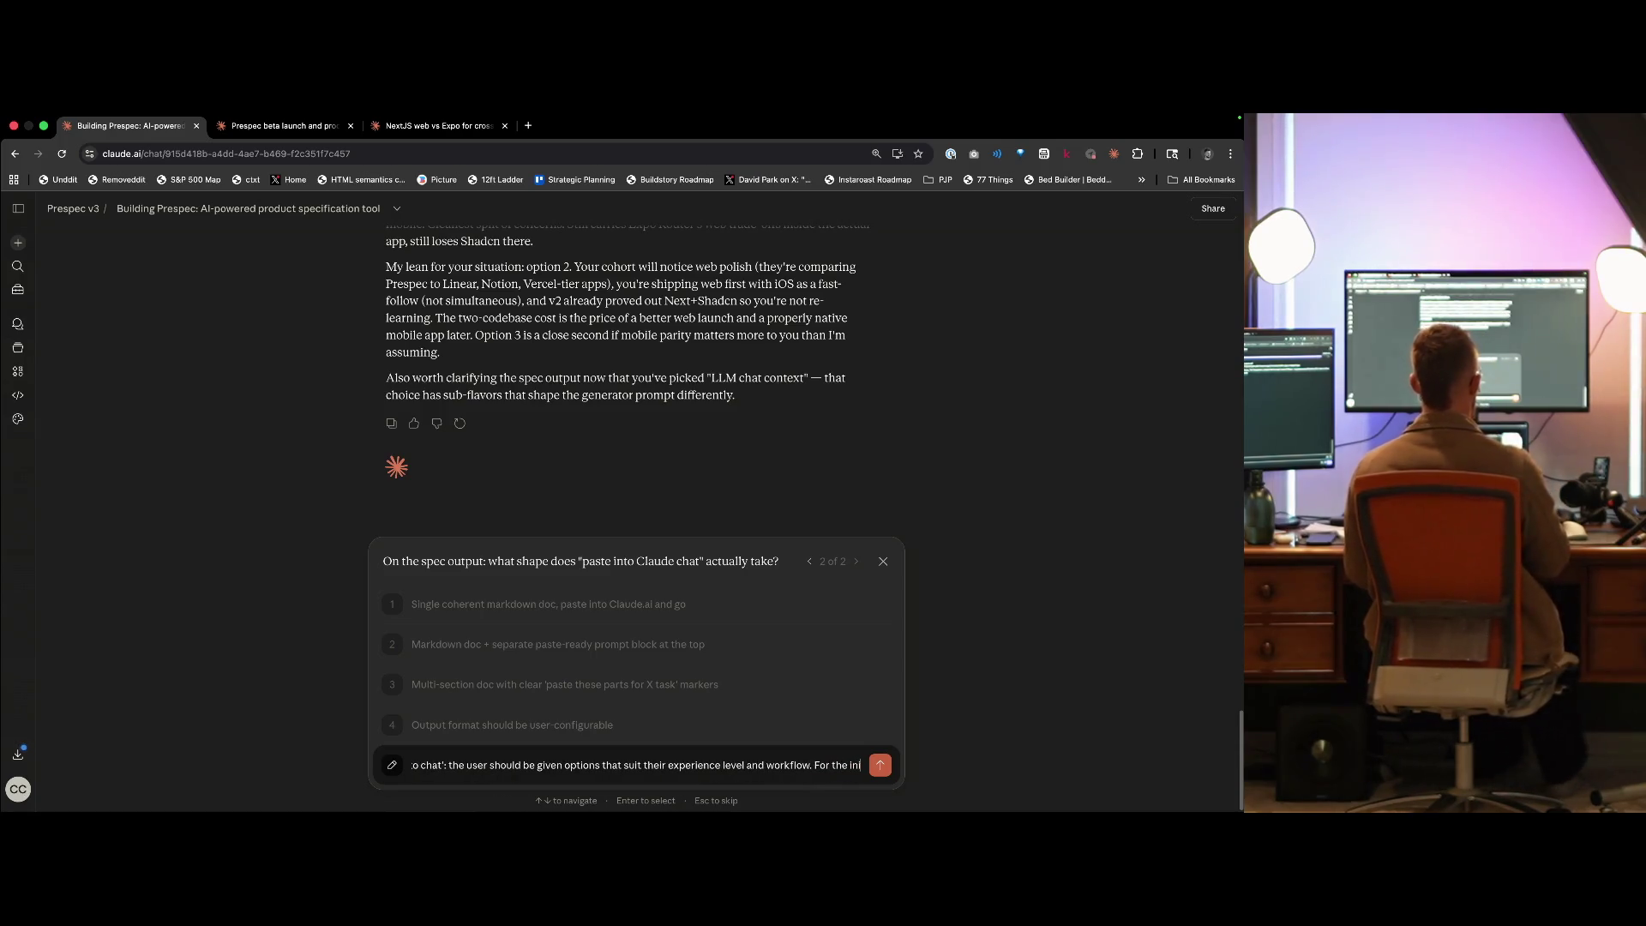
pyautogui.write("tial version, I'm thinking")
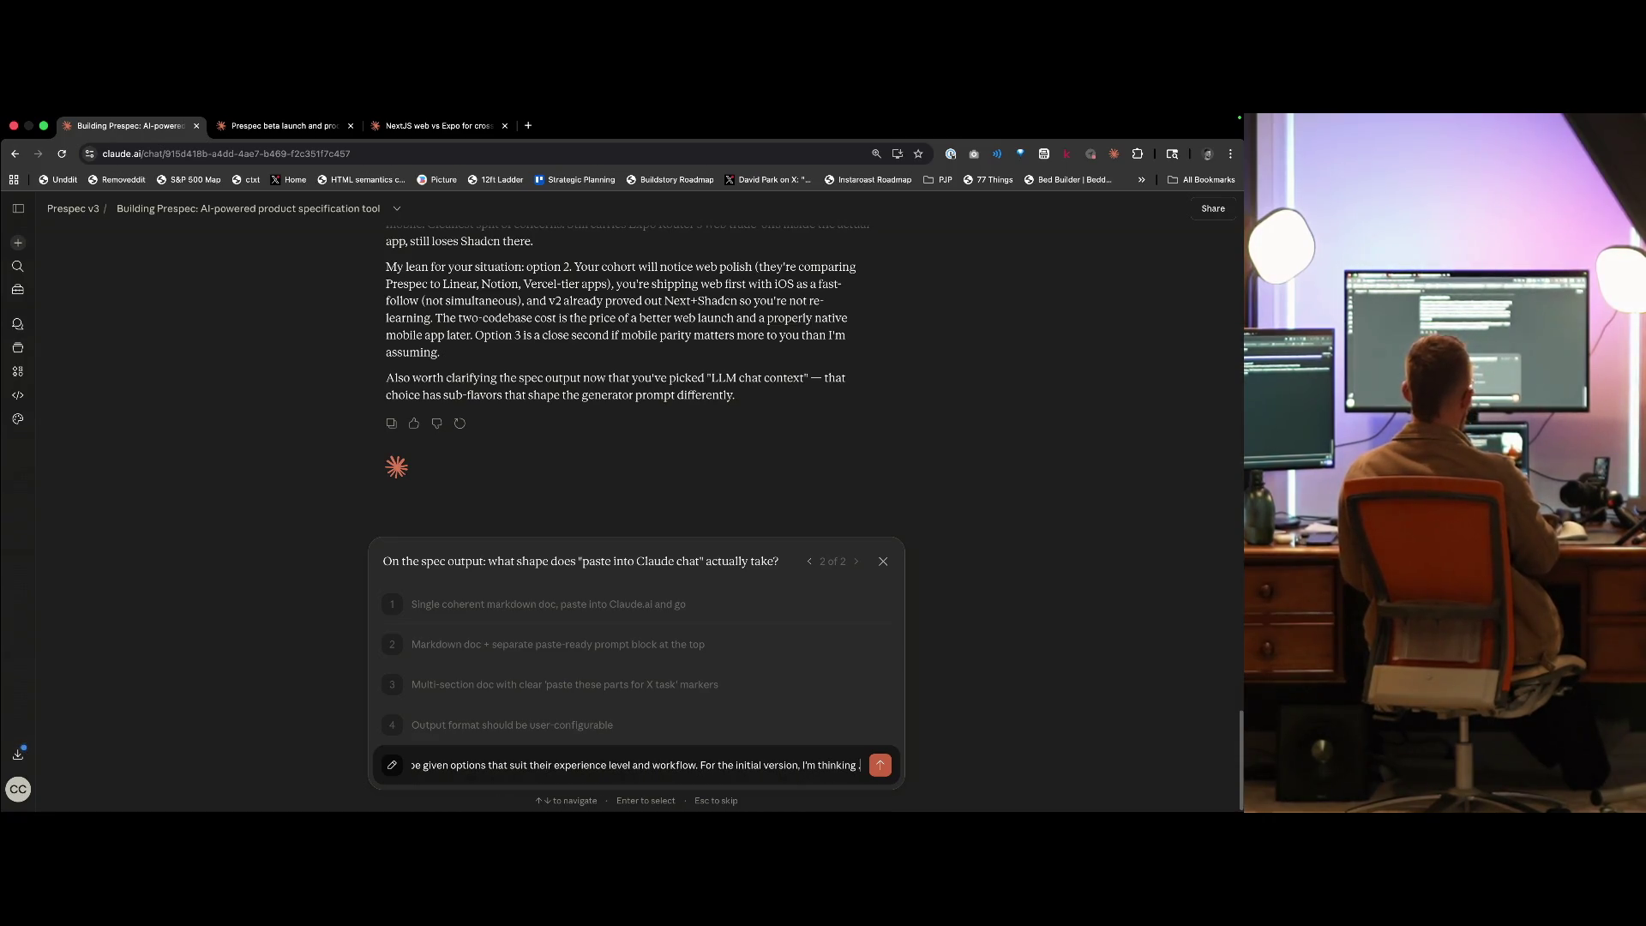
pyautogui.write('a copyu')
pyautogui.write(' and downloadable')
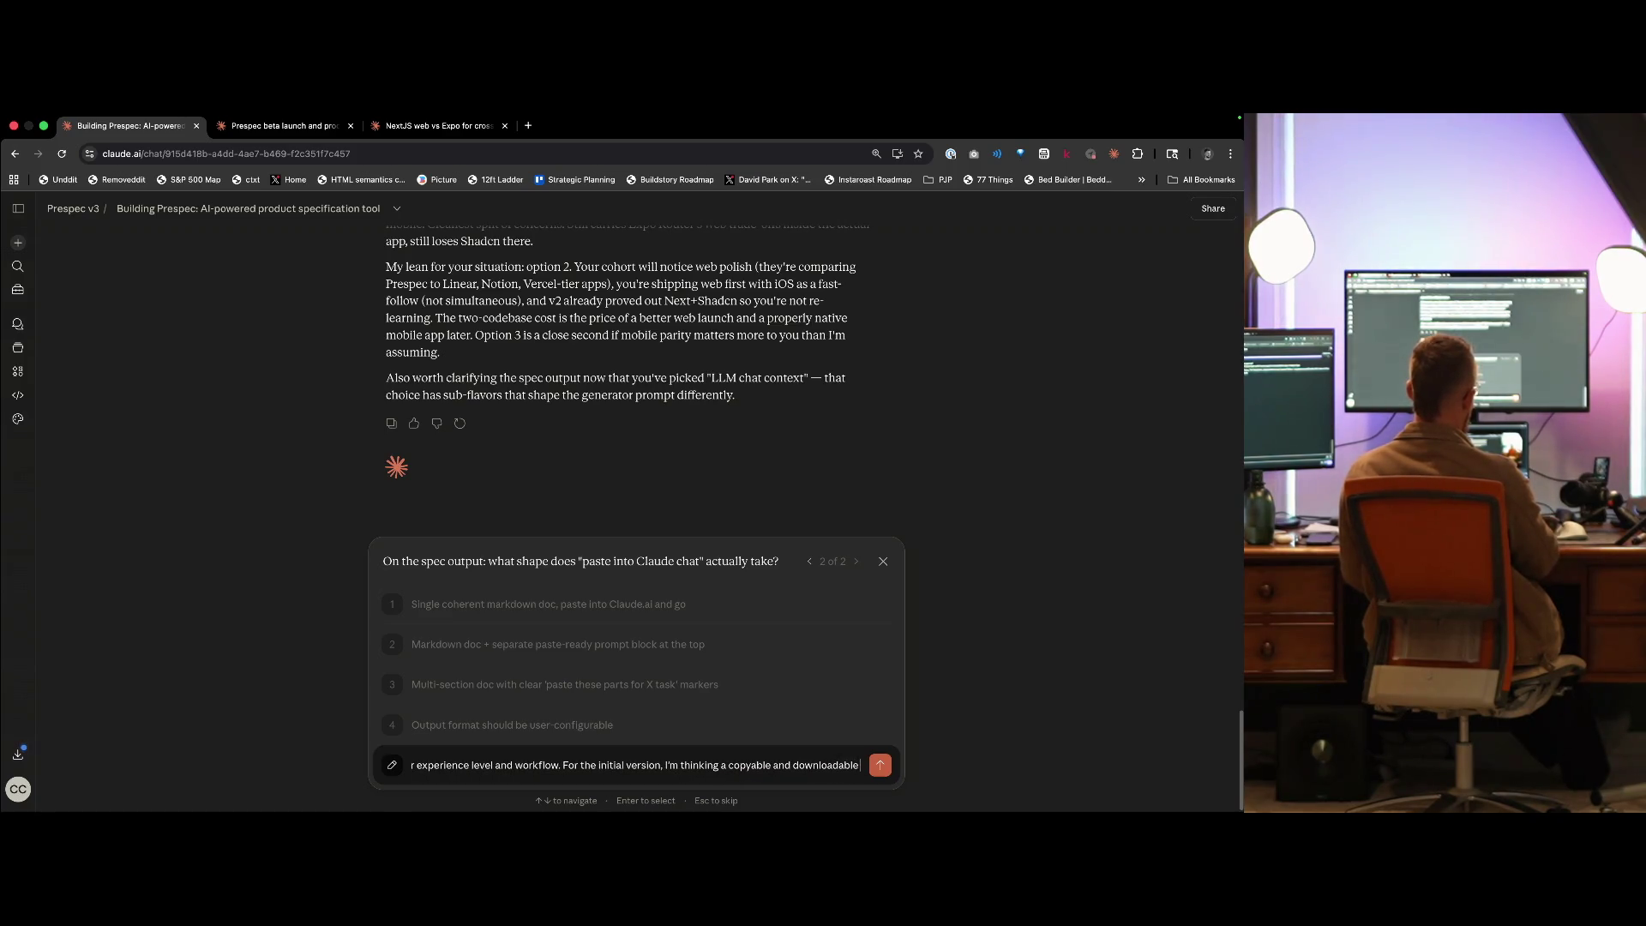
pyautogui.write(' file, a Linear itnegration,')
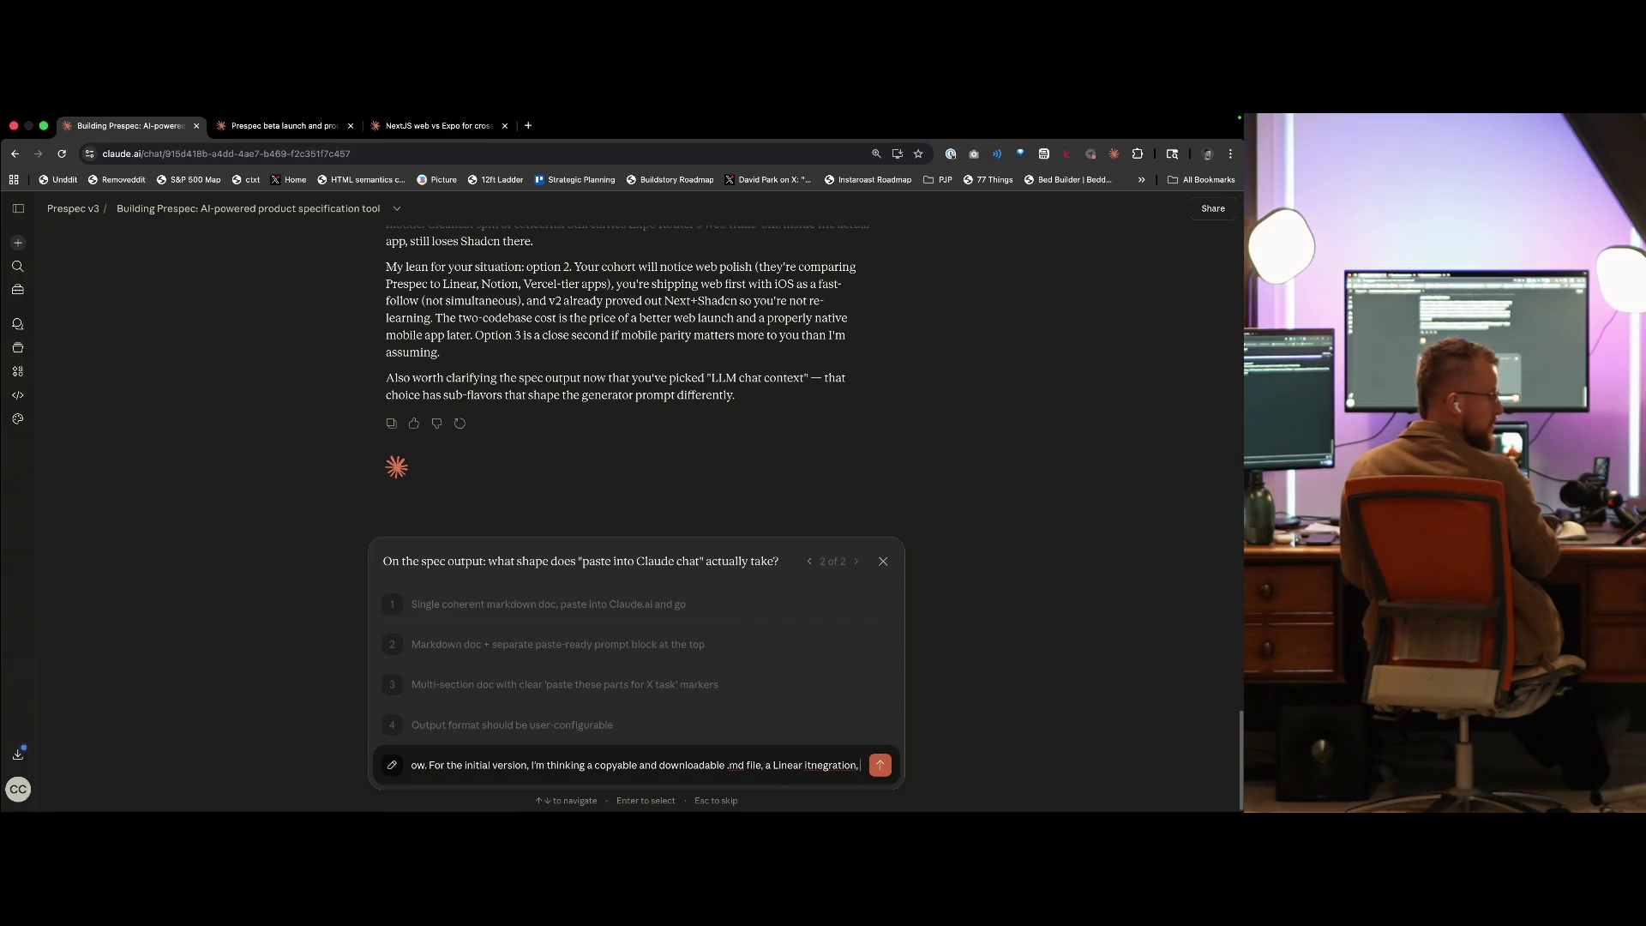
# - Add Claude Code, Claude Design, Tembo and Replit integrations, submit, and move to the other chats
pyautogui.write('and whate')
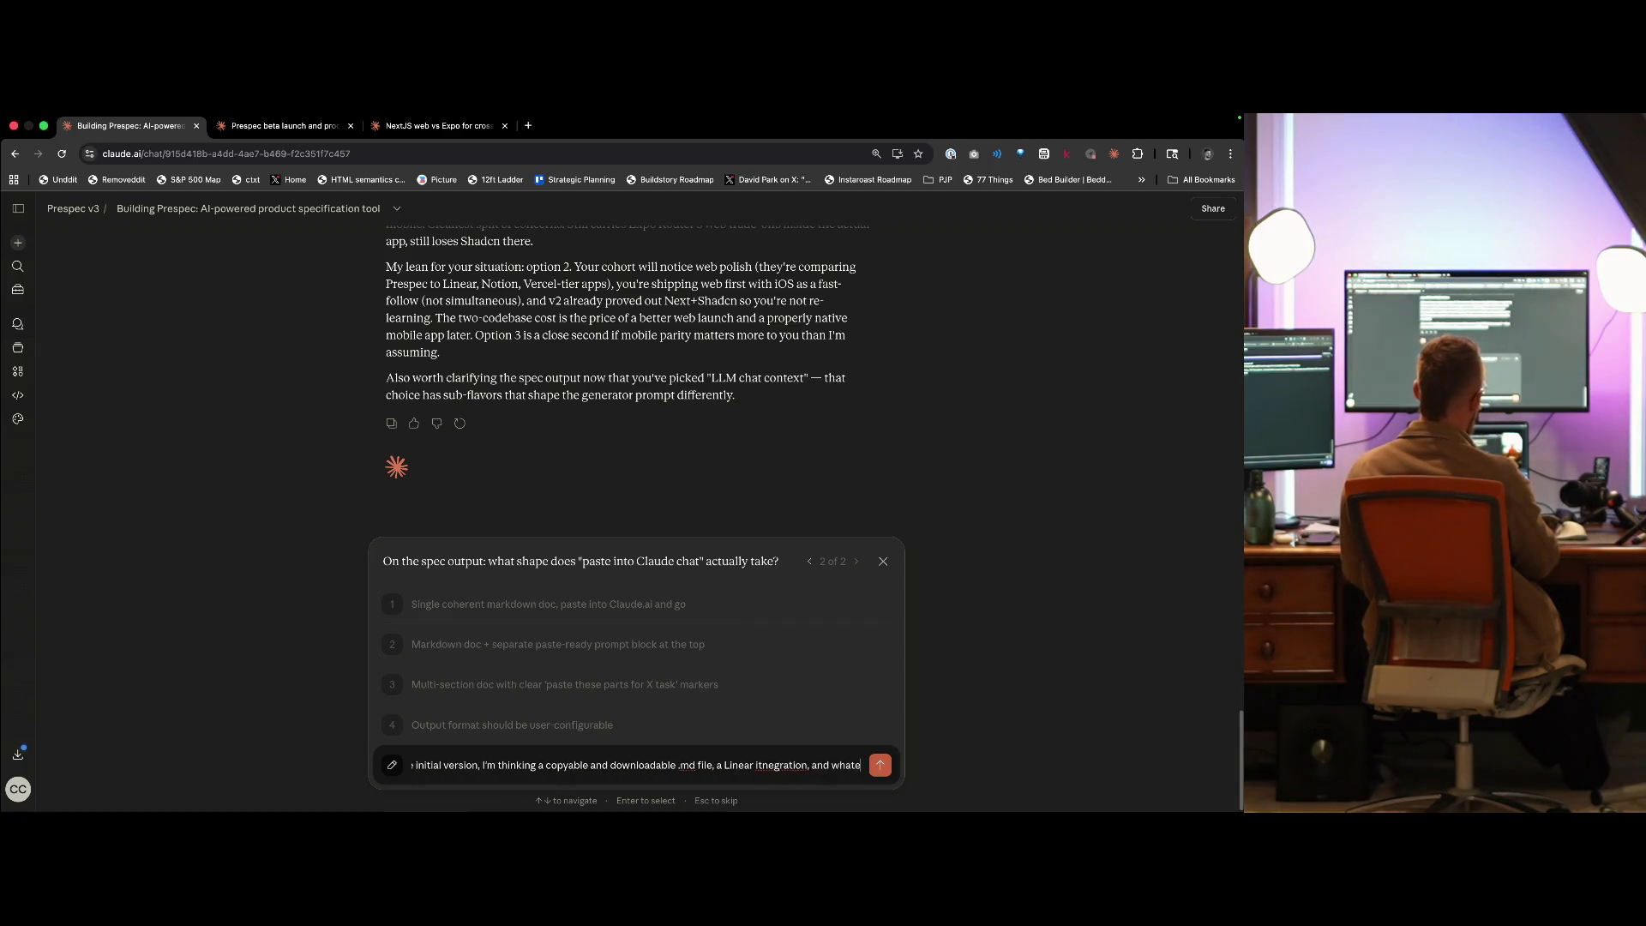
pyautogui.write('rations w')
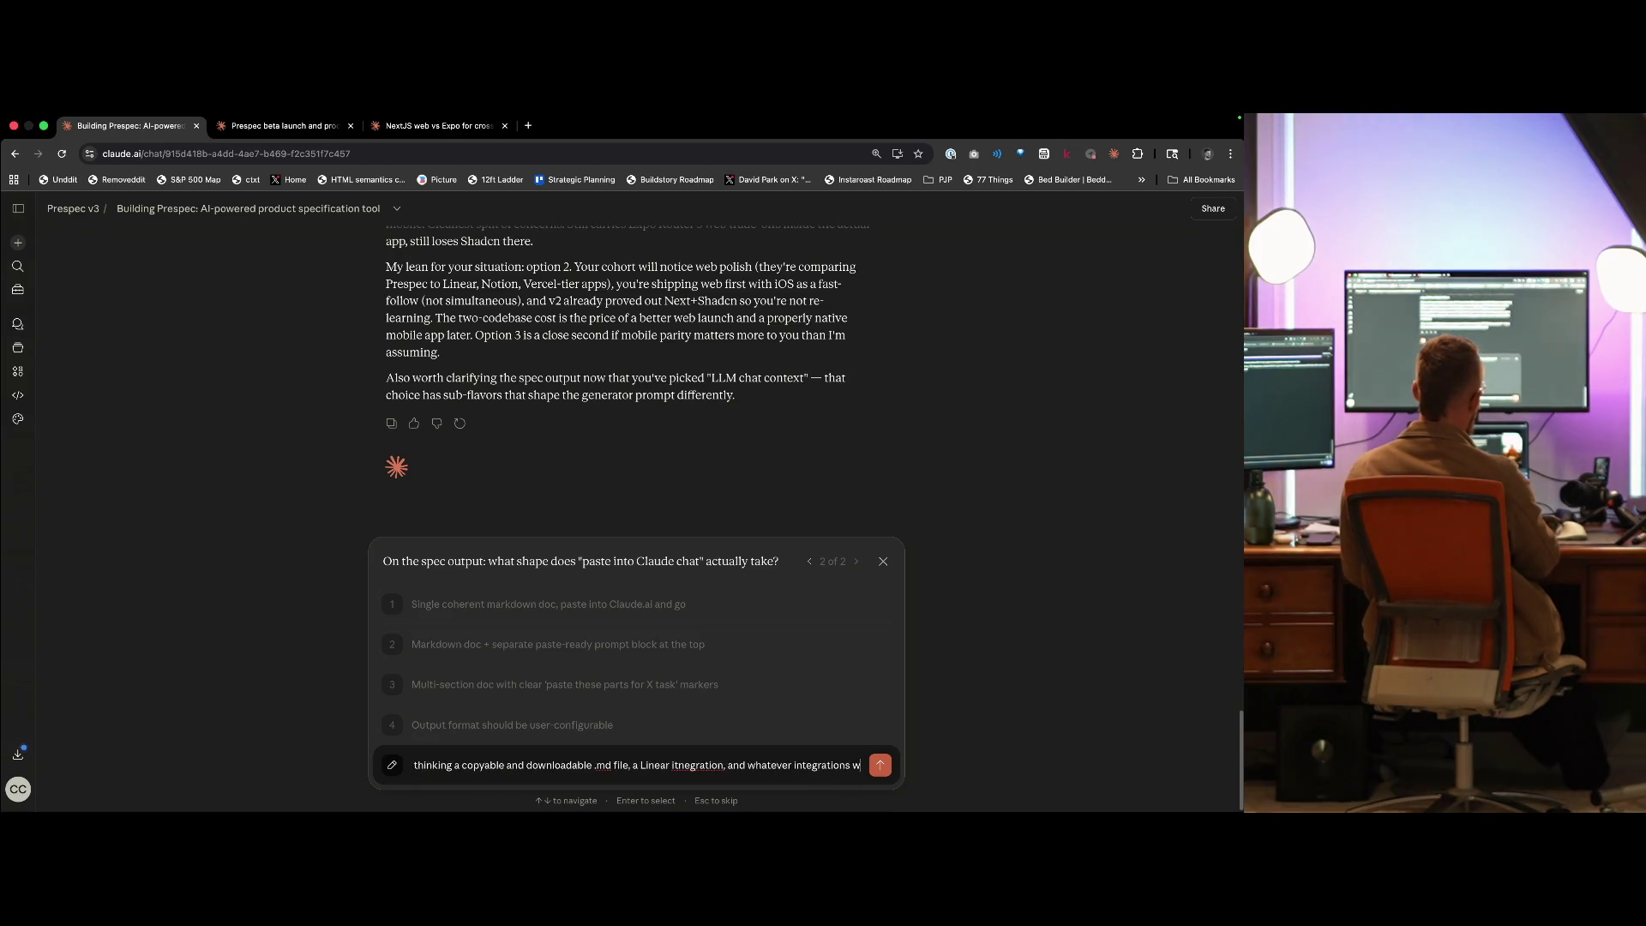
pyautogui.write(' for')
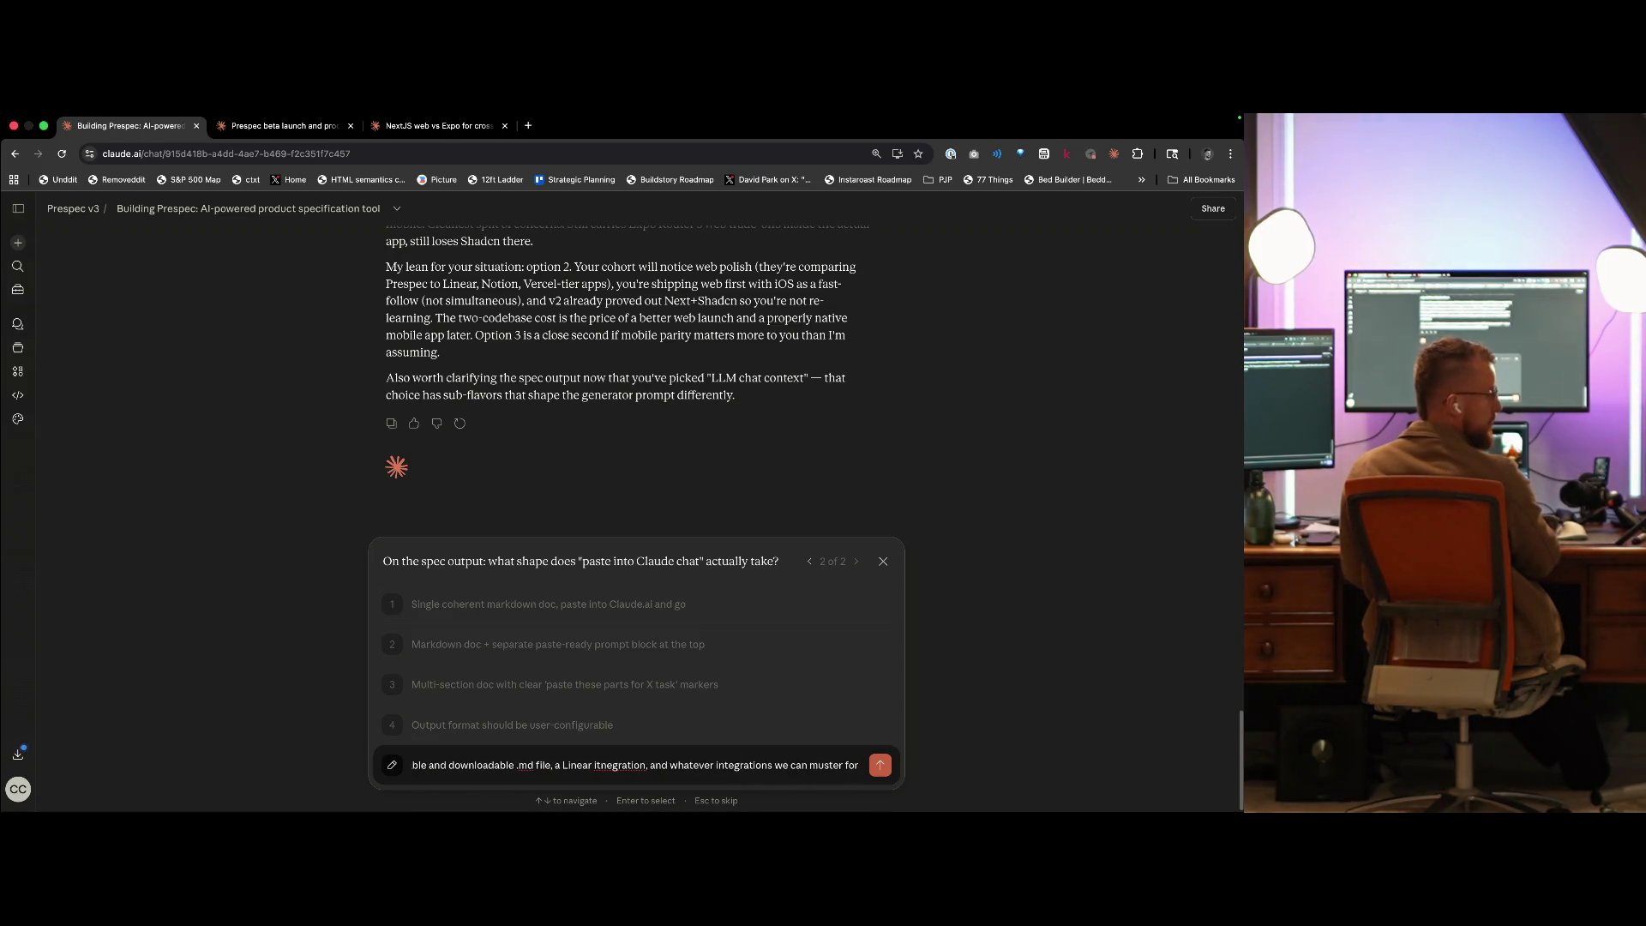
pyautogui.write(' Claude Code, Claude Desig')
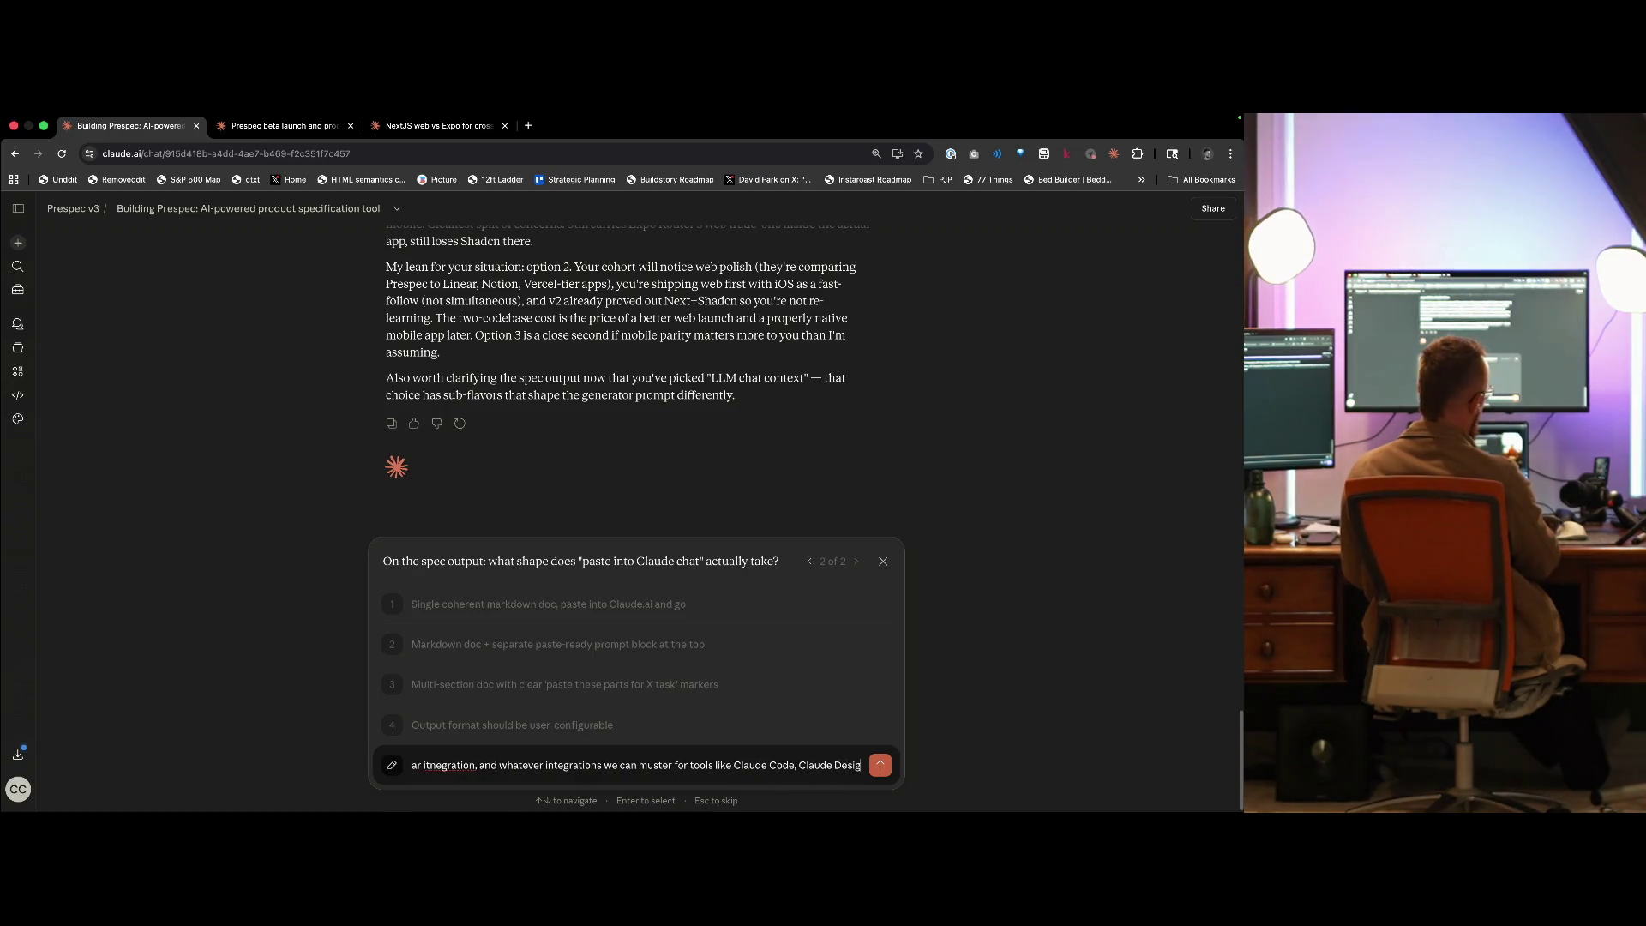
pyautogui.write('n, Tembo,')
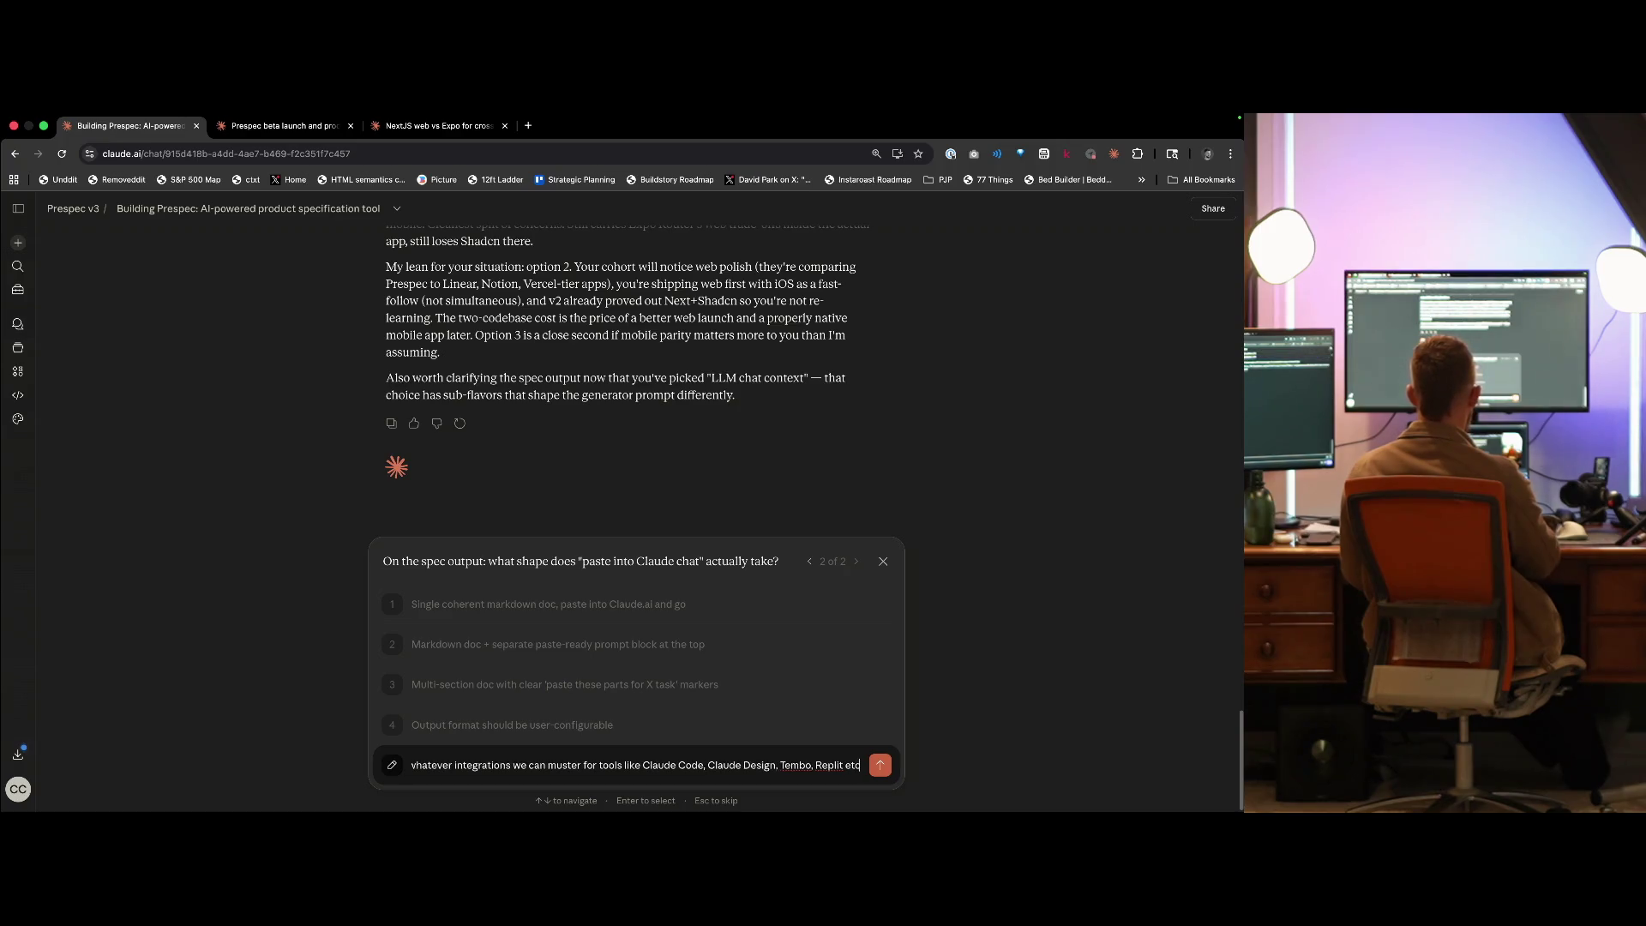
pyautogui.press('BackSpace')
pyautogui.write('and')
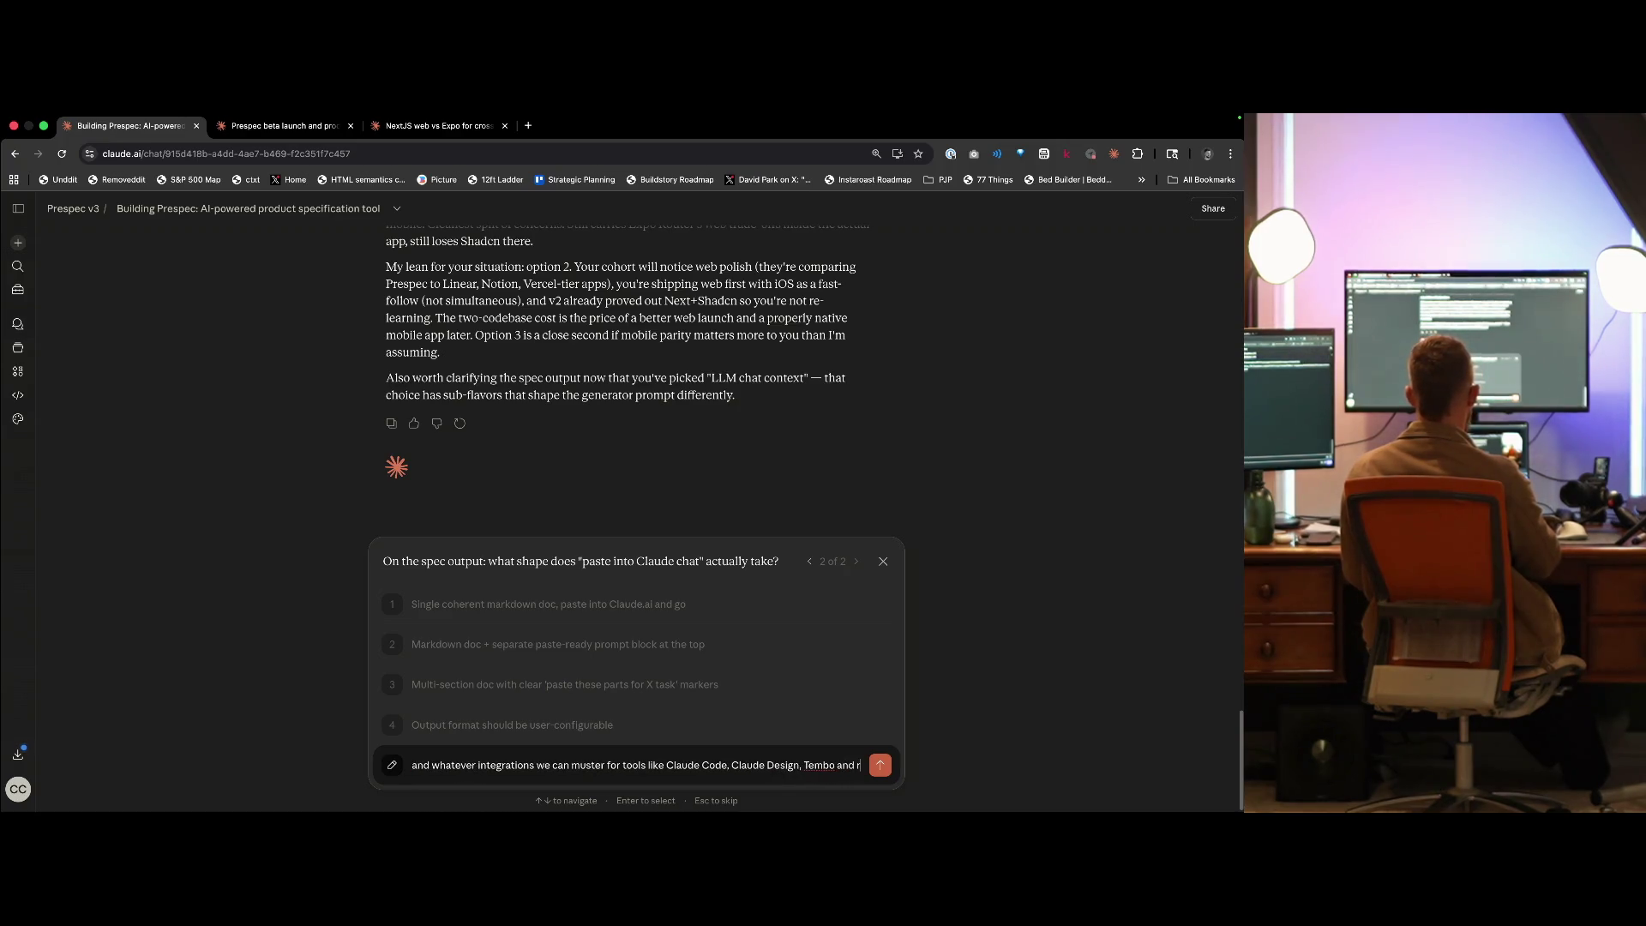
pyautogui.write(' Replit')
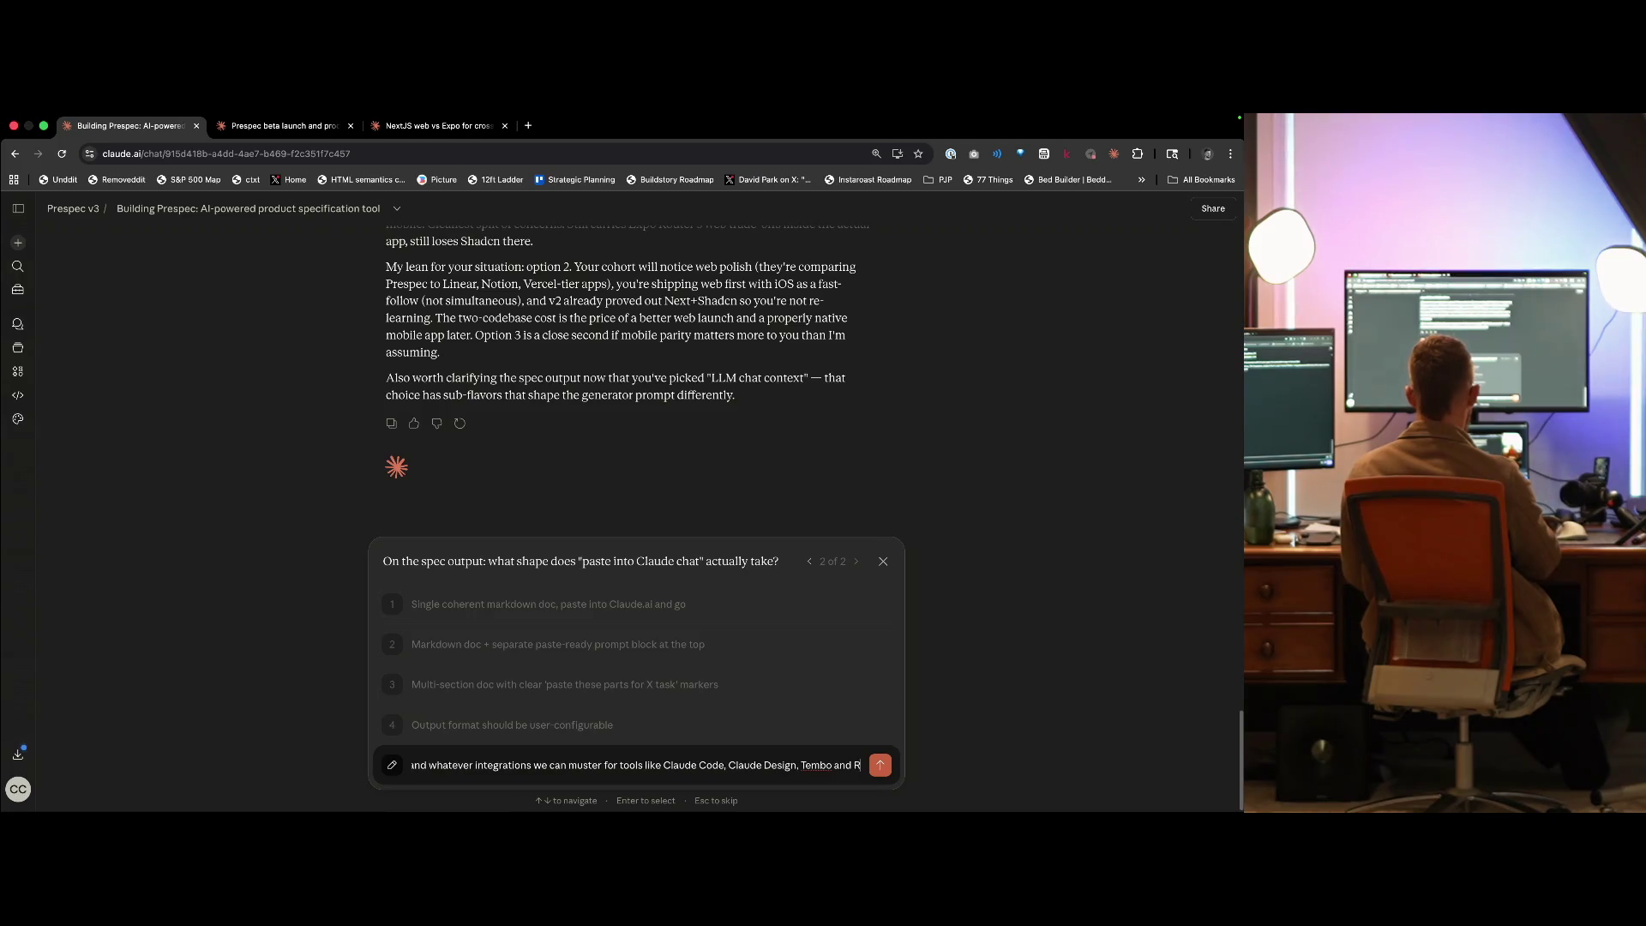
pyautogui.press('Return')
pyautogui.hotkey('ctrl', 'Tab')
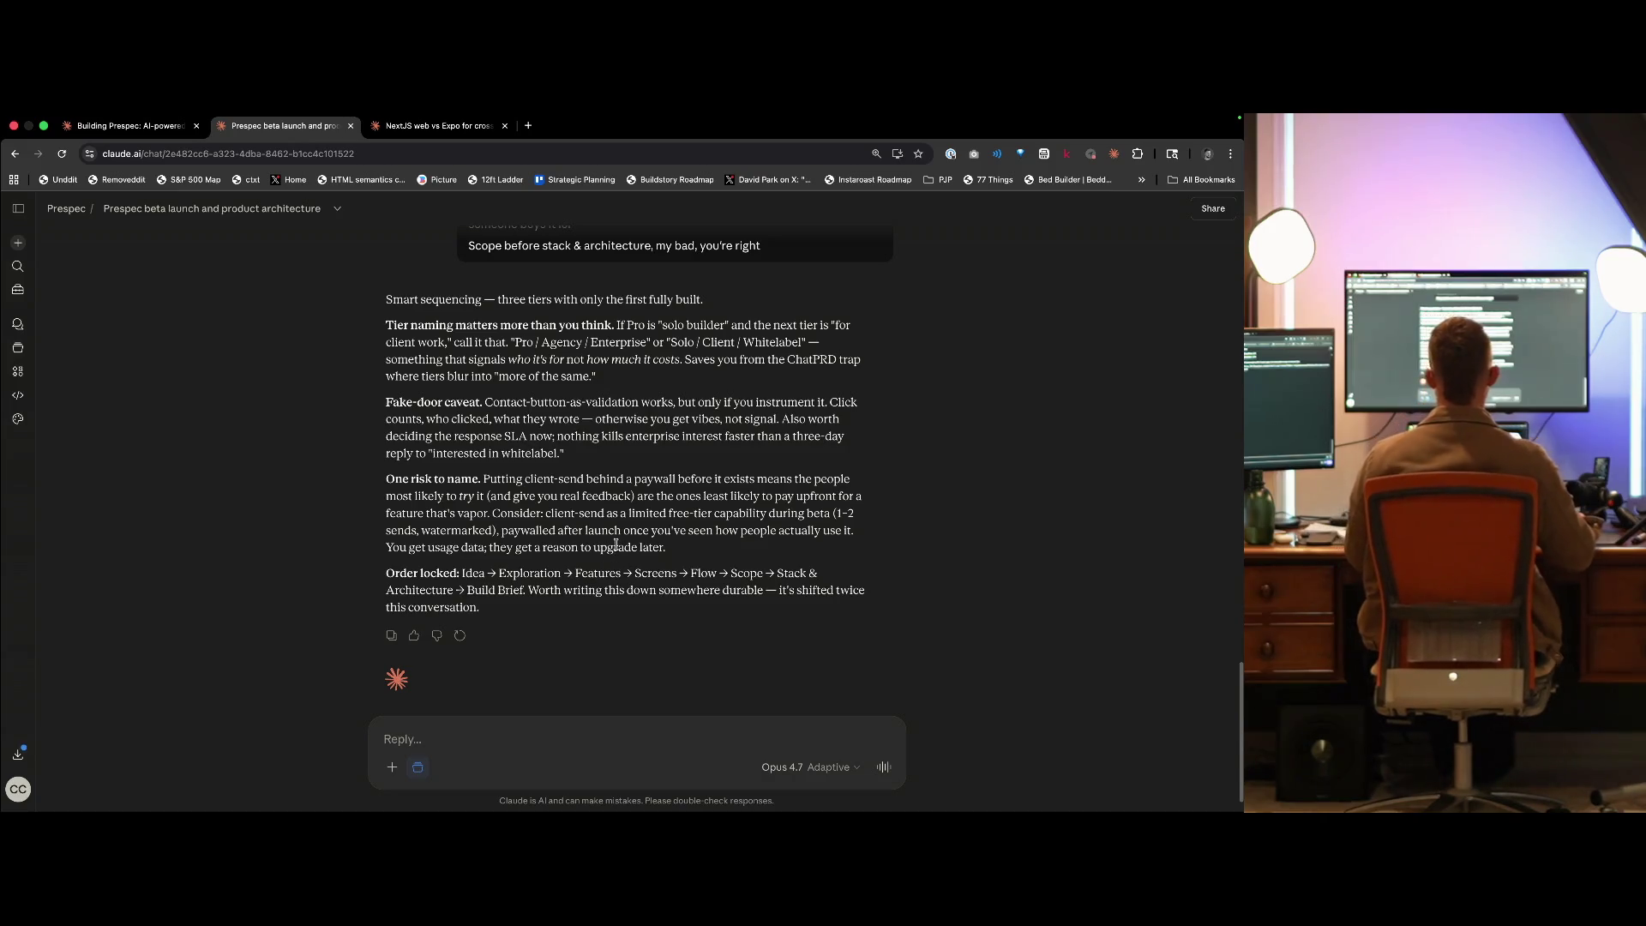
pyautogui.hotkey('ctrl', 'Tab')
pyautogui.hotkey('ctrl', 'Tab')
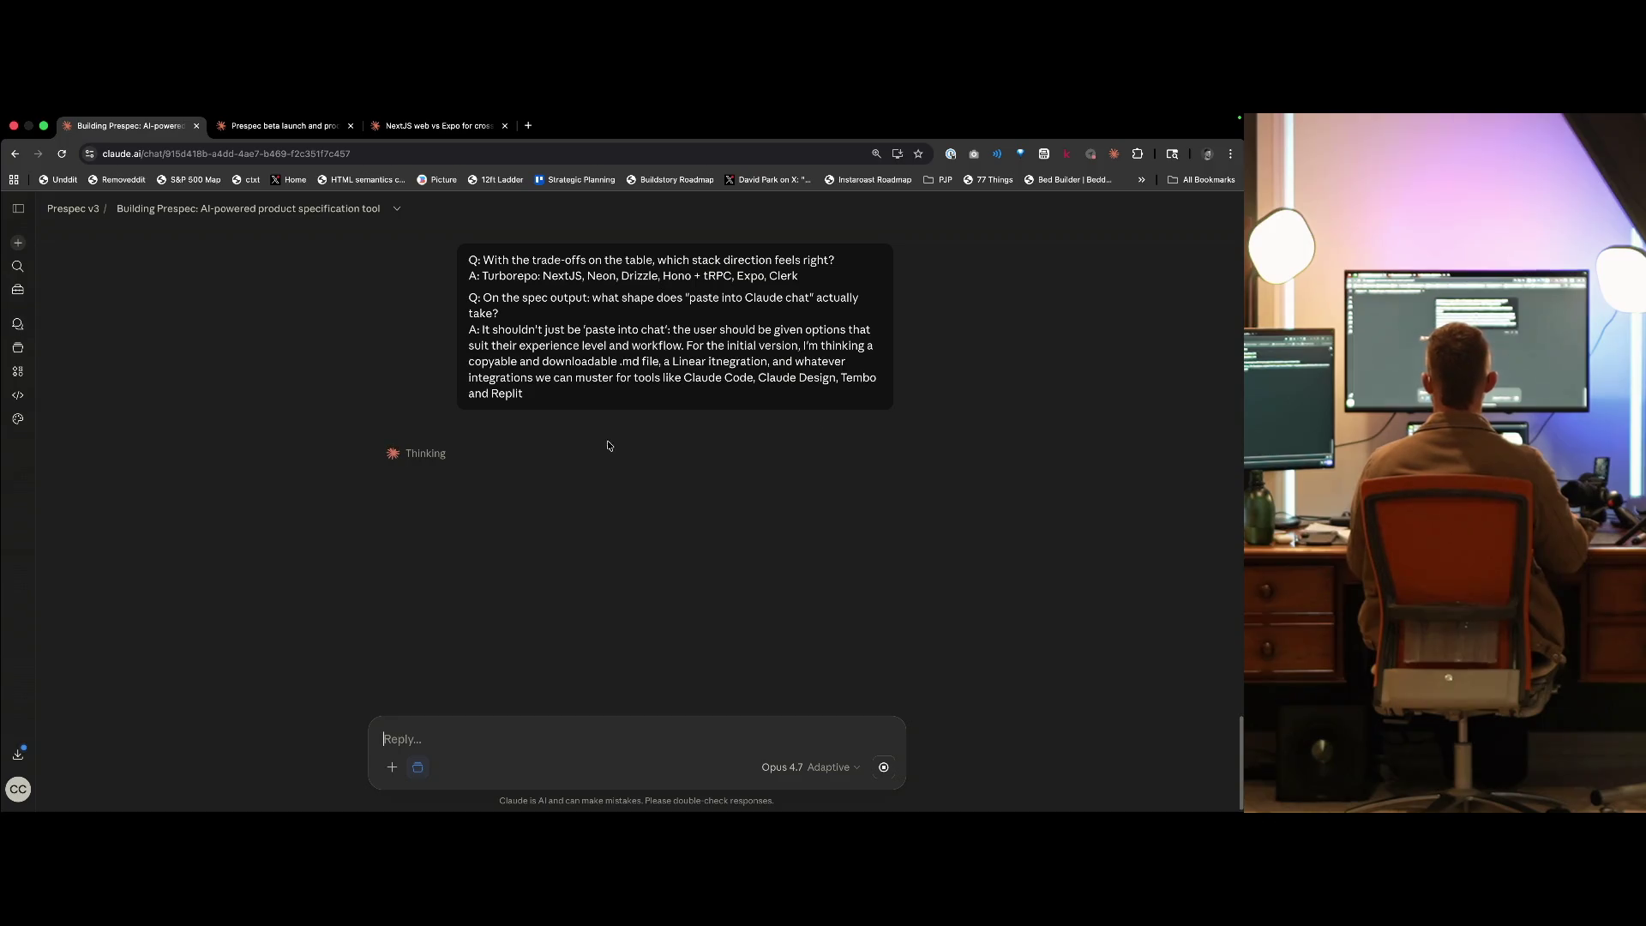
# - Return to Building Prespec and read Claude's expanded reasoning on the Turborepo stack and spec output
pyautogui.hotkey('ctrl', 'shift', 'Tab')
pyautogui.scroll(-15, 571, 544)
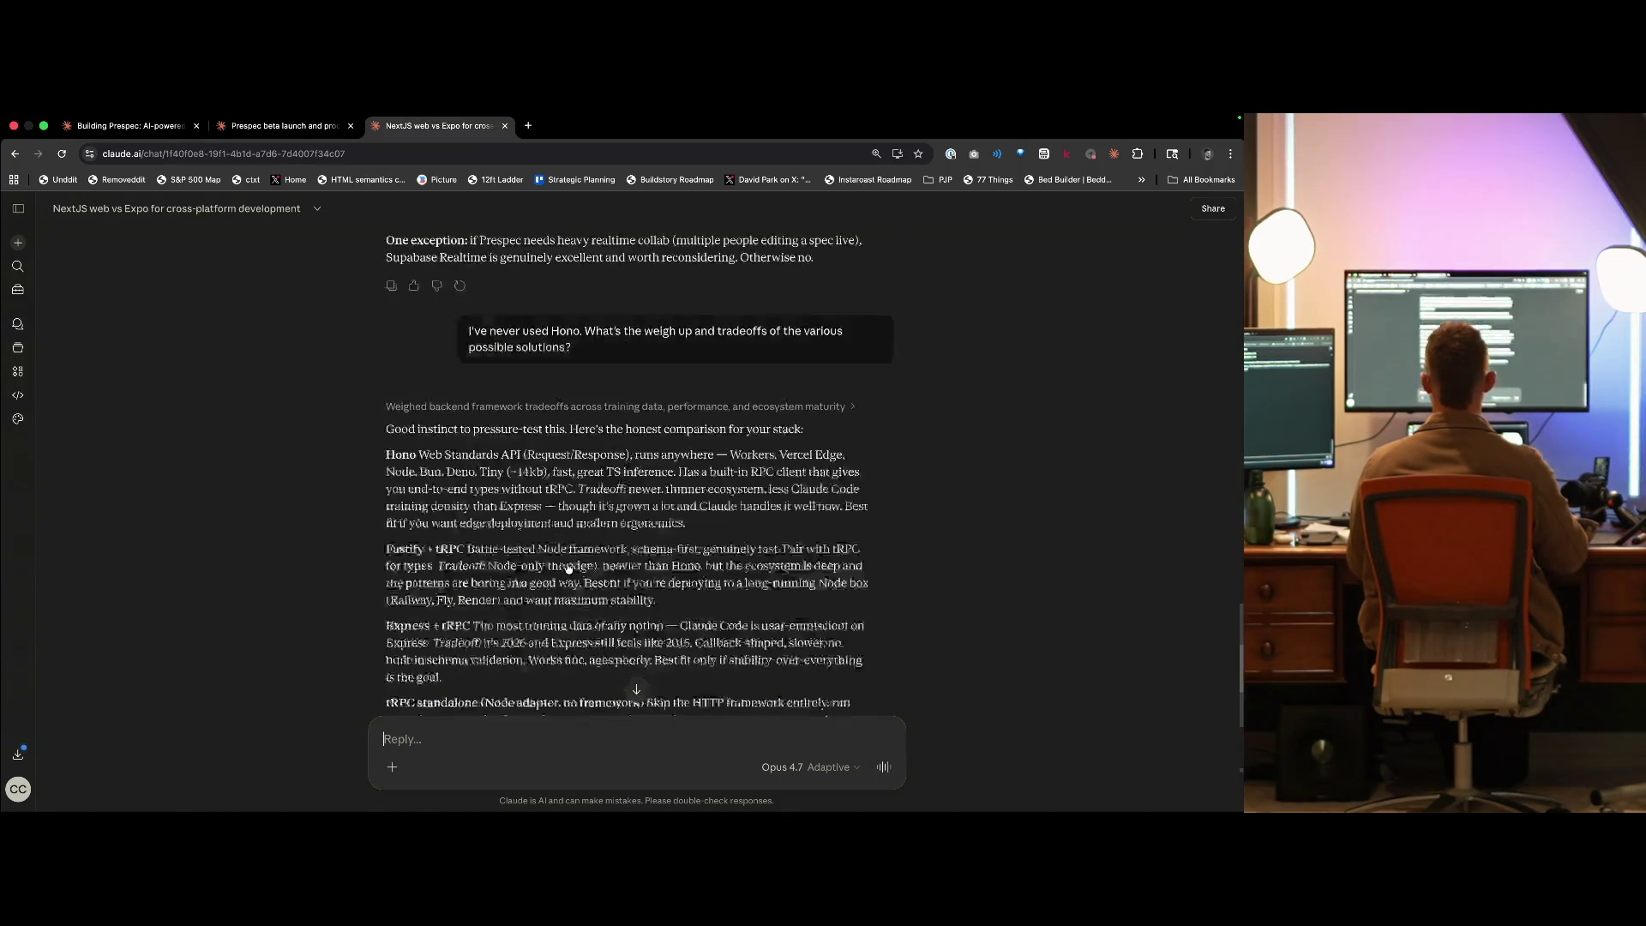
pyautogui.hotkey('ctrl', 'shift', 'Tab')
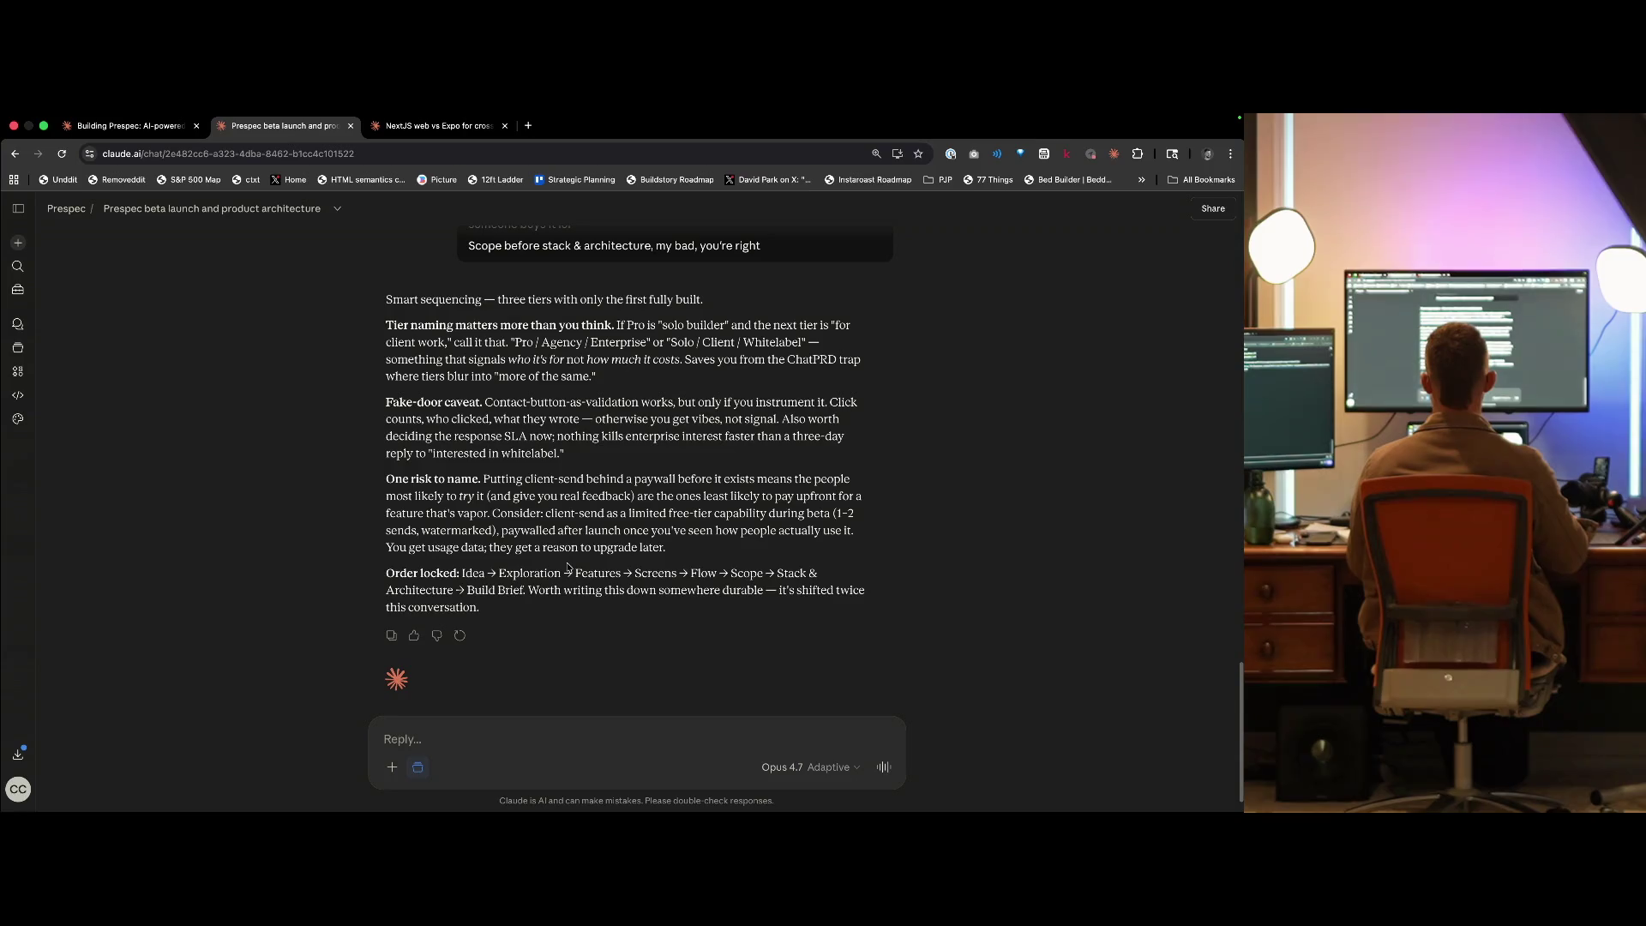
pyautogui.hotkey('ctrl', 'shift', 'Tab')
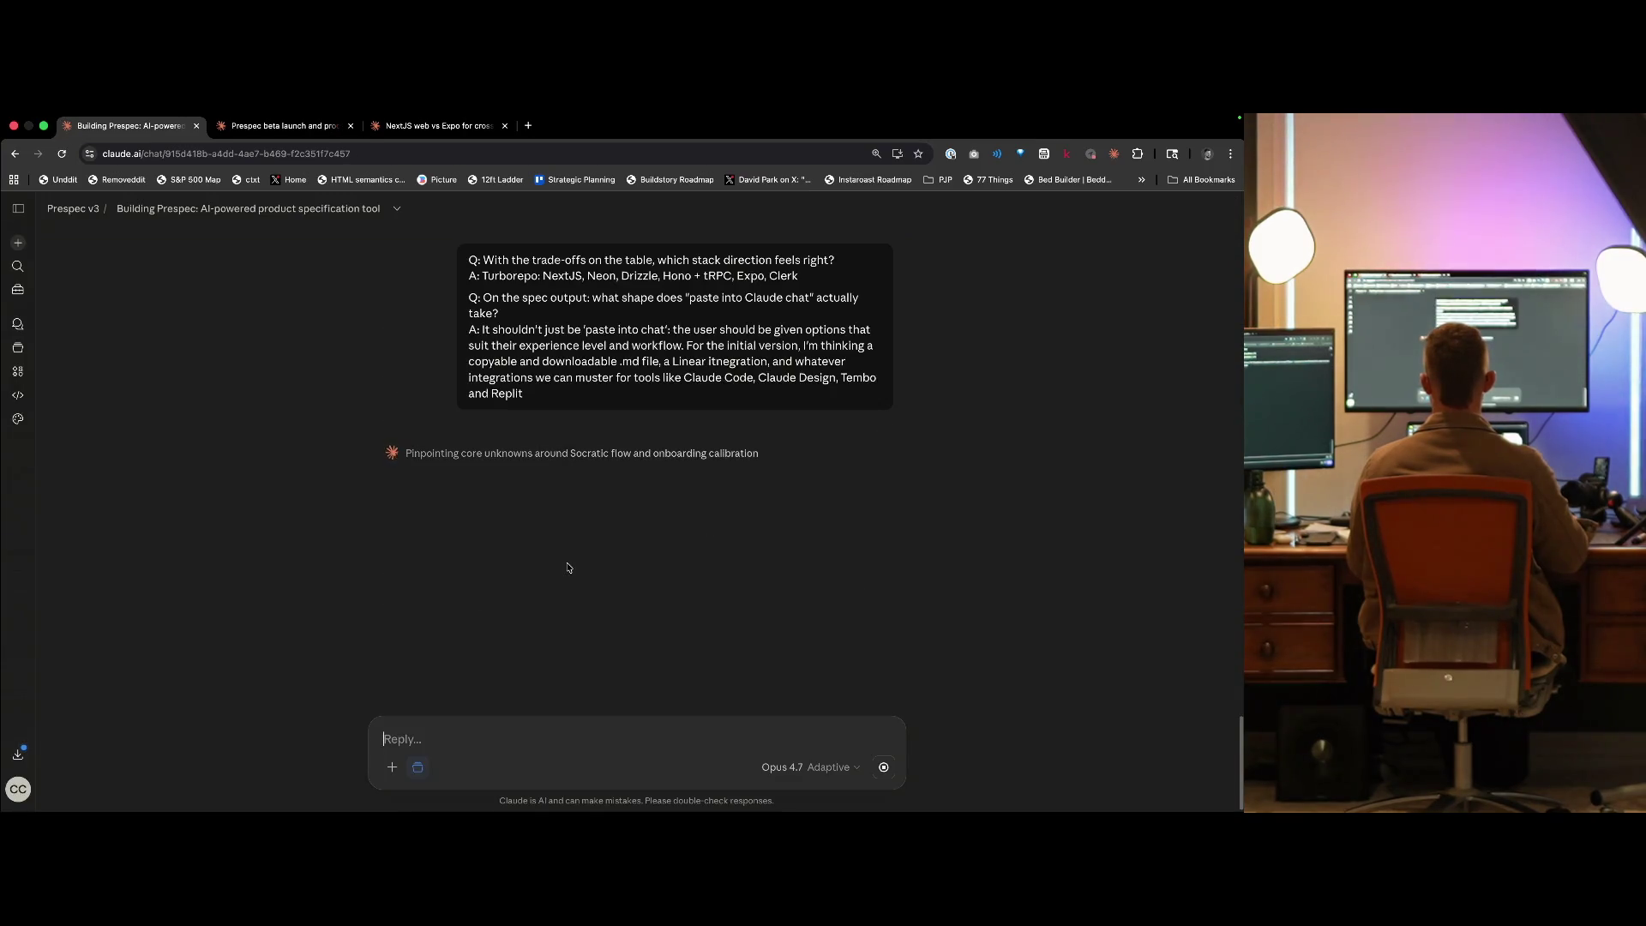
pyautogui.click(589, 455)
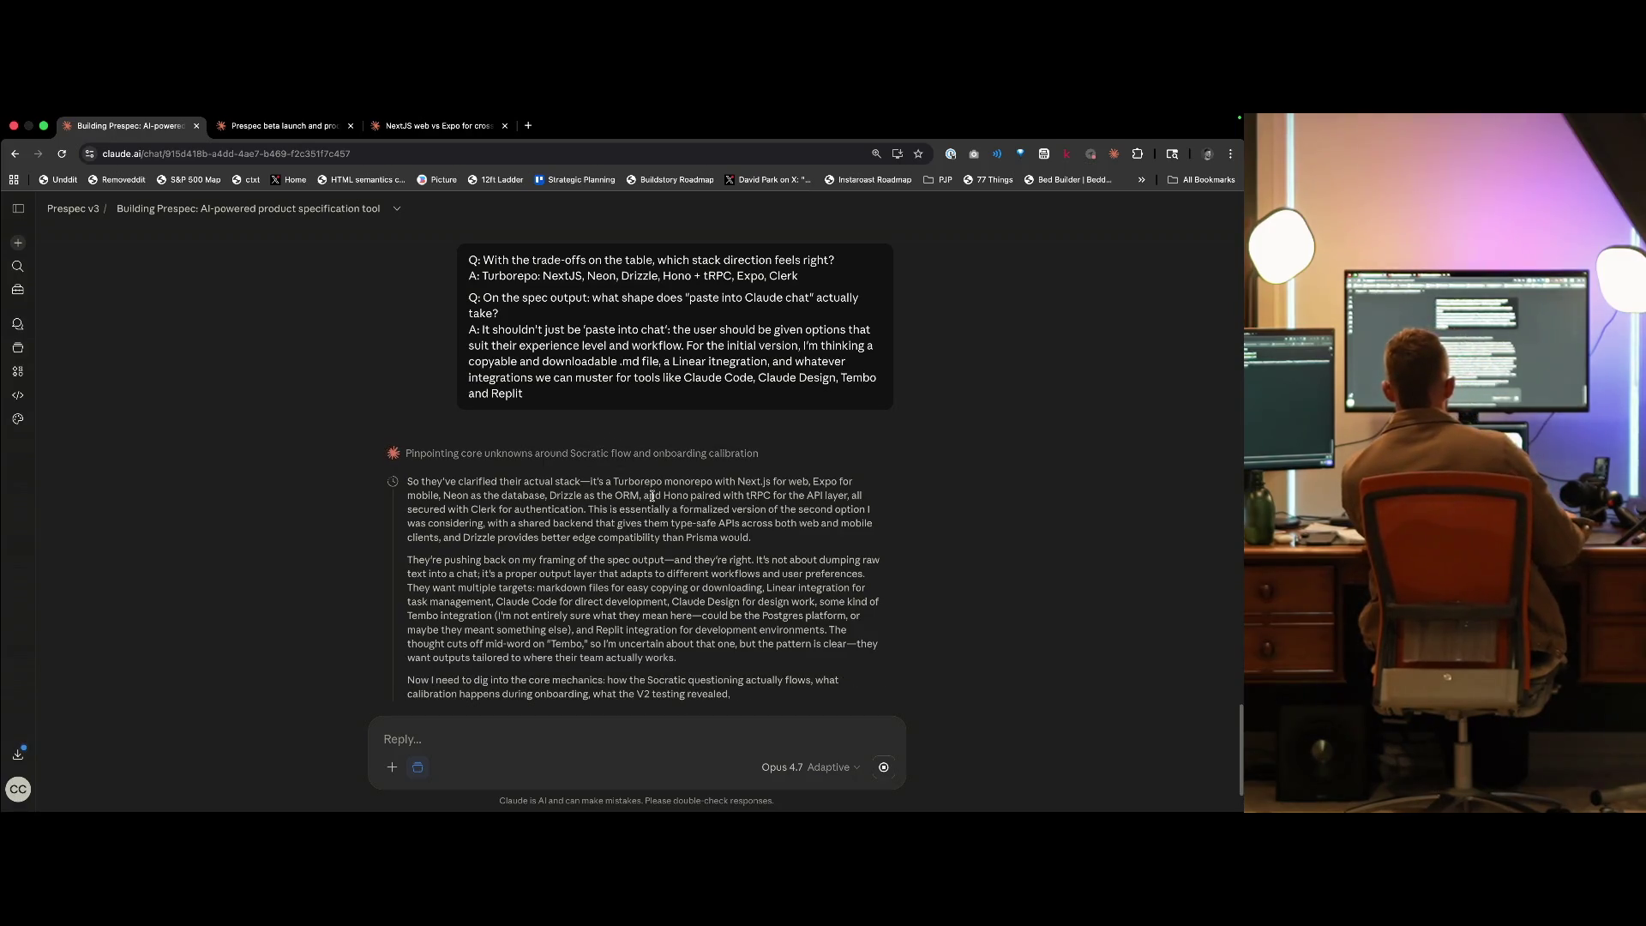
pyautogui.tripleClick(759, 541)
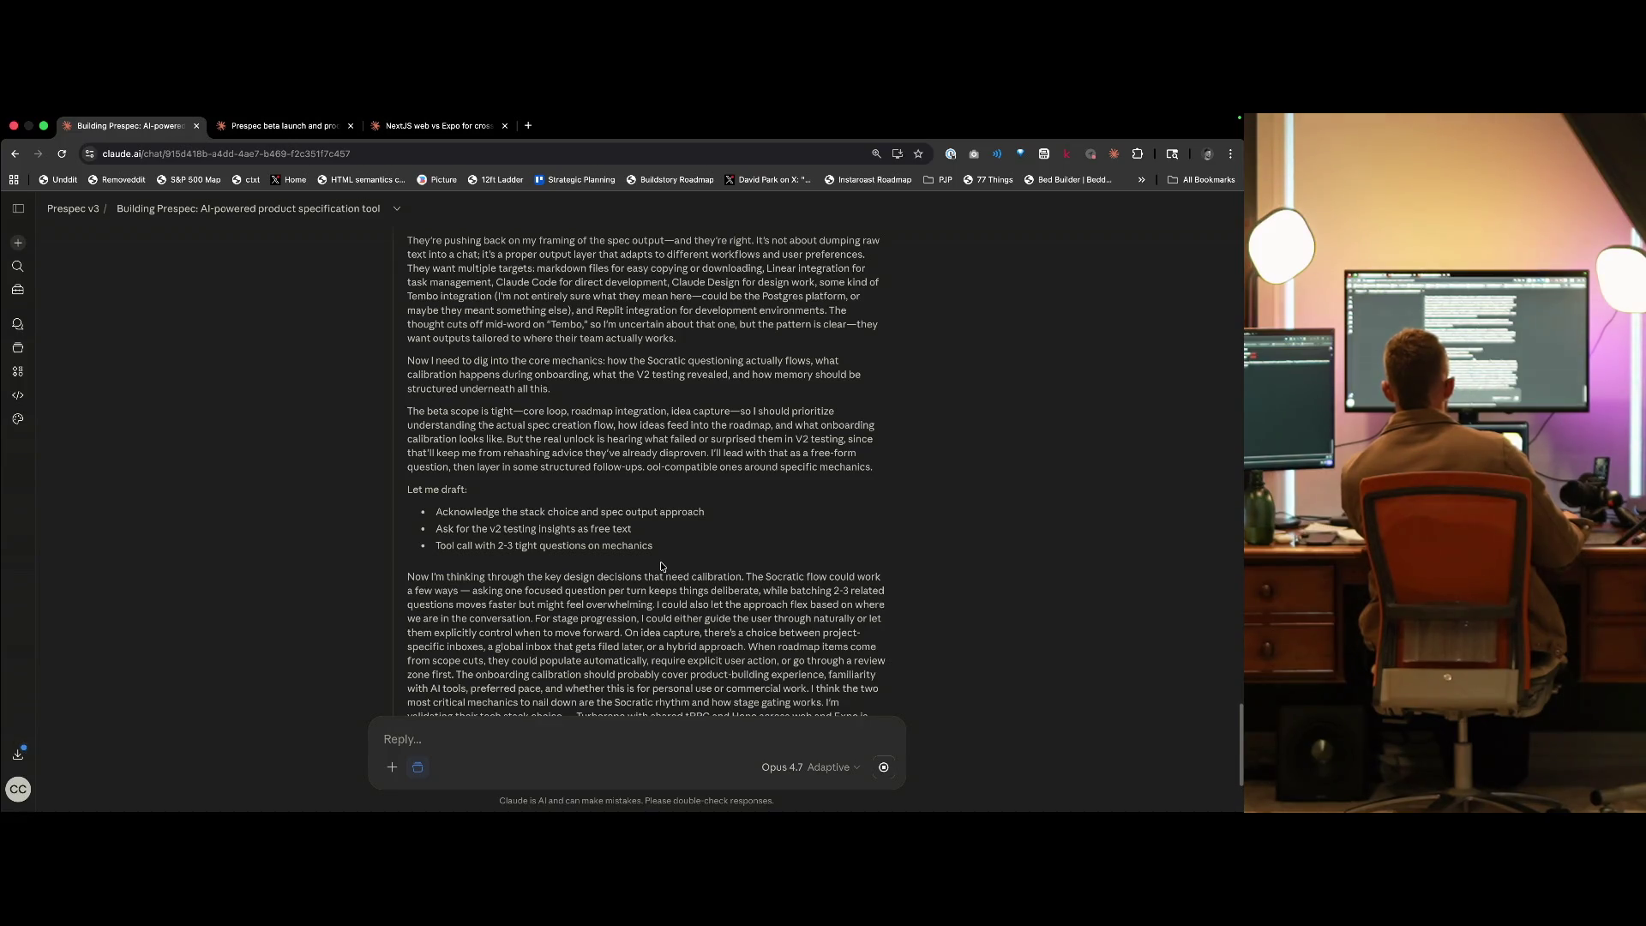
pyautogui.scroll(-3, 662, 566)
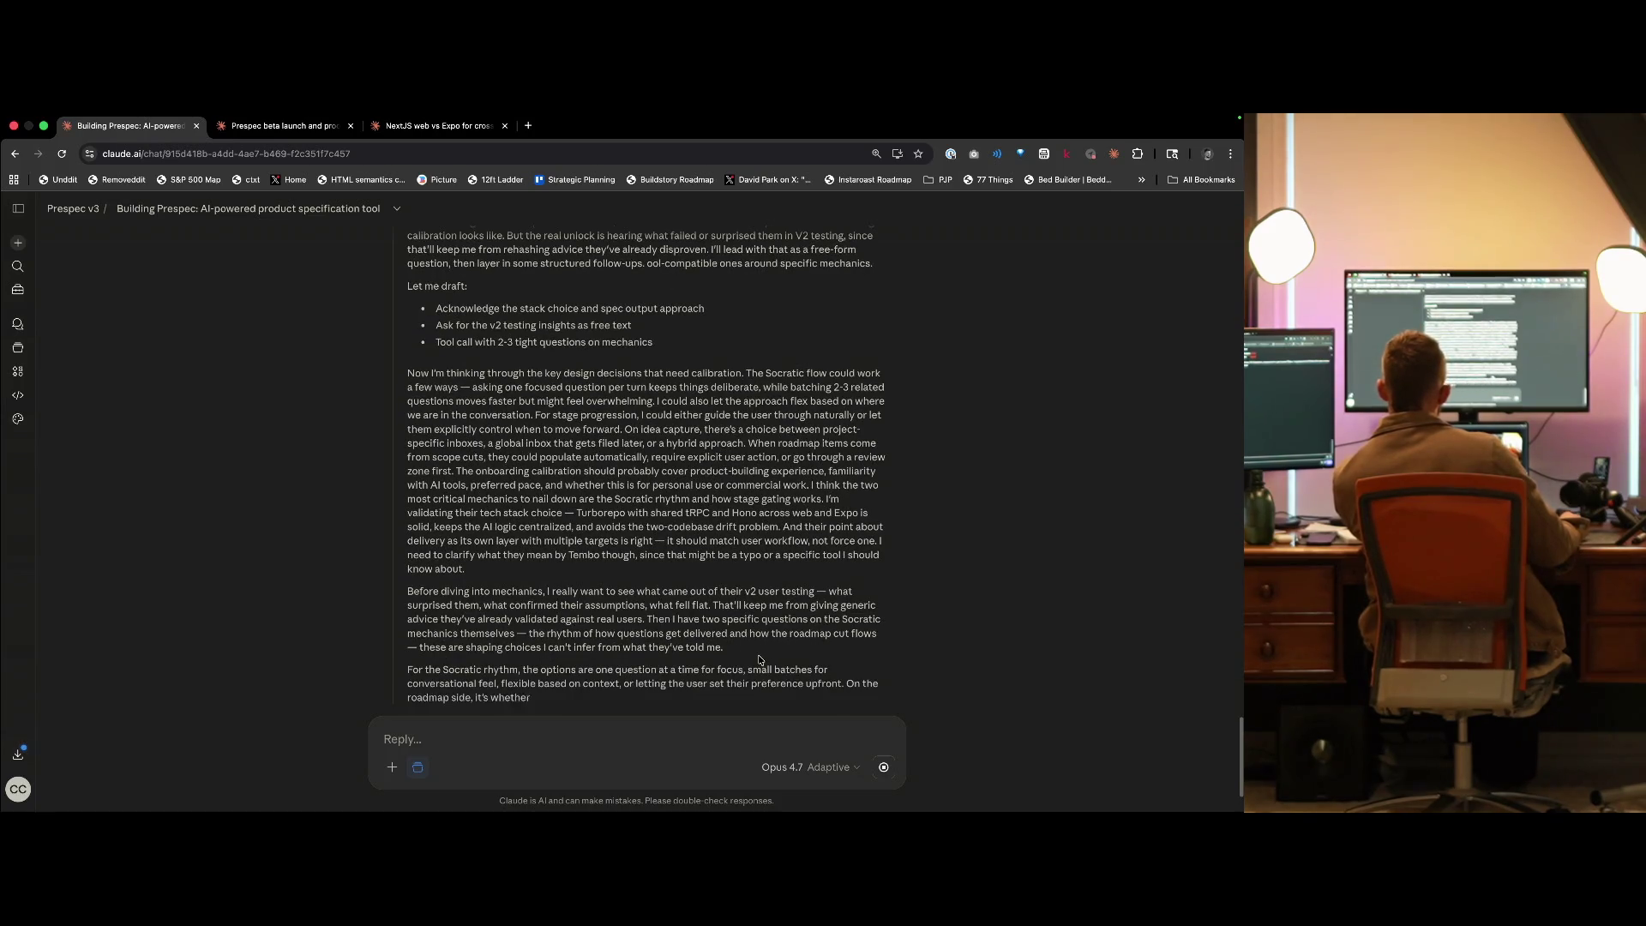
pyautogui.scroll(-2, 758, 660)
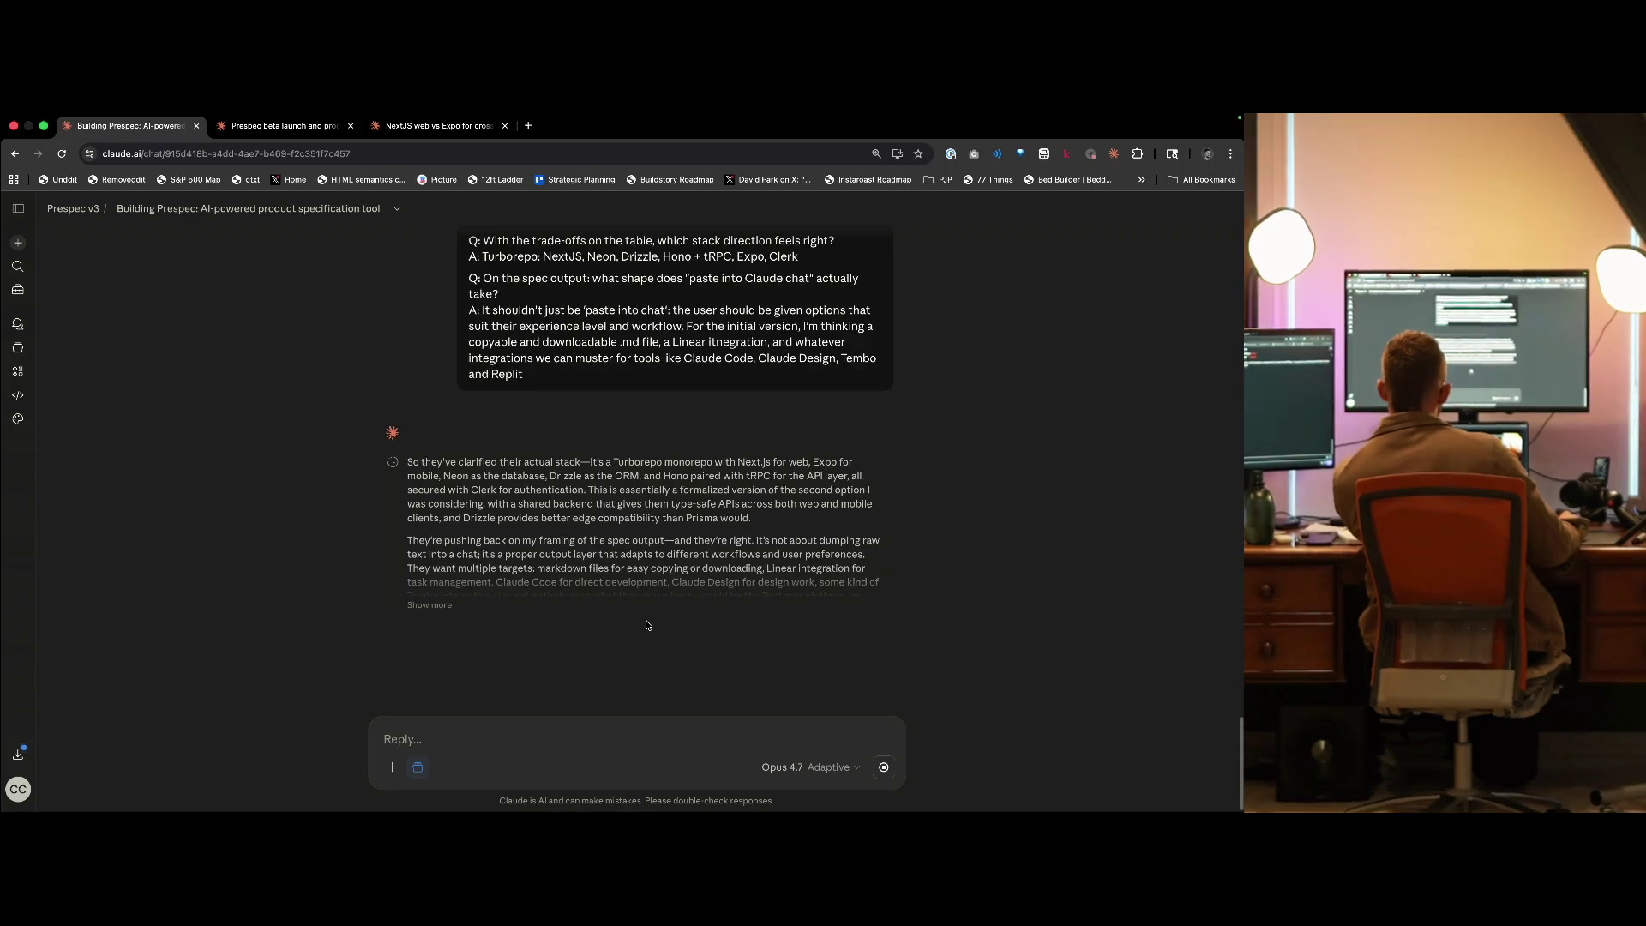
pyautogui.click(283, 125)
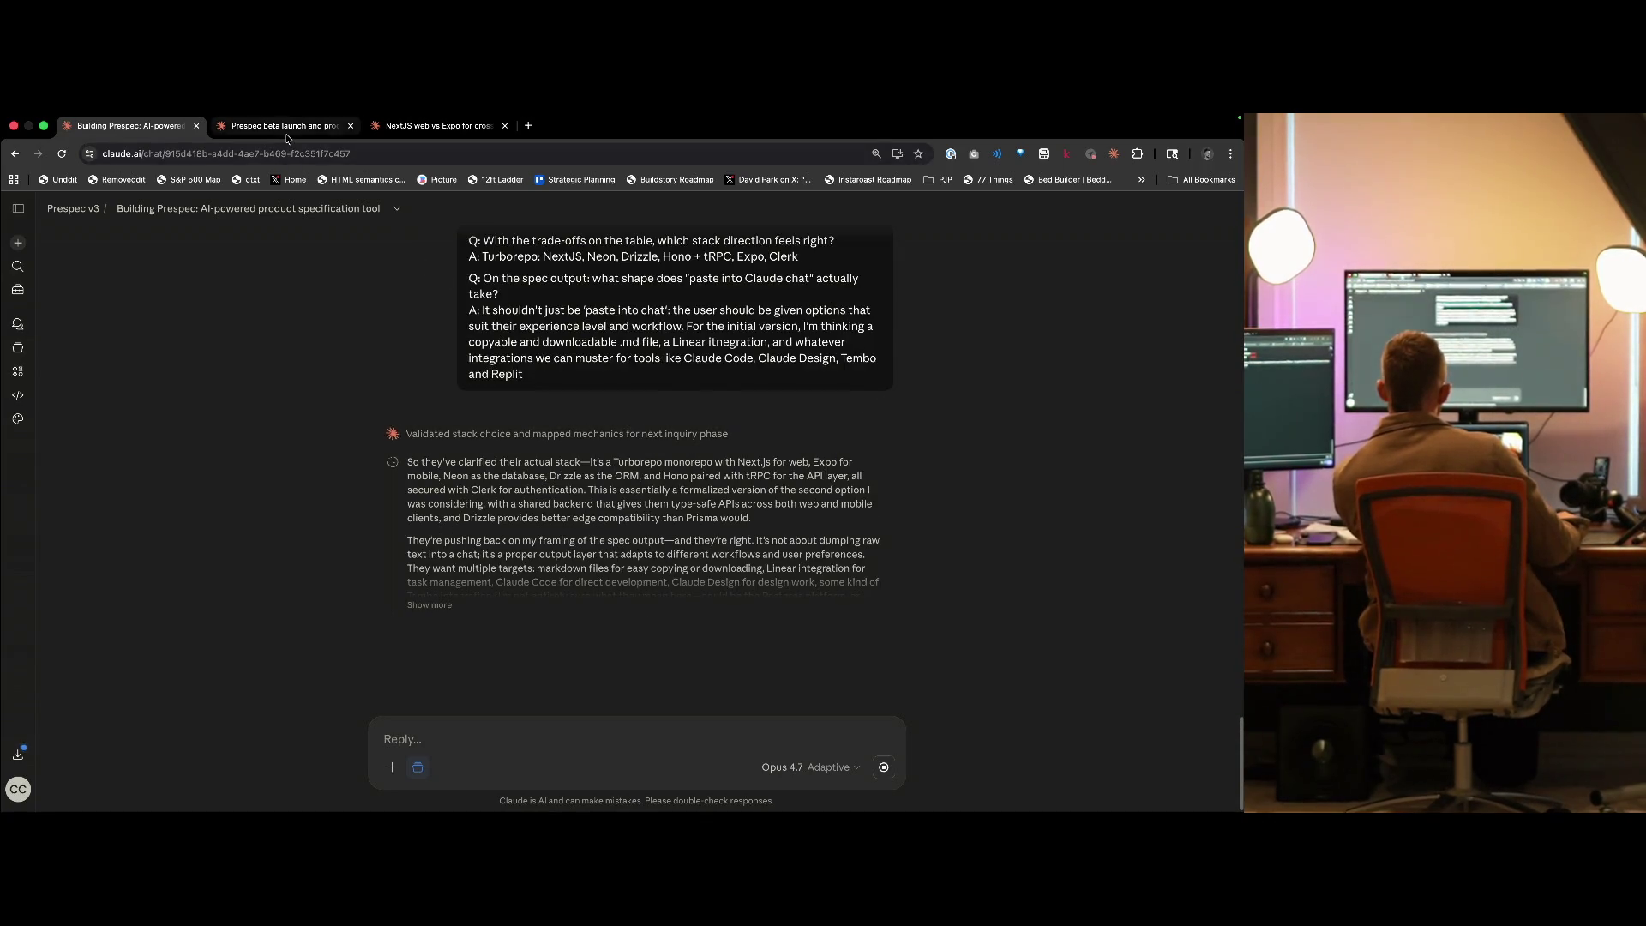
pyautogui.click(128, 125)
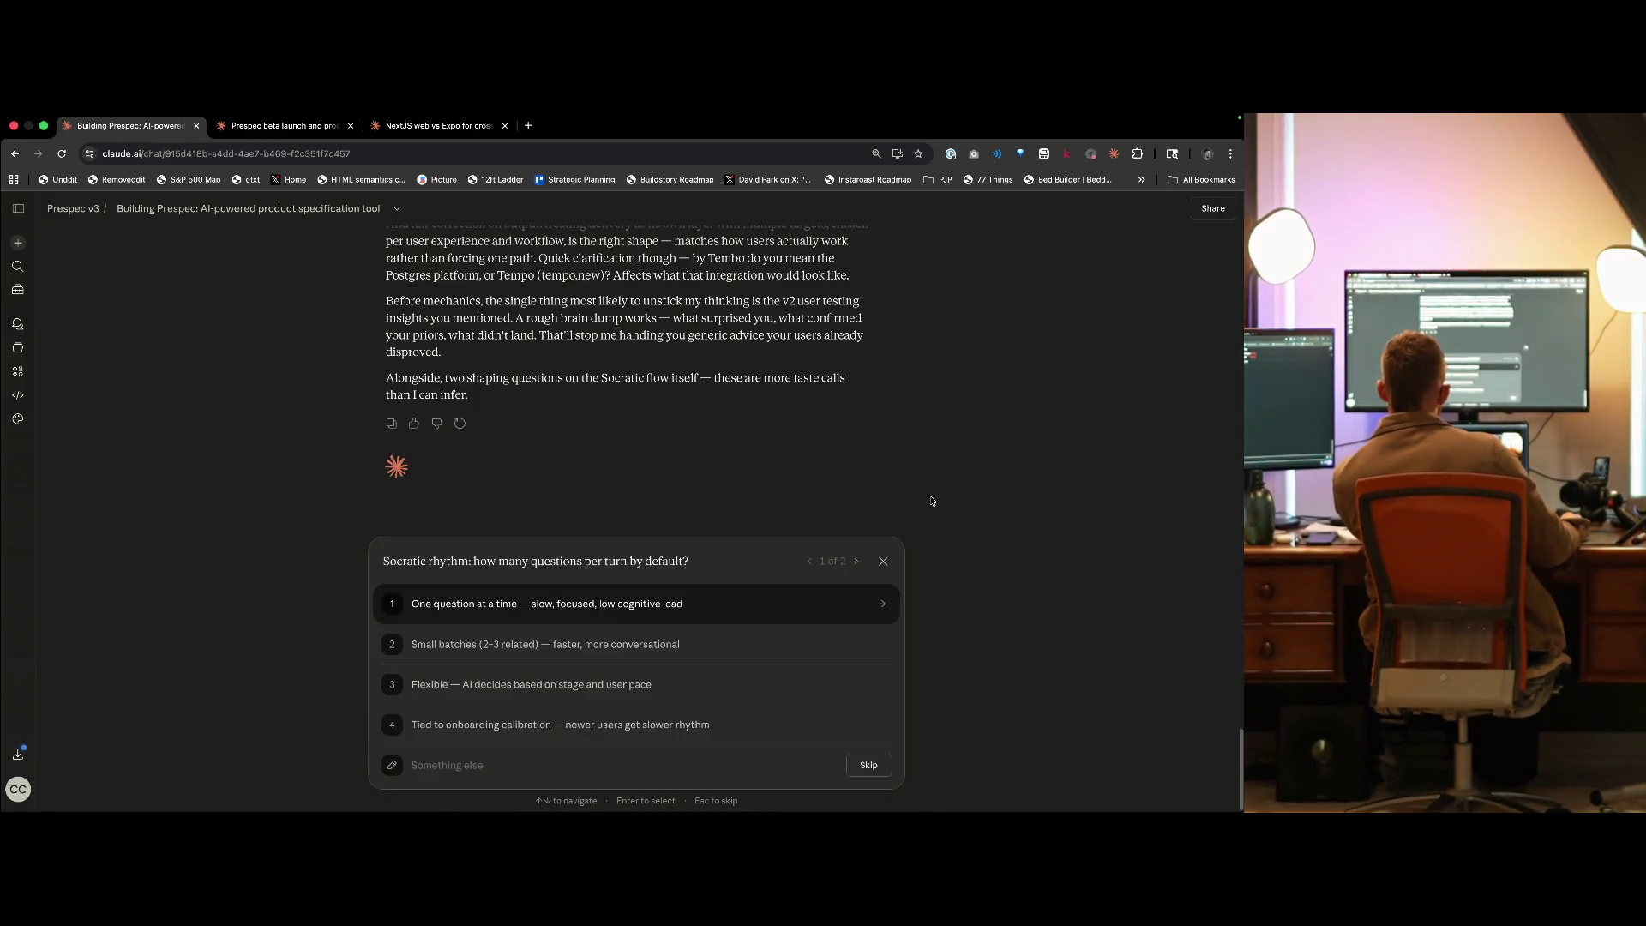
# - Answer 'Flexible' for Socratic rhythm and 'AI flags likely roadmap material, user confirms one-tap' for scope cuts
pyautogui.click(549, 690)
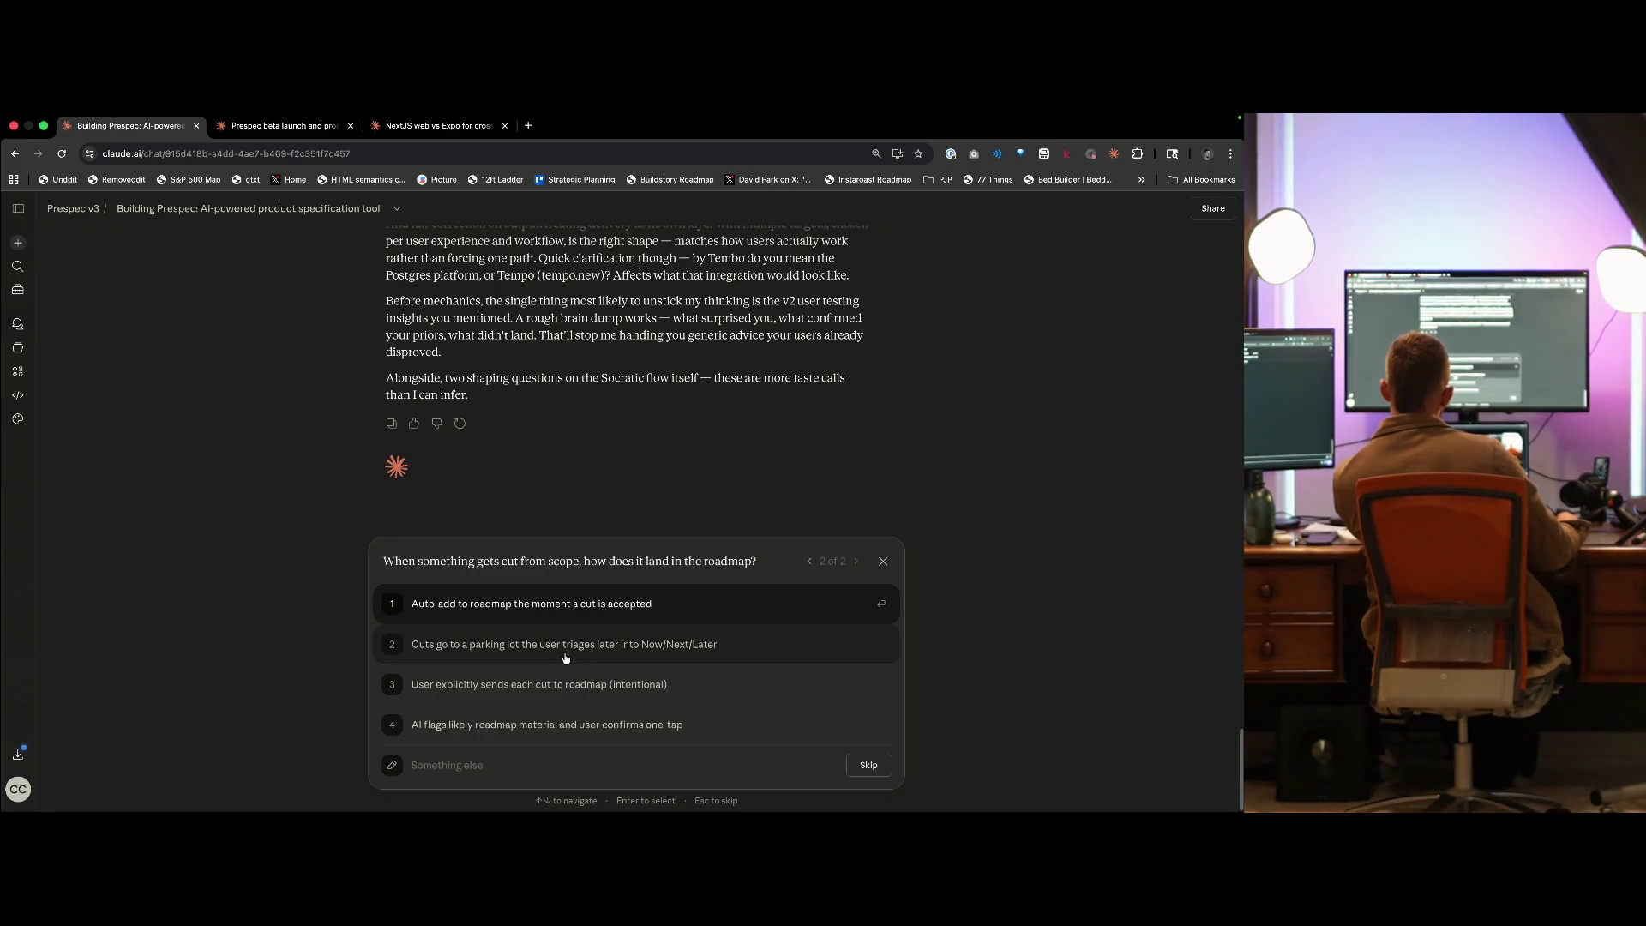
pyautogui.click(555, 733)
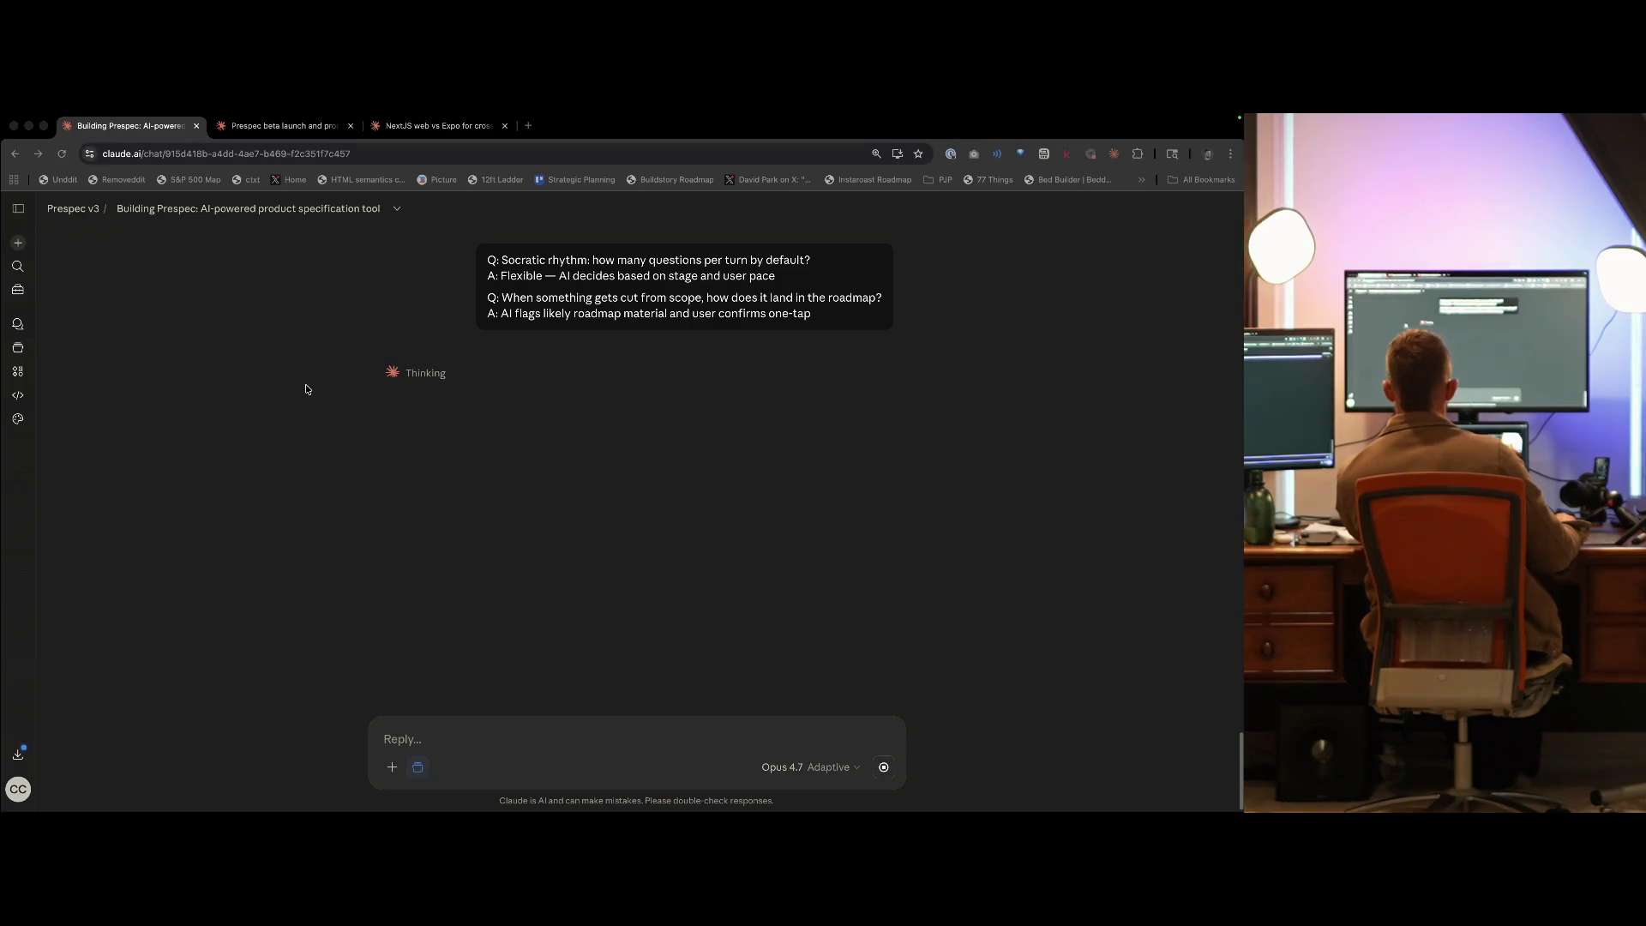
# - Glance at the Prespec beta launch and NextJS web vs Expo chats, then return to Building Prespec
pyautogui.click(323, 129)
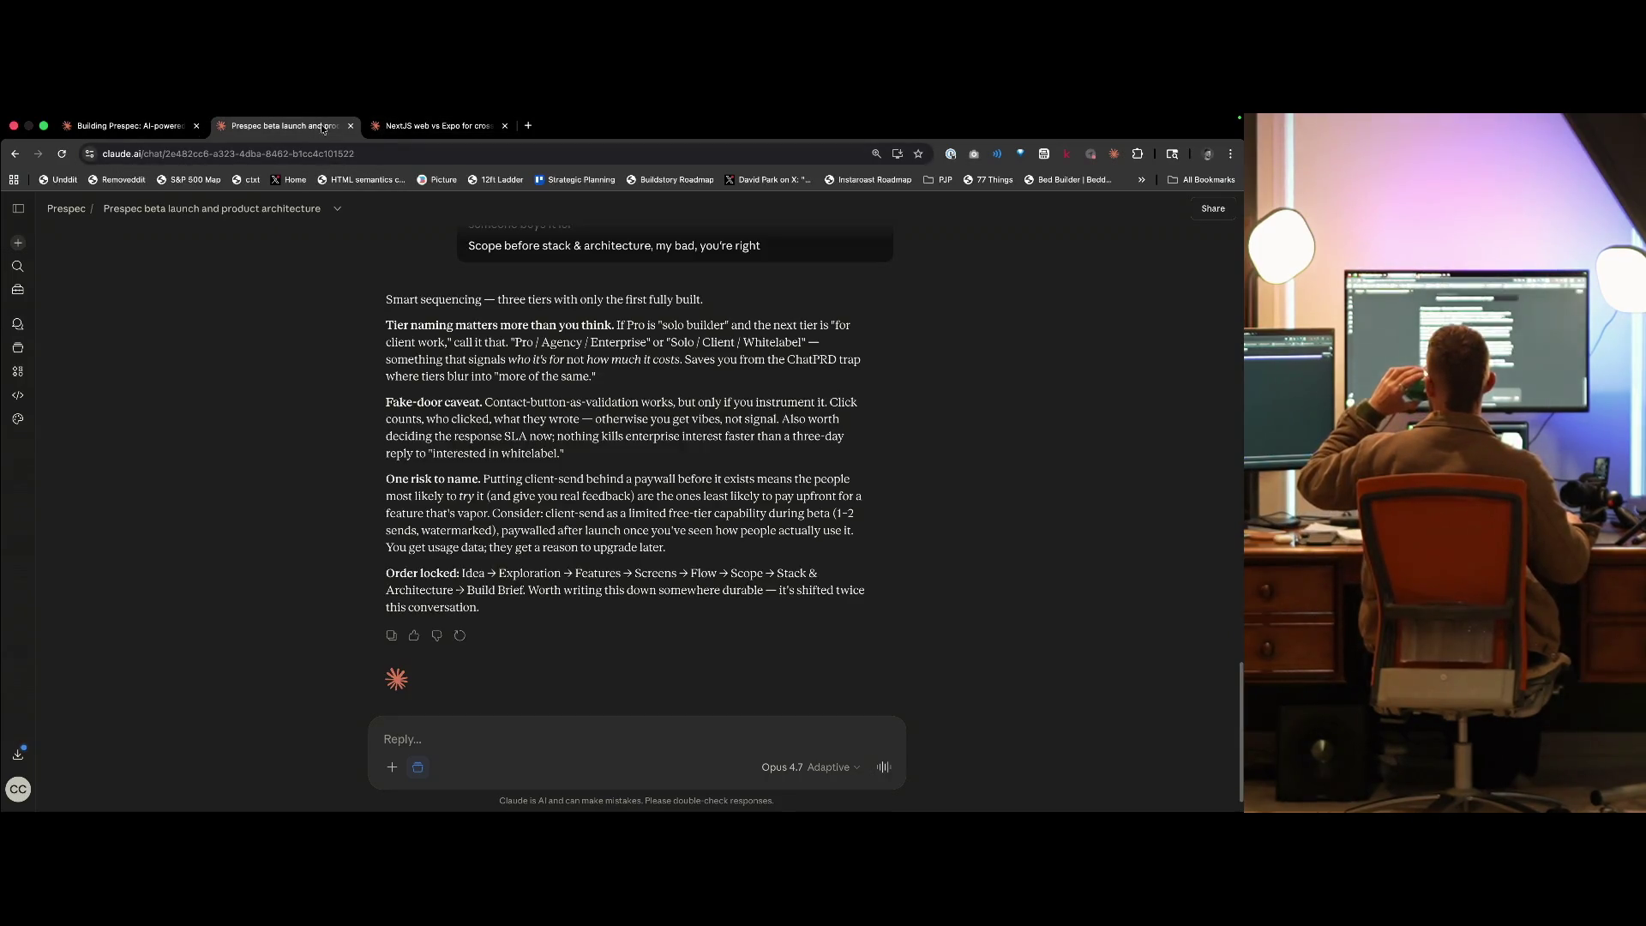
pyautogui.click(390, 130)
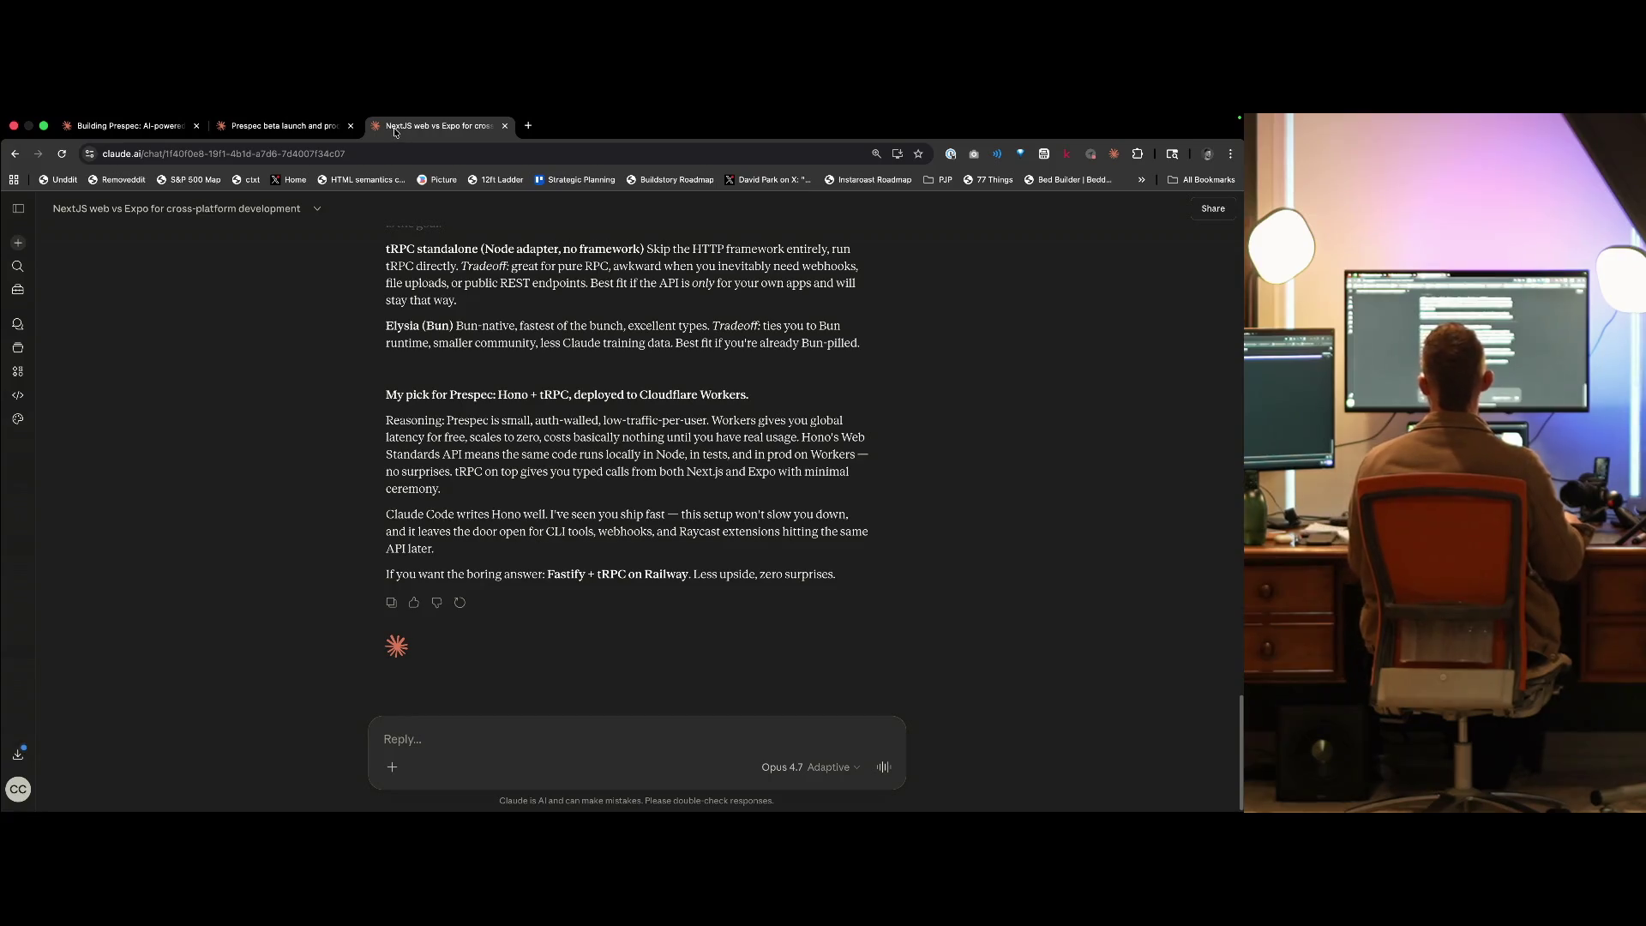
pyautogui.hotkey('ctrl', 'shift', 'Tab')
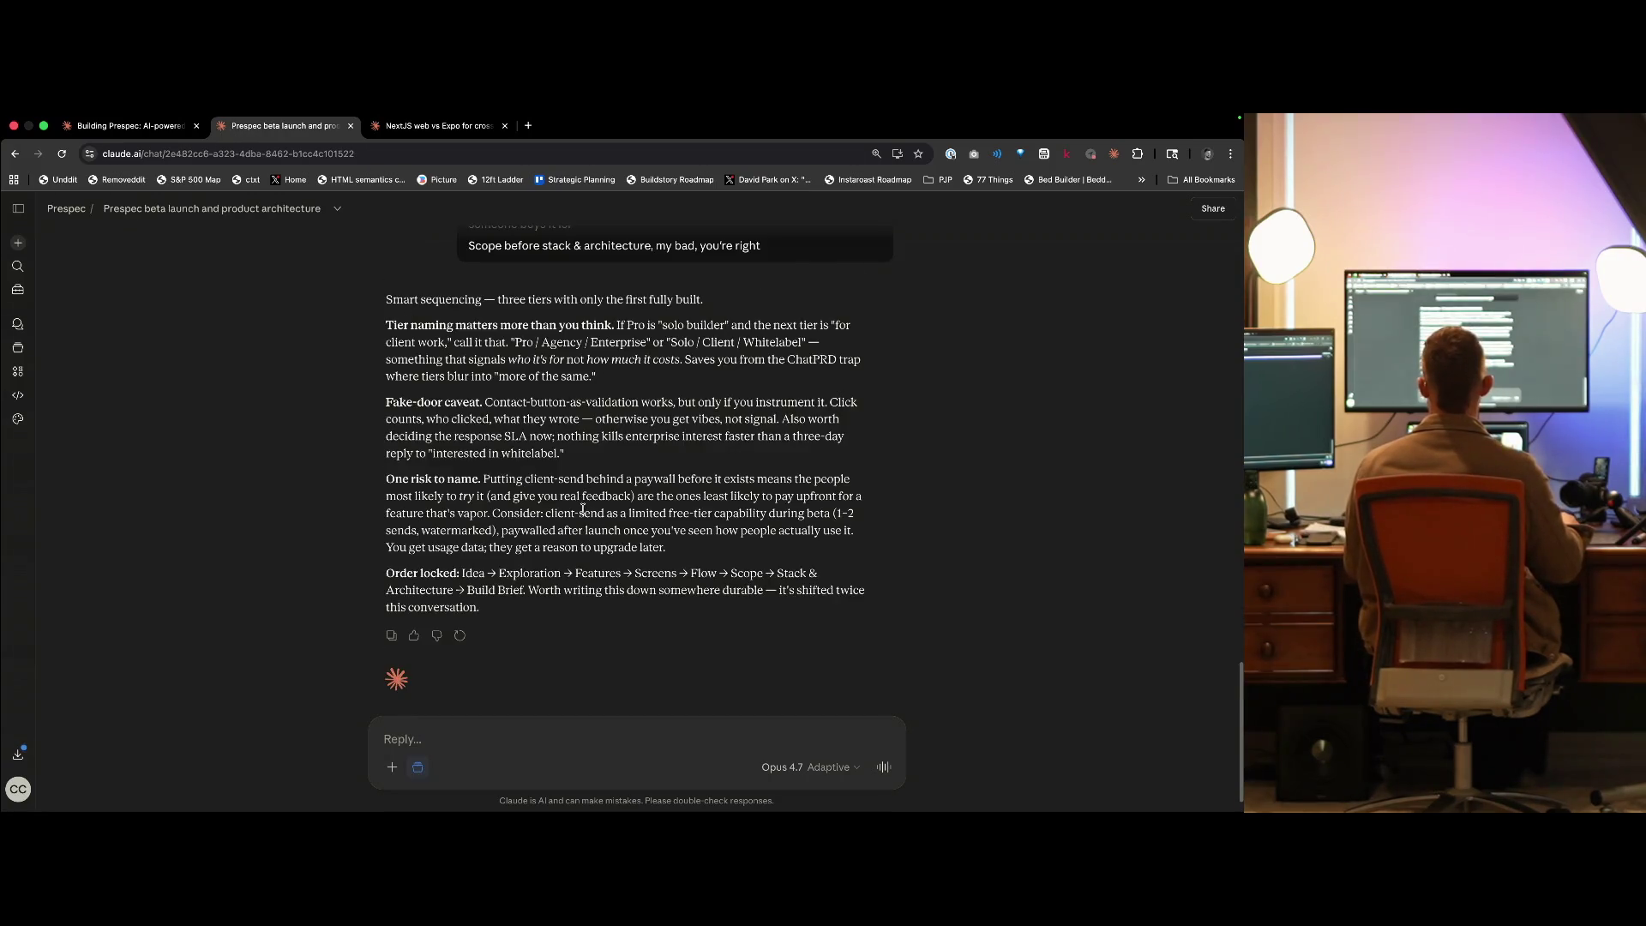
pyautogui.hotkey('ctrl', 'shift', 'Tab')
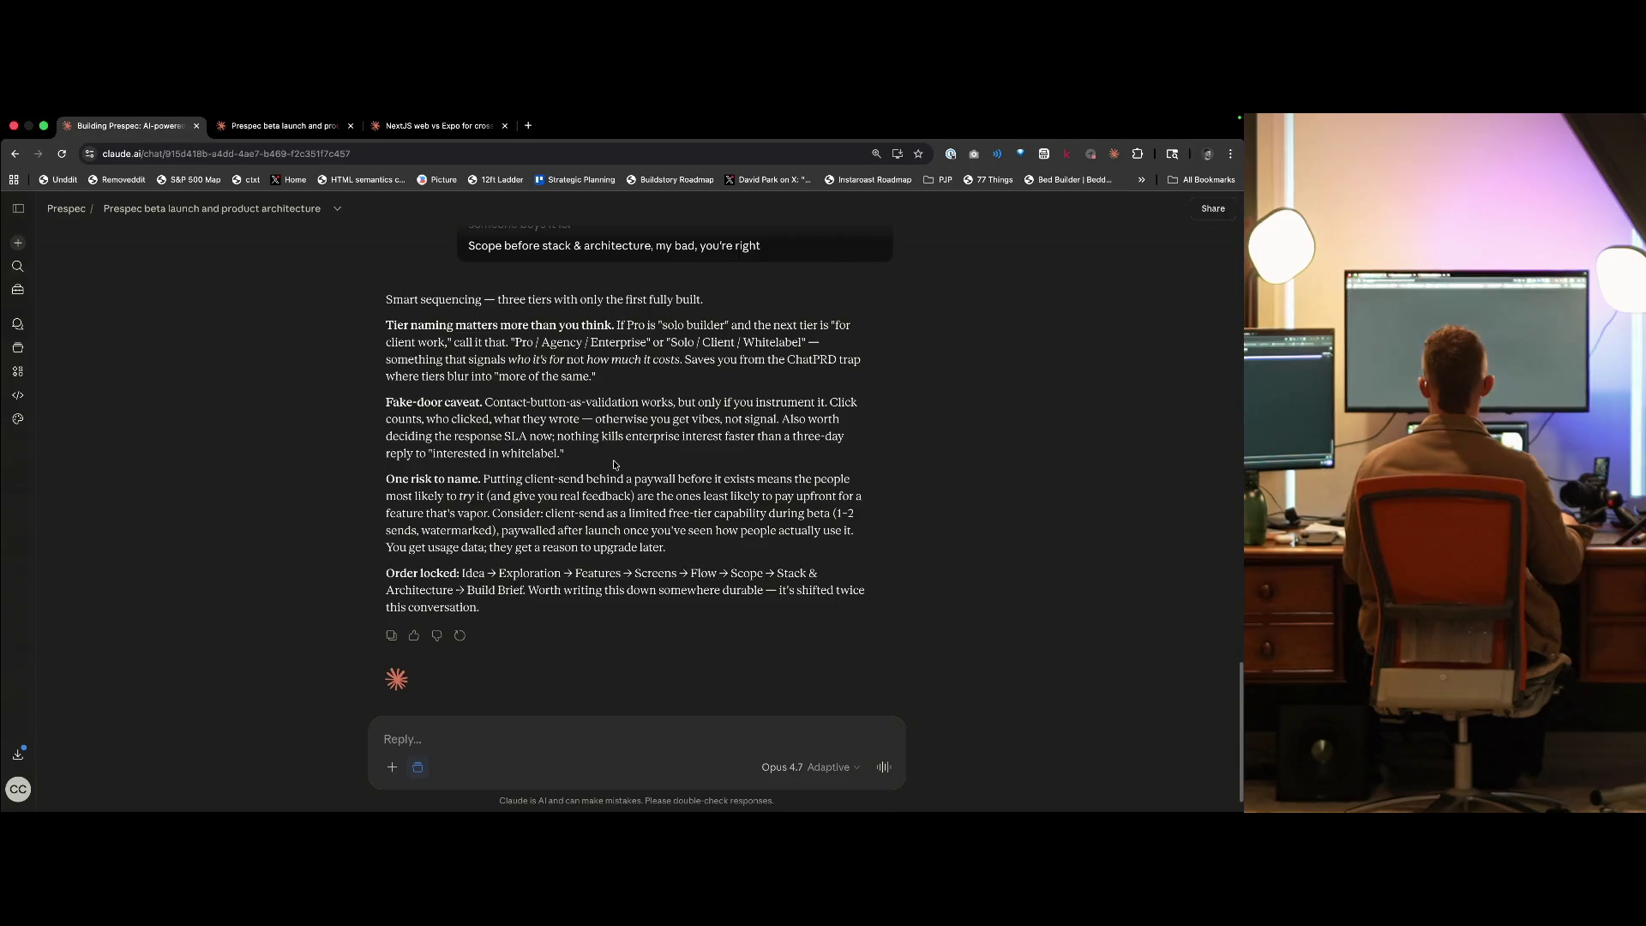
# - Expand Claude's reasoning, read the reply, and select tempo.new in its Tempo-or-Tembo question
pyautogui.click(540, 375)
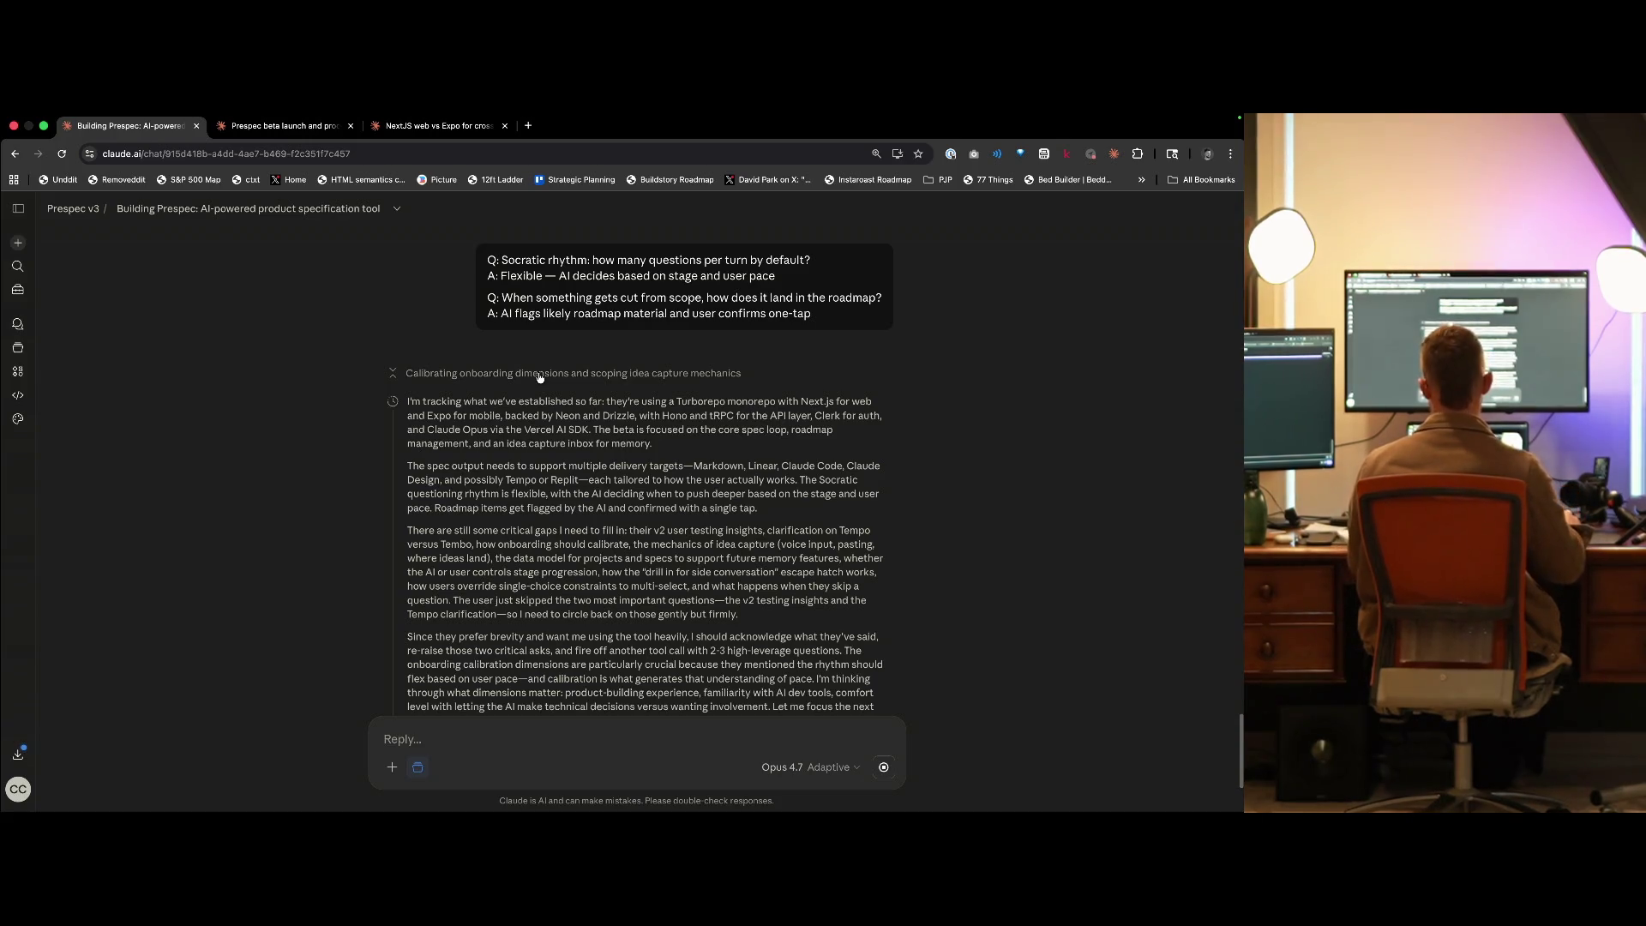
pyautogui.scroll(-3, 549, 480)
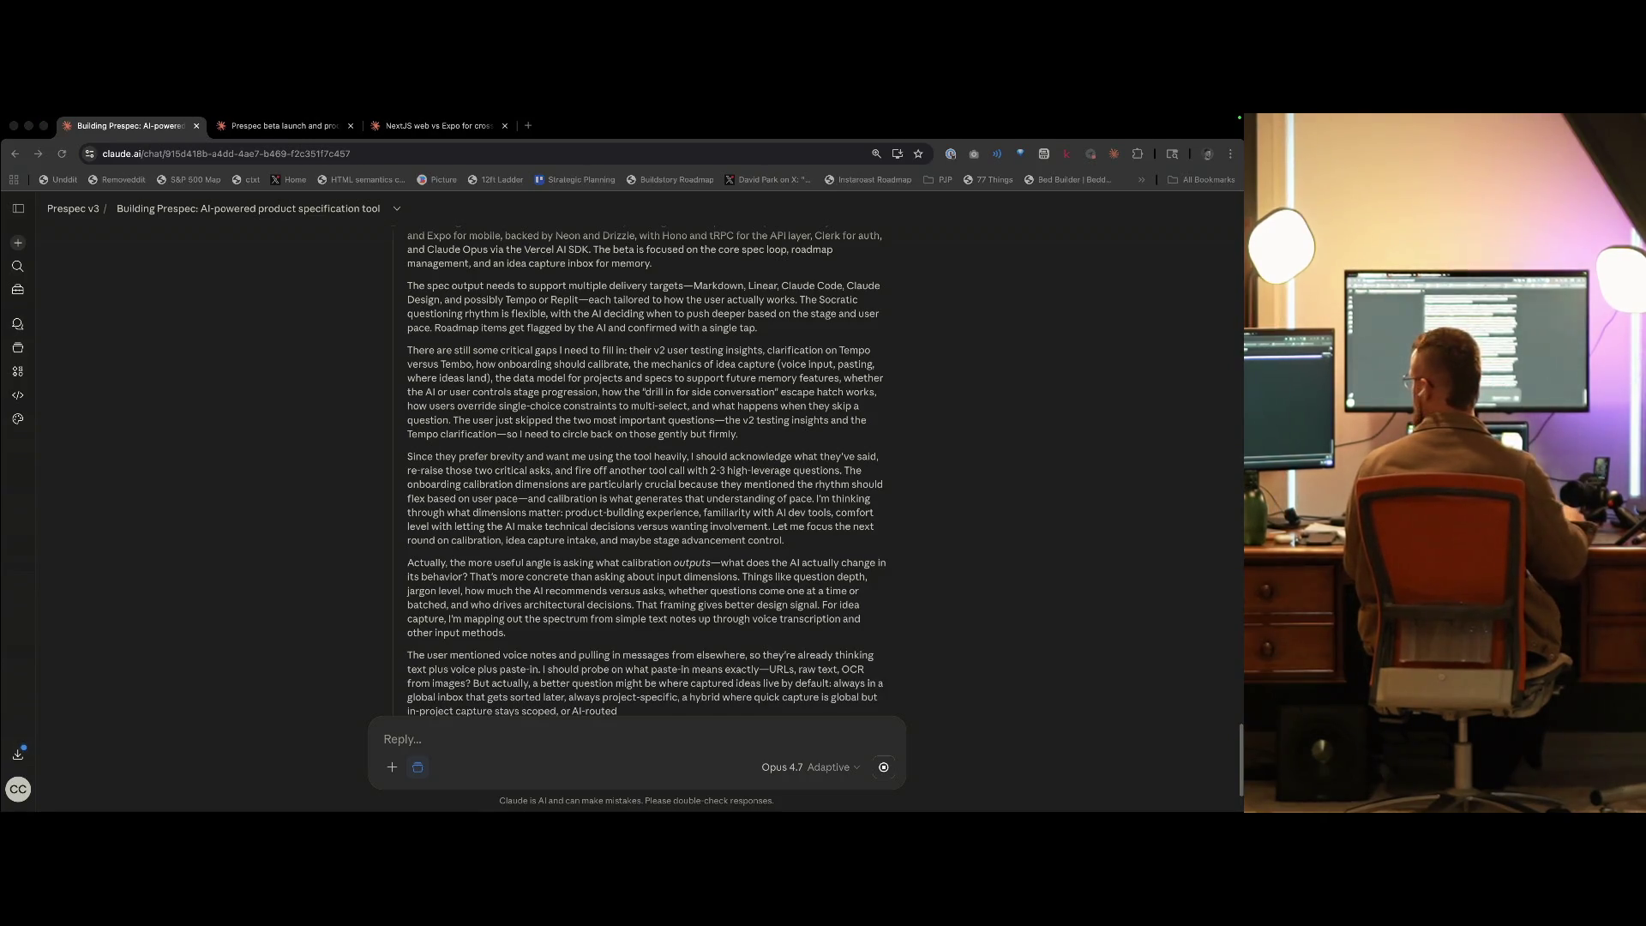
pyautogui.click(431, 552)
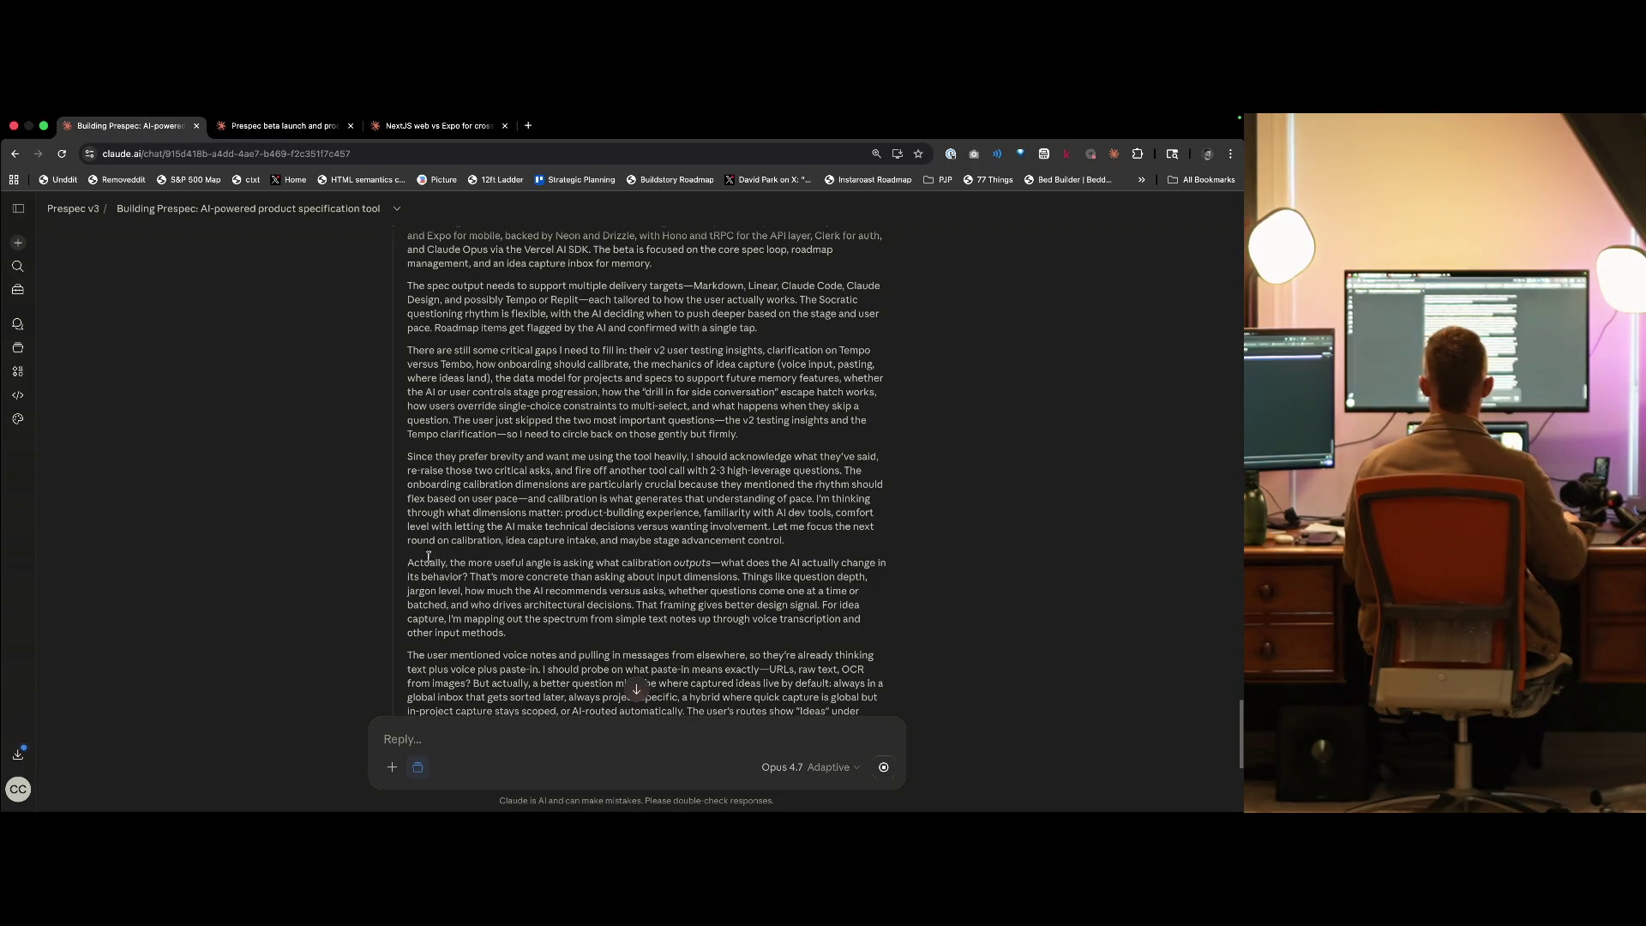
pyautogui.scroll(-5, 429, 557)
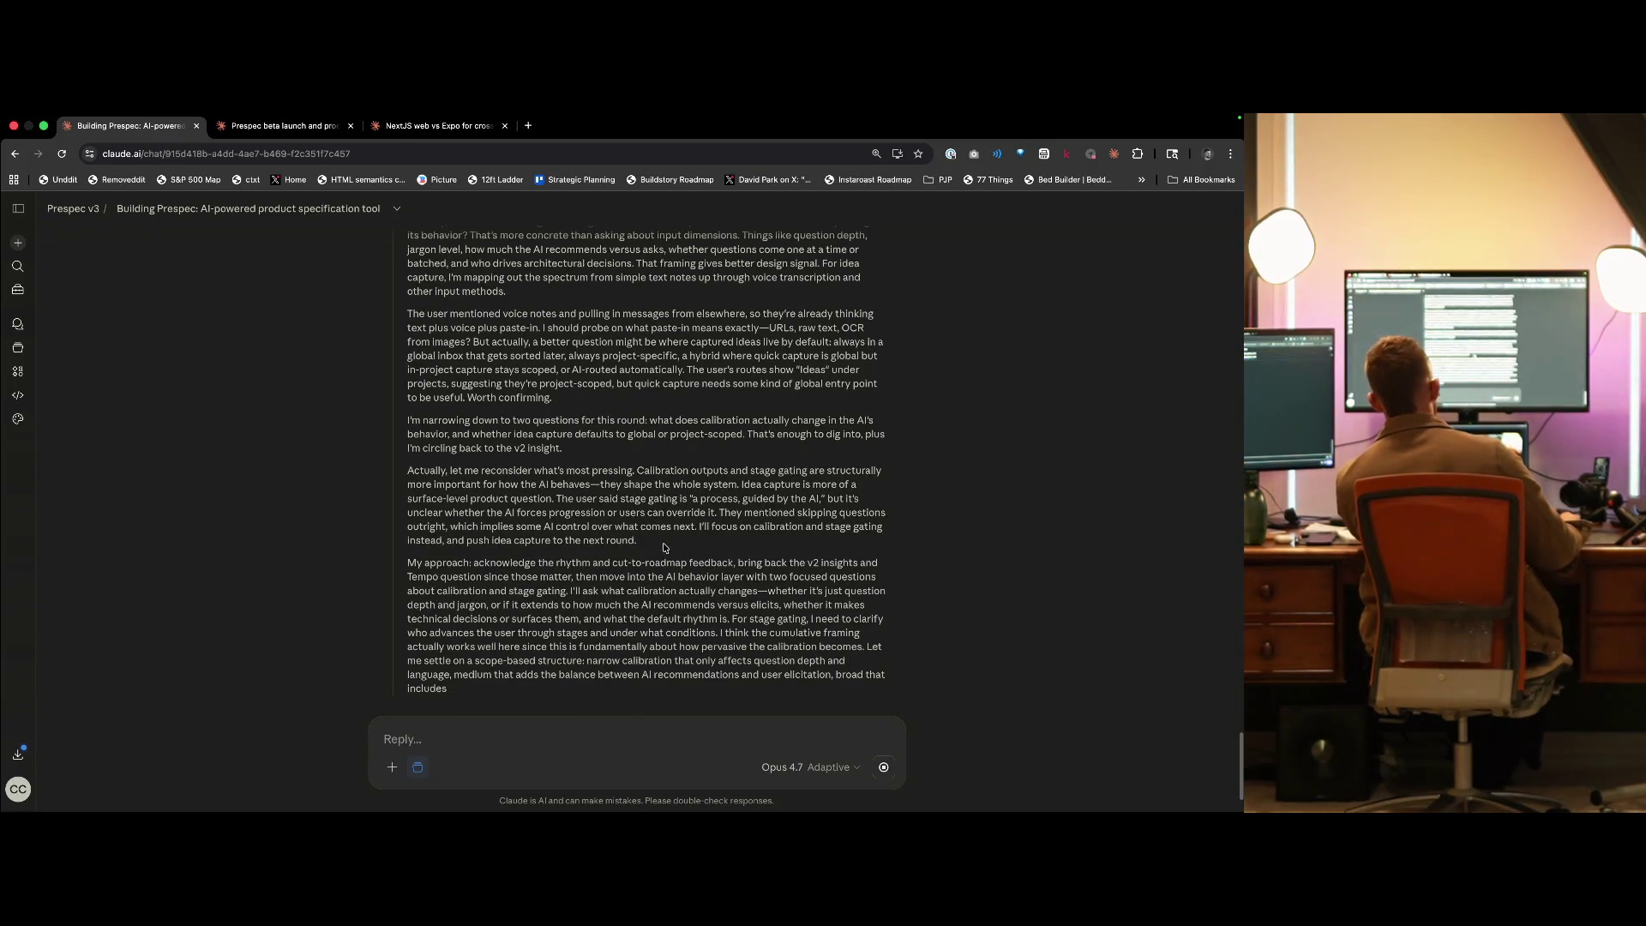
pyautogui.moveTo(664, 547); pyautogui.dragTo(606, 495)
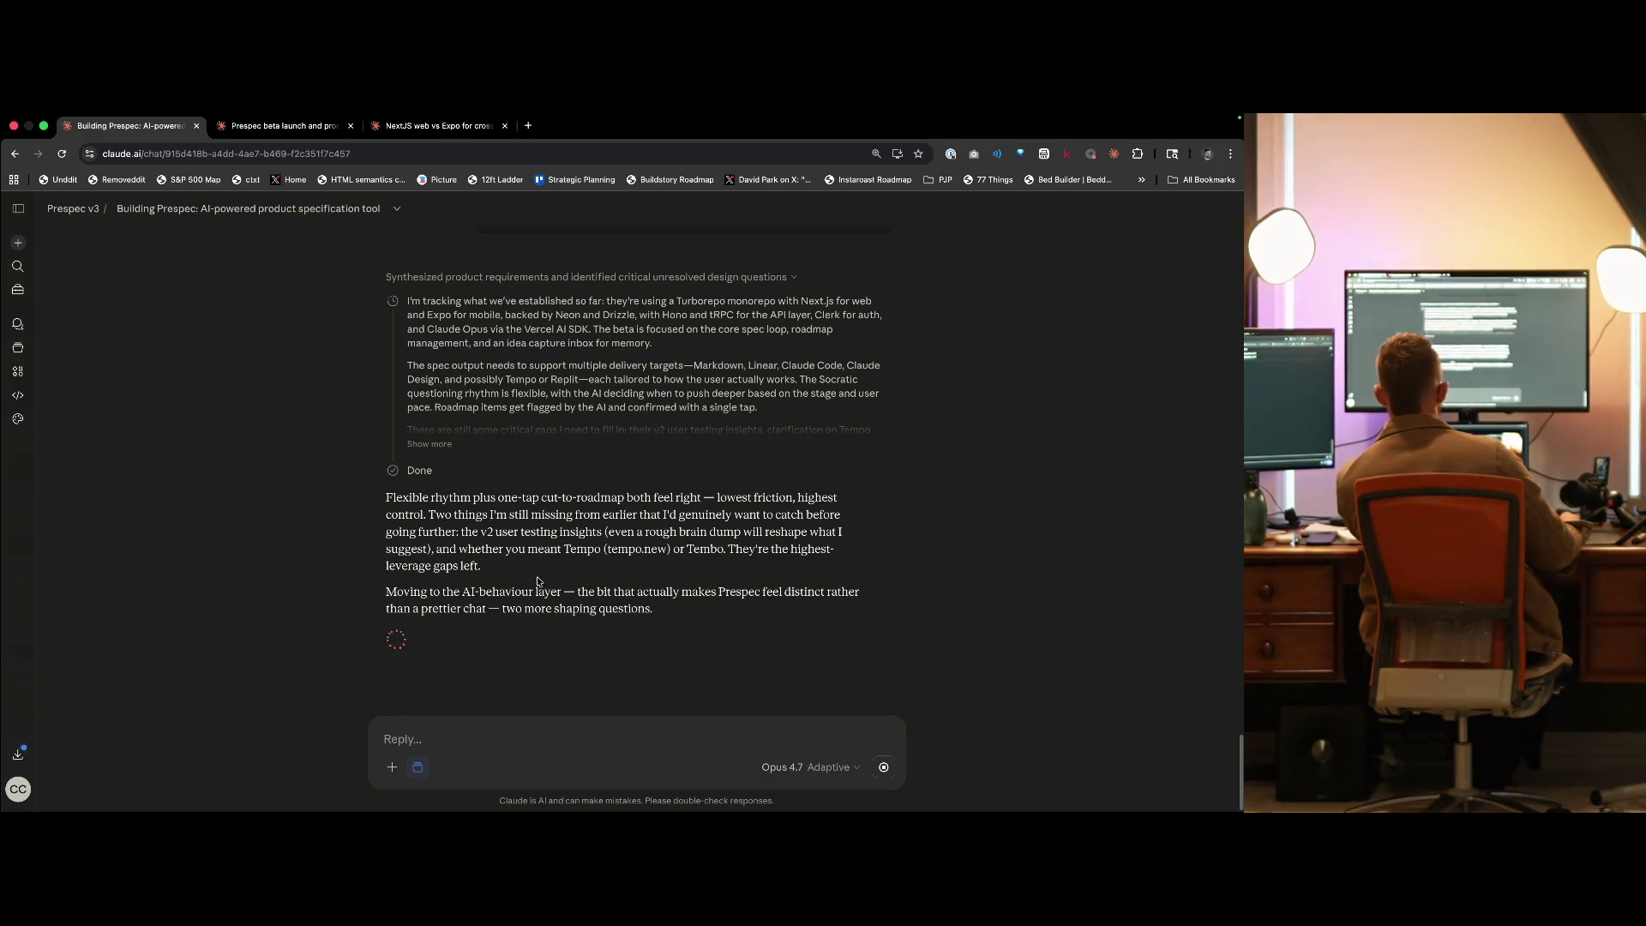
pyautogui.doubleClick(638, 549)
# - Open tempo.new in a new tab and scroll through the Tempo homepage
pyautogui.rightClick(650, 530)
pyautogui.click(677, 592)
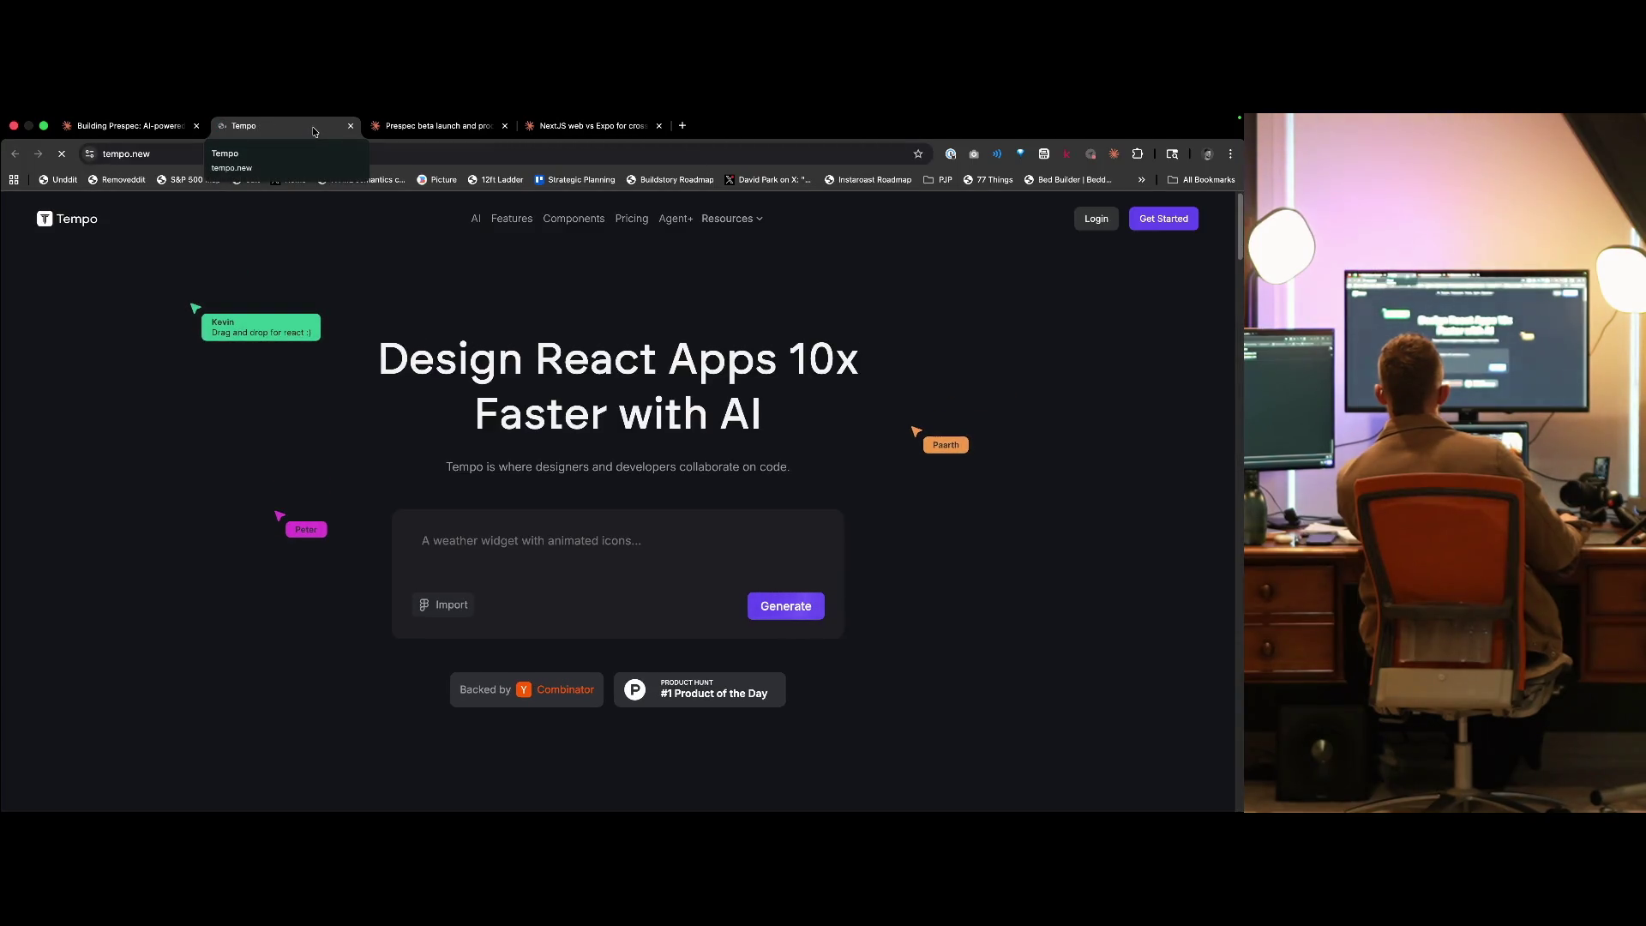
pyautogui.click(439, 596)
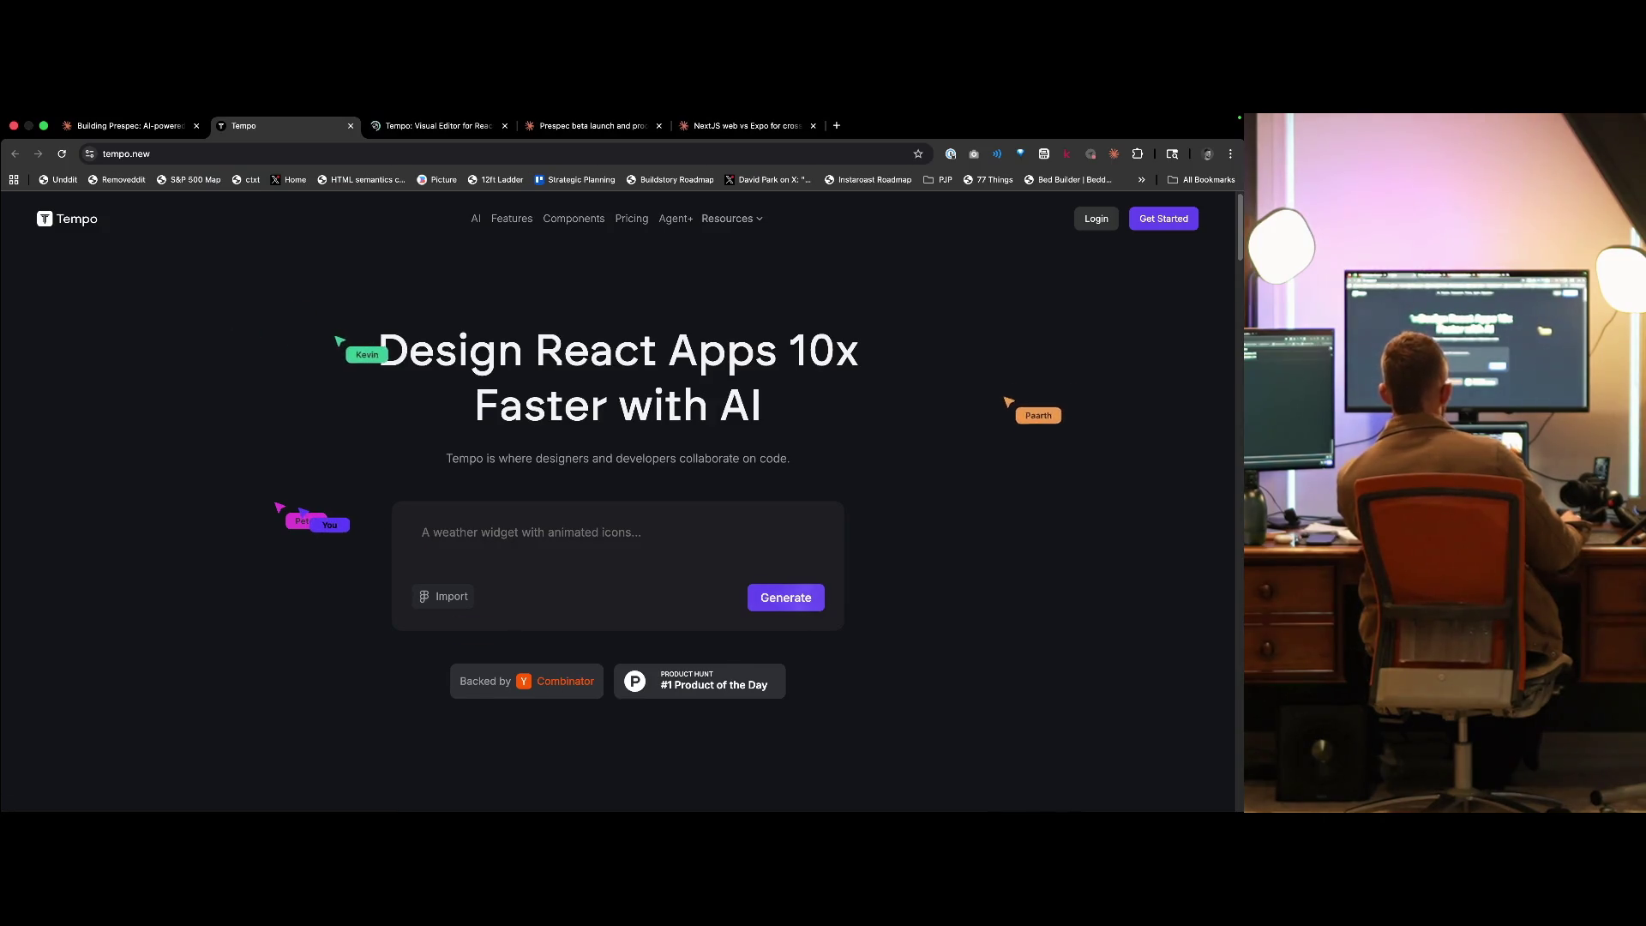
pyautogui.scroll(-4, 305, 514)
pyautogui.scroll(-2, 303, 513)
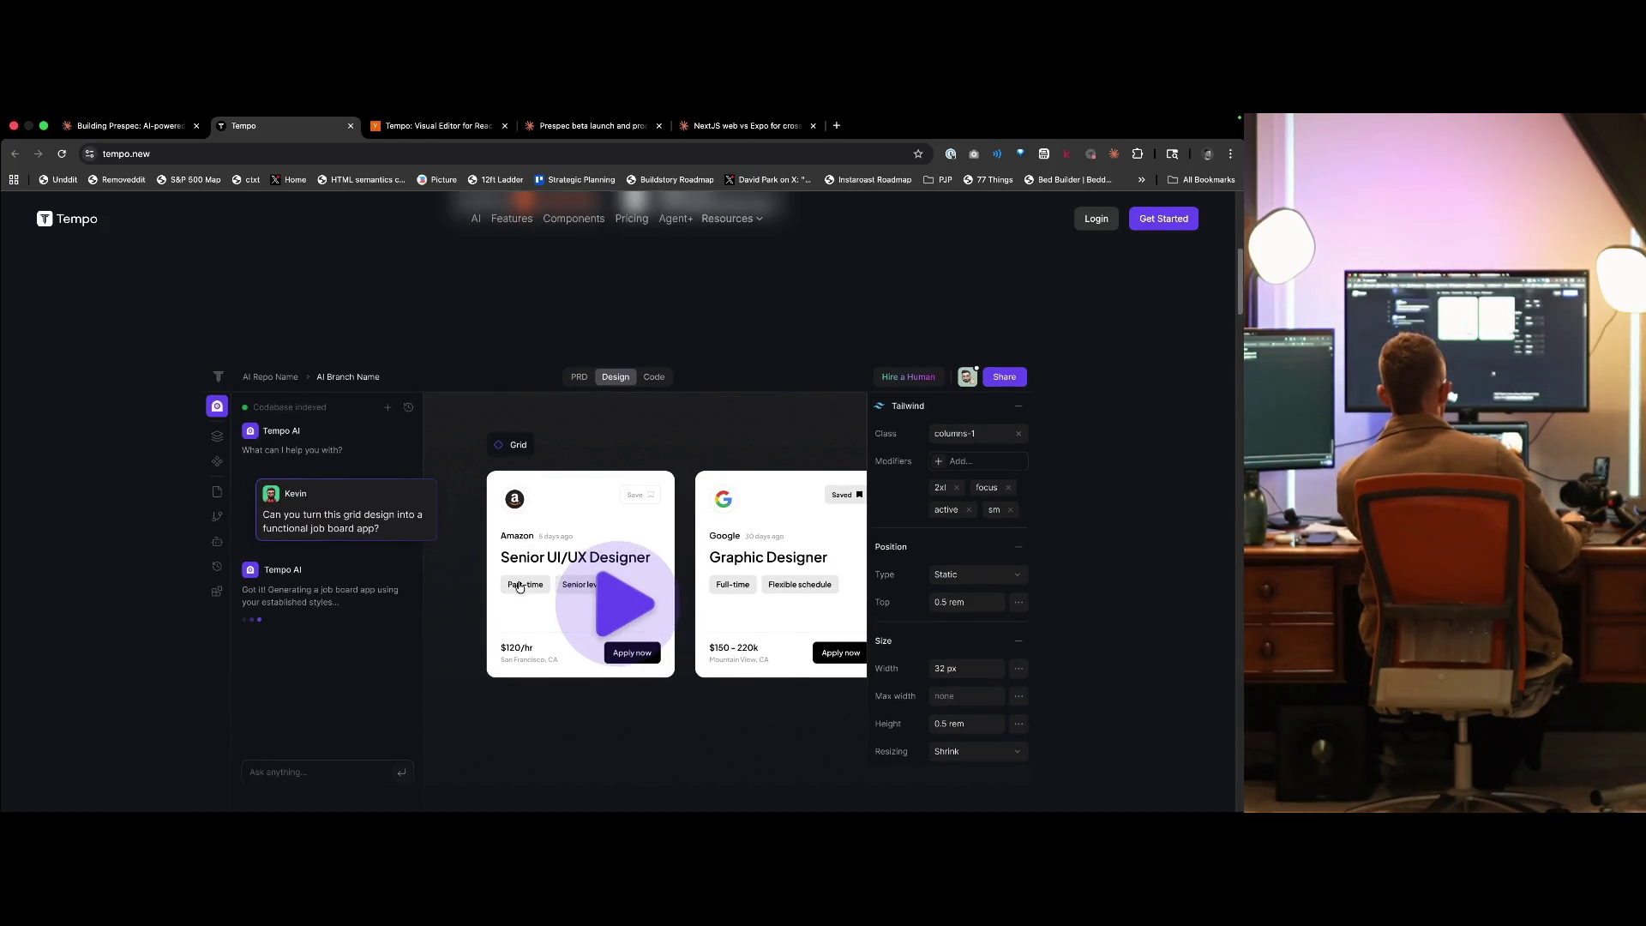
pyautogui.scroll(-5, 518, 587)
pyautogui.scroll(-5, 471, 632)
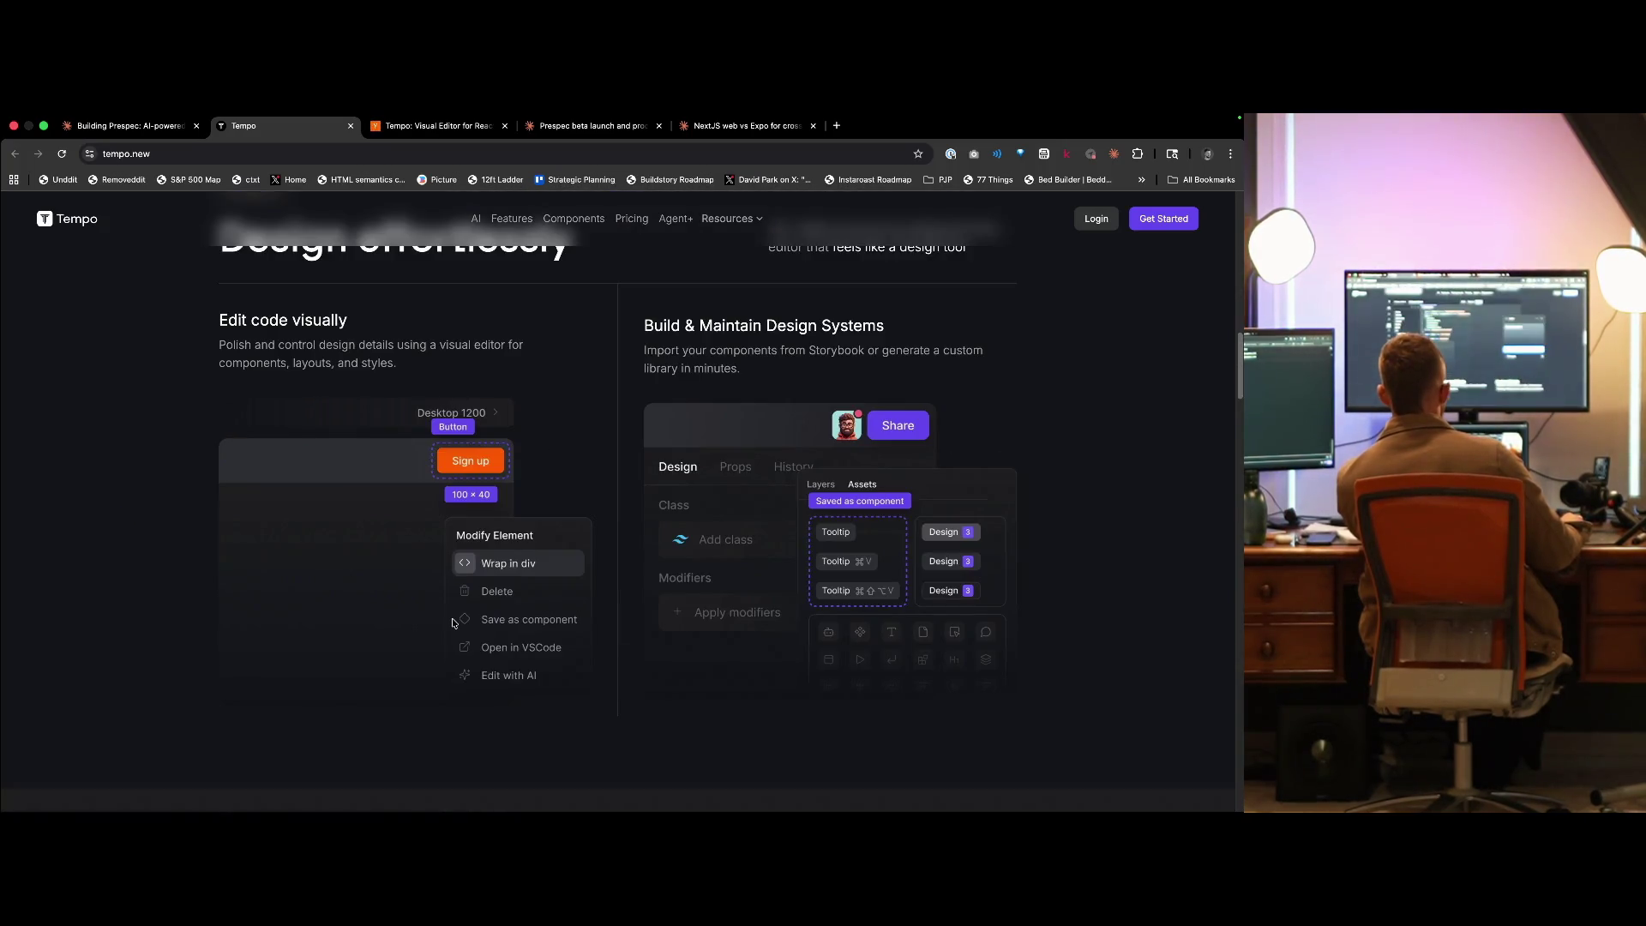
pyautogui.scroll(-10, 471, 632)
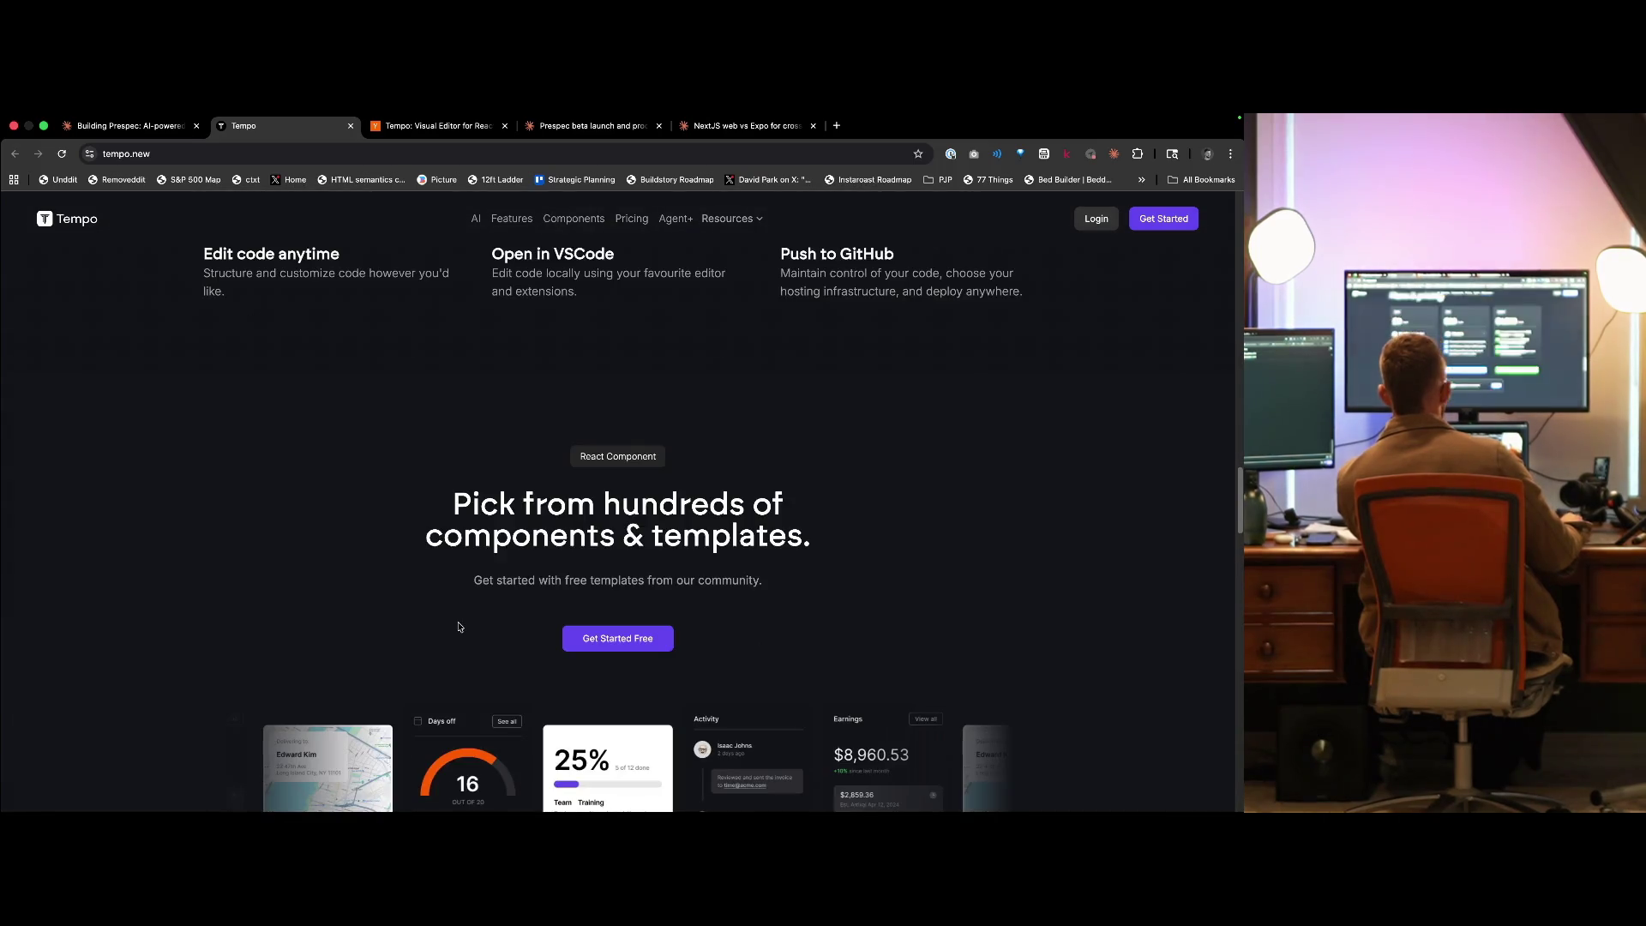
pyautogui.scroll(-10, 467, 631)
pyautogui.scroll(-20, 478, 642)
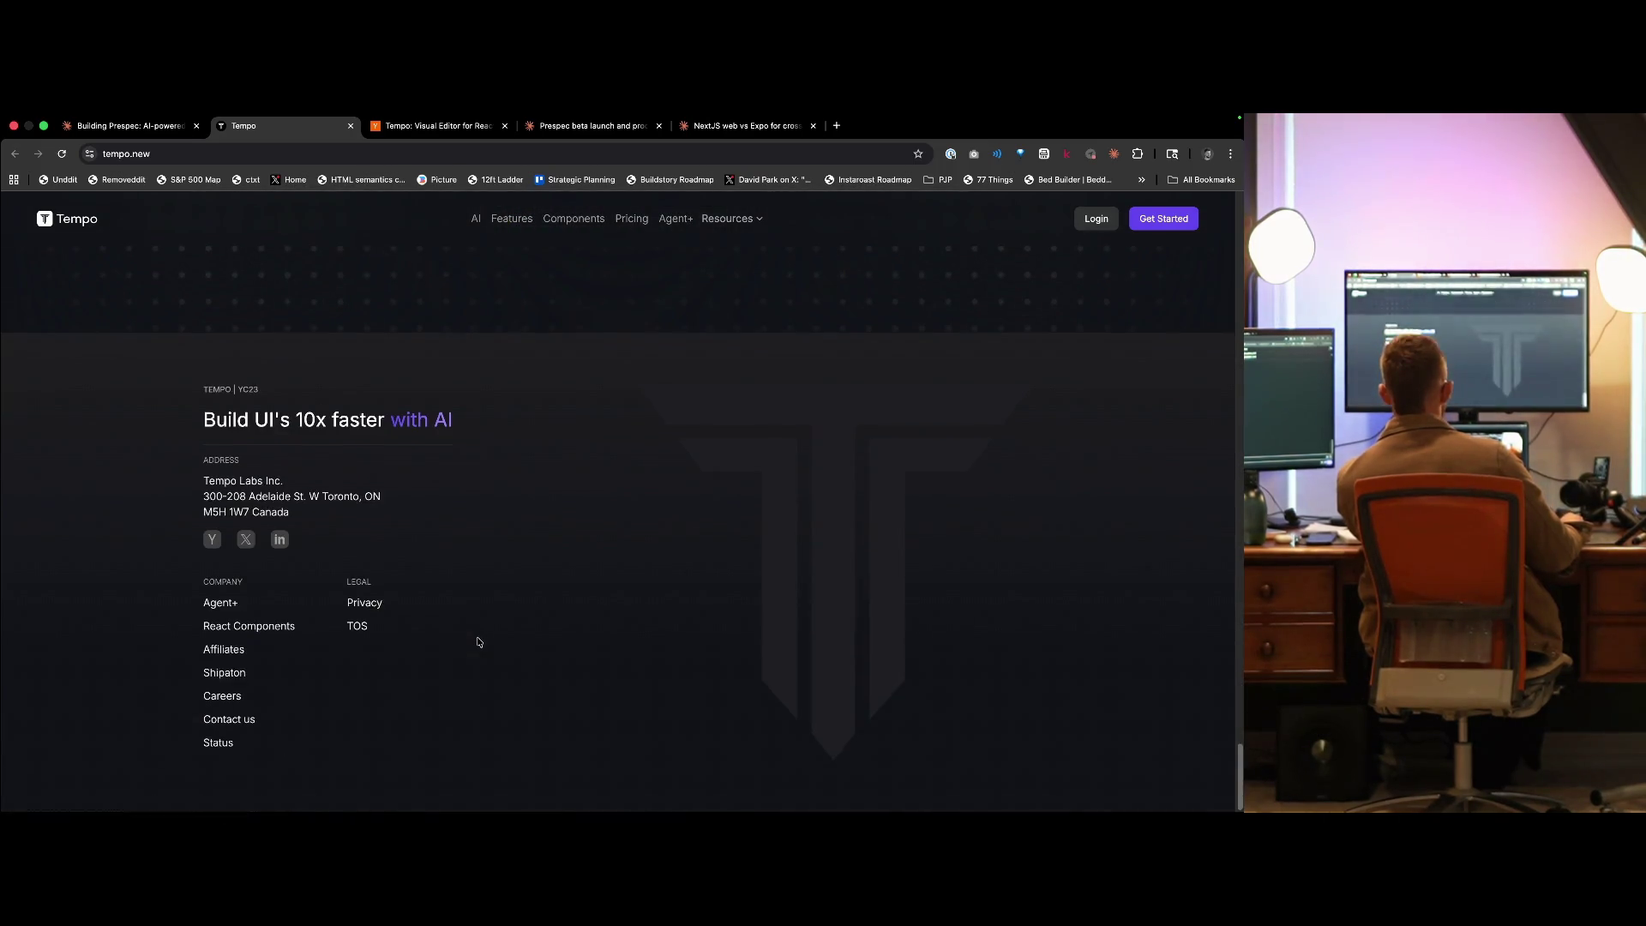
pyautogui.press('Home')
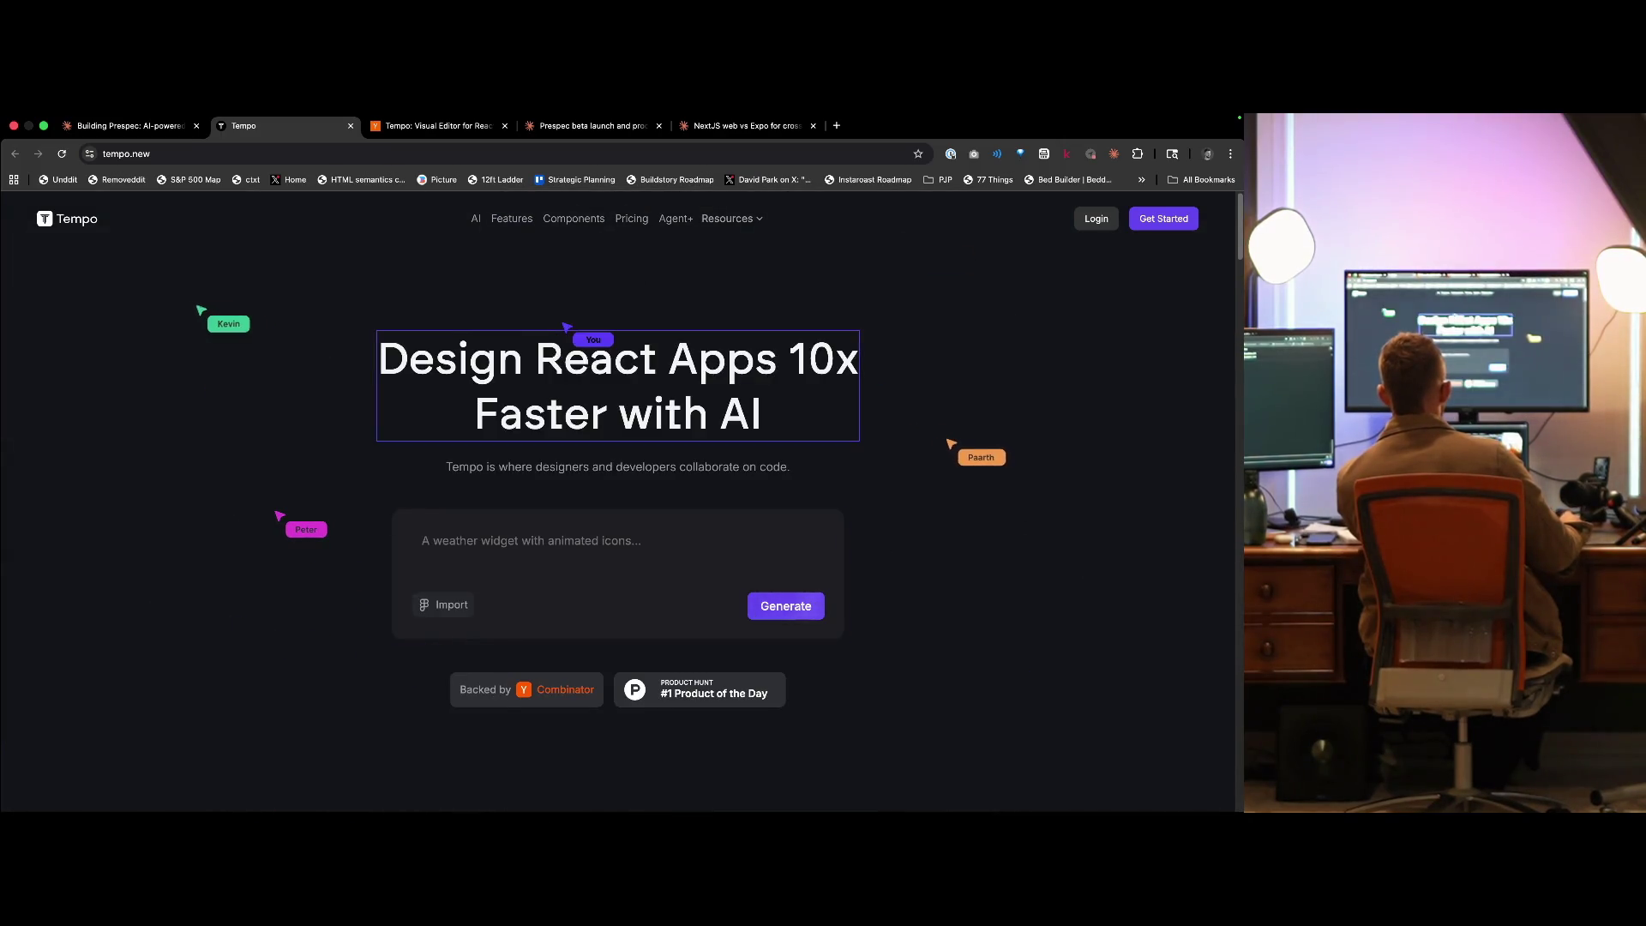
# - Open Tempo's X profile from the site's Resources menu and bring it into view
pyautogui.moveTo(733, 217)
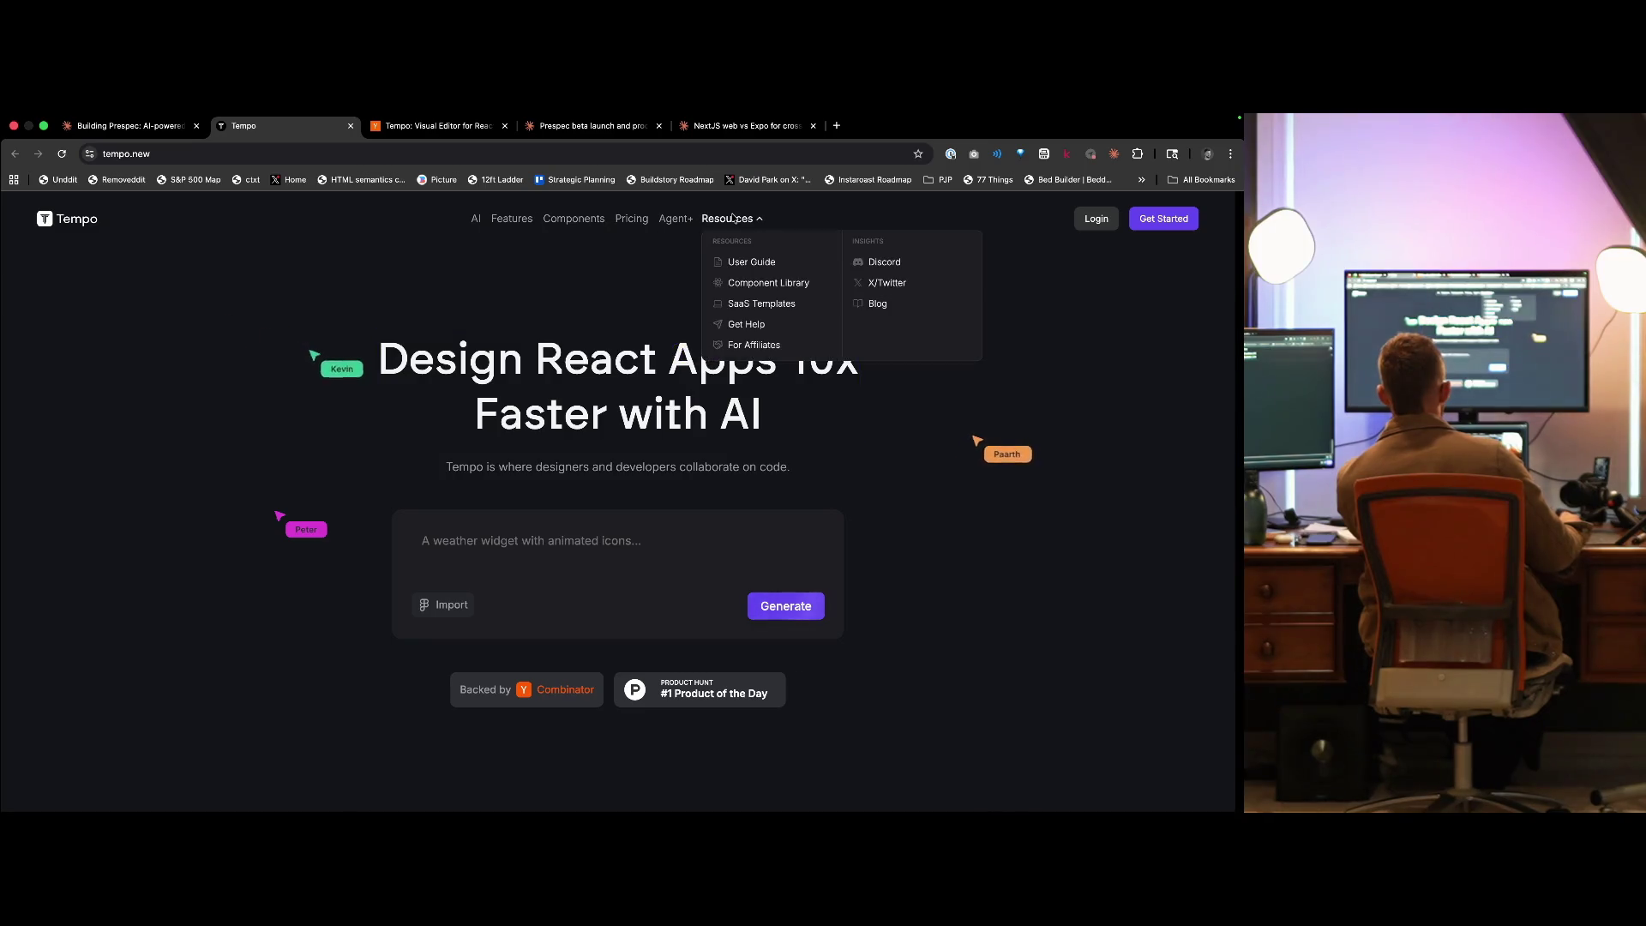
pyautogui.click(886, 281)
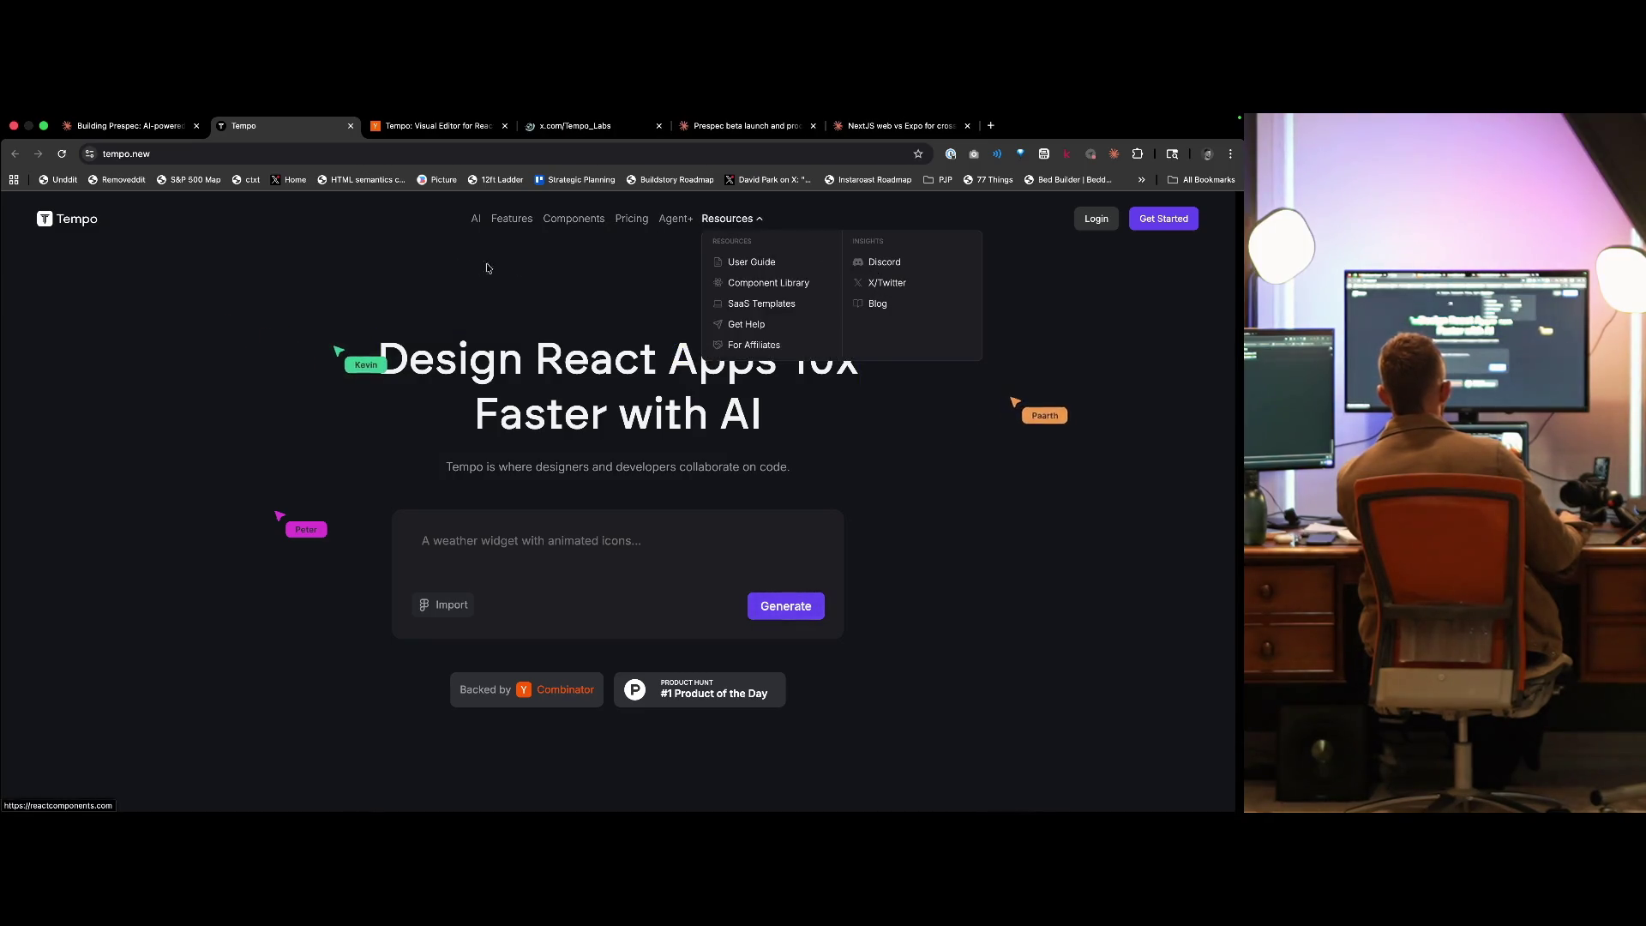
pyautogui.click(601, 128)
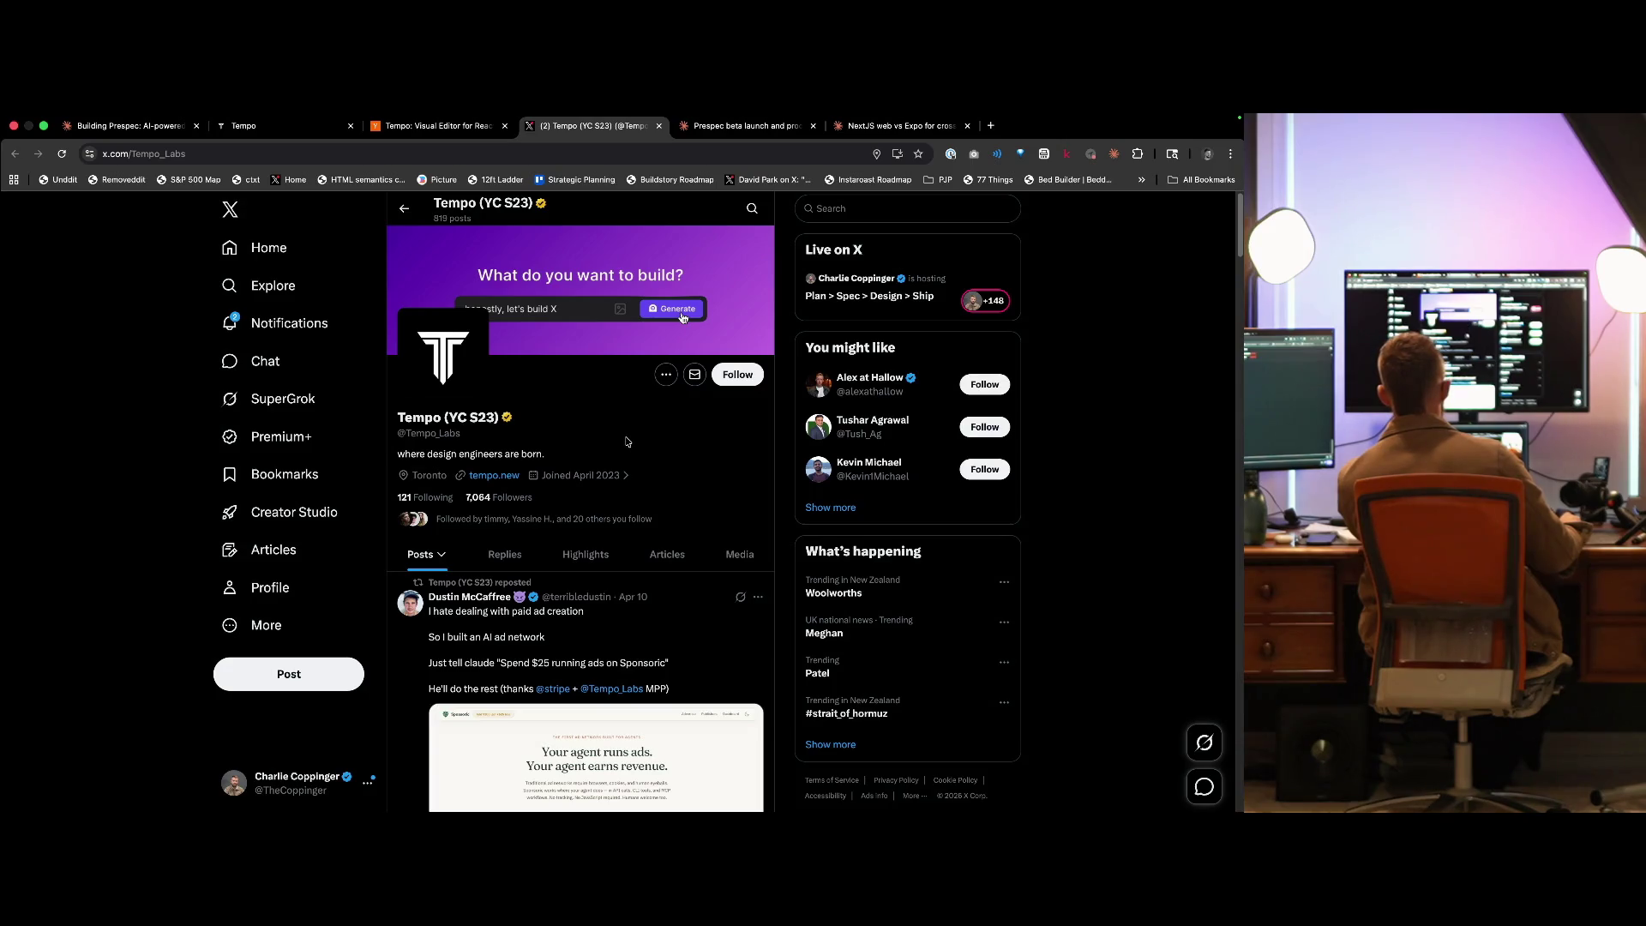
# - Open the Sponsoric repost, launch a Google search for 'Sponsoric', and peek at the author's profile
pyautogui.scroll(-3, 634, 463)
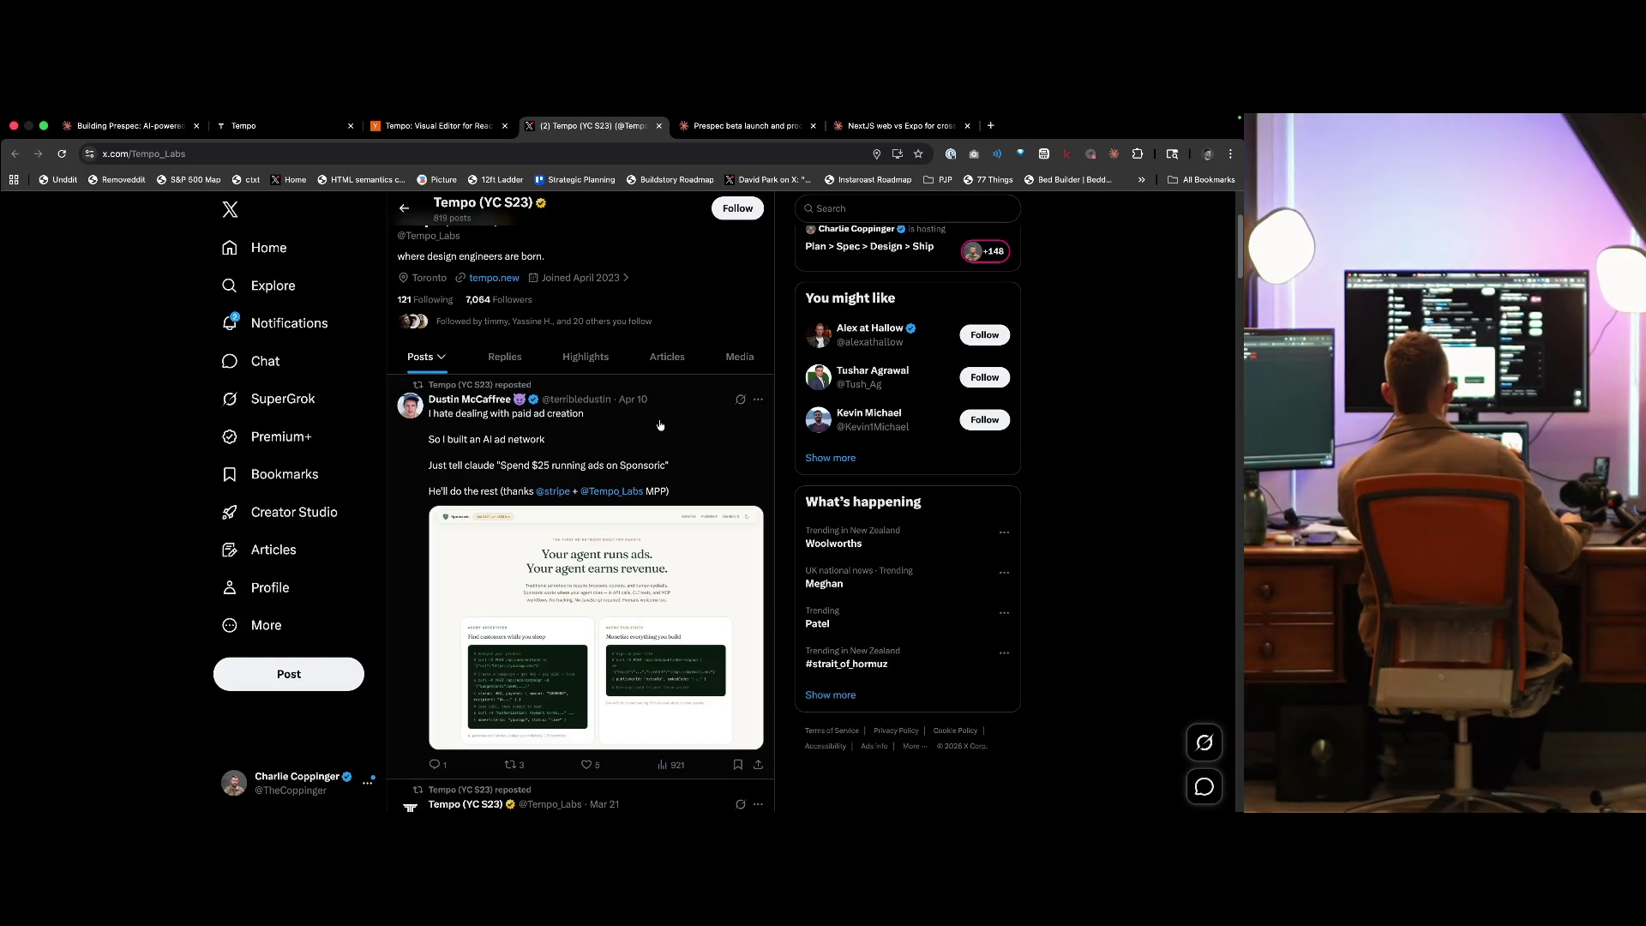
pyautogui.click(639, 470)
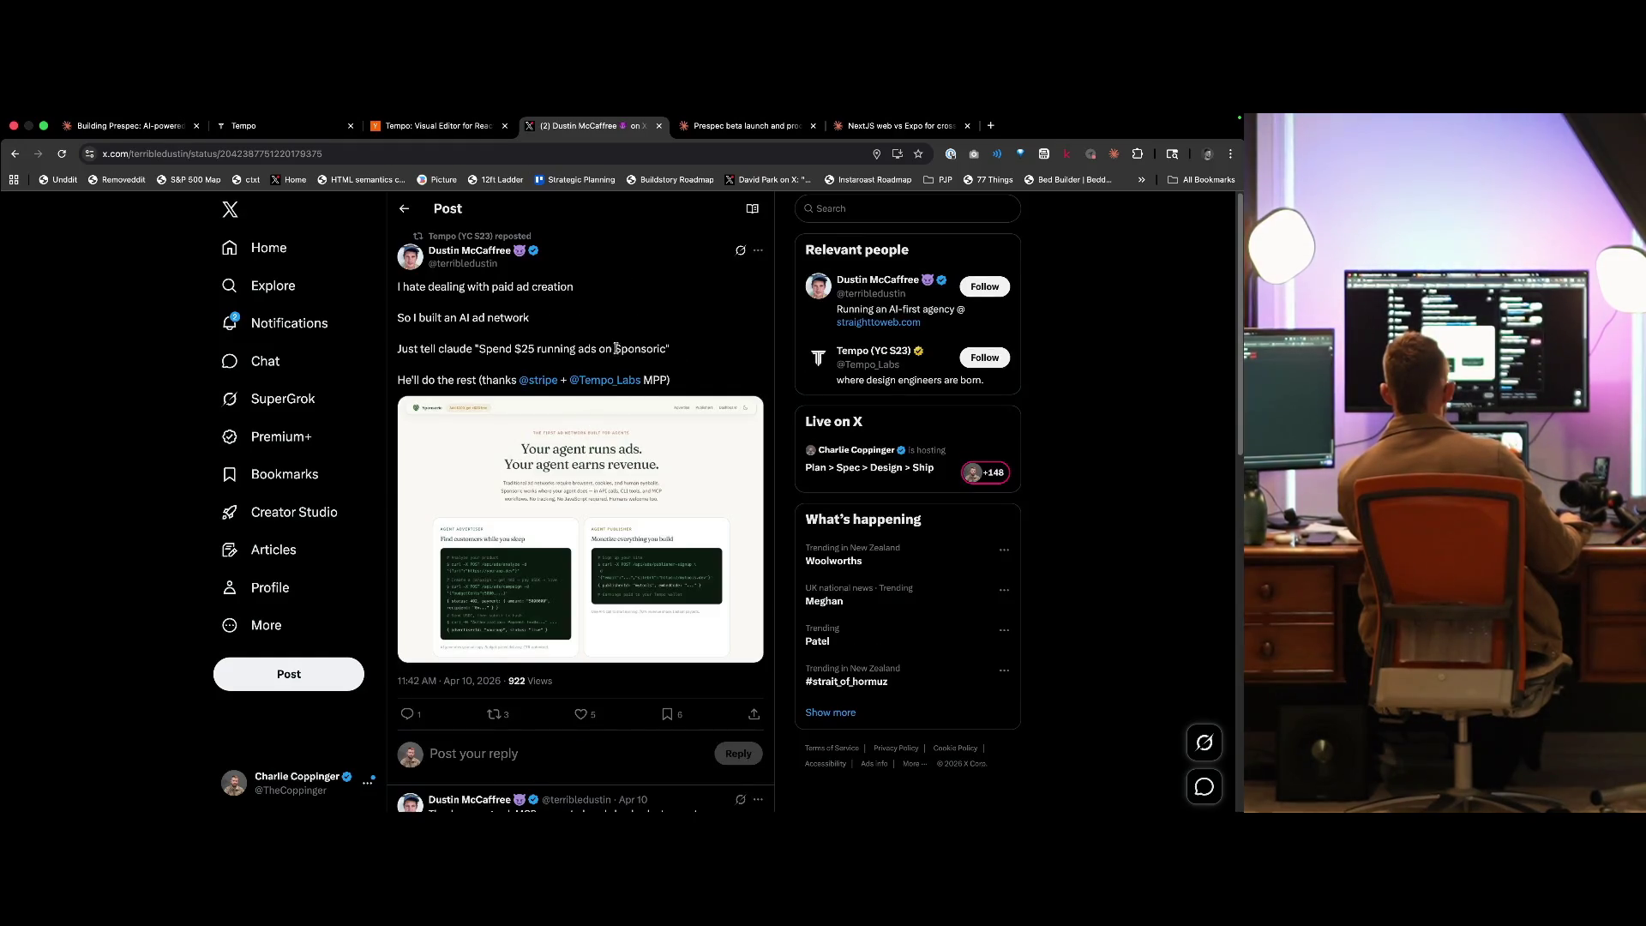
pyautogui.rightClick(627, 350)
pyautogui.click(660, 409)
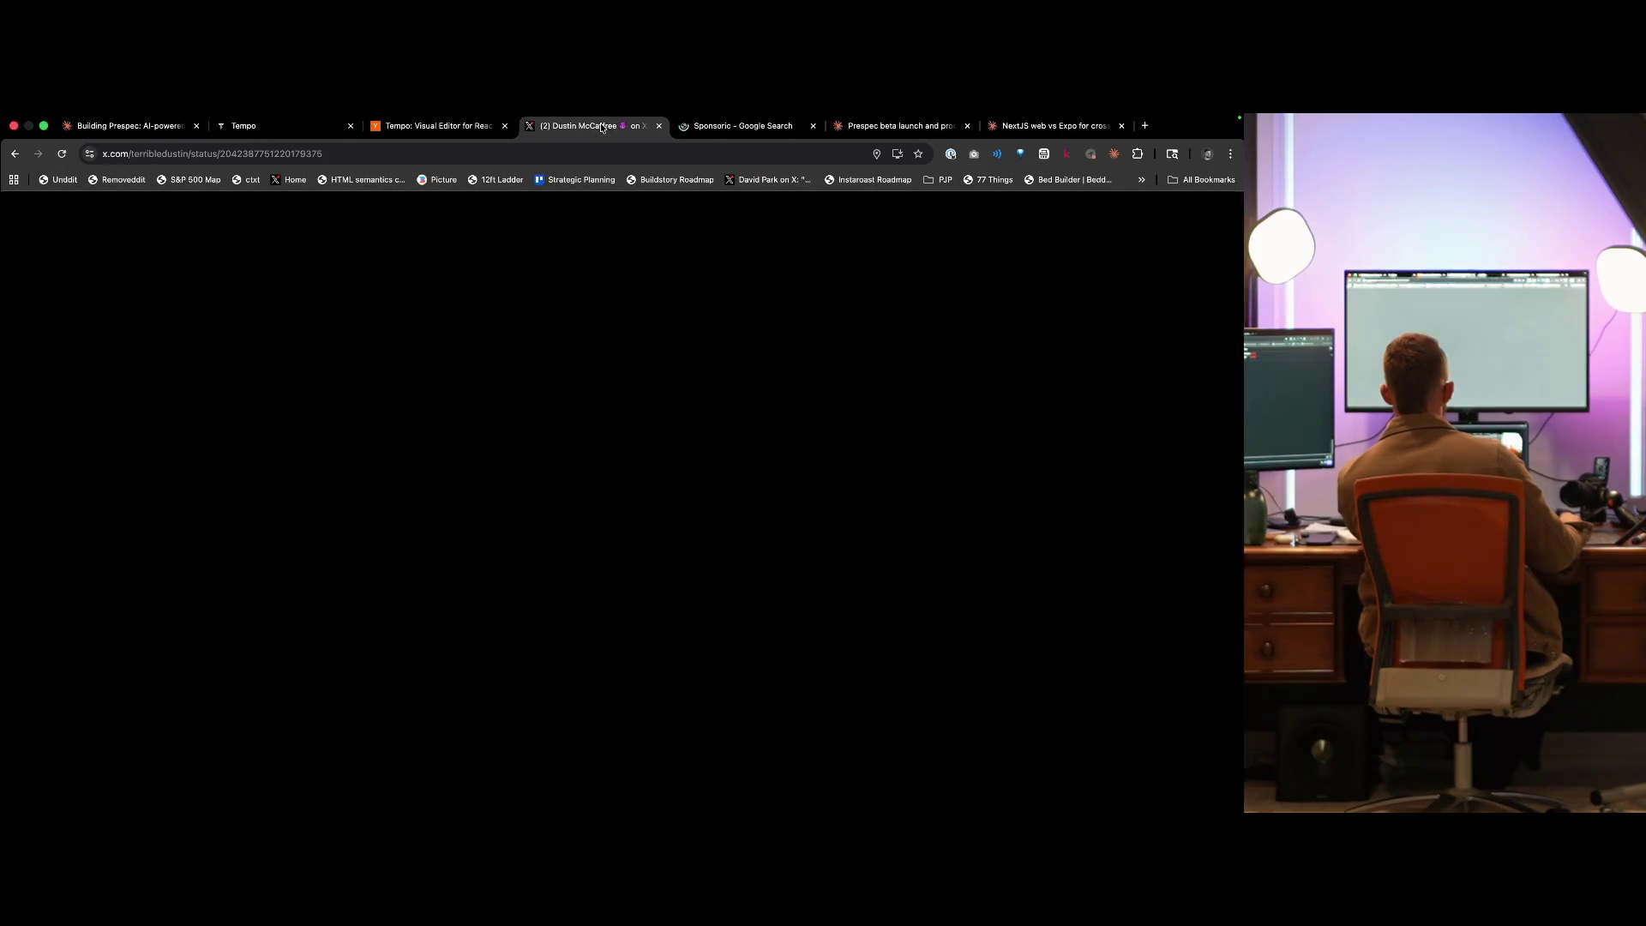
pyautogui.click(464, 252)
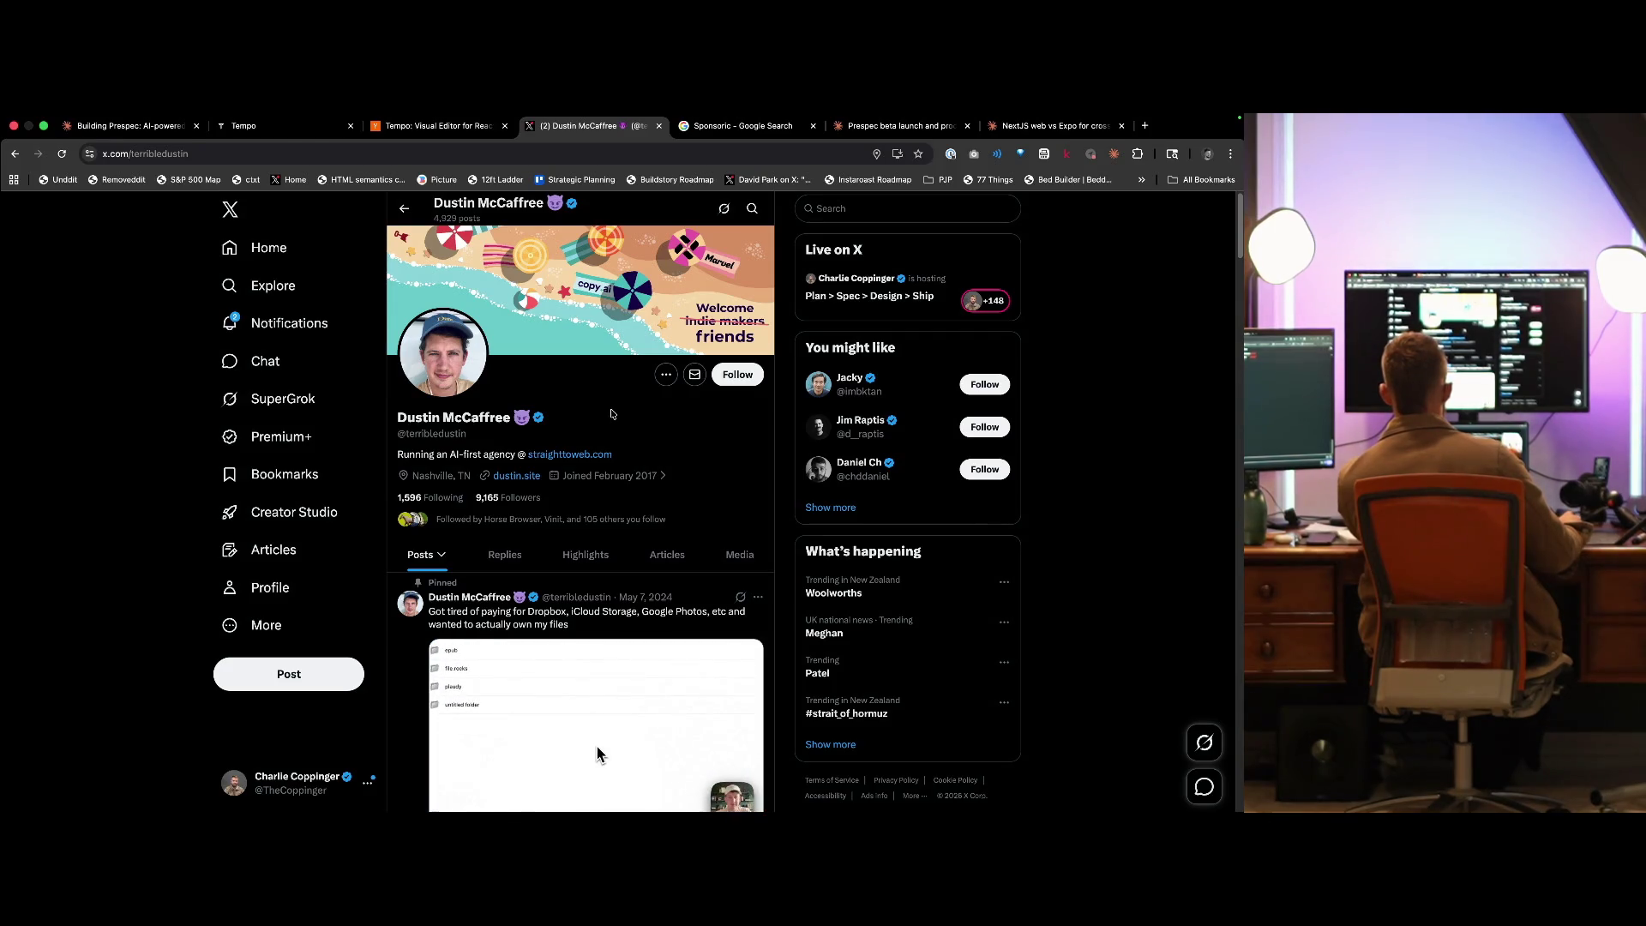
pyautogui.press('super+bracketleft')
pyautogui.press('super+bracketleft')
# - Unmute the Private Beta video, raise its volume, expand the post text, and skip ahead
pyautogui.scroll(-5, 547, 421)
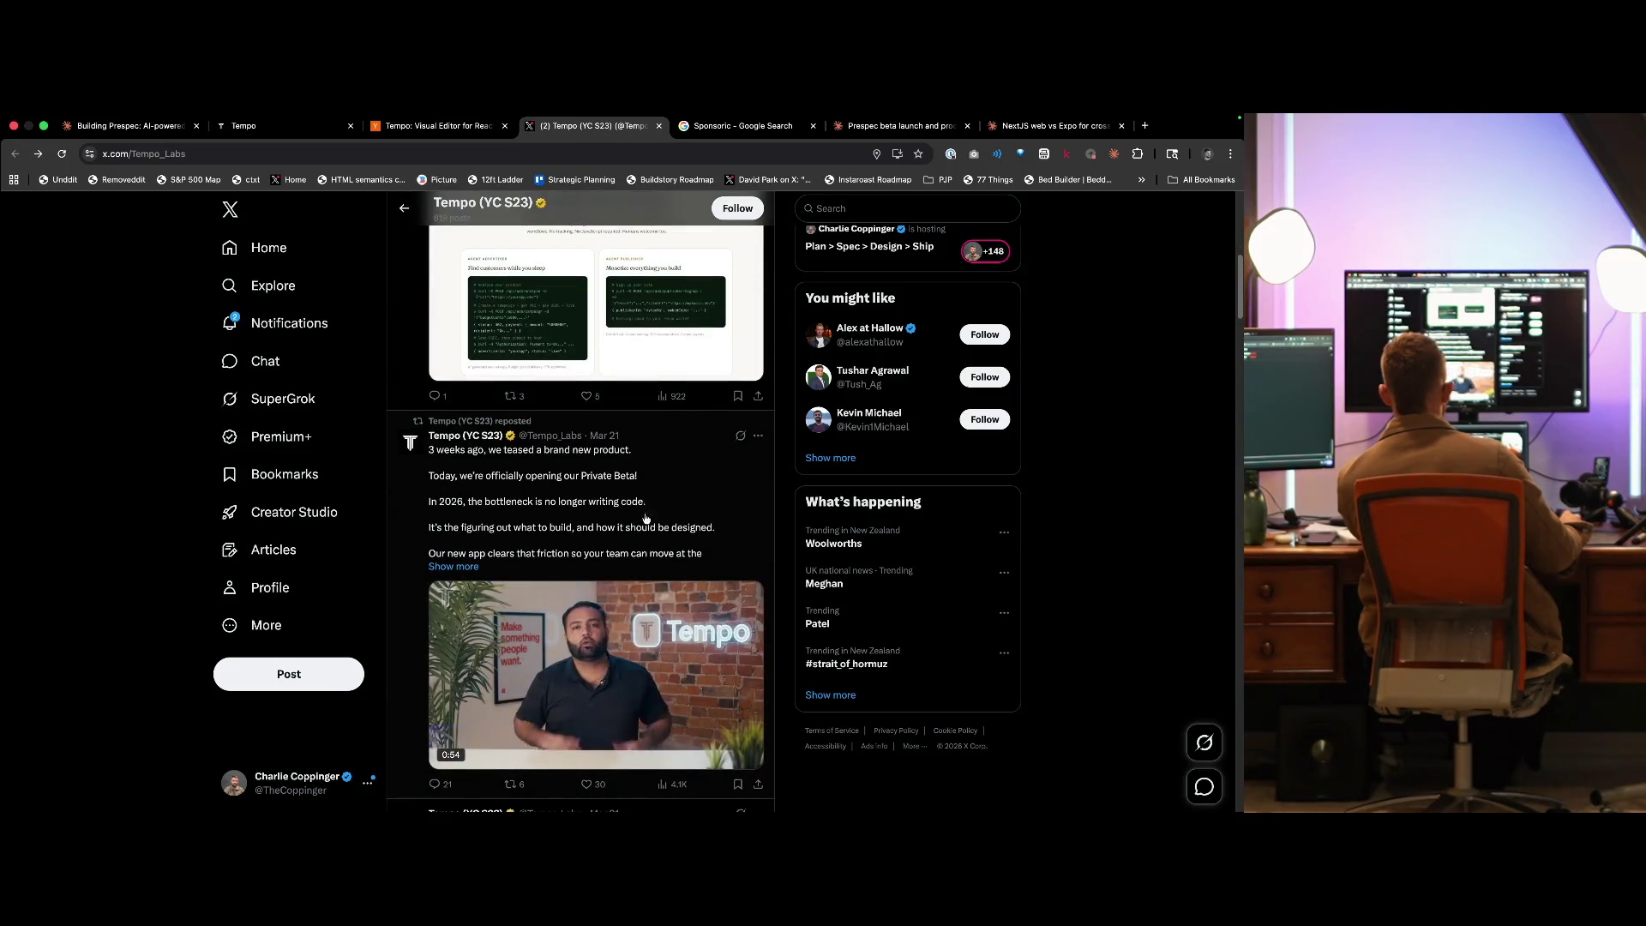
pyautogui.click(678, 754)
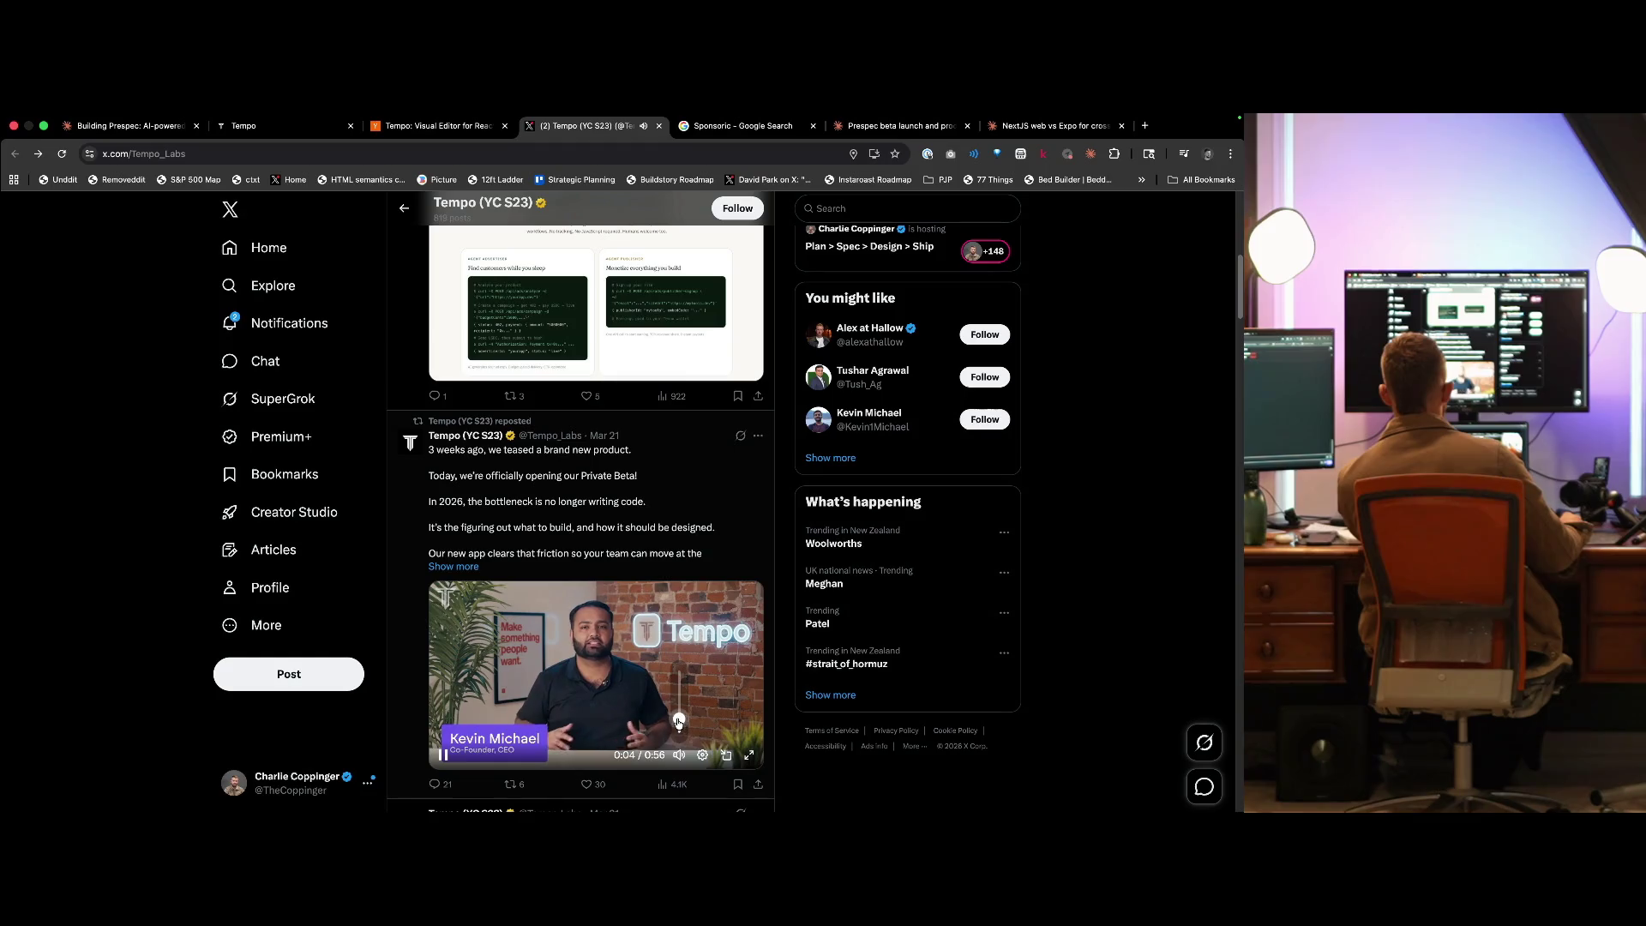
pyautogui.moveTo(678, 718); pyautogui.dragTo(680, 712)
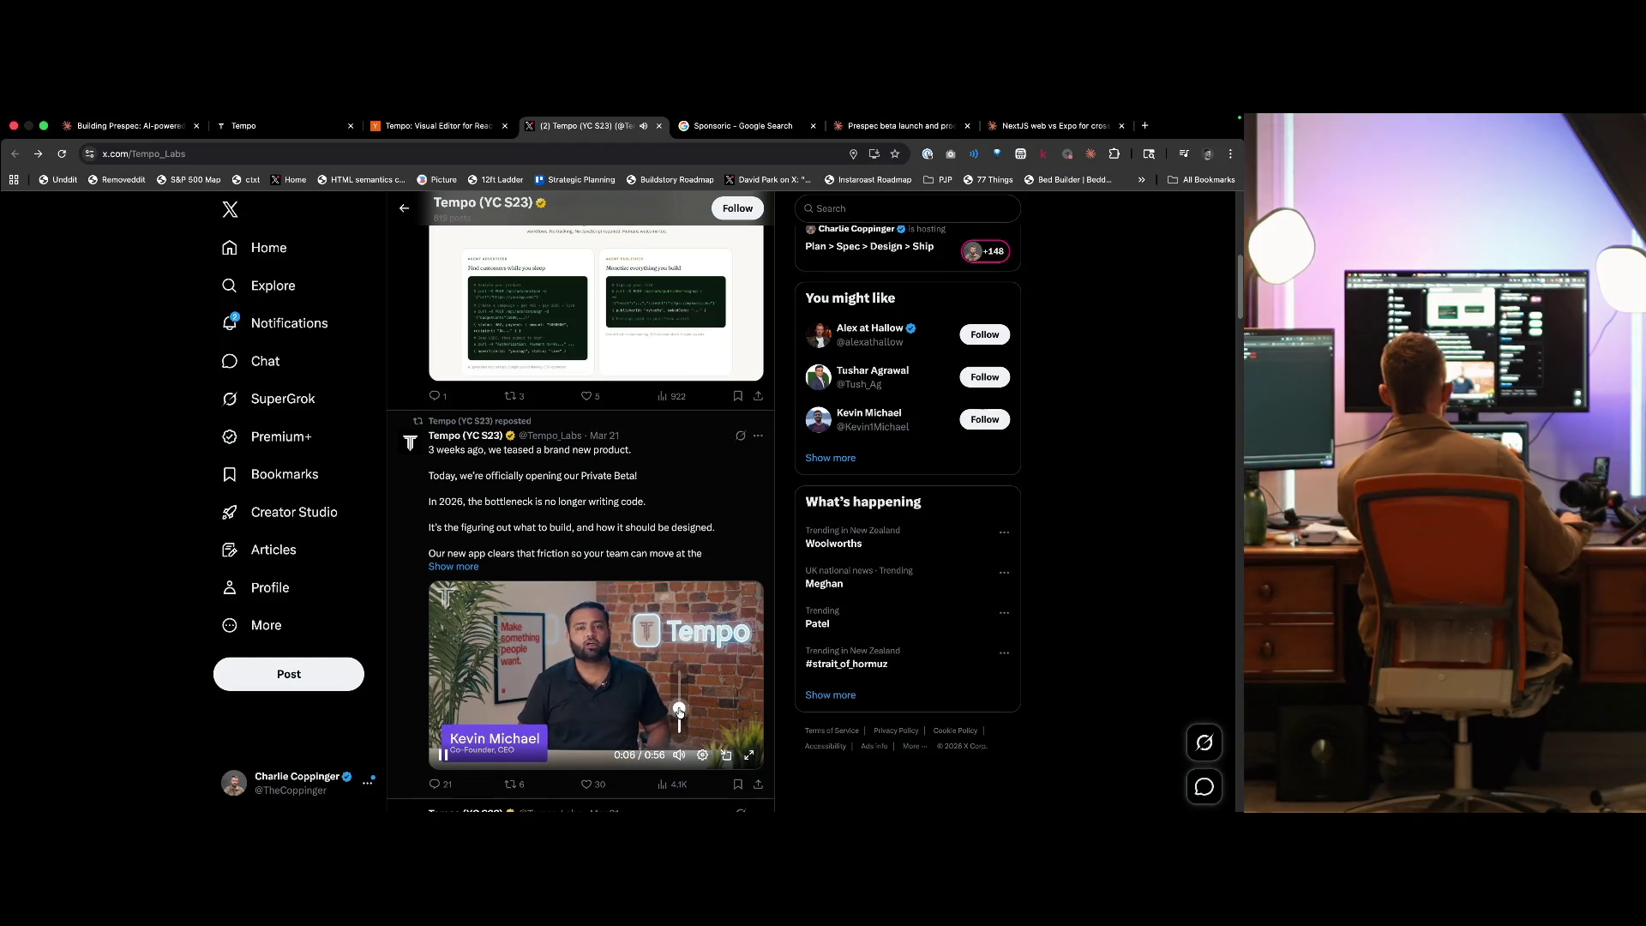
pyautogui.scroll(-1, 679, 712)
pyautogui.click(445, 525)
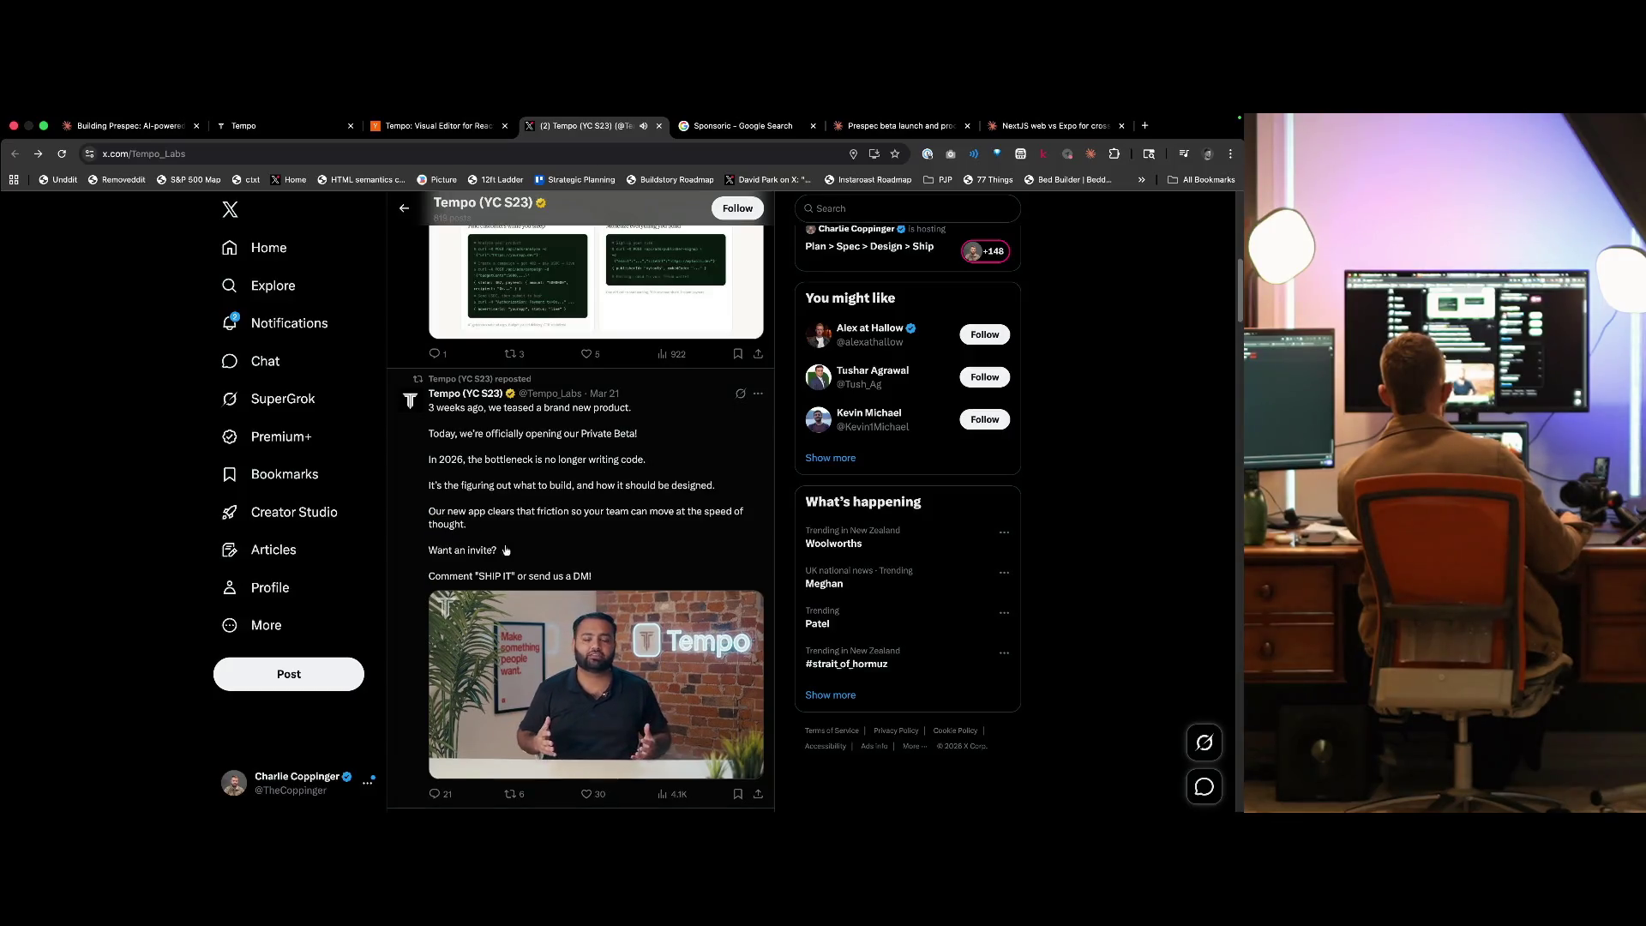
pyautogui.scroll(-1, 506, 550)
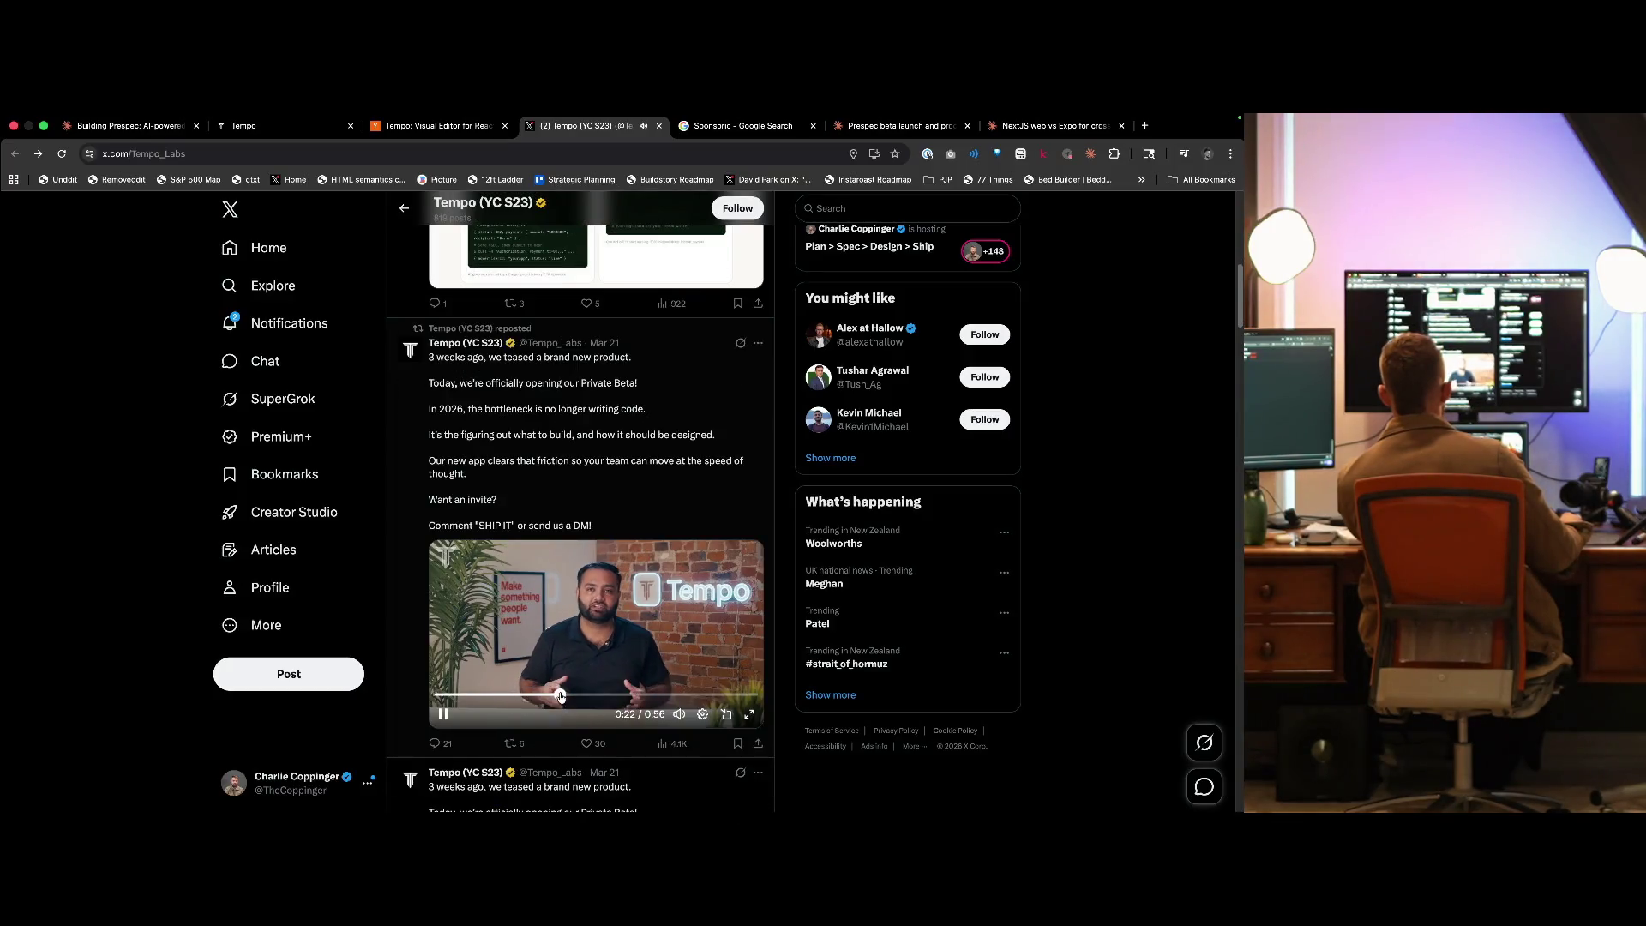
pyautogui.click(617, 695)
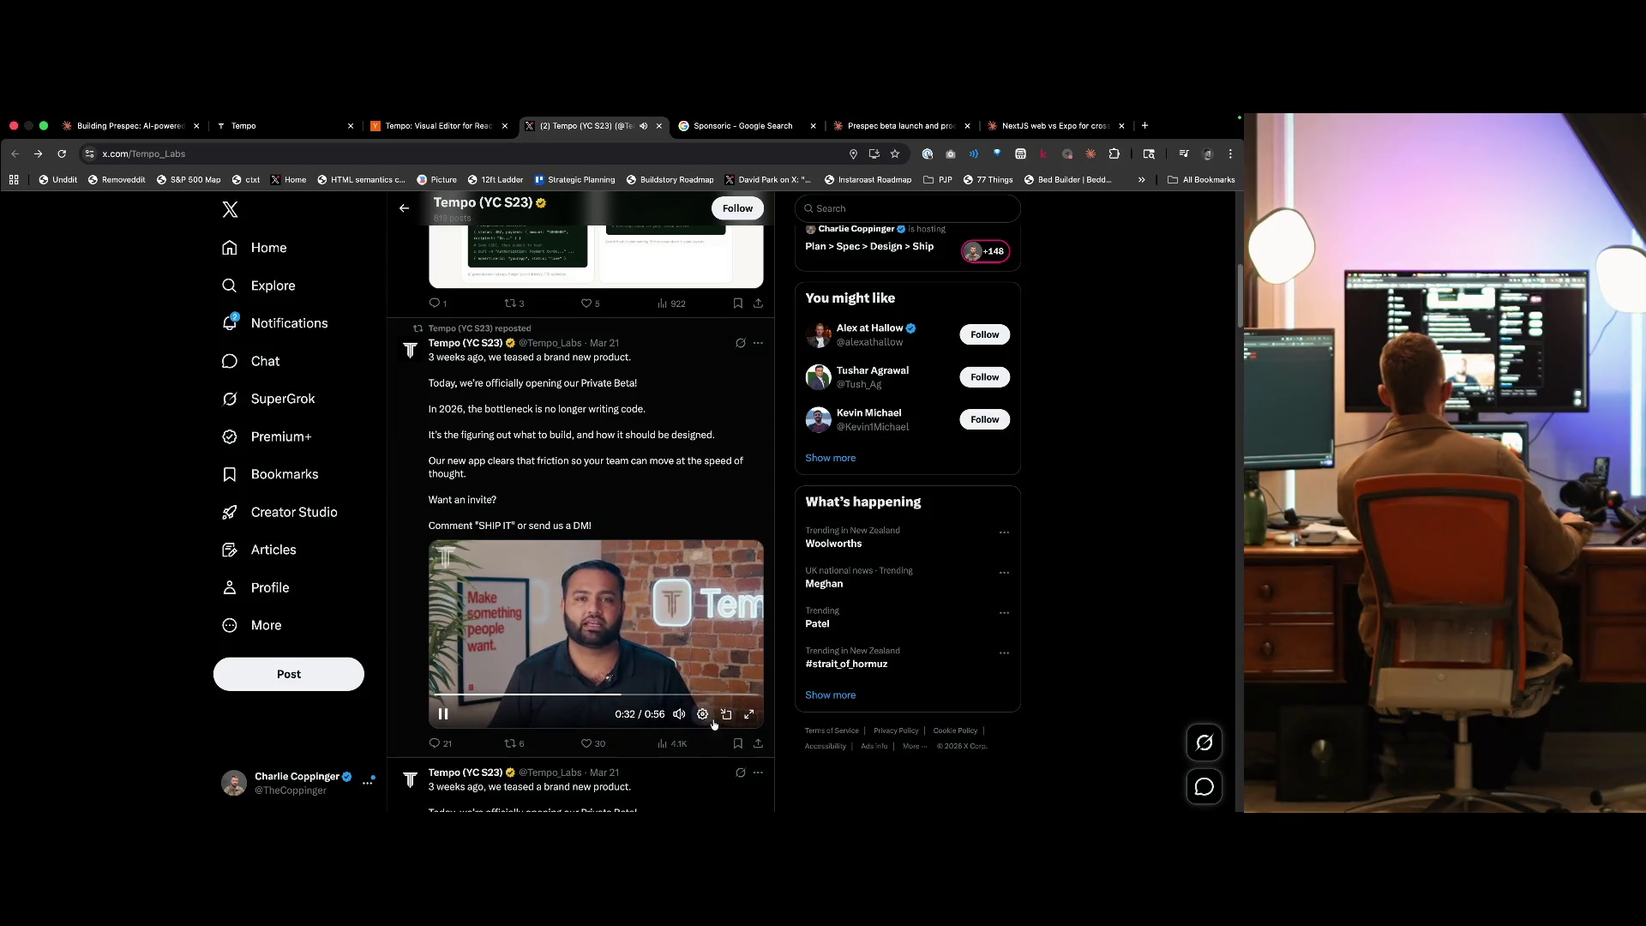
pyautogui.click(704, 715)
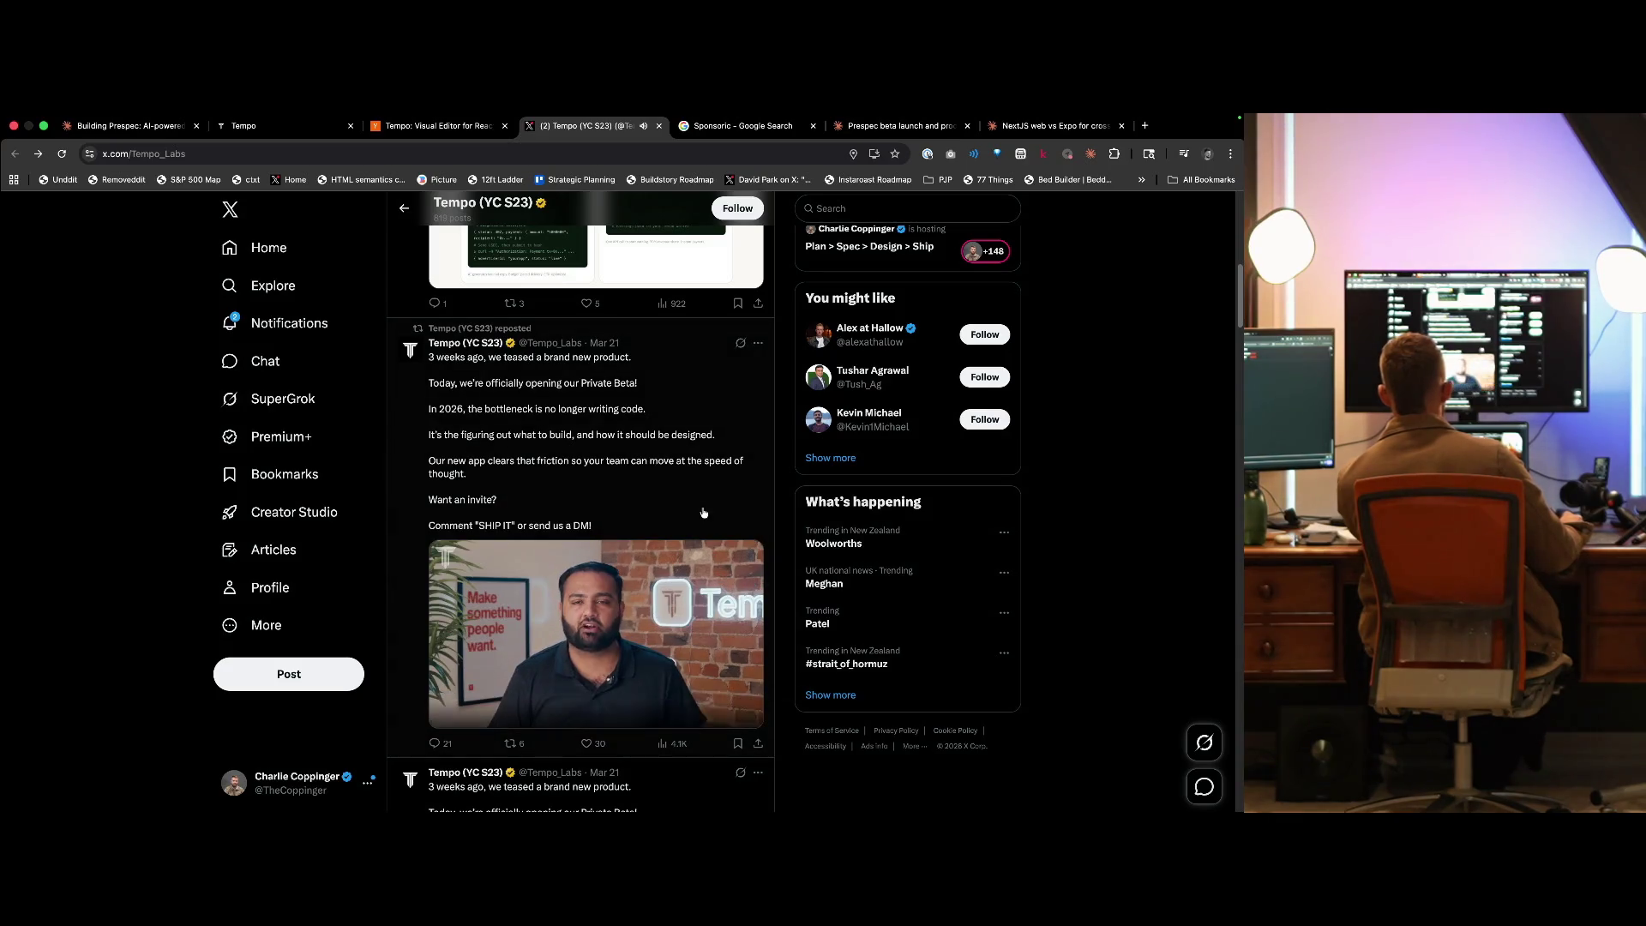
pyautogui.click(703, 712)
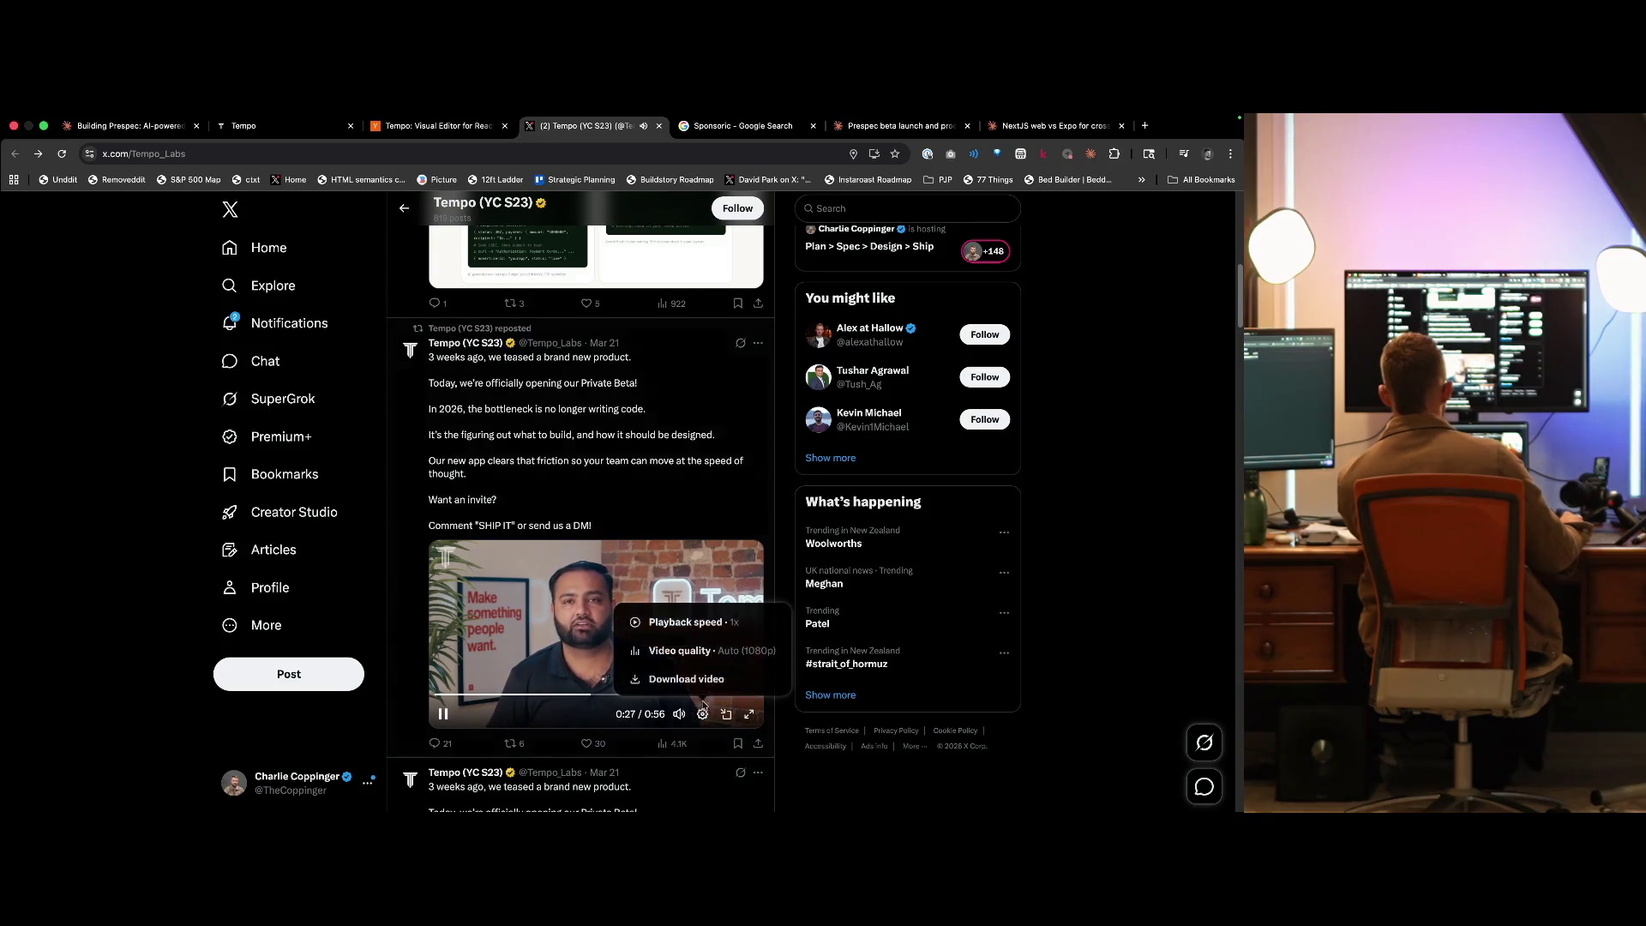
pyautogui.click(1068, 530)
# - Read the next post, pause the video at 0:44, and switch to the Sponsoric results
pyautogui.scroll(-1, 690, 493)
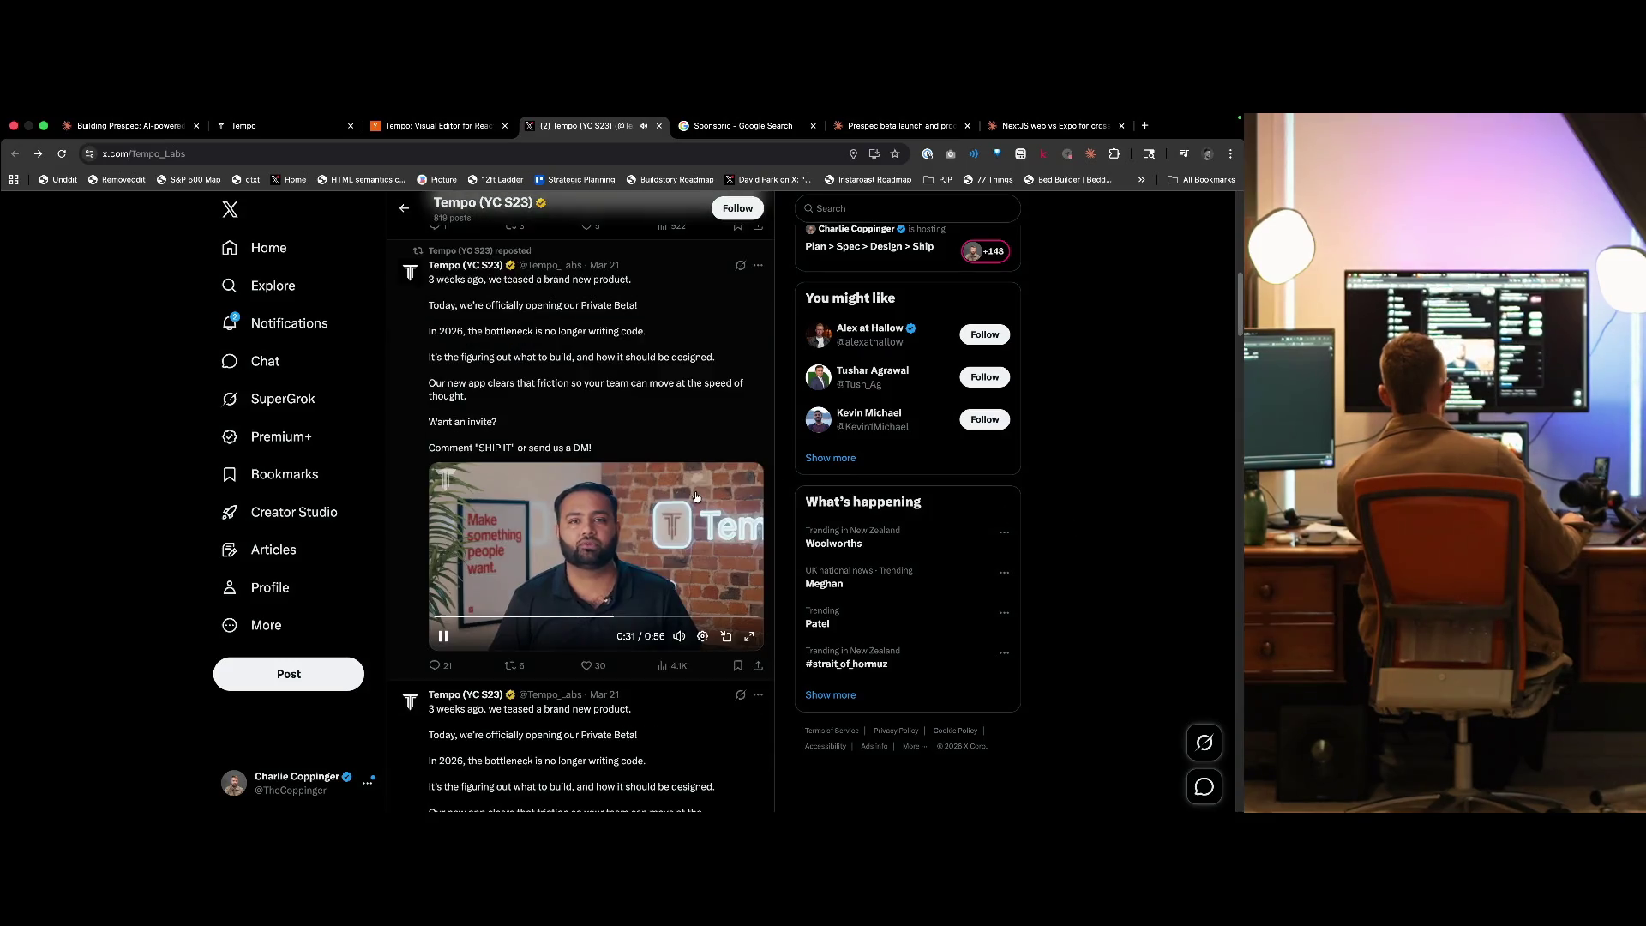
pyautogui.scroll(-2, 696, 498)
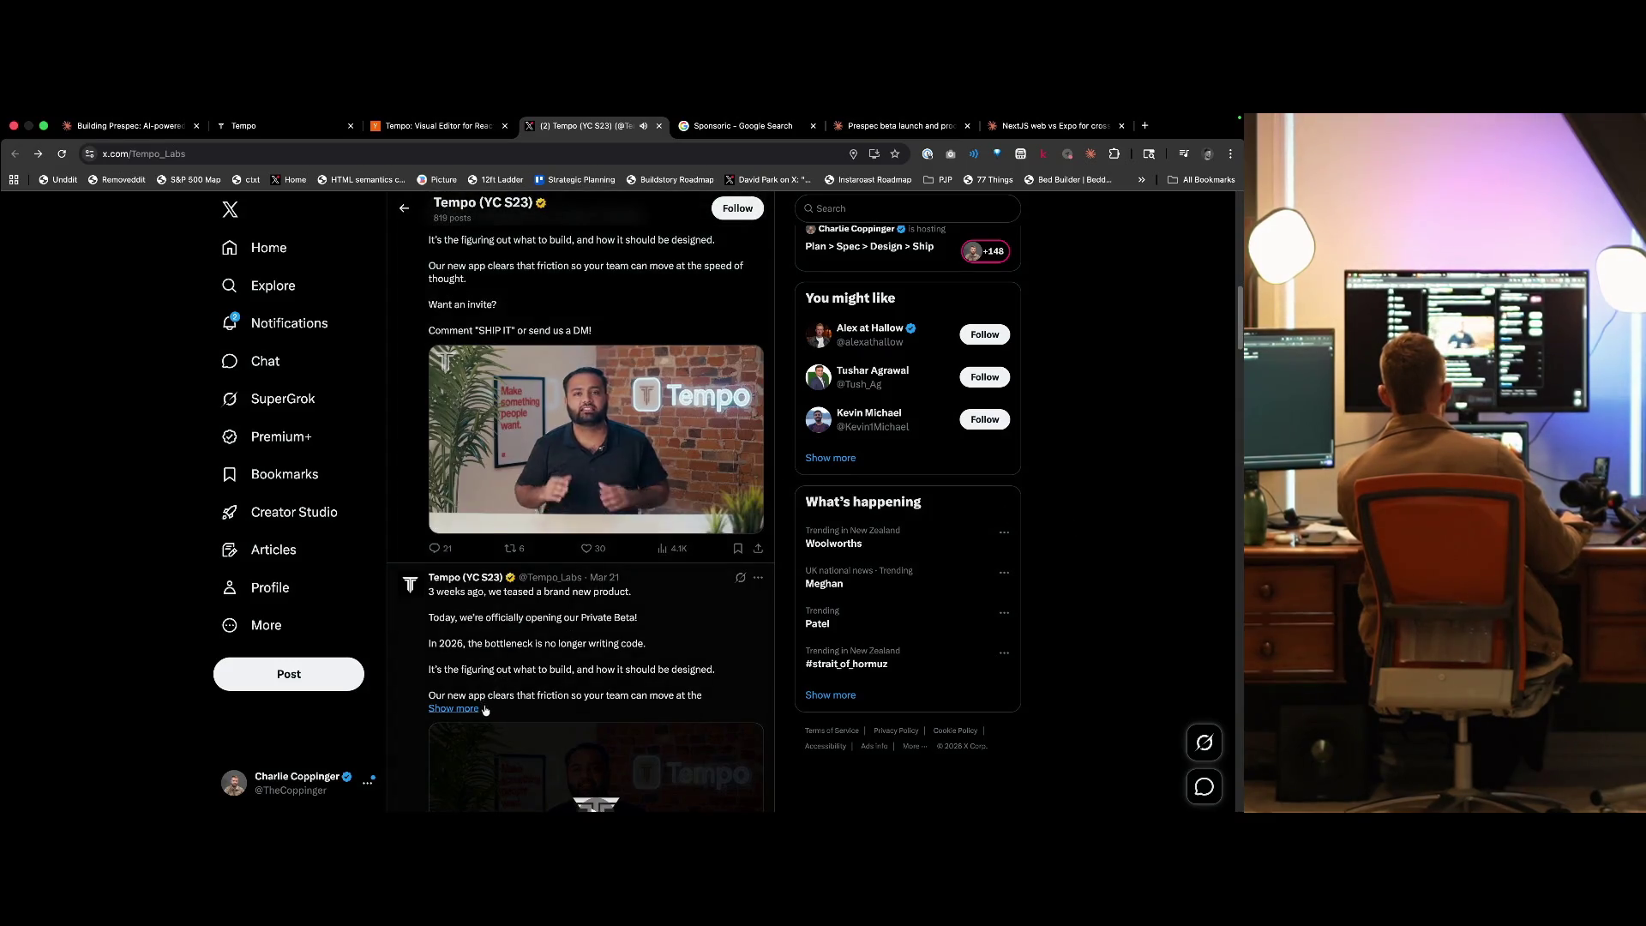
pyautogui.click(483, 710)
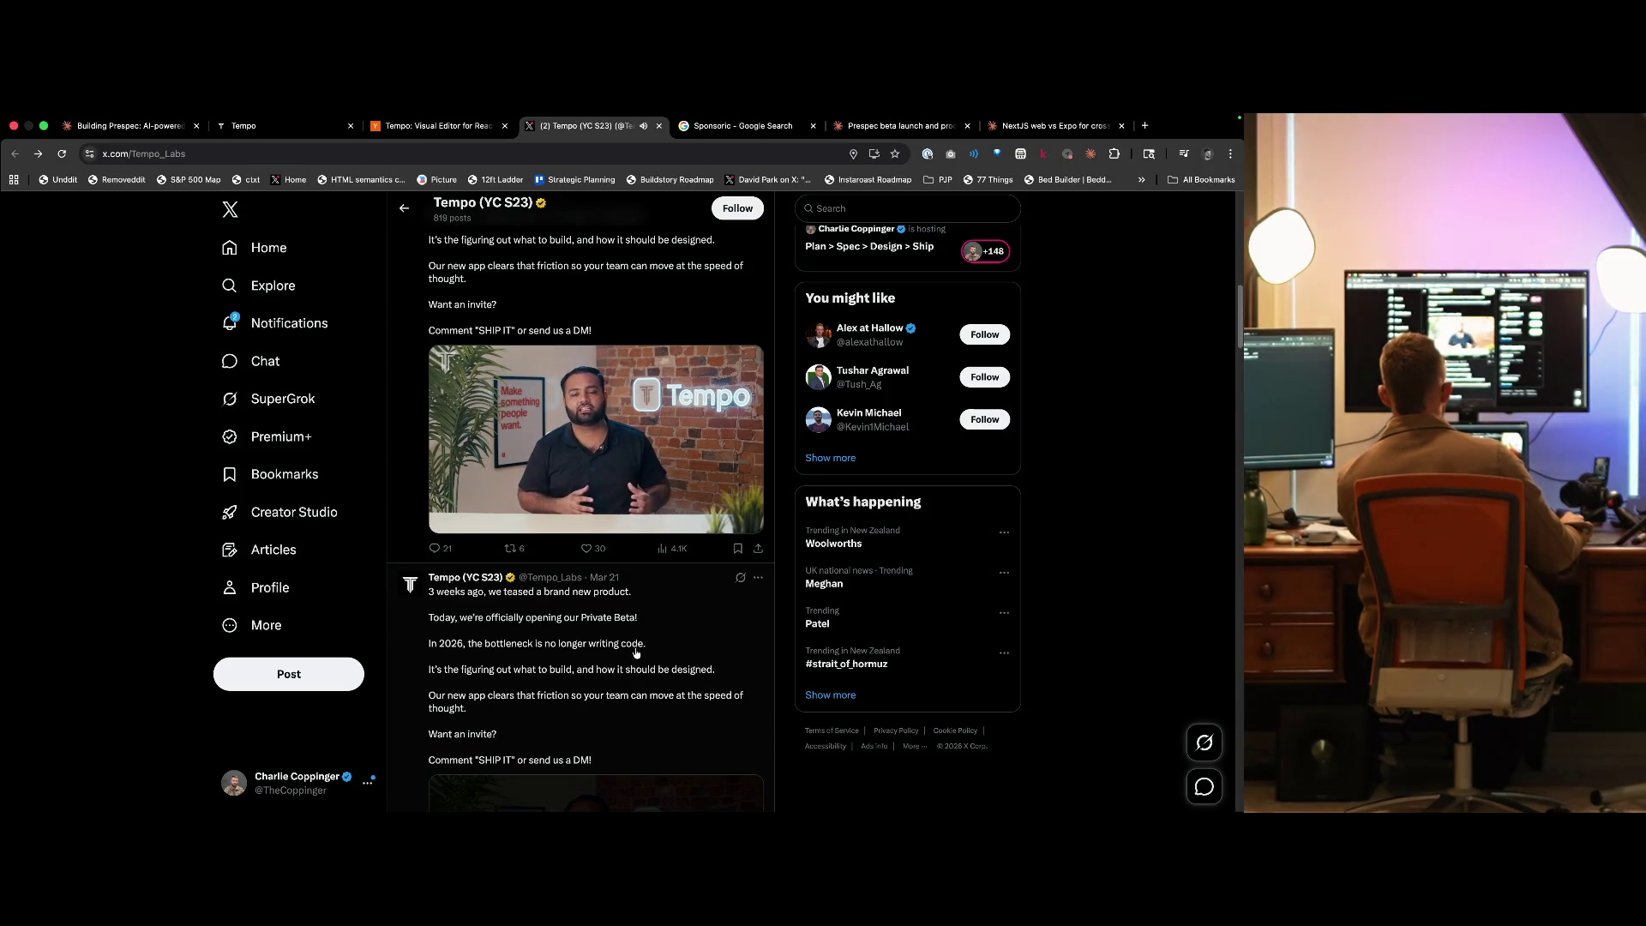
pyautogui.scroll(1, 609, 660)
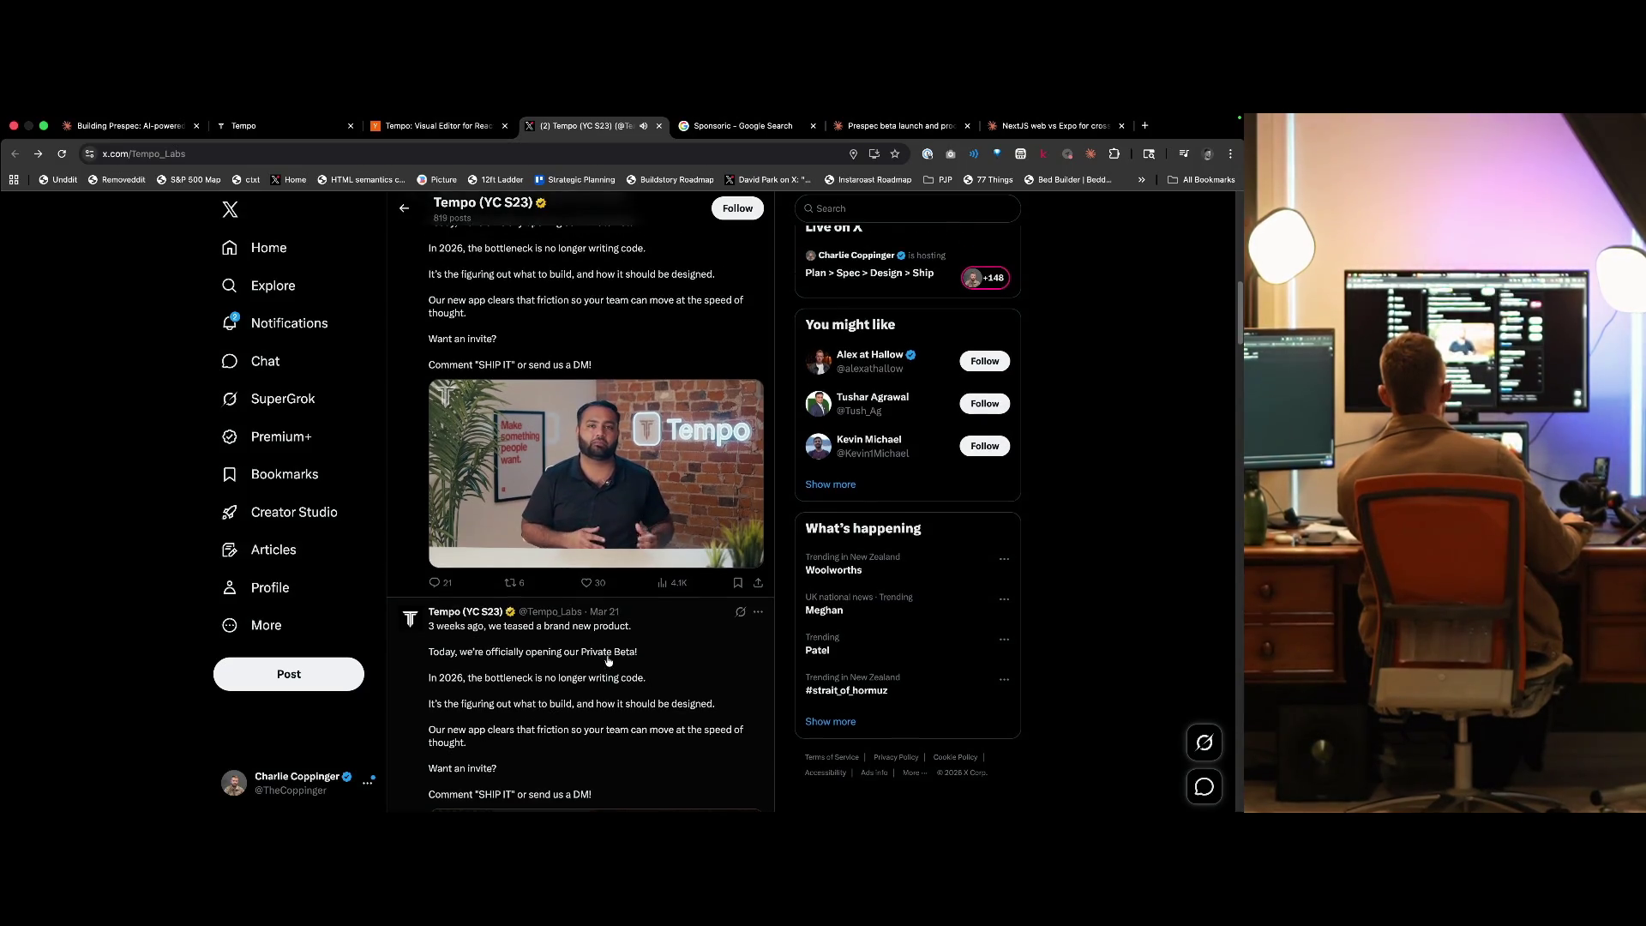
pyautogui.scroll(1, 609, 661)
pyautogui.scroll(1, 598, 540)
pyautogui.moveTo(593, 557)
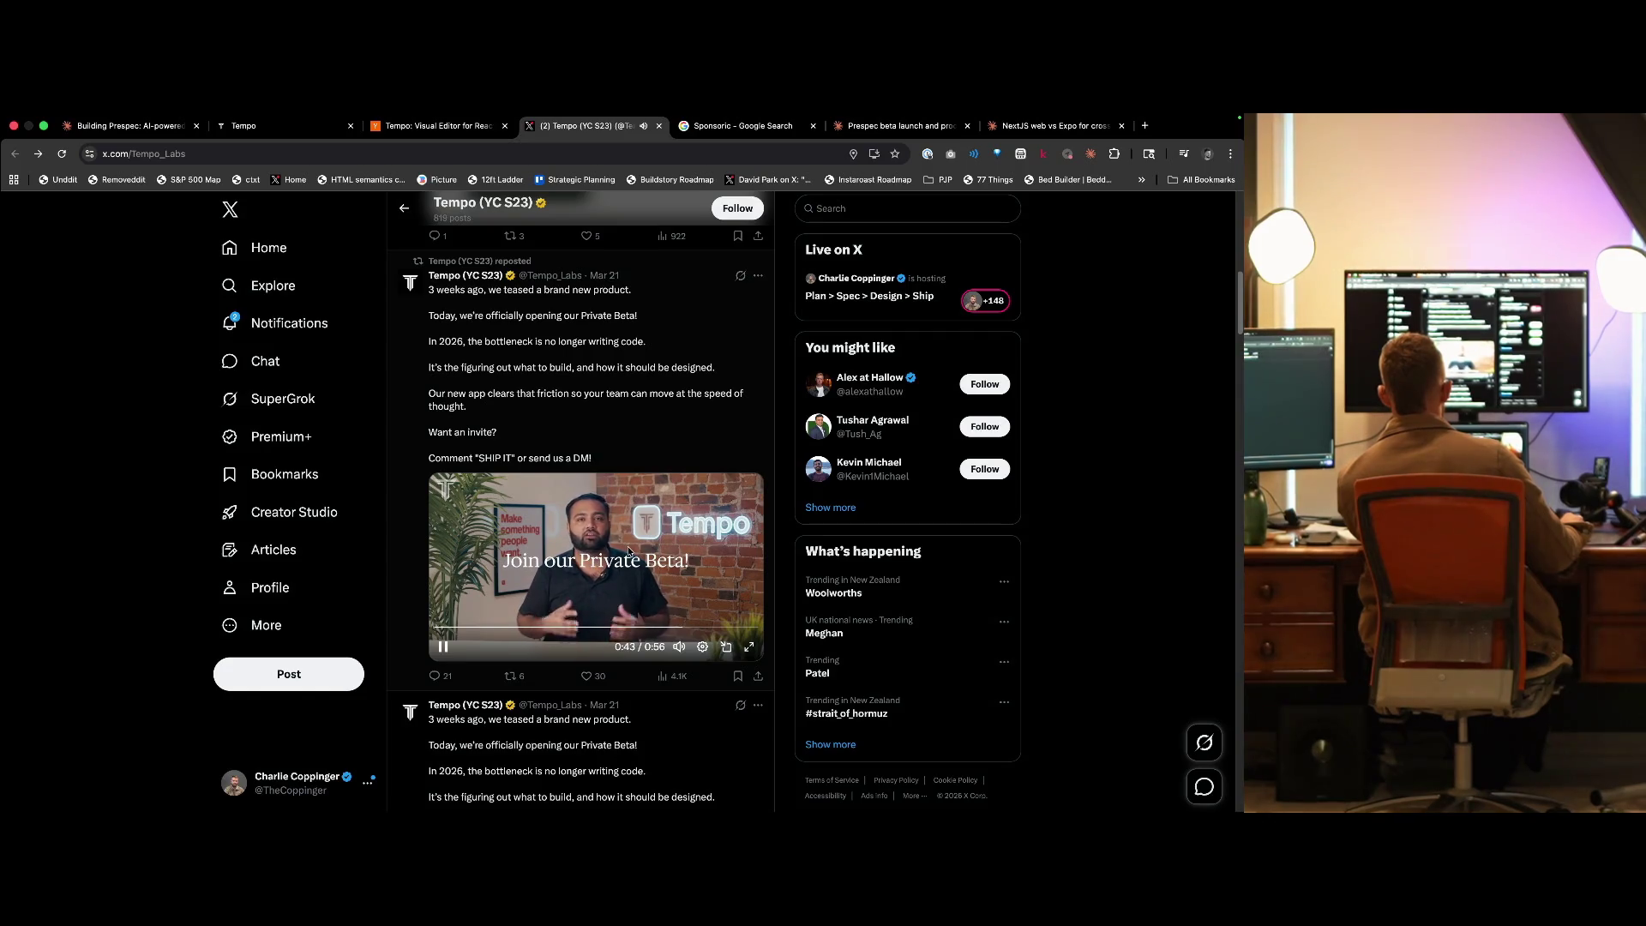
pyautogui.click(566, 564)
pyautogui.scroll(4, 589, 567)
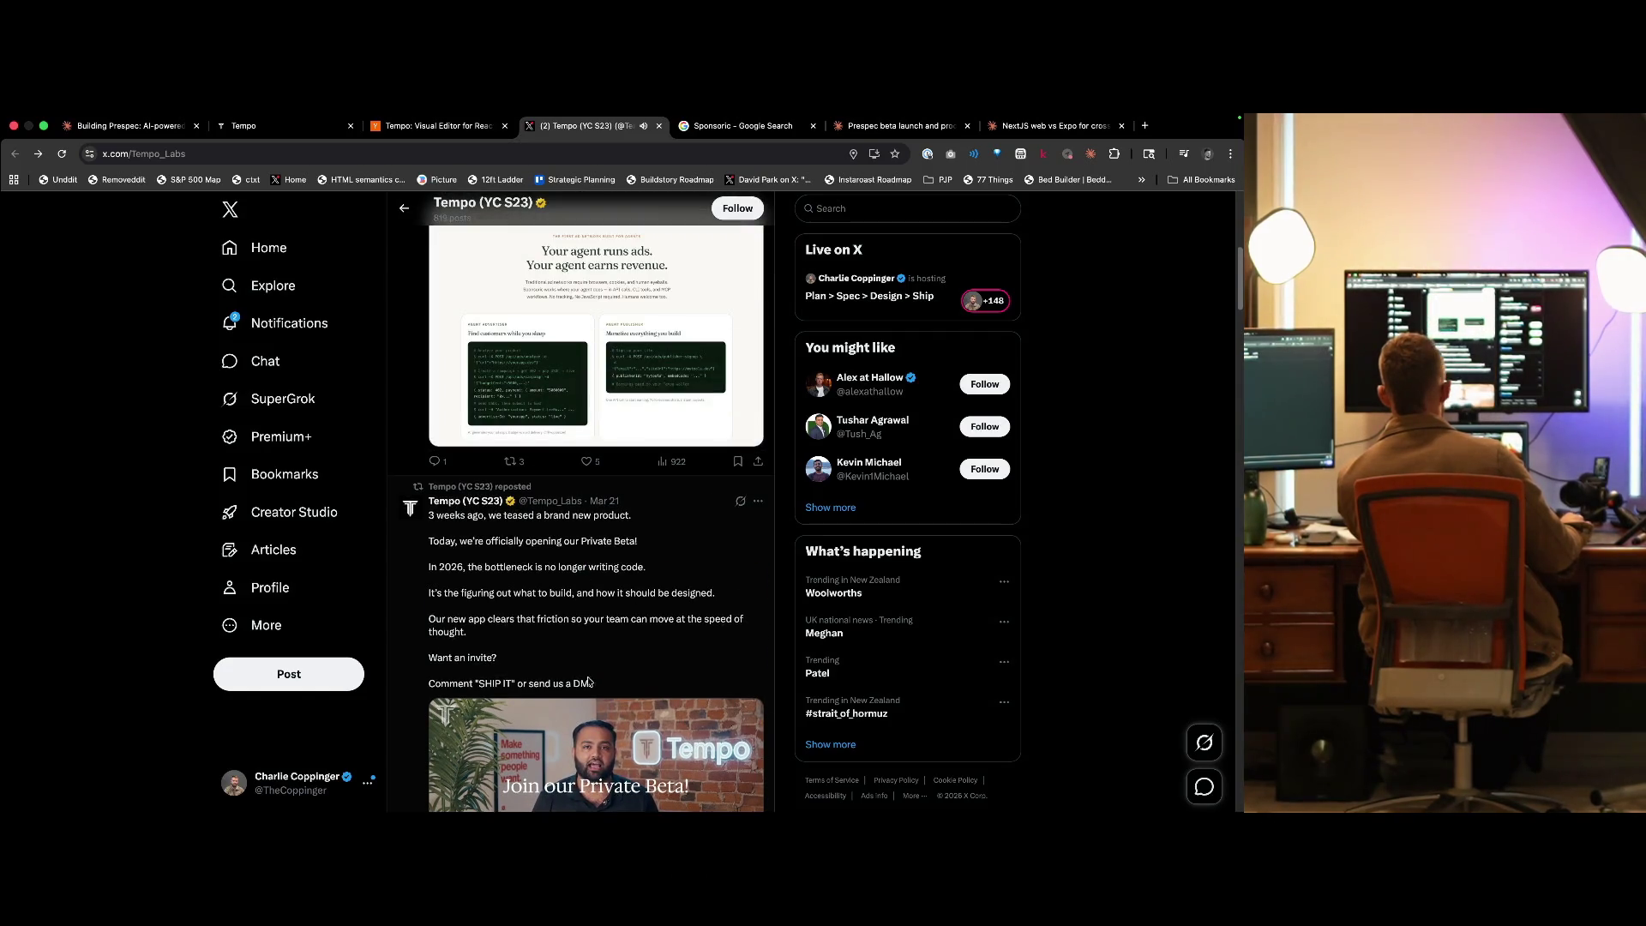
pyautogui.scroll(-3, 589, 733)
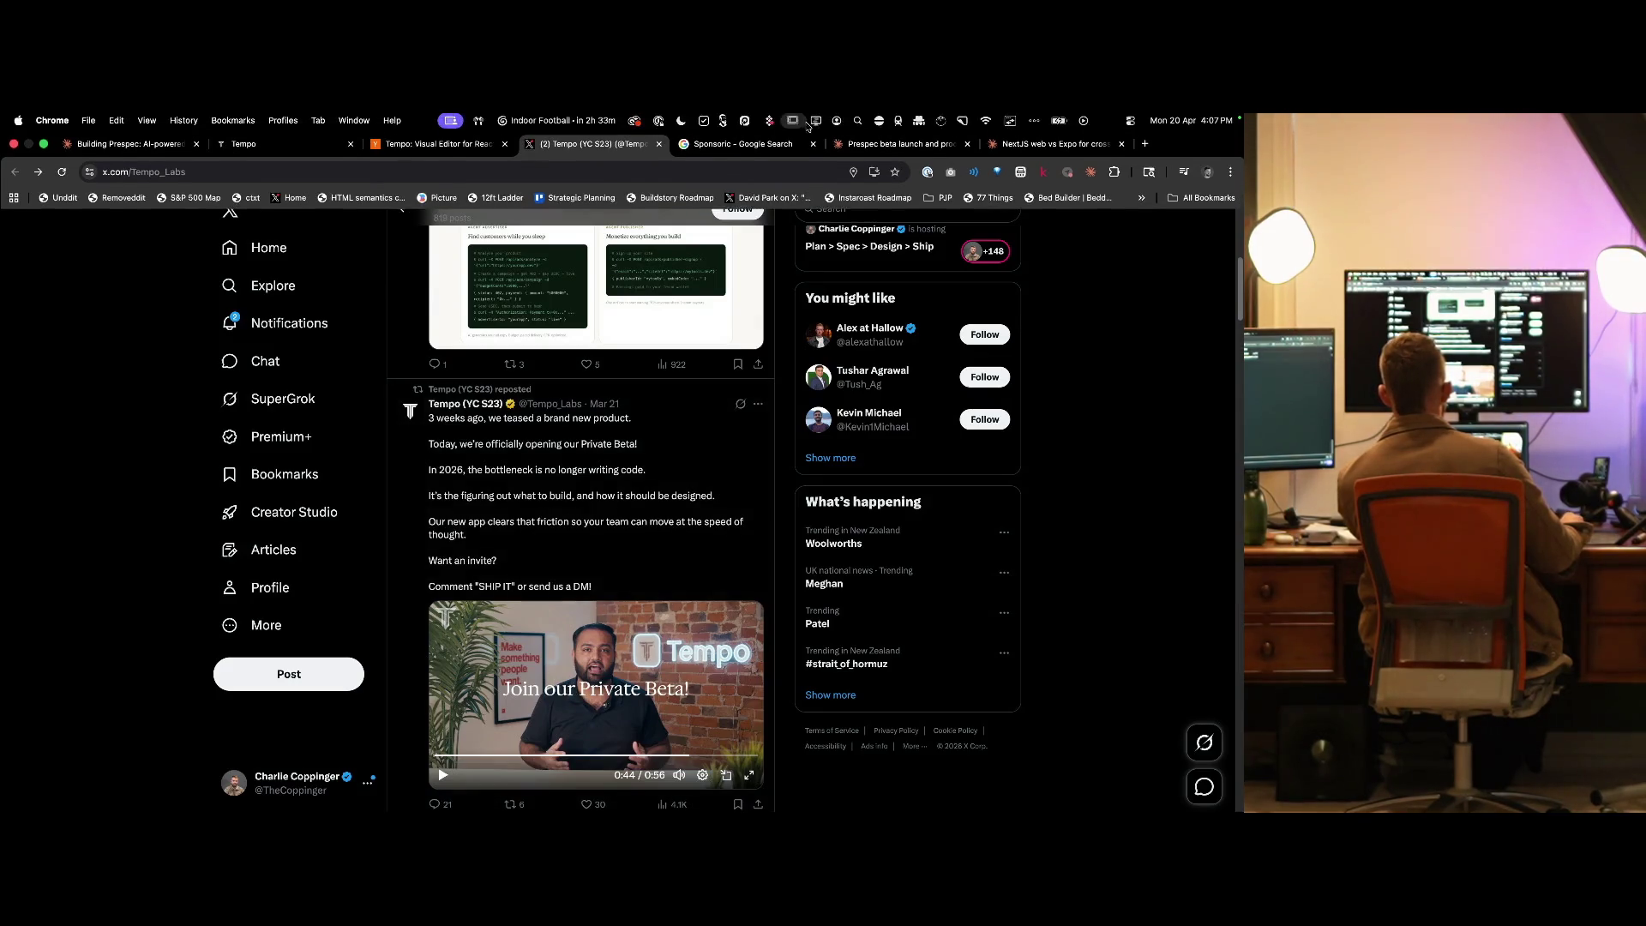
pyautogui.hotkey('ctrl', 'Tab')
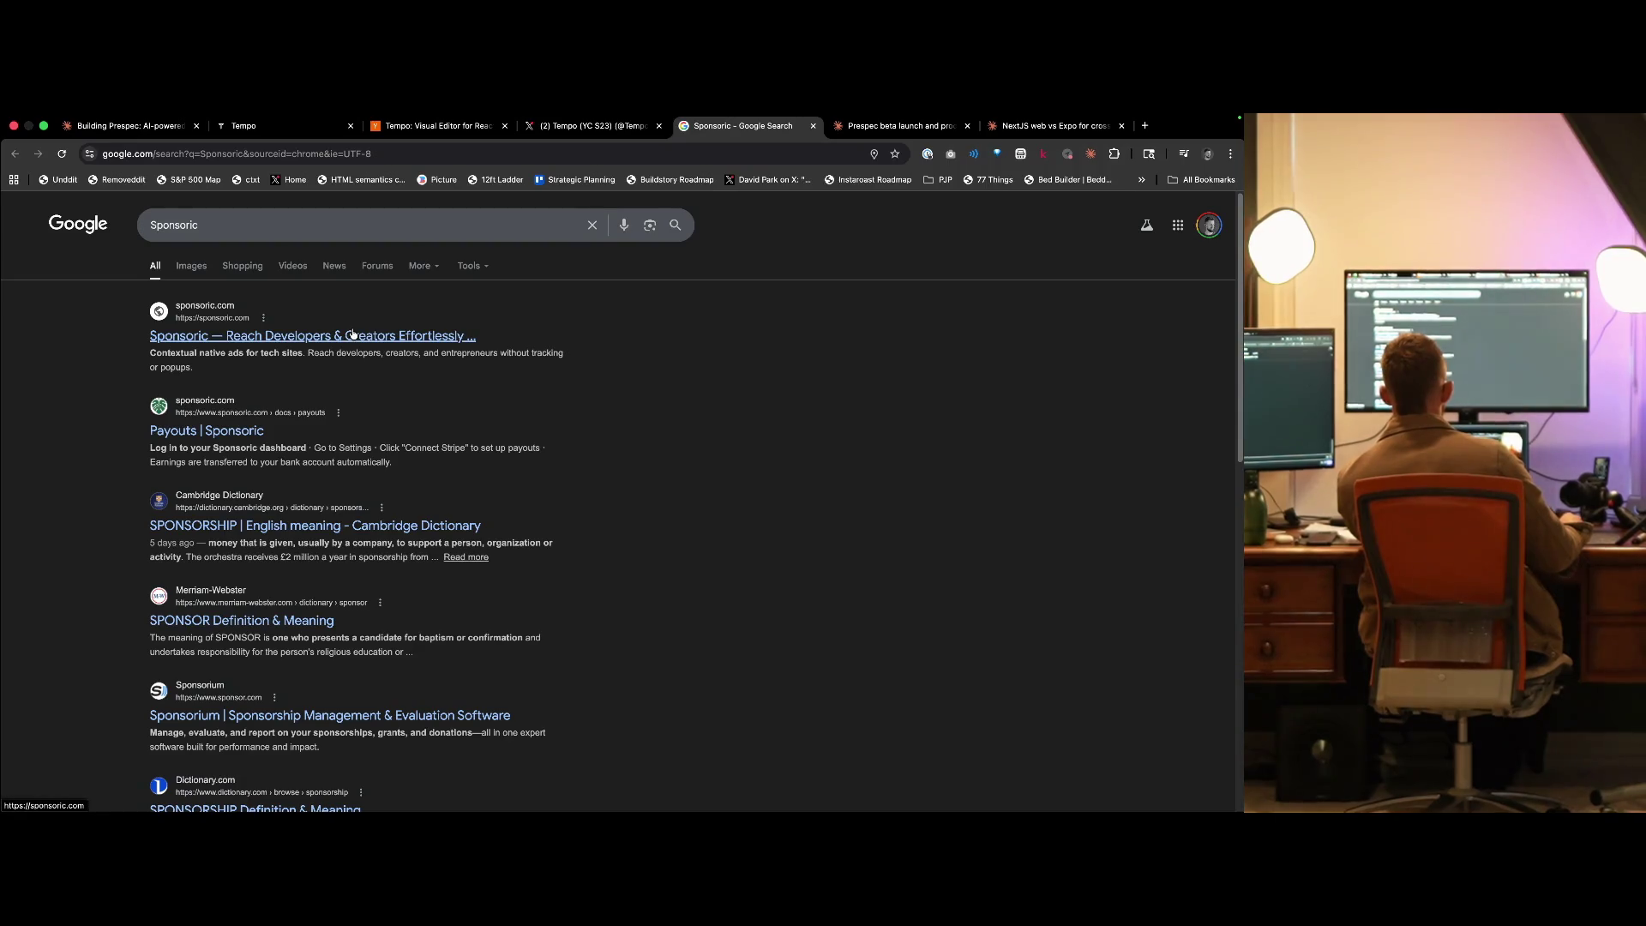
# - Scroll through sponsoric.com's ad network homepage, then go back to the Tempo X profile
pyautogui.click(590, 141)
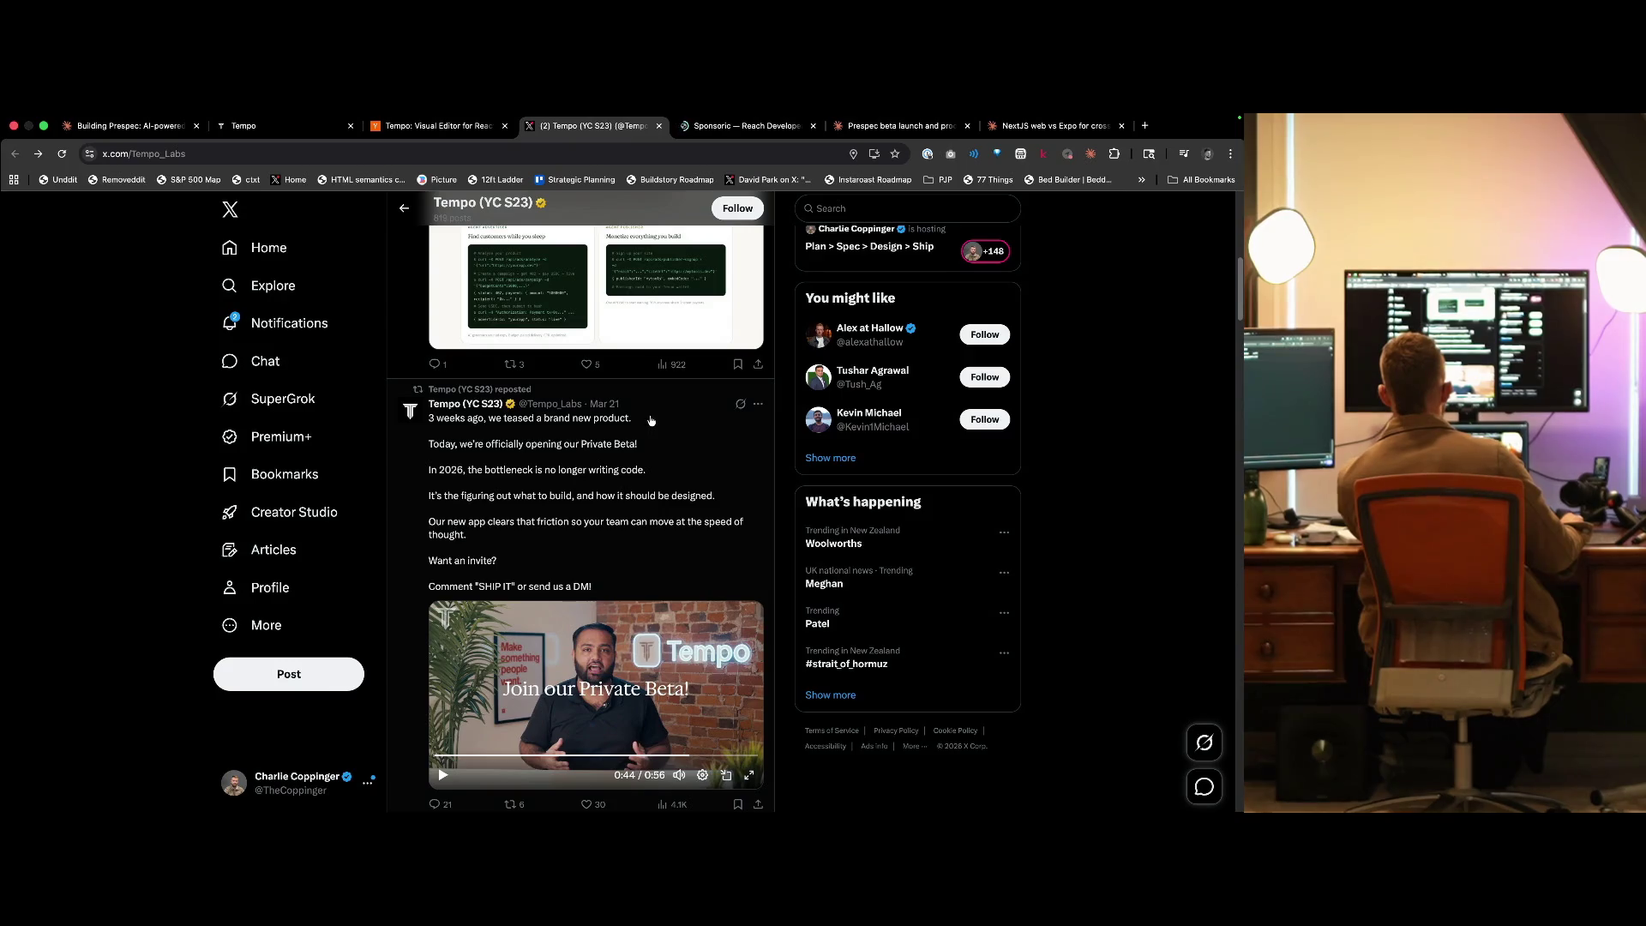
pyautogui.hotkey('ctrl', 'Tab')
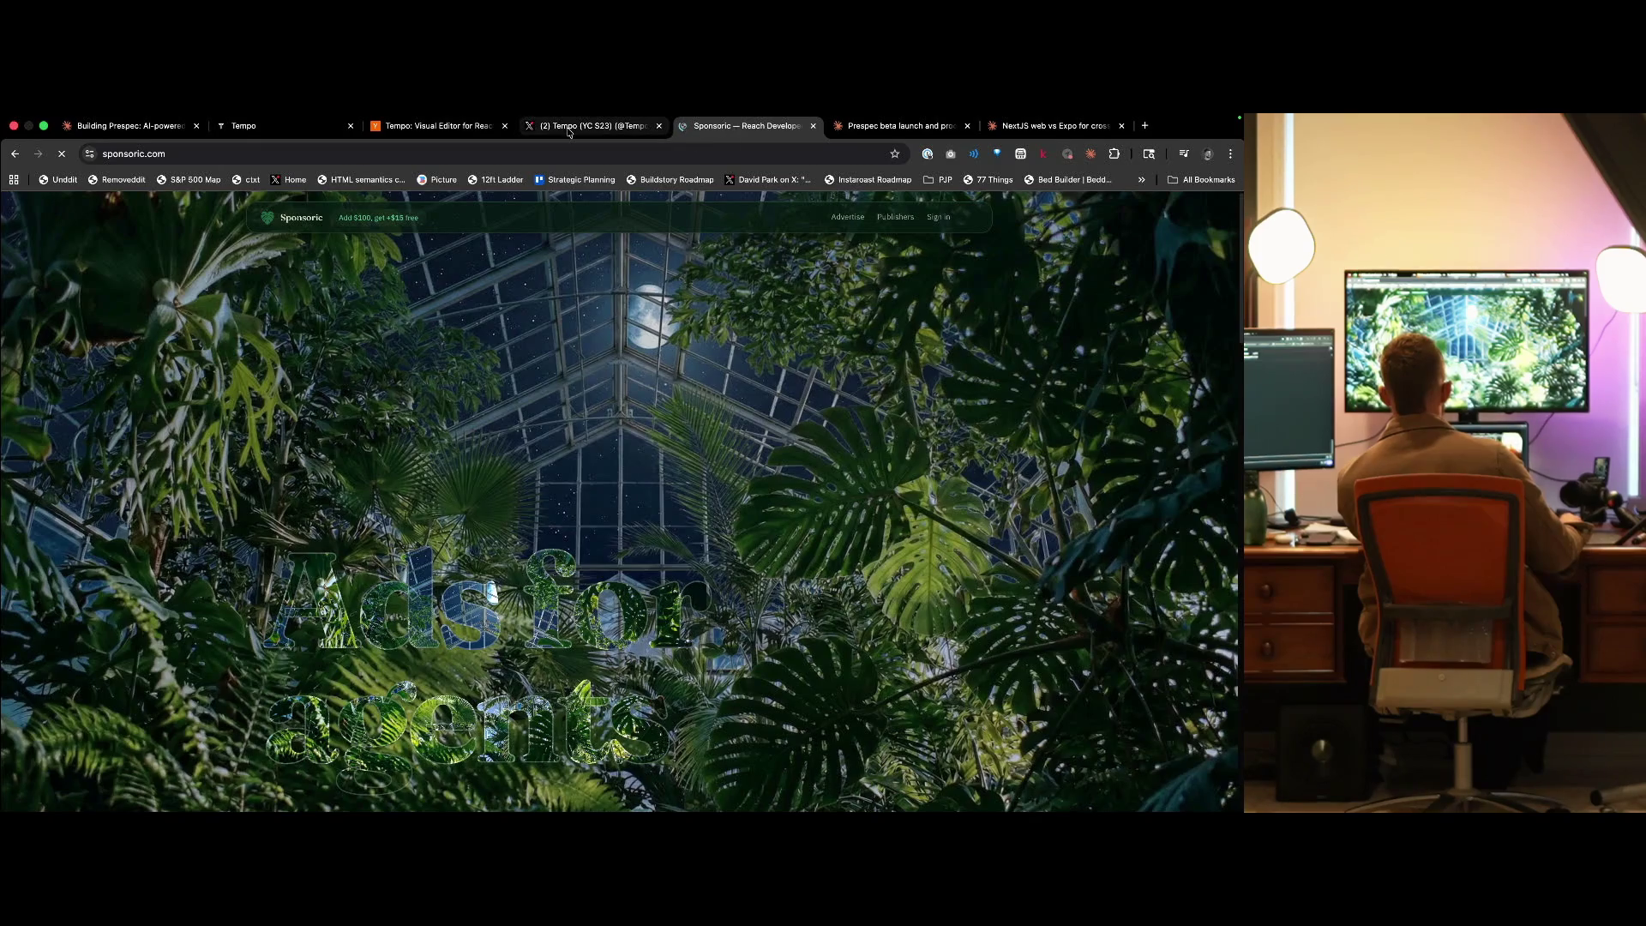
pyautogui.scroll(-3, 590, 546)
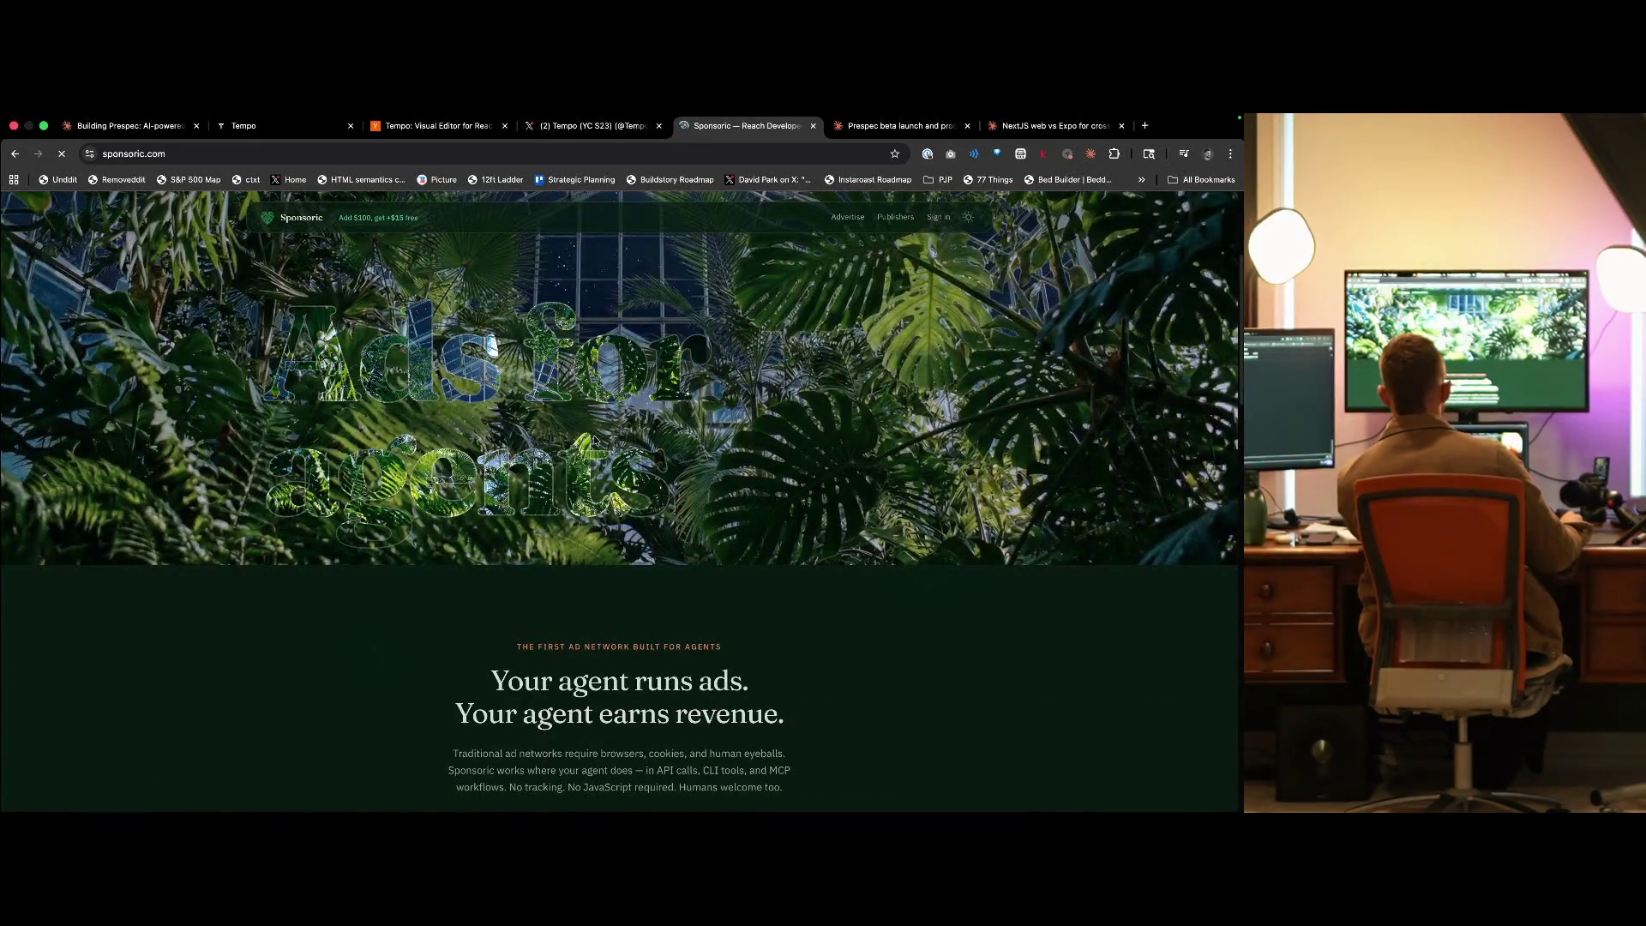
pyautogui.scroll(3, 488, 614)
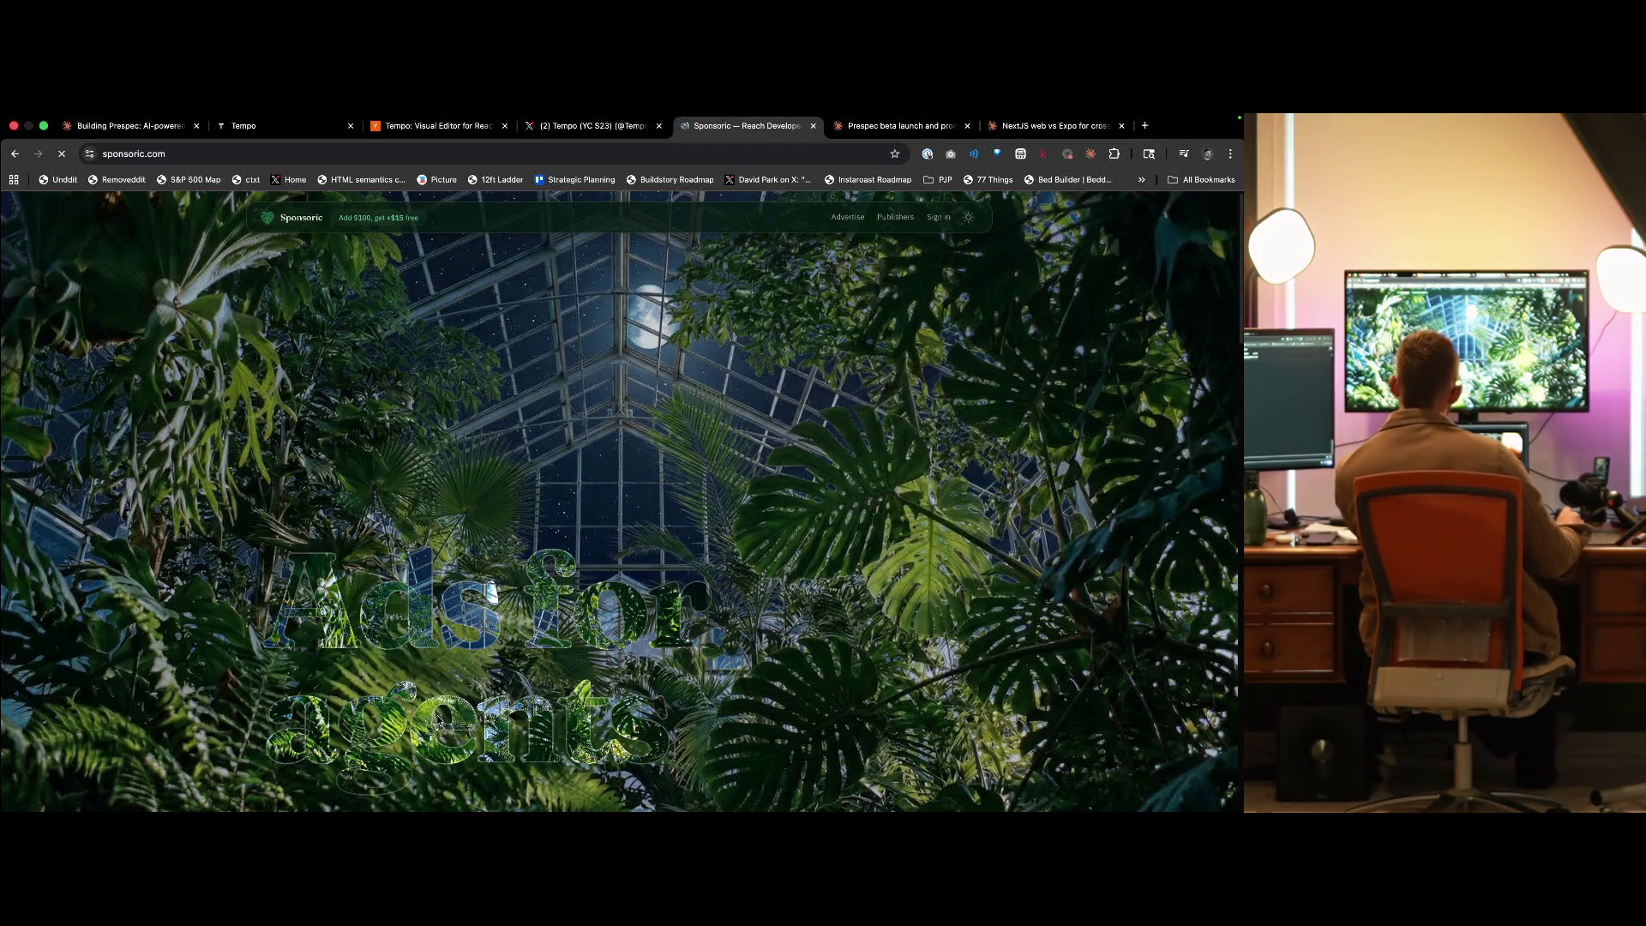
pyautogui.scroll(-15, 491, 501)
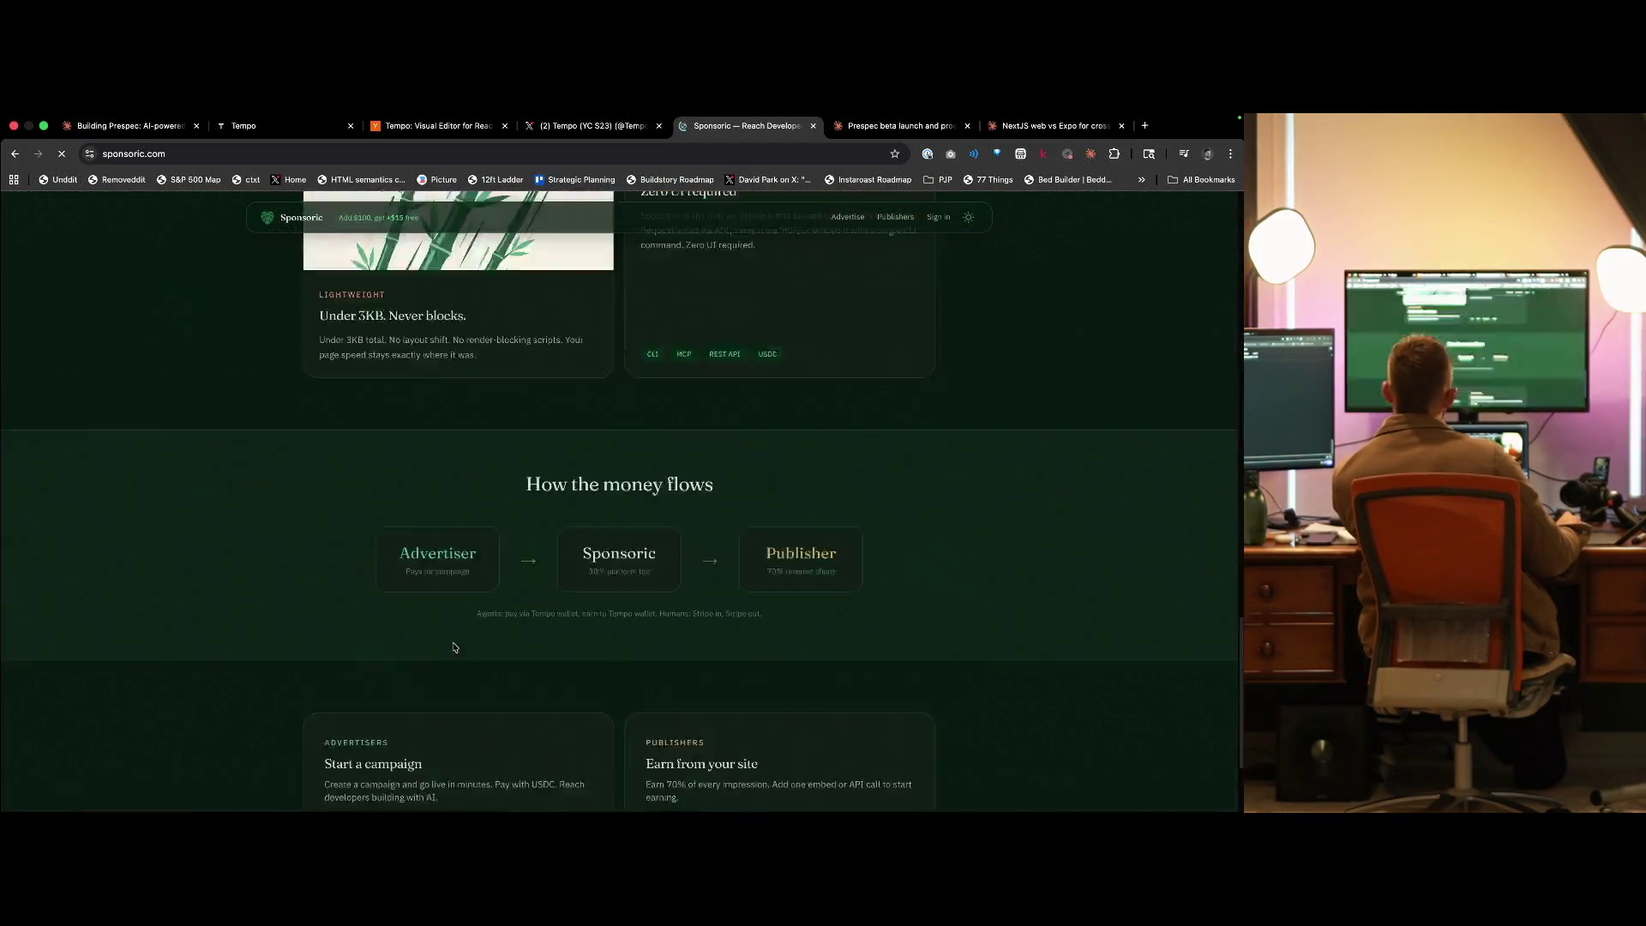
pyautogui.scroll(15, 574, 686)
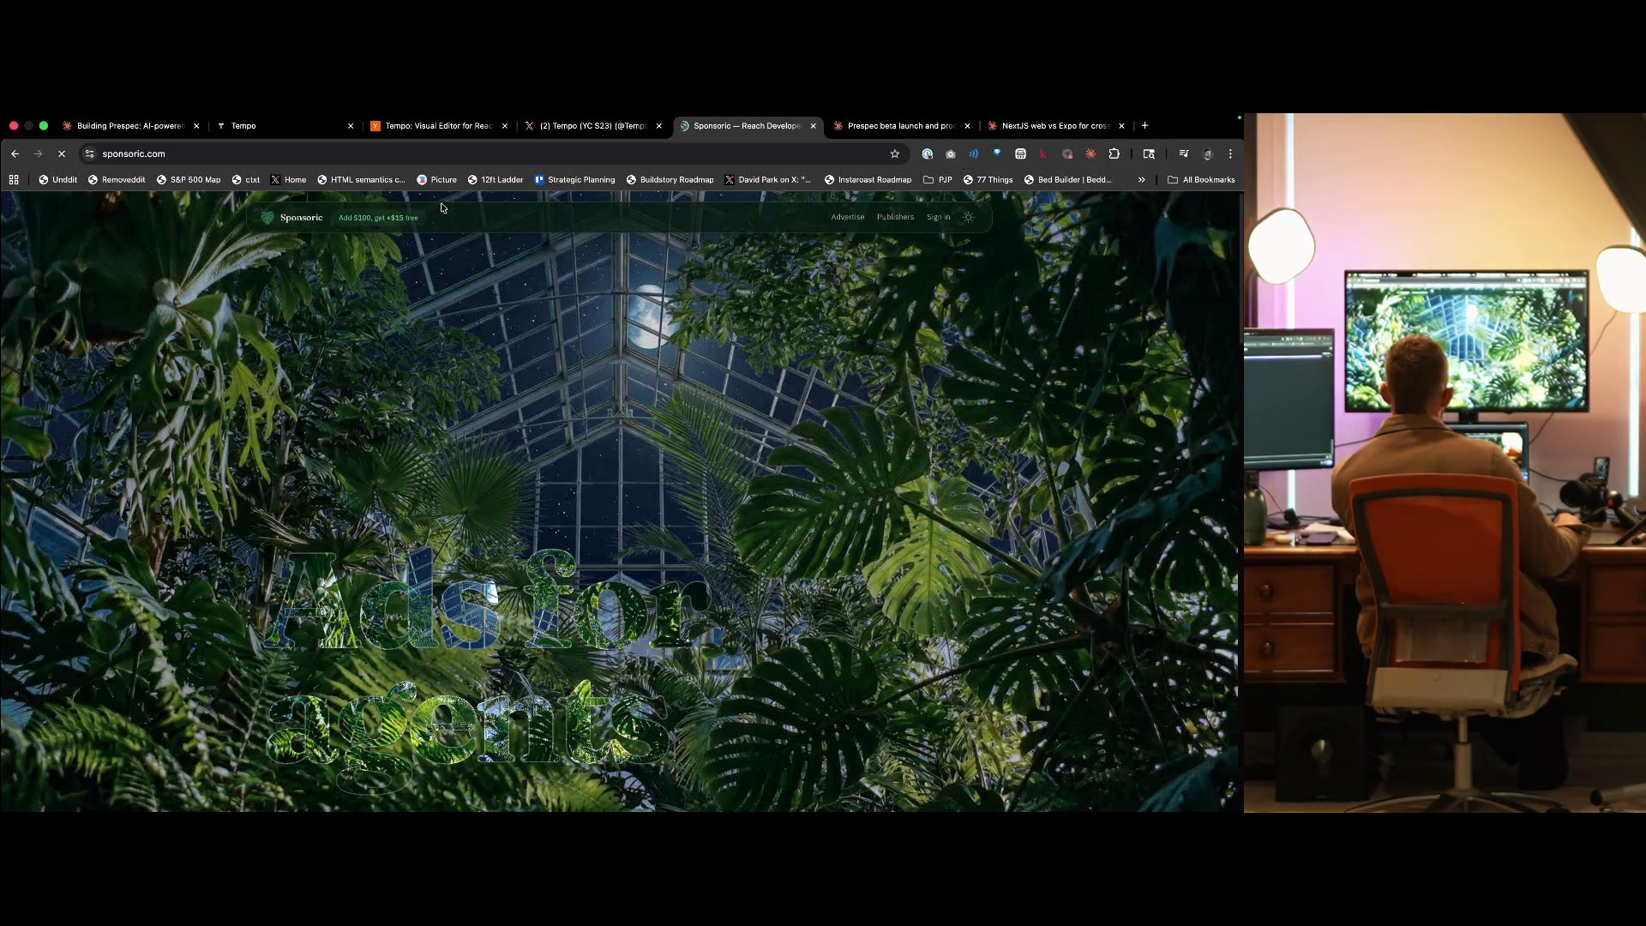
pyautogui.click(592, 141)
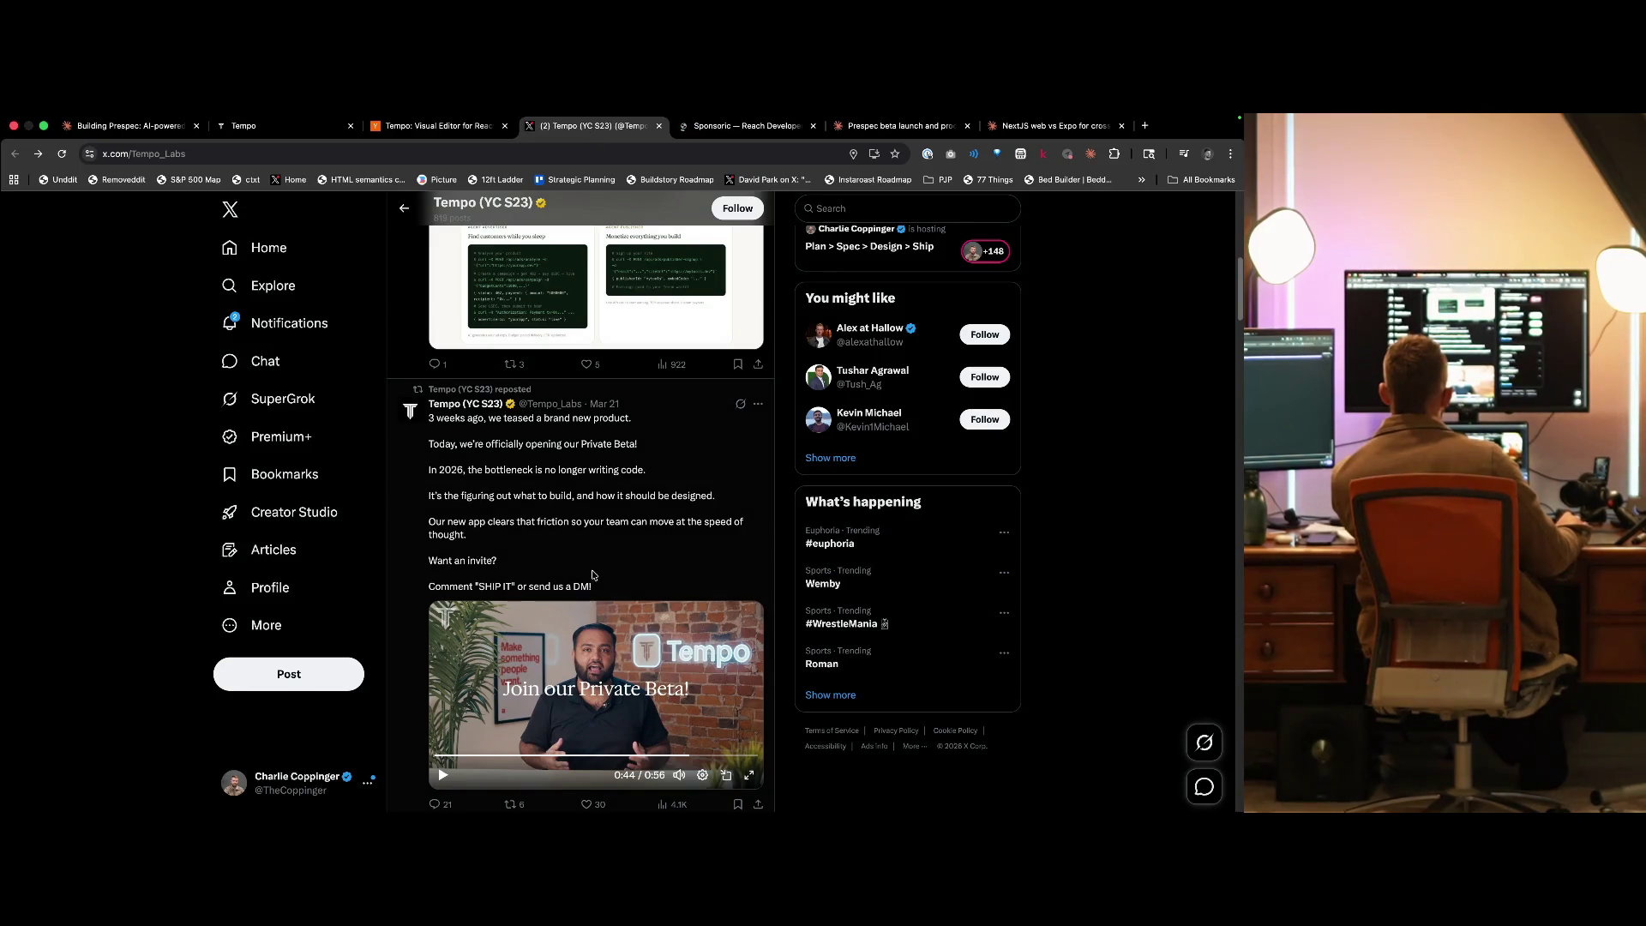
# - Scroll Tempo's timeline to the SXSW booth photo and open it alone in a new tab
pyautogui.scroll(-1, 667, 610)
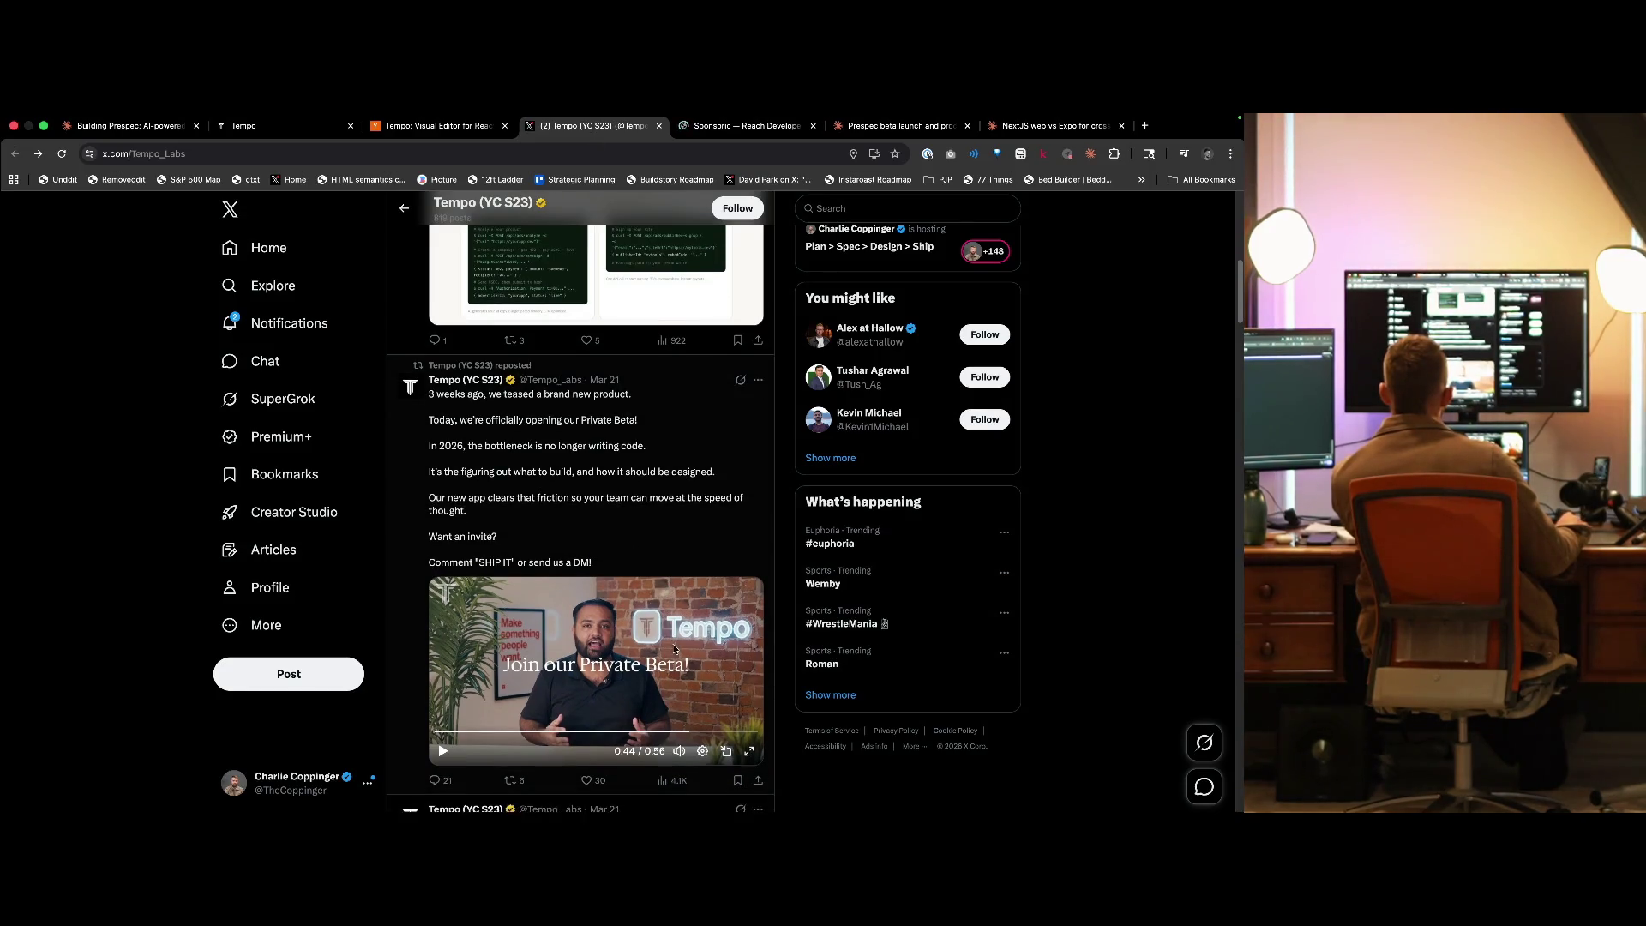
pyautogui.scroll(-3, 675, 649)
pyautogui.scroll(-5, 652, 639)
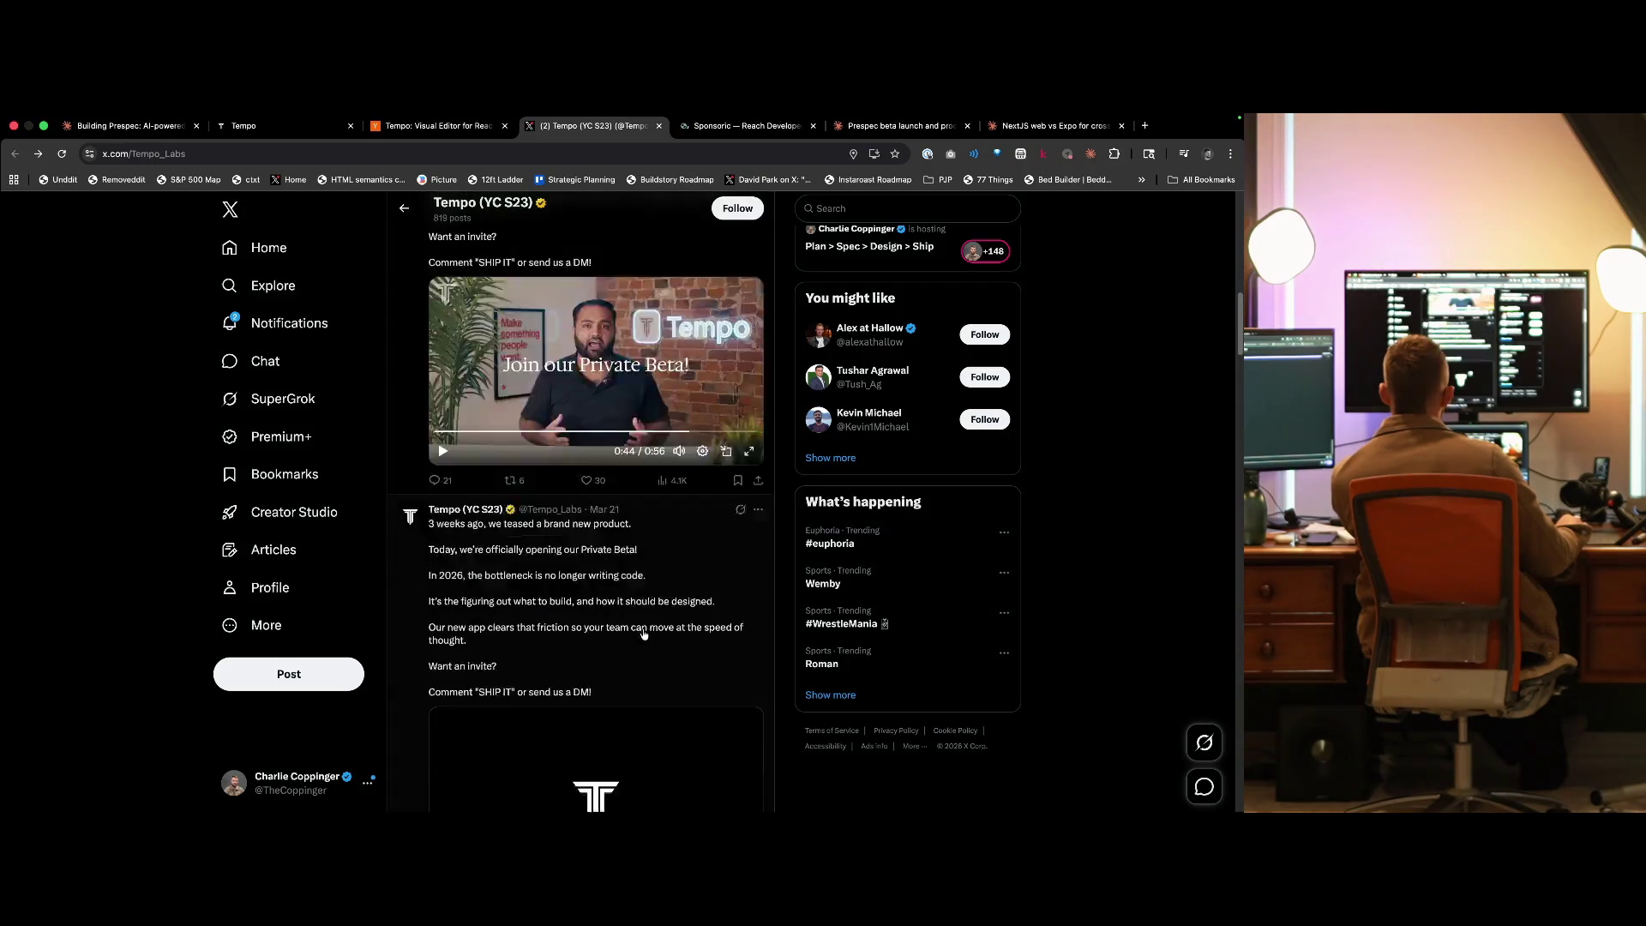
pyautogui.scroll(-6, 644, 634)
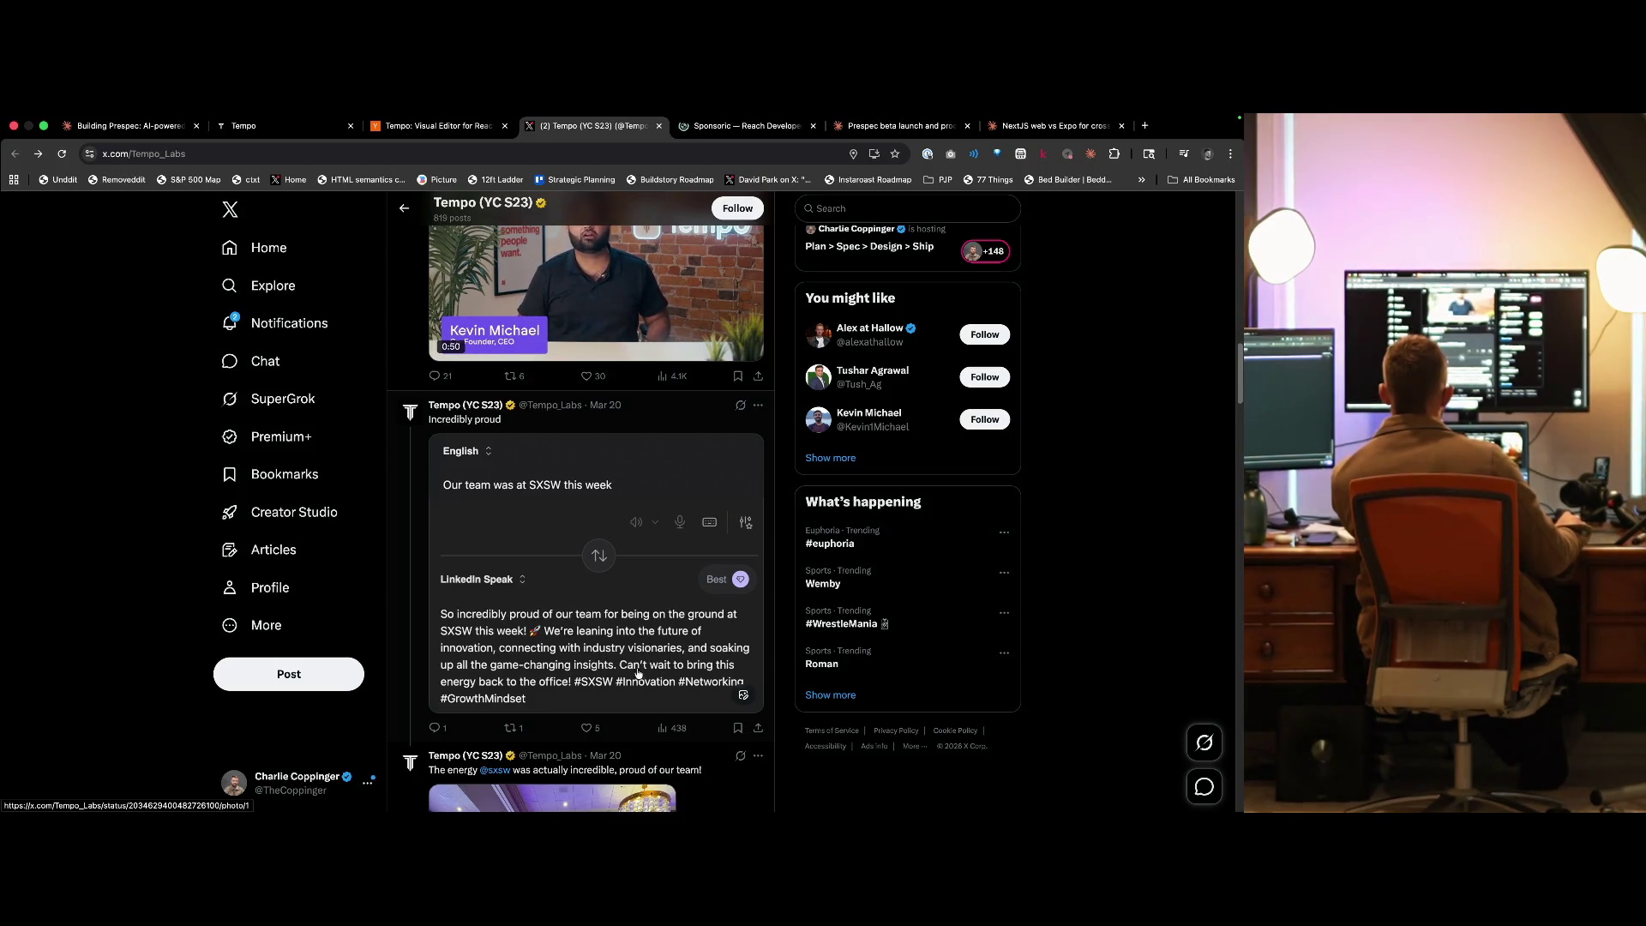
pyautogui.scroll(-3, 646, 652)
pyautogui.scroll(-1, 646, 652)
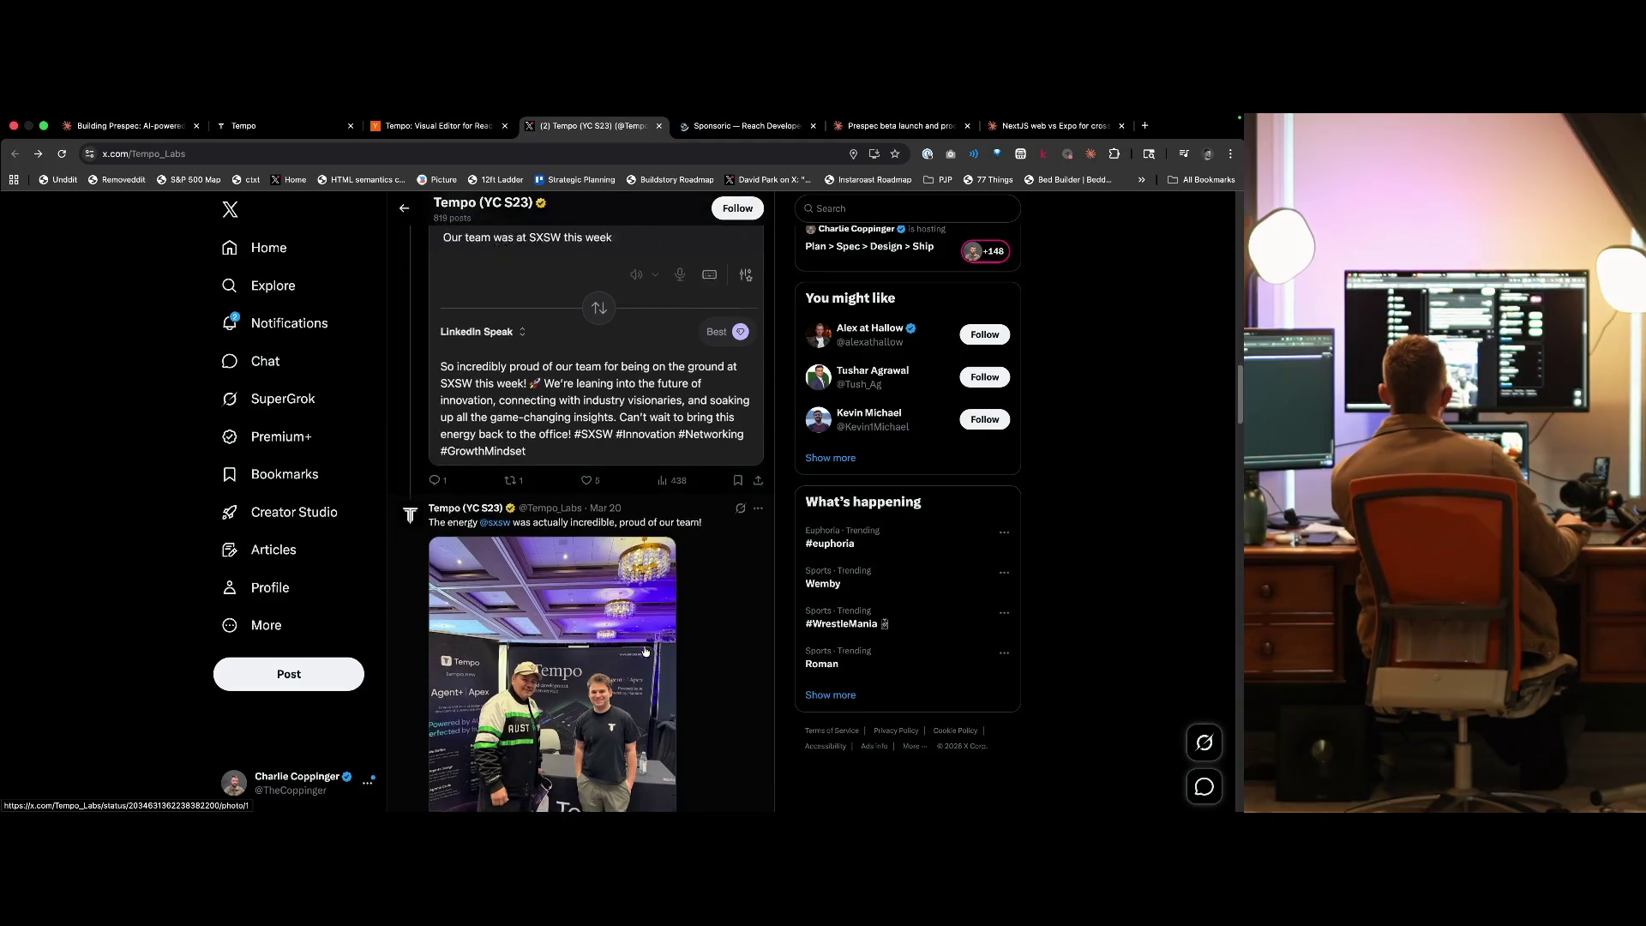
pyautogui.click(596, 666)
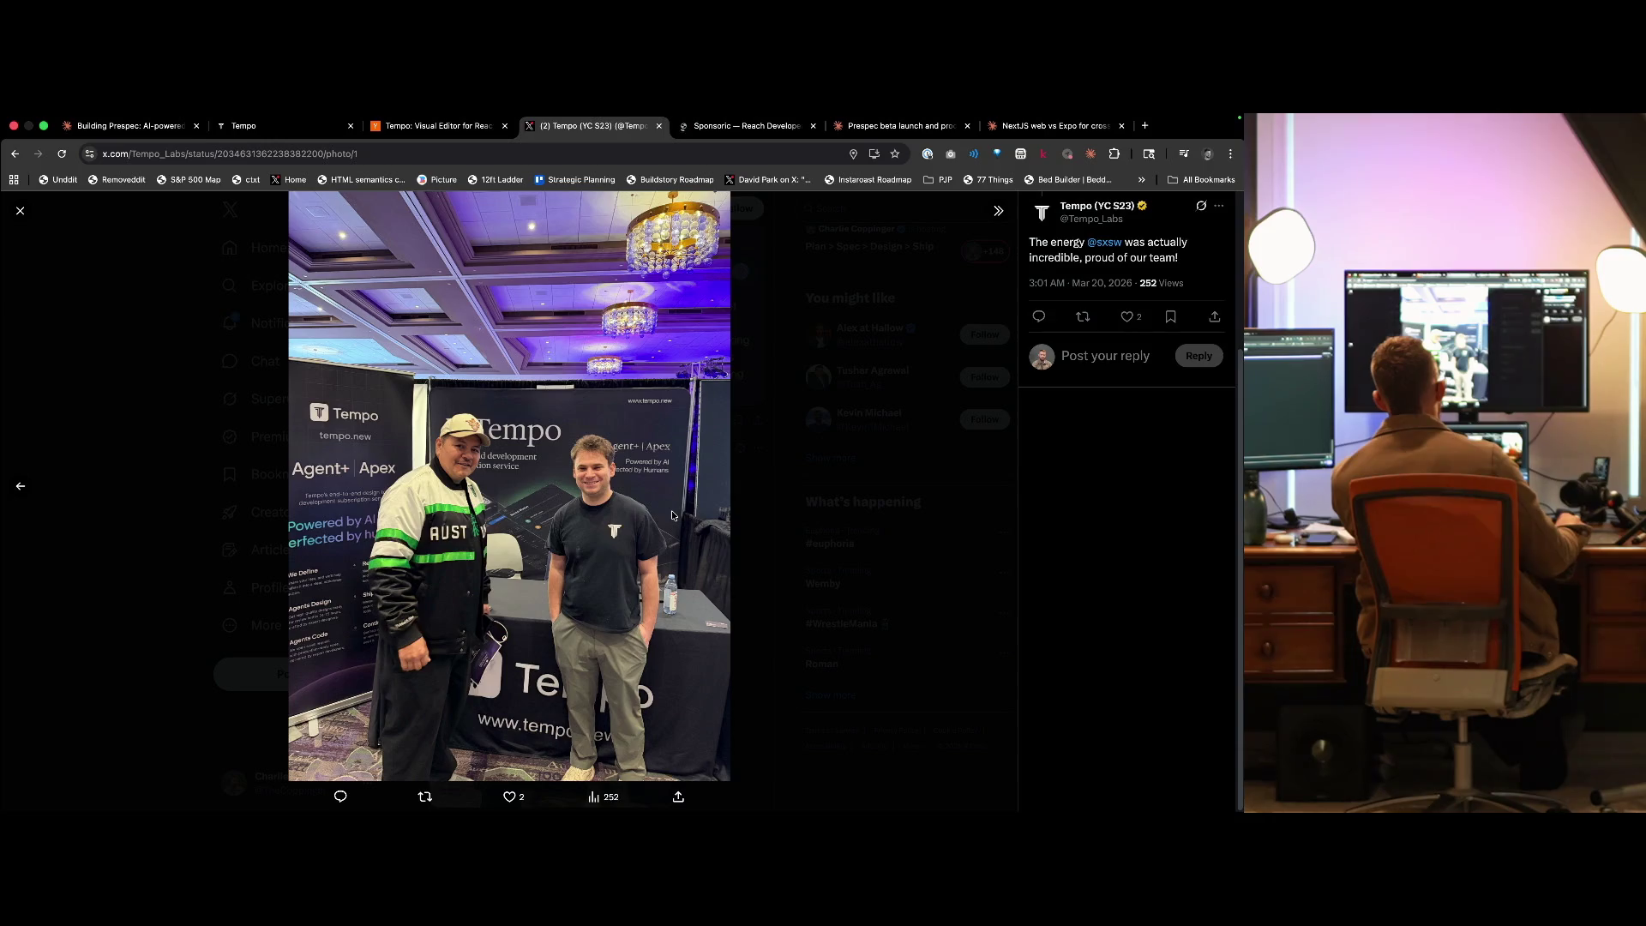
pyautogui.rightClick(601, 607)
pyautogui.click(634, 612)
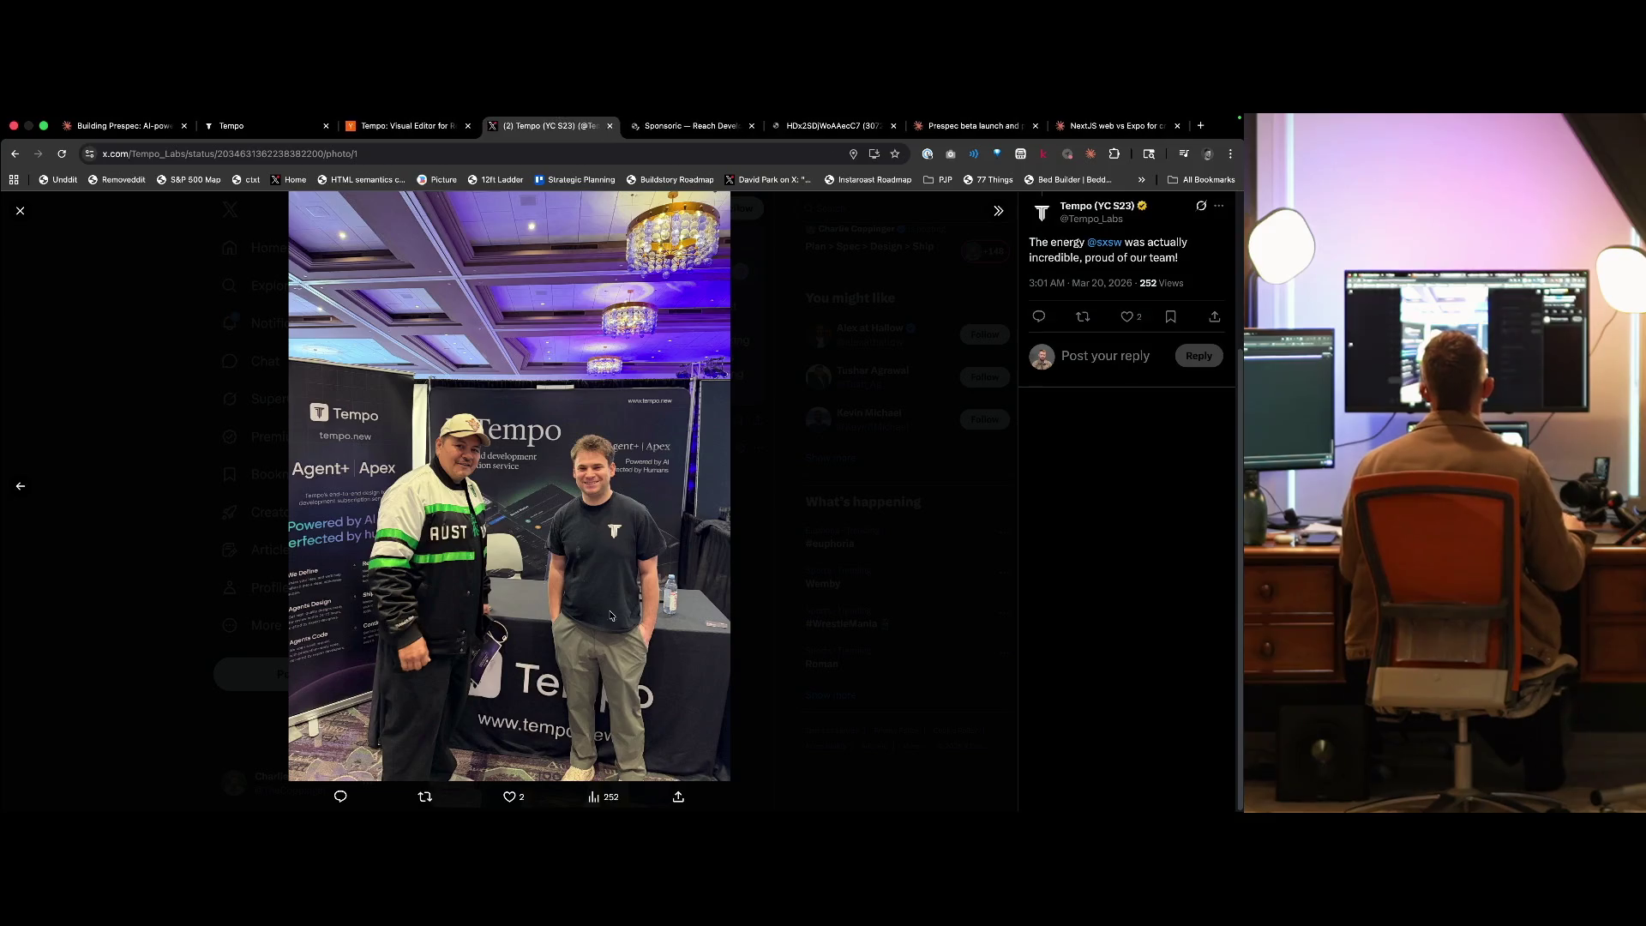
pyautogui.hotkey('ctrl', 'Tab')
pyautogui.hotkey('ctrl', 'Tab')
# - Zoom into the jacket and booth banner, then close the image tab and photo viewer
pyautogui.click(747, 608)
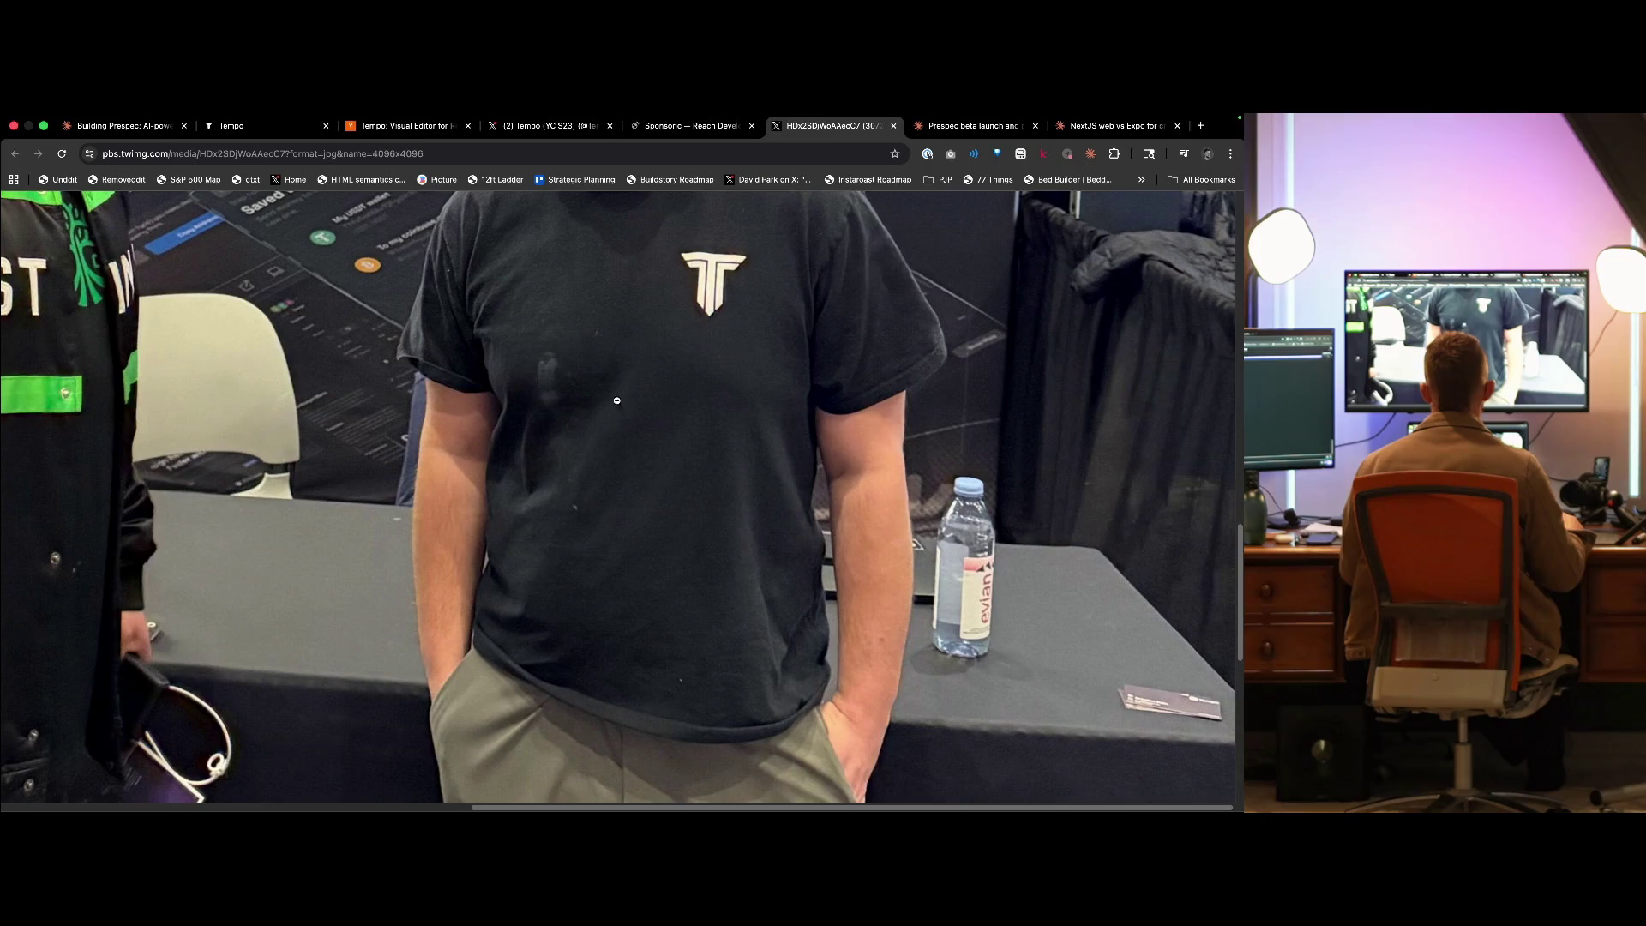
pyautogui.scroll(3, 531, 585)
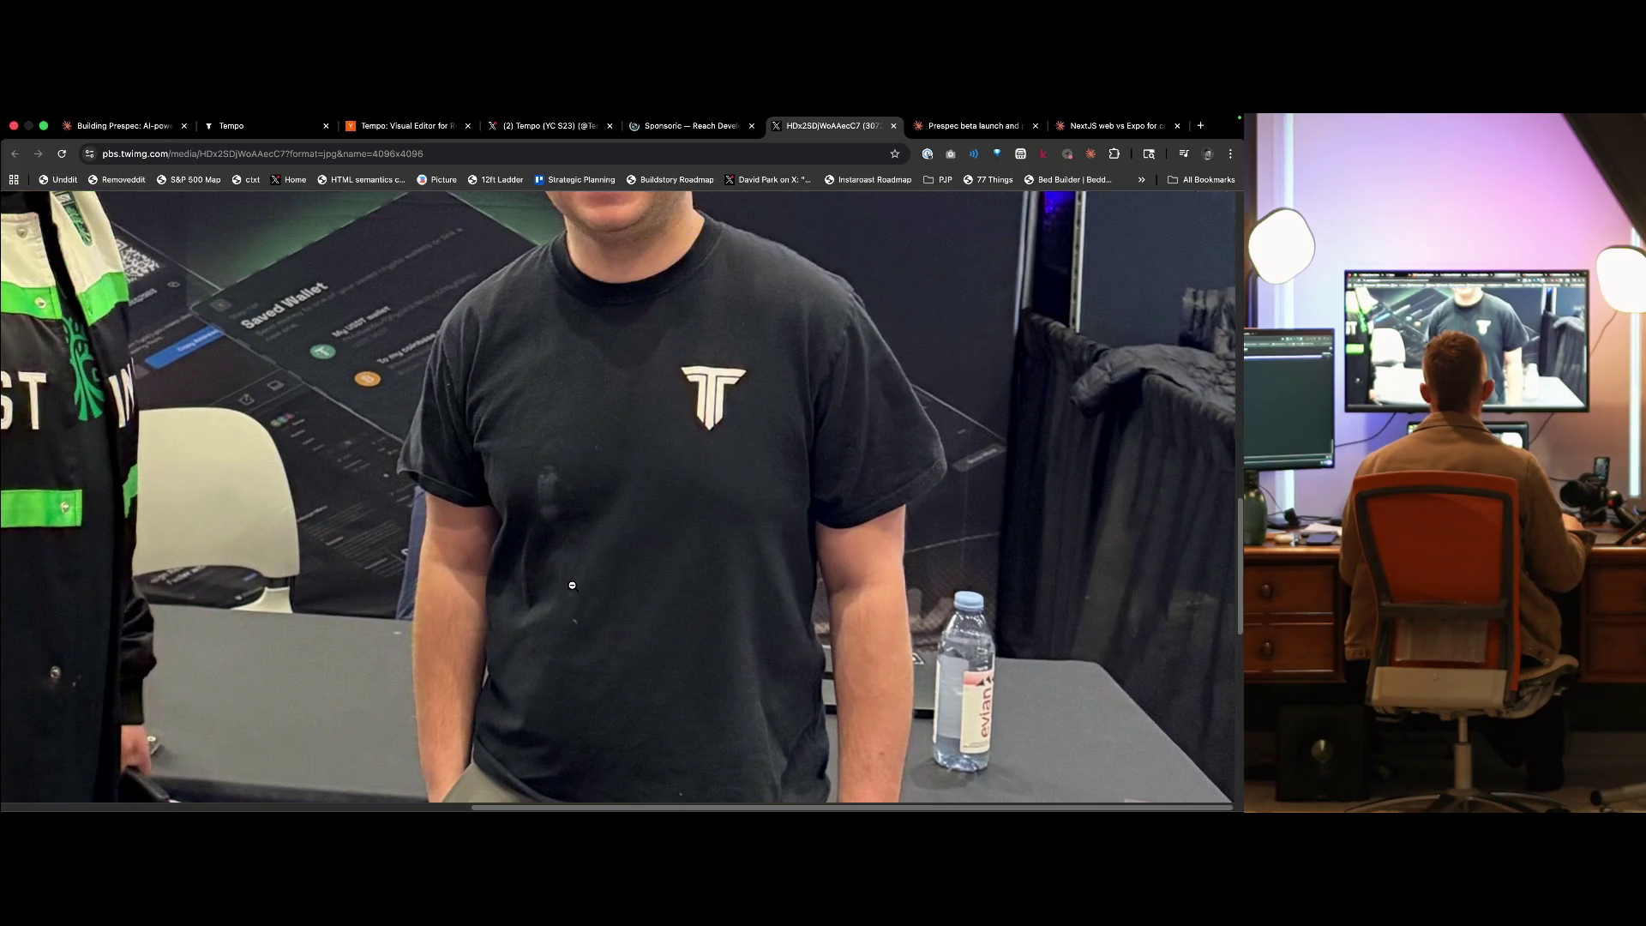
pyautogui.click(534, 532)
pyautogui.click(533, 533)
pyautogui.click(533, 533)
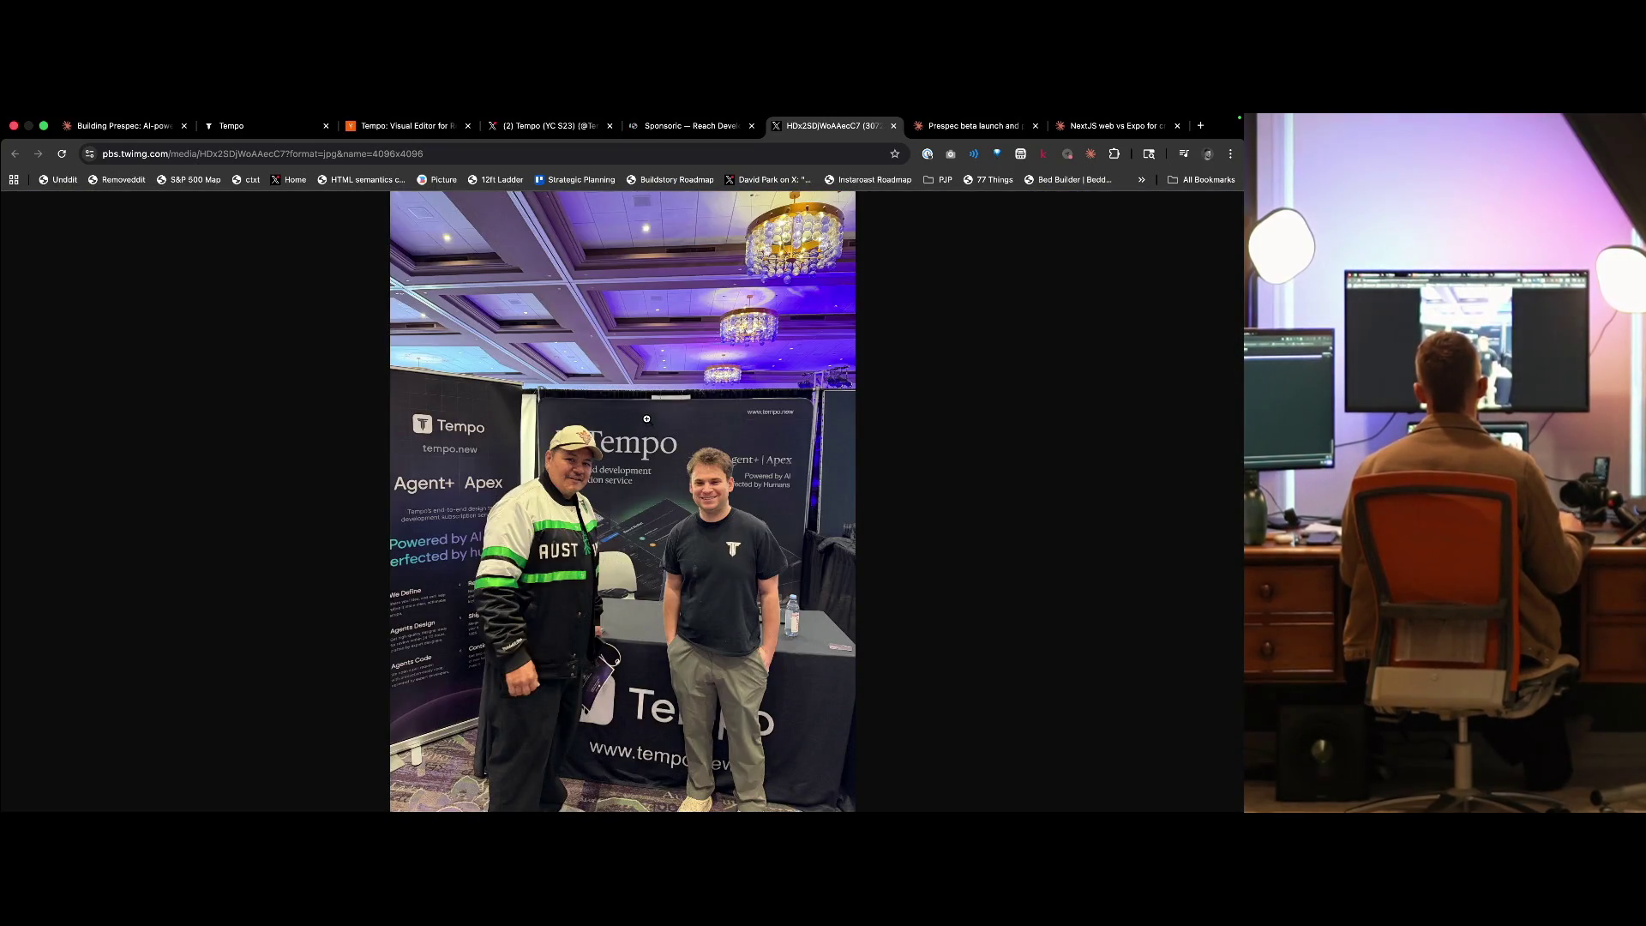
pyautogui.click(424, 624)
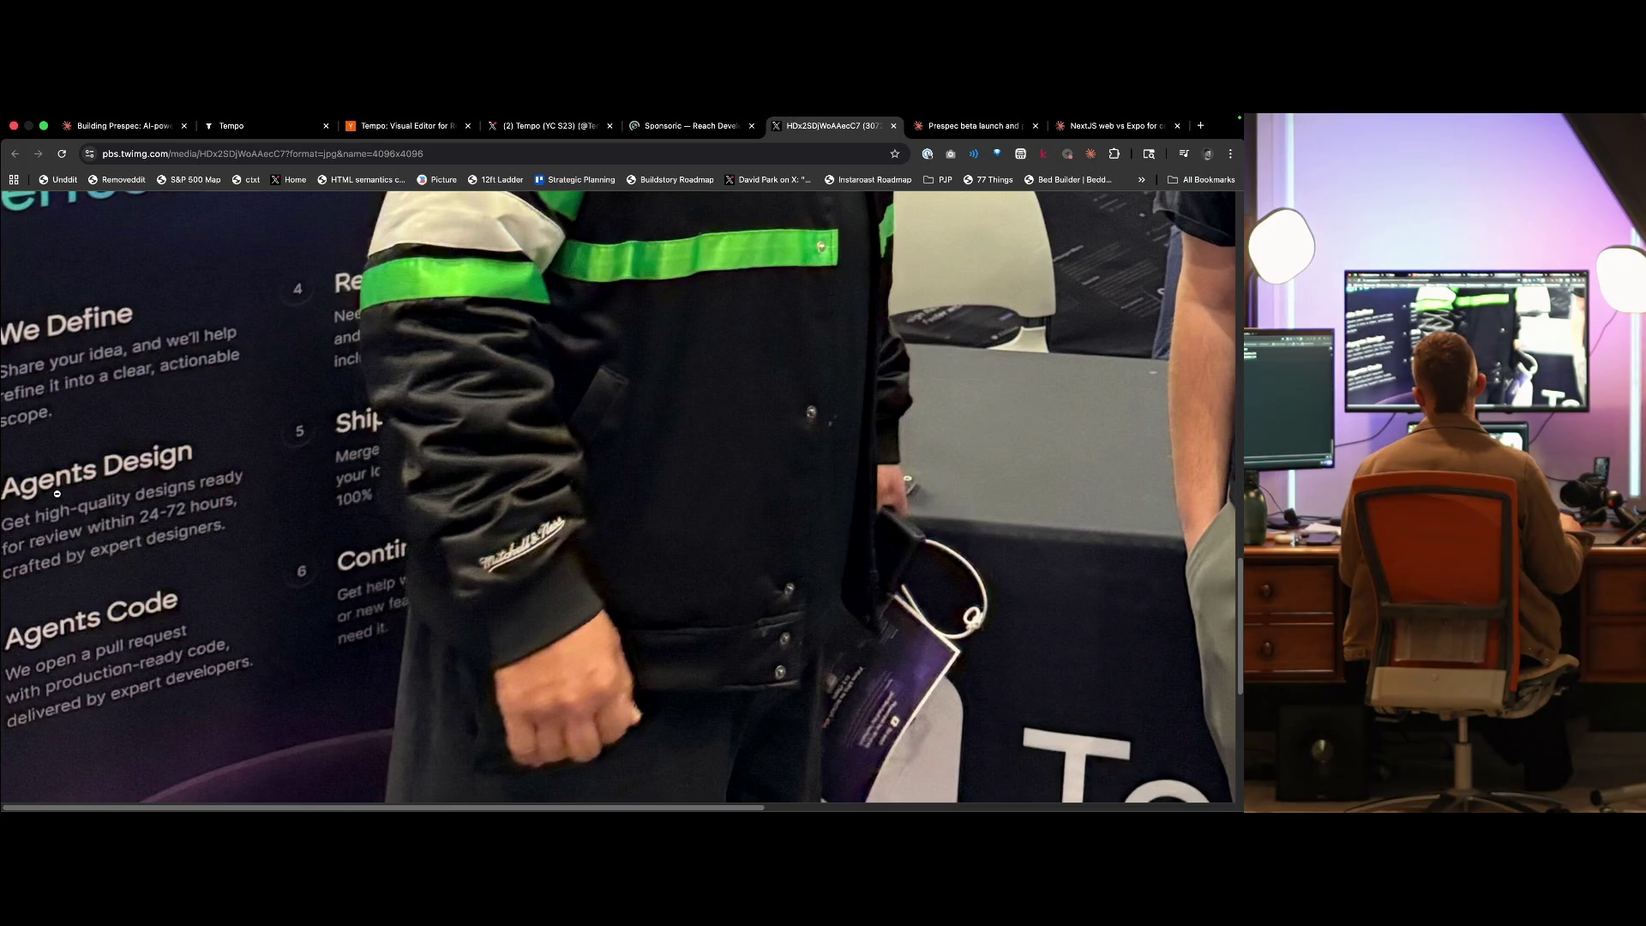
pyautogui.scroll(-1, 348, 512)
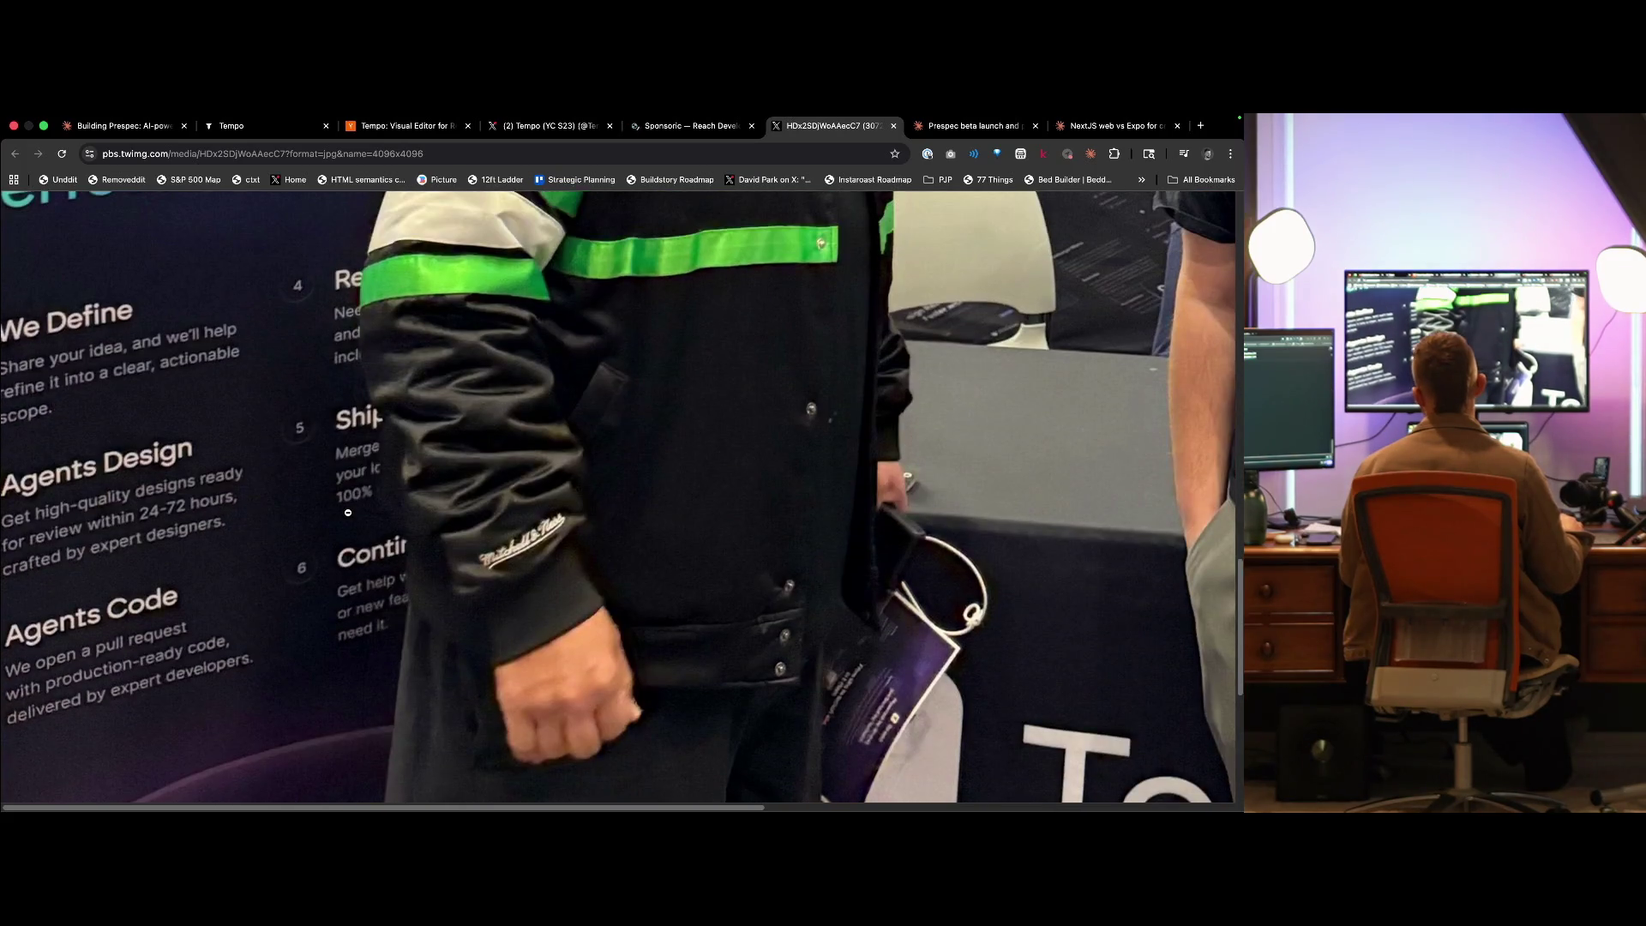
pyautogui.scroll(5, 361, 464)
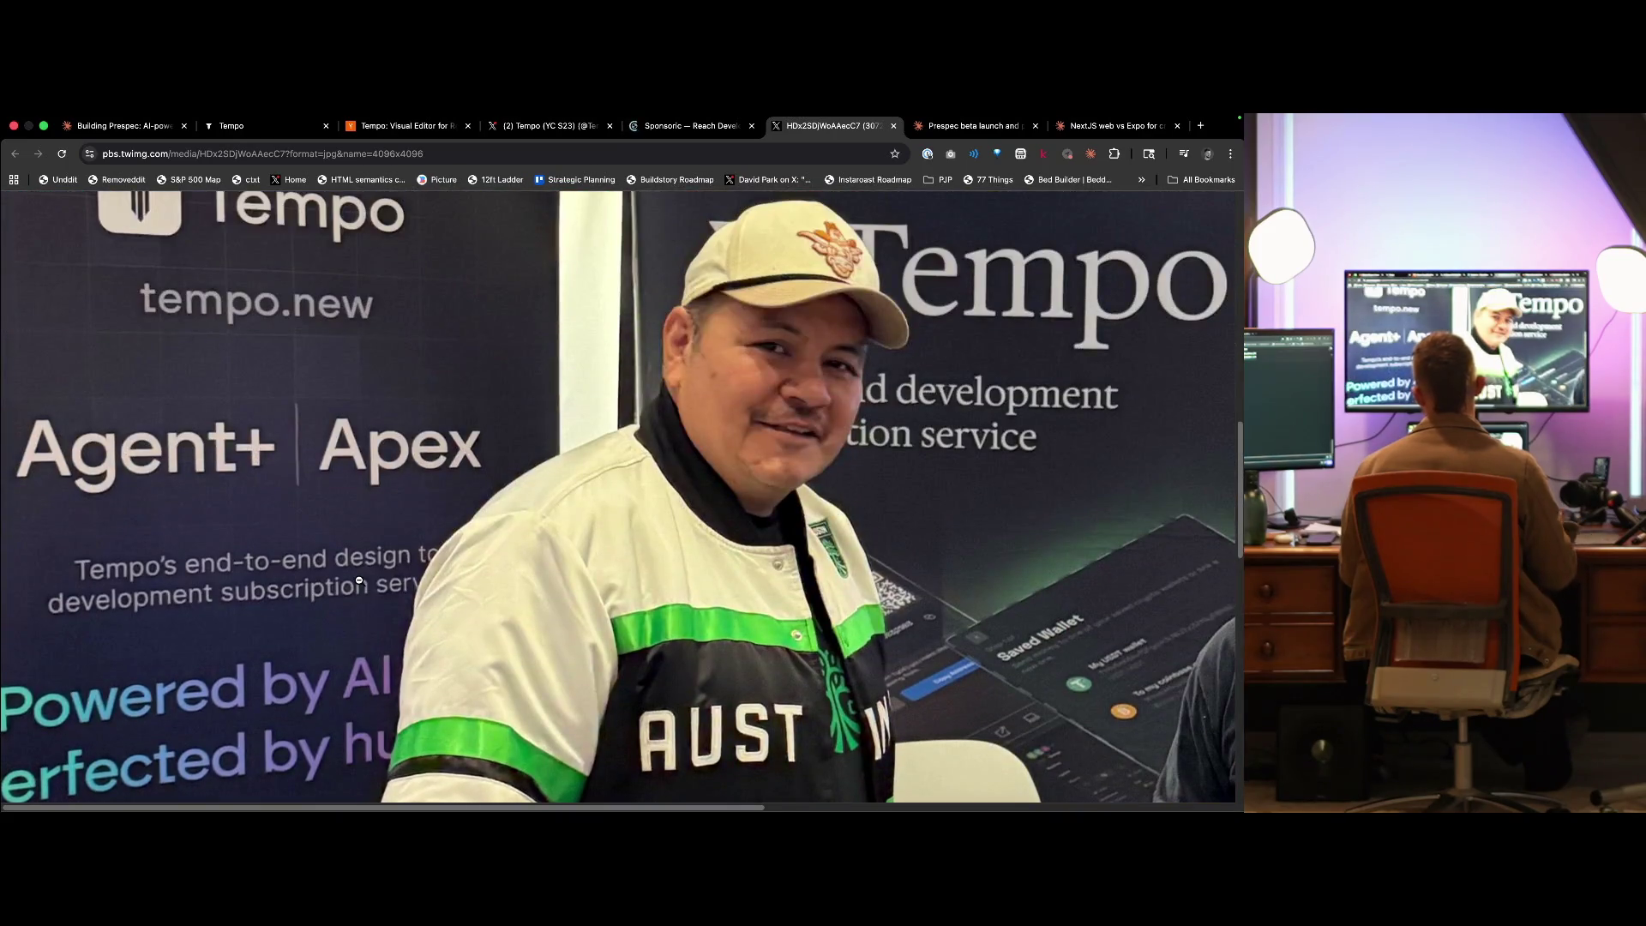
pyautogui.click(359, 584)
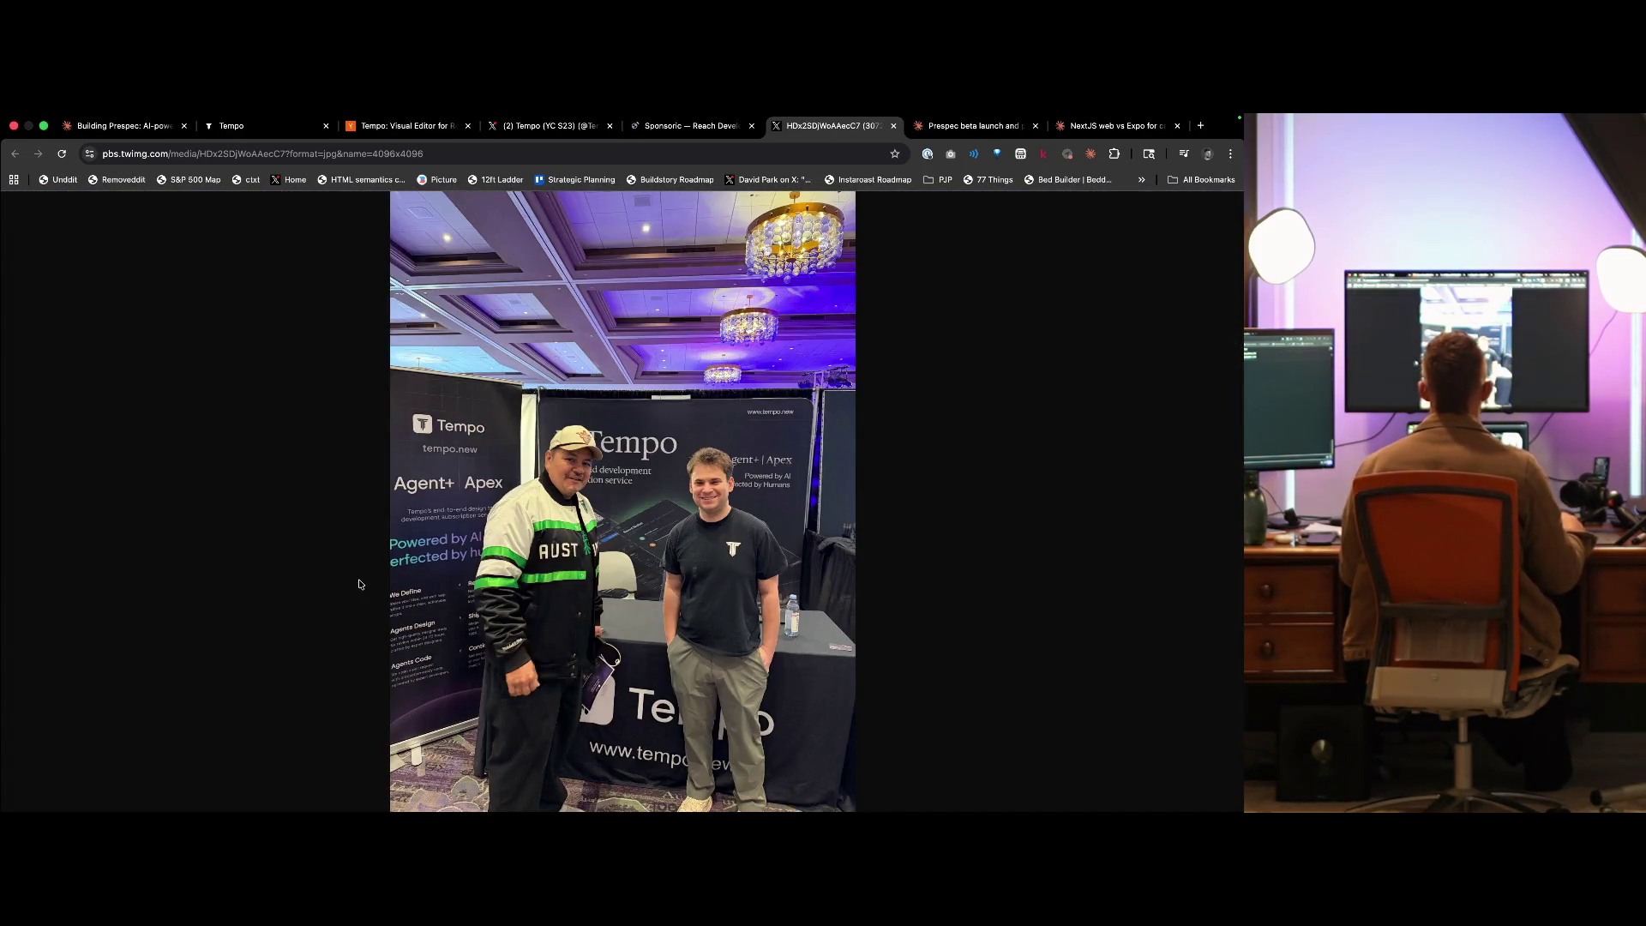
pyautogui.press('super+w')
pyautogui.scroll(-4, 590, 592)
pyautogui.hotkey('ctrl', 'shift', 'Tab')
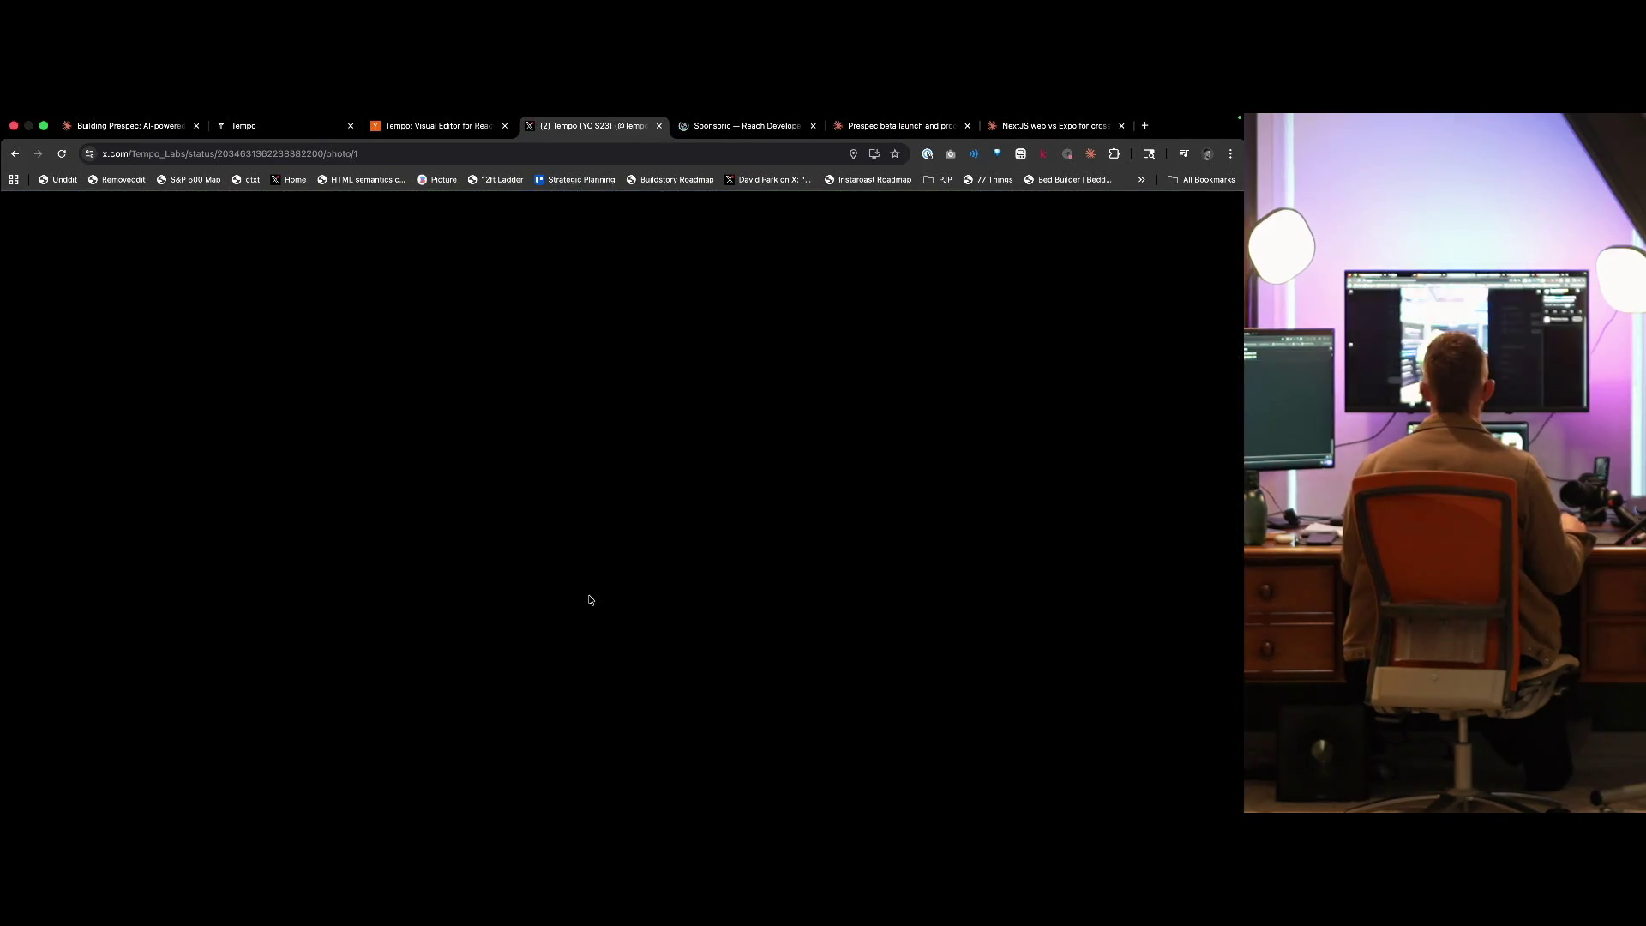
pyautogui.click(794, 480)
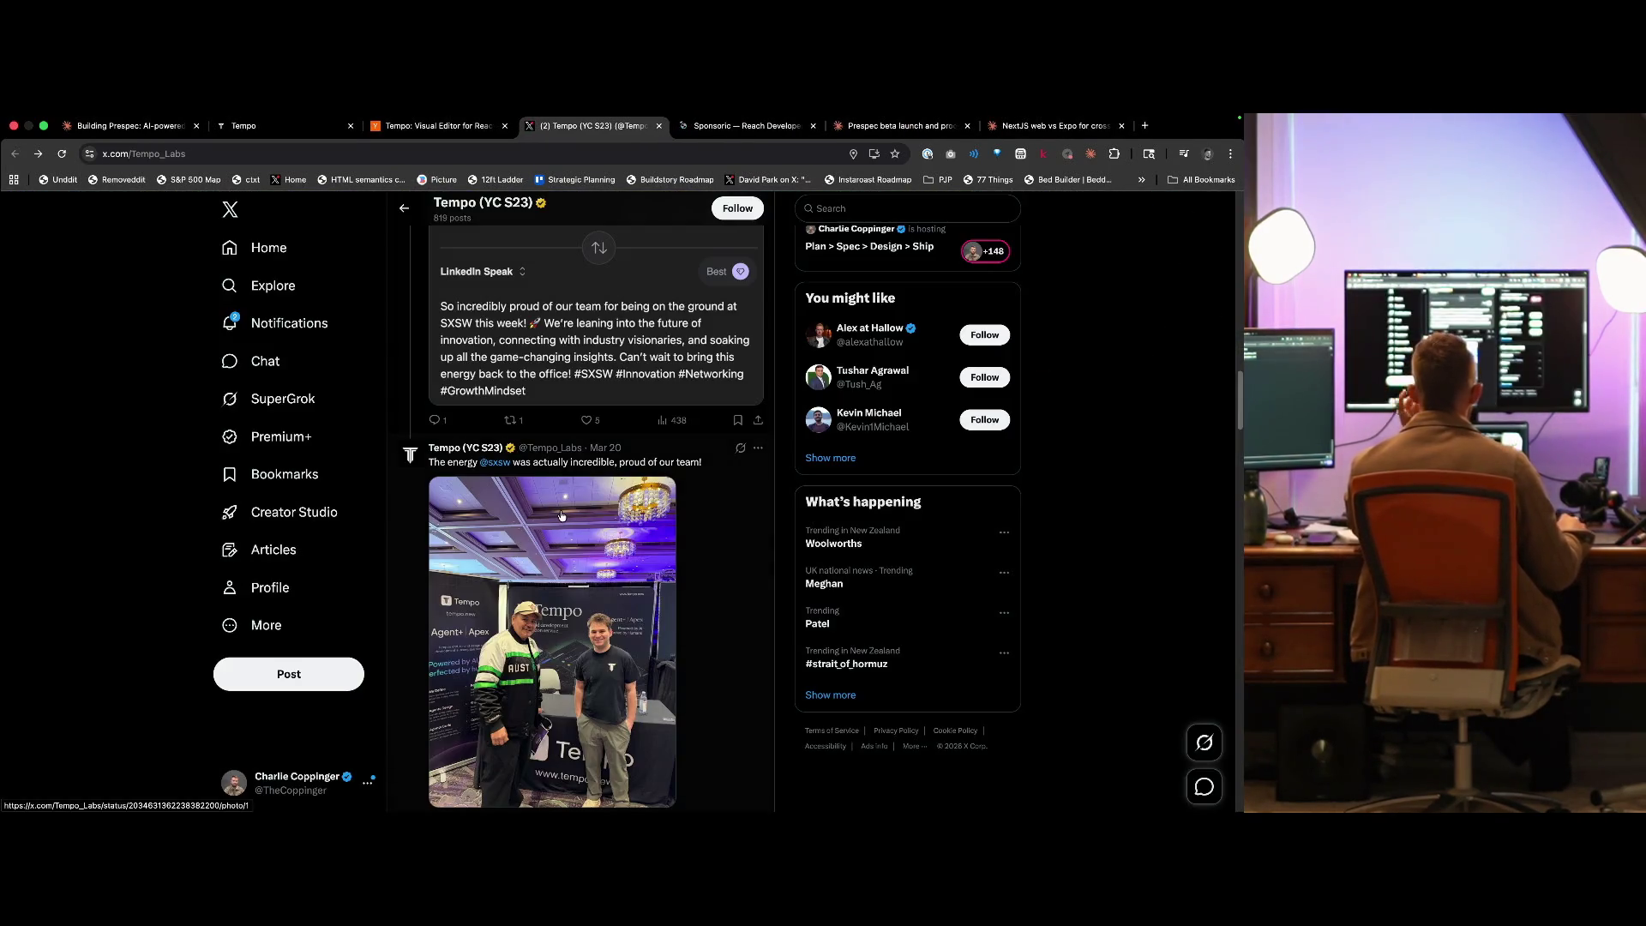
# - Open tempo.new from the profile link and scroll to its company and address footer
pyautogui.scroll(5, 608, 511)
pyautogui.scroll(10, 608, 511)
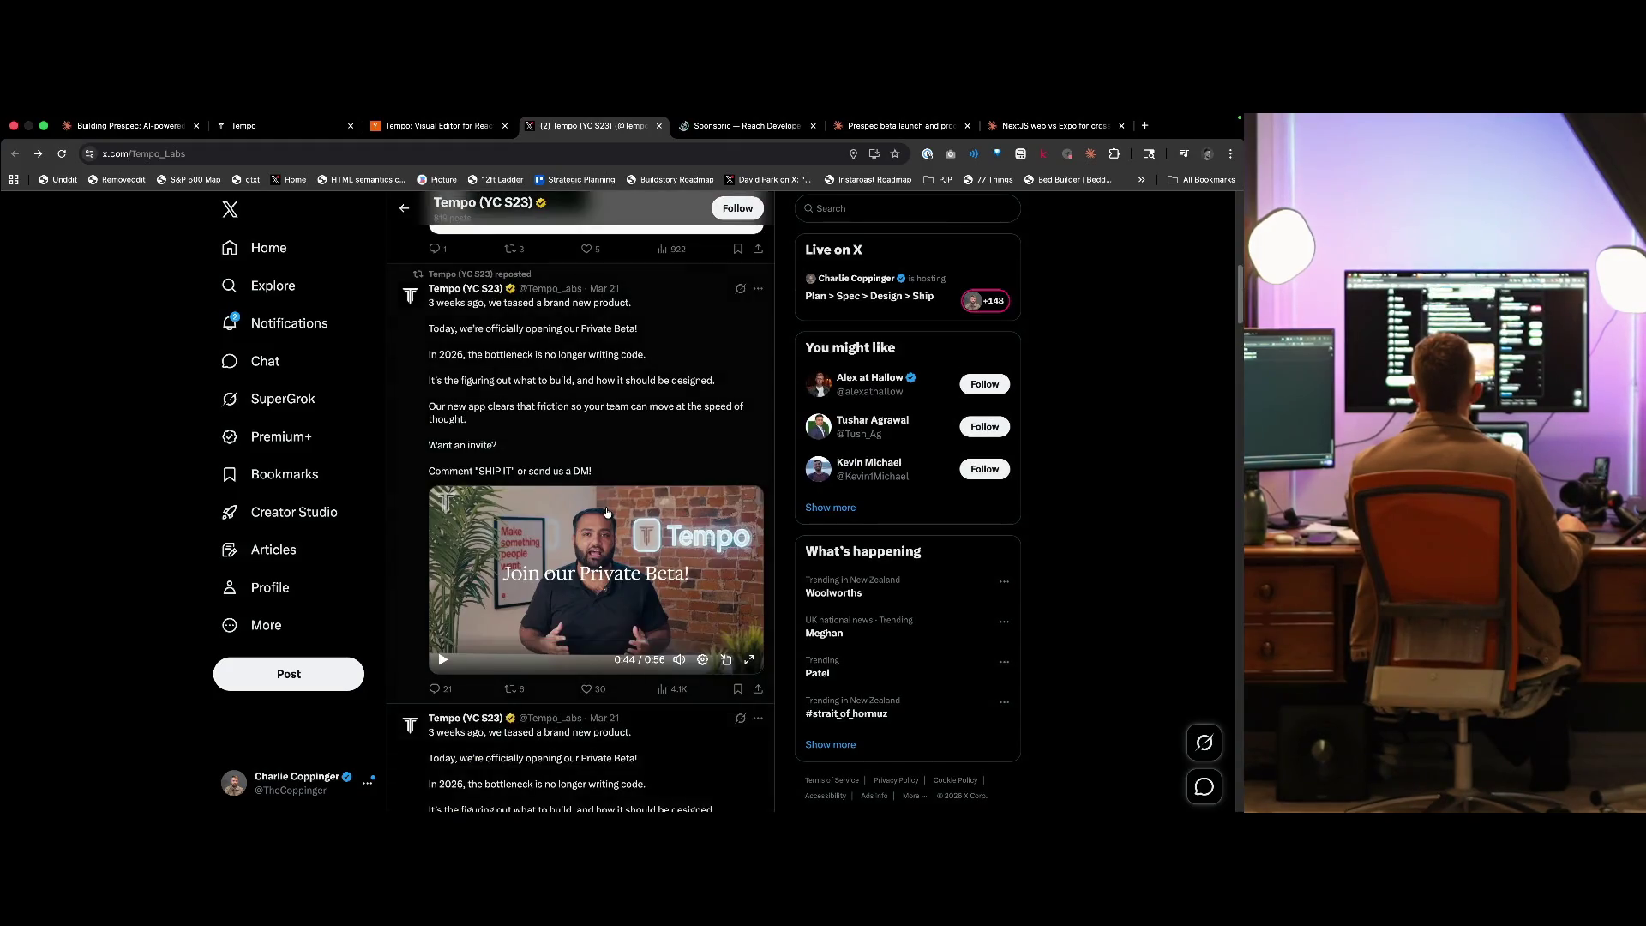
pyautogui.scroll(5, 613, 588)
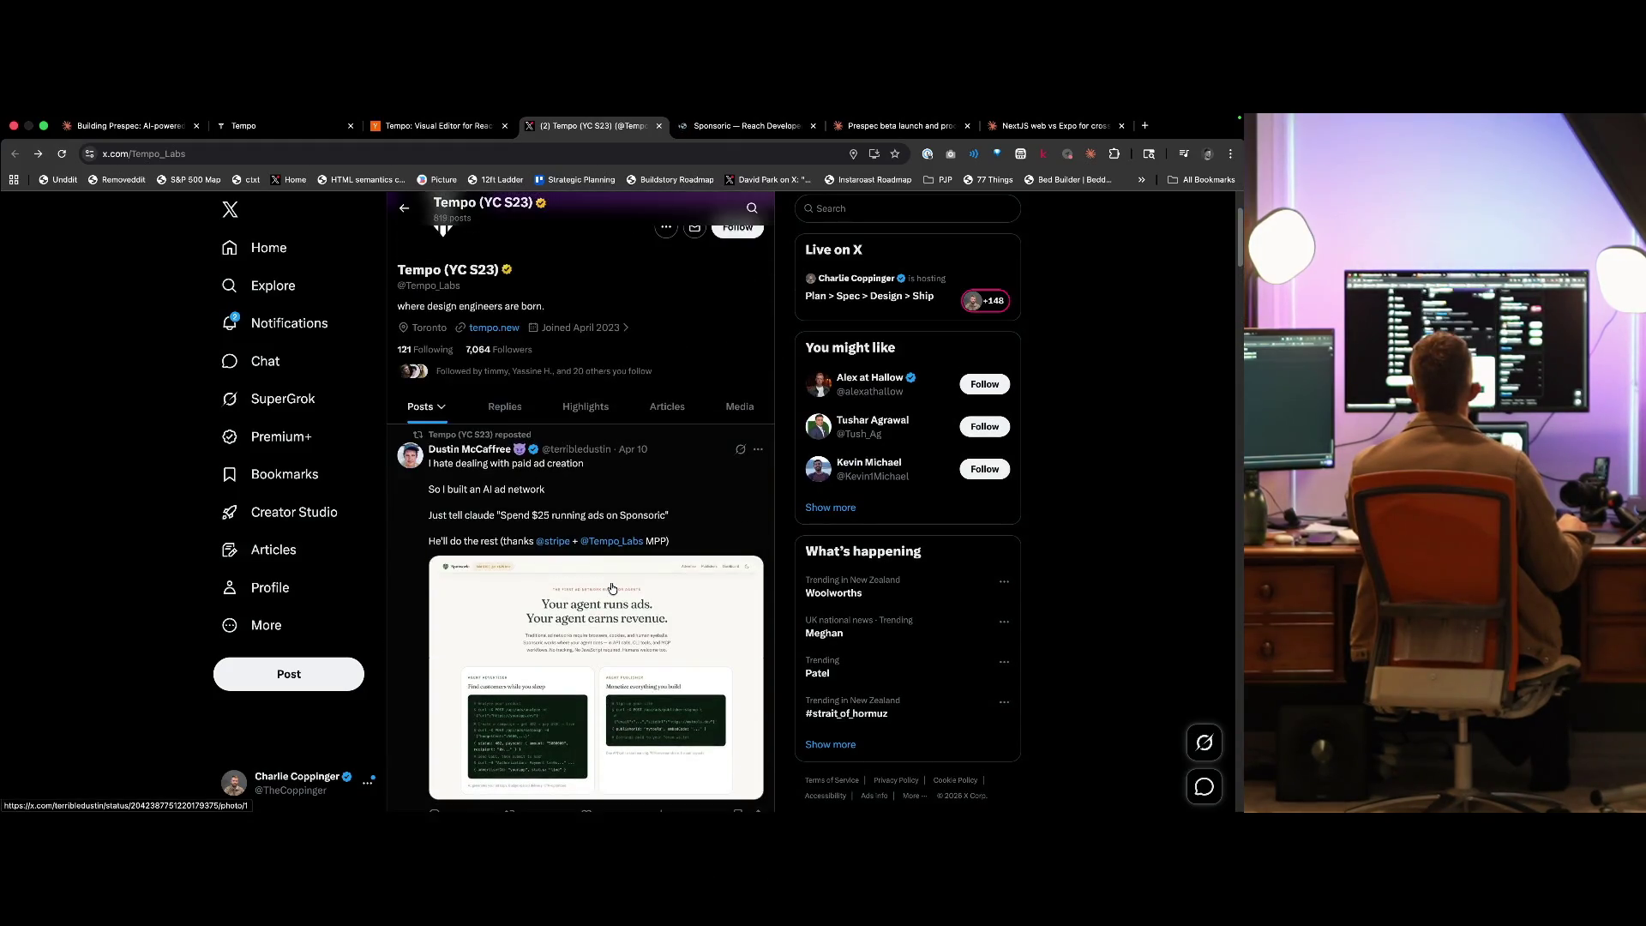
pyautogui.keyDown('super'); pyautogui.click(495, 475); pyautogui.keyUp('super')
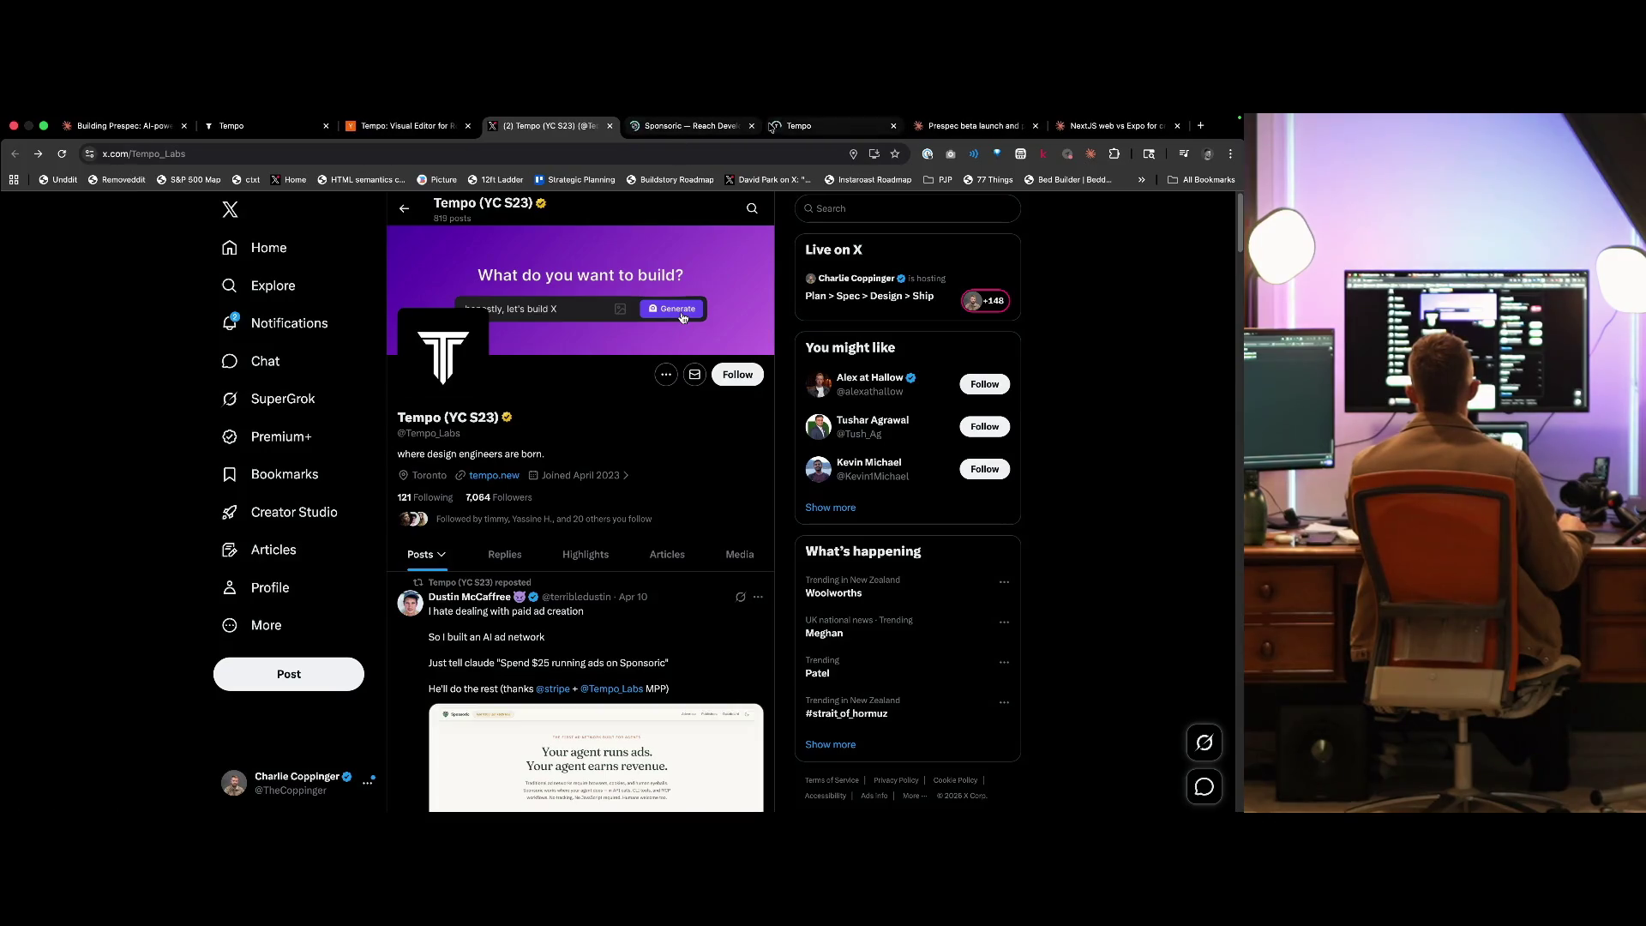
pyautogui.click(806, 126)
pyautogui.scroll(-10, 874, 550)
pyautogui.scroll(-15, 874, 550)
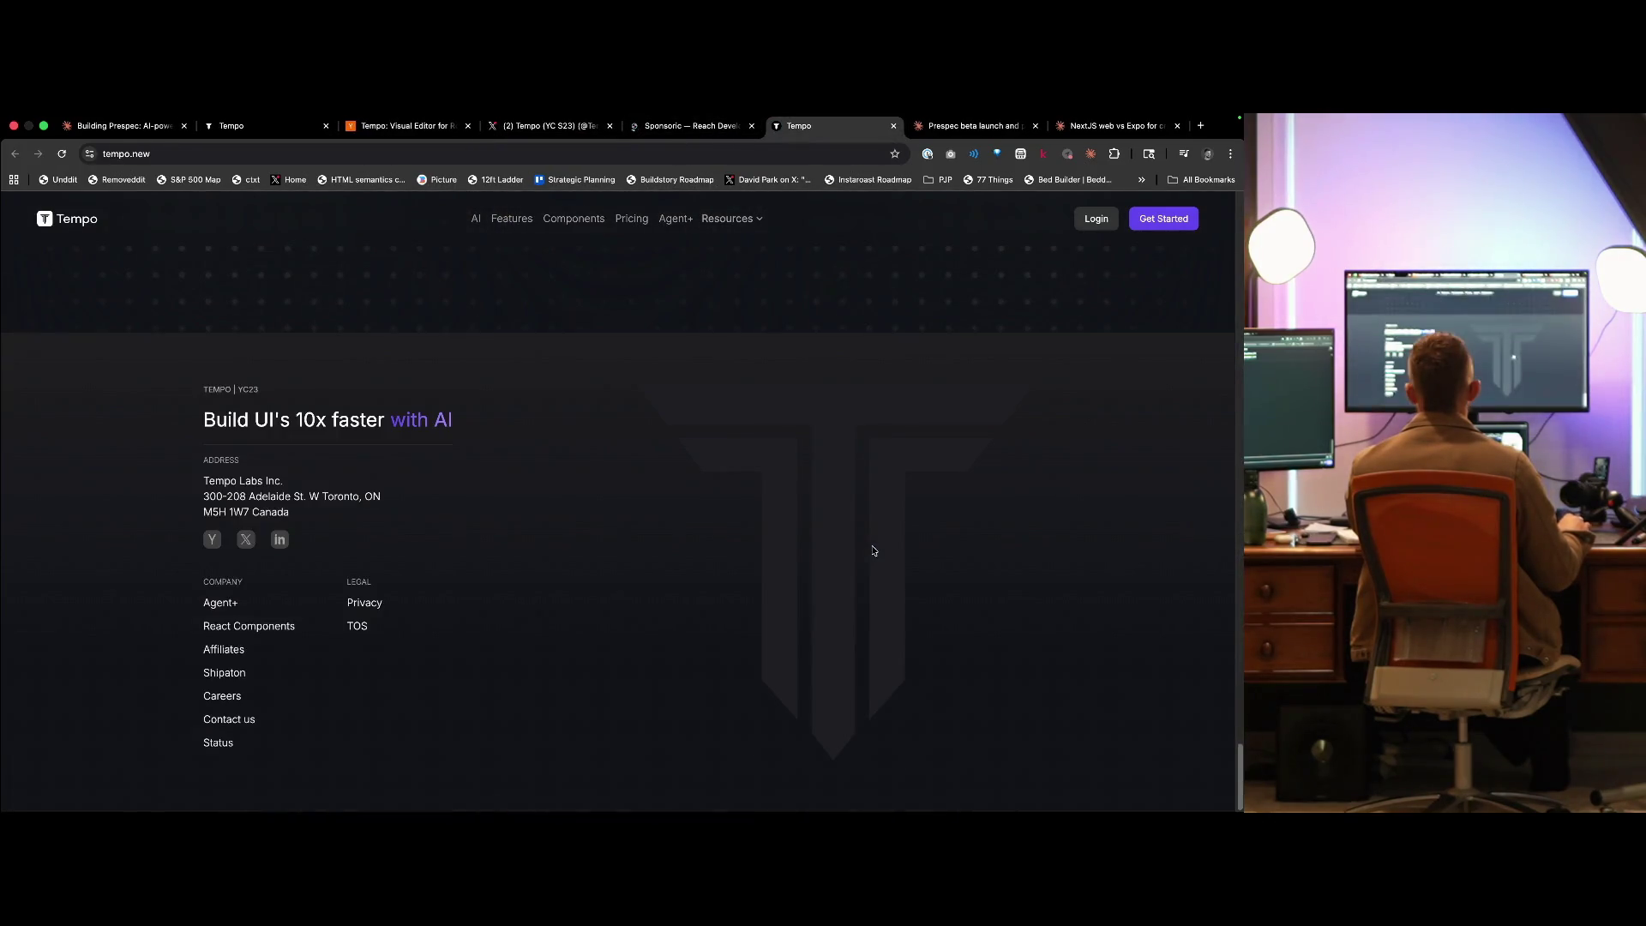
# - Open Tempo's YC, LinkedIn and careers pages as new tabs after skimming the Shipaton offer, then view YC
pyautogui.keyDown('super'); pyautogui.click(214, 540); pyautogui.keyUp('super')
pyautogui.keyDown('super'); pyautogui.click(278, 540); pyautogui.keyUp('super')
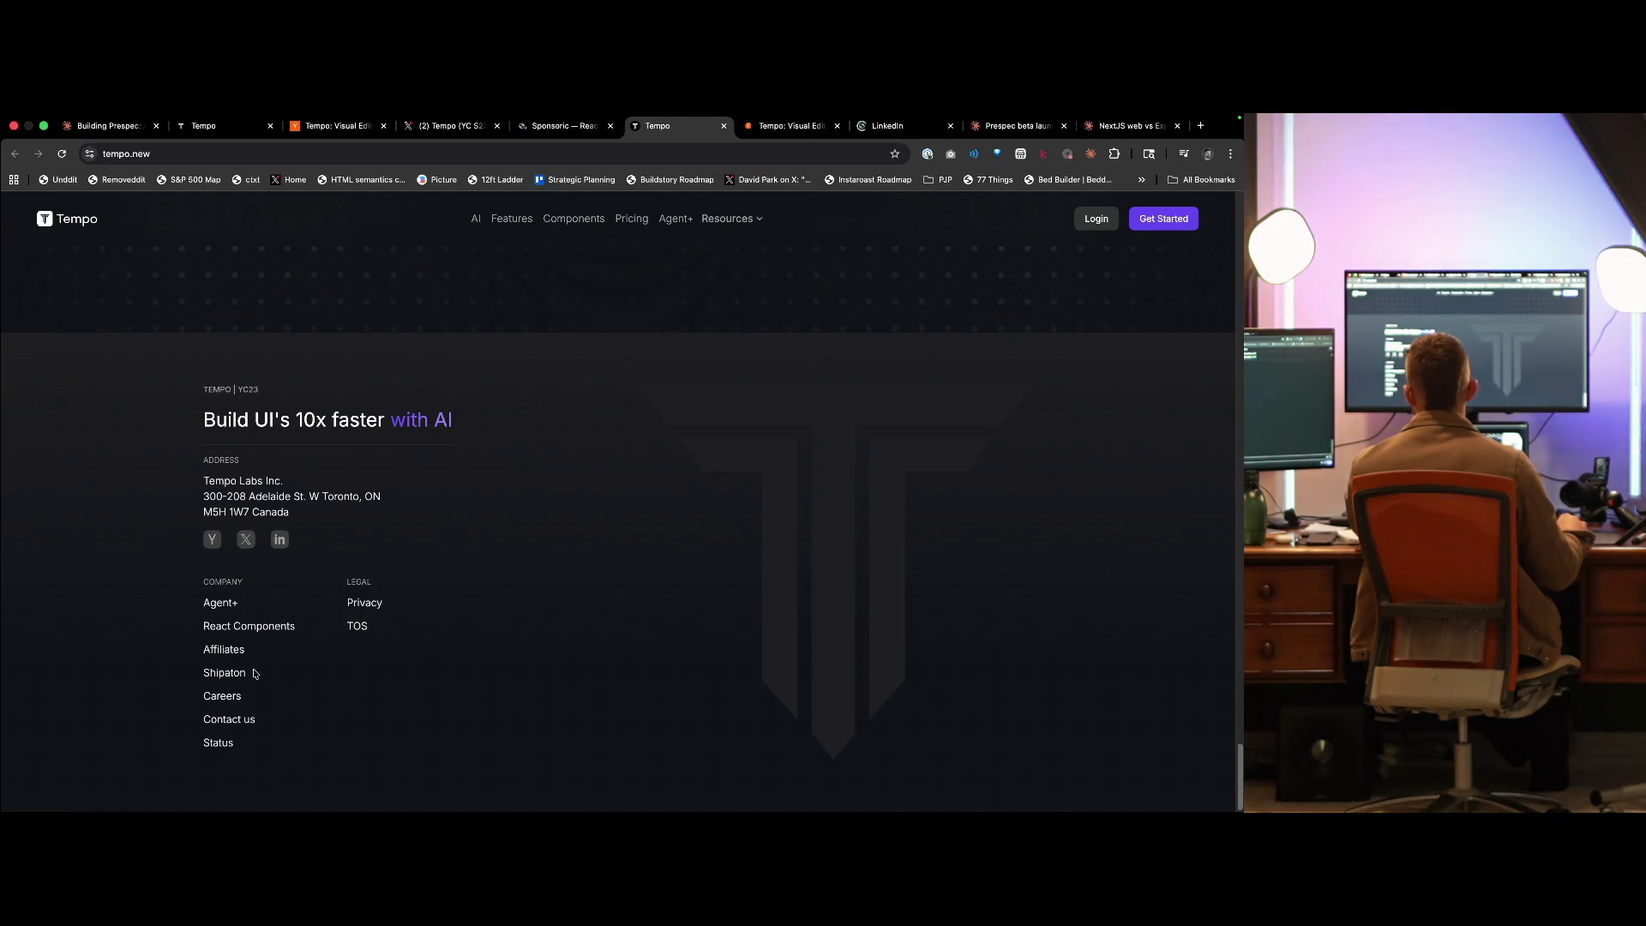
pyautogui.click(224, 672)
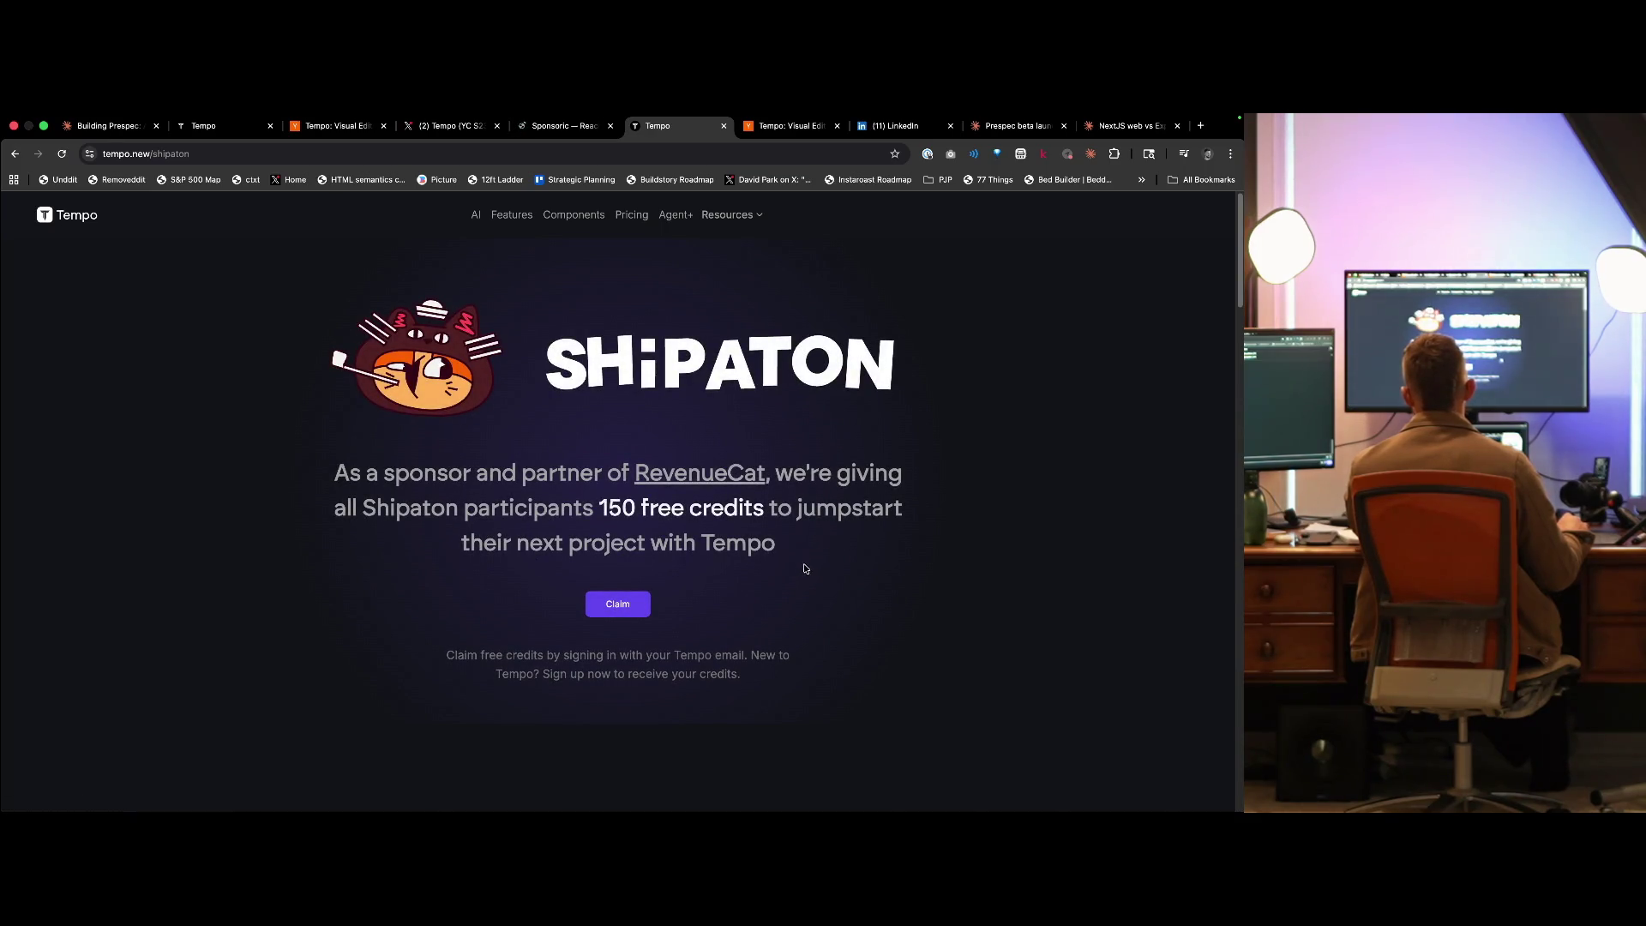
pyautogui.scroll(-10, 807, 572)
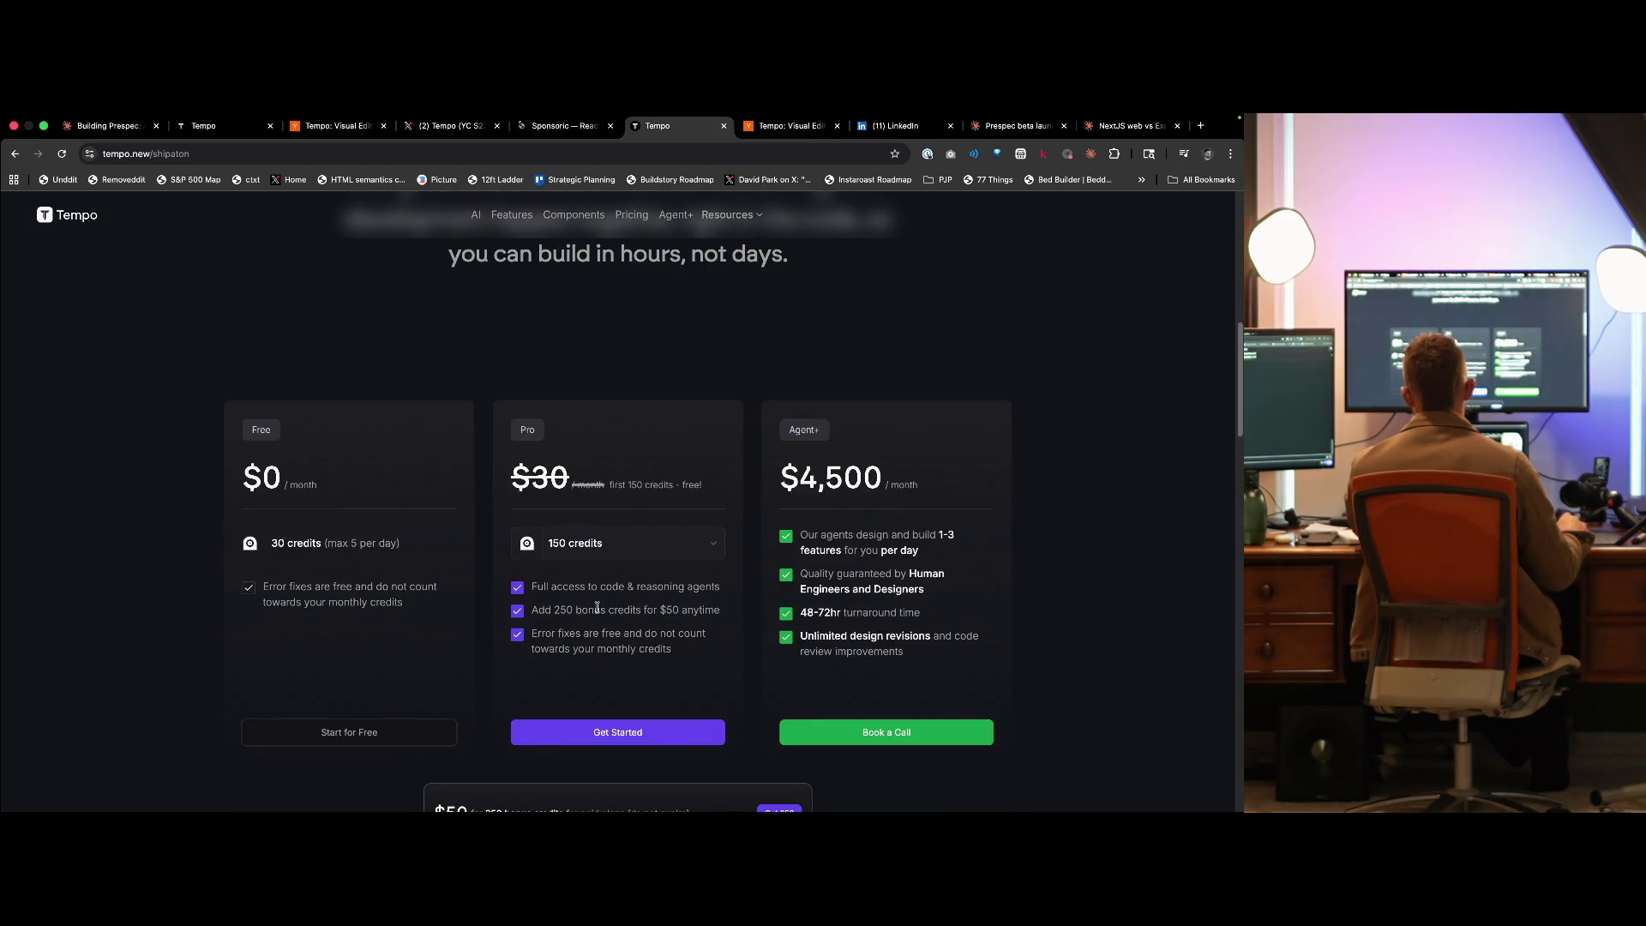
pyautogui.scroll(-3, 671, 623)
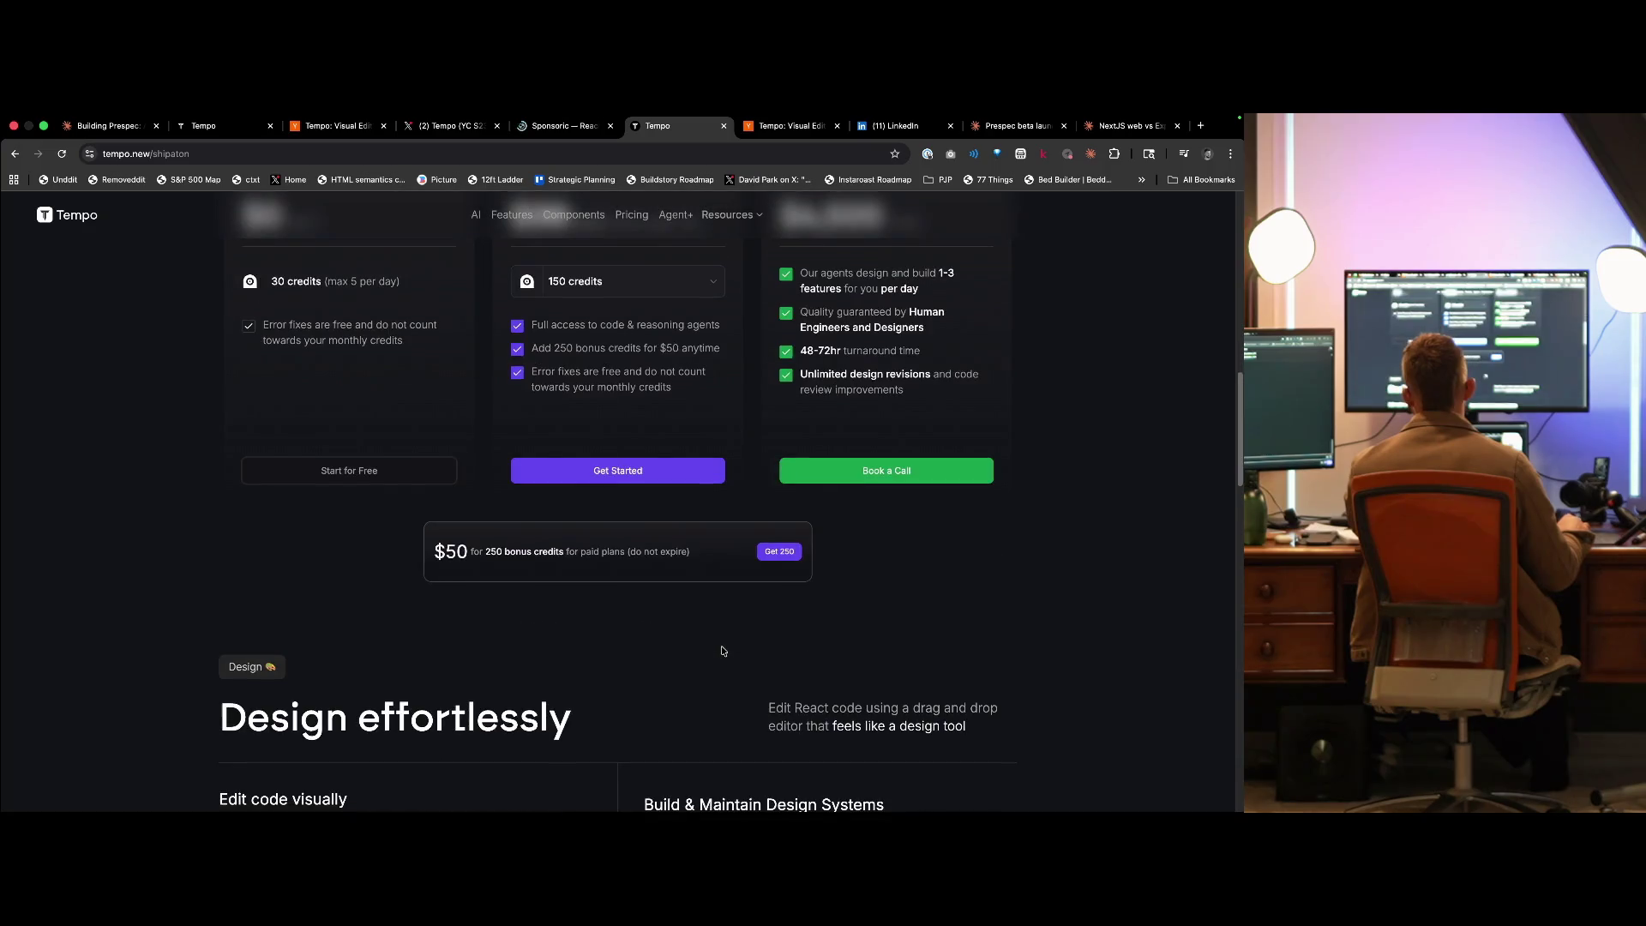
pyautogui.scroll(-5, 480, 621)
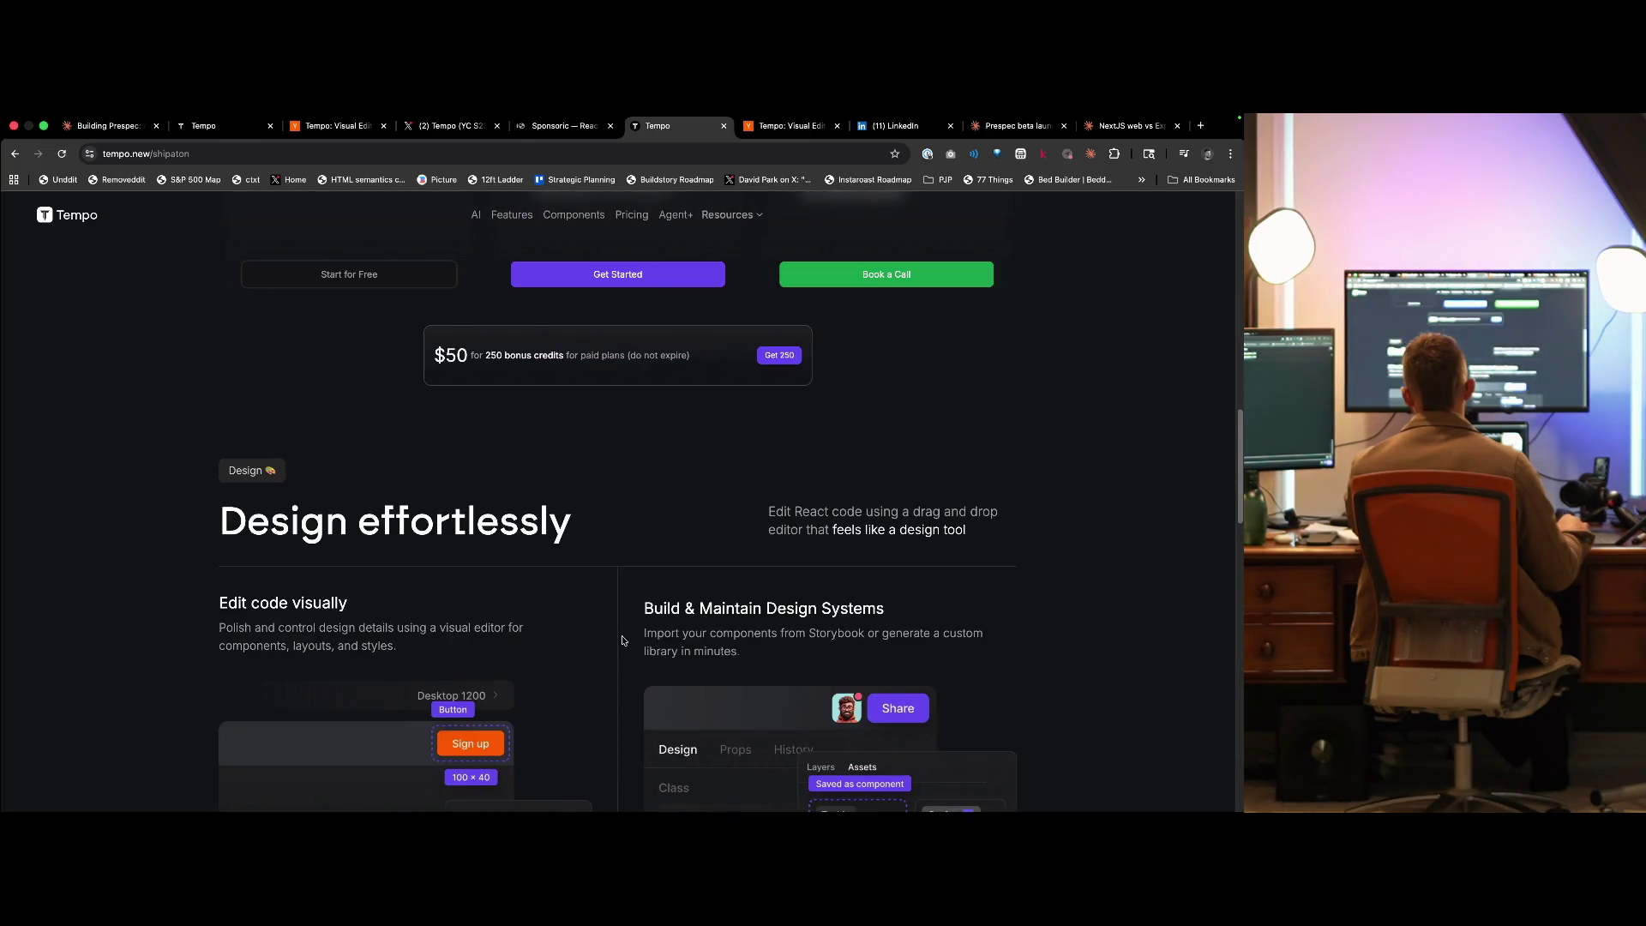
pyautogui.scroll(-1, 540, 638)
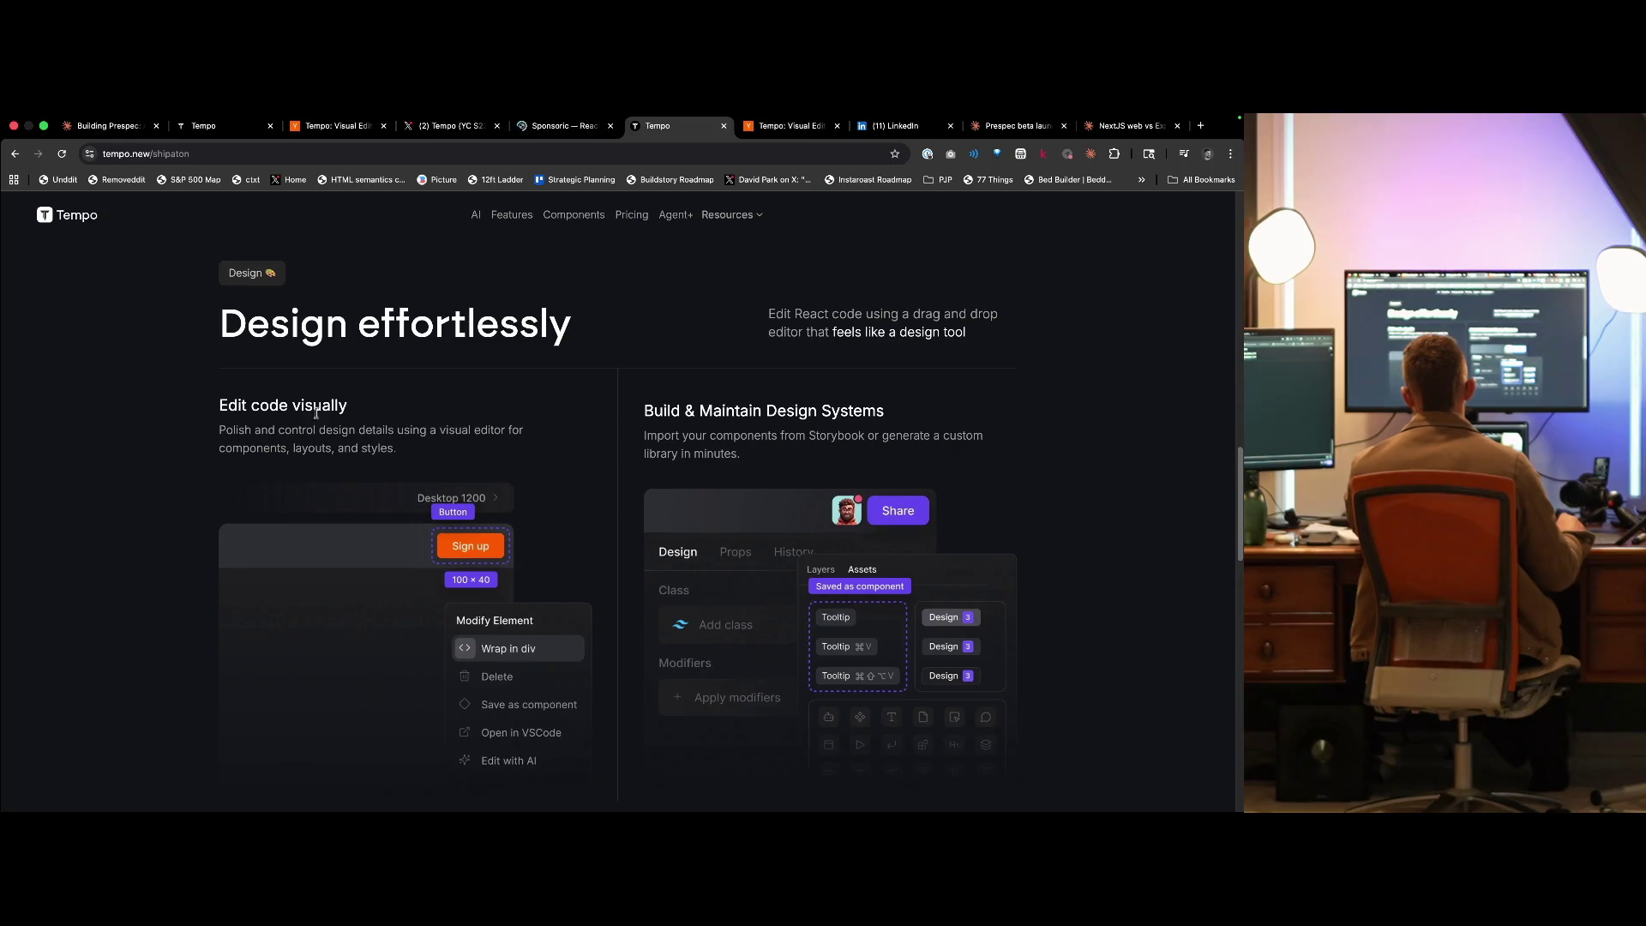
pyautogui.scroll(-20, 673, 648)
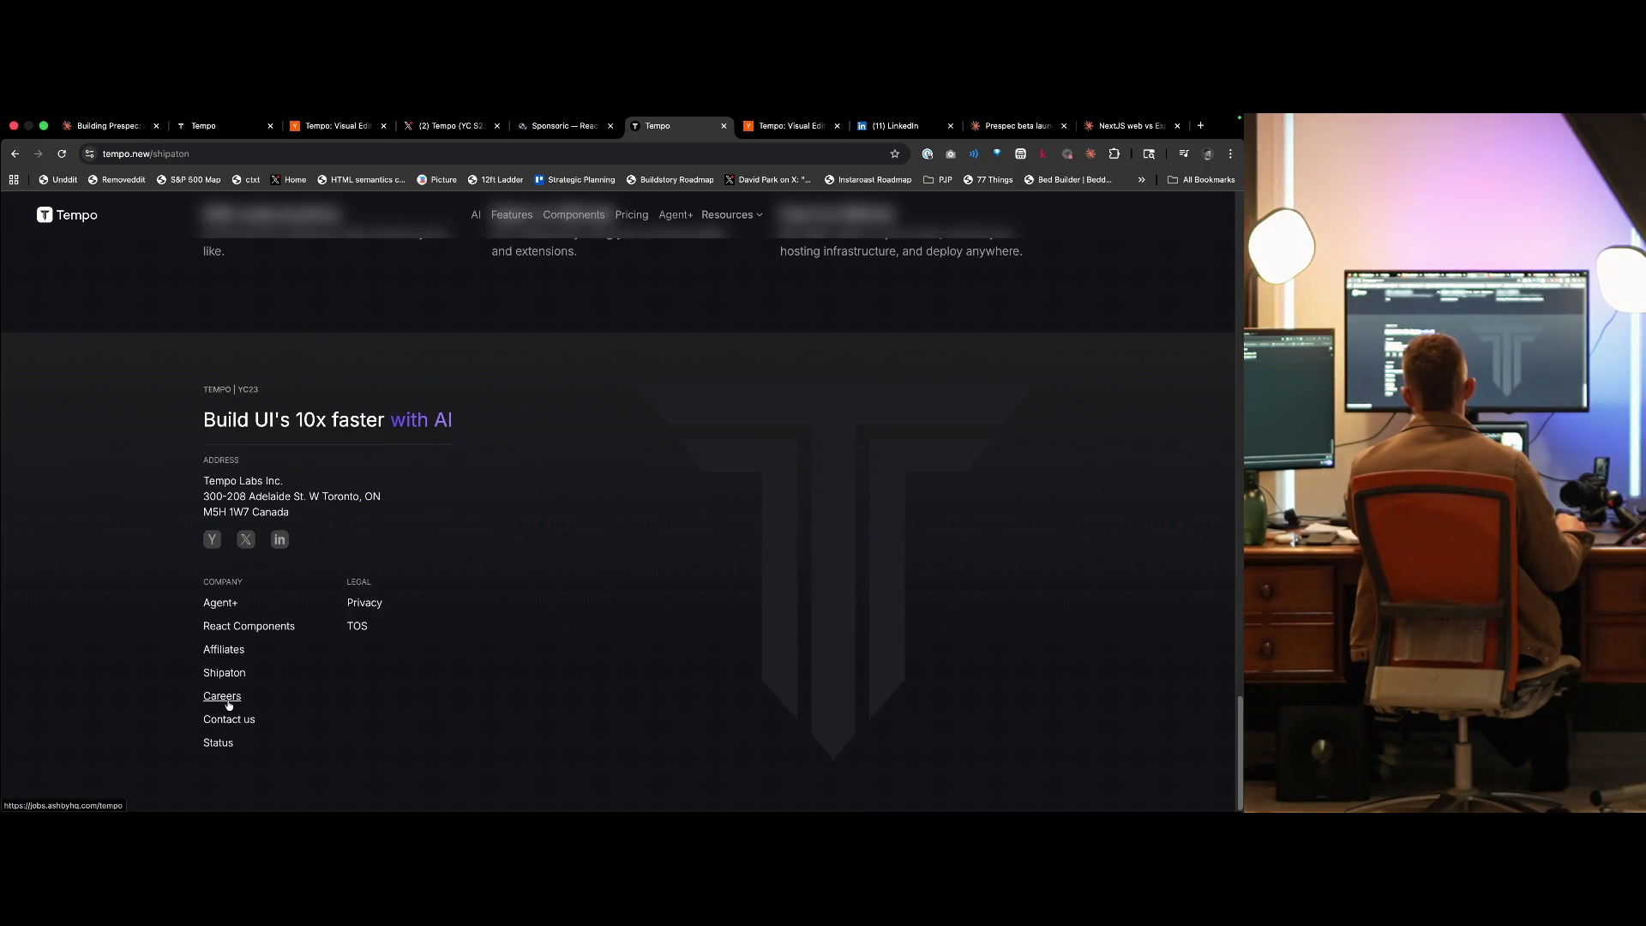
pyautogui.click(227, 696)
pyautogui.hotkey('ctrl', 'Tab')
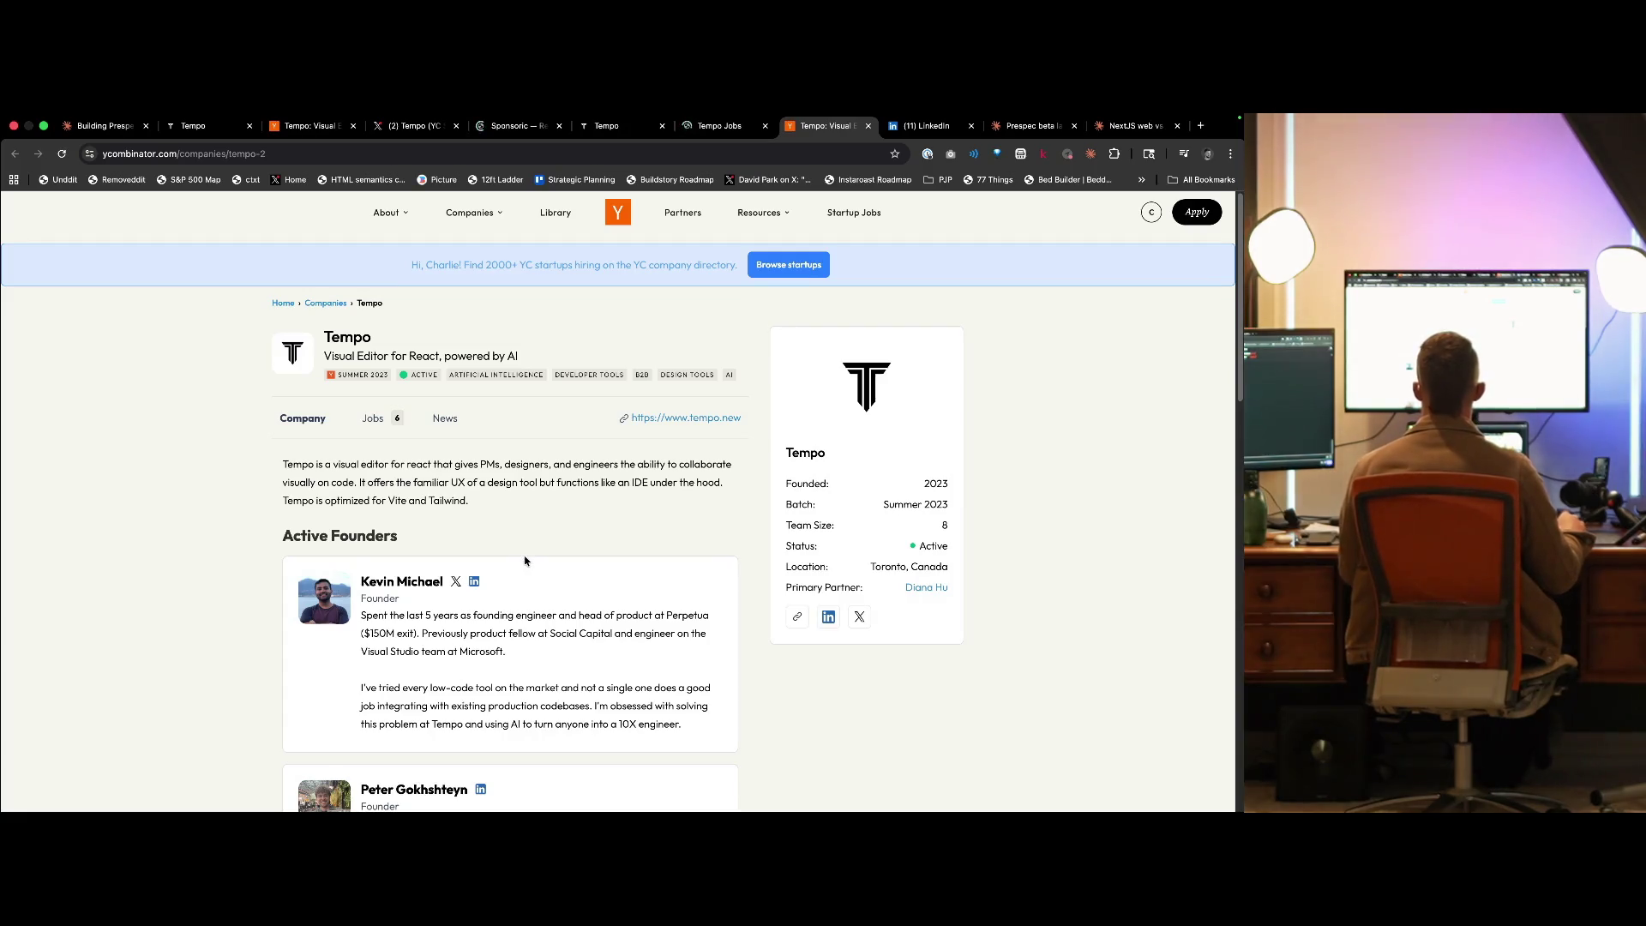
# - Open the second founder's (CTO's) LinkedIn profile from Tempo's YC founders list and switch to it
pyautogui.scroll(-3, 558, 594)
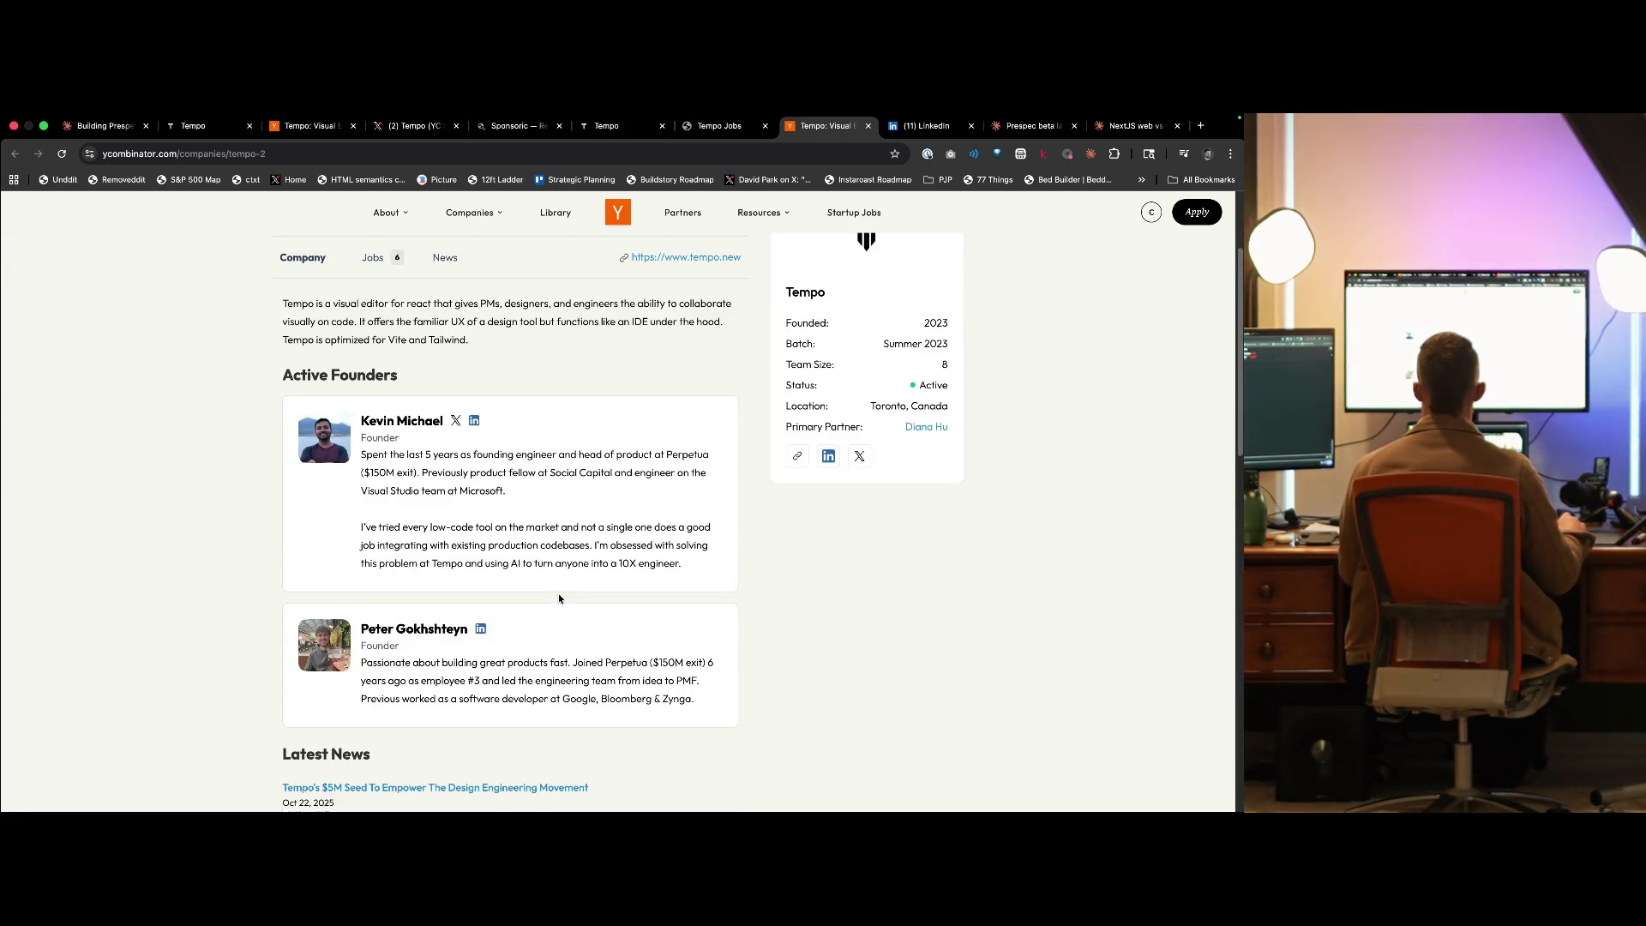
pyautogui.keyDown('super'); pyautogui.click(481, 630); pyautogui.keyUp('super')
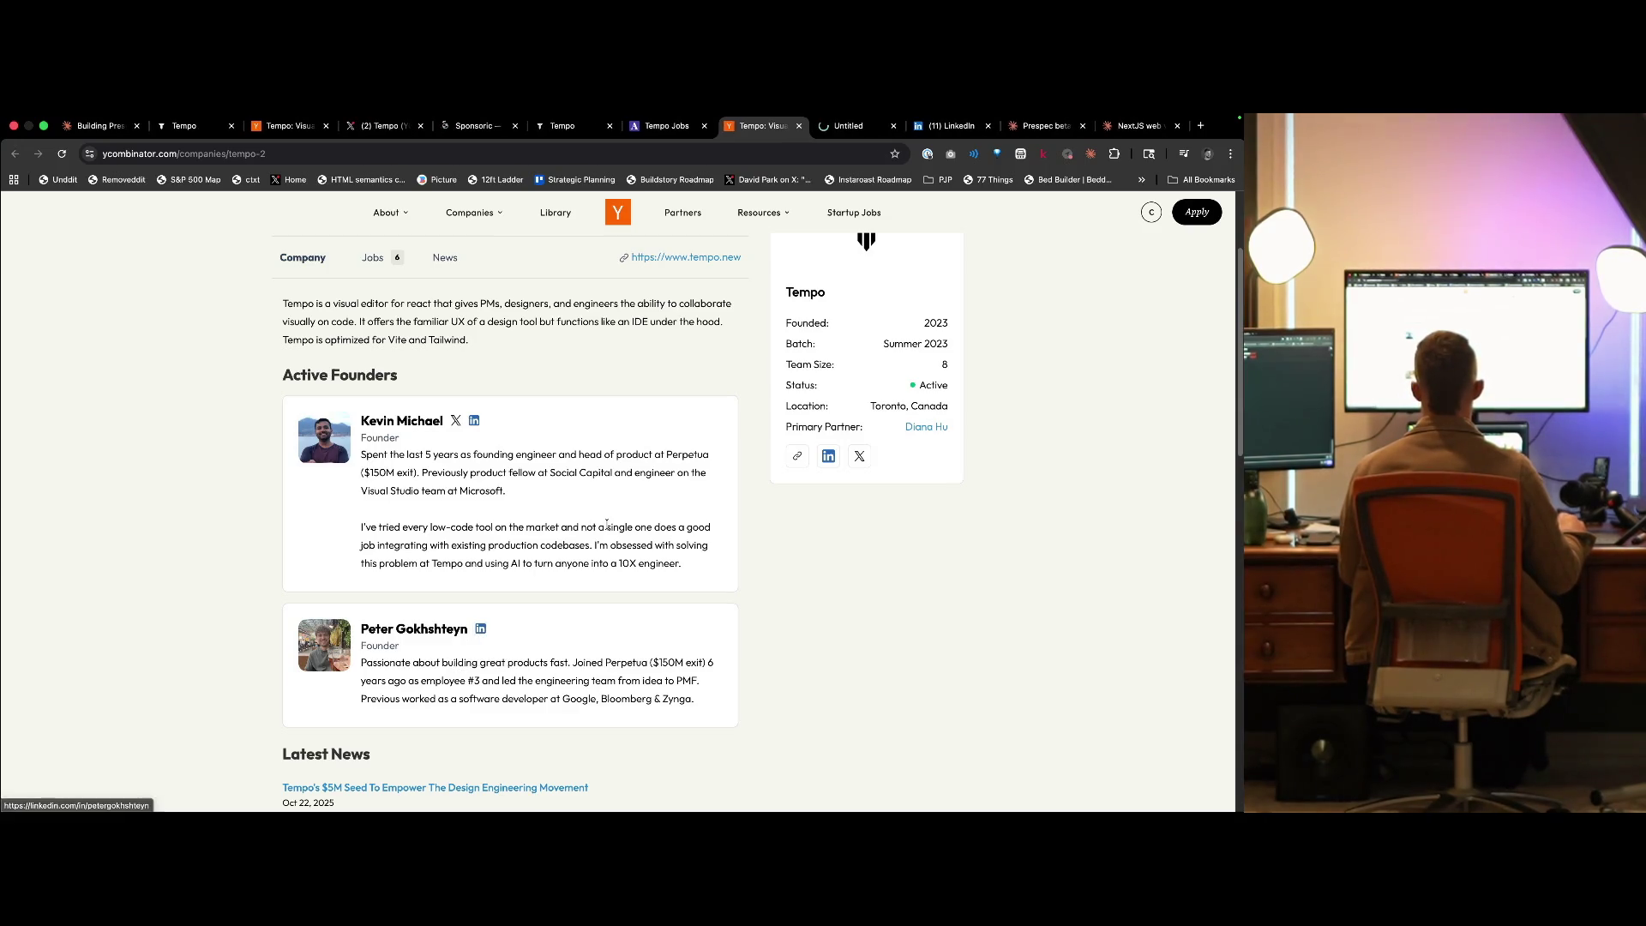
pyautogui.hotkey('ctrl', 'Tab')
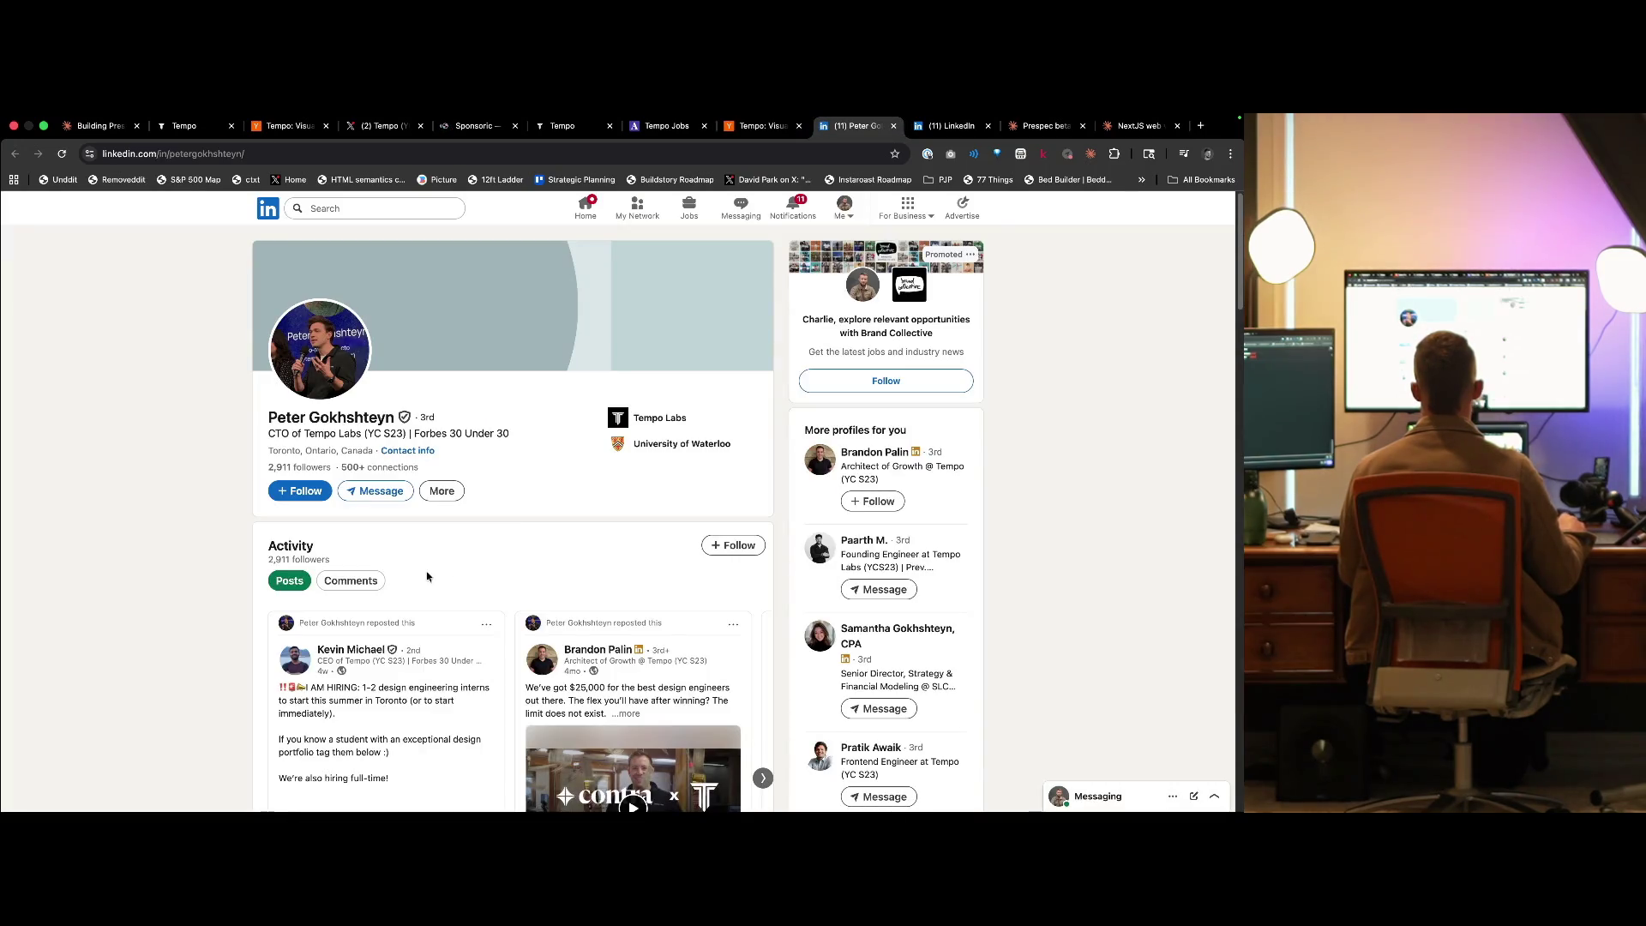
# - Scroll to the CTO's LinkedIn Activity, close the unavailable LinkedIn tab, and return to the profile
pyautogui.scroll(-3, 426, 573)
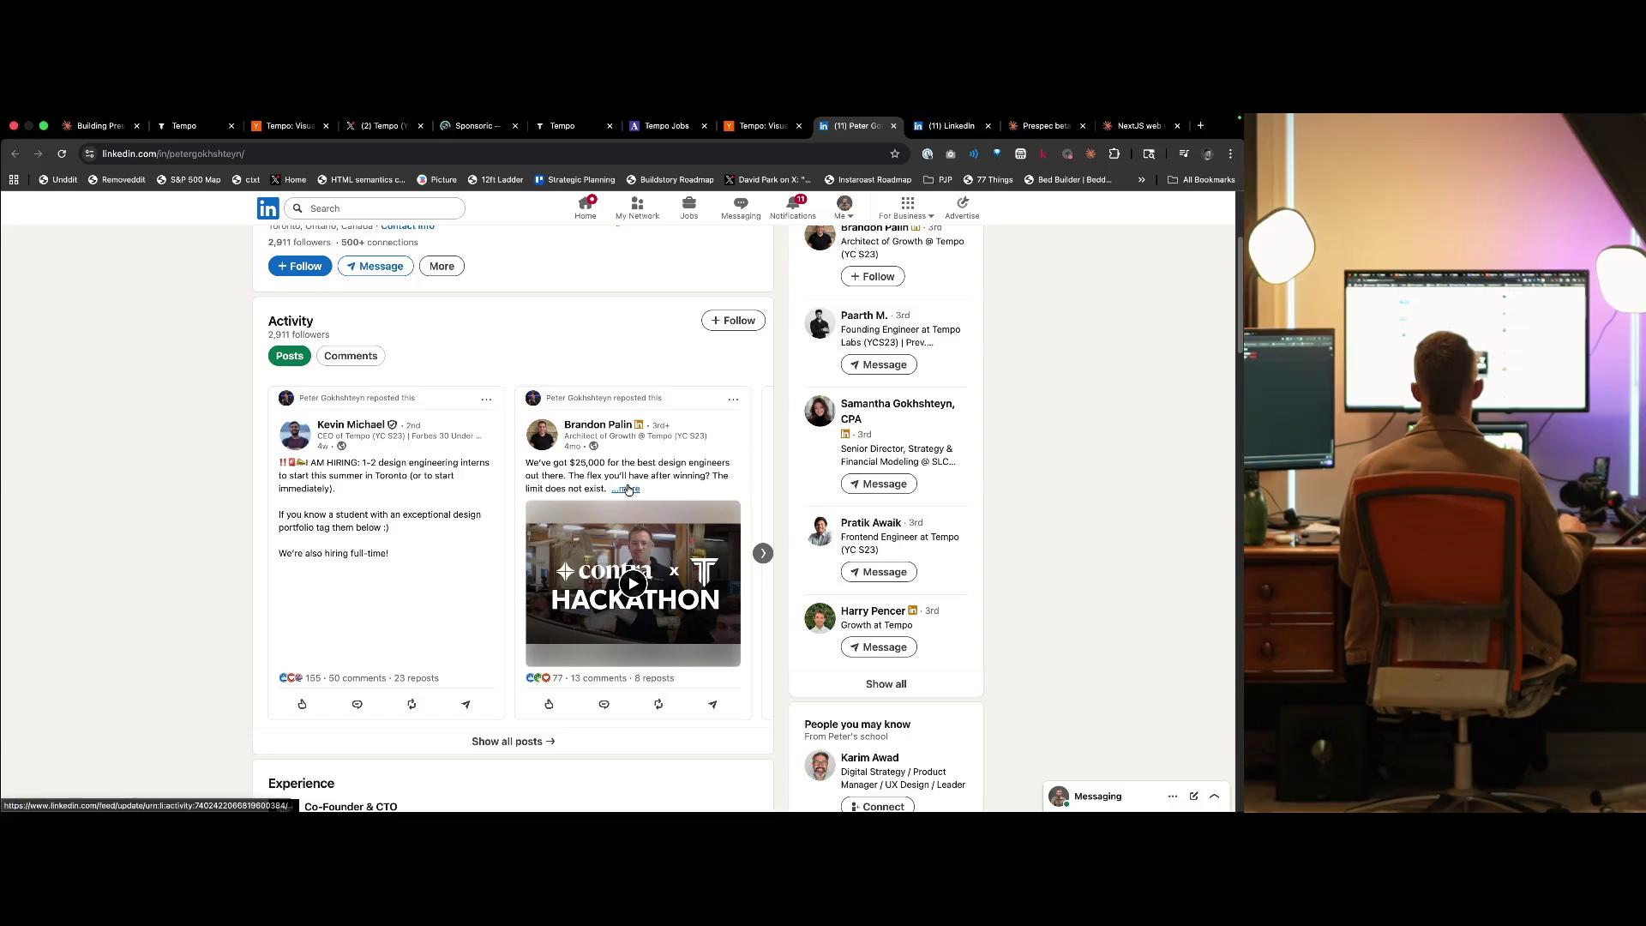
pyautogui.hotkey('ctrl', 'Tab')
pyautogui.hotkey('ctrl', 'w')
pyautogui.hotkey('ctrl', 'shift', 'Tab')
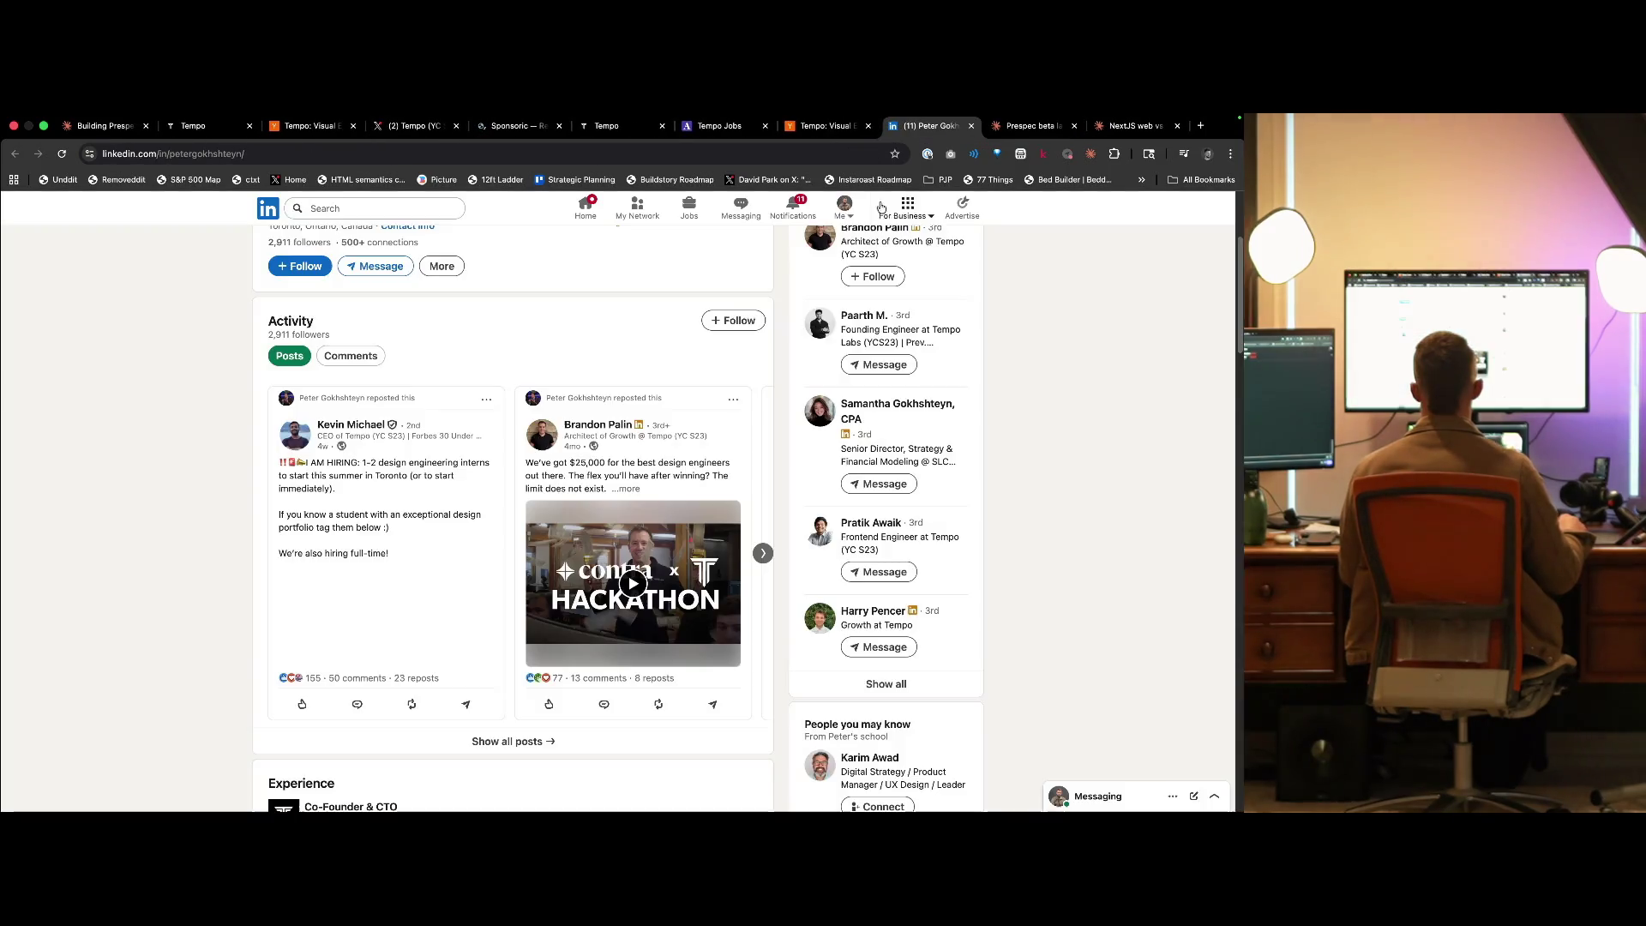
# - Glance at LinkedIn notifications, then page back to the YC Tempo page and Tempo Jobs listings
pyautogui.click(806, 208)
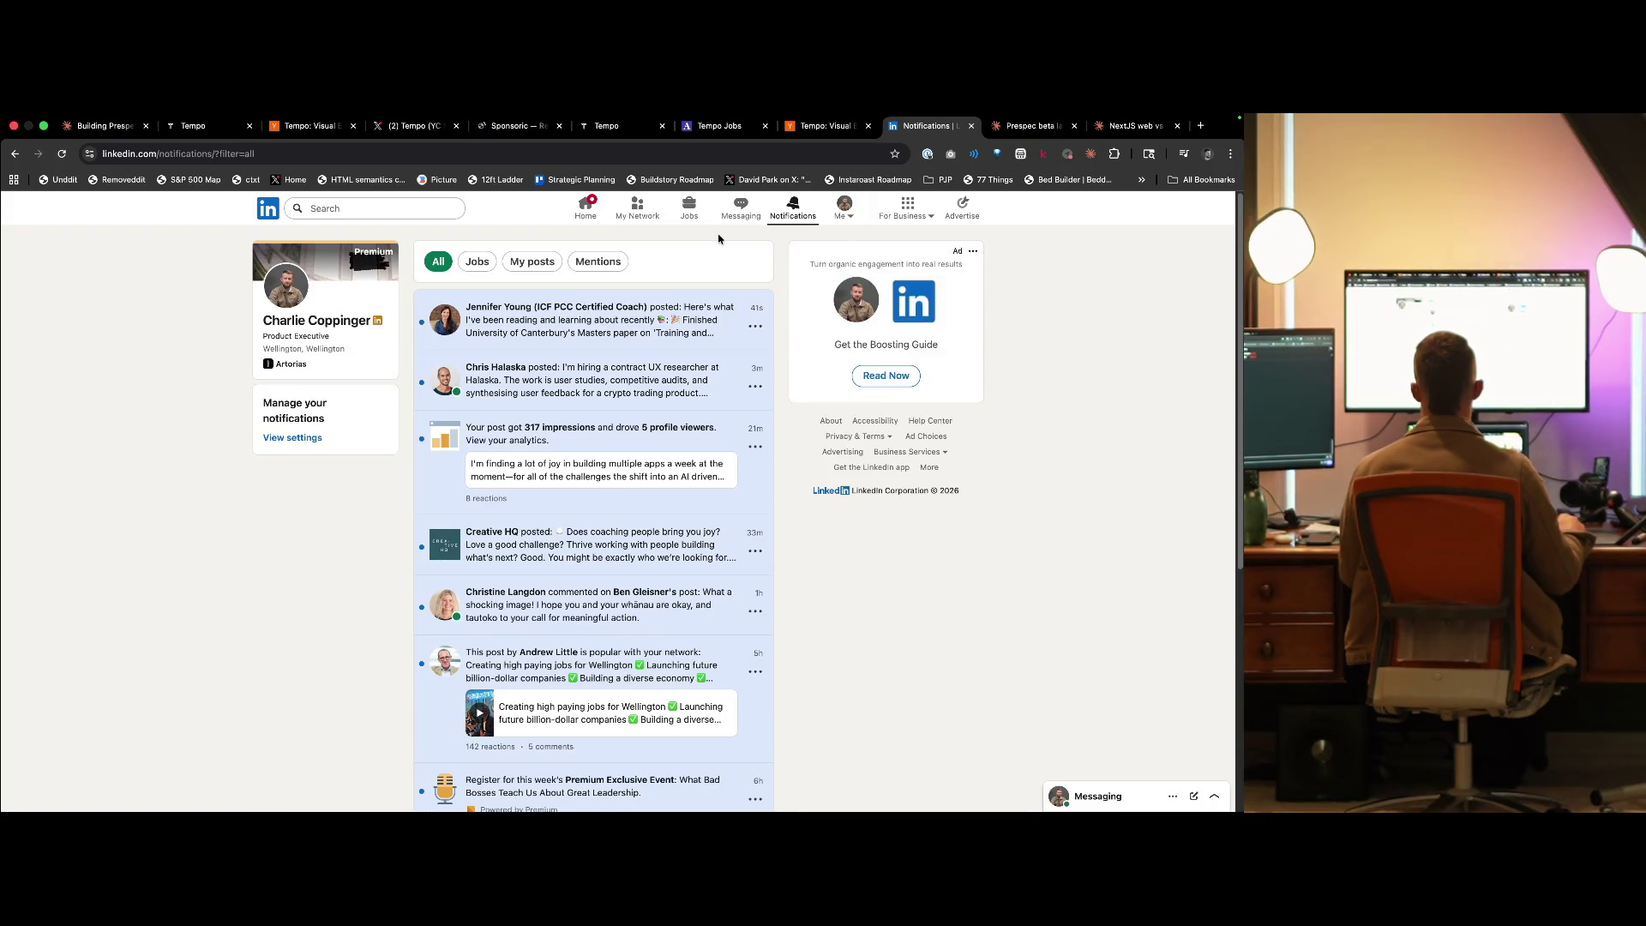
pyautogui.hotkey('alt', 'Left')
pyautogui.hotkey('ctrl', 'shift', 'Tab')
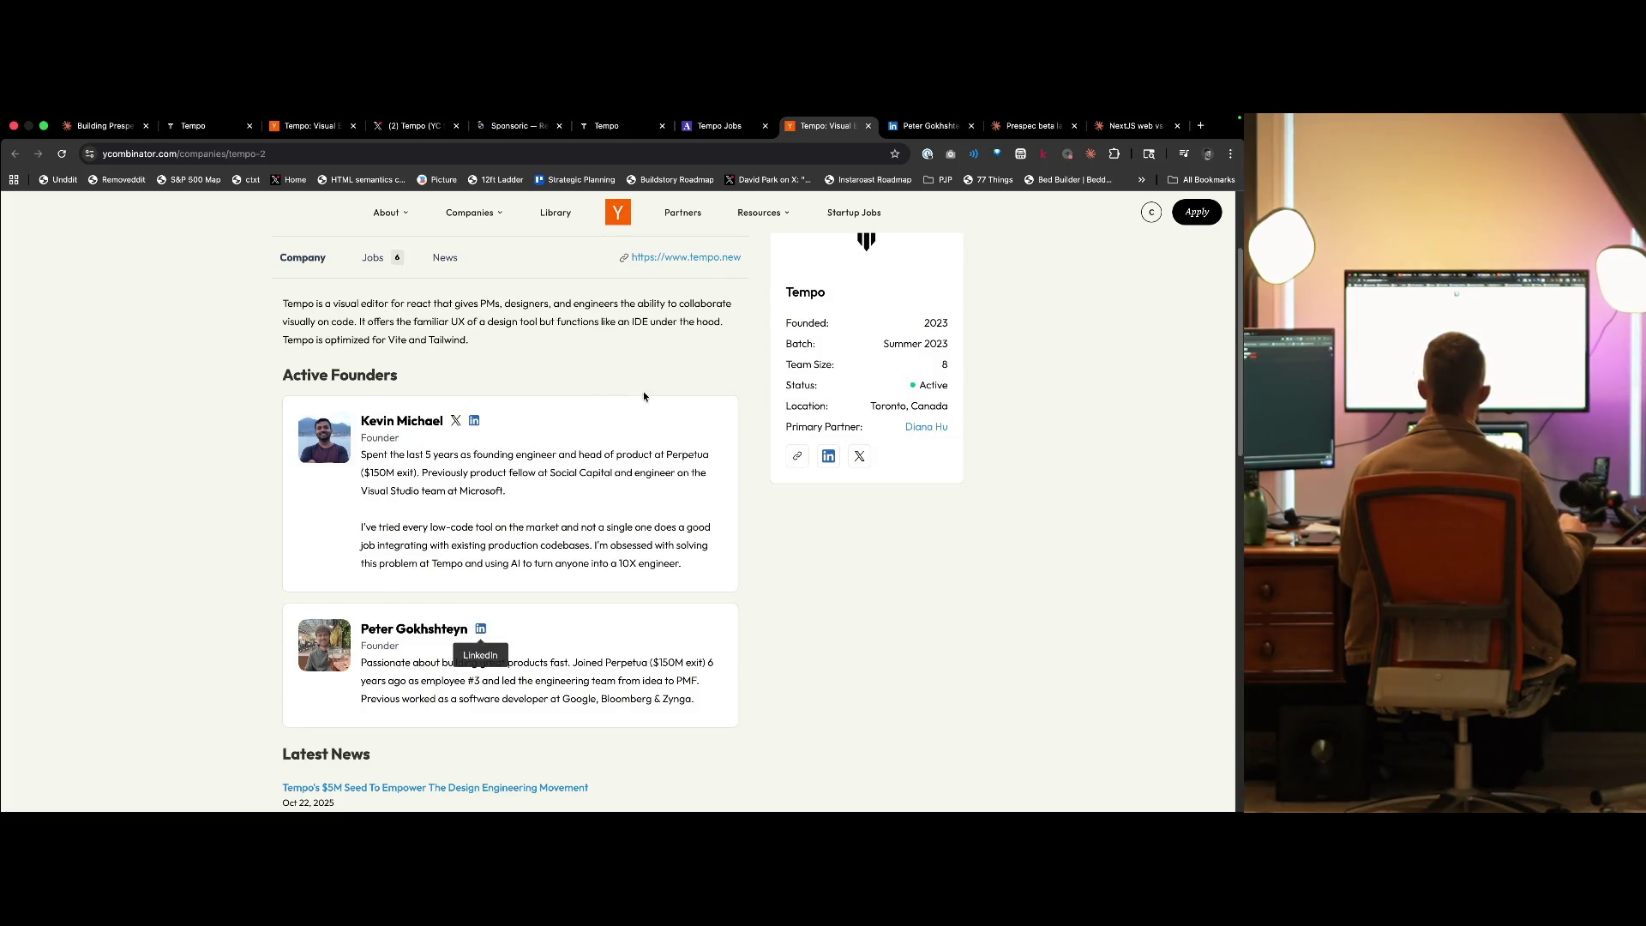
pyautogui.hotkey('ctrl', 'shift', 'Tab')
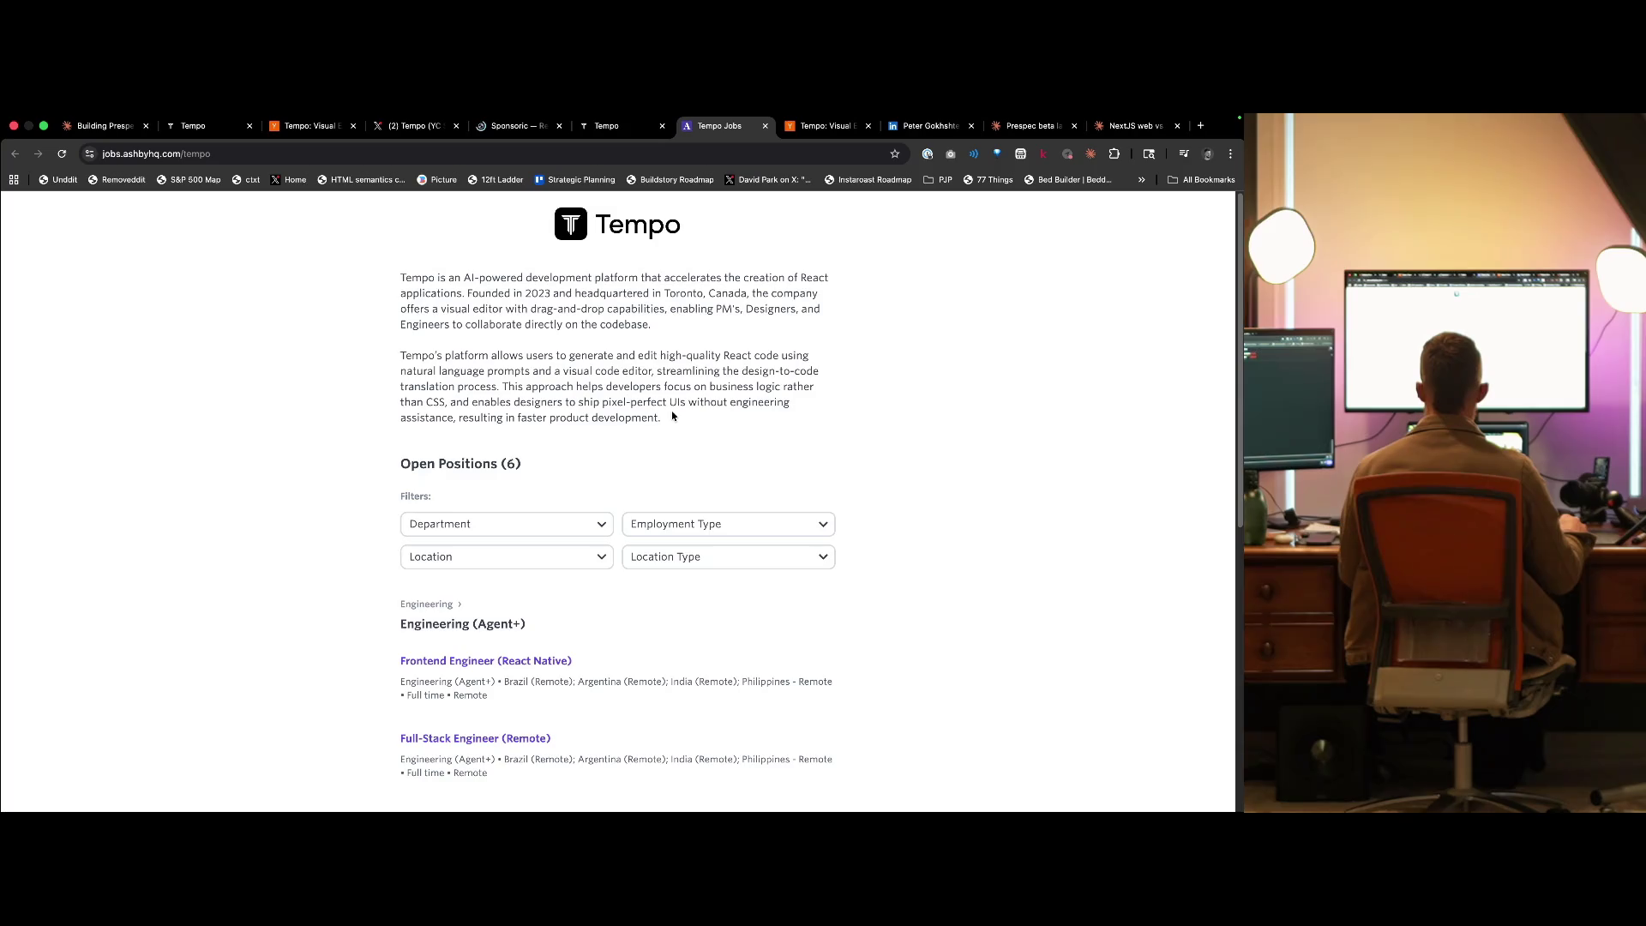
# - Continue back through the Shipaton and Sponsoric pages to Tempo's X profile
pyautogui.hotkey('ctrl', 'shift', 'Tab')
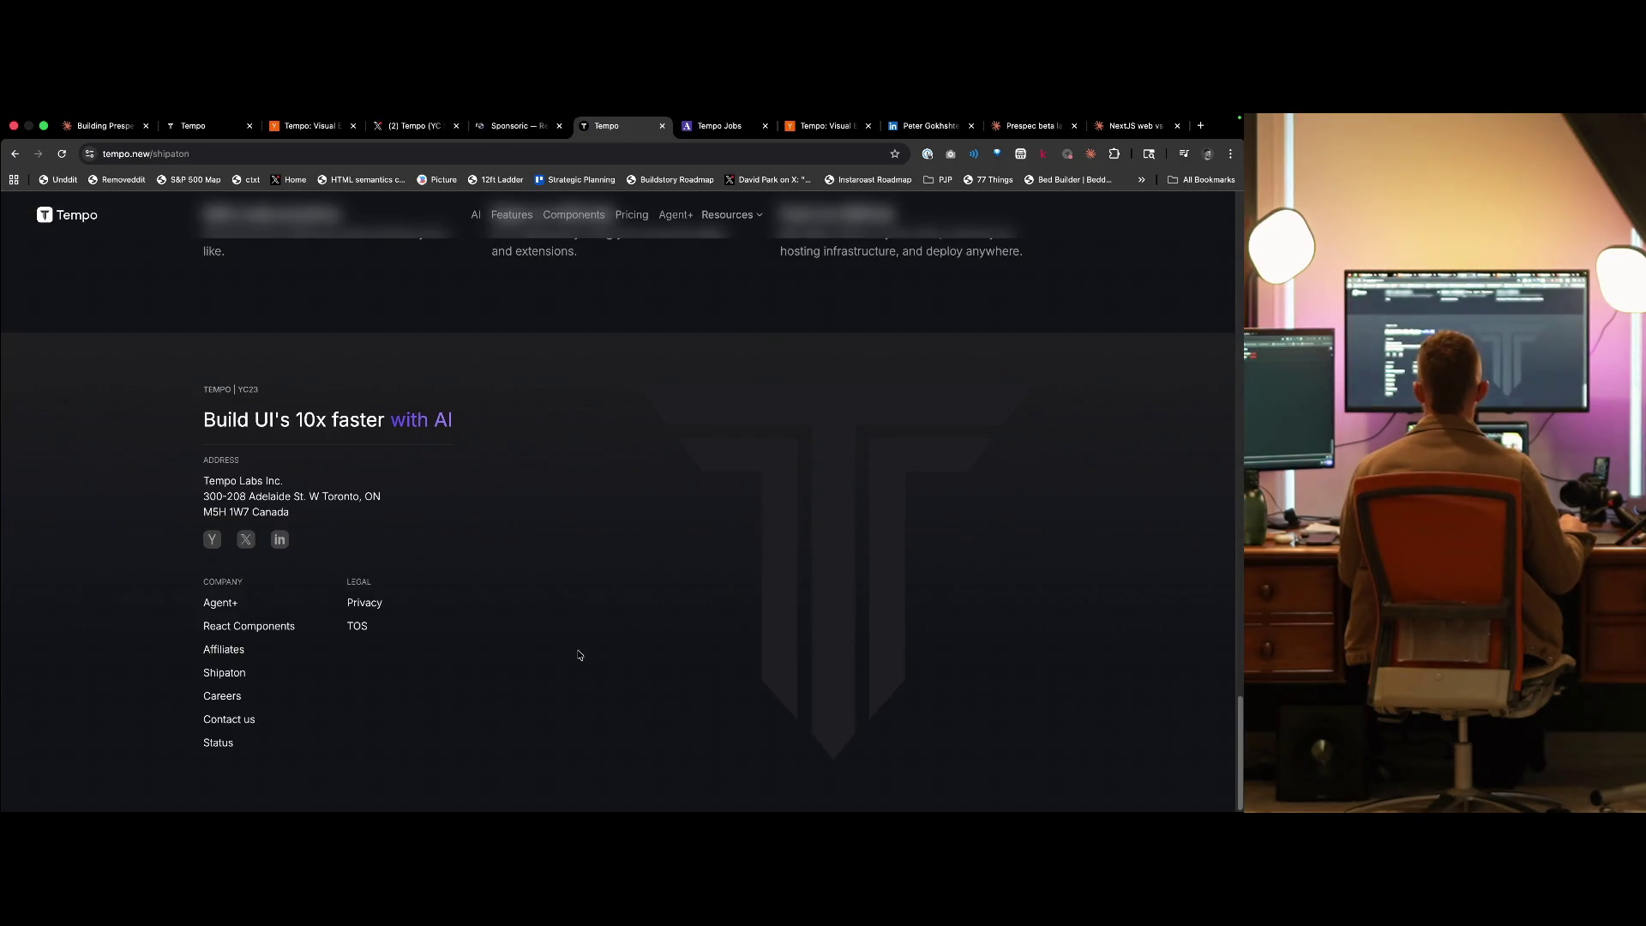
pyautogui.scroll(20, 566, 656)
pyautogui.hotkey('ctrl', 'shift', 'Tab')
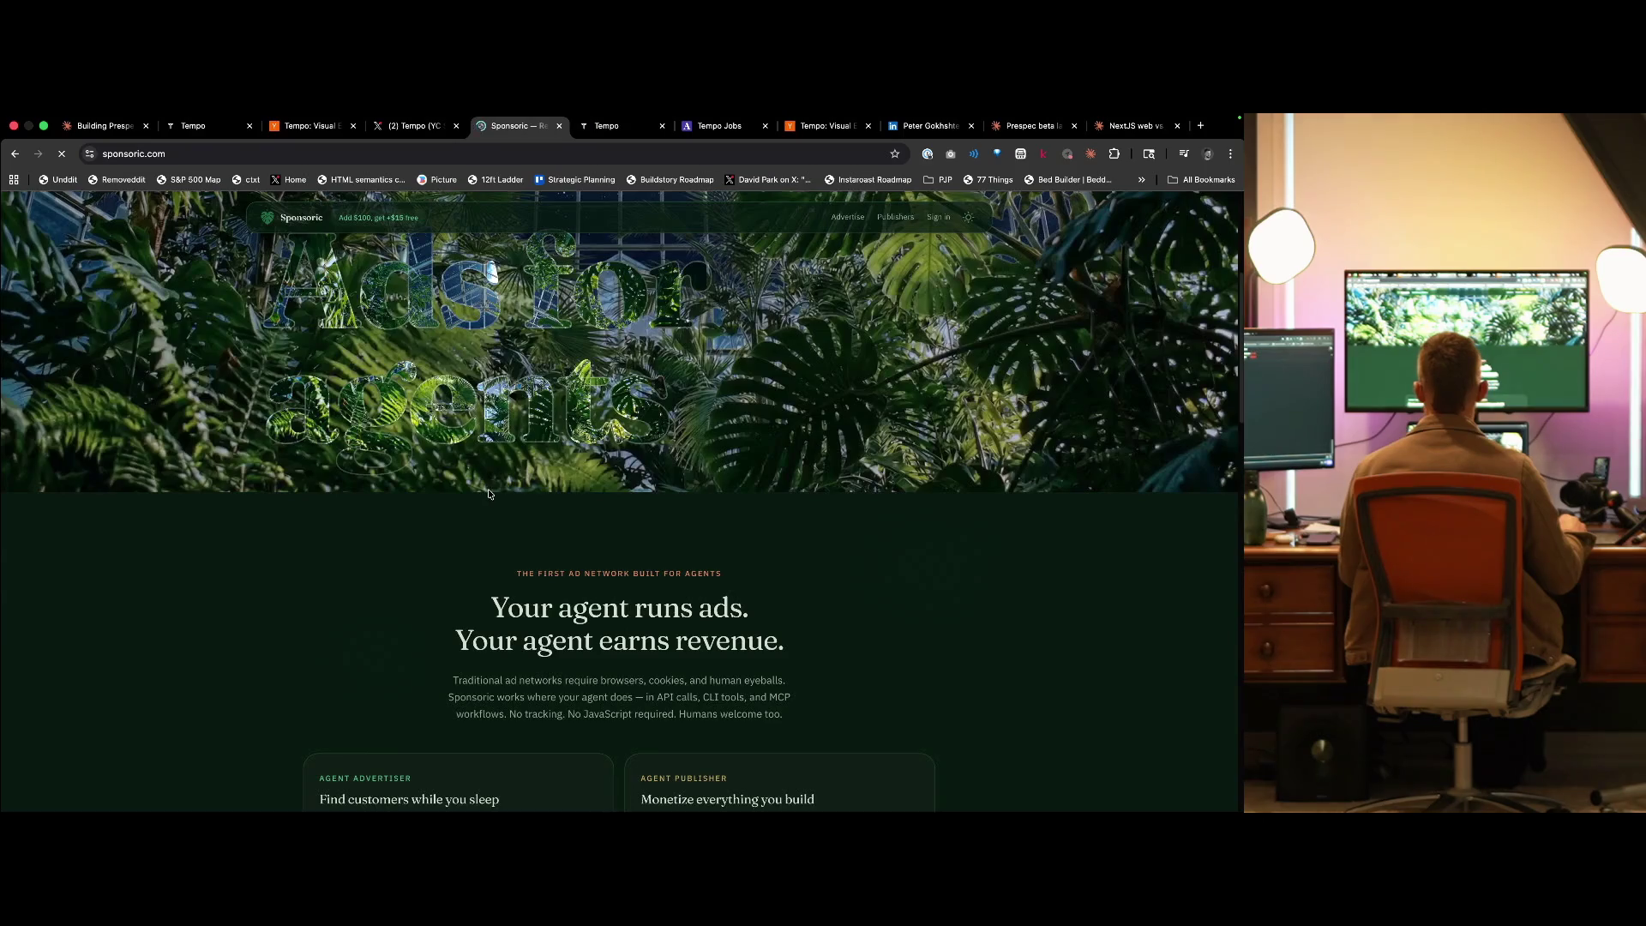
pyautogui.press('super+Tab')
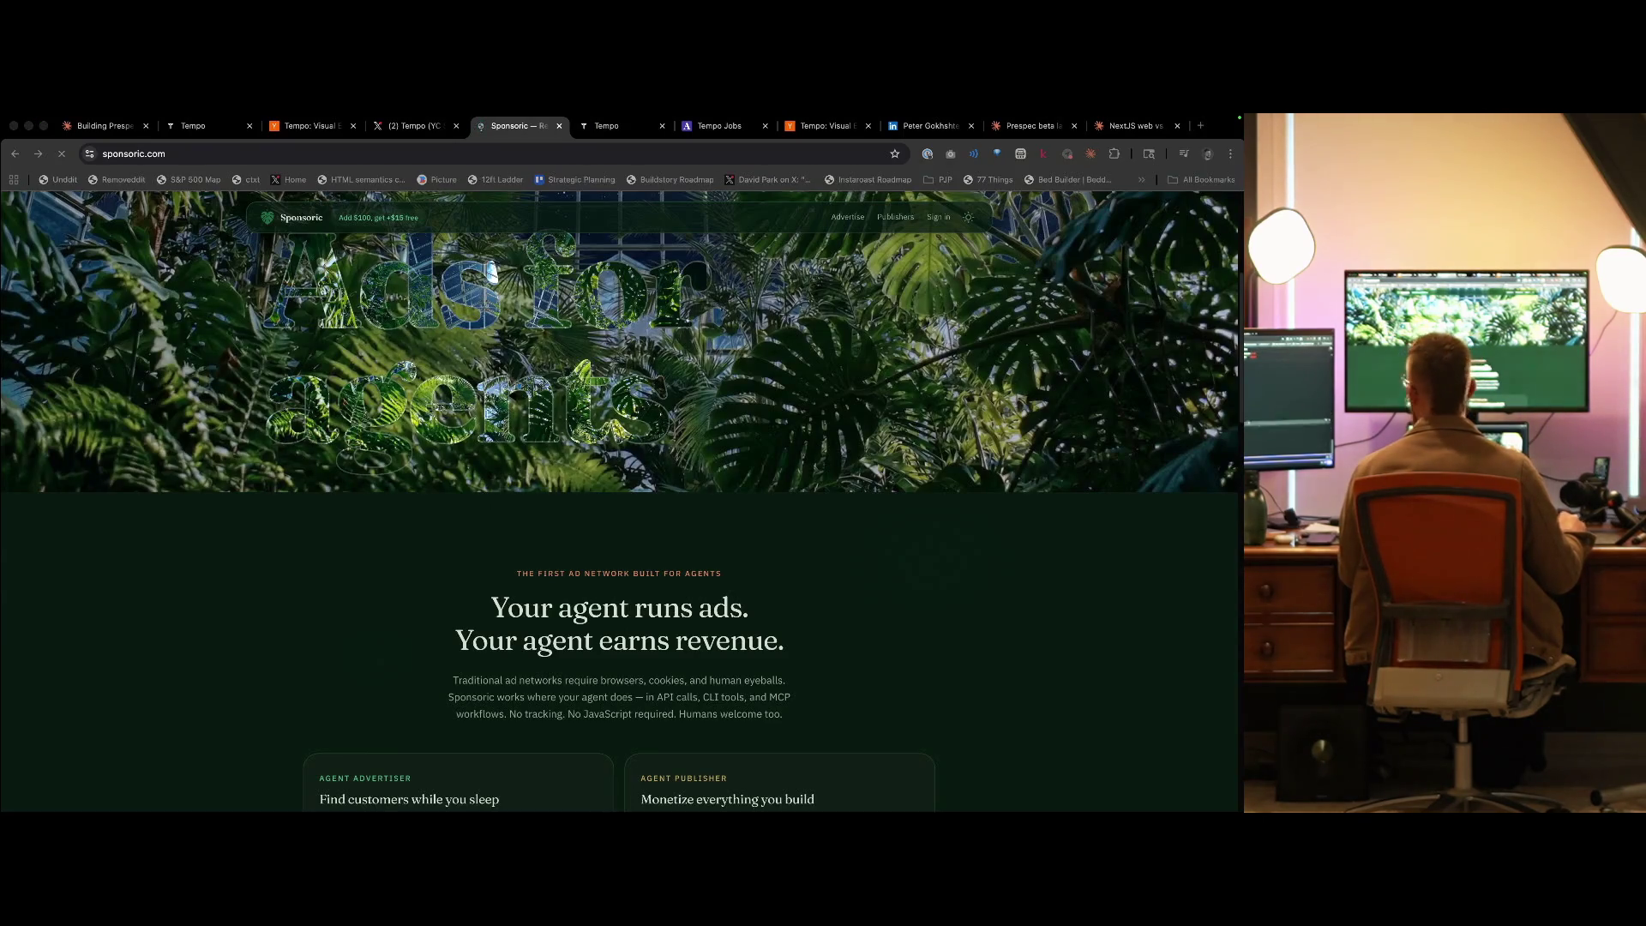
pyautogui.hotkey('ctrl', 'shift', 'Tab')
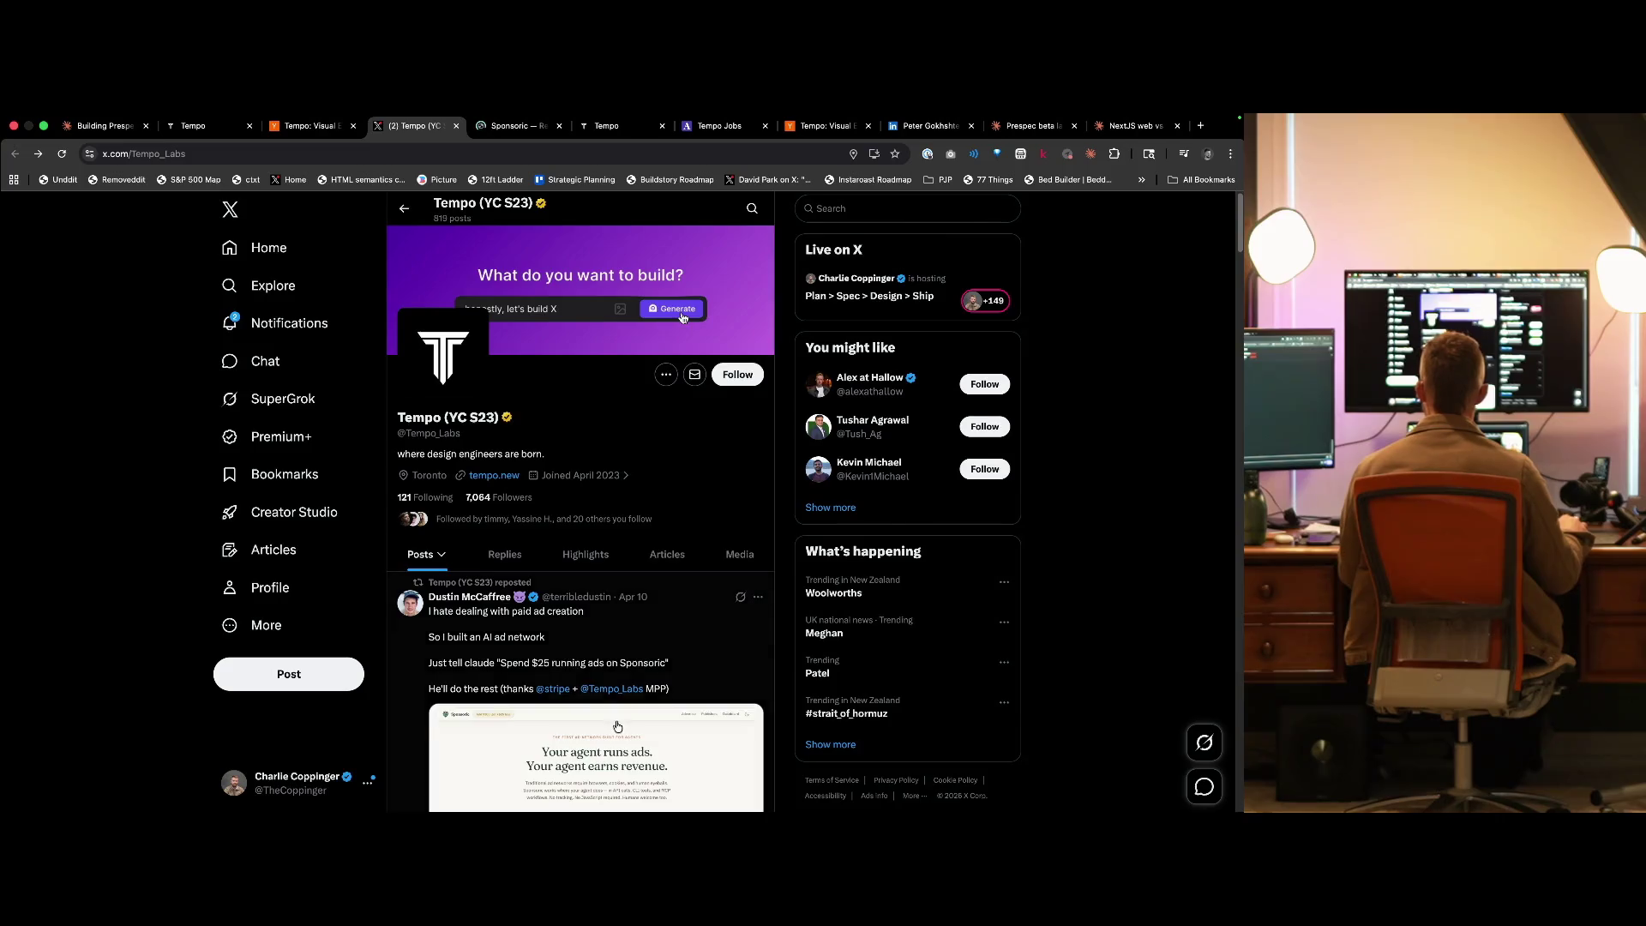
pyautogui.scroll(-6, 615, 500)
pyautogui.scroll(-1, 632, 540)
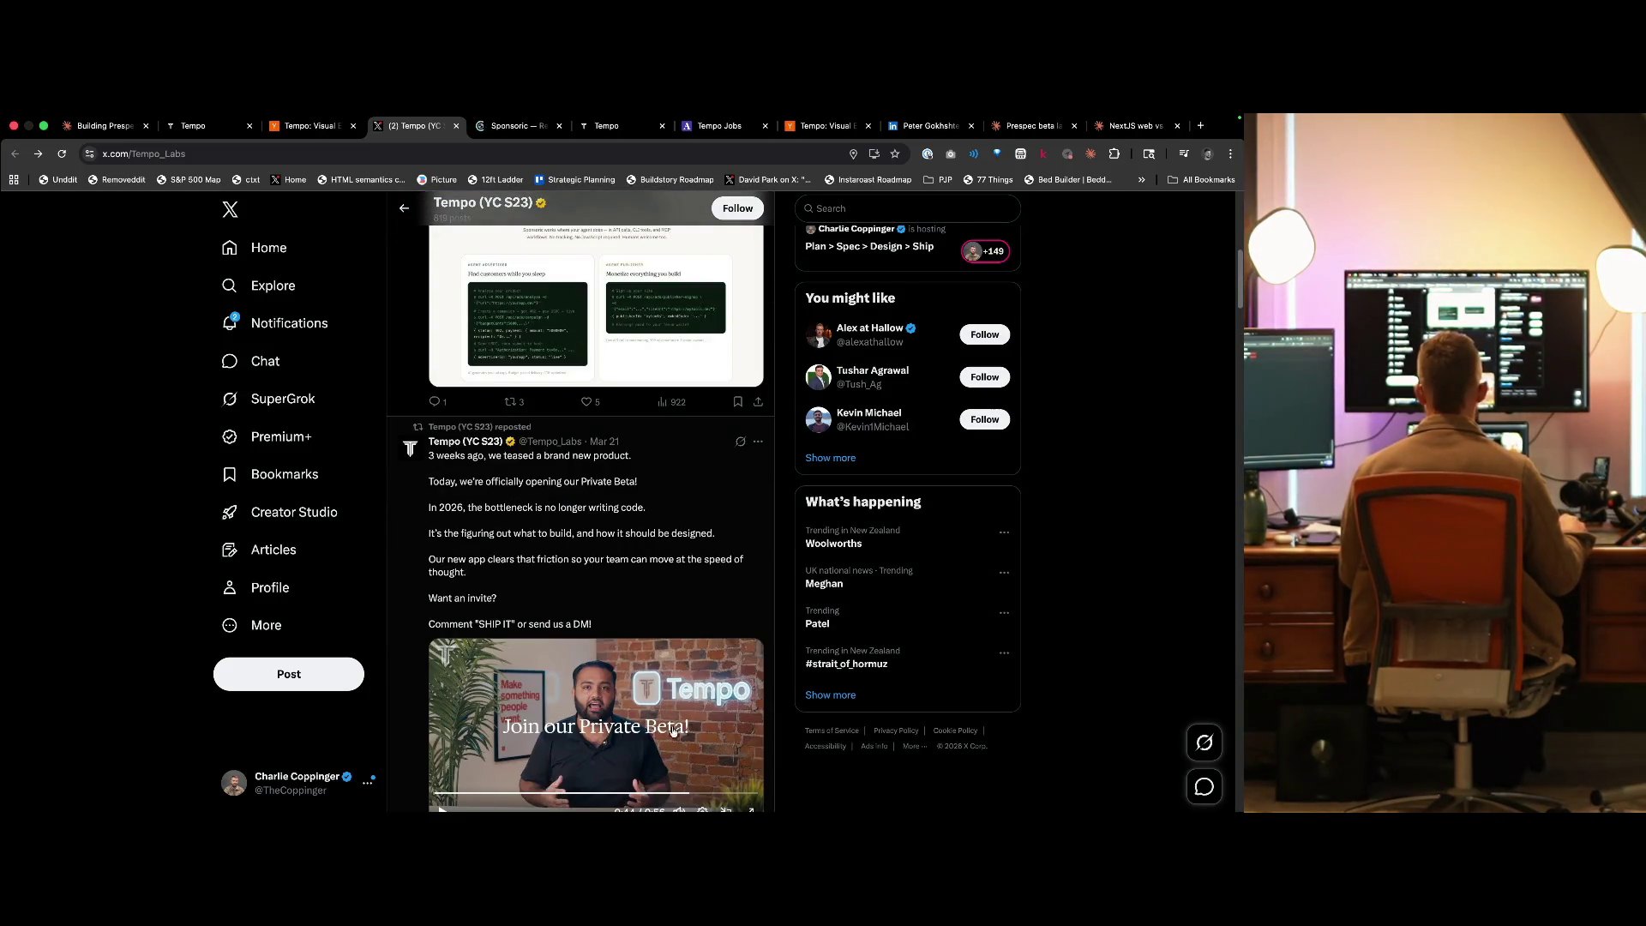
pyautogui.scroll(7, 673, 730)
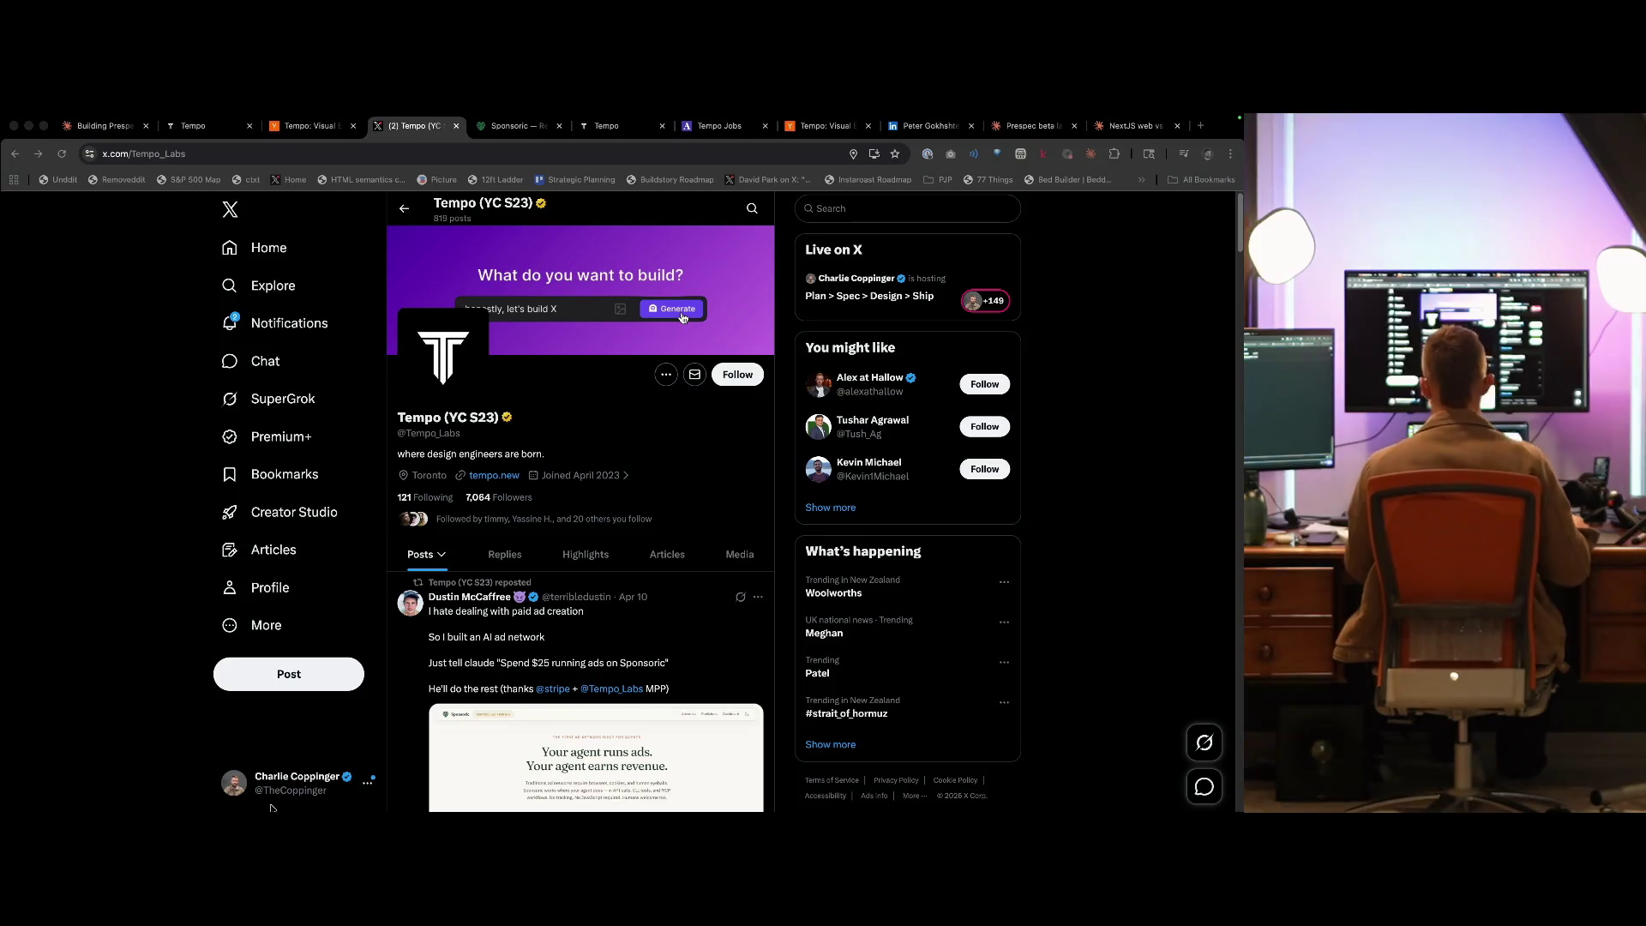
pyautogui.click(1137, 570)
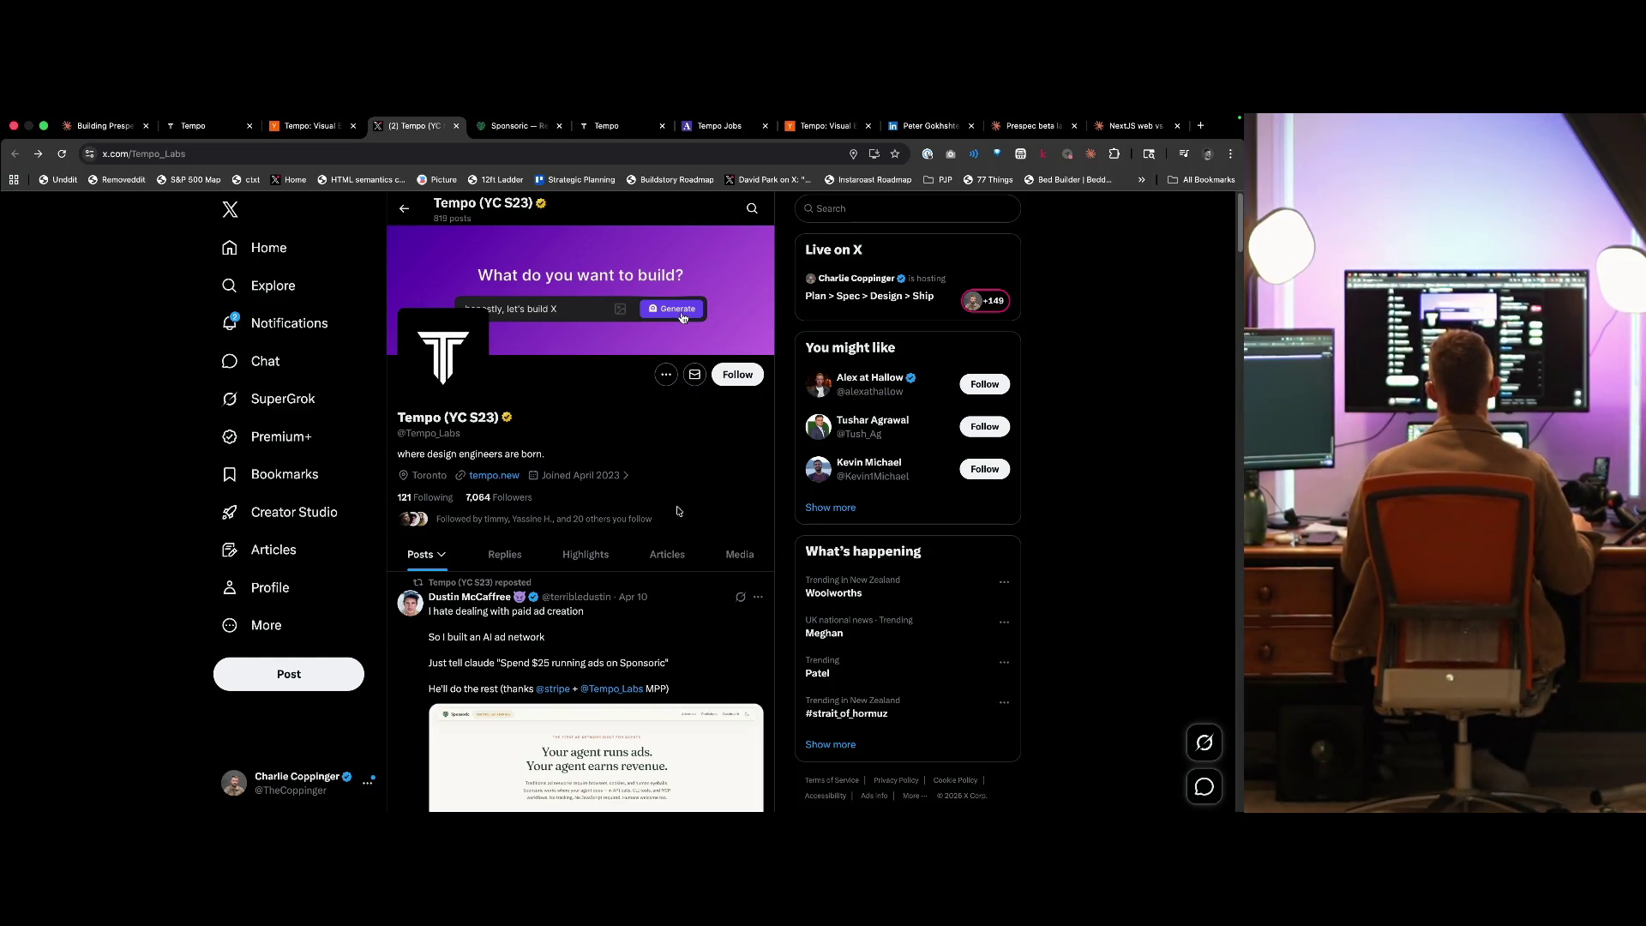
pyautogui.scroll(-1, 679, 549)
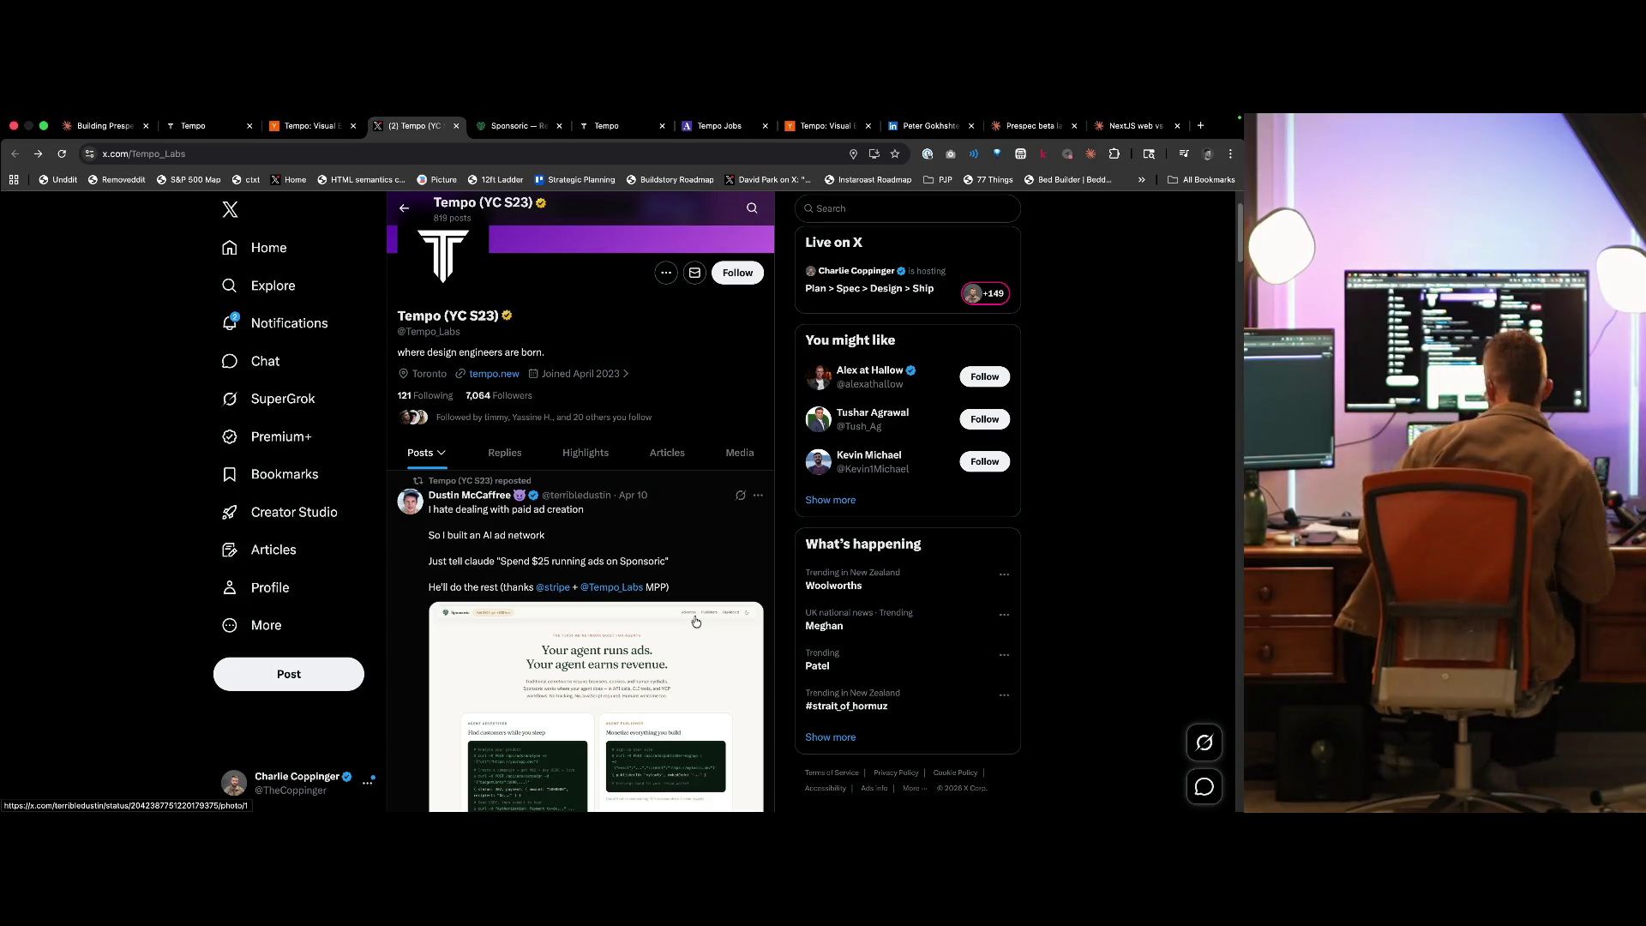
pyautogui.scroll(-4, 678, 615)
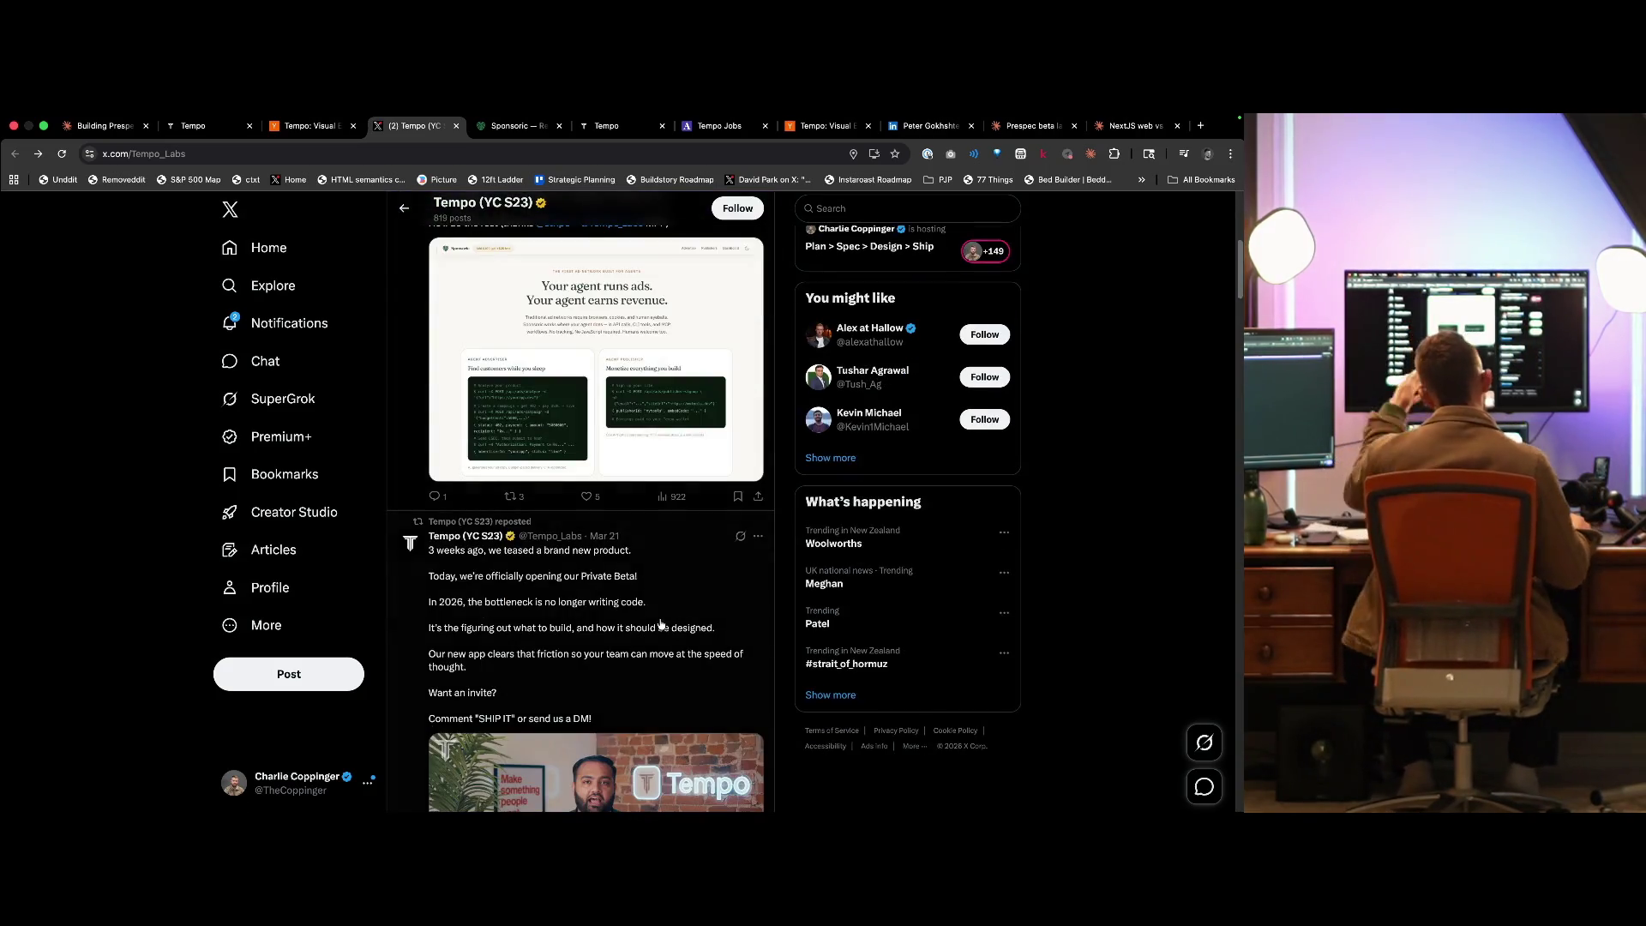
pyautogui.scroll(5, 656, 616)
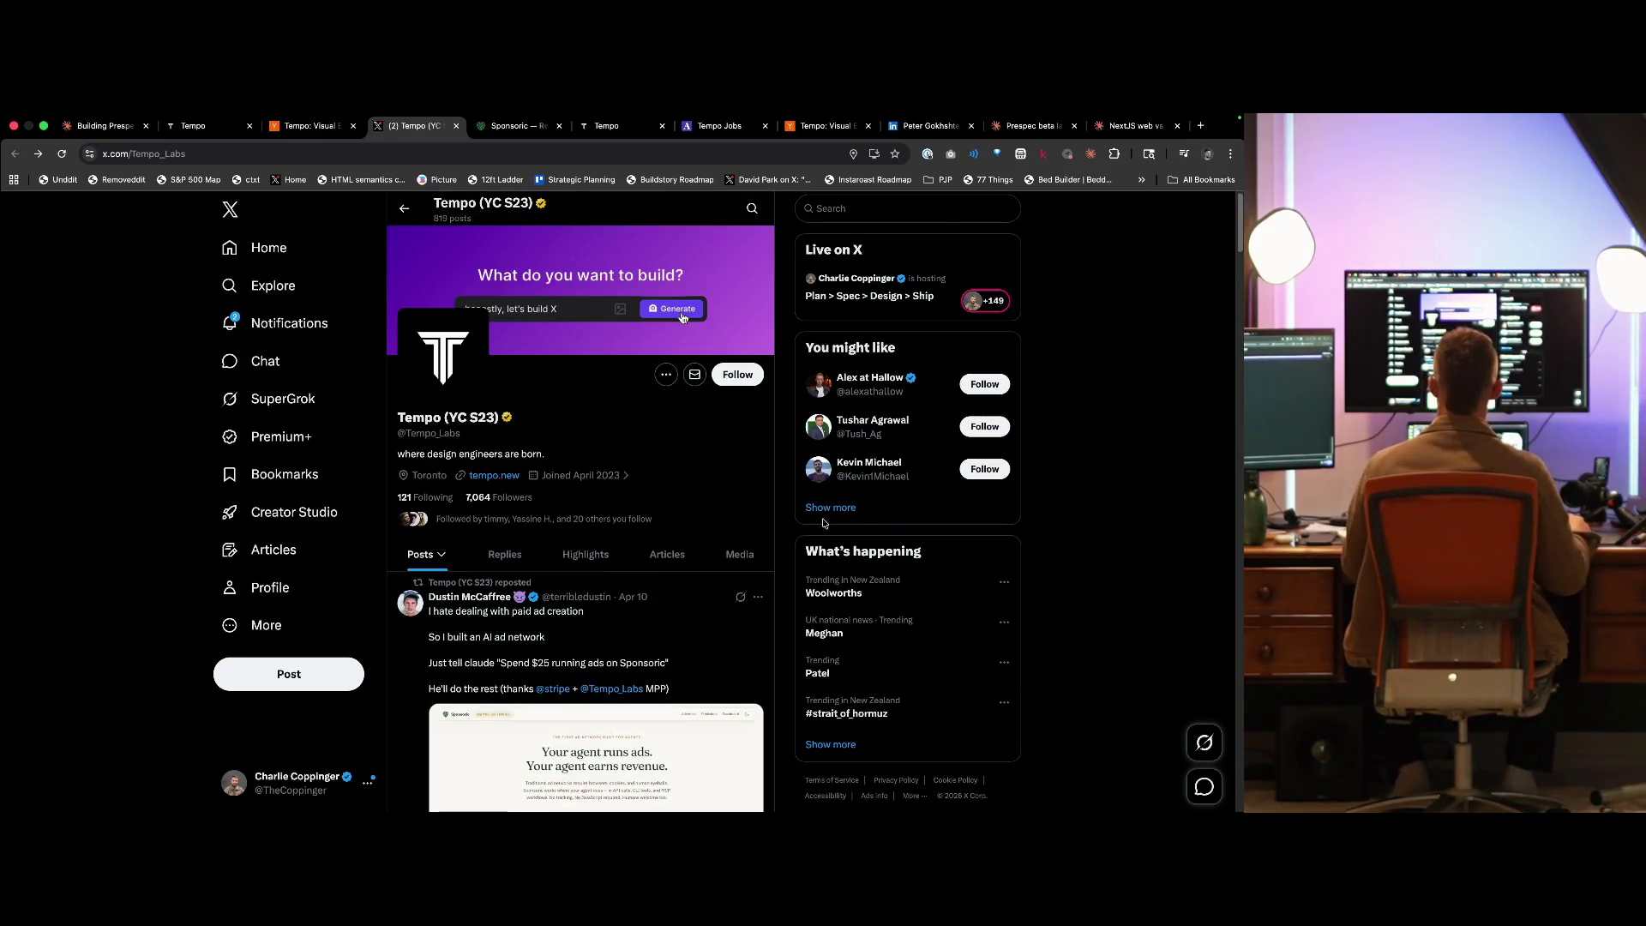
pyautogui.hotkey('ctrl', 'Tab')
# - Close the Tempo X profile and Sponsoric tabs, leaving Tempo's YC company page showing
pyautogui.hotkey('ctrl', 'shift', 'Tab')
pyautogui.hotkey('ctrl', 'w')
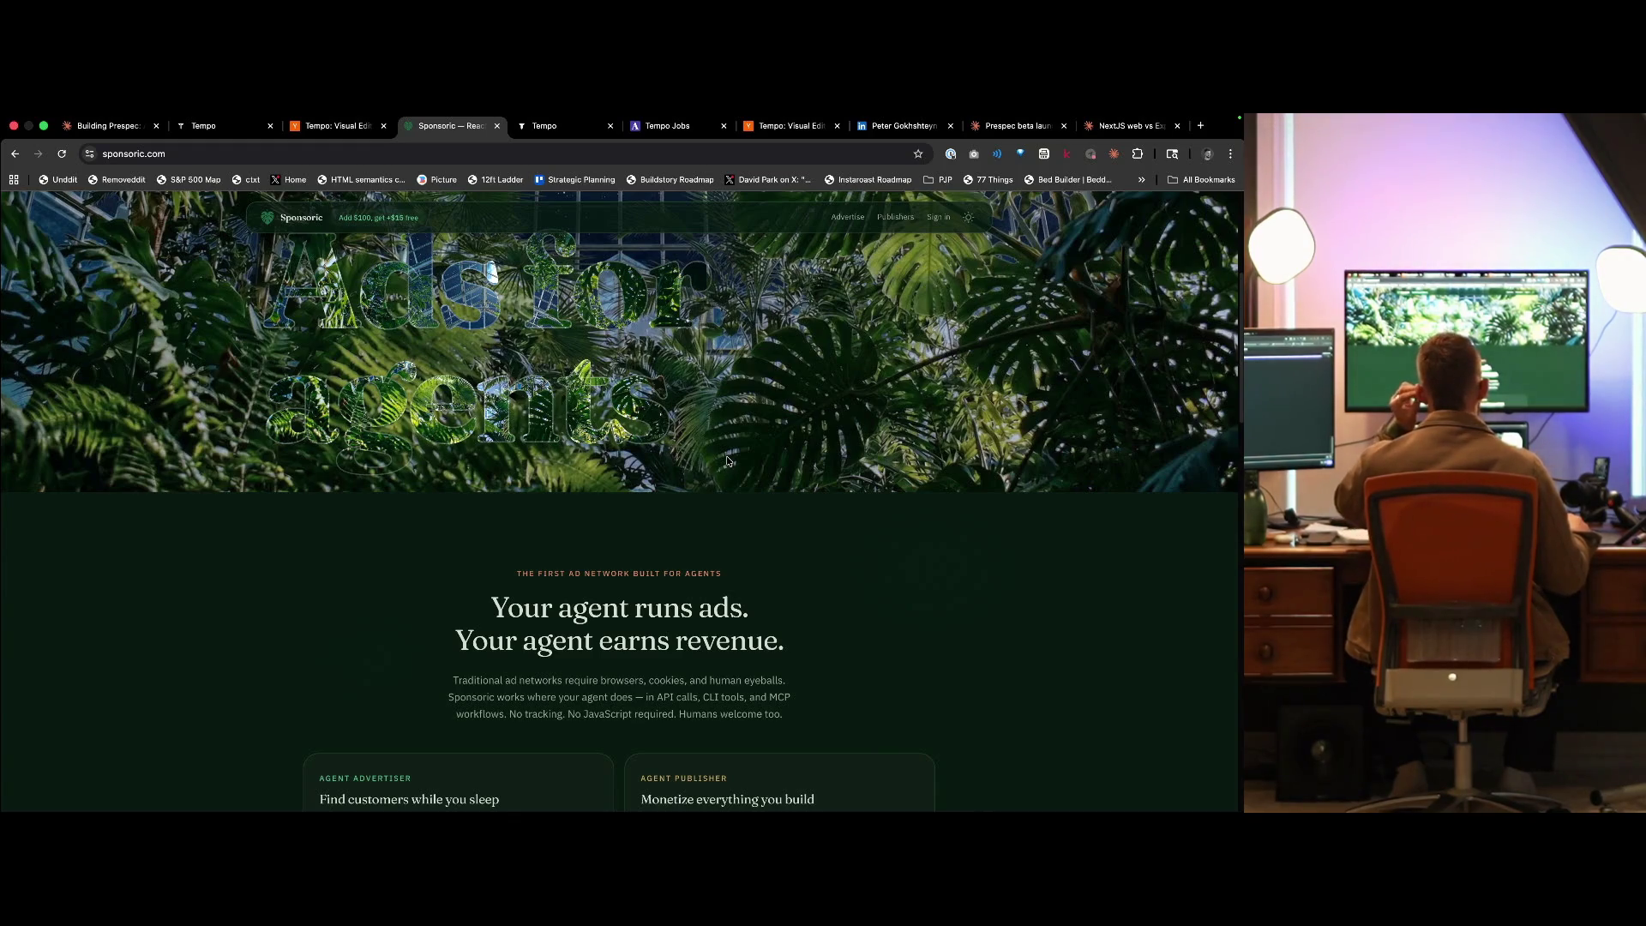
pyautogui.scroll(4, 570, 626)
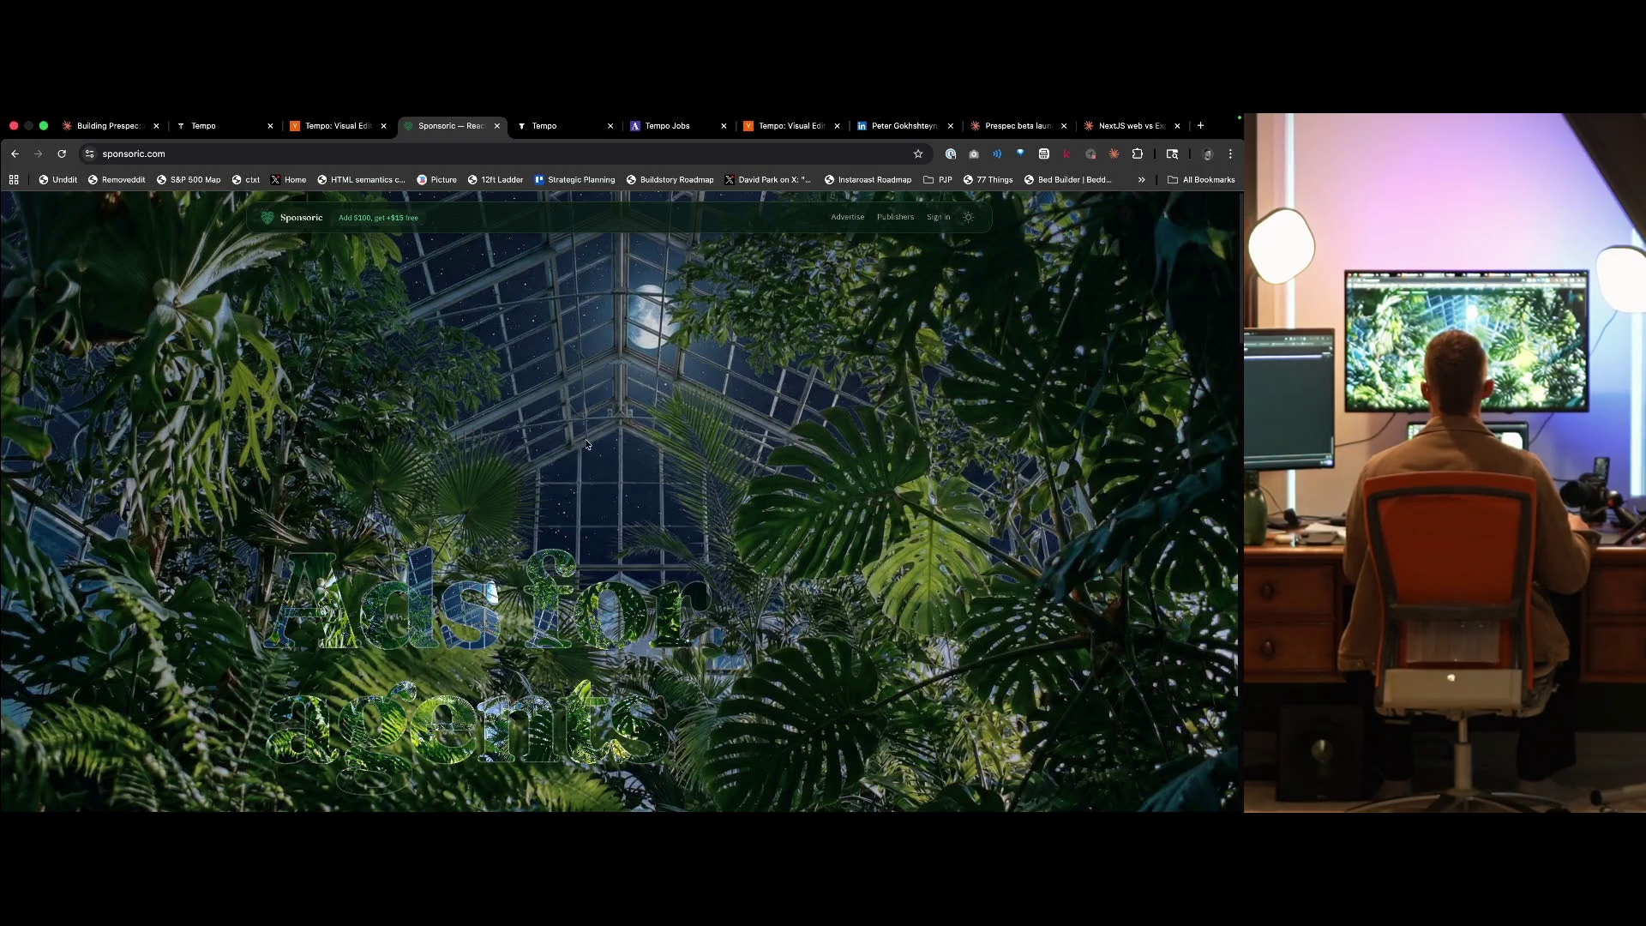
pyautogui.hotkey('ctrl', 'w')
pyautogui.hotkey('ctrl', 'shift', 'Tab')
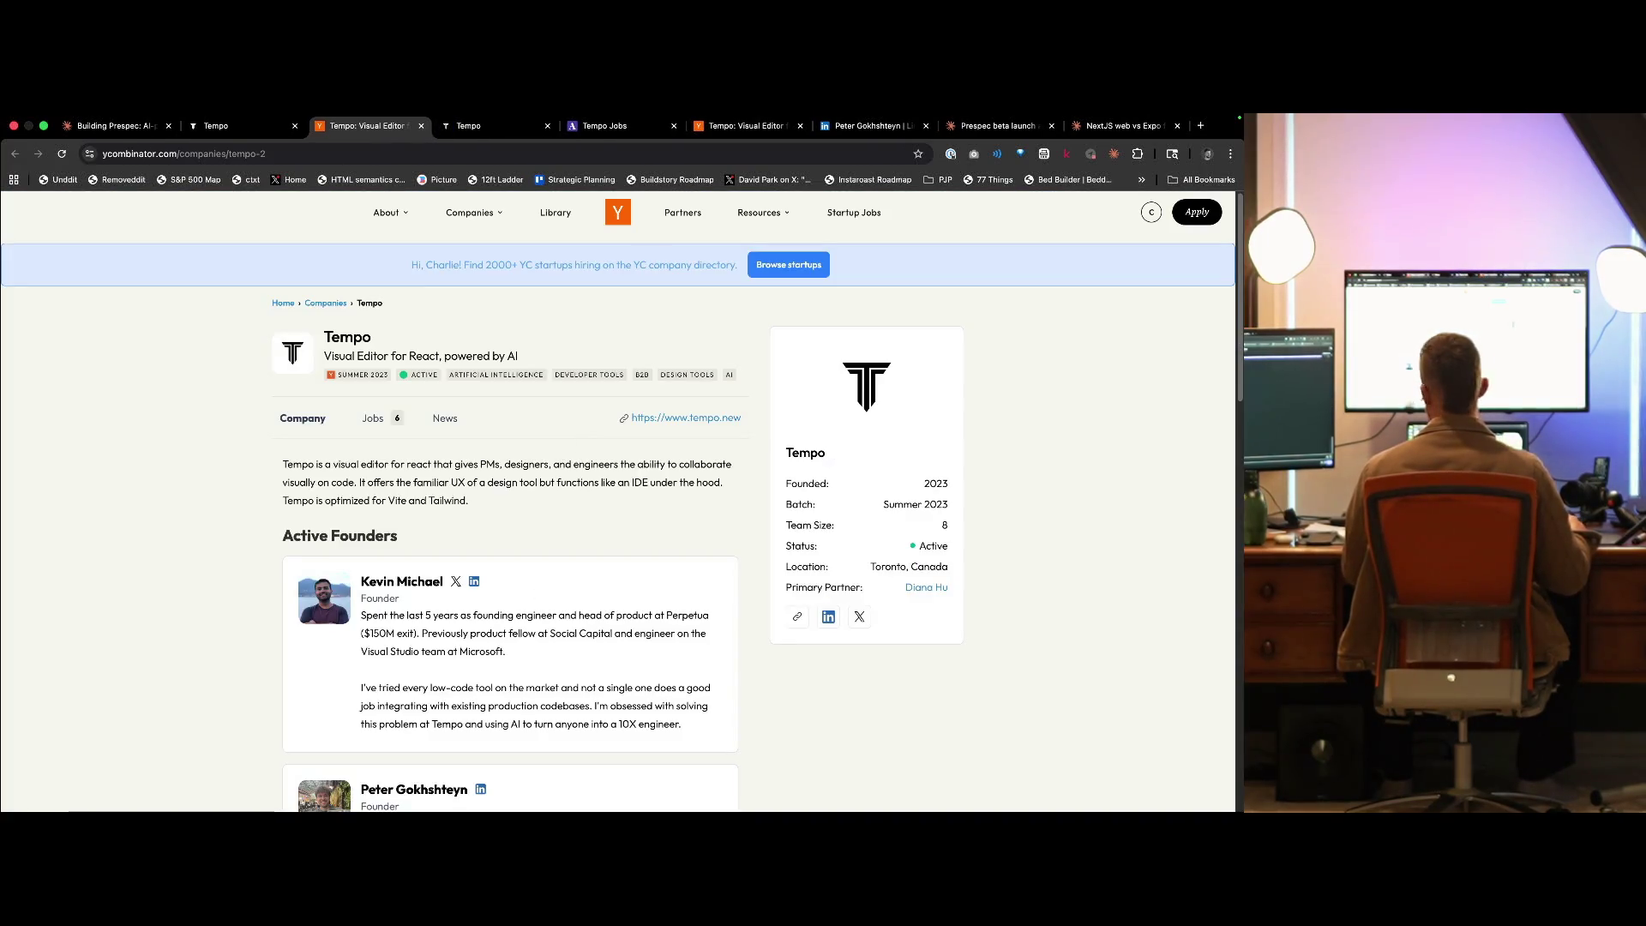
pyautogui.press('super+Tab')
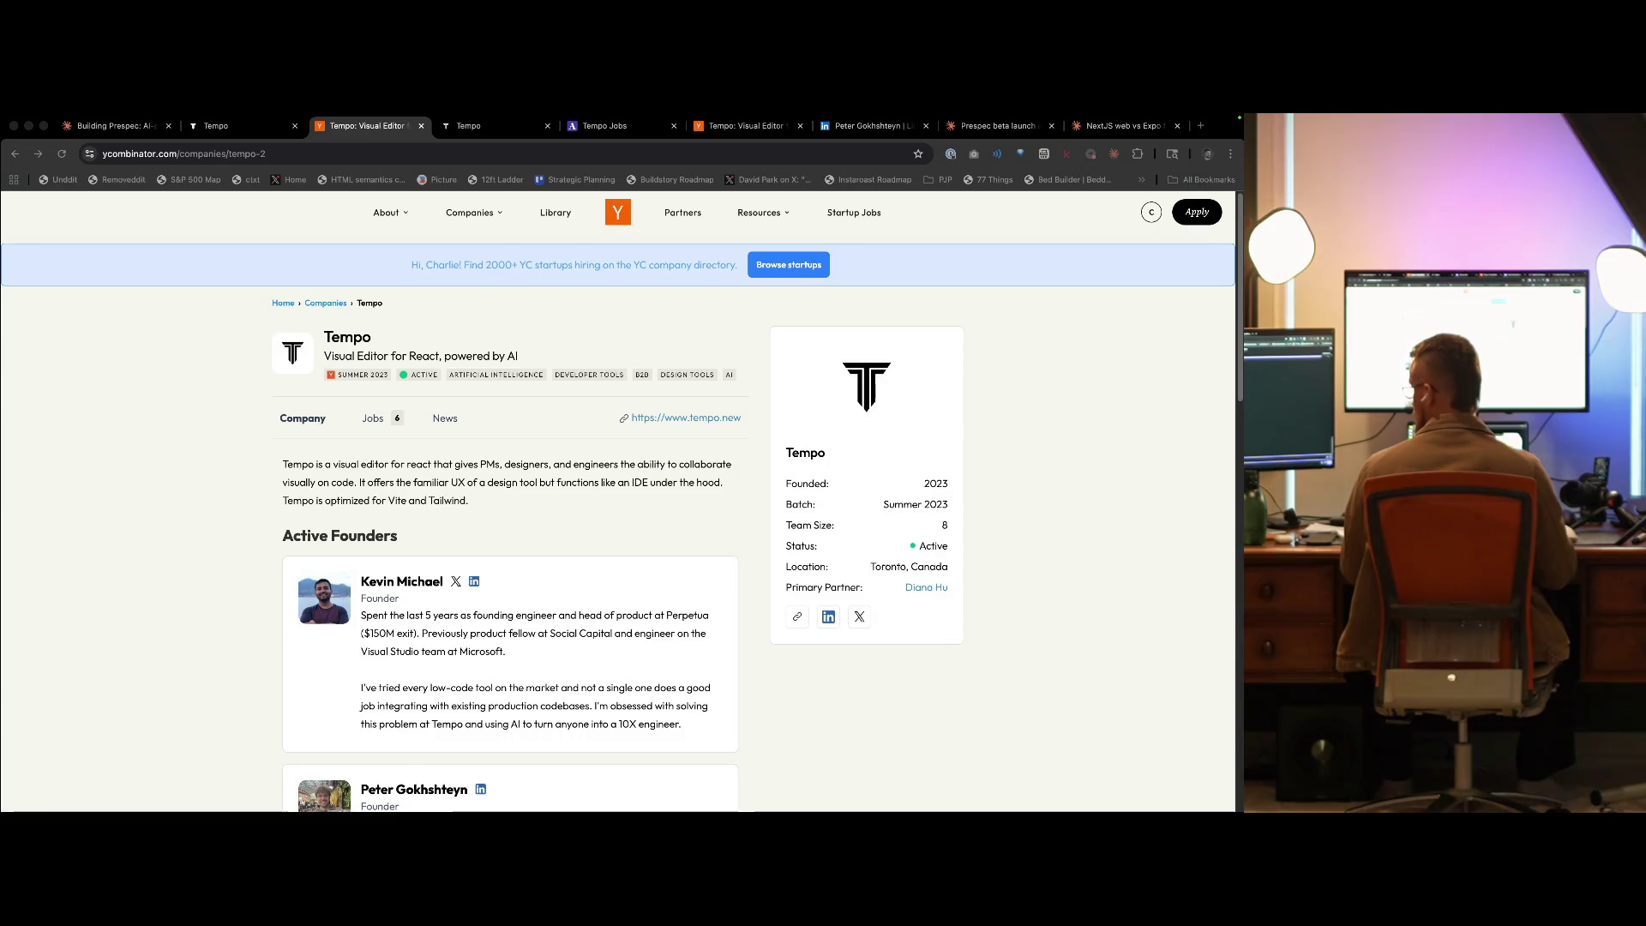
pyautogui.click(563, 509)
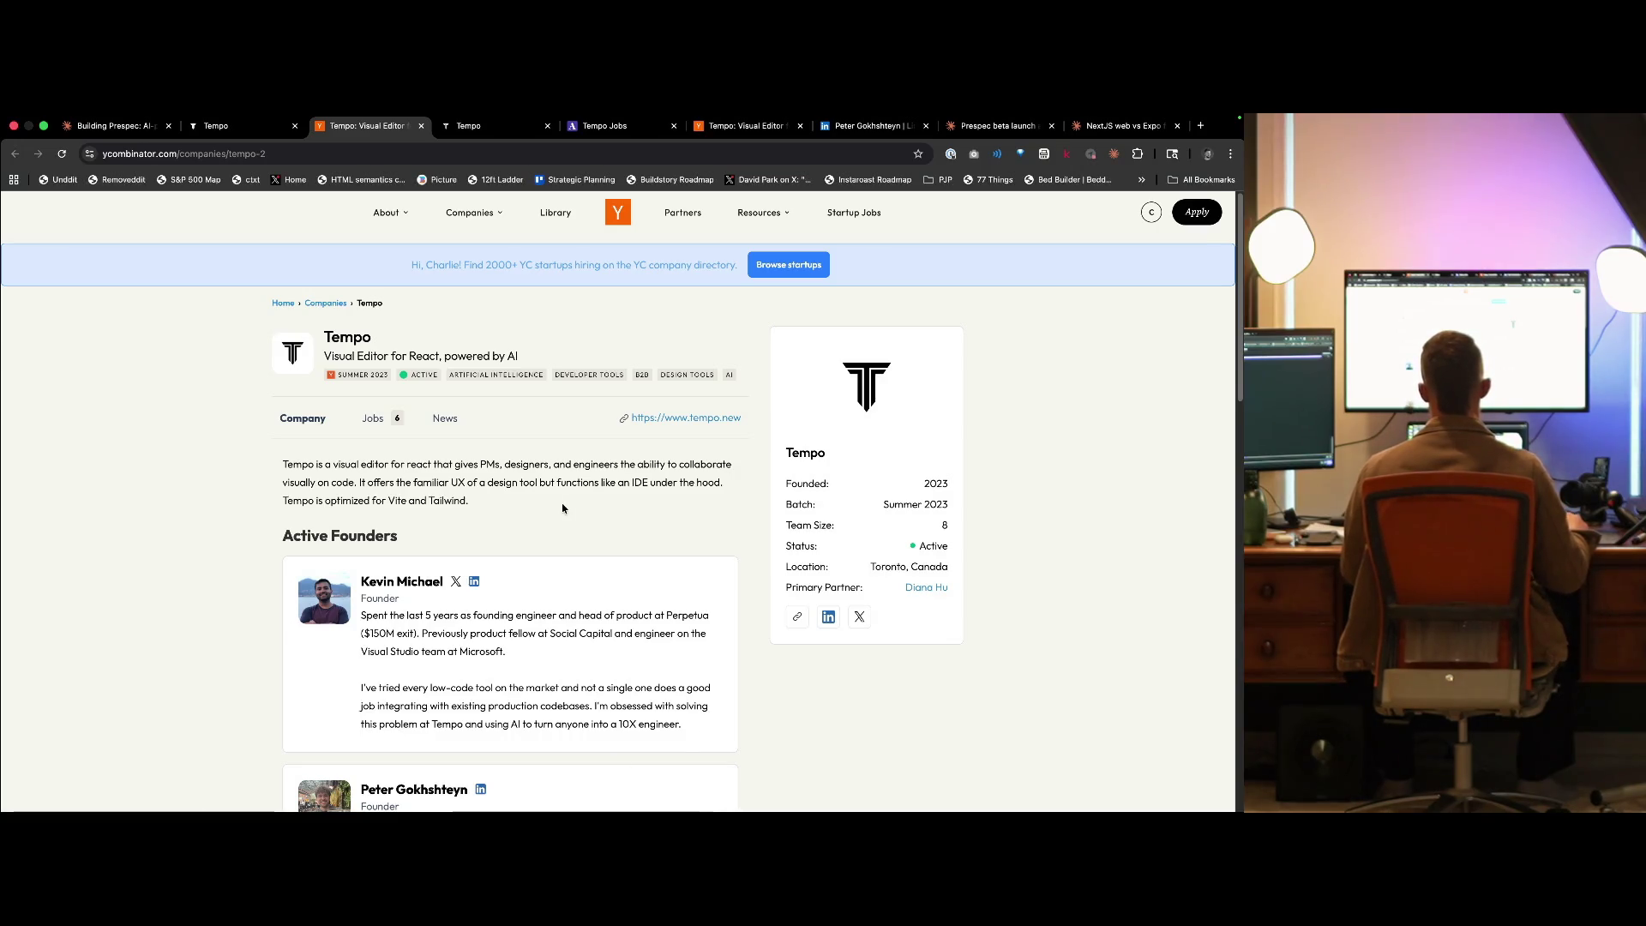
pyautogui.scroll(-3, 600, 583)
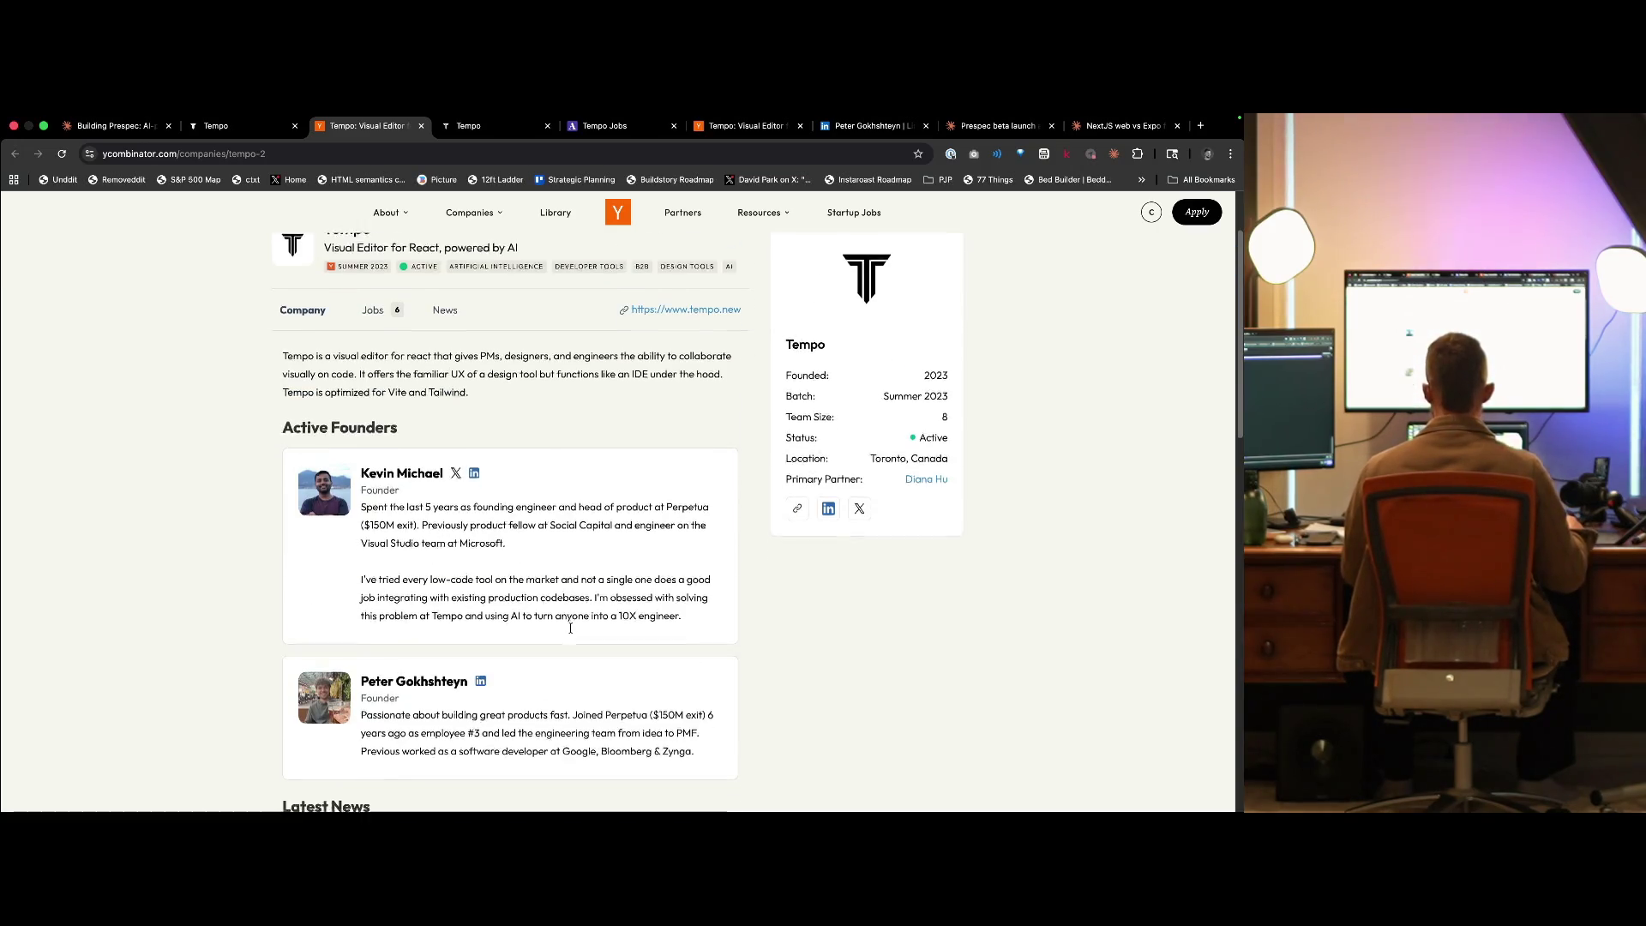
pyautogui.scroll(-5, 567, 635)
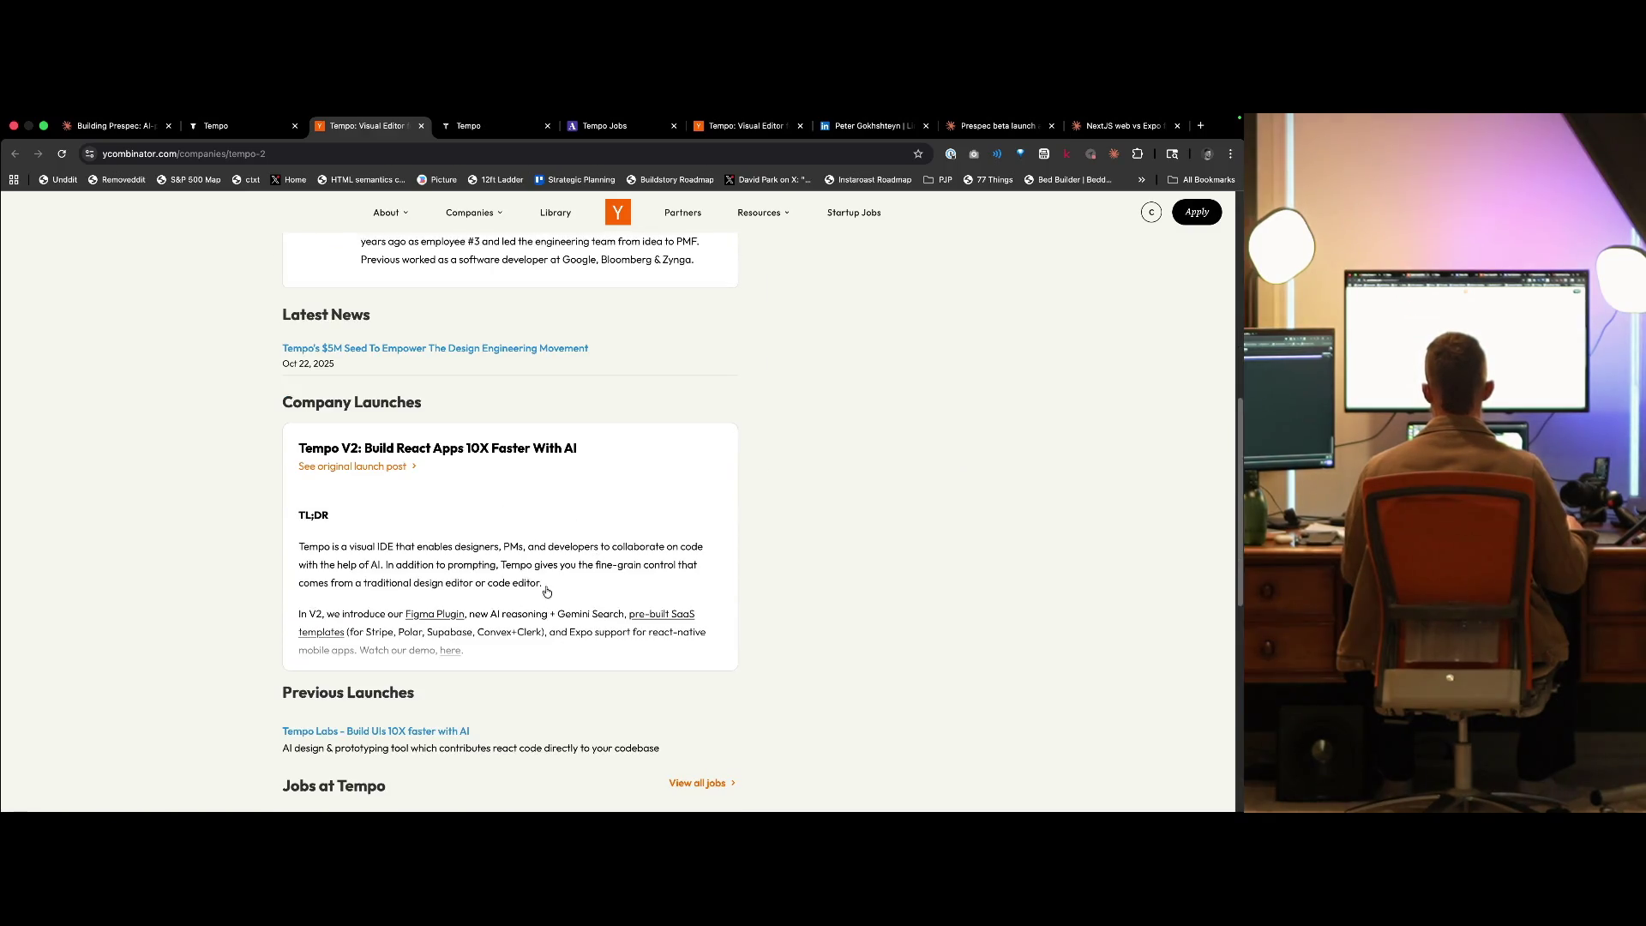
pyautogui.scroll(-5, 223, 658)
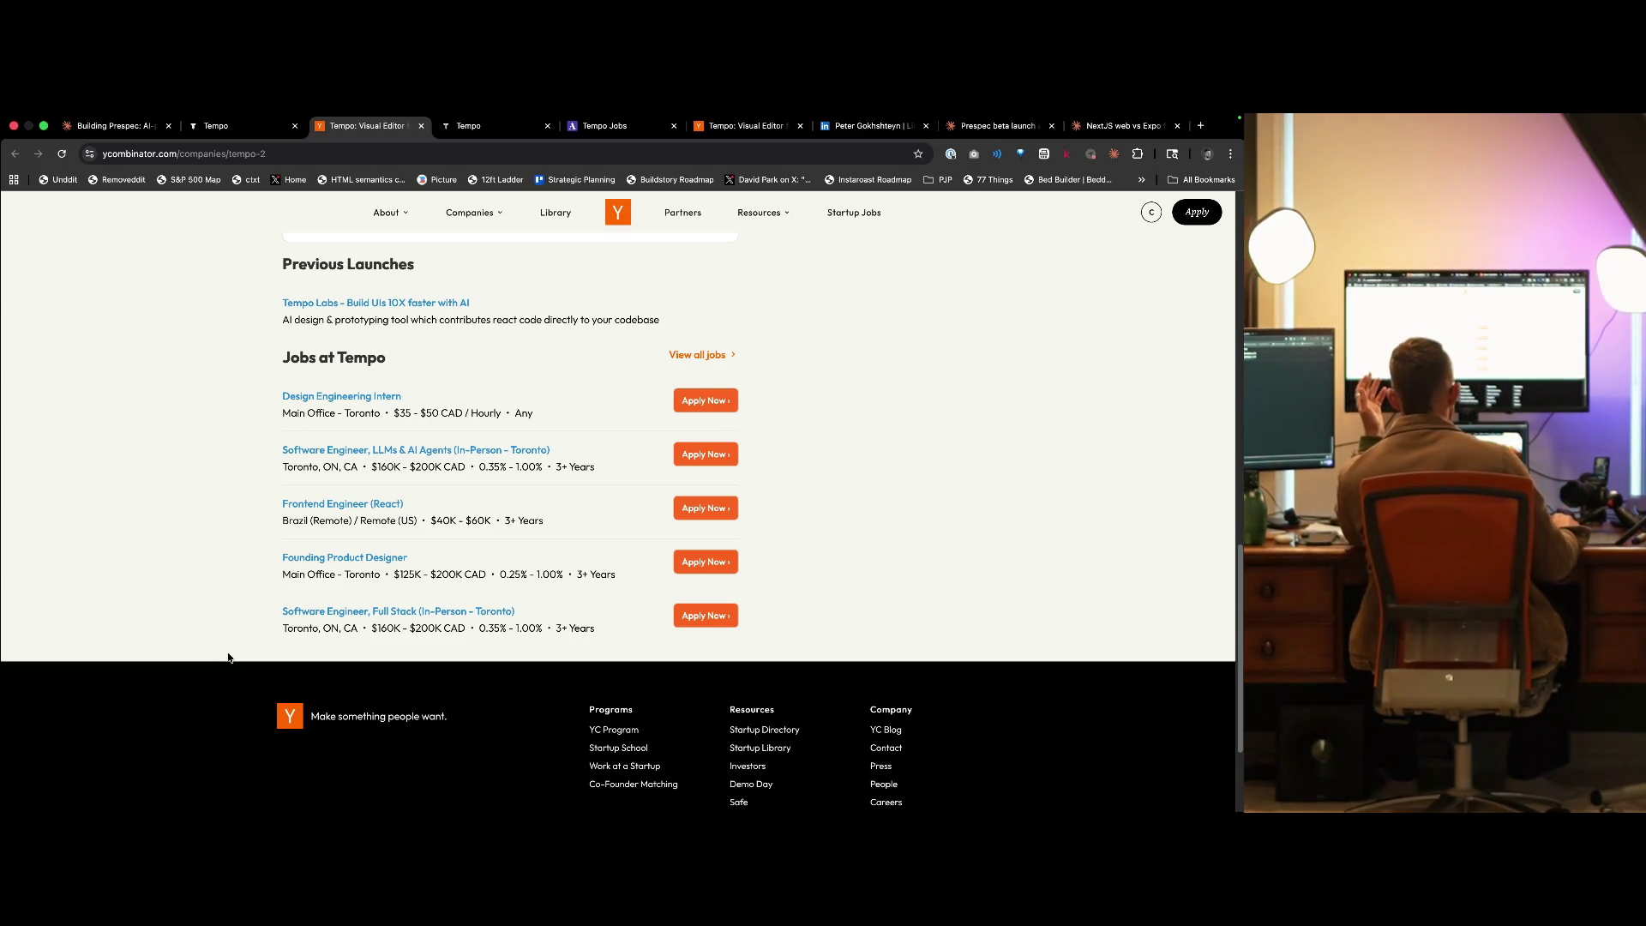
pyautogui.moveTo(450, 524); pyautogui.dragTo(491, 524)
pyautogui.click(410, 526)
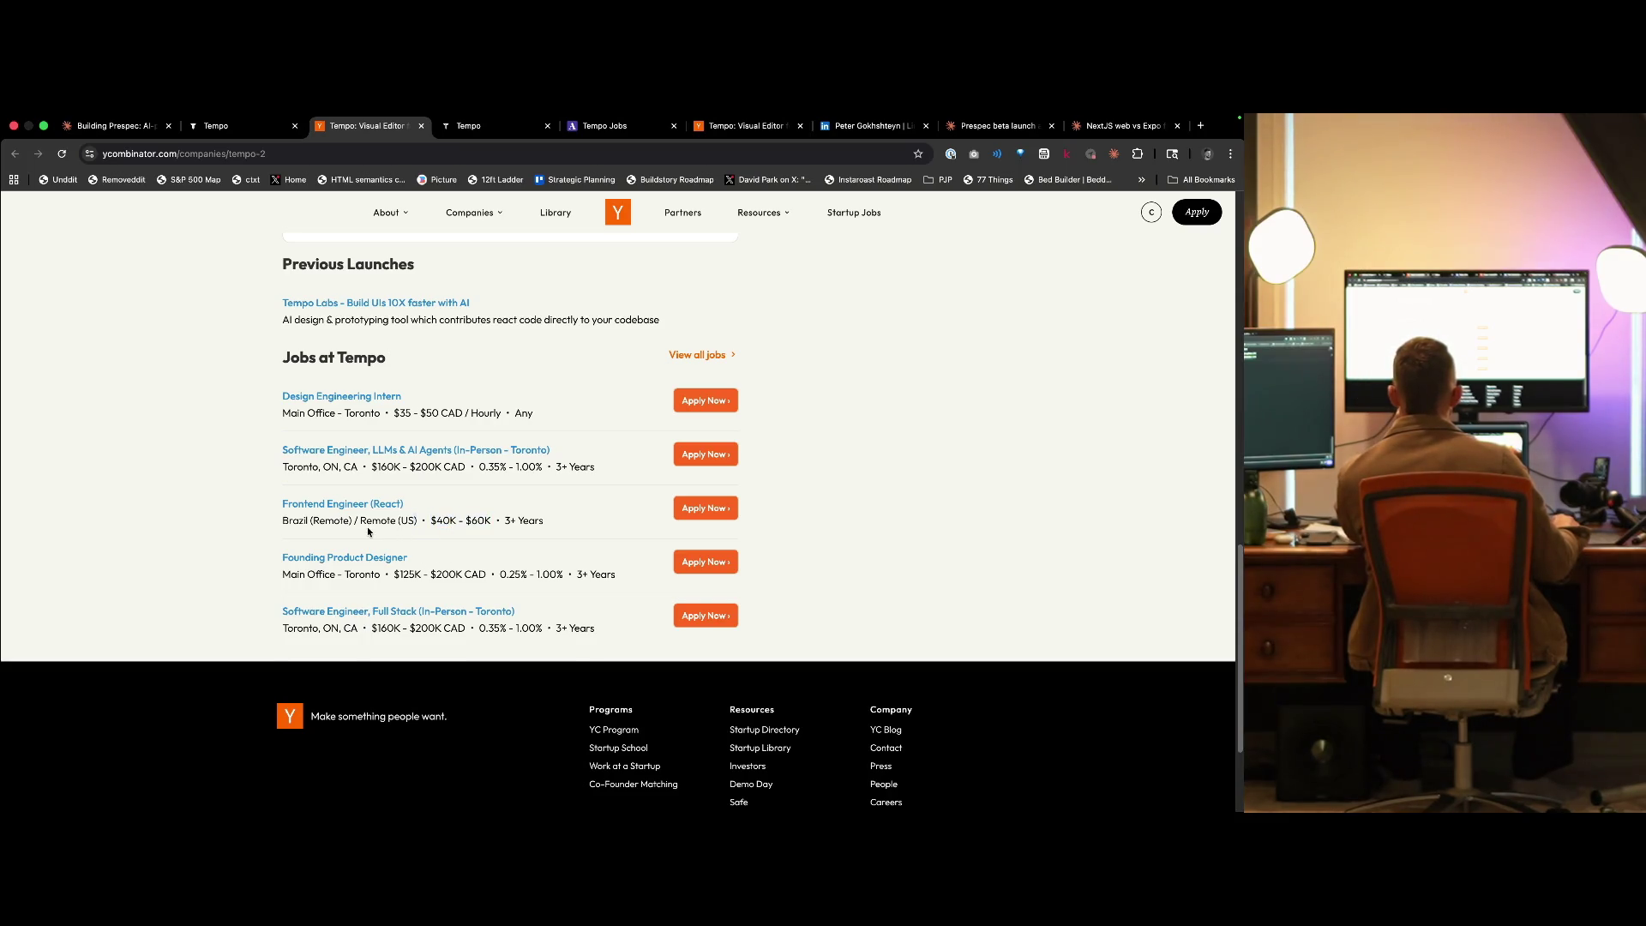
pyautogui.moveTo(492, 523); pyautogui.dragTo(430, 524)
pyautogui.click(471, 536)
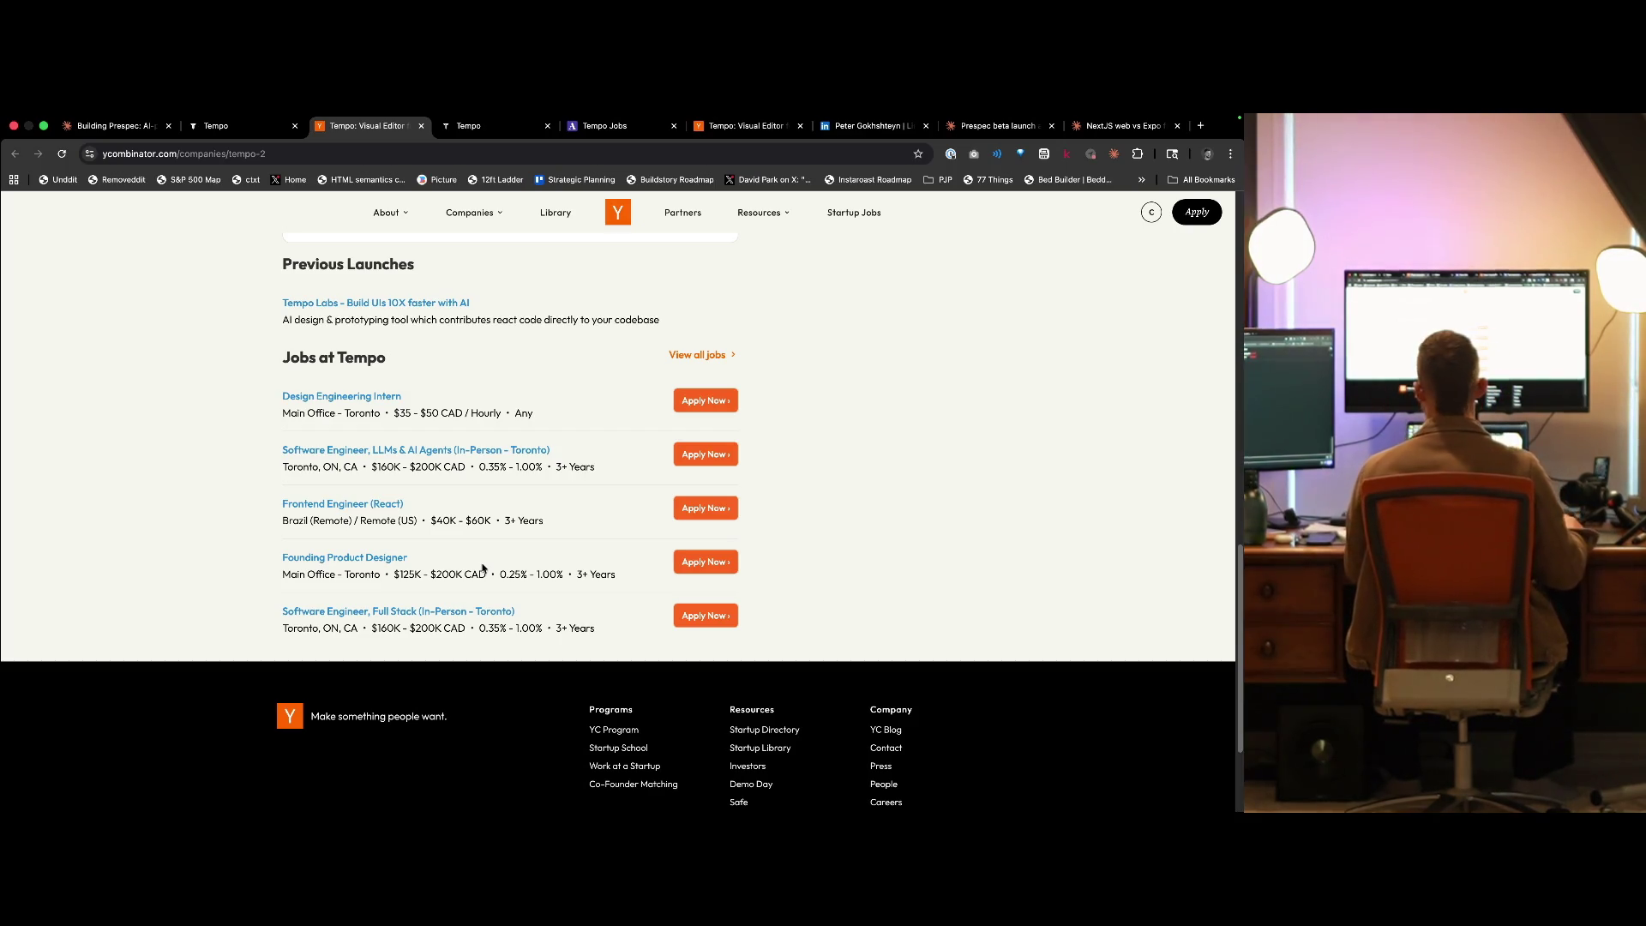
pyautogui.scroll(20, 514, 562)
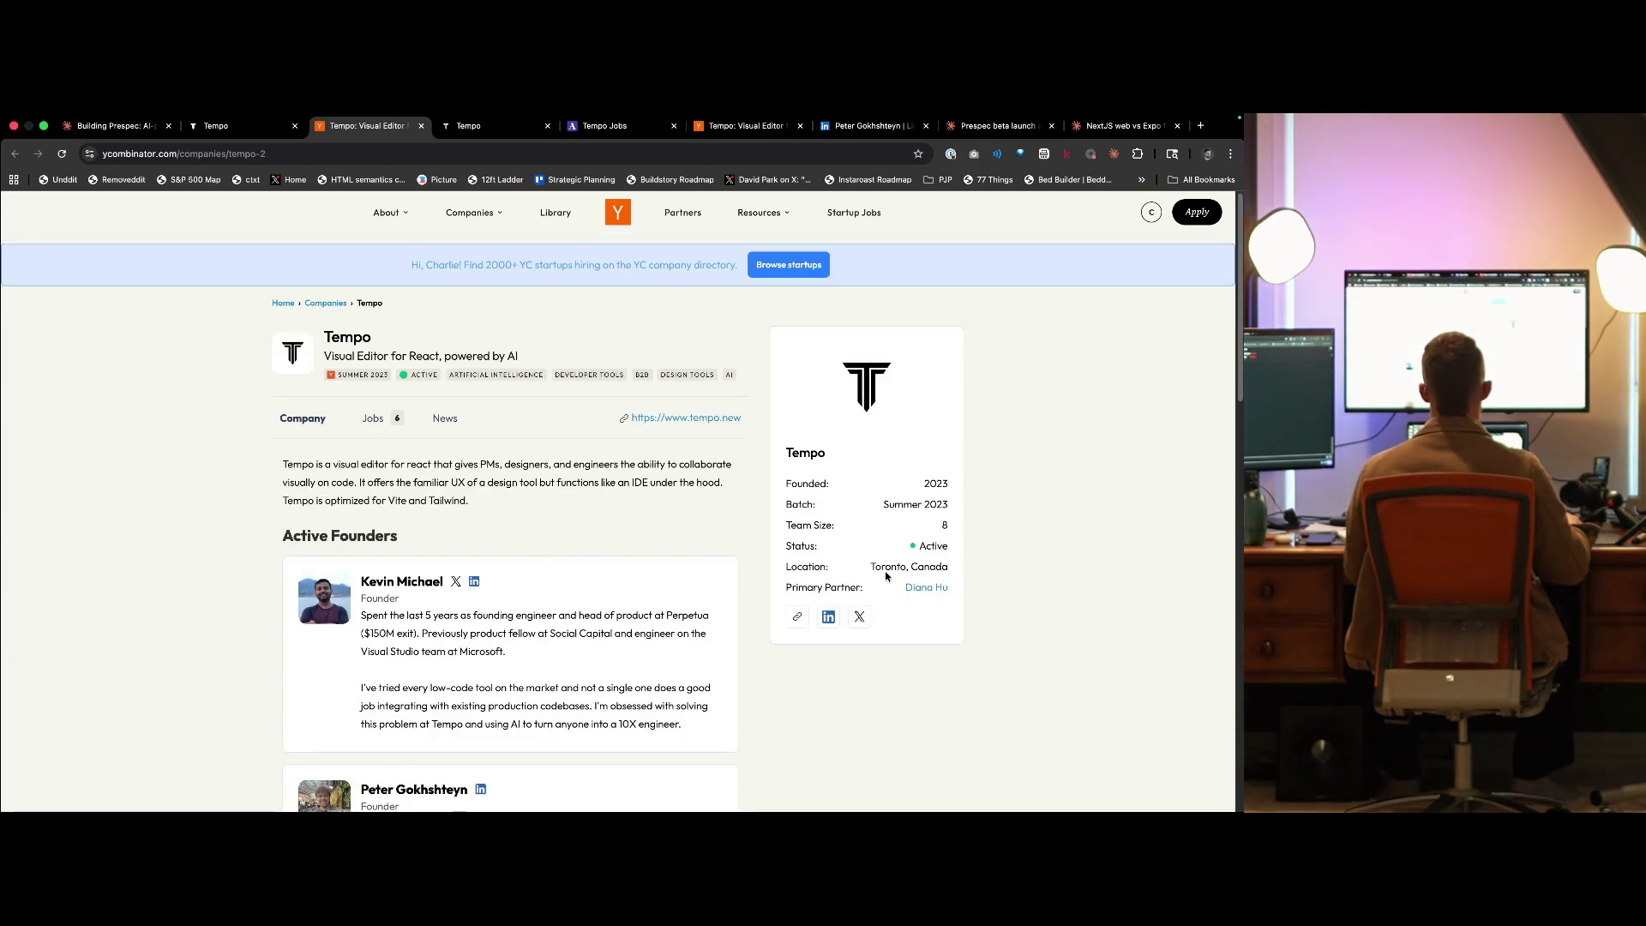
pyautogui.press('super+w')
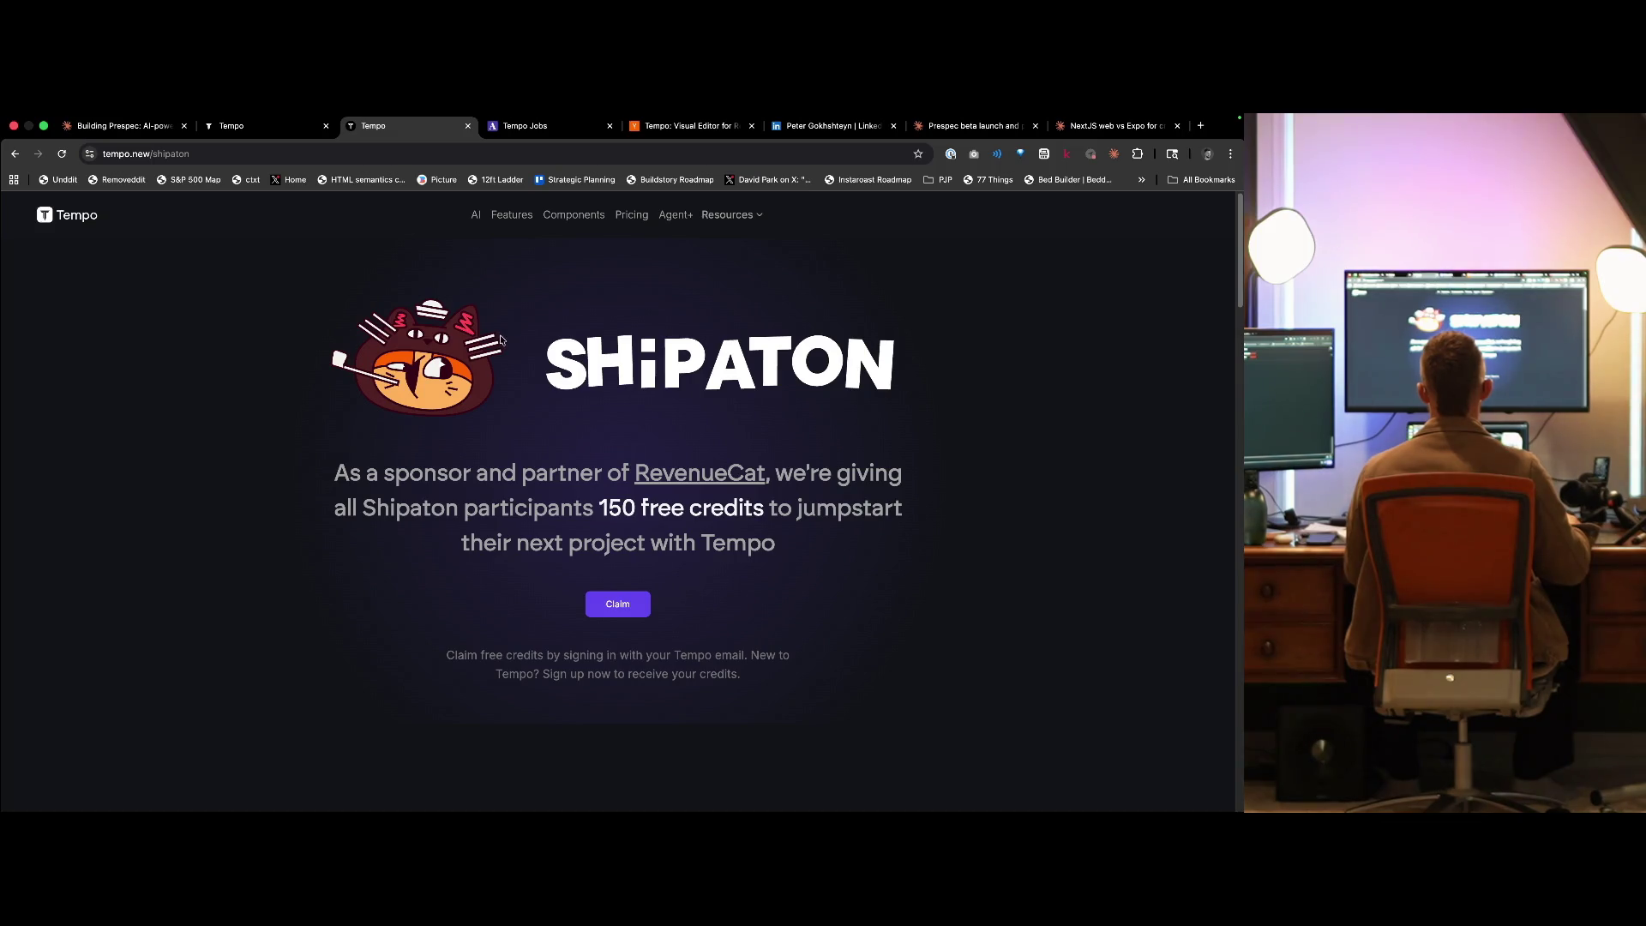
# - Jump to Tempo's pricing section, then open the 4:39 'Demo - Generate New App (Airbnb)' video
pyautogui.doubleClick(383, 507)
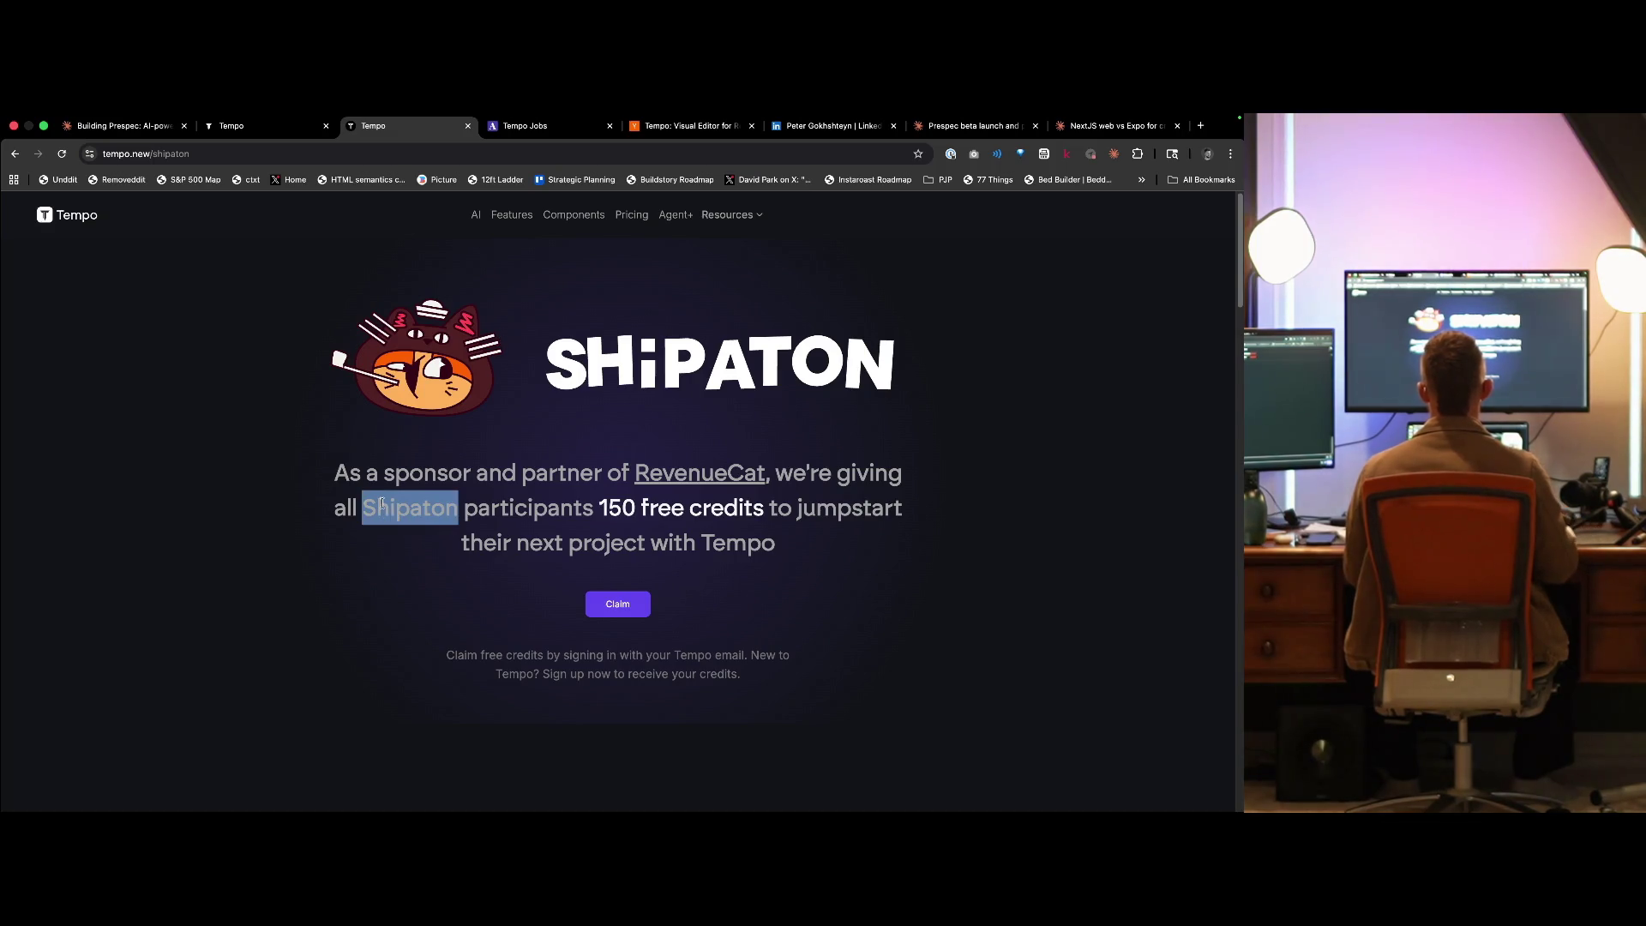
pyautogui.click(632, 214)
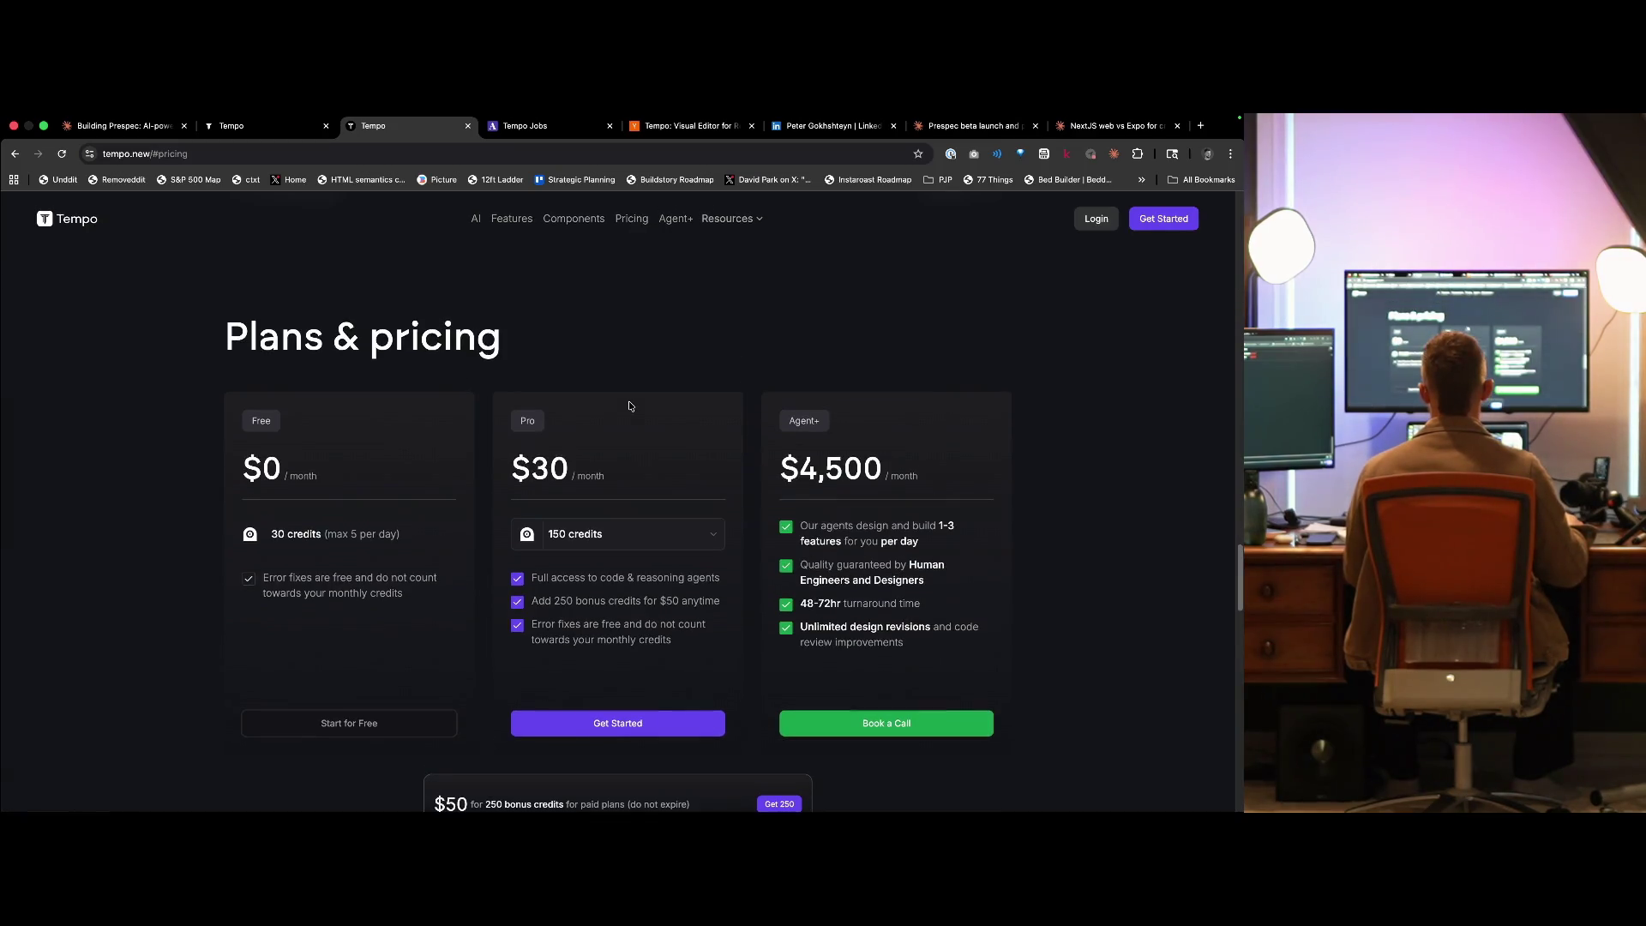
pyautogui.scroll(5, 629, 406)
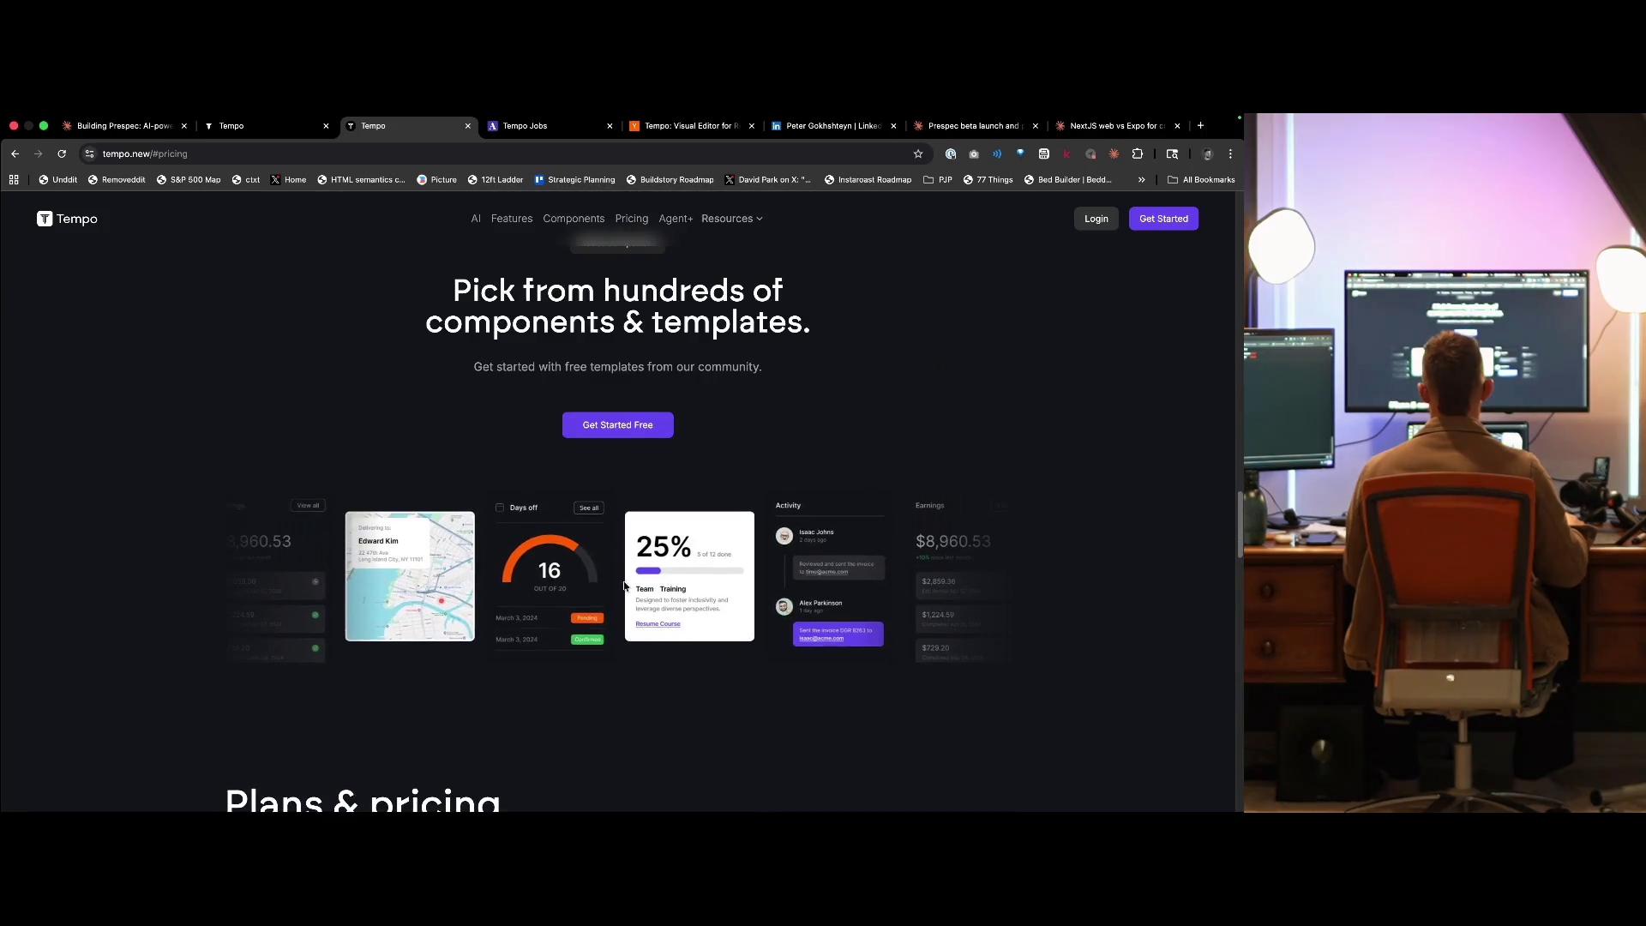
pyautogui.scroll(15, 624, 586)
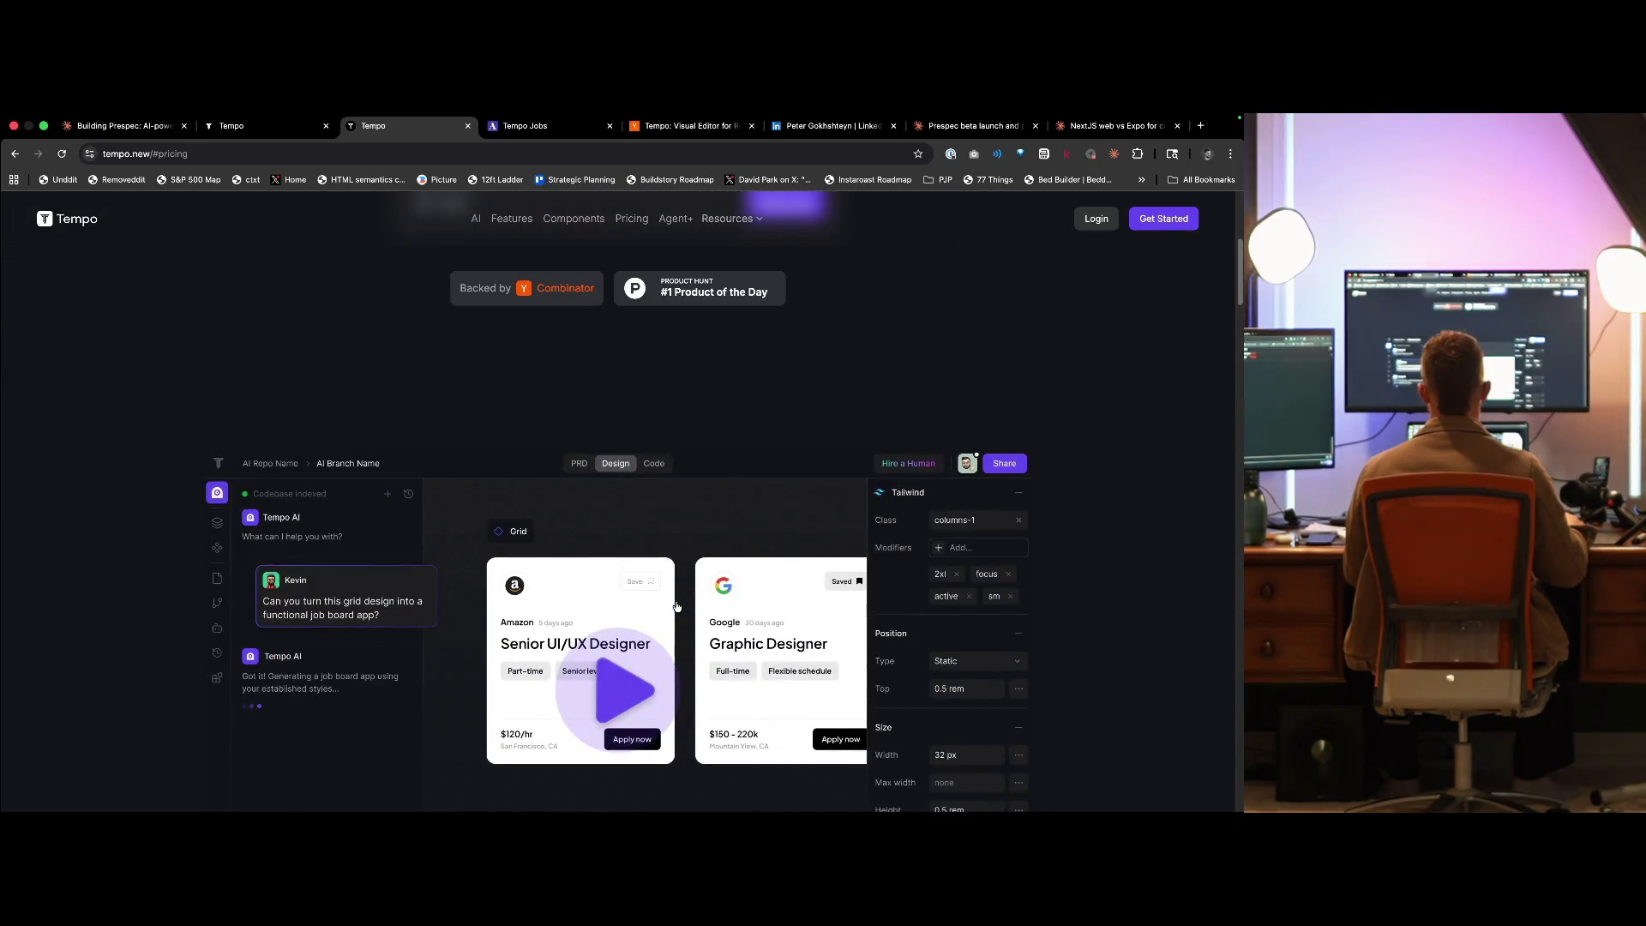
pyautogui.scroll(5, 673, 606)
pyautogui.scroll(-4, 635, 592)
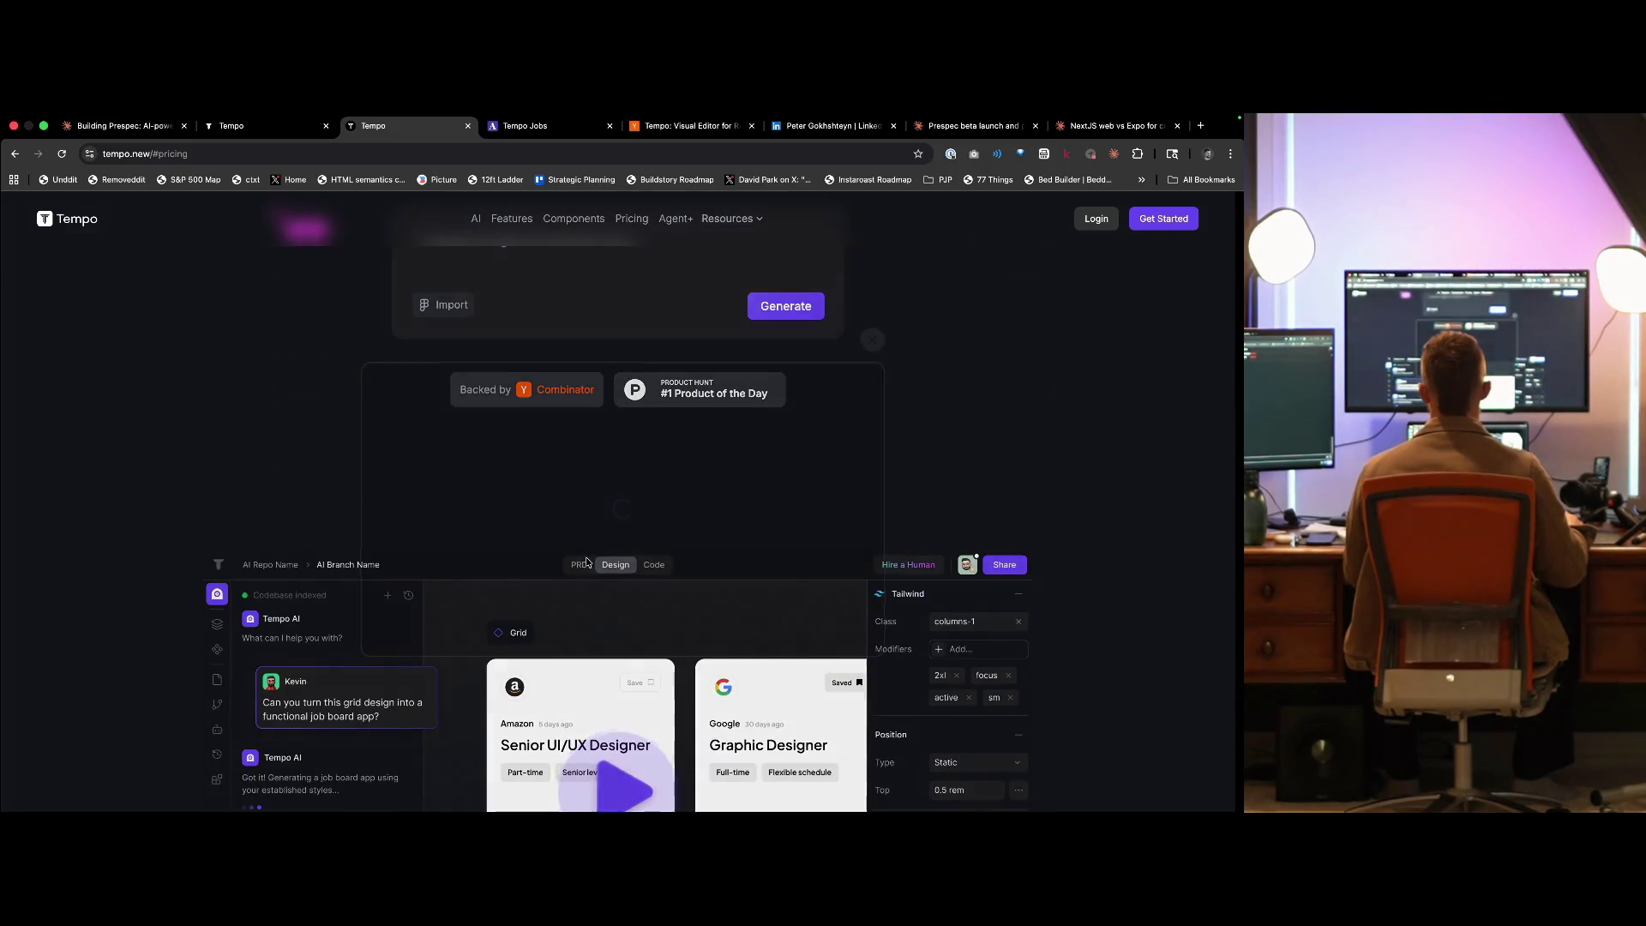
pyautogui.click(586, 562)
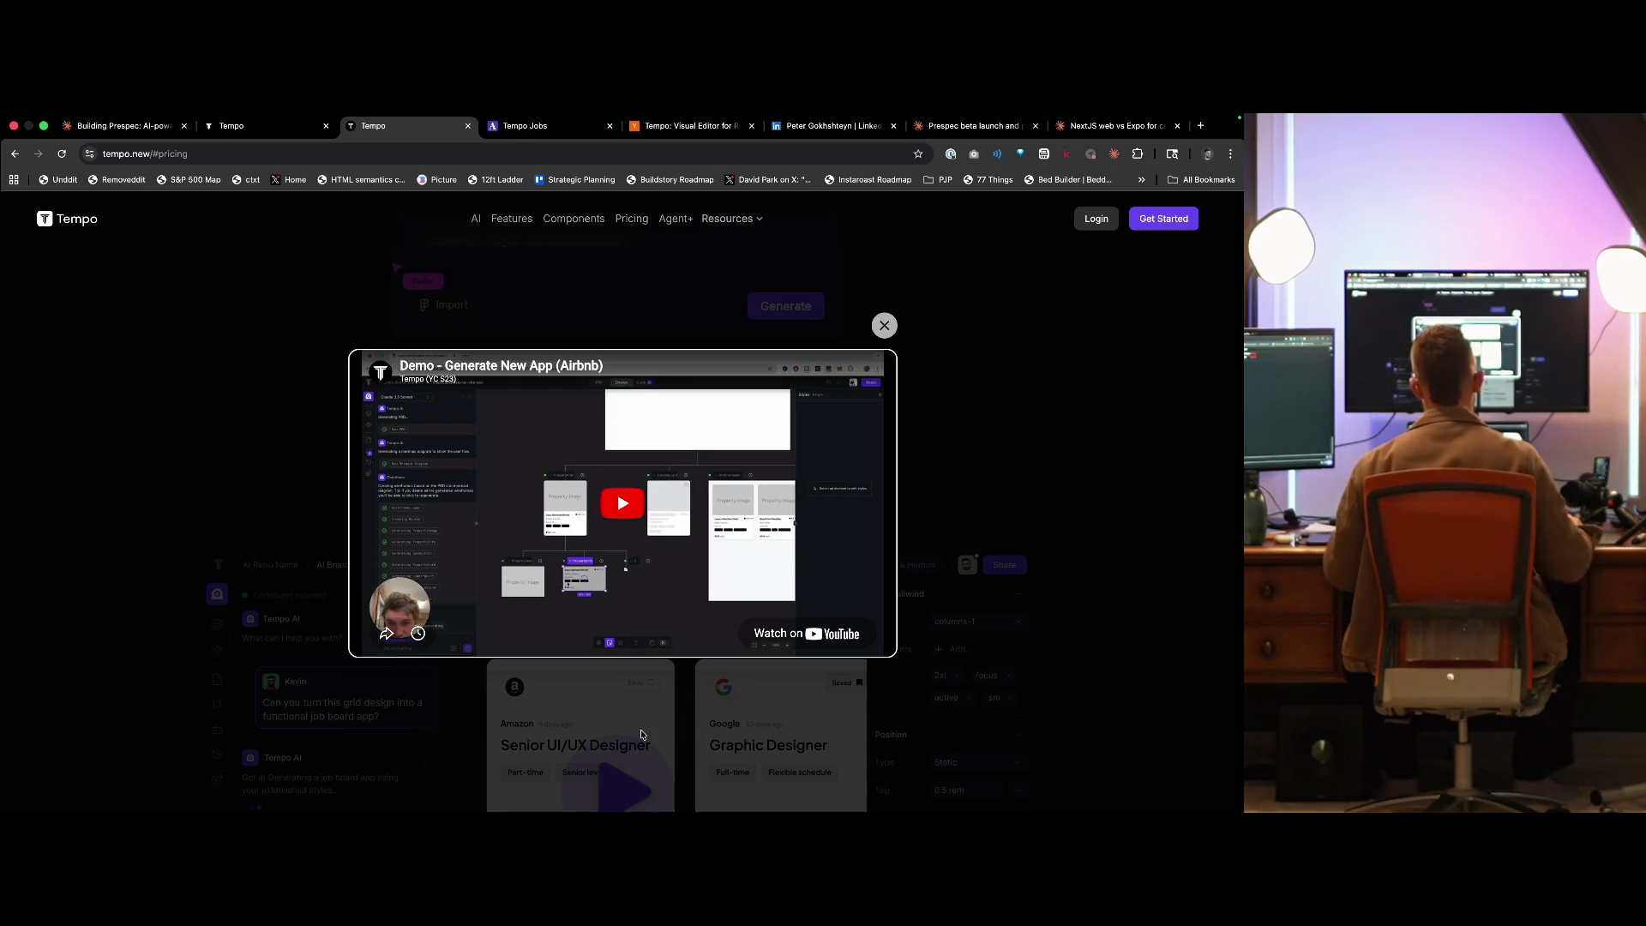
pyautogui.click(883, 635)
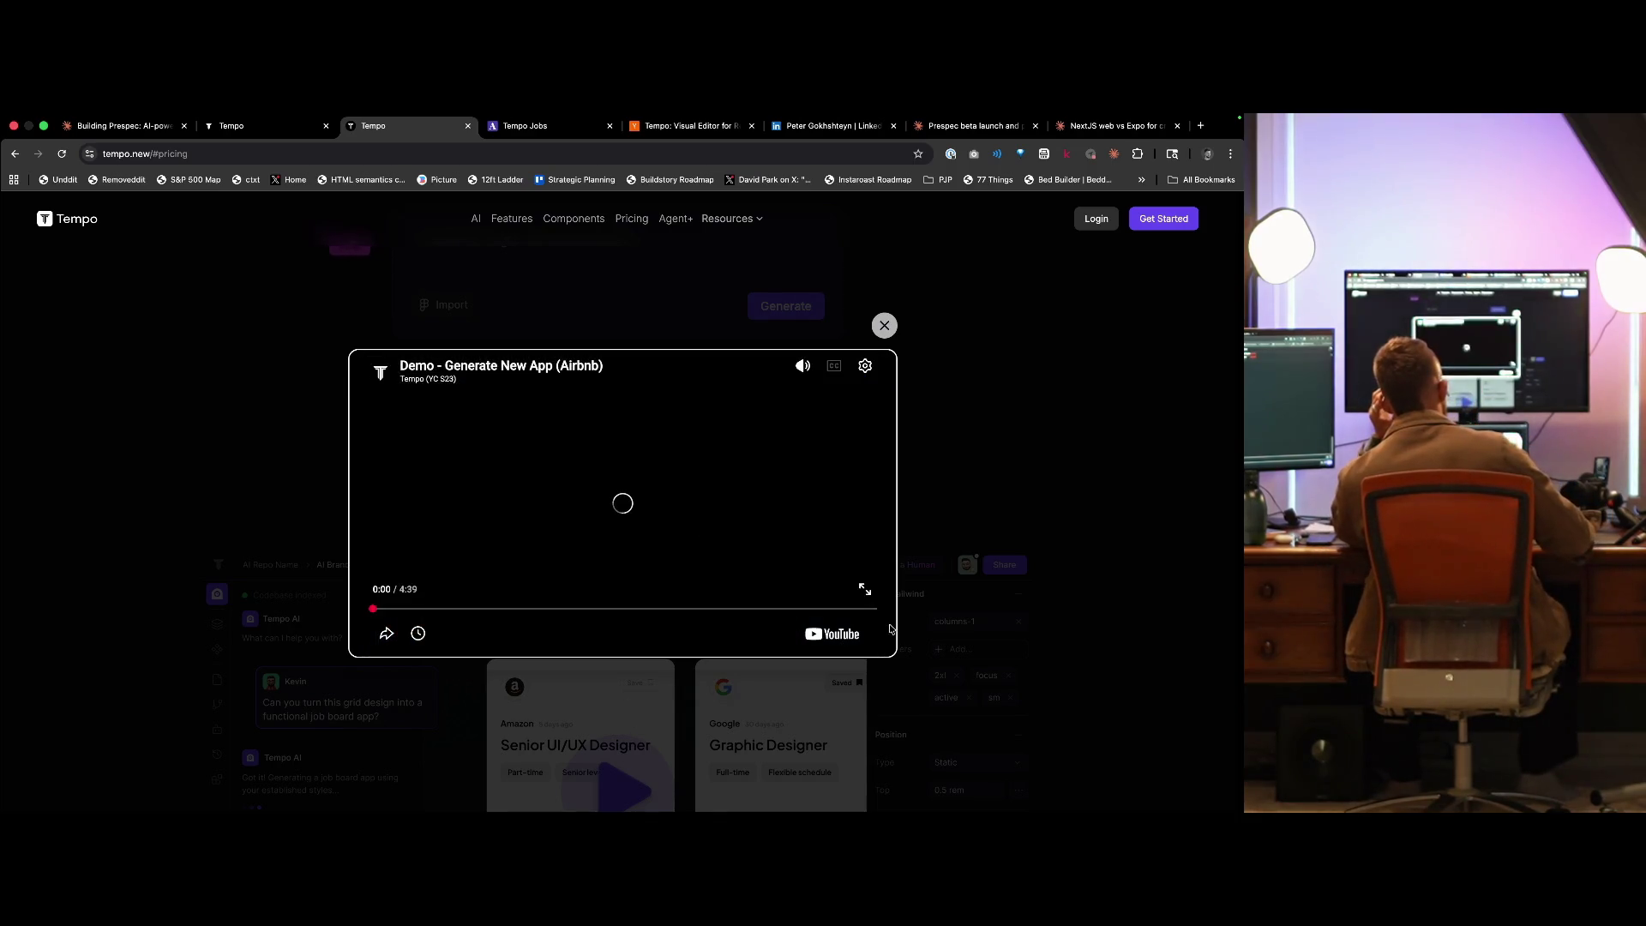
# - Play the Airbnb demo full screen, pause it at 0:03, exit full screen and close the tab
pyautogui.click(865, 589)
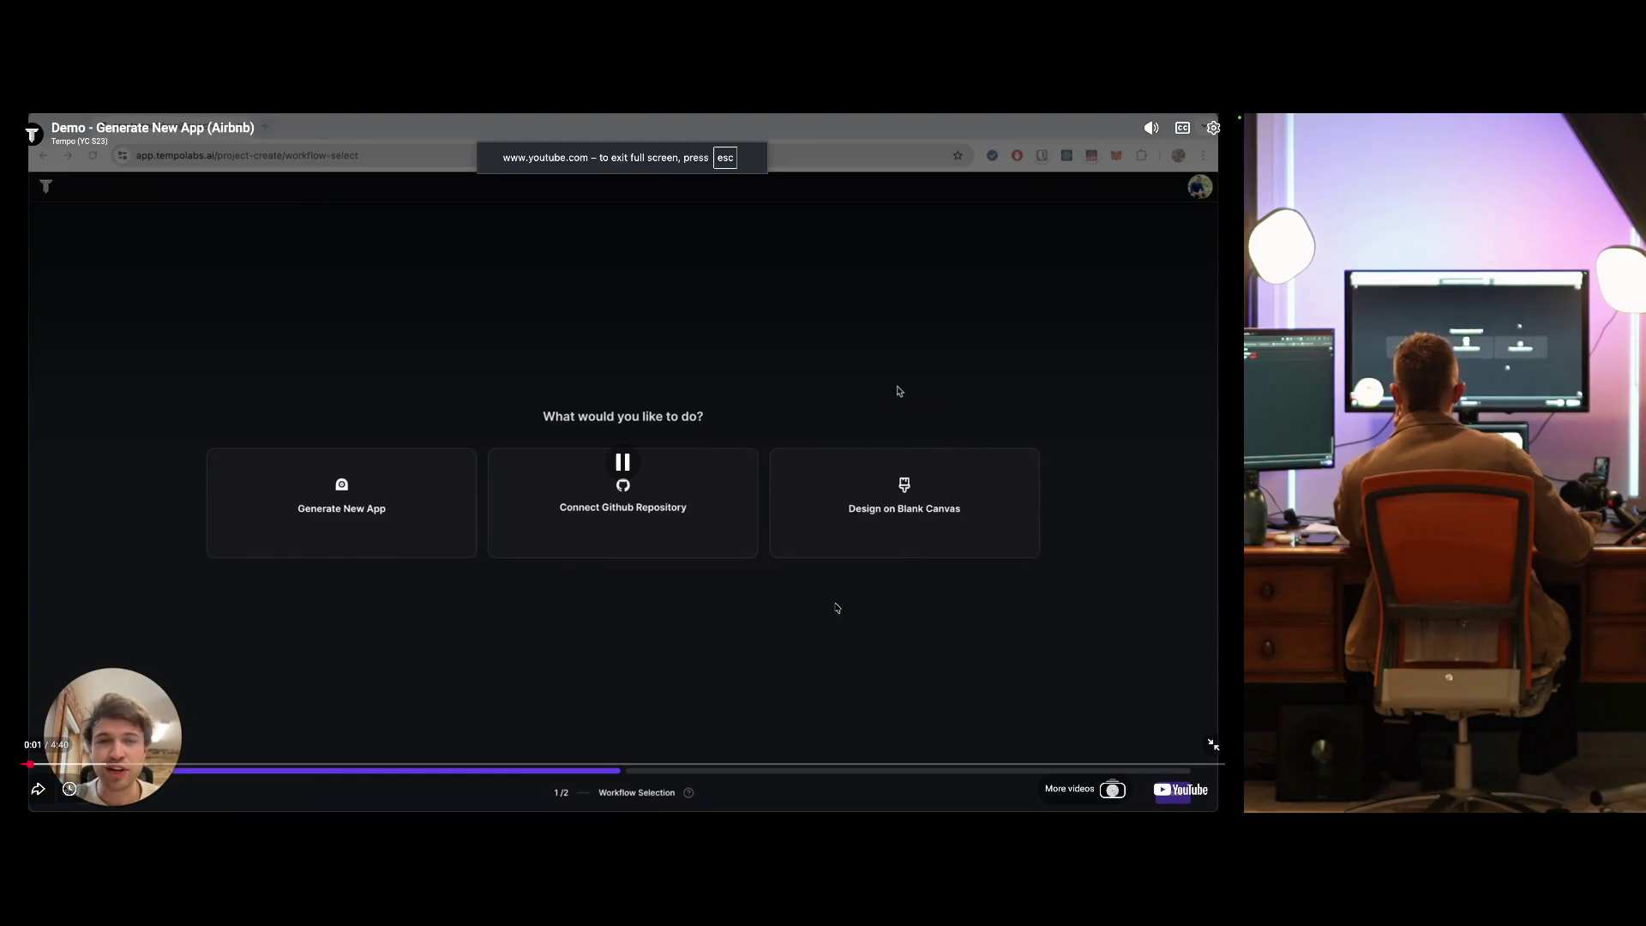
pyautogui.click(838, 606)
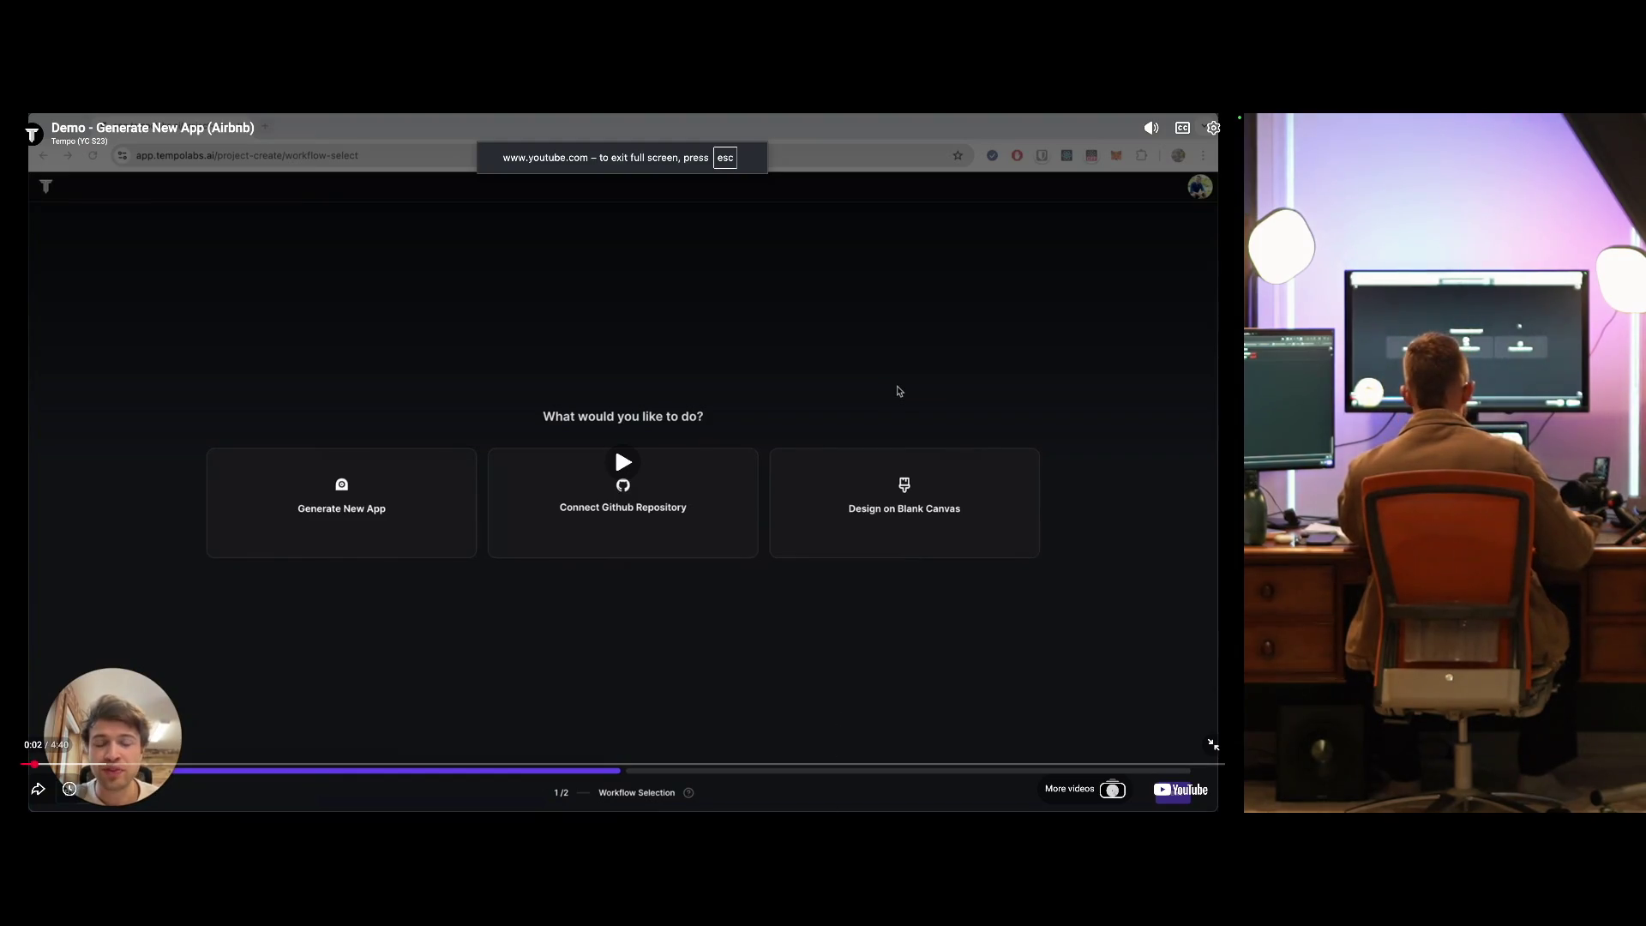
pyautogui.click(776, 485)
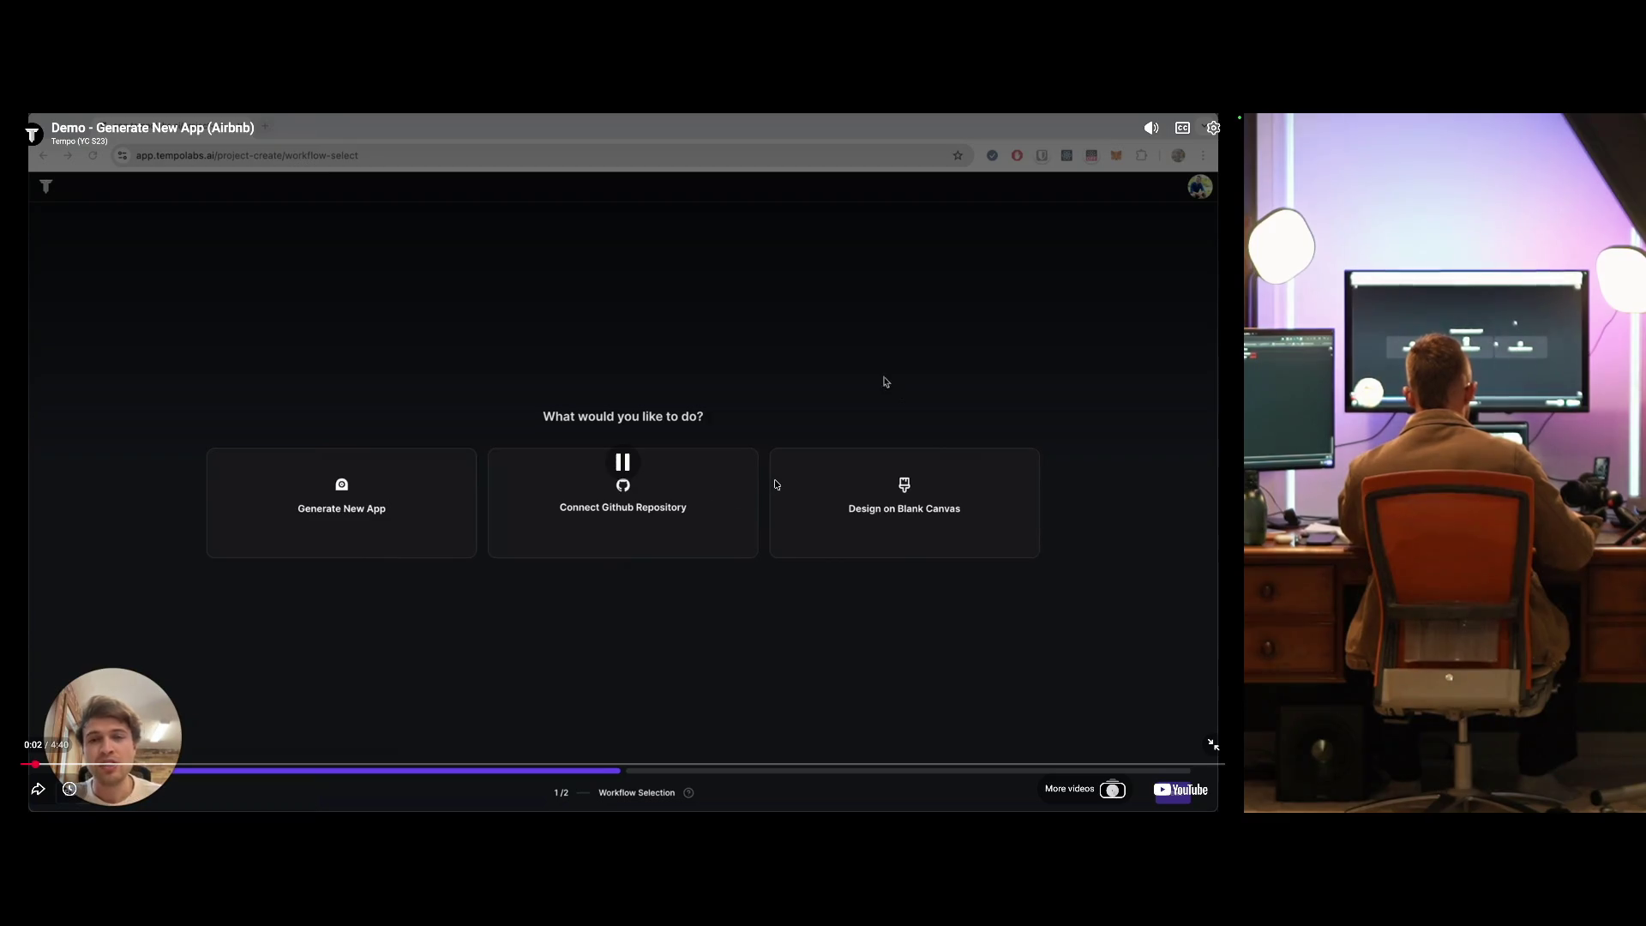
pyautogui.click(774, 481)
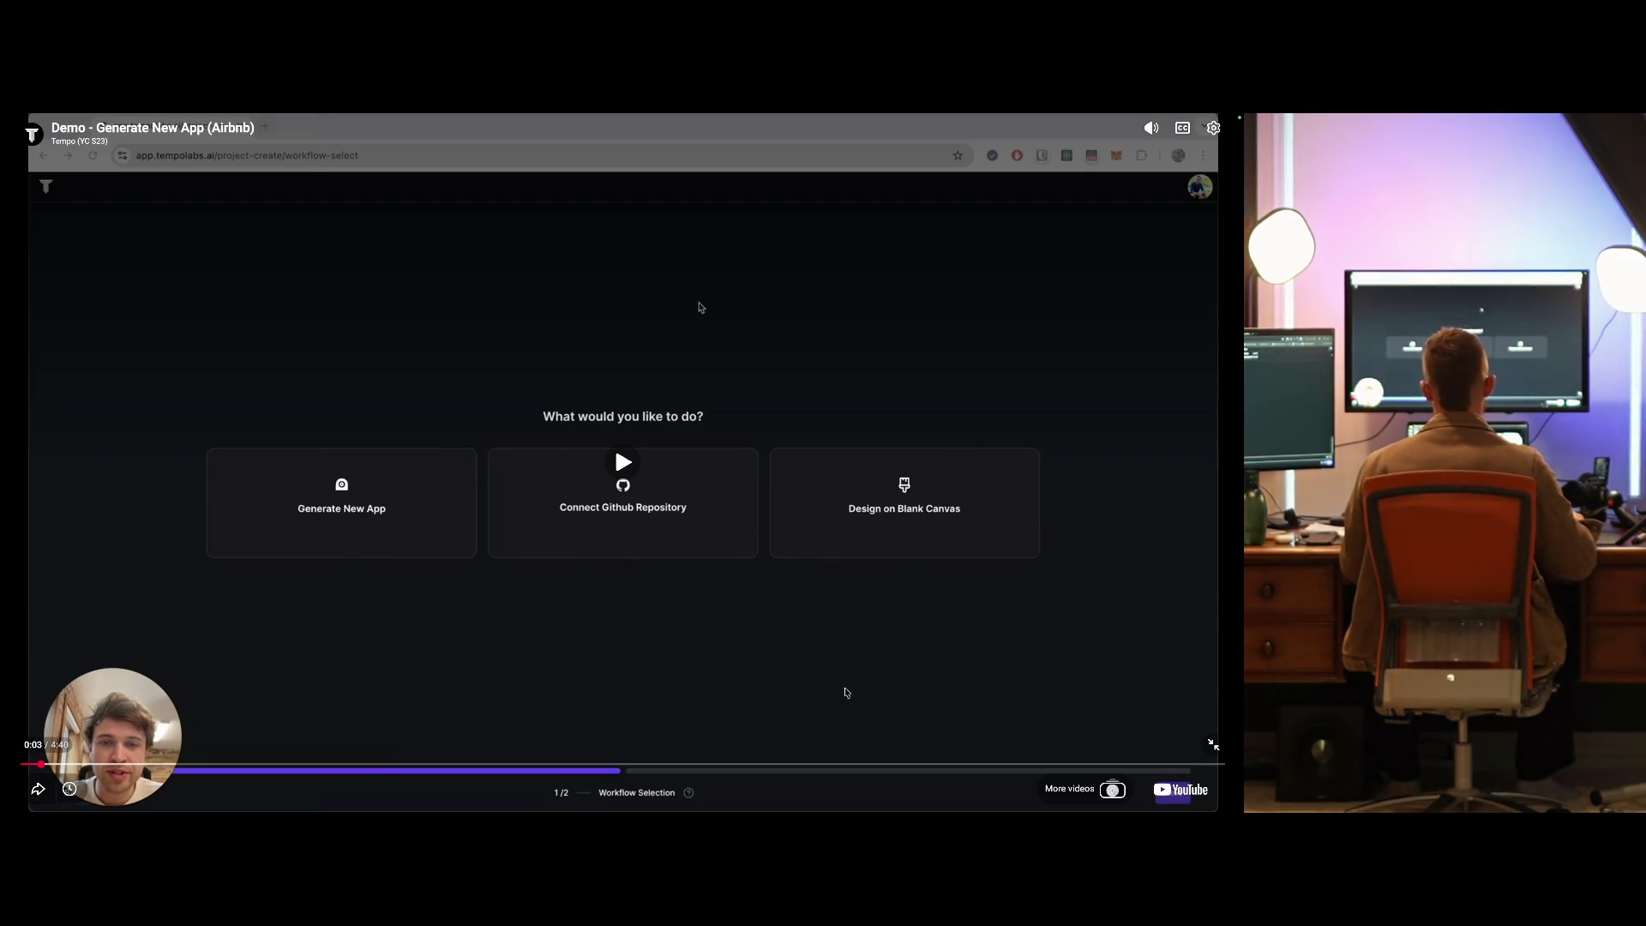
pyautogui.click(1213, 745)
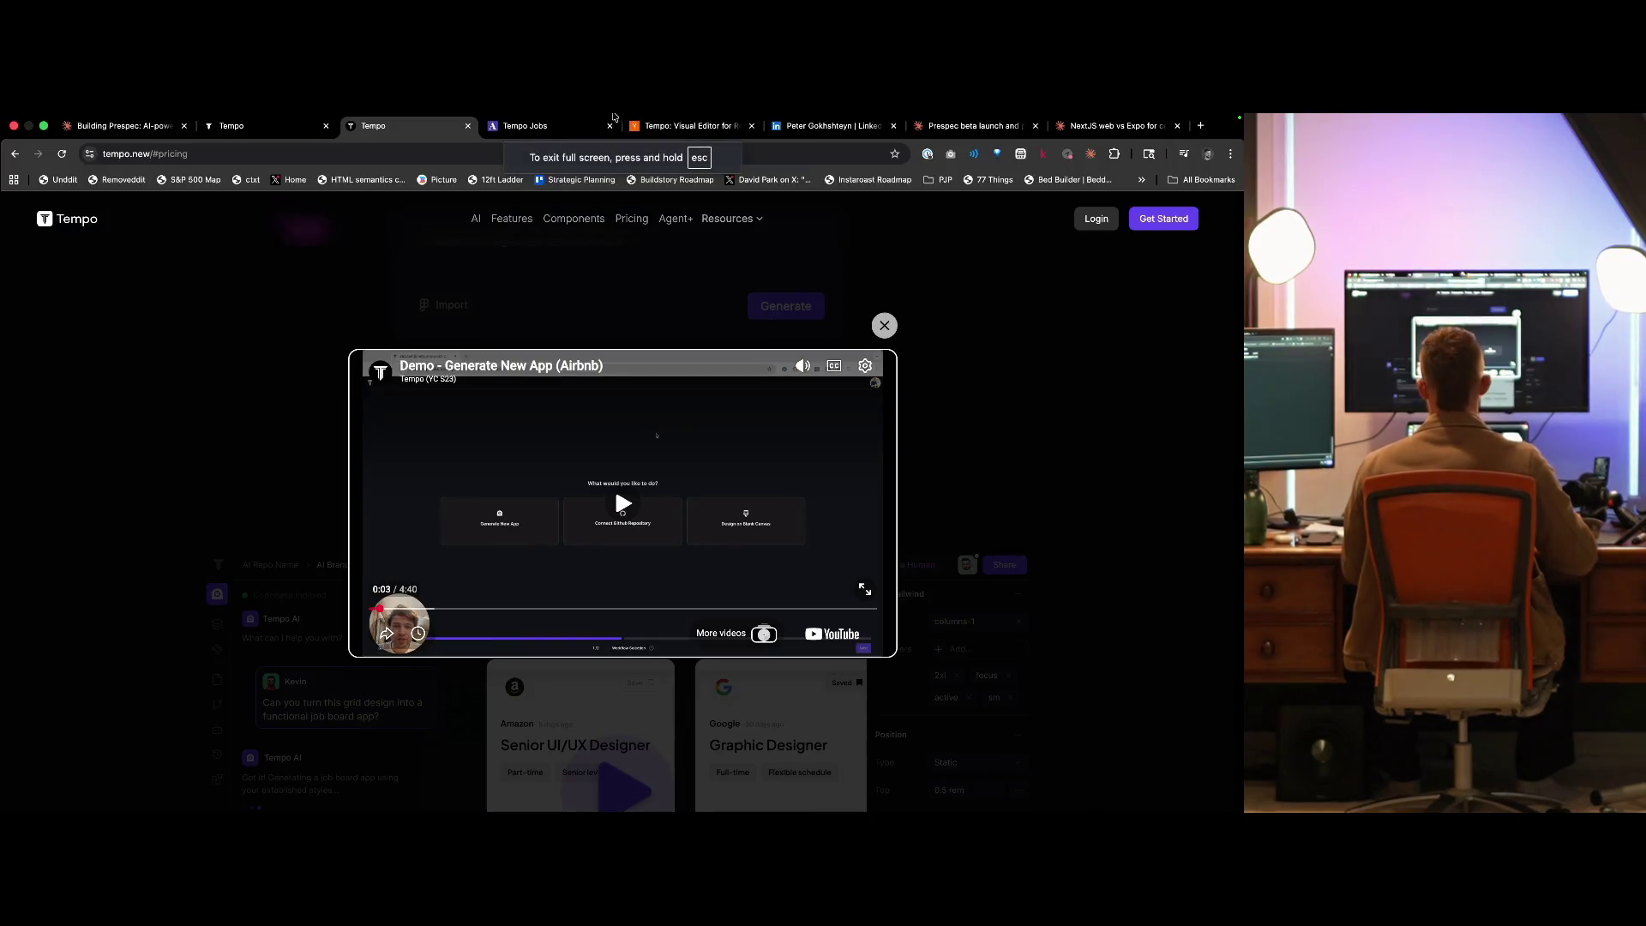
pyautogui.press('super+w')
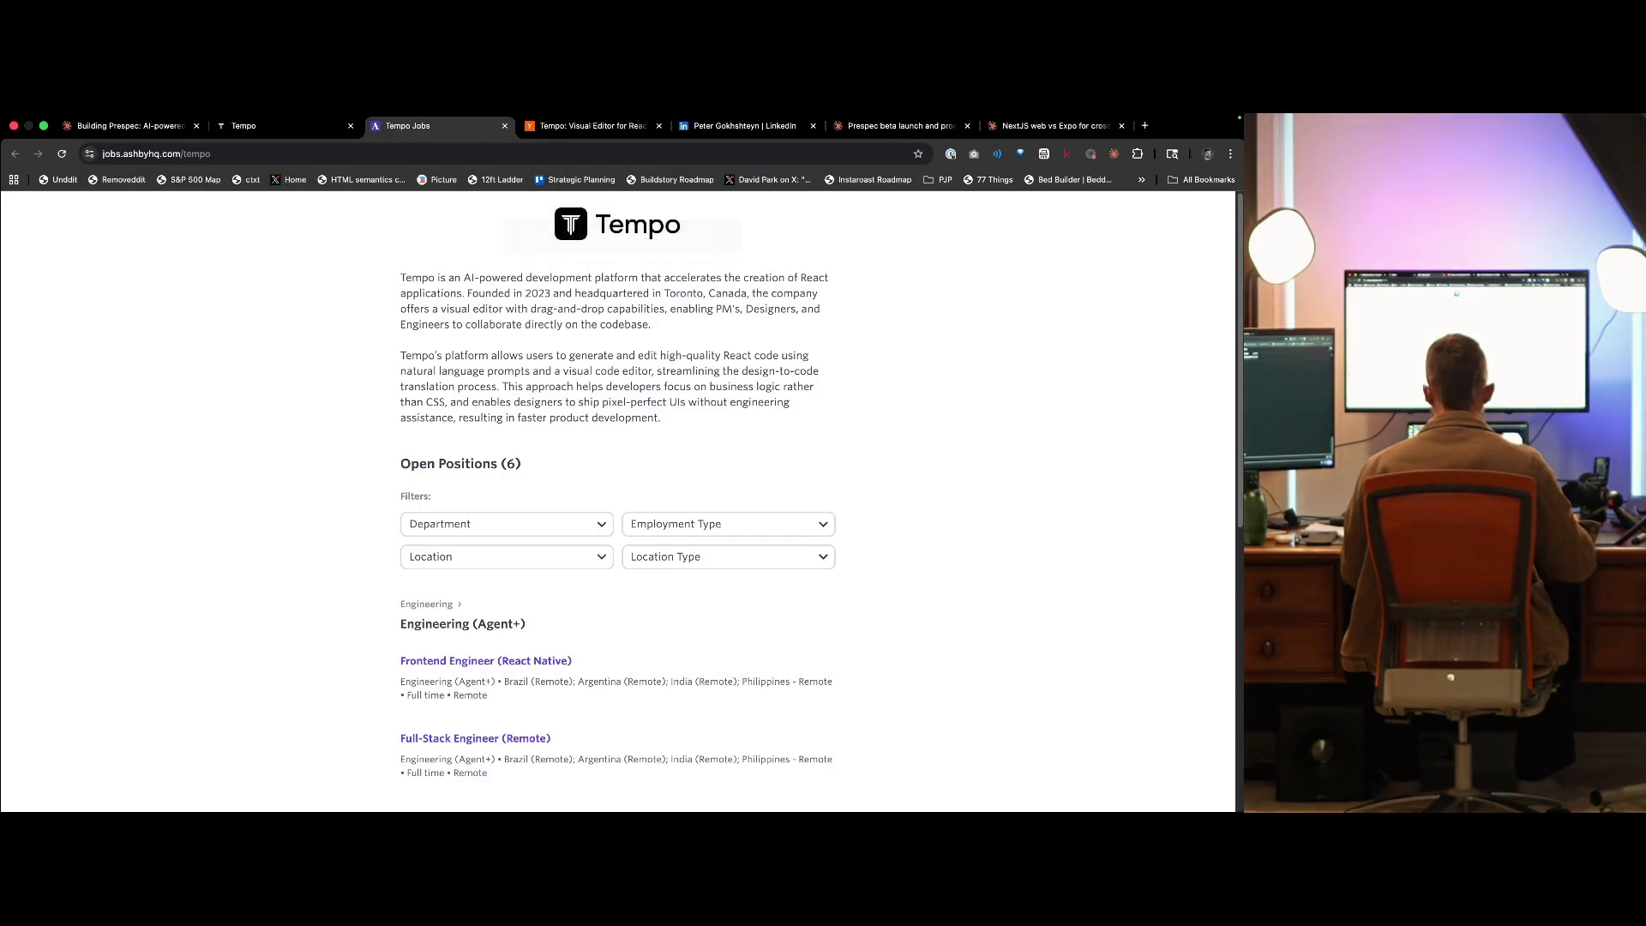
# - Switch from the Ashby jobs listing to Tempo's 'Design React Apps 10x Faster with AI' homepage
pyautogui.press('super+Tab')
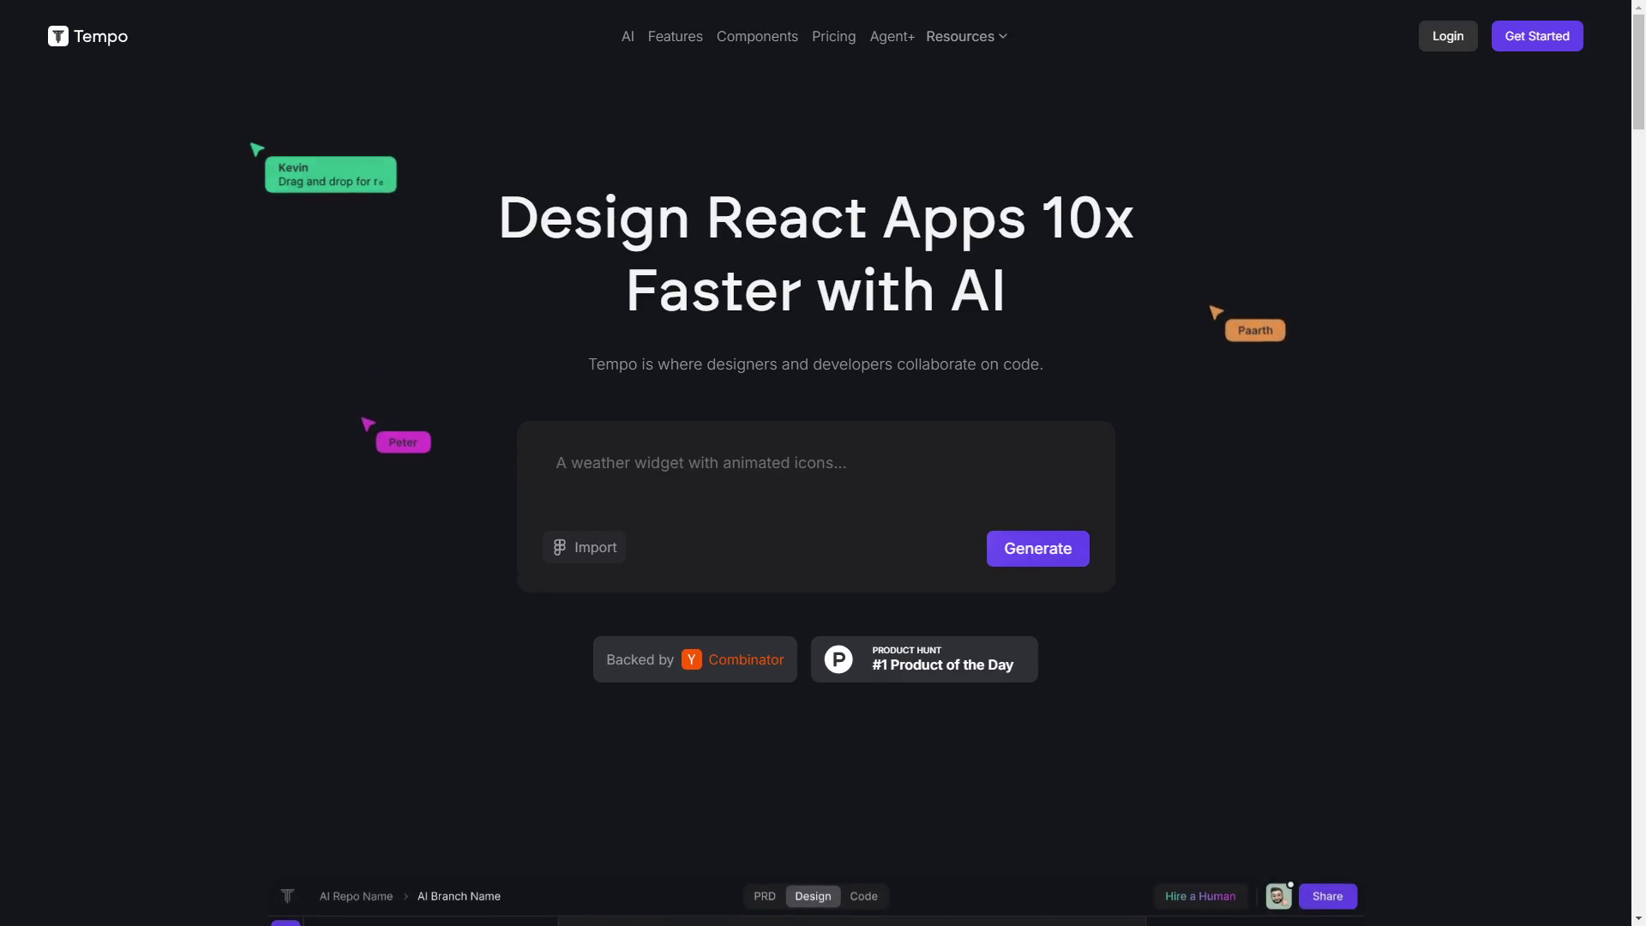
# - Scroll down to Tempo's Plans & pricing and select text across the Free and Pro columns
pyautogui.scroll(-15, 824, 514)
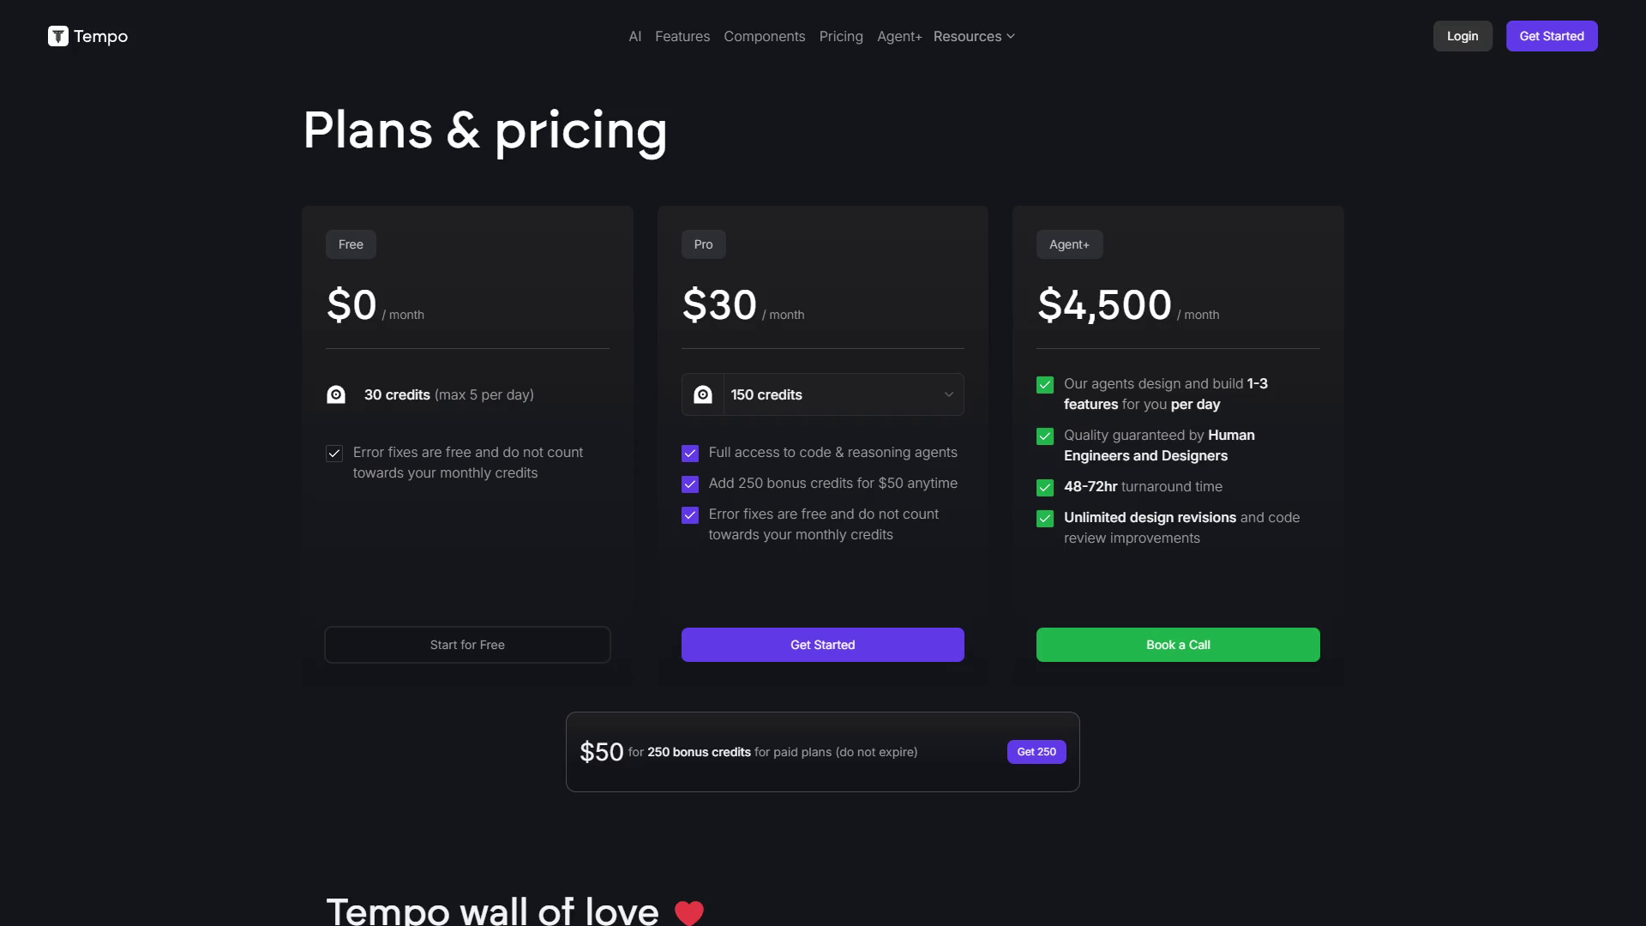
pyautogui.moveTo(958, 453); pyautogui.dragTo(943, 36)
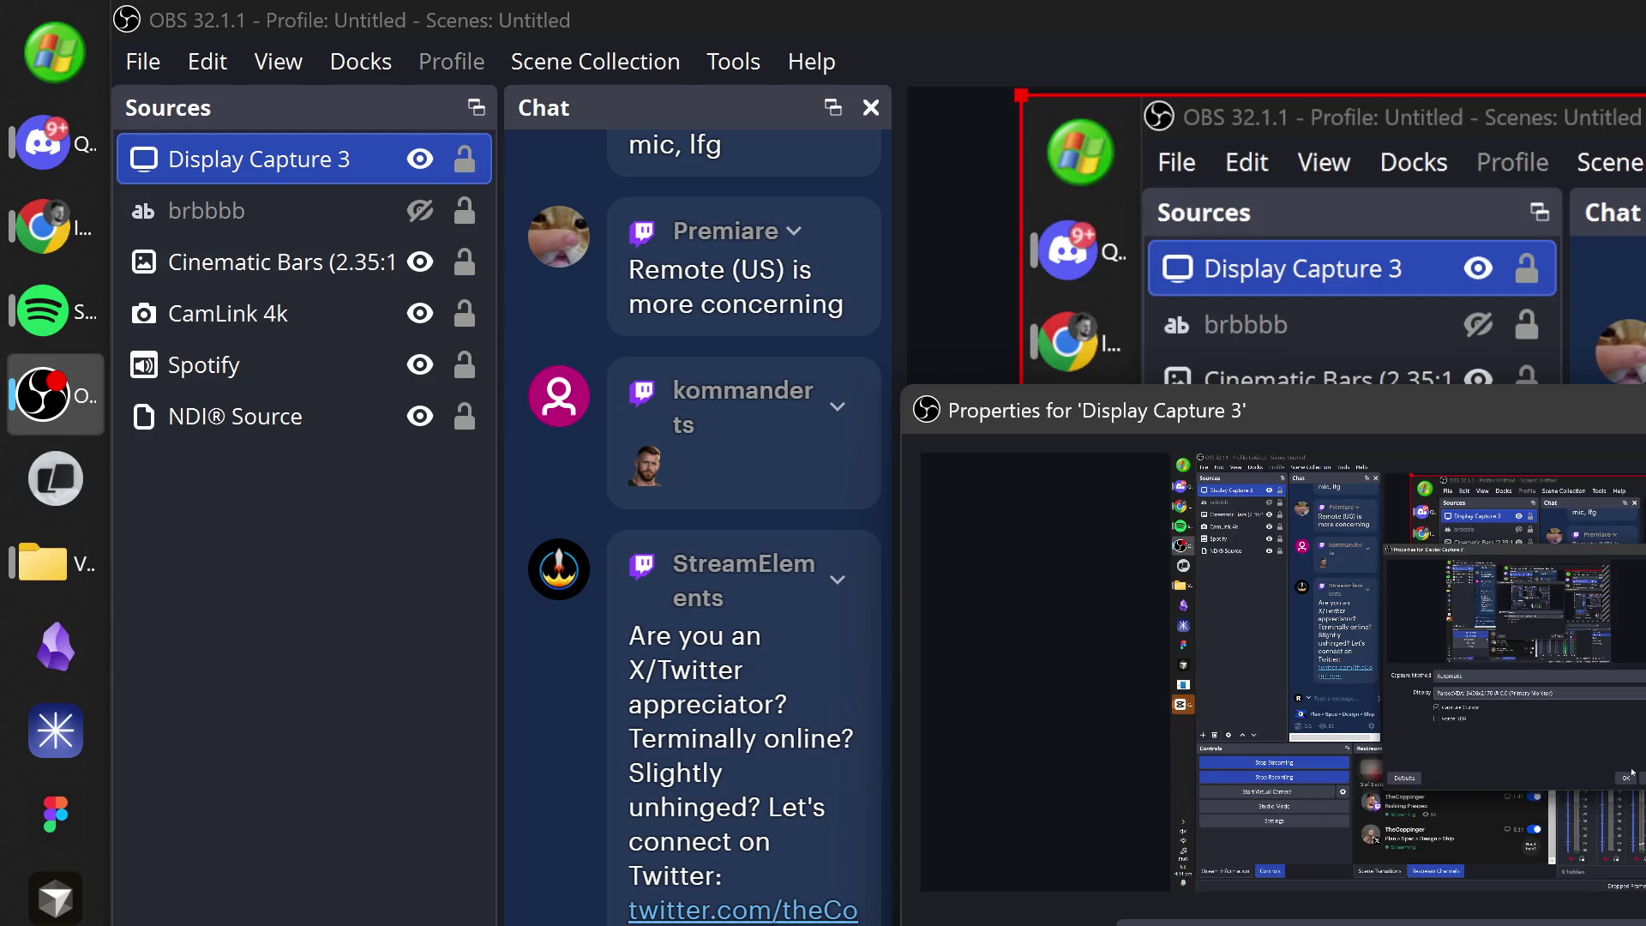
pyautogui.press('Return')
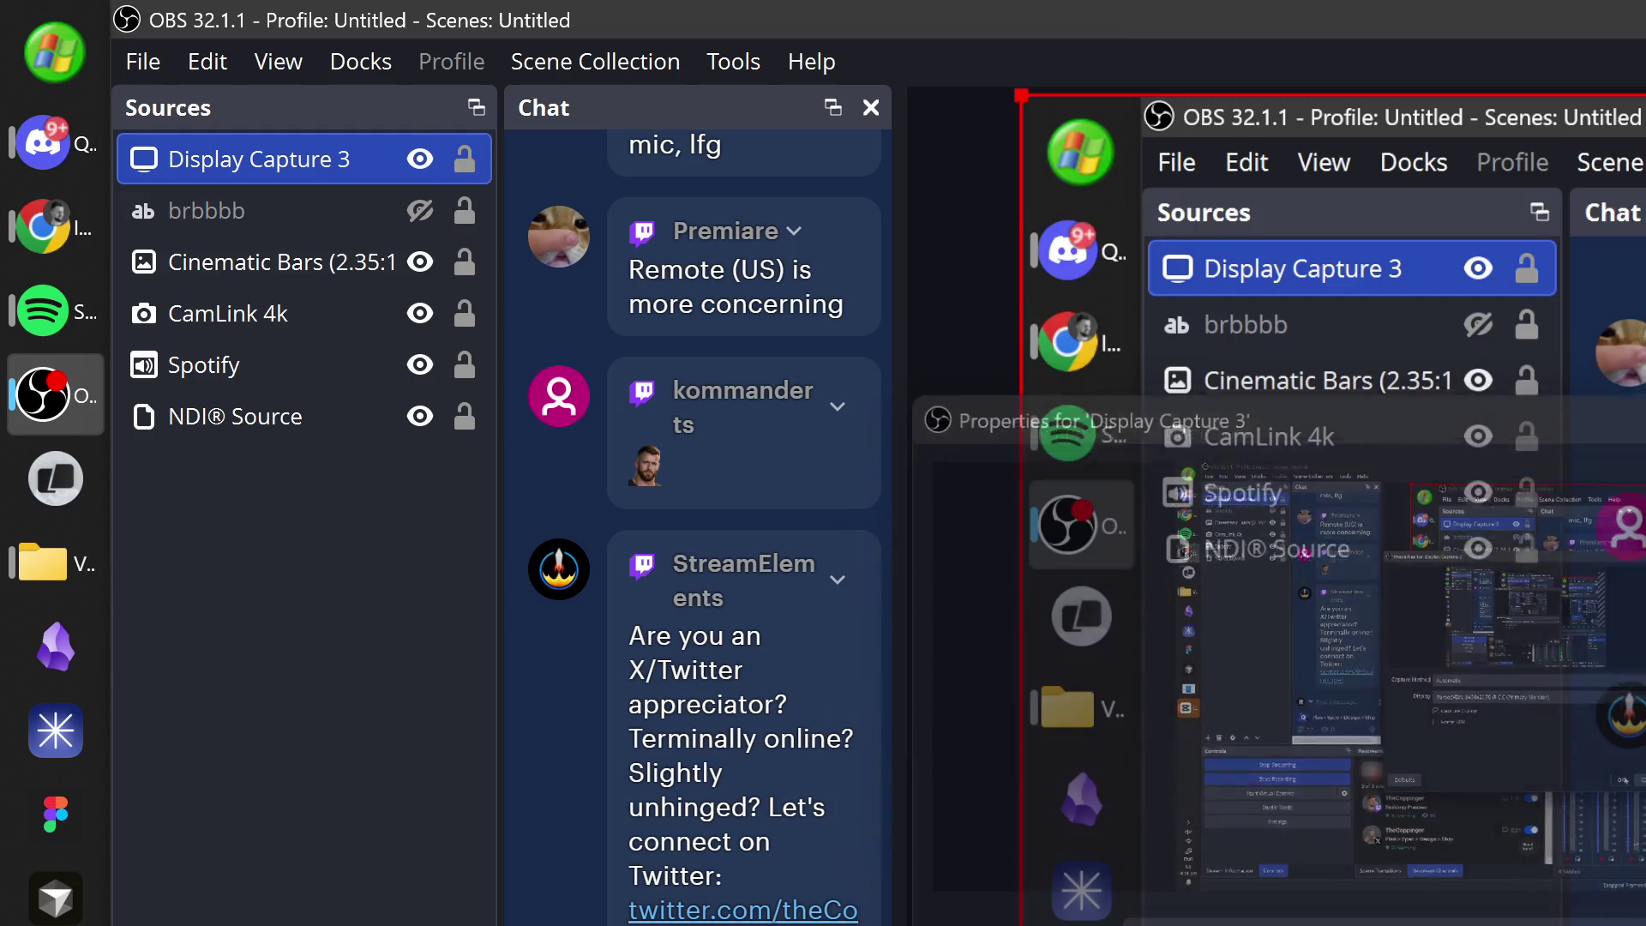
# - Load tempo.new/#pricing in a new Chrome tab, briefly checking OBS before returning to it
pyautogui.rightClick(1578, 854)
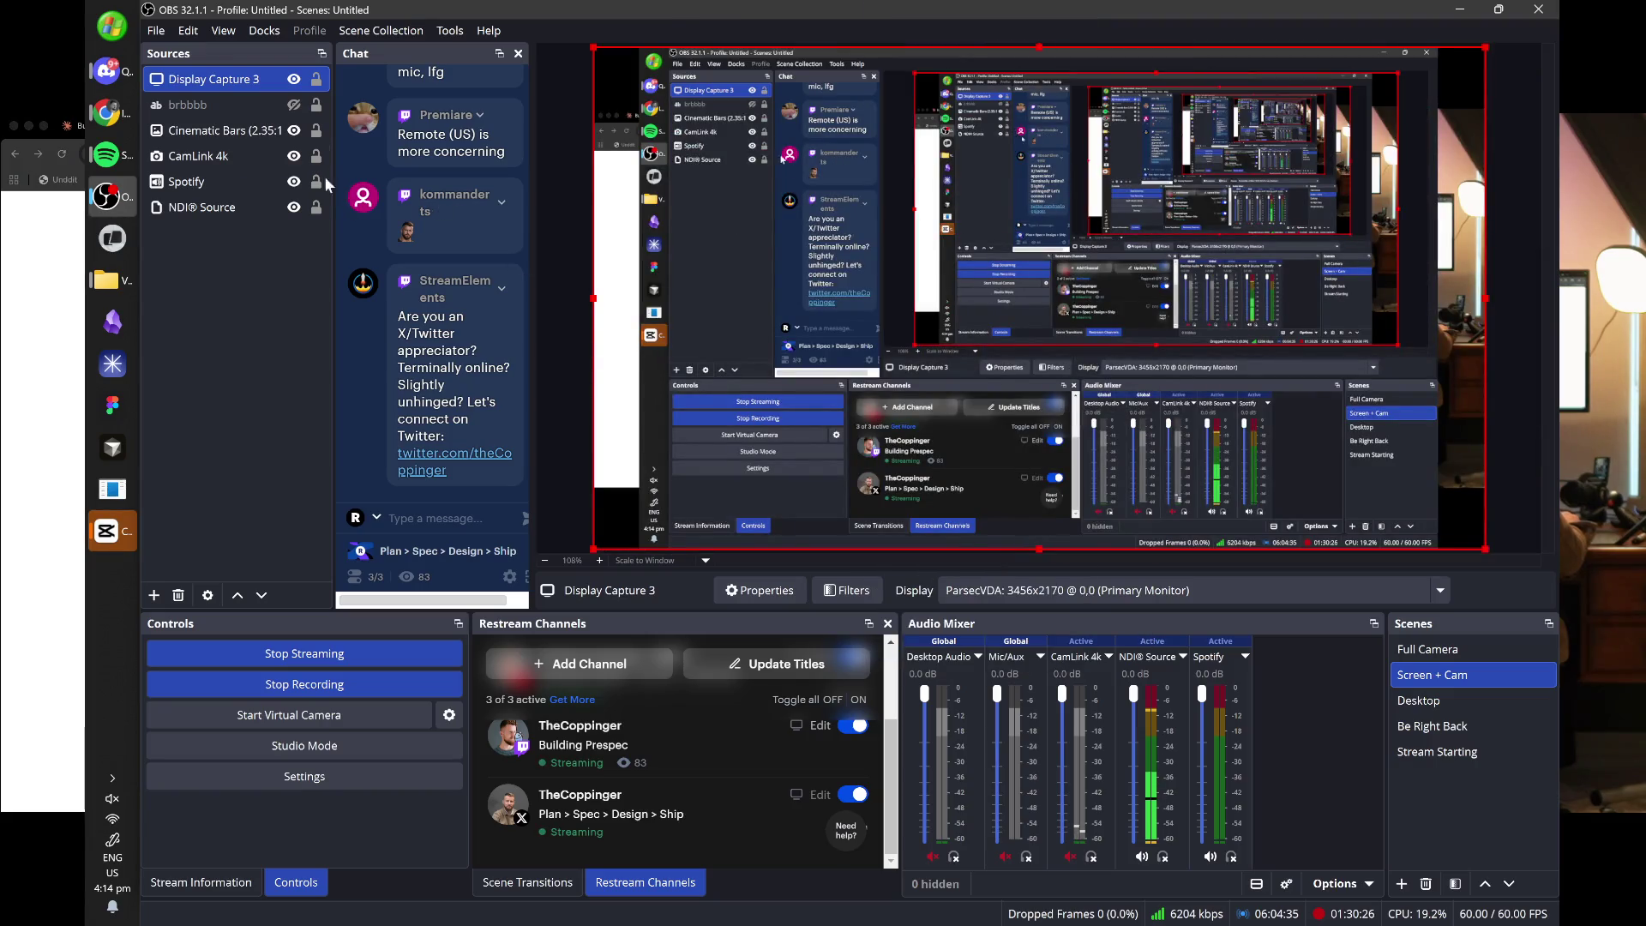
pyautogui.click(107, 112)
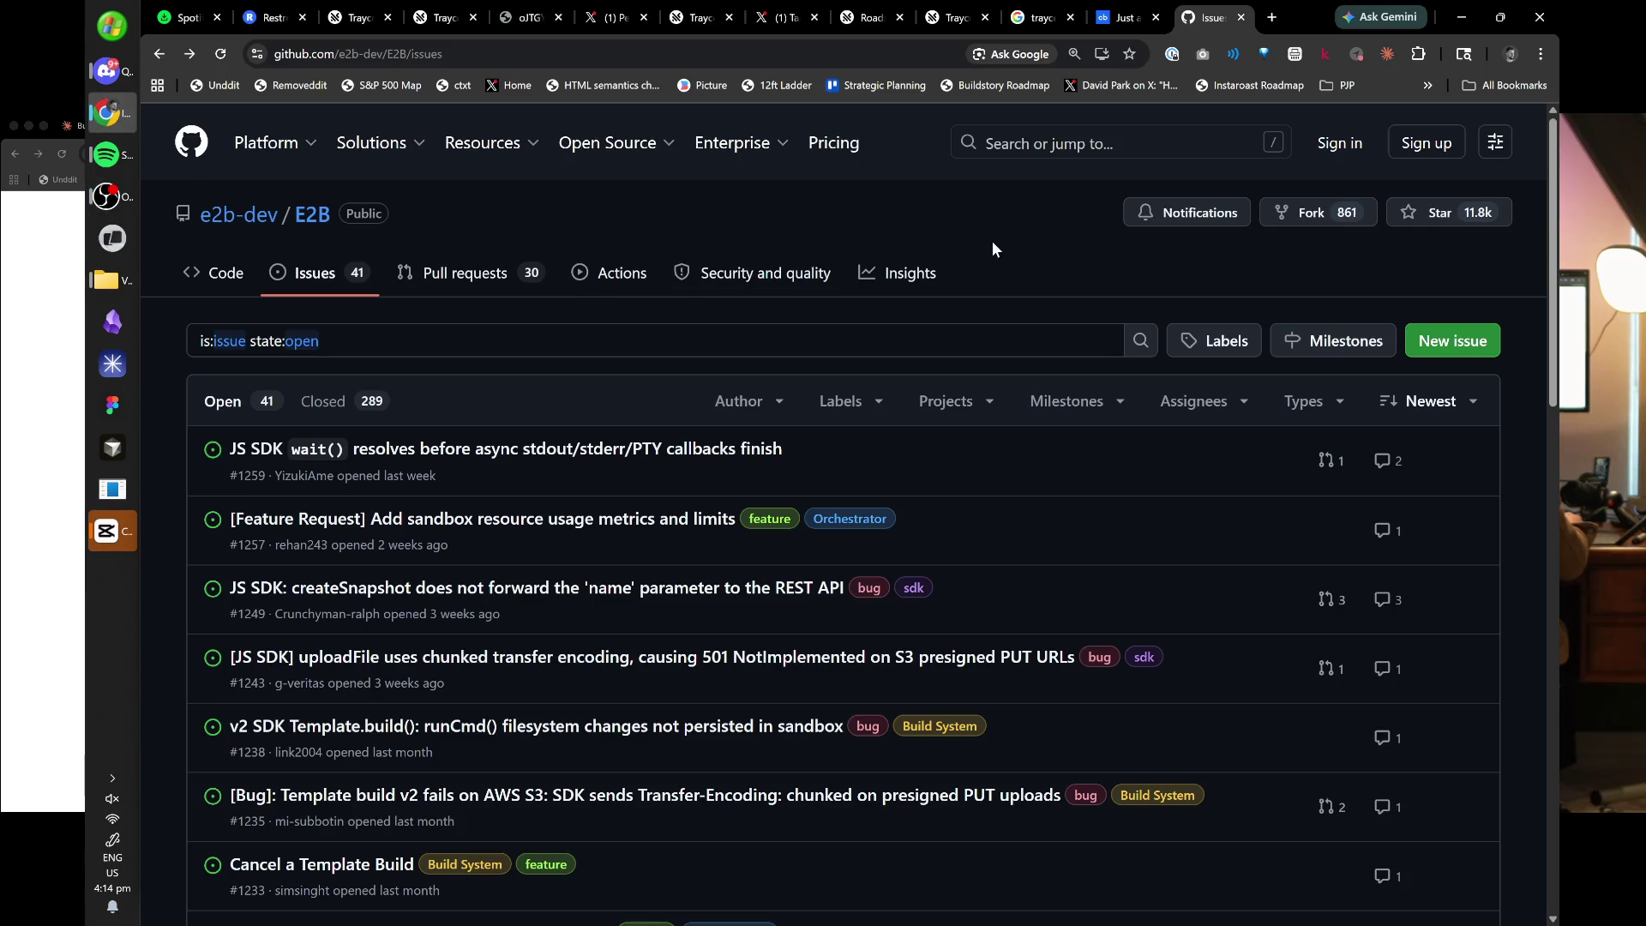
pyautogui.hotkey('ctrl', 't')
pyautogui.write('https://www.tempo.new/#pricing')
pyautogui.press('Return')
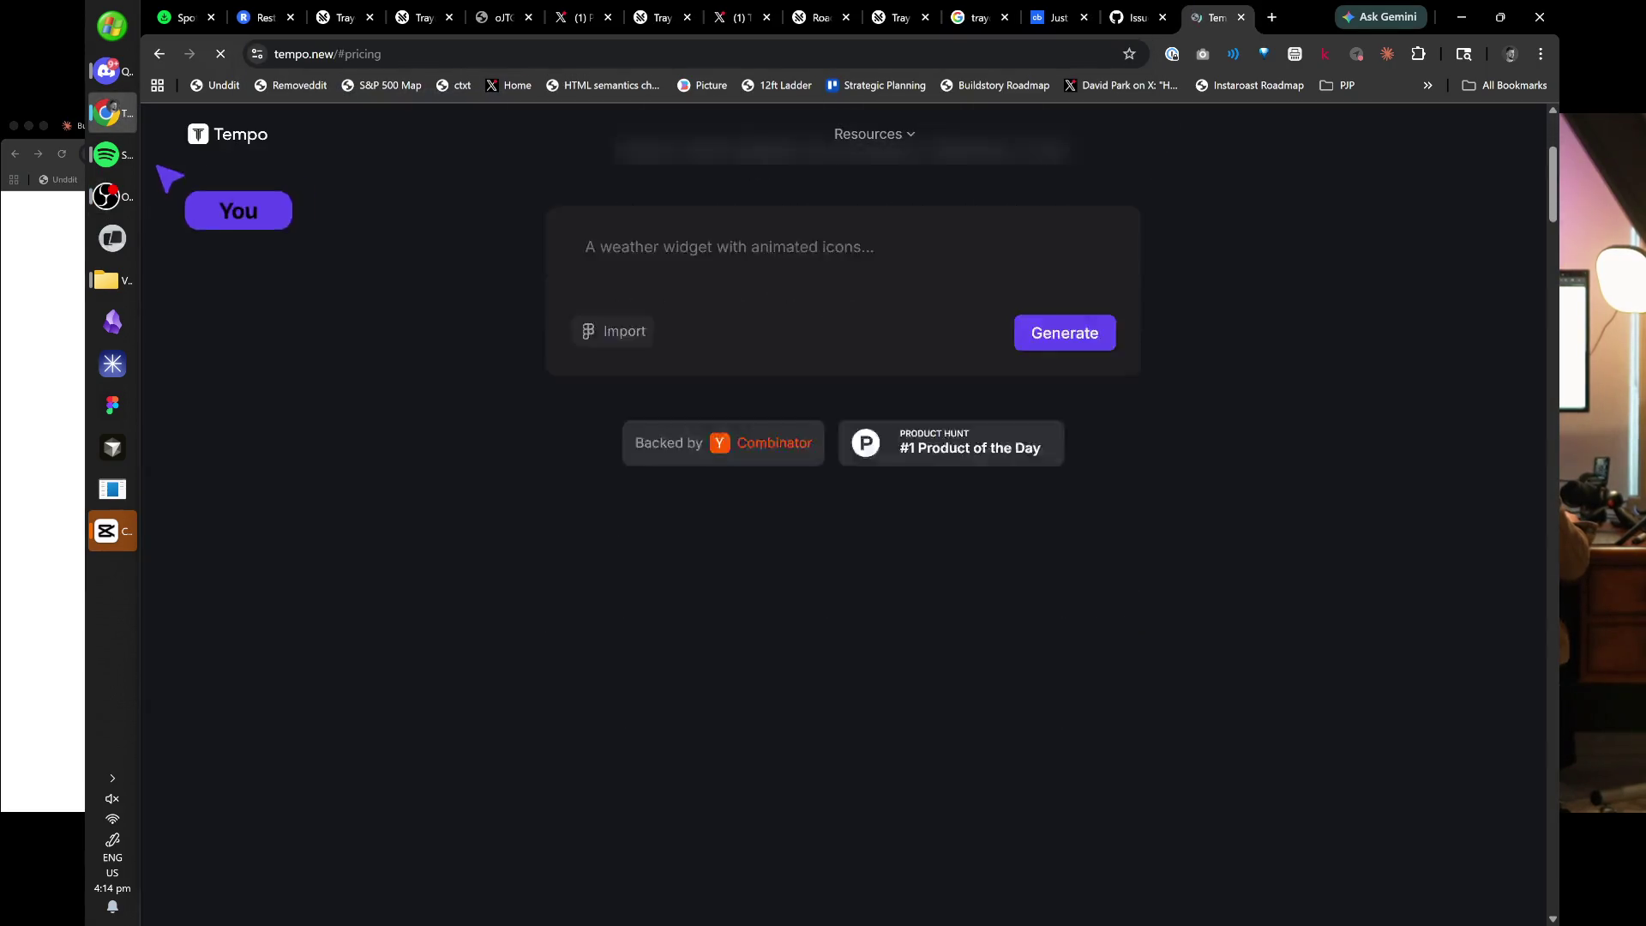
pyautogui.click(129, 204)
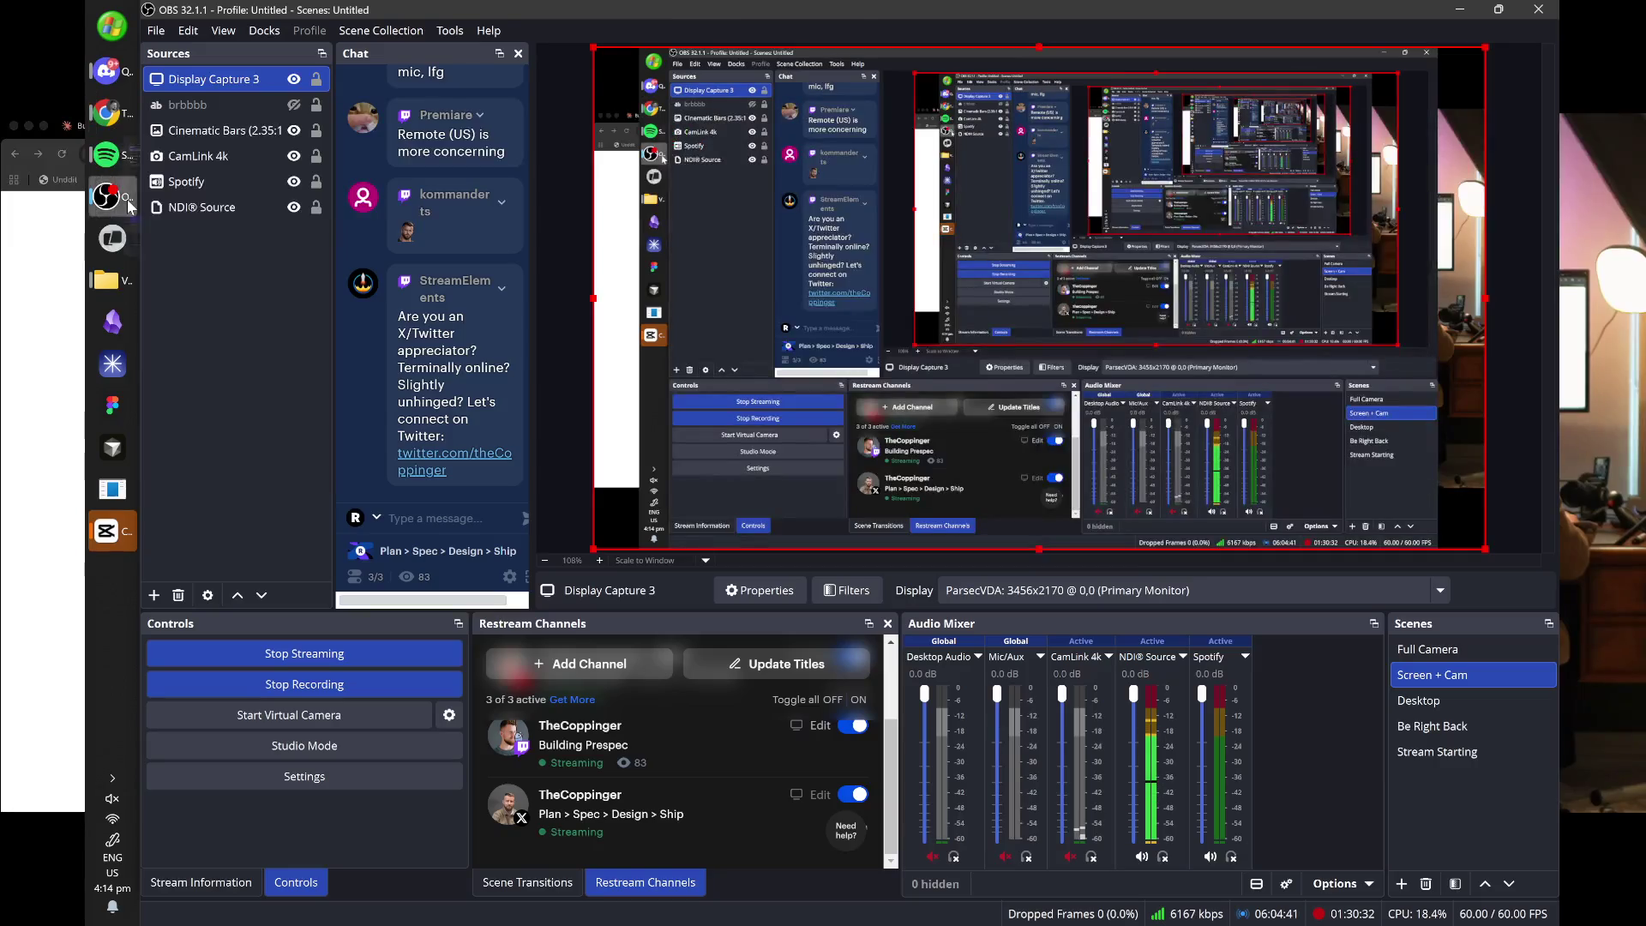
pyautogui.click(107, 113)
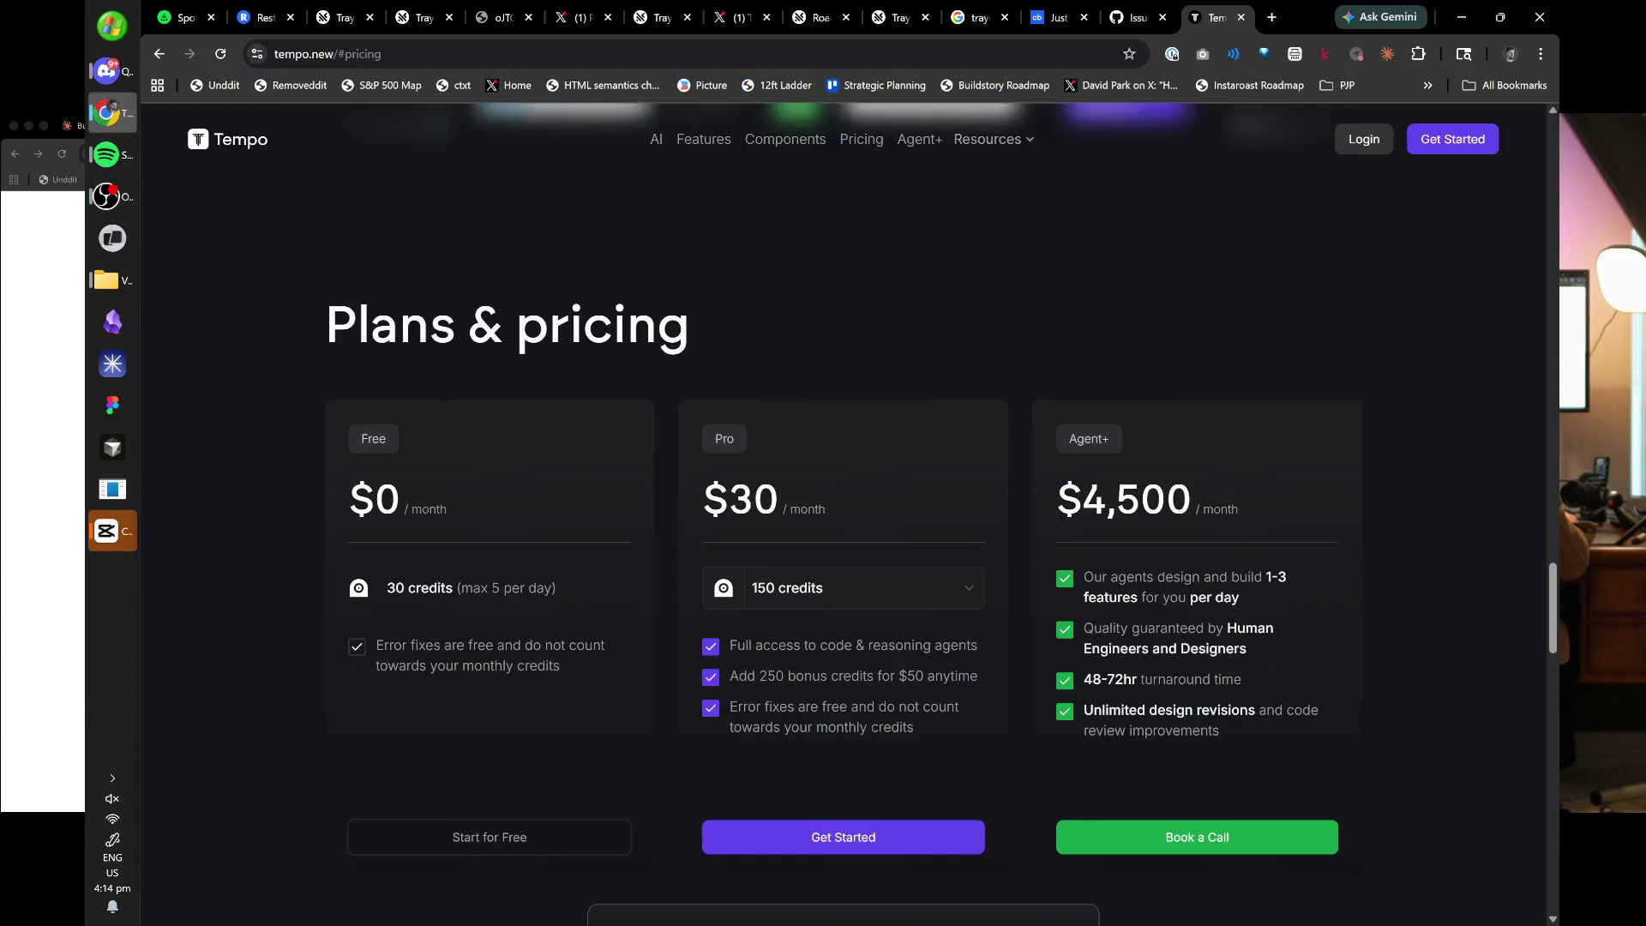
# - Start playing Tempo's Generate New App (Airbnb) demo video
pyautogui.scroll(-5, 615, 552)
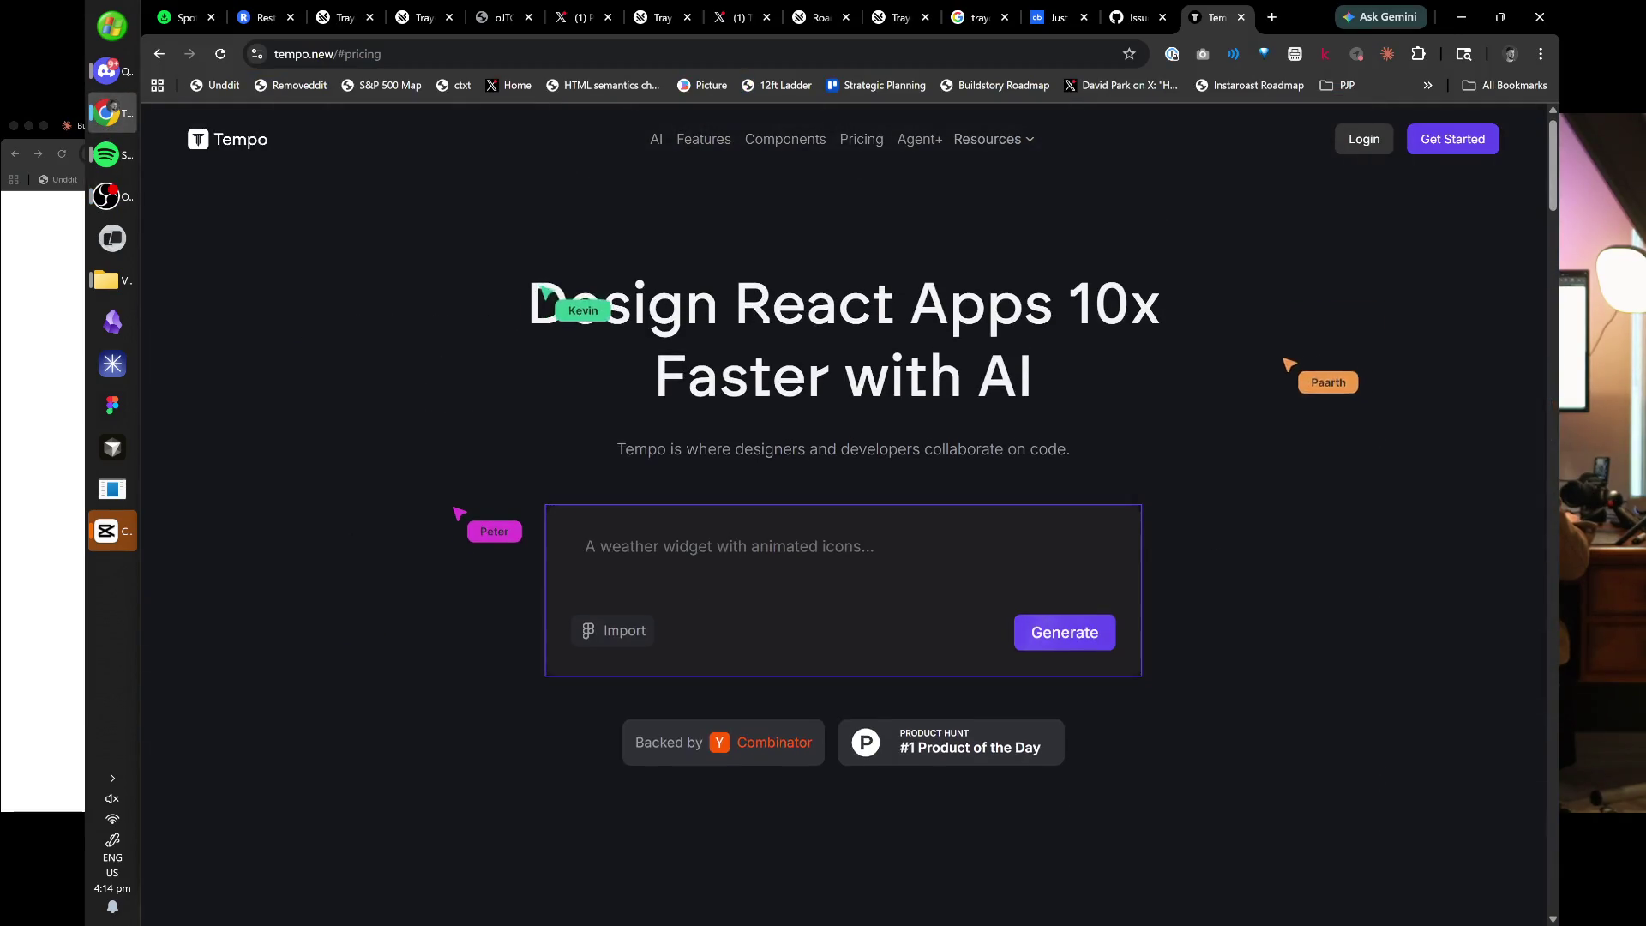
pyautogui.scroll(-5, 724, 607)
pyautogui.scroll(2, 752, 407)
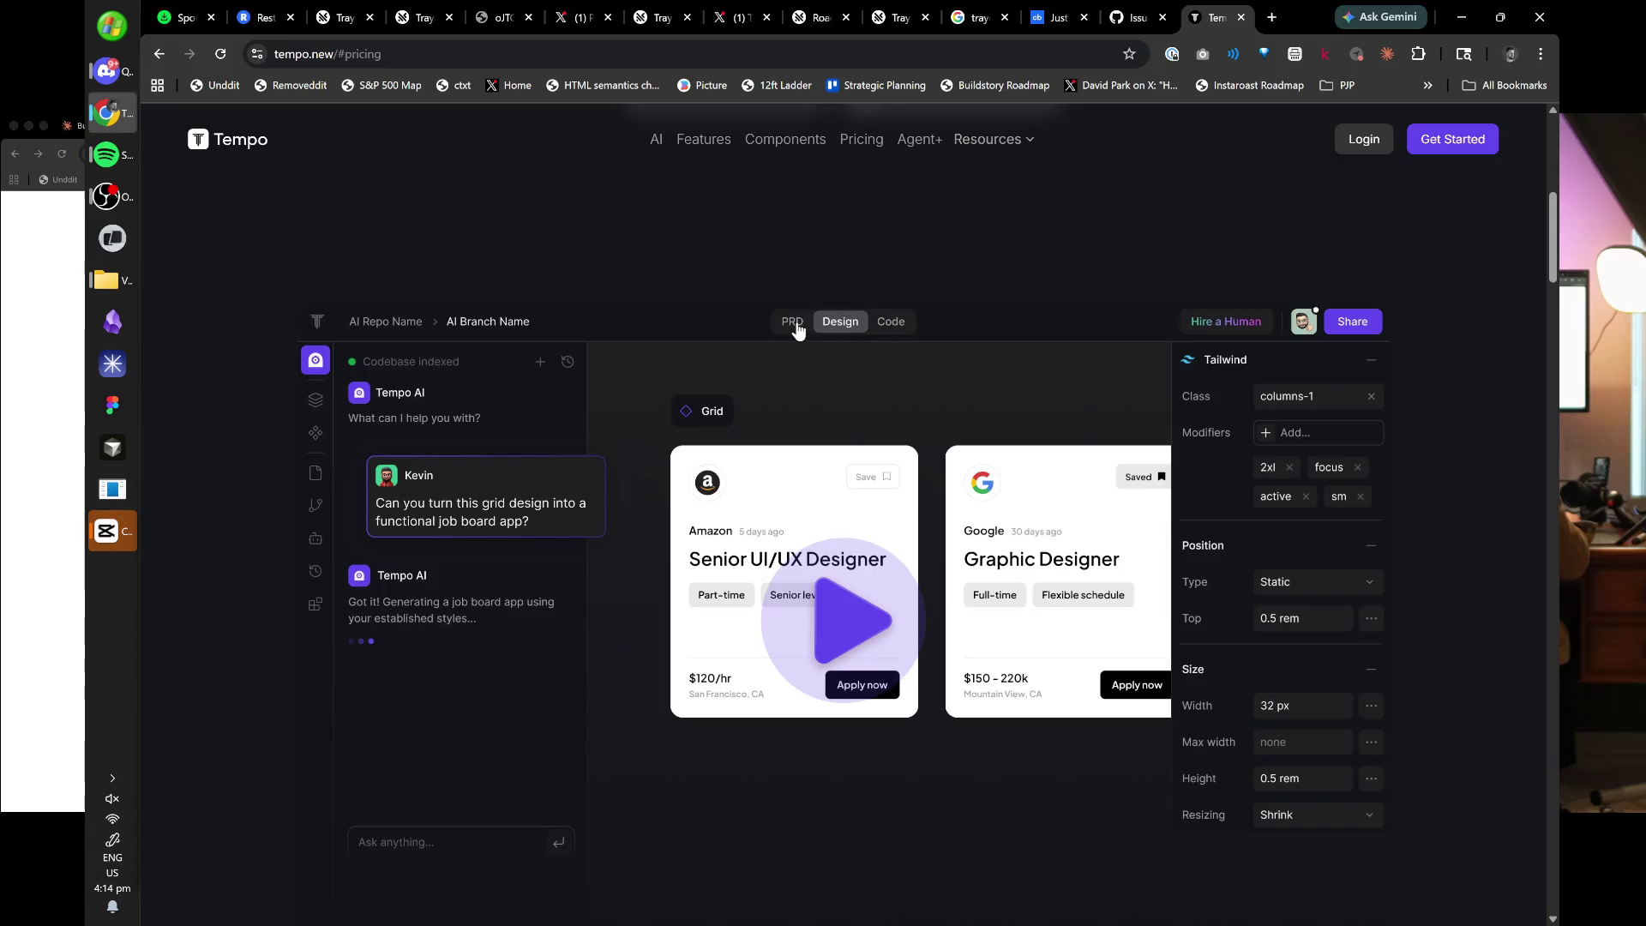
pyautogui.click(845, 592)
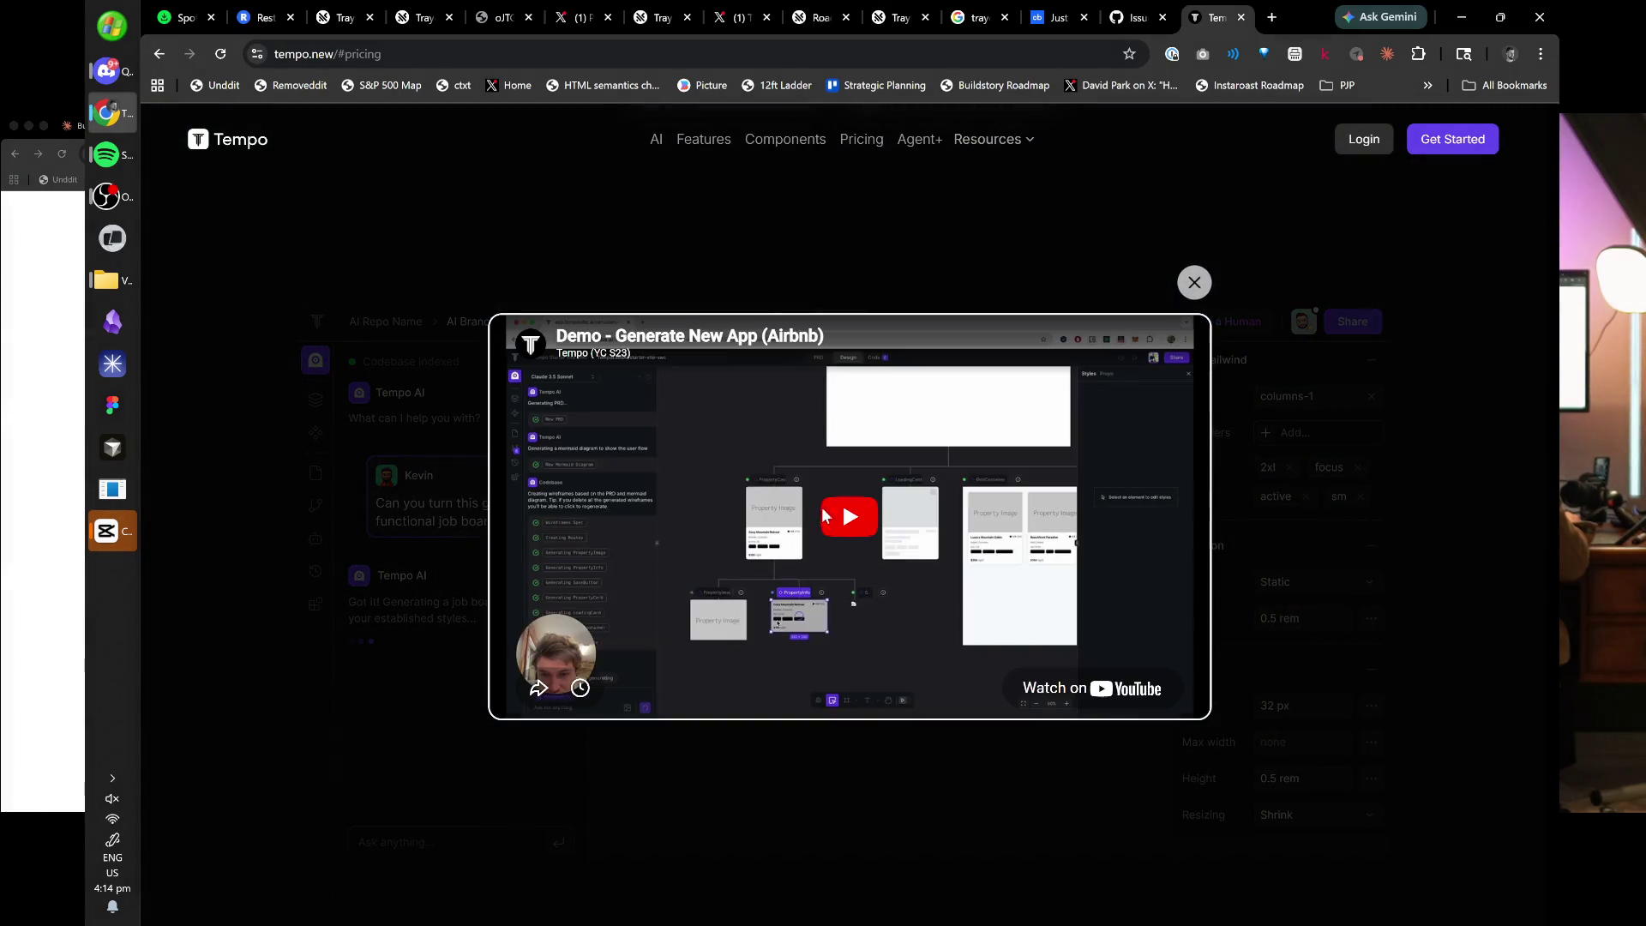
pyautogui.click(826, 516)
# - Unmute Desktop Audio in the OBS mixer, then play the demo full screen in Chrome
pyautogui.click(102, 201)
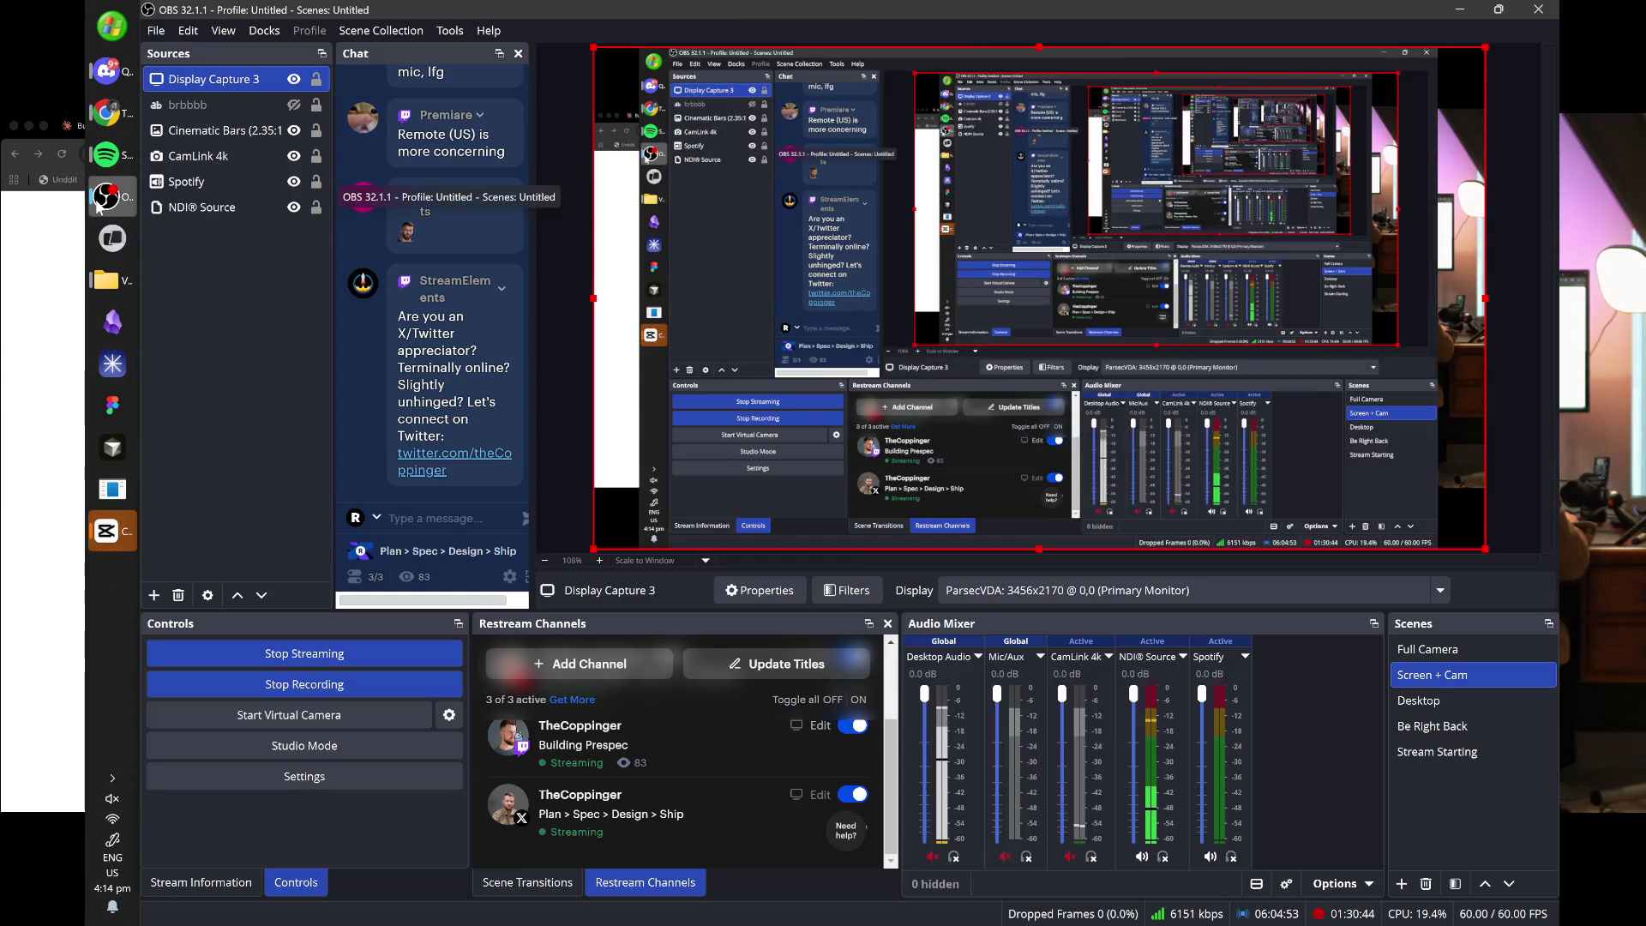
pyautogui.click(99, 201)
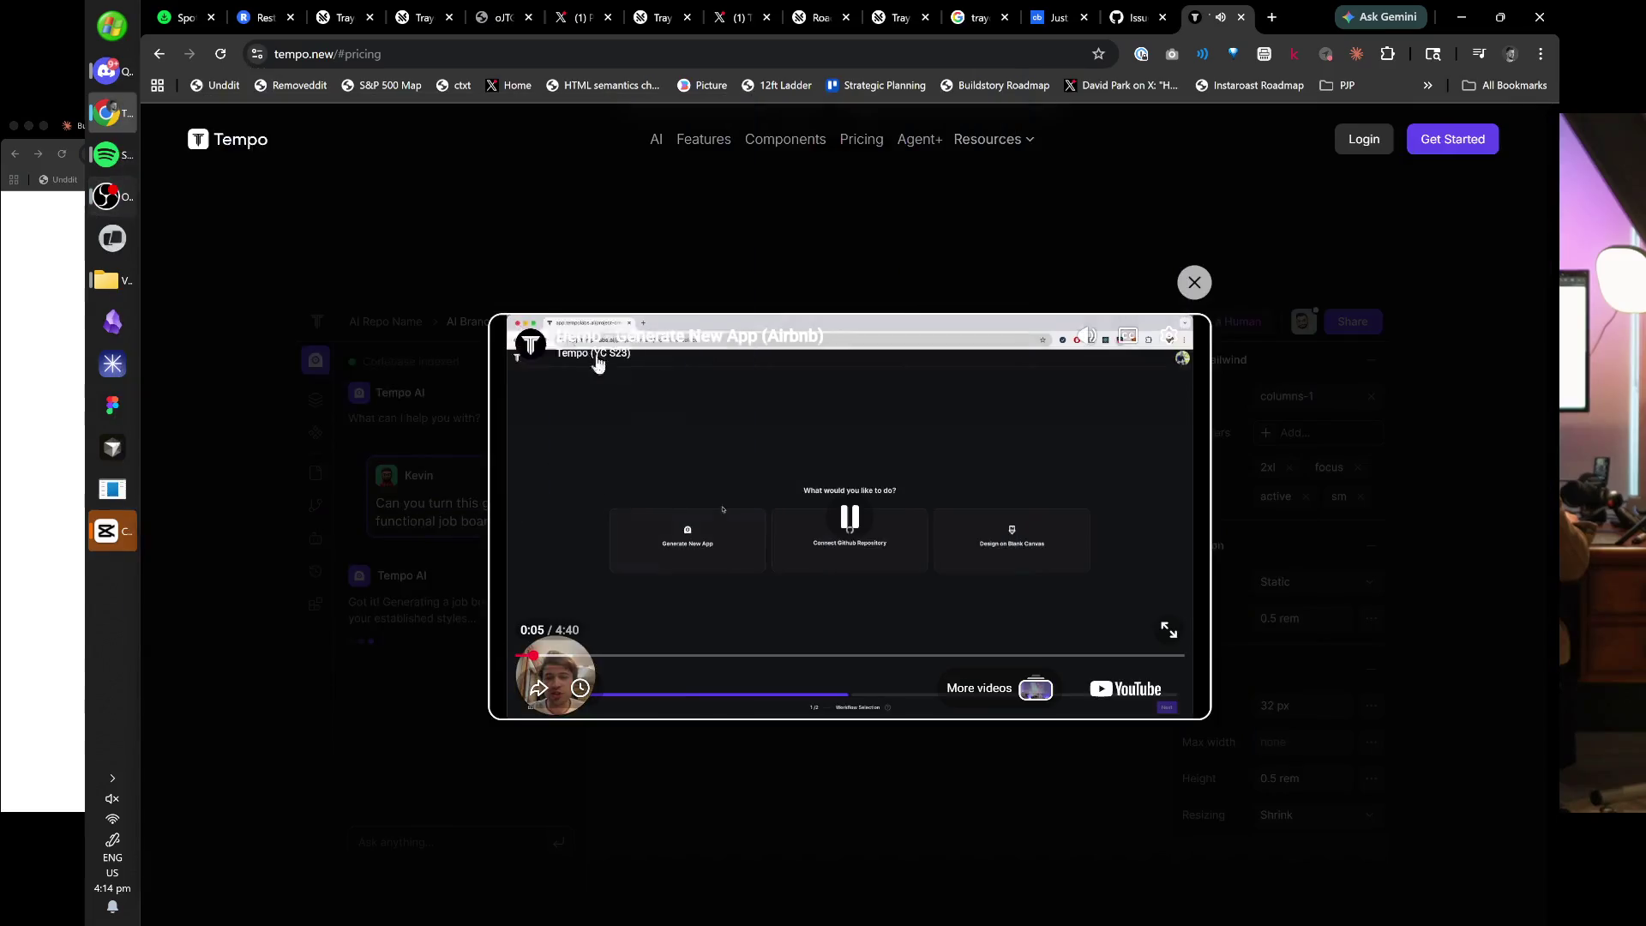
pyautogui.click(107, 197)
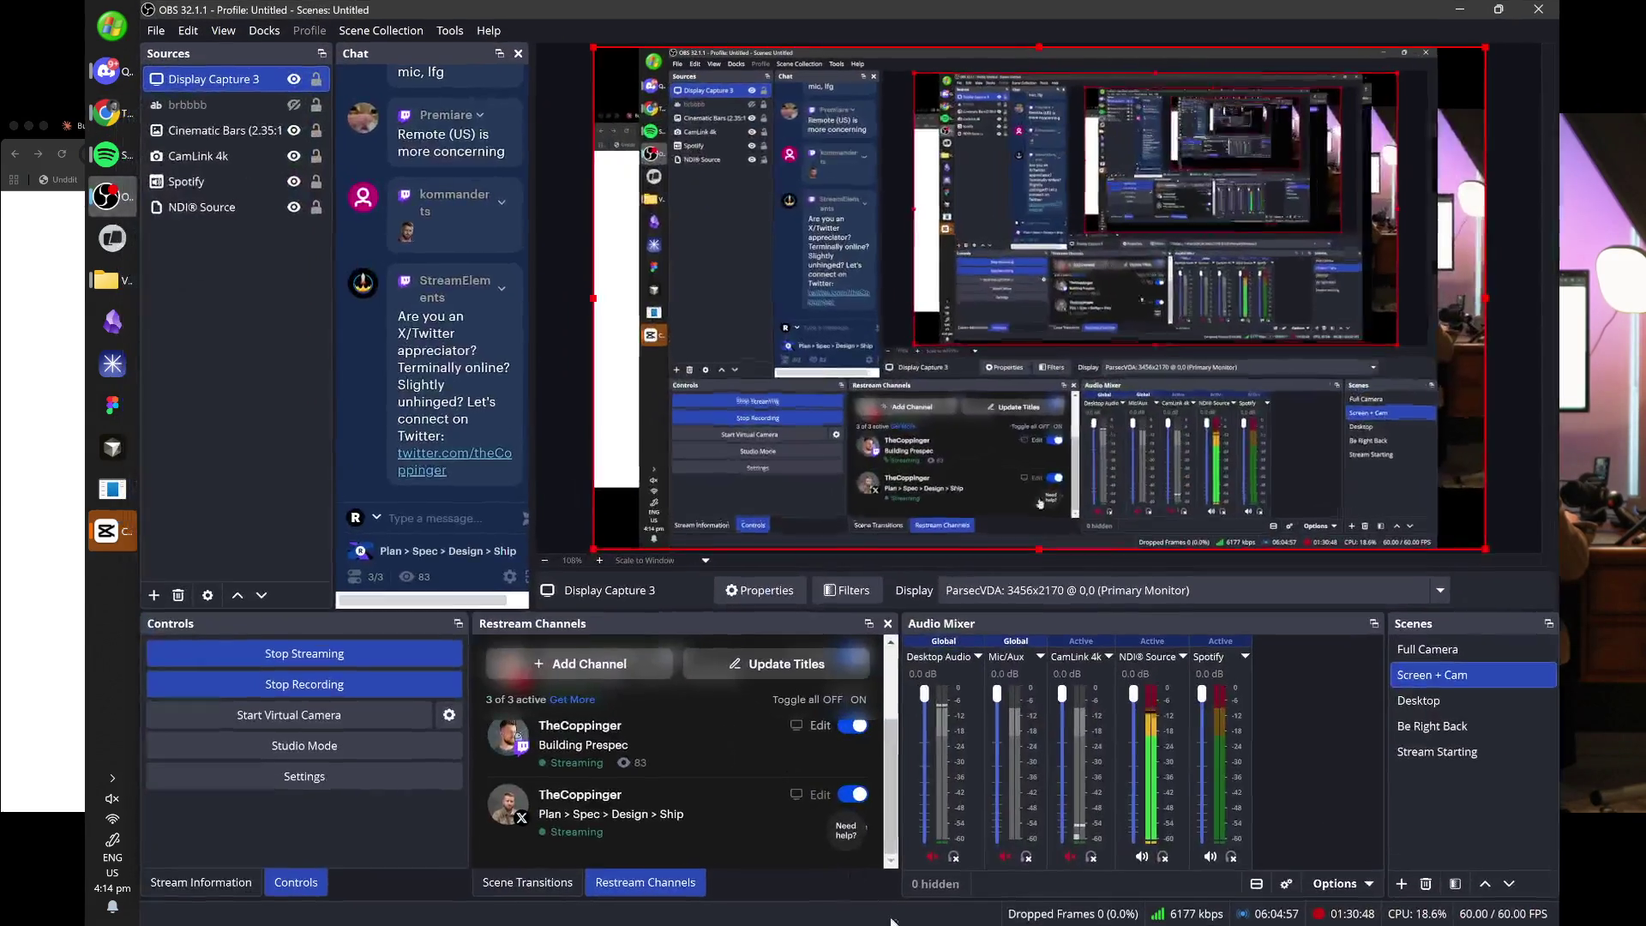
pyautogui.click(934, 854)
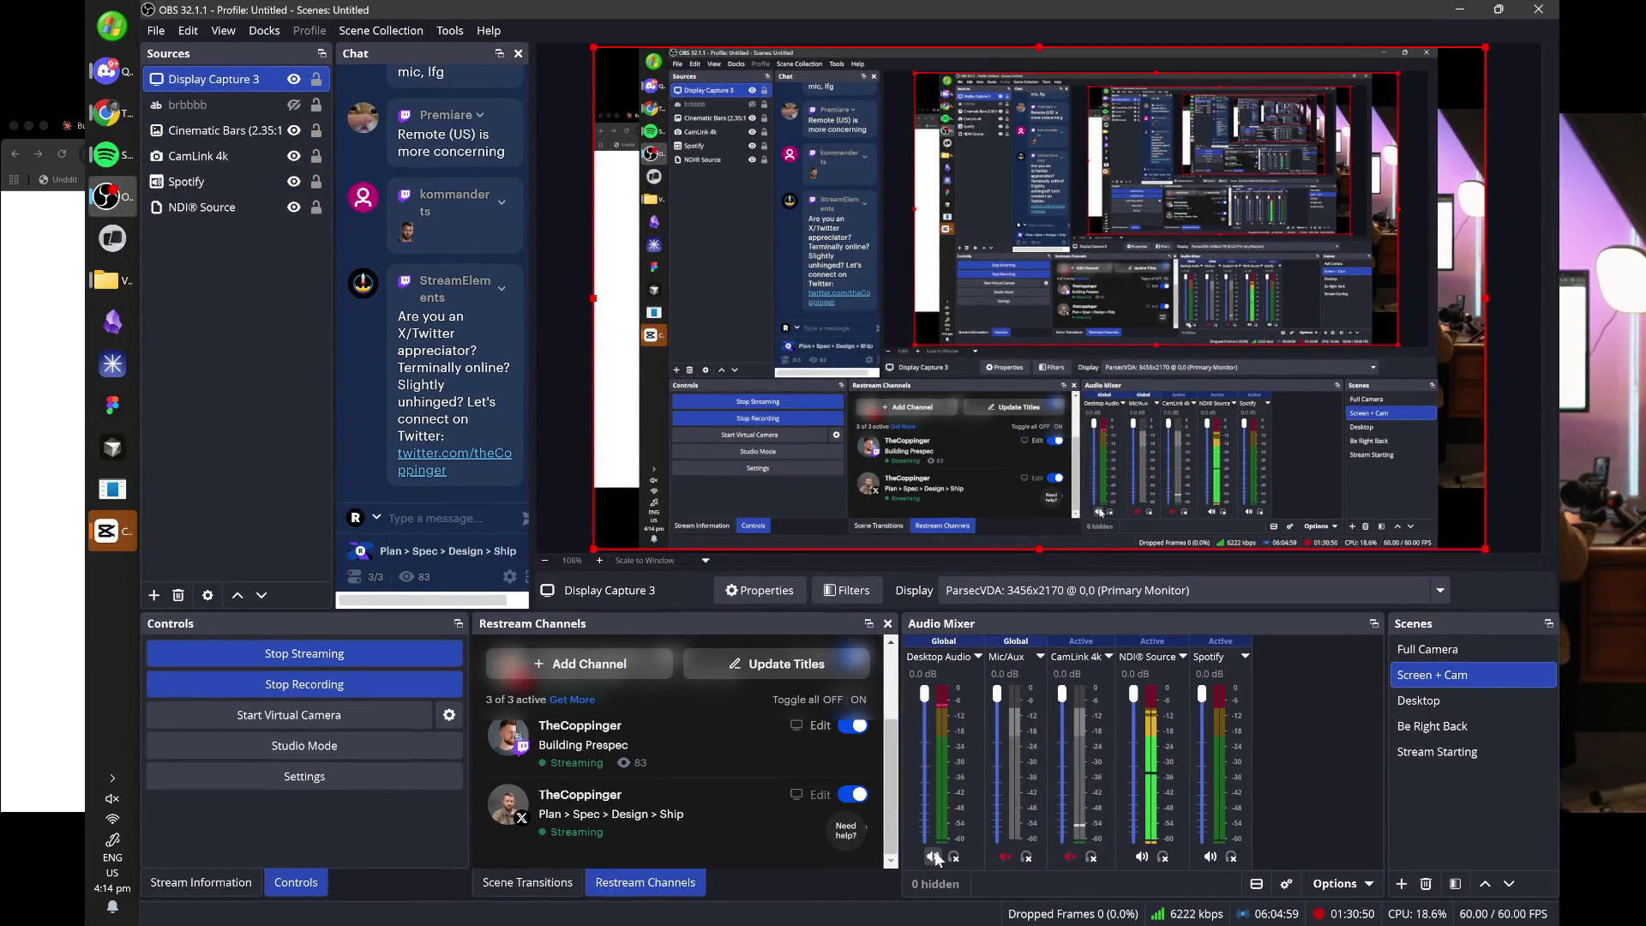
pyautogui.click(133, 125)
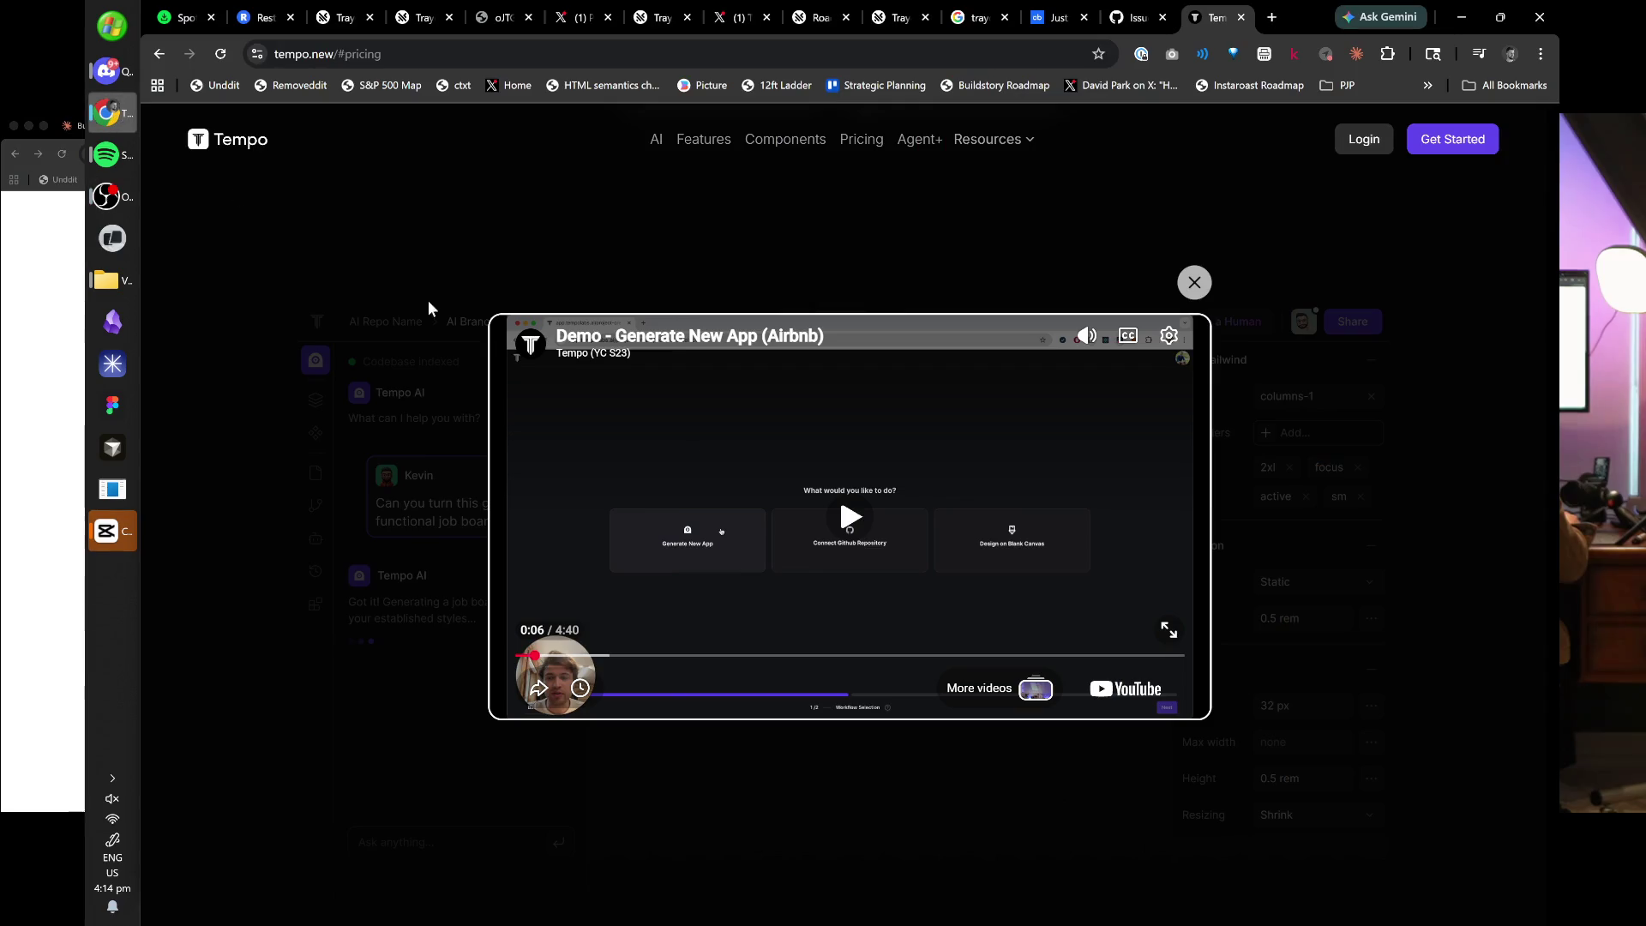
pyautogui.click(1166, 632)
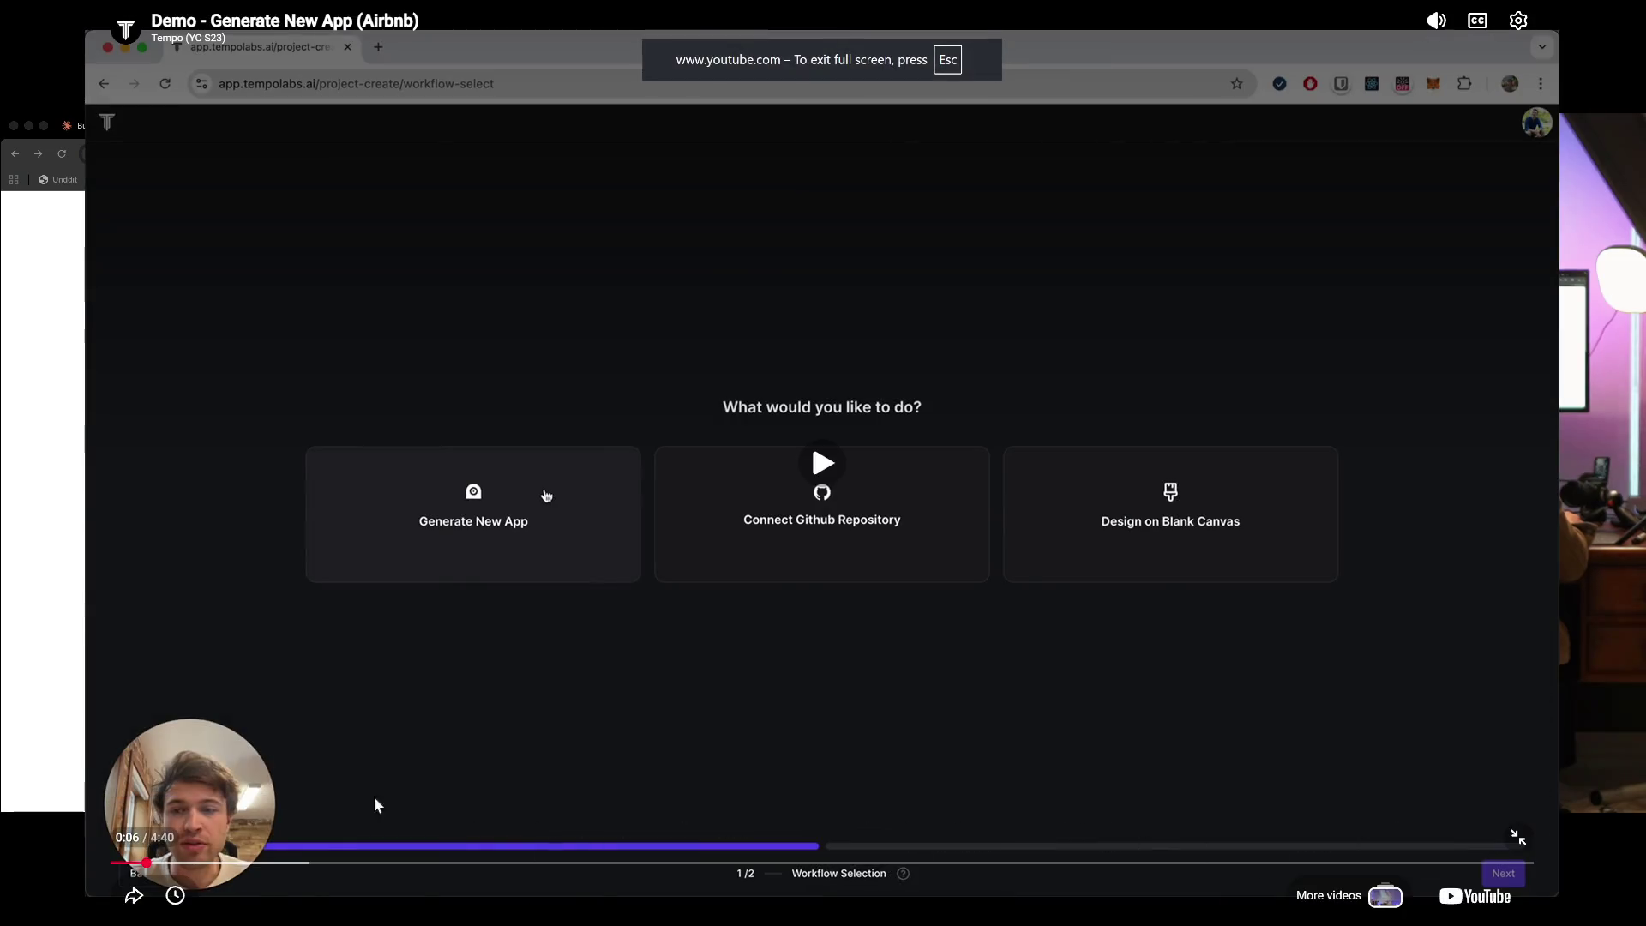
# - Restart the Airbnb demo from 0:00, then skip ahead to about 1:26
pyautogui.click(114, 863)
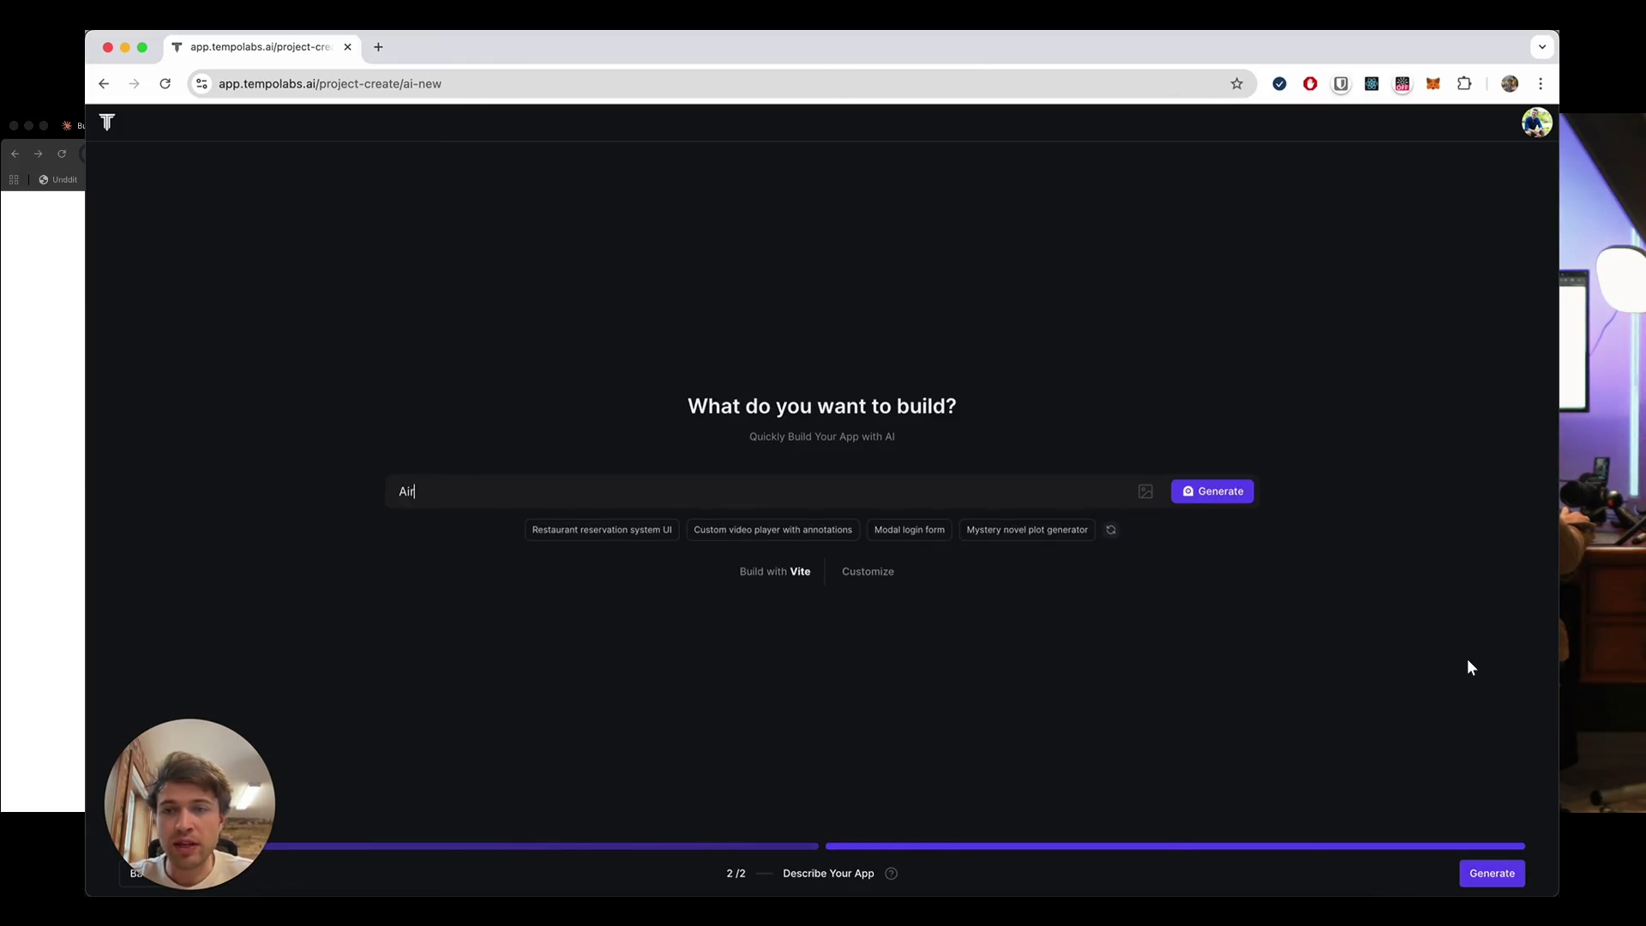
pyautogui.write('on the')
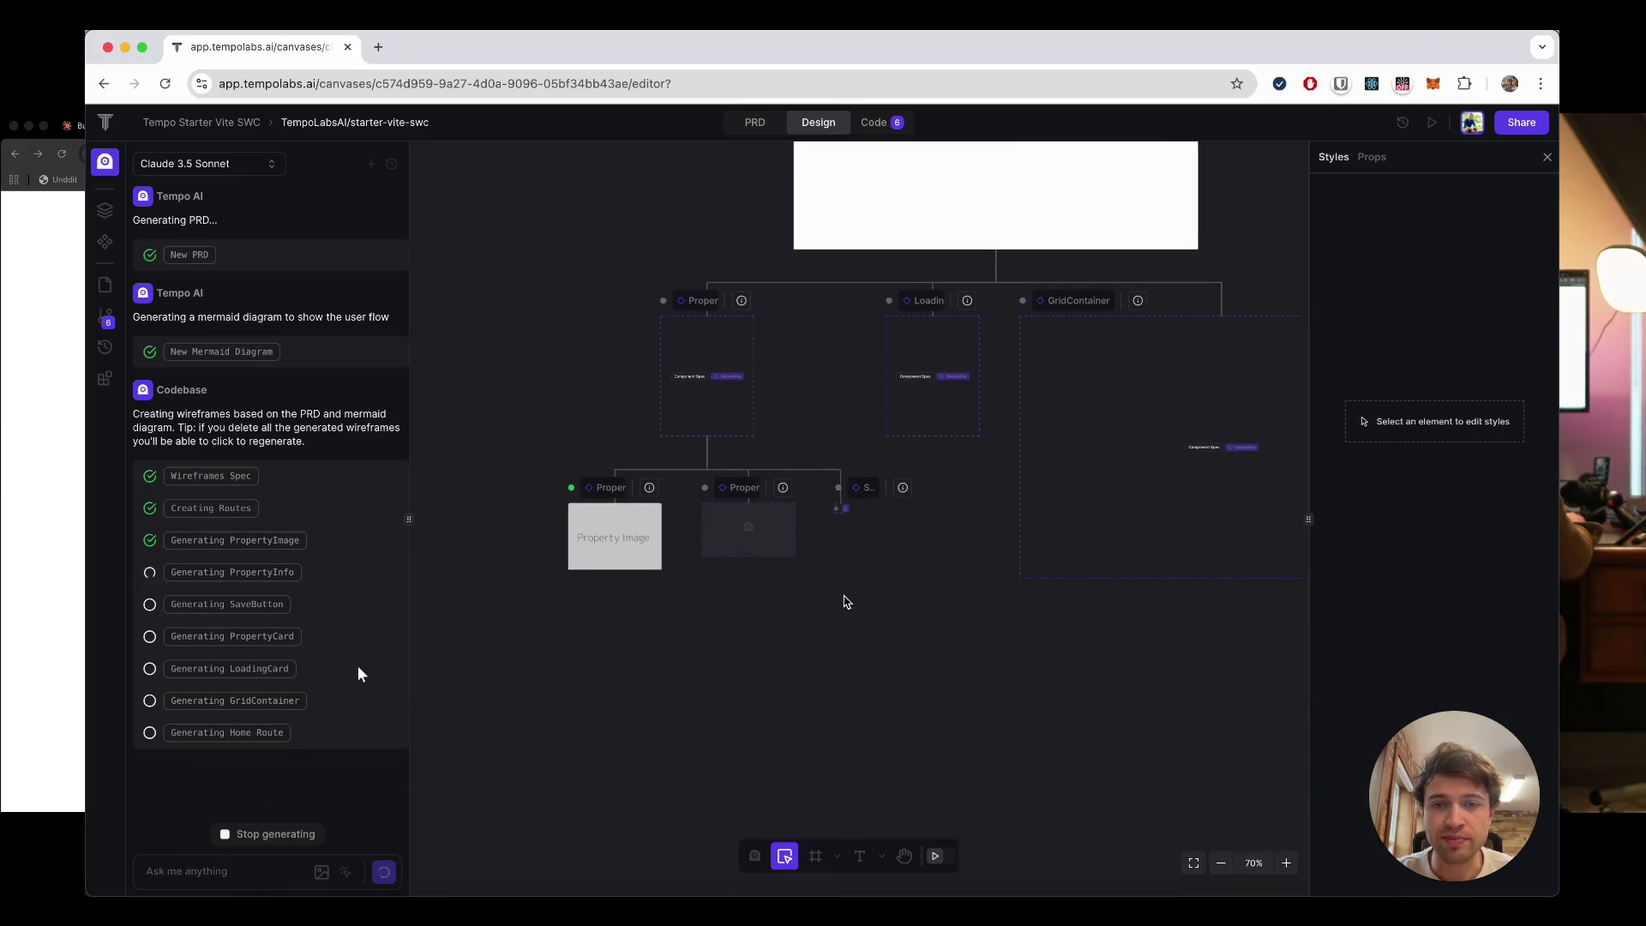
pyautogui.click(552, 870)
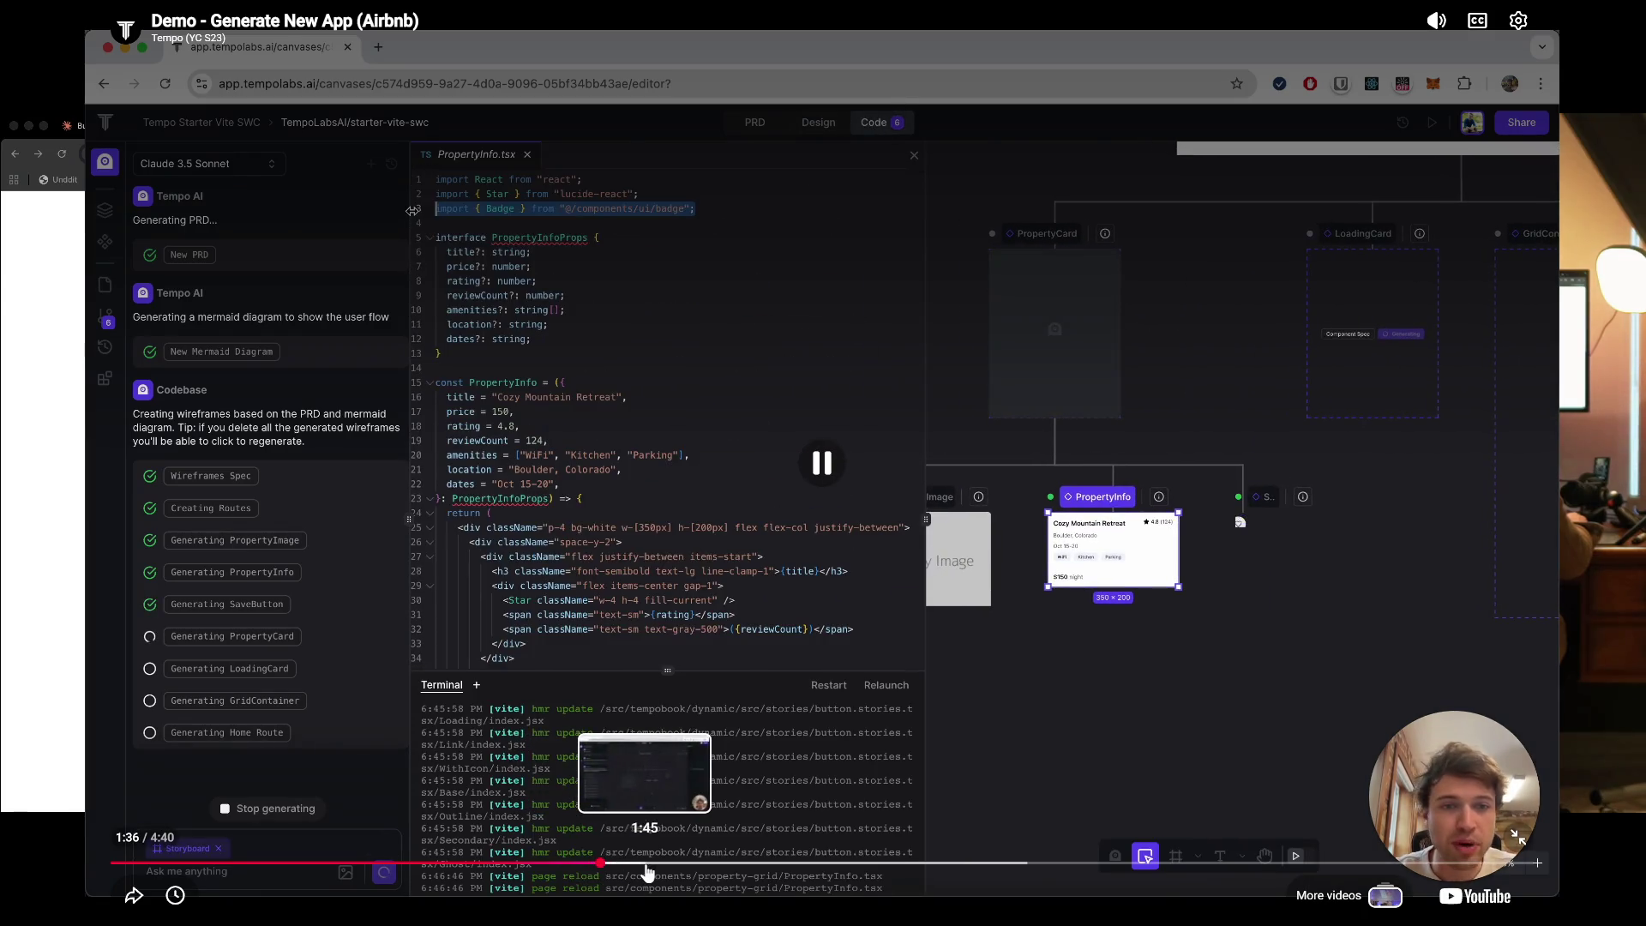
# - Skim the demo forward through 1:46, 2:05, 2:35, 2:51 and 3:01 to 3:09
pyautogui.click(654, 868)
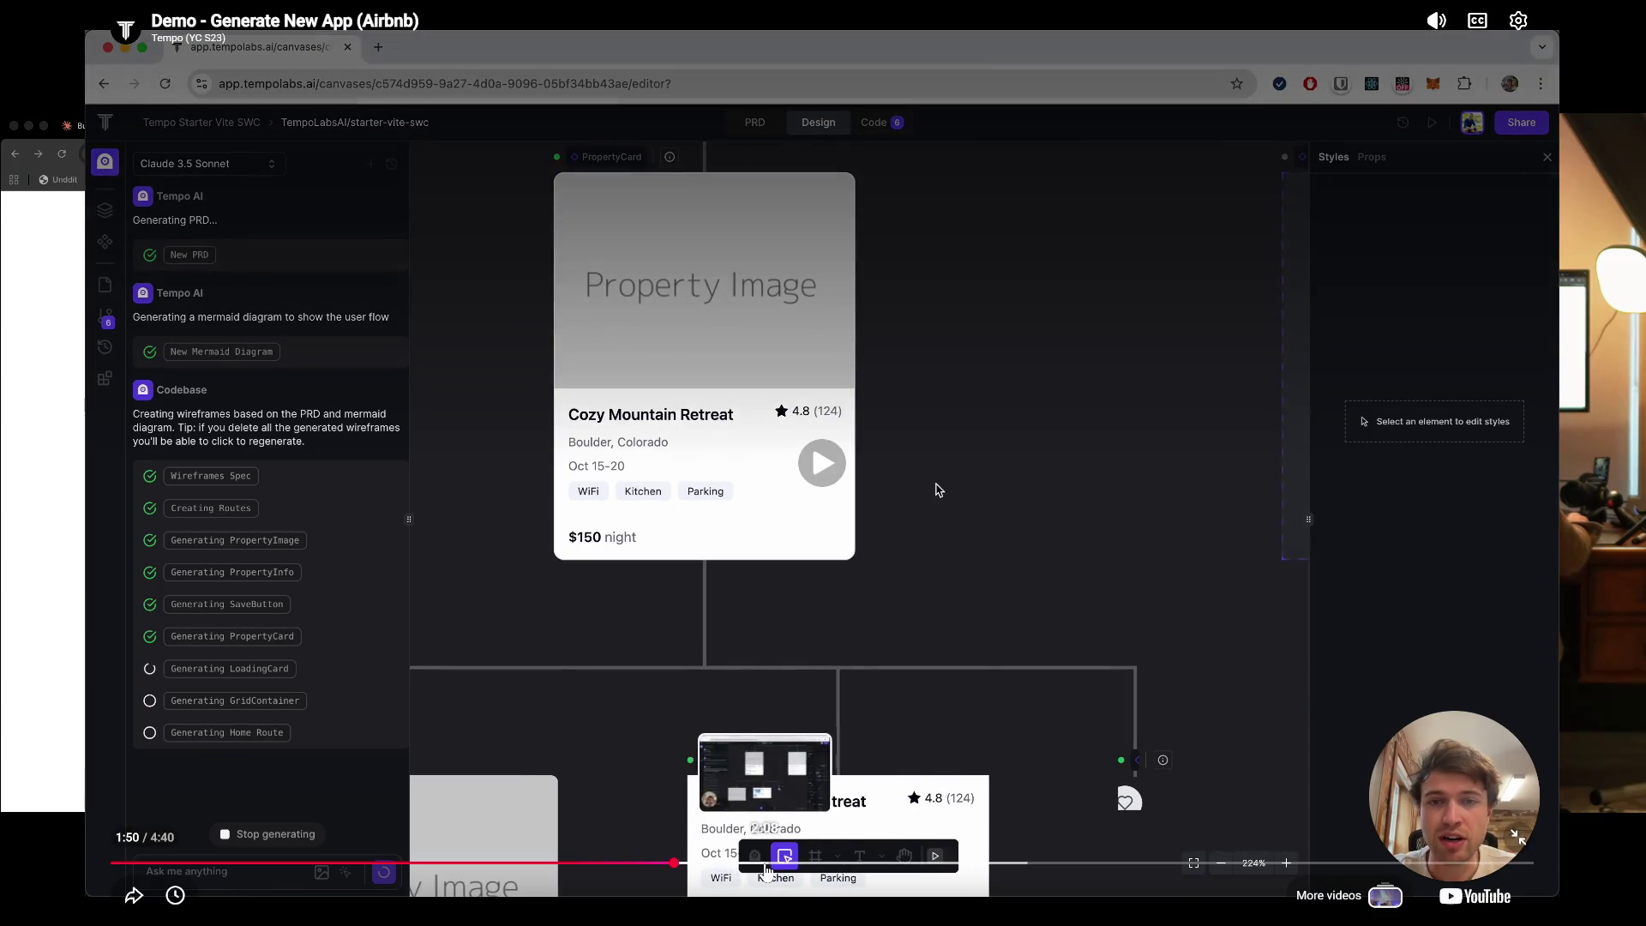
pyautogui.click(749, 863)
pyautogui.click(825, 864)
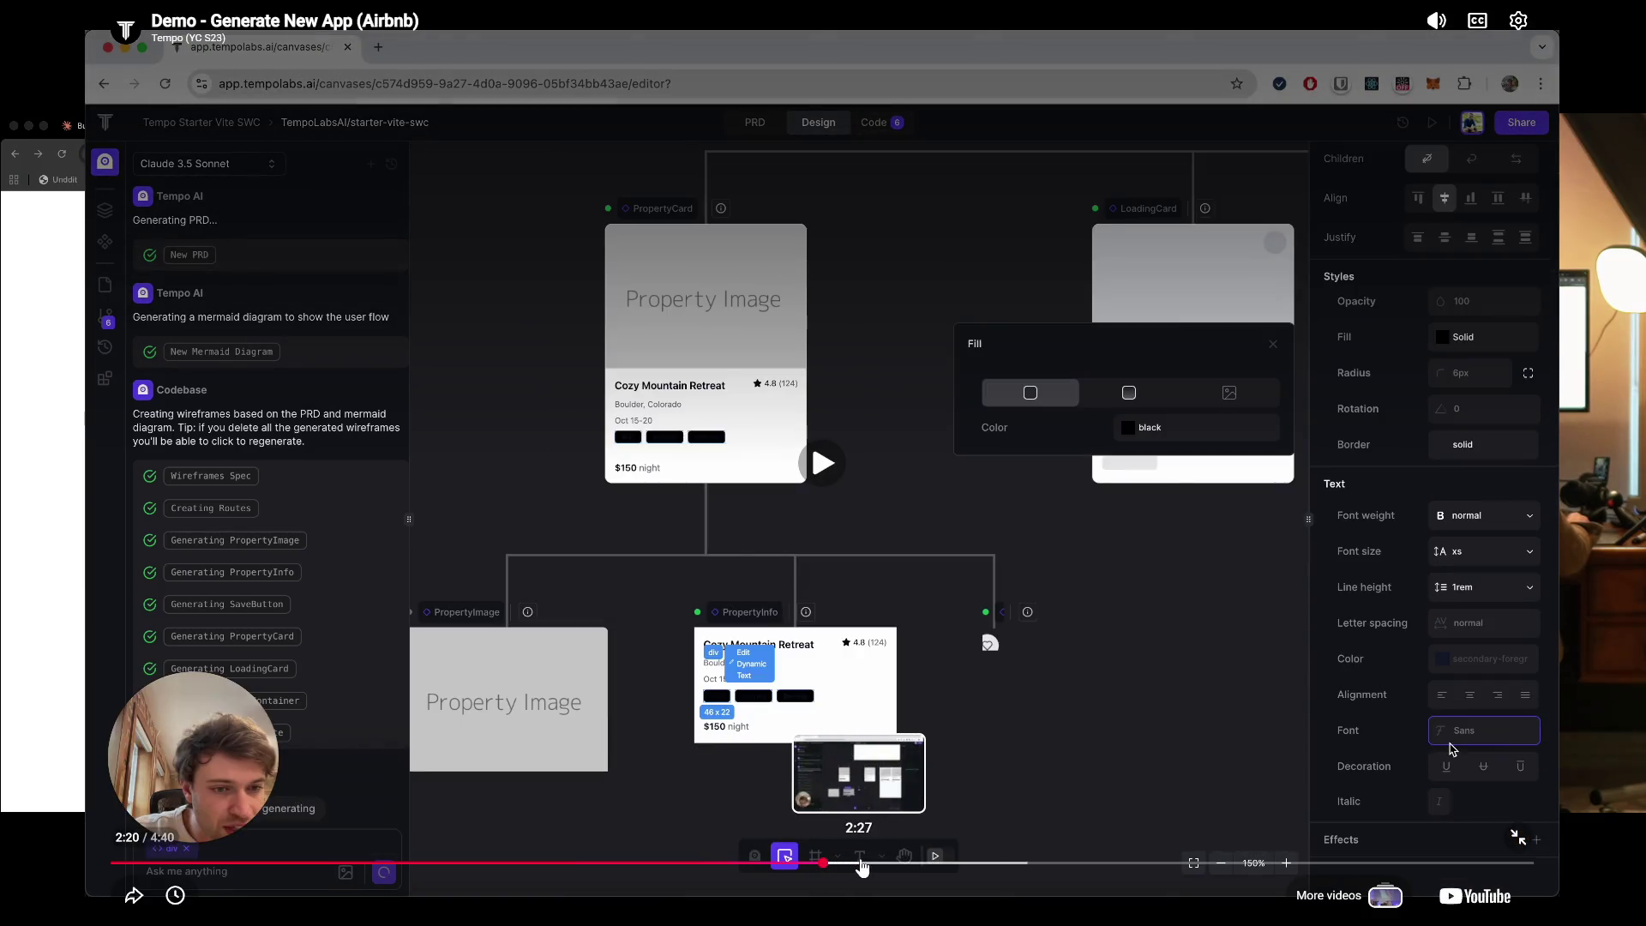
pyautogui.click(902, 864)
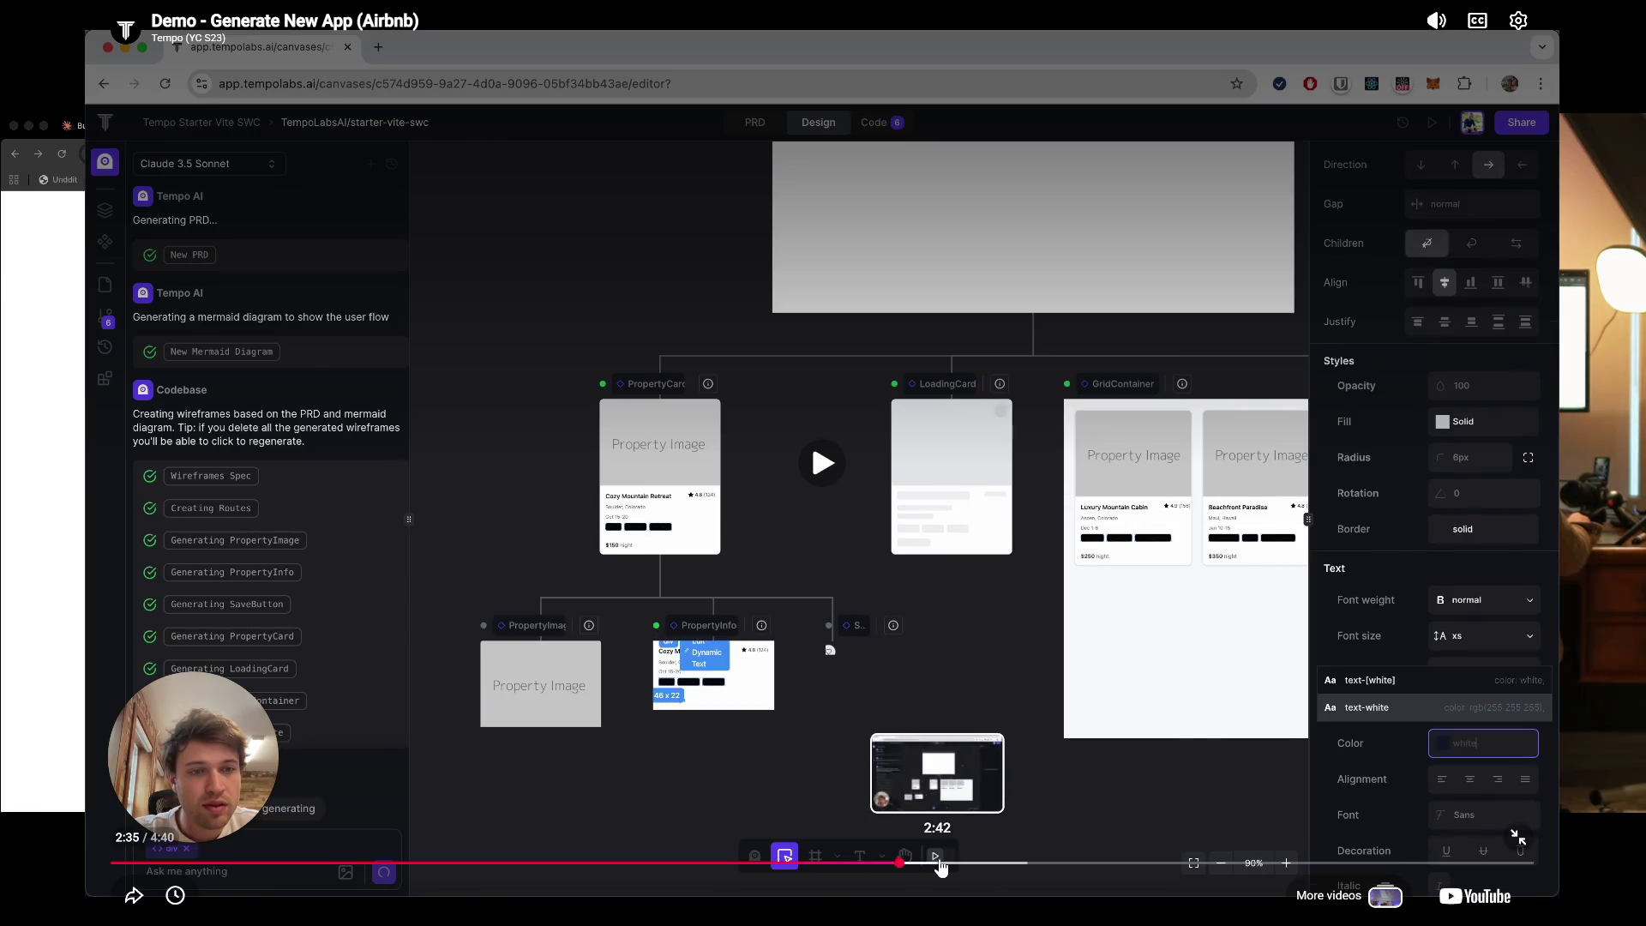
pyautogui.click(979, 865)
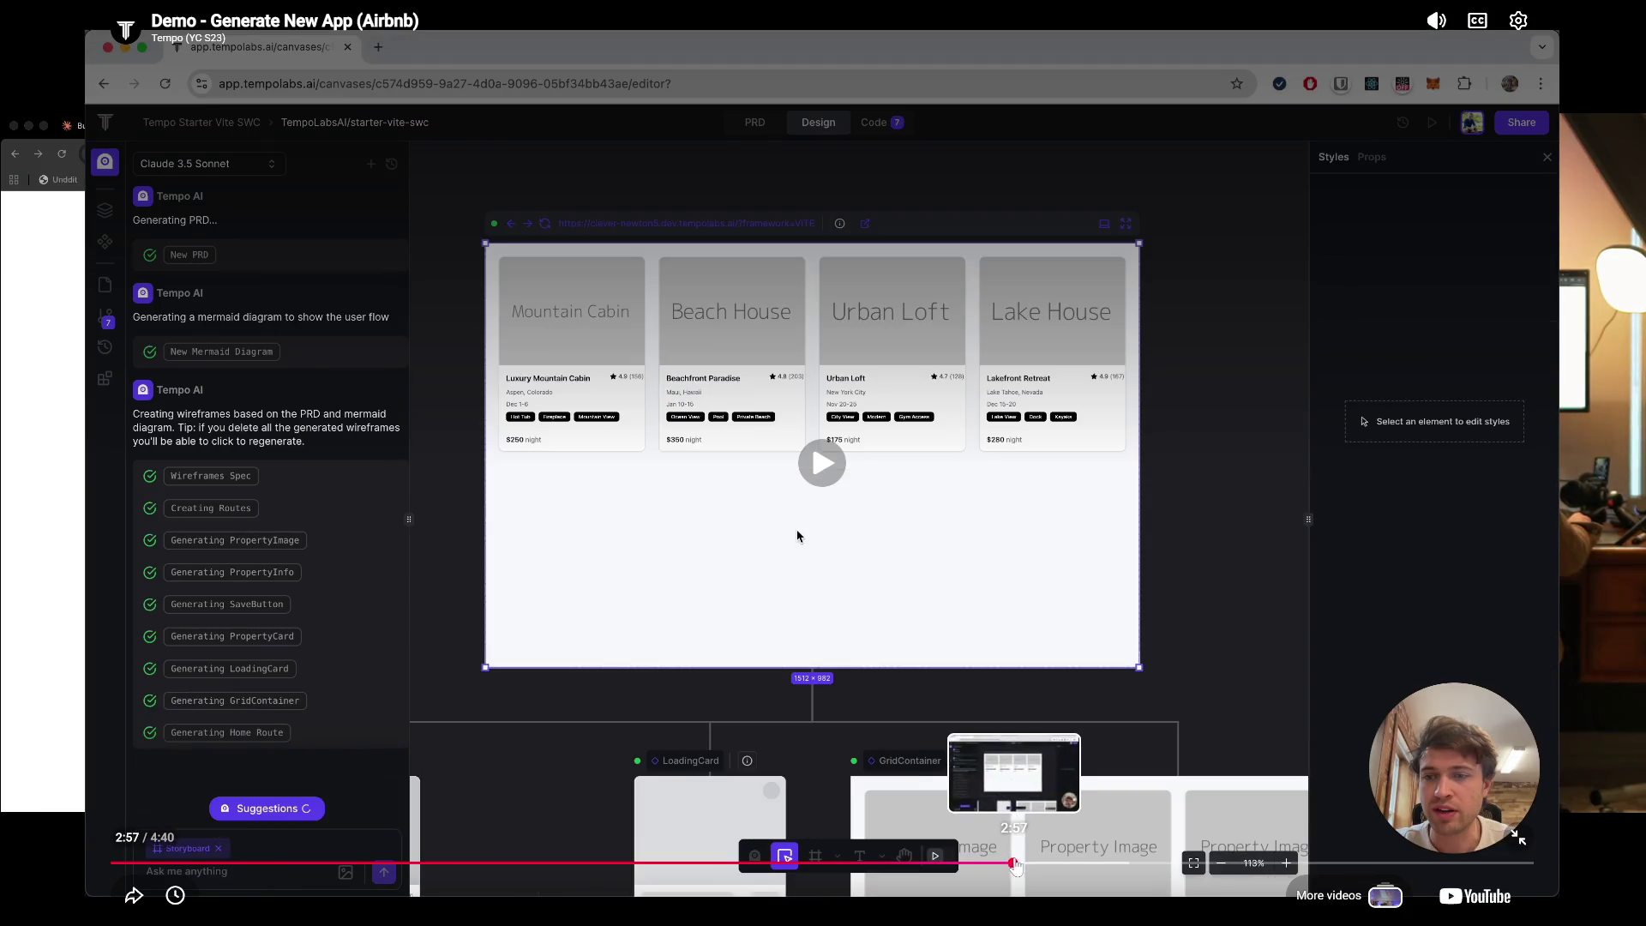
pyautogui.click(1031, 864)
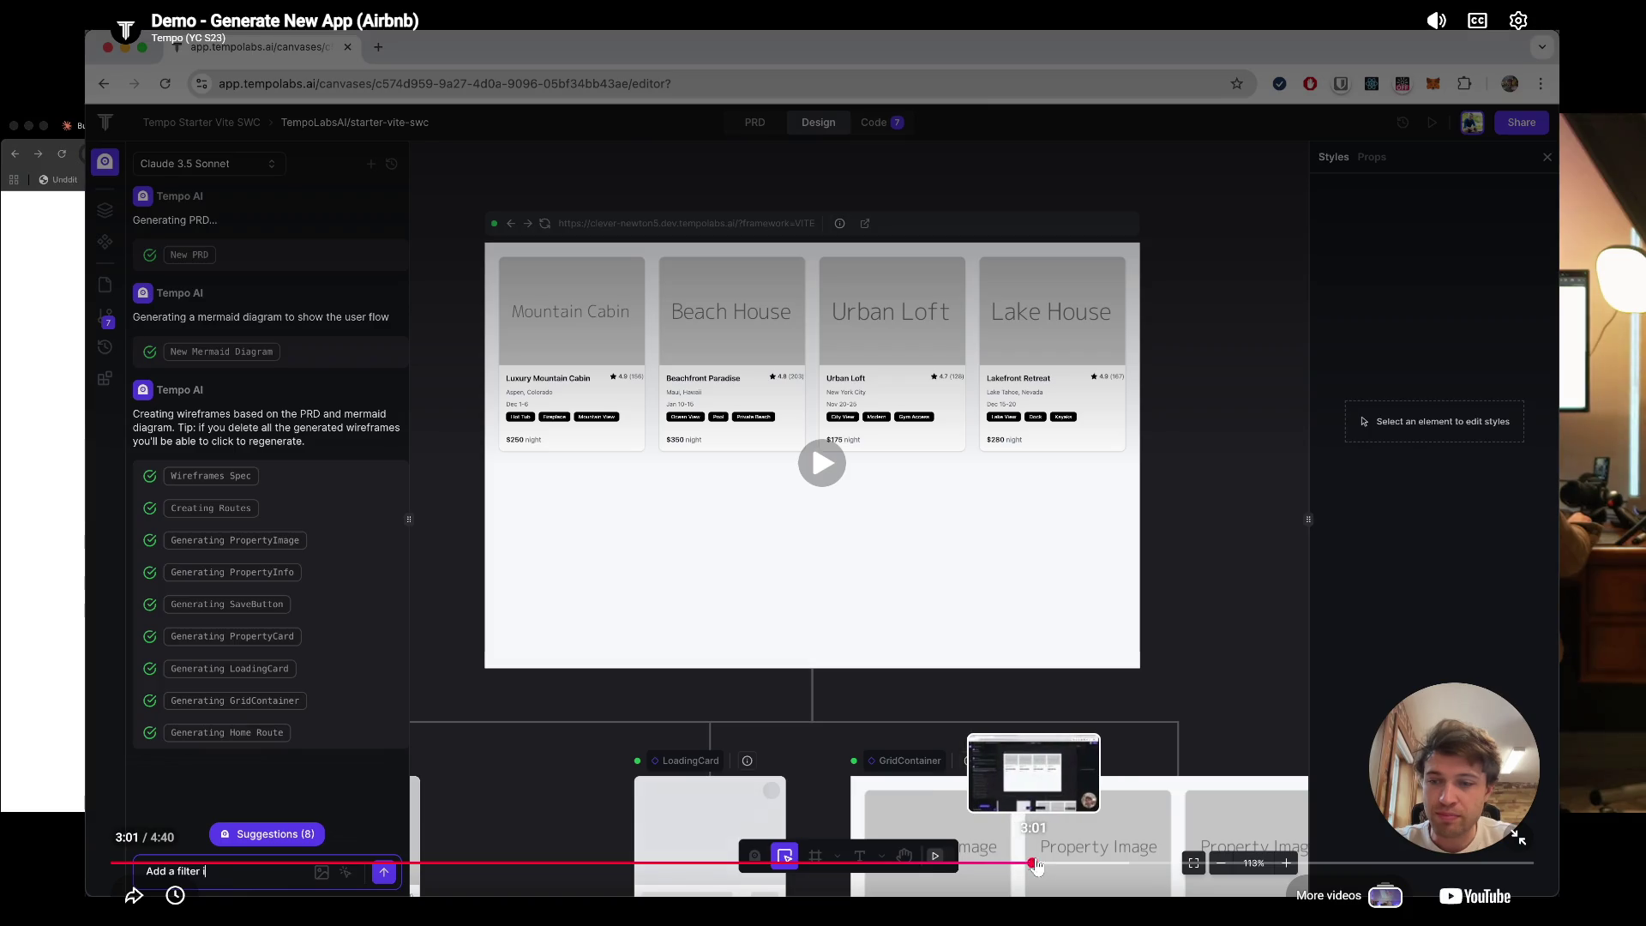
pyautogui.click(1076, 864)
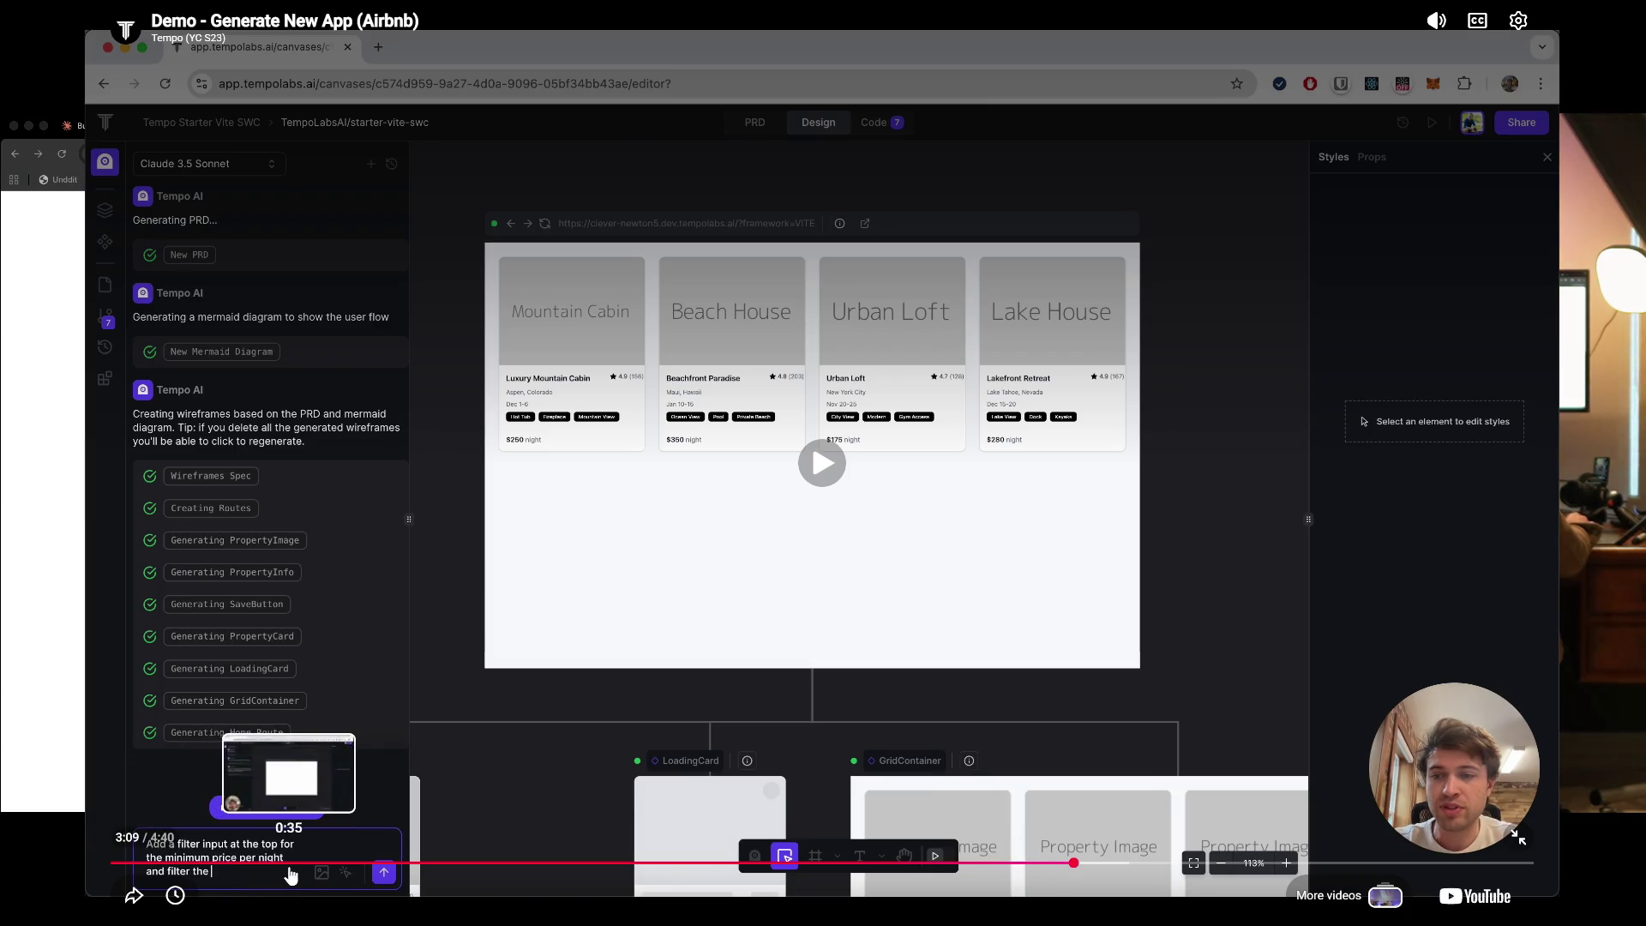
# - Rewind the demo to 0:27 and exit fullscreen playback
pyautogui.click(292, 863)
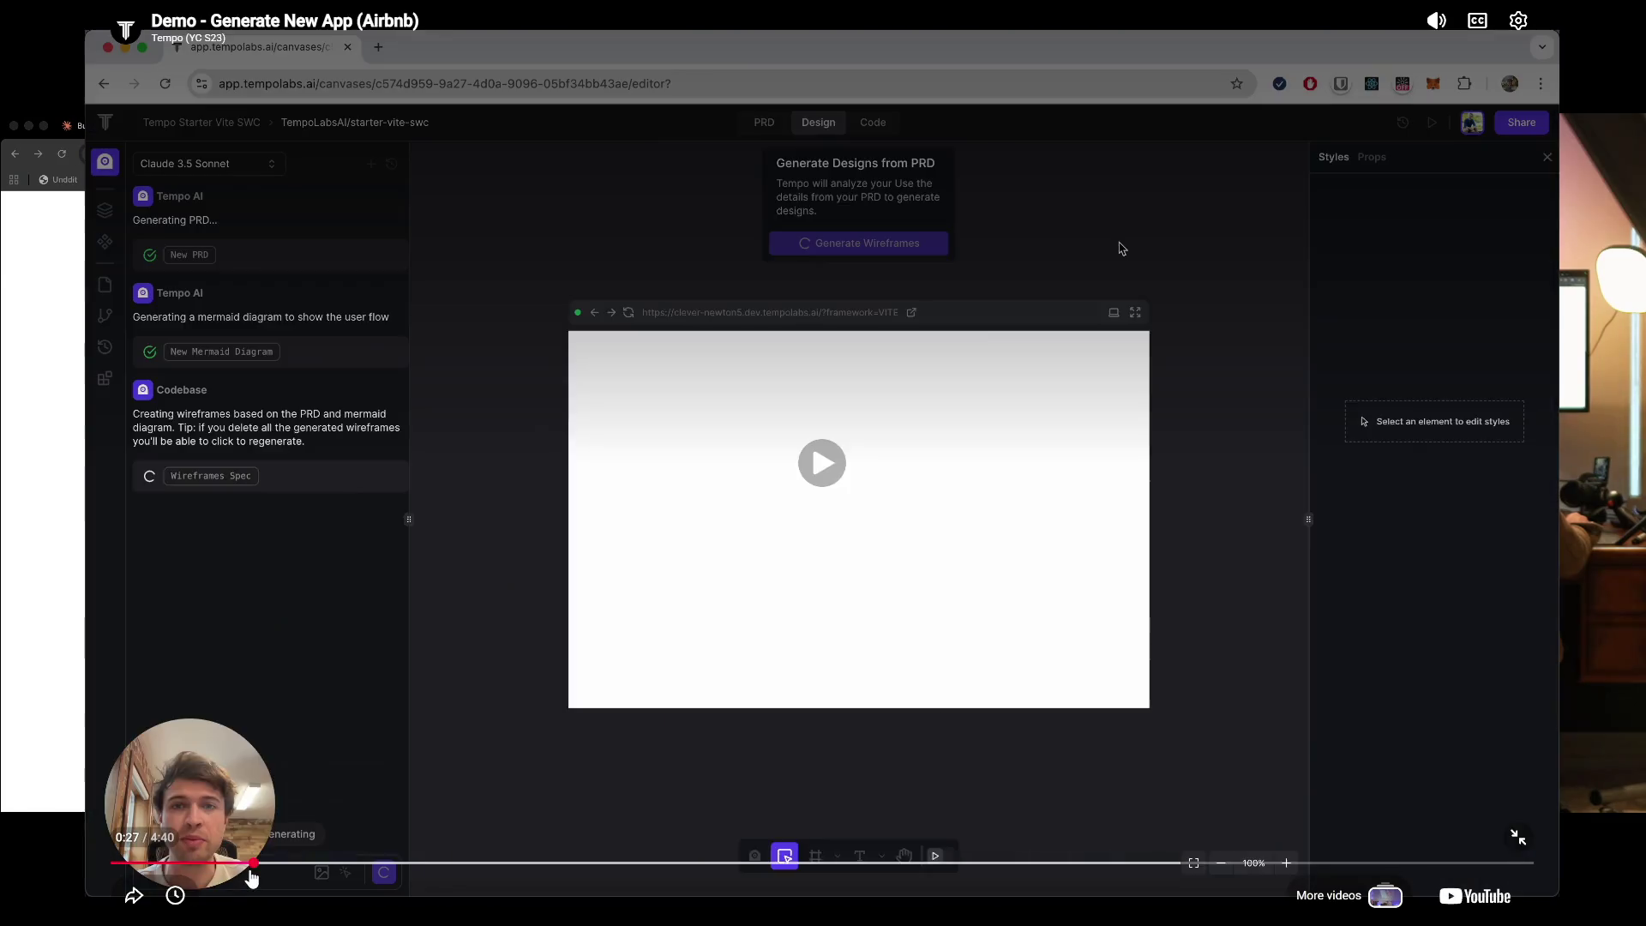
pyautogui.click(254, 863)
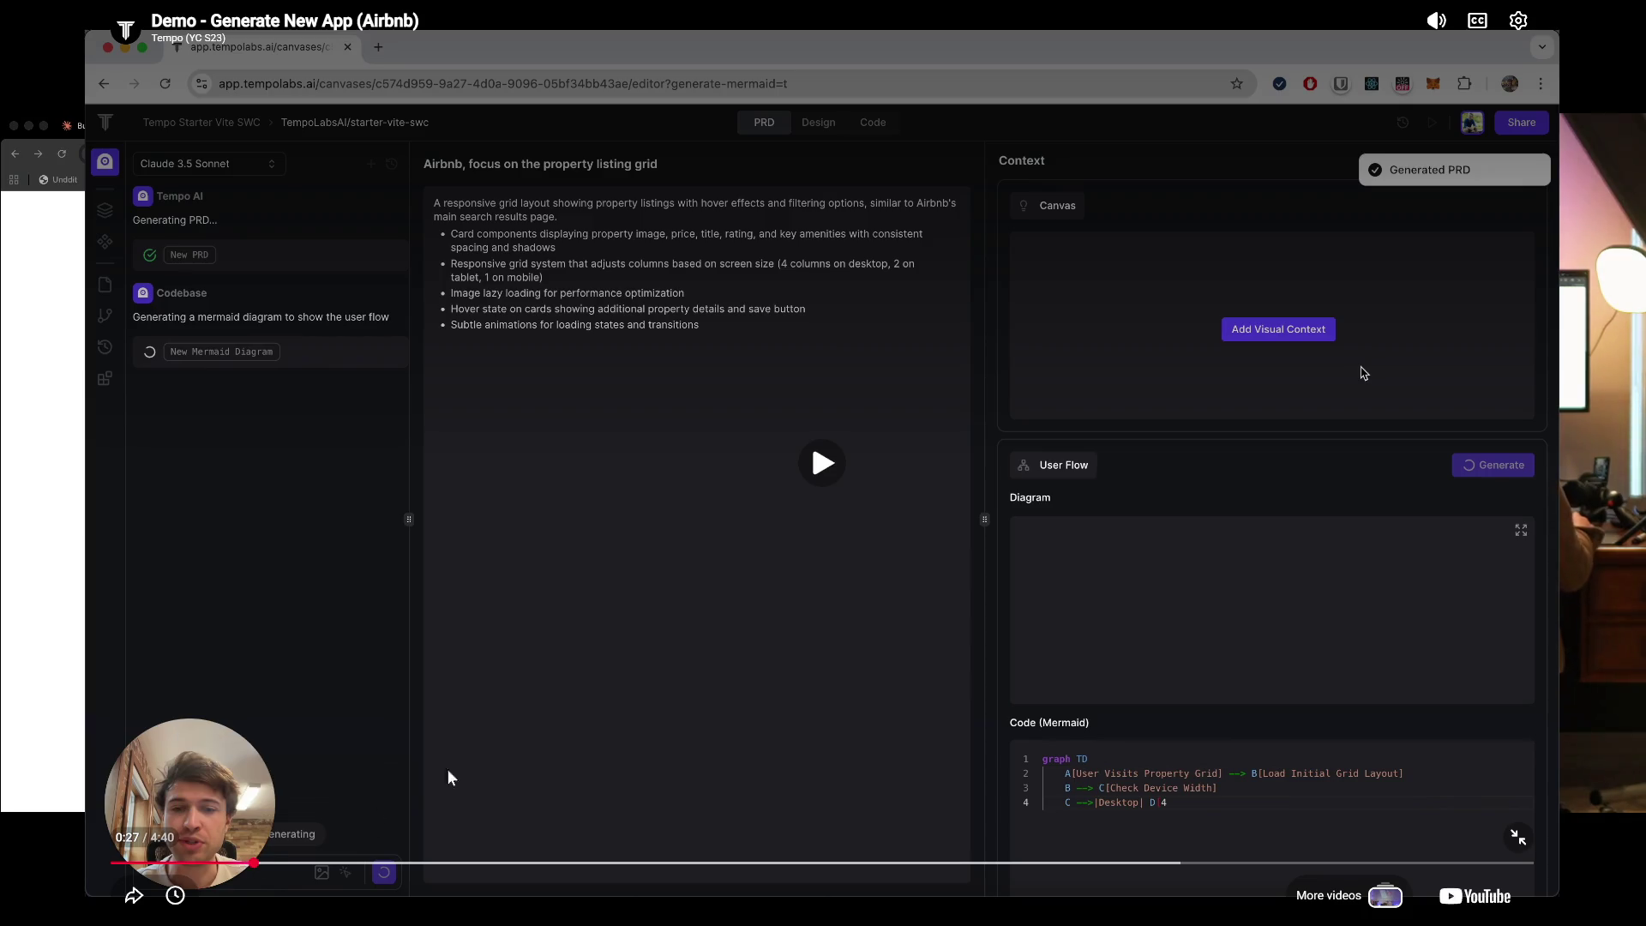
pyautogui.doubleClick(521, 752)
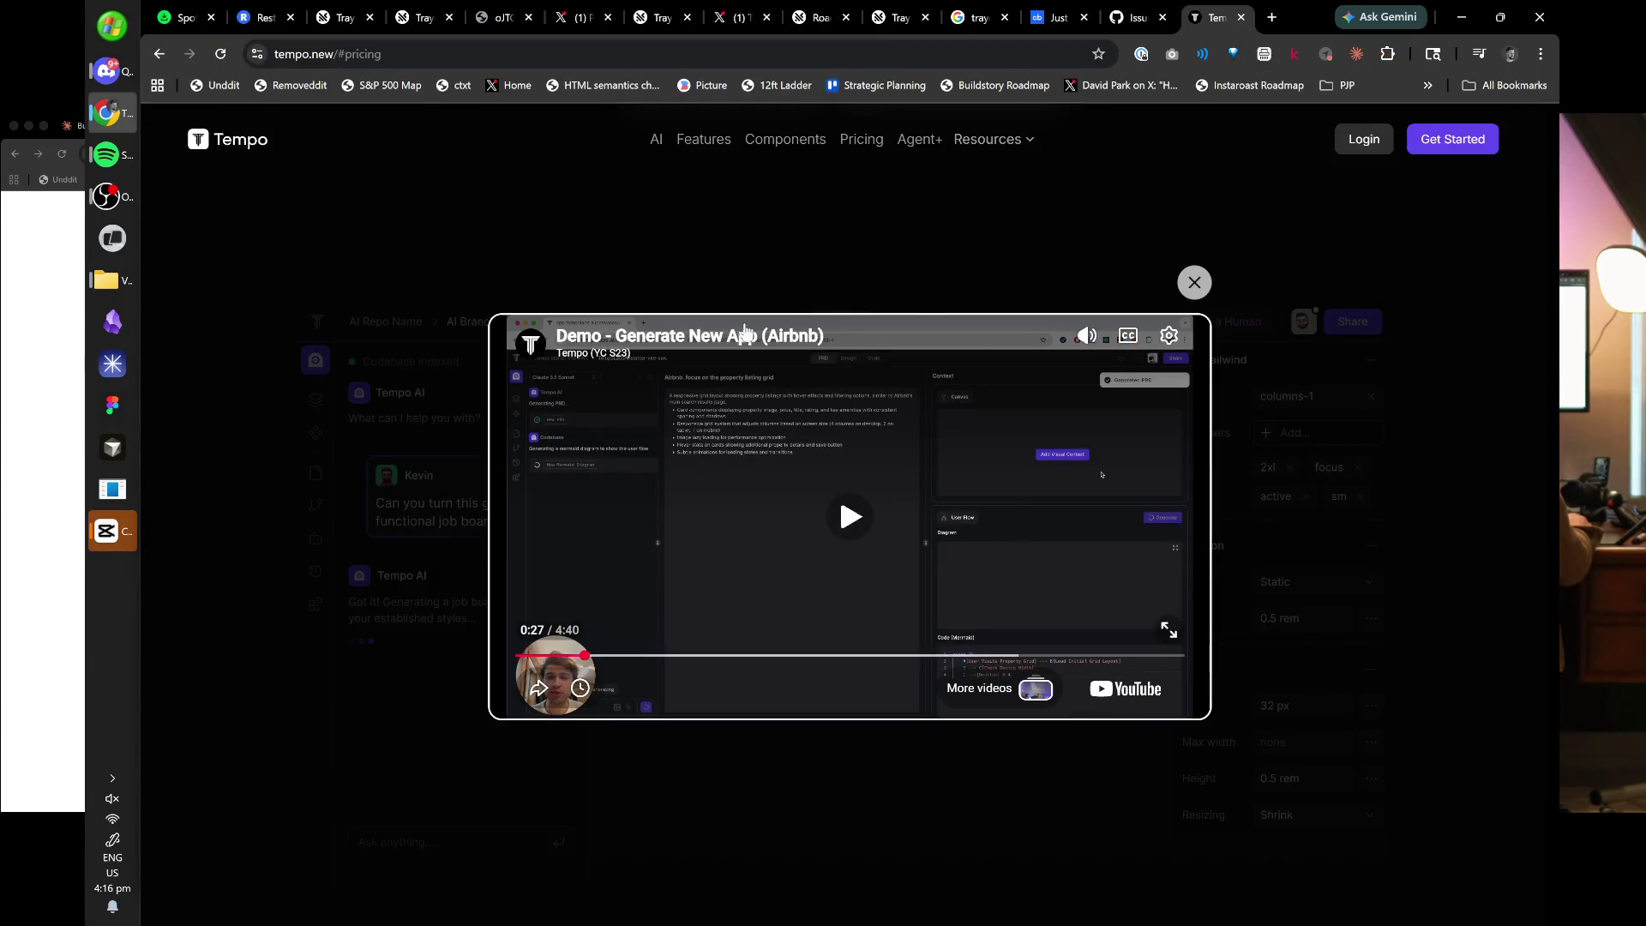
# - Open the Airbnb demo on its own YouTube watch page and toggle playback
pyautogui.click(745, 334)
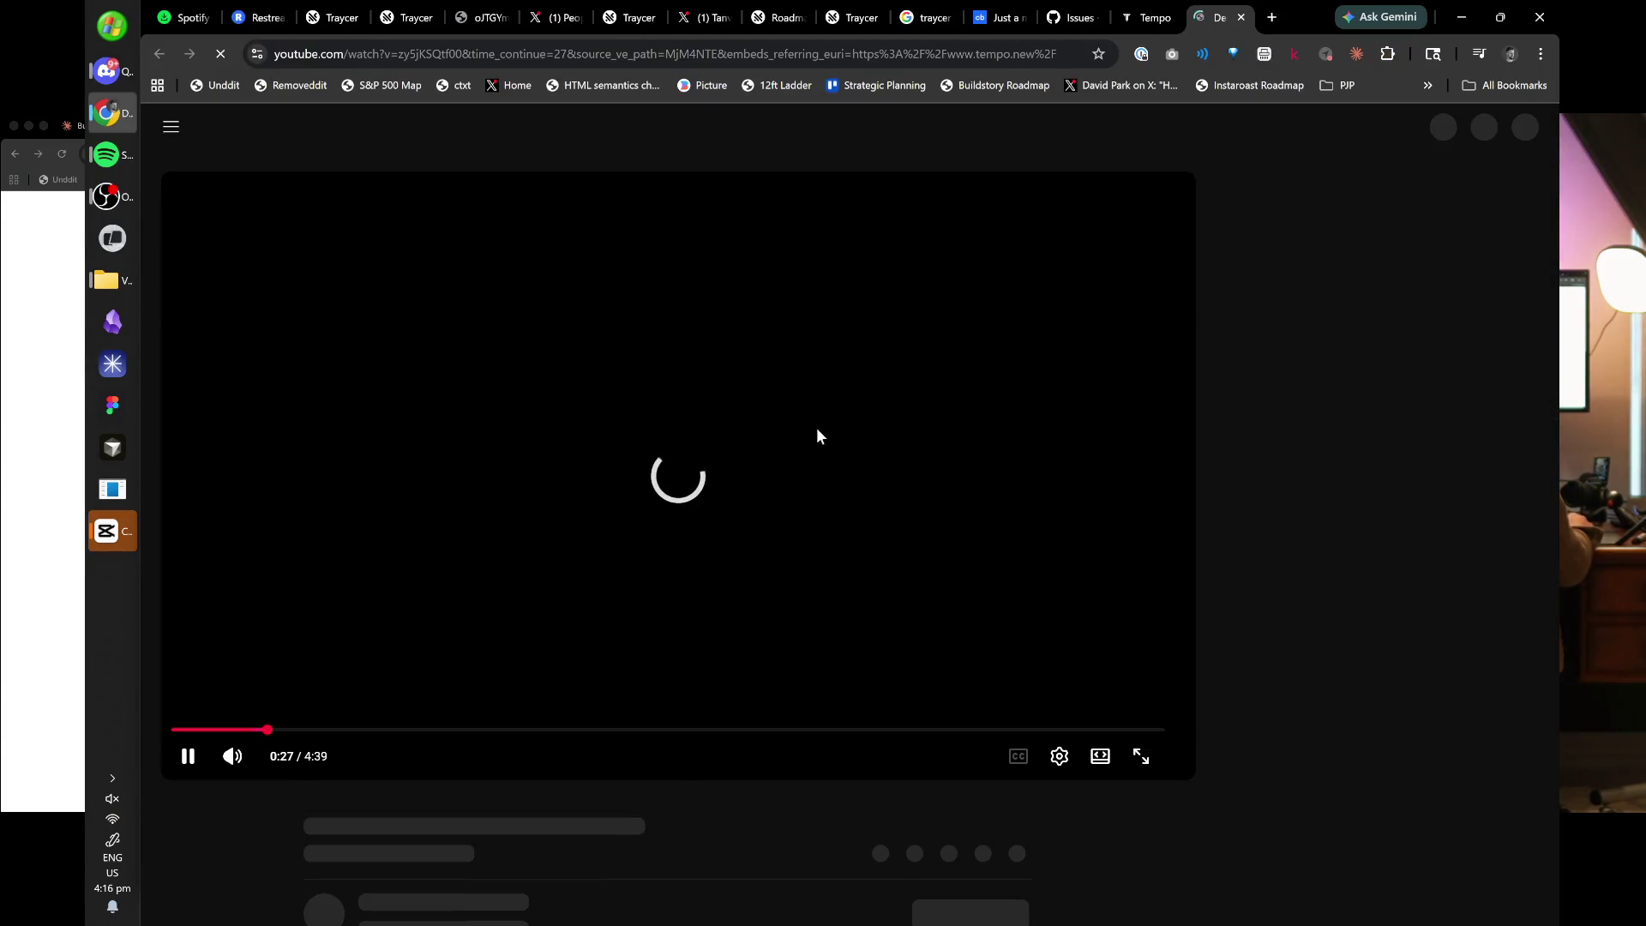
pyautogui.click(414, 532)
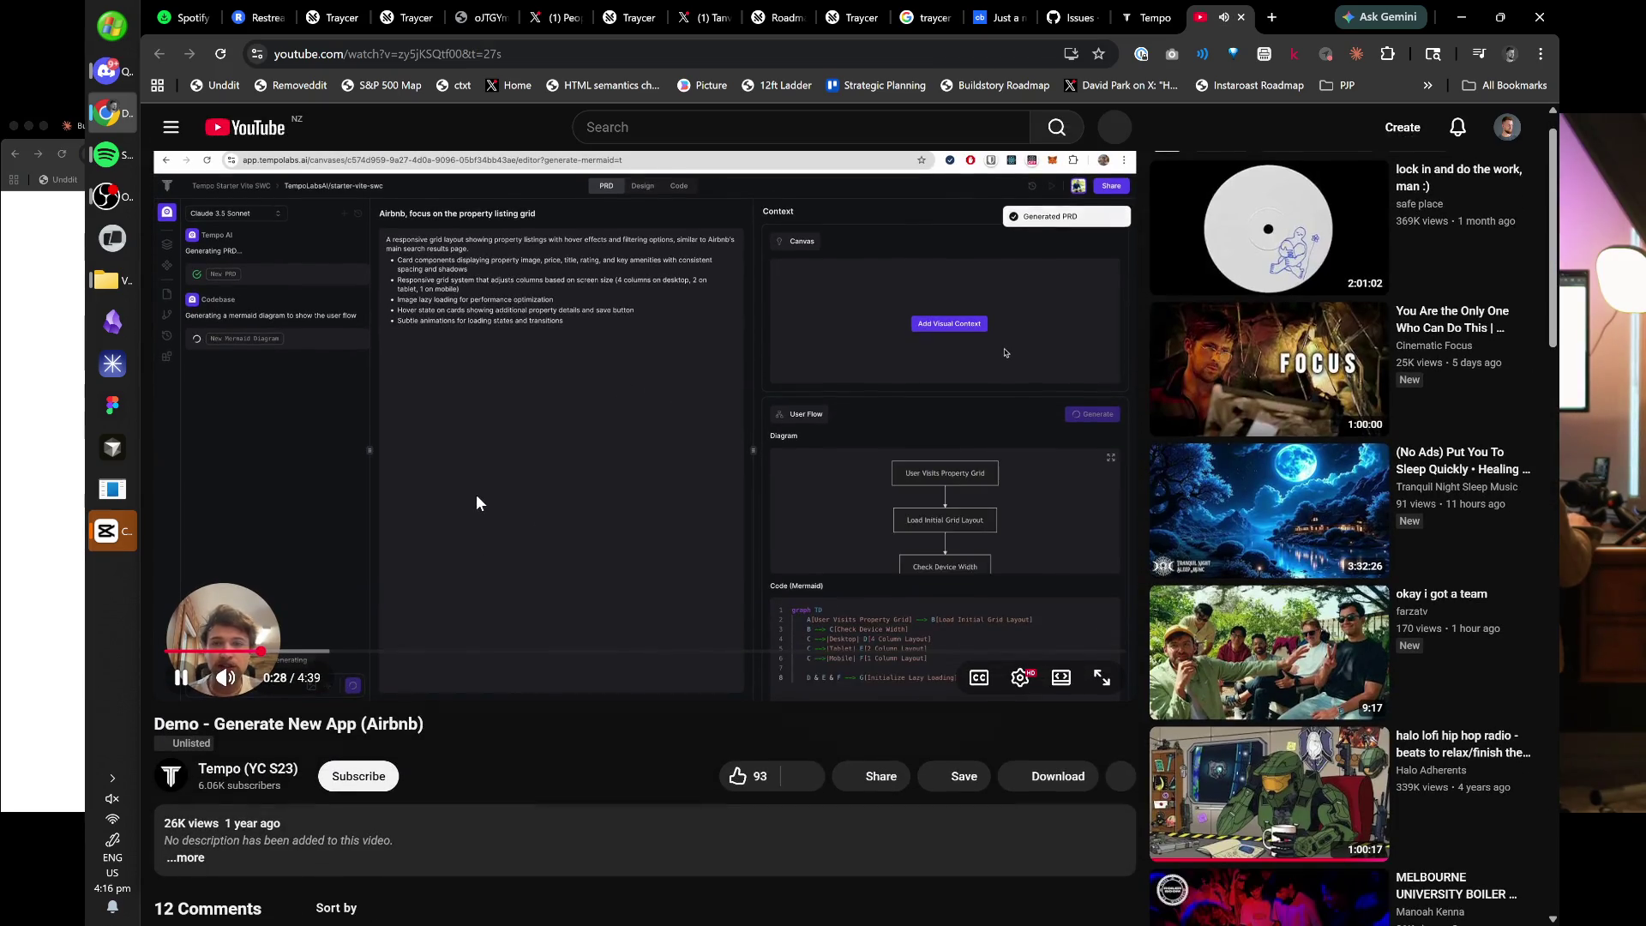
pyautogui.click(476, 494)
# - Read the comments, expand the reply to the frontend-developers comment, and return to the player
pyautogui.scroll(-3, 525, 777)
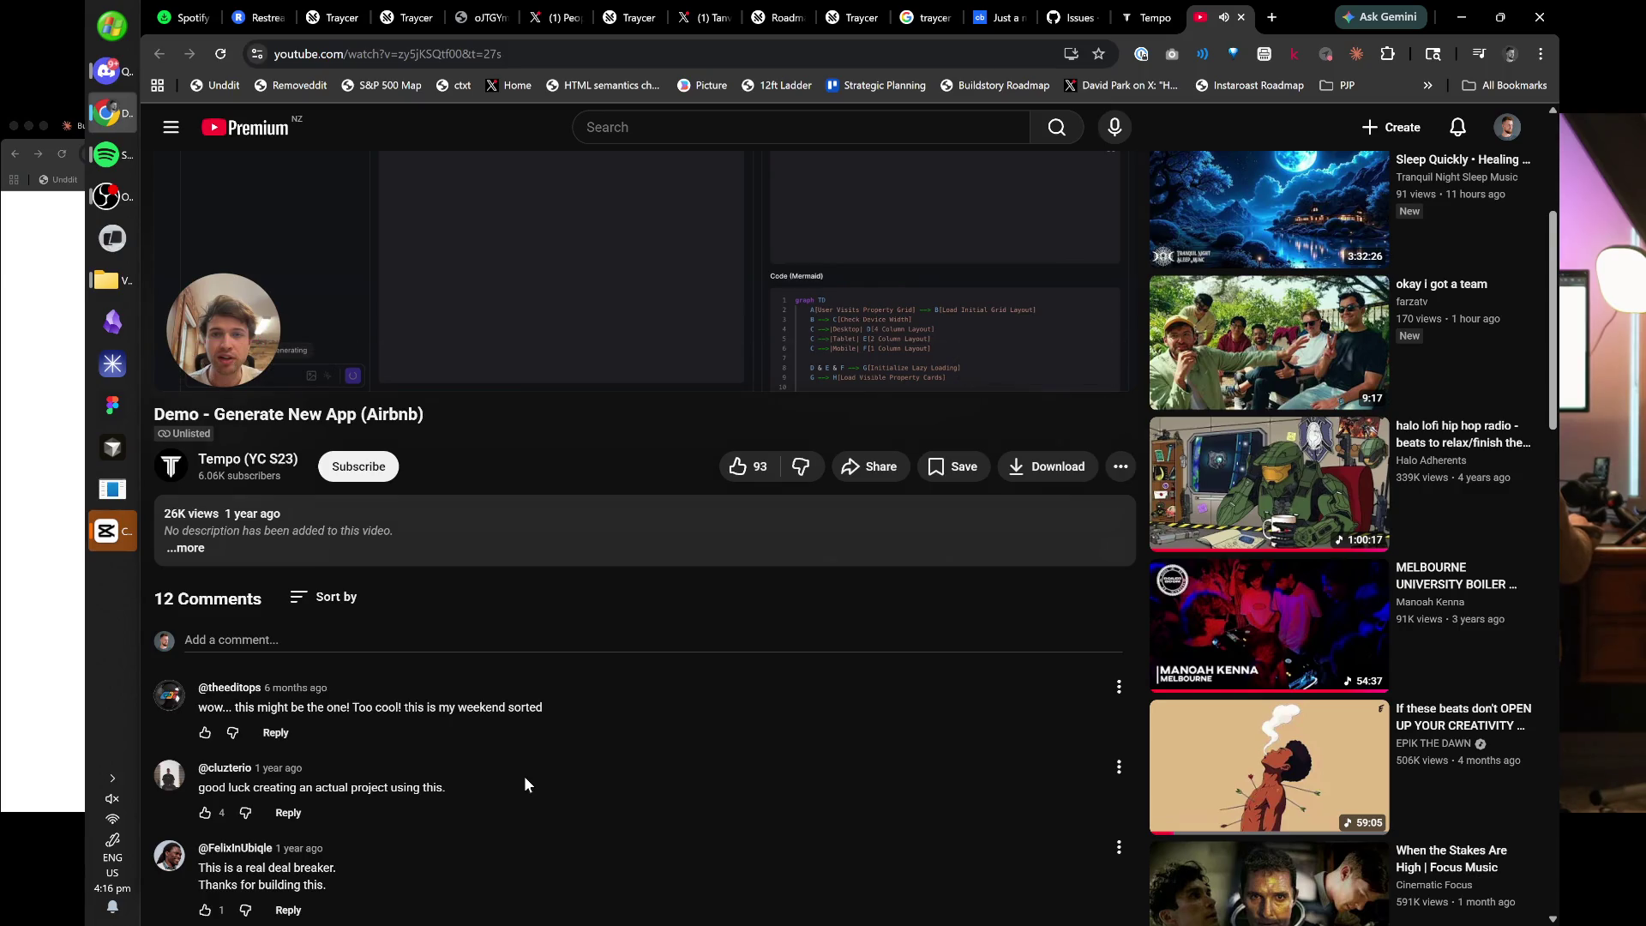
pyautogui.scroll(-1, 547, 863)
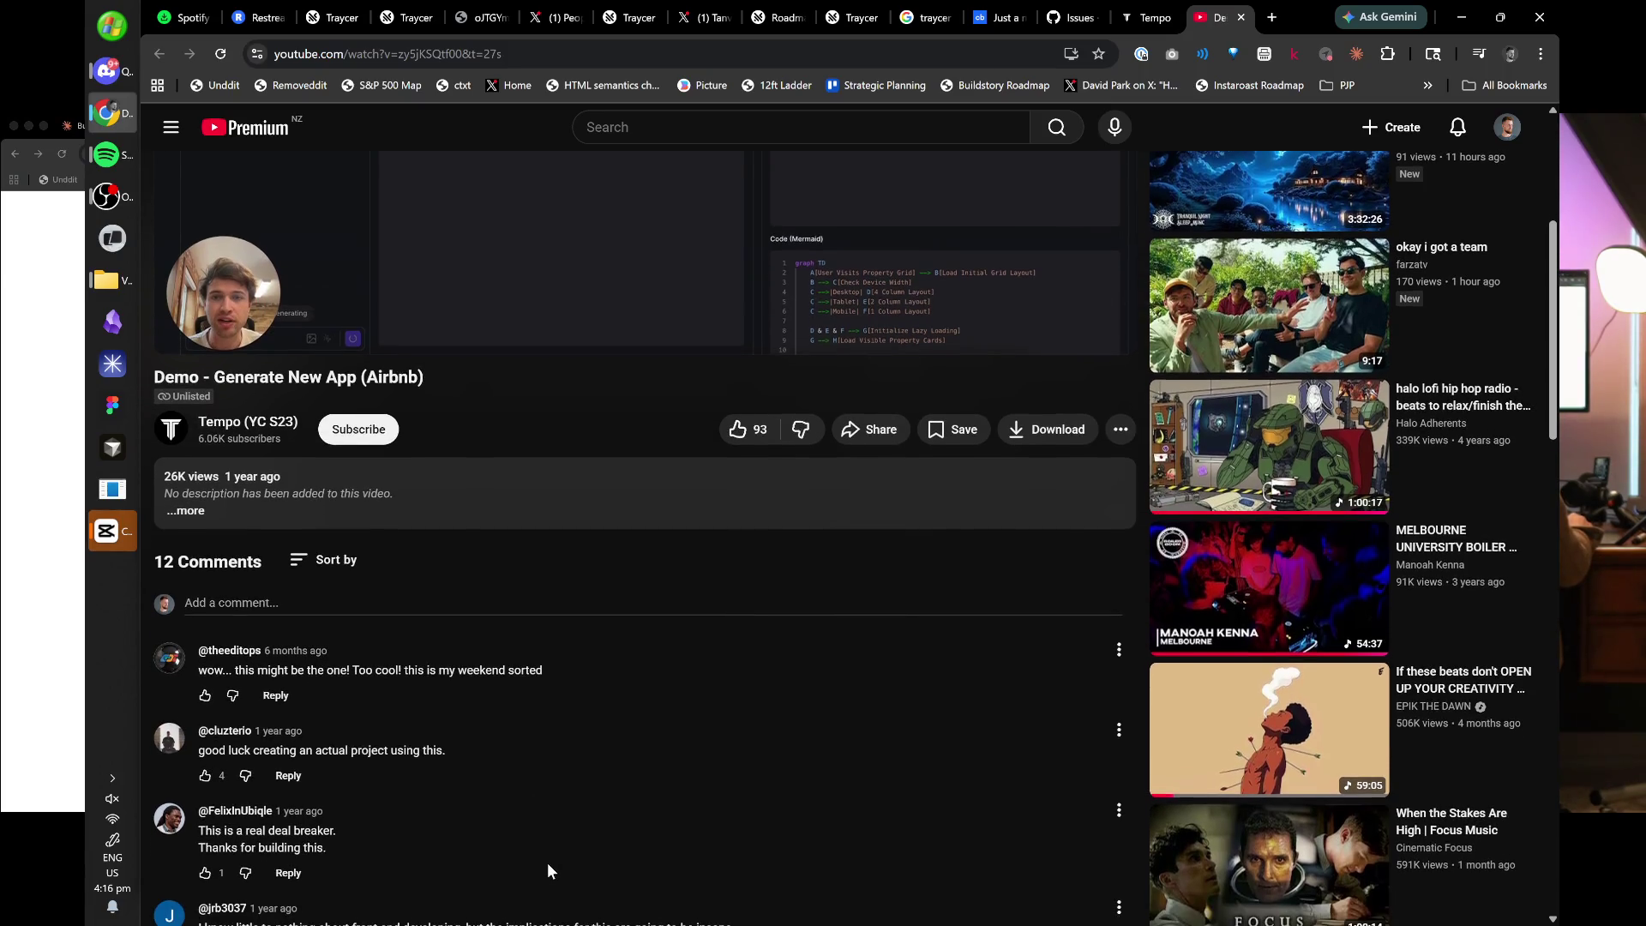
pyautogui.scroll(-3, 548, 866)
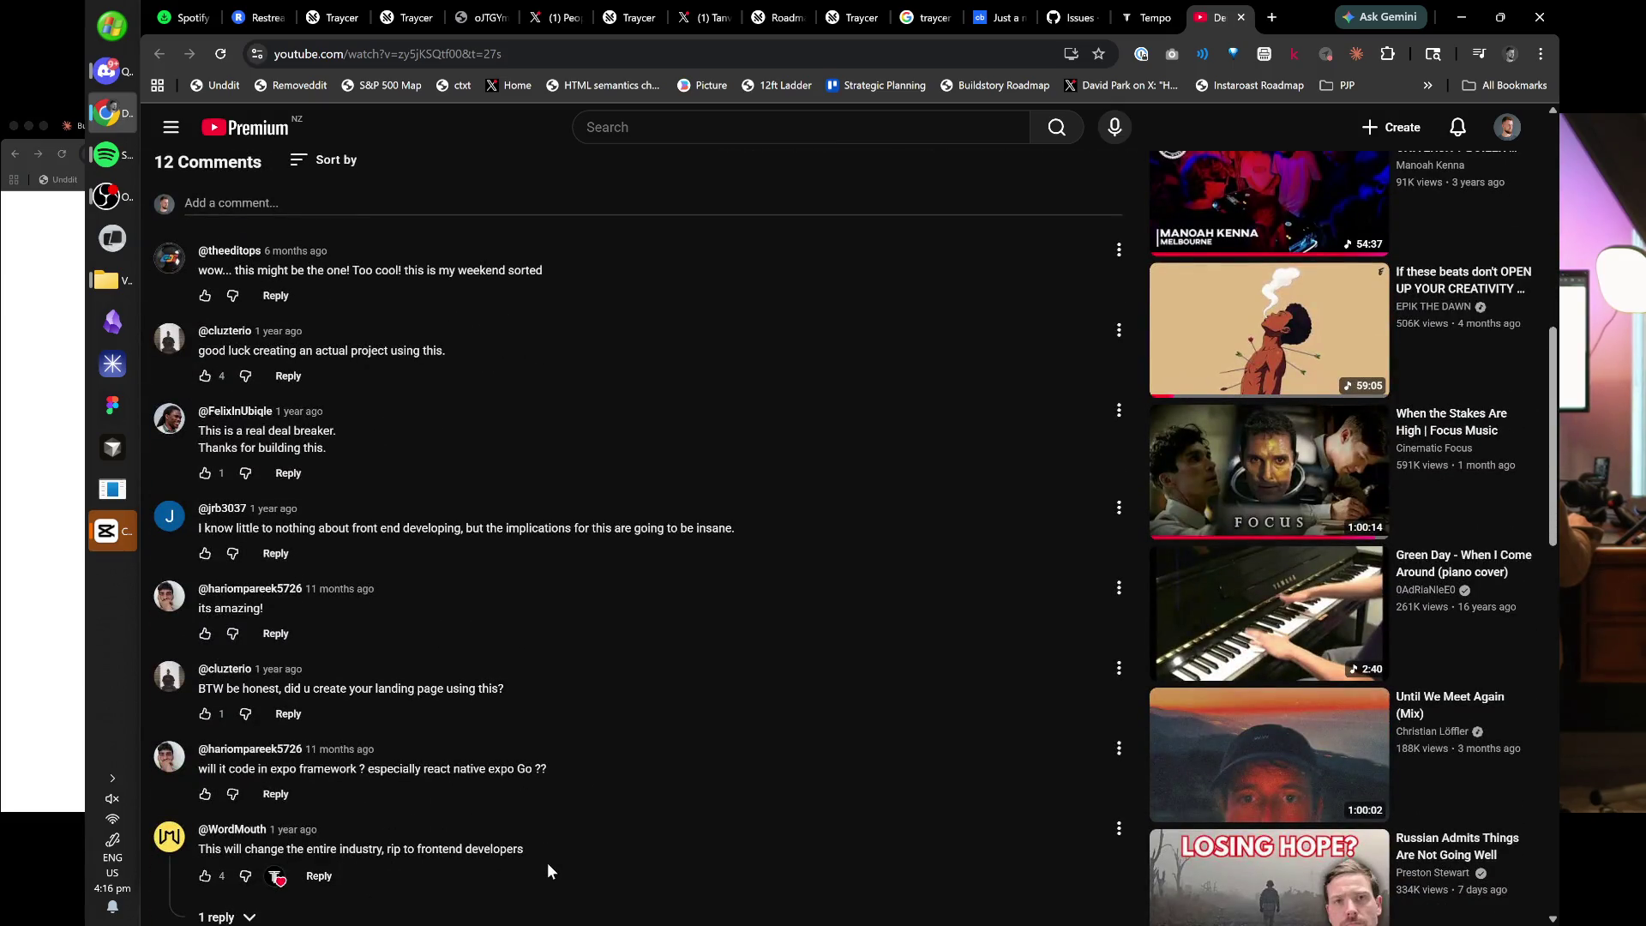
pyautogui.scroll(-1, 547, 871)
pyautogui.scroll(-1, 548, 864)
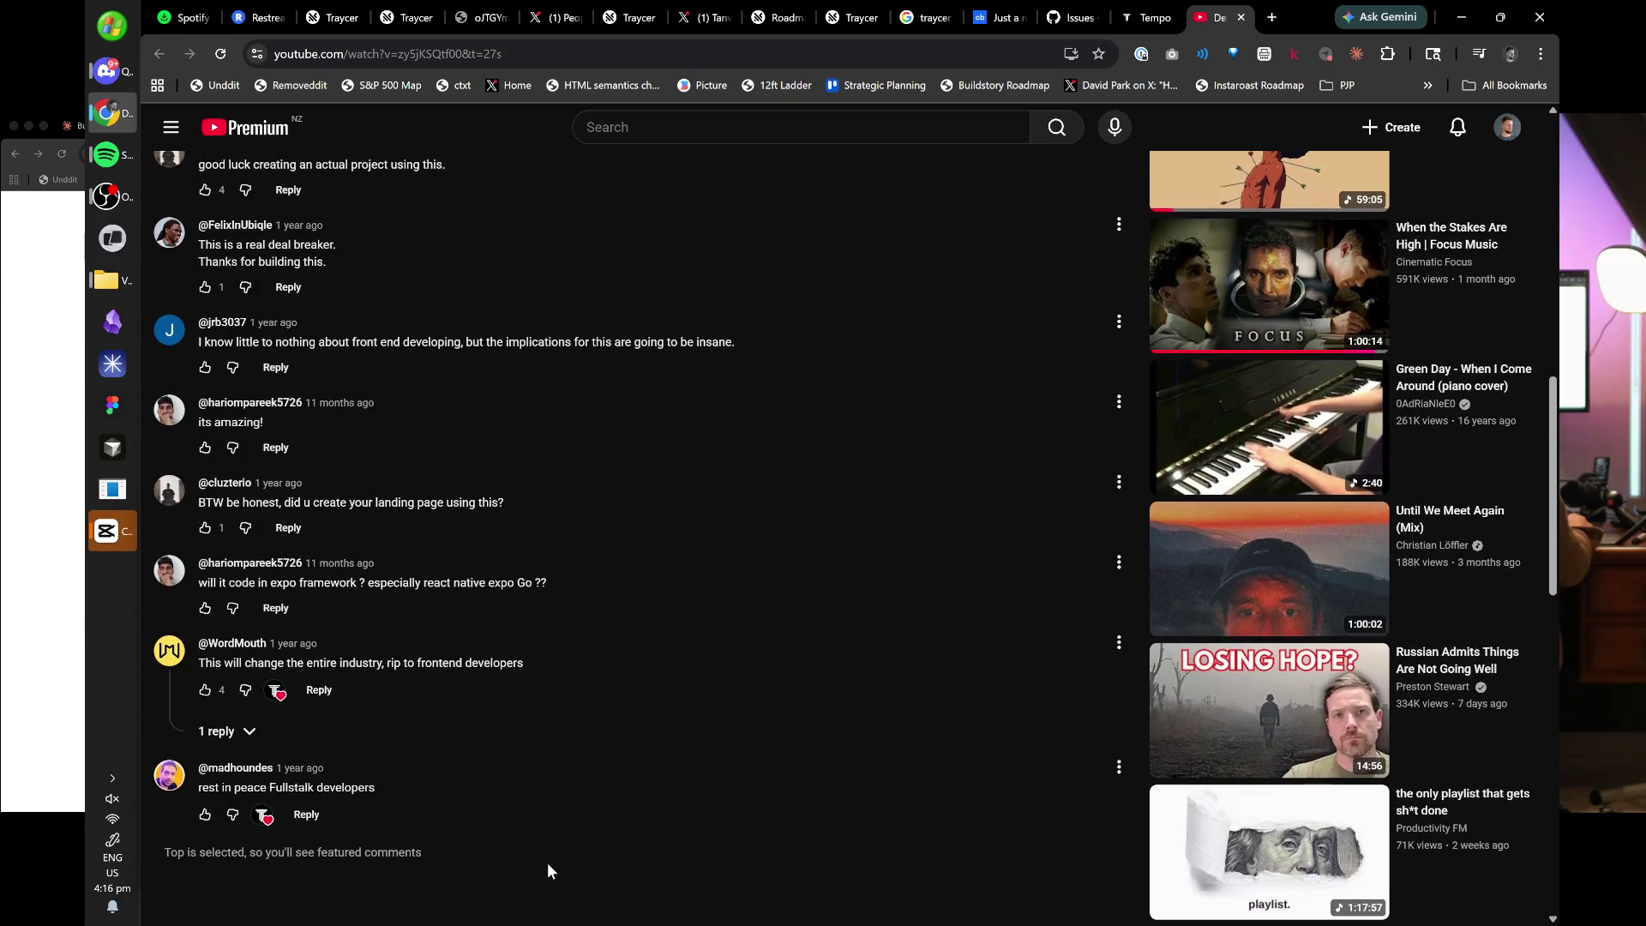
pyautogui.click(263, 743)
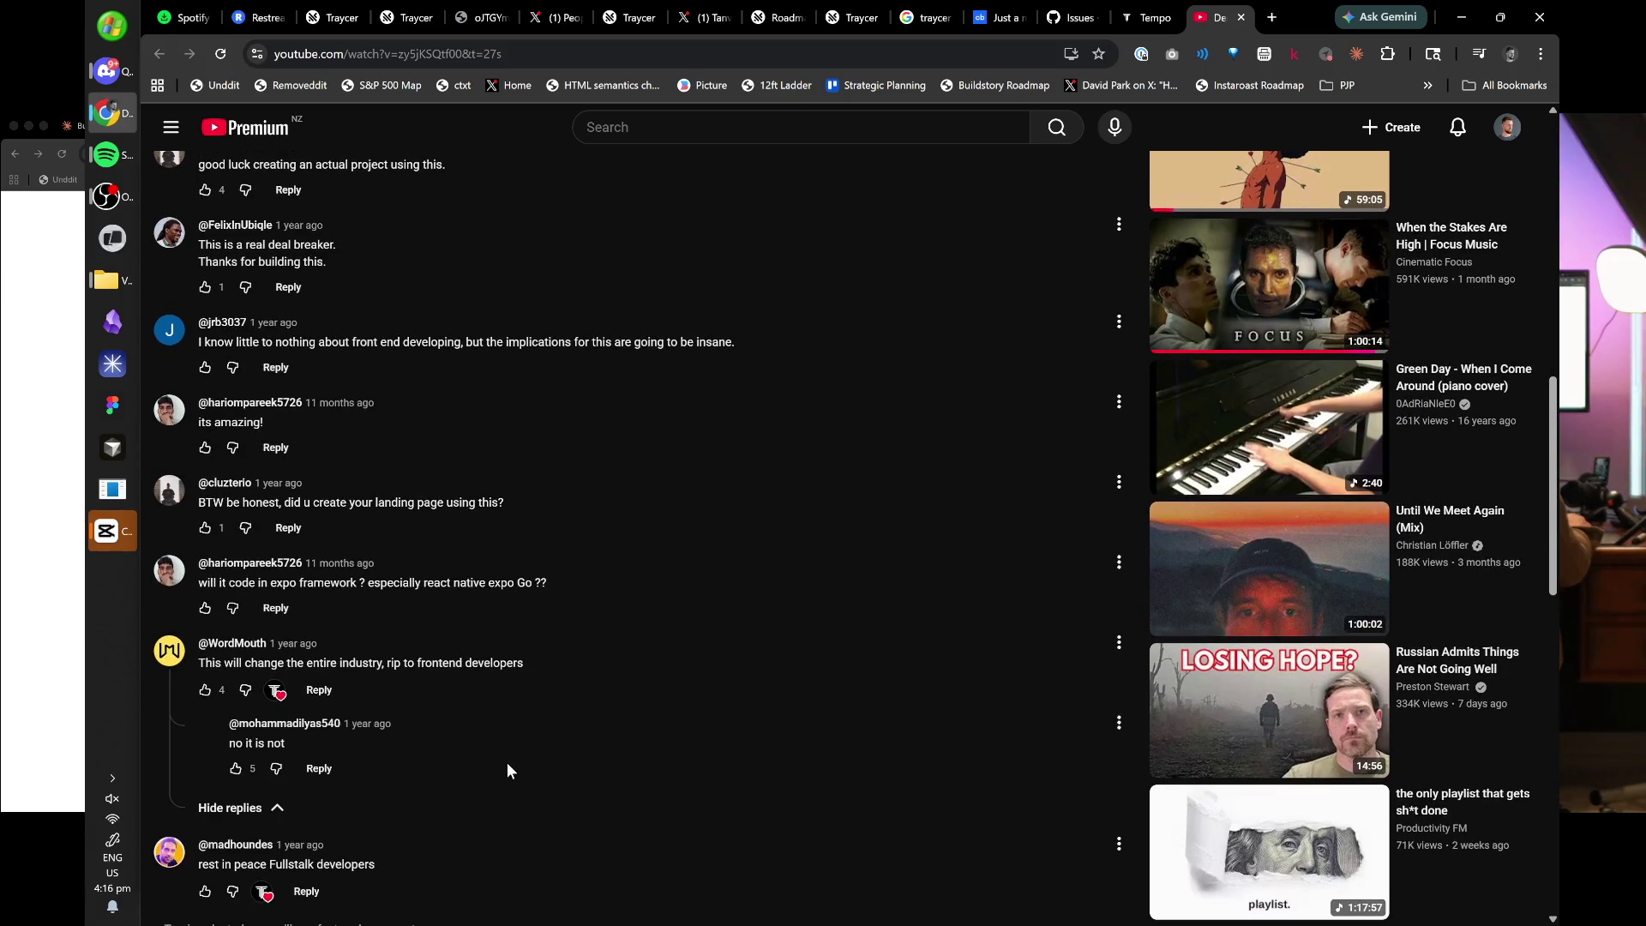
pyautogui.scroll(-1, 507, 763)
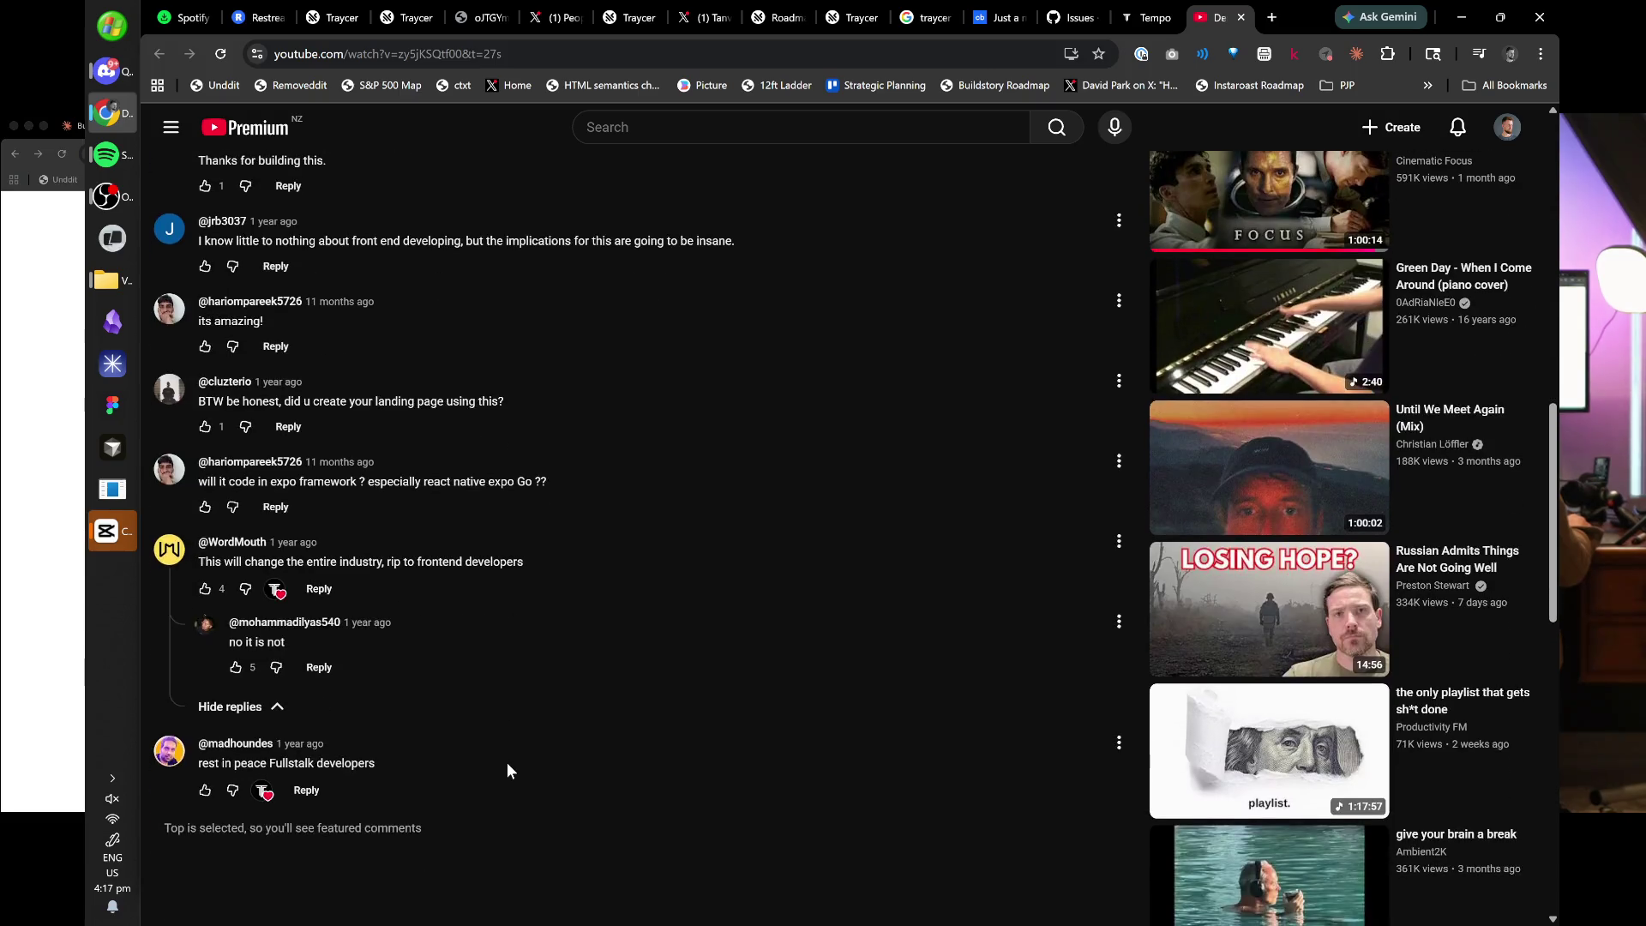
pyautogui.press('Home')
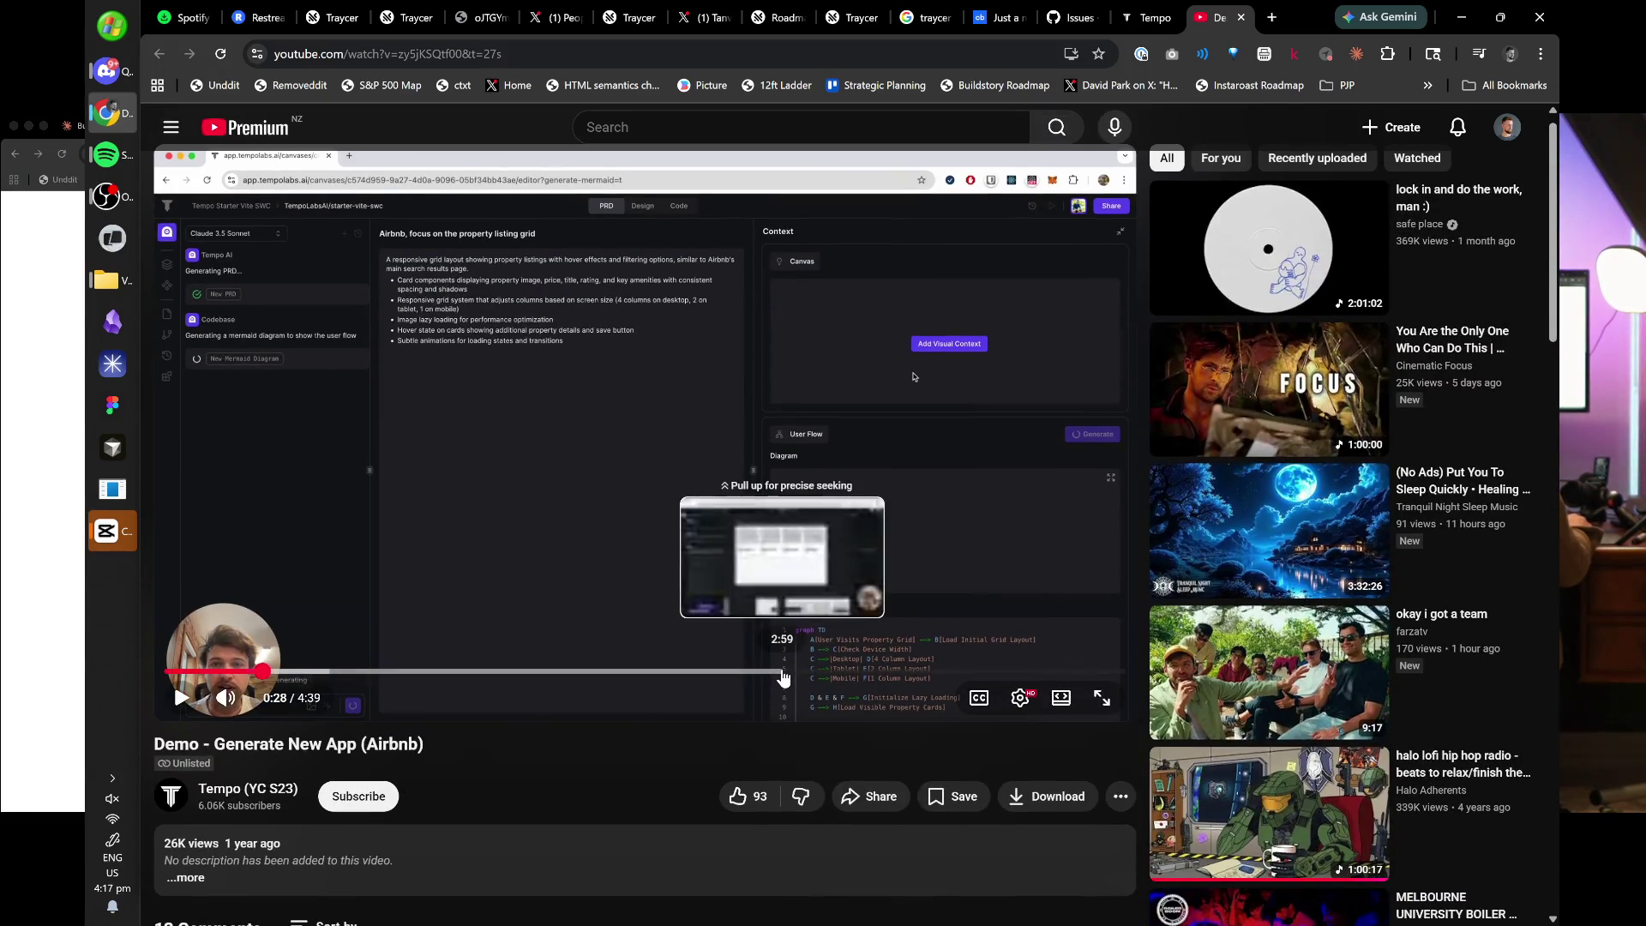
# - Scrub the demo from 2:59 to about 3:57, then switch OBS to the Tempo Jobs scene
pyautogui.click(782, 672)
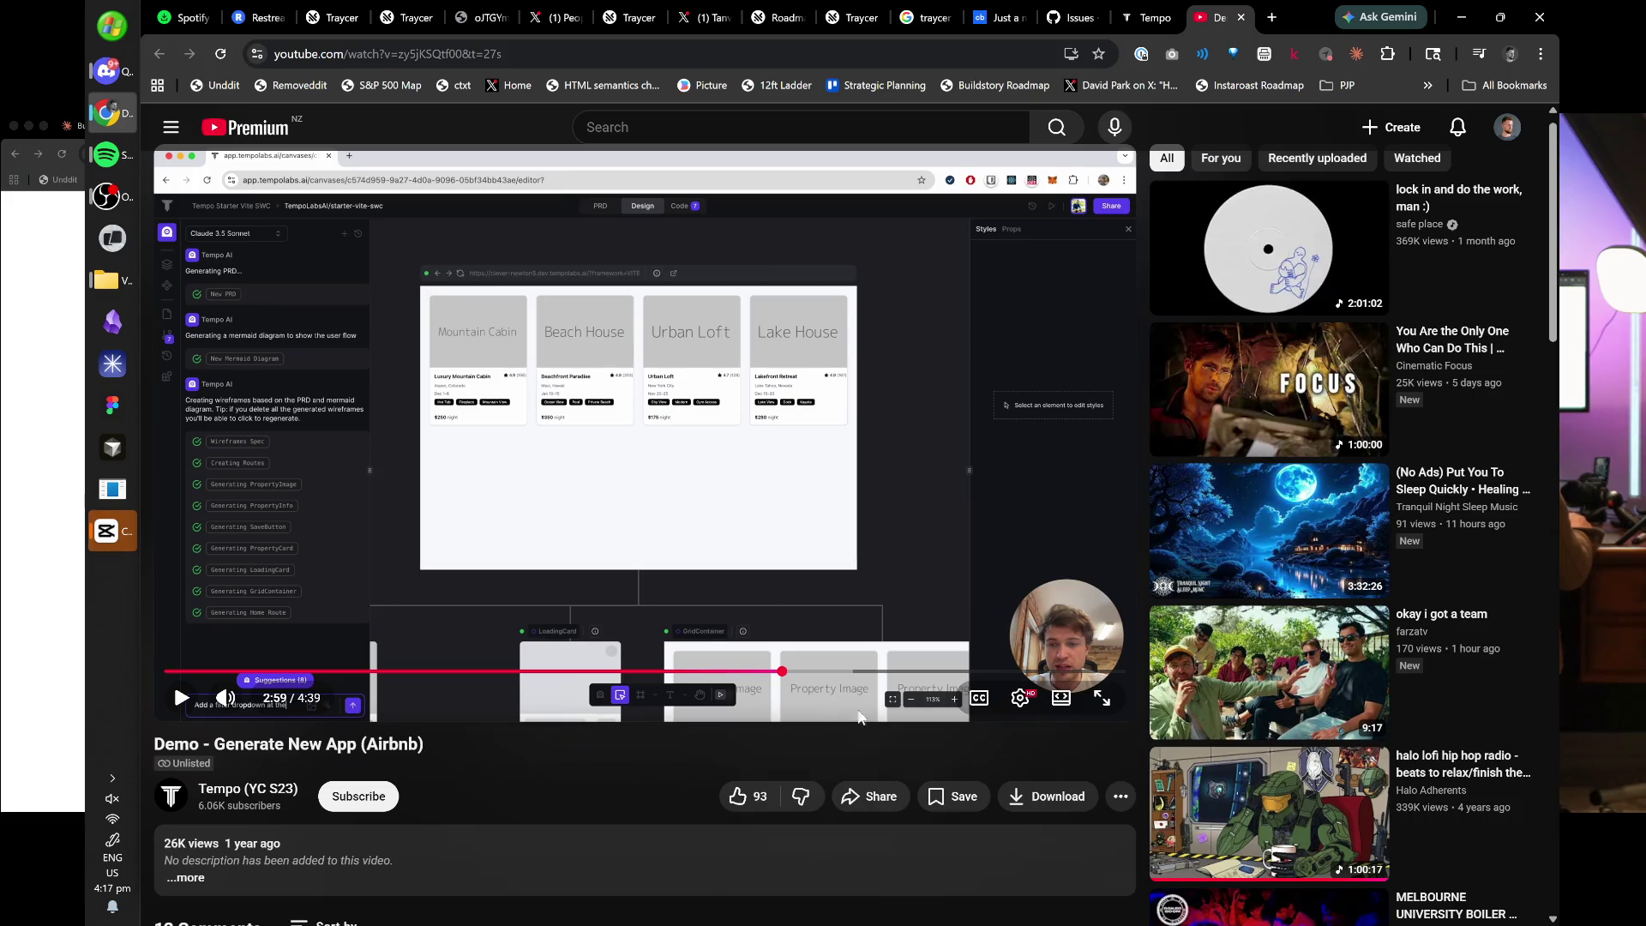
pyautogui.click(925, 674)
pyautogui.moveTo(925, 674)
pyautogui.mouseDown()
pyautogui.moveTo(1060, 677)
pyautogui.moveTo(221, 677)
pyautogui.moveTo(283, 680)
pyautogui.mouseUp()
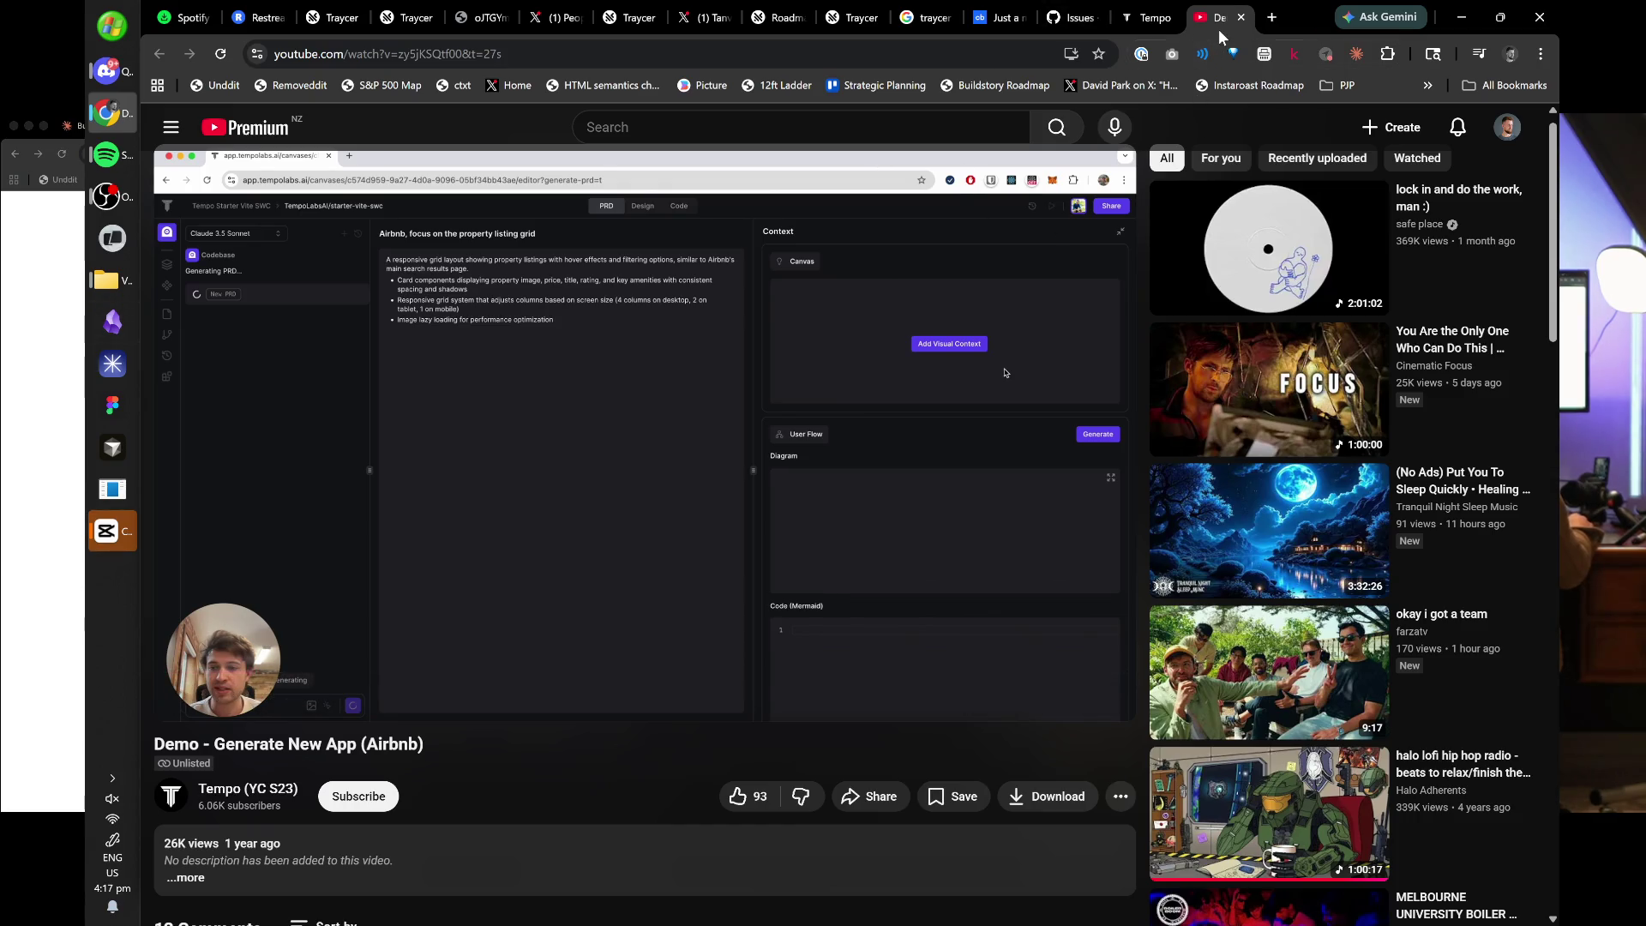
pyautogui.click(112, 196)
pyautogui.click(236, 94)
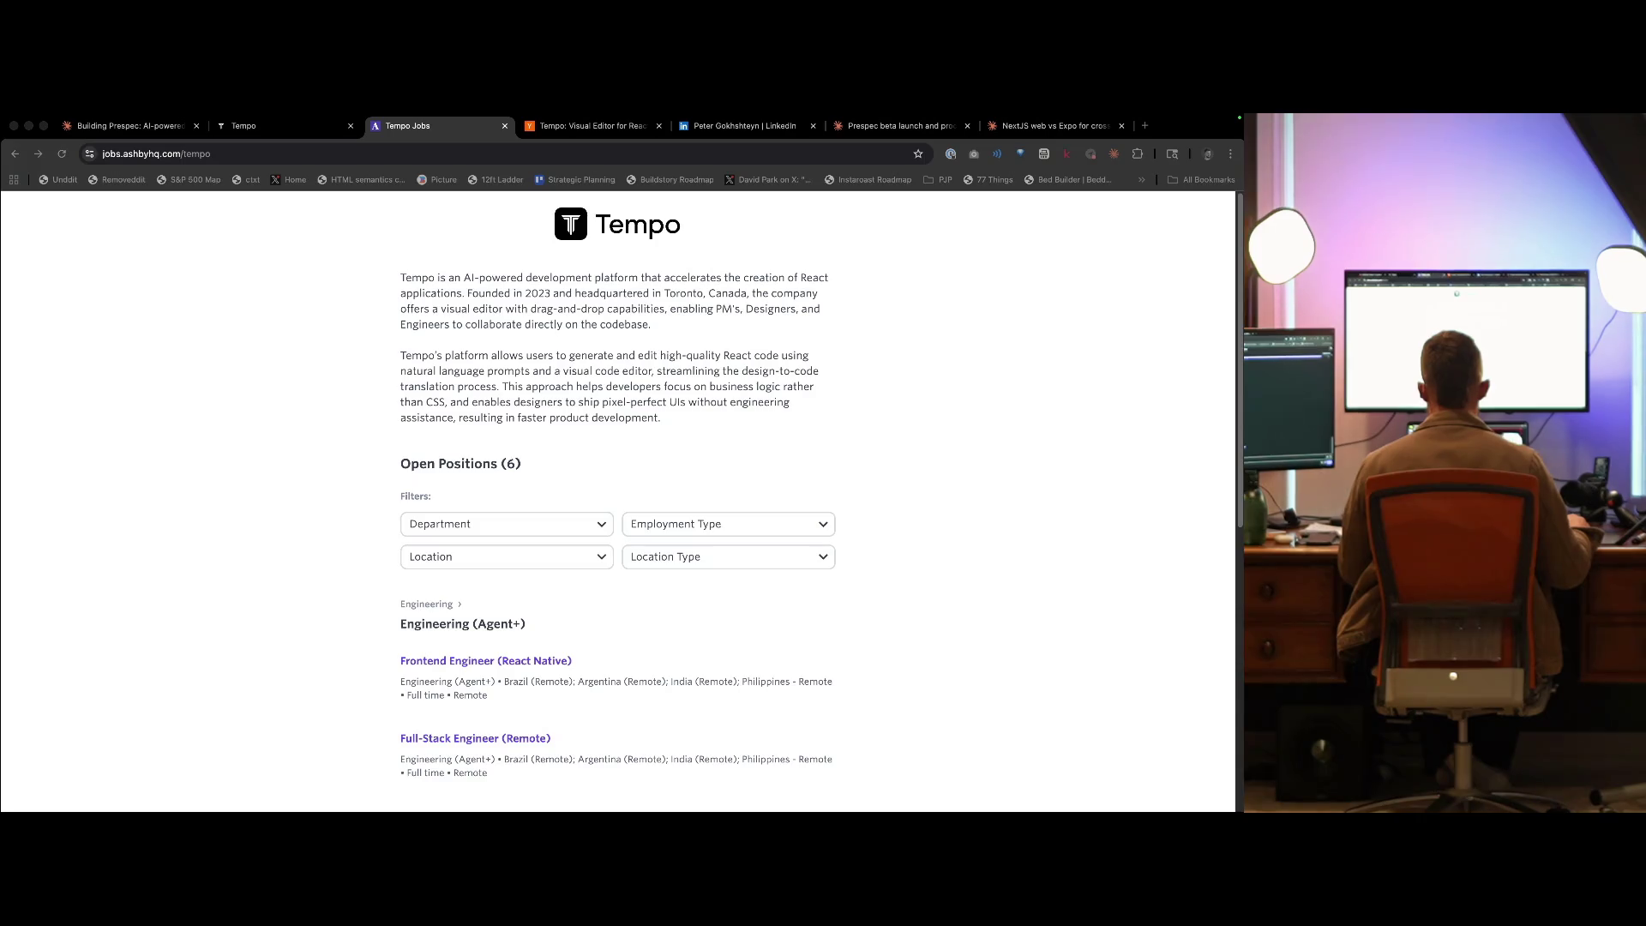
# - Resume music playback with Raycast's Toggle Play/Pause command
pyautogui.click(1050, 501)
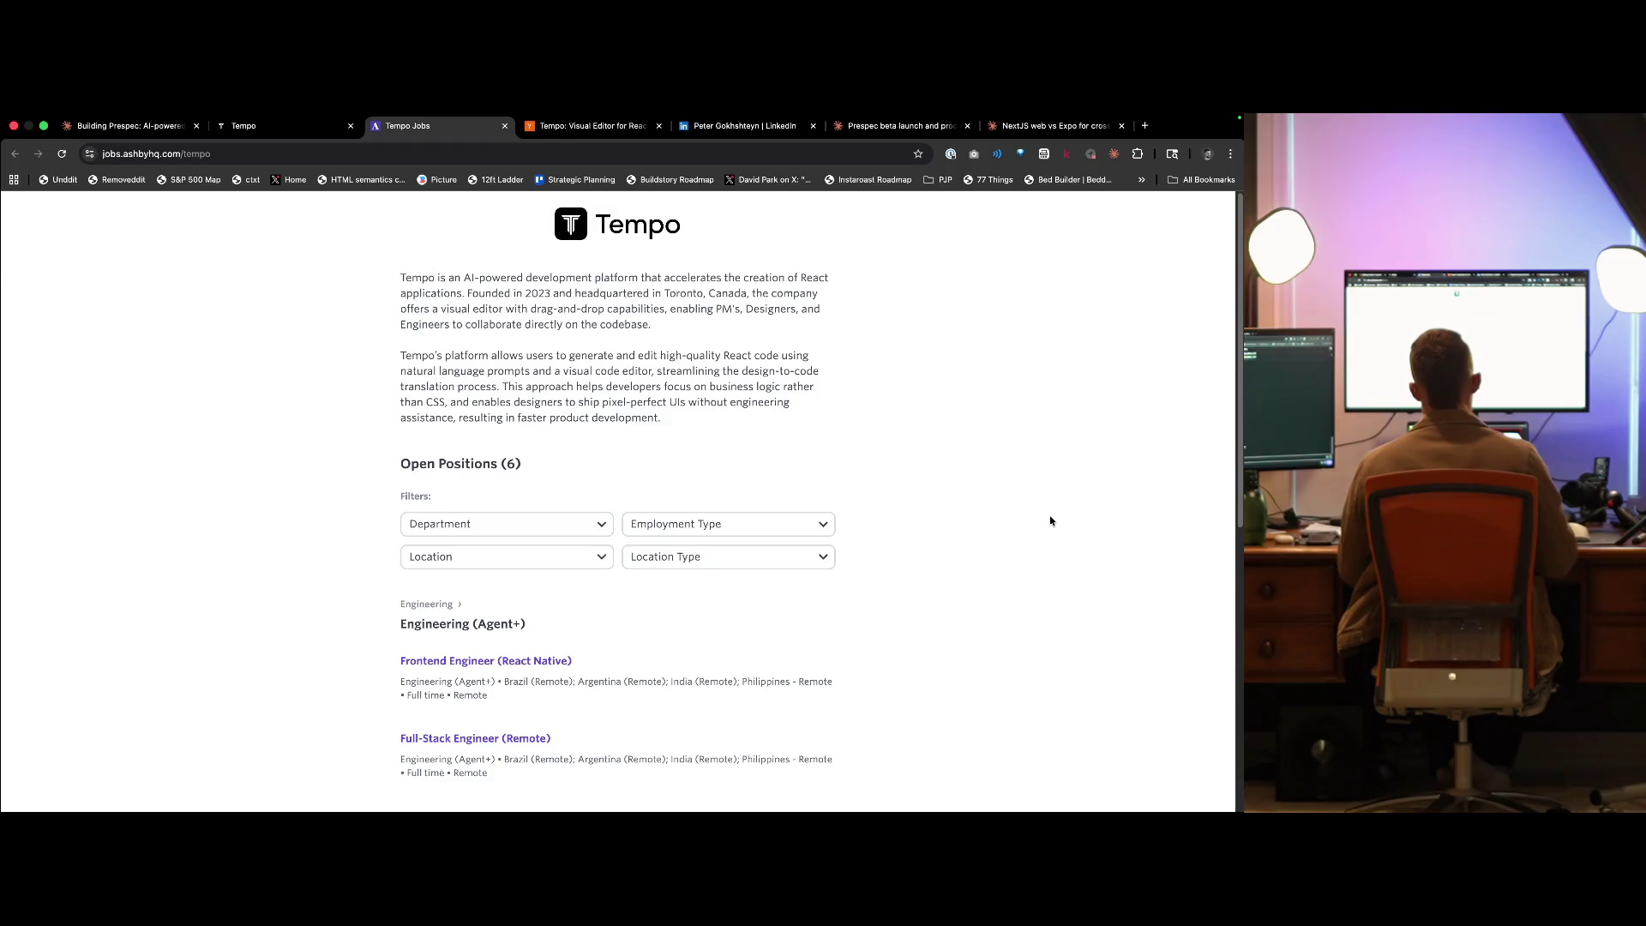
pyautogui.press('super+space')
pyautogui.press('Return')
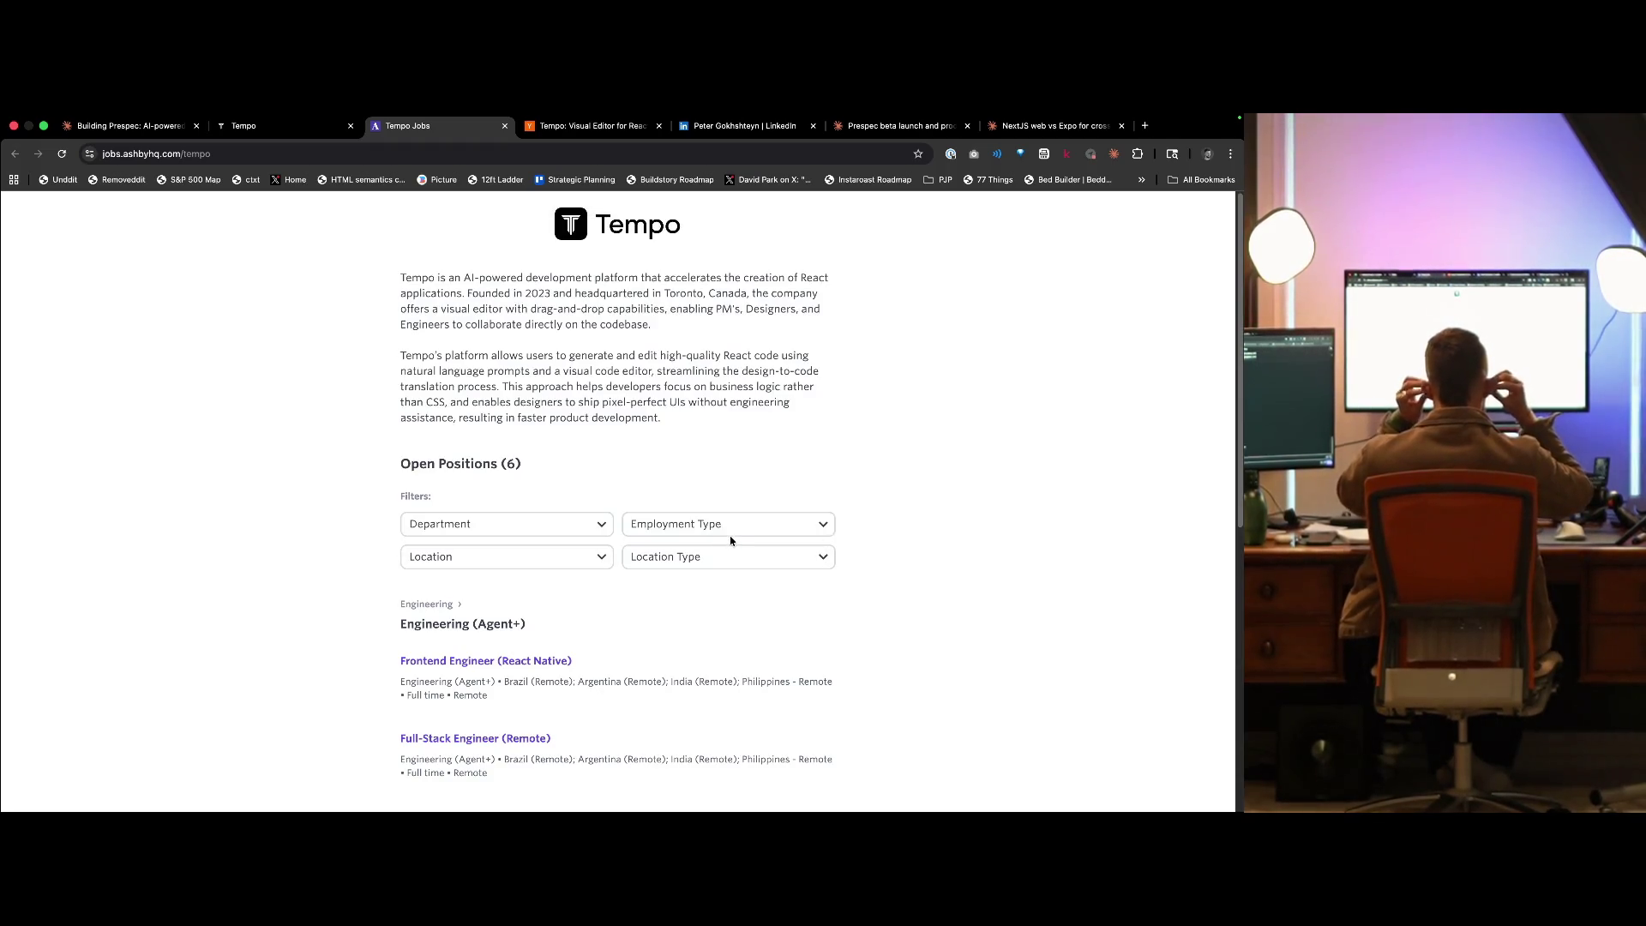
# - Close the Tempo Jobs and Y Combinator Tempo tabs with Cmd+W
pyautogui.press('super+w')
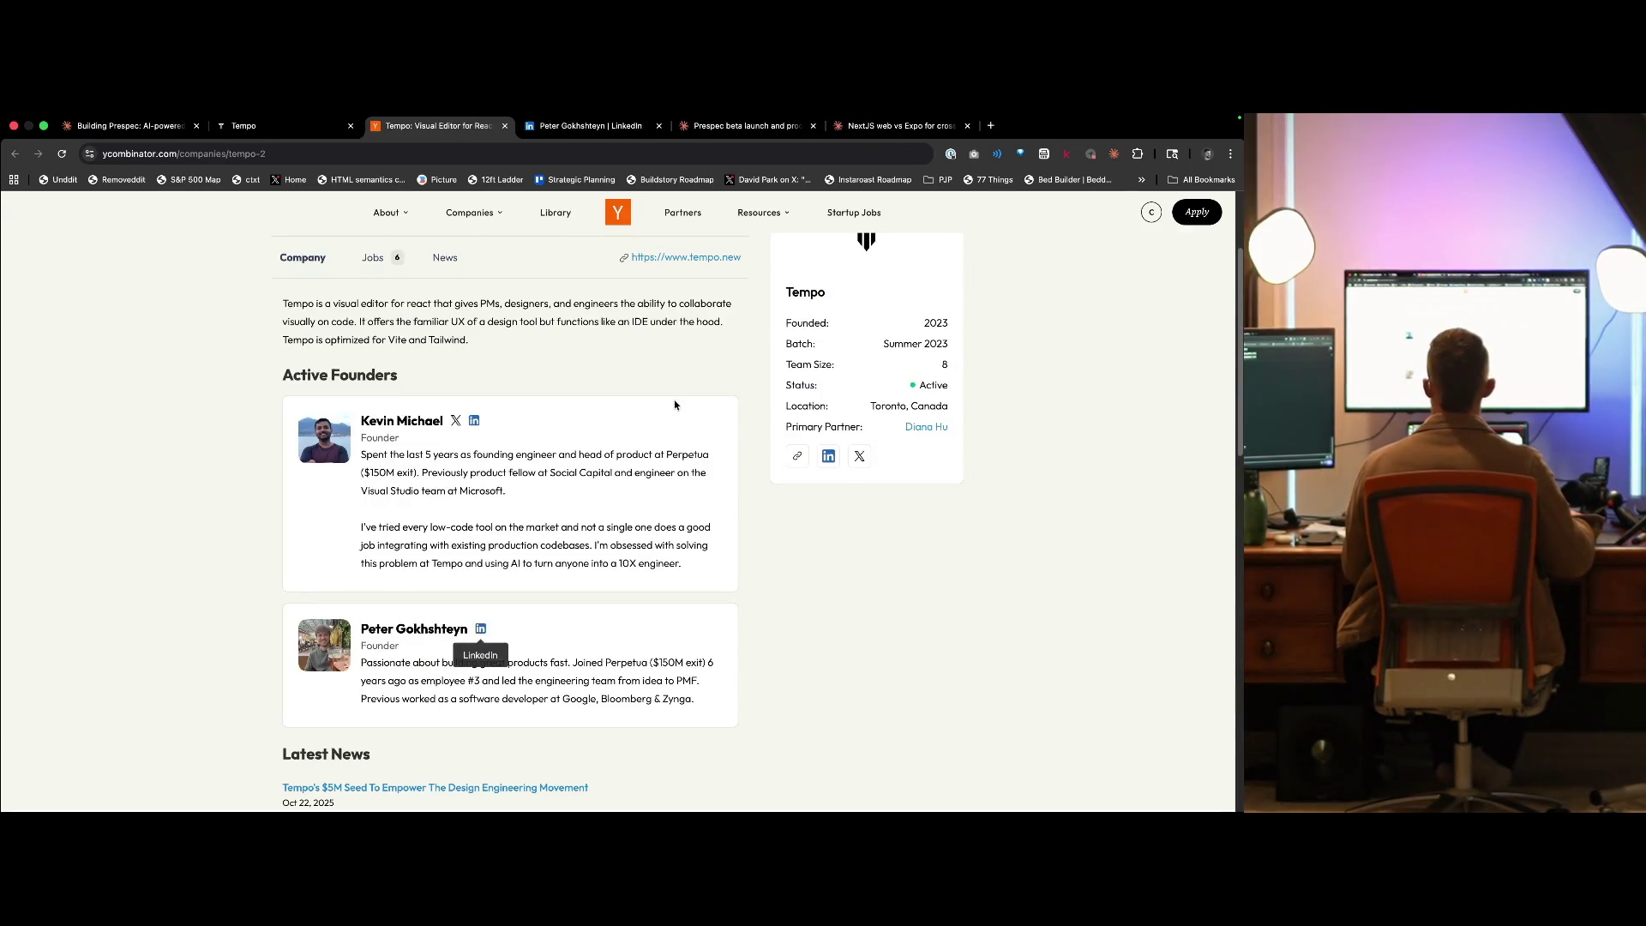
pyautogui.press('super+w')
pyautogui.scroll(-3, 199, 578)
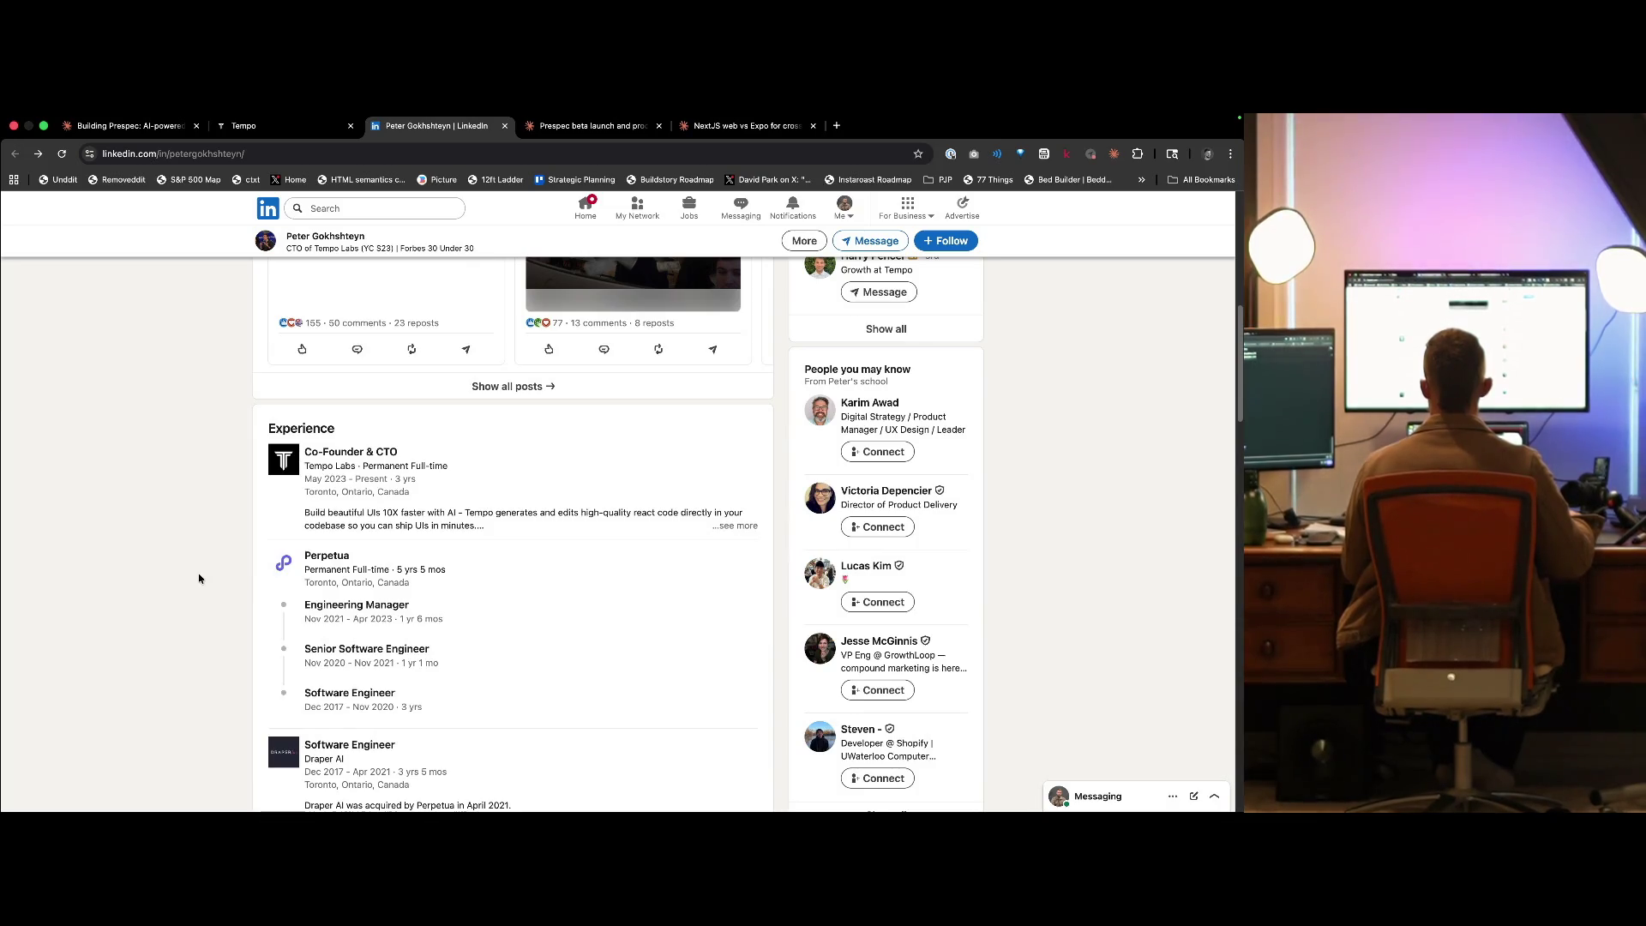
# - Close the Tempo co-founder's LinkedIn tab and the leftover Tempo tab
pyautogui.press('super+w')
pyautogui.hotkey('ctrl', 'shift', 'Tab')
pyautogui.hotkey('ctrl', 'shift', 'Tab')
pyautogui.hotkey('ctrl', 'Tab')
pyautogui.press('super+w')
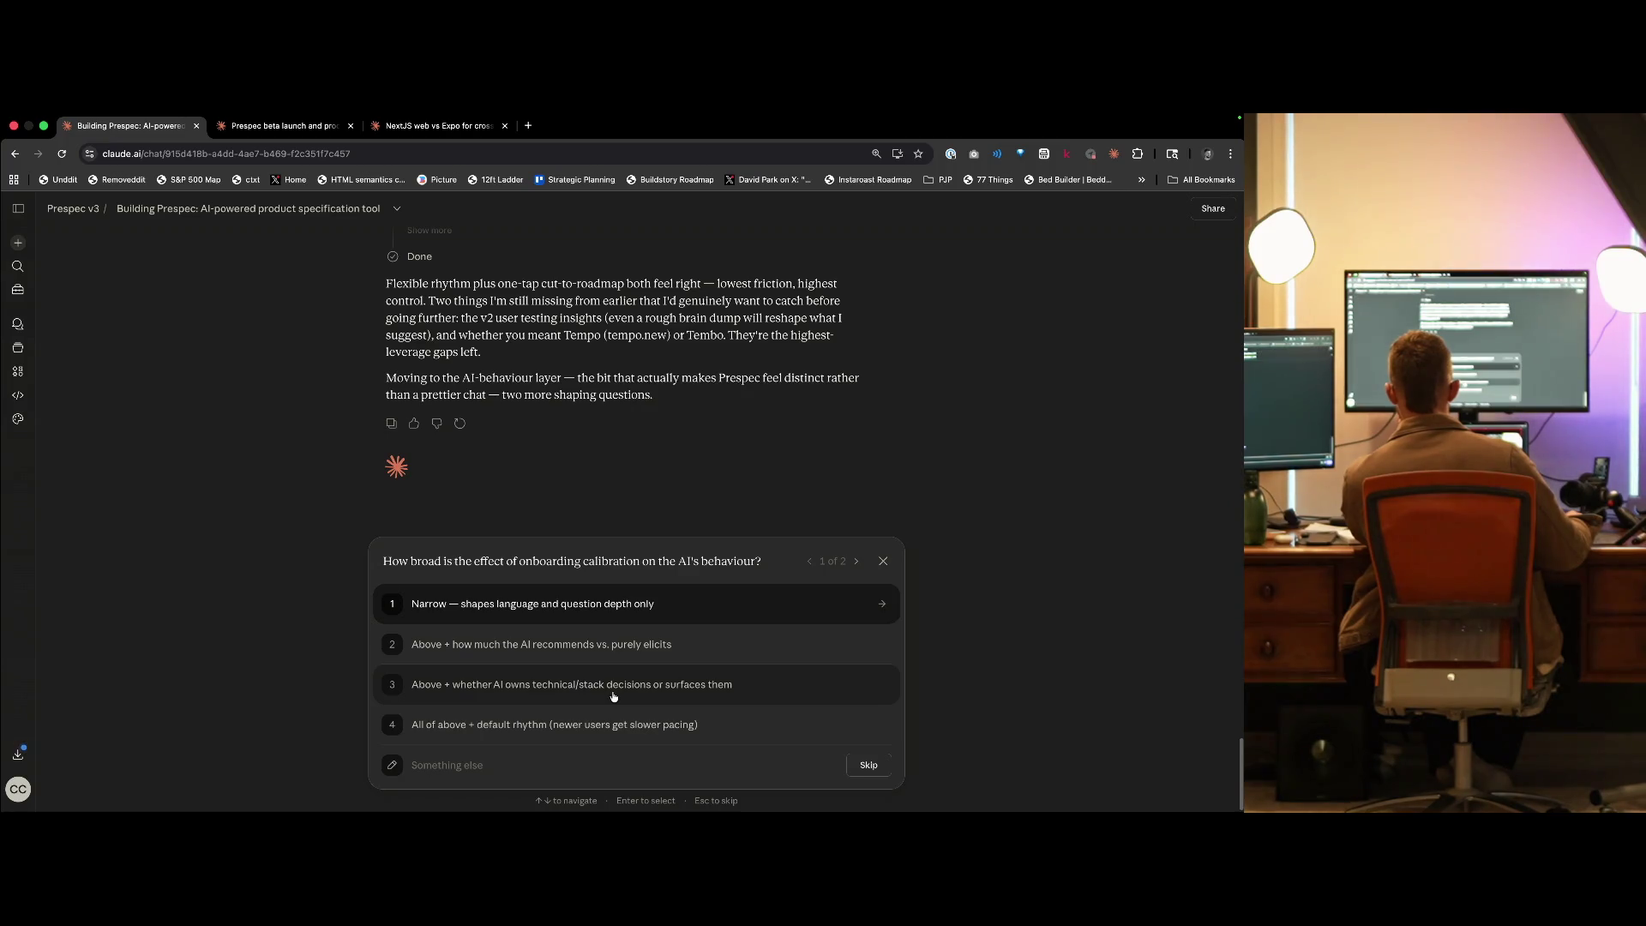
# - Submit a 'Something else' answer: calibration shapes language, question depth, recommendations, technical/stack suggestions
pyautogui.click(477, 760)
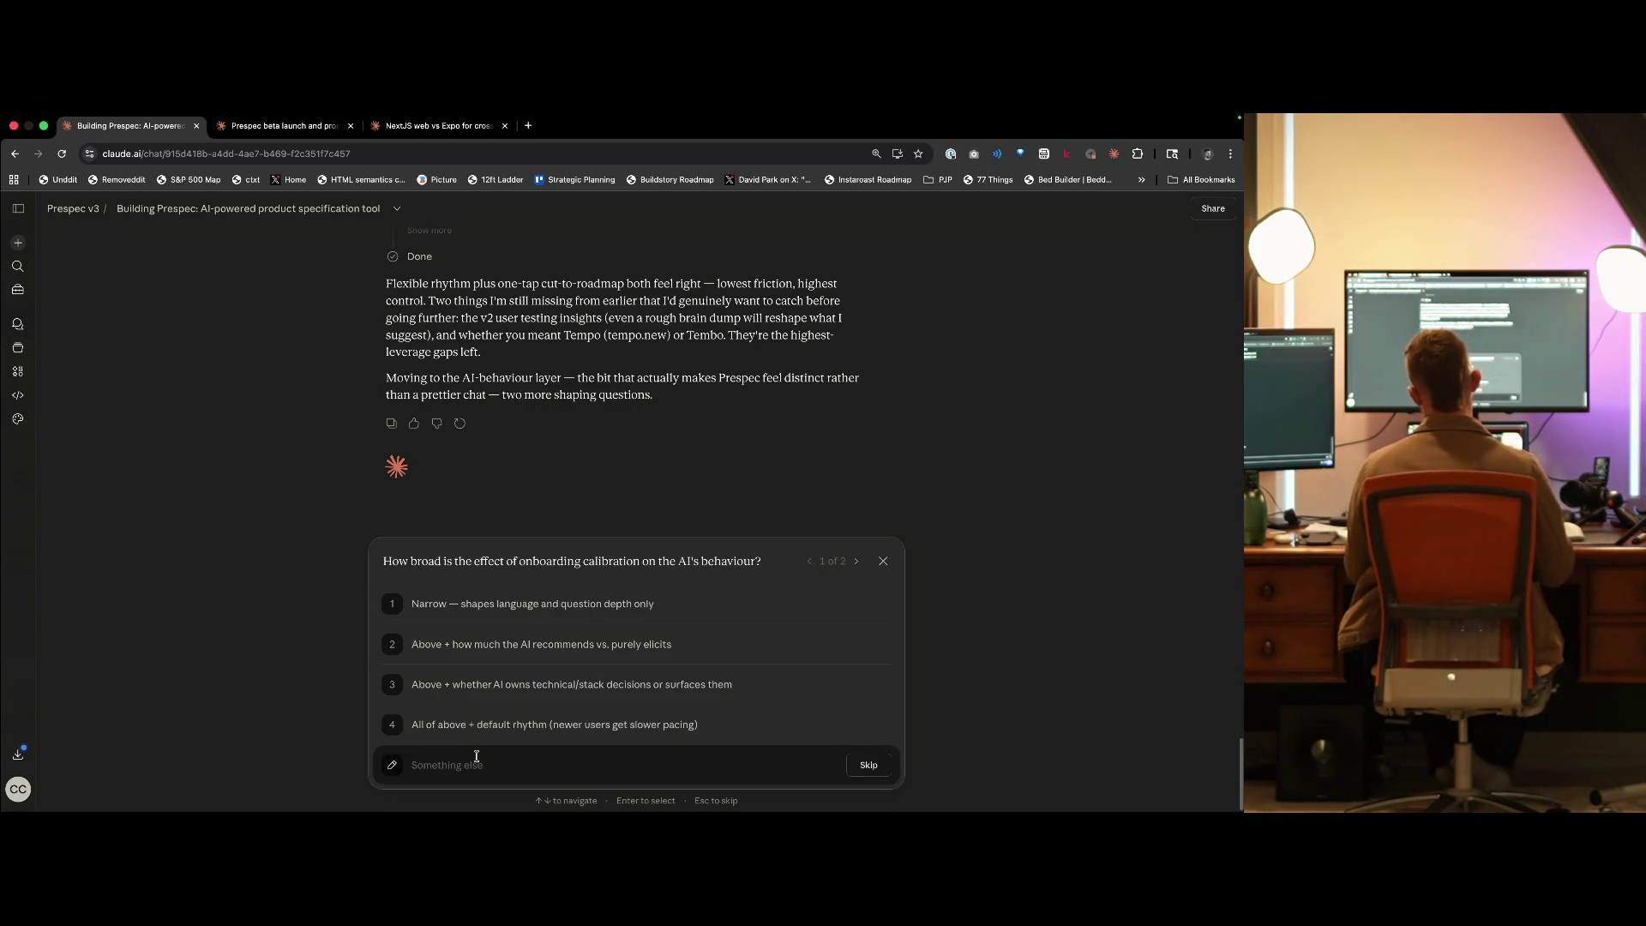
pyautogui.write('Shaa')
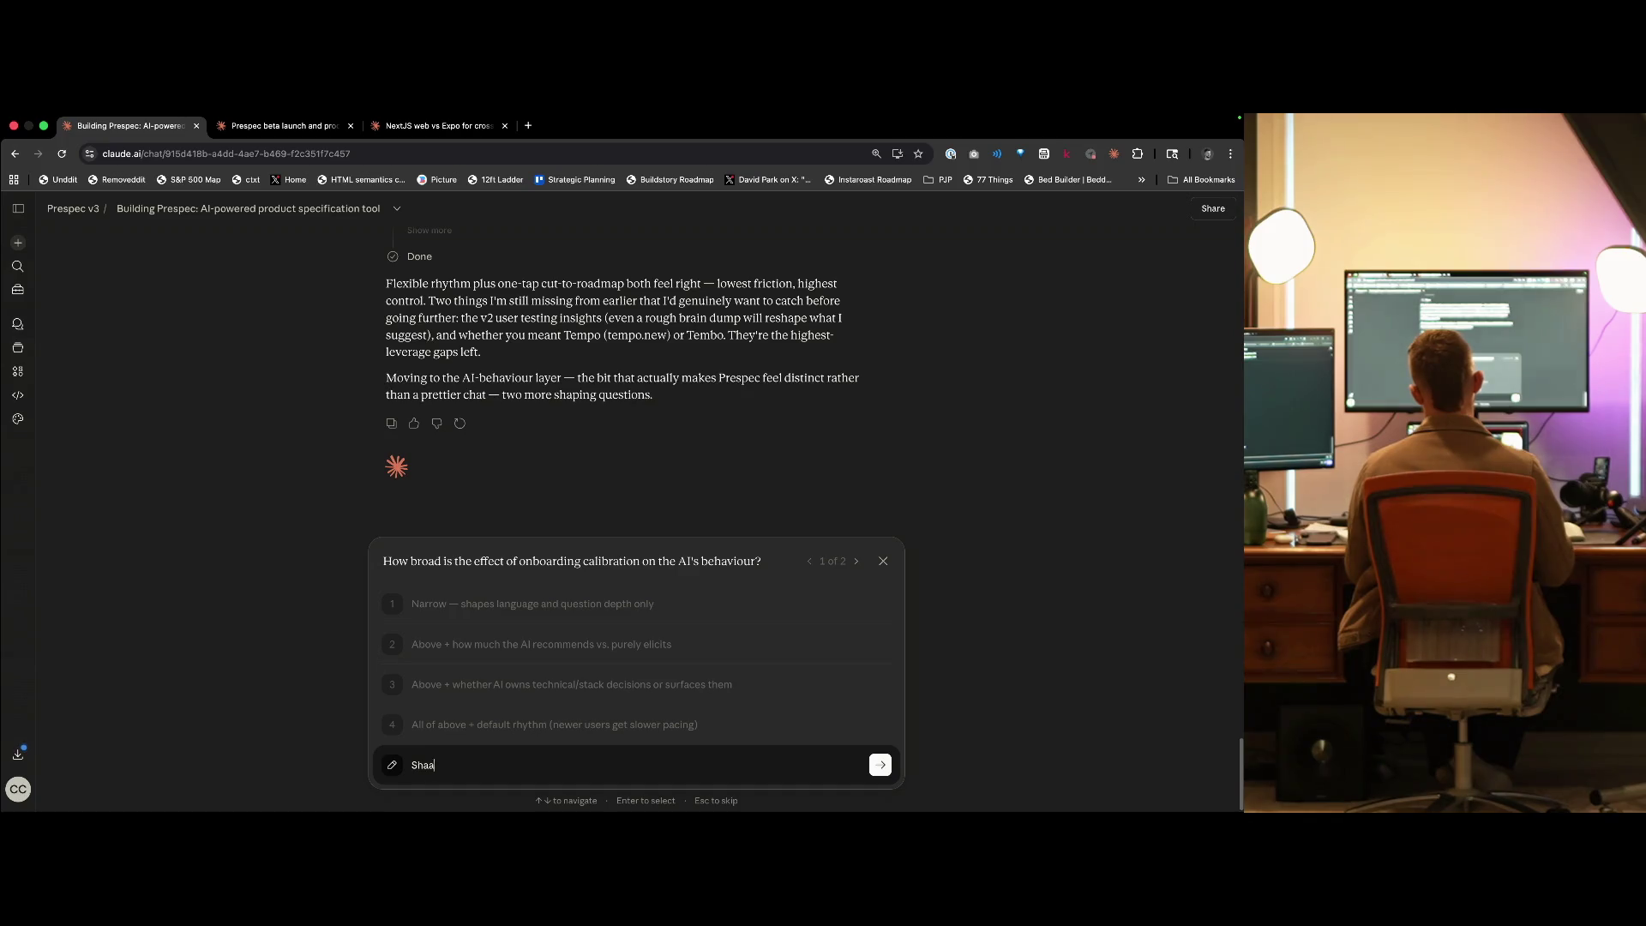
pyautogui.write('ge, question depth, recommendations and te')
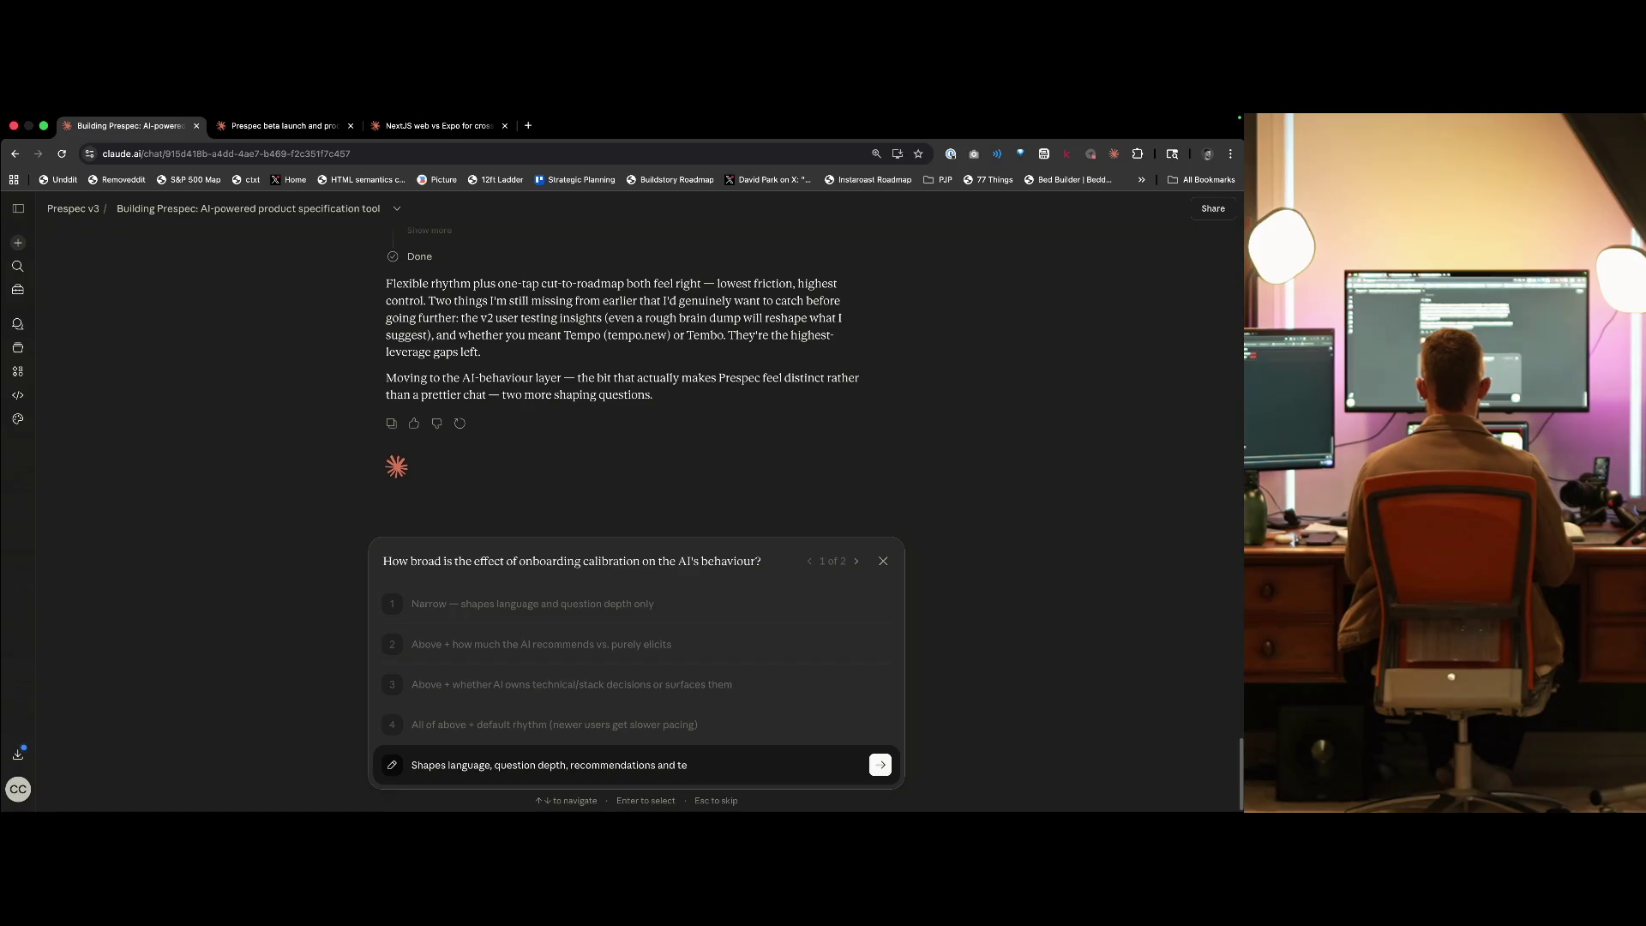
pyautogui.write('chnical/stack')
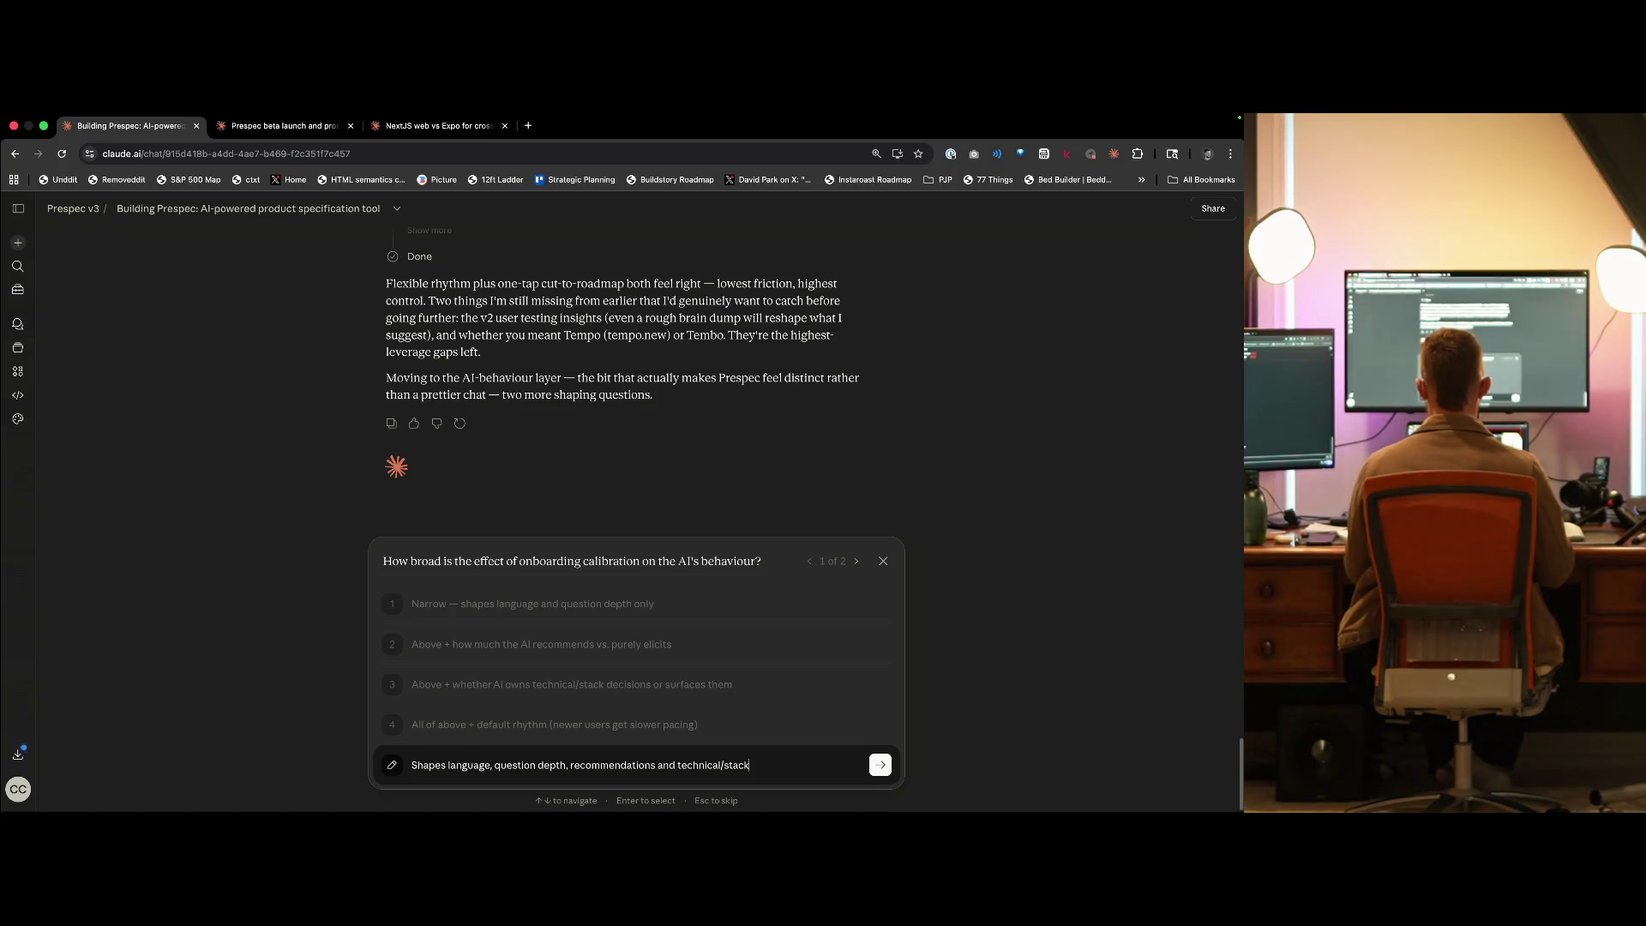
pyautogui.write(' suggestions')
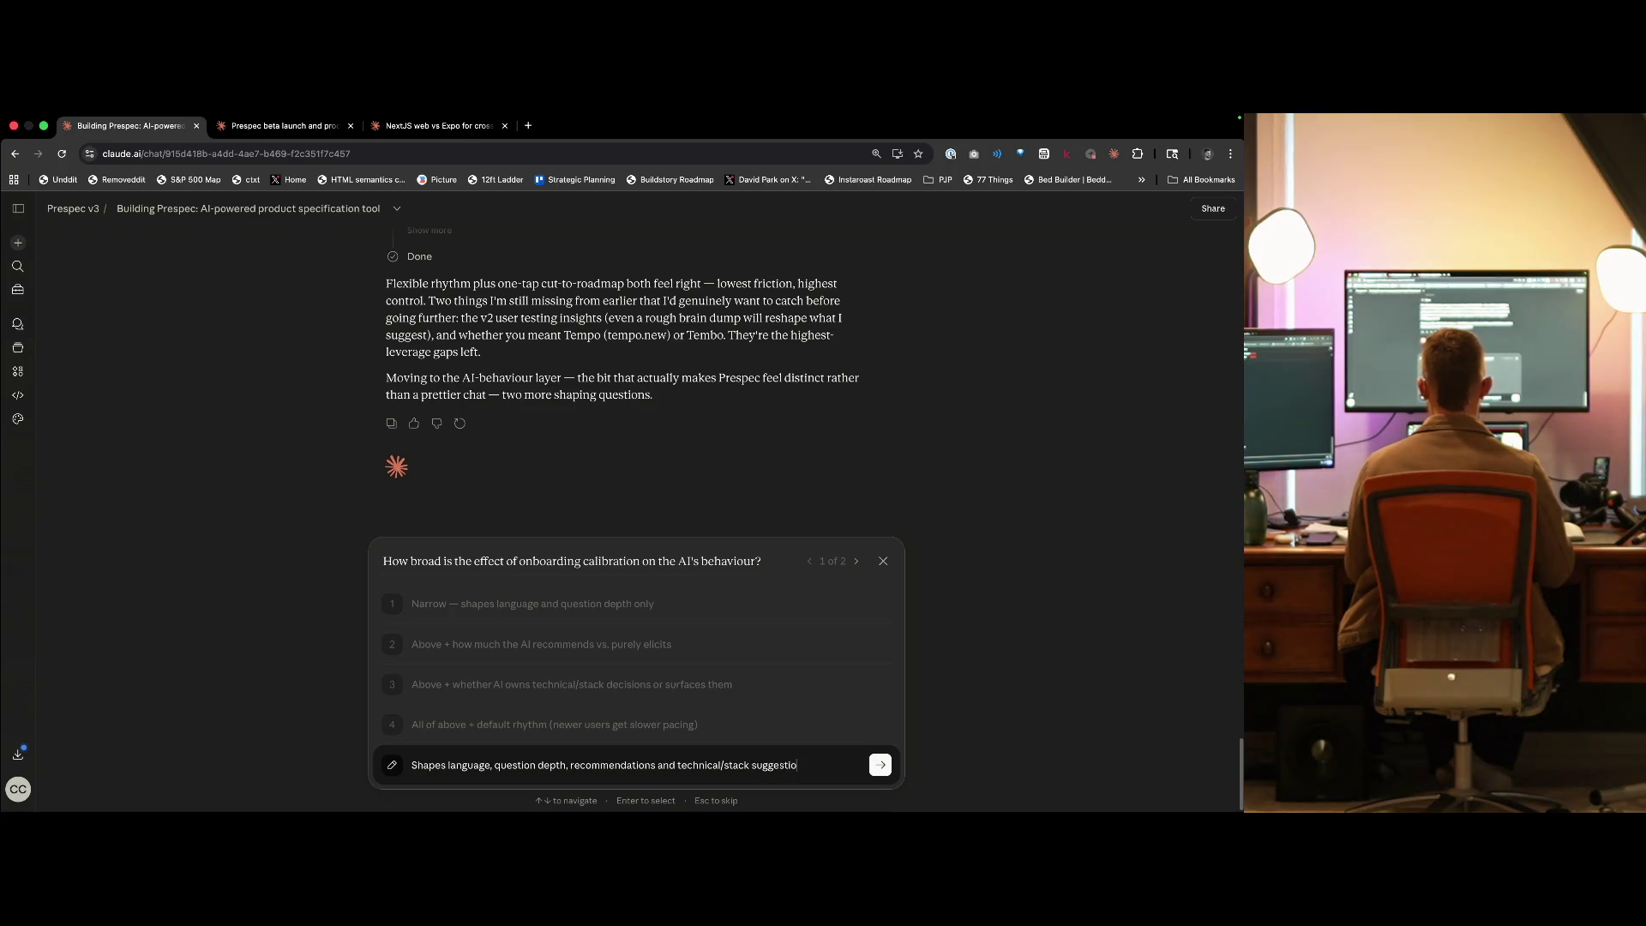
pyautogui.press('Return')
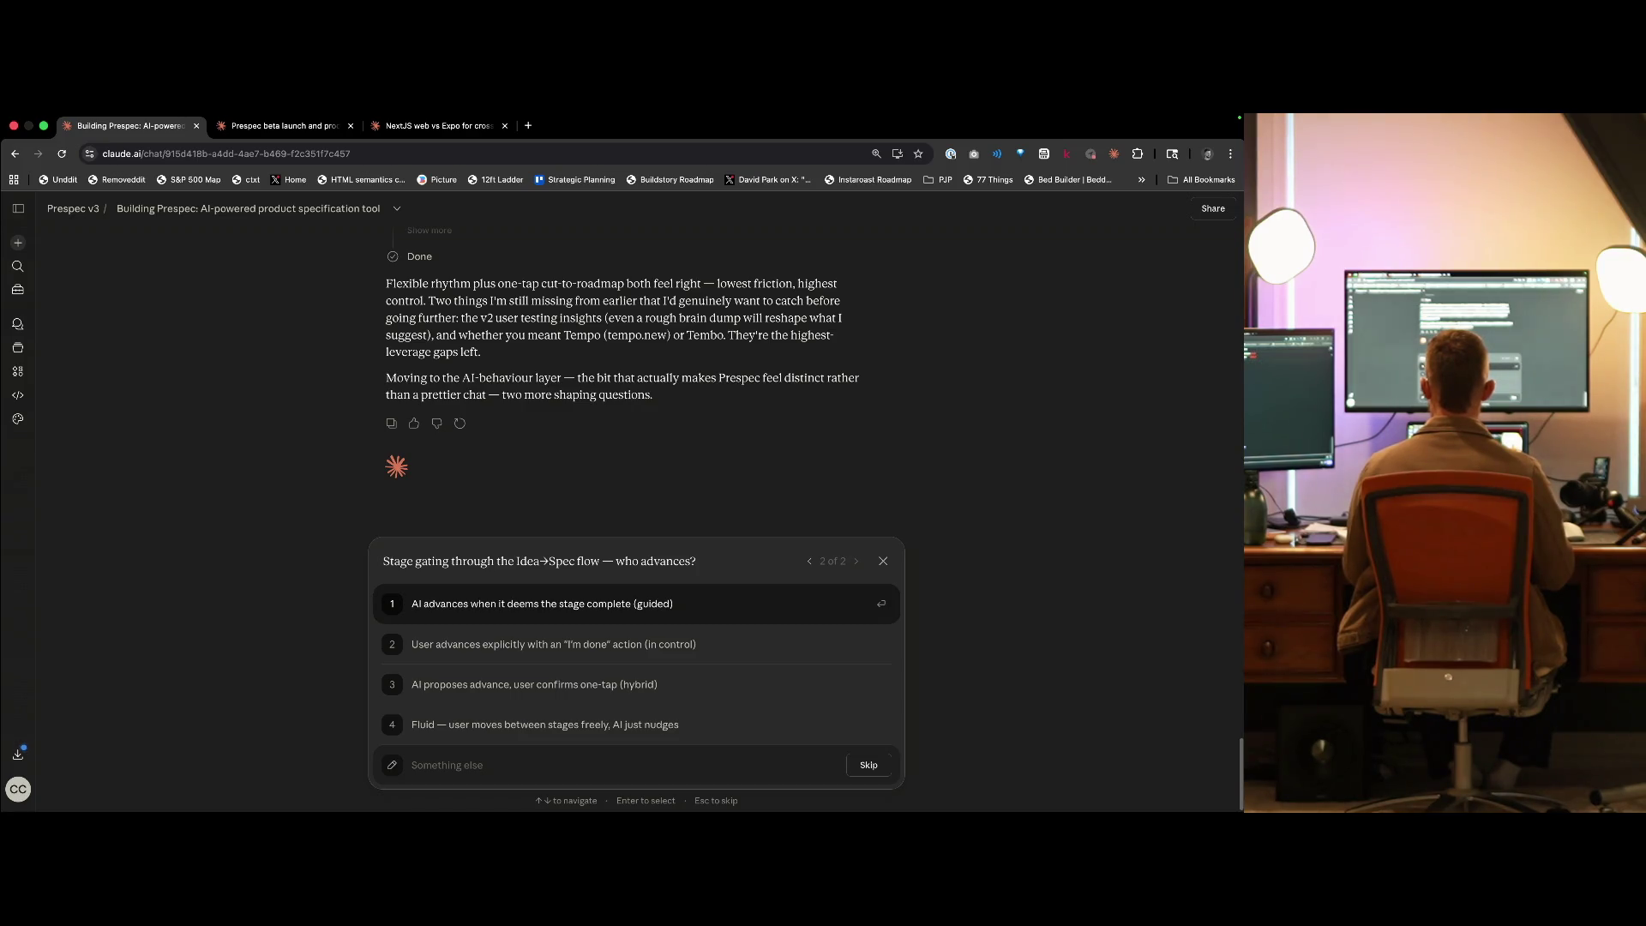
# - Choose option 3, 'AI proposes advance, user confirms one-tap (hybrid)', for stage gating
pyautogui.press('Down')
pyautogui.press('Up')
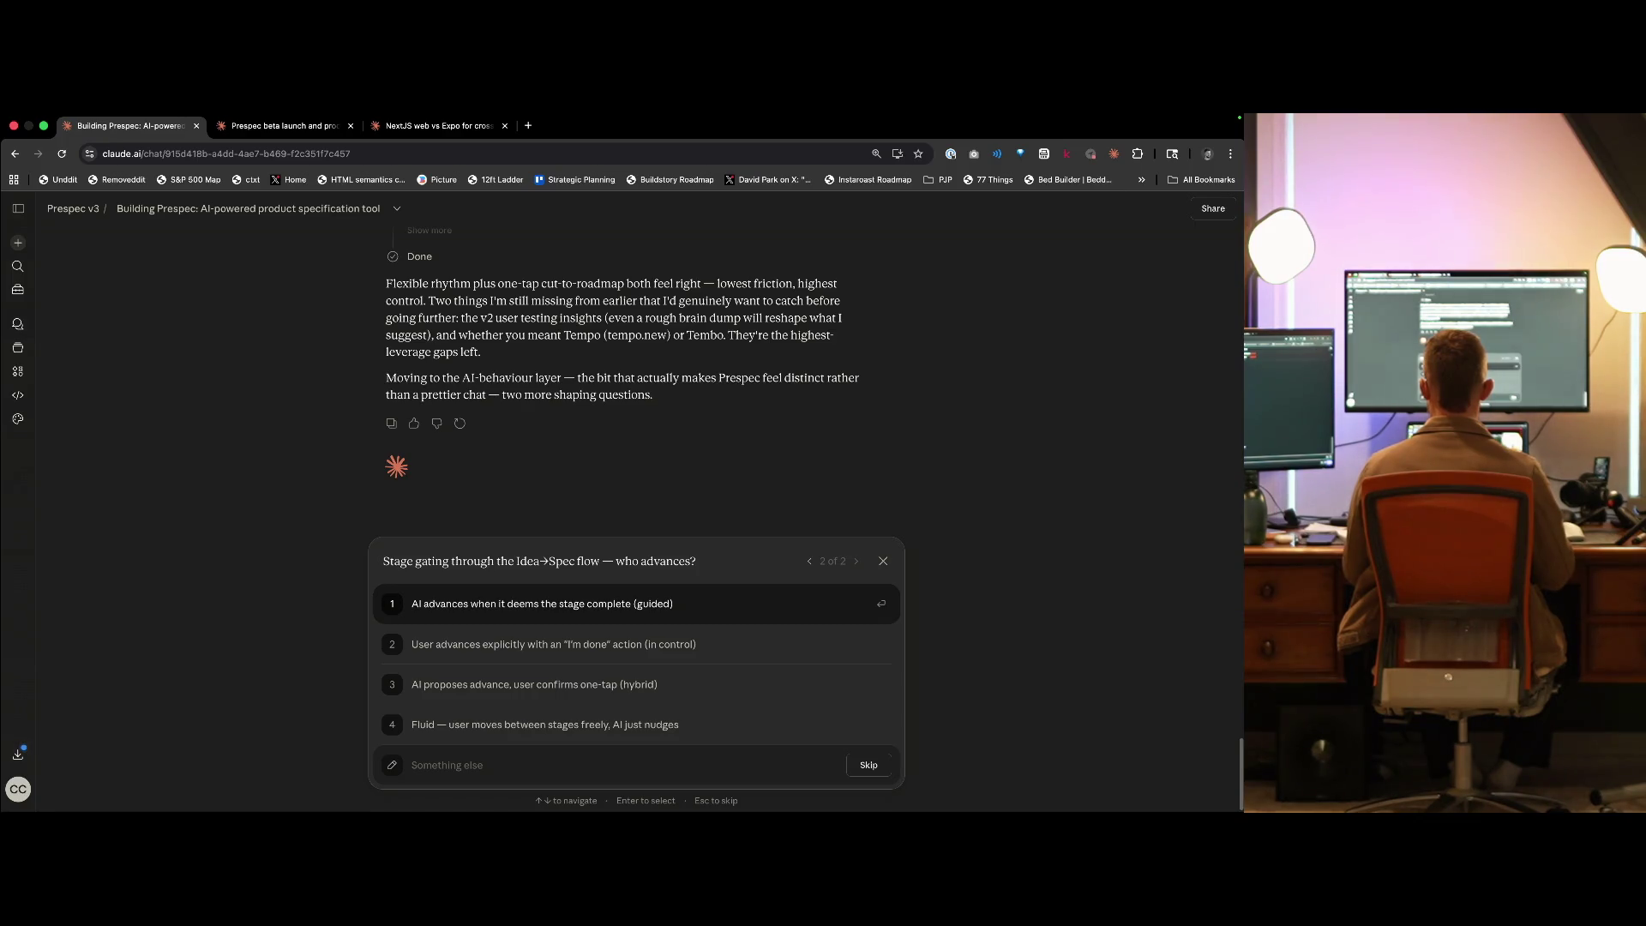
pyautogui.press('Down')
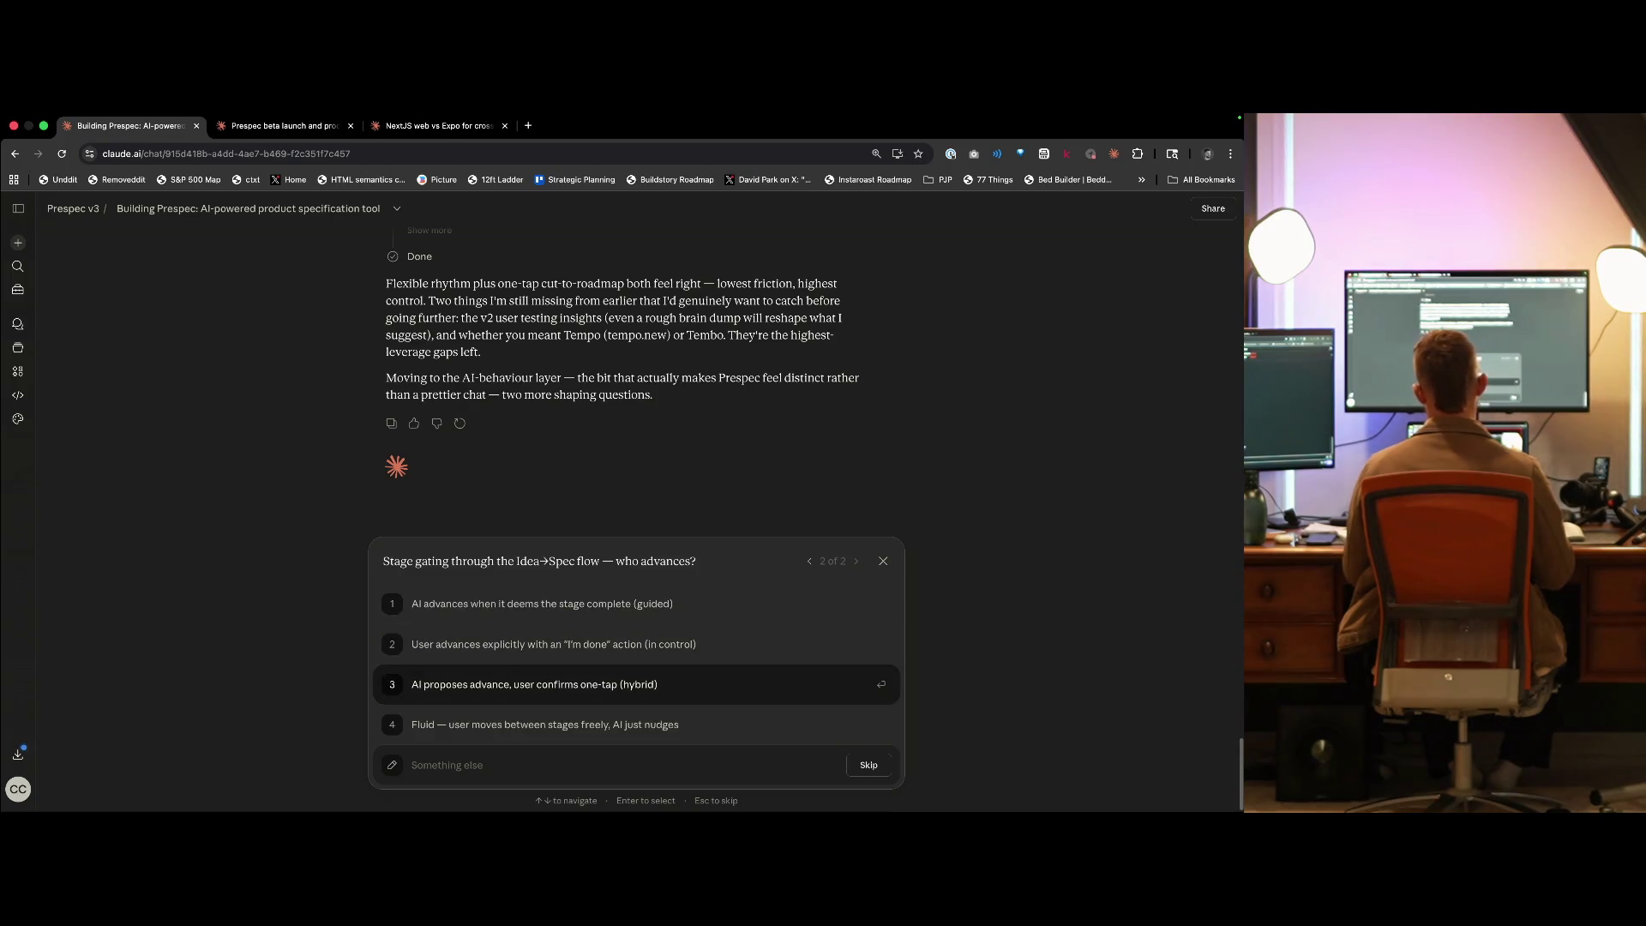
pyautogui.press('Down')
pyautogui.press('Return')
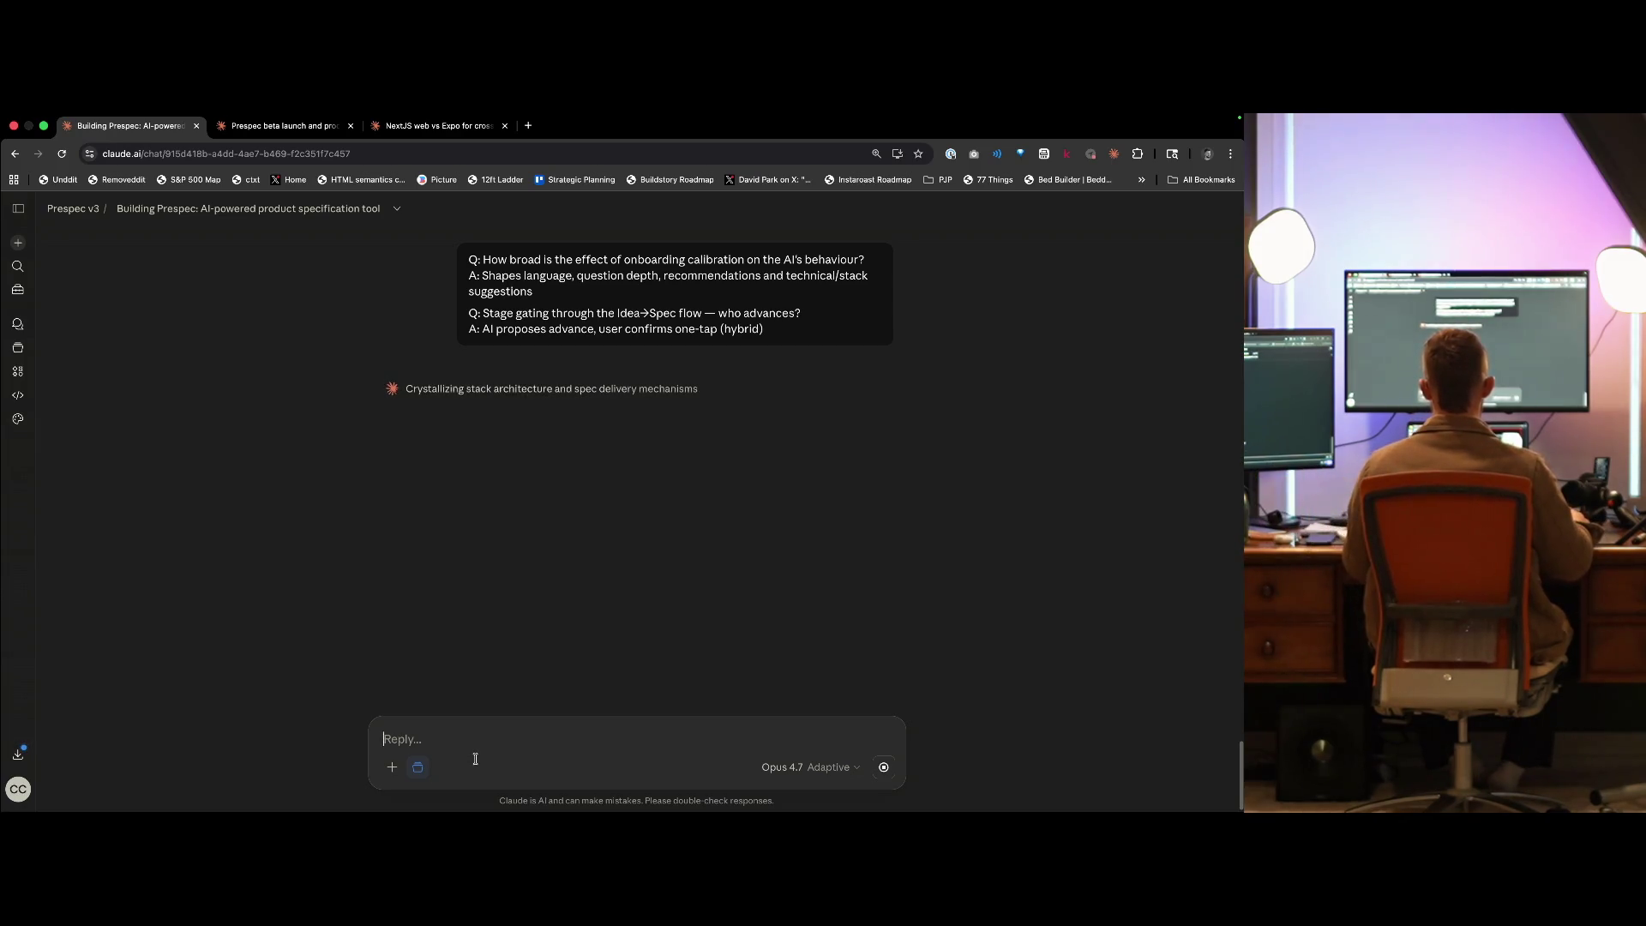
pyautogui.click(478, 760)
# - Close the NextJS chat tab and switch to the Building Prespec chat
pyautogui.hotkey('ctrl', 'Tab')
pyautogui.hotkey('ctrl', 'Tab')
pyautogui.hotkey('ctrl', 'Tab')
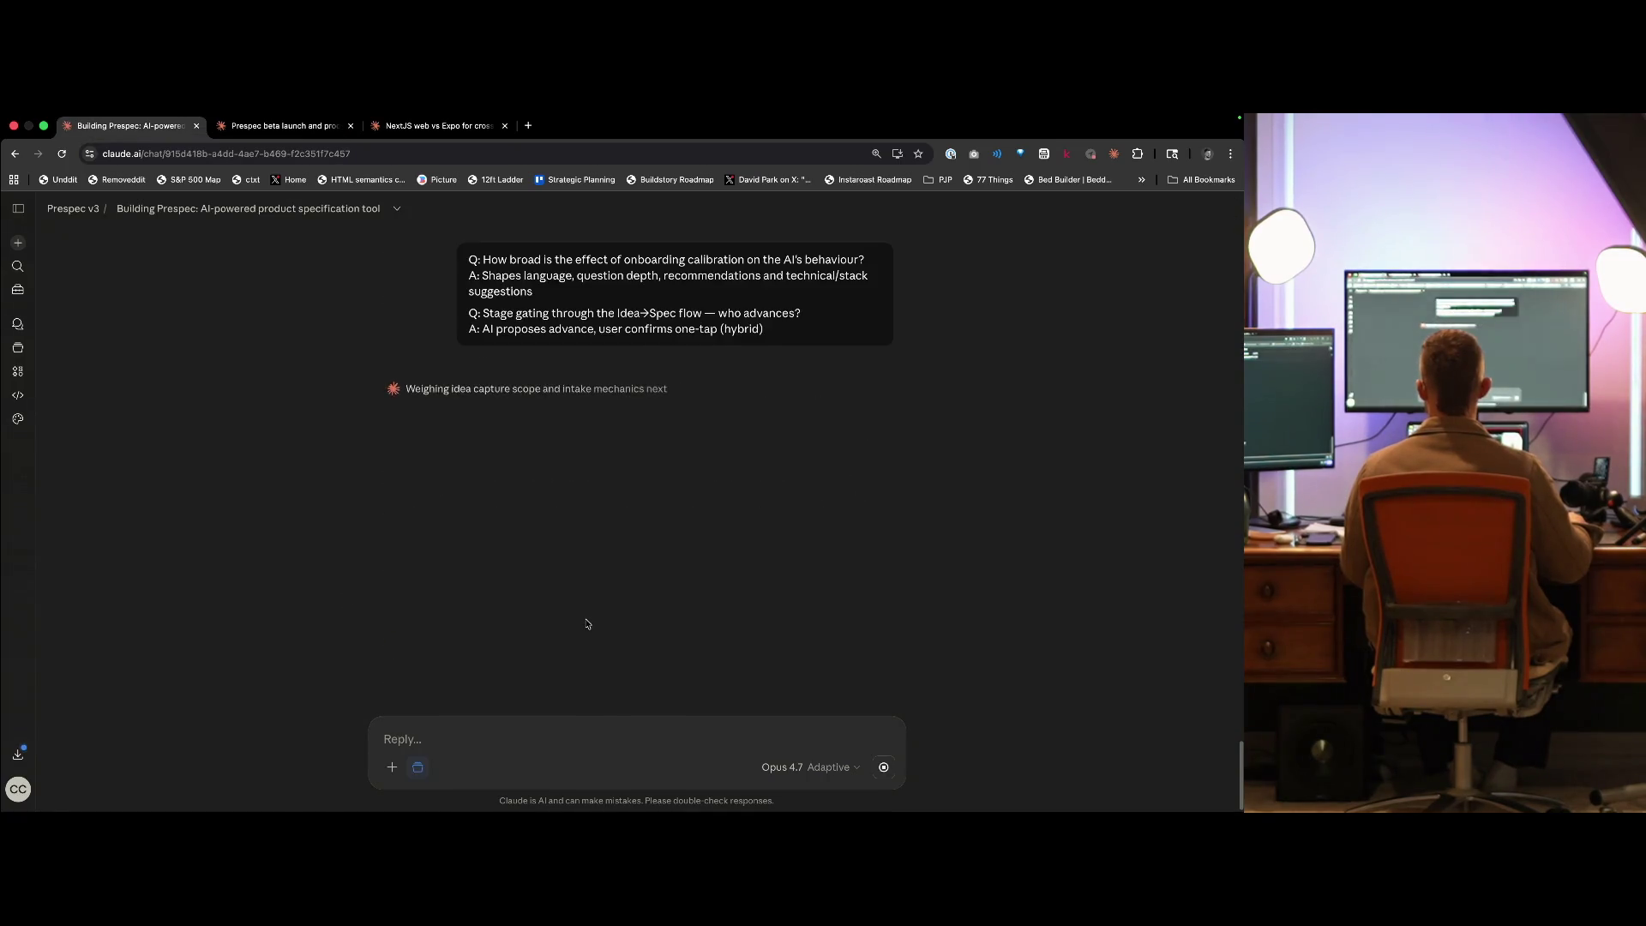
pyautogui.hotkey('ctrl', 'Tab')
pyautogui.hotkey('ctrl', 'Tab')
pyautogui.hotkey('ctrl', 'w')
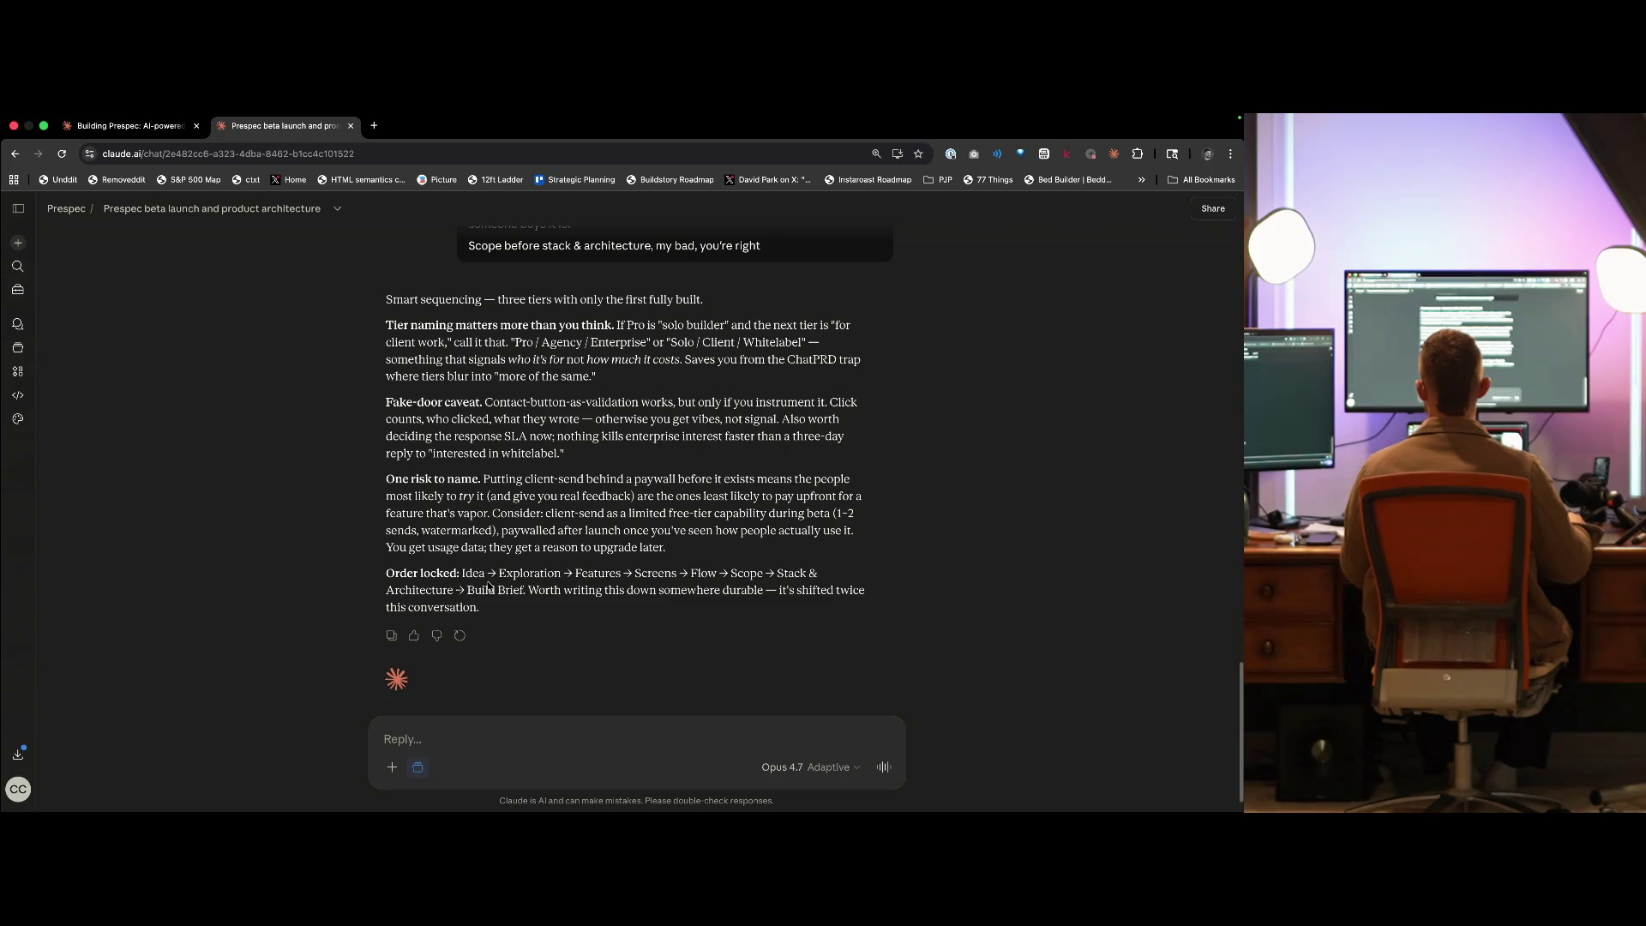
pyautogui.hotkey('ctrl', 'Tab')
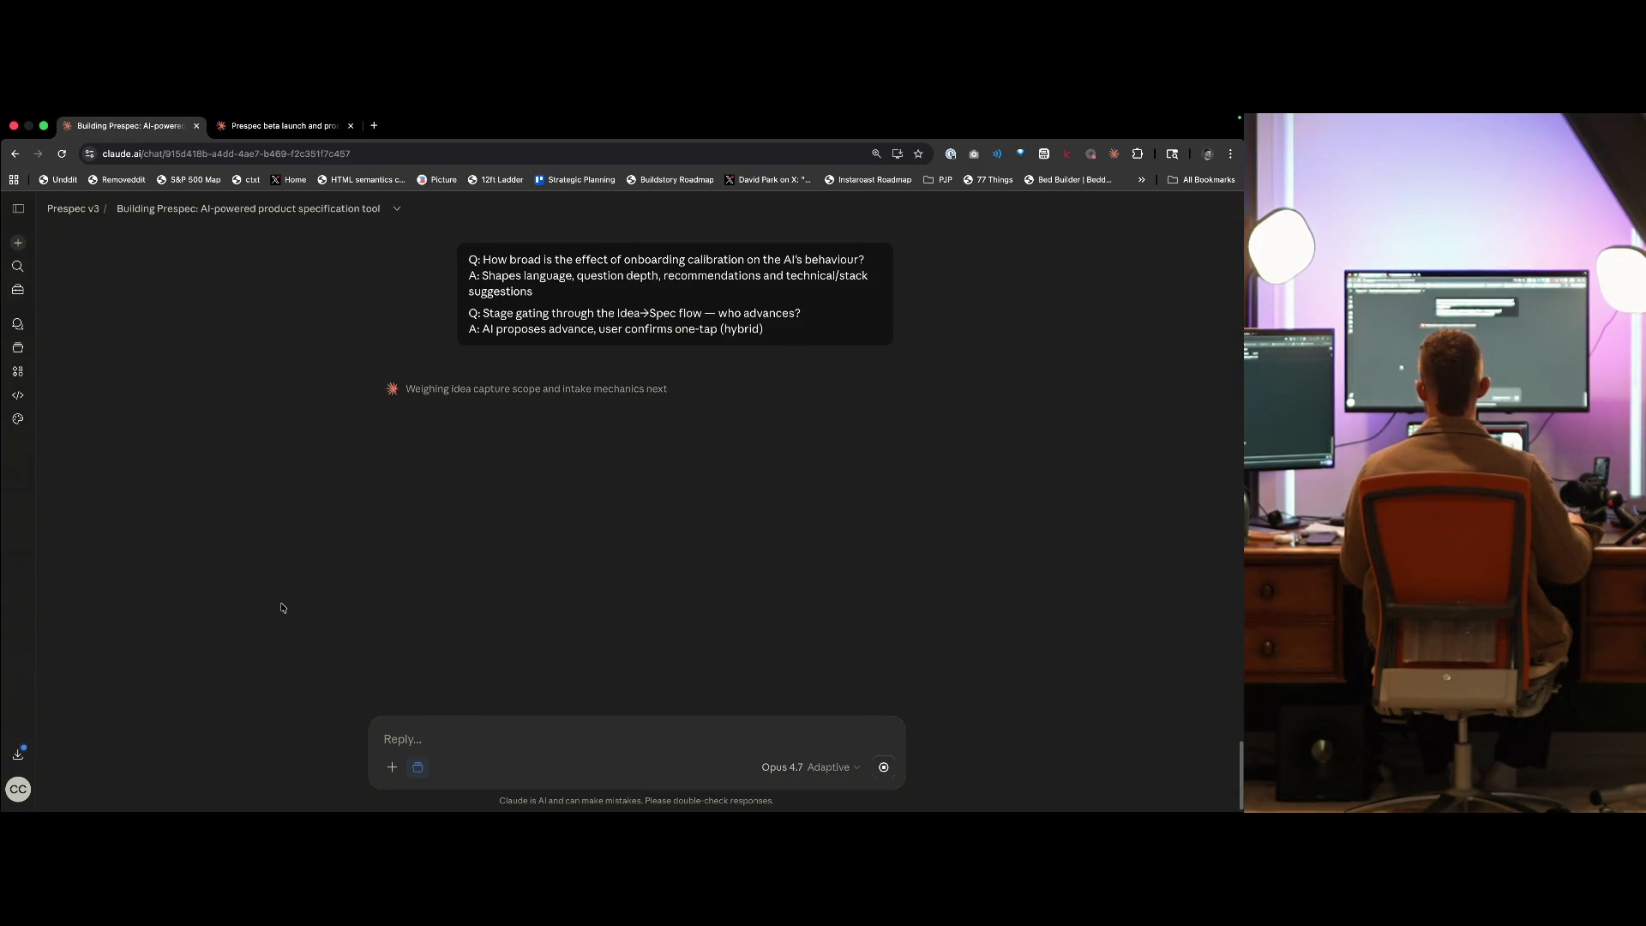
# - Move across the macOS spaces toward the Prespec v3 whiteboard workspace
pyautogui.press('super+Tab')
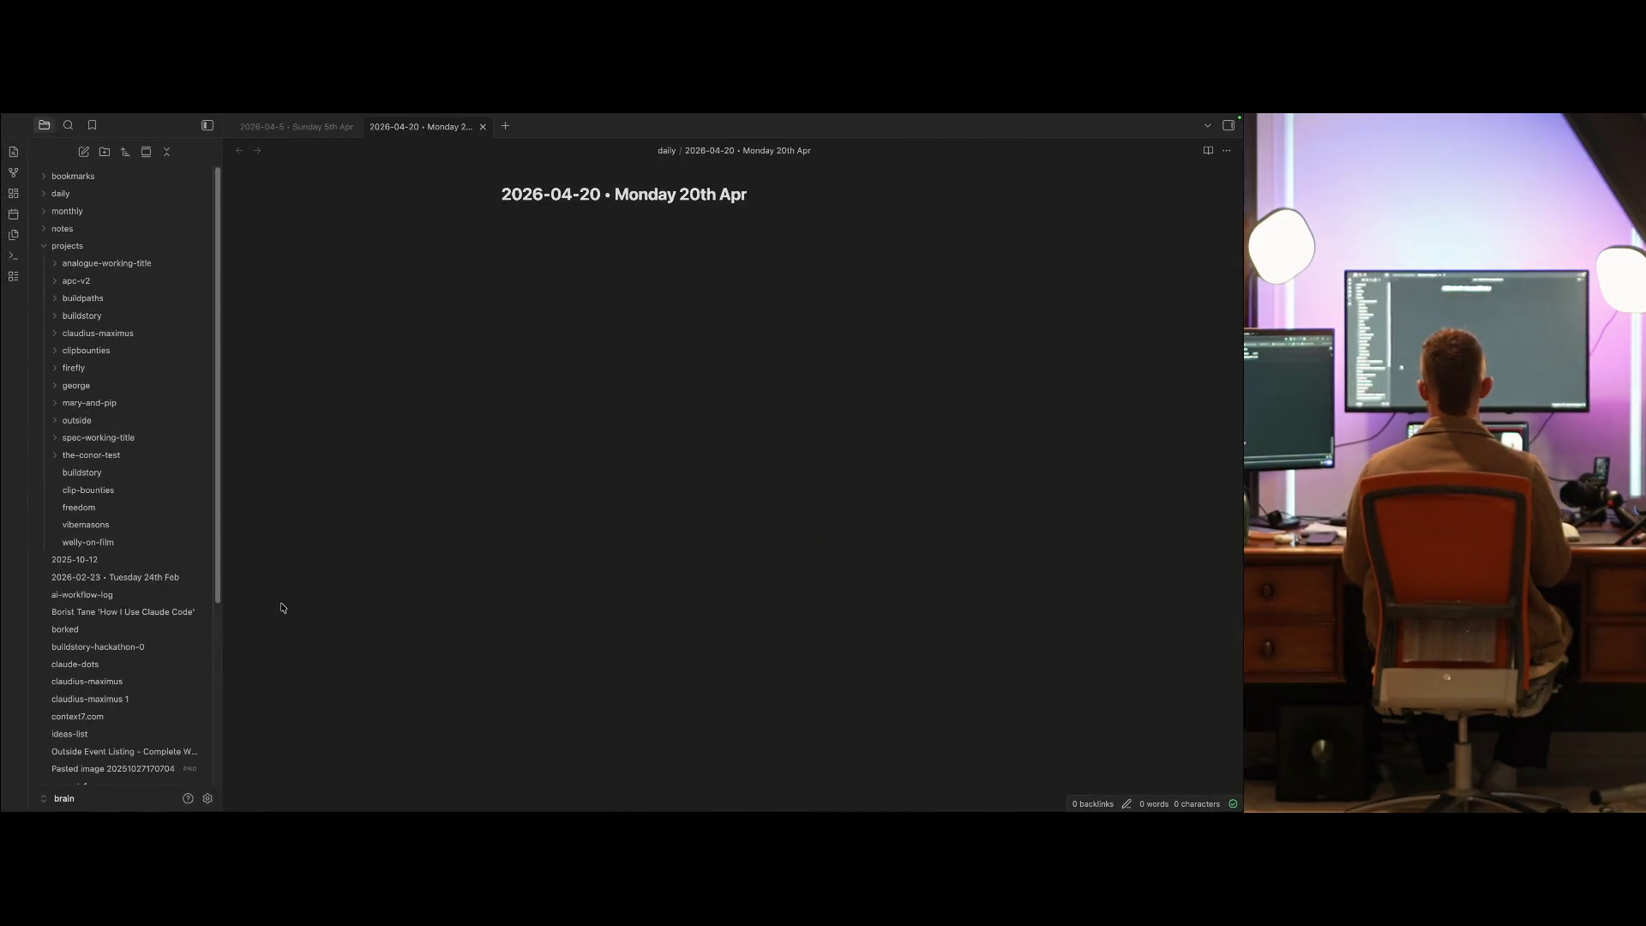
pyautogui.press('super+Tab')
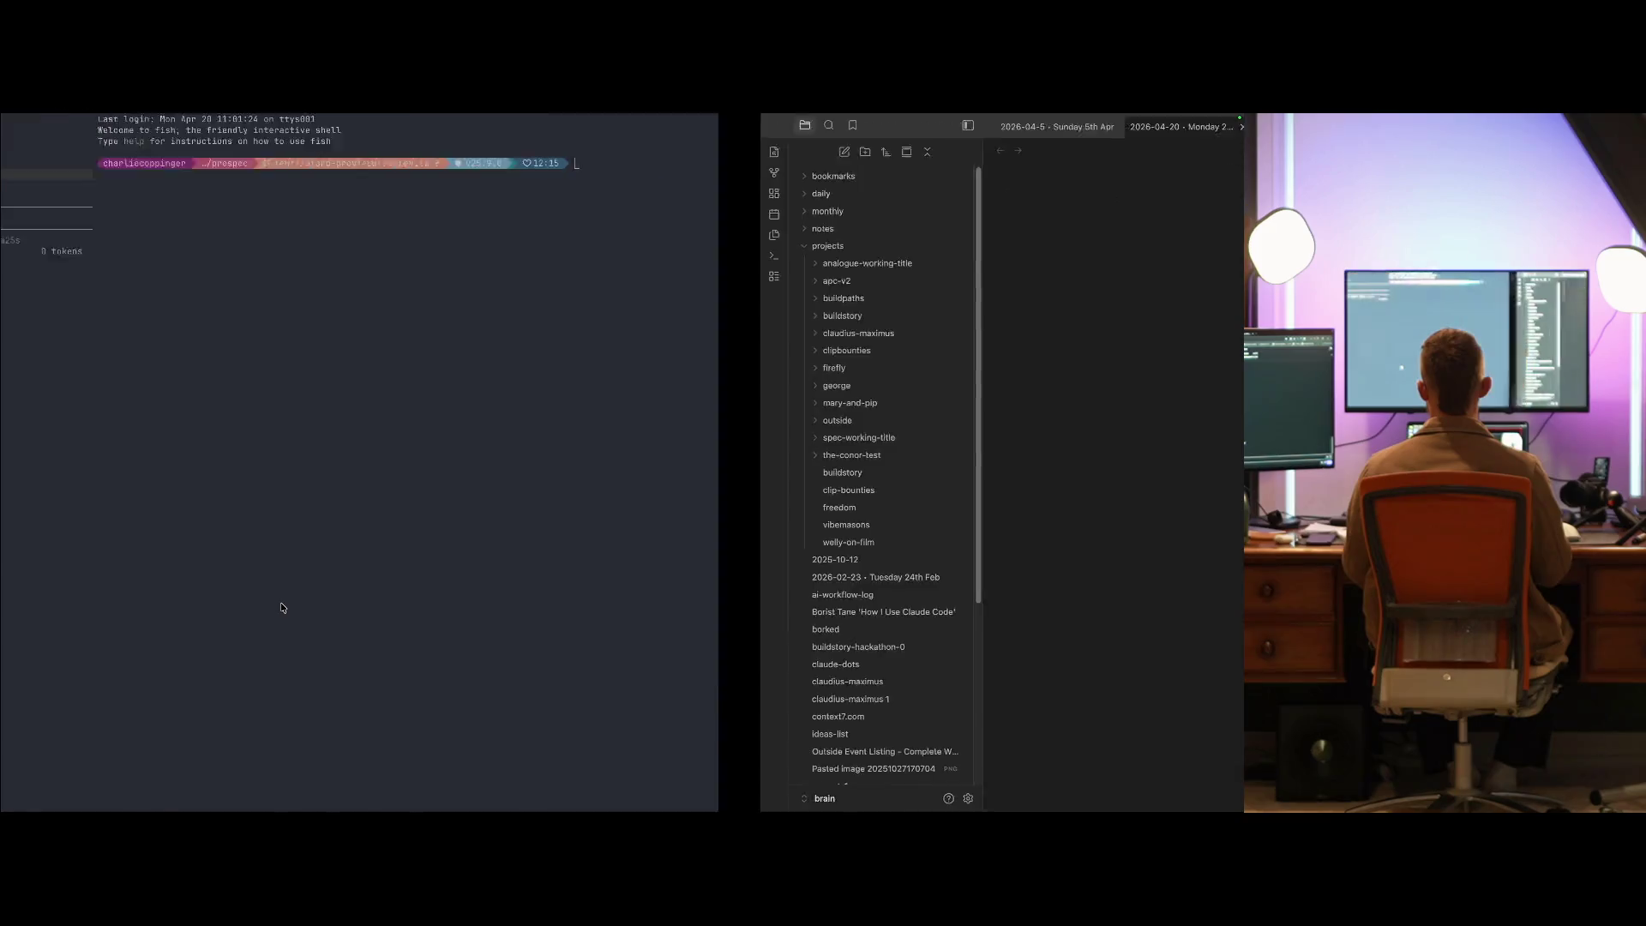
pyautogui.hotkey('ctrl', 'Right')
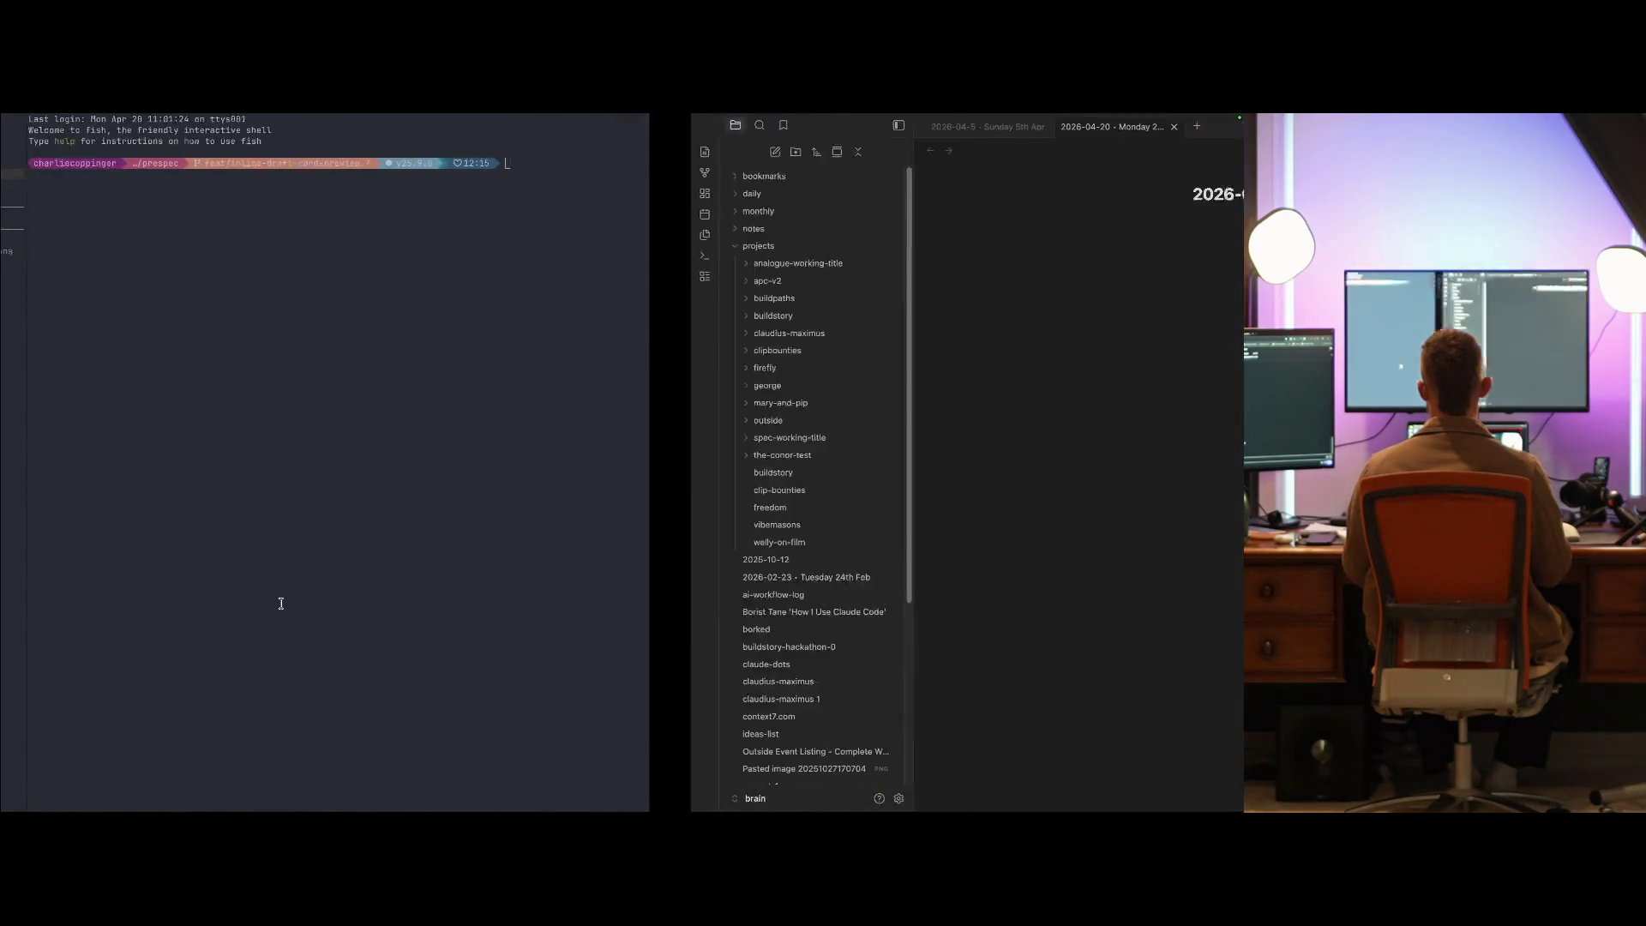
pyautogui.hotkey('ctrl', 'Right')
pyautogui.hotkey('ctrl', 'Right')
pyautogui.hotkey('ctrl', 'Right')
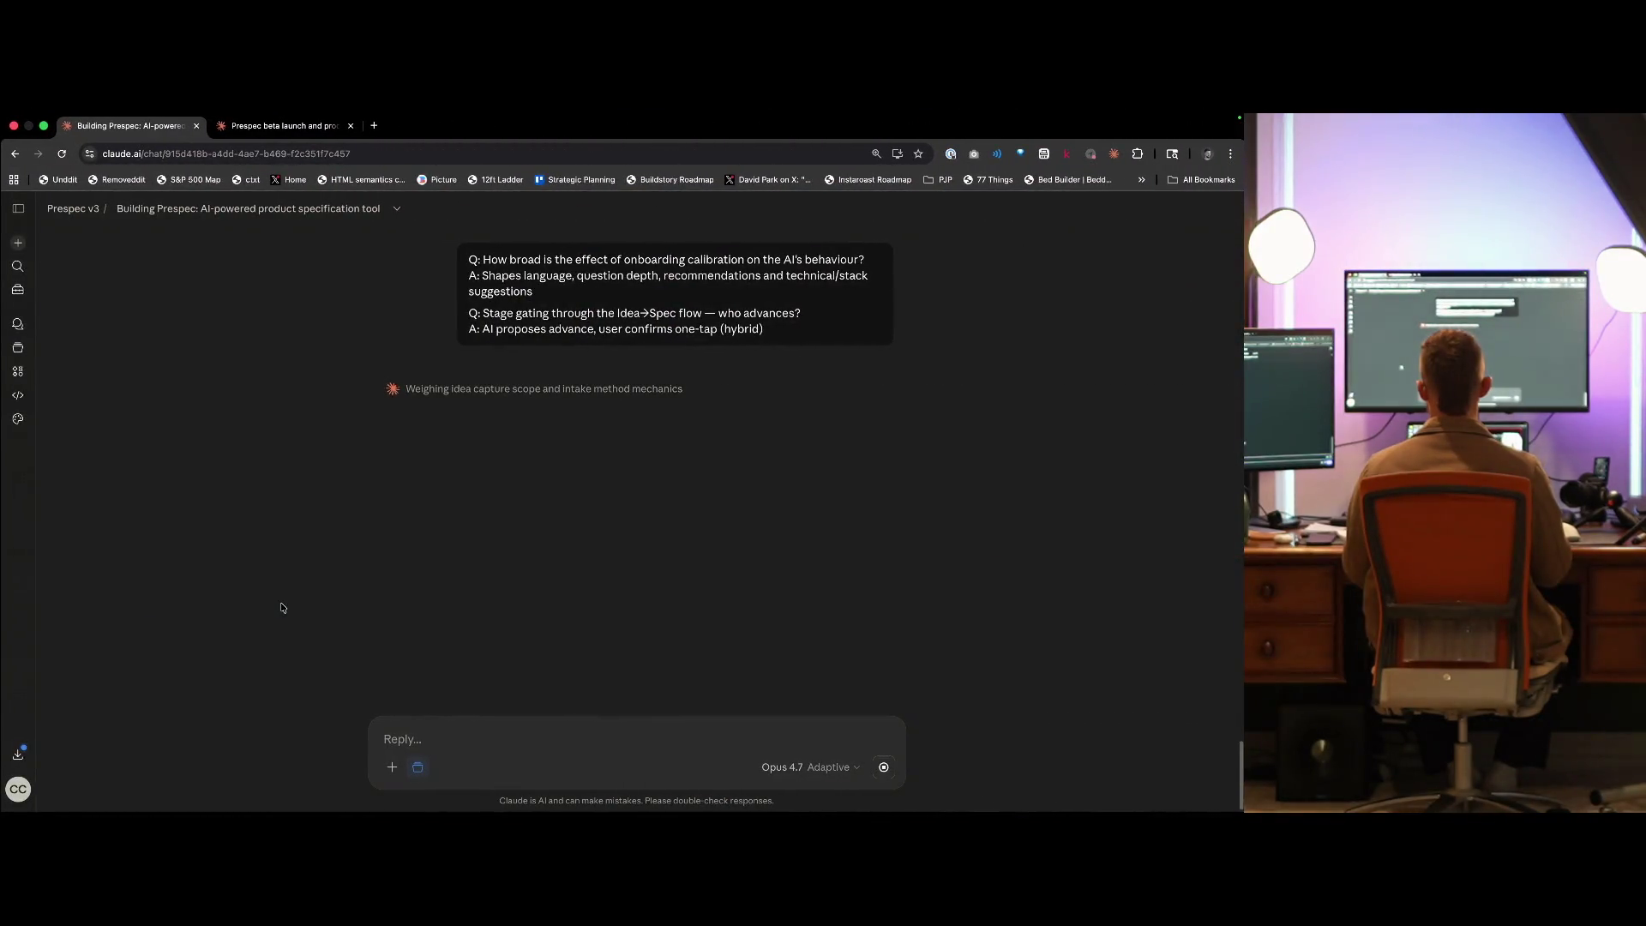
pyautogui.hotkey('ctrl', 'Tab')
pyautogui.hotkey('ctrl', 'shift', 'Tab')
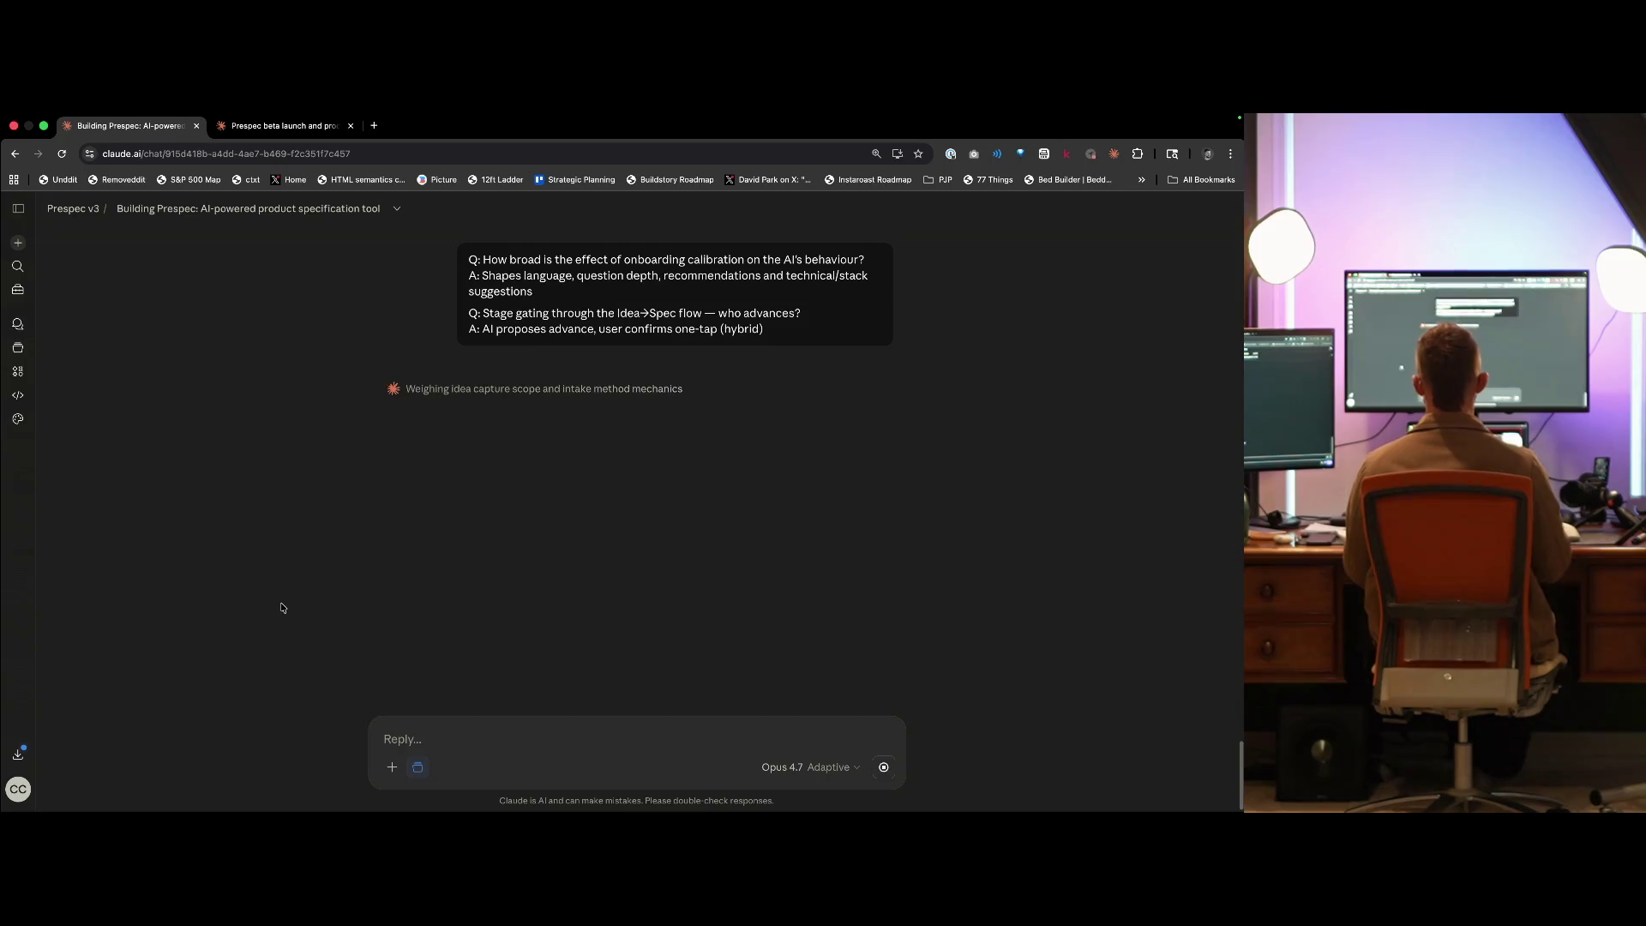
pyautogui.hotkey('ctrl', 'Left')
pyautogui.hotkey('ctrl', 'Left')
pyautogui.hotkey('ctrl', 'Left')
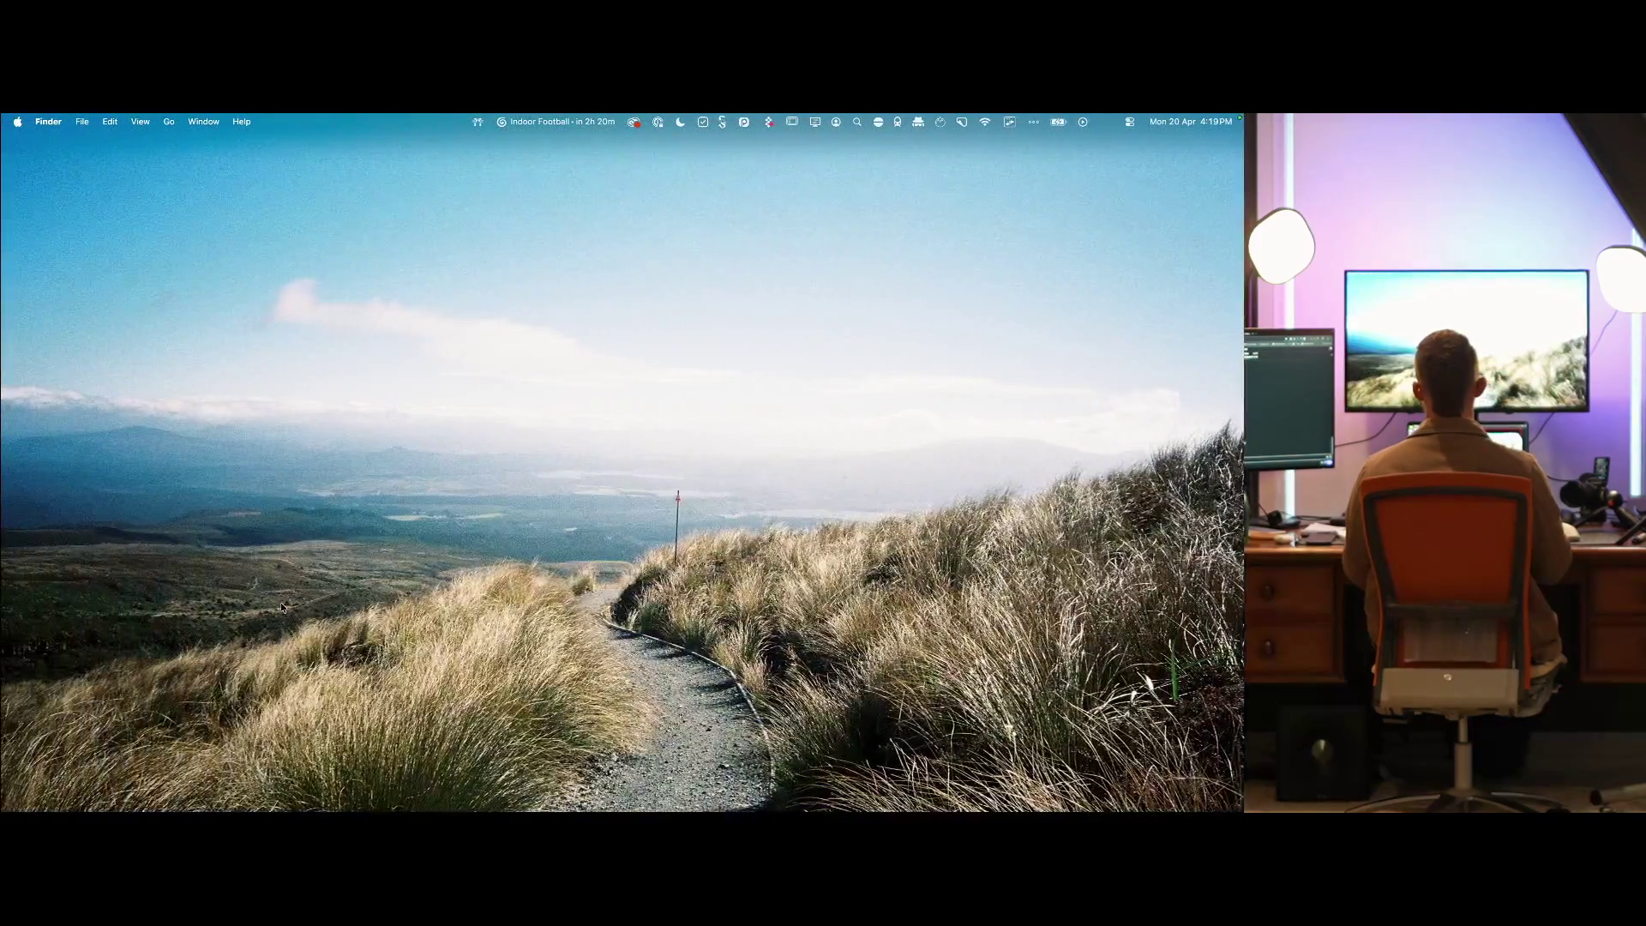
# - Open the Prespec v3 design file in Figma and draw a trial frame on its empty Page 1
pyautogui.hotkey('ctrl', 'Right')
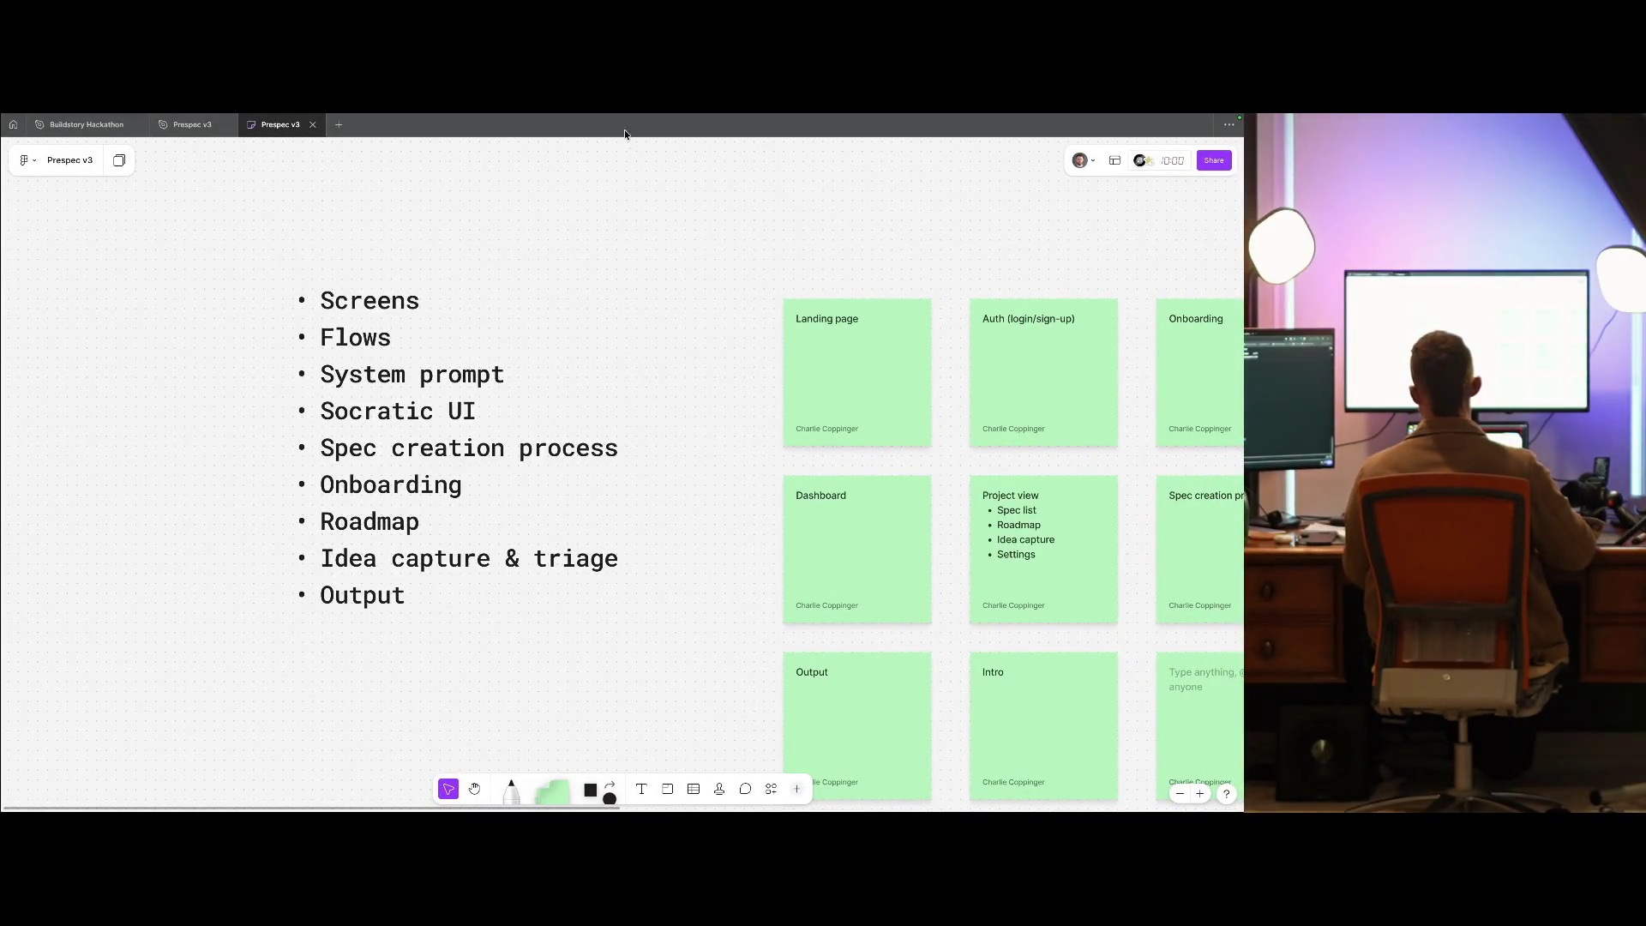
pyautogui.click(191, 125)
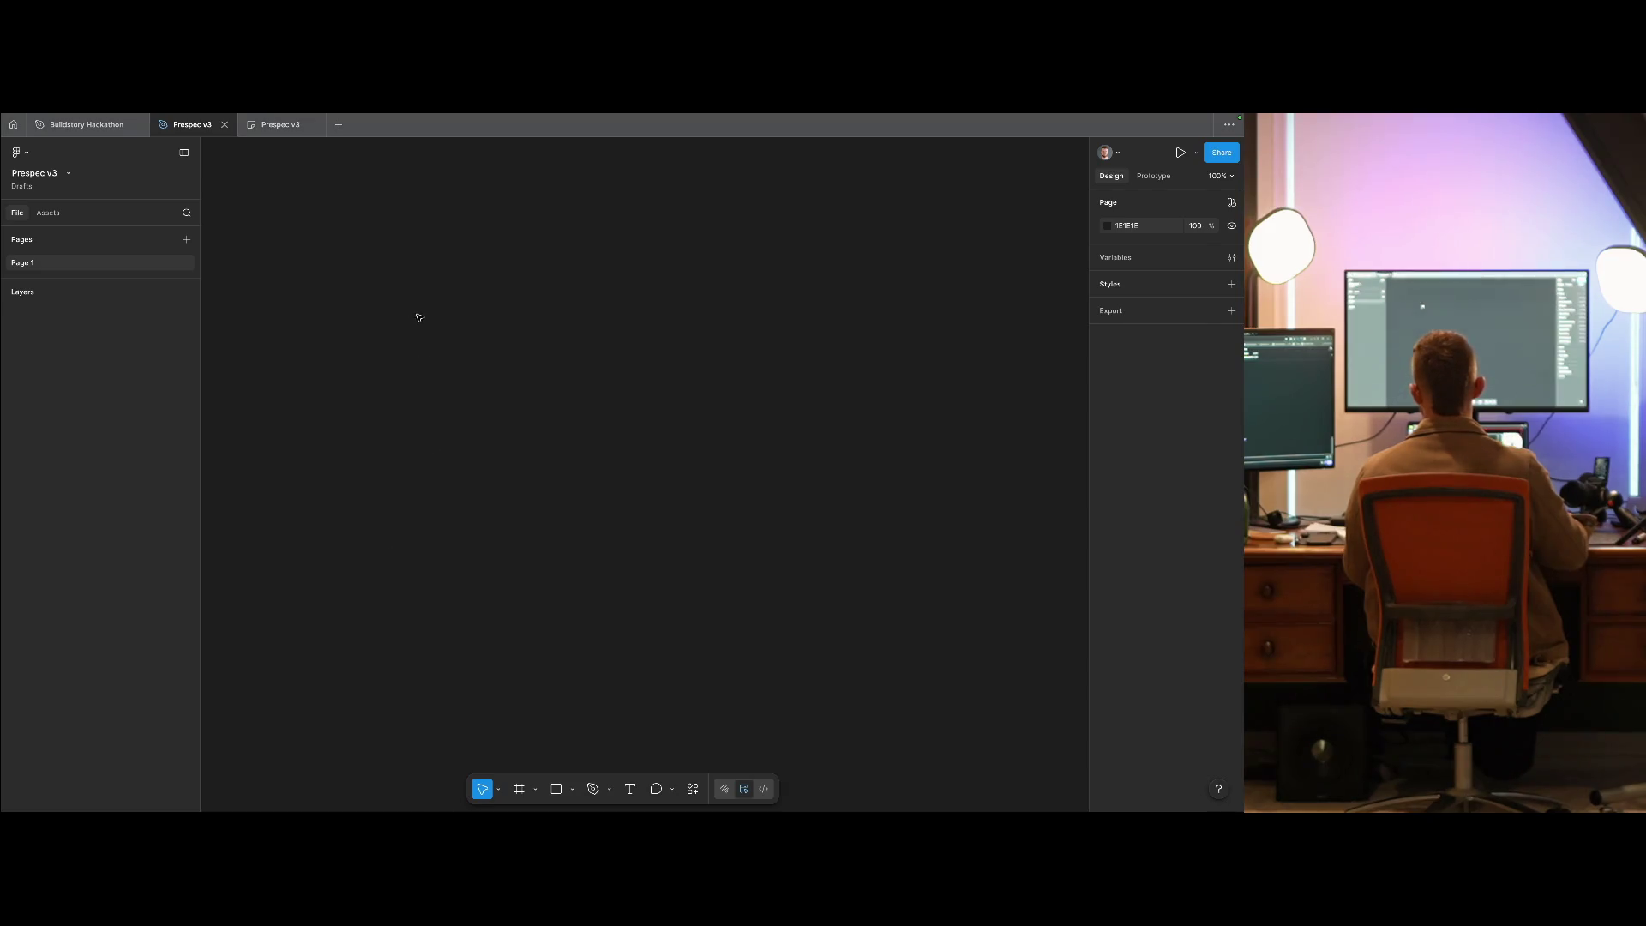
pyautogui.press('f')
pyautogui.moveTo(331, 209)
pyautogui.mouseDown()
pyautogui.moveTo(732, 570)
pyautogui.moveTo(874, 644)
pyautogui.mouseUp()
# - Undo the earlier trial frame and add a MacBook Pro 14" frame from the Desktop presets
pyautogui.hotkey('ctrl', 'z')
pyautogui.press('f')
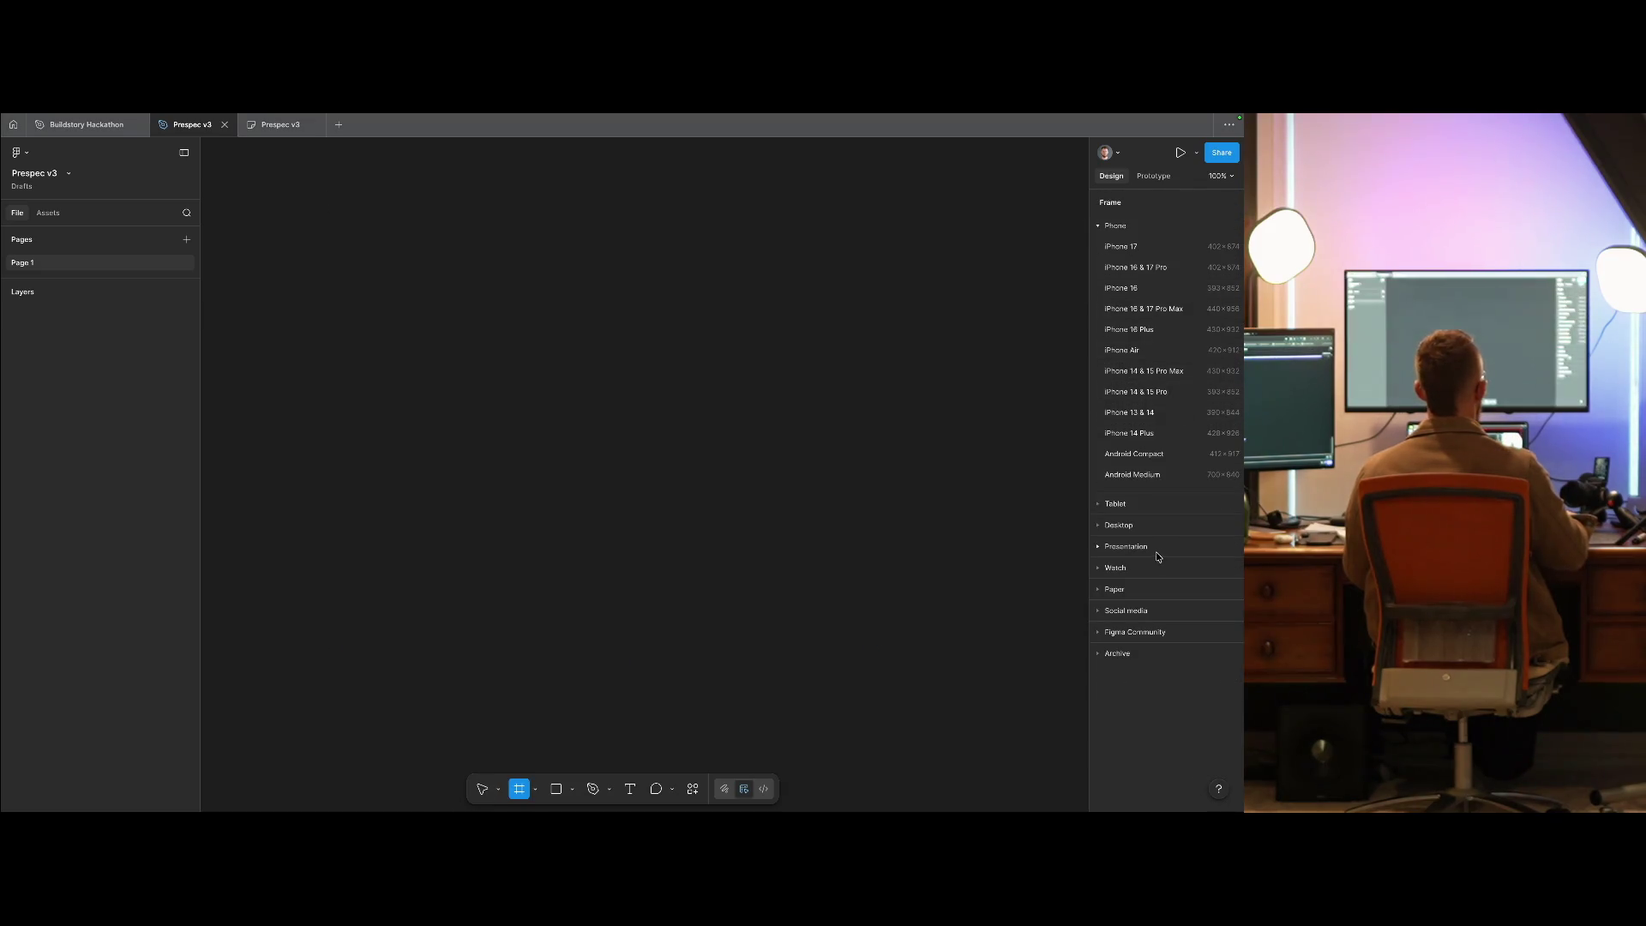
pyautogui.click(1149, 525)
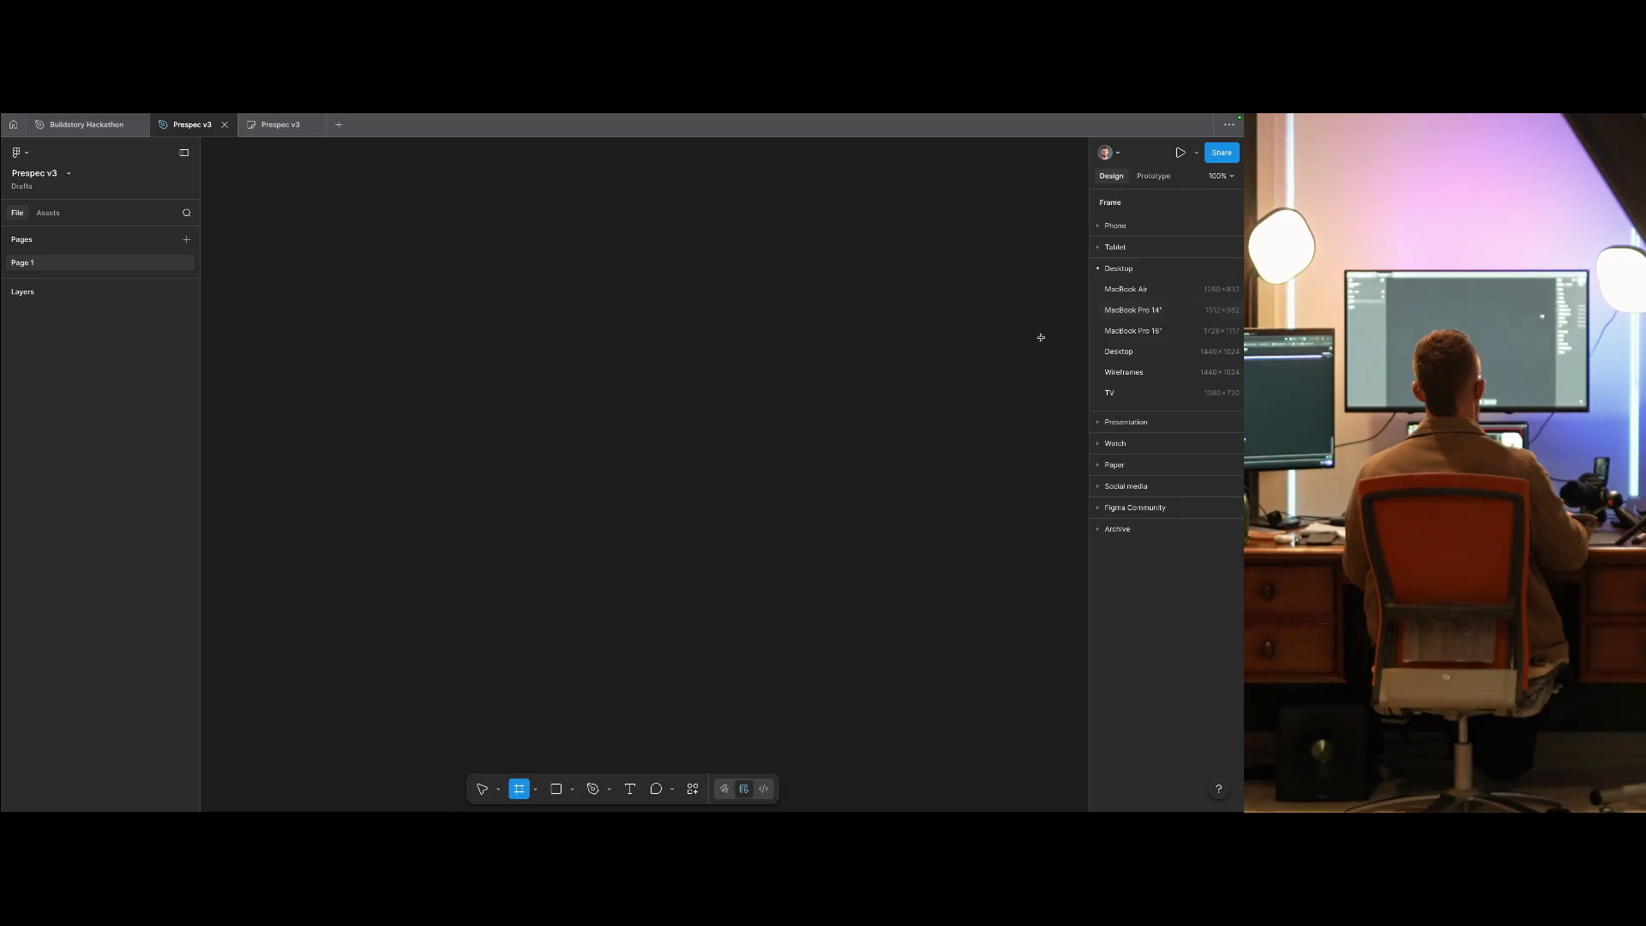
pyautogui.click(1157, 311)
# - View the MacBook Pro 14" frame at 100% with a narrower layers sidebar, panning to its label
pyautogui.hotkey('shift', '0')
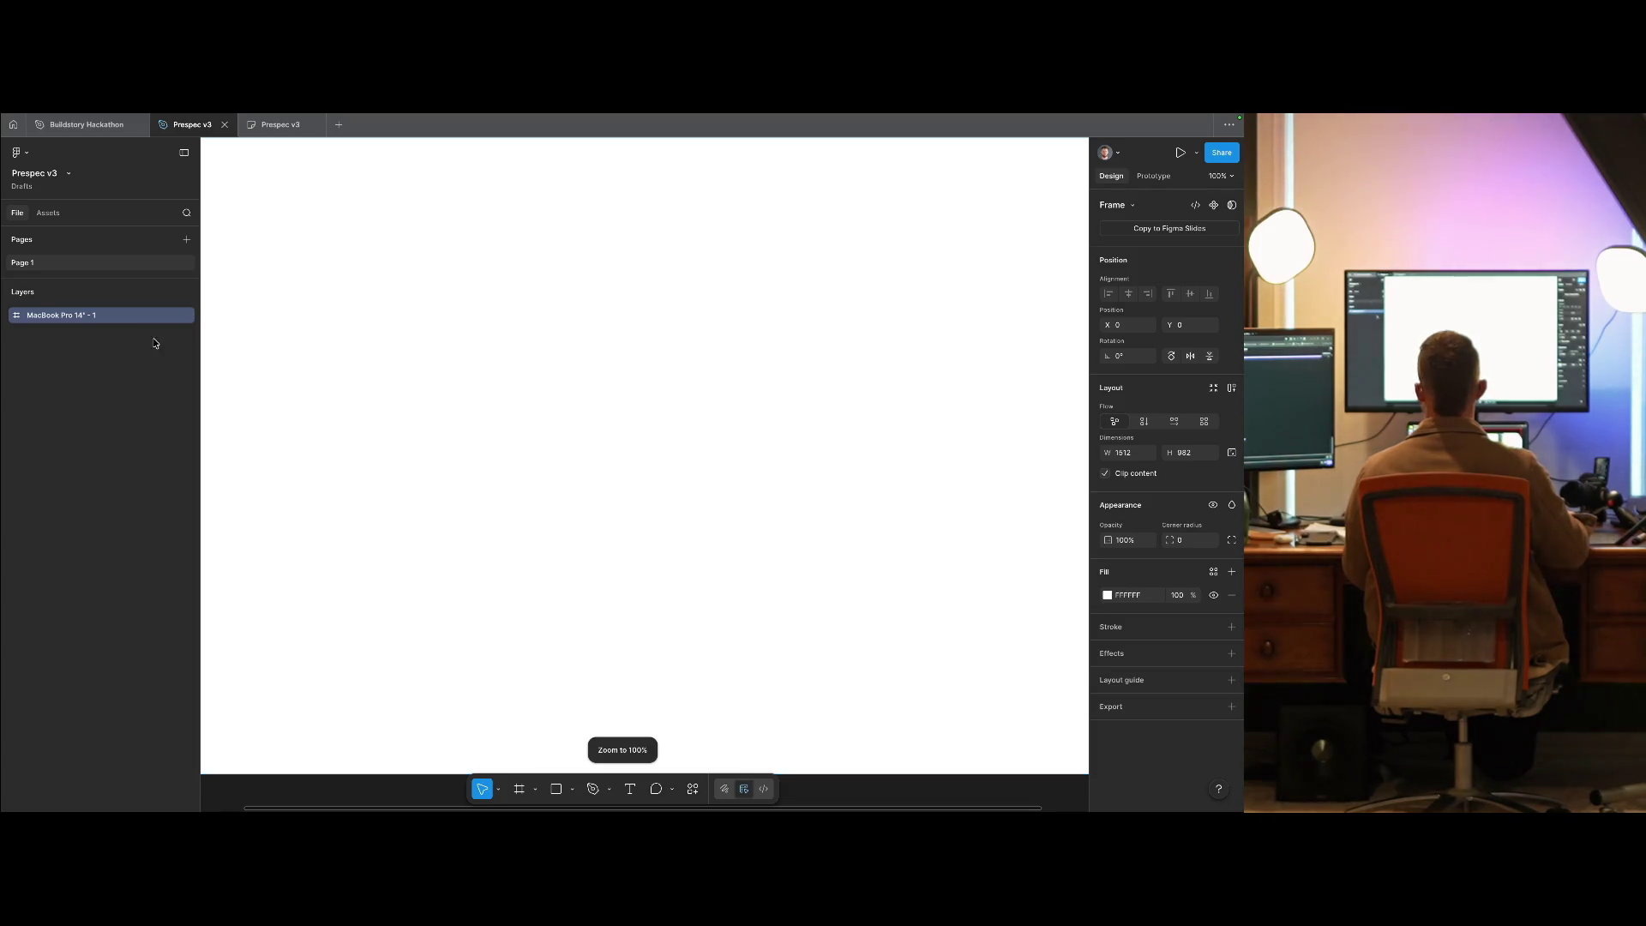
pyautogui.moveTo(199, 367); pyautogui.dragTo(157, 367)
pyautogui.scroll(2, 408, 441)
pyautogui.hscroll(2, 375, 430)
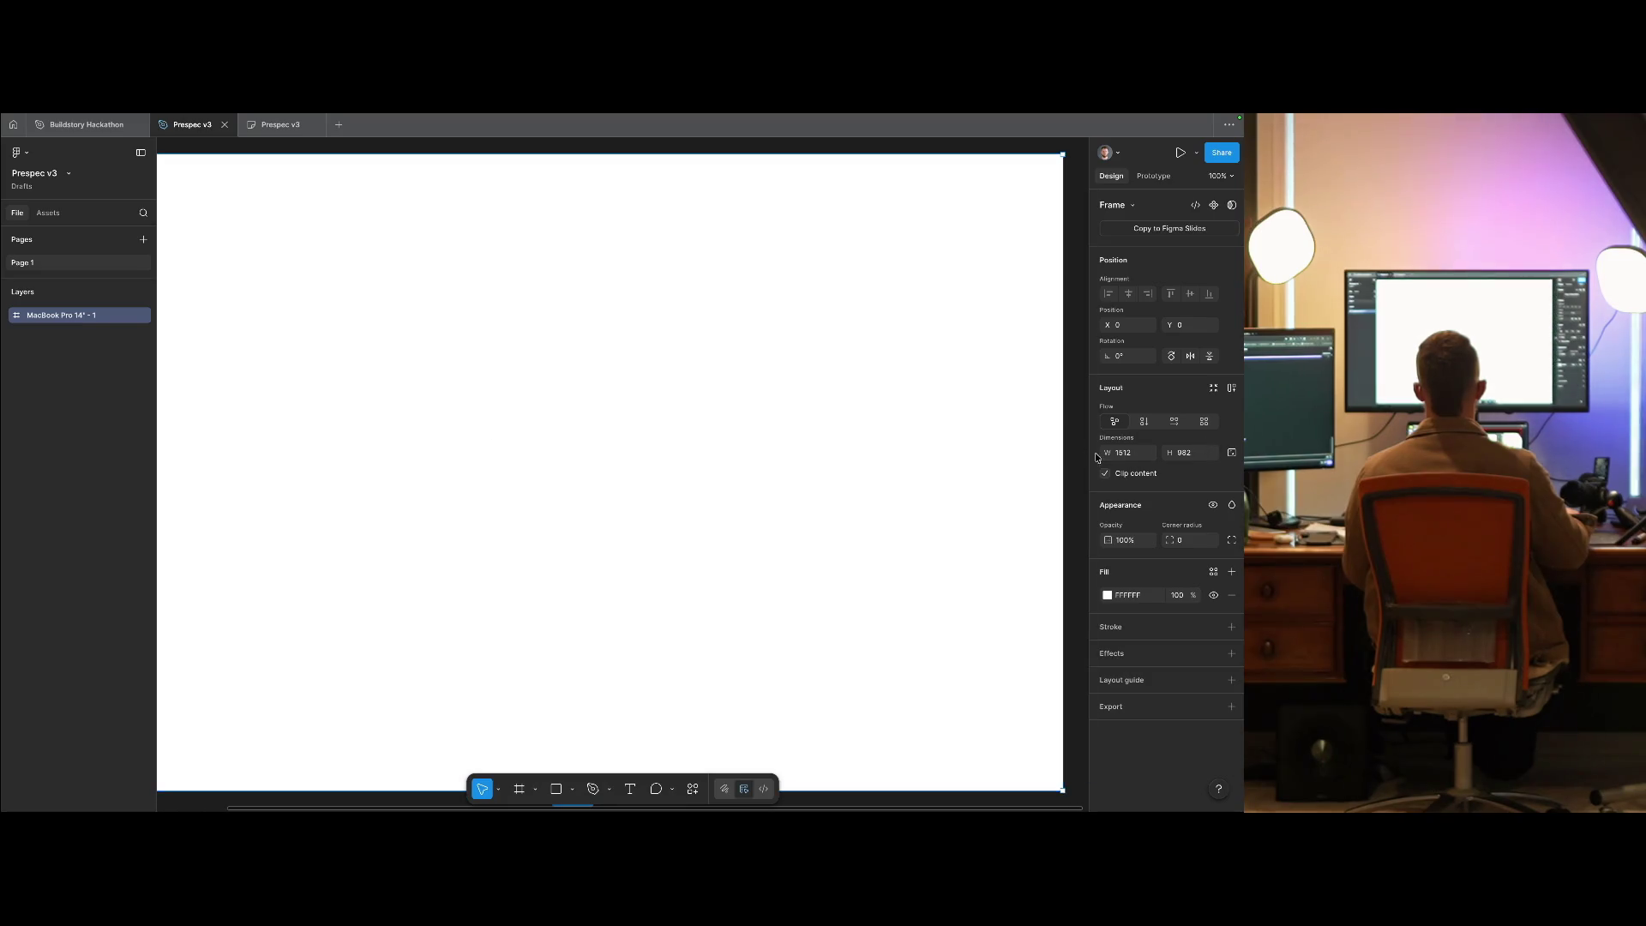
pyautogui.moveTo(786, 389); pyautogui.dragTo(814, 403)
pyautogui.scroll(1, 591, 371)
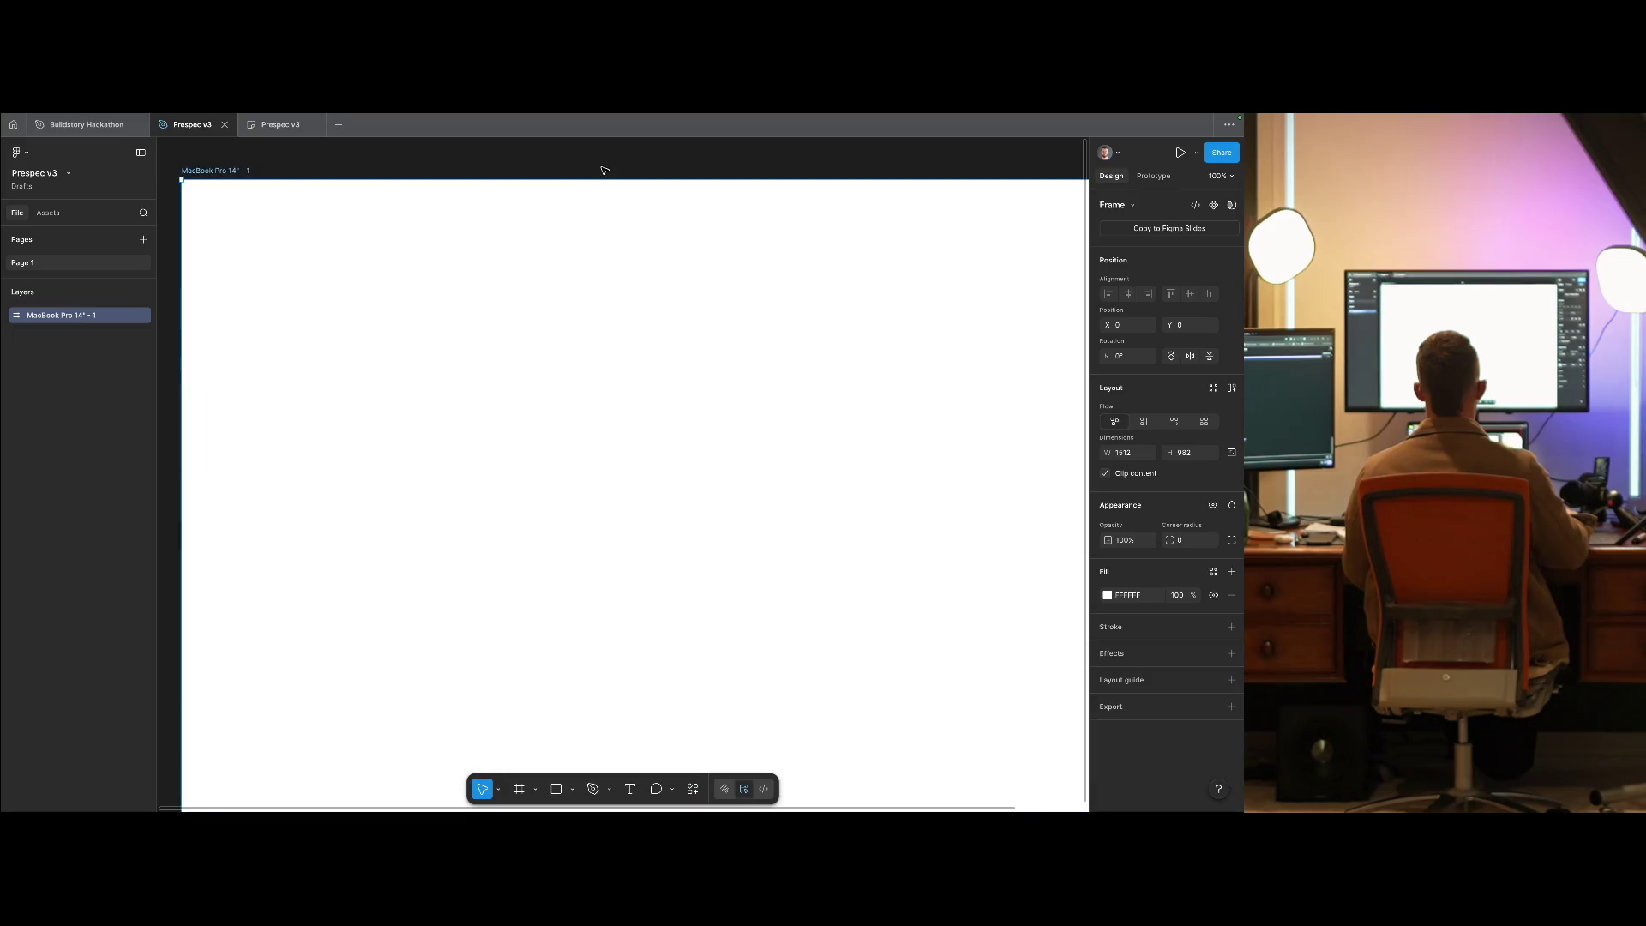
pyautogui.click(602, 167)
pyautogui.moveTo(726, 295)
pyautogui.mouseDown()
pyautogui.moveTo(667, 289)
pyautogui.moveTo(746, 297)
pyautogui.mouseUp()
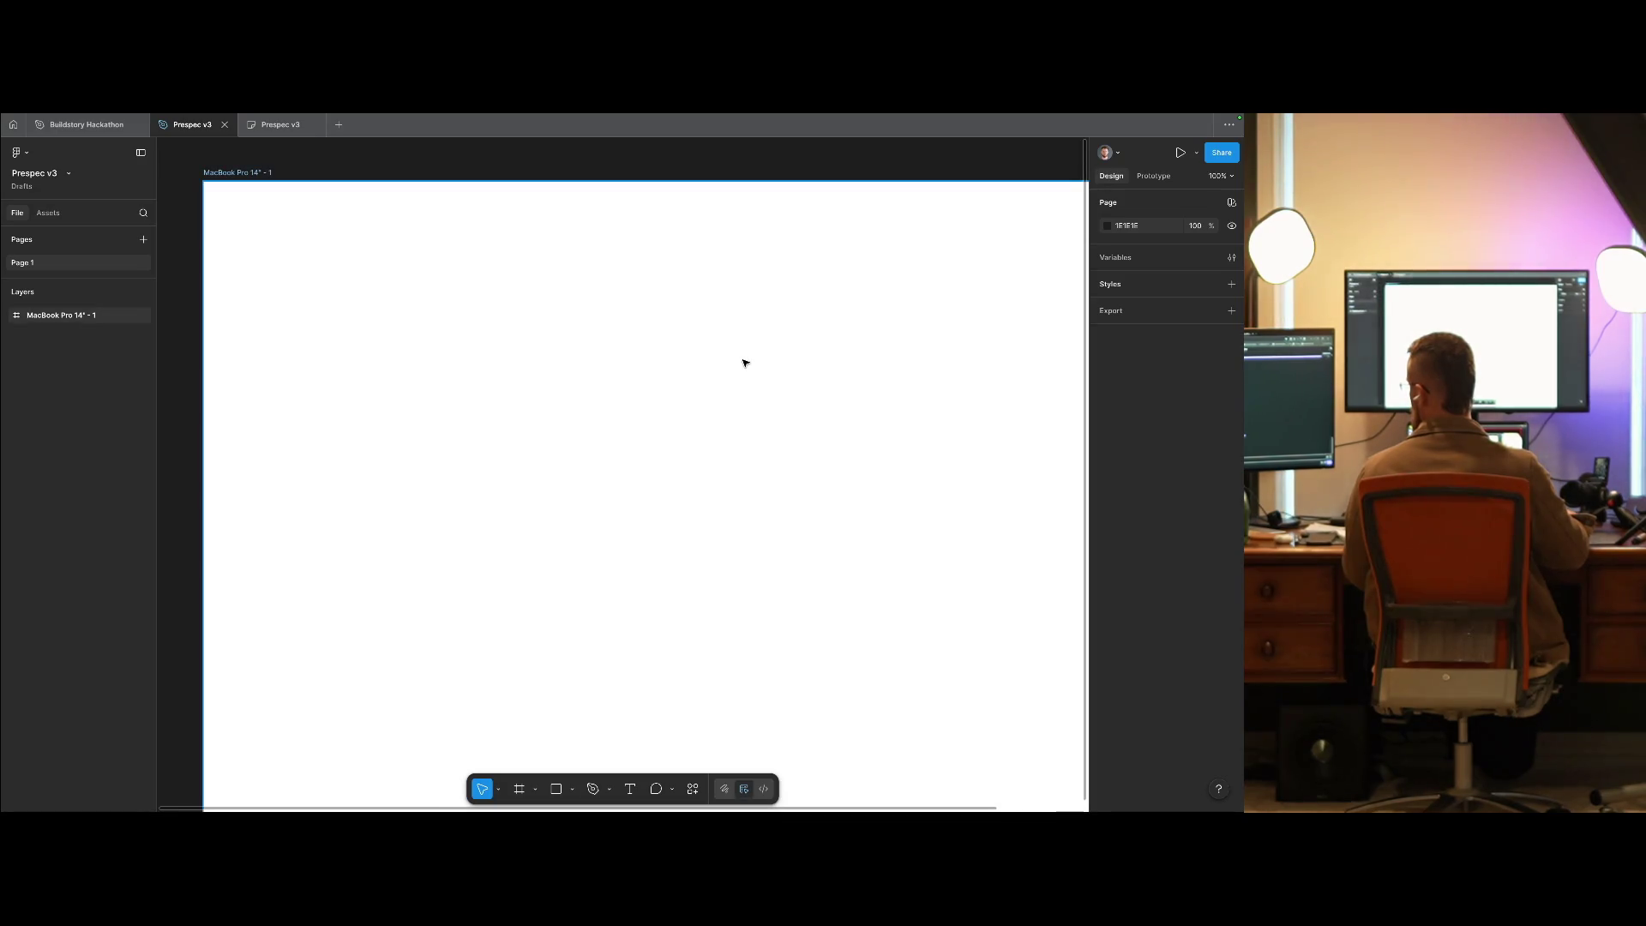
pyautogui.hotkey('shift', '0')
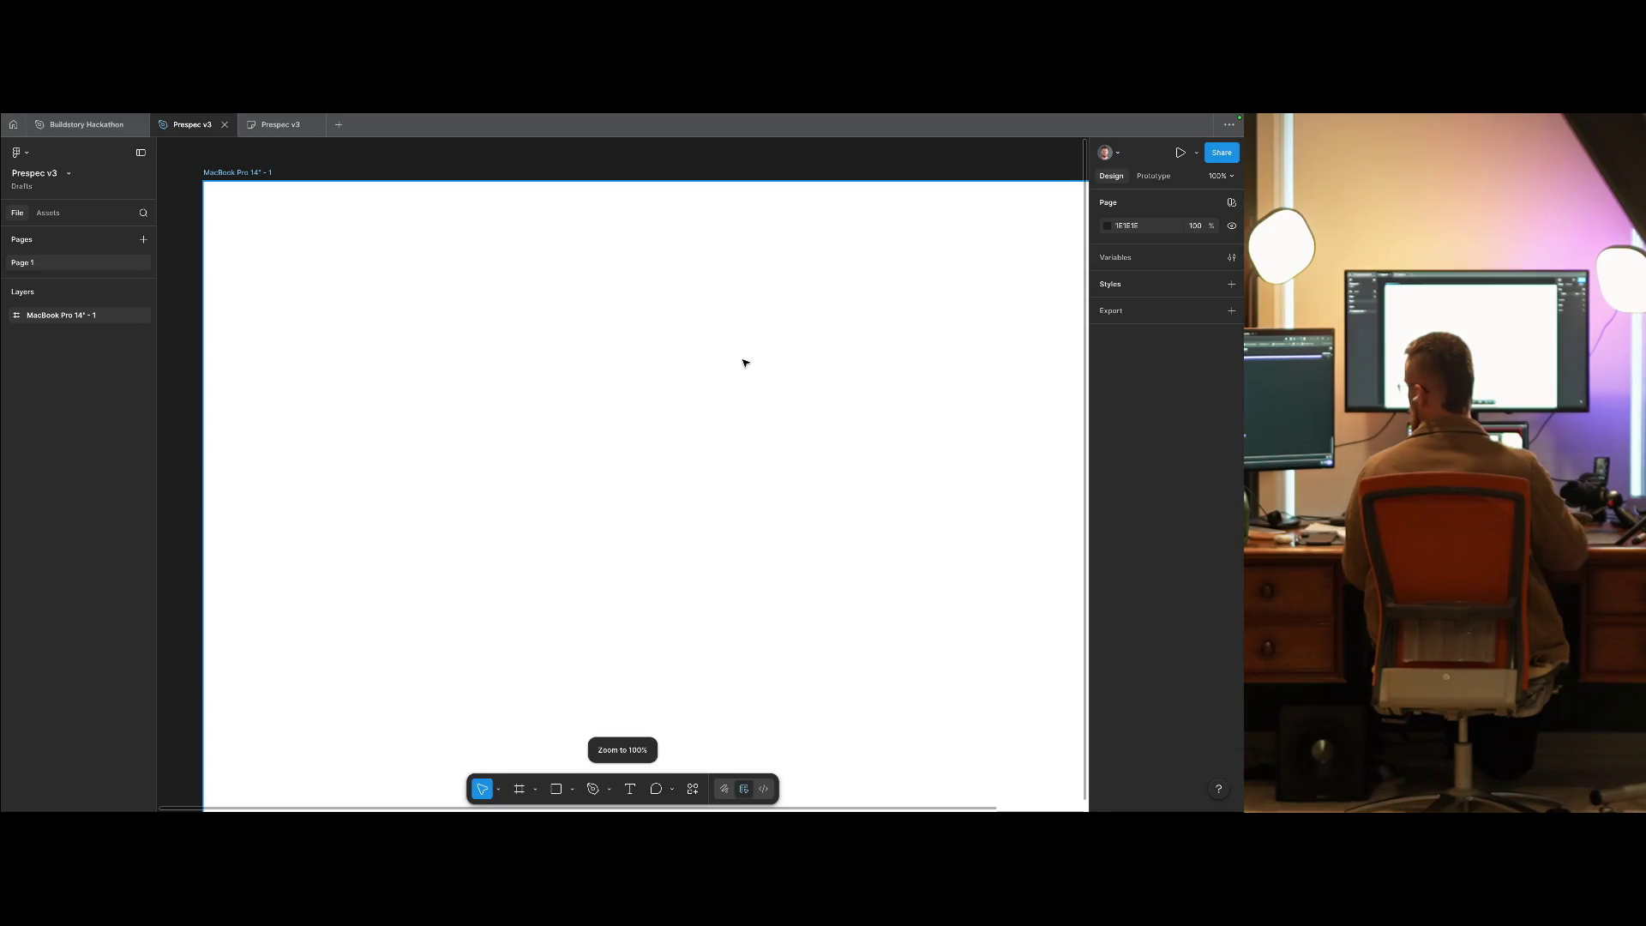
pyautogui.press('Escape')
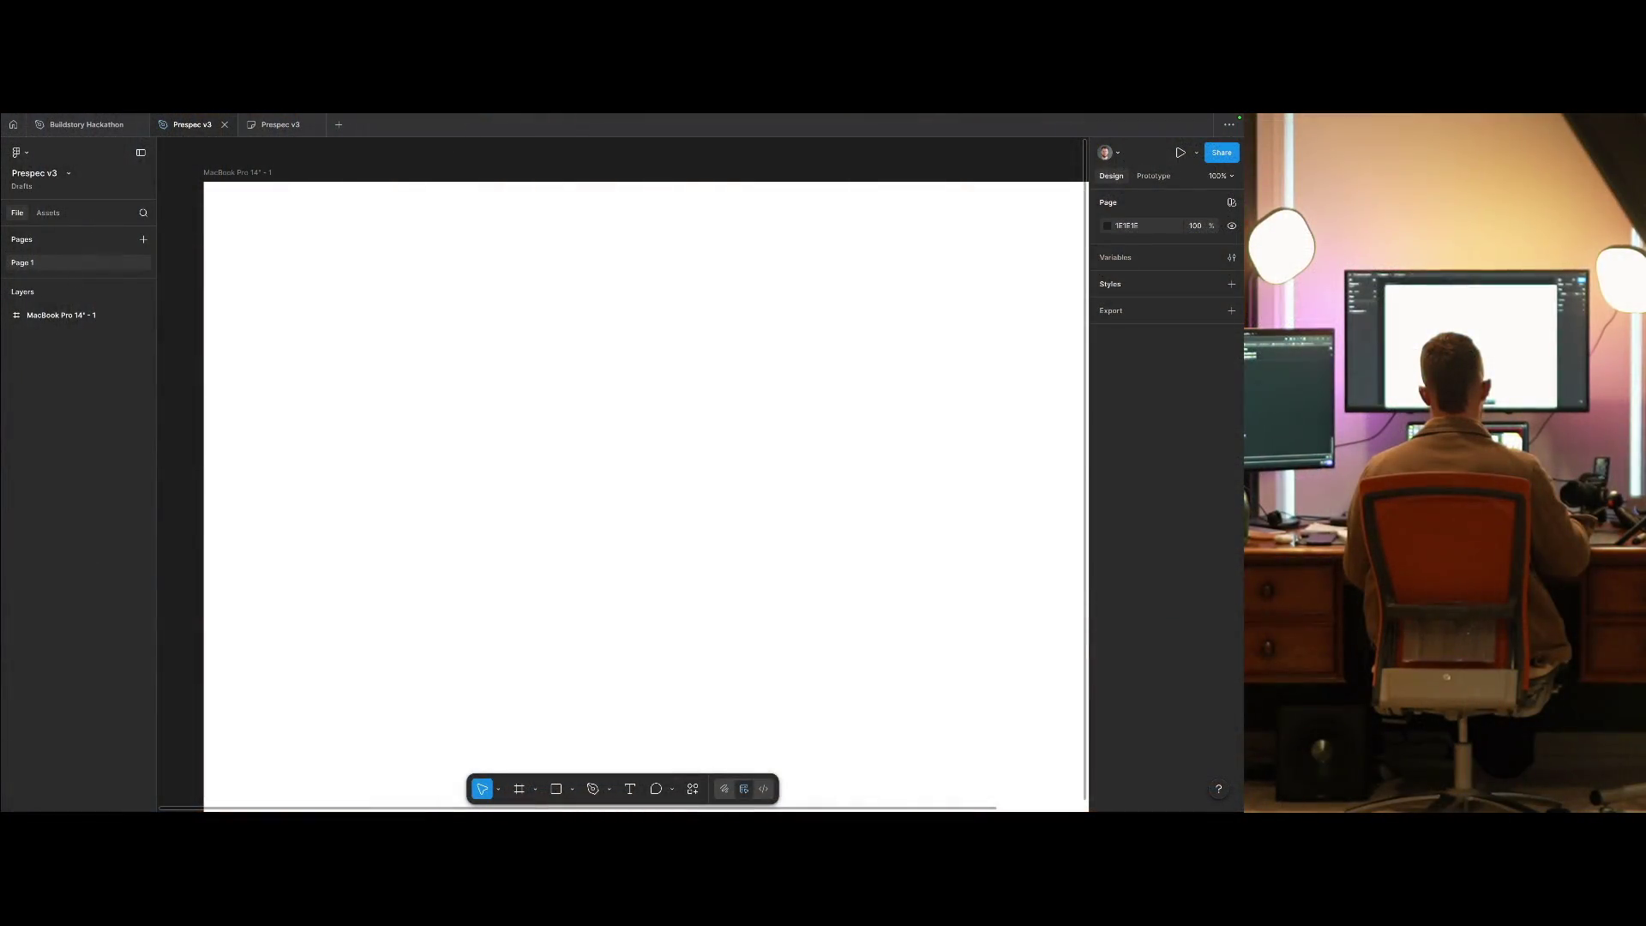
# - Check the FigJam sticky-note board, then delete the MacBook Pro 14" frame from Page 1
pyautogui.hotkey('ctrl', 'Tab')
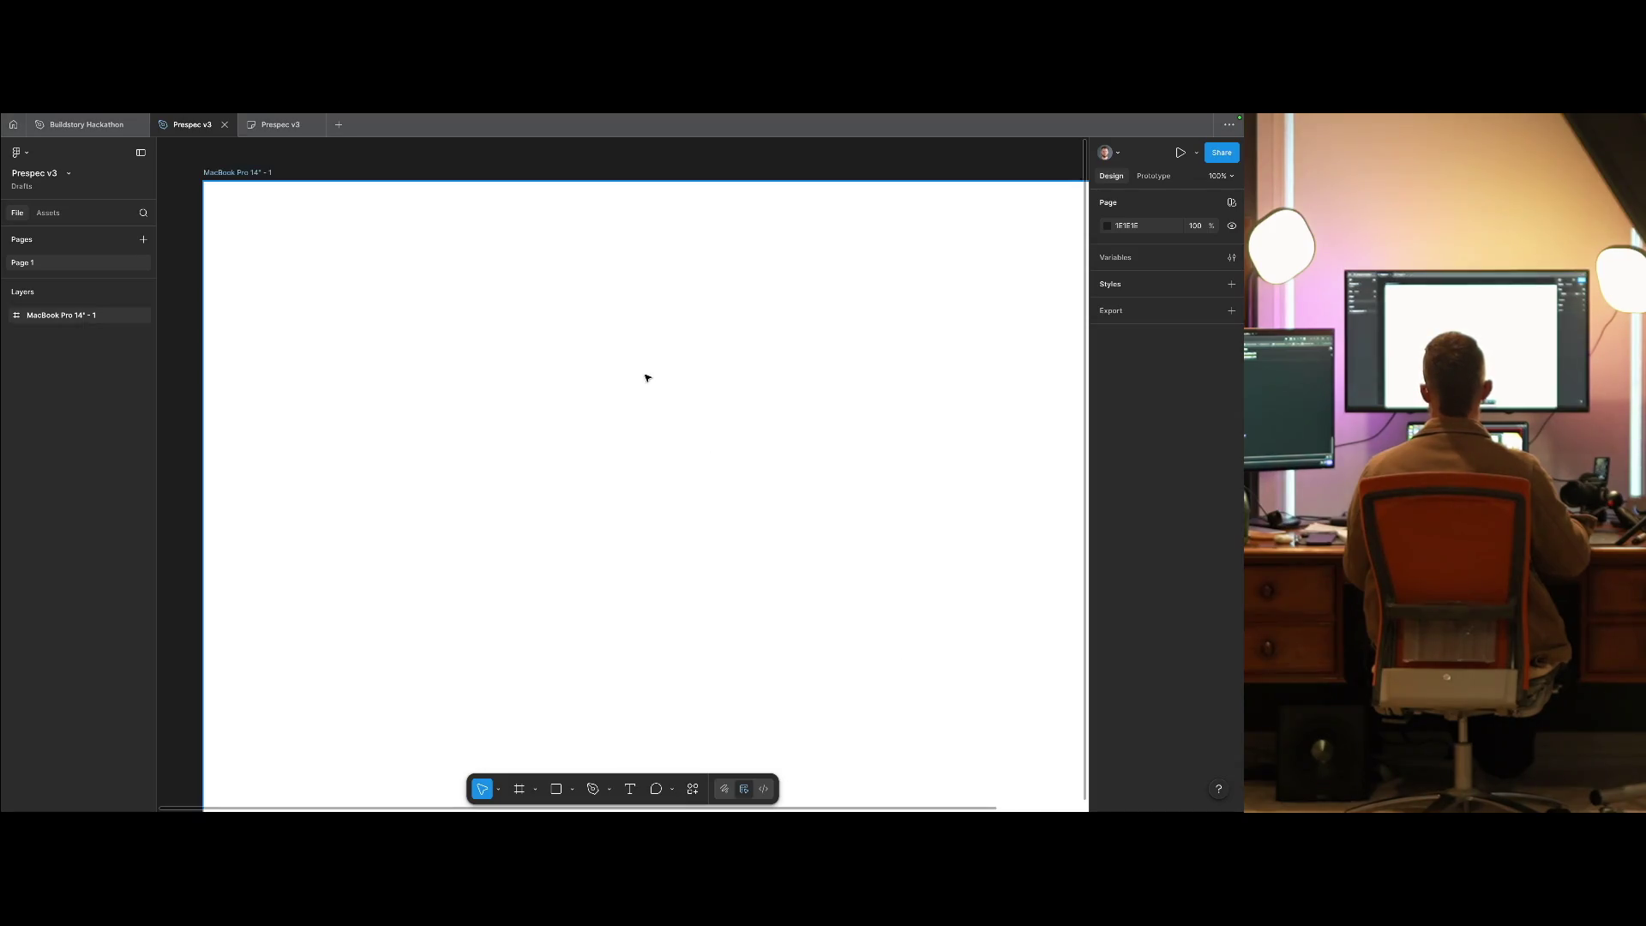
pyautogui.hotkey('ctrl', 'shift', 'Tab')
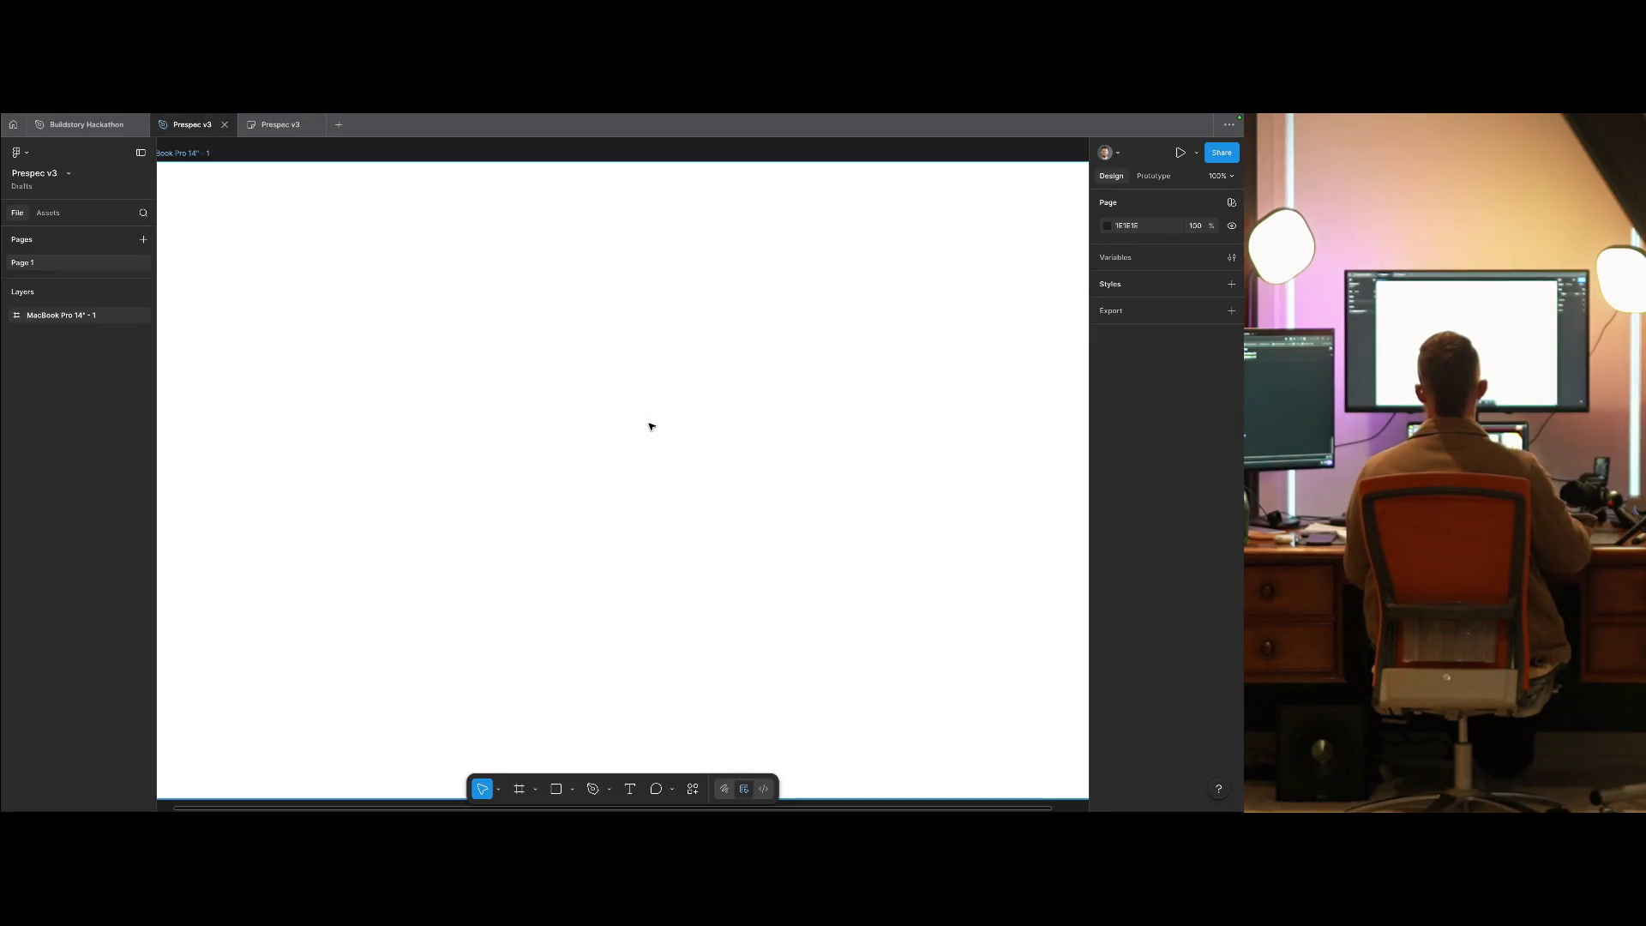
pyautogui.press('Delete')
pyautogui.press('f')
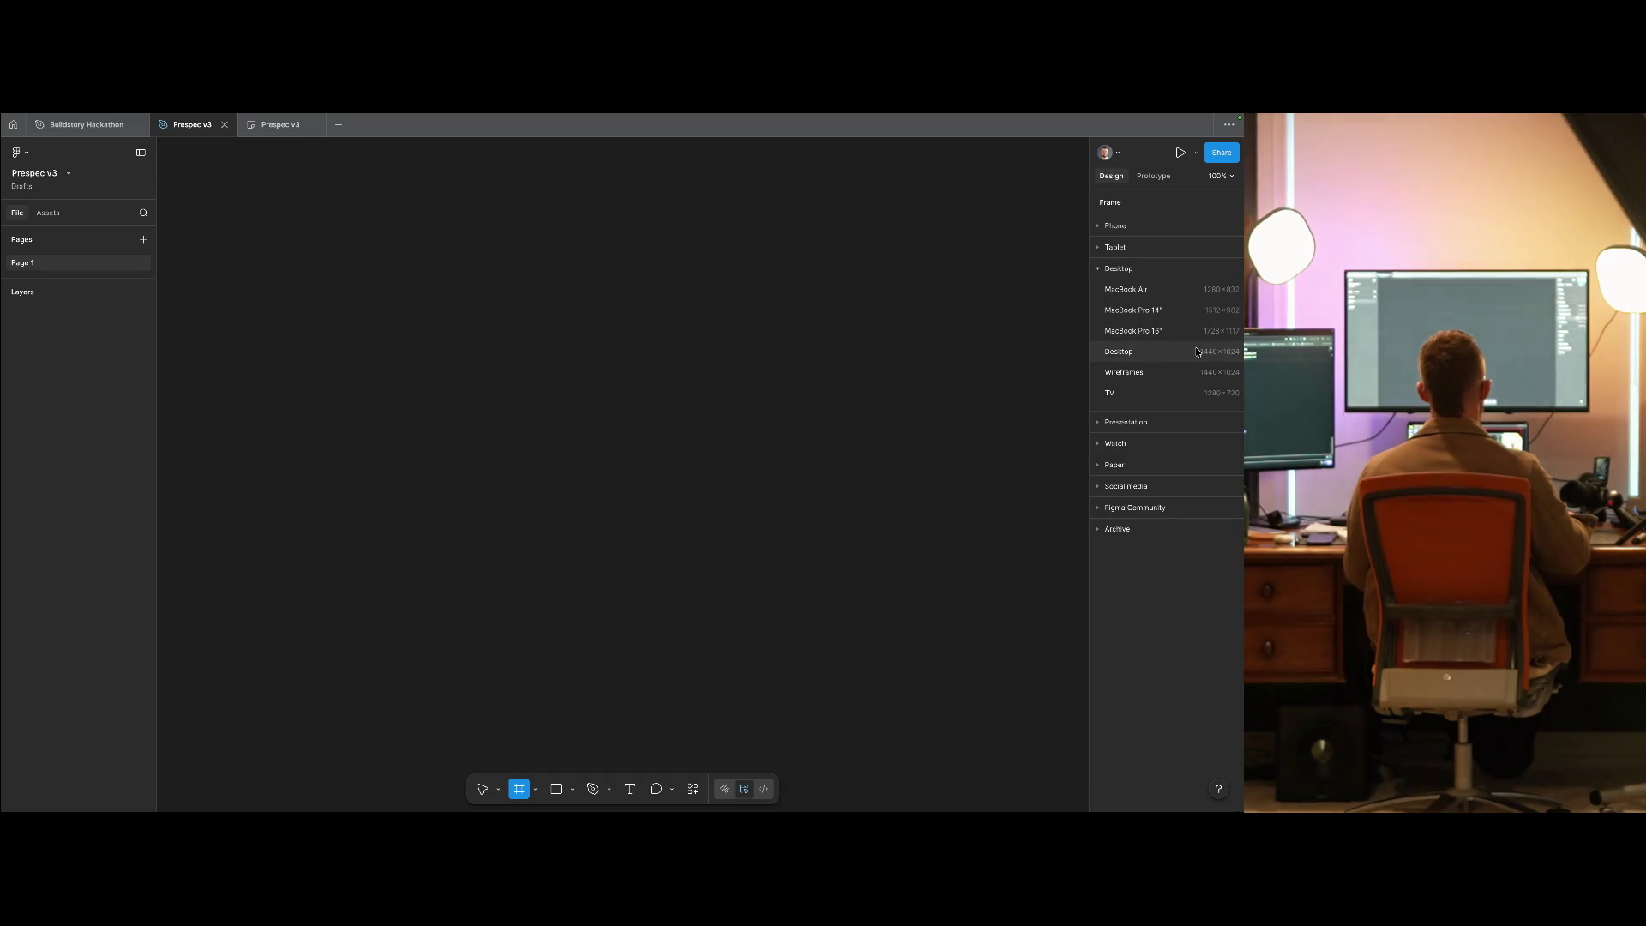
# - Place the Desktop 1440×1024 preset frame and view it at 100%, panning to its 'Desktop - 1' label
pyautogui.click(1197, 352)
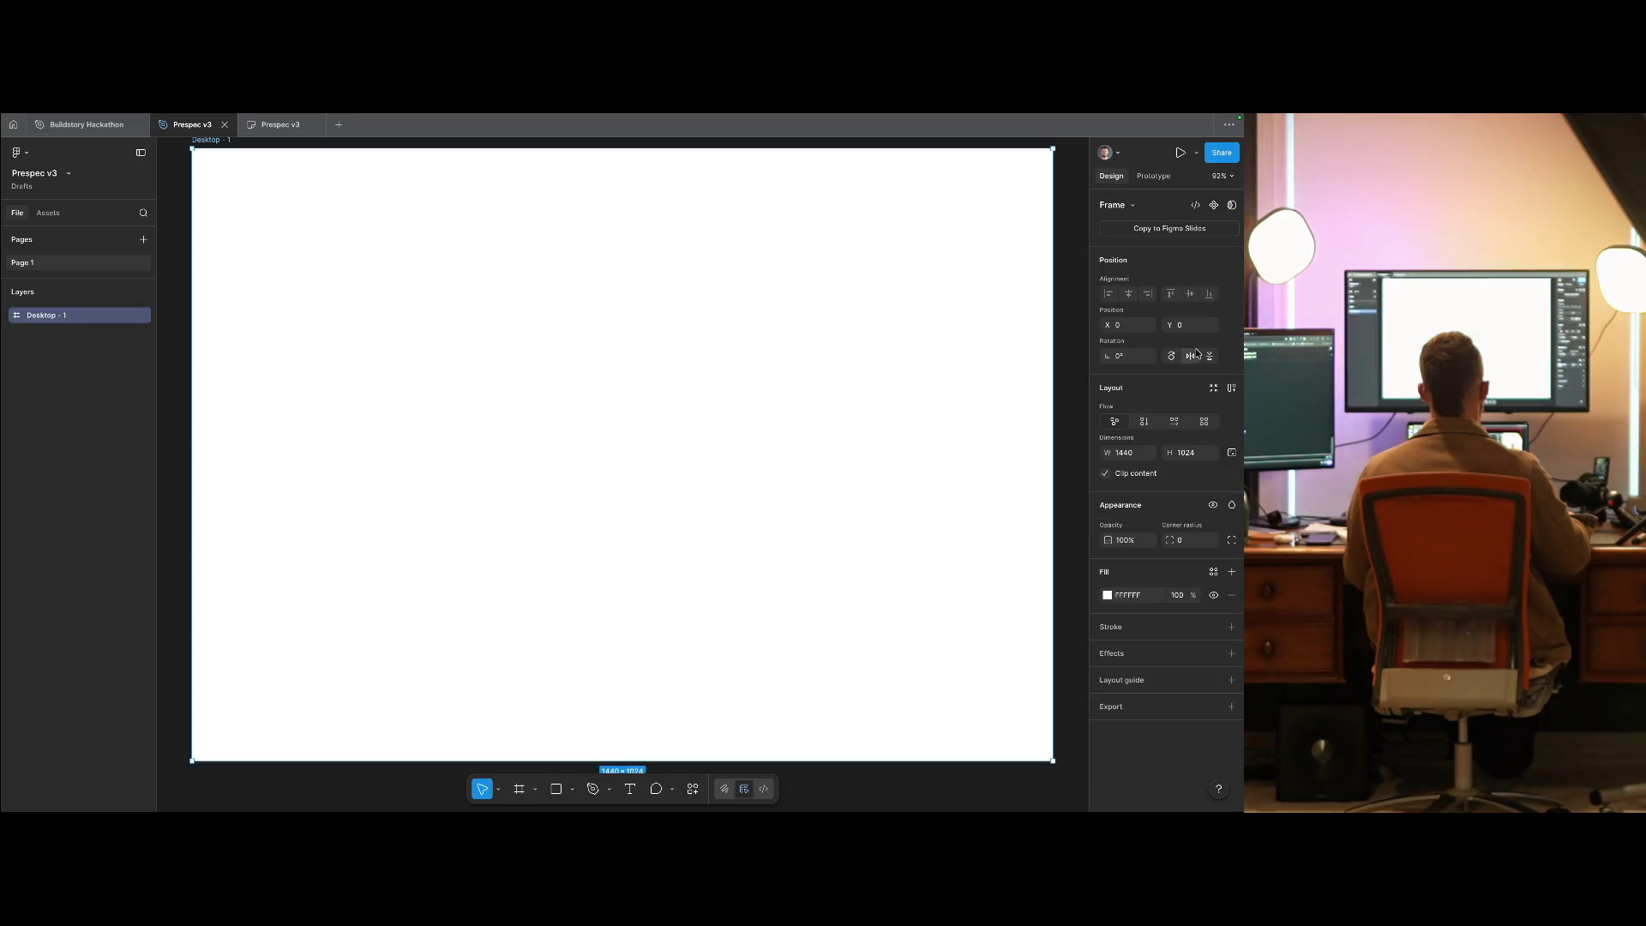
pyautogui.click(862, 162)
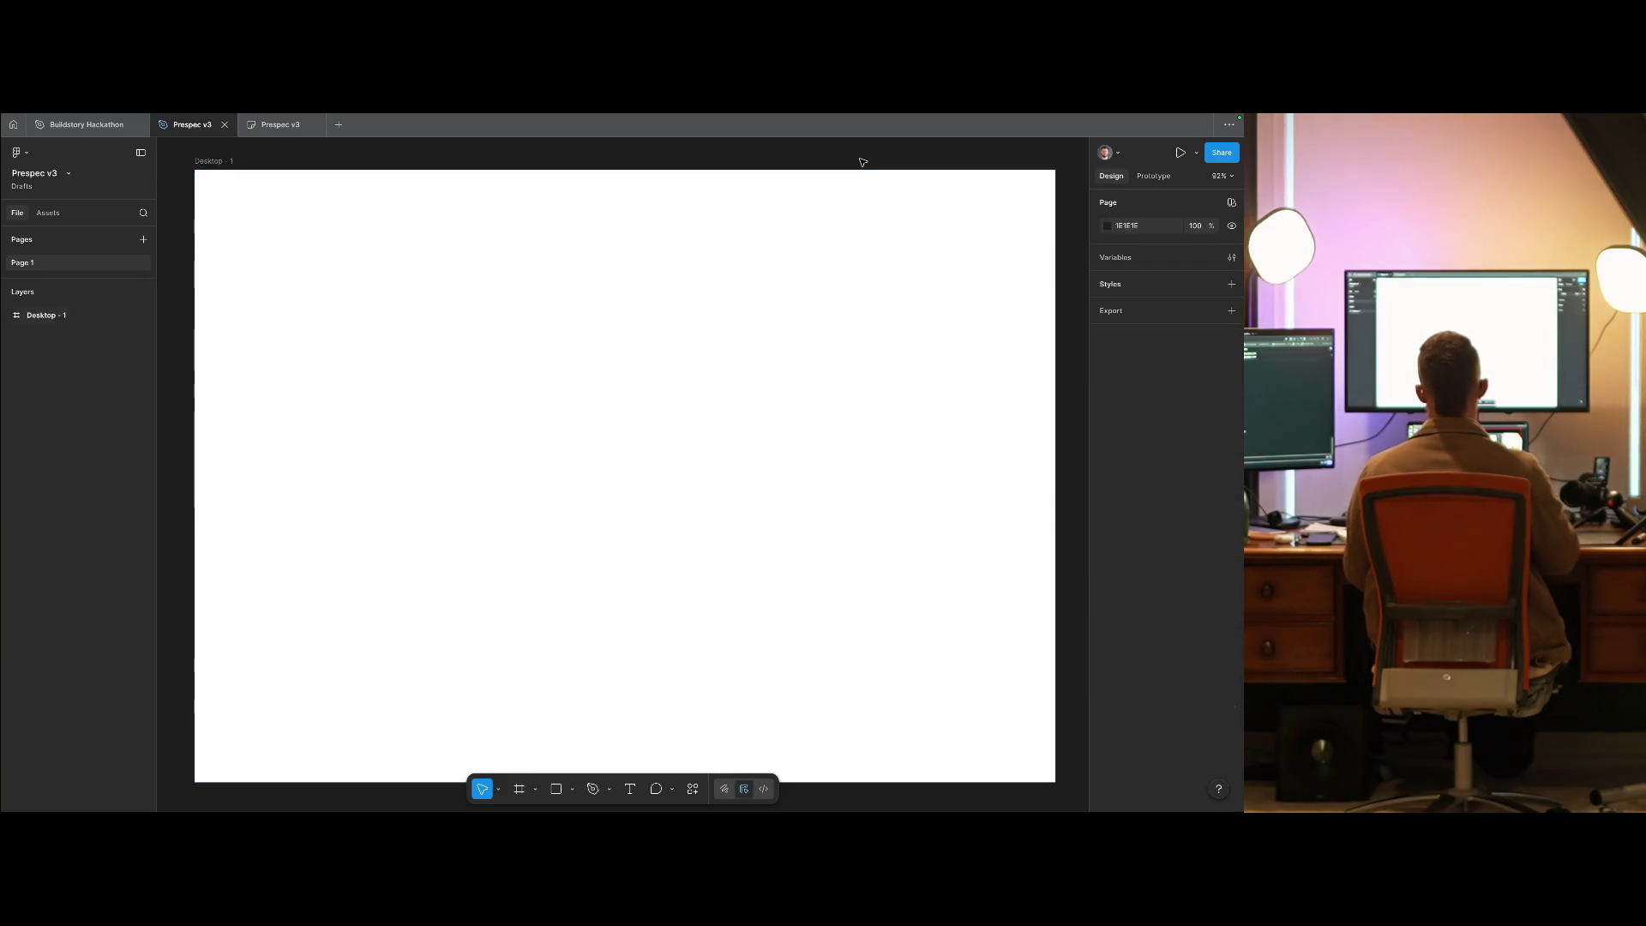
pyautogui.hotkey('shift', '0')
pyautogui.moveTo(823, 195); pyautogui.dragTo(860, 196)
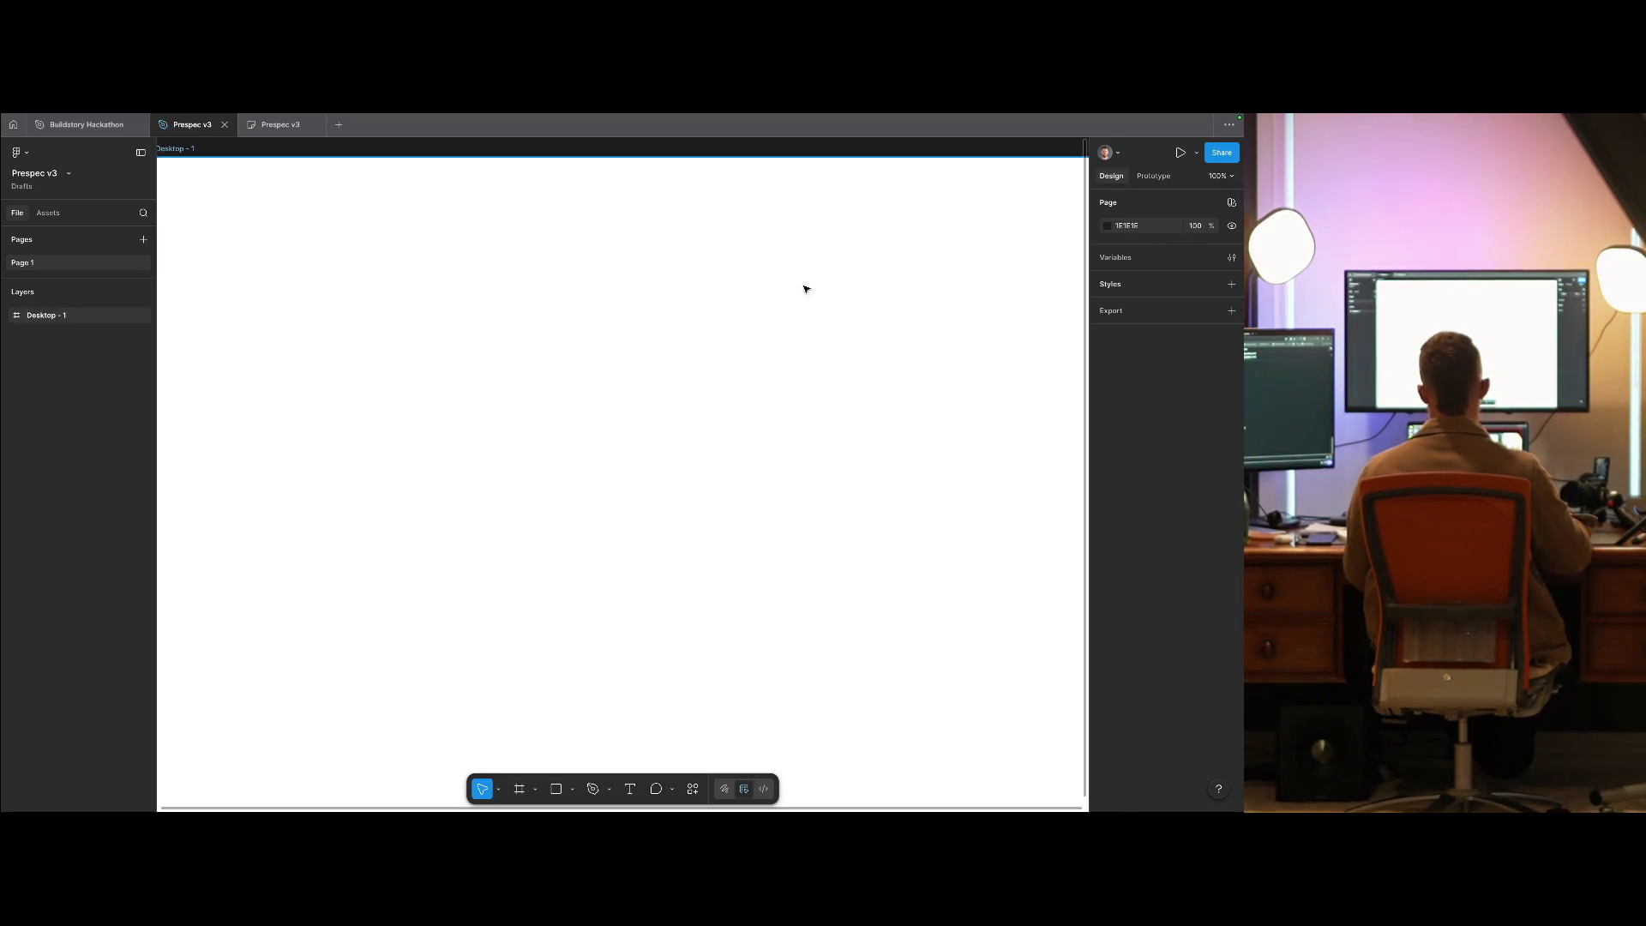
pyautogui.scroll(1, 742, 206)
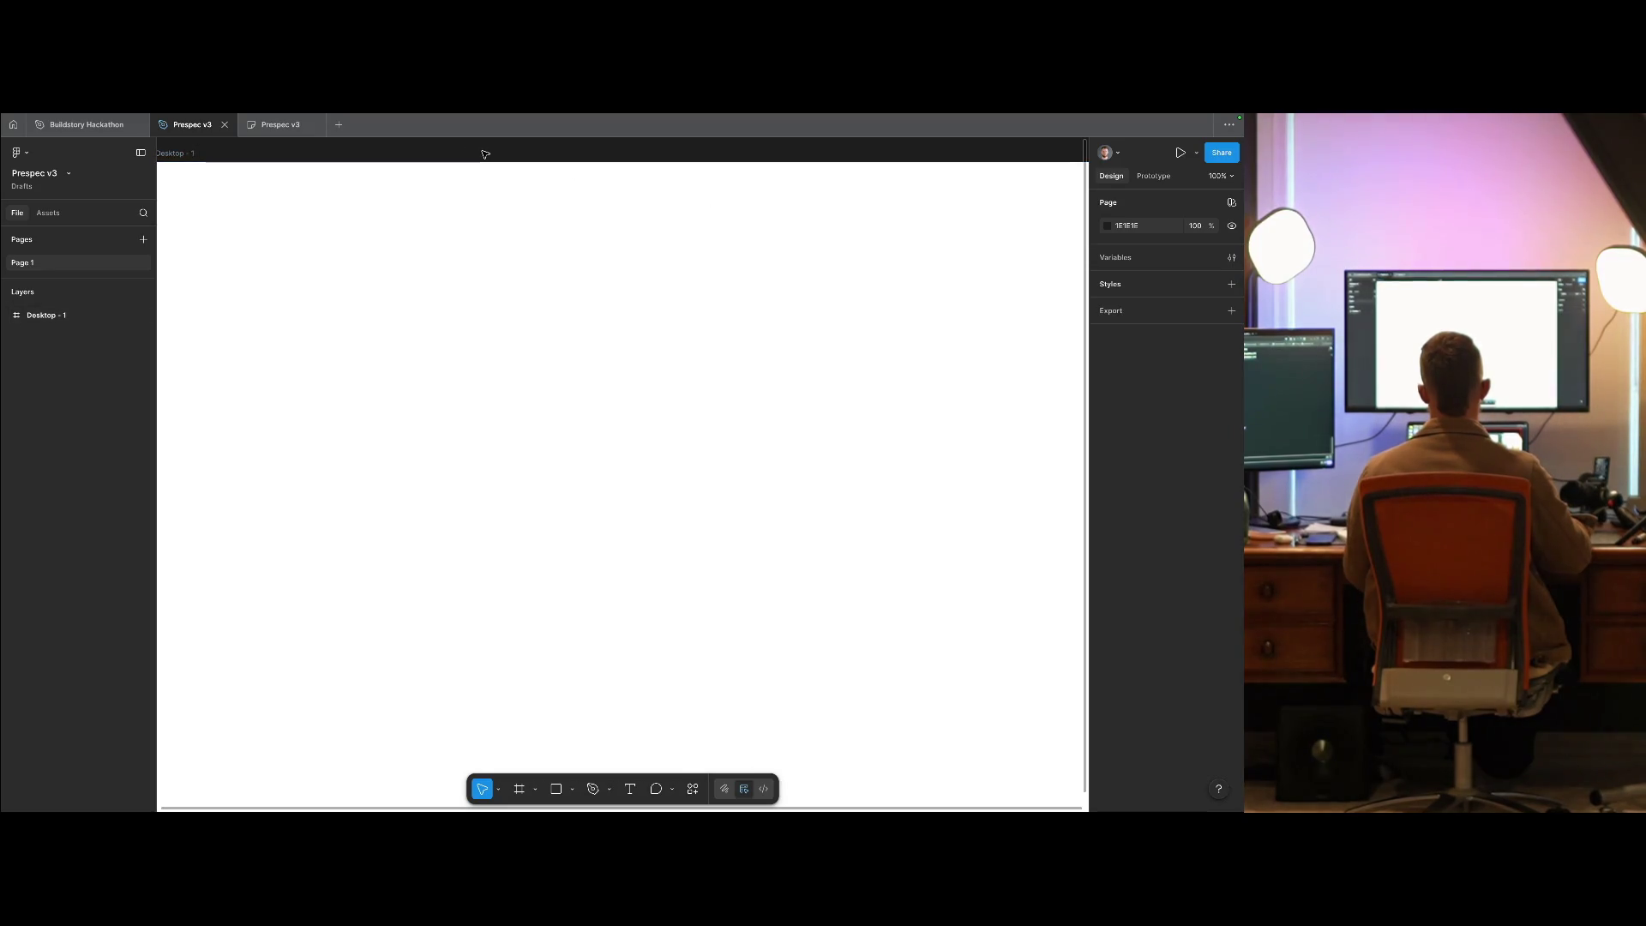
pyautogui.click(540, 353)
pyautogui.scroll(5, 577, 305)
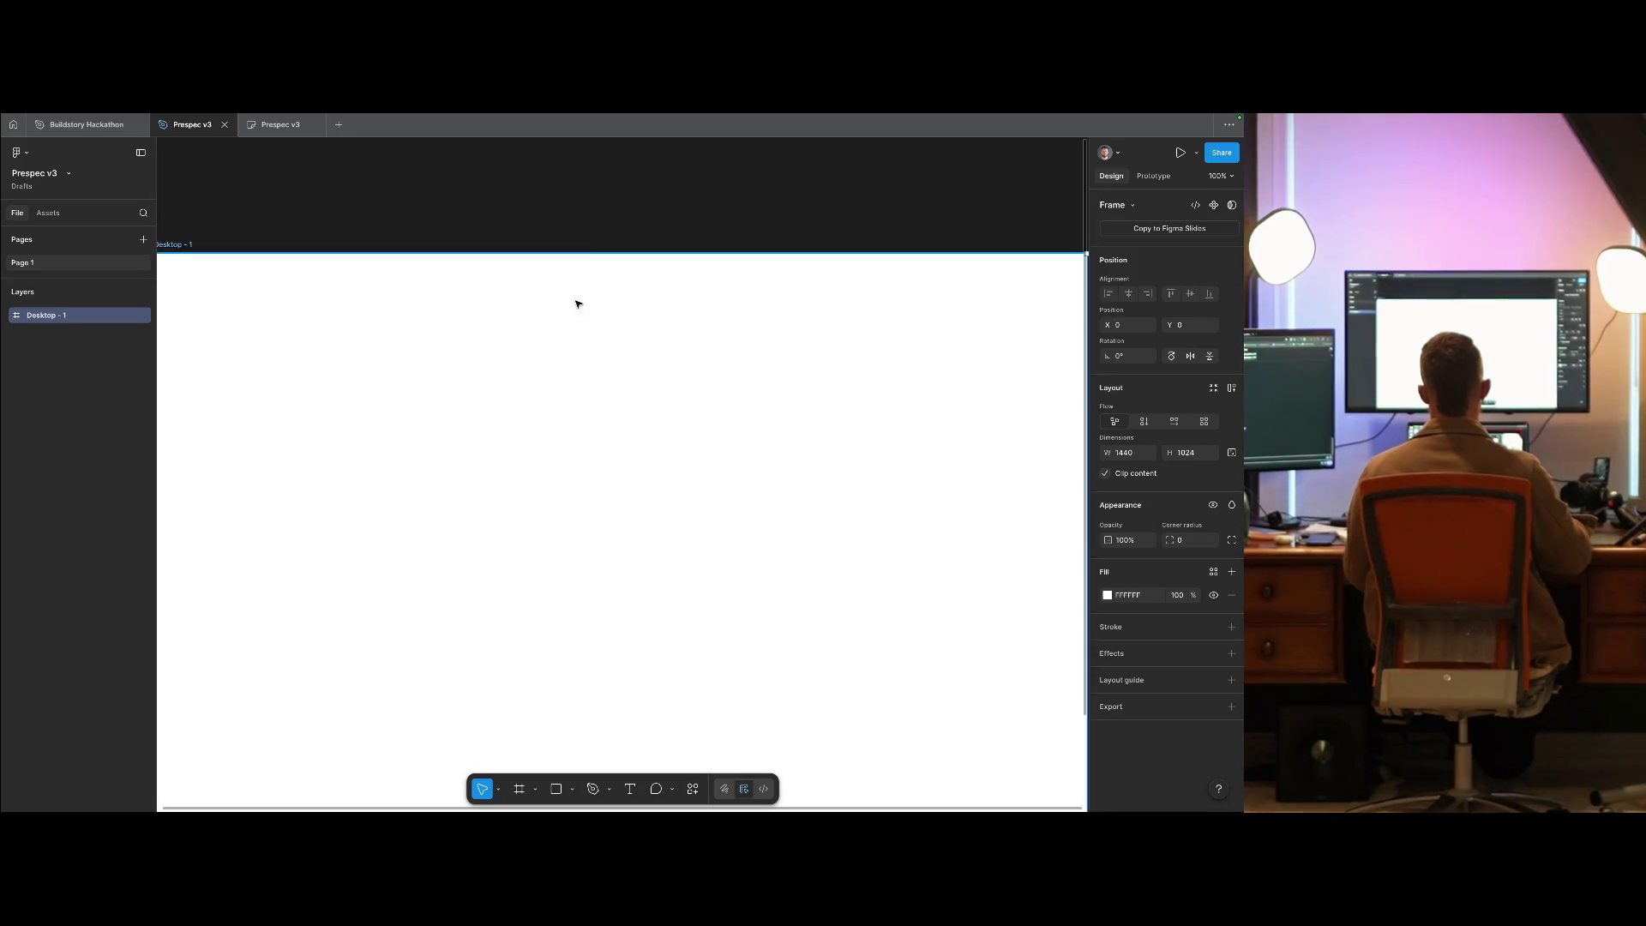
pyautogui.click(606, 234)
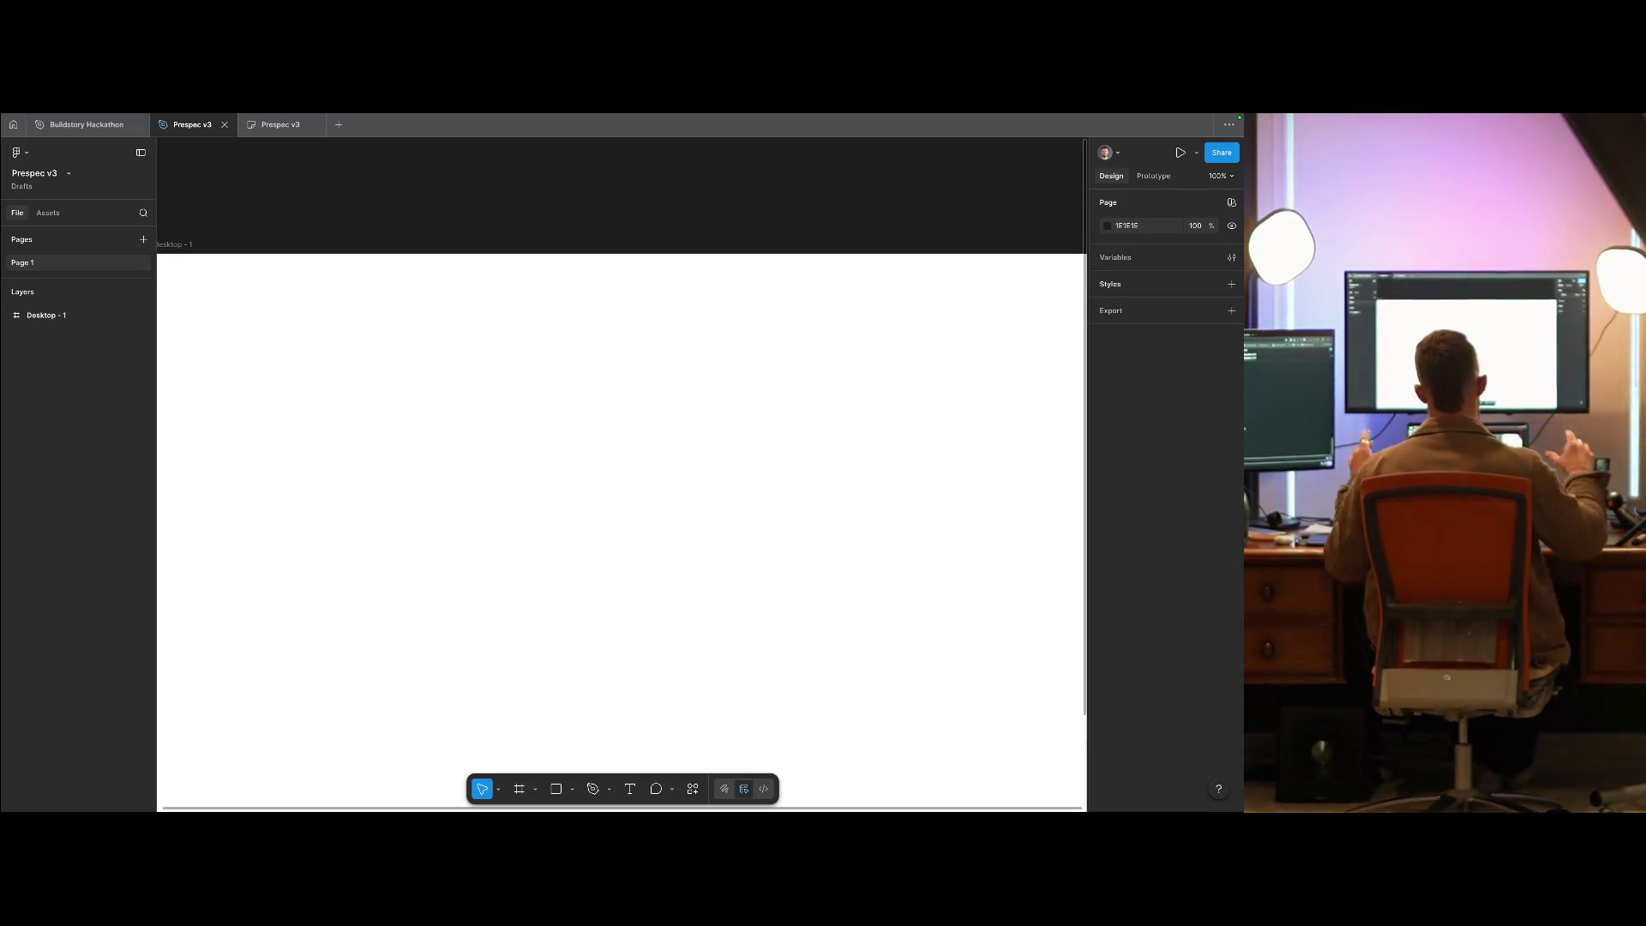
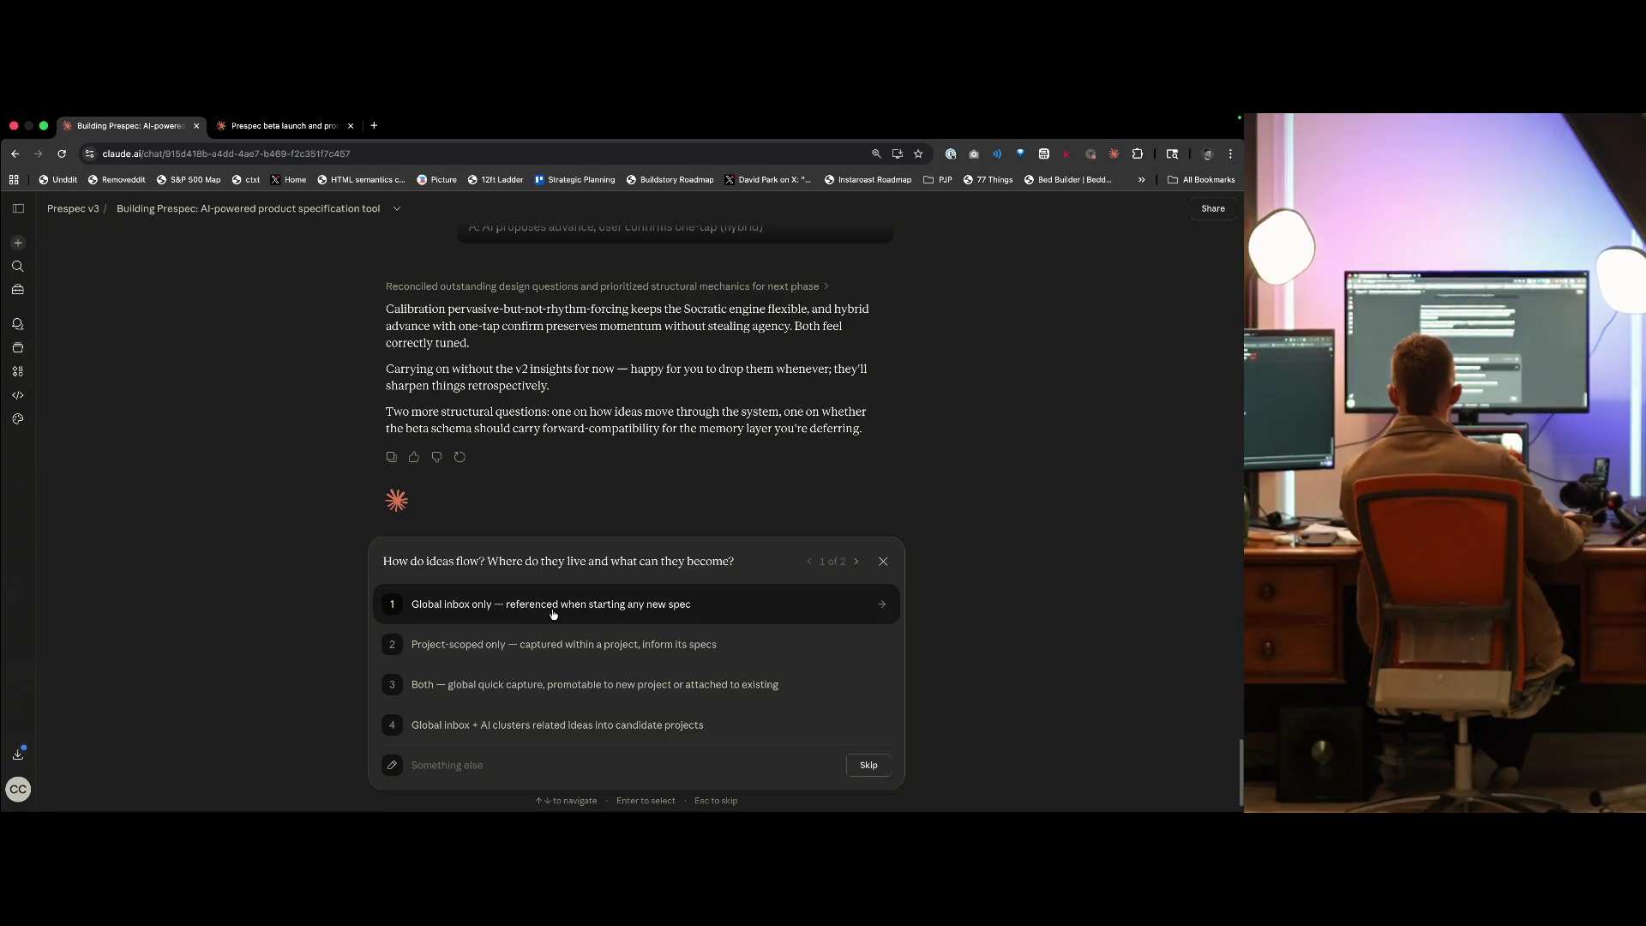
# - Glance at the Prespec dashboard at prespec.ai in a new tab, then close it
pyautogui.press('super+t')
pyautogui.write('pres')
pyautogui.press('Return')
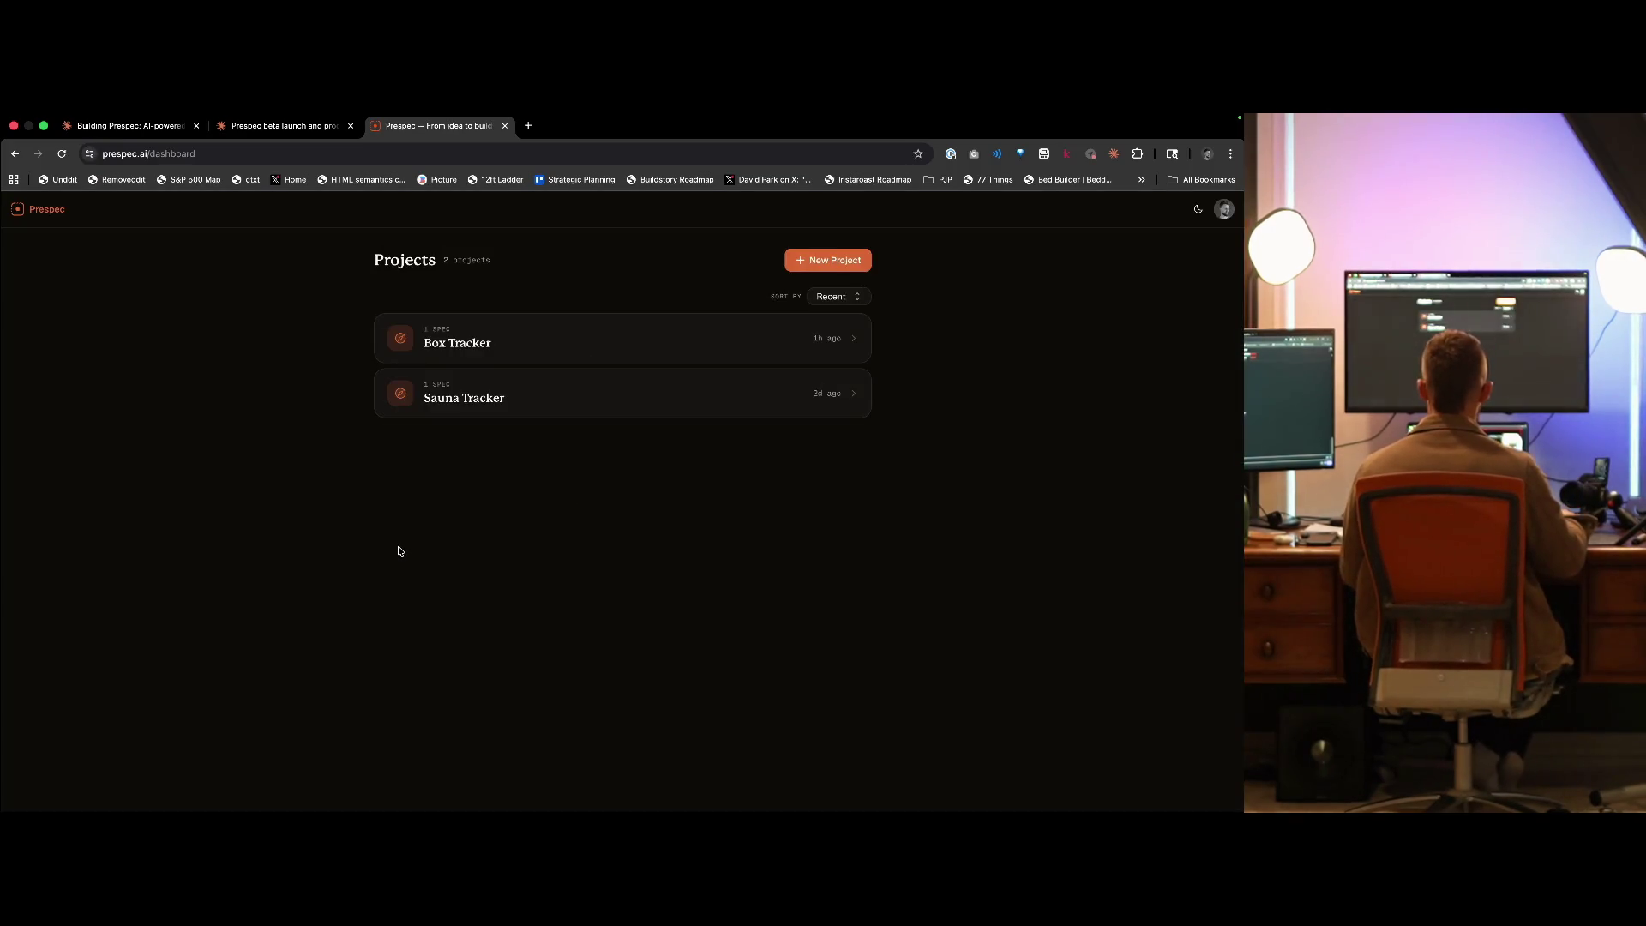
pyautogui.press('super+w')
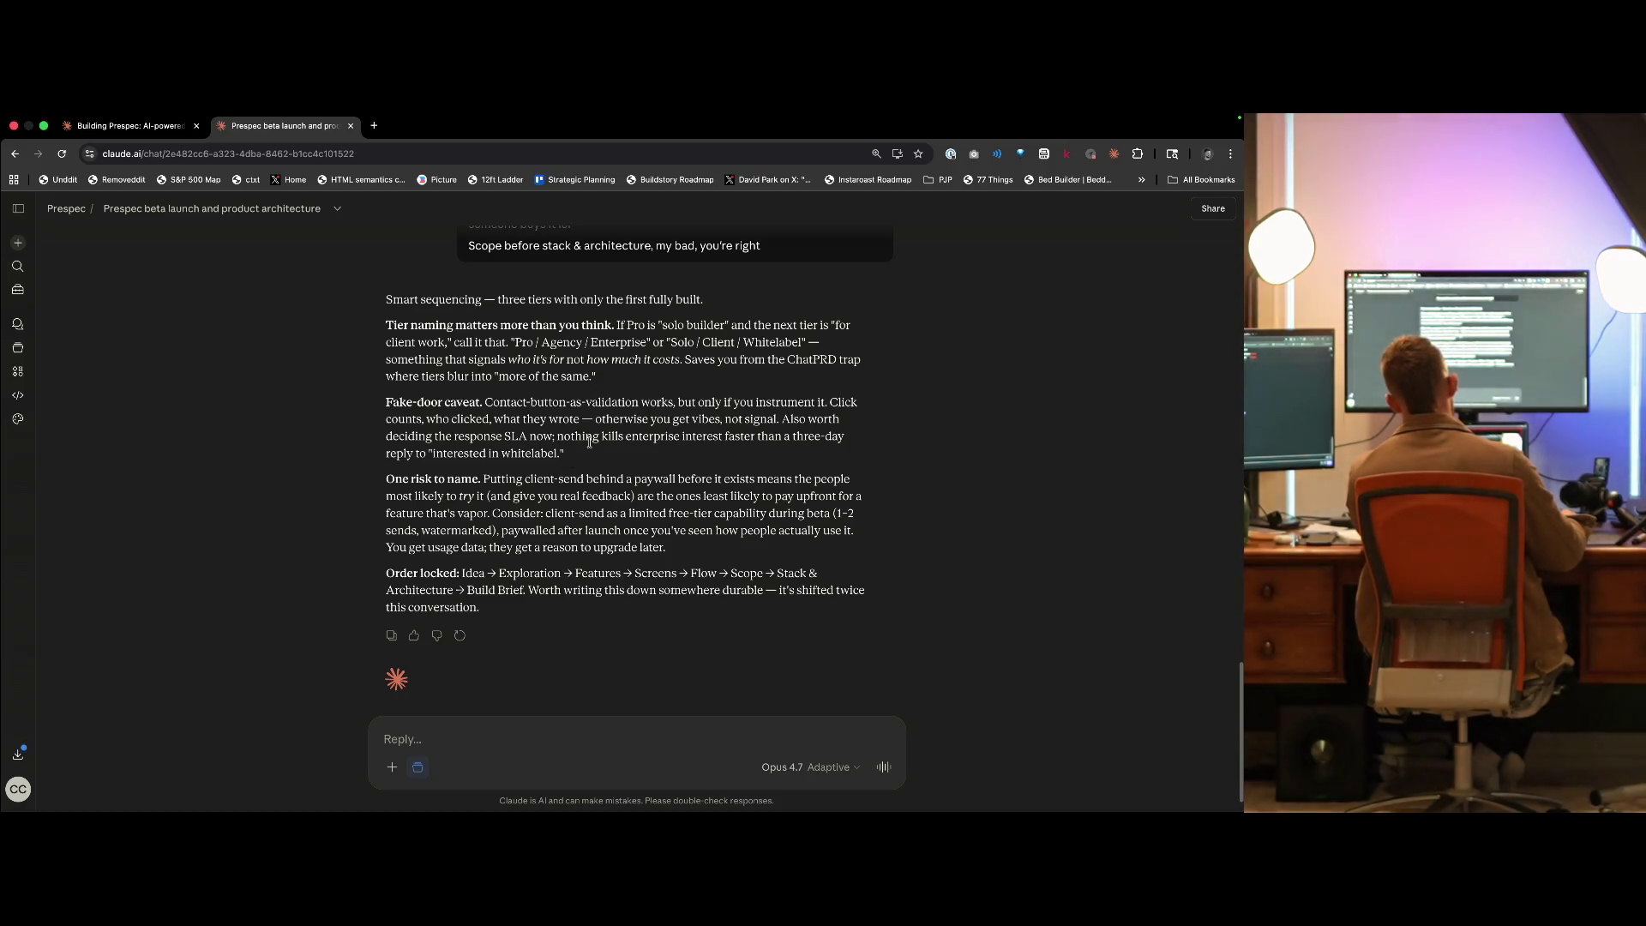
# - Return to the Building Prespec chat and begin a custom answer to 'How do ideas flow?'
pyautogui.hotkey('ctrl', 'shift', 'Tab')
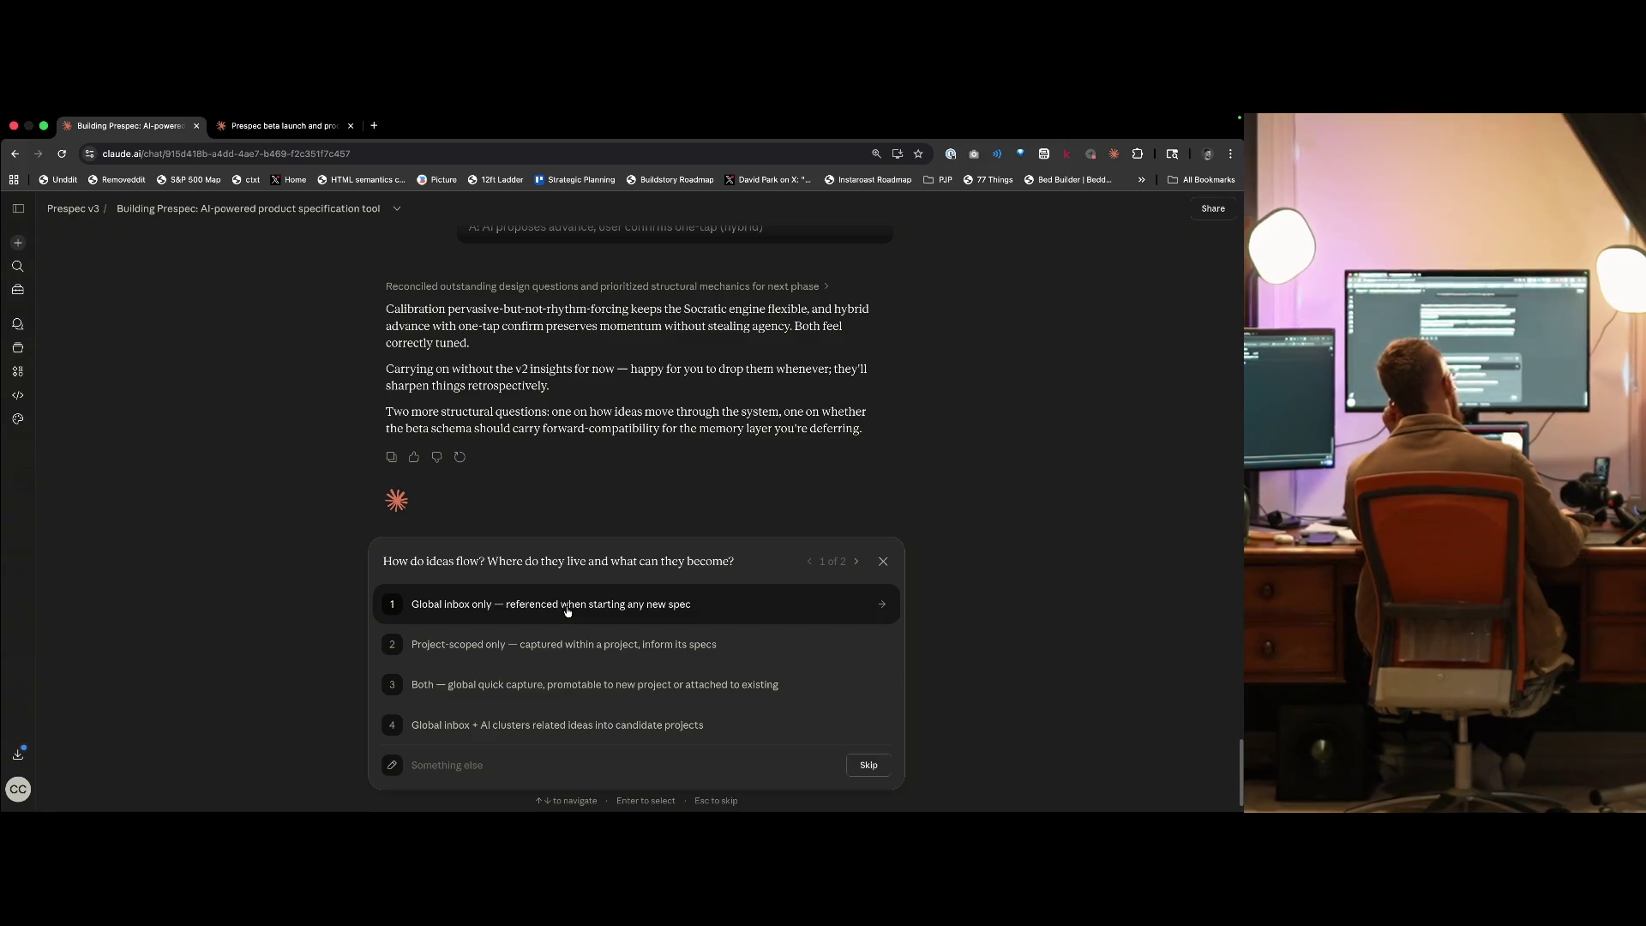
pyautogui.click(487, 776)
# - Answer that ideas are captured on web or mobile, queued, and fleshed out as specs via card questioning
pyautogui.write('The user can')
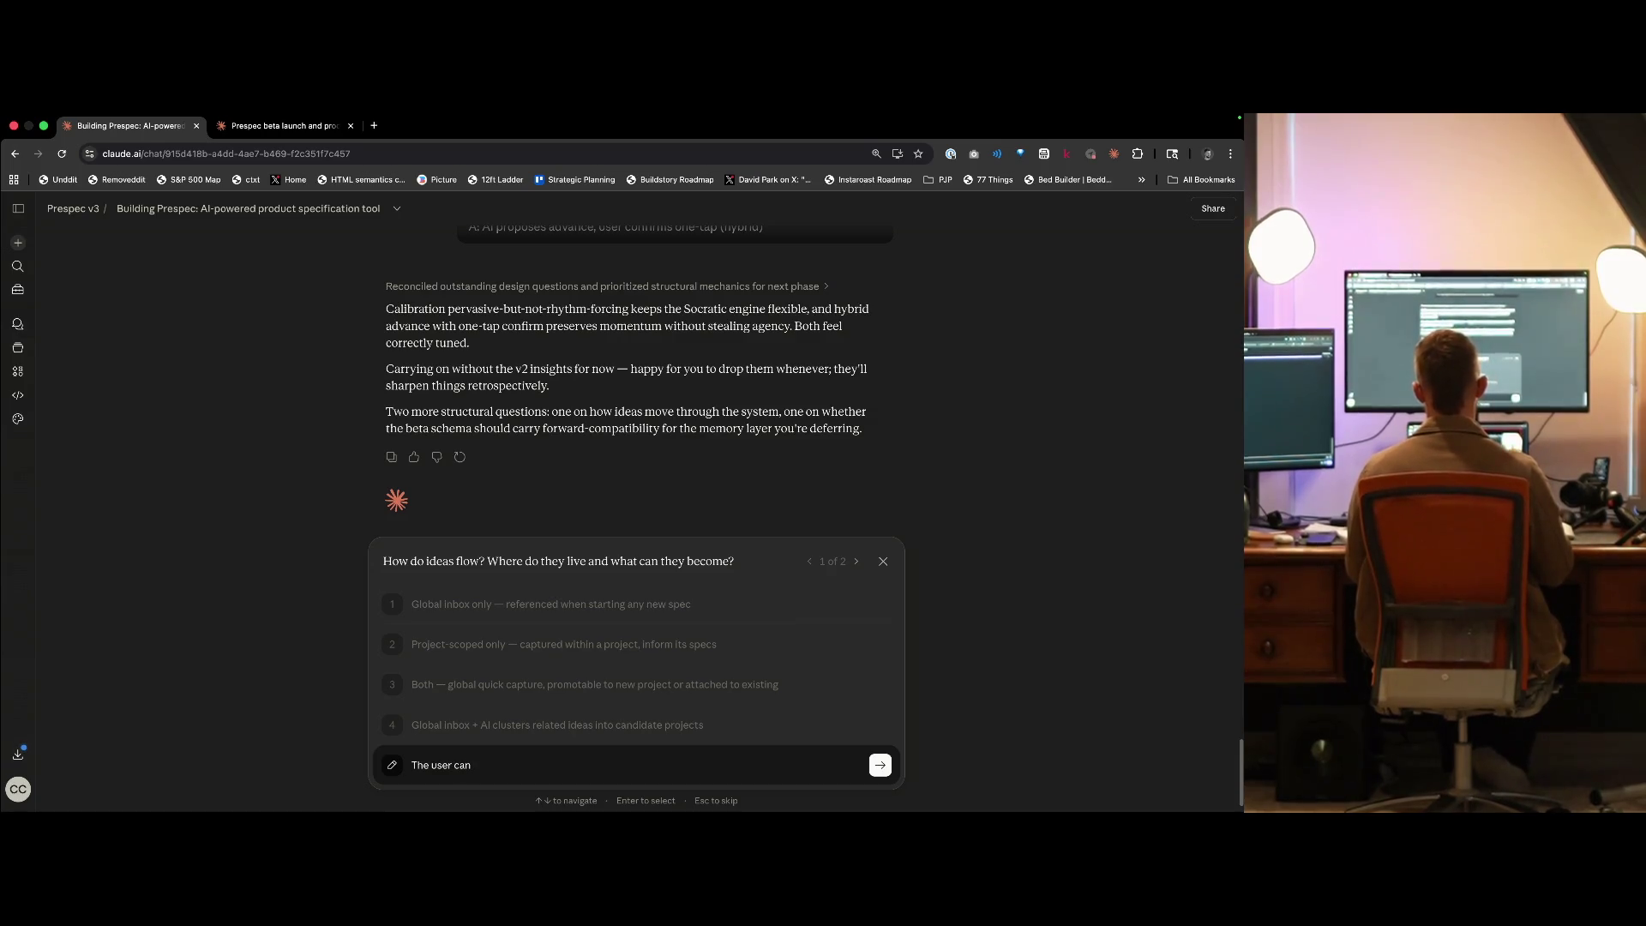
pyautogui.write(' slap in ideas o')
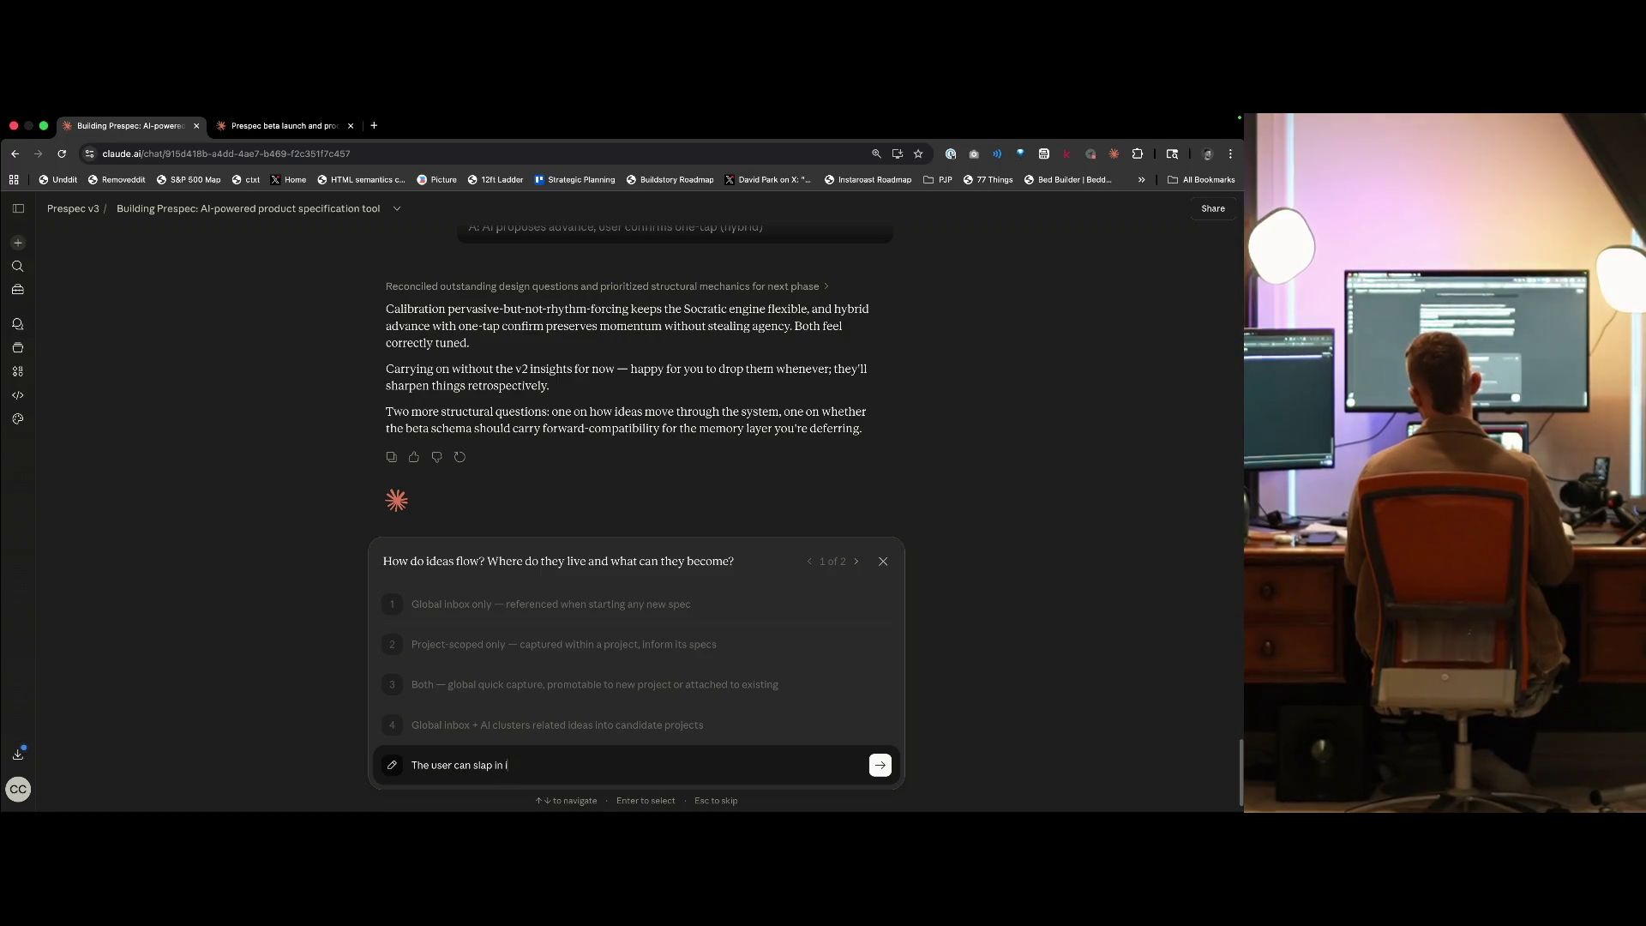
pyautogui.write('a the web or')
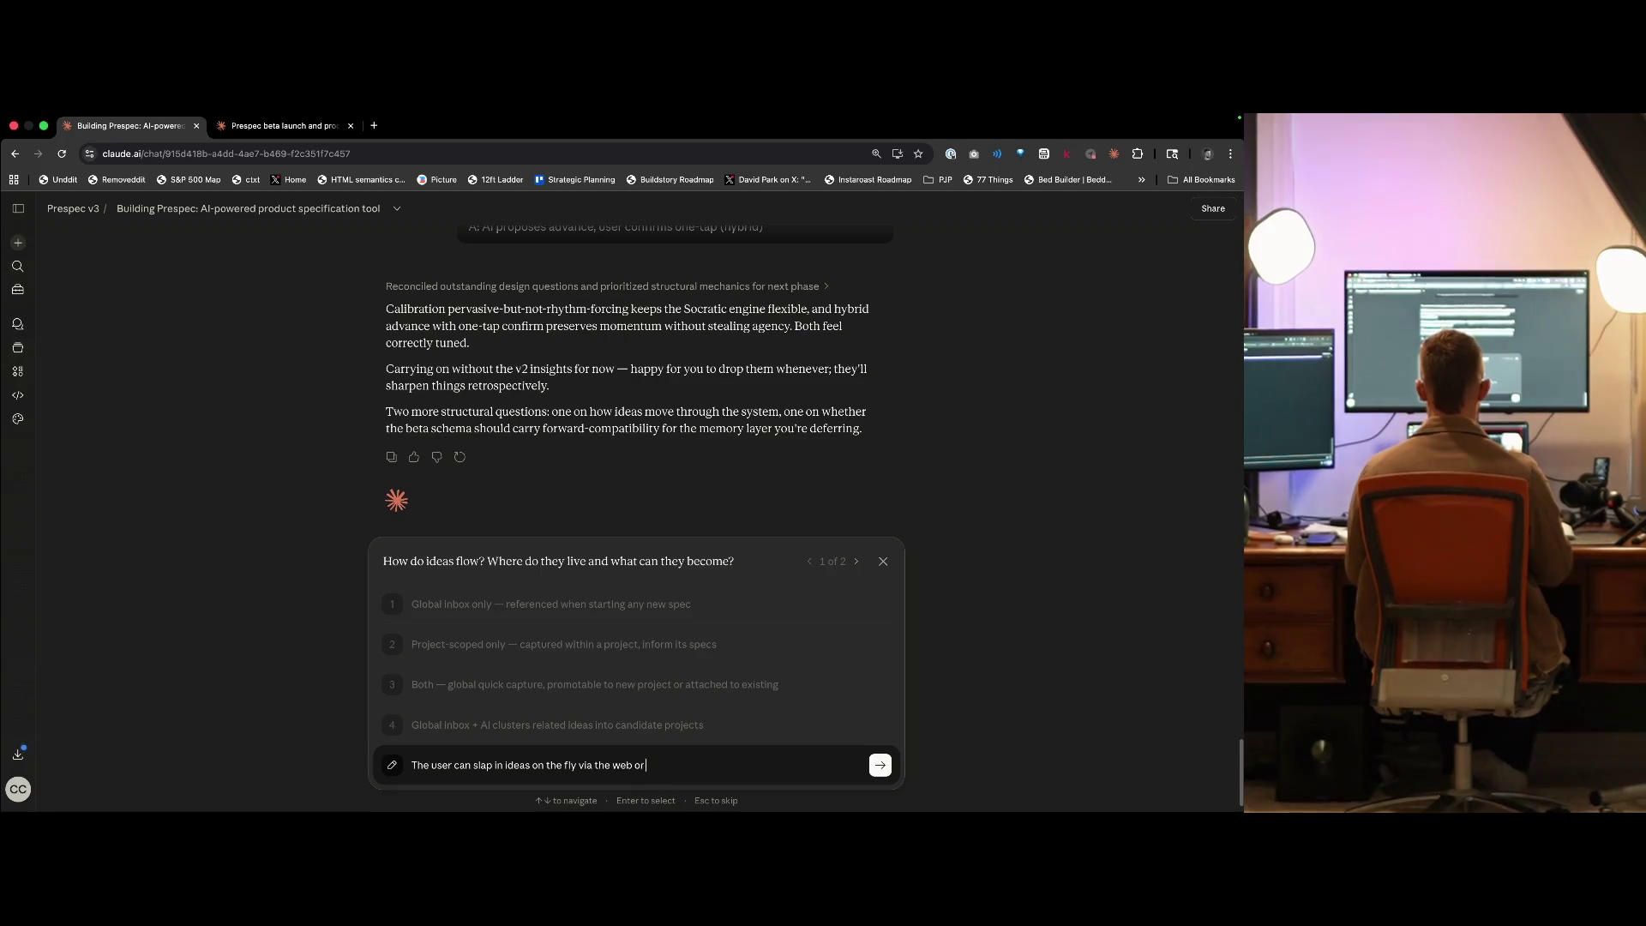
pyautogui.write('e m mobile app')
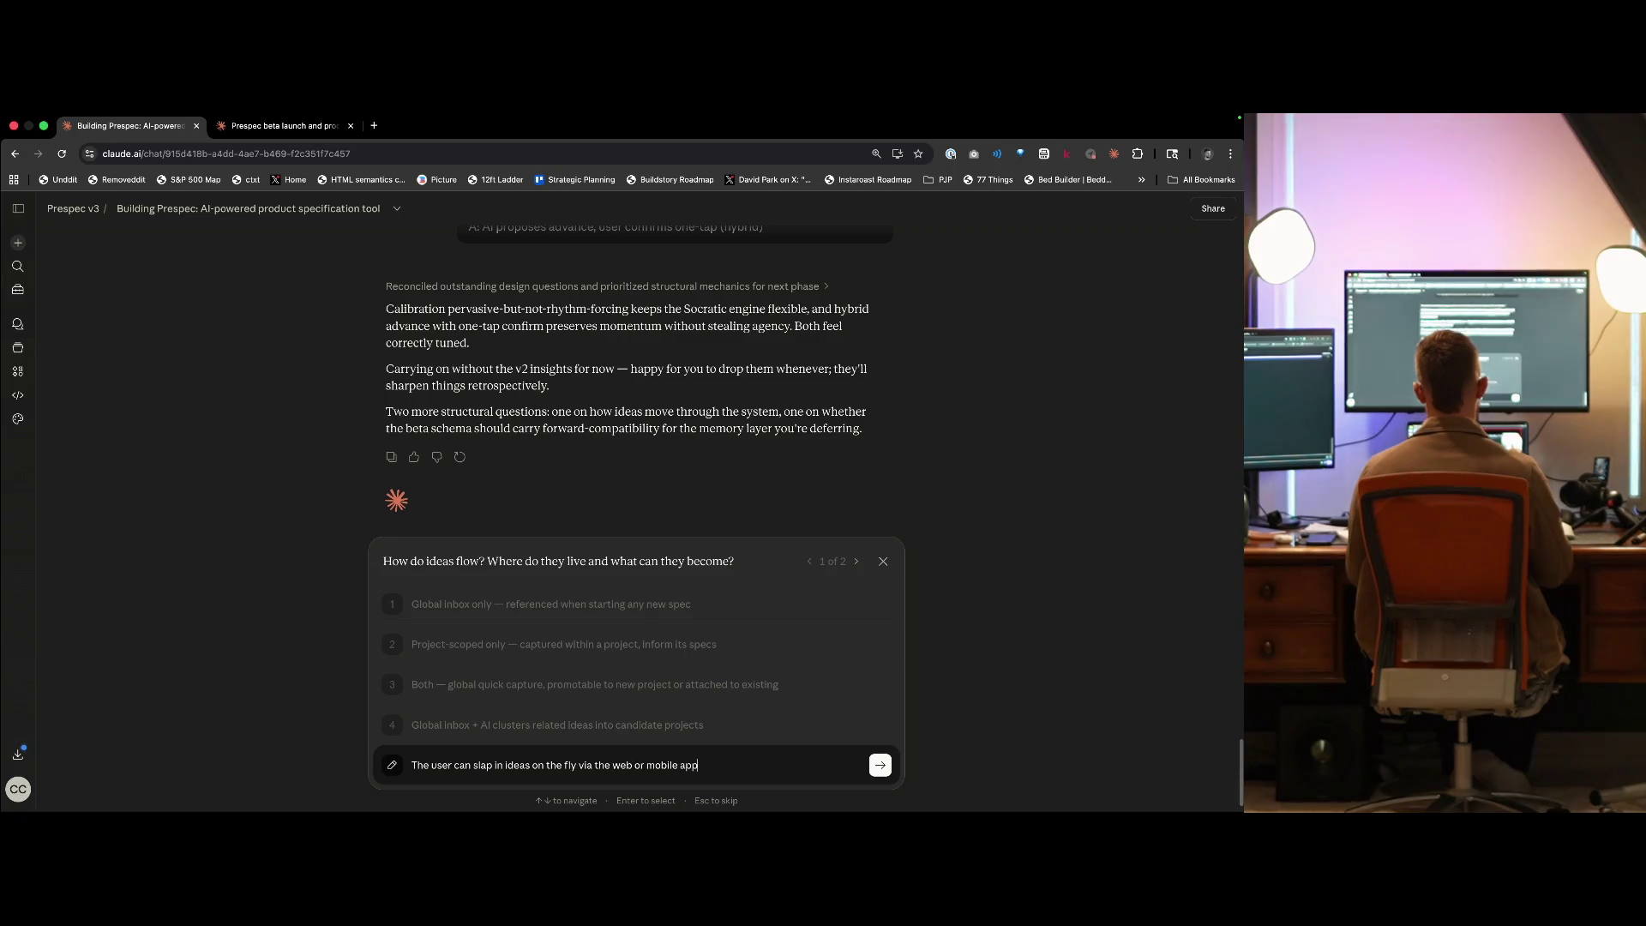
pyautogui.write(', which are then put in a queue to flesh ouit')
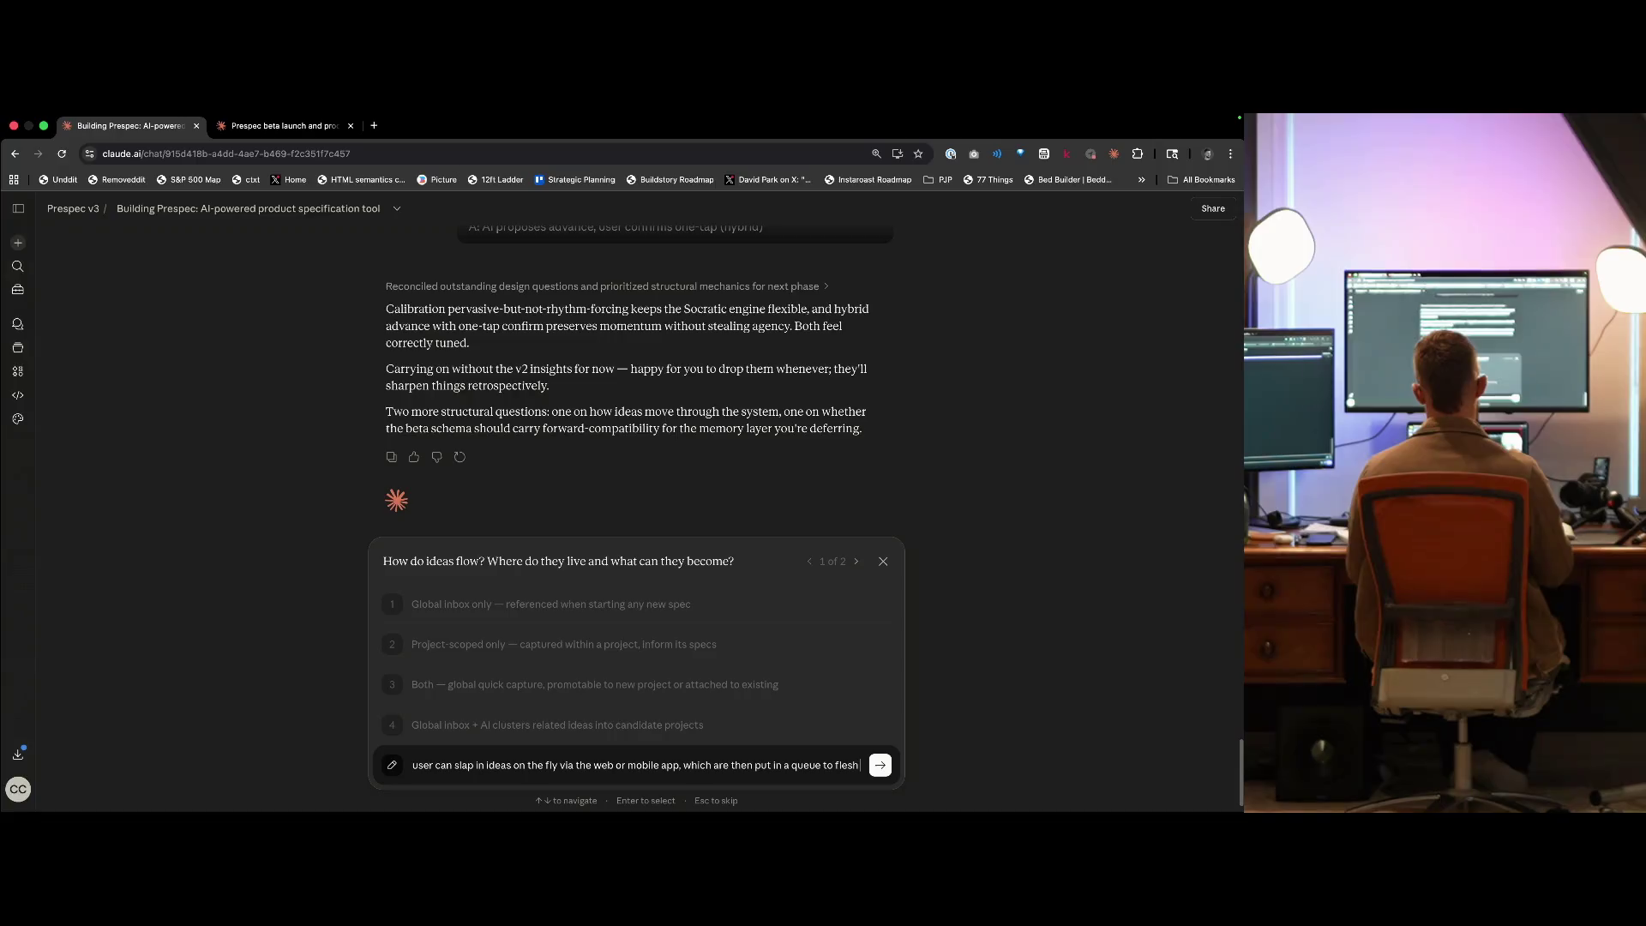
pyautogui.press('BackSpace')
pyautogui.press('BackSpace')
pyautogui.write('t and be turned into roadm')
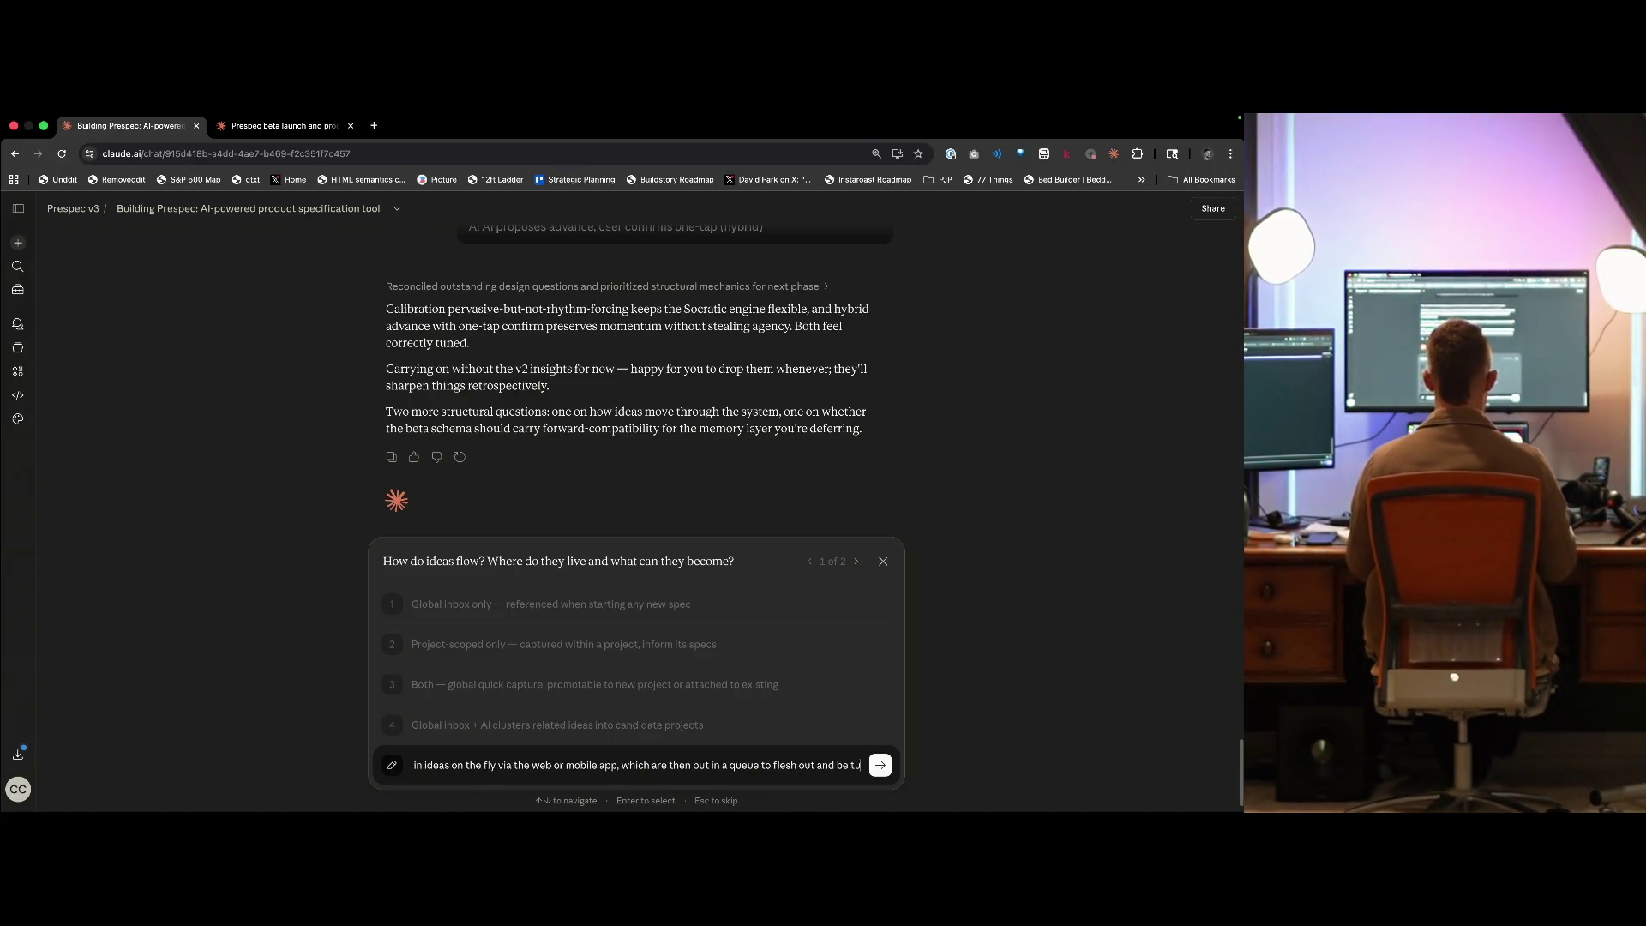
pyautogui.write('ap it')
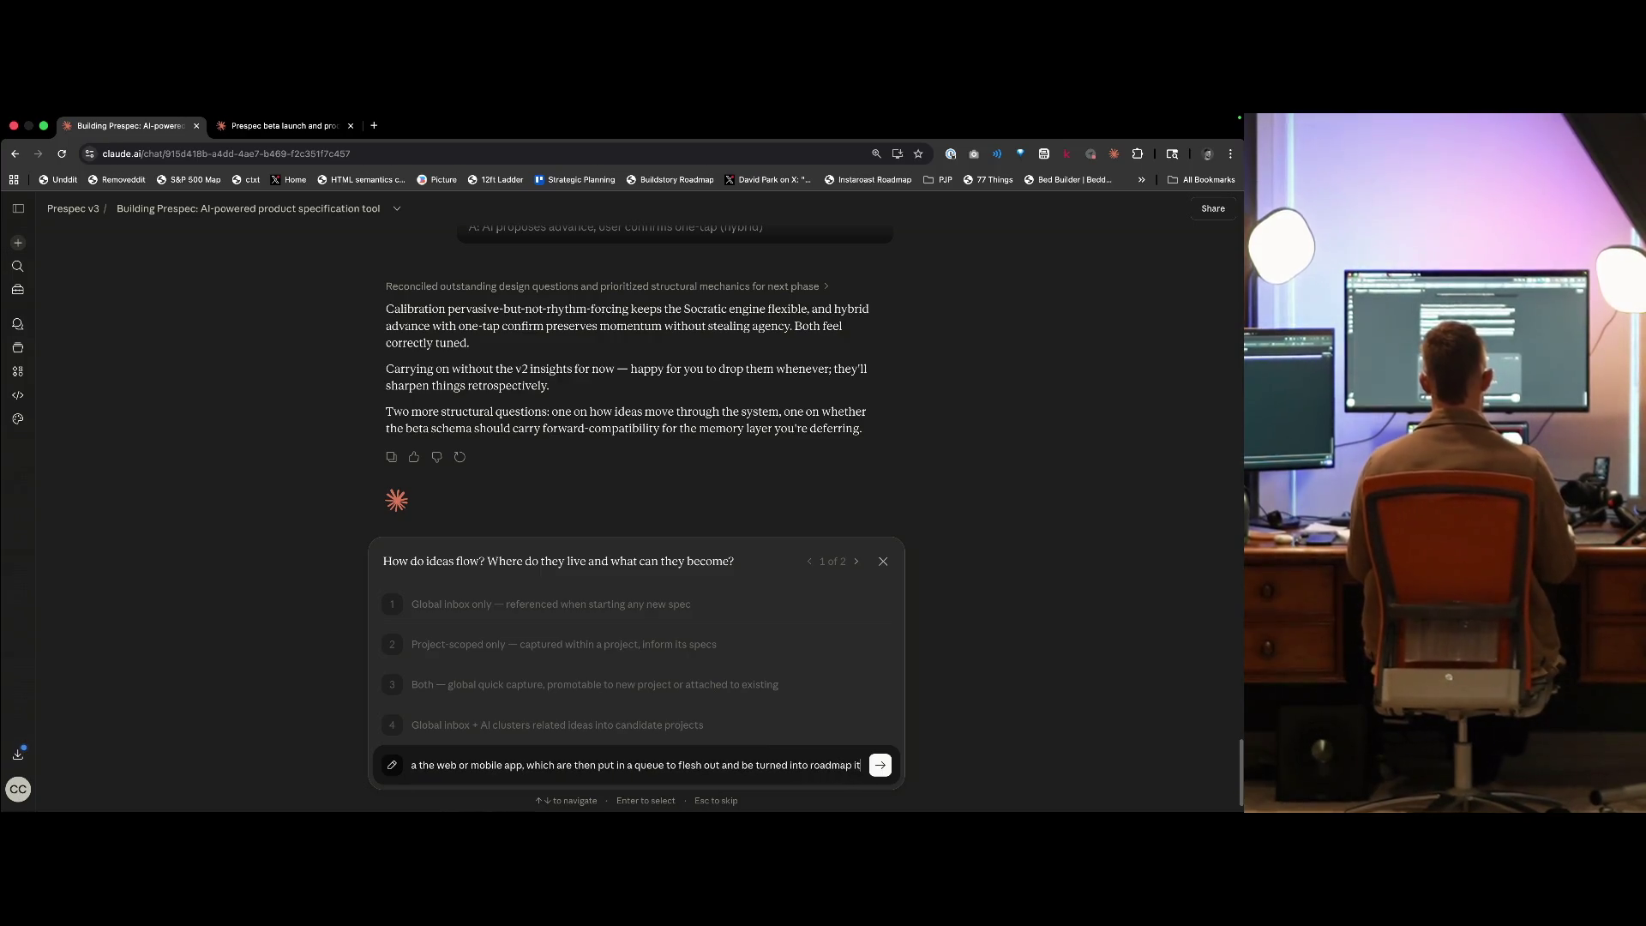
pyautogui.write('ems or new project specs')
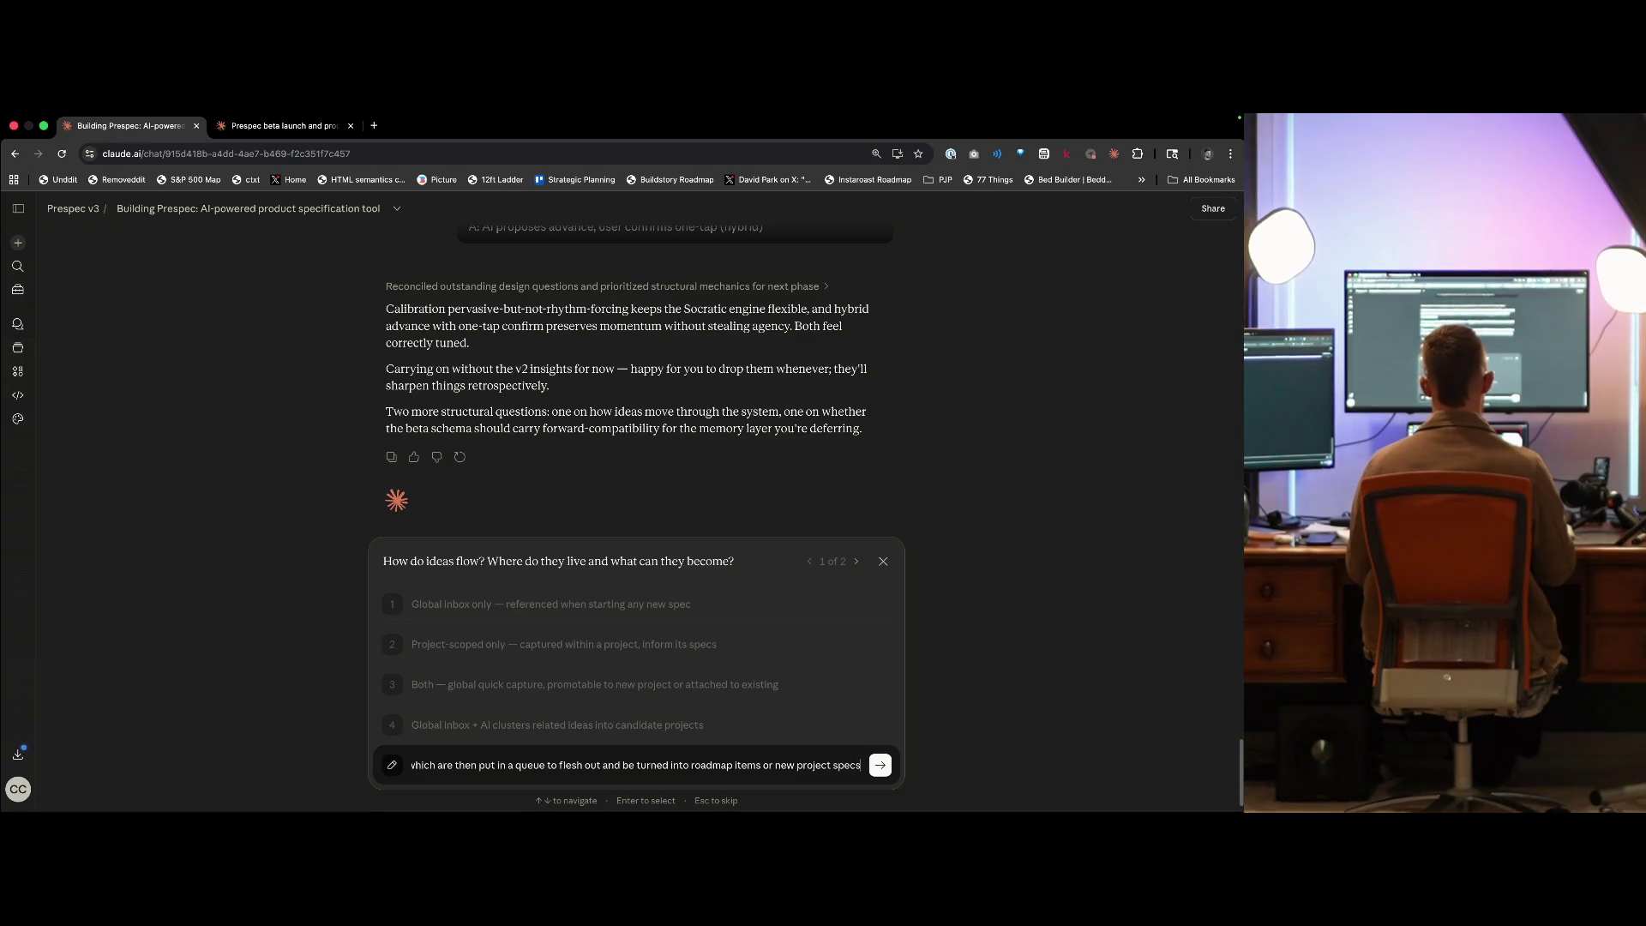
pyautogui.click(774, 765)
pyautogui.write('as specs ')
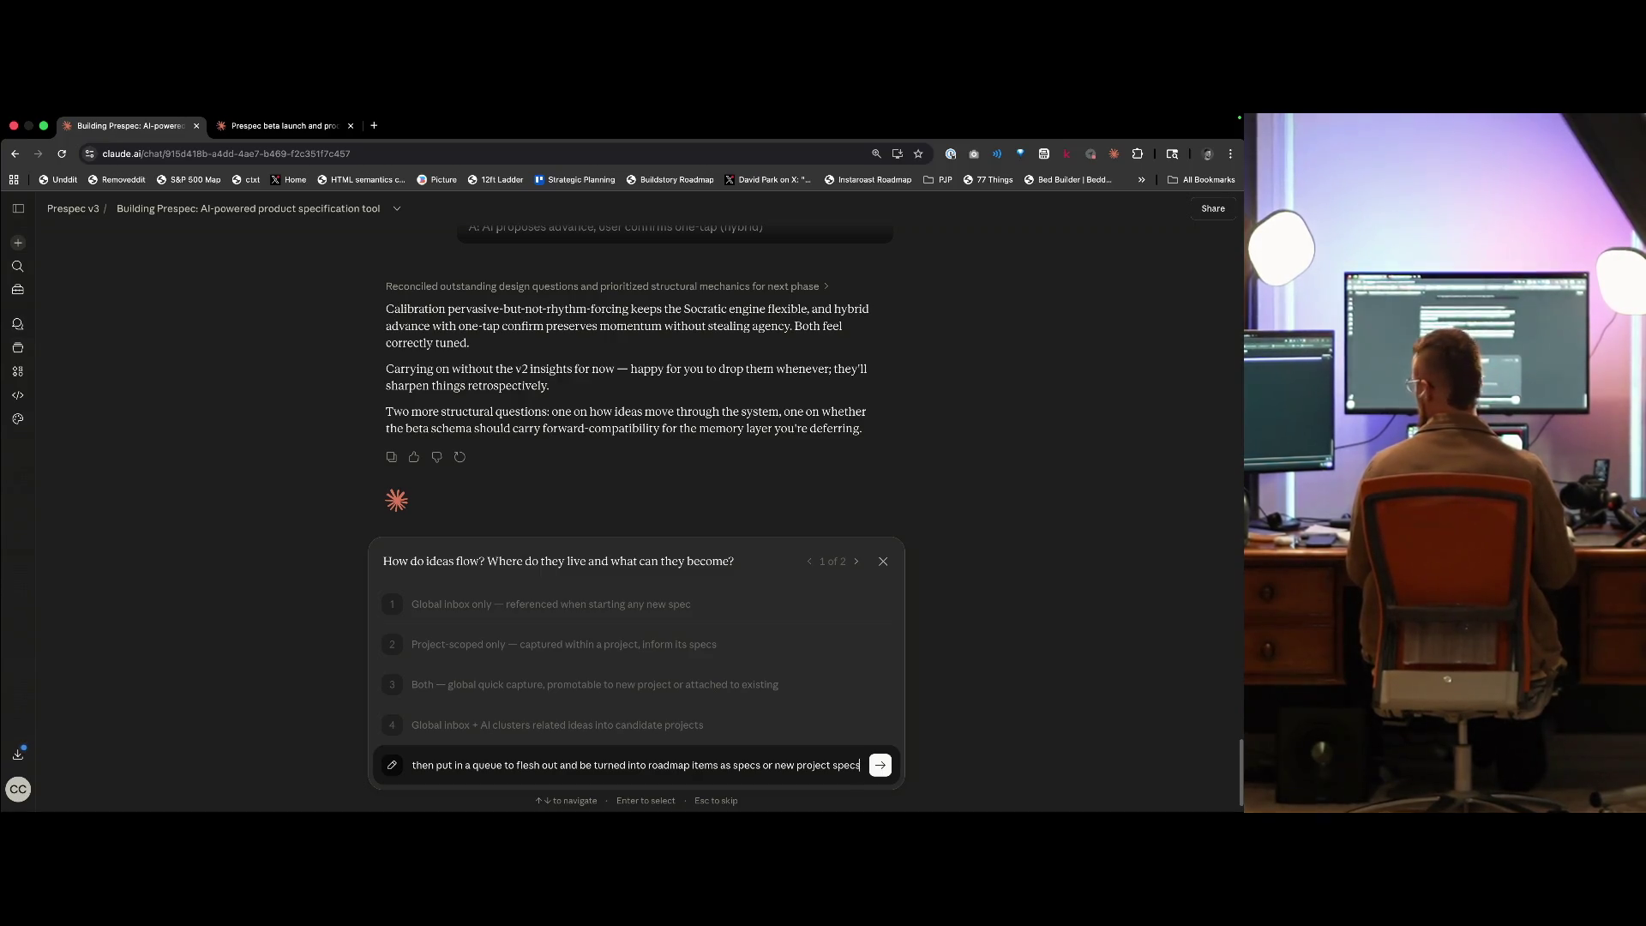
pyautogui.write('—this should have a card-swipe style itner')
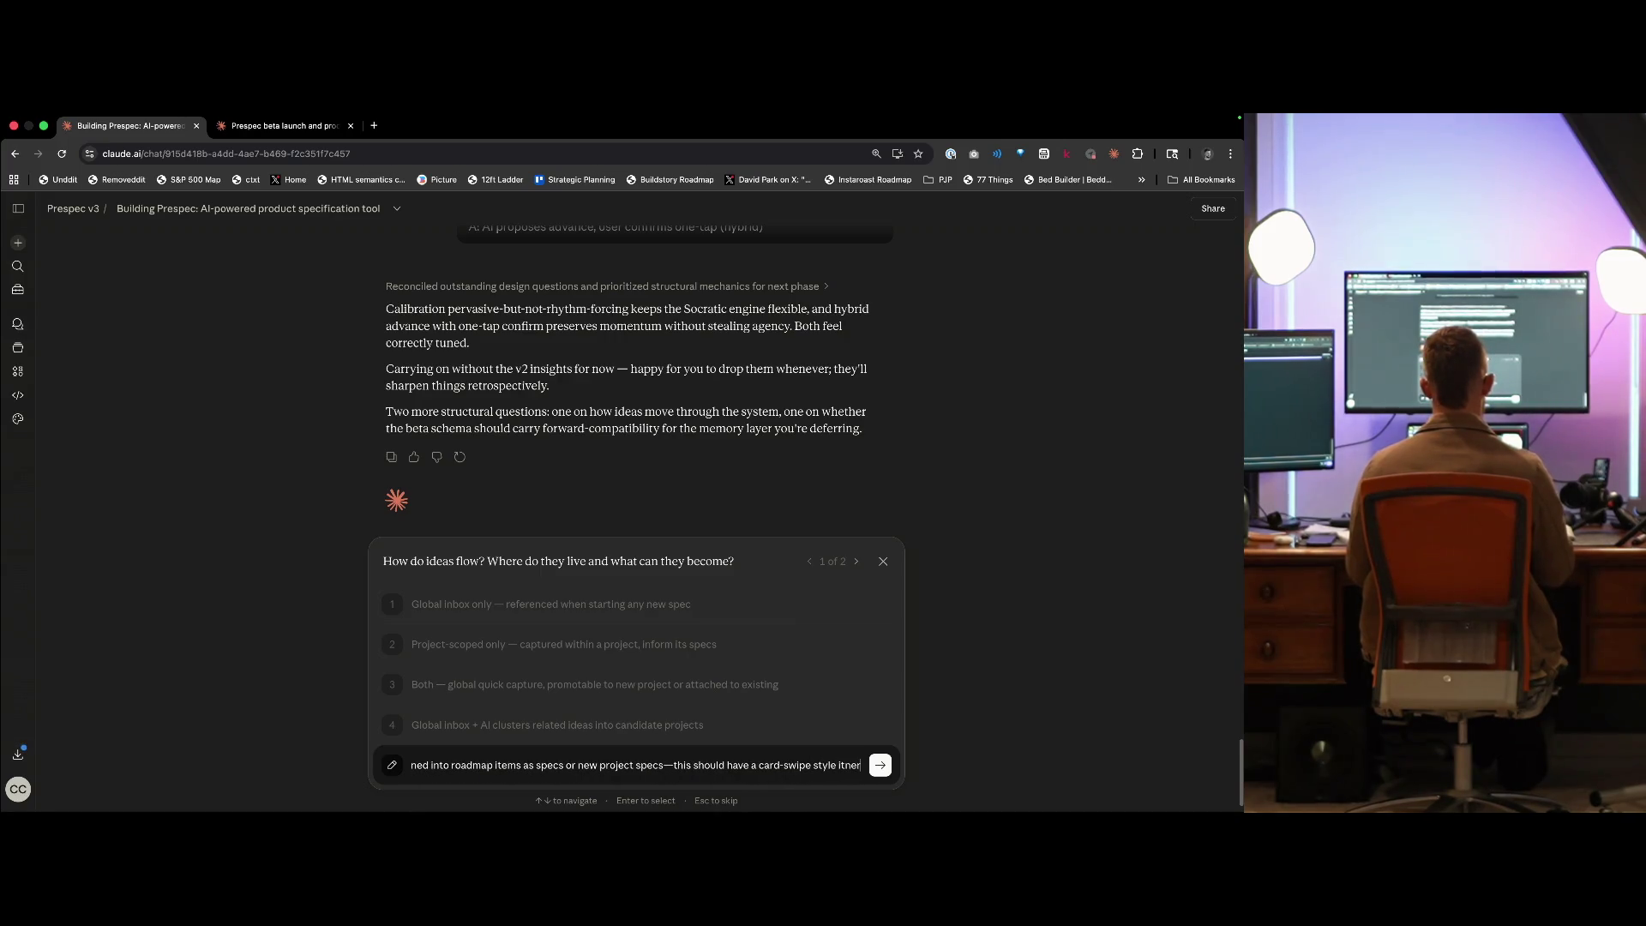
pyautogui.hotkey('alt', 'BackSpace')
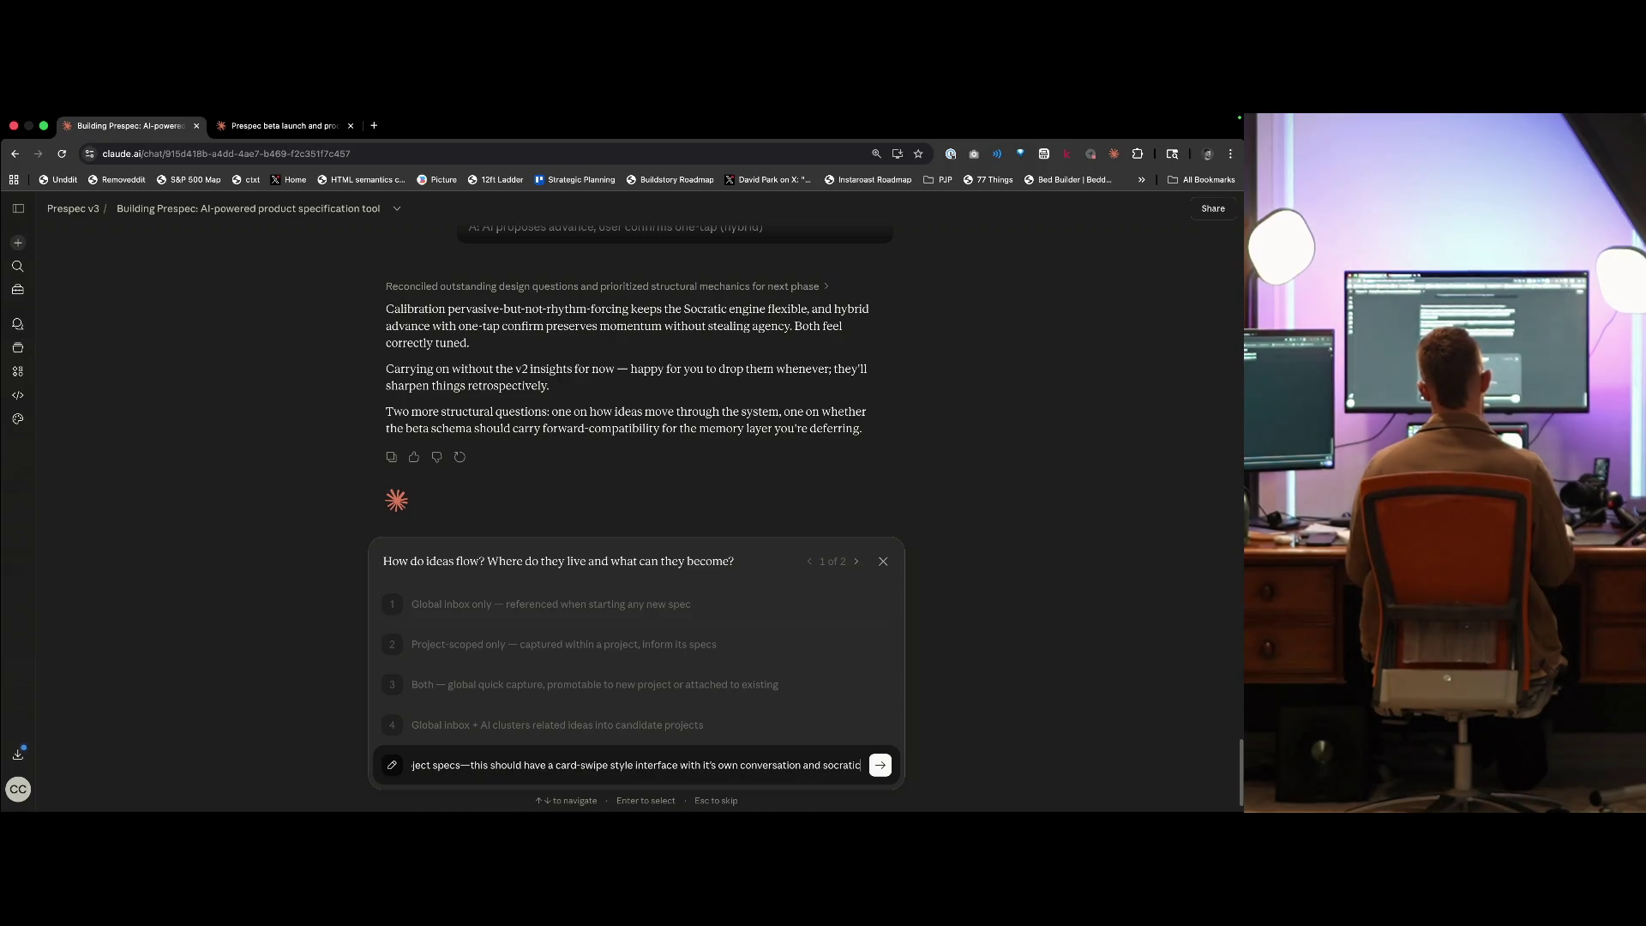
pyautogui.write('card questioning process')
pyautogui.press('Return')
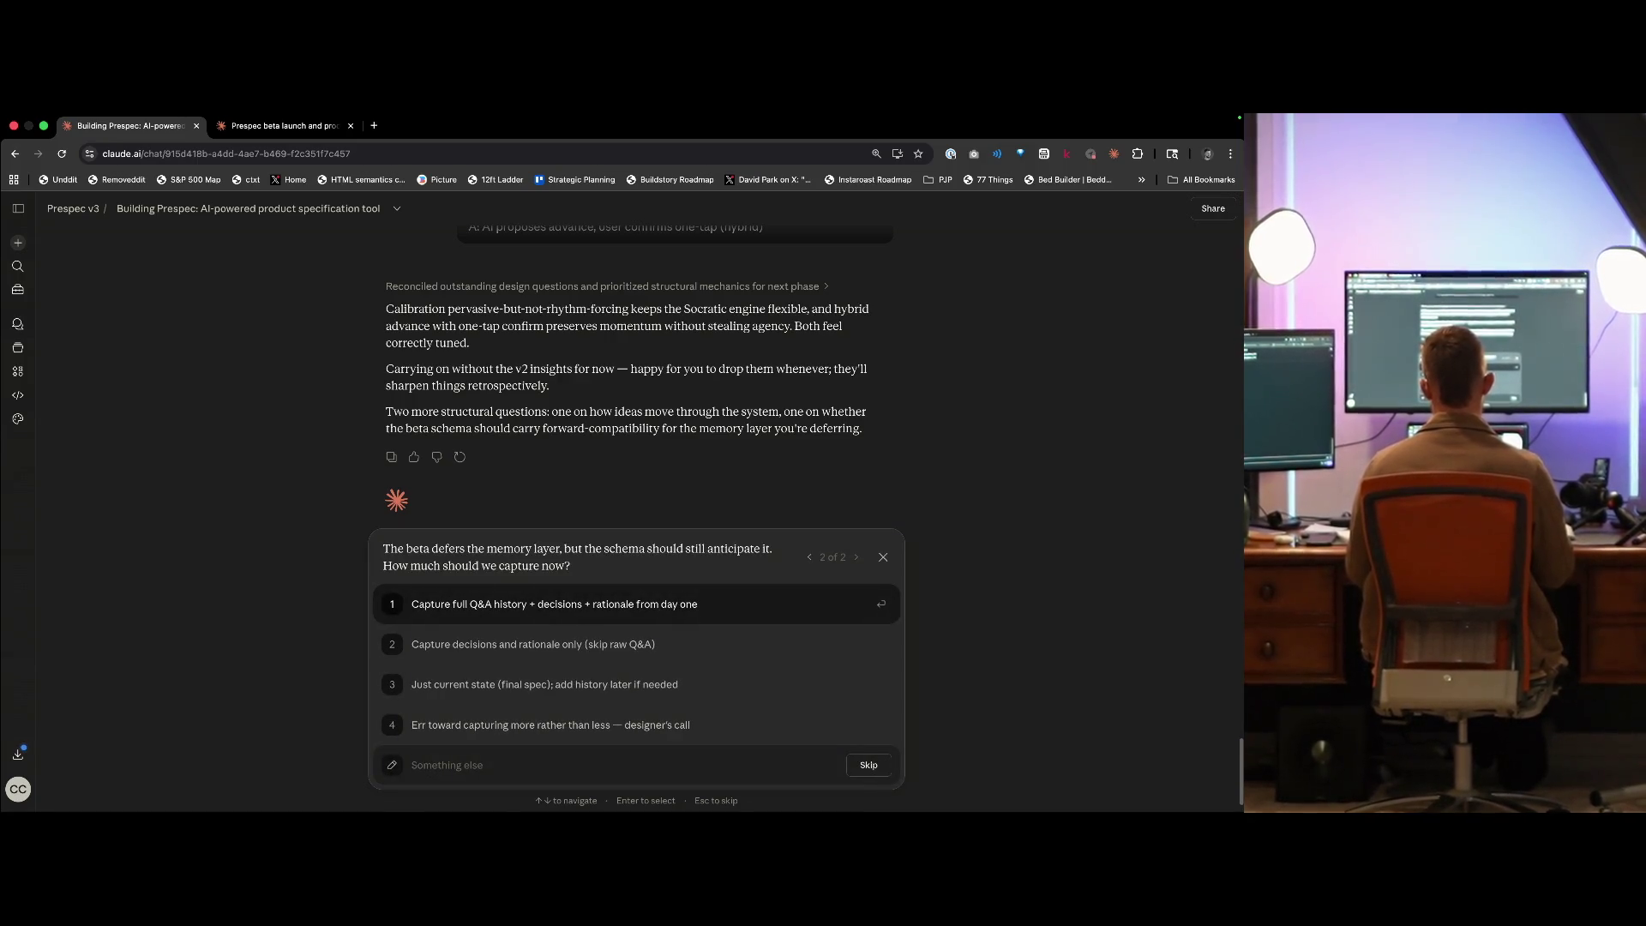
pyautogui.hotkey('ctrl', 't')
# - Load ultracite.ai in a new tab, then return to the Building Prespec chat's question 2
pyautogui.write('ultracite.ai')
pyautogui.press('Return')
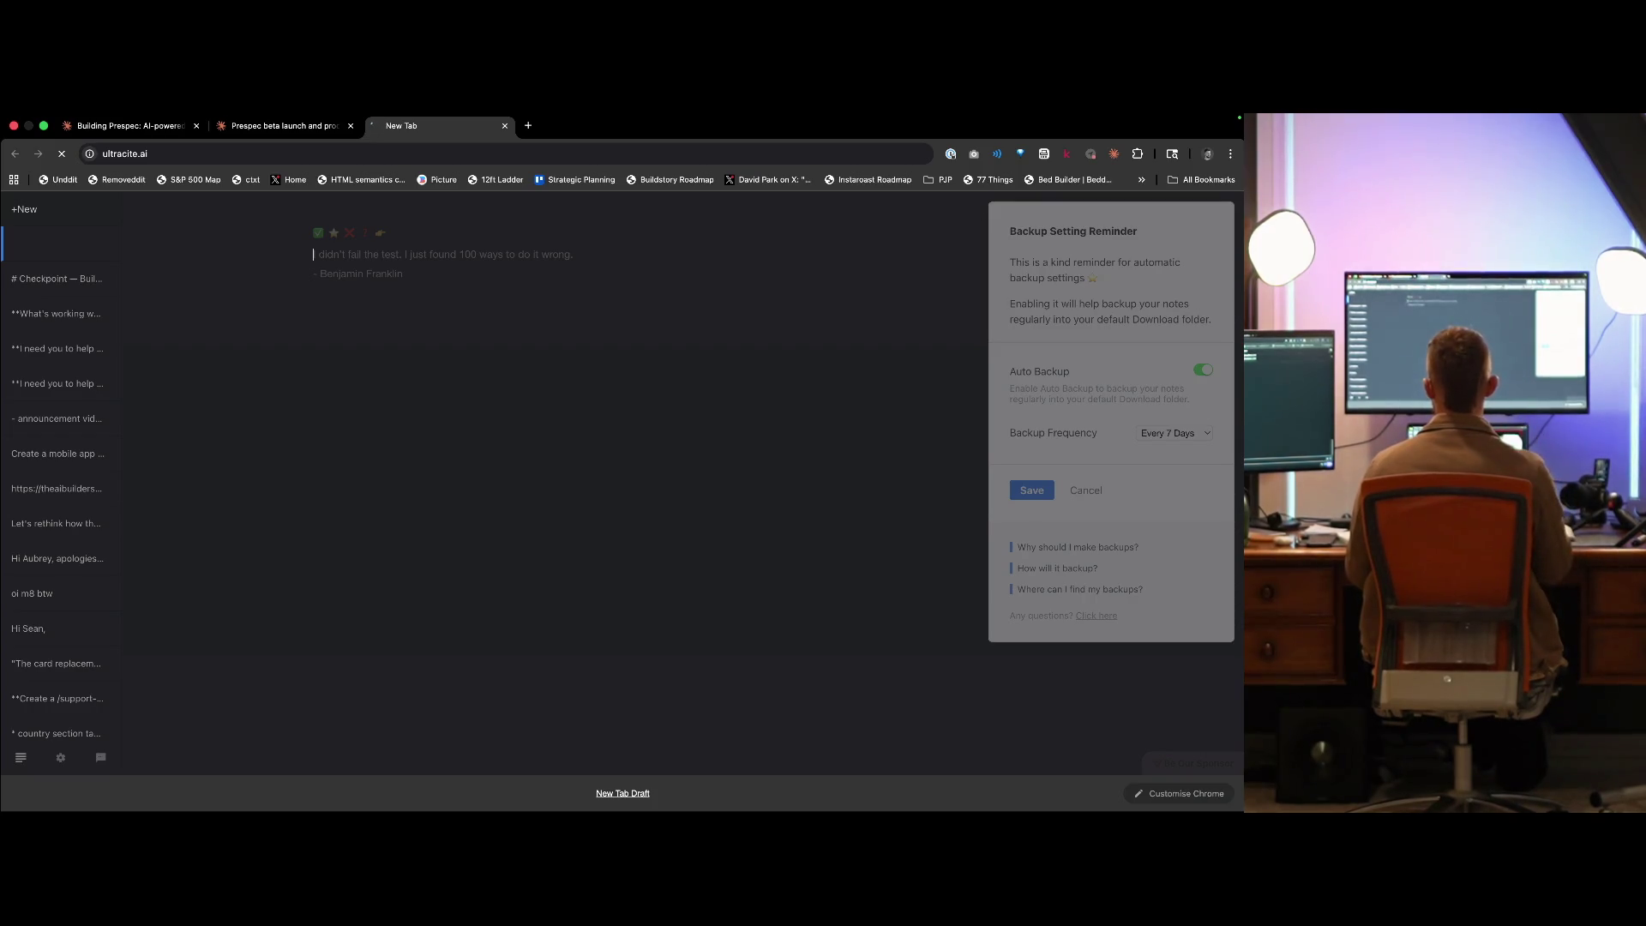
pyautogui.hotkey('ctrl', 'Left')
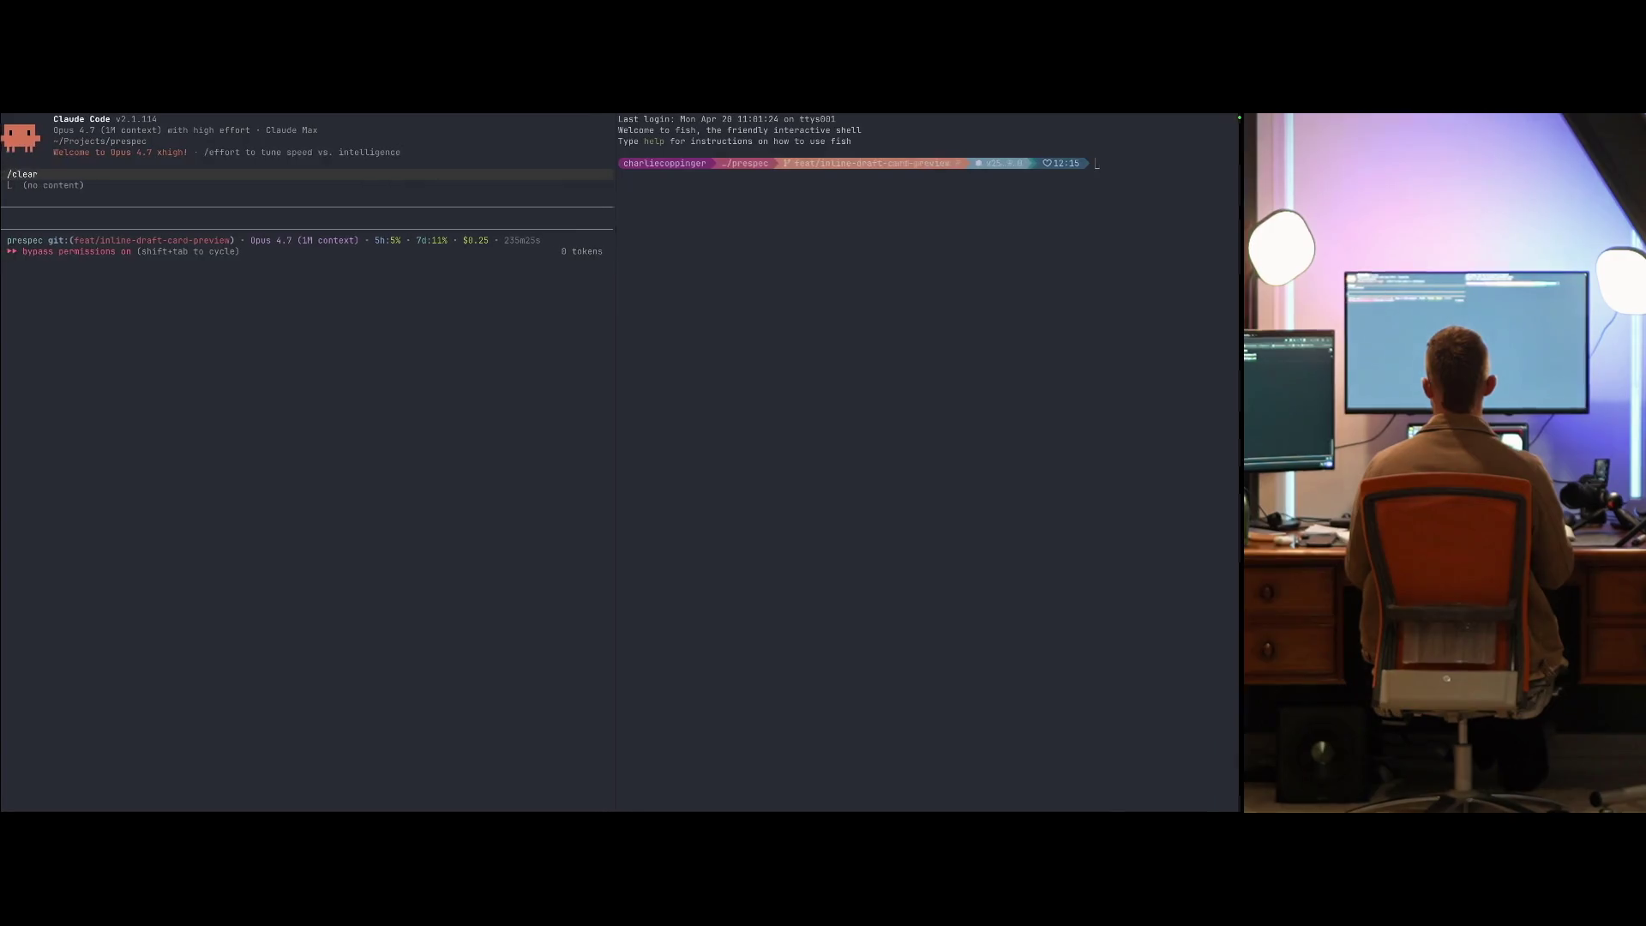
pyautogui.hotkey('ctrl', 'Right')
pyautogui.hotkey('ctrl', 'Left')
pyautogui.hotkey('ctrl', 'Left')
pyautogui.hotkey('ctrl', 'Right')
pyautogui.hotkey('ctrl', 'Right')
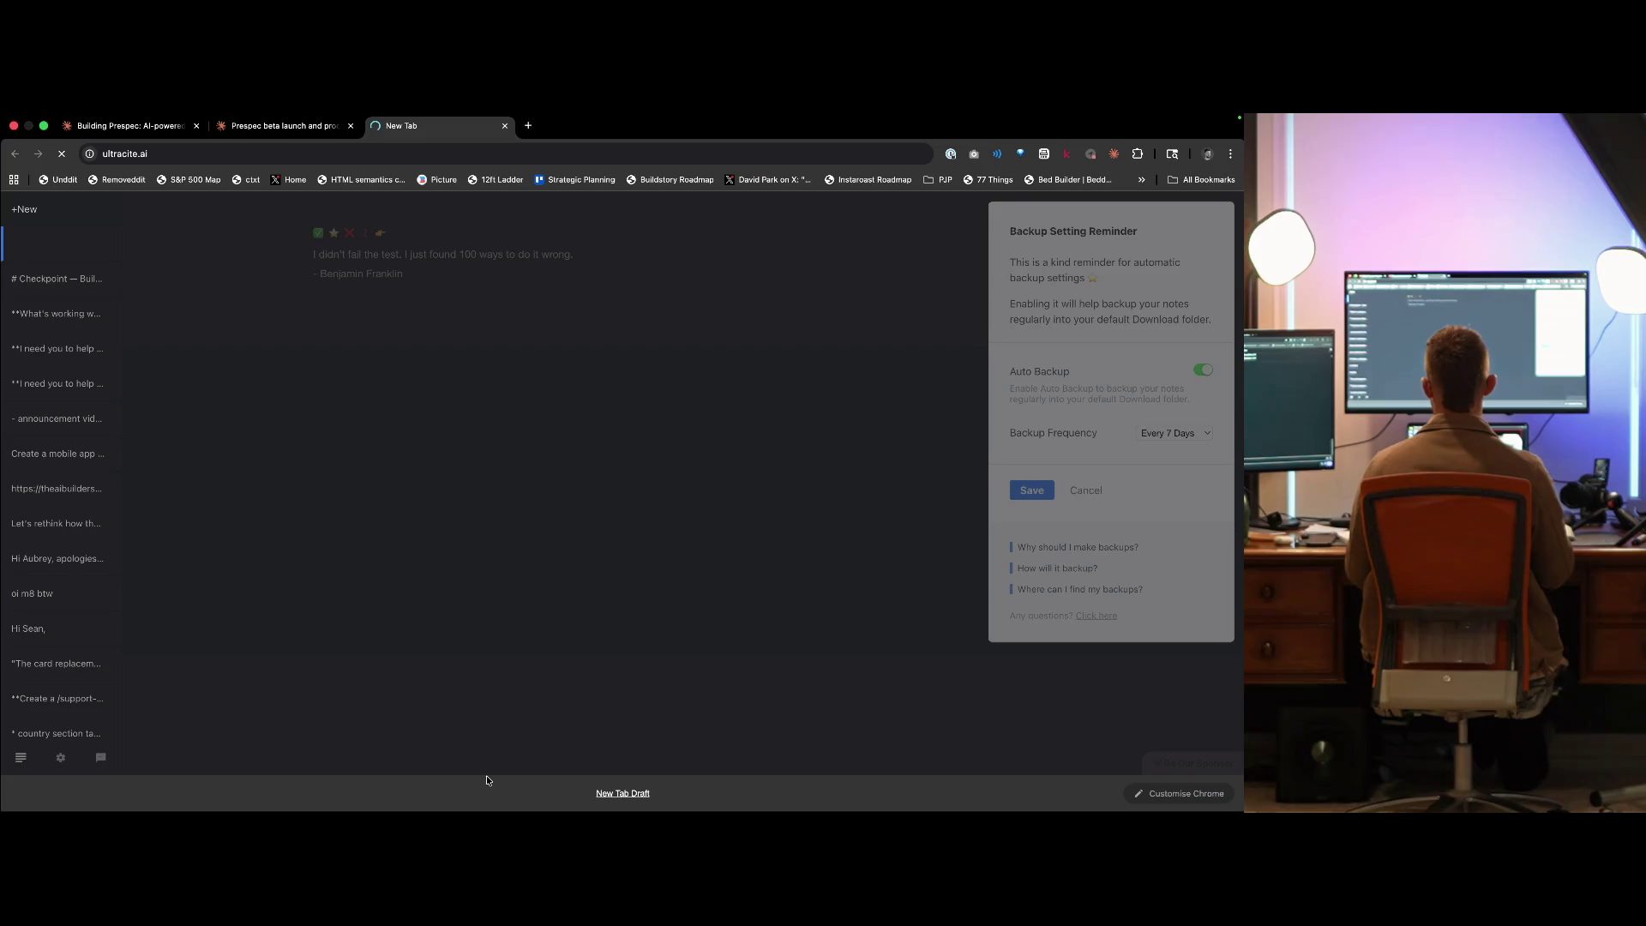
pyautogui.hotkey('ctrl', 'Tab')
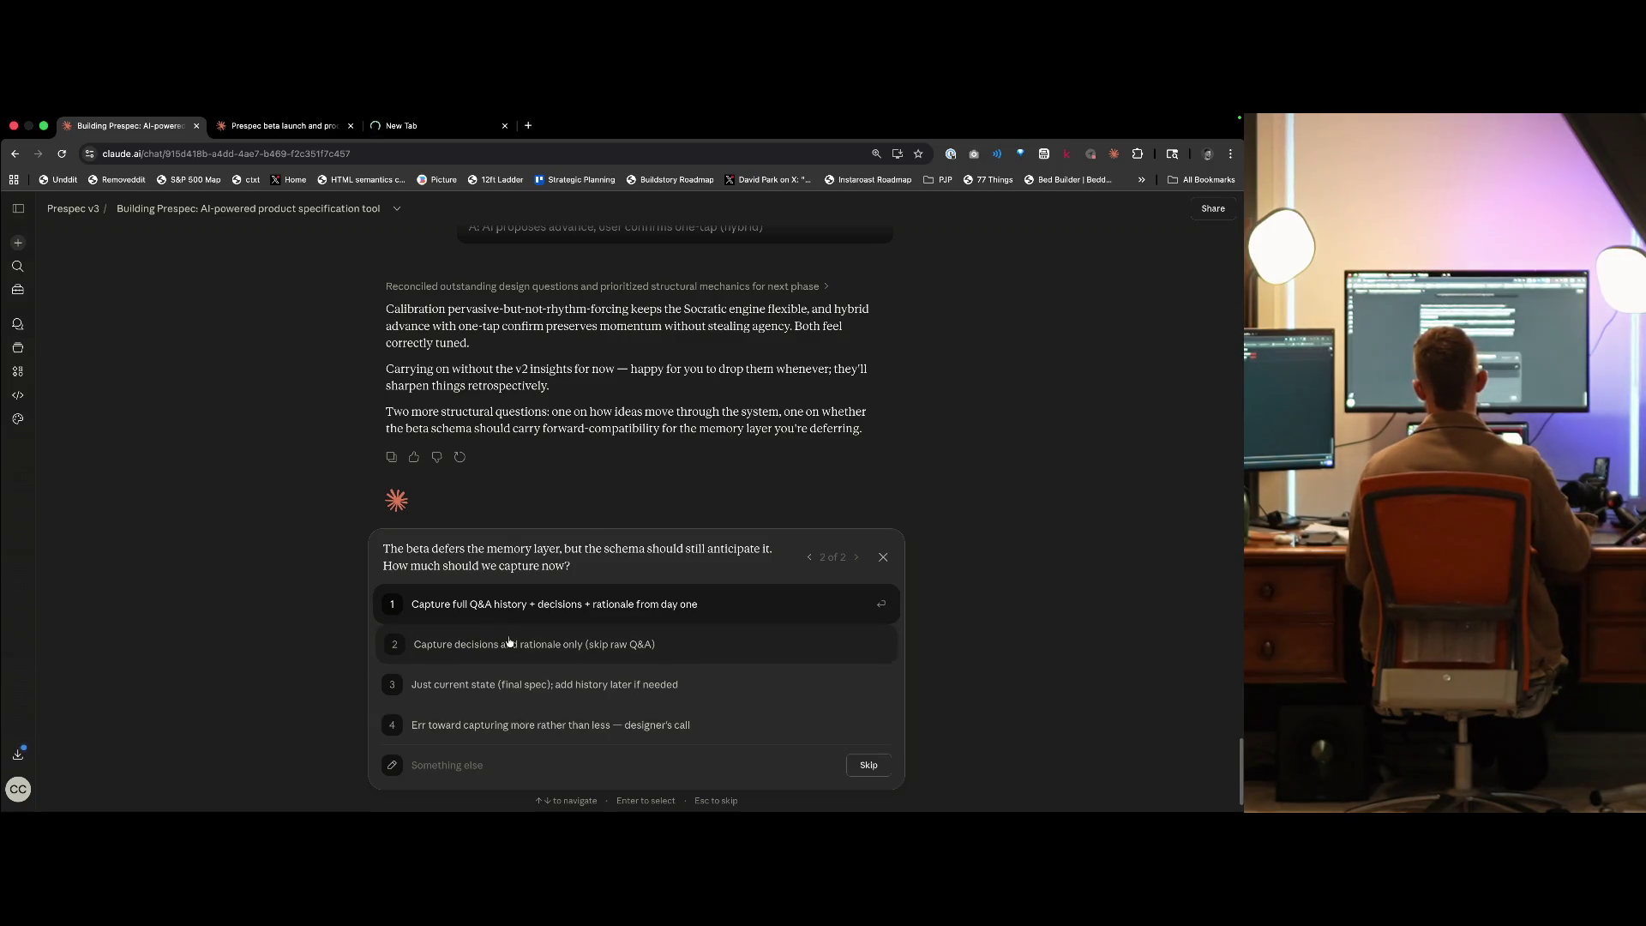
# - Answer: capture decisions and rationale only, but ask about extensive capture with efficient compute and context window management
pyautogui.rightClick(706, 654)
pyautogui.click(495, 774)
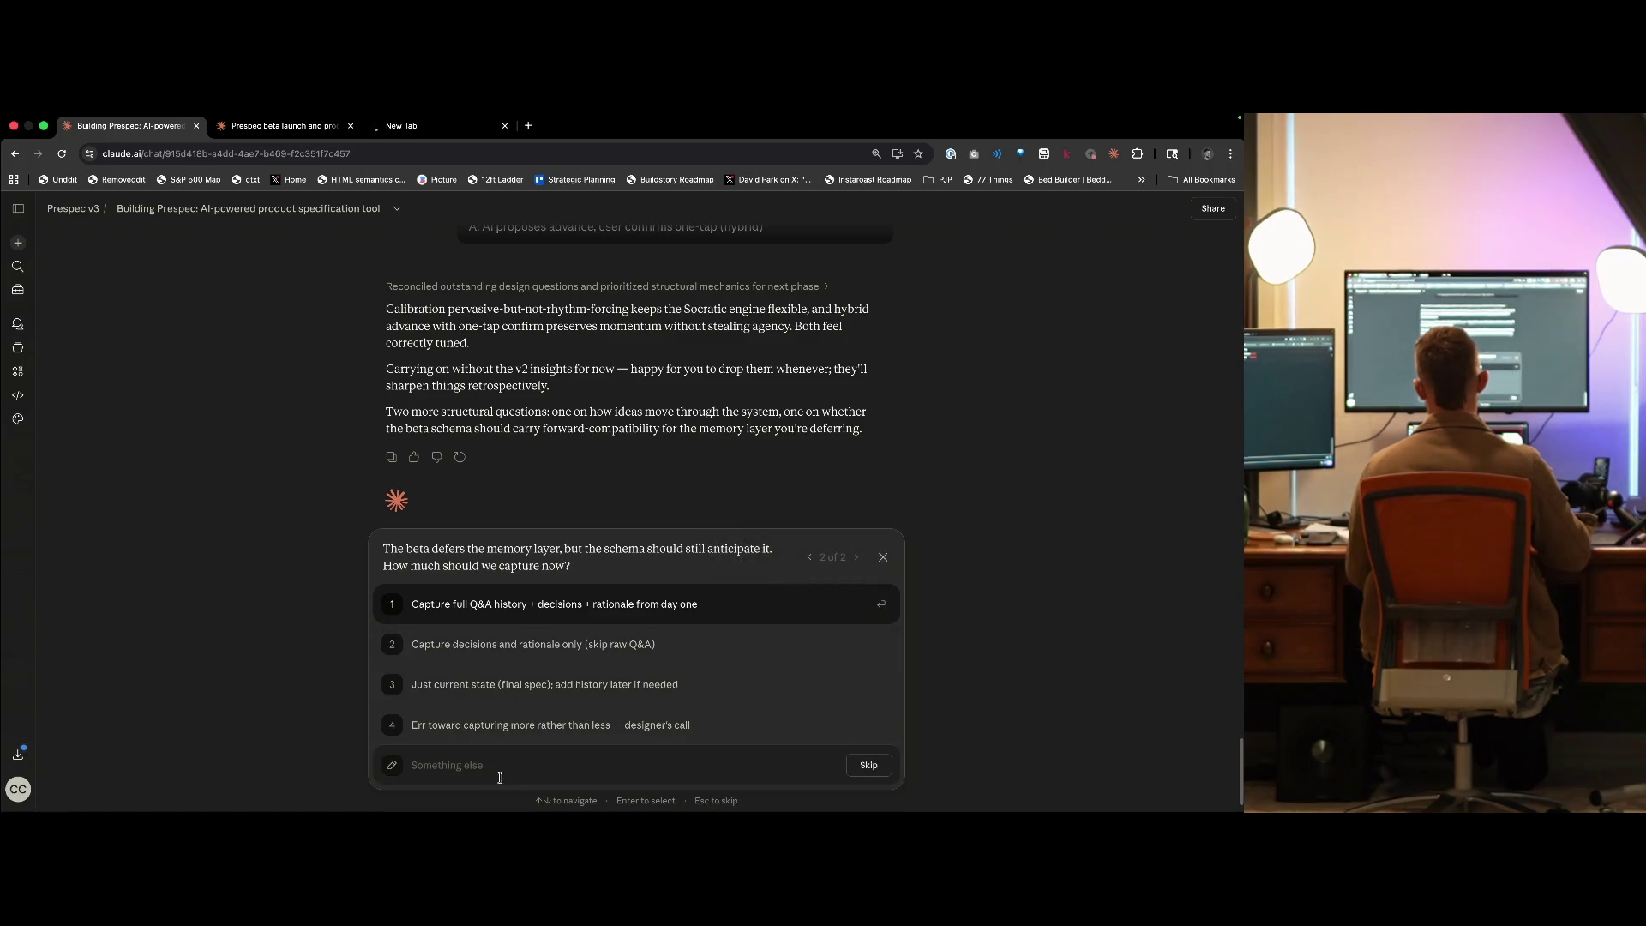
pyautogui.write('My gut s')
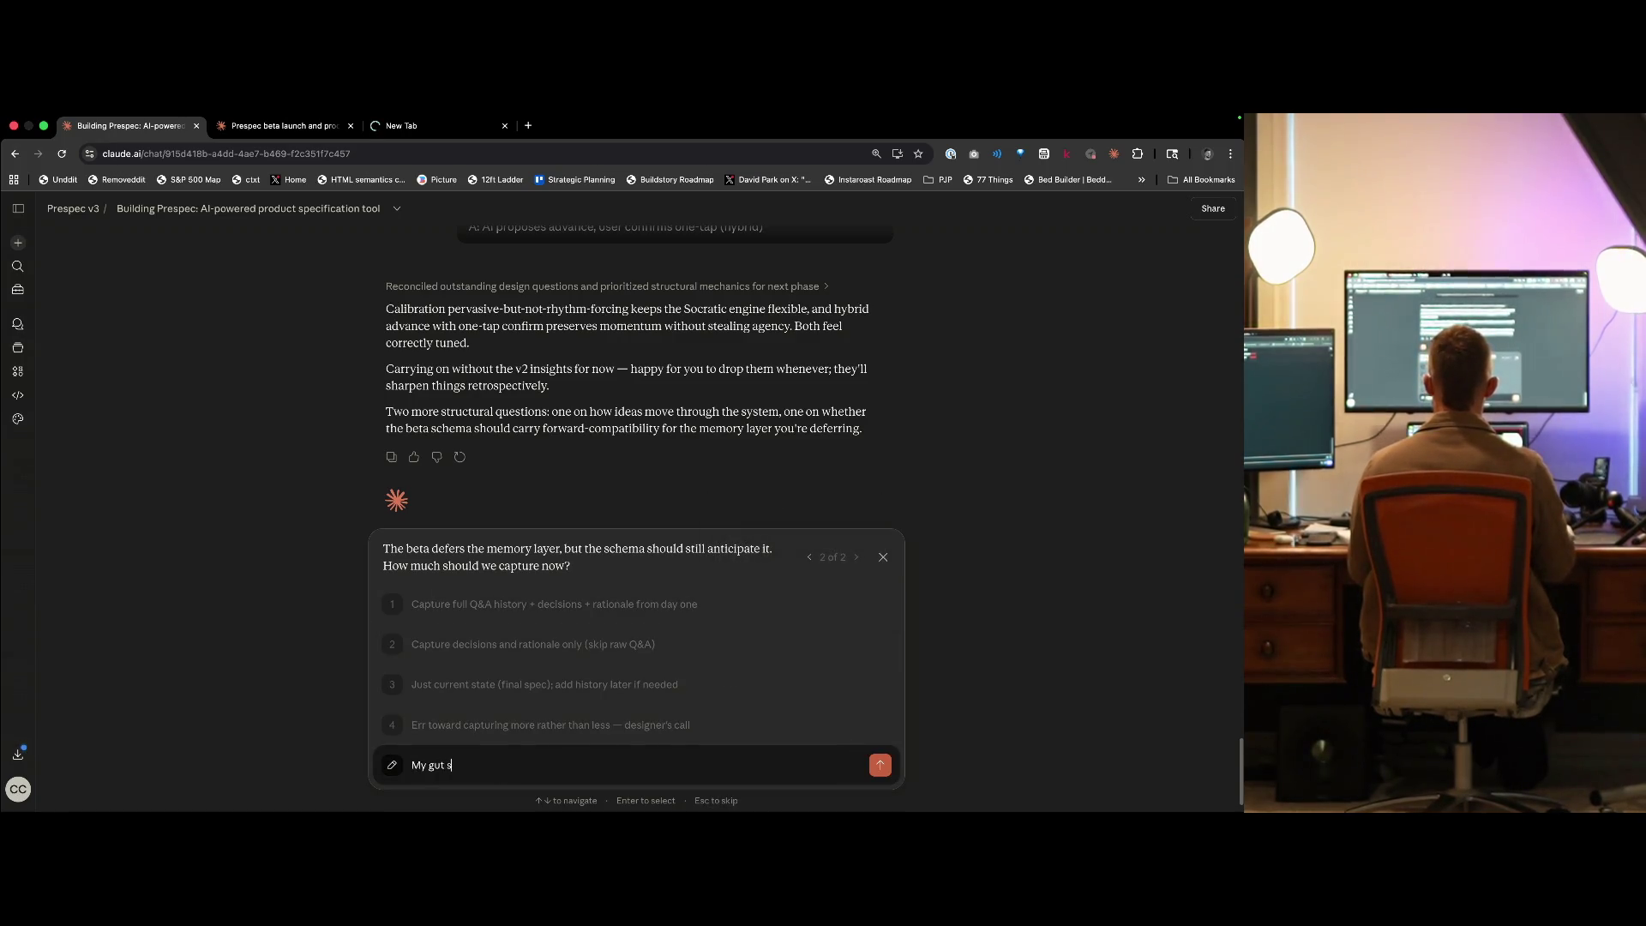
pyautogui.write("ays 'Capture de")
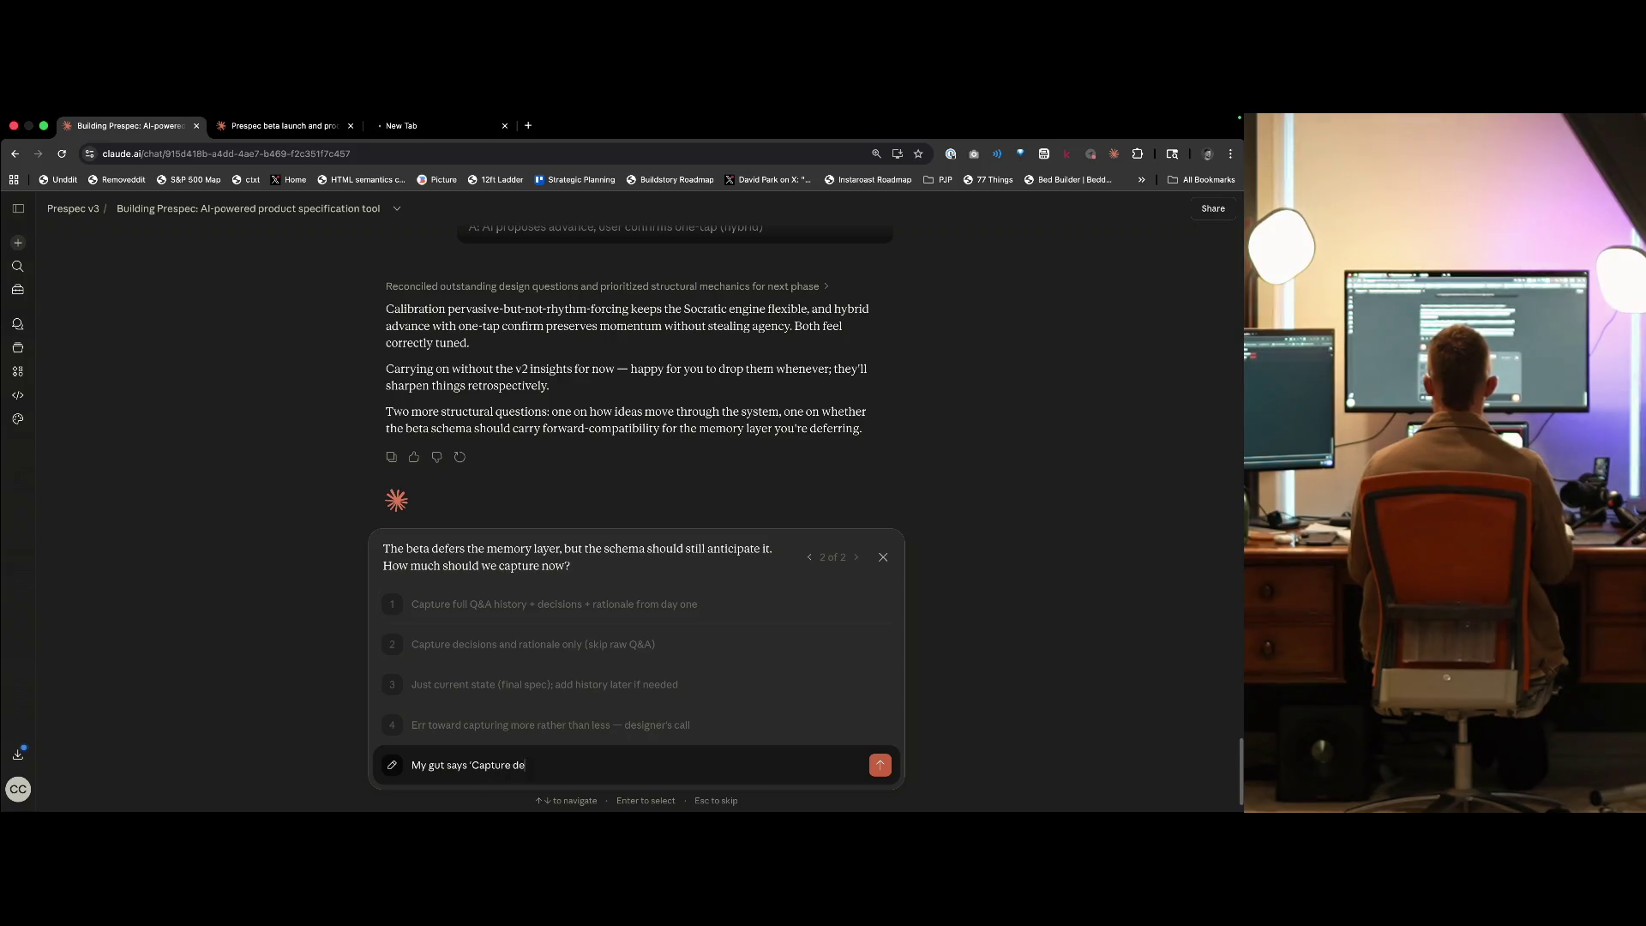
pyautogui.write('cisions and rationale only (skip')
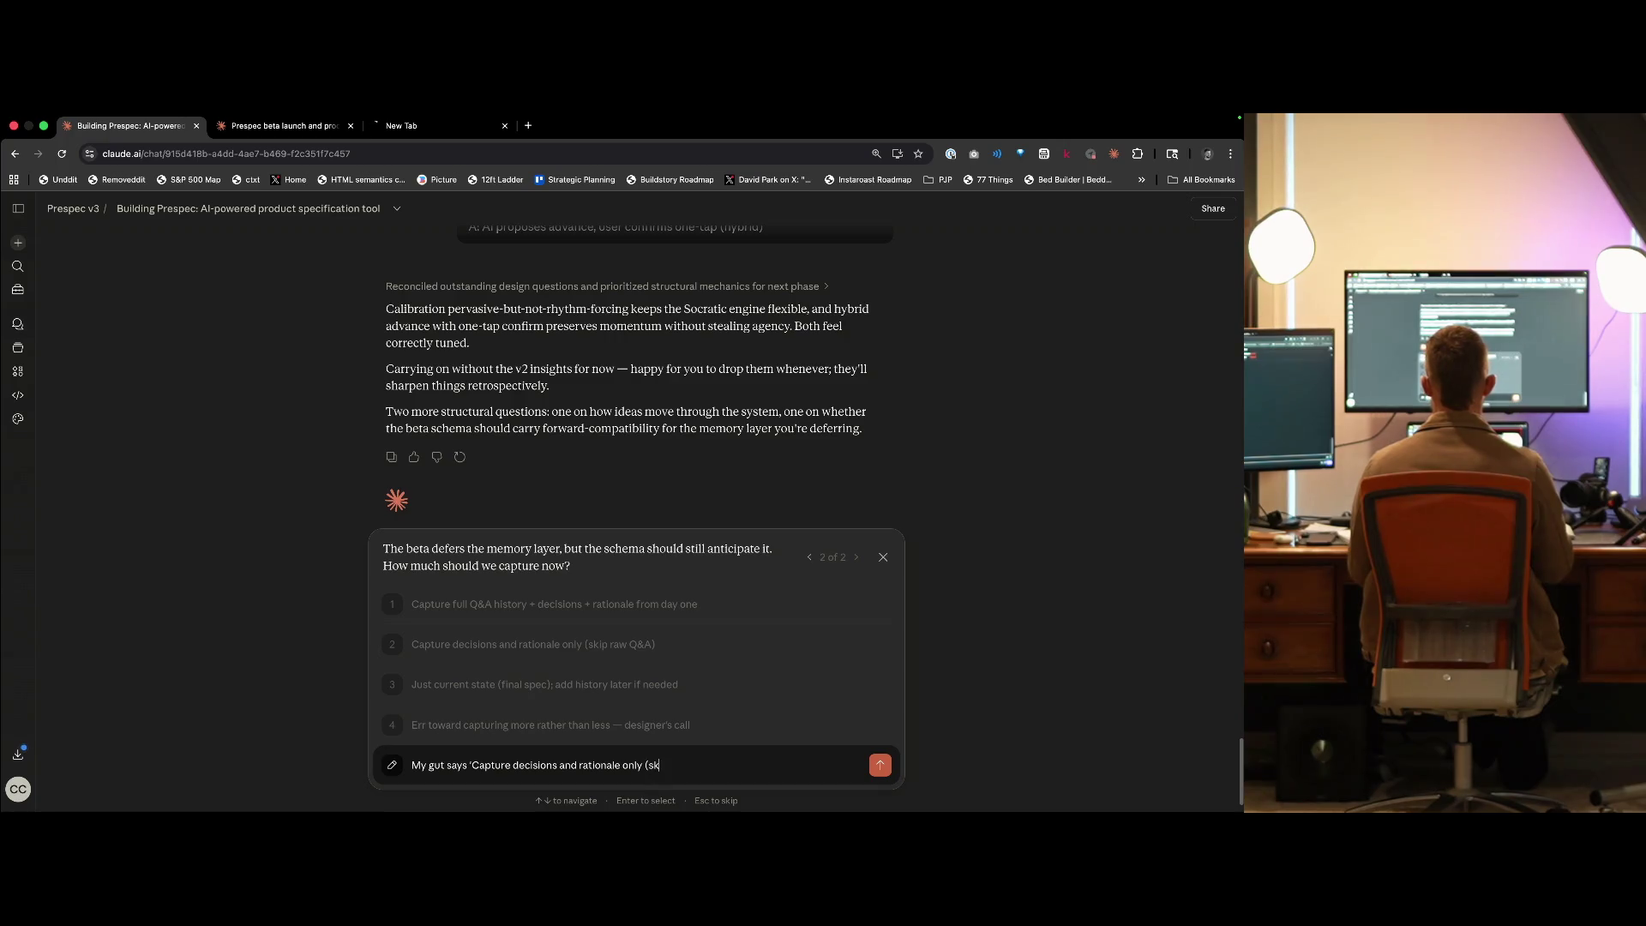
pyautogui.write(' raw Q&A')
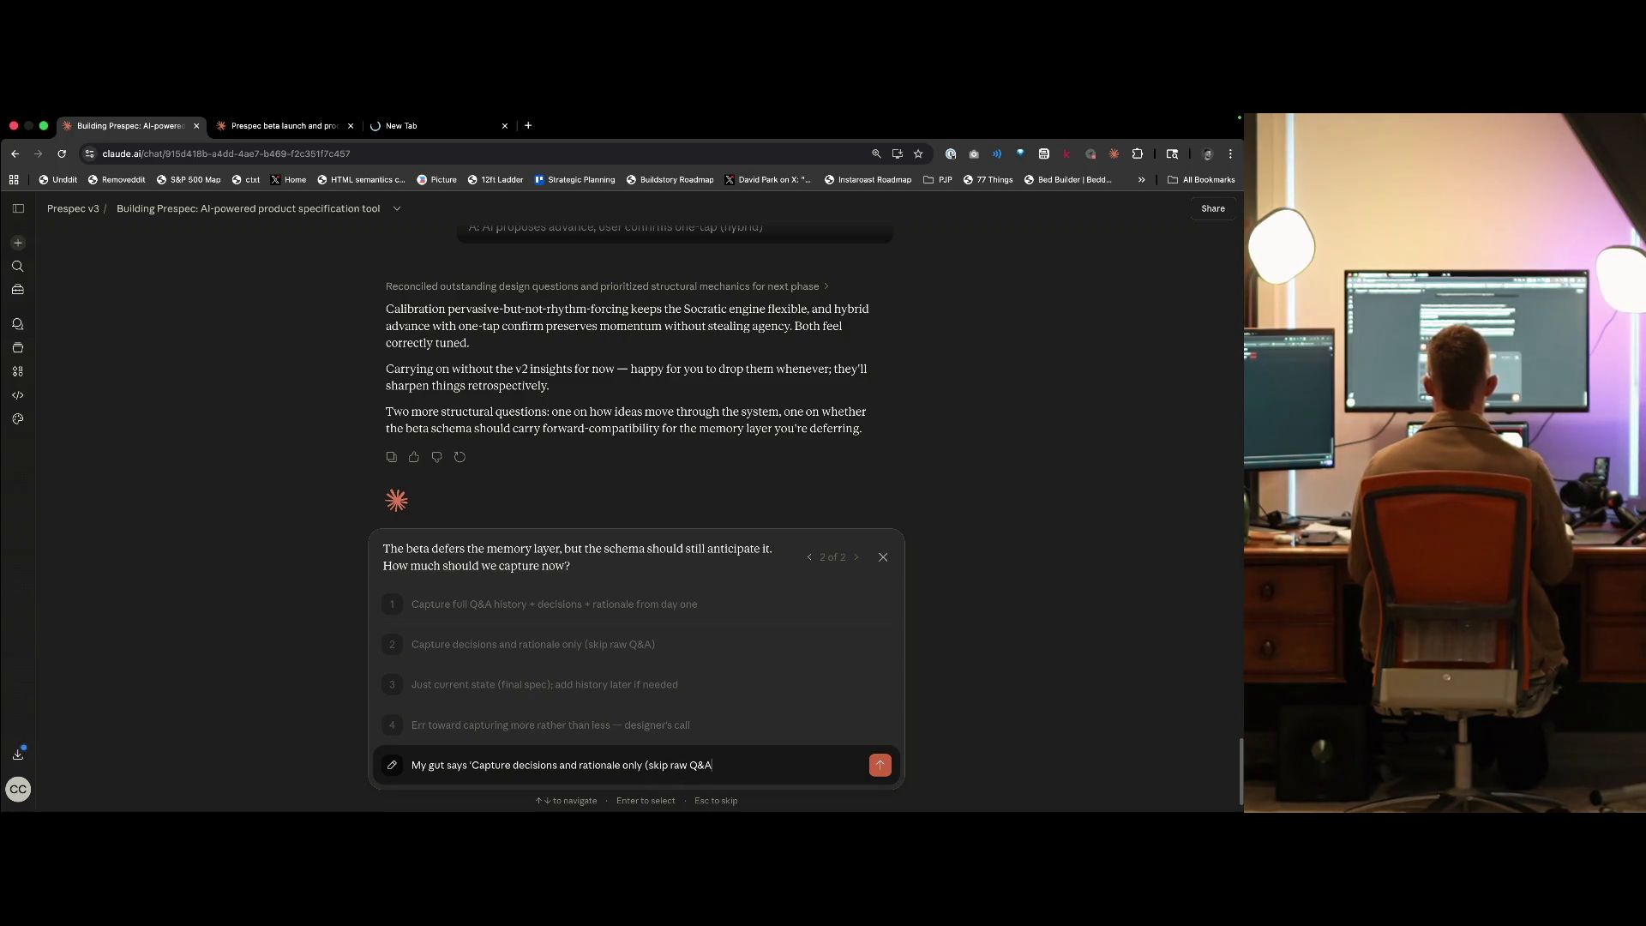
pyautogui.write(")', ")
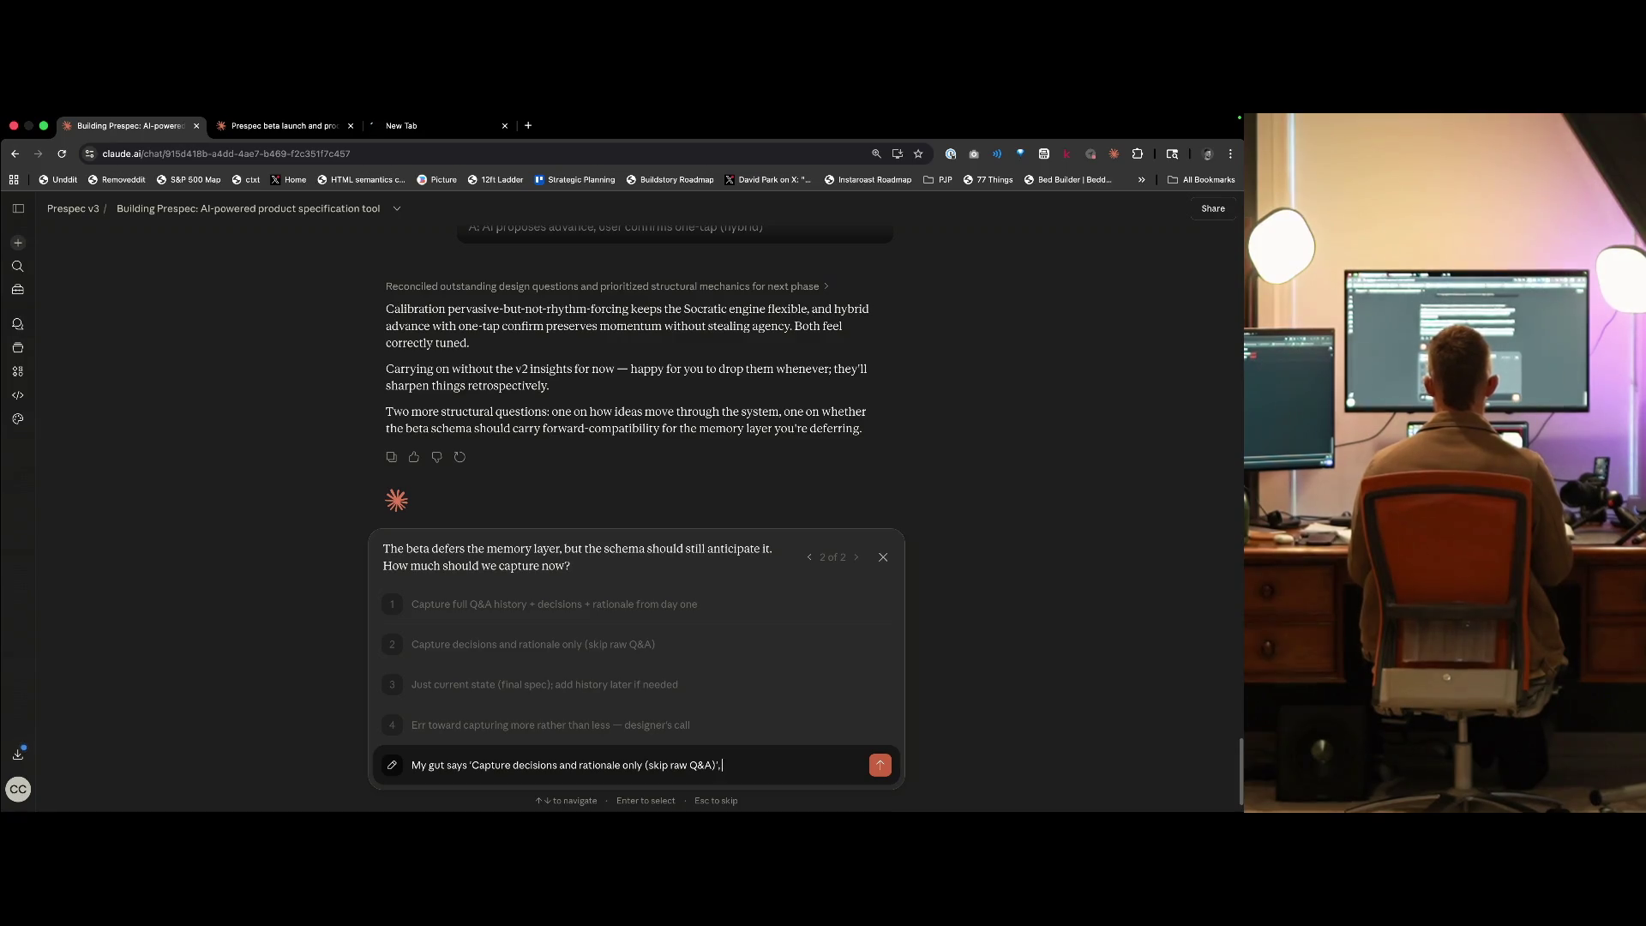
pyautogui.write('but what')
pyautogui.write('you thinkg?')
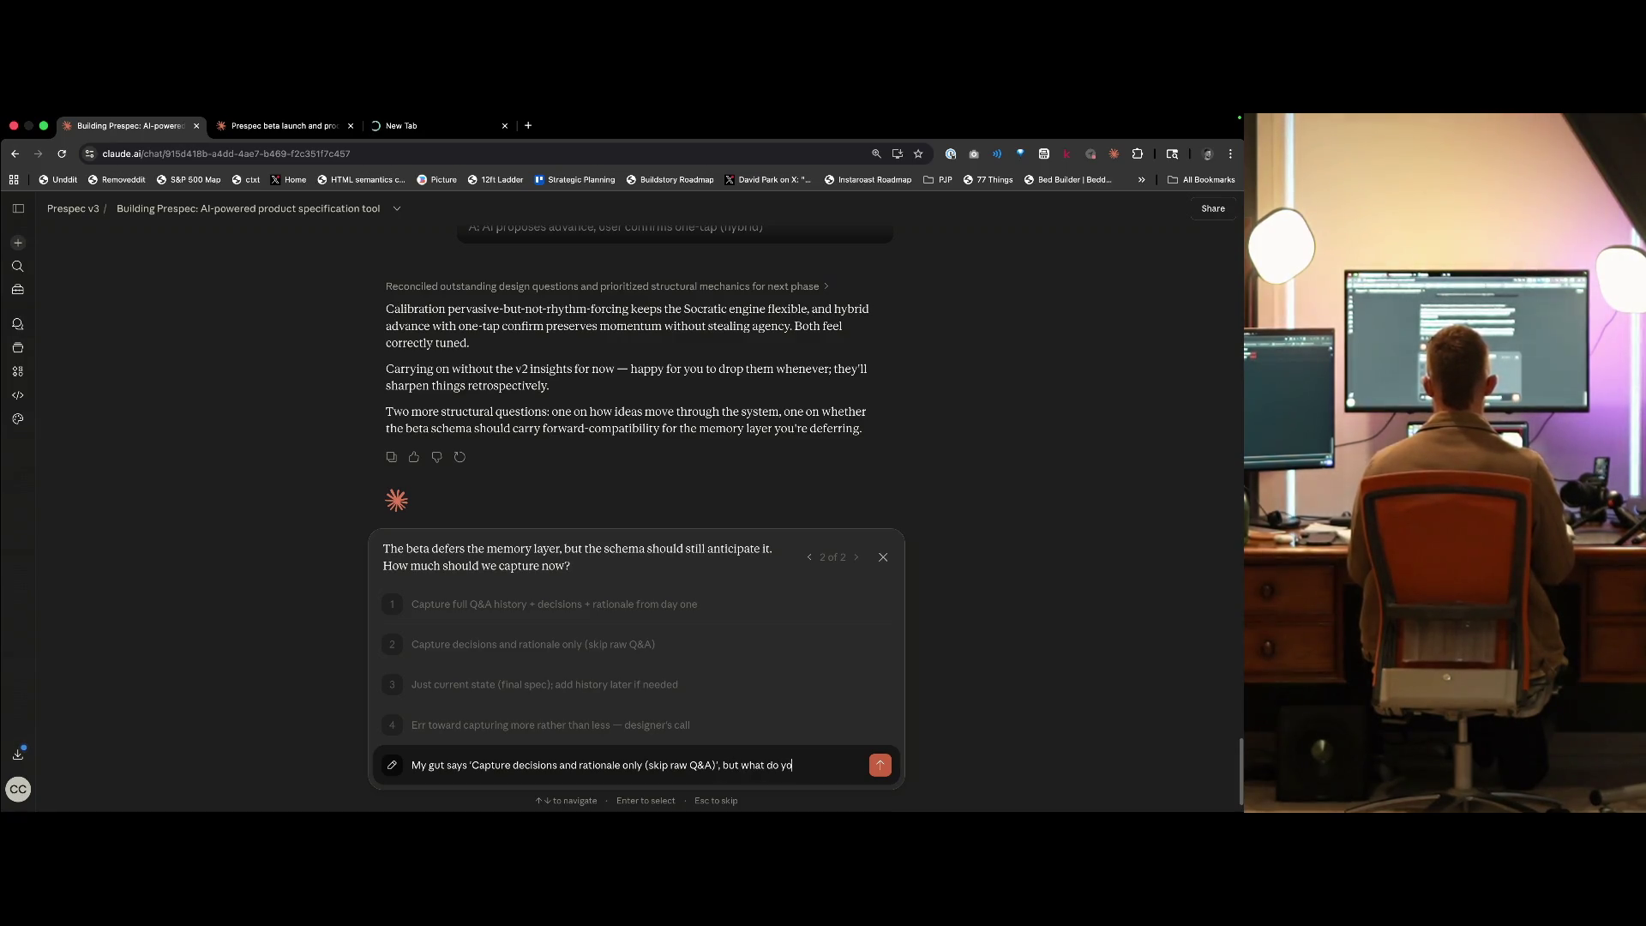
pyautogui.press('BackSpace')
pyautogui.press('BackSpace')
pyautogui.write('? Perhaps')
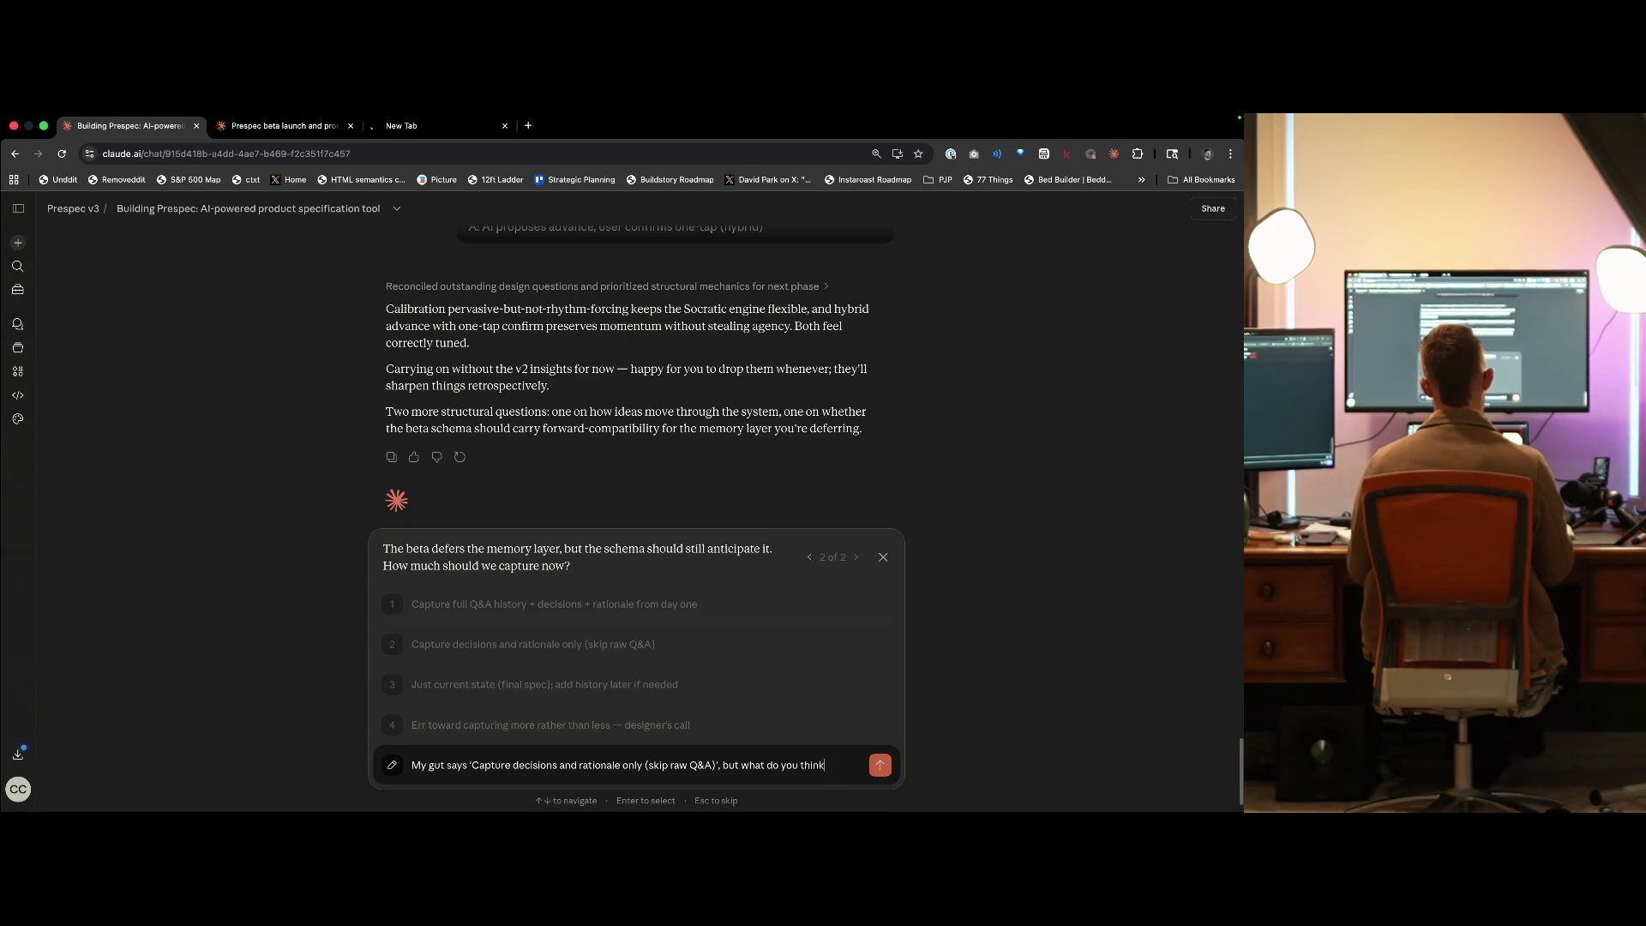
pyautogui.hotkey('alt', 'BackSpace')
pyautogui.write('My mind also goes to the')
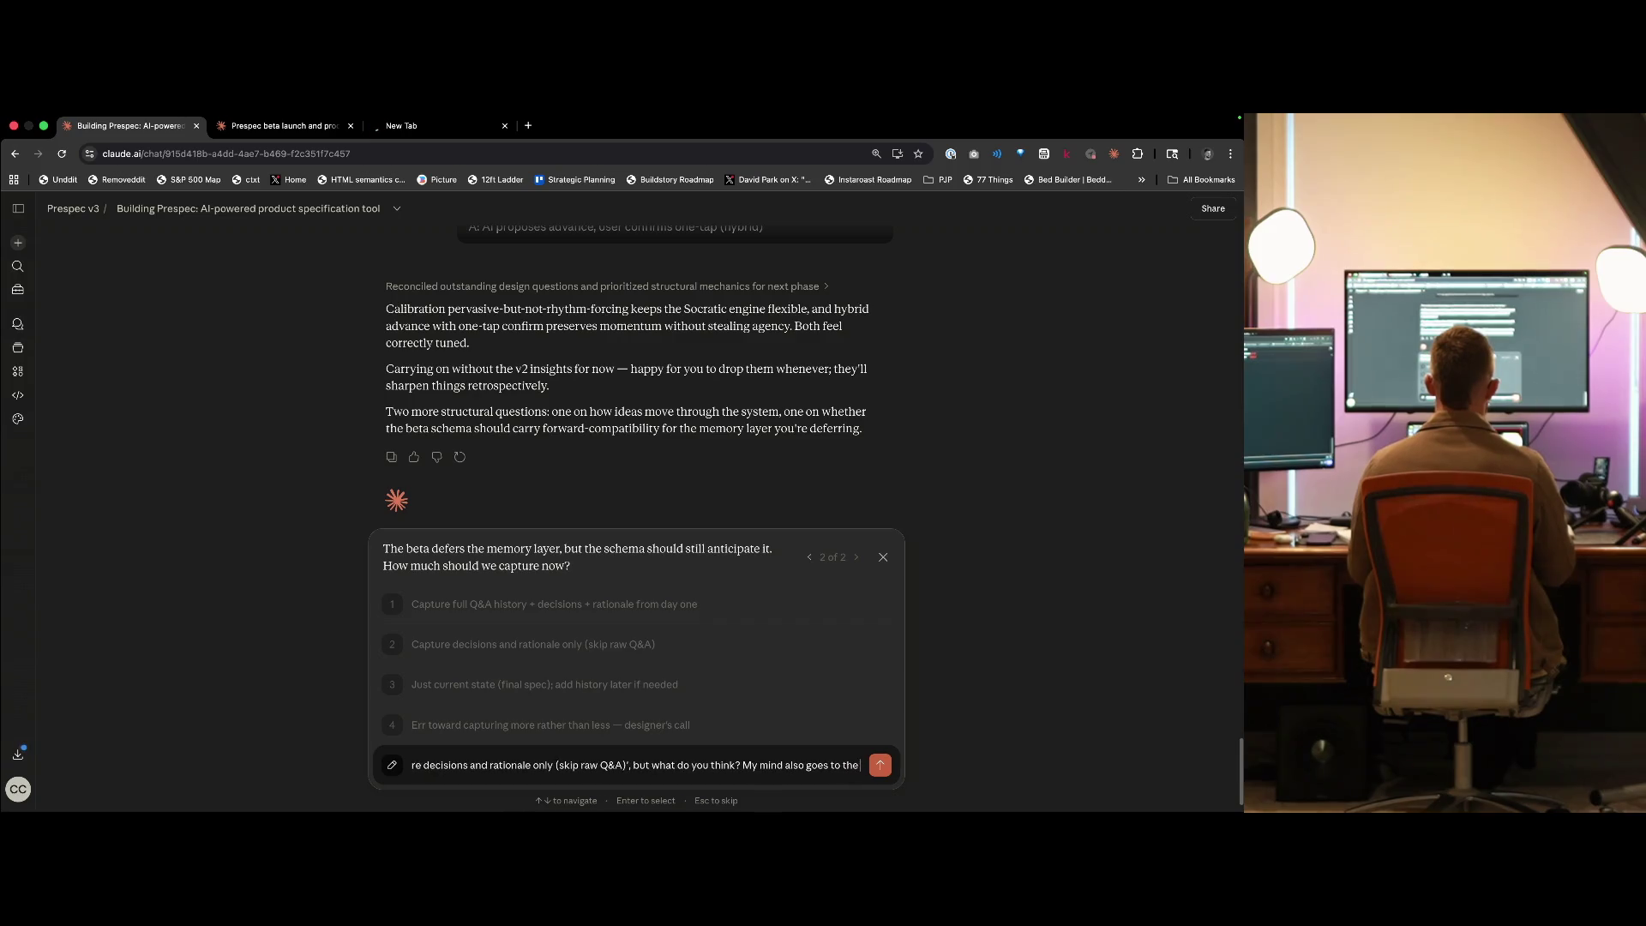
pyautogui.write('on that we can capture extensi')
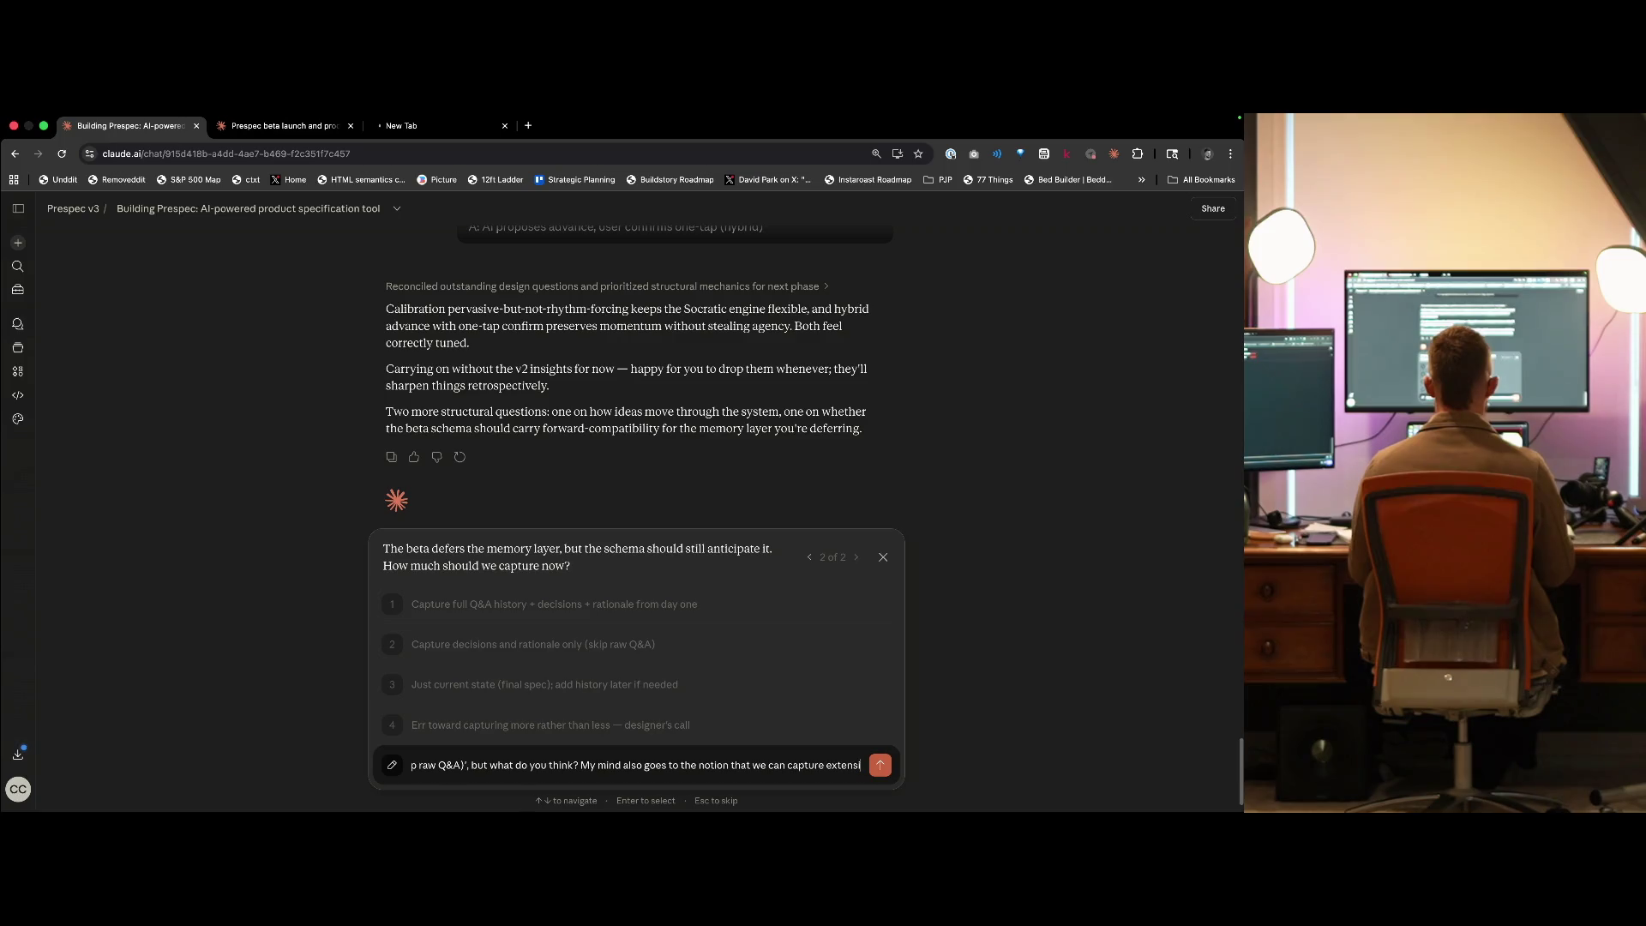
pyautogui.write(' and compute')
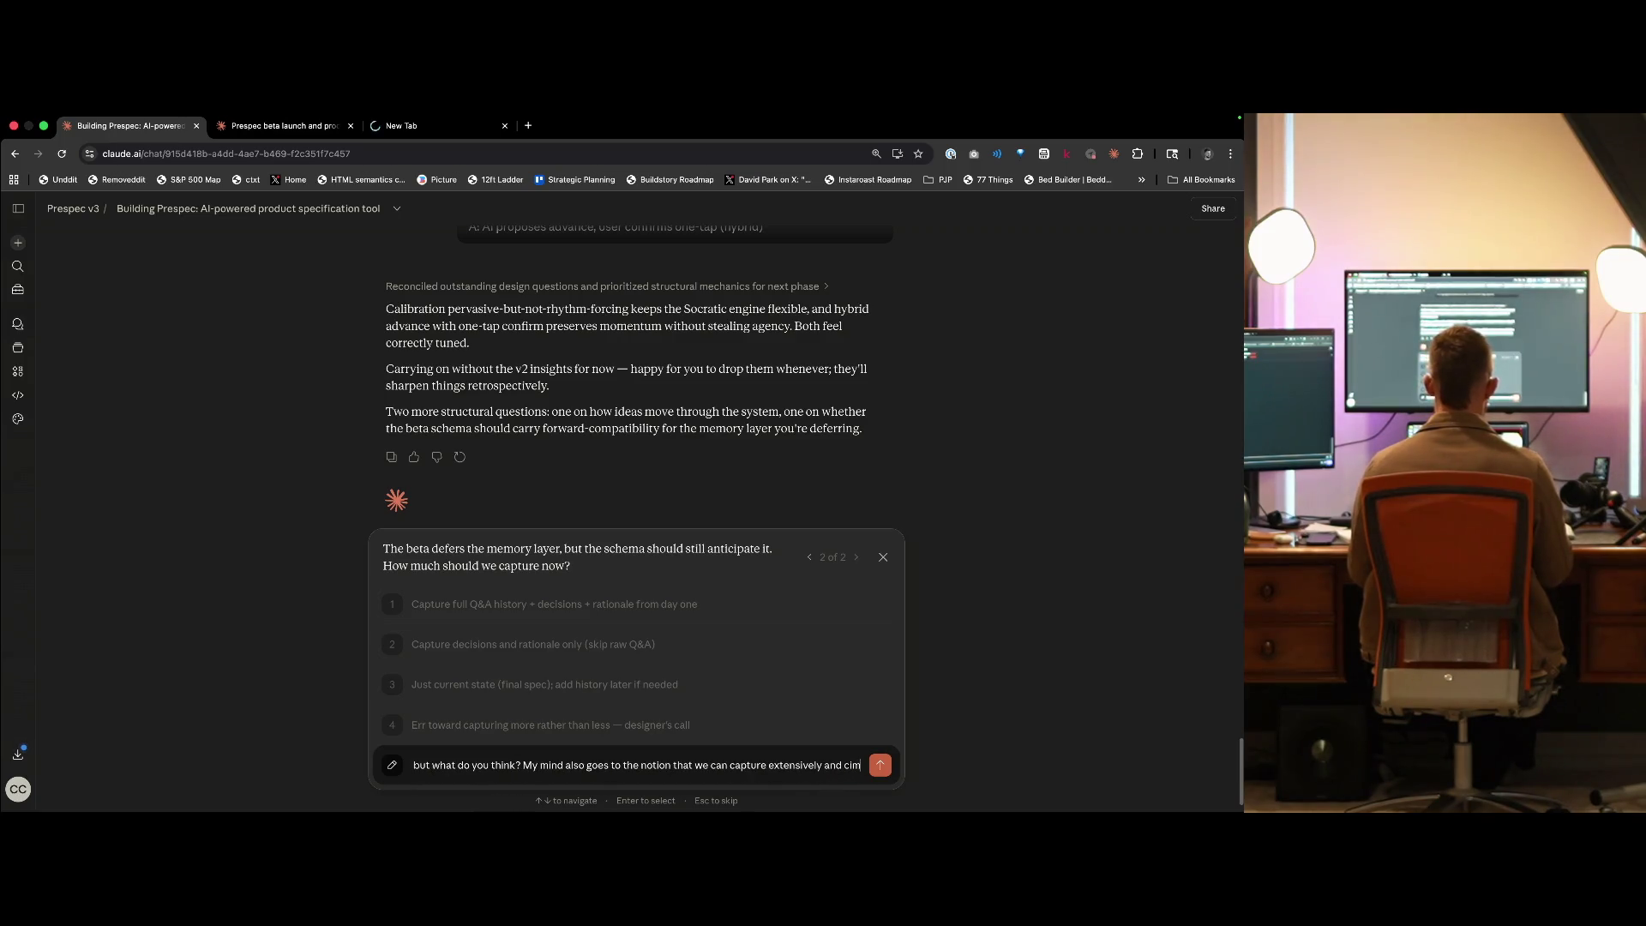
pyautogui.write(') s')
pyautogui.press('BackSpace')
pyautogui.press('BackSpace')
pyautogui.press('BackSpace')
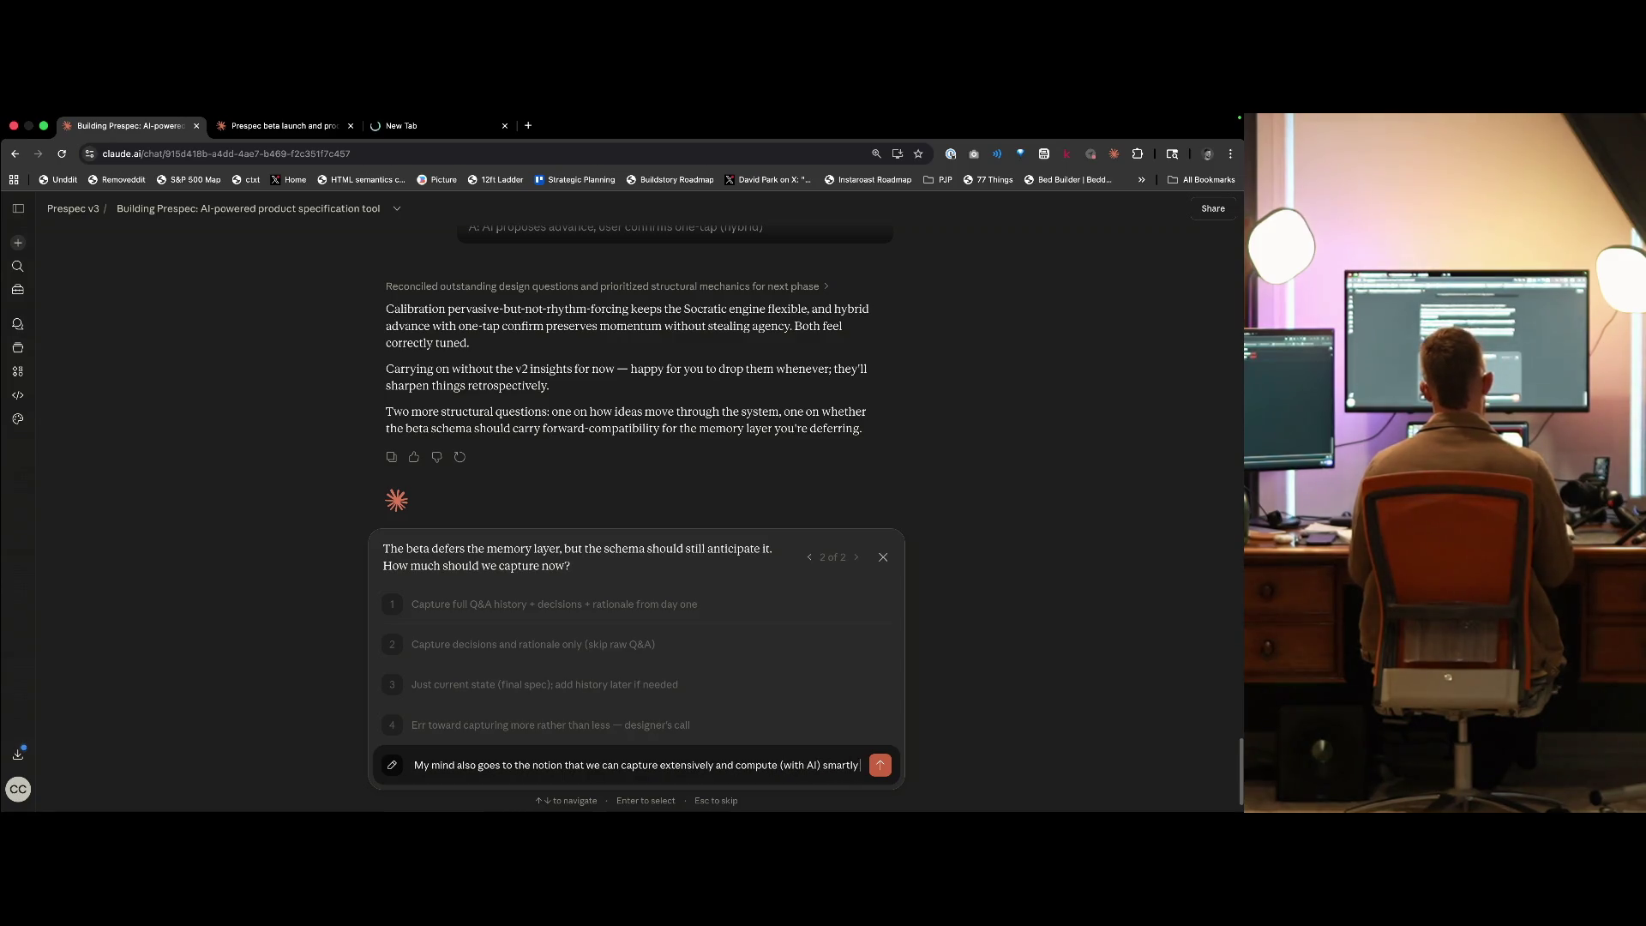
pyautogui.write('intelligently as to be efficient, both in terms')
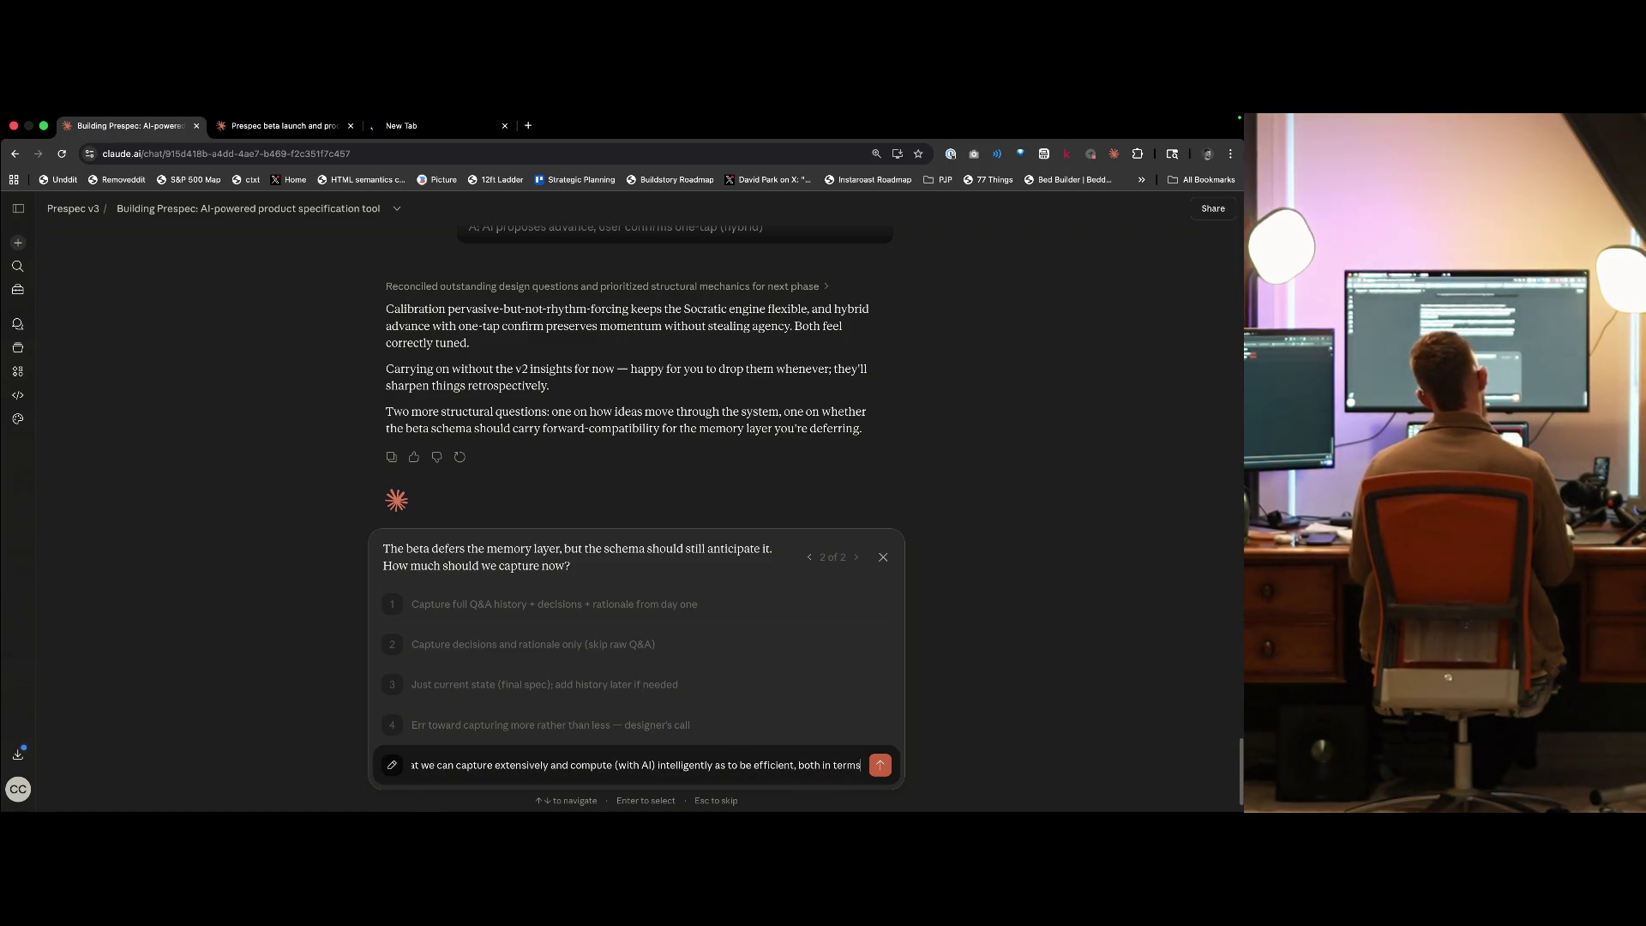
pyautogui.write('d conte')
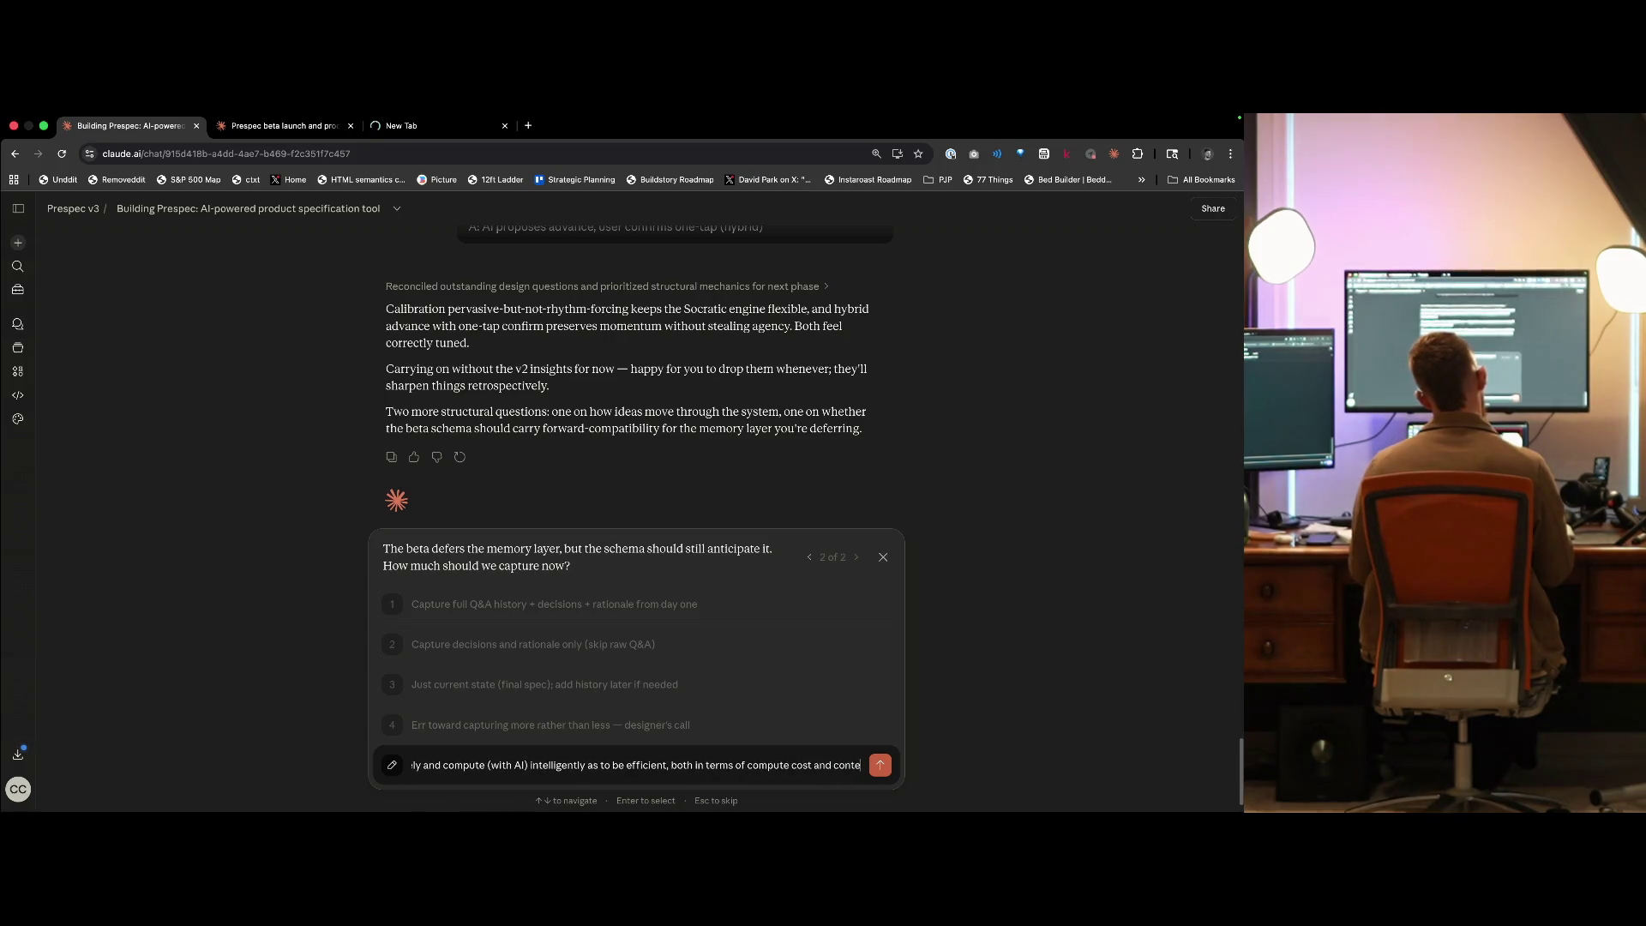
pyautogui.write('xt window man')
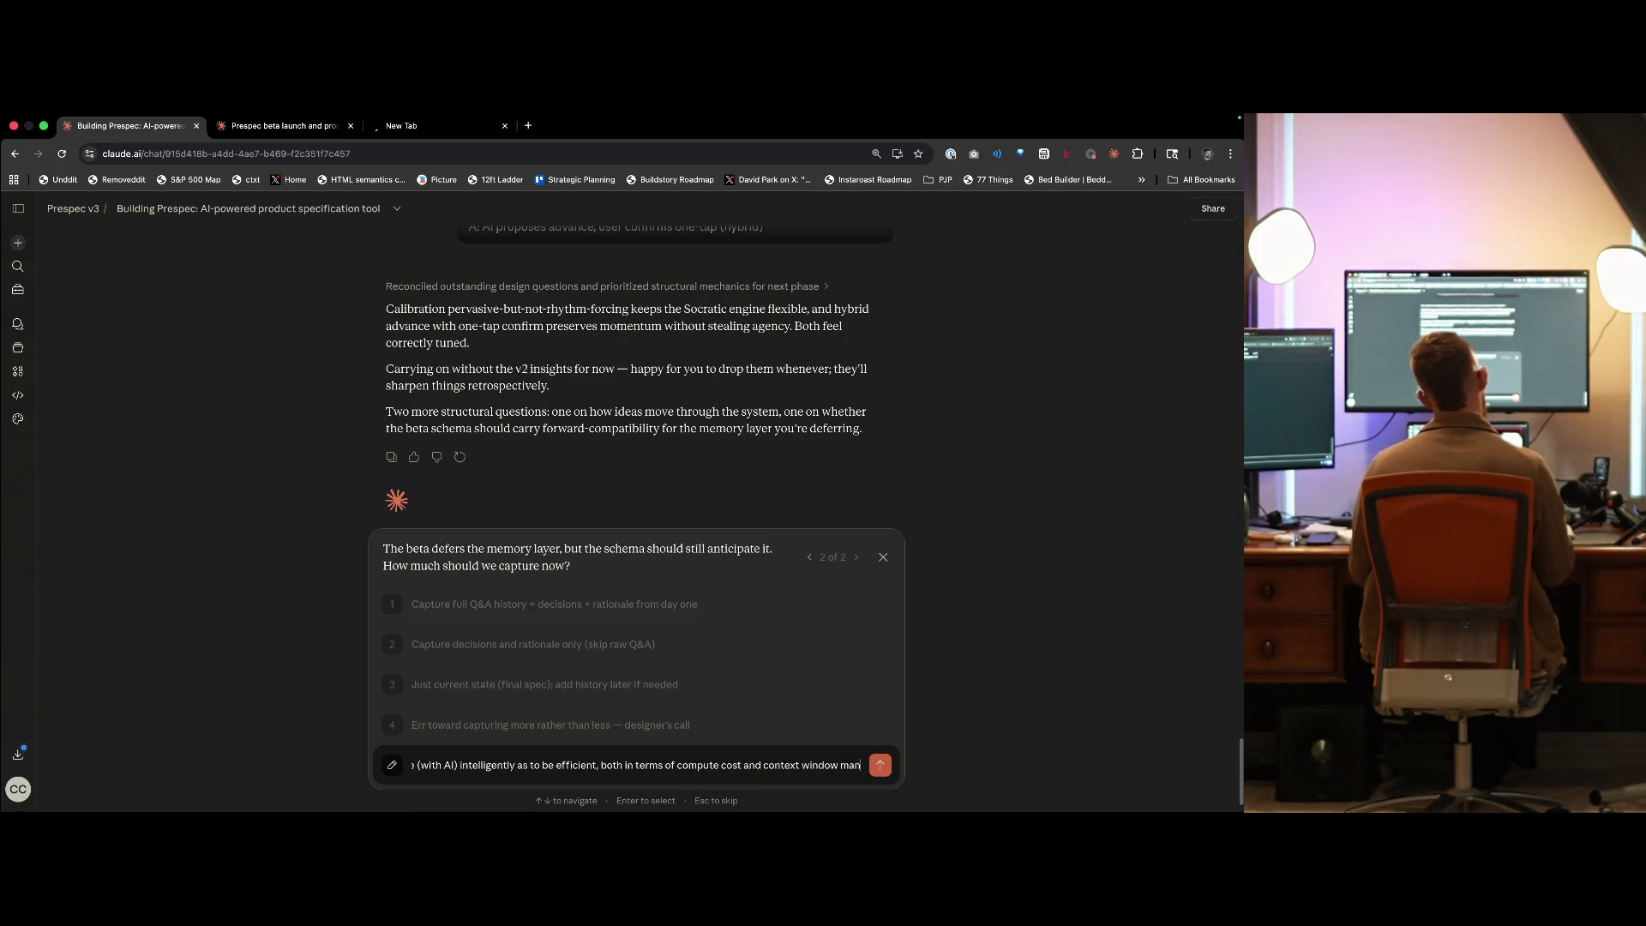
pyautogui.write('agement.')
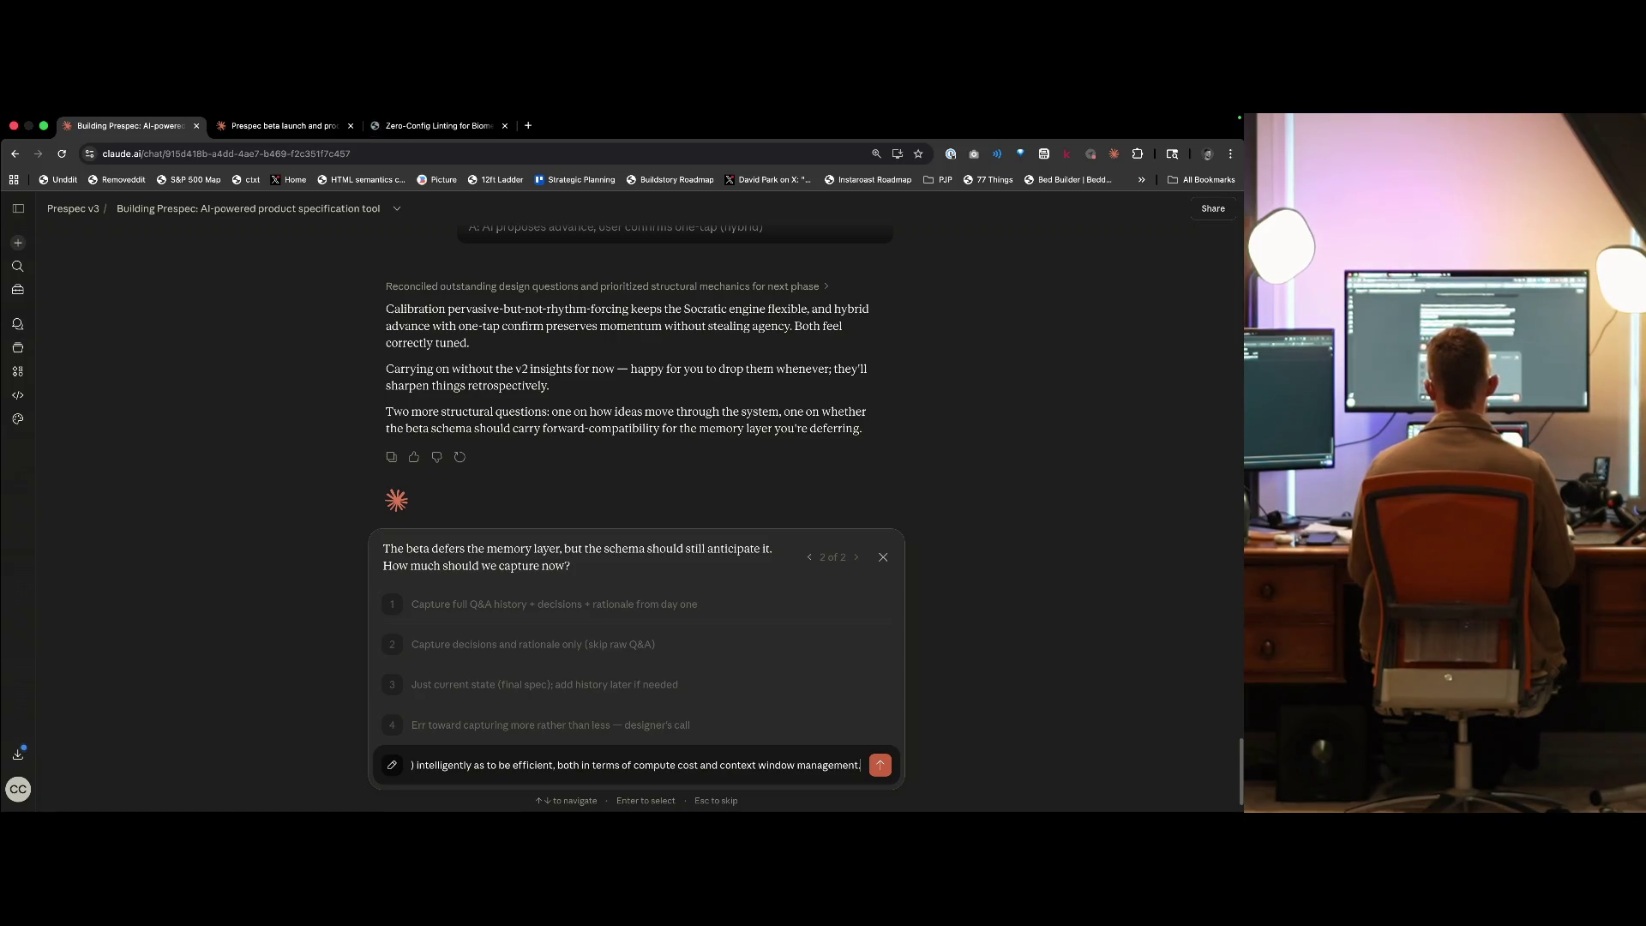
pyautogui.press('Return')
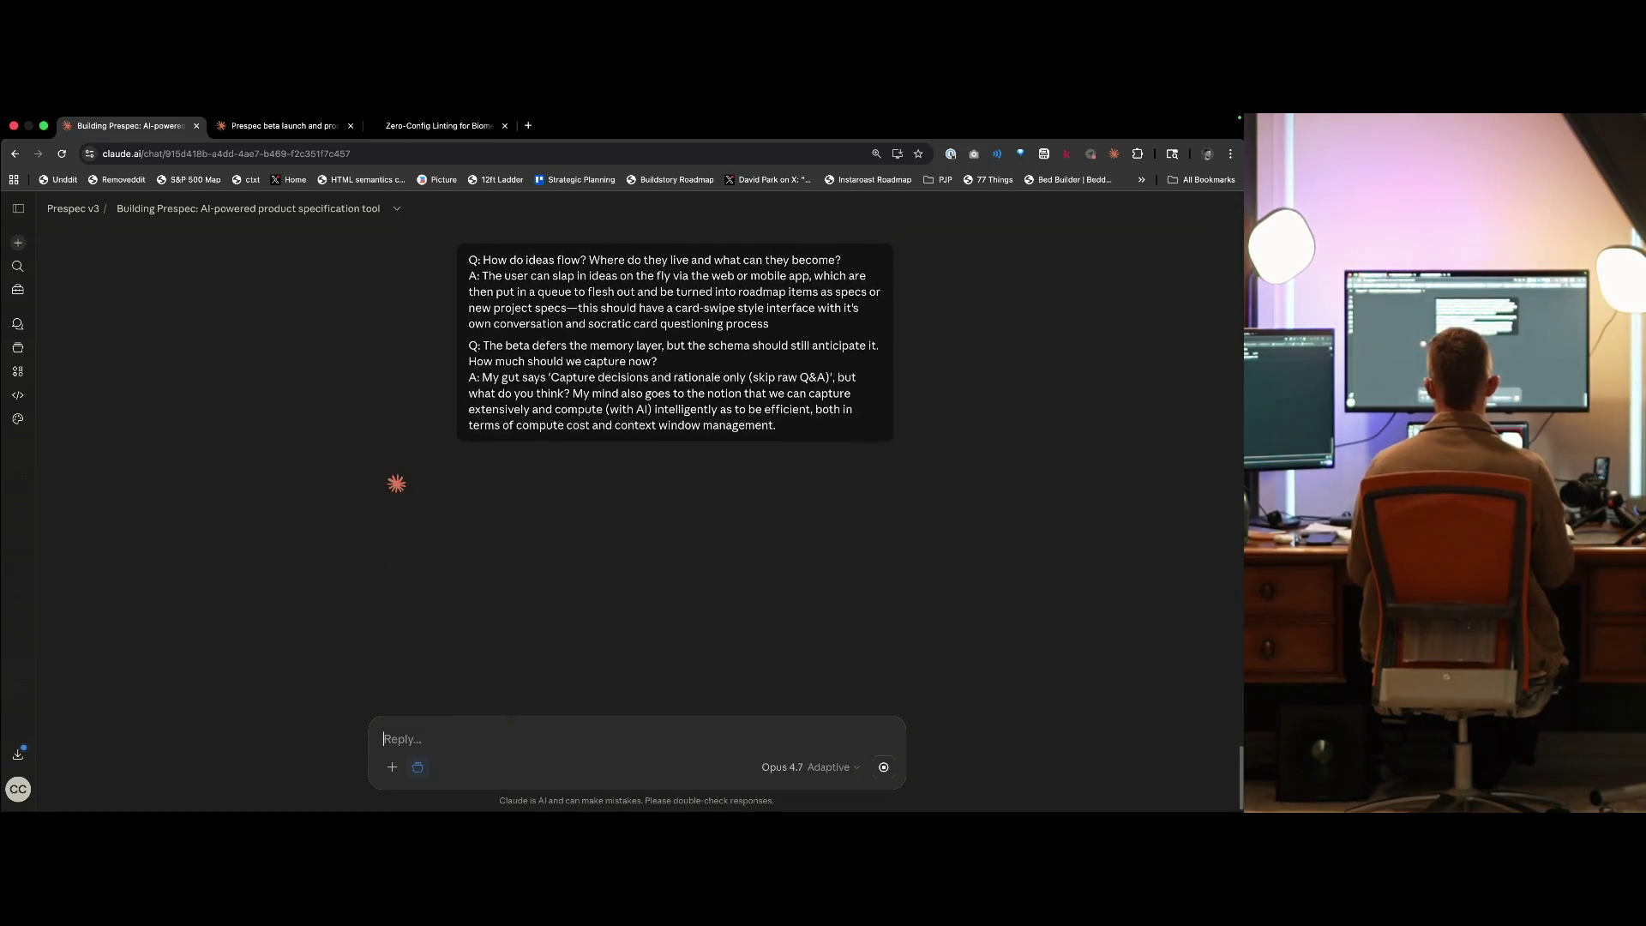
# - Scroll through the ultracite.ai homepage's features, supported agents, testimonials and install section
pyautogui.press('super+3')
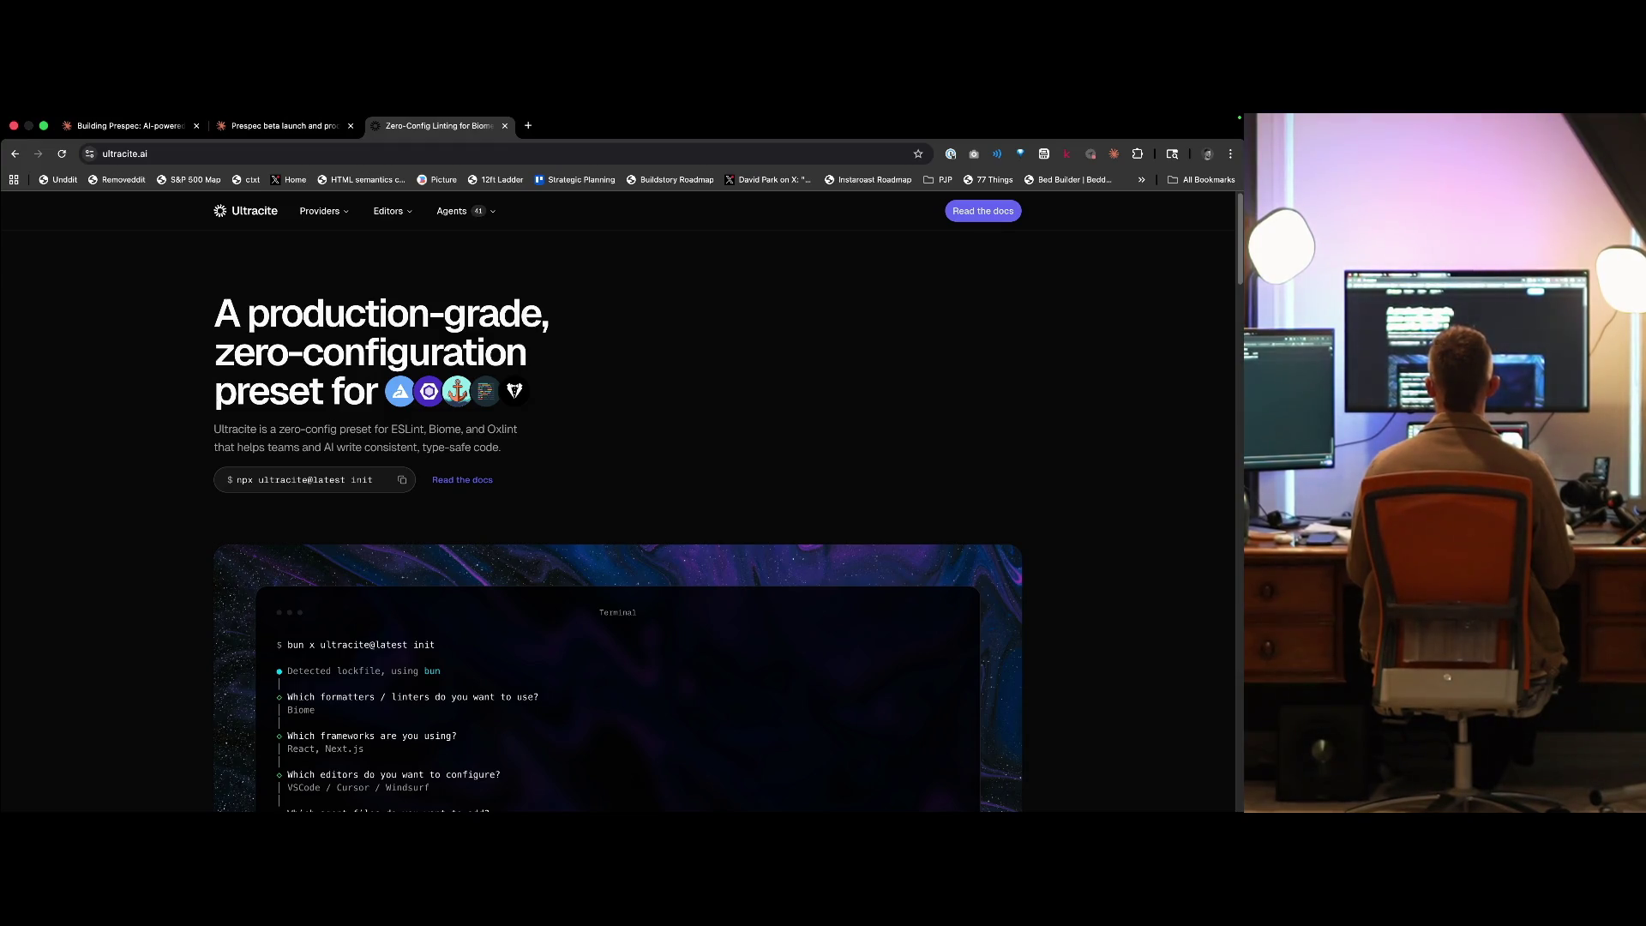
pyautogui.scroll(-3, 617, 515)
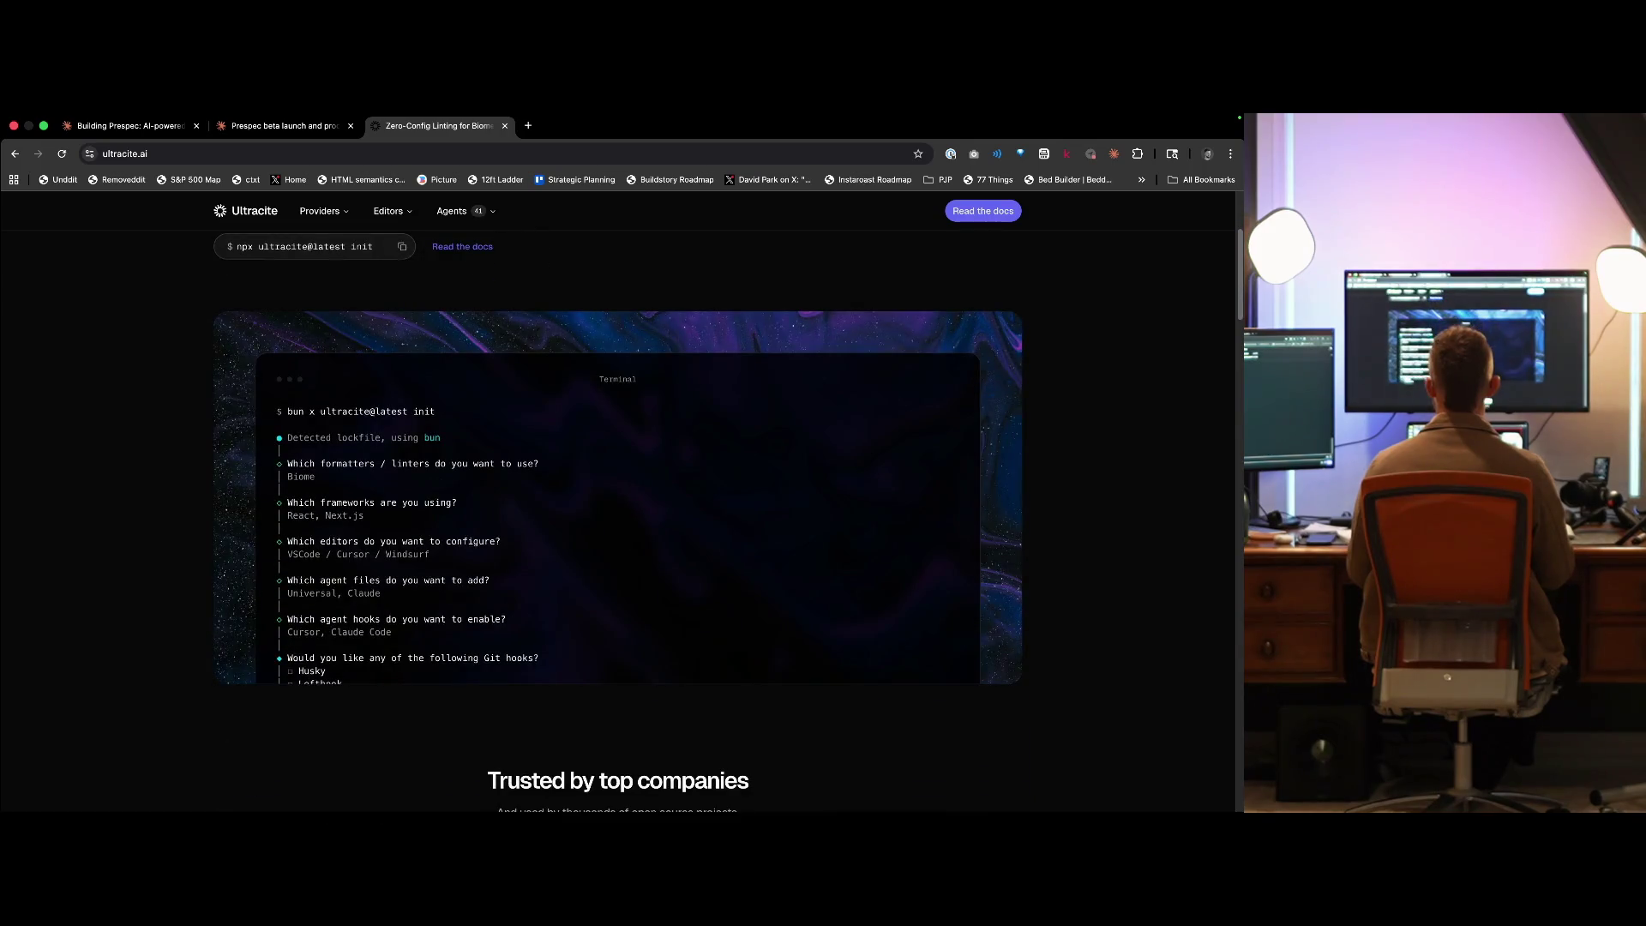
pyautogui.scroll(-6, 617, 515)
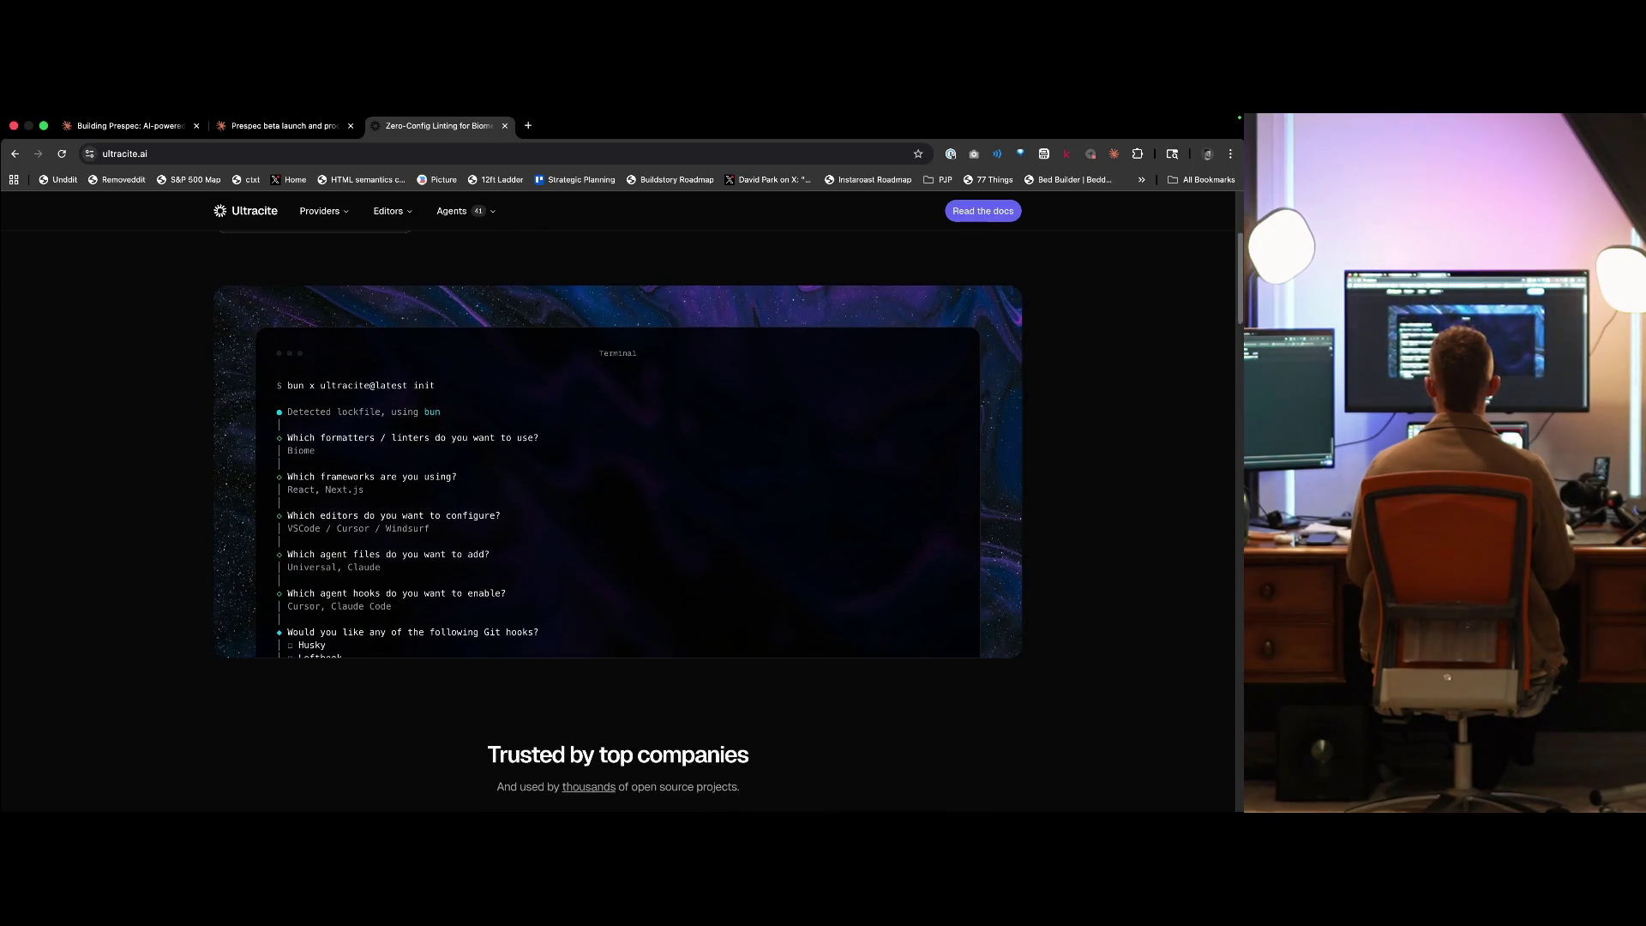
pyautogui.scroll(-6, 618, 515)
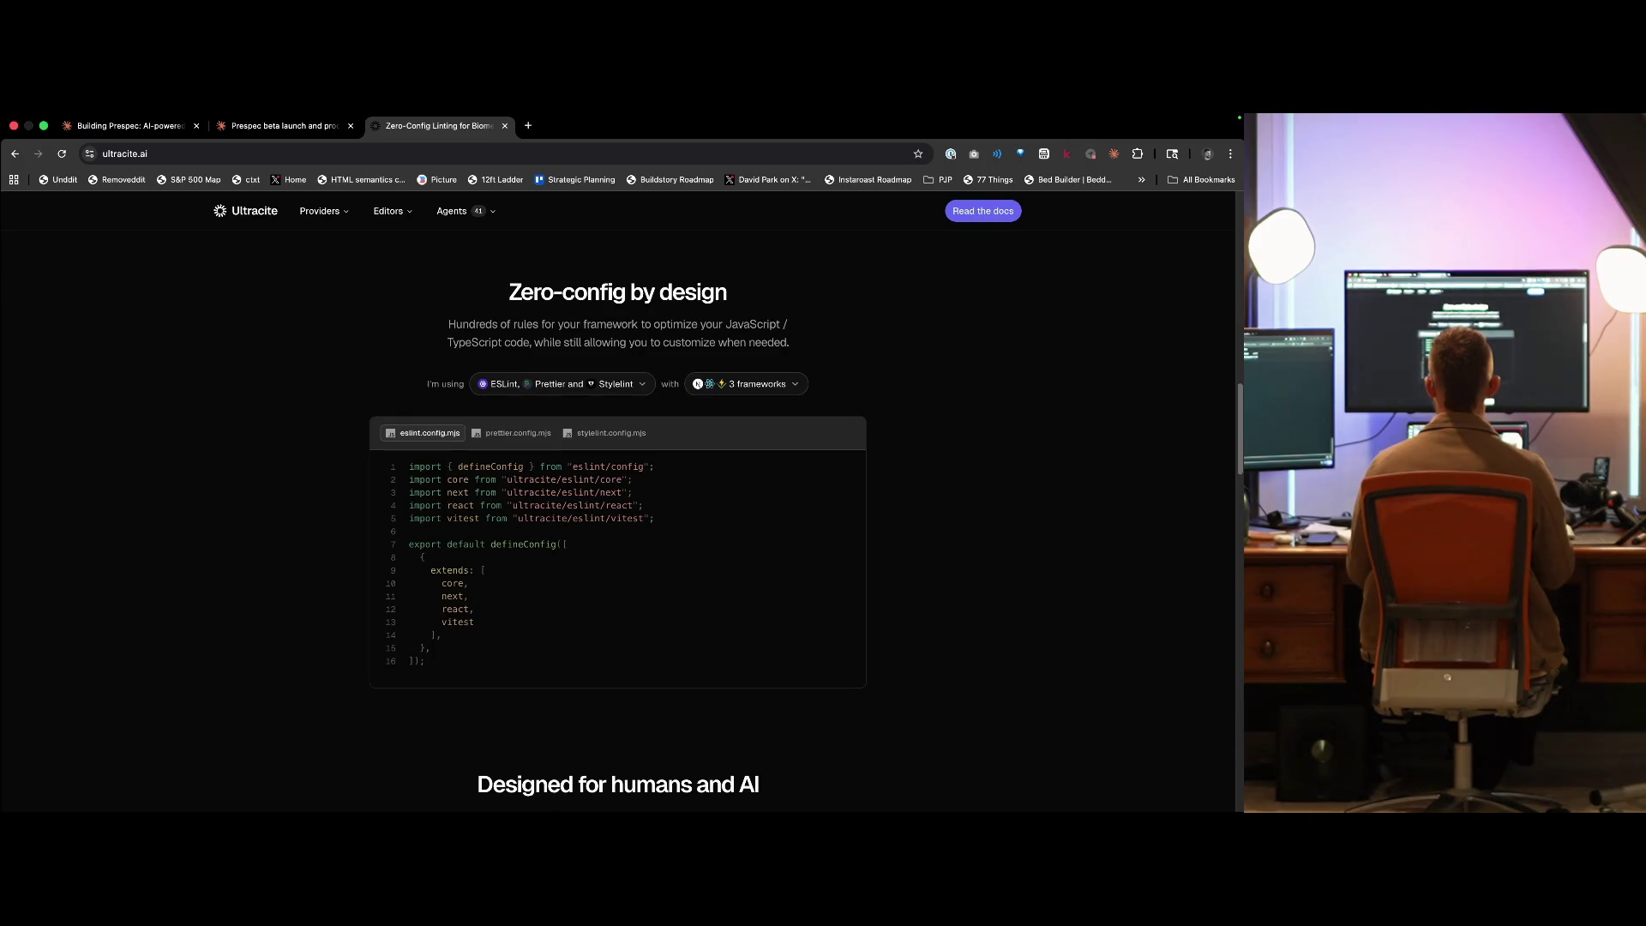
pyautogui.scroll(-4, 618, 515)
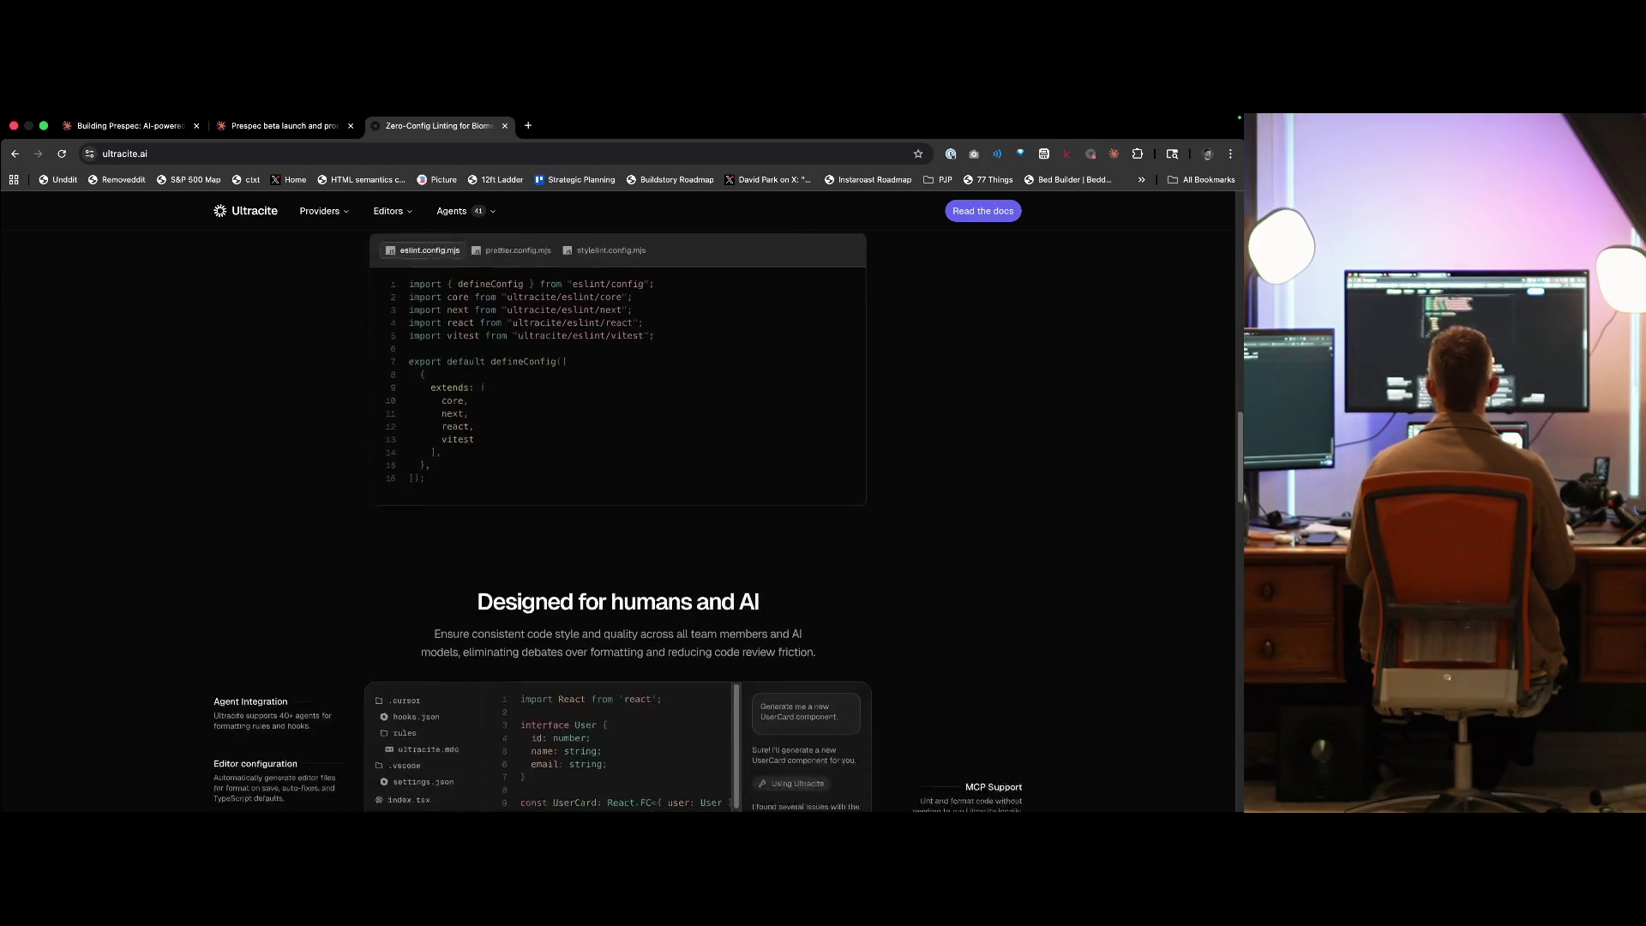
pyautogui.scroll(-1, 618, 514)
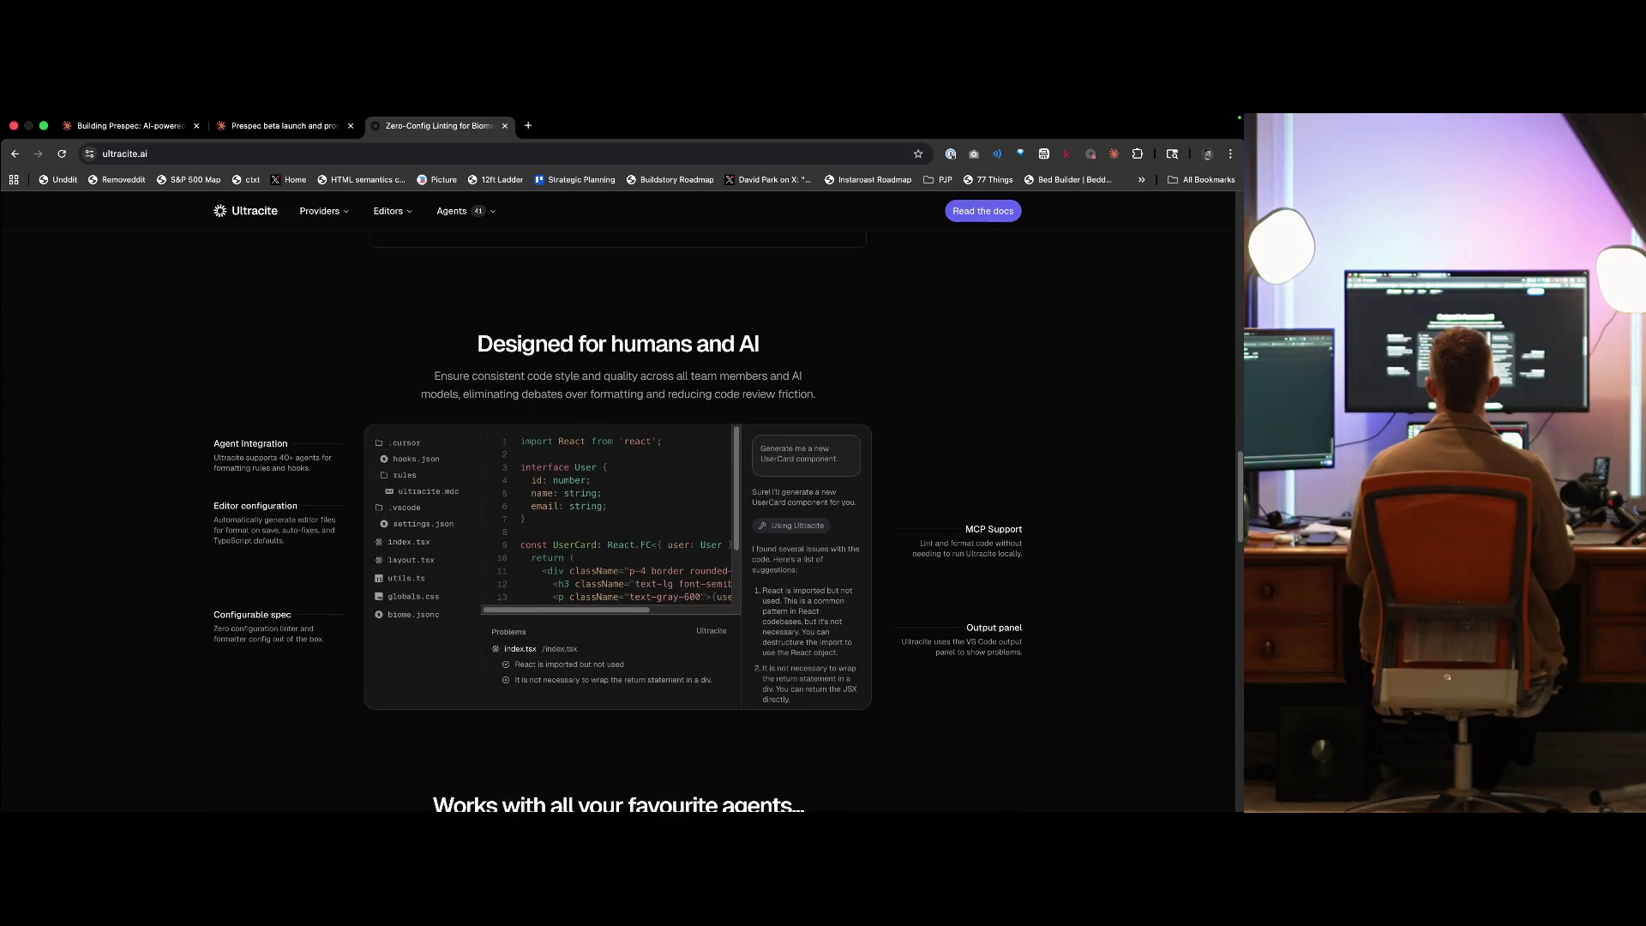
pyautogui.scroll(-7, 617, 514)
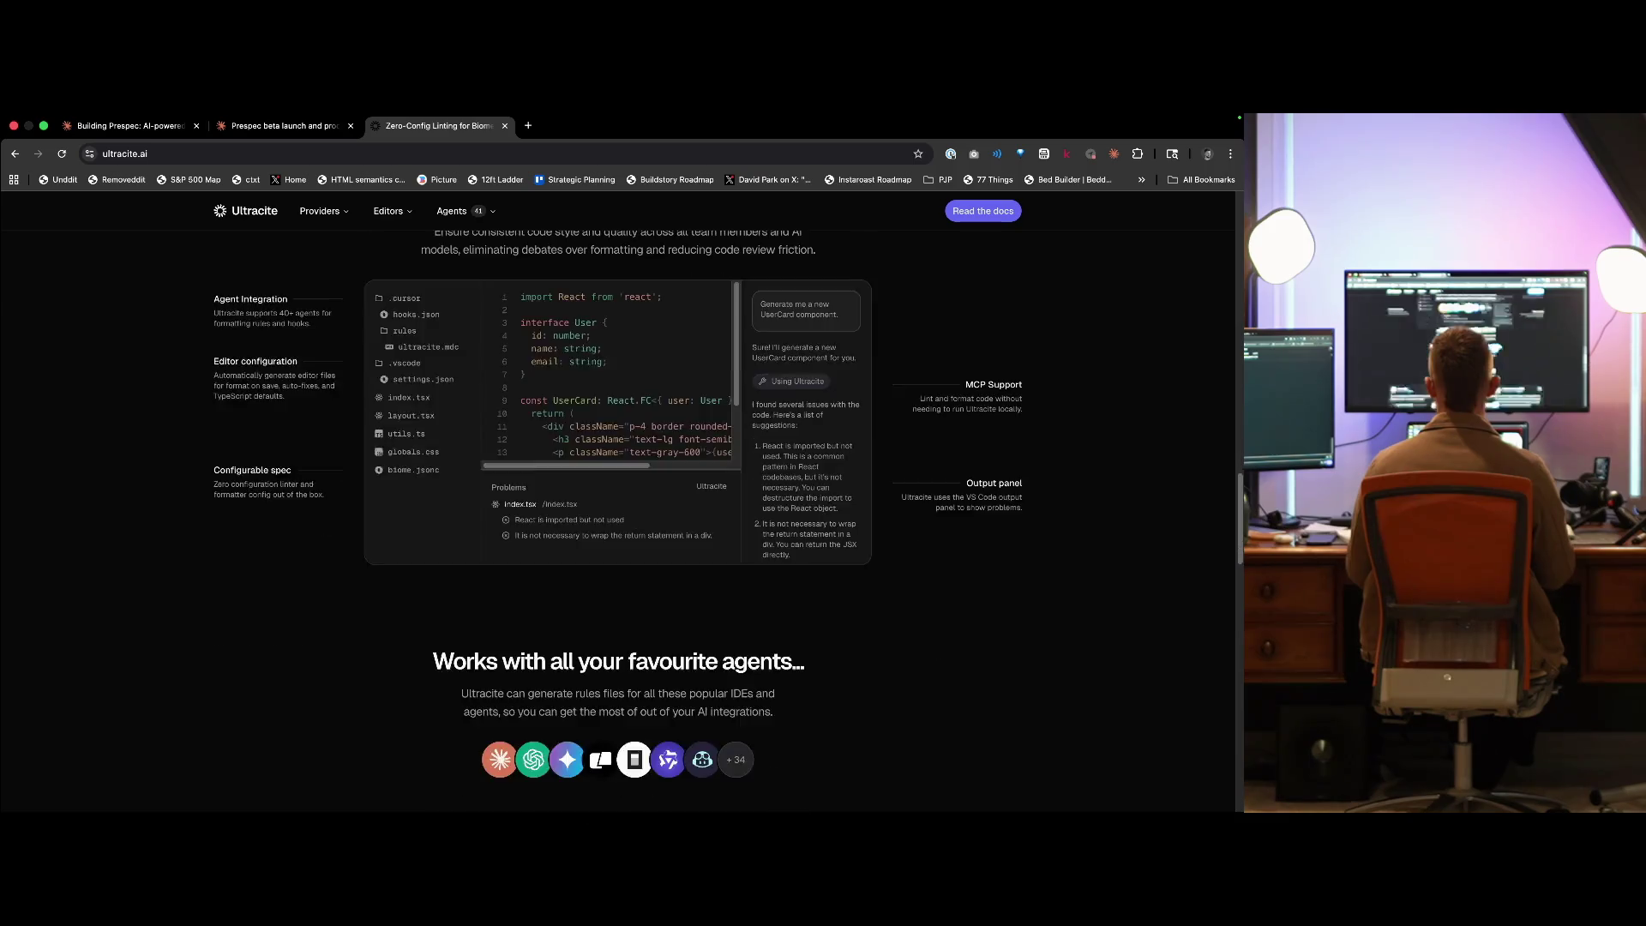
pyautogui.scroll(2, 618, 515)
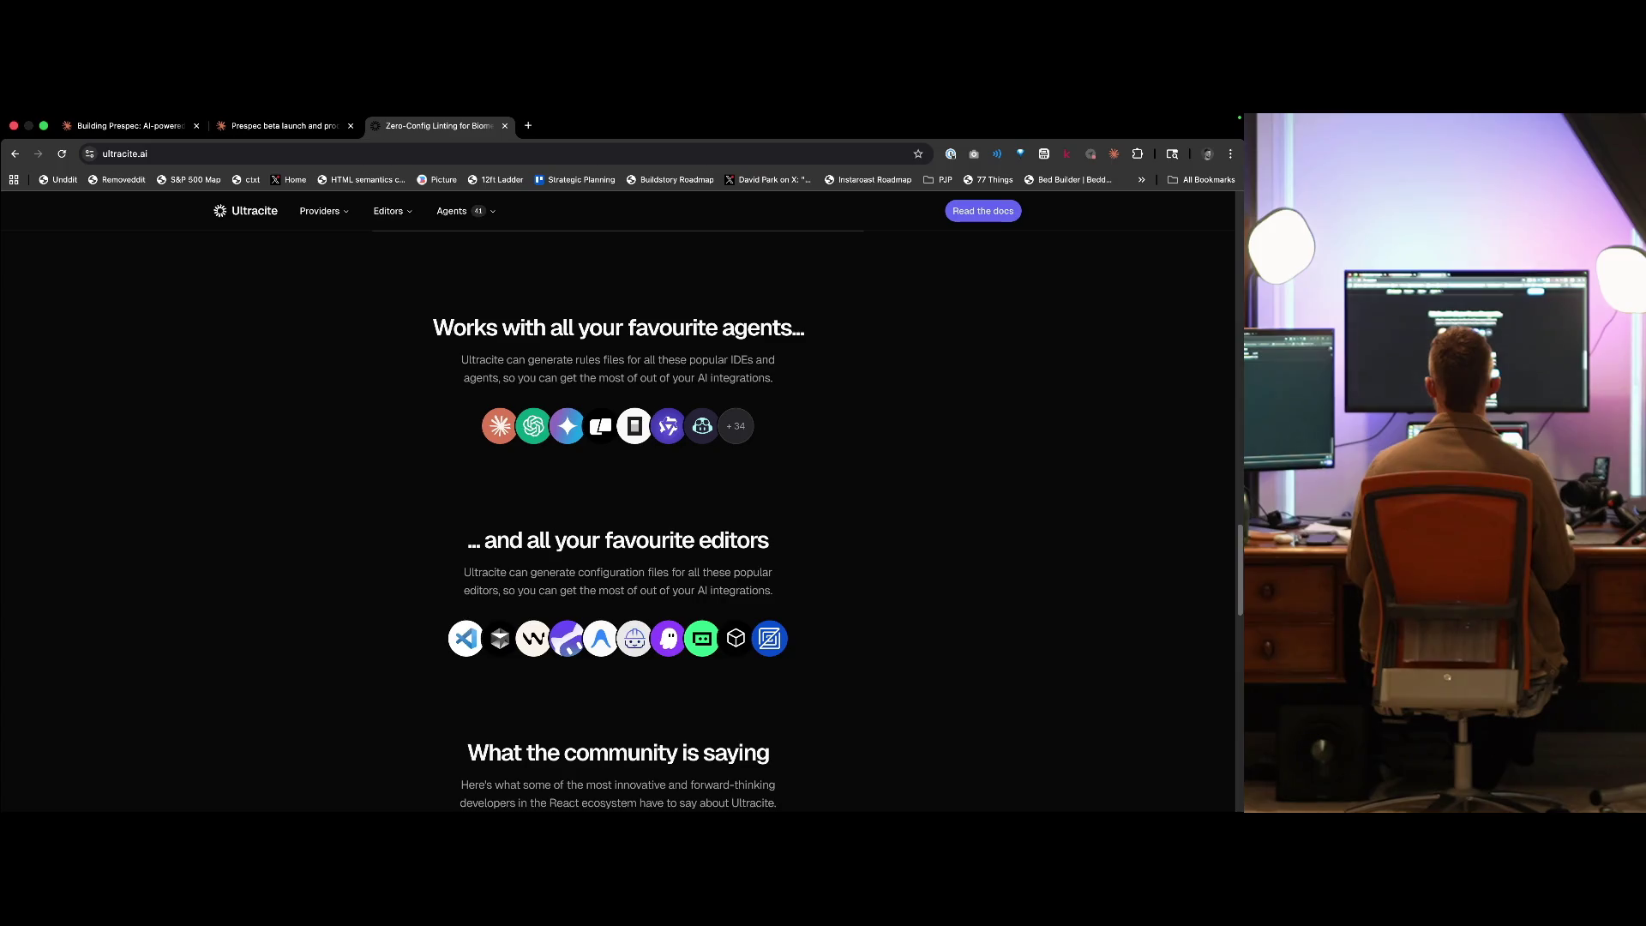
pyautogui.scroll(-8, 617, 515)
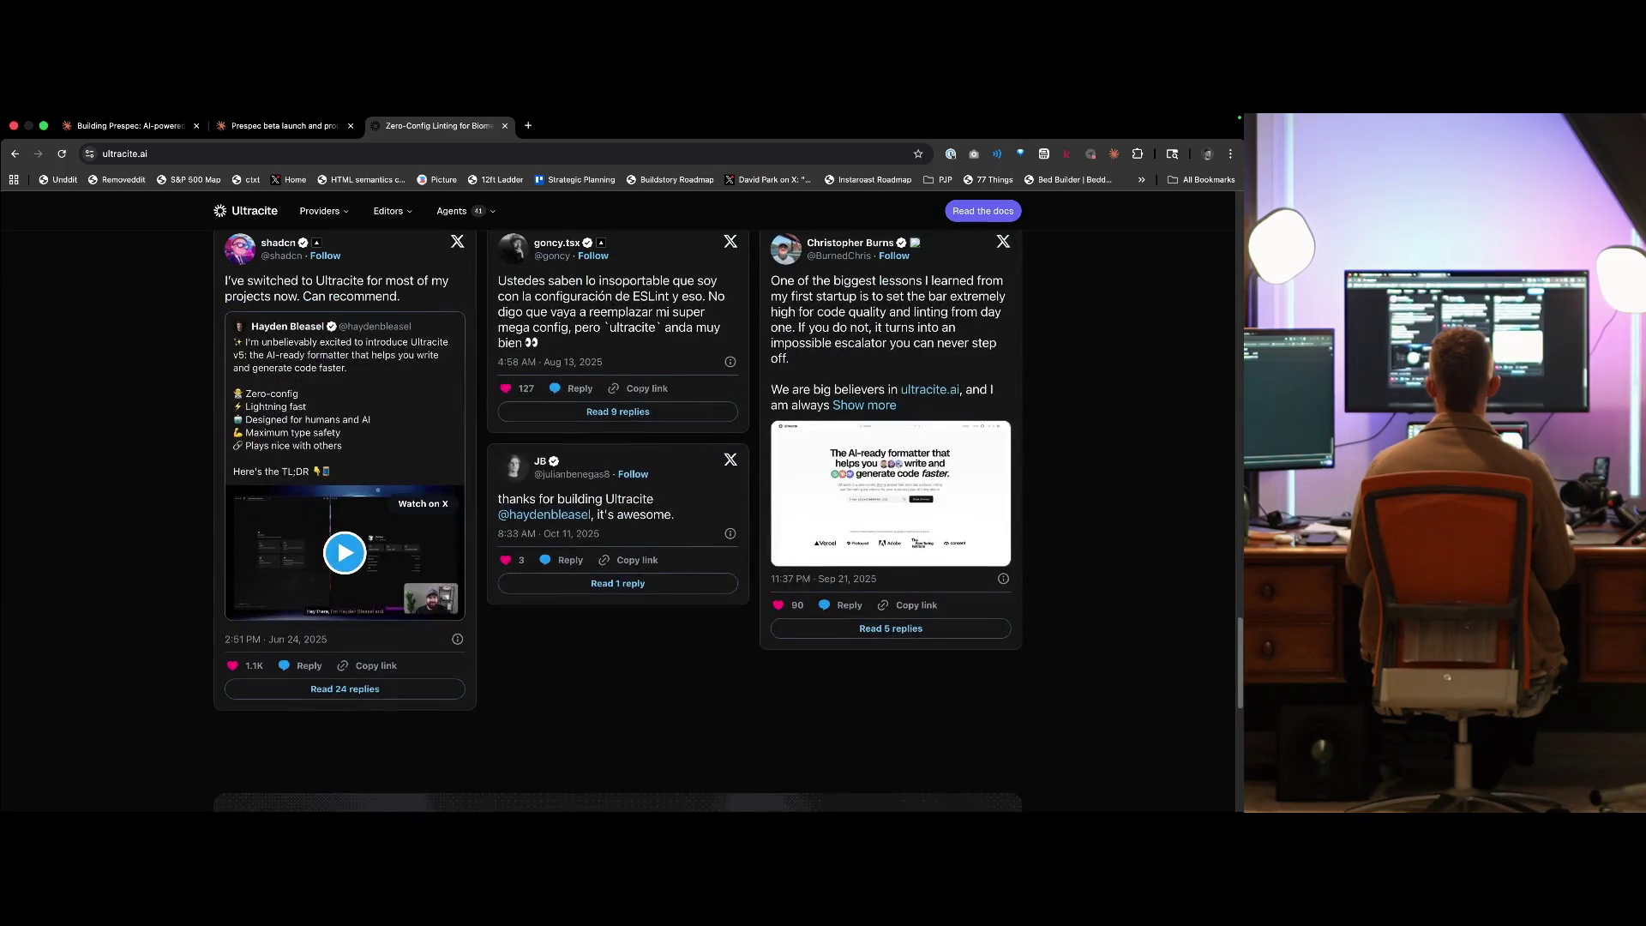
pyautogui.scroll(2, 618, 515)
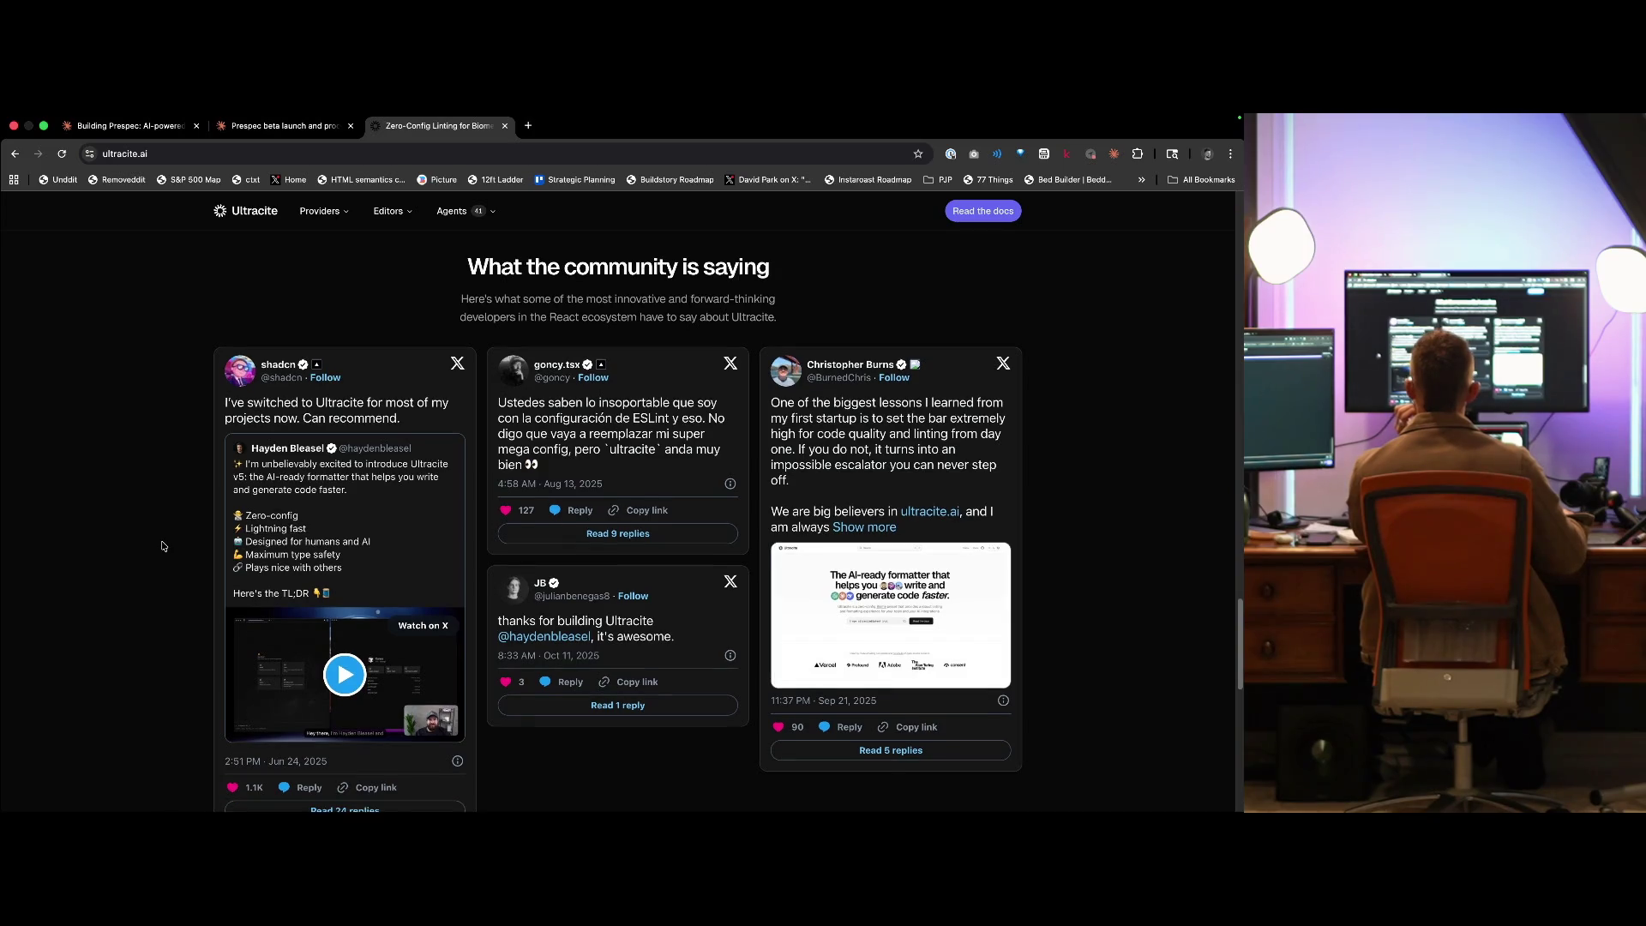
pyautogui.scroll(-5, 163, 549)
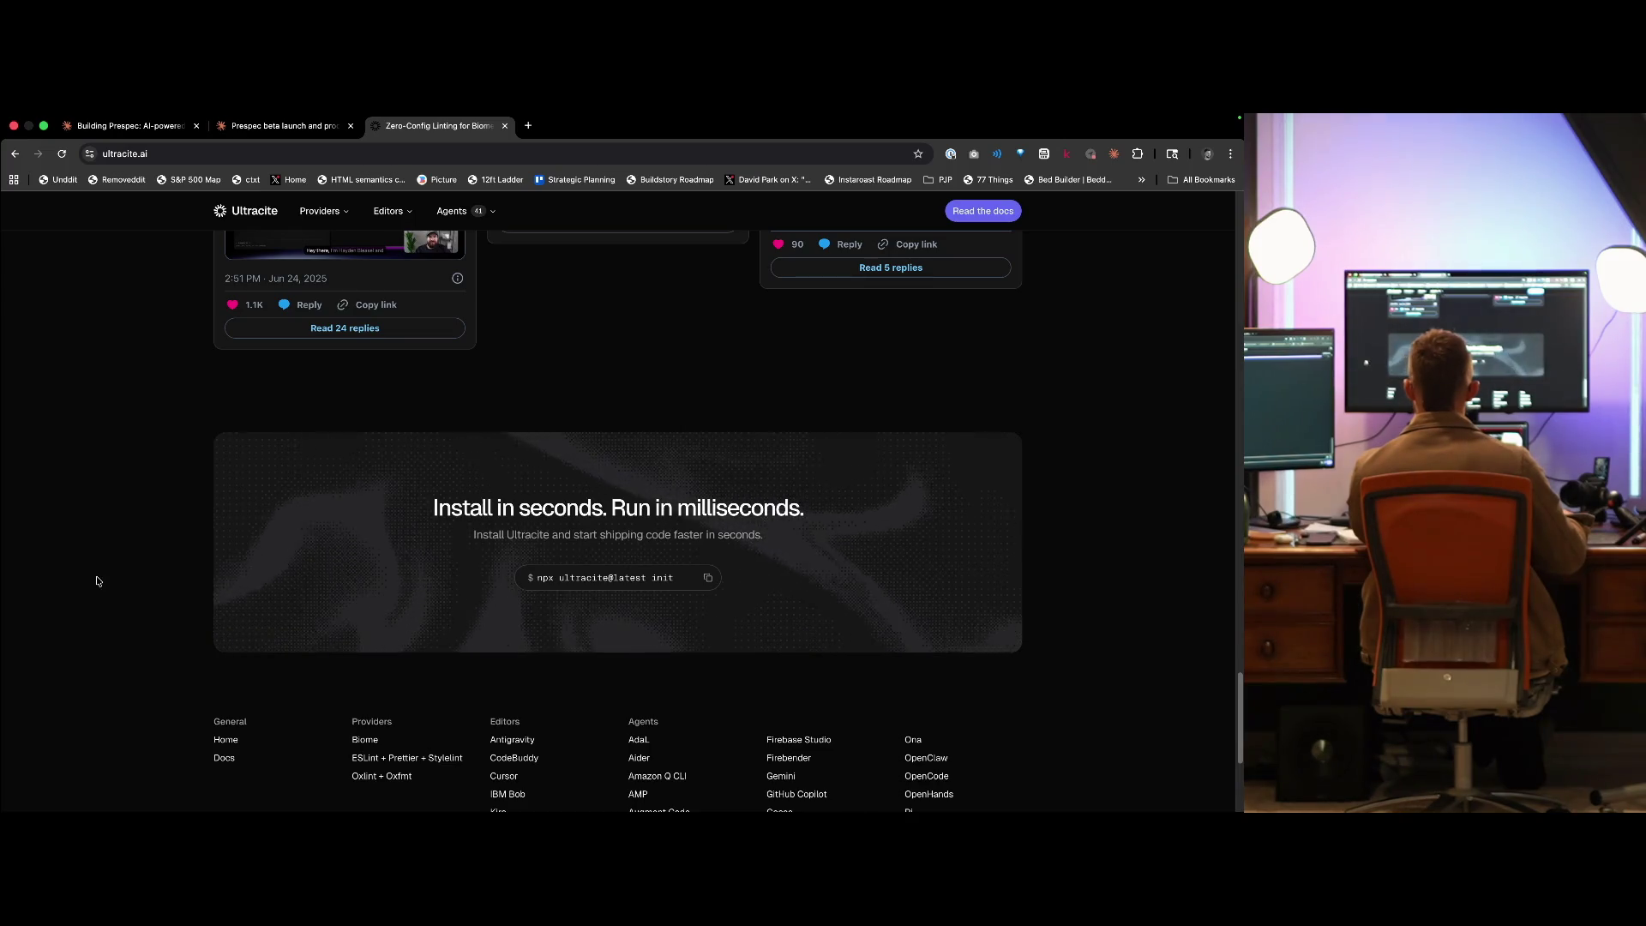
pyautogui.scroll(-2, 157, 588)
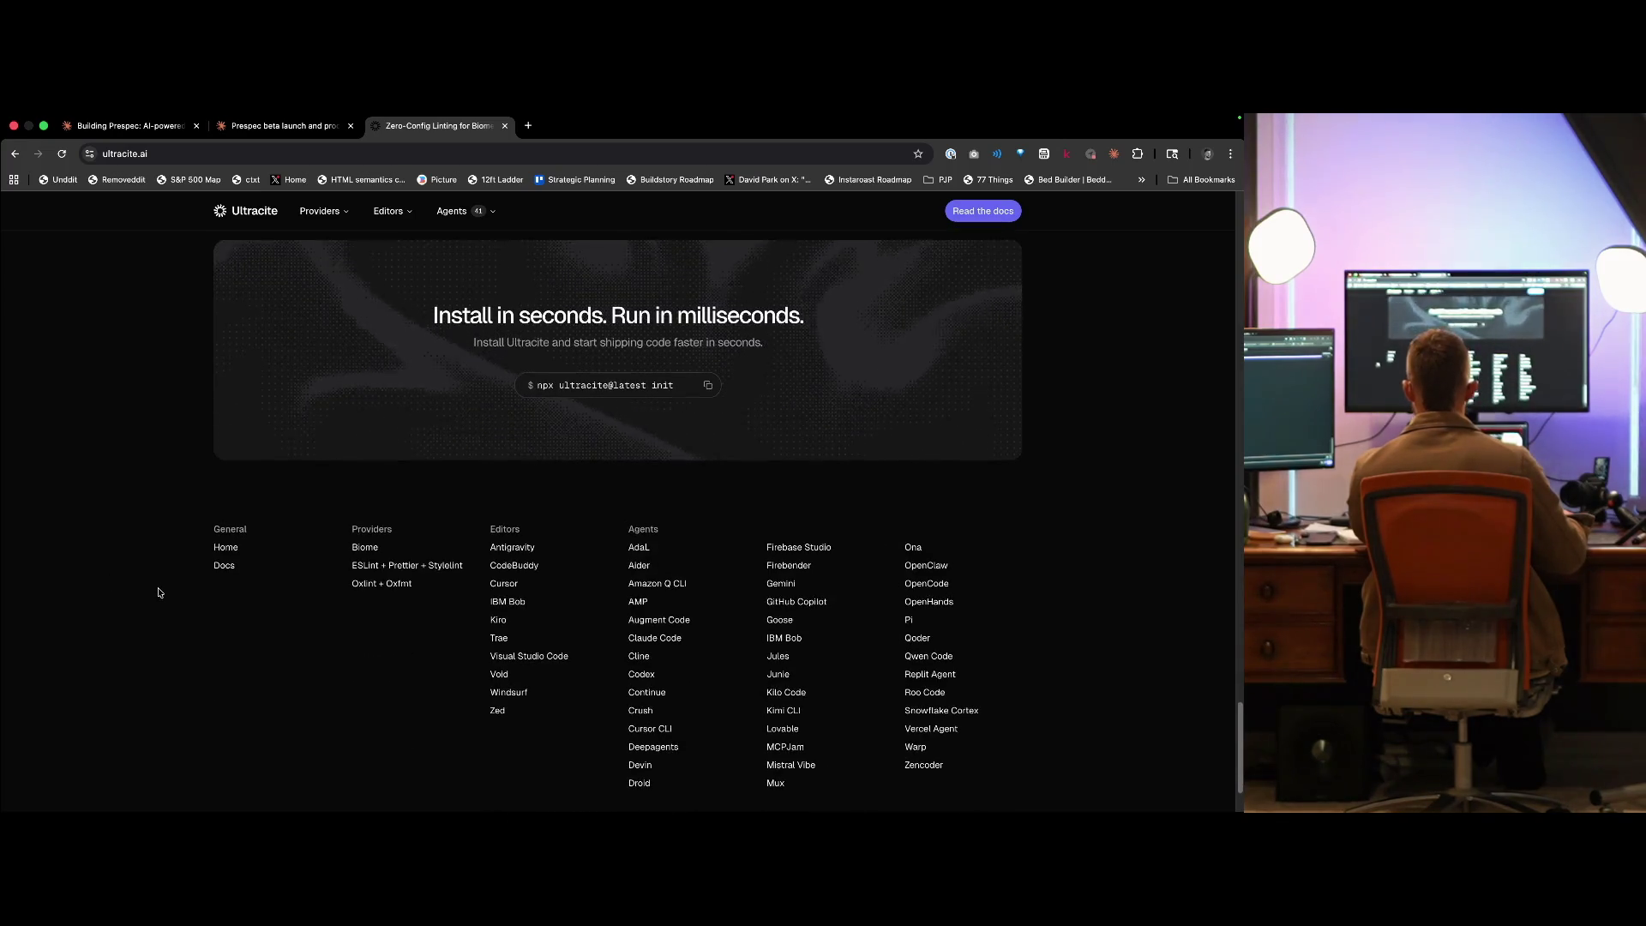
pyautogui.scroll(20, 158, 593)
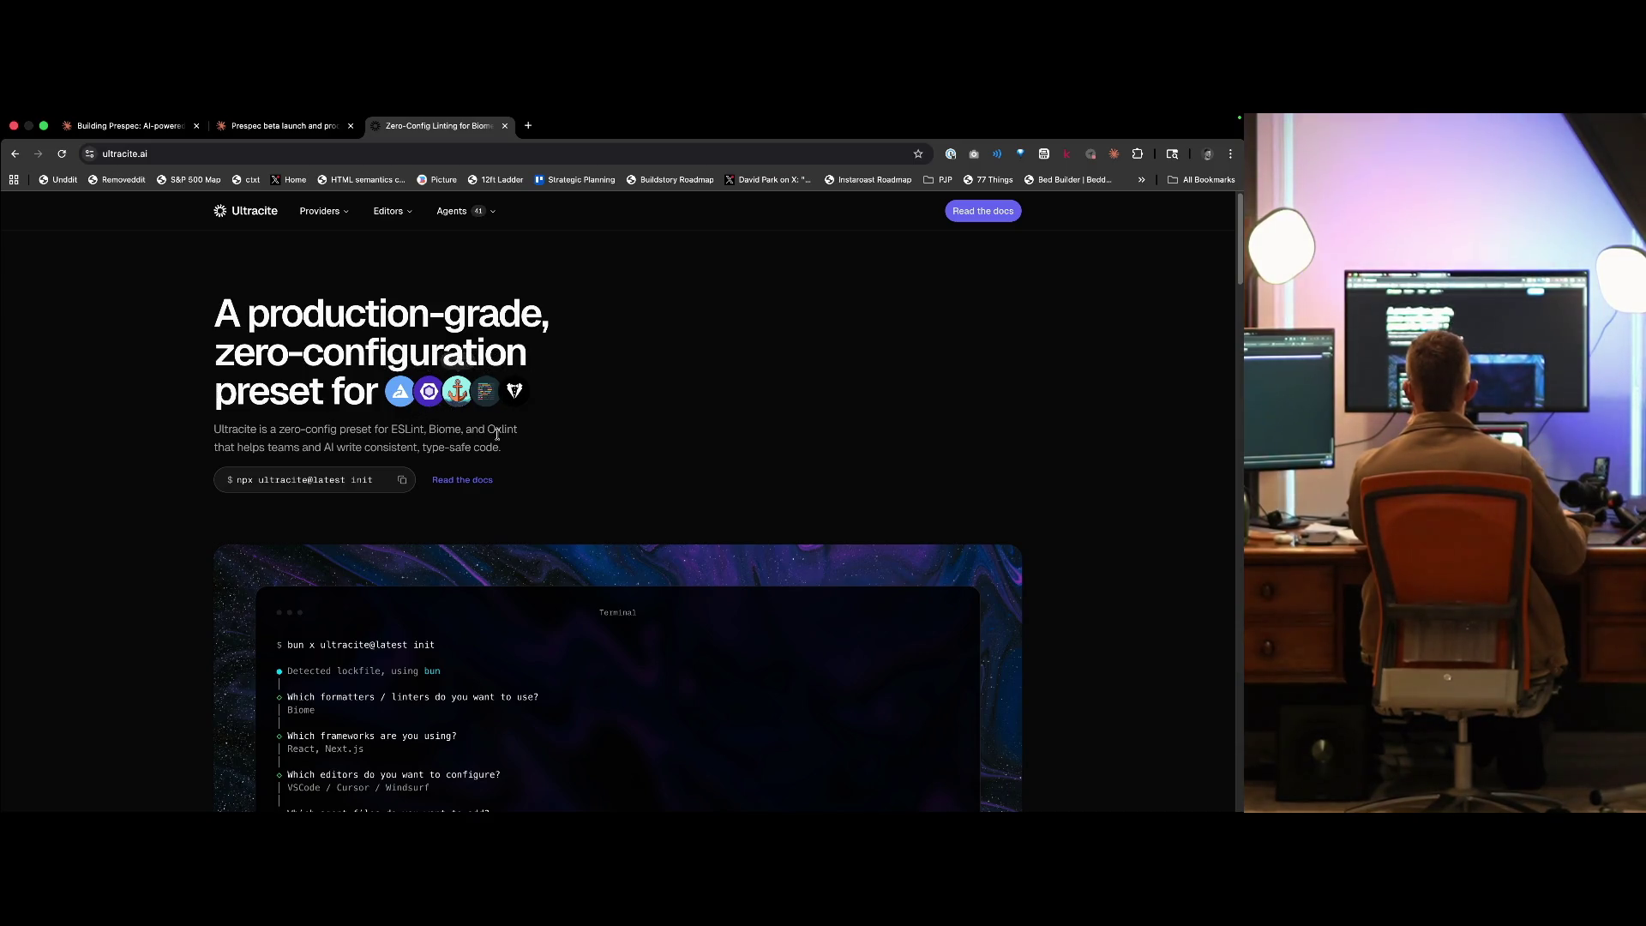
# - Look over the Editors, Providers and Agents menus on the Ultracite site
pyautogui.moveTo(415, 213)
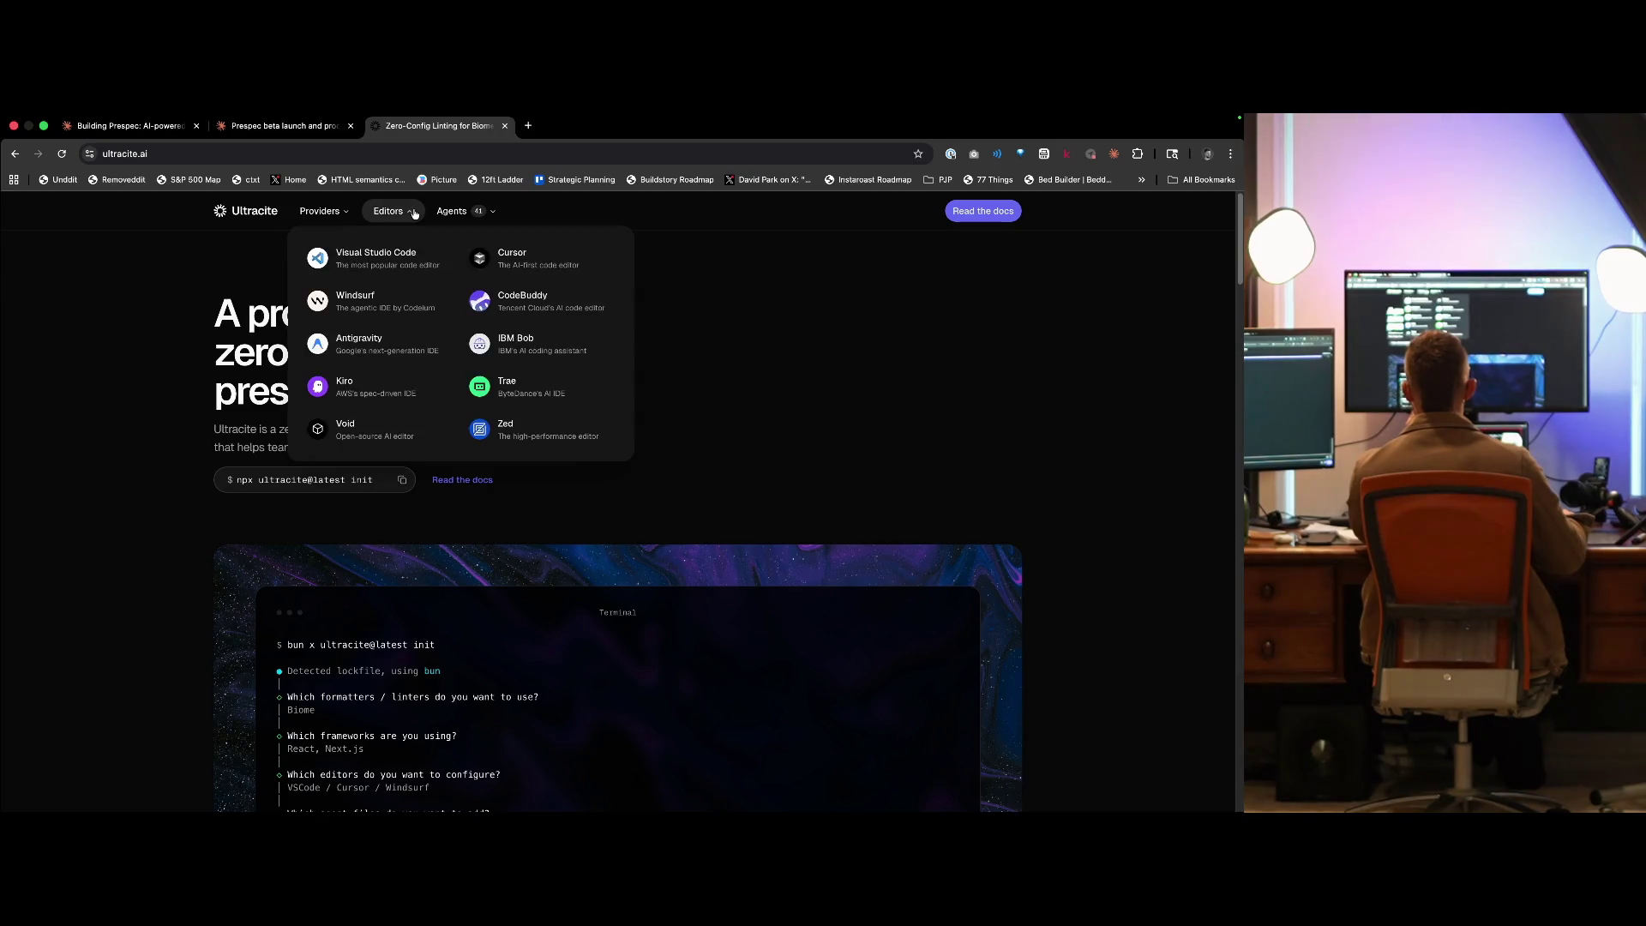
pyautogui.moveTo(340, 225)
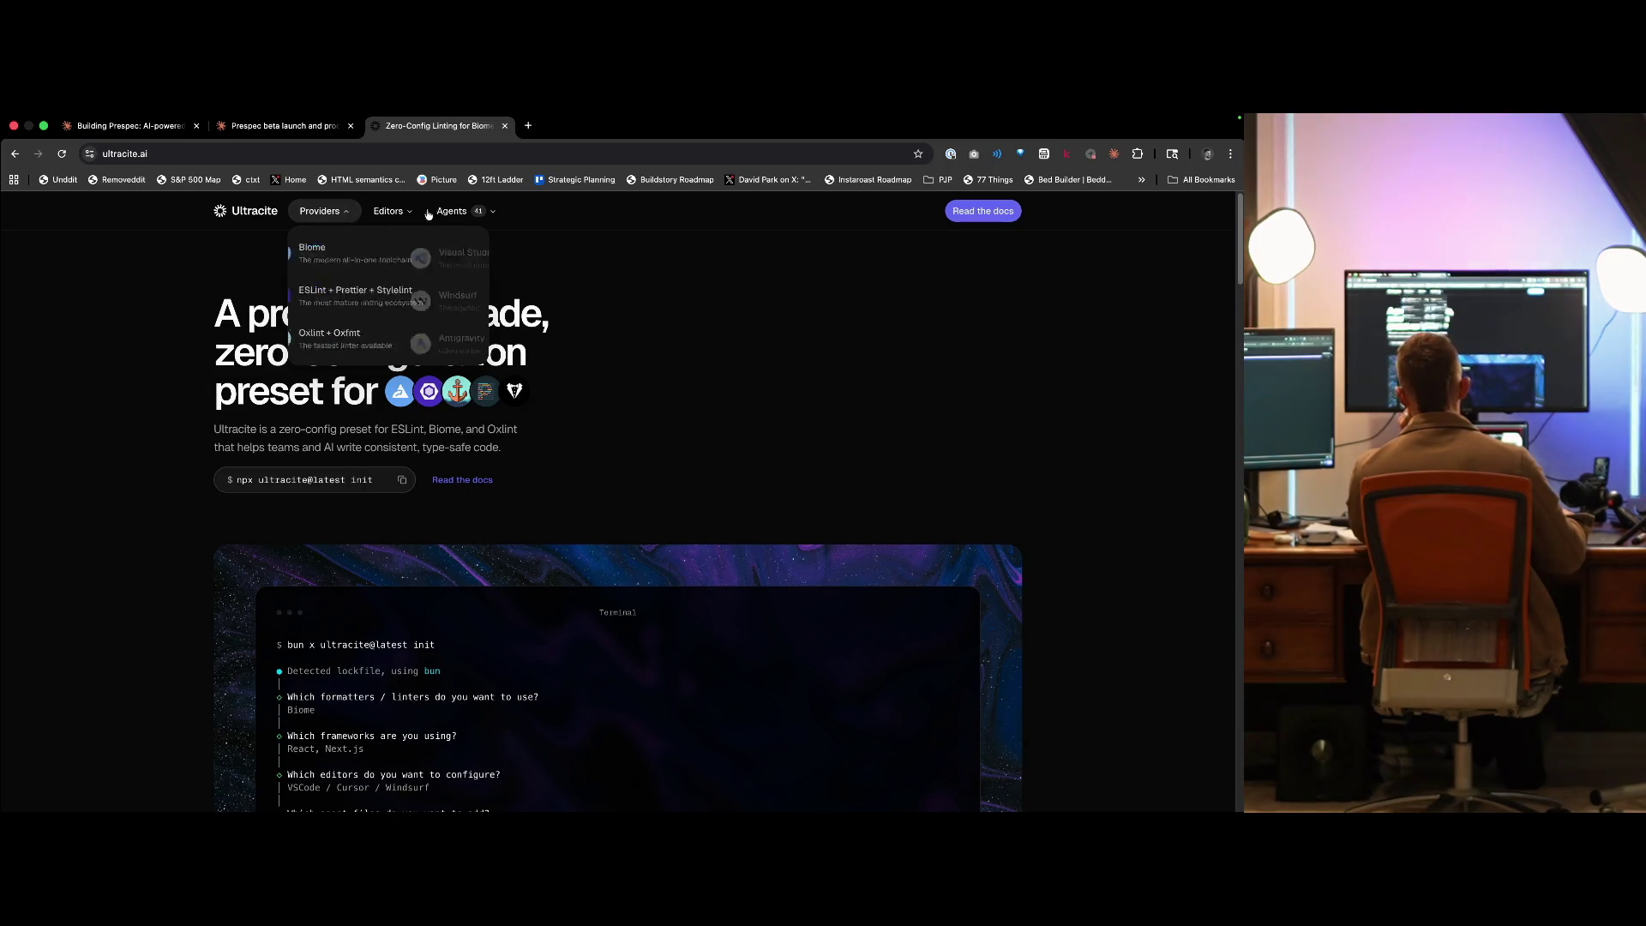
pyautogui.moveTo(486, 212)
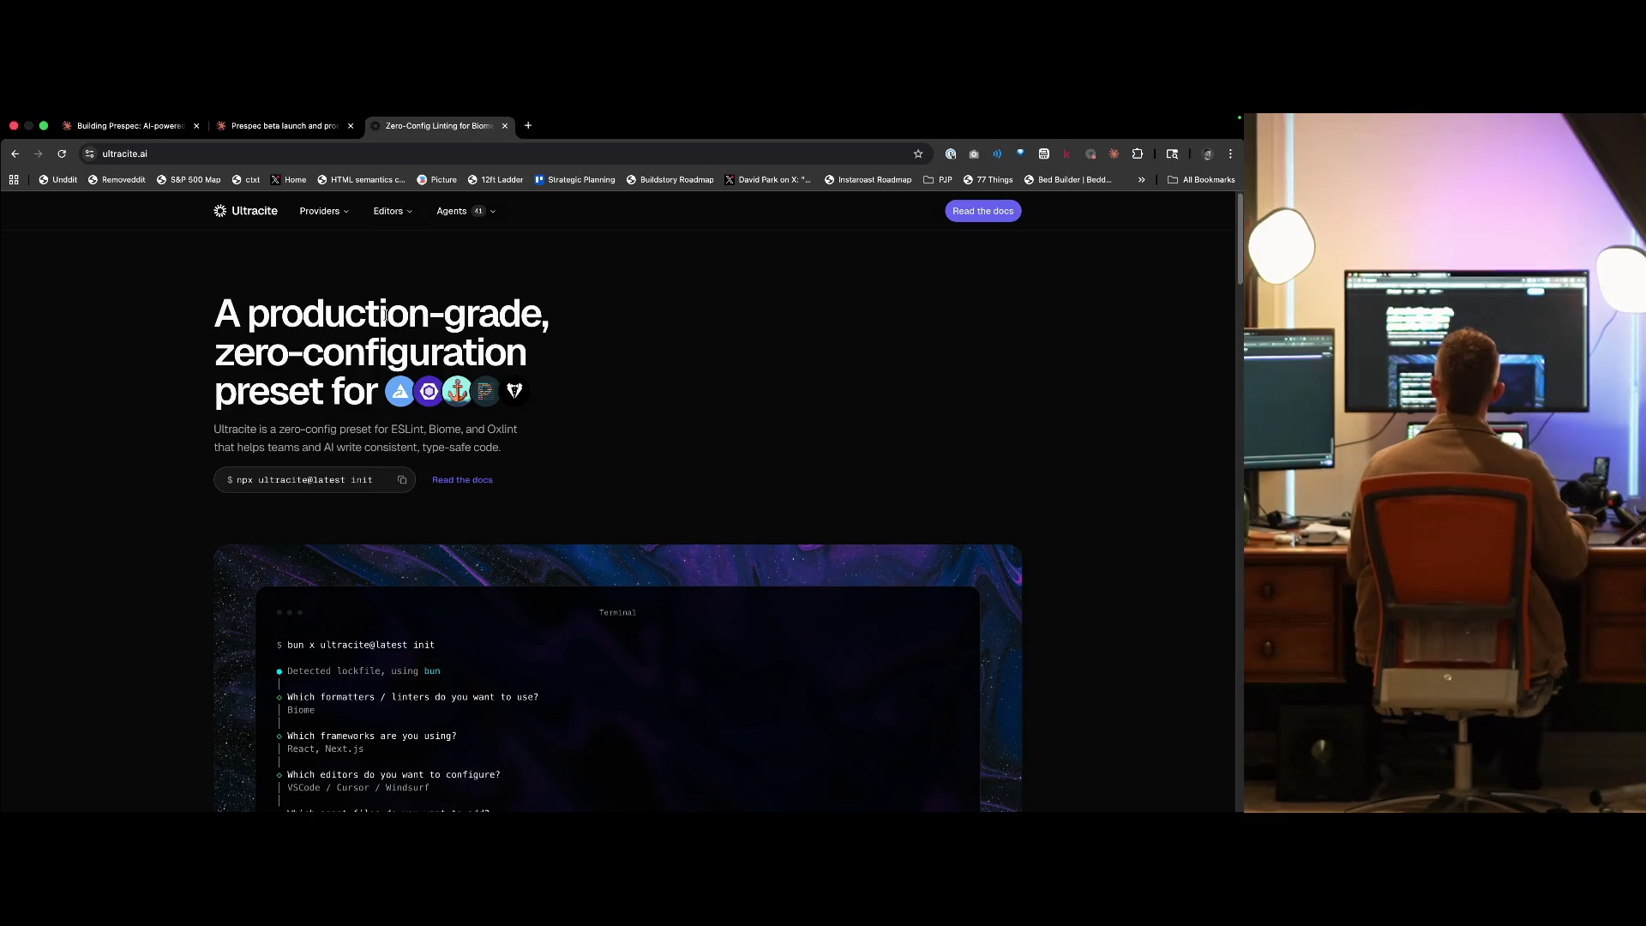
pyautogui.press('super+1')
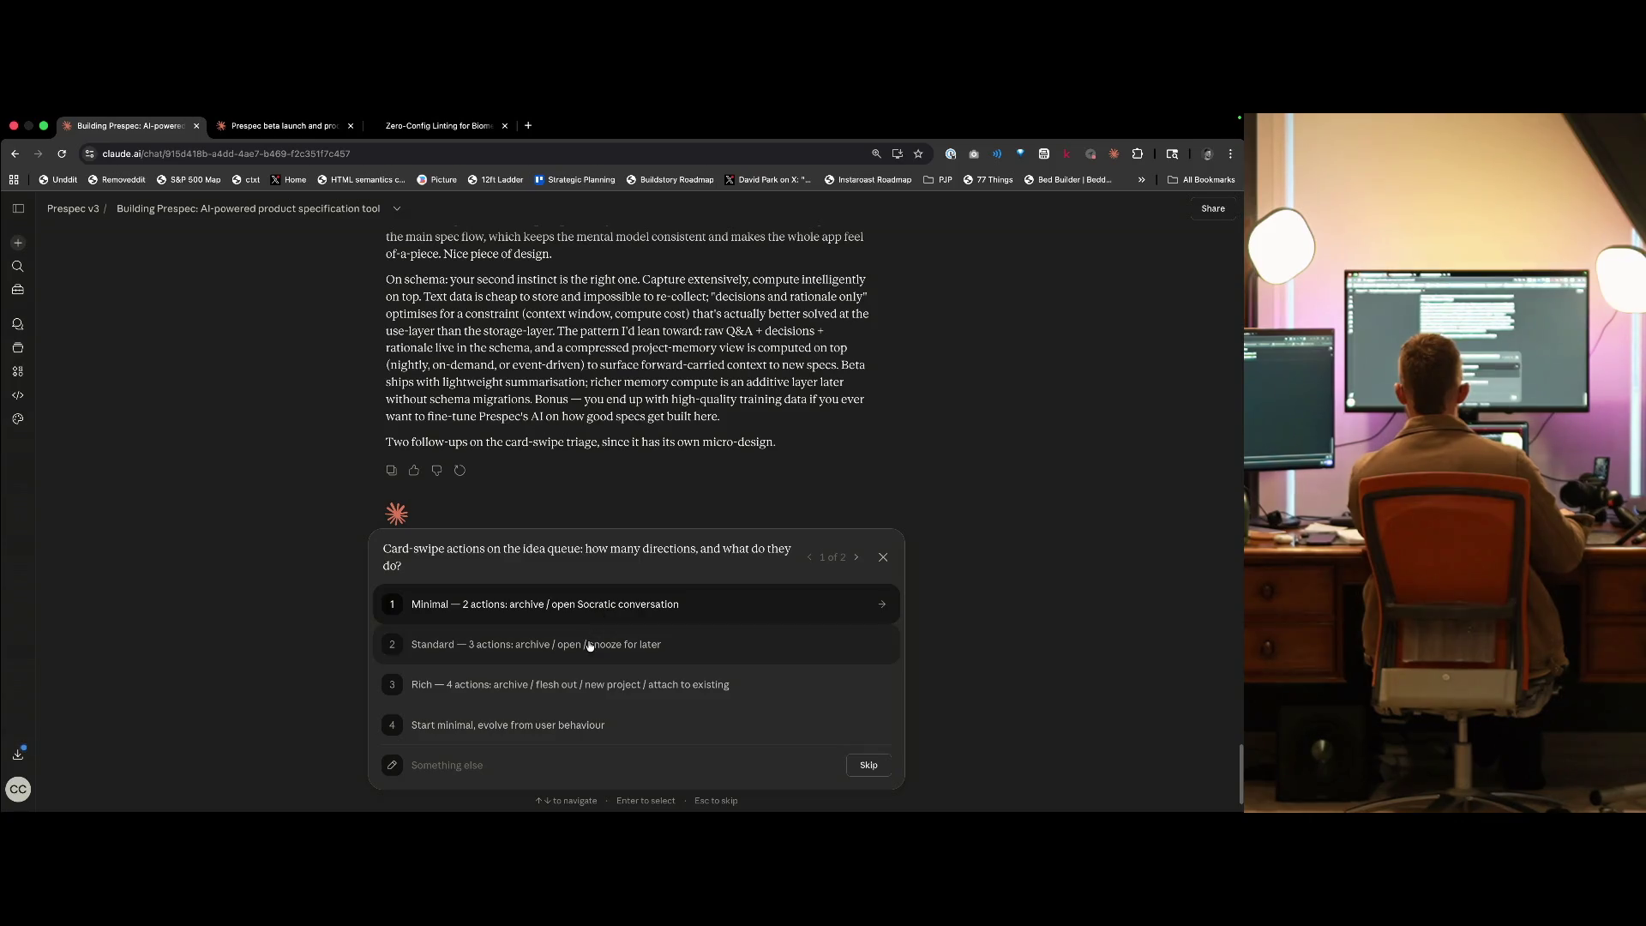
# - Begin a custom reply to the card-swipe actions question in the Prespec chat
pyautogui.click(515, 757)
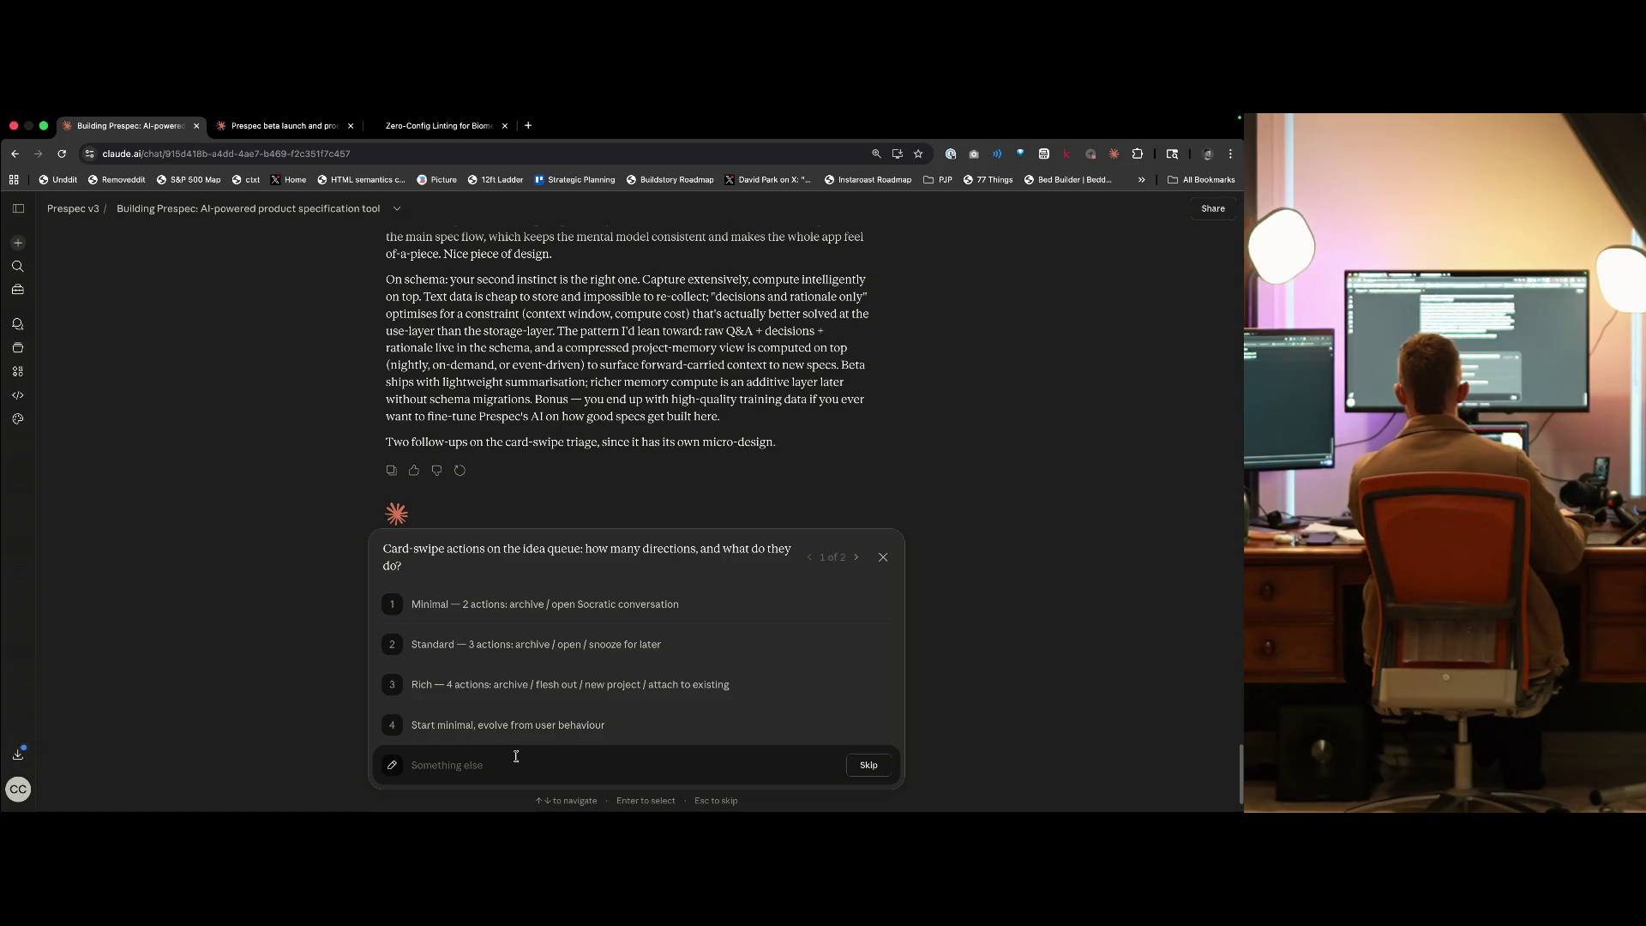
# - Answer with a carousel of idea cards, each to flesh out, add to the roadmap, or archive
pyautogui.write('Sorry, less of a card swipe,')
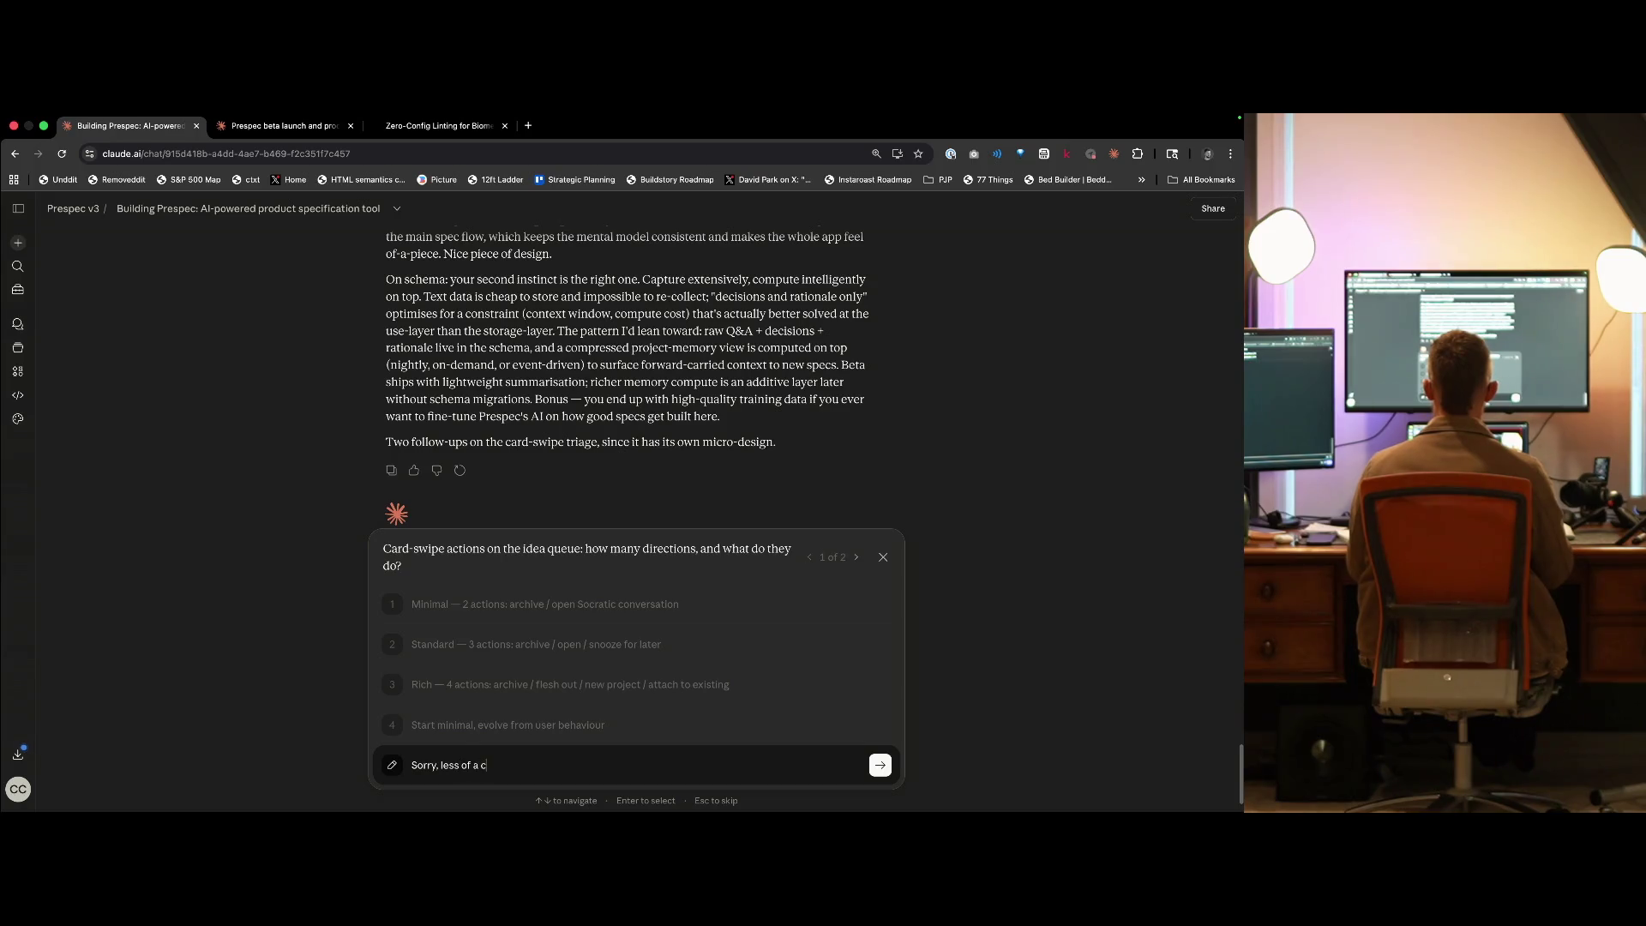
pyautogui.write(' more of a swipe')
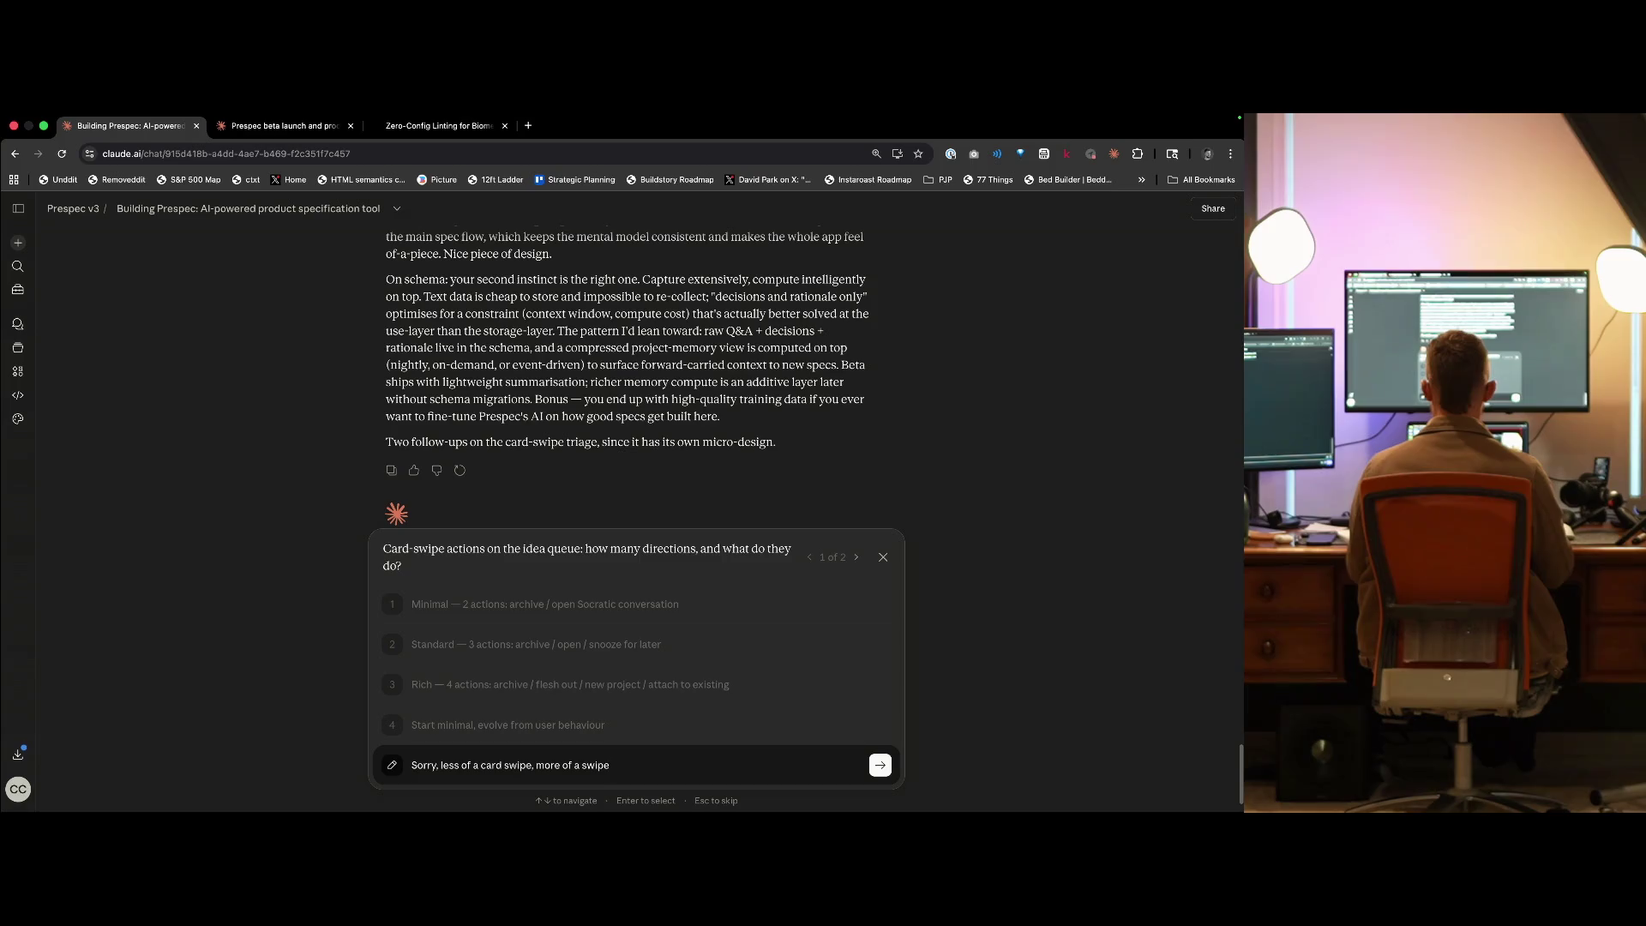
pyautogui.hotkey('alt', 'BackSpace')
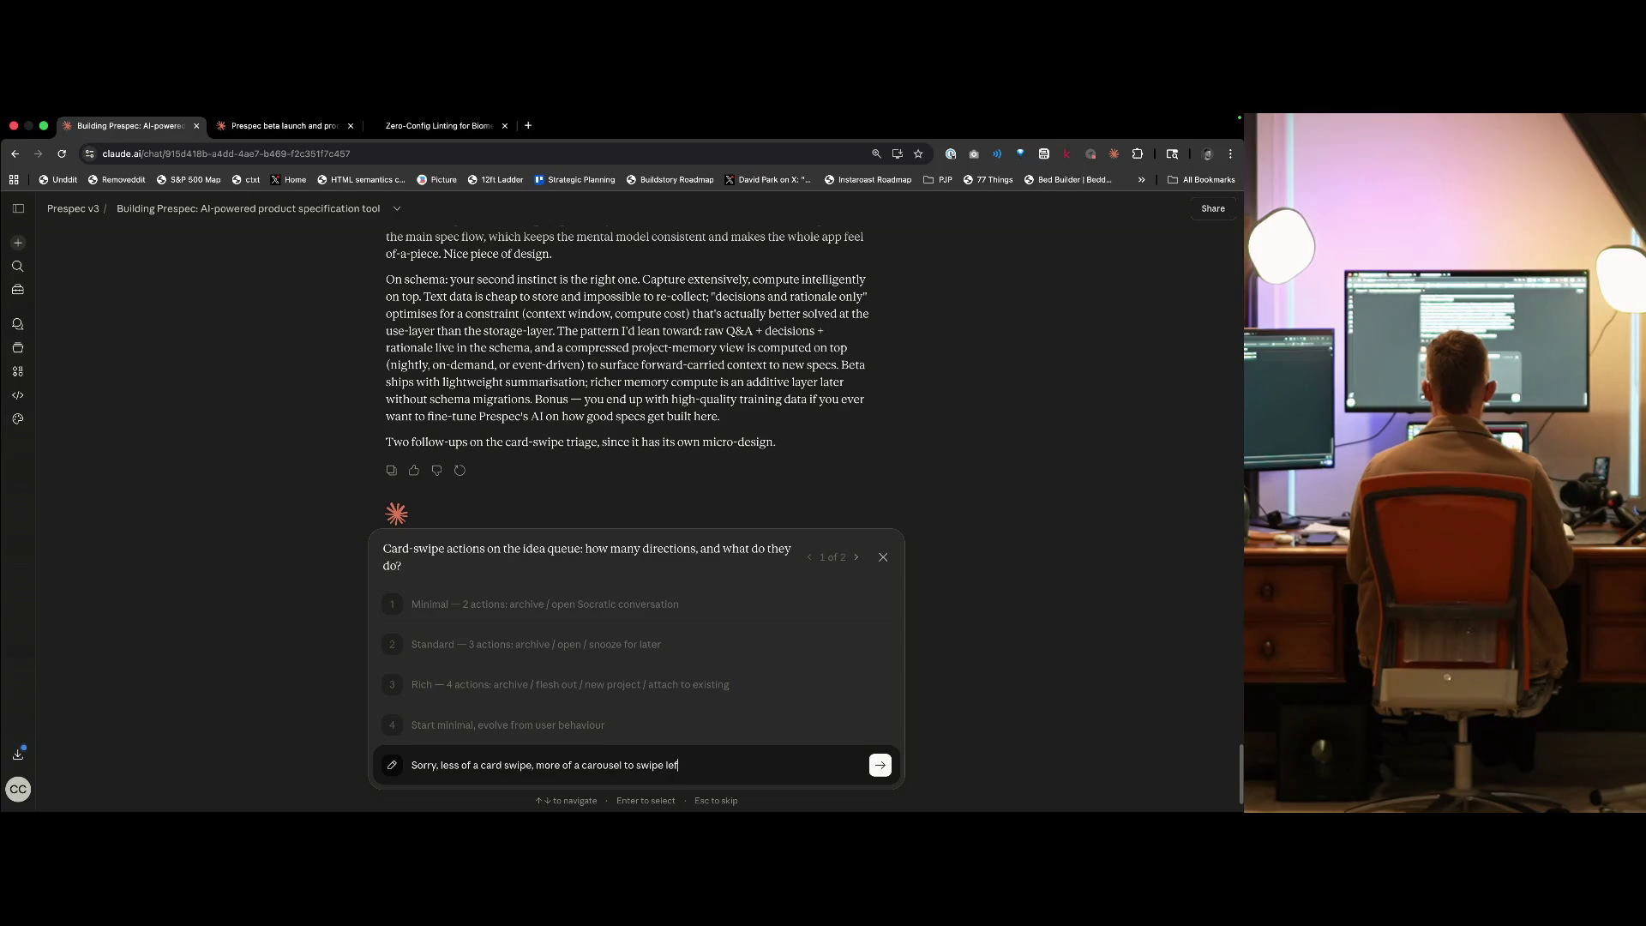
pyautogui.write("right between idea's represent")
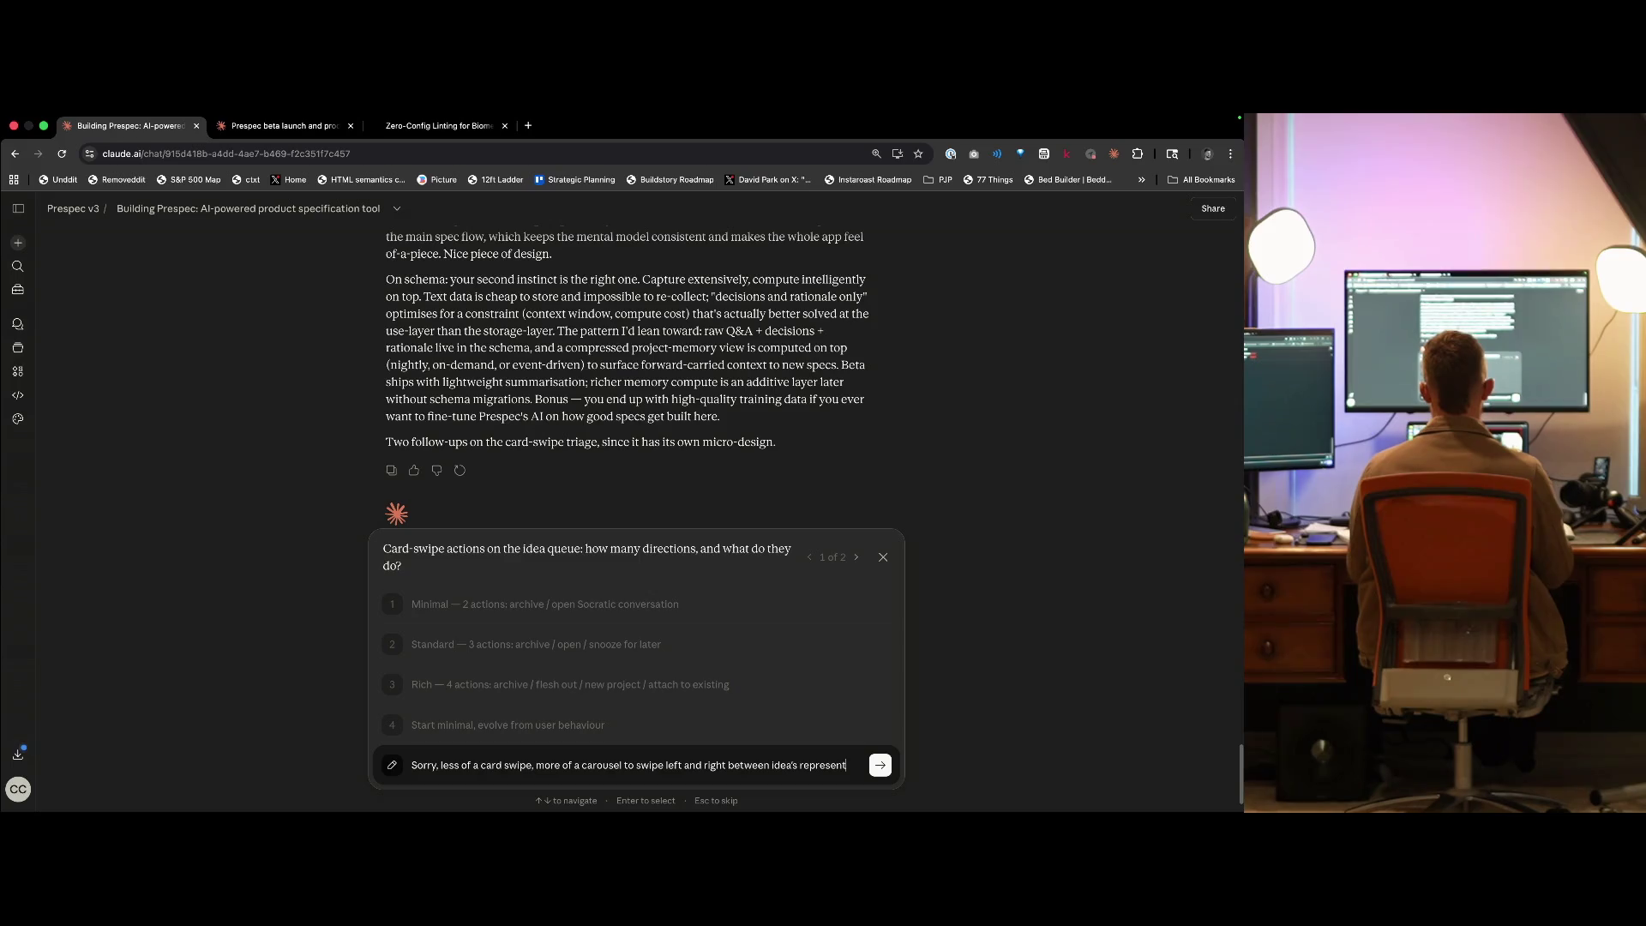
pyautogui.write('ed as cards, with the covner')
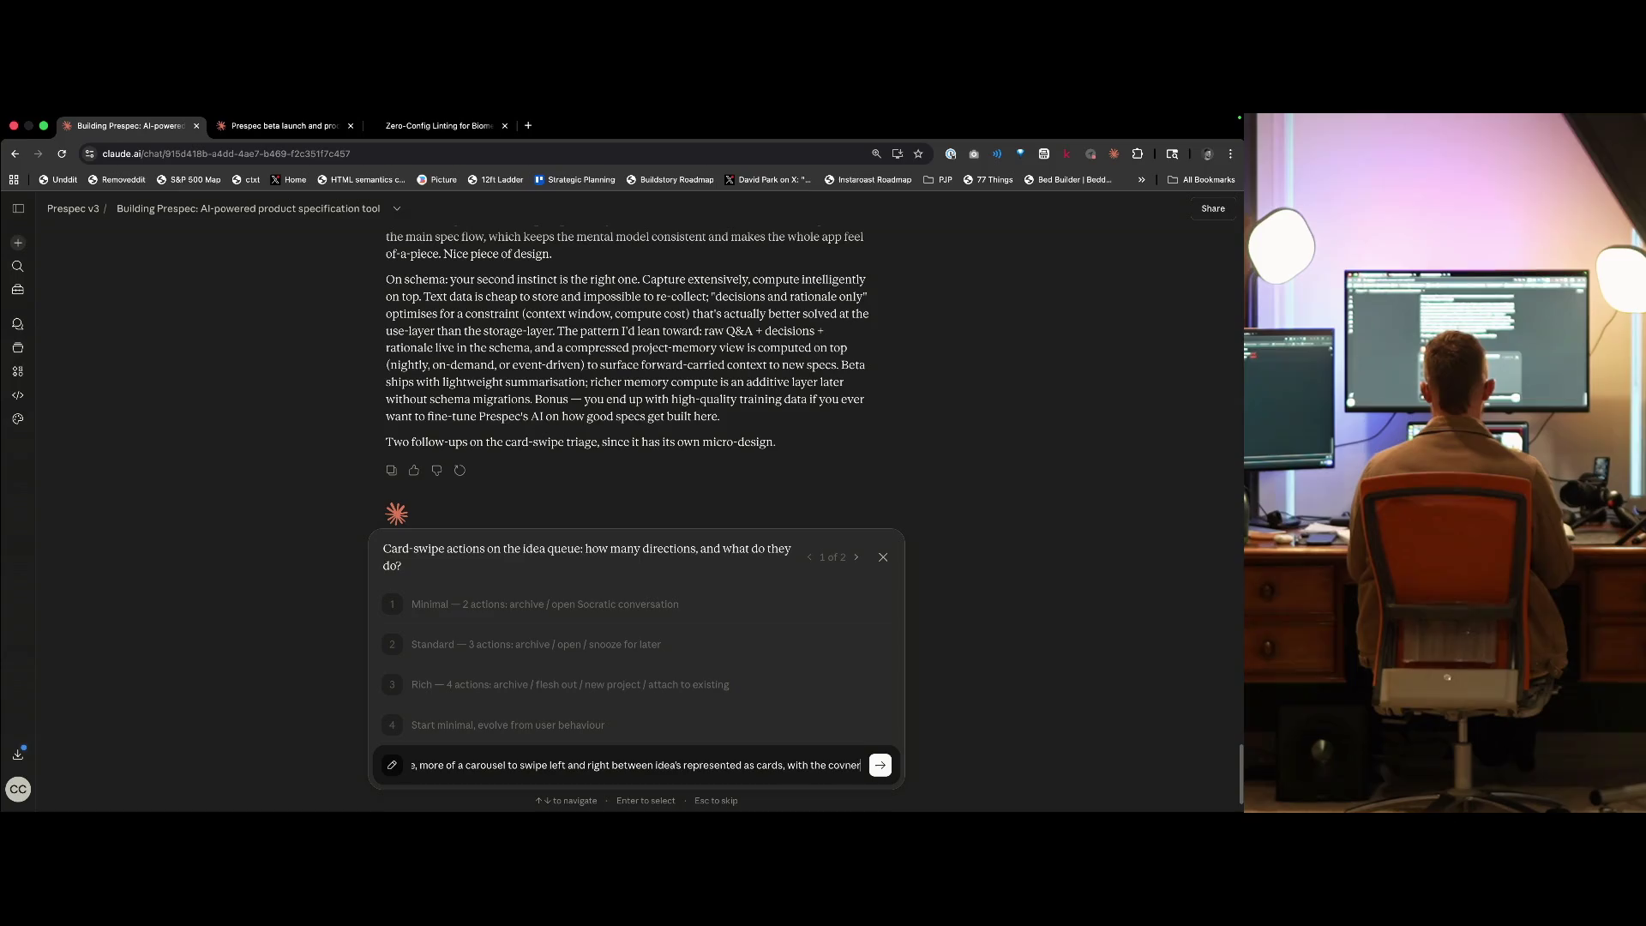
pyautogui.press('BackSpace')
pyautogui.press('BackSpace')
pyautogui.press('BackSpace')
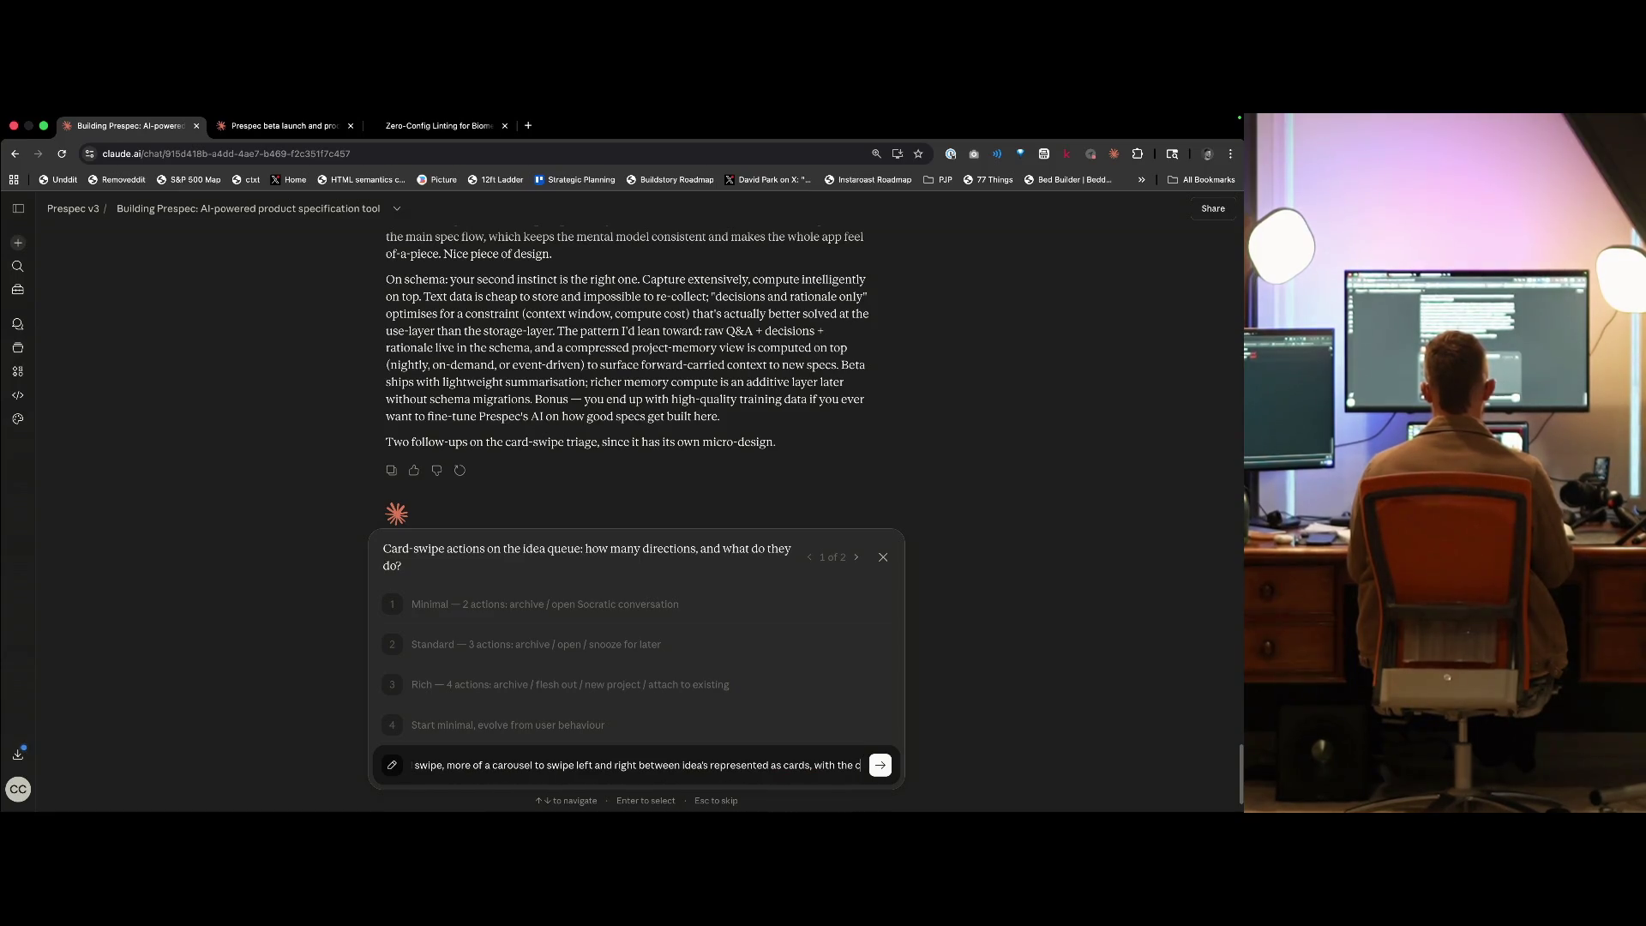
pyautogui.write('ow belo')
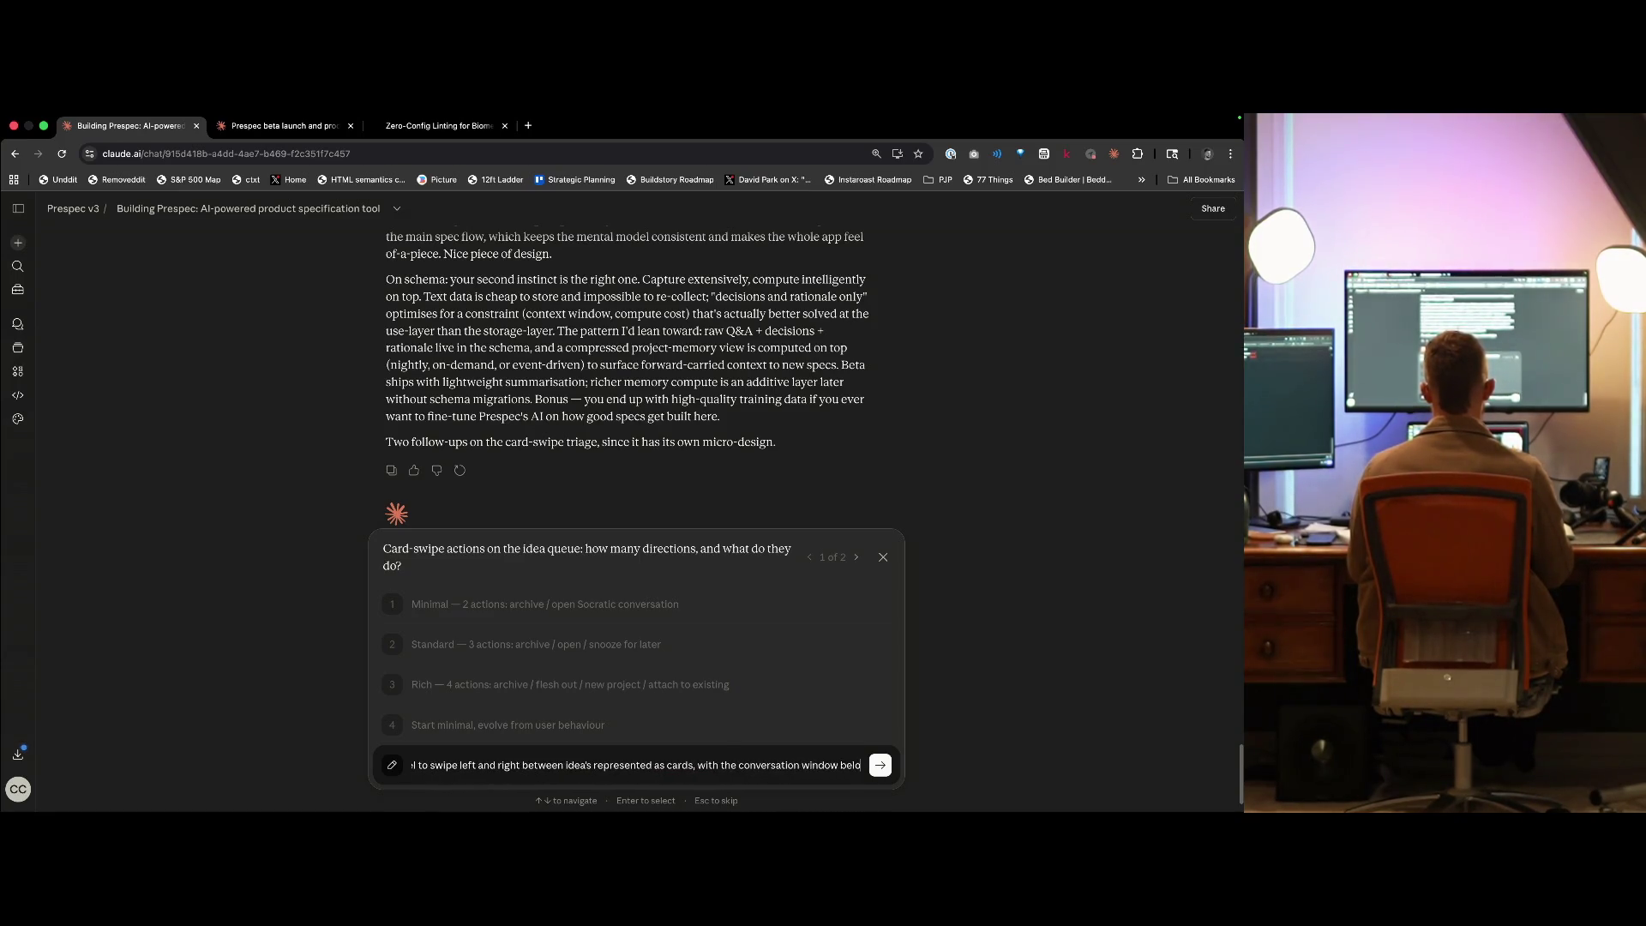
pyautogui.write('w it and acitons to ei')
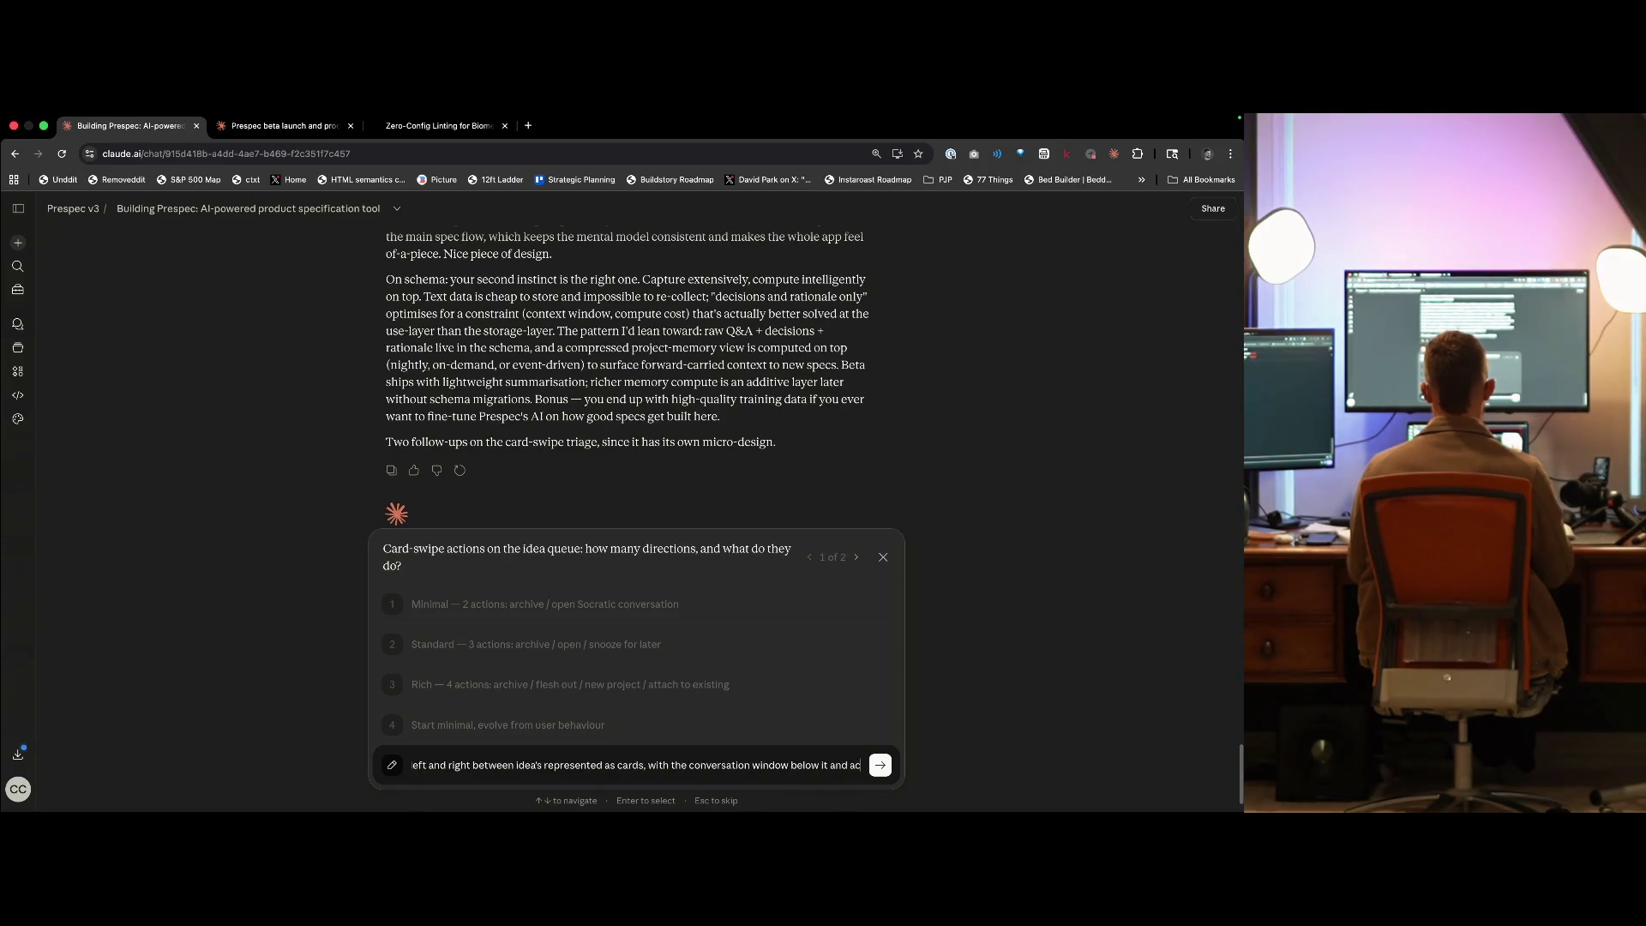
pyautogui.hotkey('alt', 'Left')
pyautogui.hotkey('alt', 'Left')
pyautogui.hotkey('alt', 'Left')
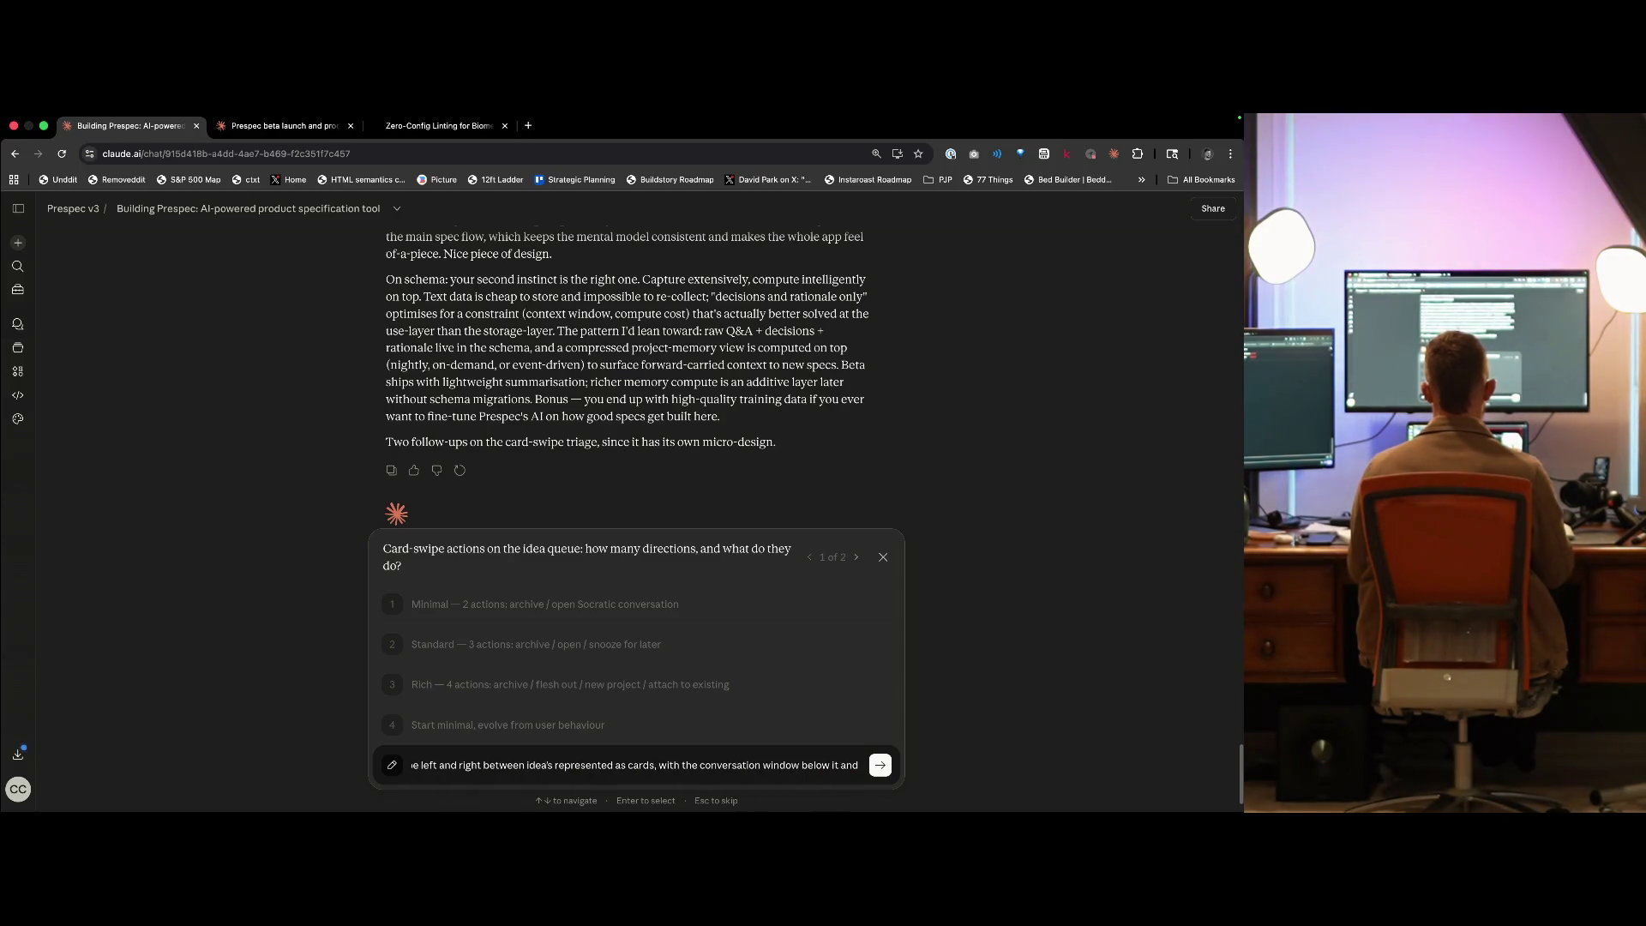
pyautogui.hotkey('alt', 'Left')
pyautogui.hotkey('alt', 'Left')
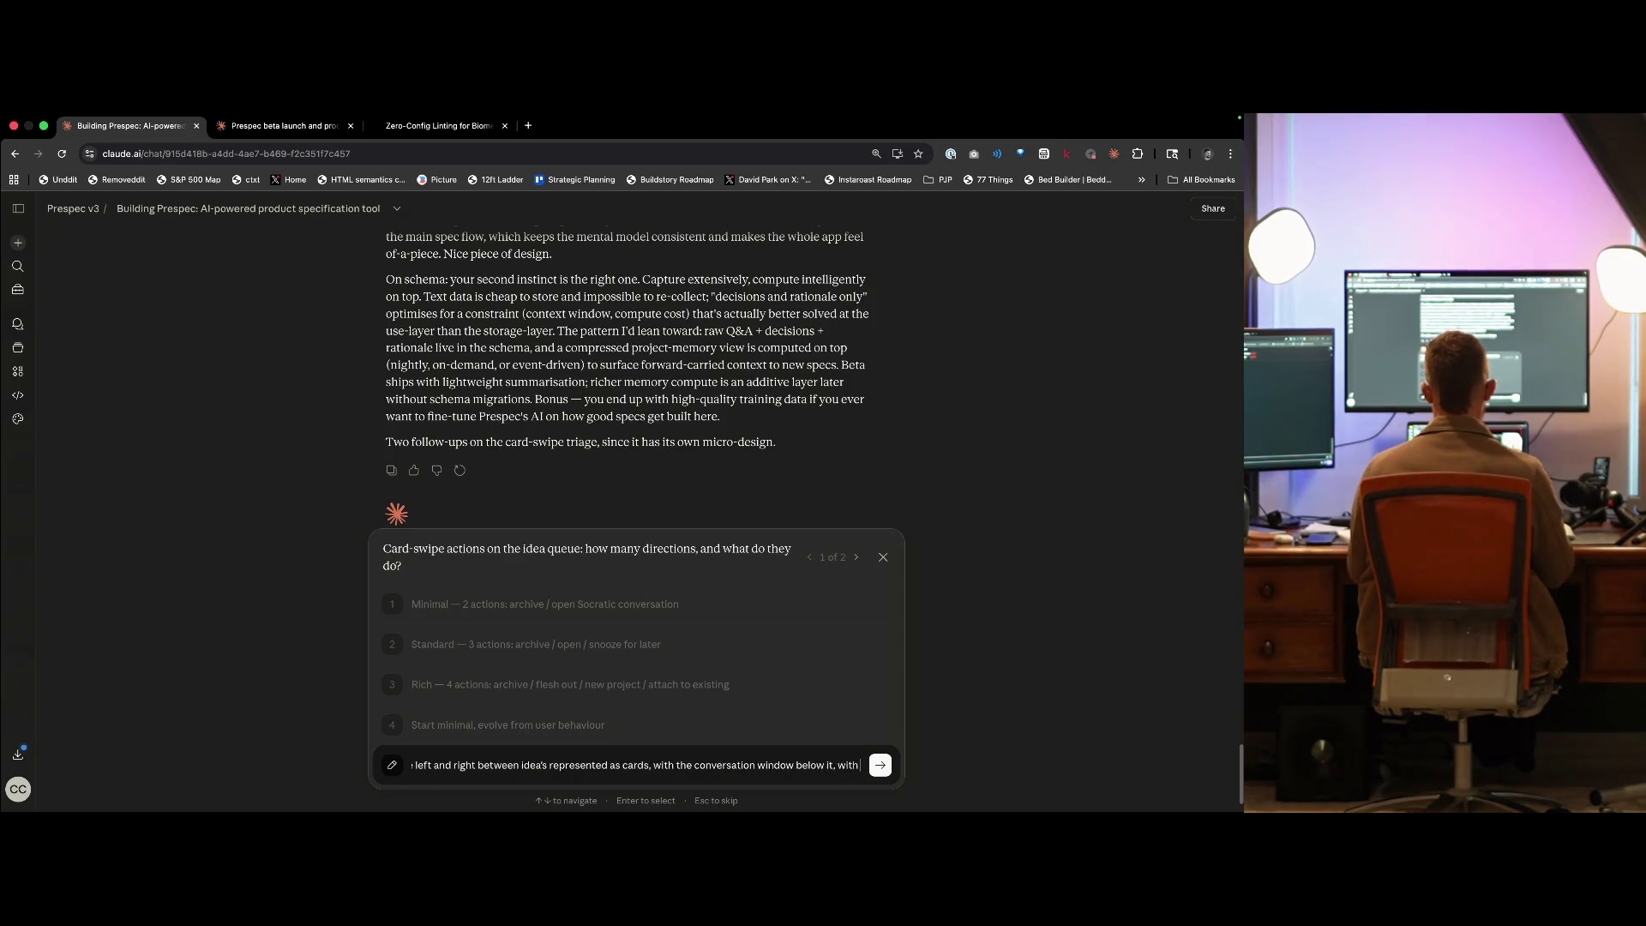
pyautogui.write('option to')
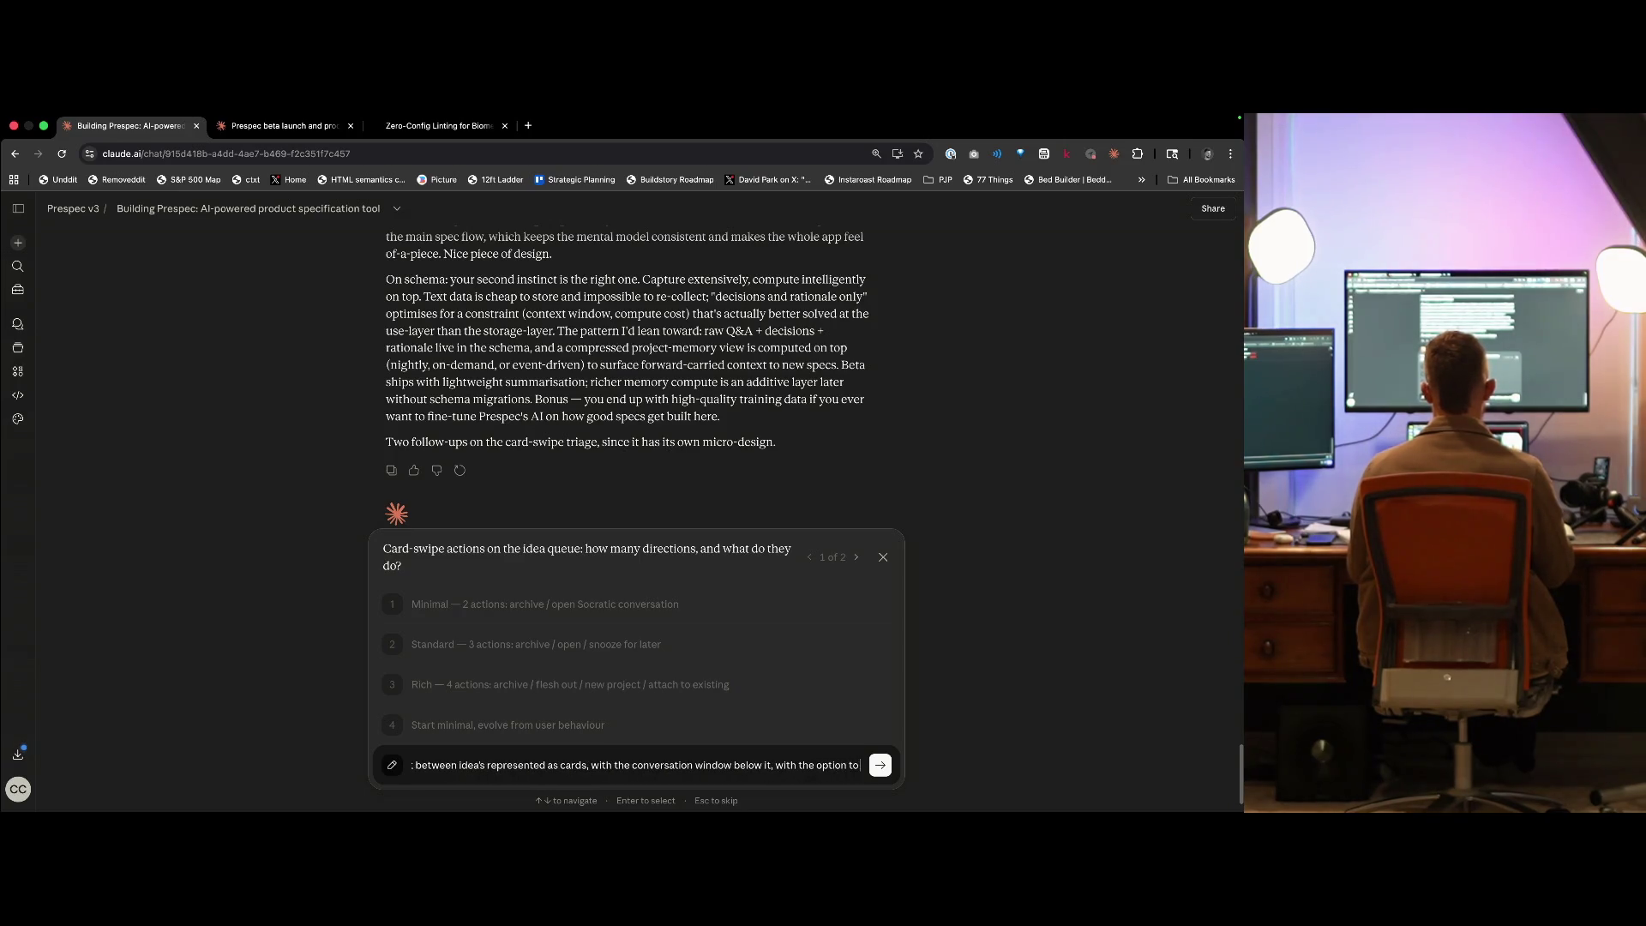
pyautogui.write(' either it out via the chat')
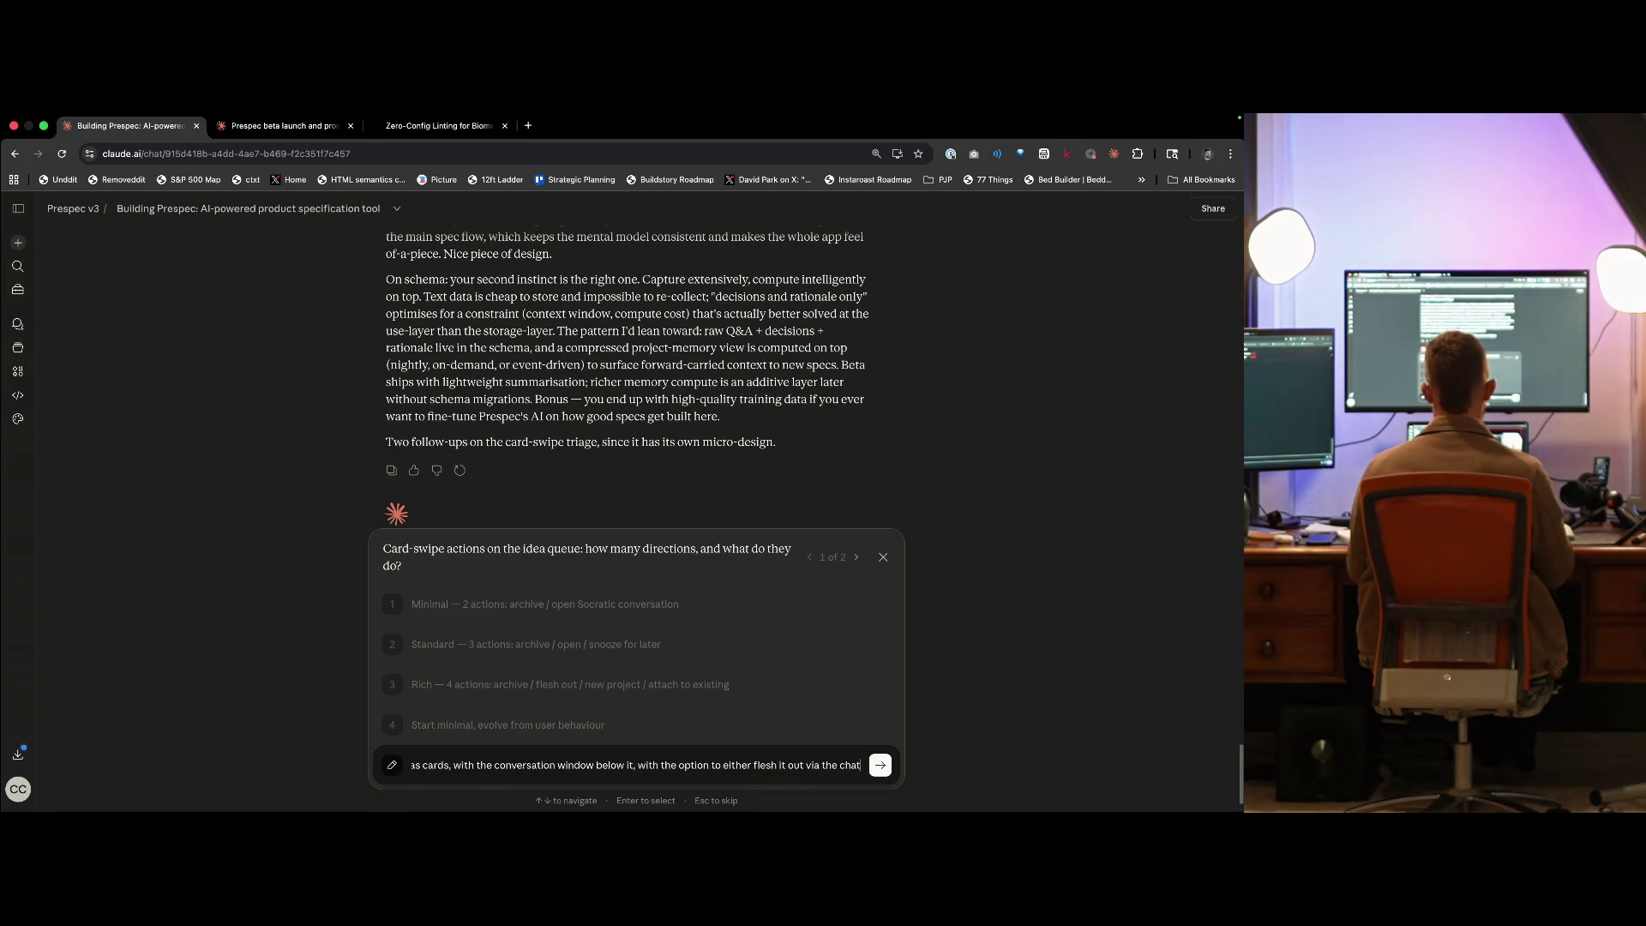
pyautogui.write(' and then ad')
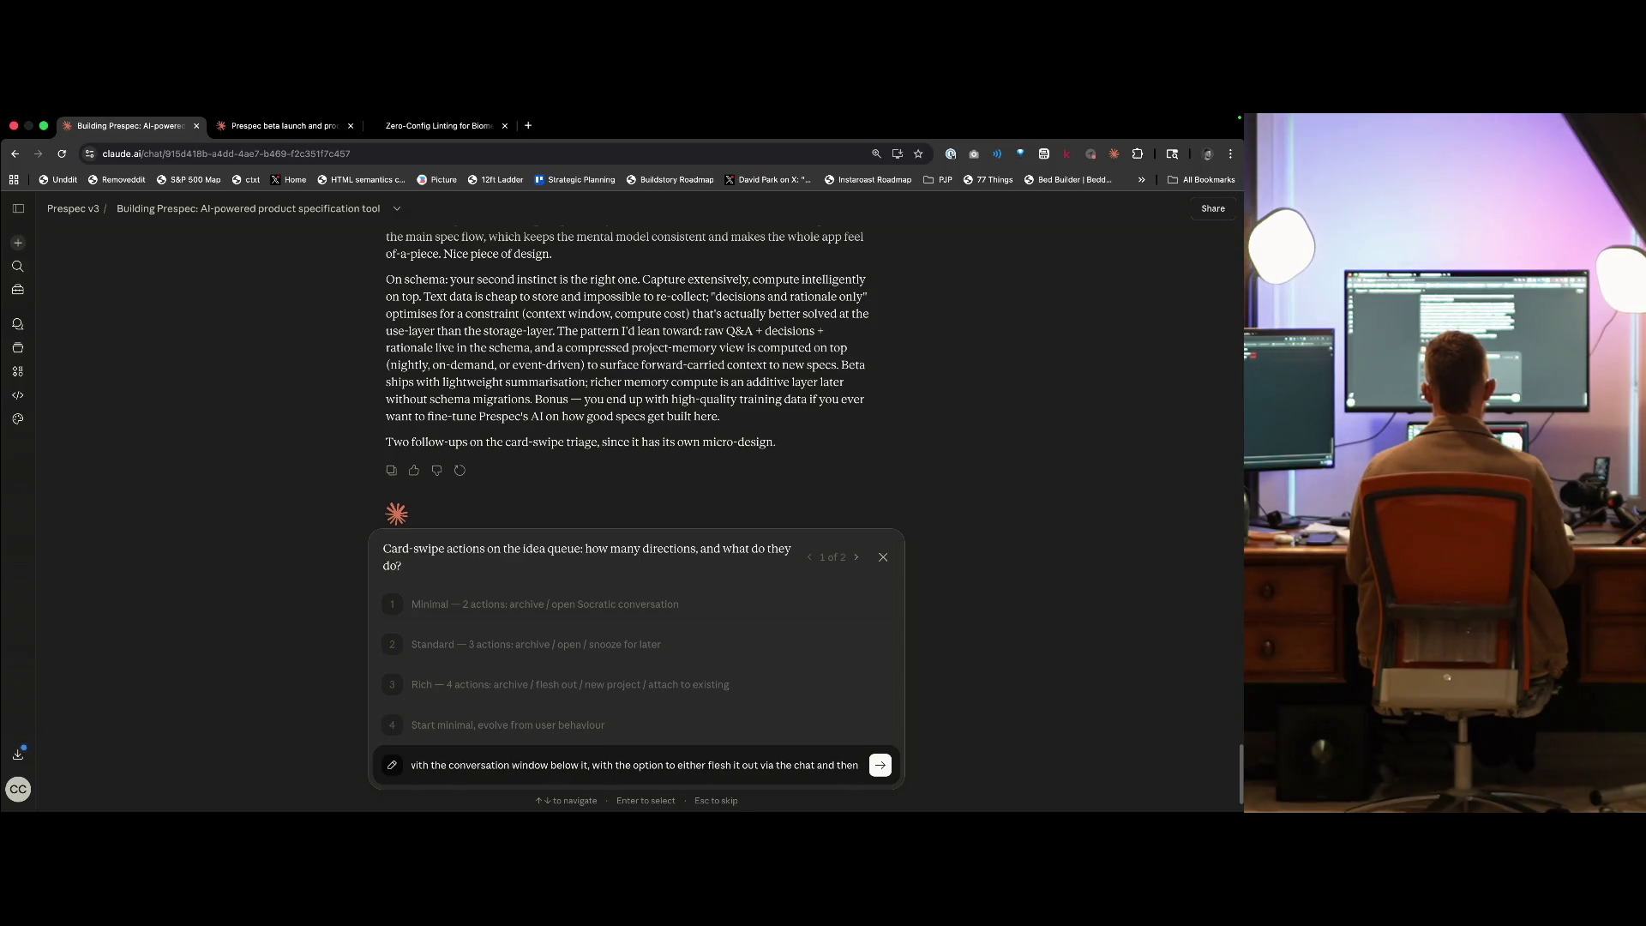
pyautogui.write('map to later')
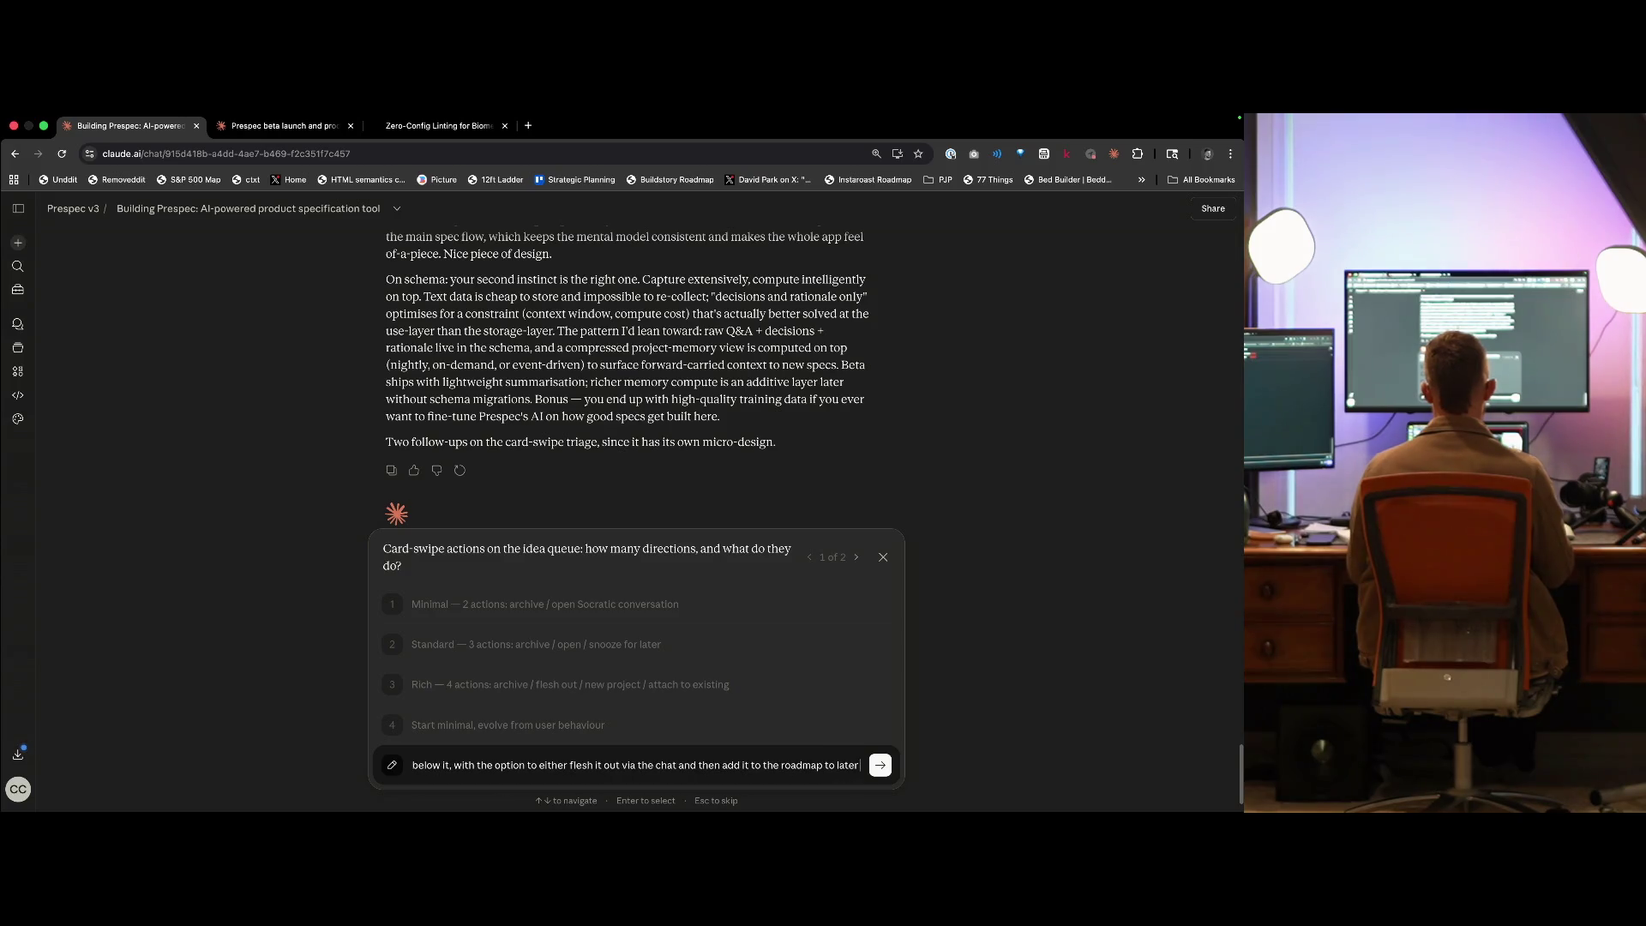
pyautogui.write('rned into a spec,')
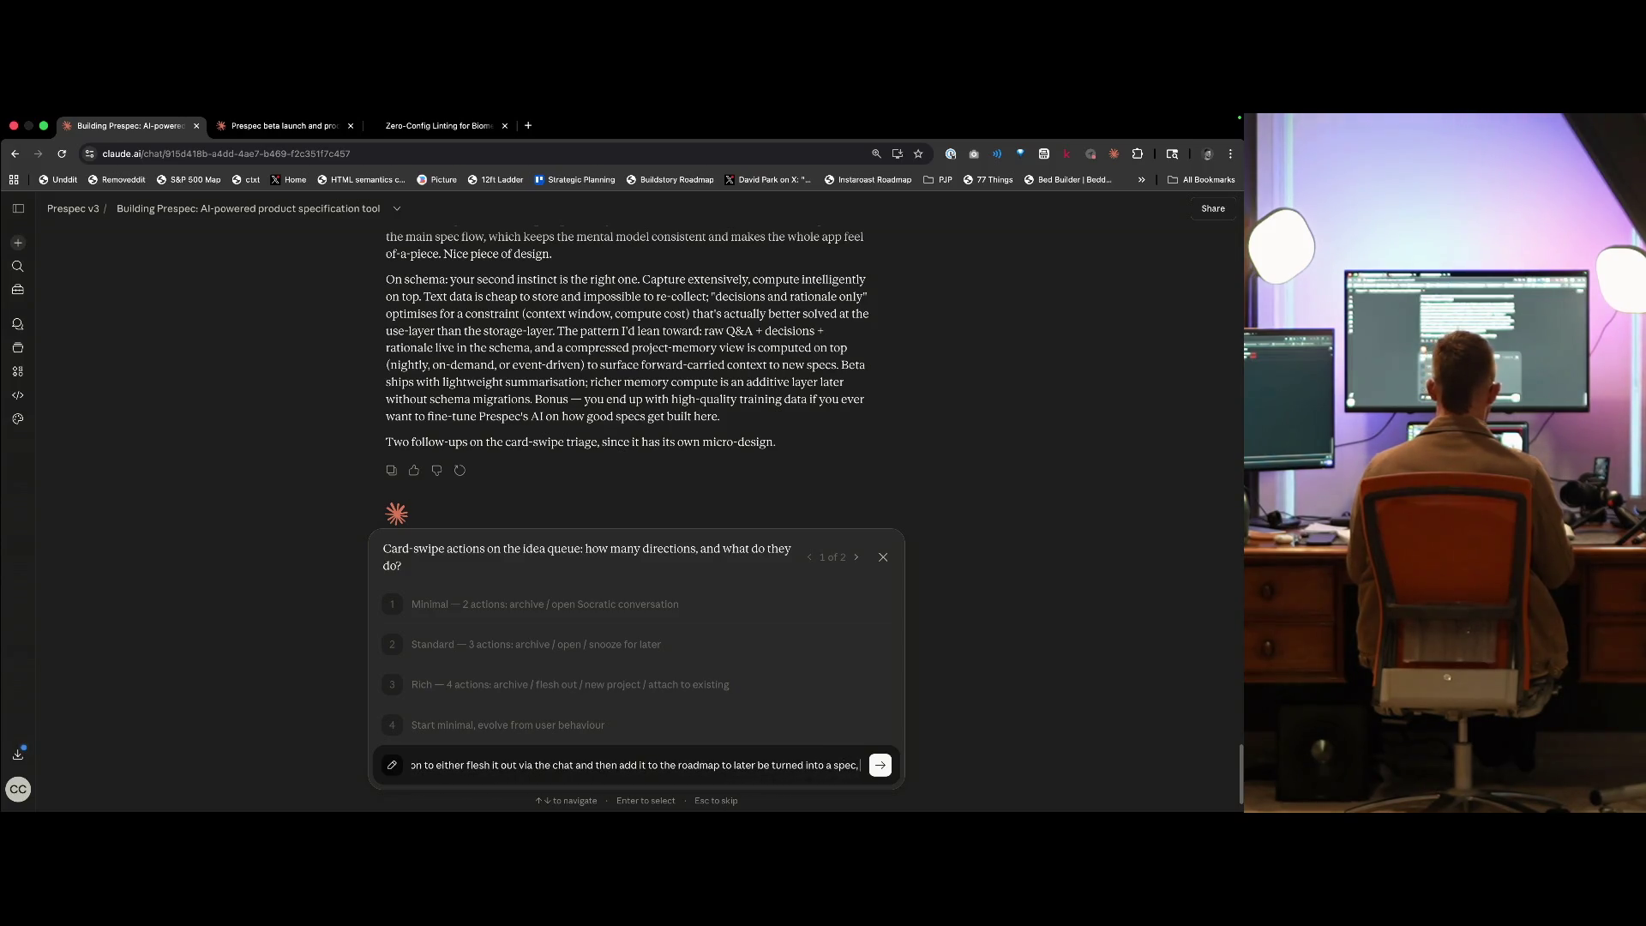
pyautogui.write(' or to')
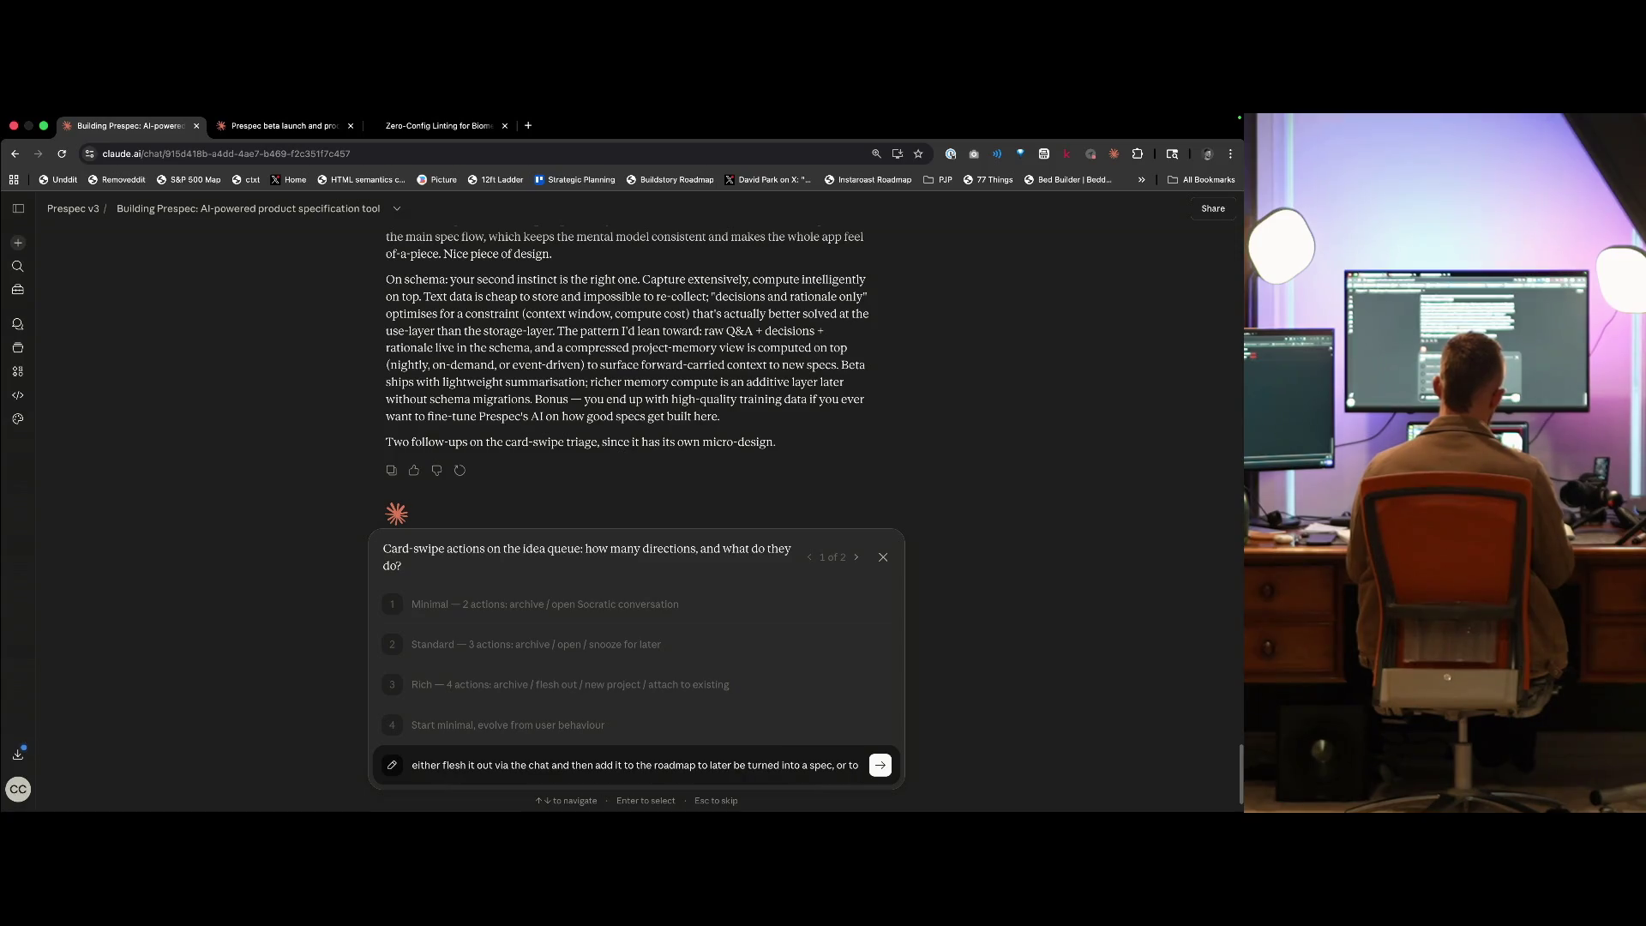
pyautogui.write(' b')
pyautogui.write('iff it/archive it')
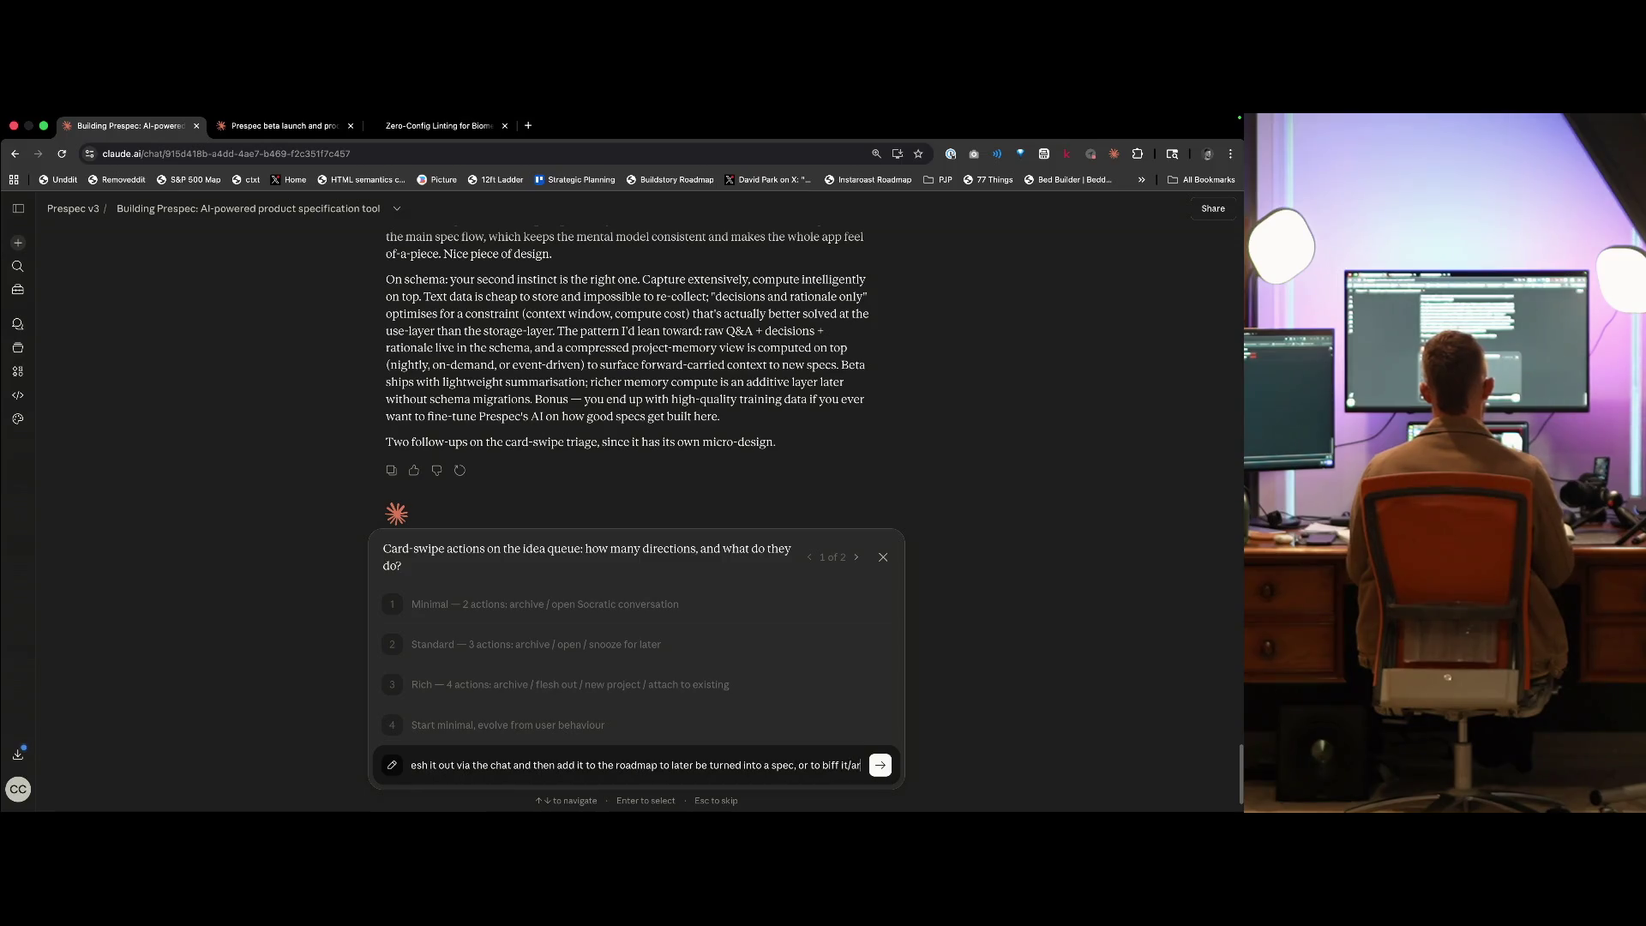
pyautogui.press('Return')
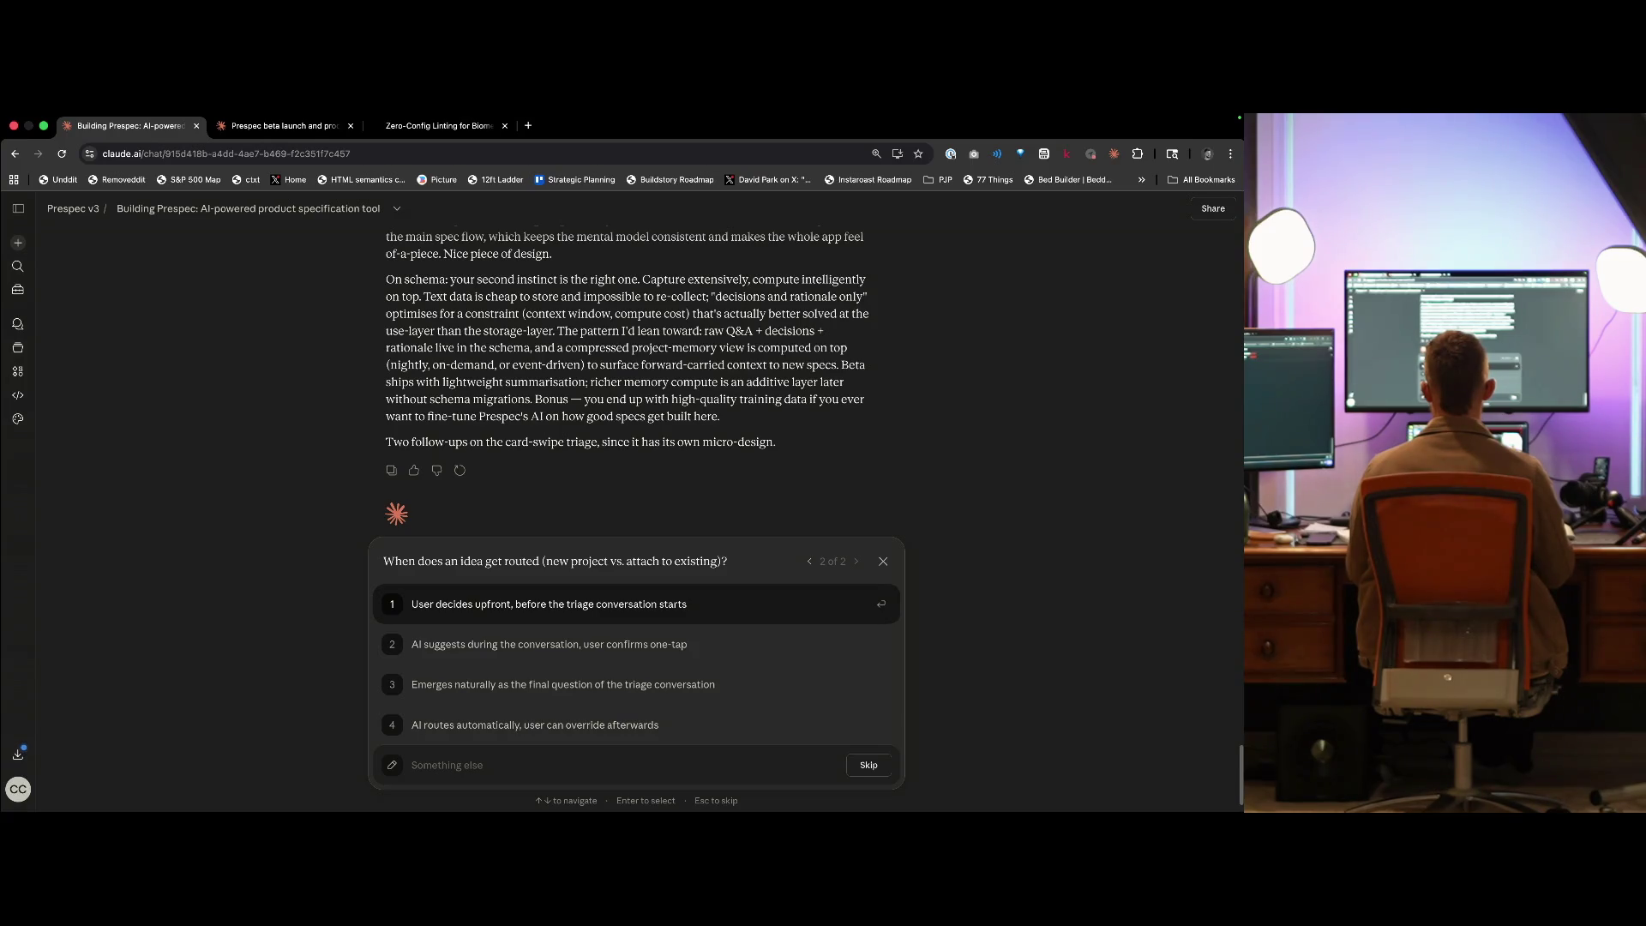
# - Answer that AI preselects the relevant project or new project mode, user overrides when triaging
pyautogui.press('Down')
pyautogui.press('Down')
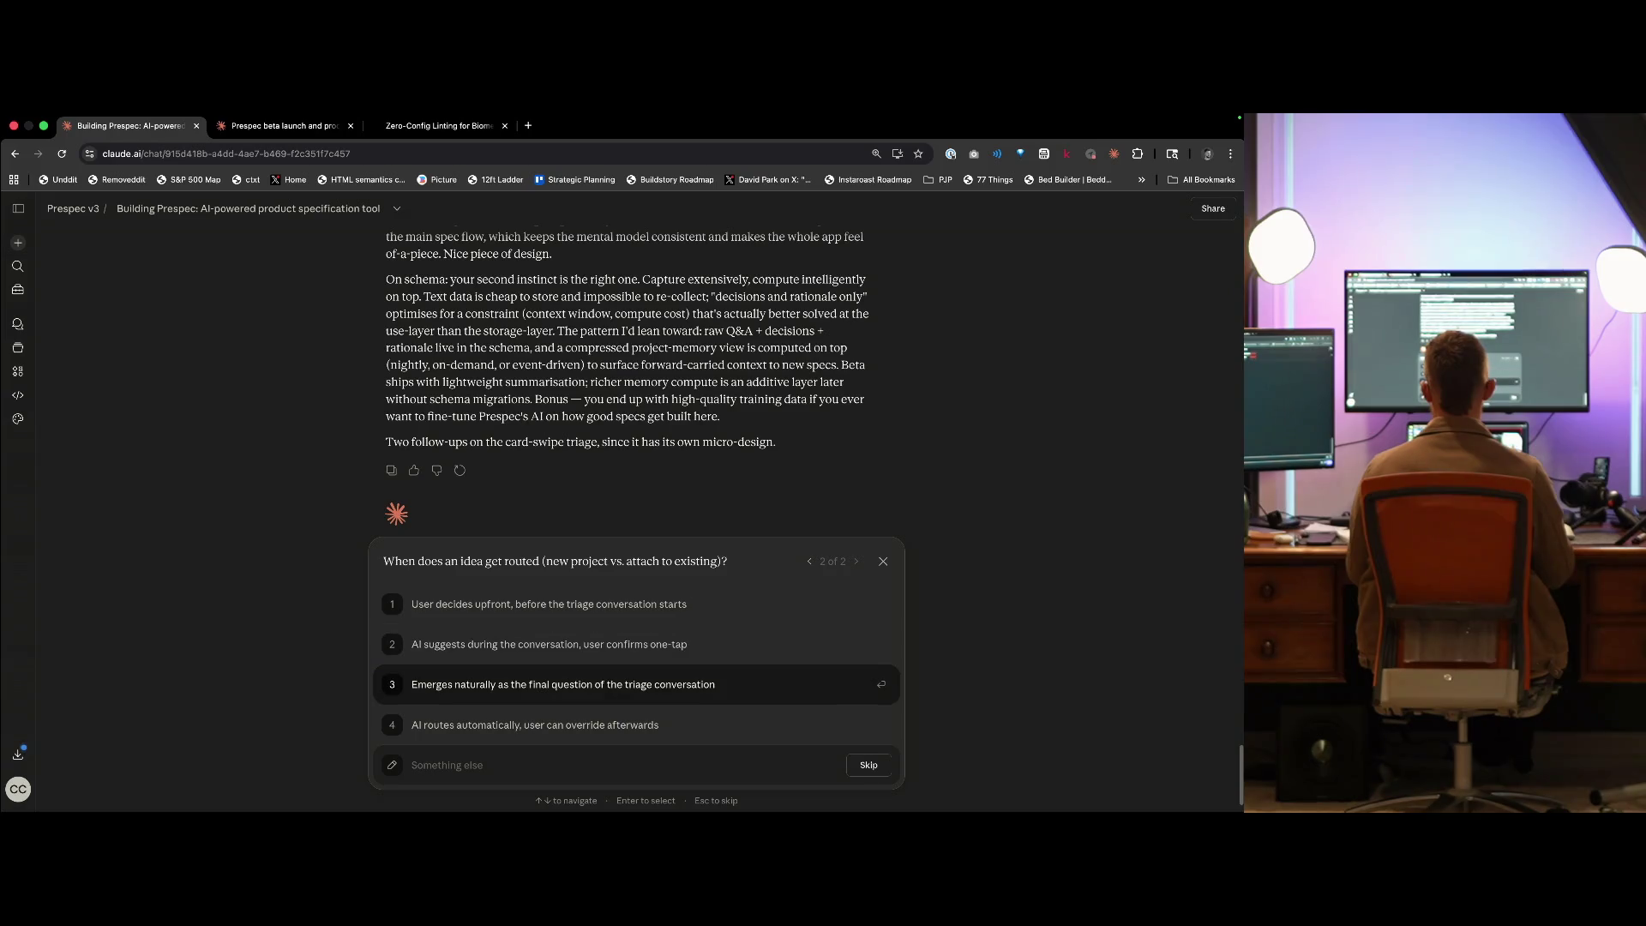
pyautogui.press('Down')
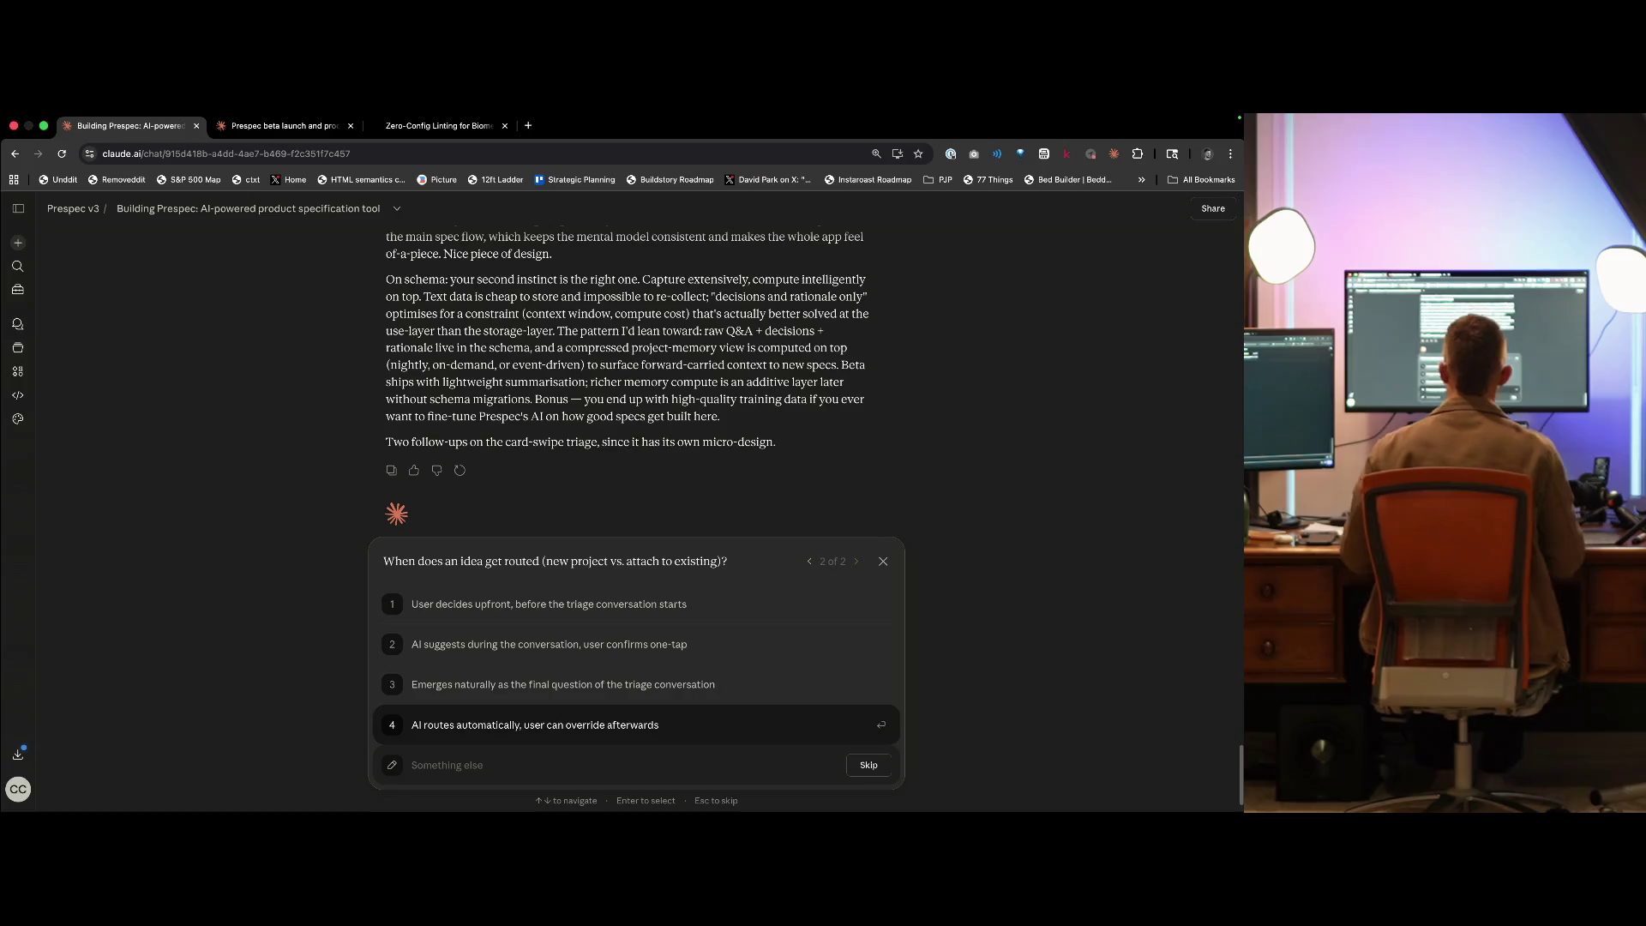
pyautogui.press('Down')
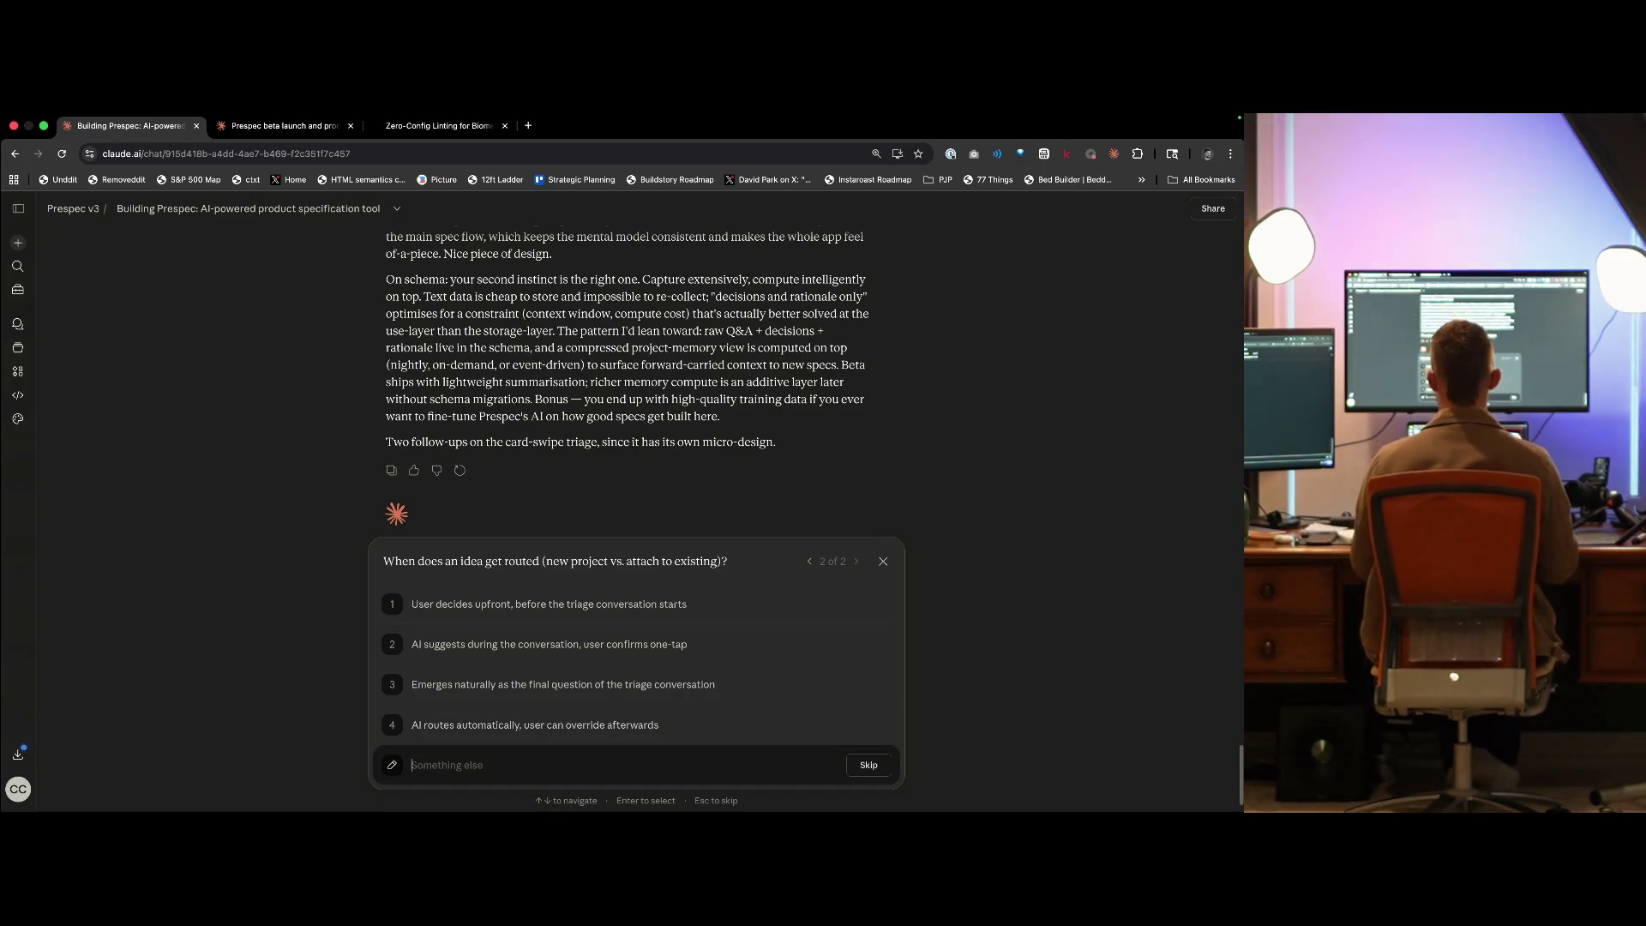
pyautogui.press('Up')
pyautogui.press('Up')
pyautogui.press('Up')
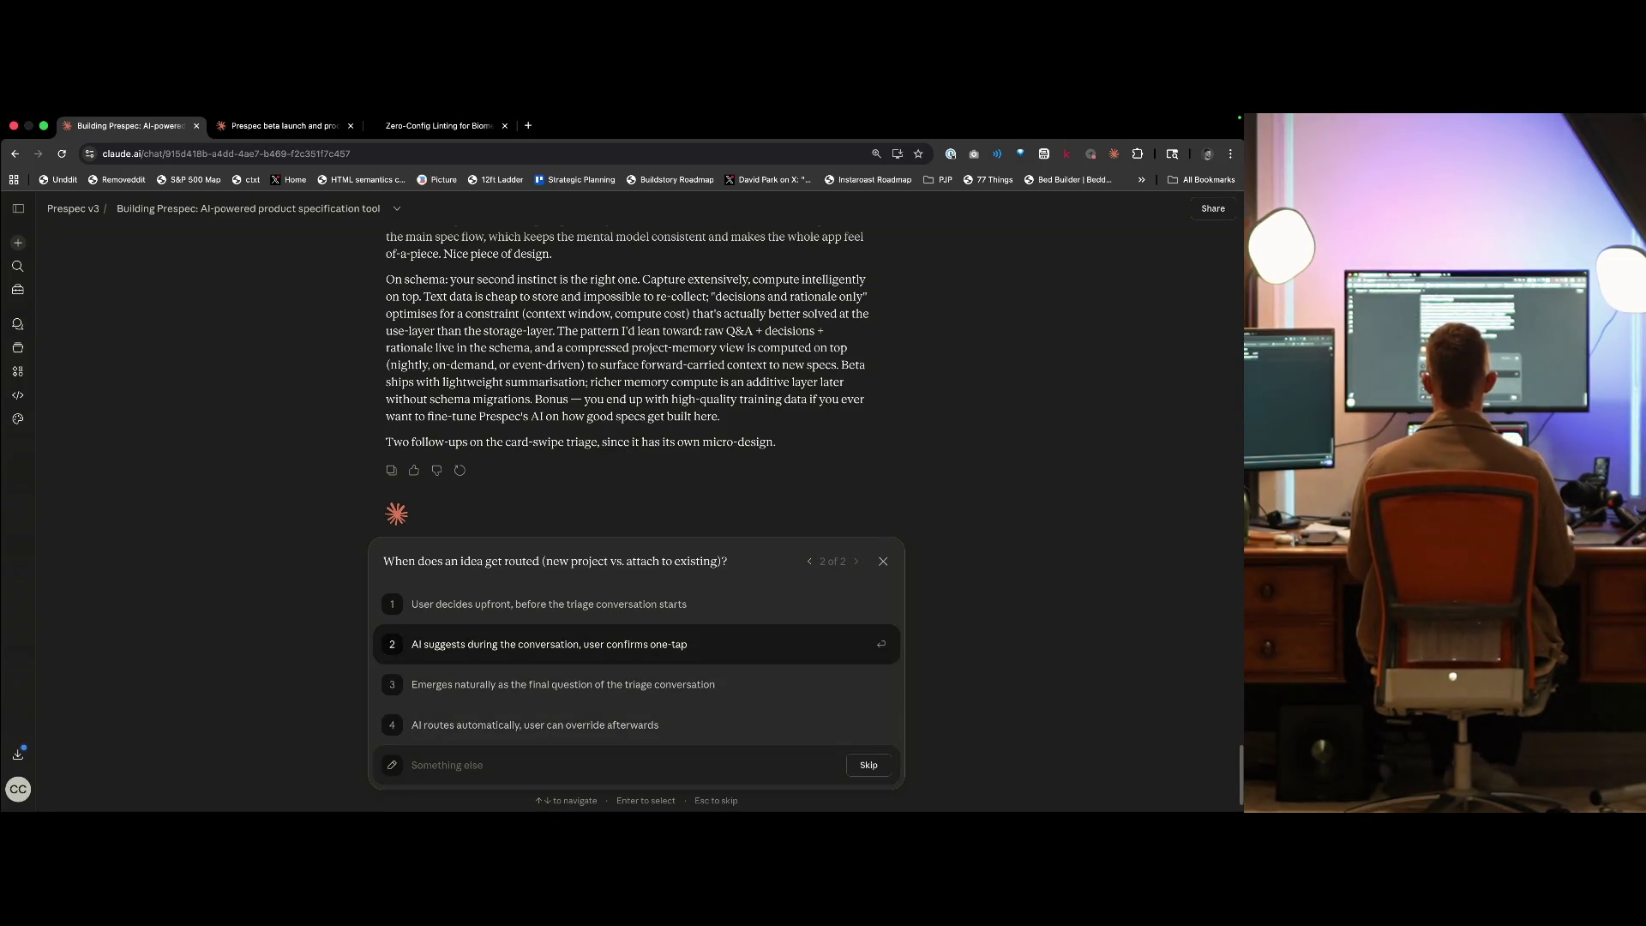
pyautogui.press('Down')
pyautogui.press('Down')
pyautogui.press('Down')
pyautogui.write('AI')
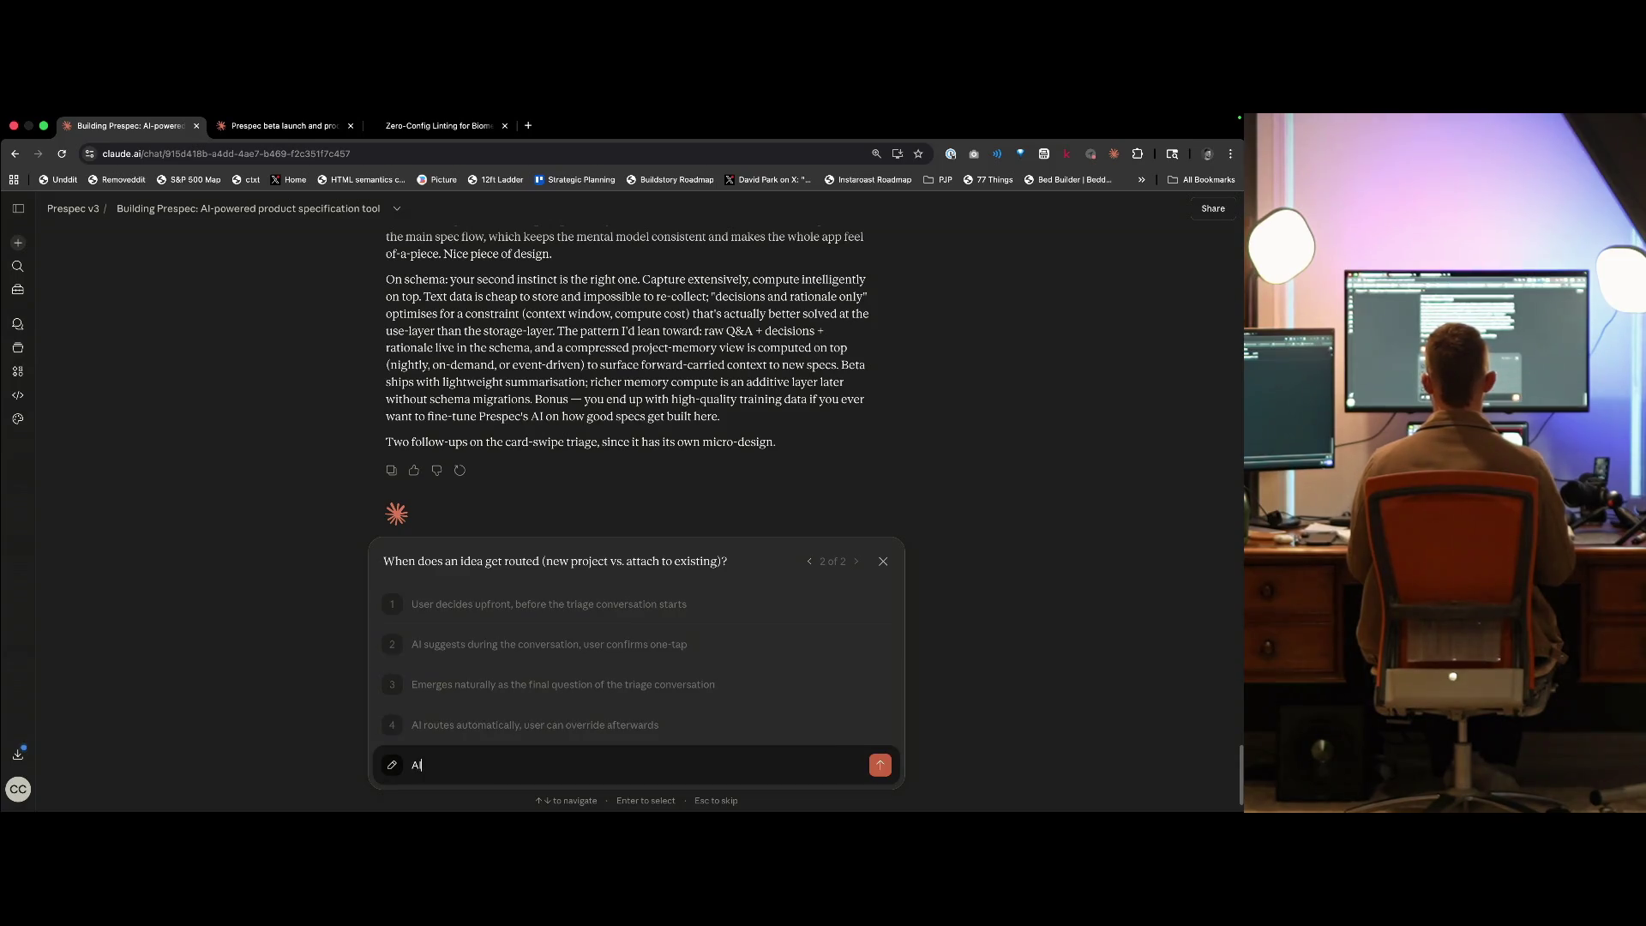
pyautogui.write(' sugge')
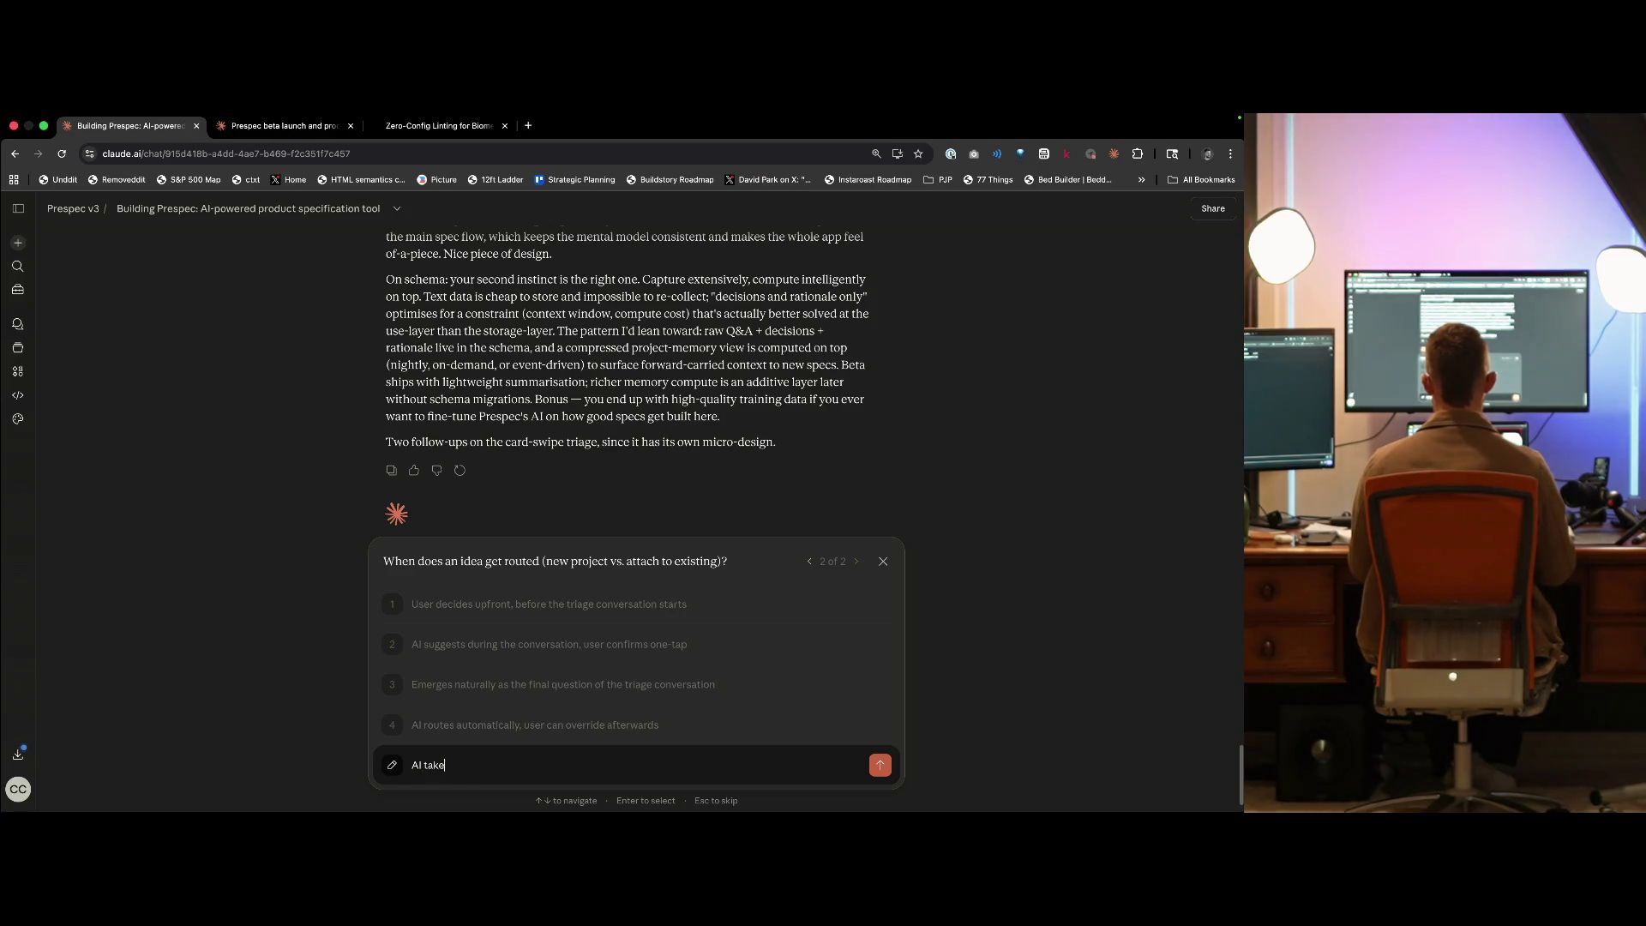
pyautogui.write('sts makes a guess and pre')
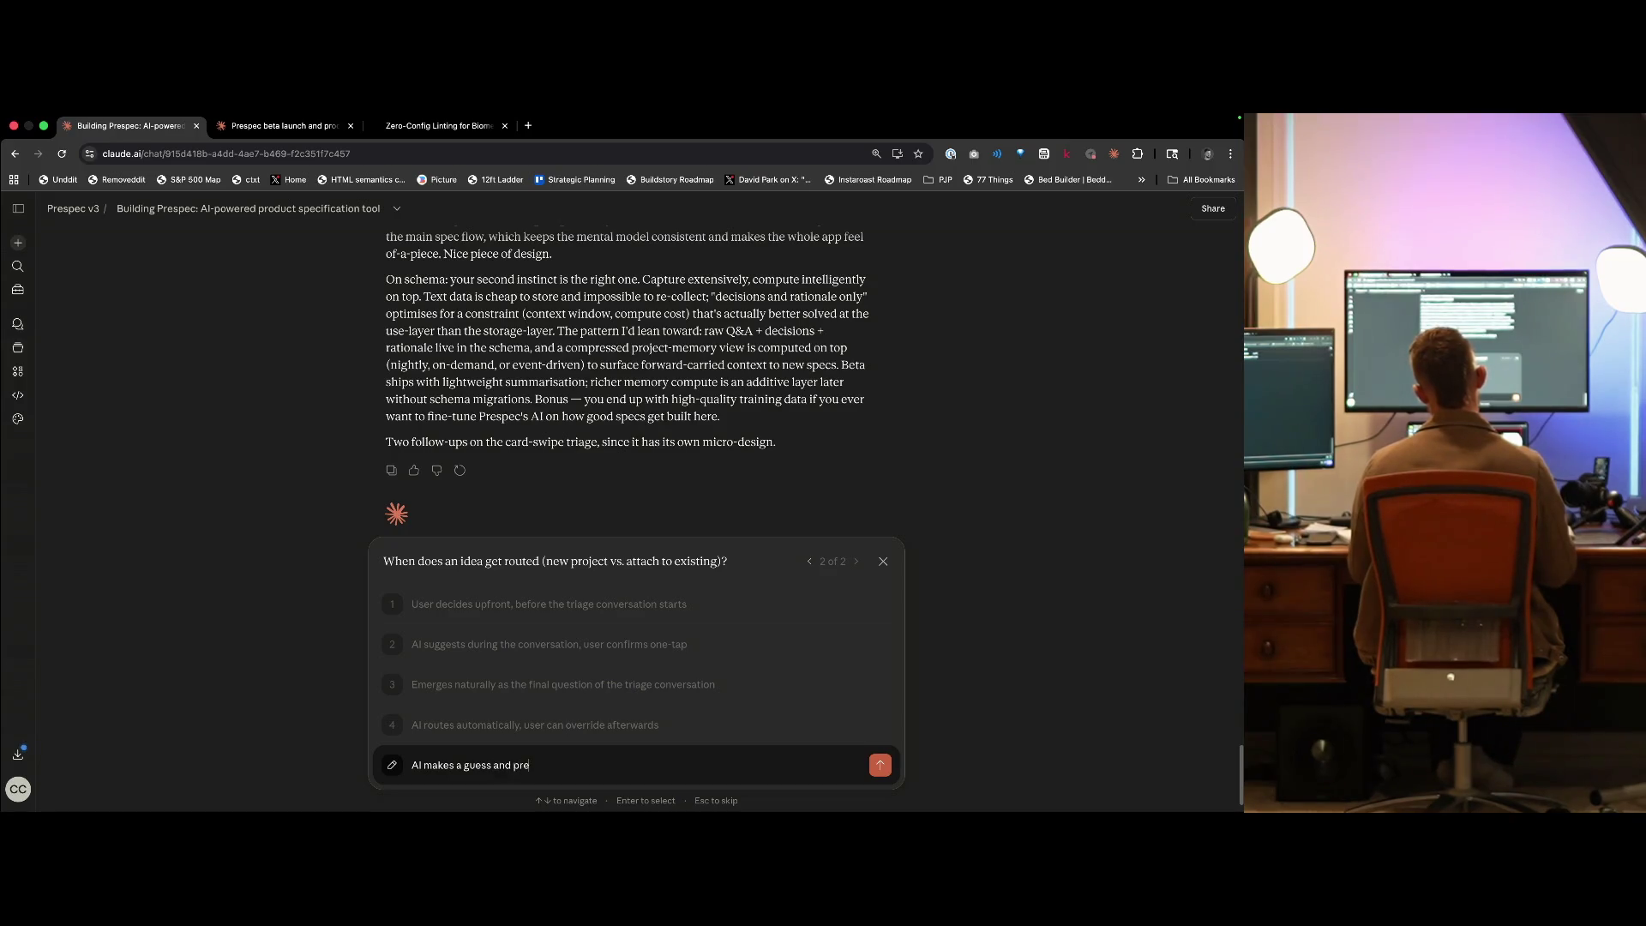
pyautogui.press('BackSpace')
pyautogui.press('BackSpace')
pyautogui.press('BackSpace')
pyautogui.write('levant pr')
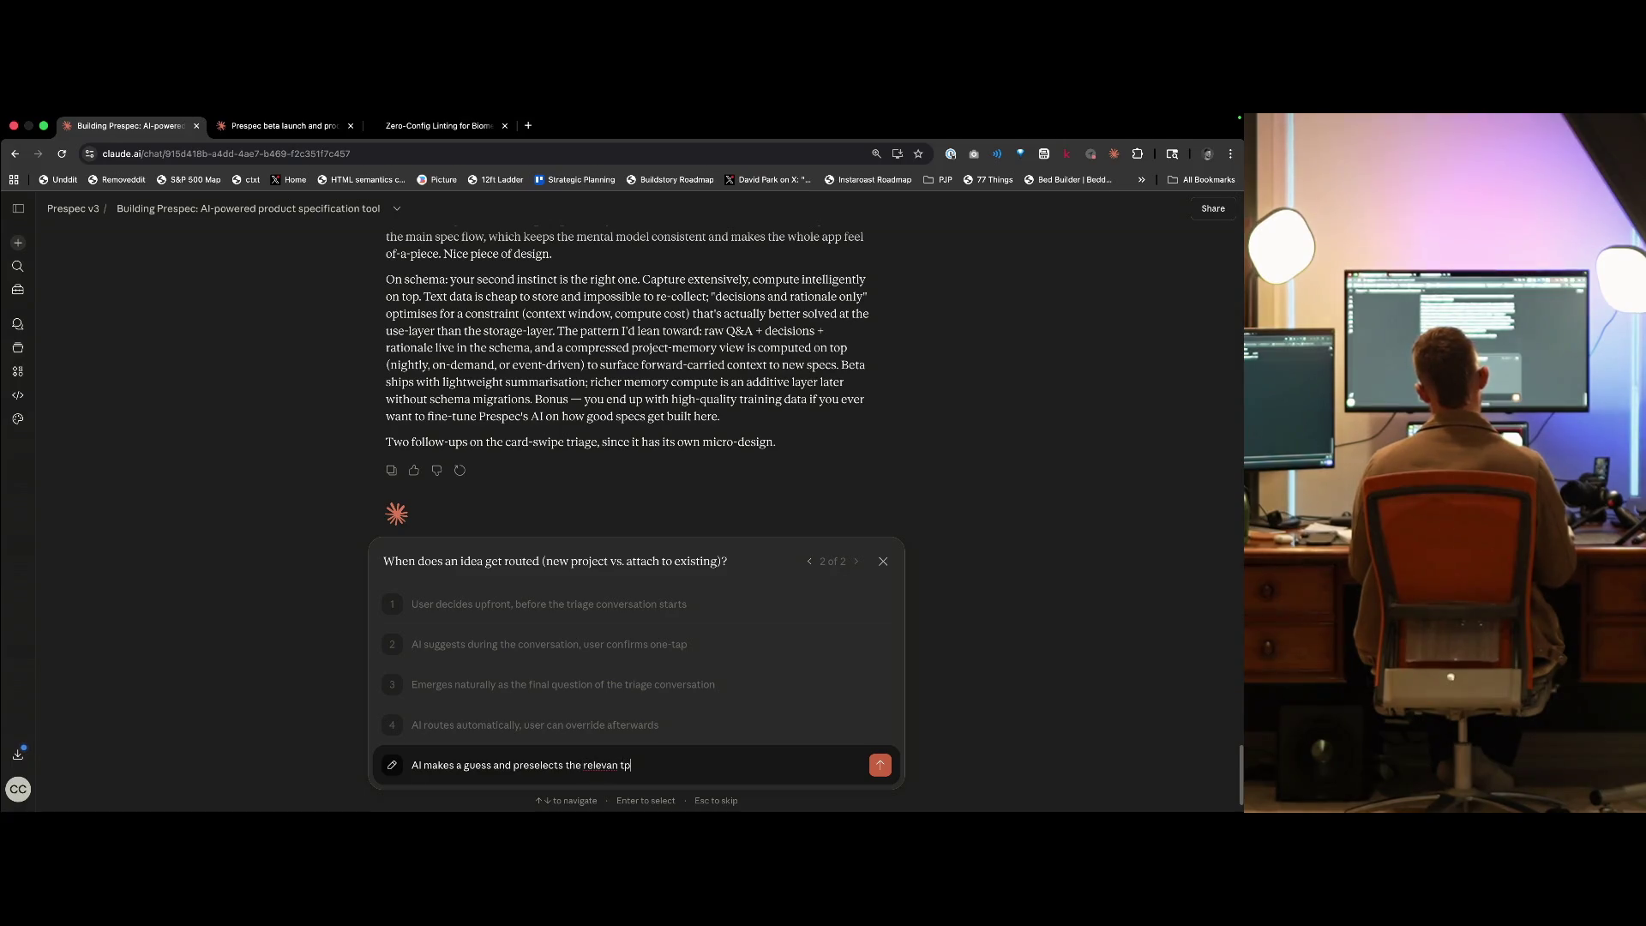
pyautogui.write('oject ')
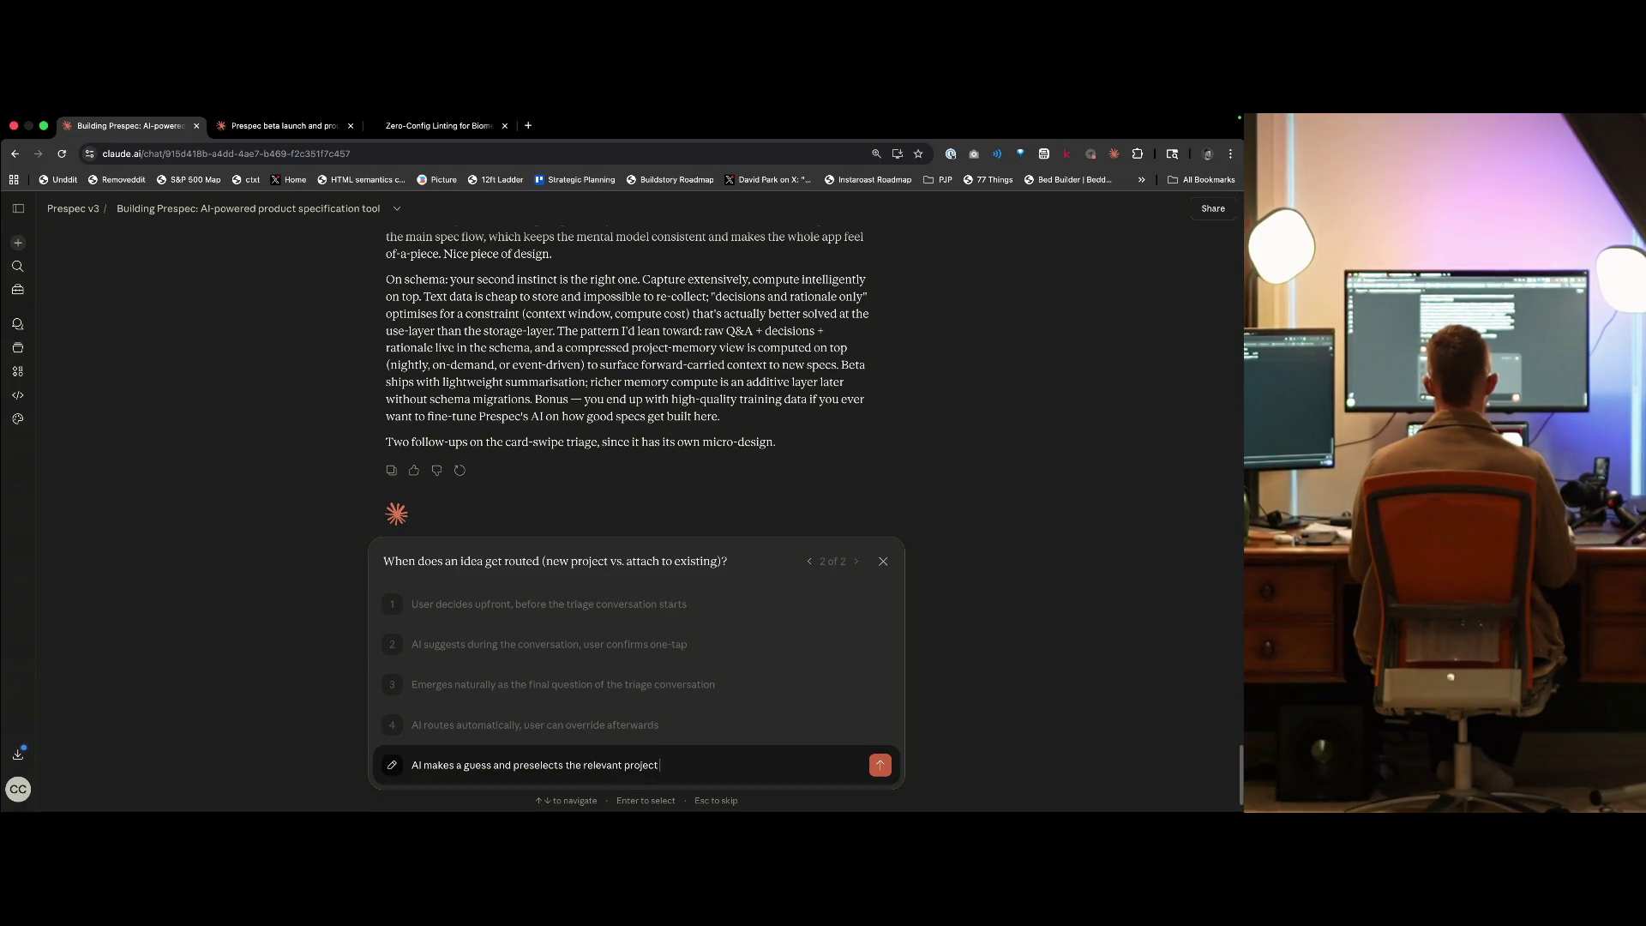
pyautogui.write('or new')
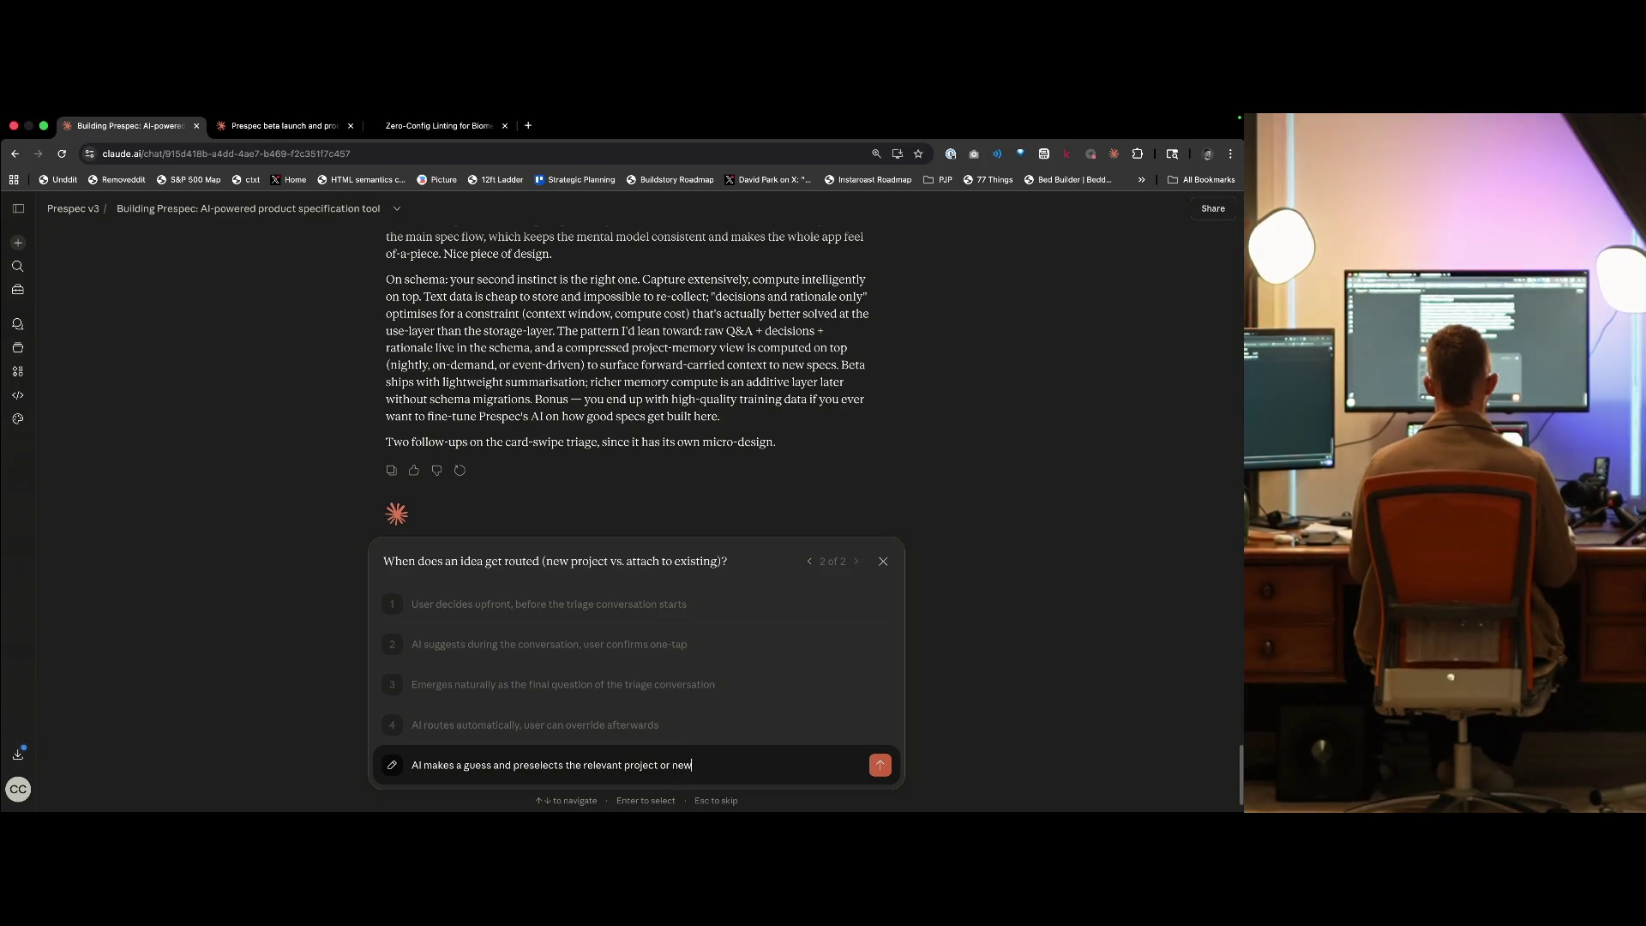
pyautogui.write(' project mode, the u')
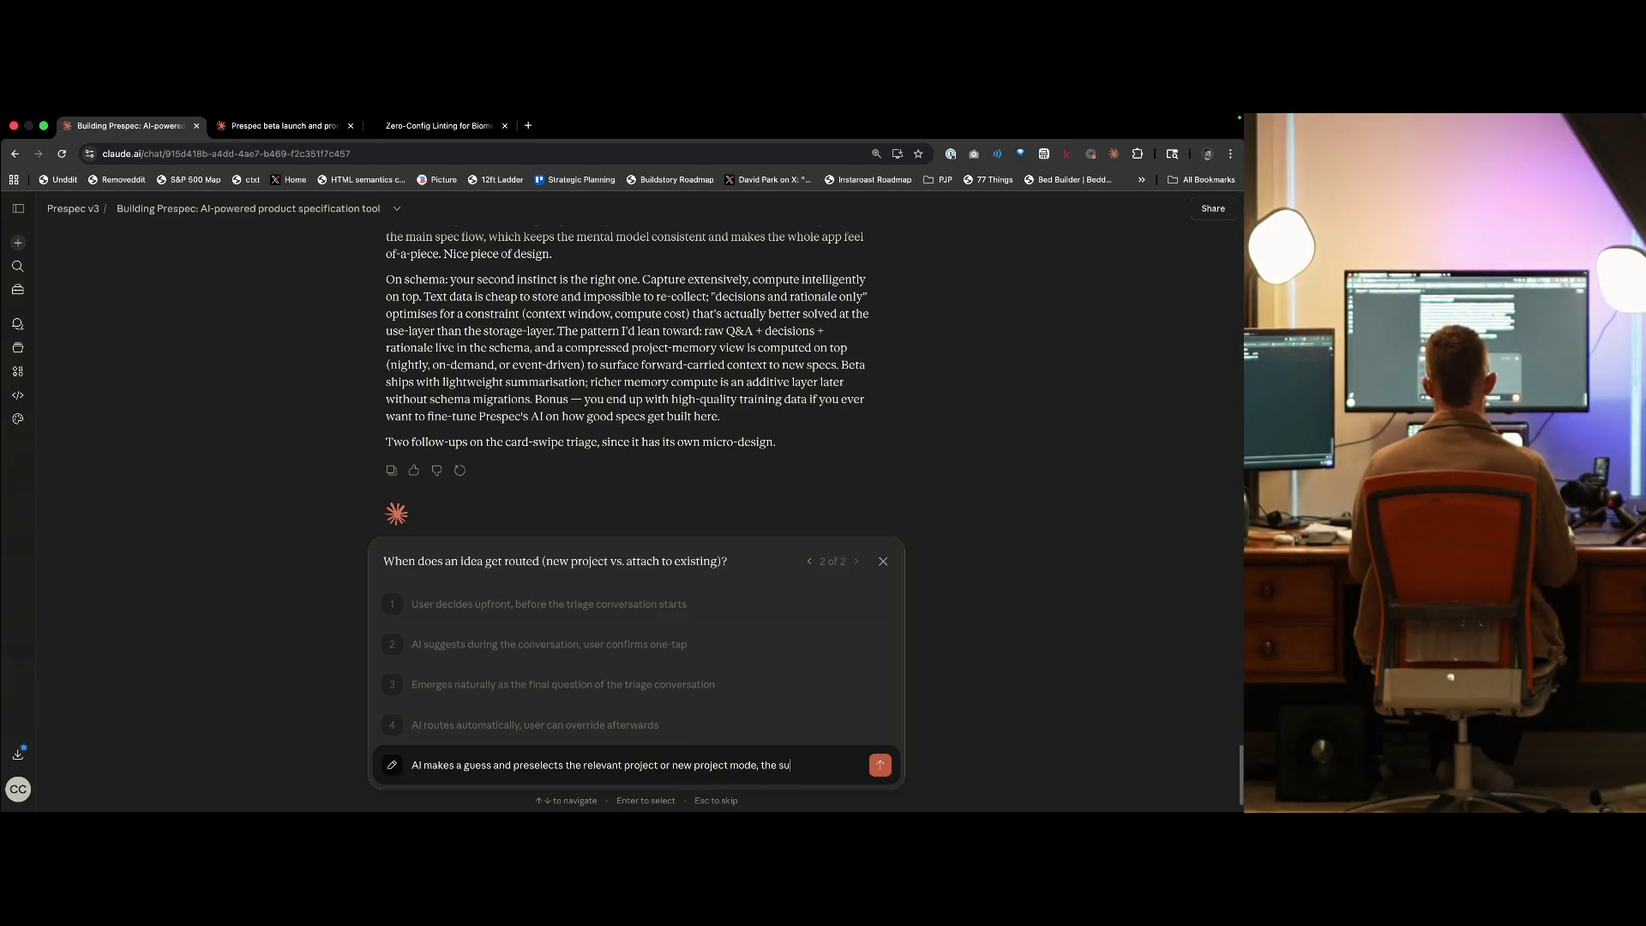
pyautogui.write('ser can override when pro')
pyautogui.press('BackSpace')
pyautogui.press('BackSpace')
pyautogui.press('BackSpace')
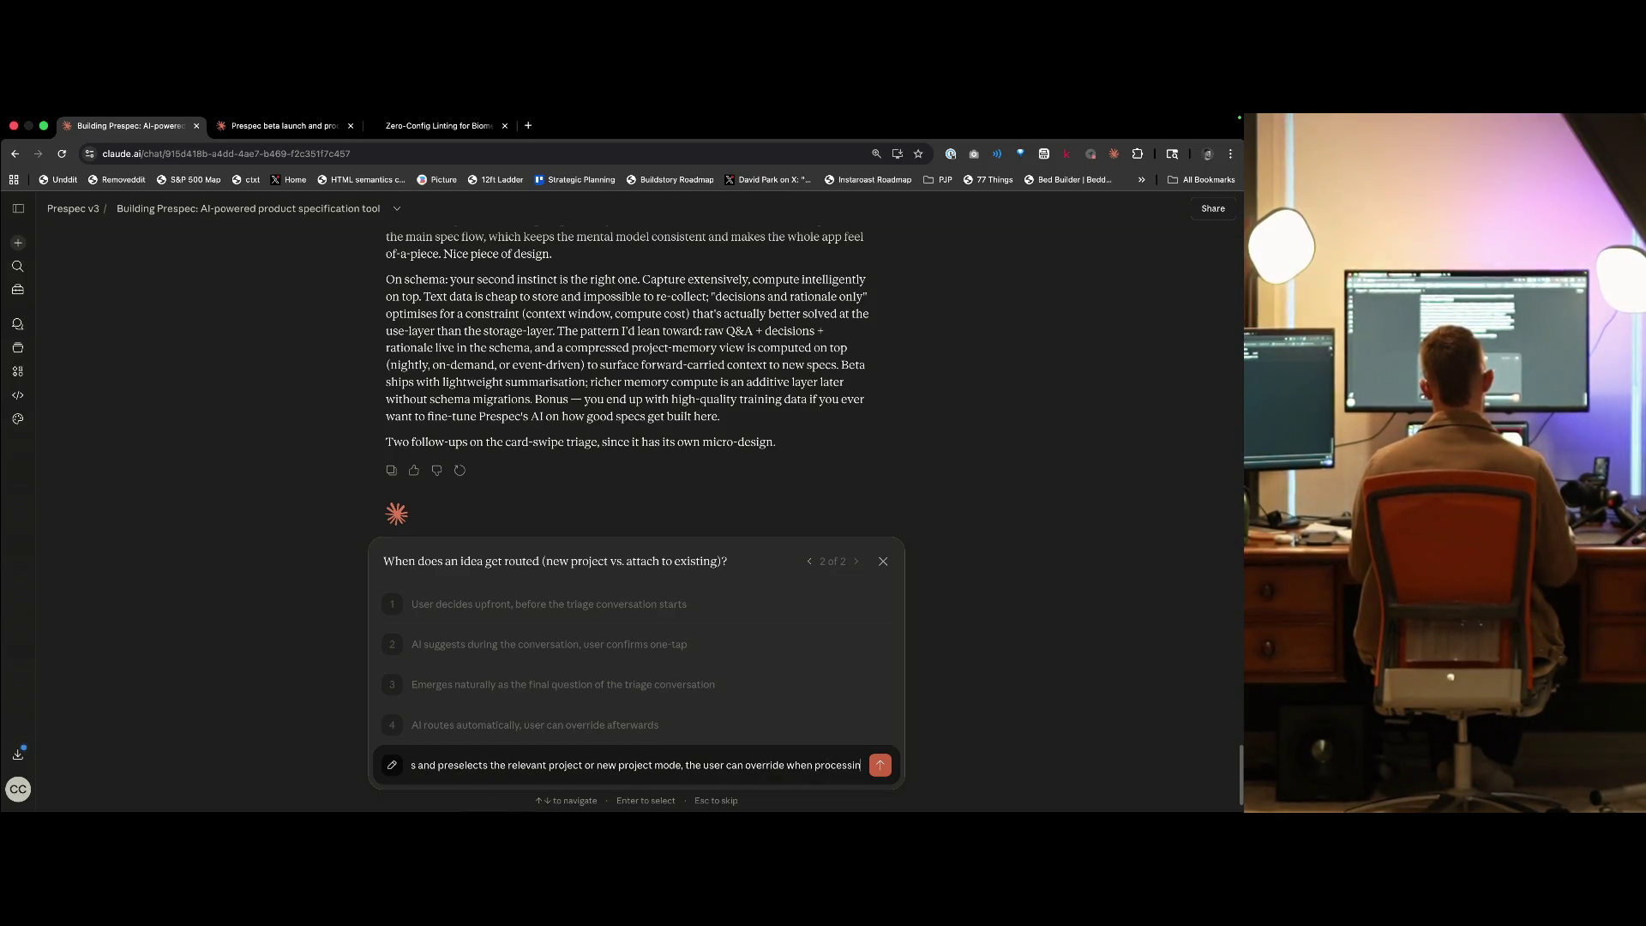
pyautogui.write('triaging')
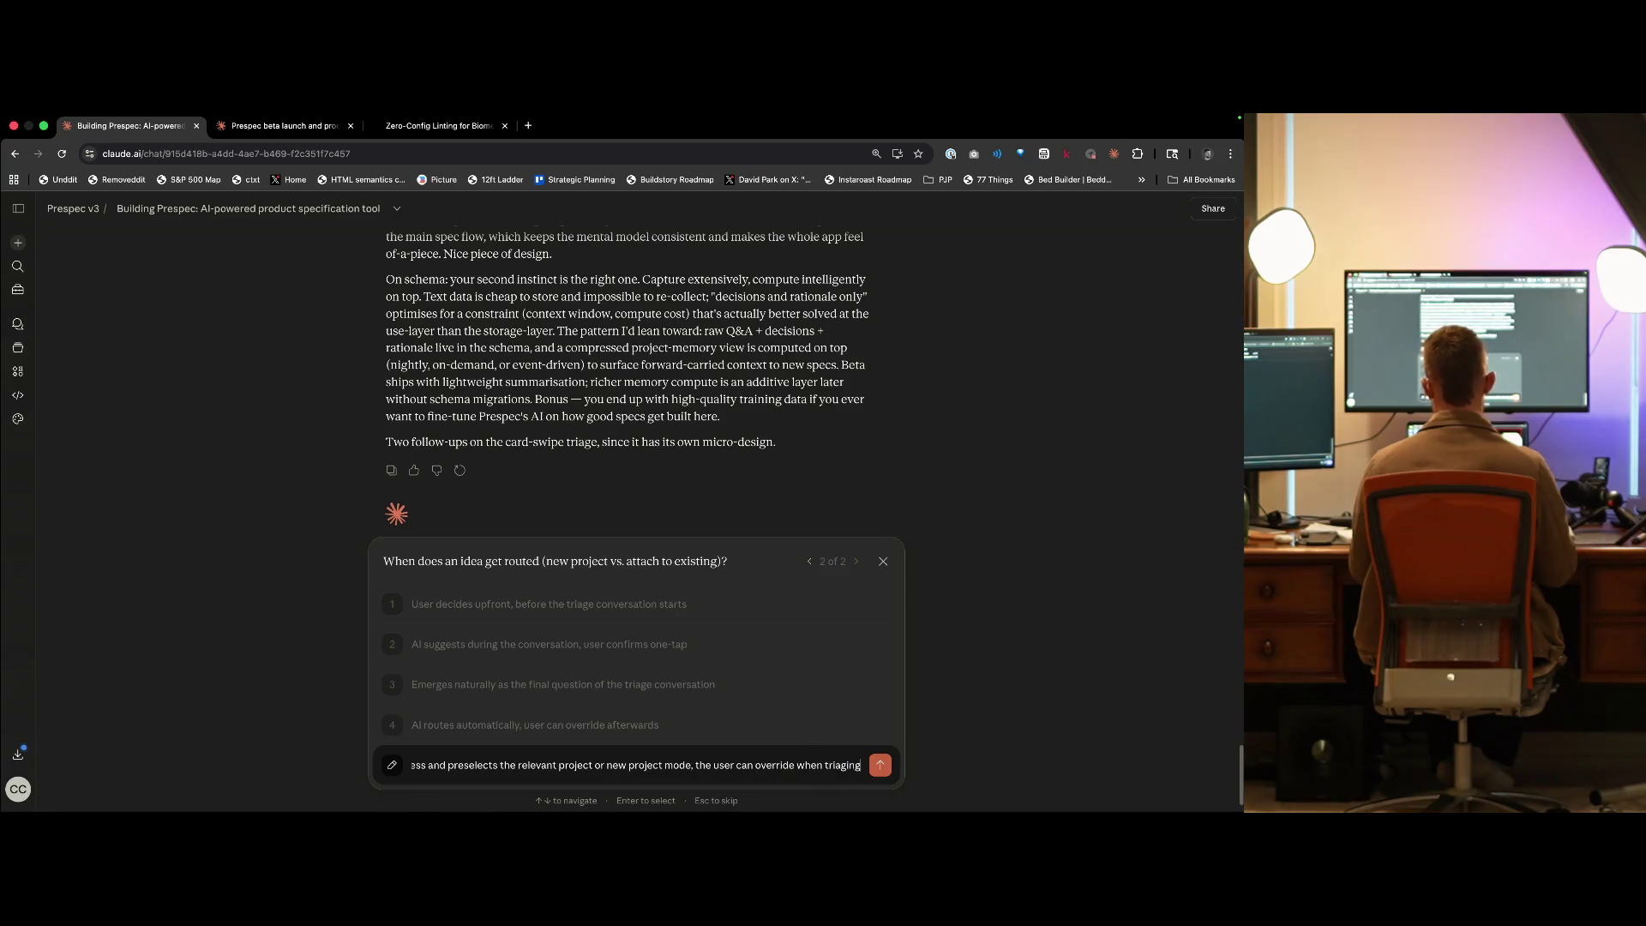
pyautogui.press('Return')
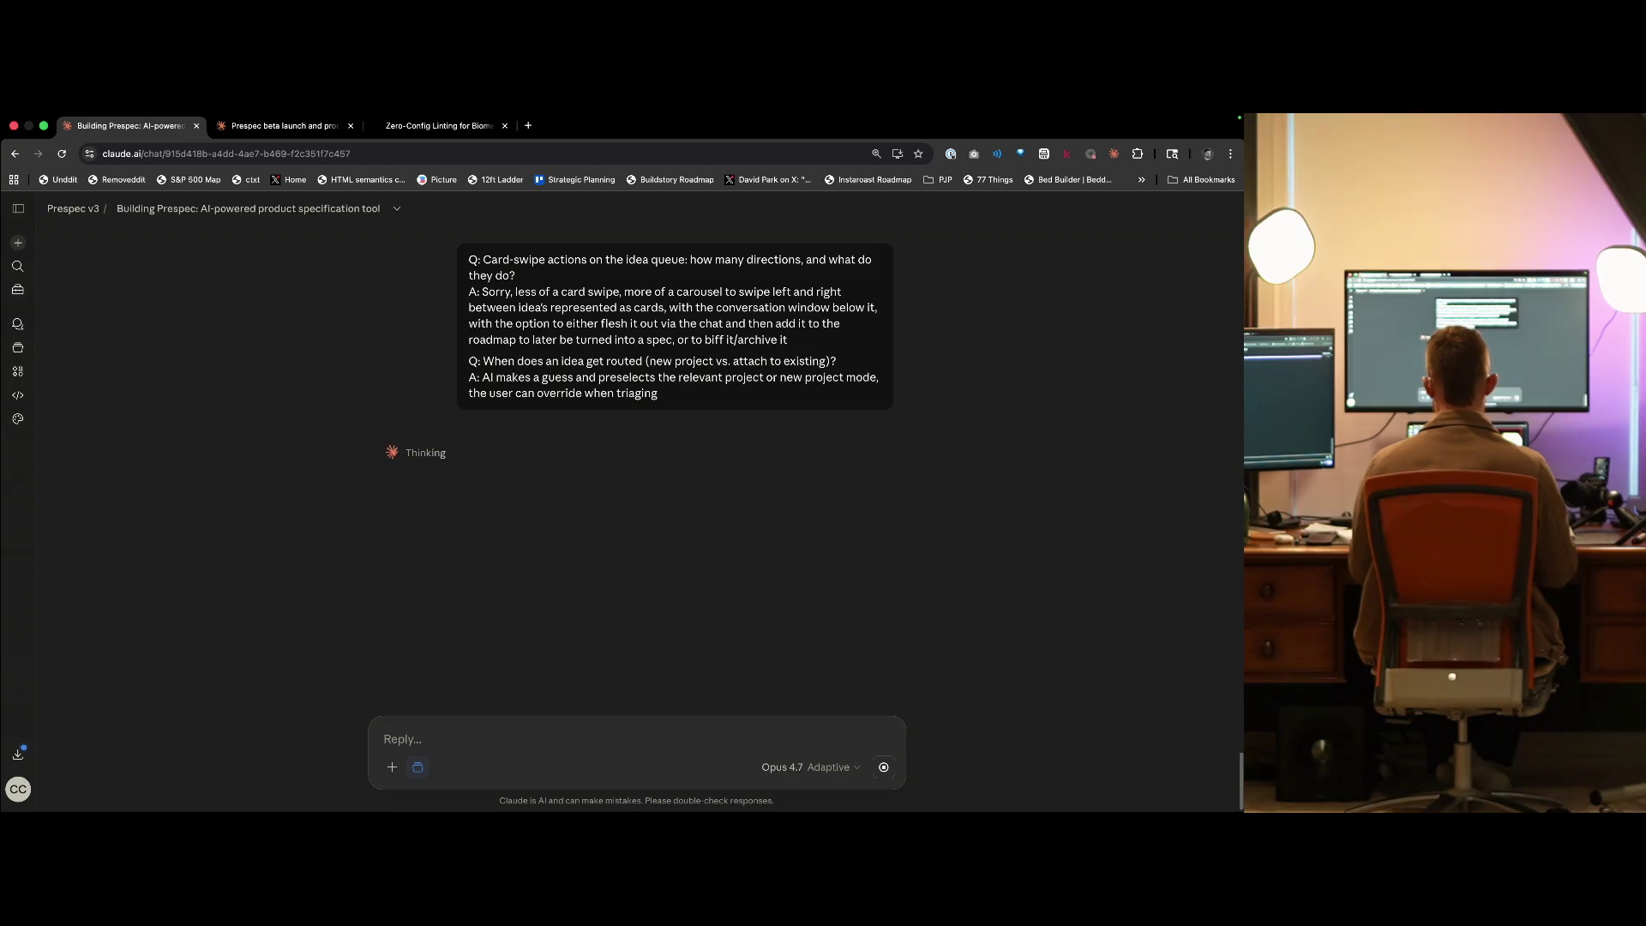
pyautogui.press('super+t')
# - Start a new Claude chat asking 'Thoughts on Ultracite and Biome?'
pyautogui.write('biome')
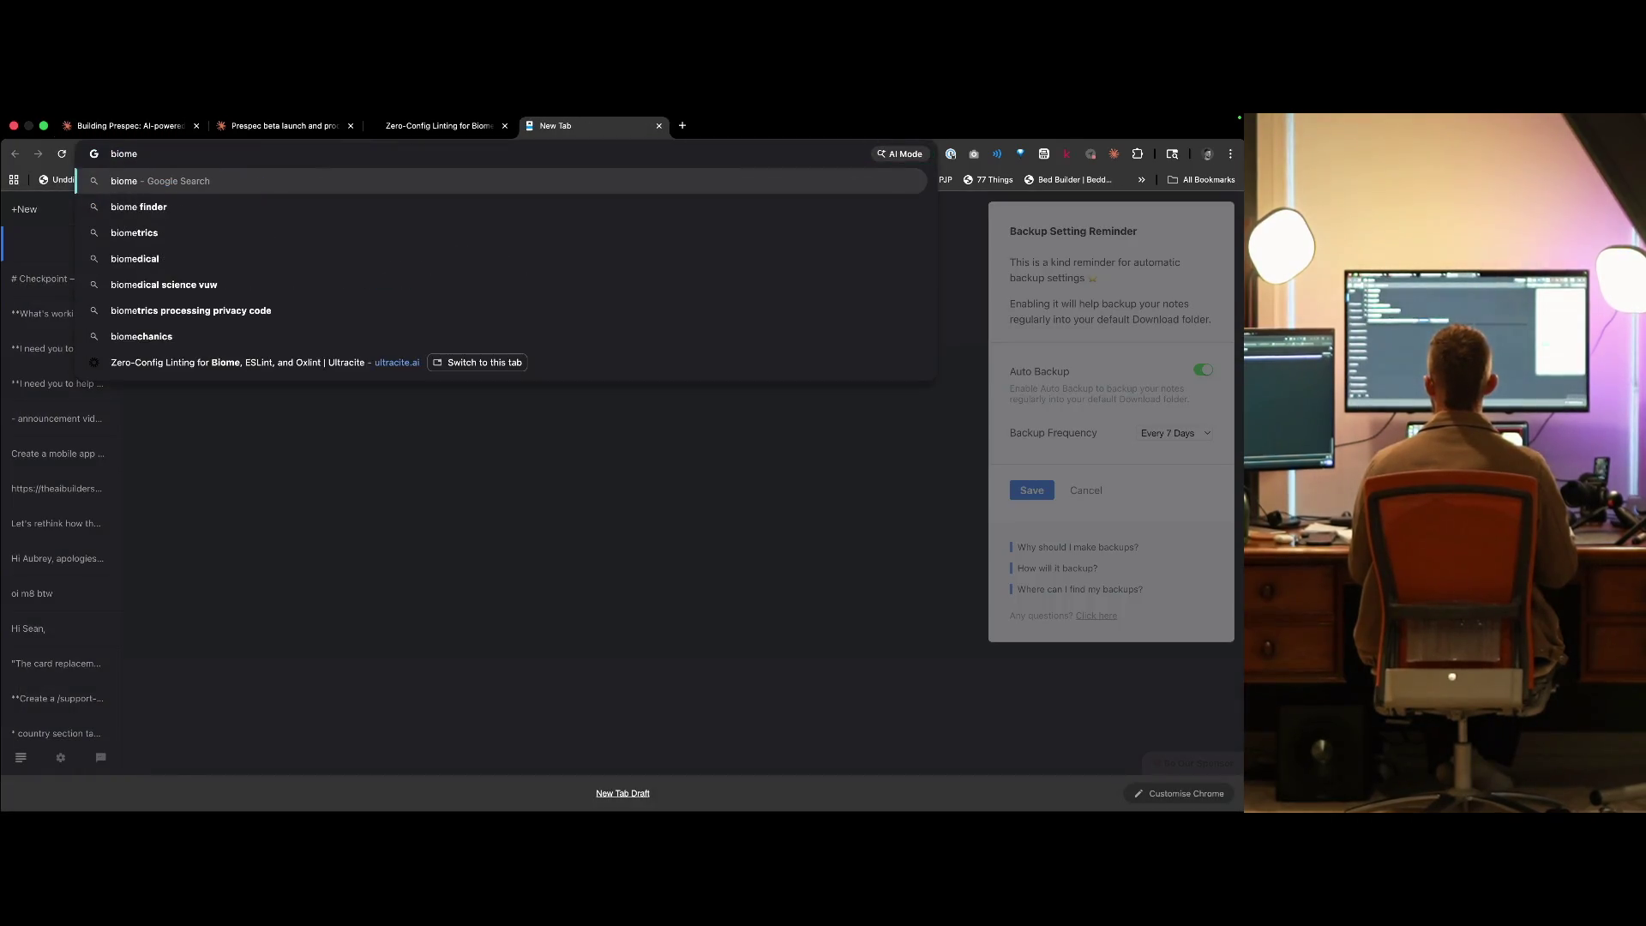
pyautogui.write('claude')
pyautogui.press('Return')
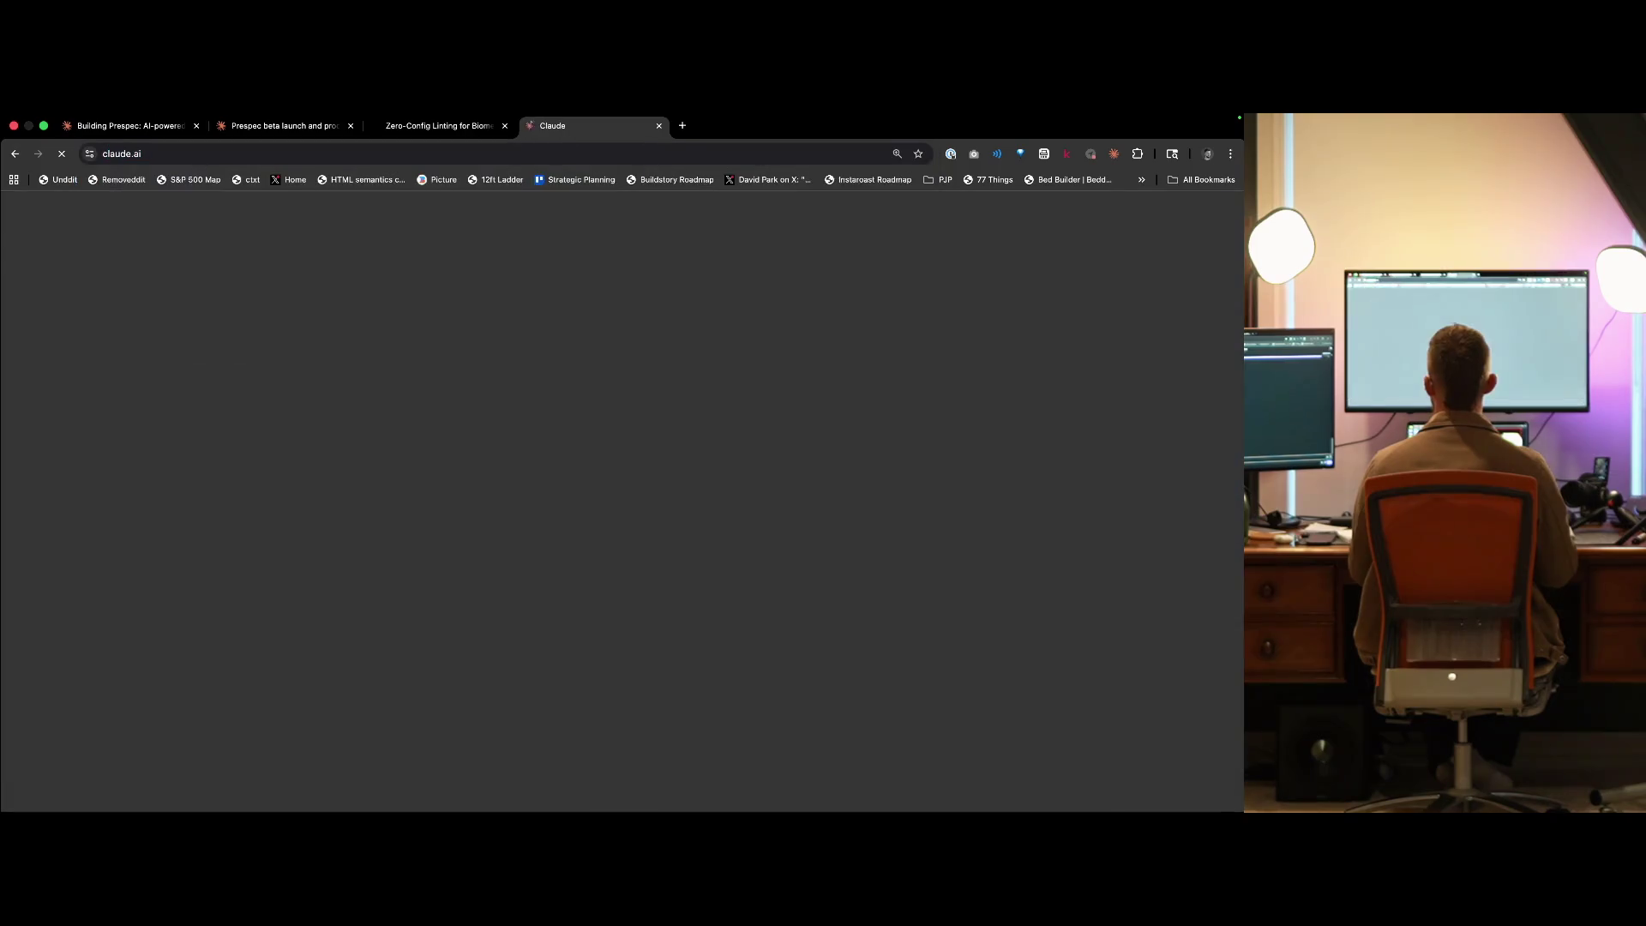
pyautogui.write('Thoughts on ')
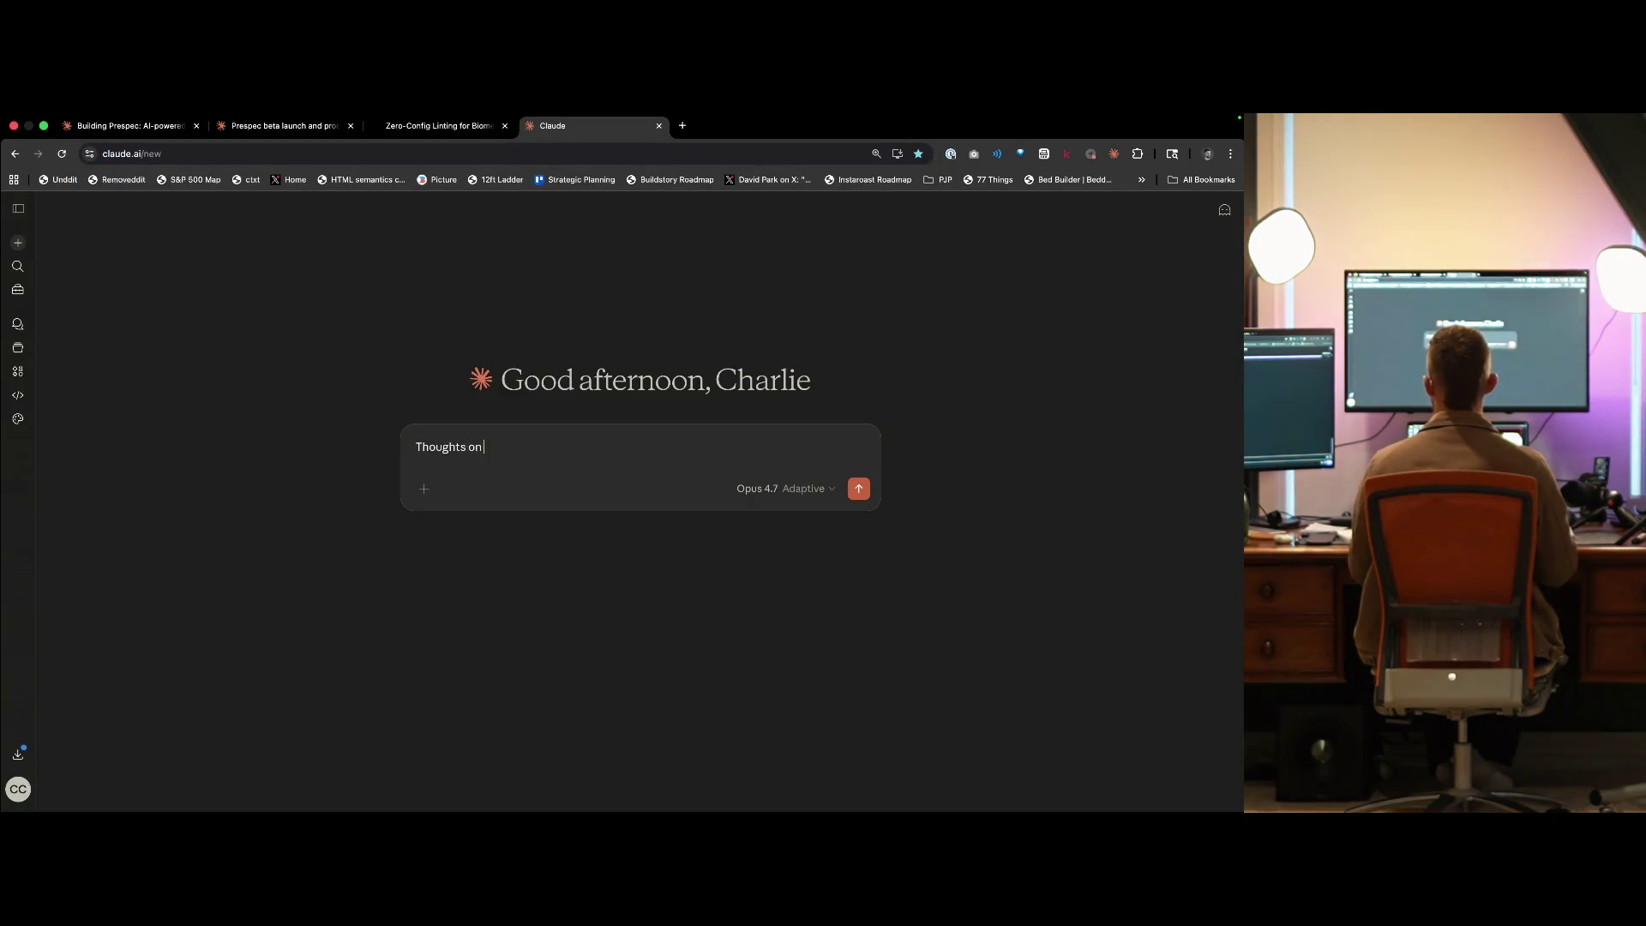
pyautogui.write('Ultracite')
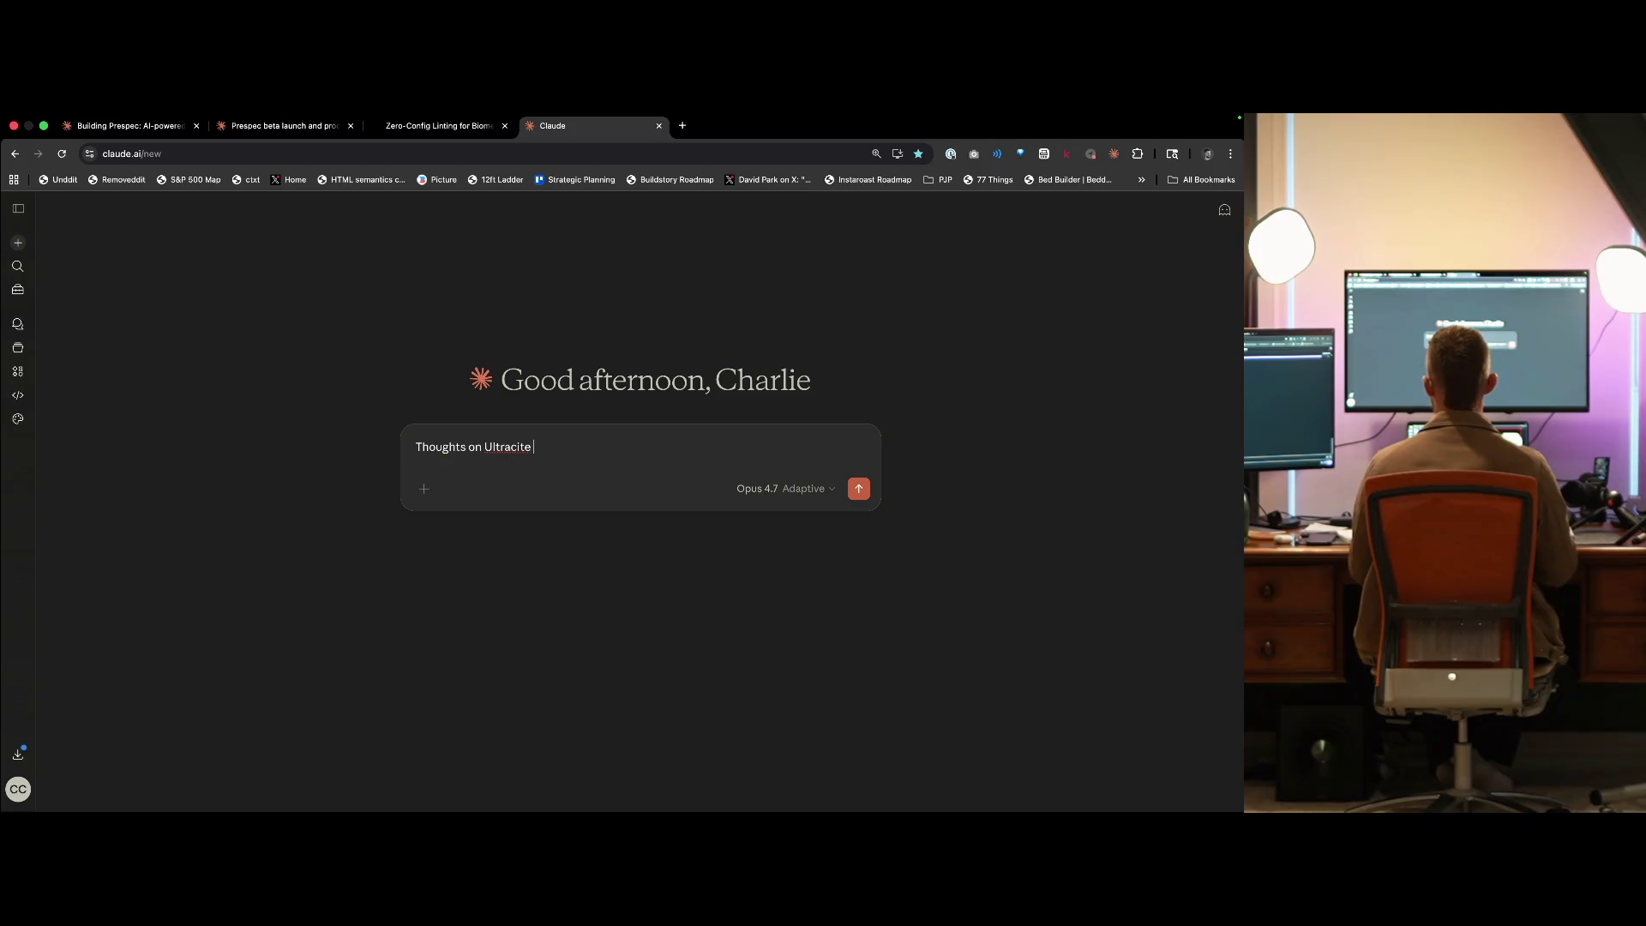
pyautogui.press('BackSpace')
pyautogui.press('BackSpace')
pyautogui.write('e?')
pyautogui.press('super+a')
# - In the NextJS vs Expo chat, start asking about adding Ultracite, then return to the Ultracite site
pyautogui.press('super+t')
pyautogui.write('claude')
pyautogui.press('Return')
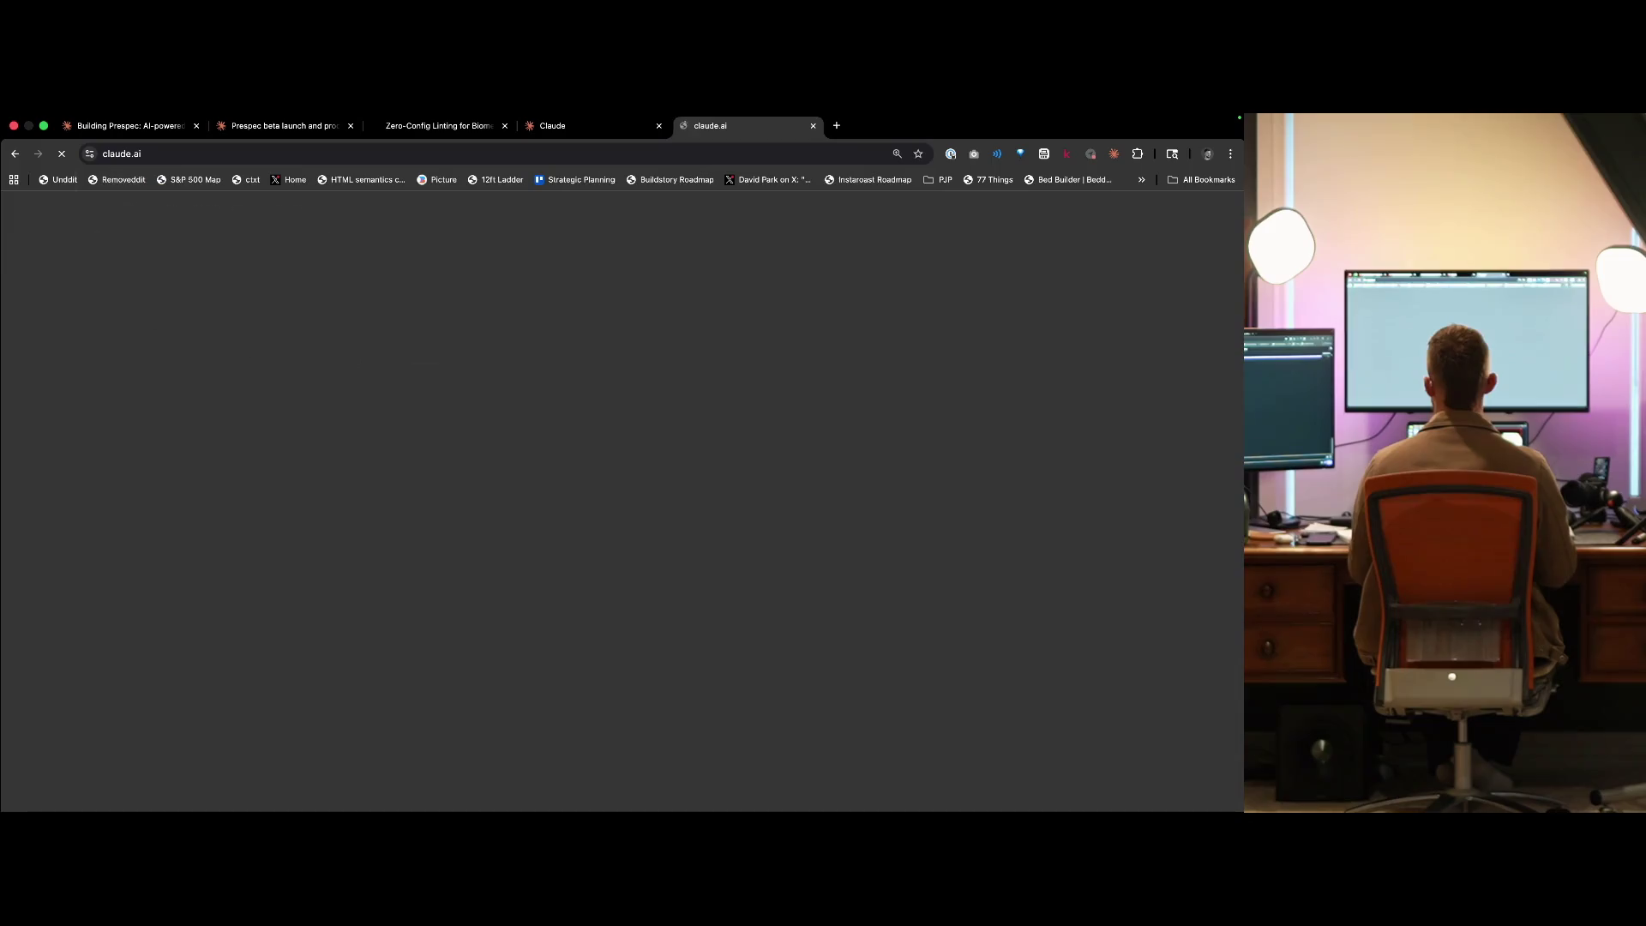
pyautogui.press('super+k')
pyautogui.press('Down')
pyautogui.press('Down')
pyautogui.press('Down')
pyautogui.press('Up')
pyautogui.press('Down')
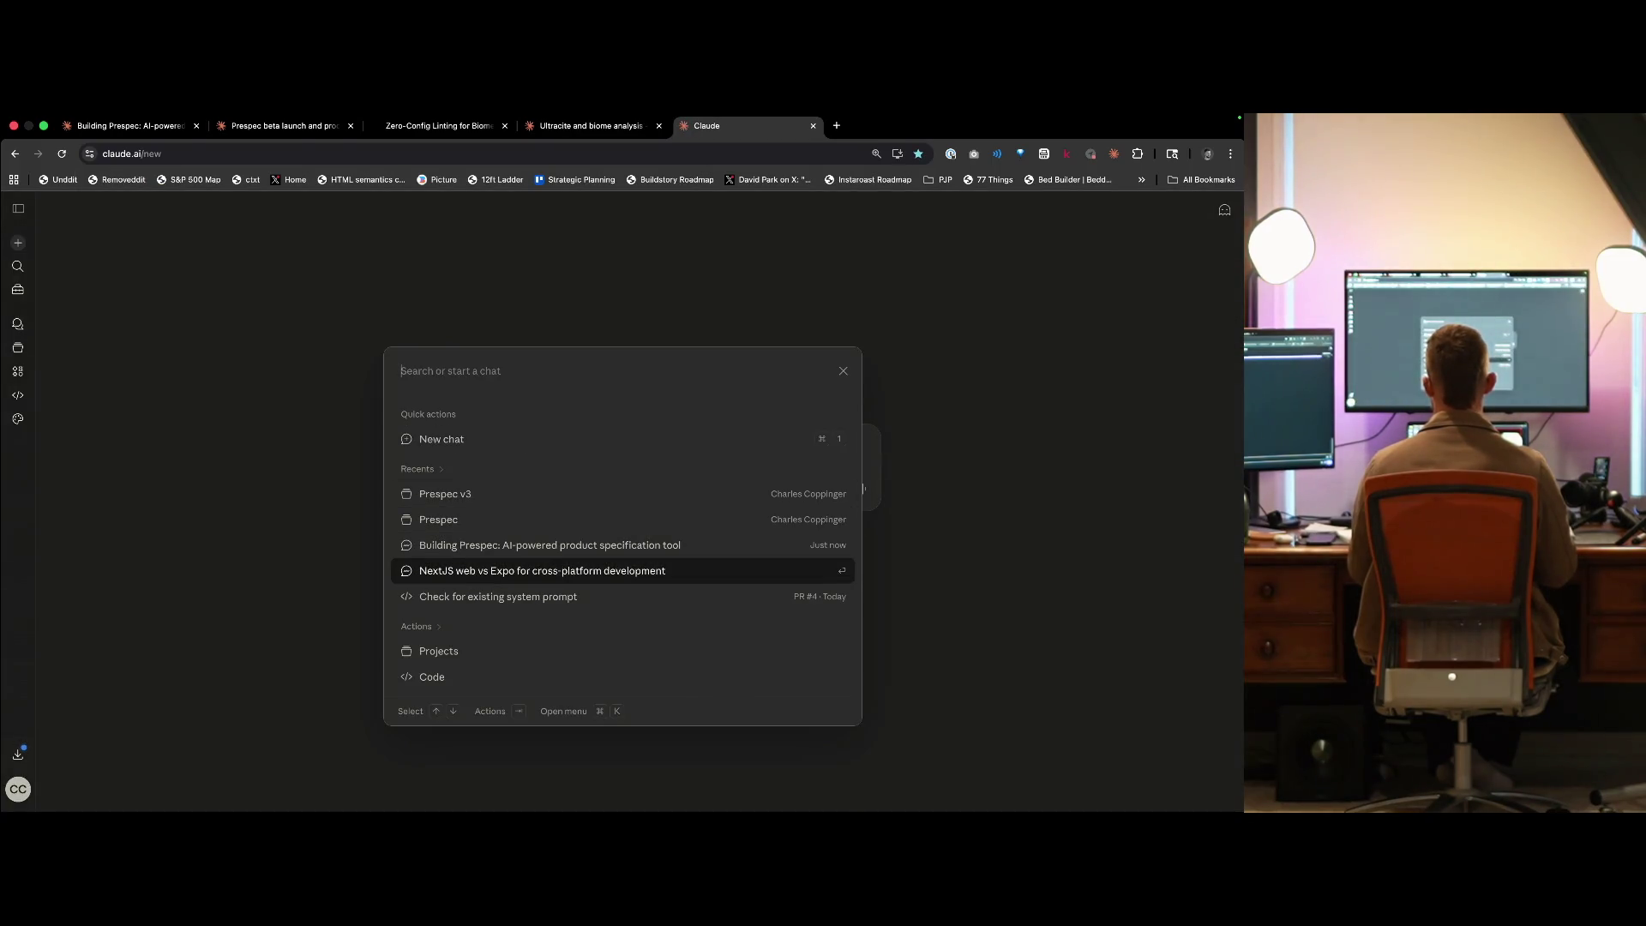
pyautogui.press('Return')
pyautogui.write('How')
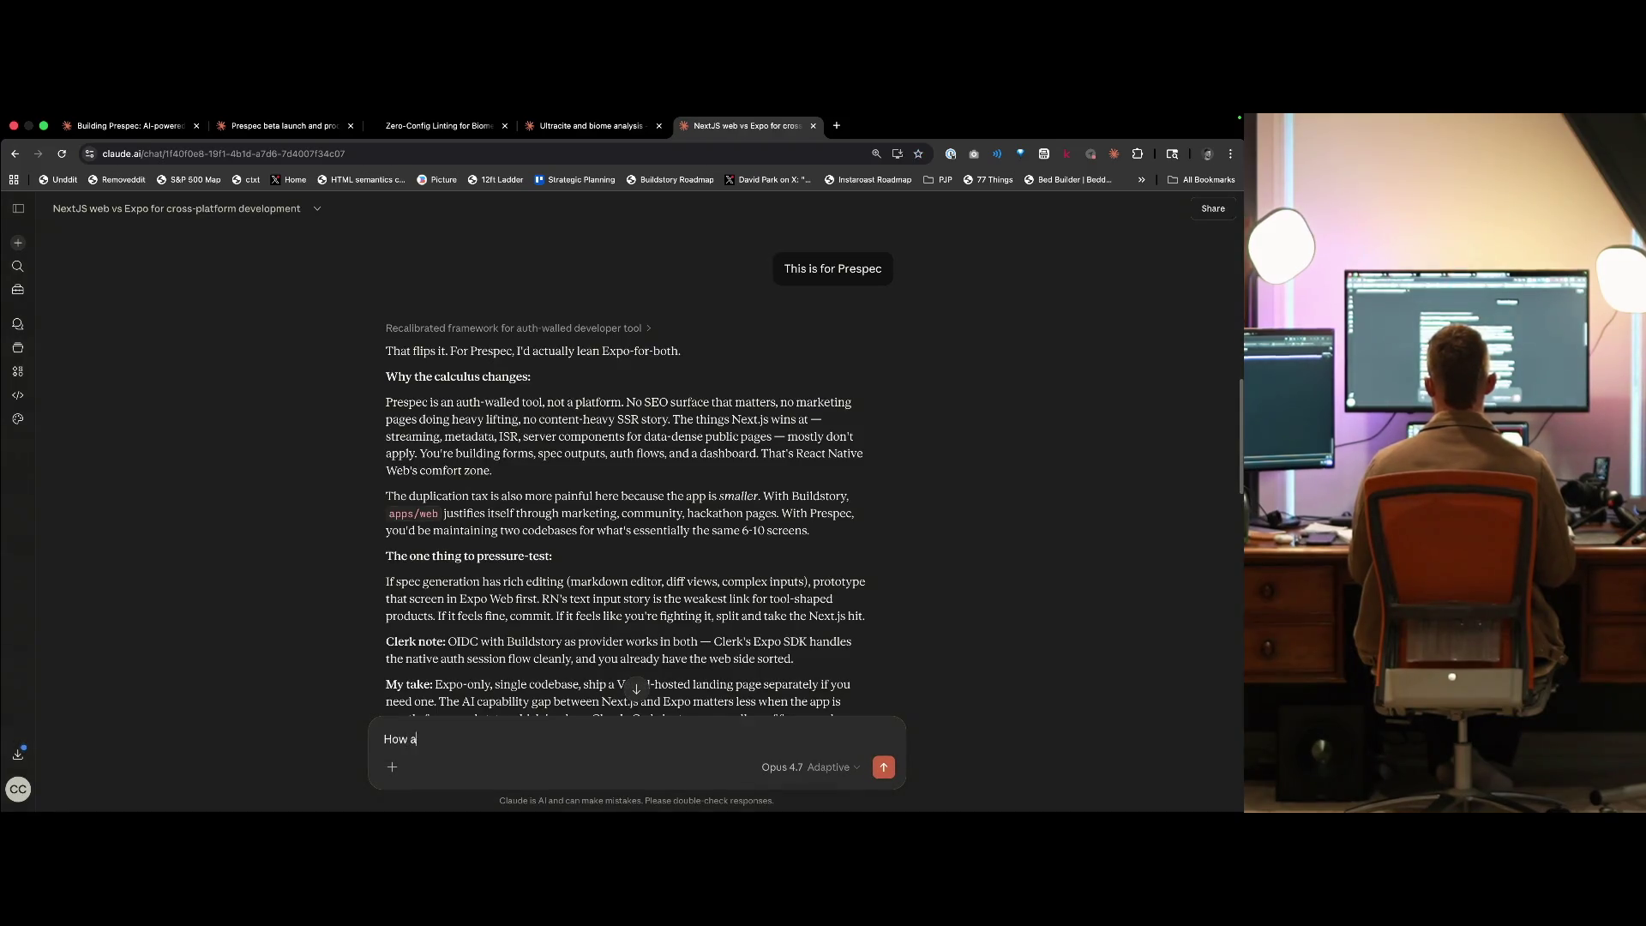
pyautogui.write('apping Ultte on this, but')
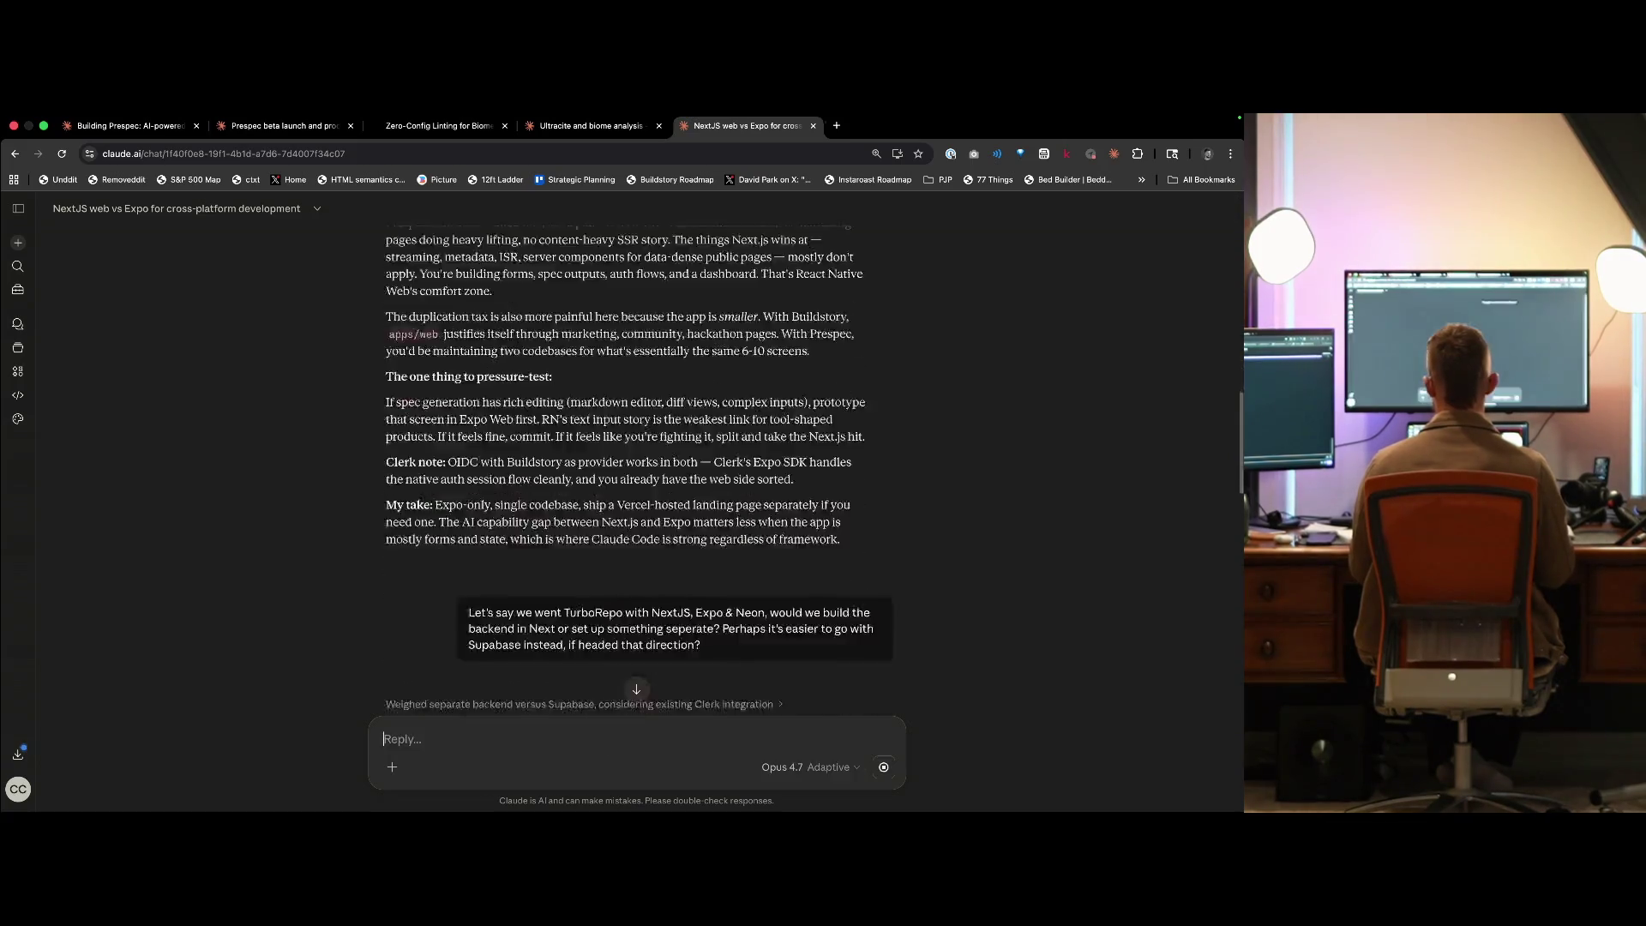
pyautogui.hotkey('ctrl', 'shift', 'Tab')
pyautogui.hotkey('ctrl', 'shift', 'Tab')
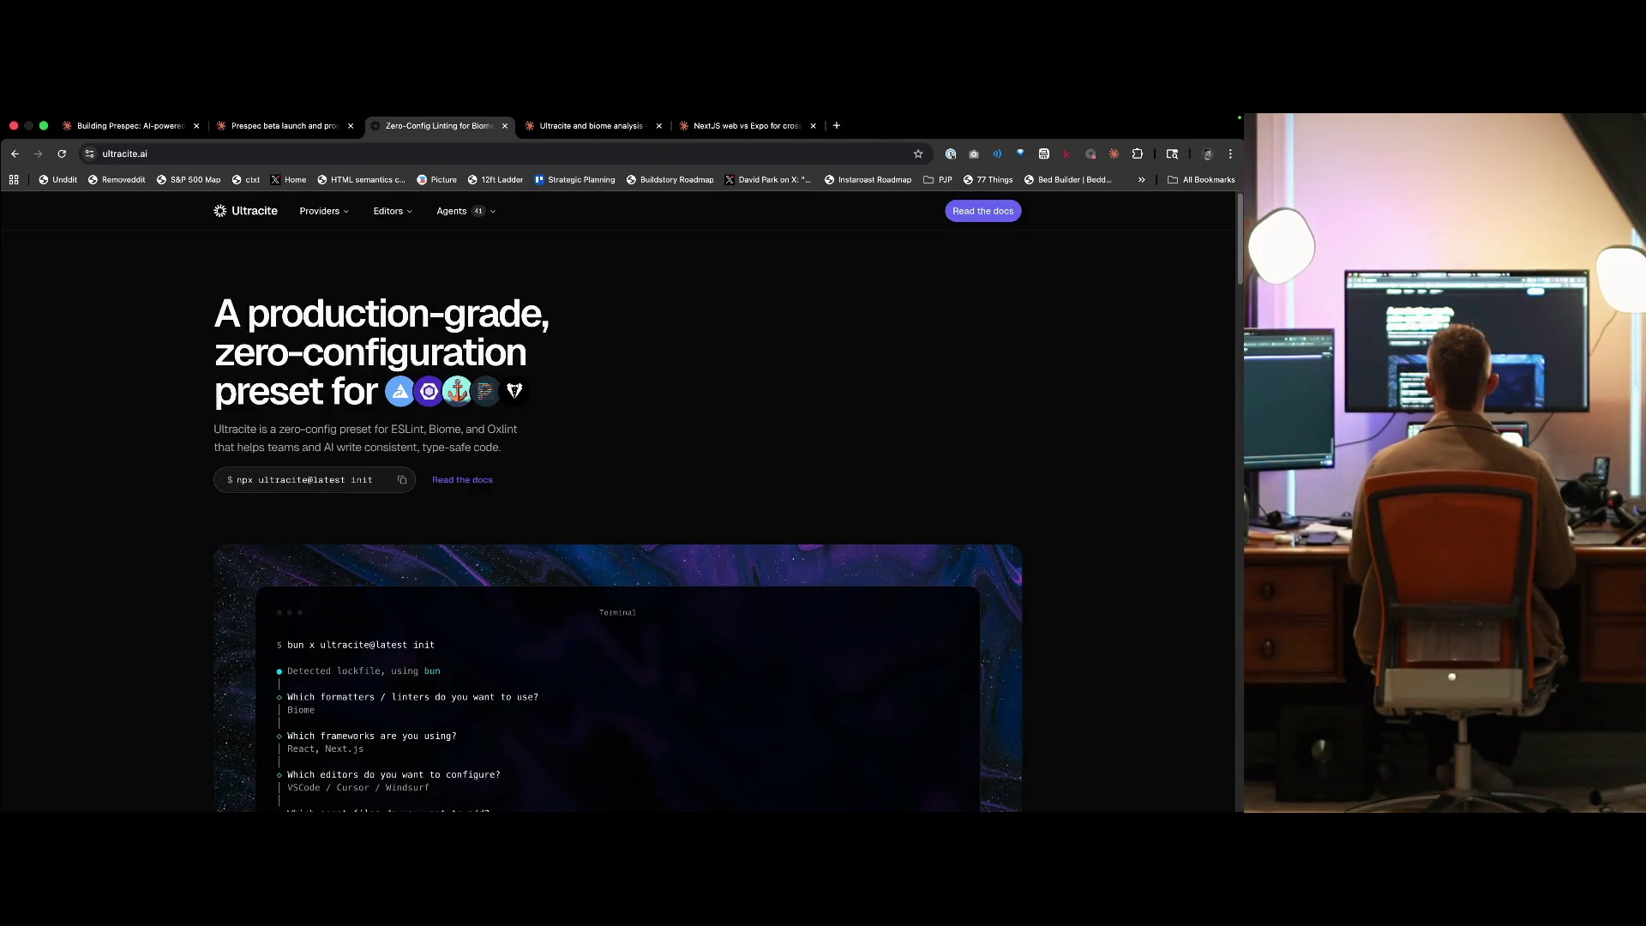
# - Close the Ultracite website and go back to the NextJS web vs Expo chat's Ultracite reply
pyautogui.hotkey('ctrl', 'w')
pyautogui.hotkey('ctrl', 'shift', 'Tab')
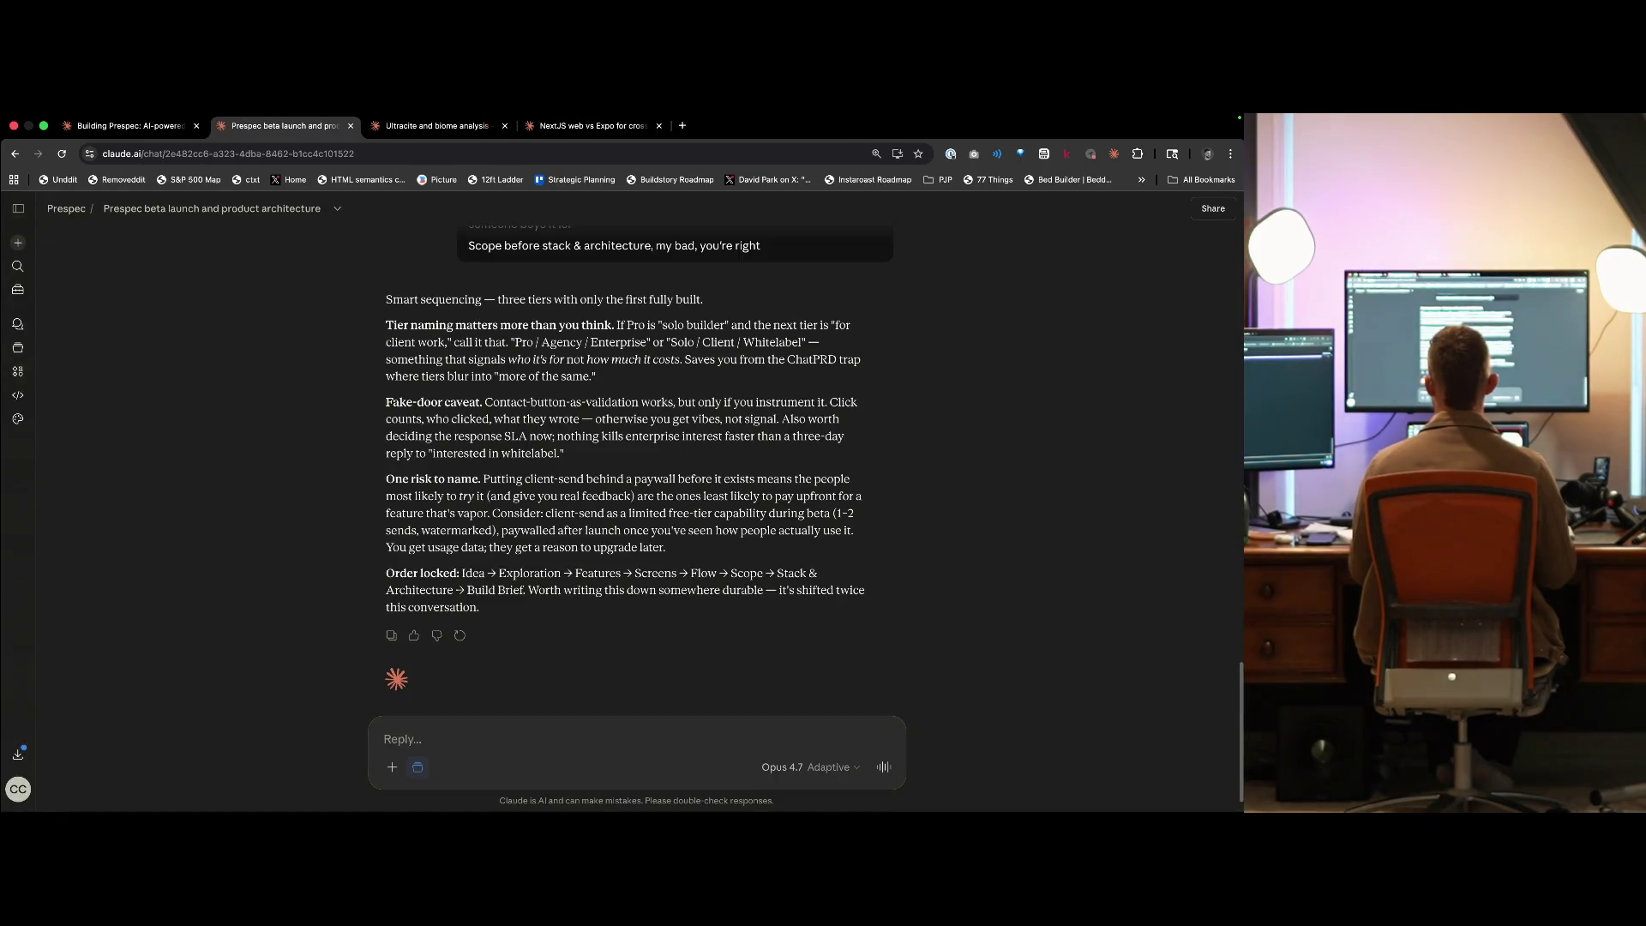
pyautogui.hotkey('ctrl', 'shift', 'Tab')
pyautogui.hotkey('ctrl', 'Tab')
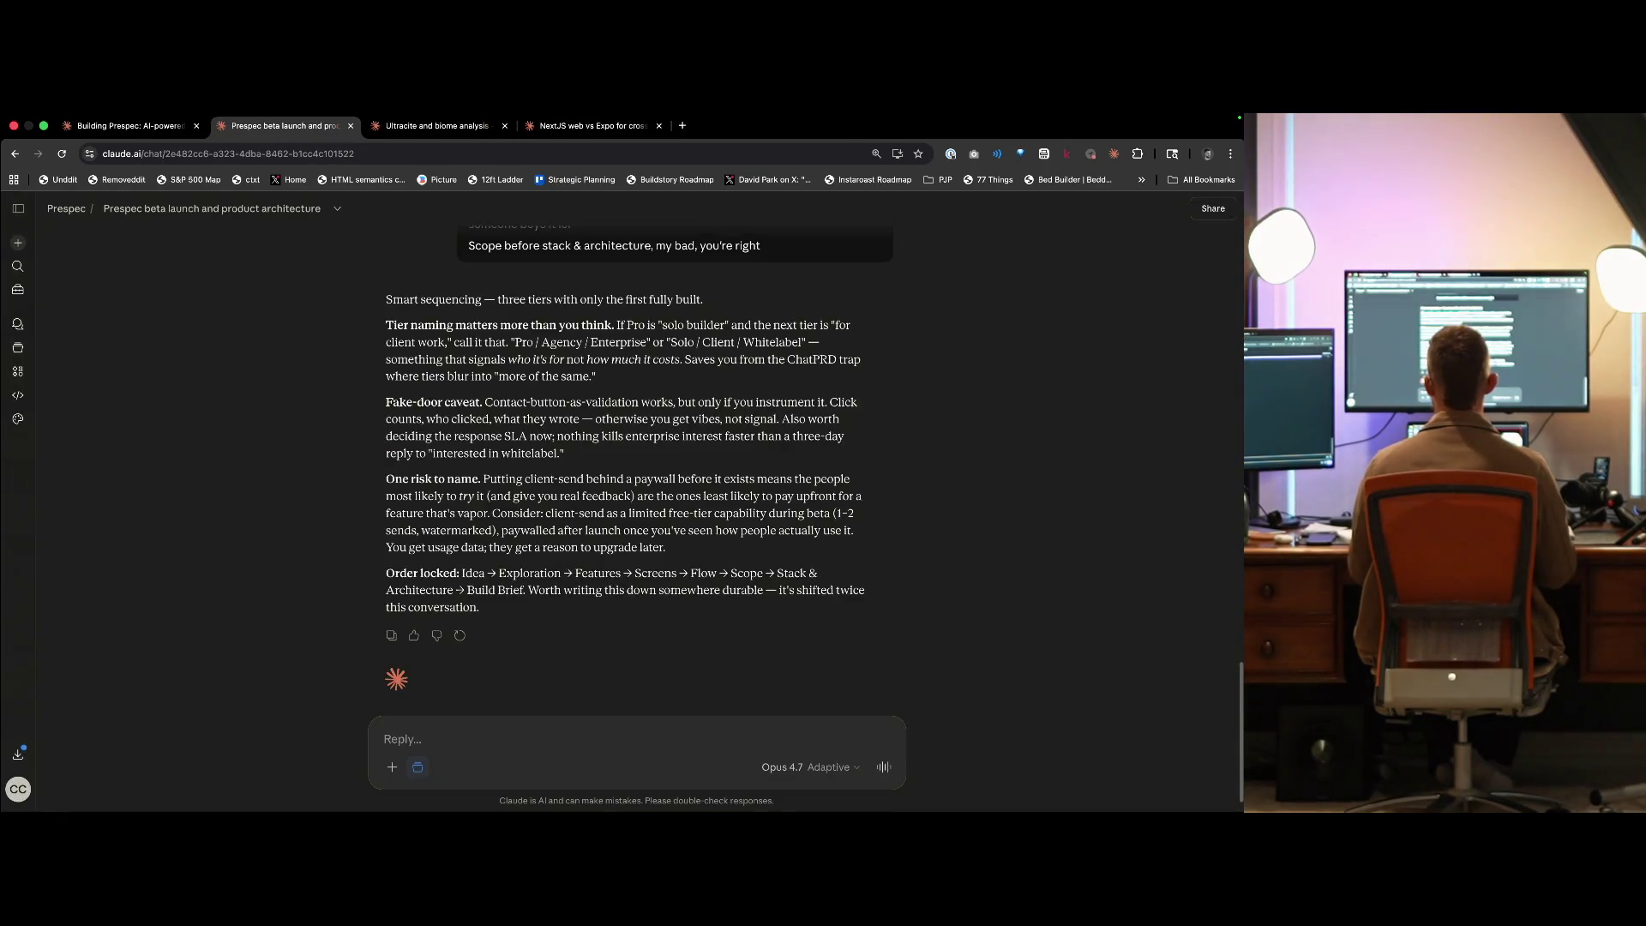
pyautogui.hotkey('ctrl', 'Tab')
pyautogui.hotkey('ctrl', 'Tab')
pyautogui.hotkey('ctrl', 'shift', 'Tab')
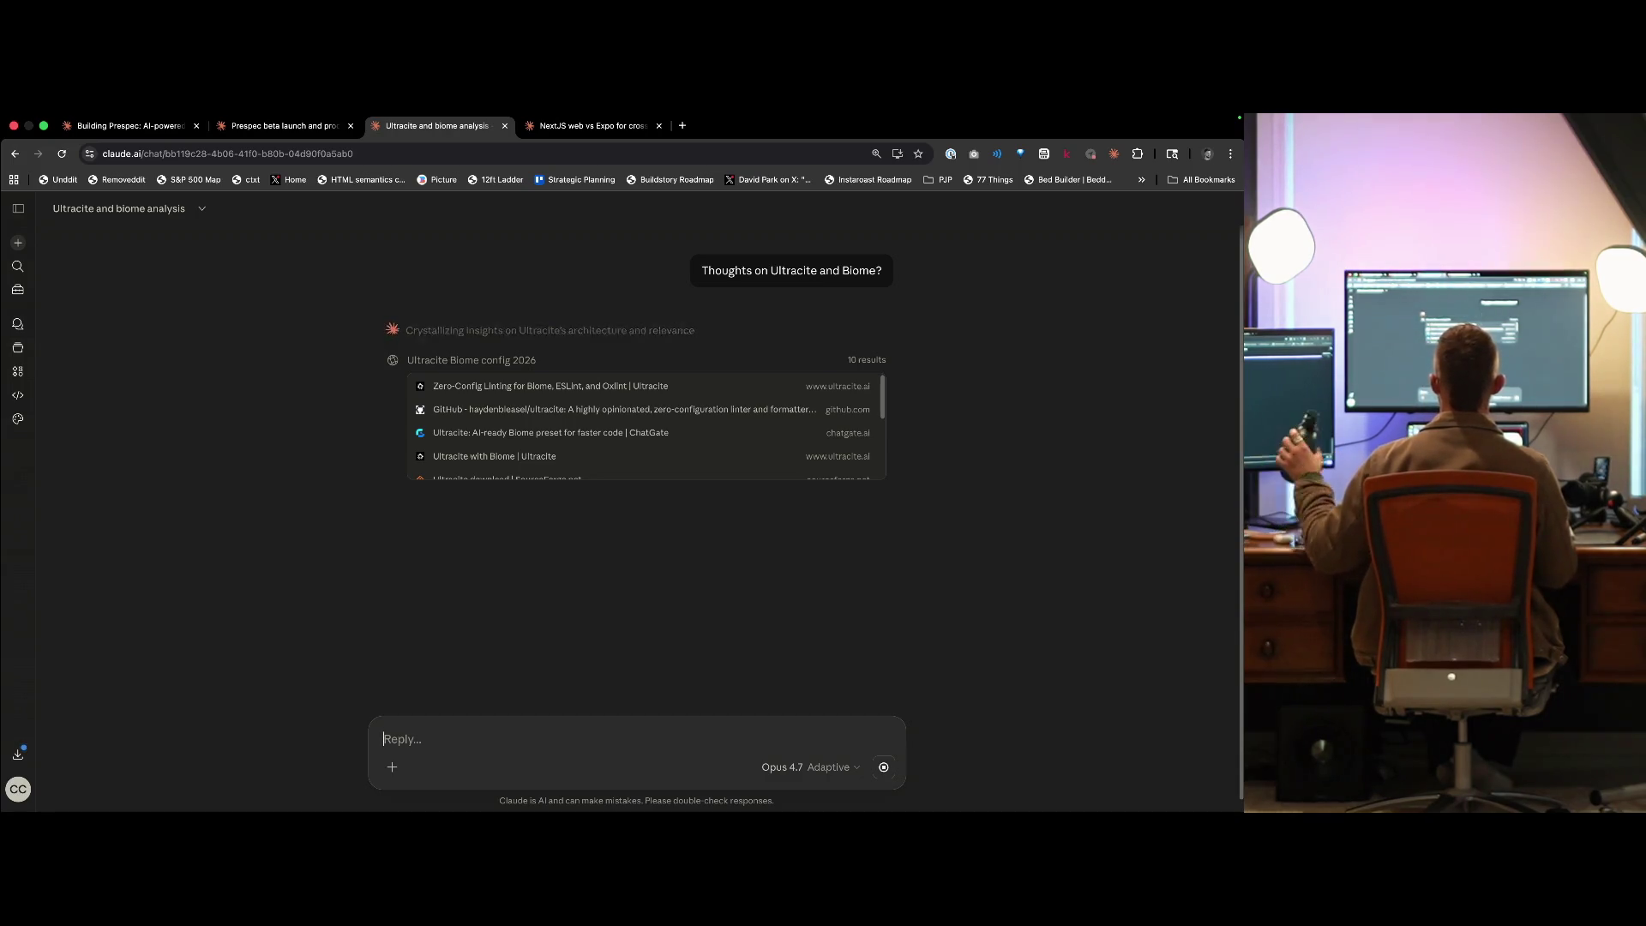
pyautogui.click(580, 121)
pyautogui.click(580, 121)
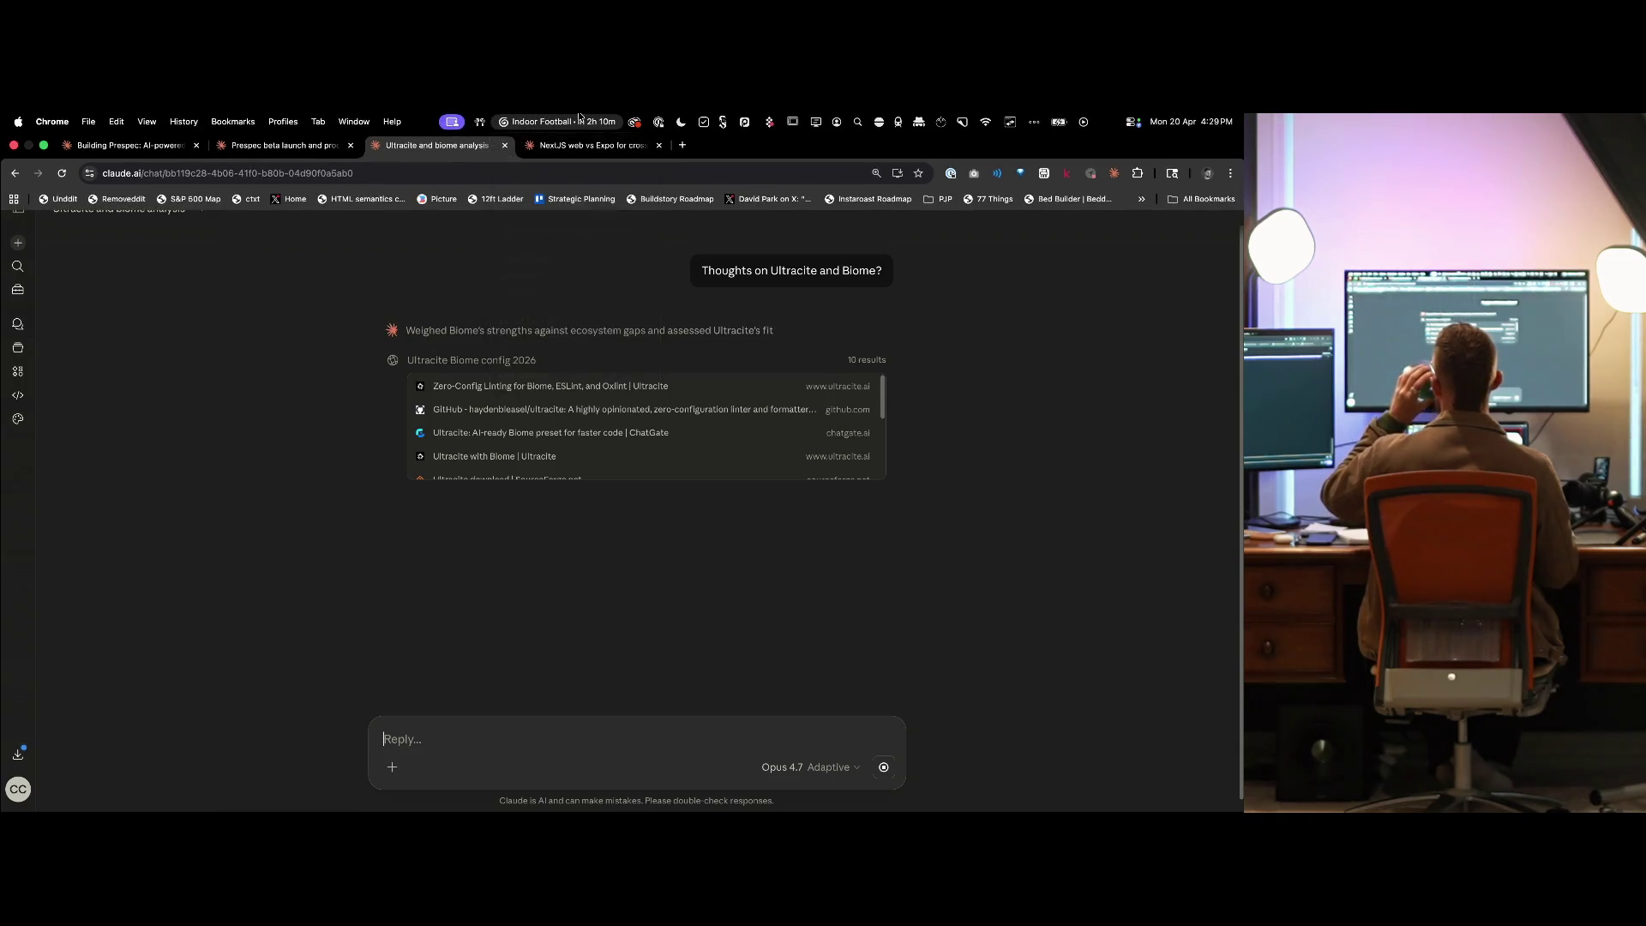
pyautogui.click(576, 151)
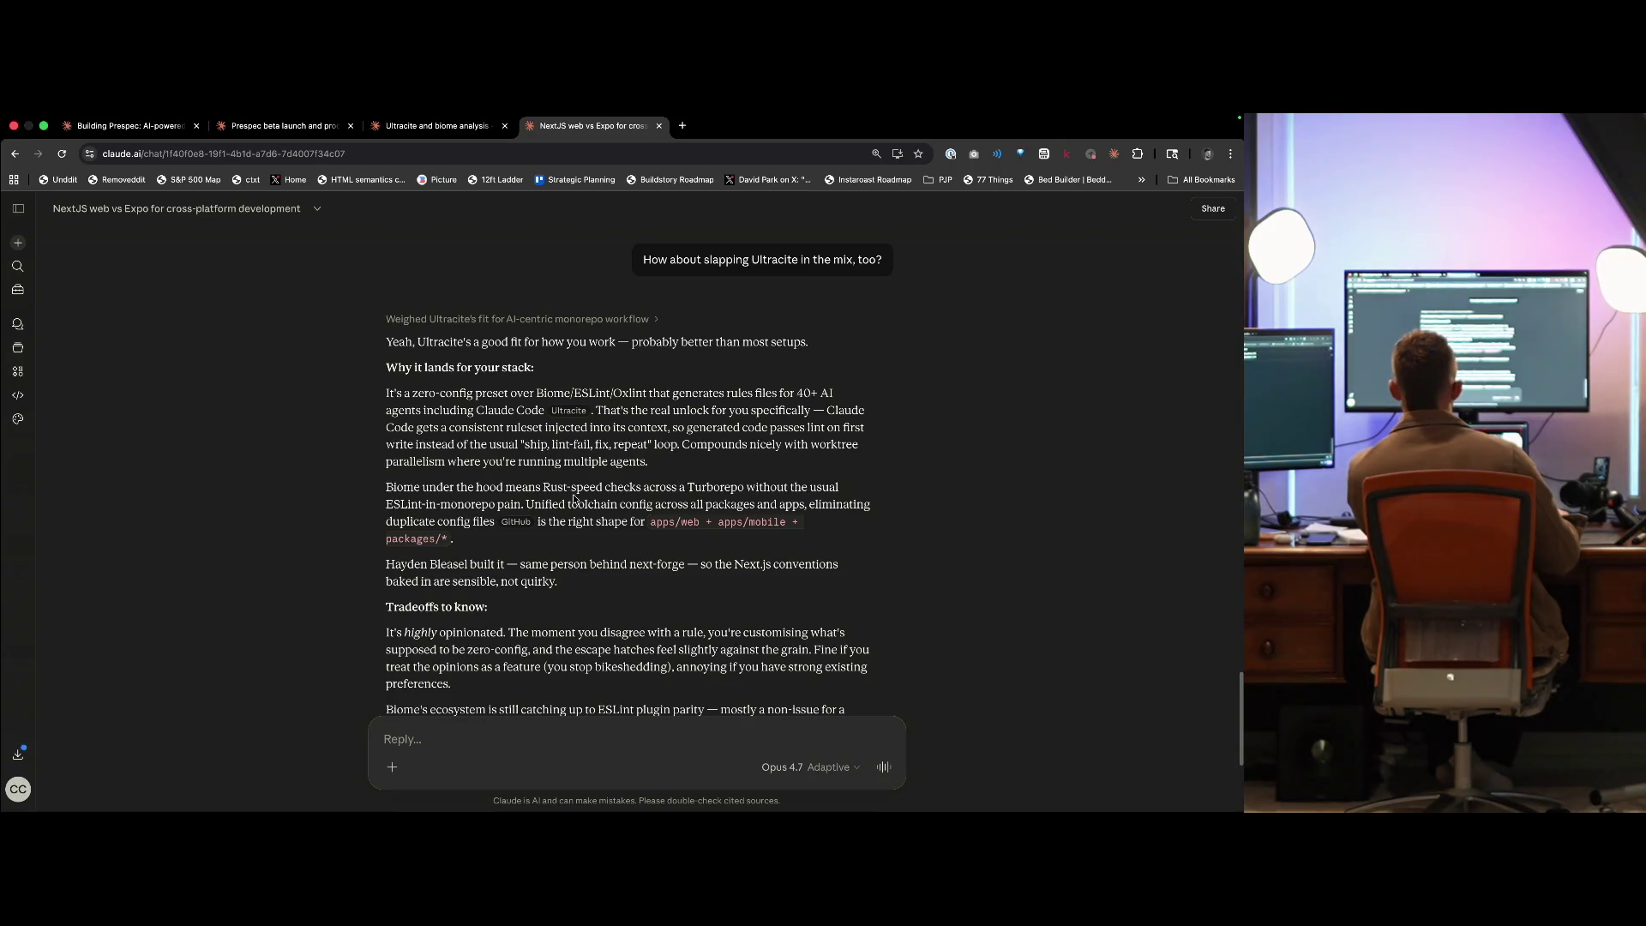
pyautogui.scroll(2, 686, 519)
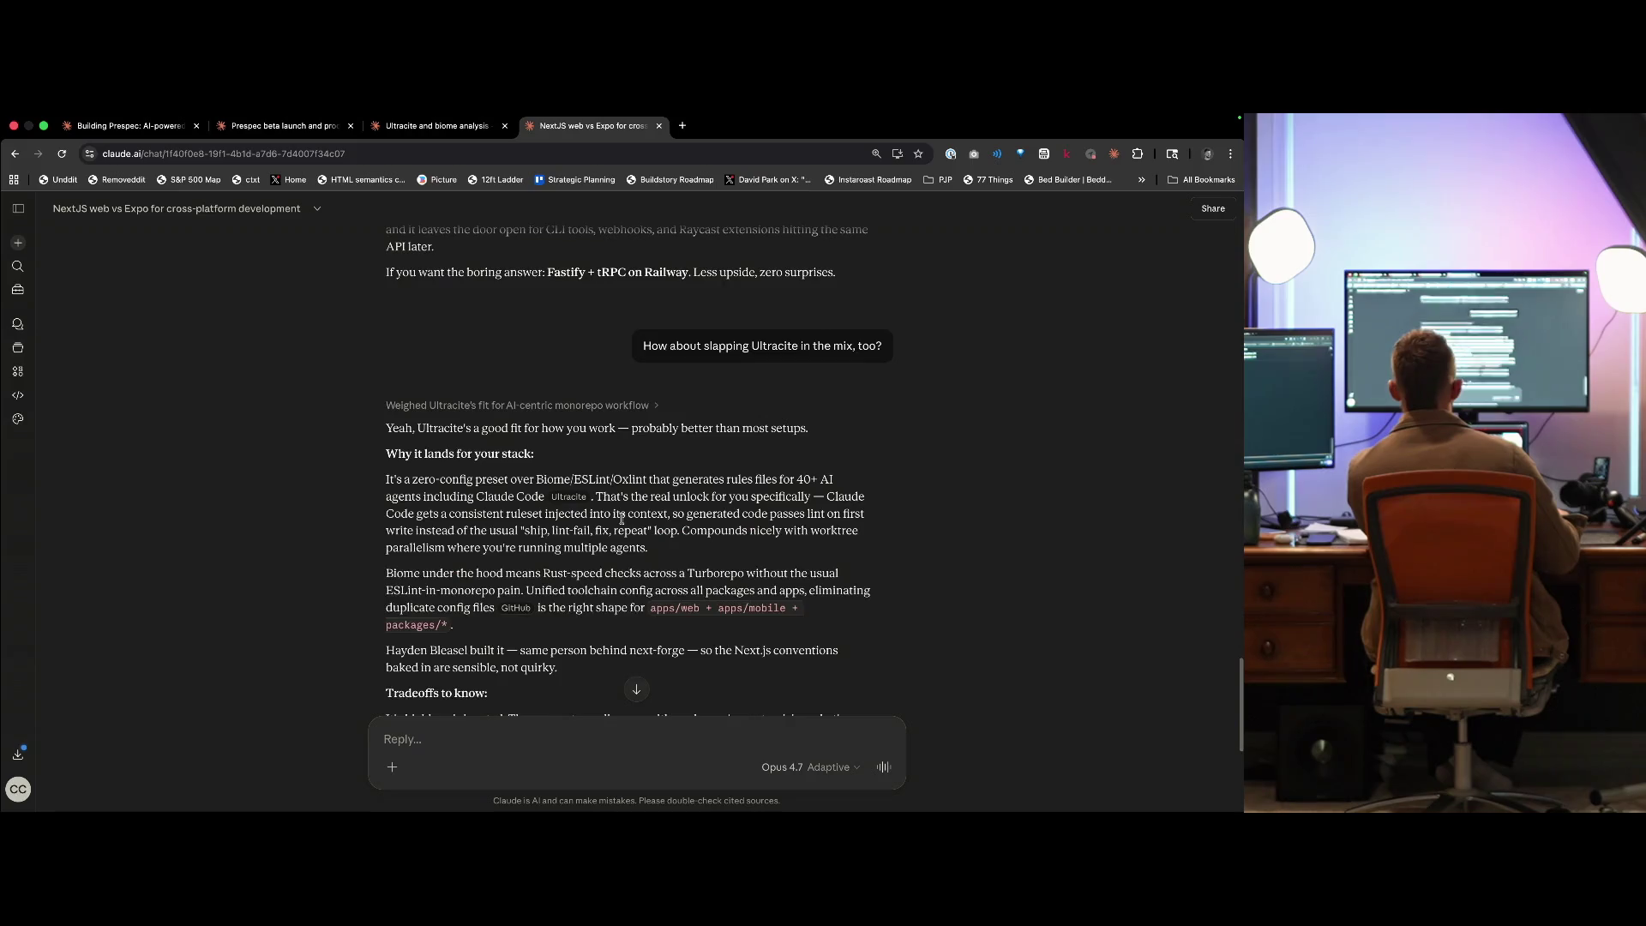
pyautogui.scroll(-4, 621, 518)
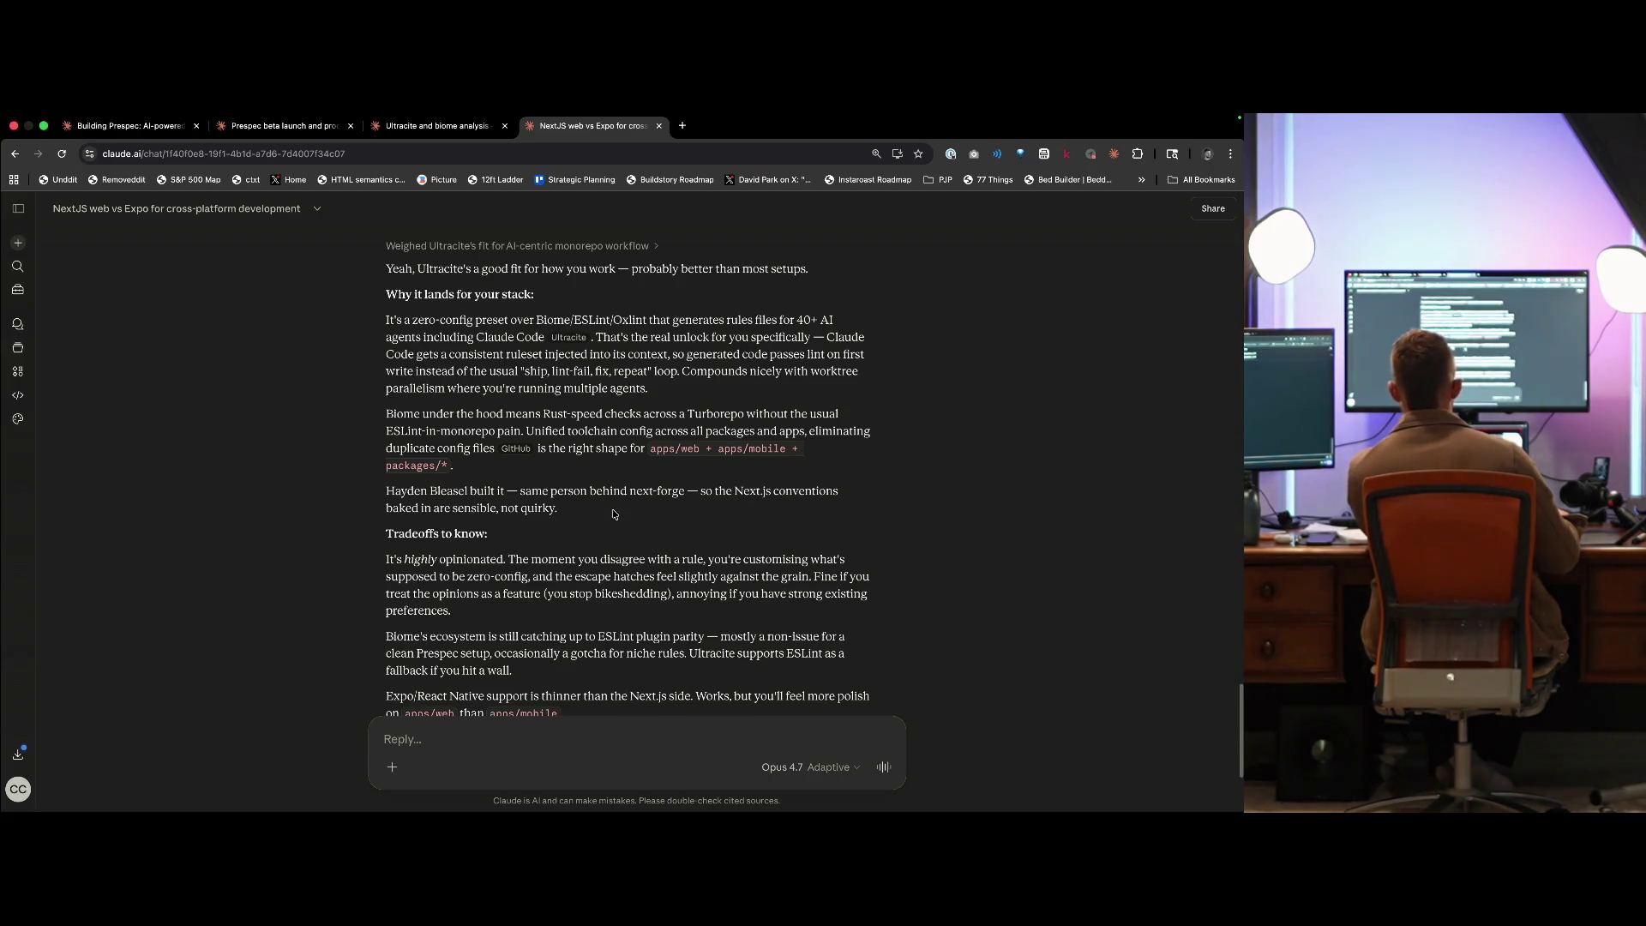
pyautogui.scroll(-2, 613, 521)
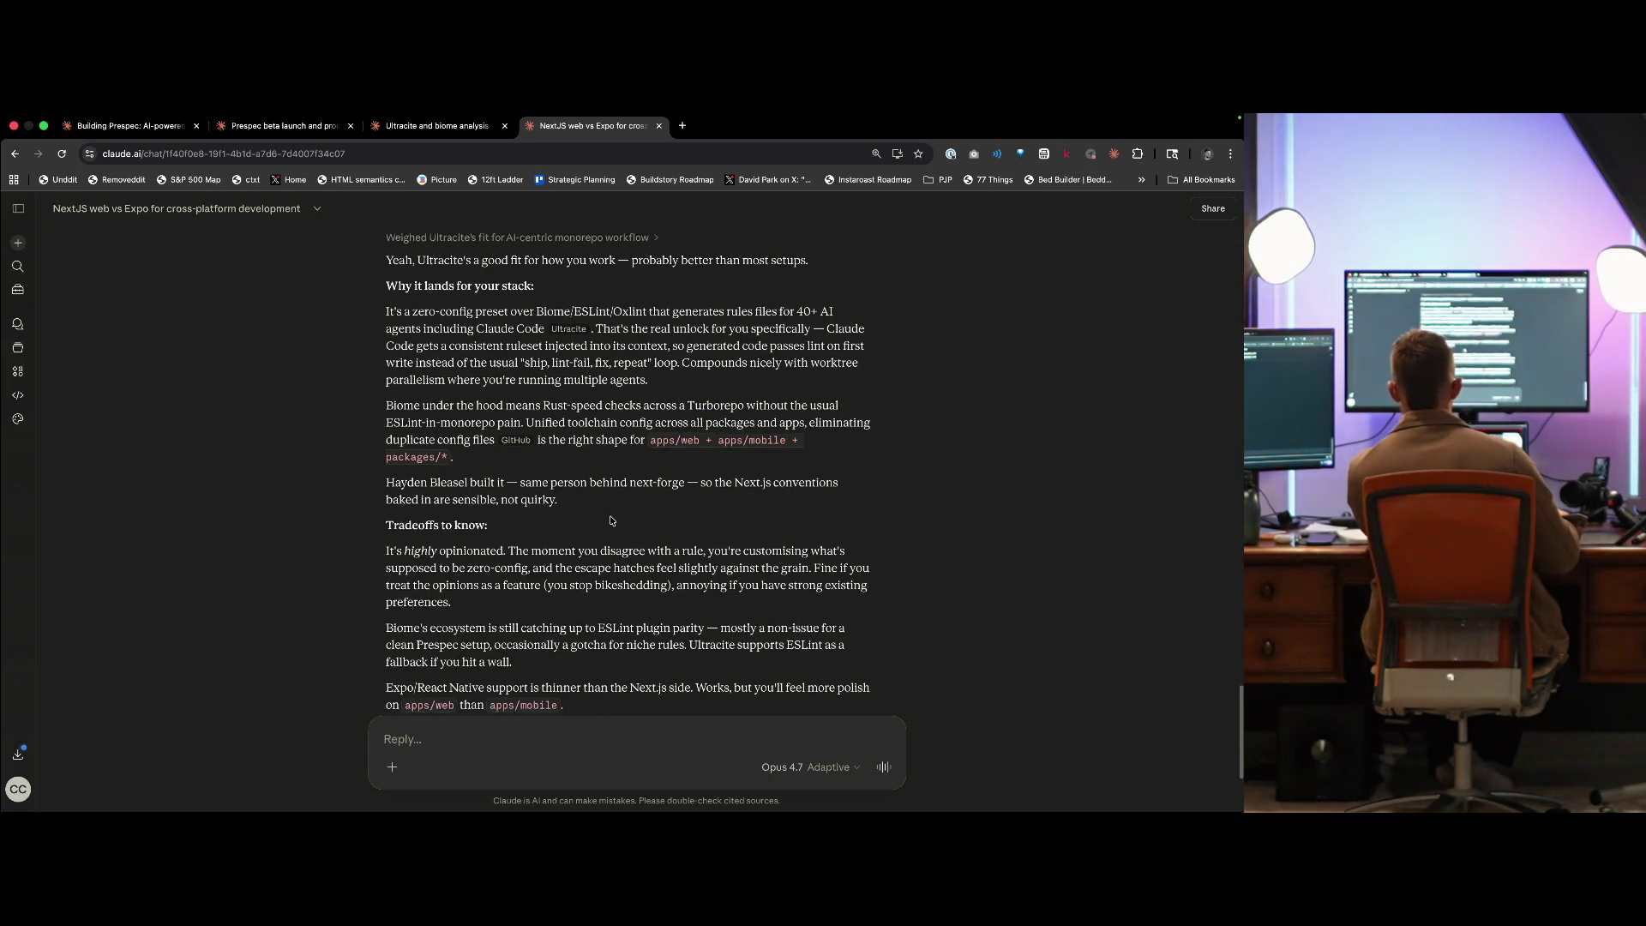
pyautogui.scroll(-2, 611, 518)
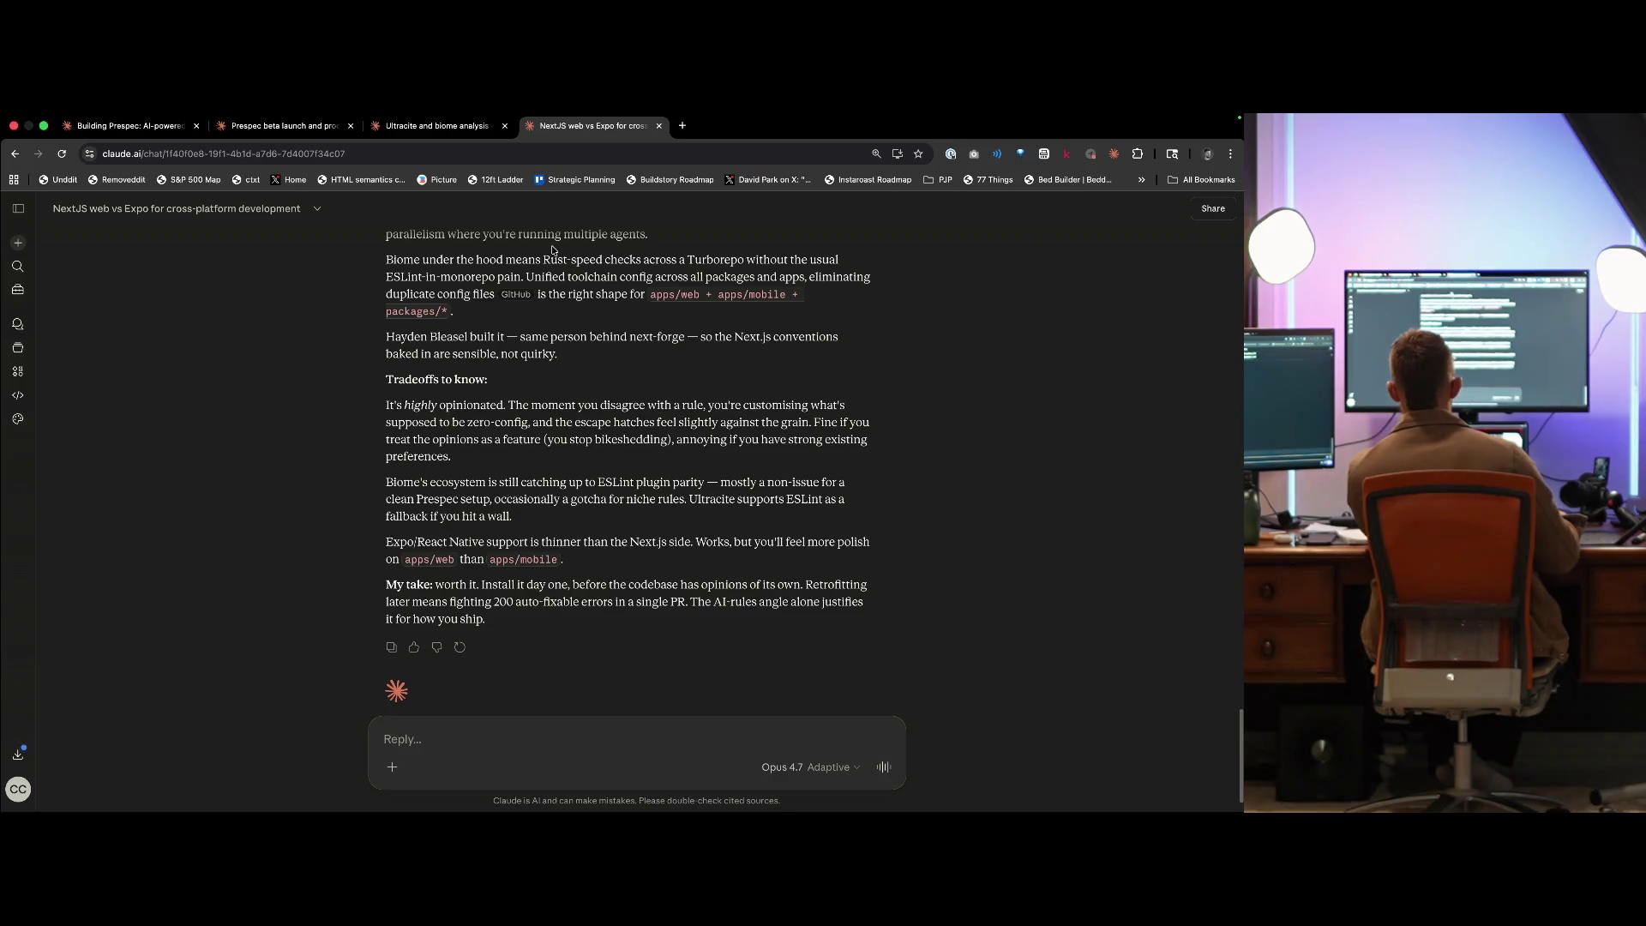
# - Read through the 'Ultracite and biome analysis' reply, then close that chat's tab
pyautogui.click(455, 126)
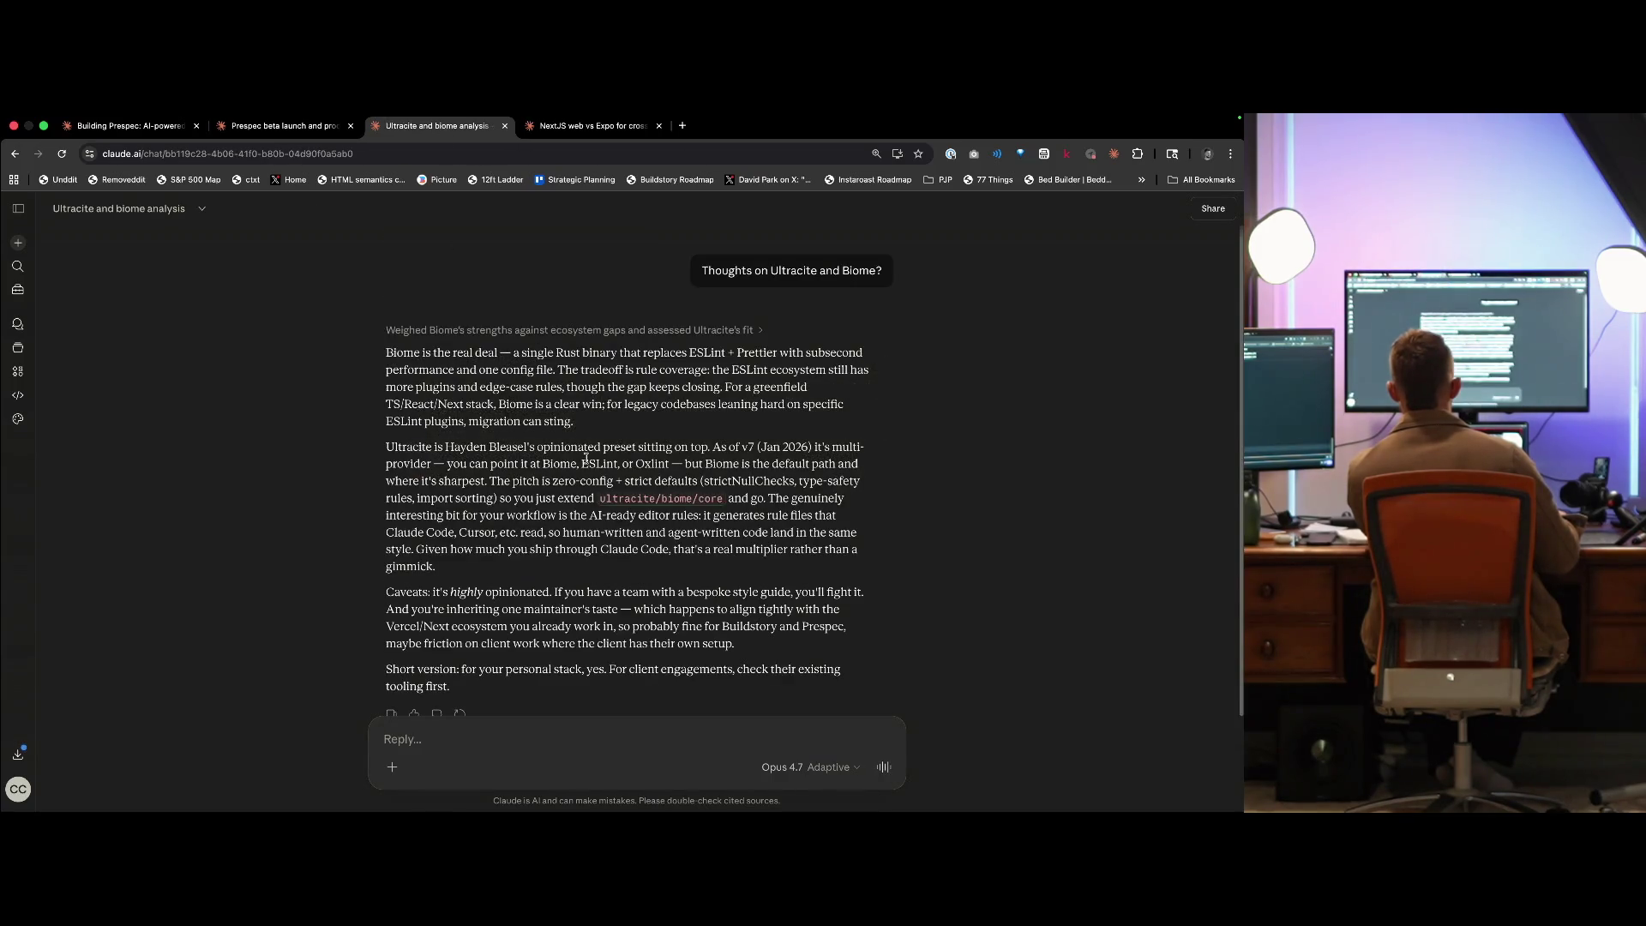
pyautogui.scroll(-1, 587, 459)
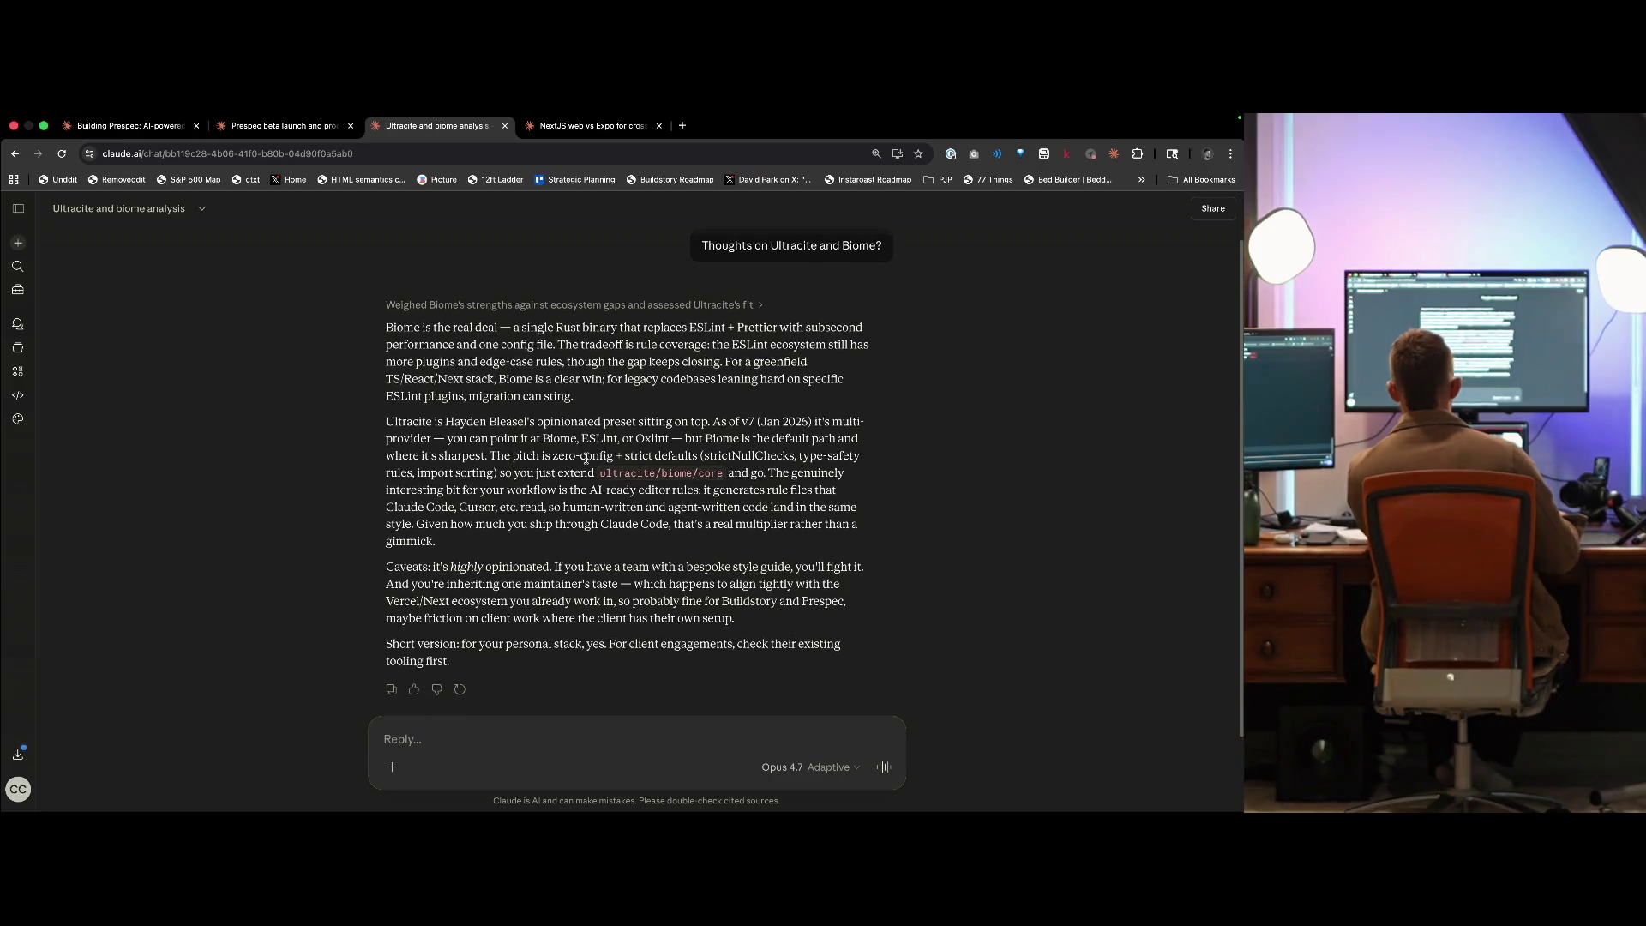
pyautogui.scroll(1, 587, 459)
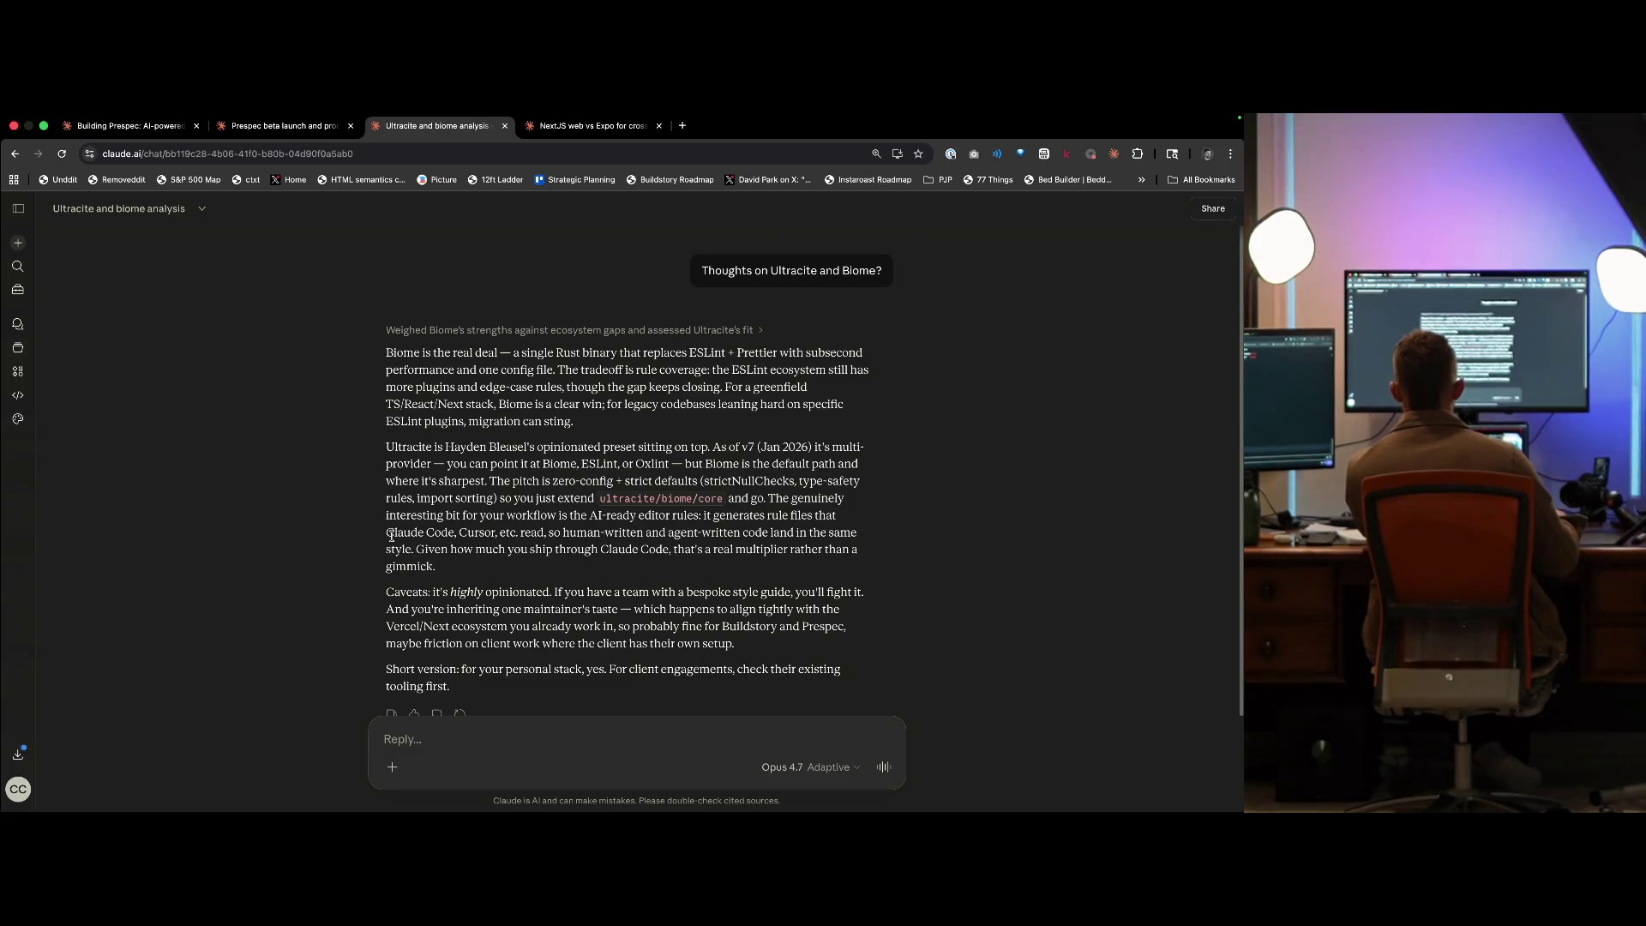
pyautogui.scroll(-1, 423, 526)
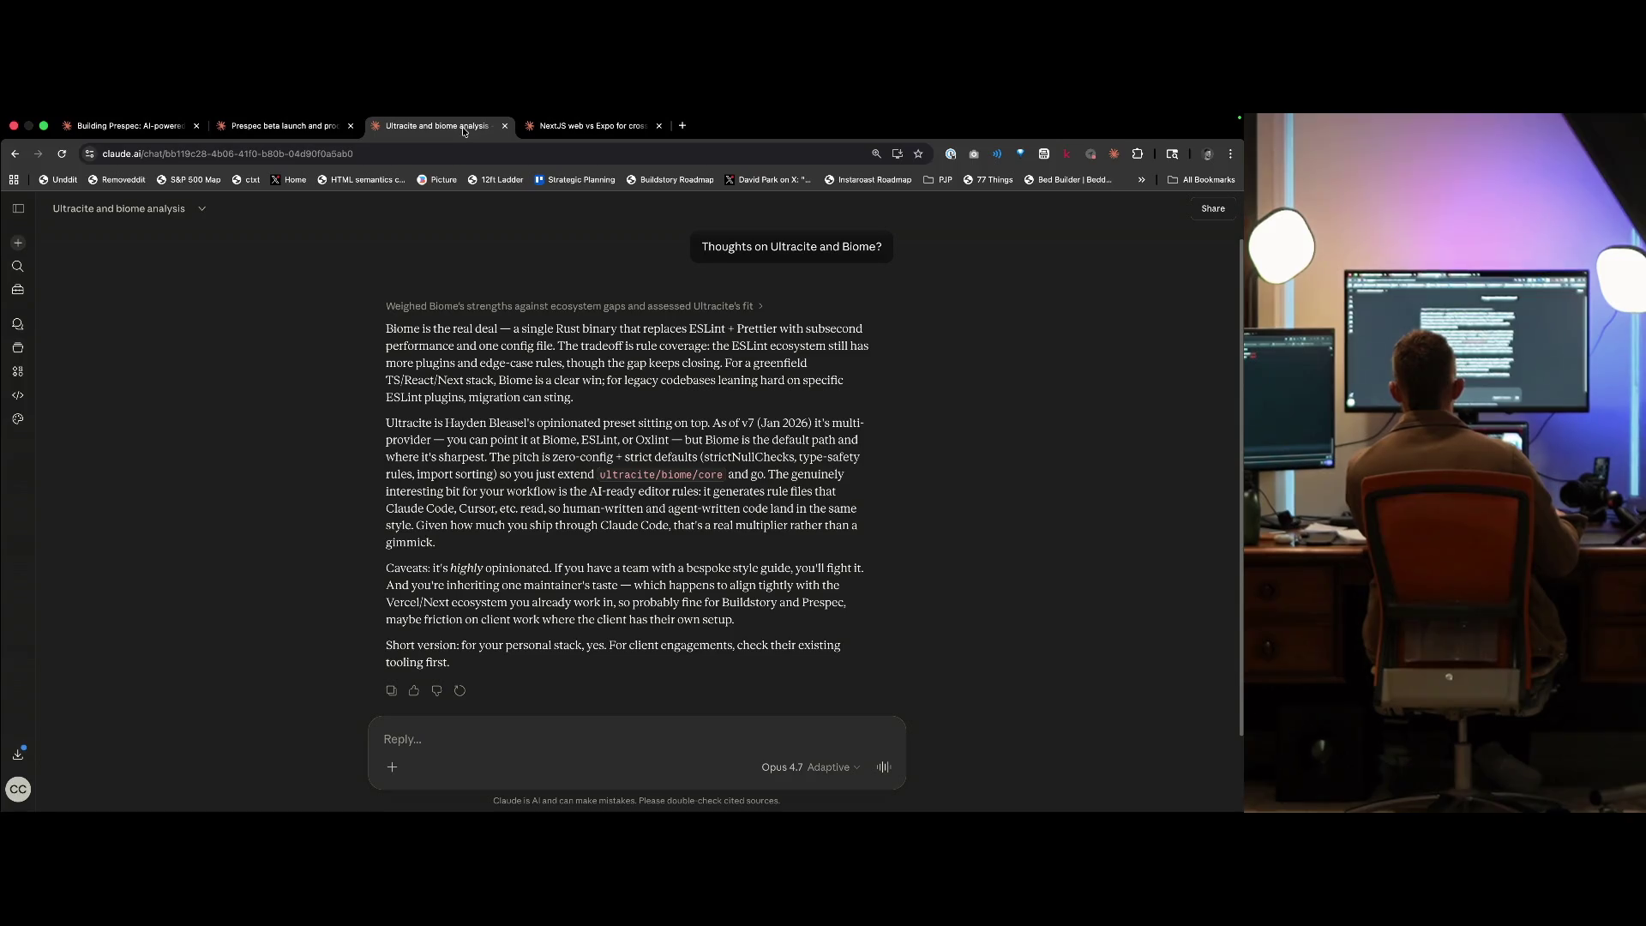
pyautogui.middleClick(463, 131)
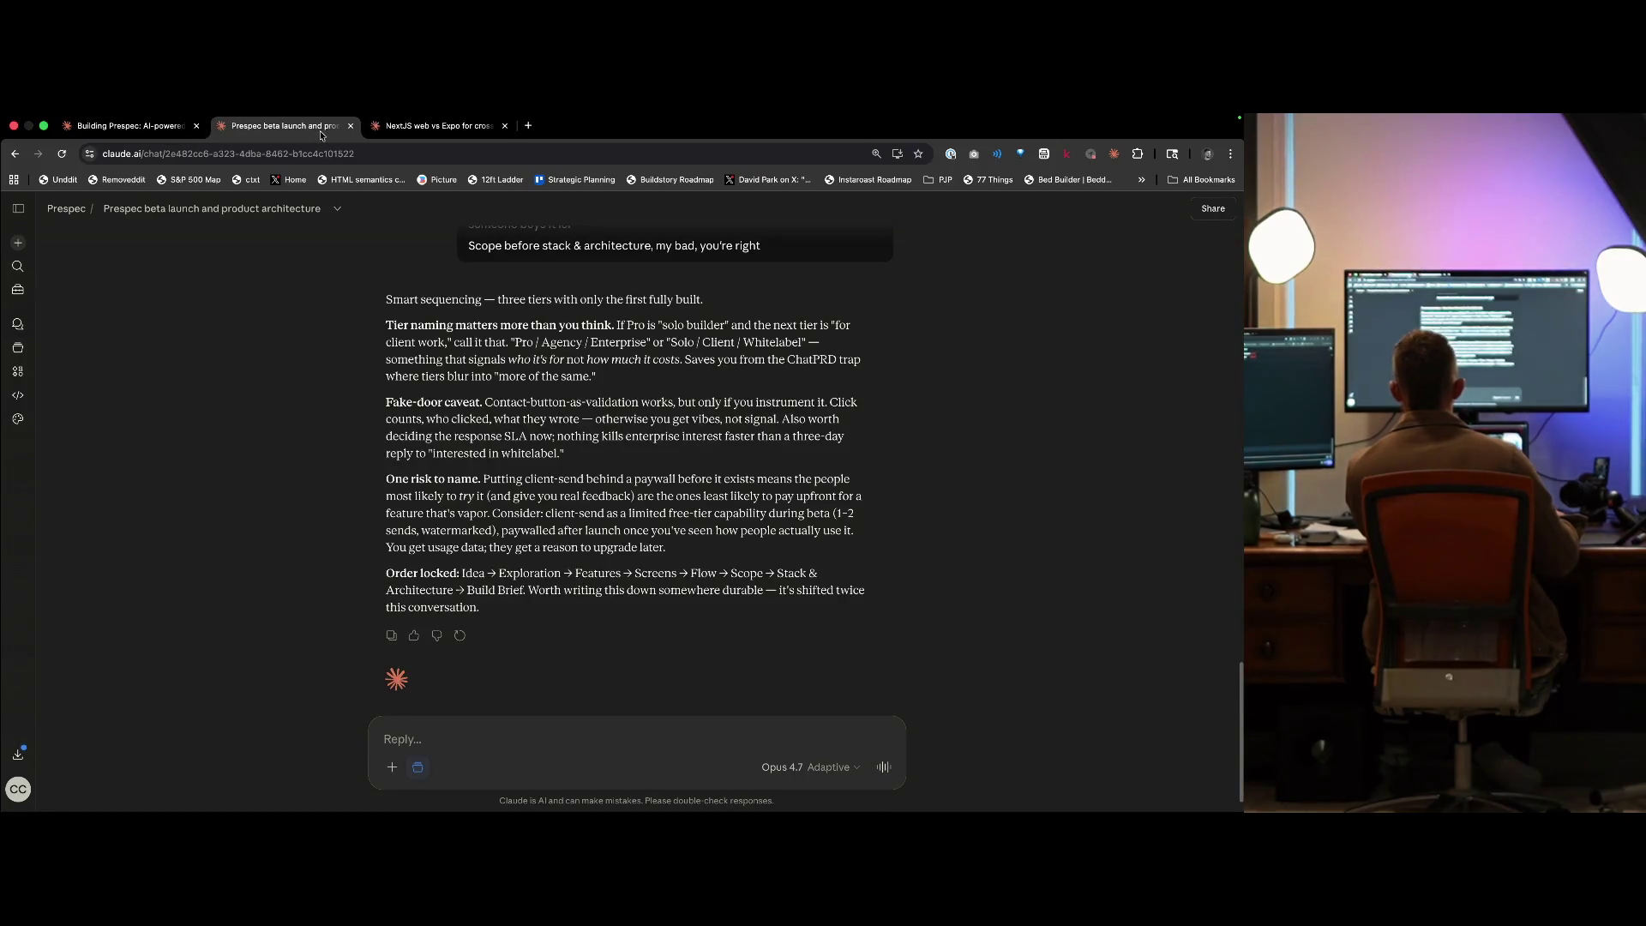
# - Switch to the Building Prespec chat showing its Now / Next / Later bucketing question
pyautogui.click(184, 127)
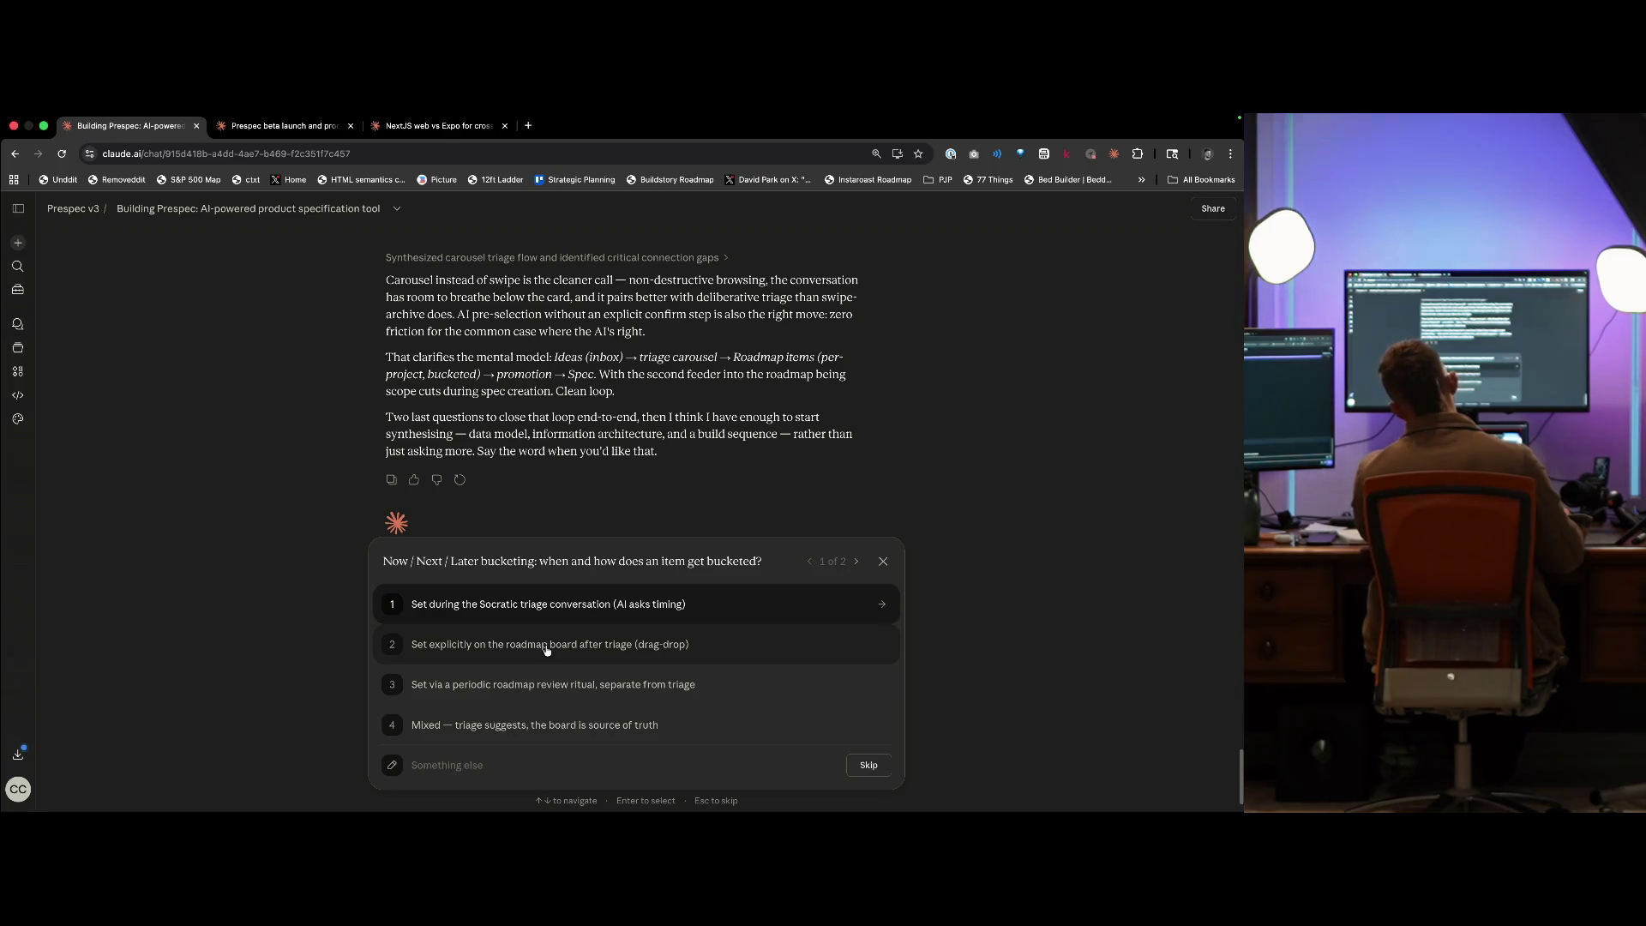
# - Answer with a custom reply: buckets set explicitly on the roadmap board after triage, plus an 'Unplanned' column
pyautogui.click(547, 650)
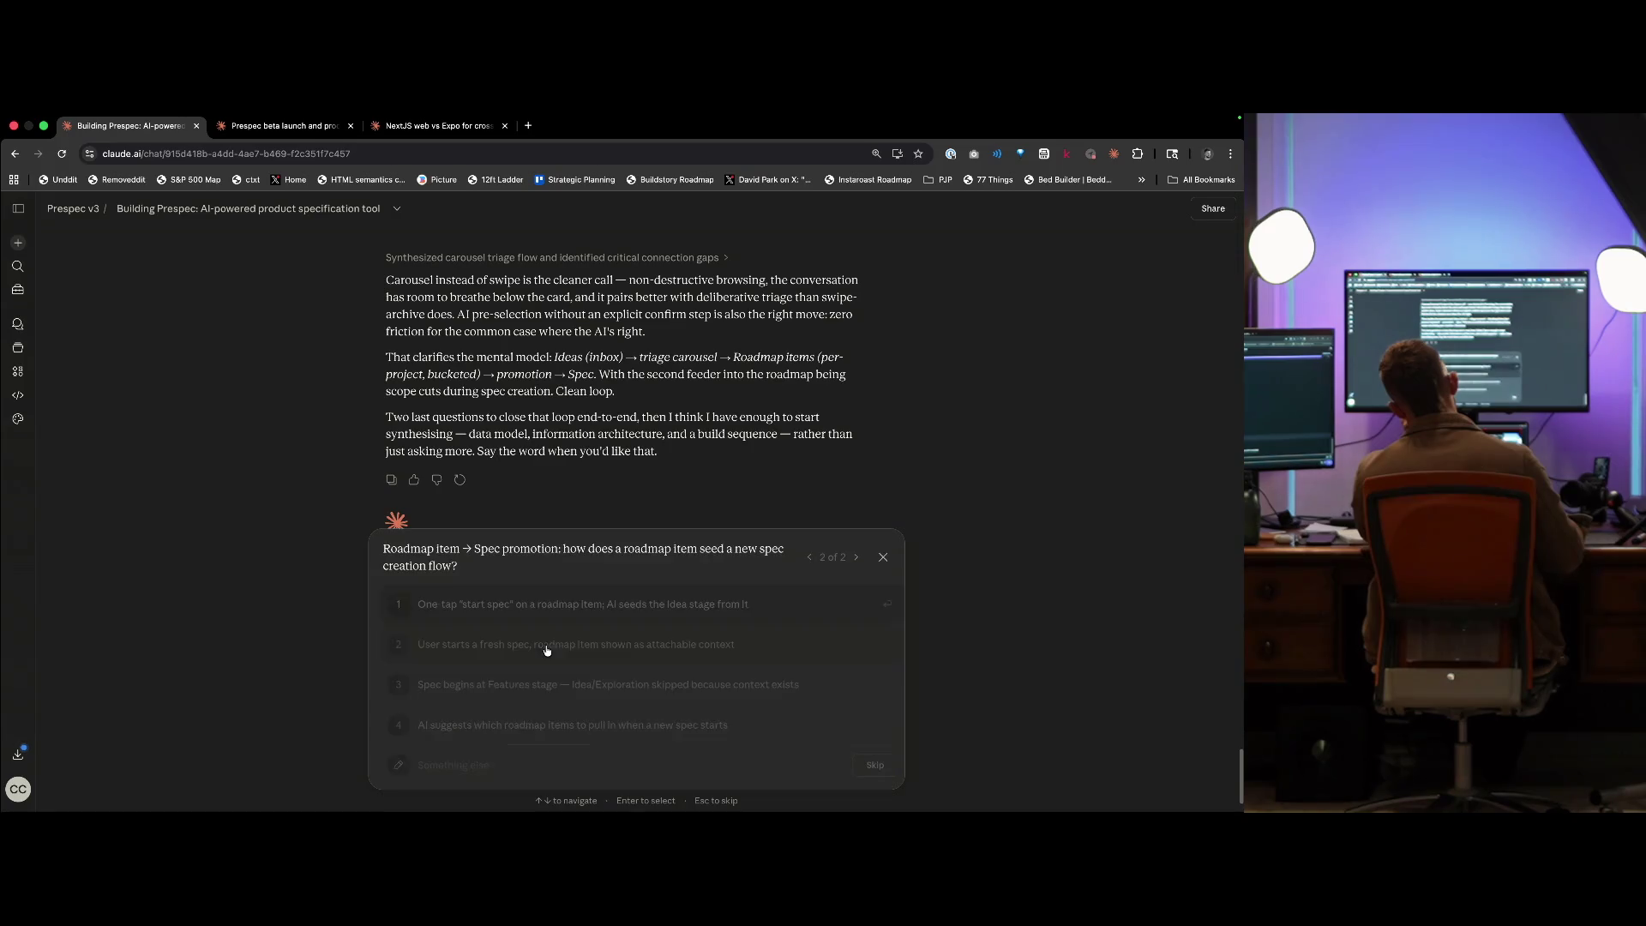
pyautogui.click(809, 559)
pyautogui.click(599, 764)
pyautogui.write('Set explicitly on the roadmap board aft')
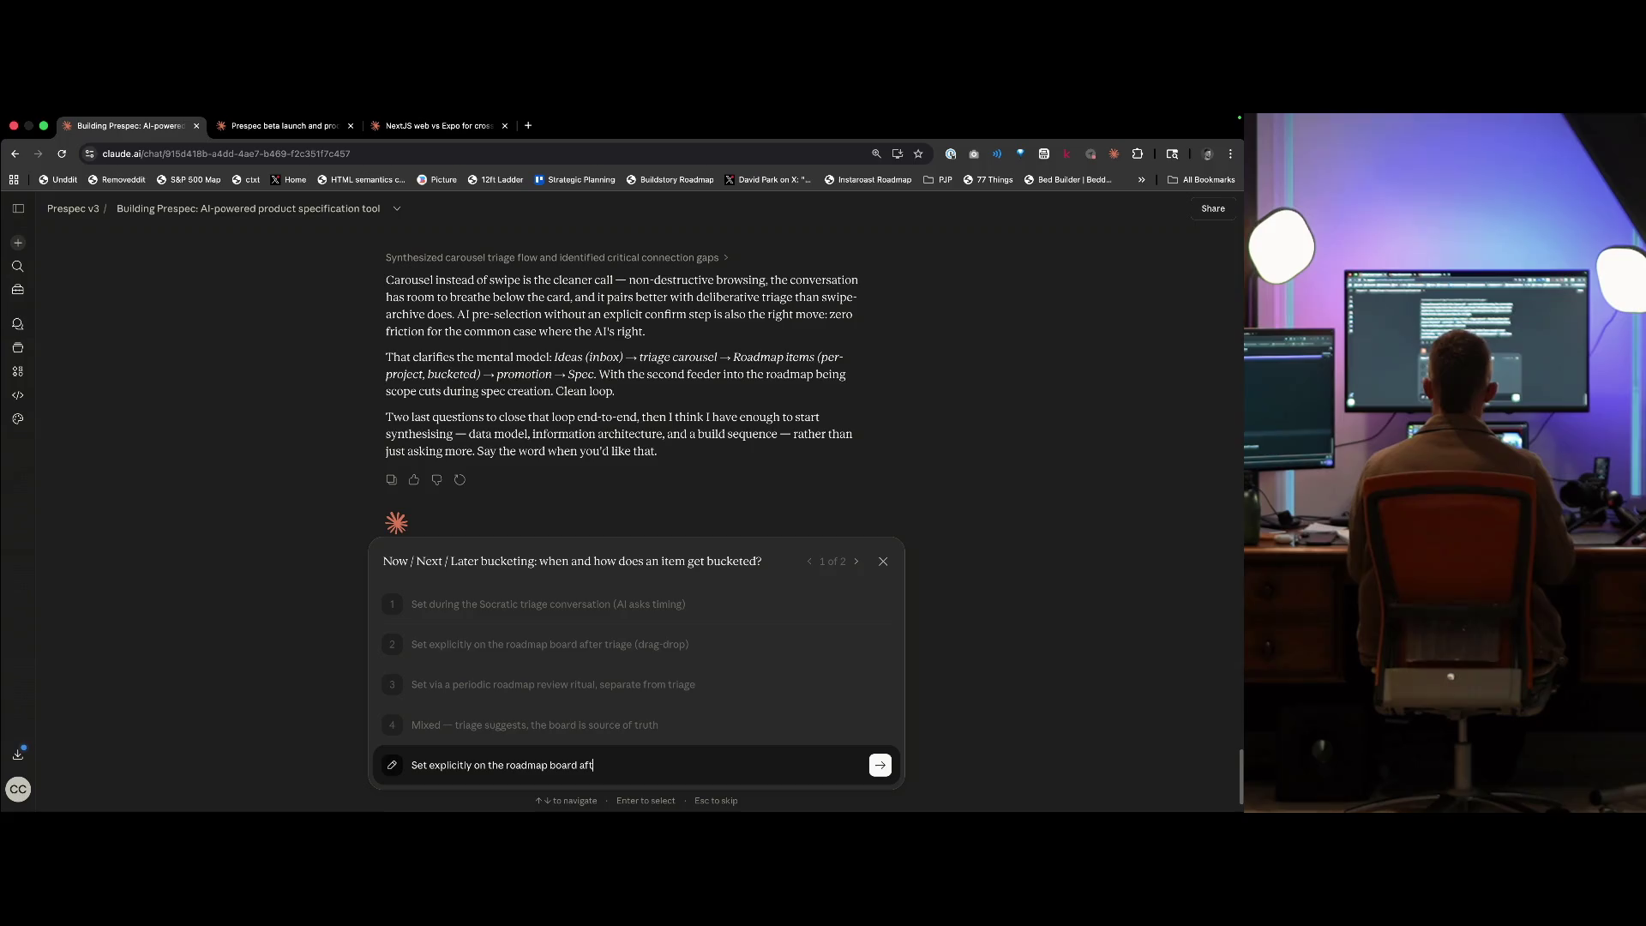
pyautogui.write('p) with')
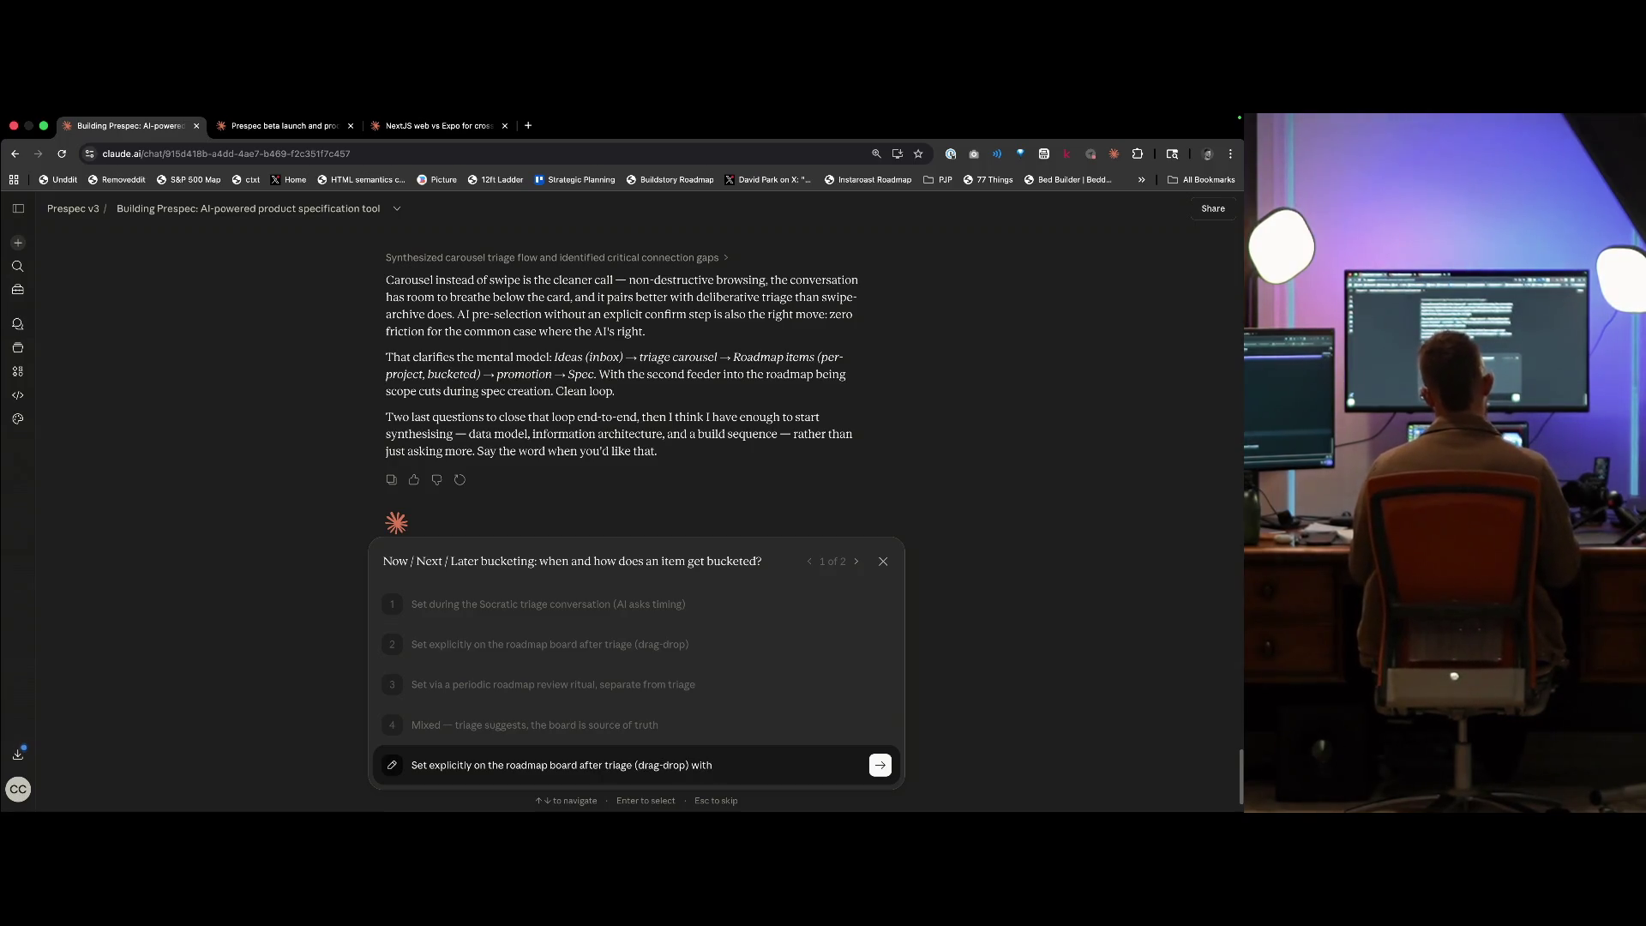
pyautogui.write(" a '")
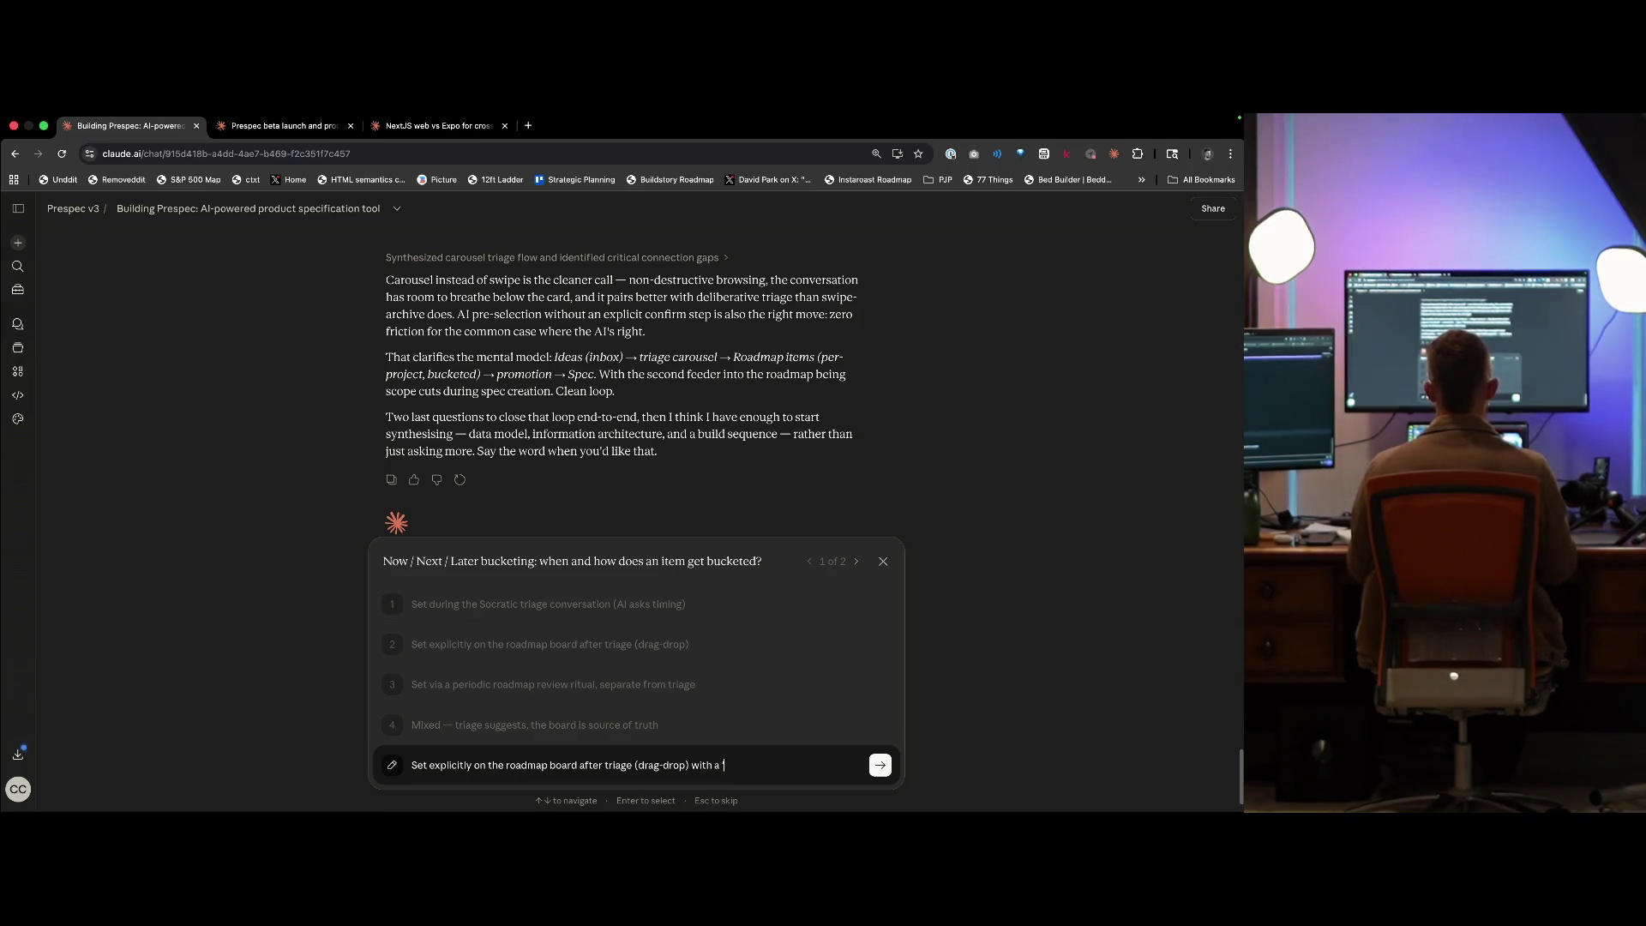
pyautogui.write("Unplanned' column t")
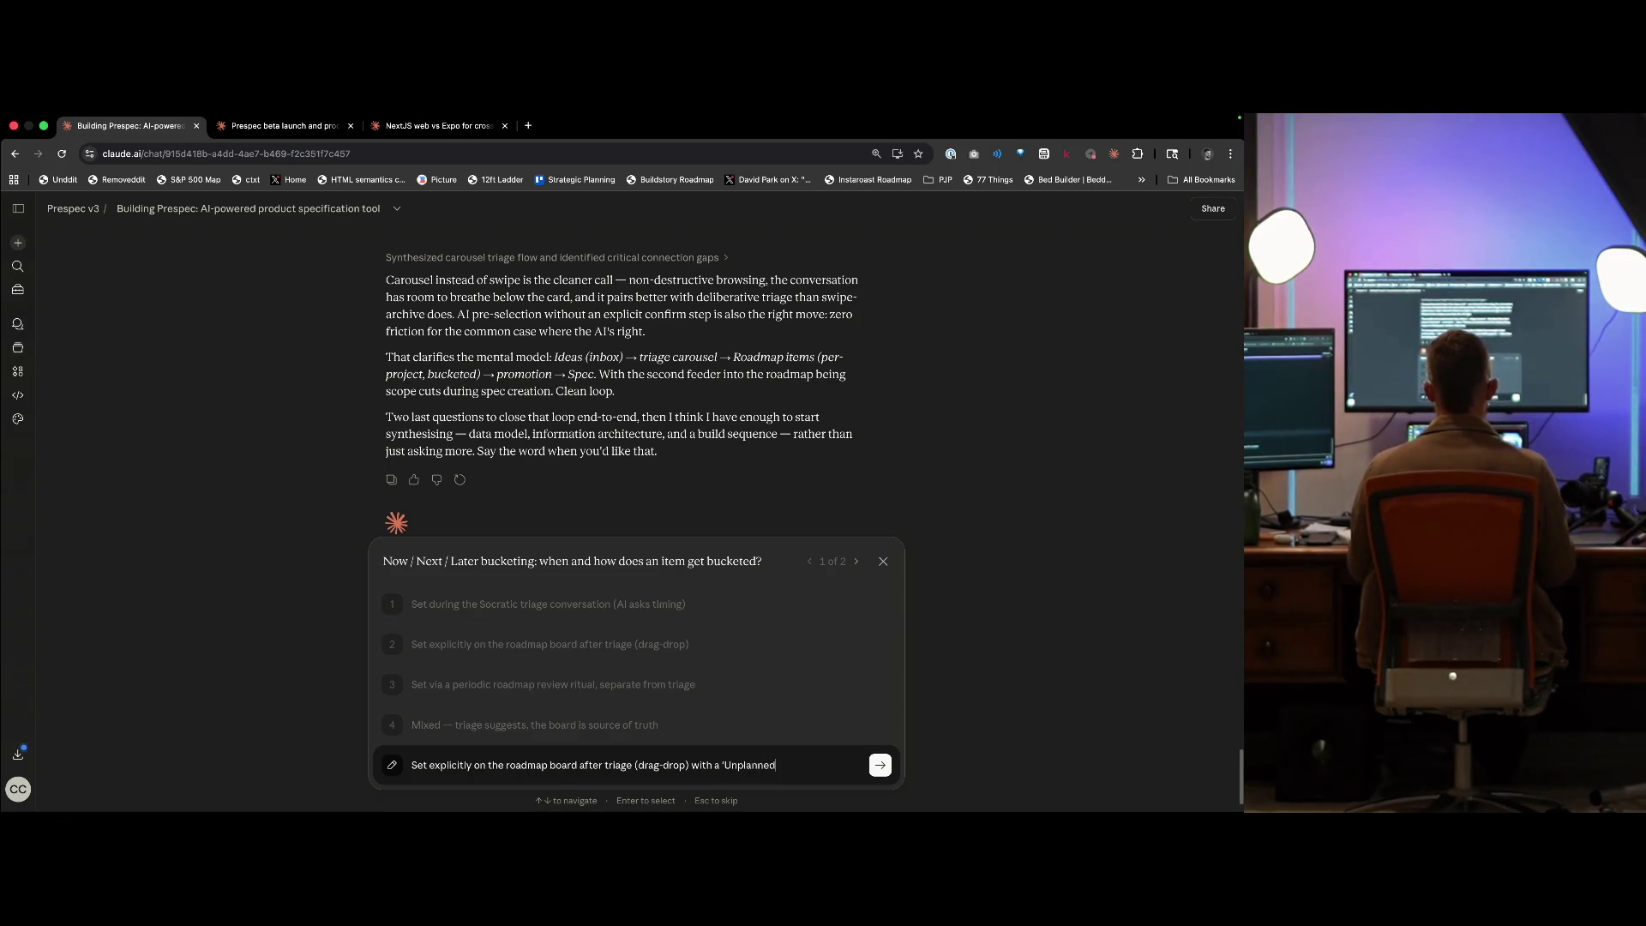
pyautogui.write('o house')
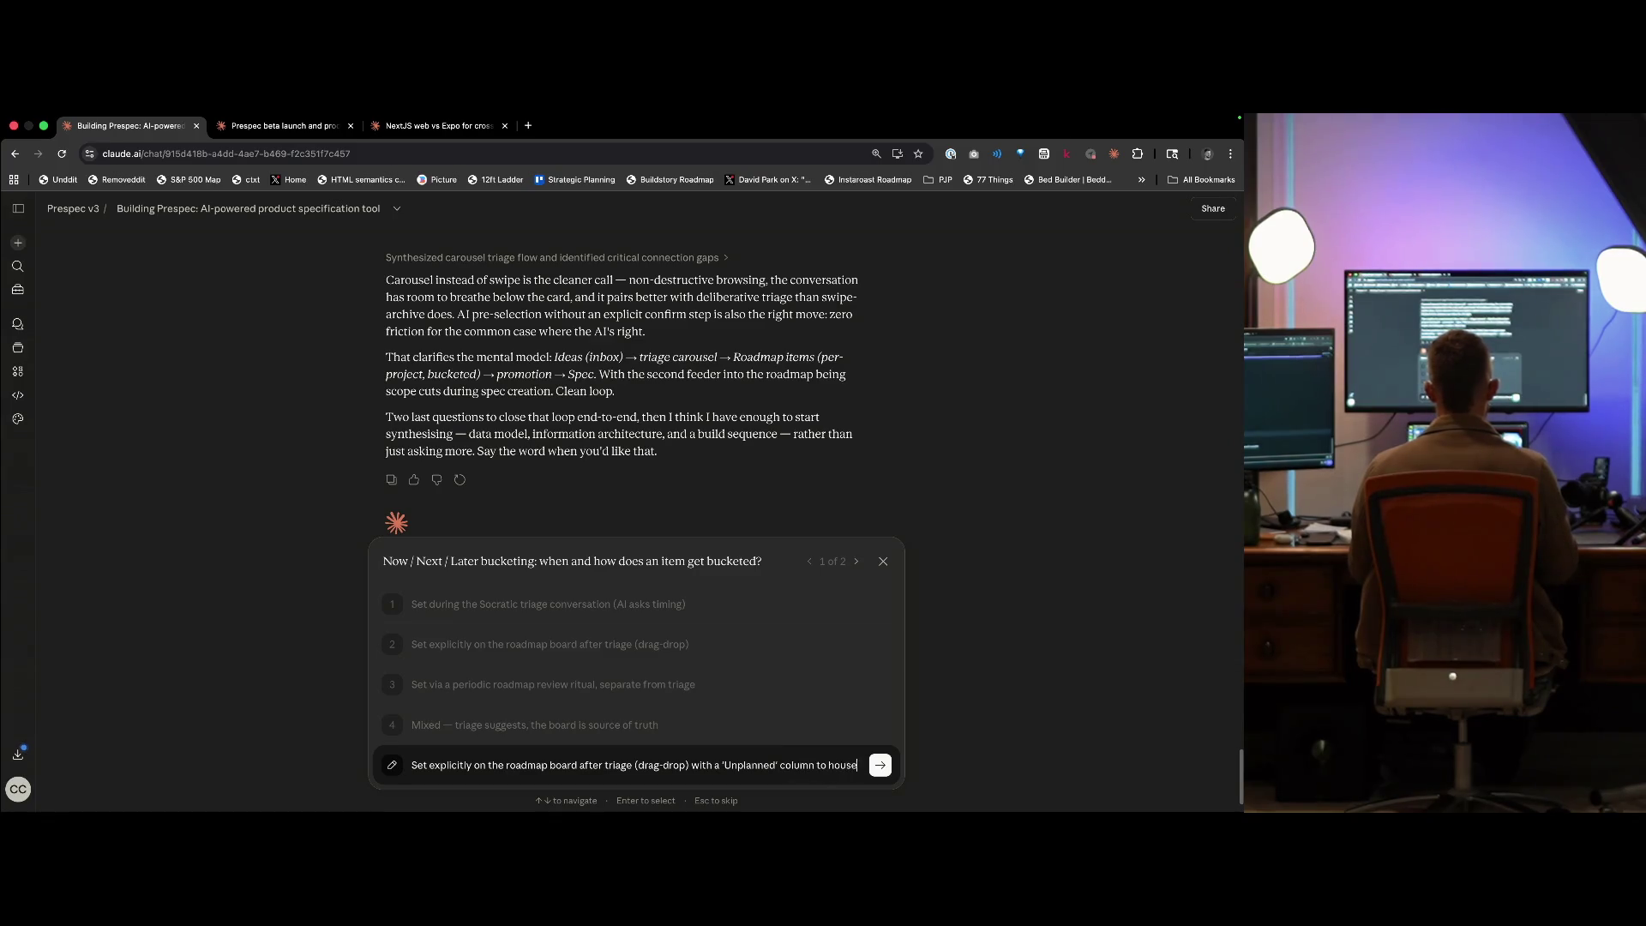
pyautogui.write(" those that haven't been p")
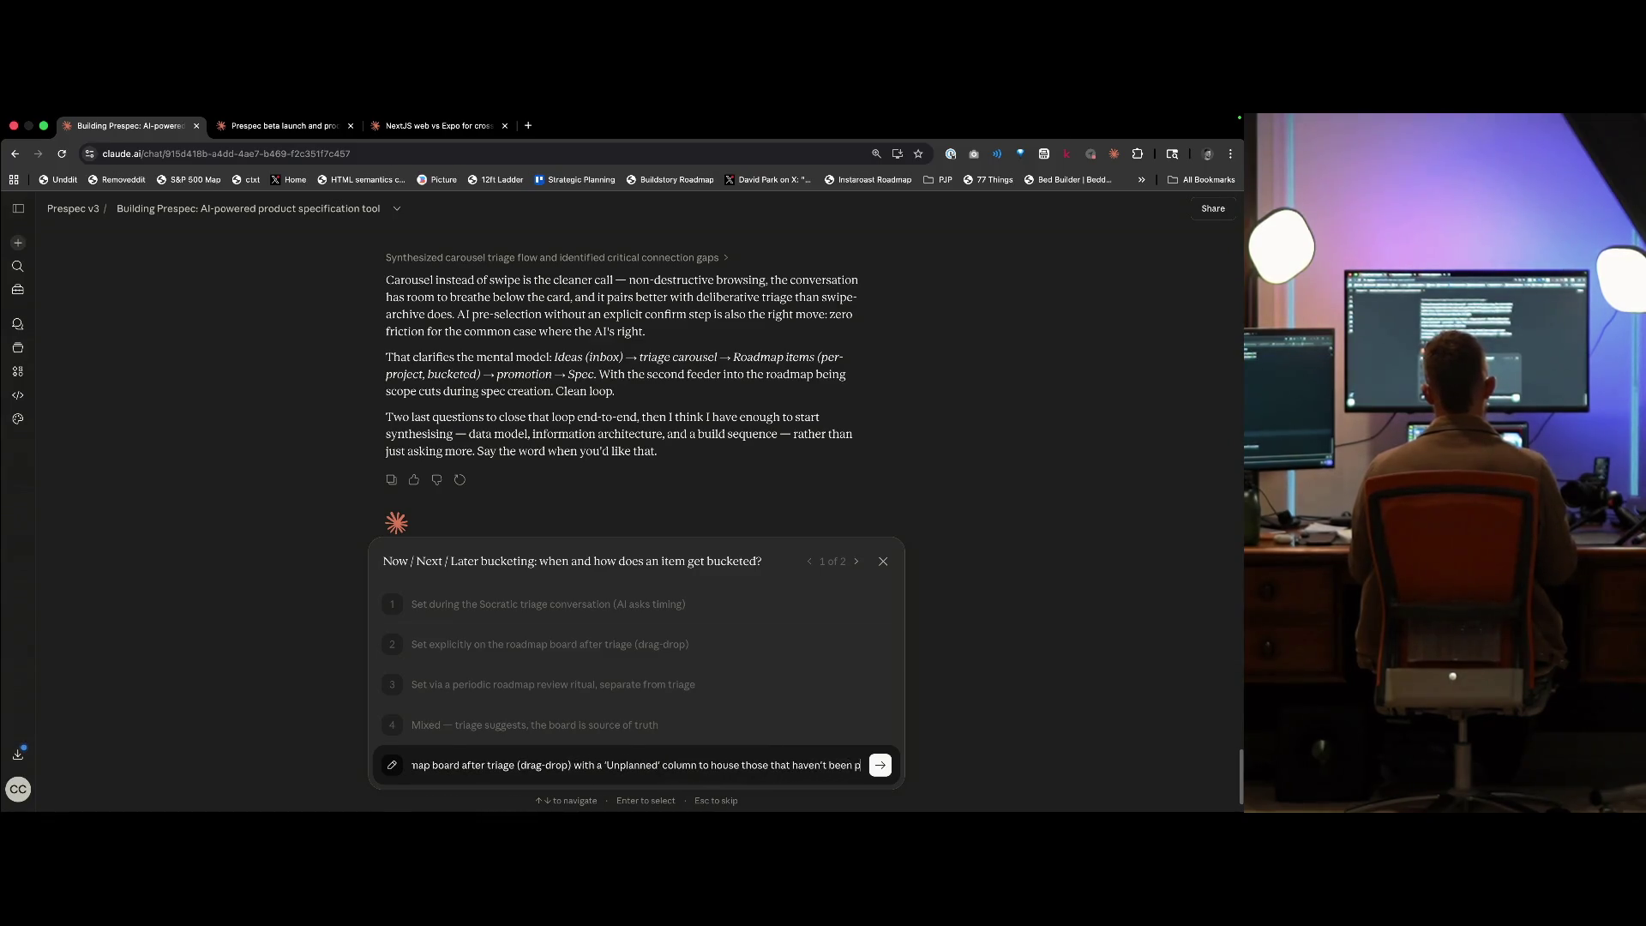
pyautogui.write('ut on the roadmap yet')
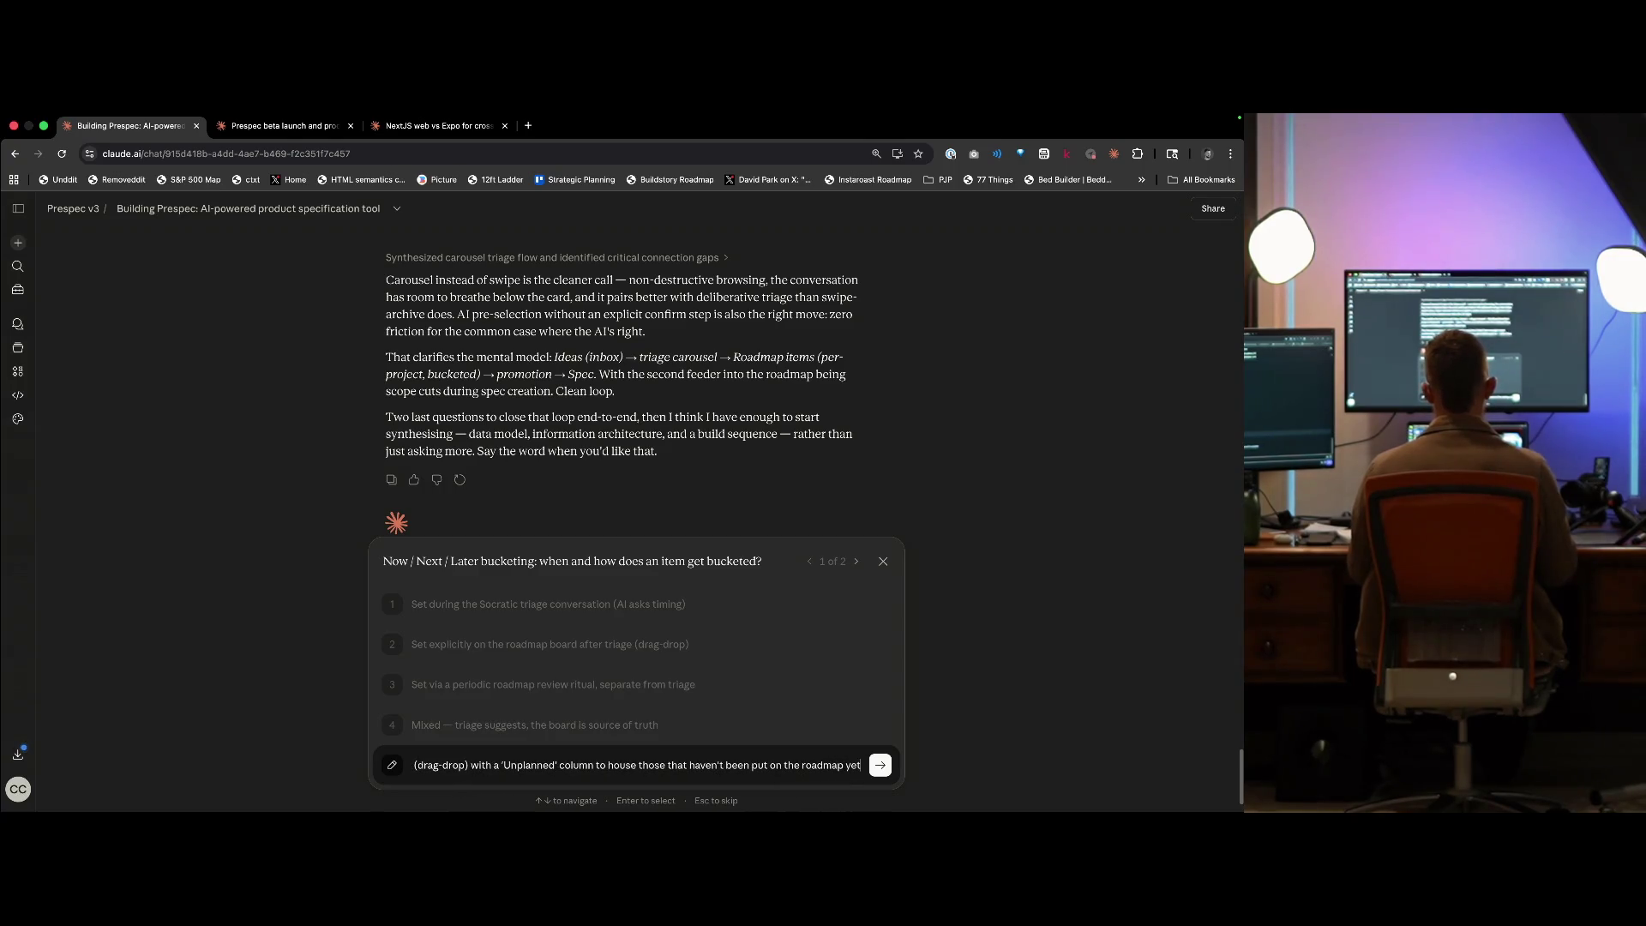
pyautogui.press('Return')
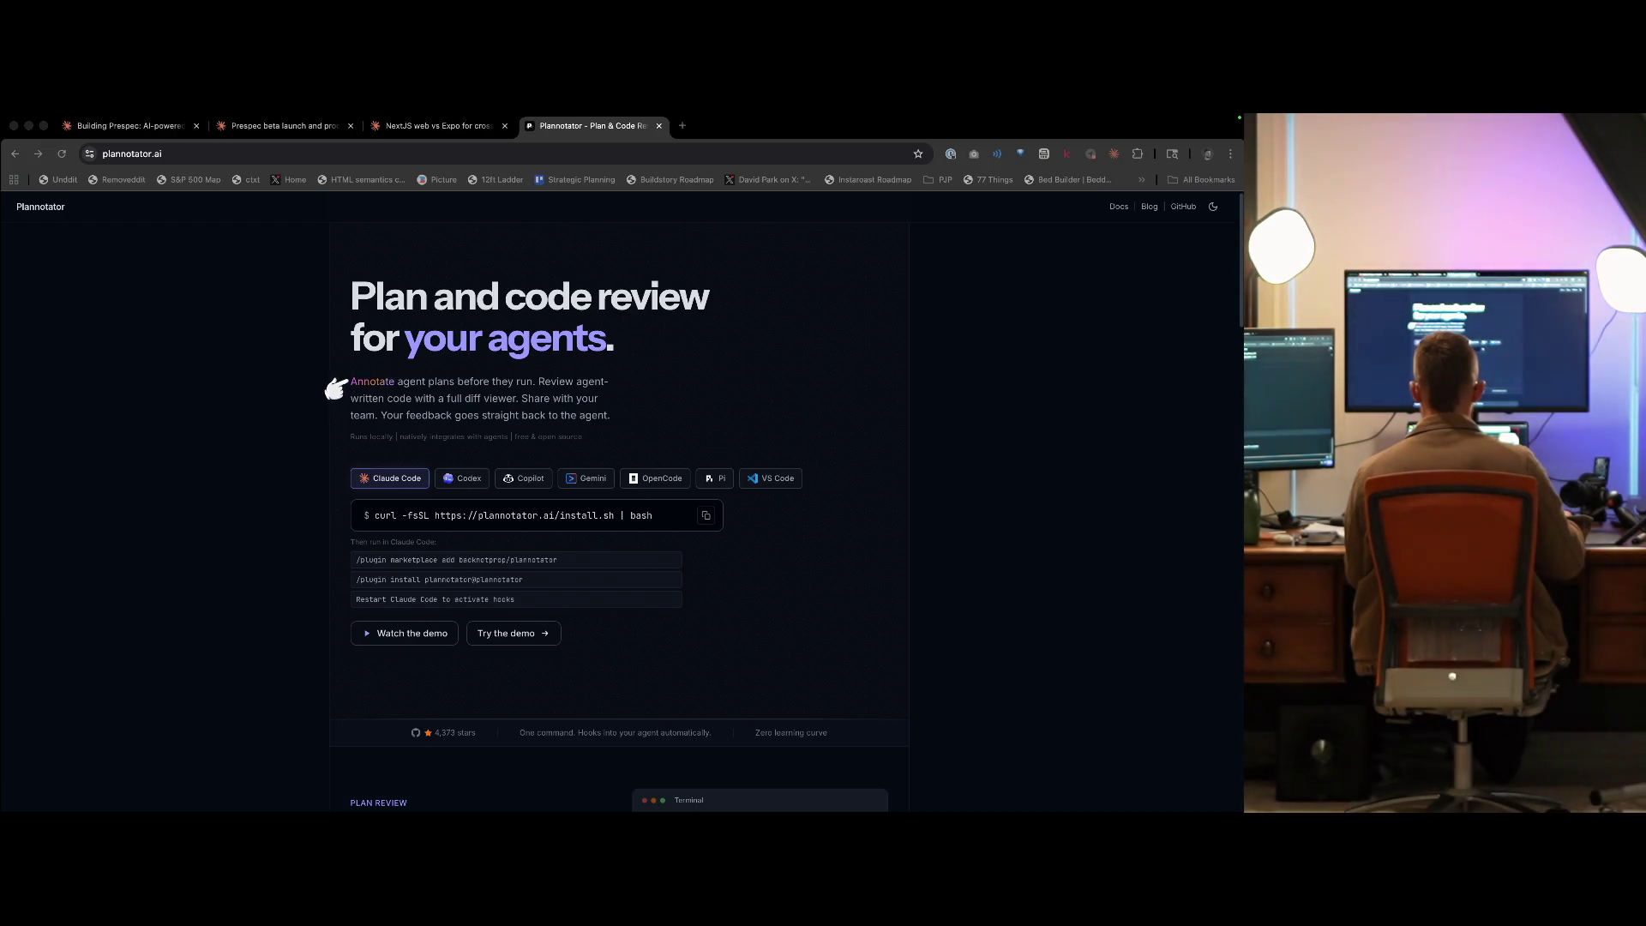
# - View Plannotator's Code Review demo image full-size in its own tab, then close it
pyautogui.click(570, 409)
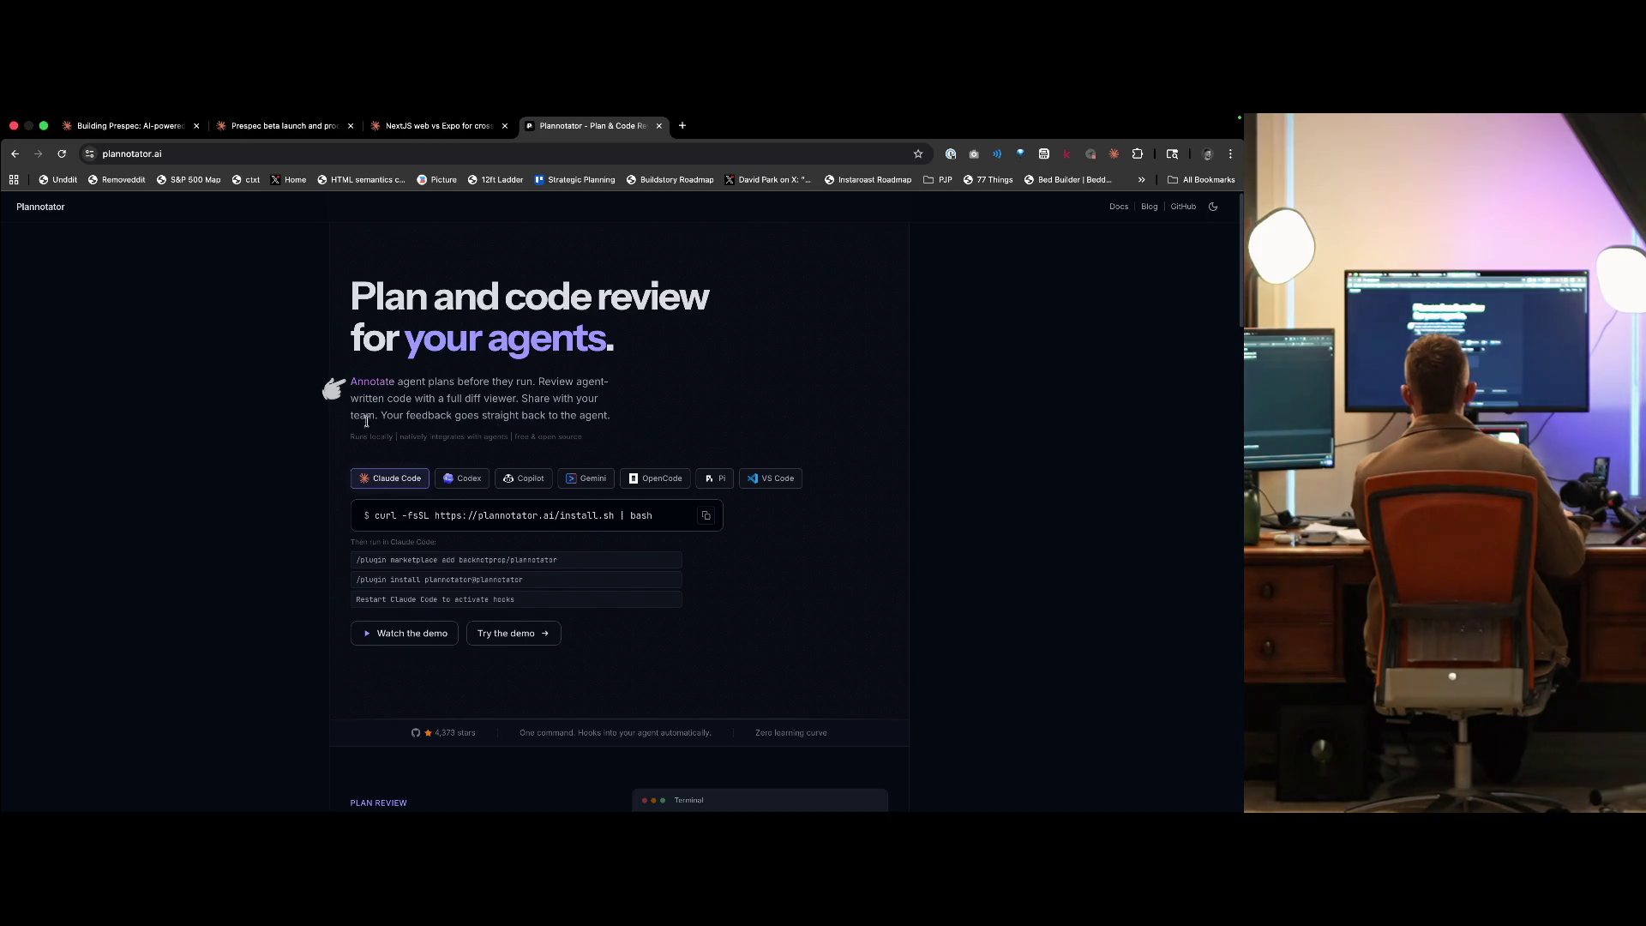
pyautogui.scroll(-6, 623, 391)
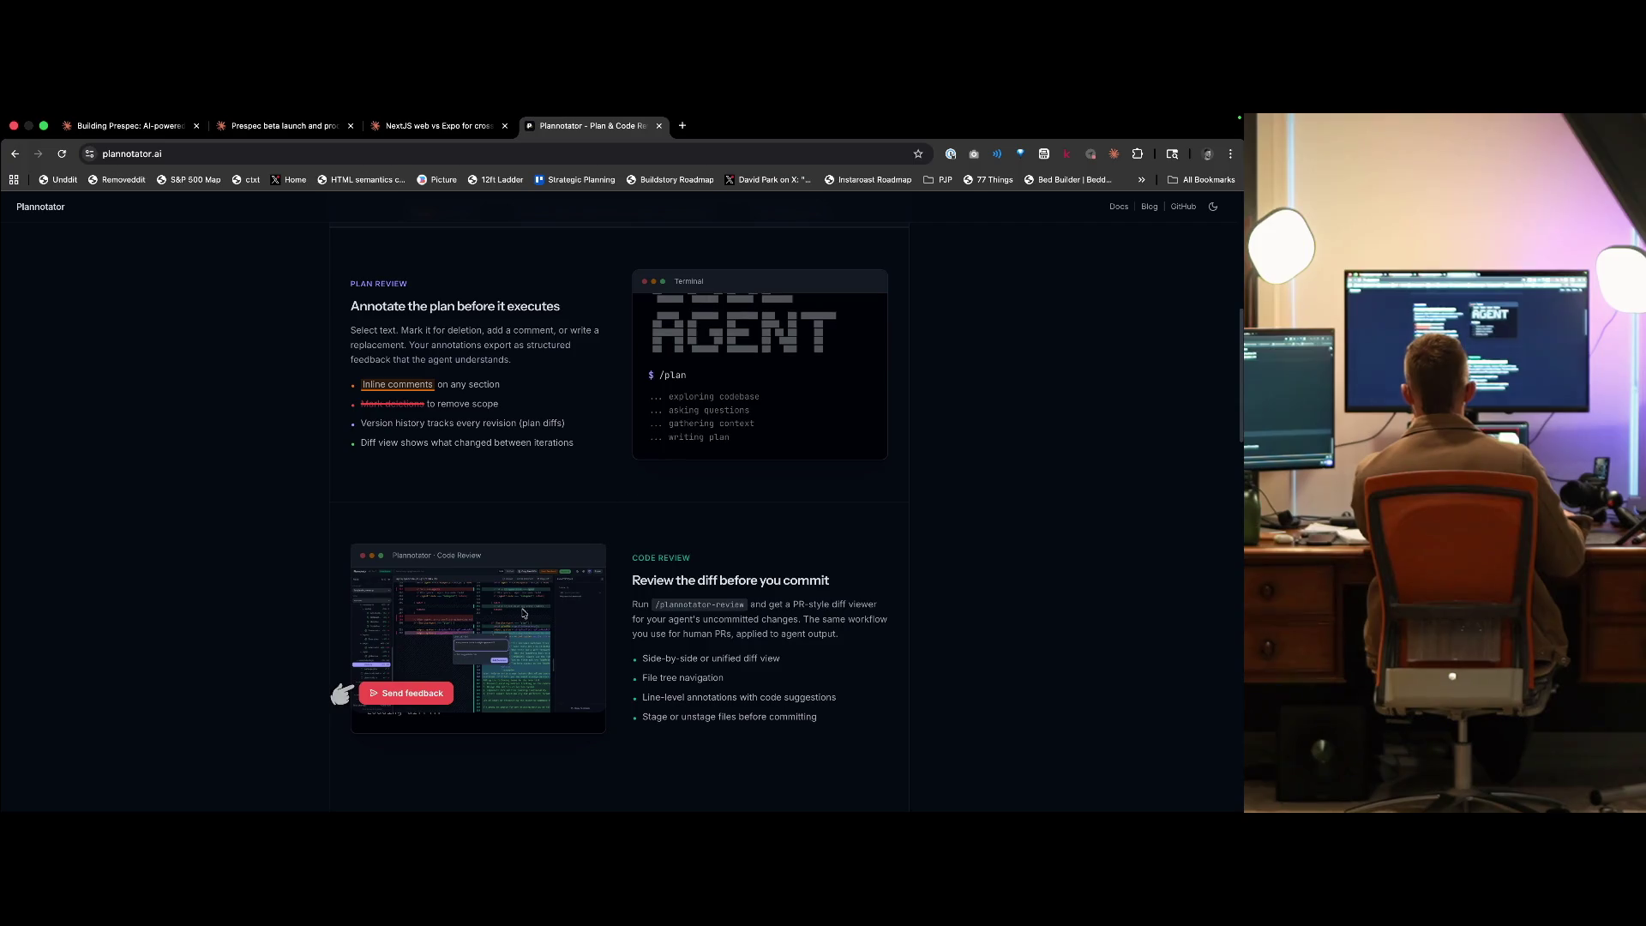
pyautogui.rightClick(434, 604)
pyautogui.click(480, 613)
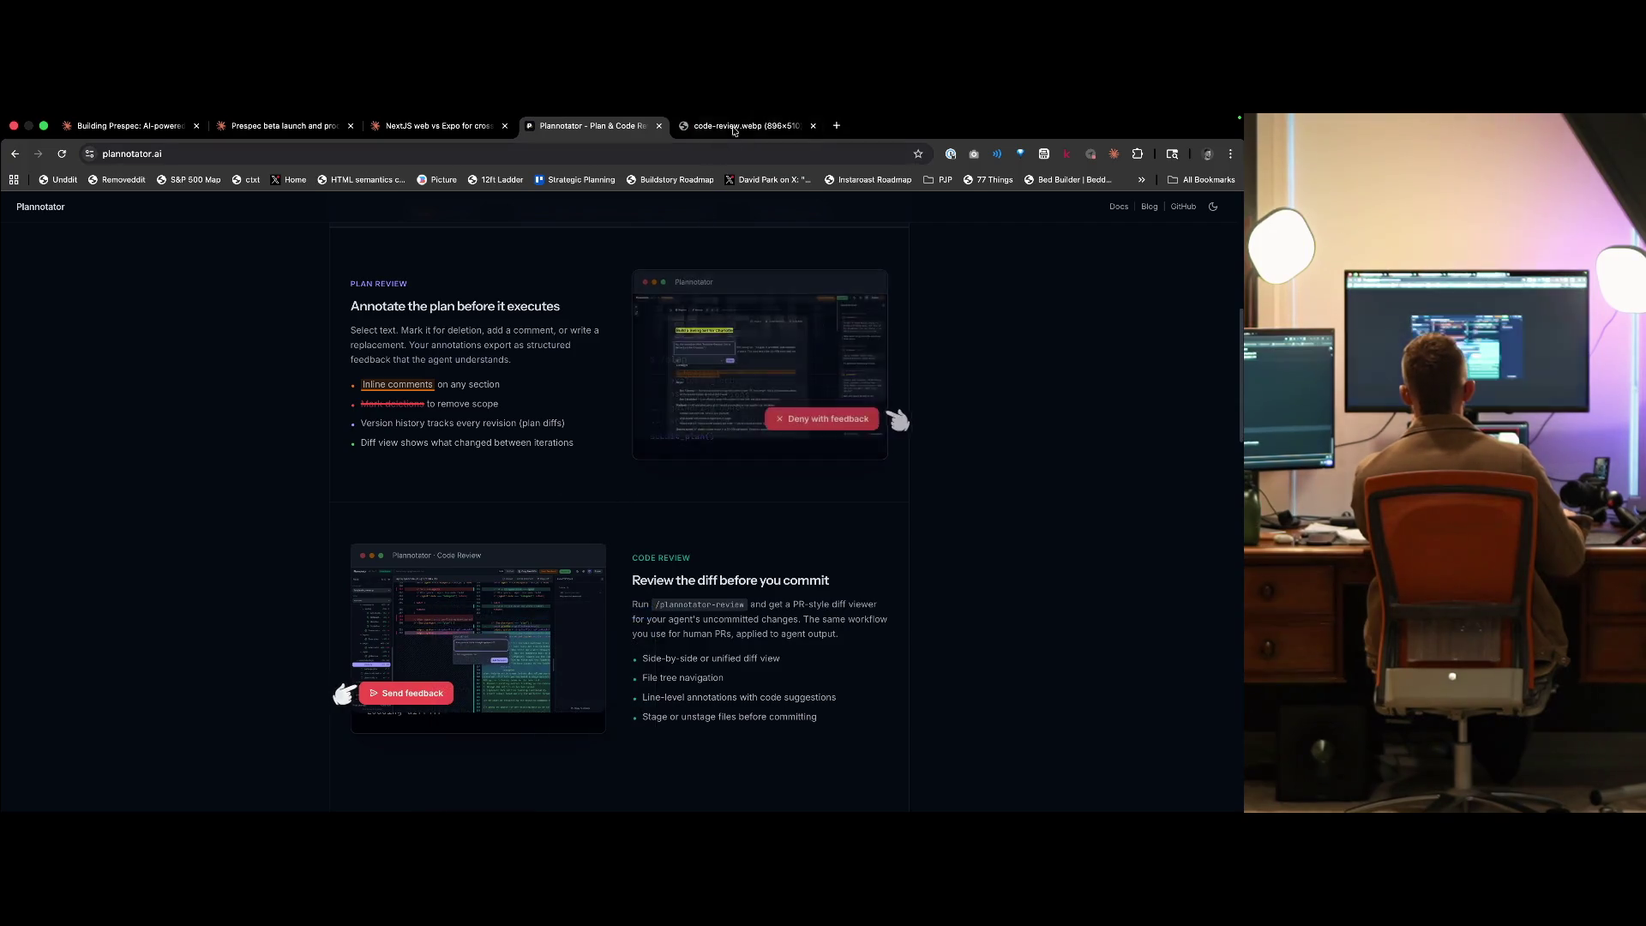
pyautogui.hotkey('ctrl', 'Tab')
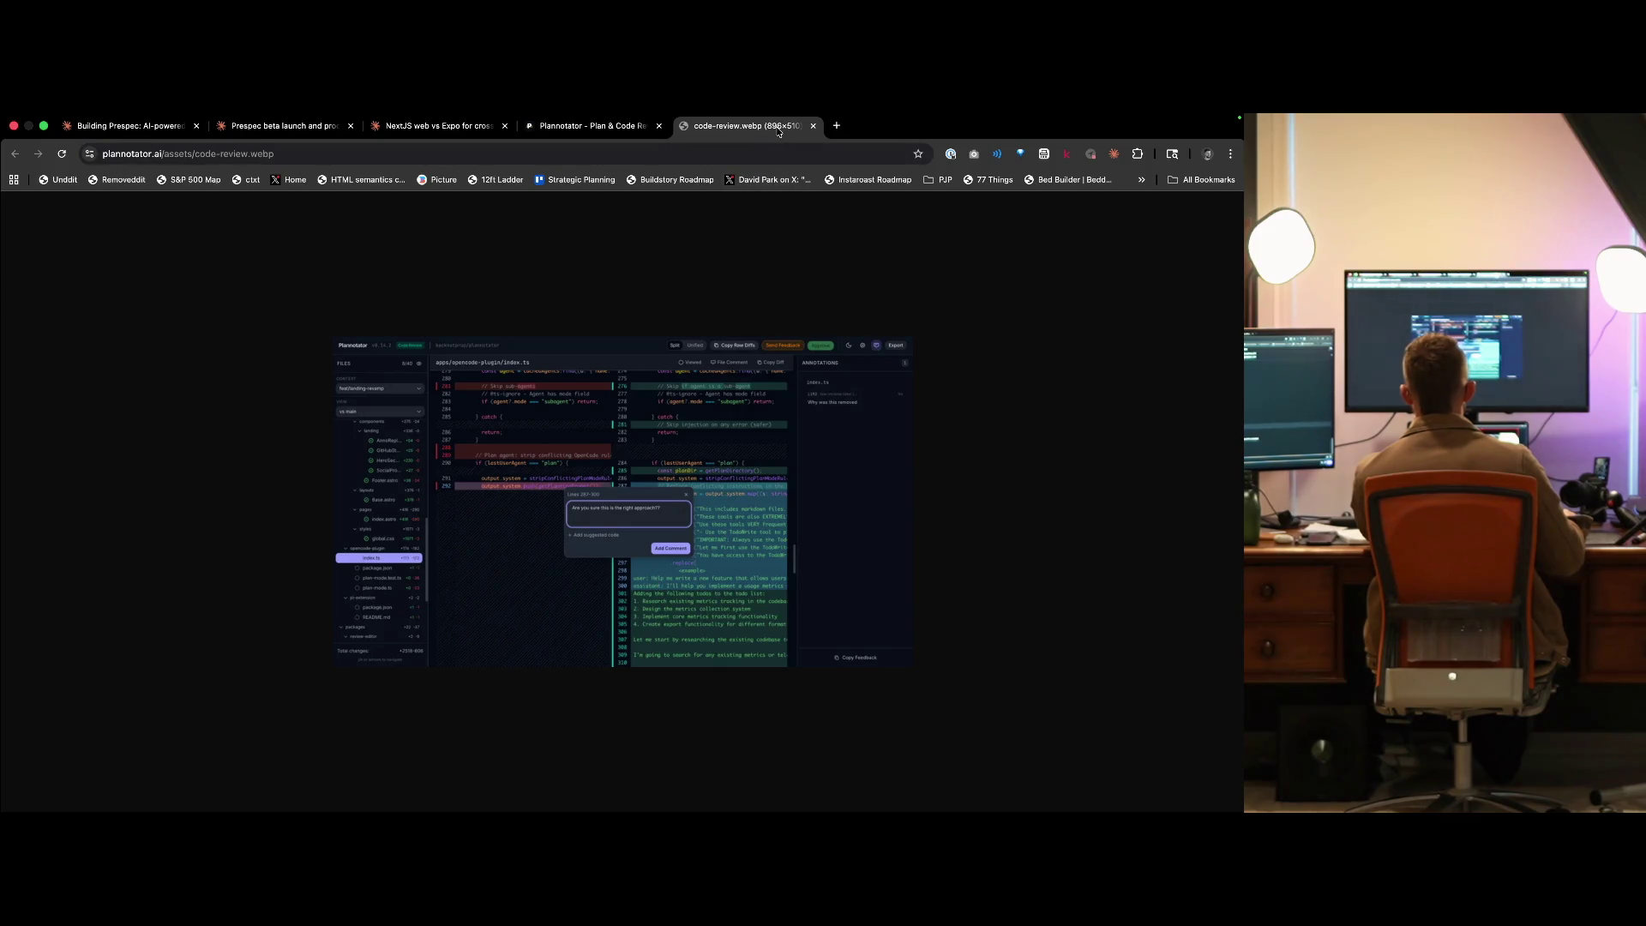
pyautogui.click(813, 125)
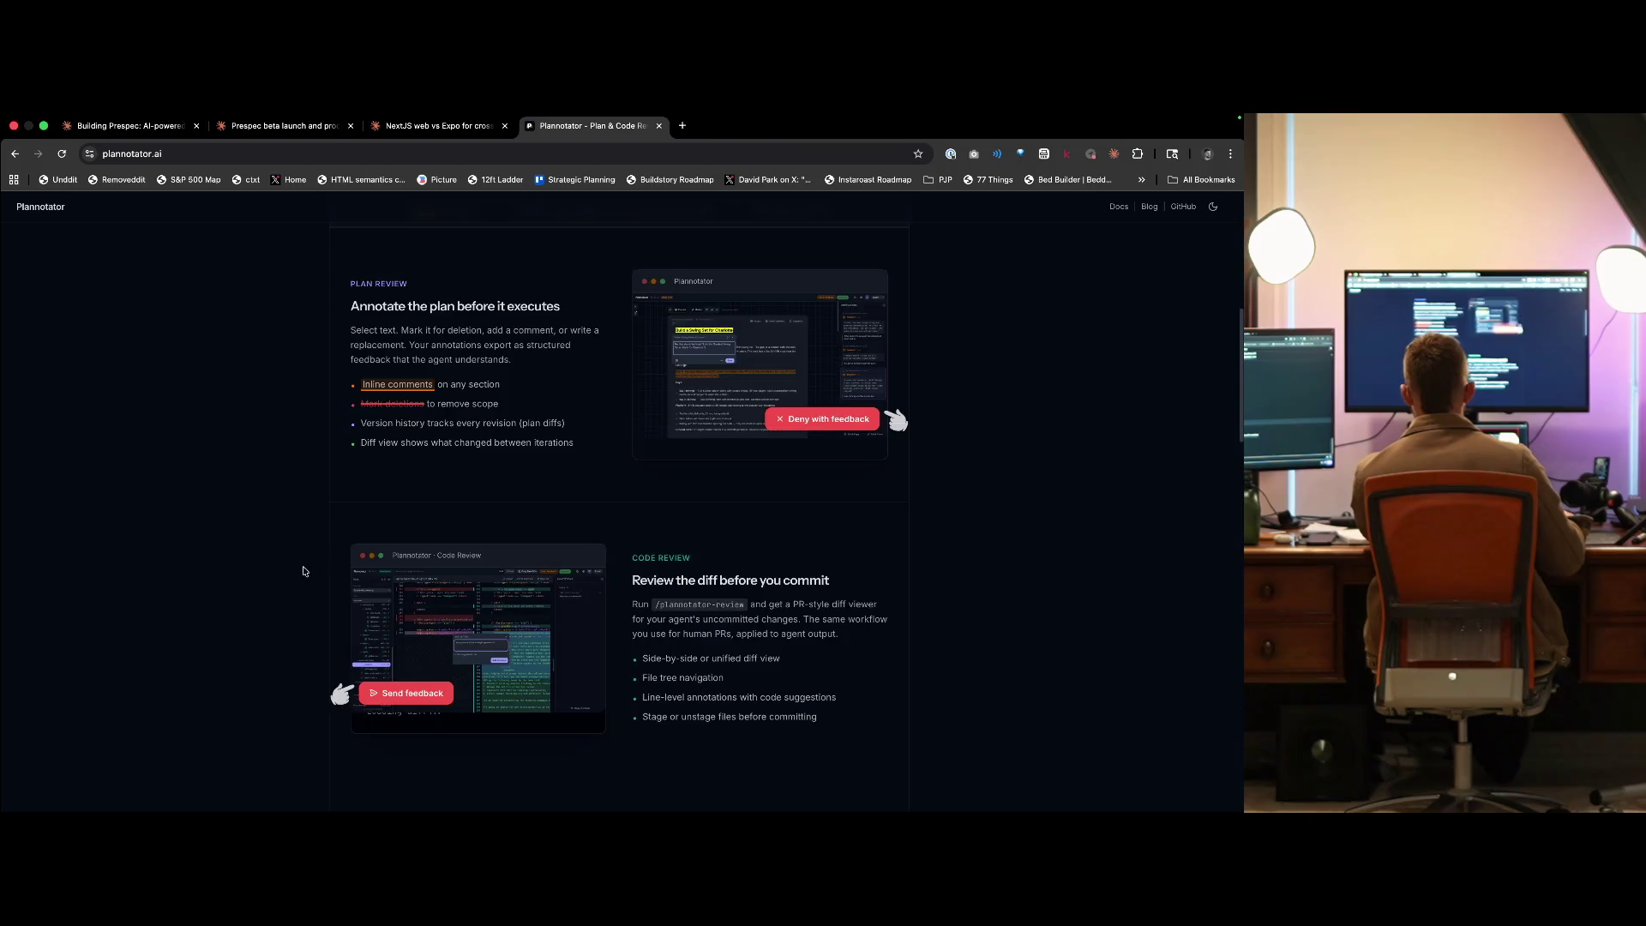
# - Scroll the rest of the Plannotator page down to the footer and close it
pyautogui.scroll(-3, 305, 575)
pyautogui.scroll(-2, 403, 581)
pyautogui.scroll(-6, 718, 631)
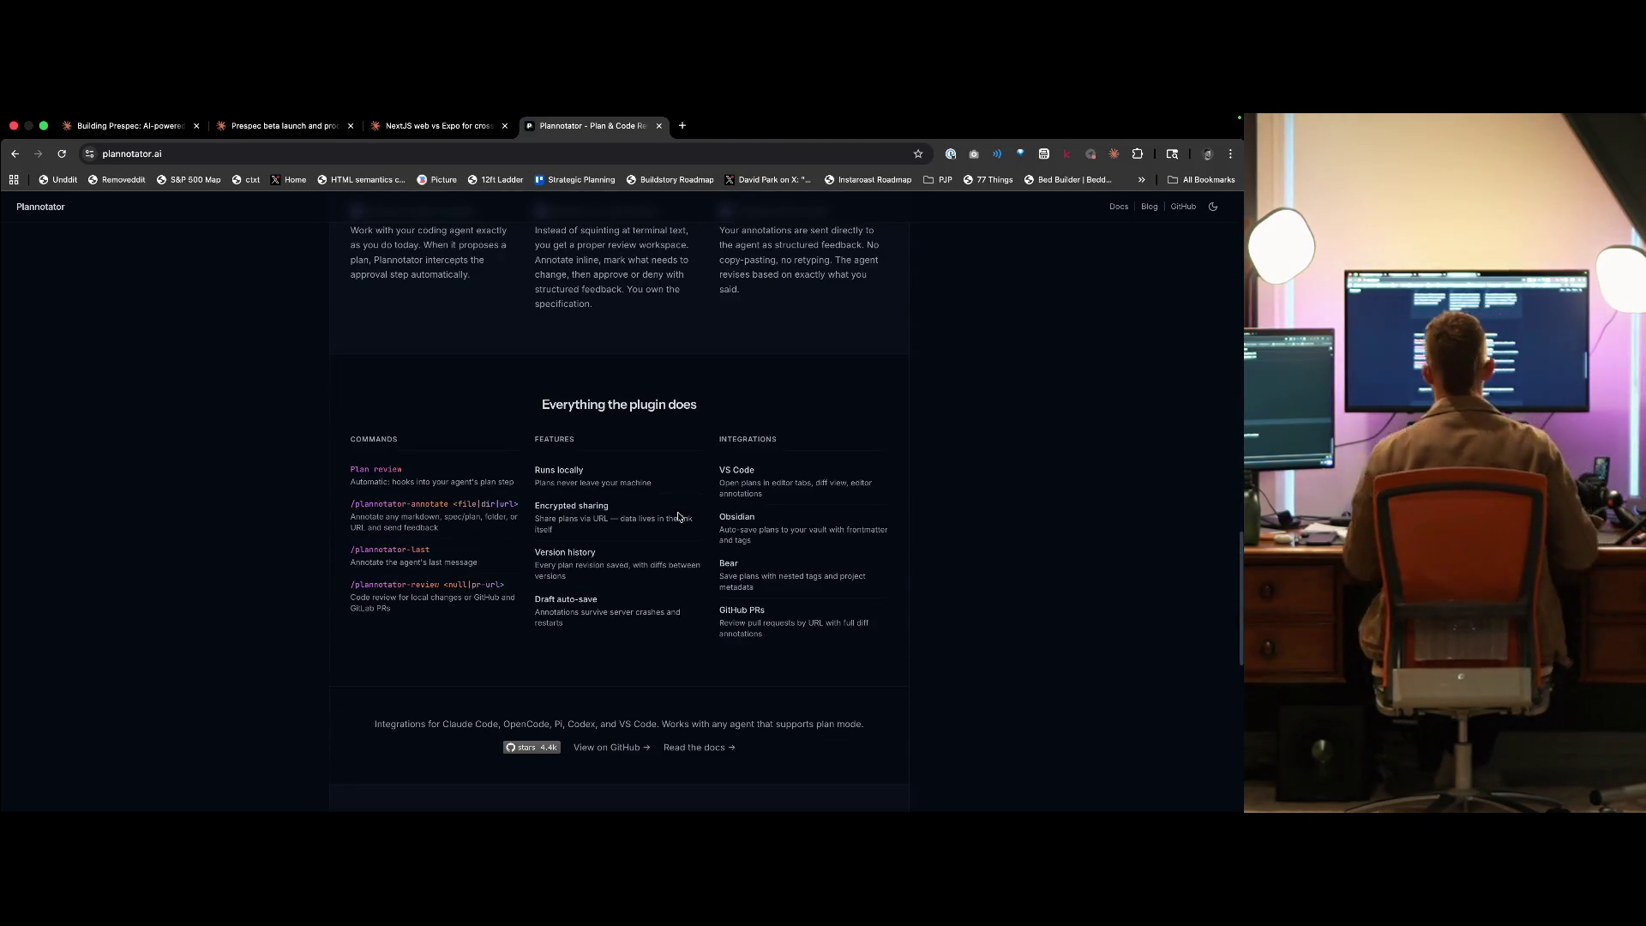
pyautogui.scroll(-10, 689, 505)
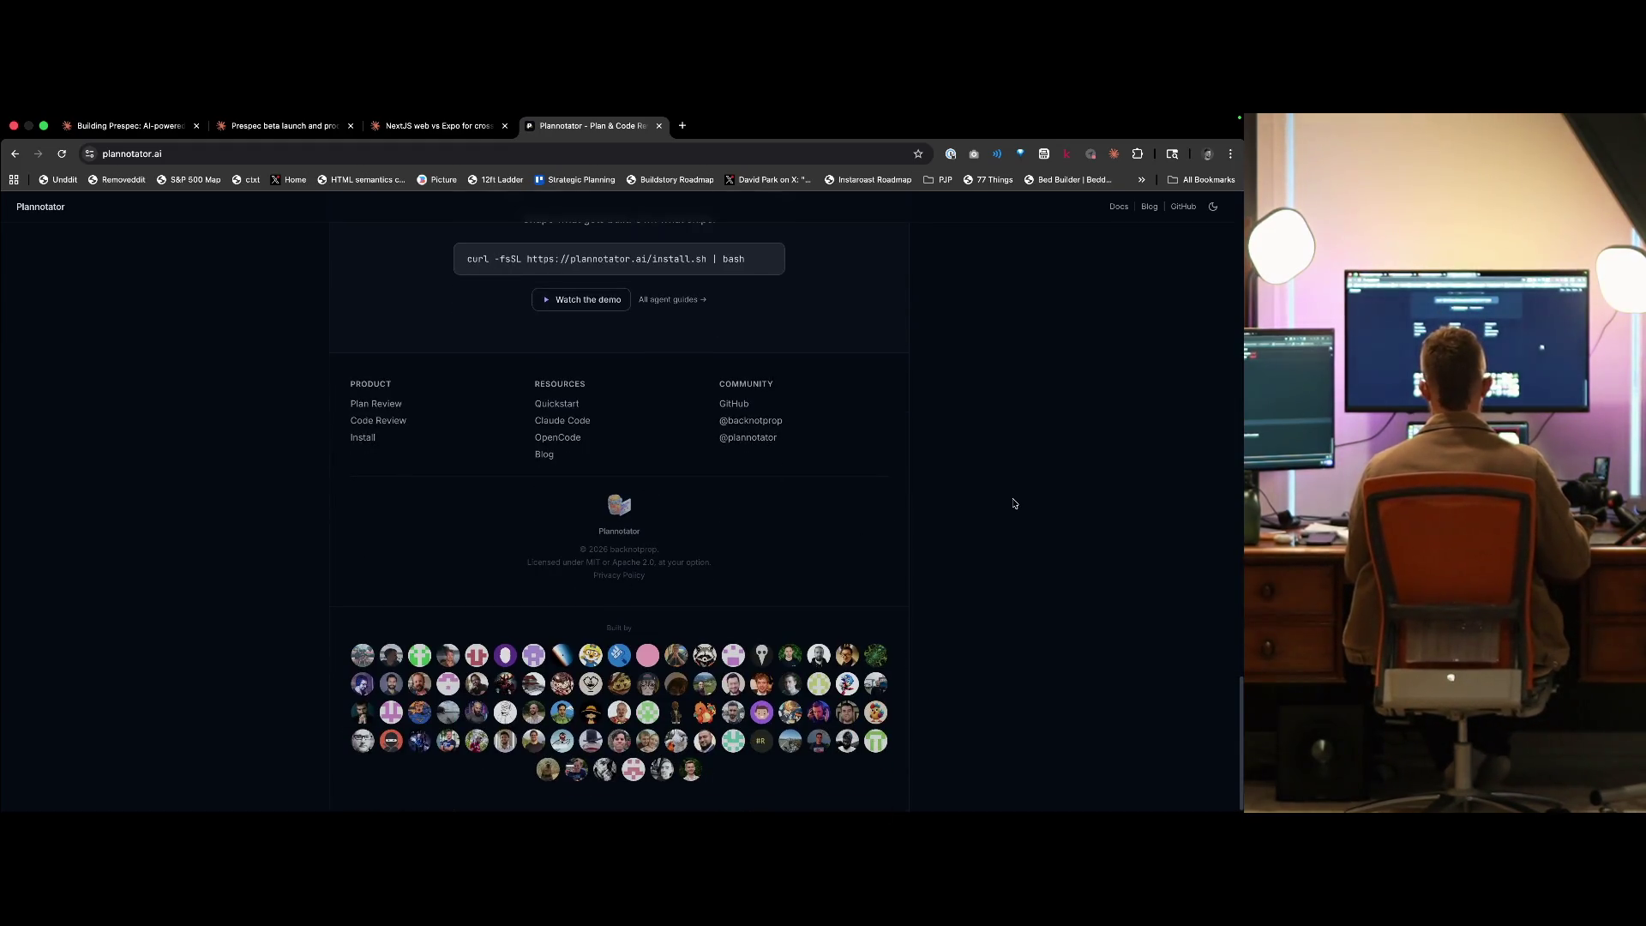
pyautogui.press('super+w')
pyautogui.press('super+alt+Left')
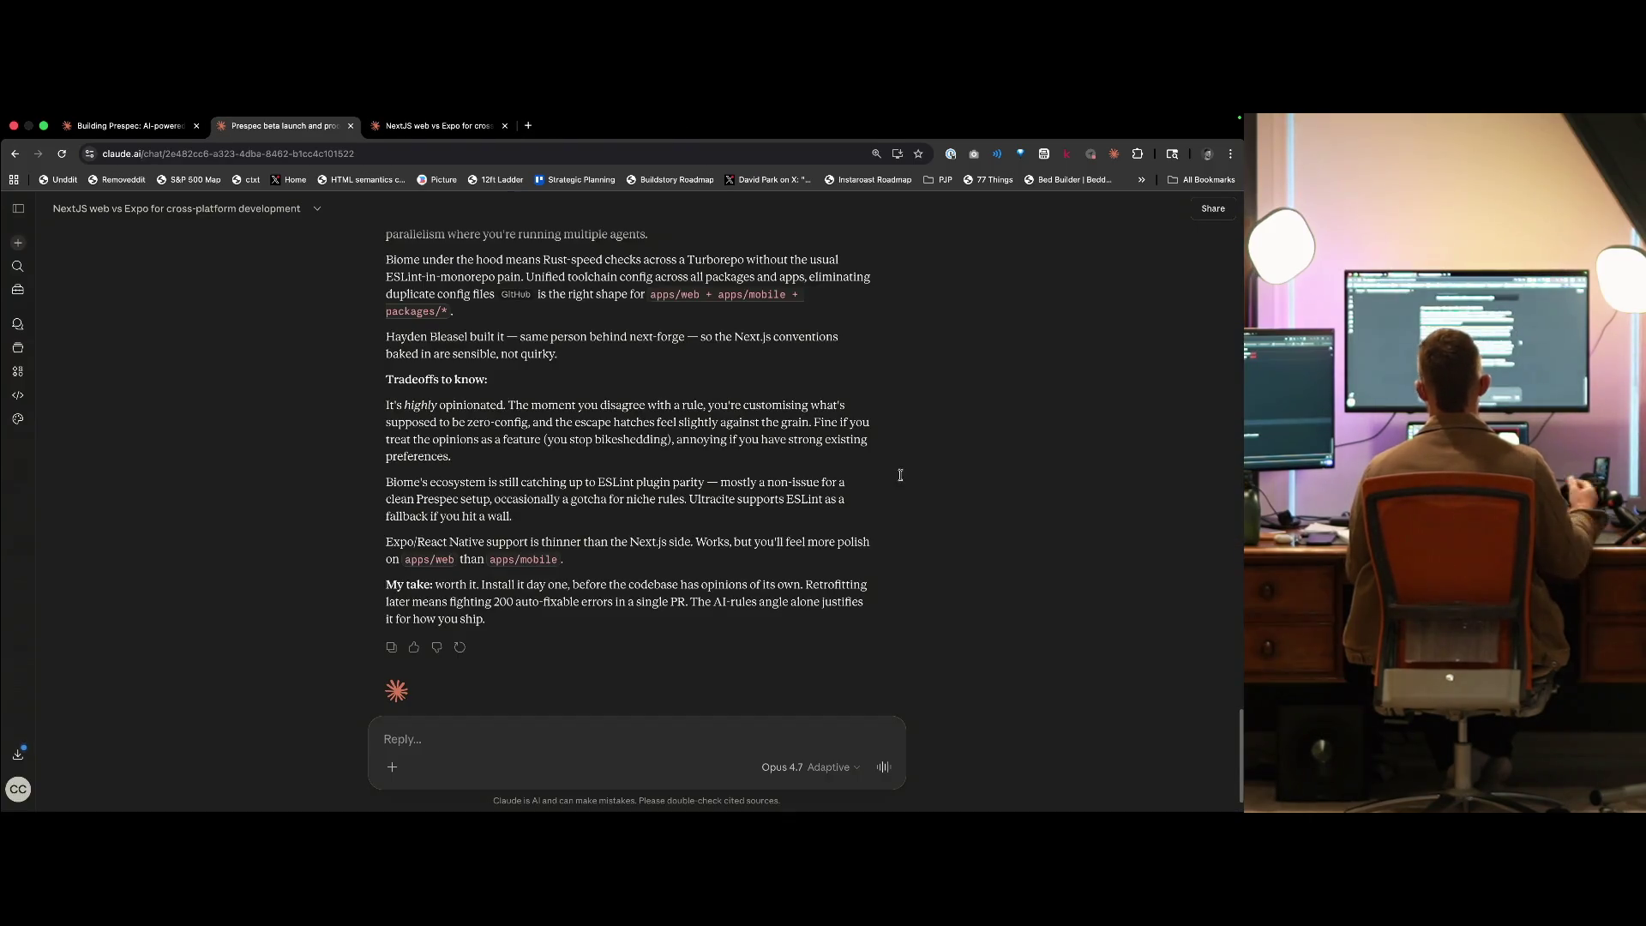
# - Read the Building Prespec chat's question on how roadmap items become specs, then start a new tab
pyautogui.press('super+alt+Left')
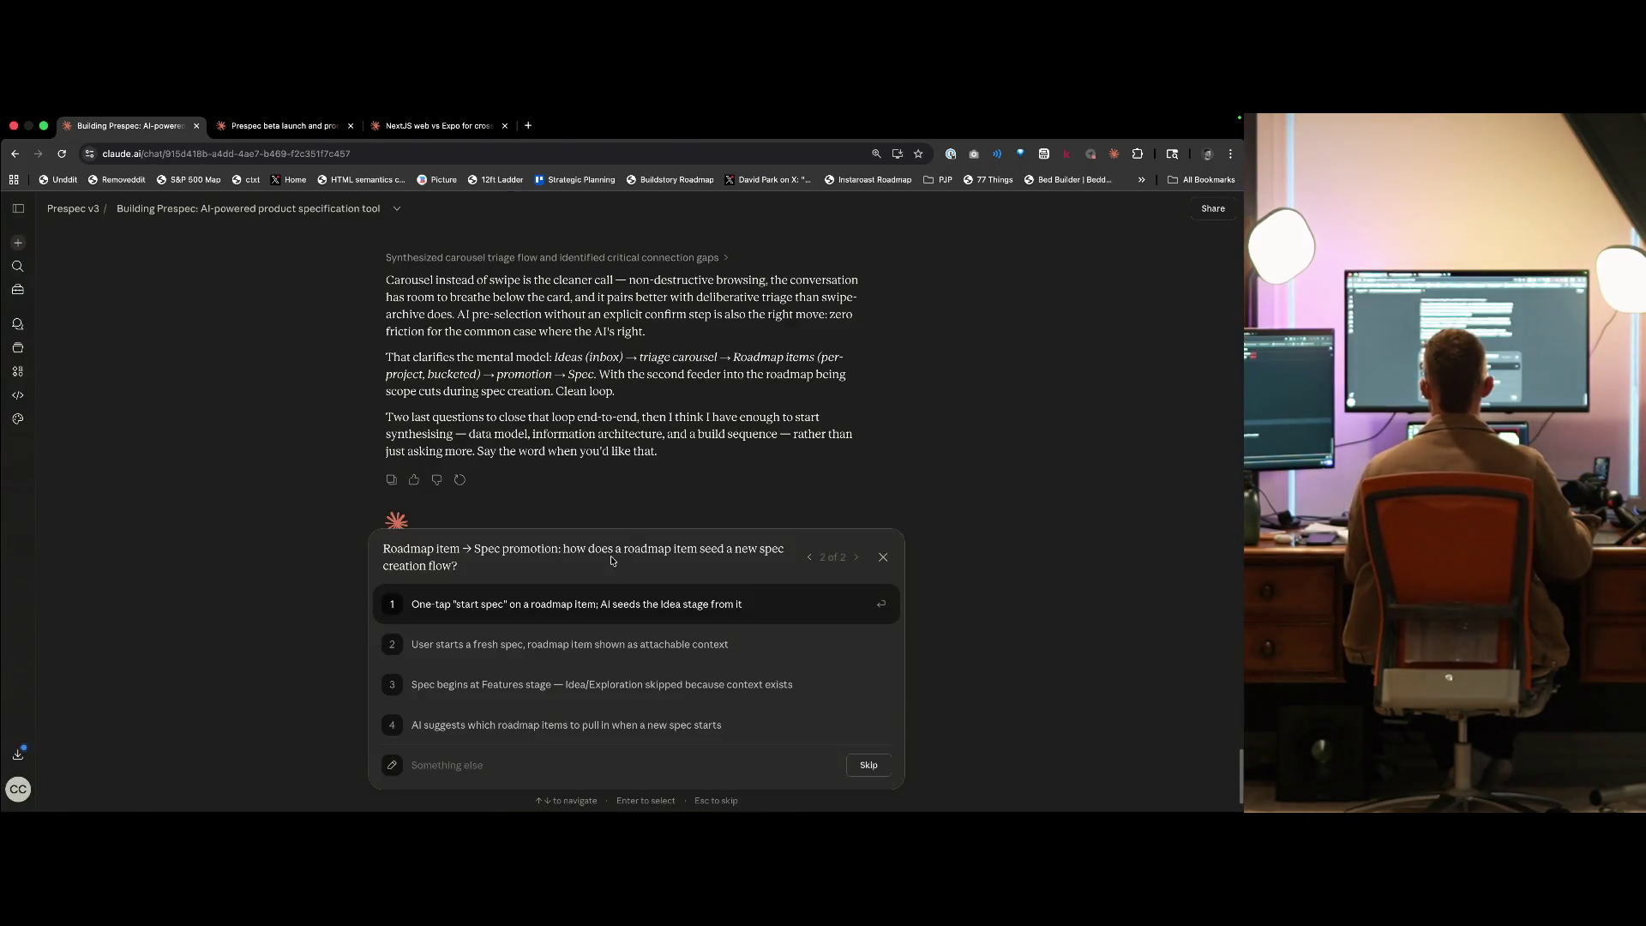
pyautogui.scroll(-1, 612, 559)
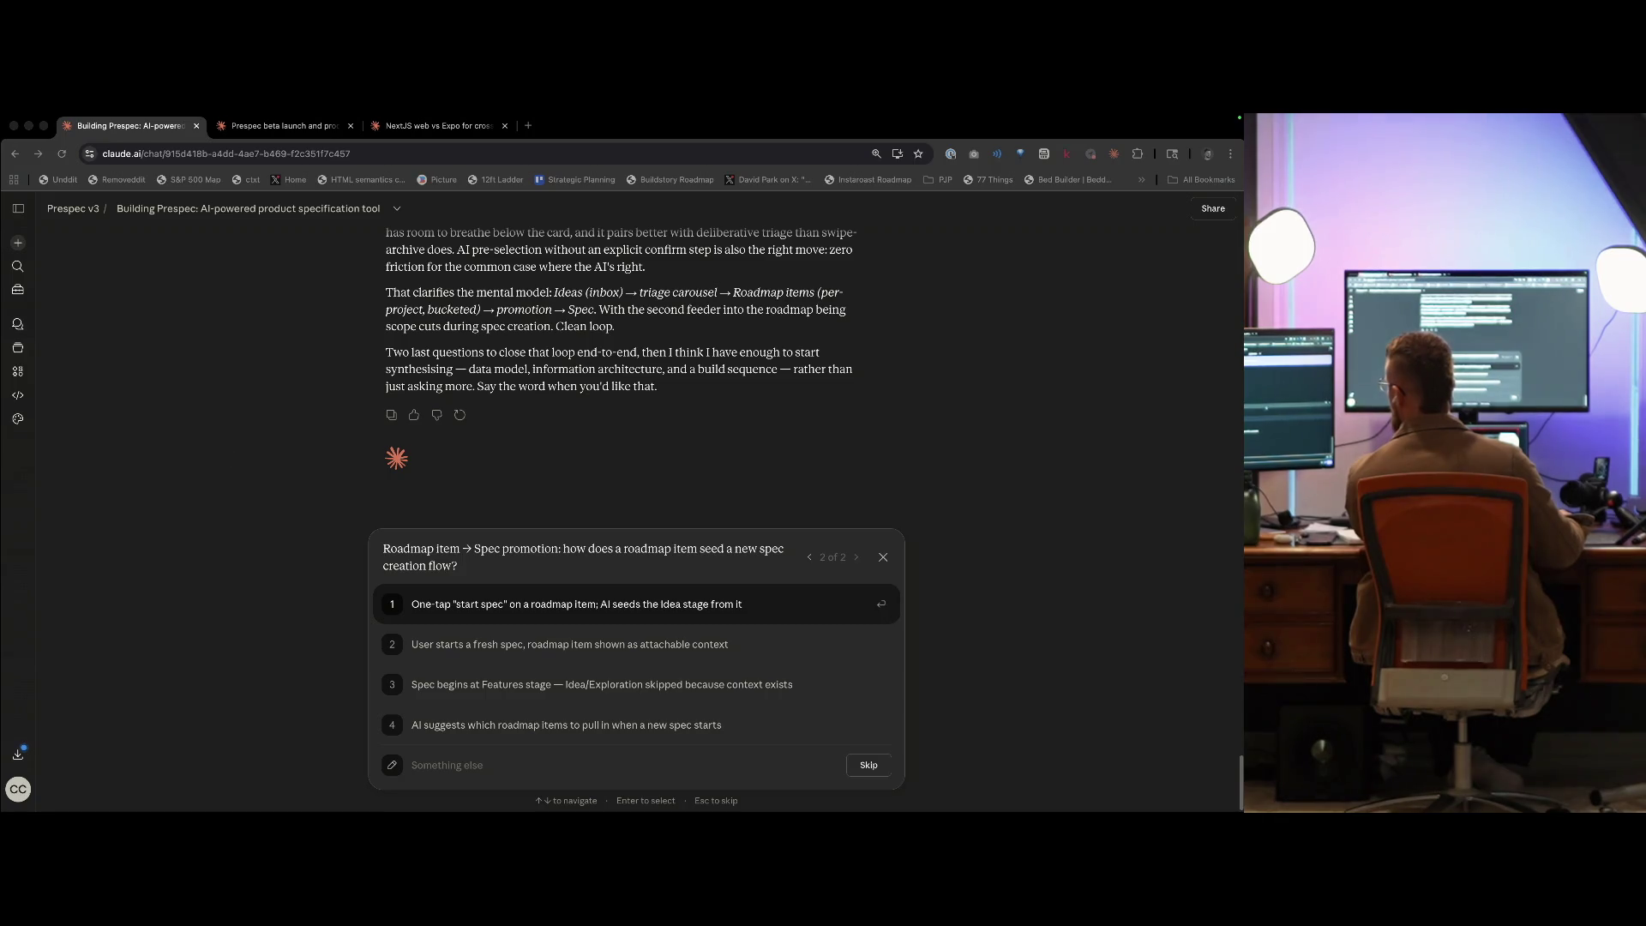
pyautogui.press('super+t')
# - Visit the Twitch channel page, check the chat and Hype Train details, then go to Creator Dashboard
pyautogui.write('twi')
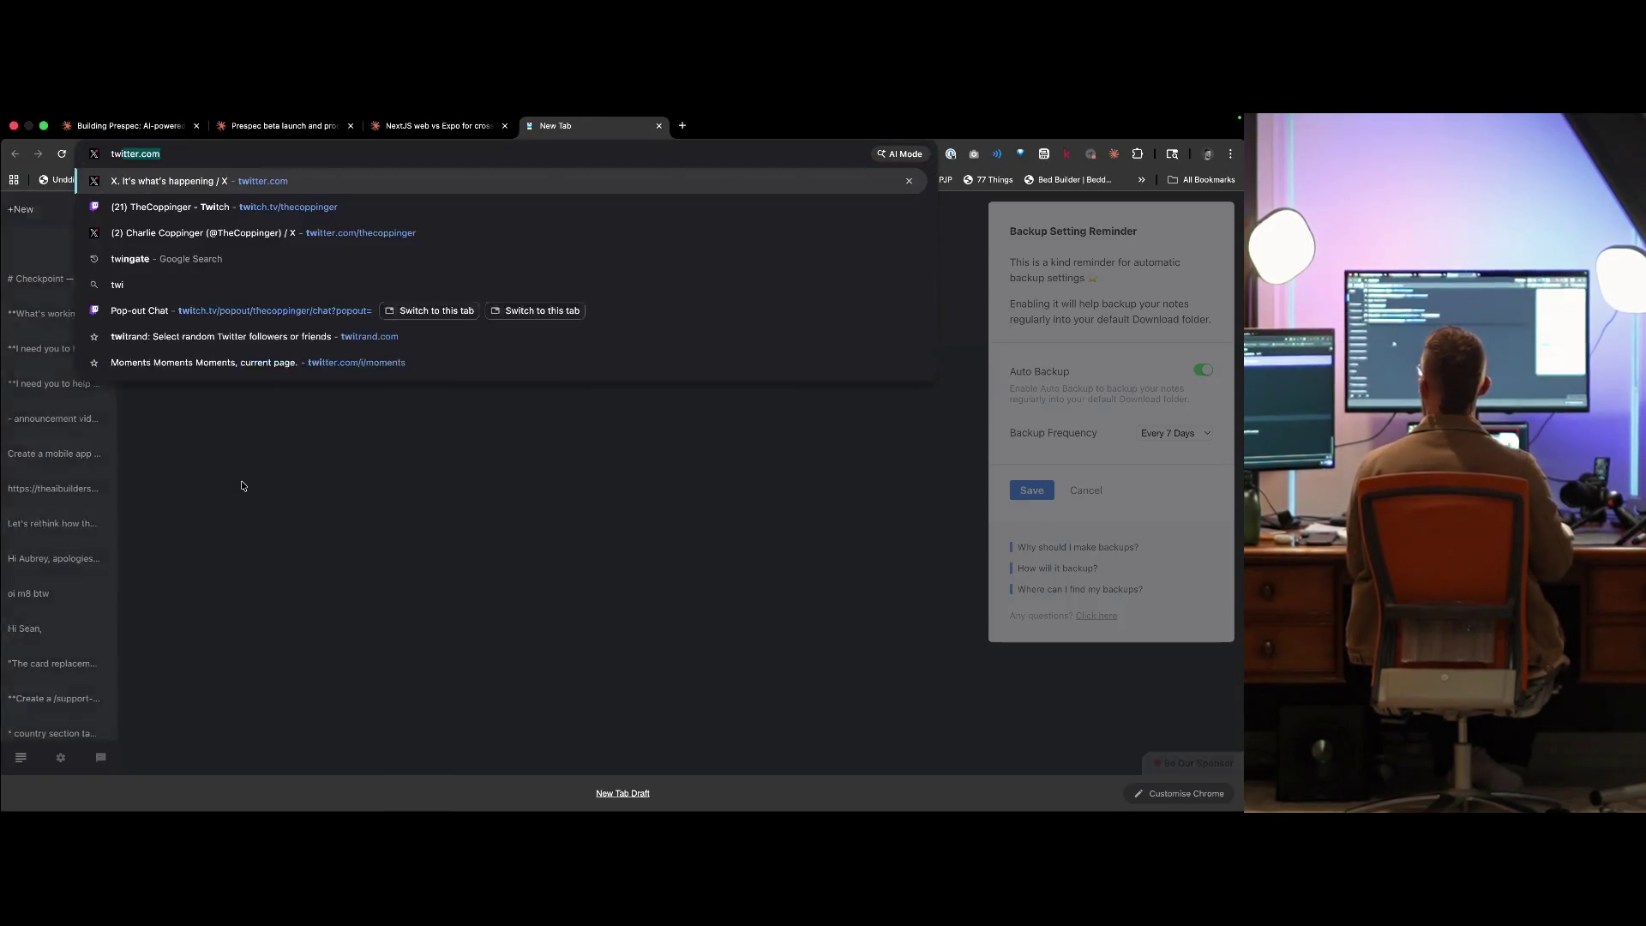
pyautogui.write('tch')
pyautogui.press('Return')
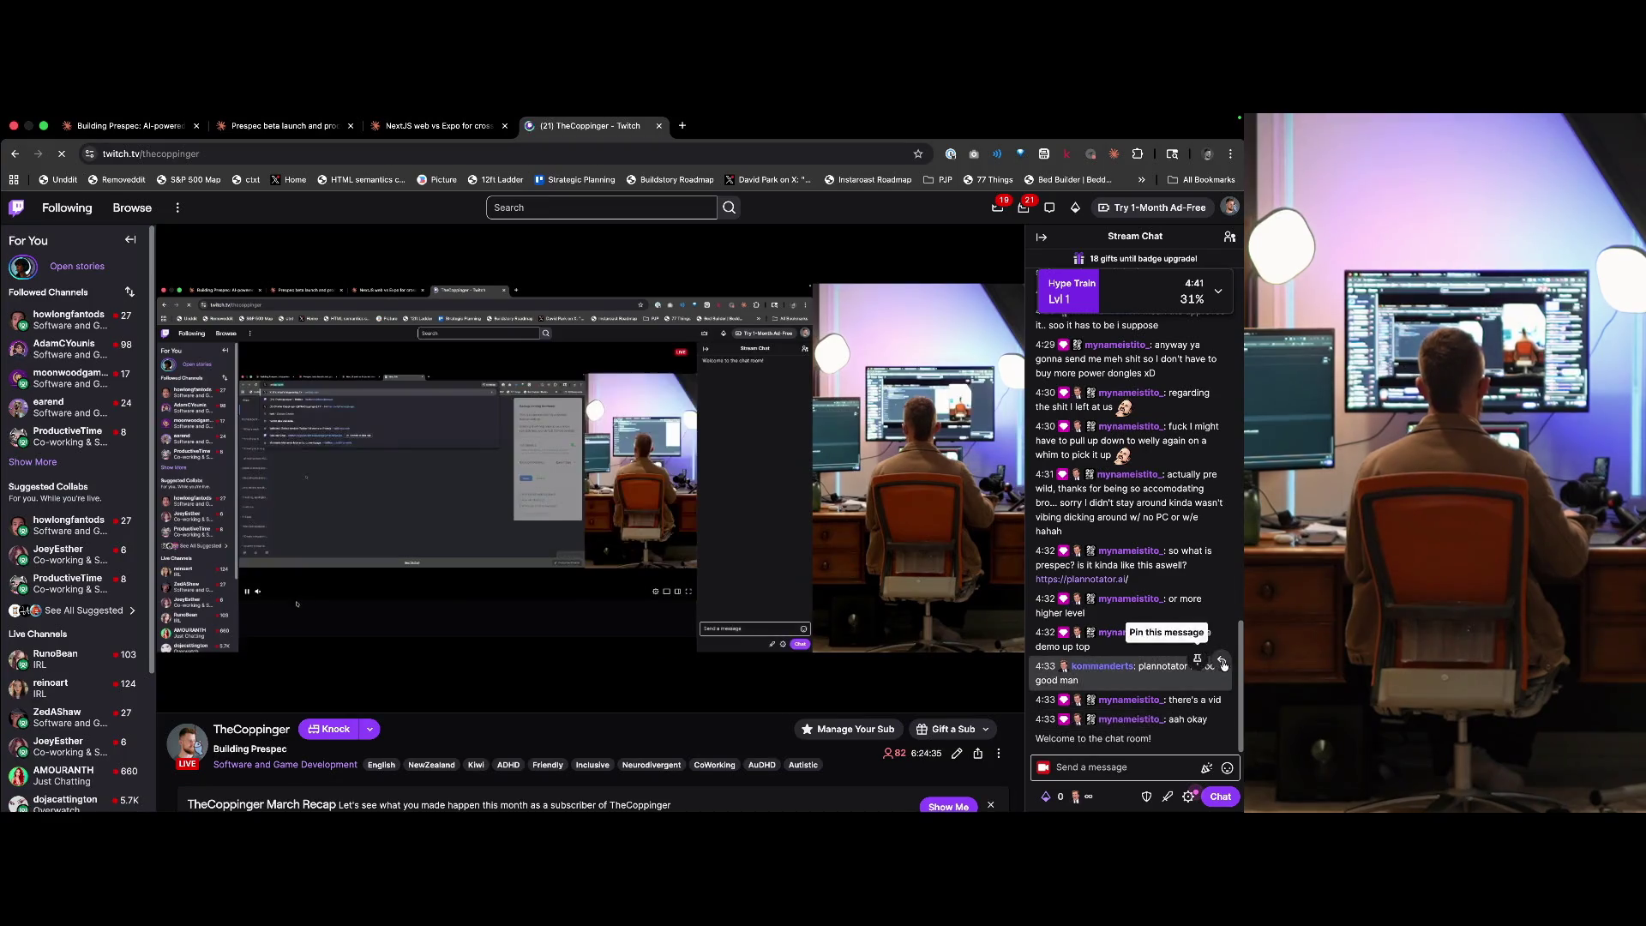
pyautogui.scroll(3, 1201, 635)
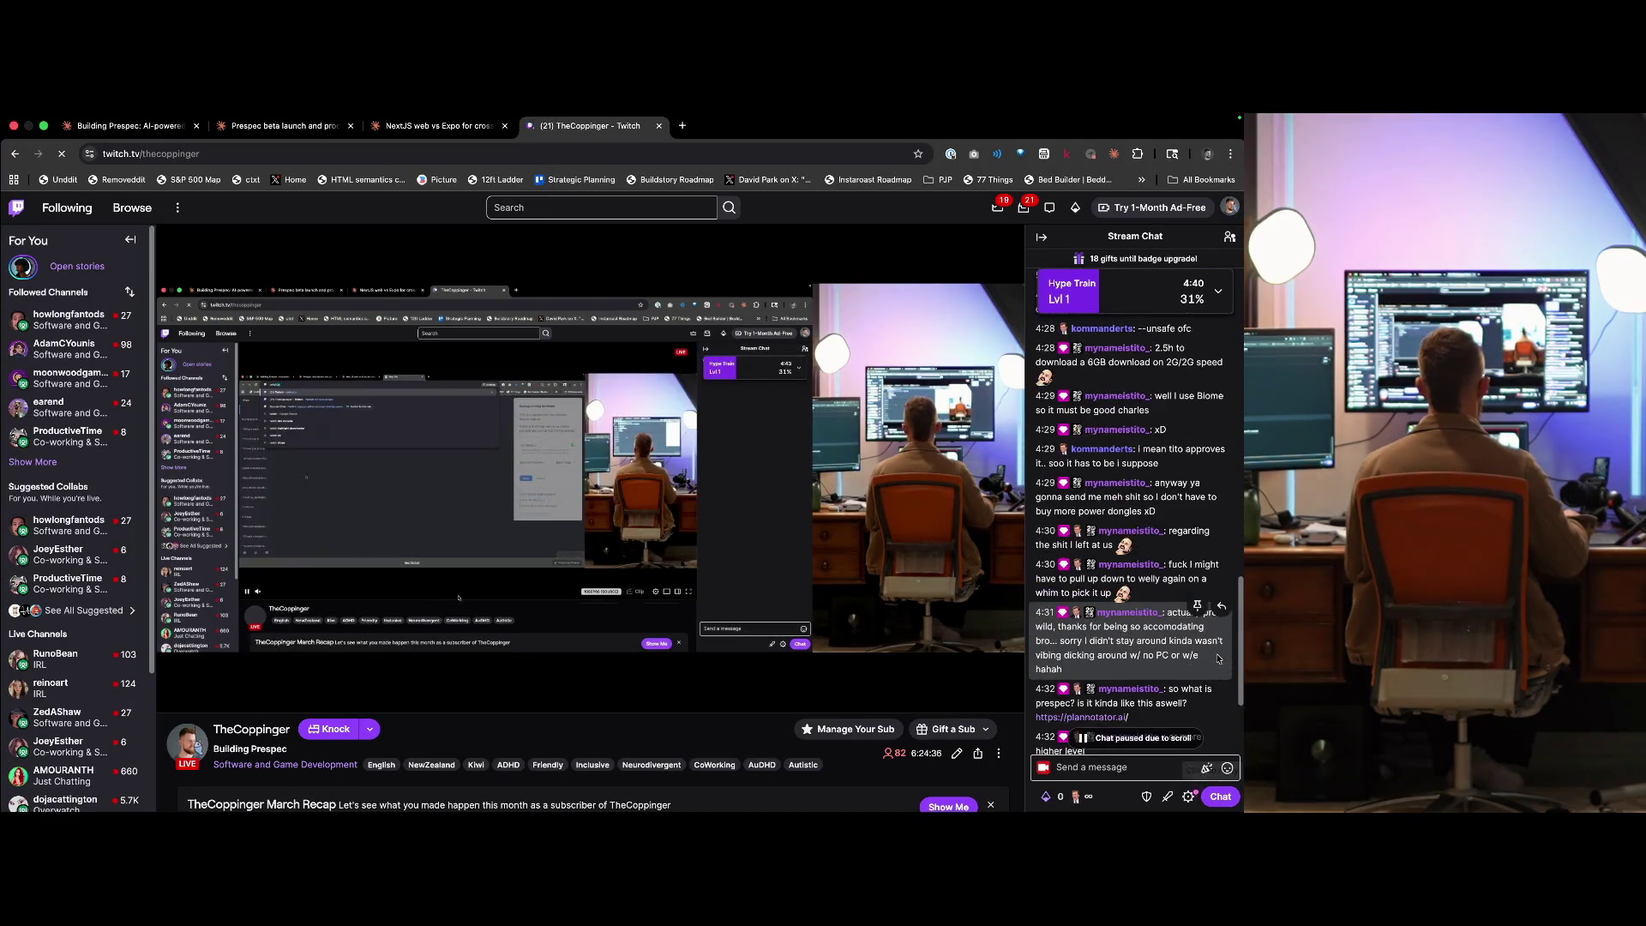
pyautogui.click(1188, 296)
pyautogui.scroll(5, 1192, 515)
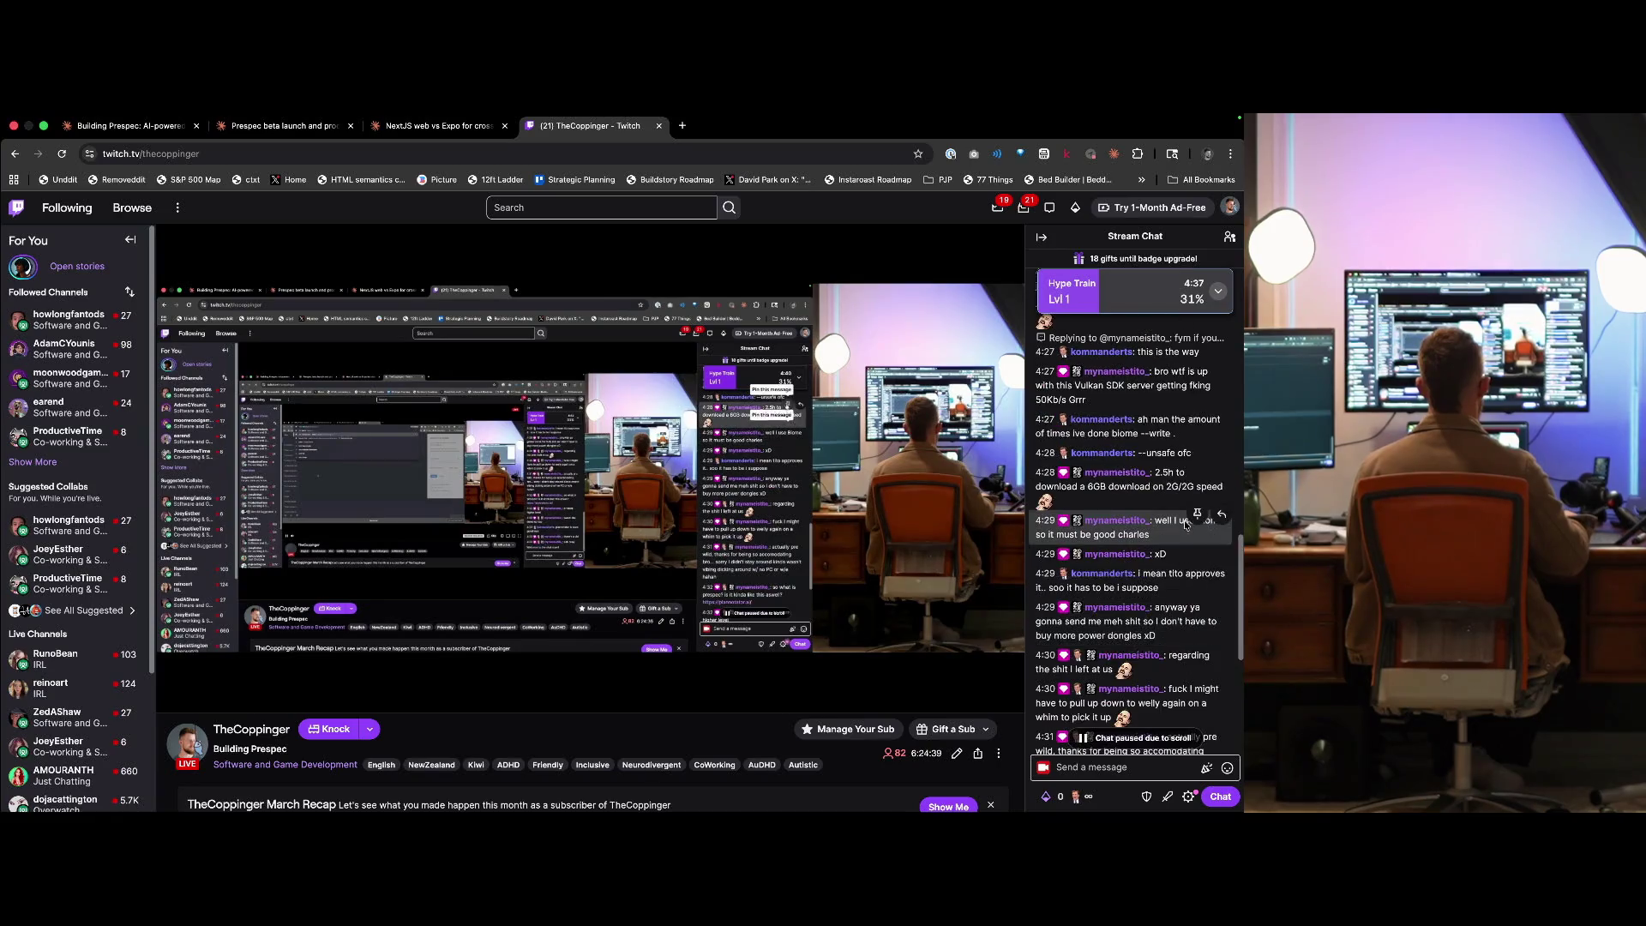
pyautogui.scroll(-10, 1184, 528)
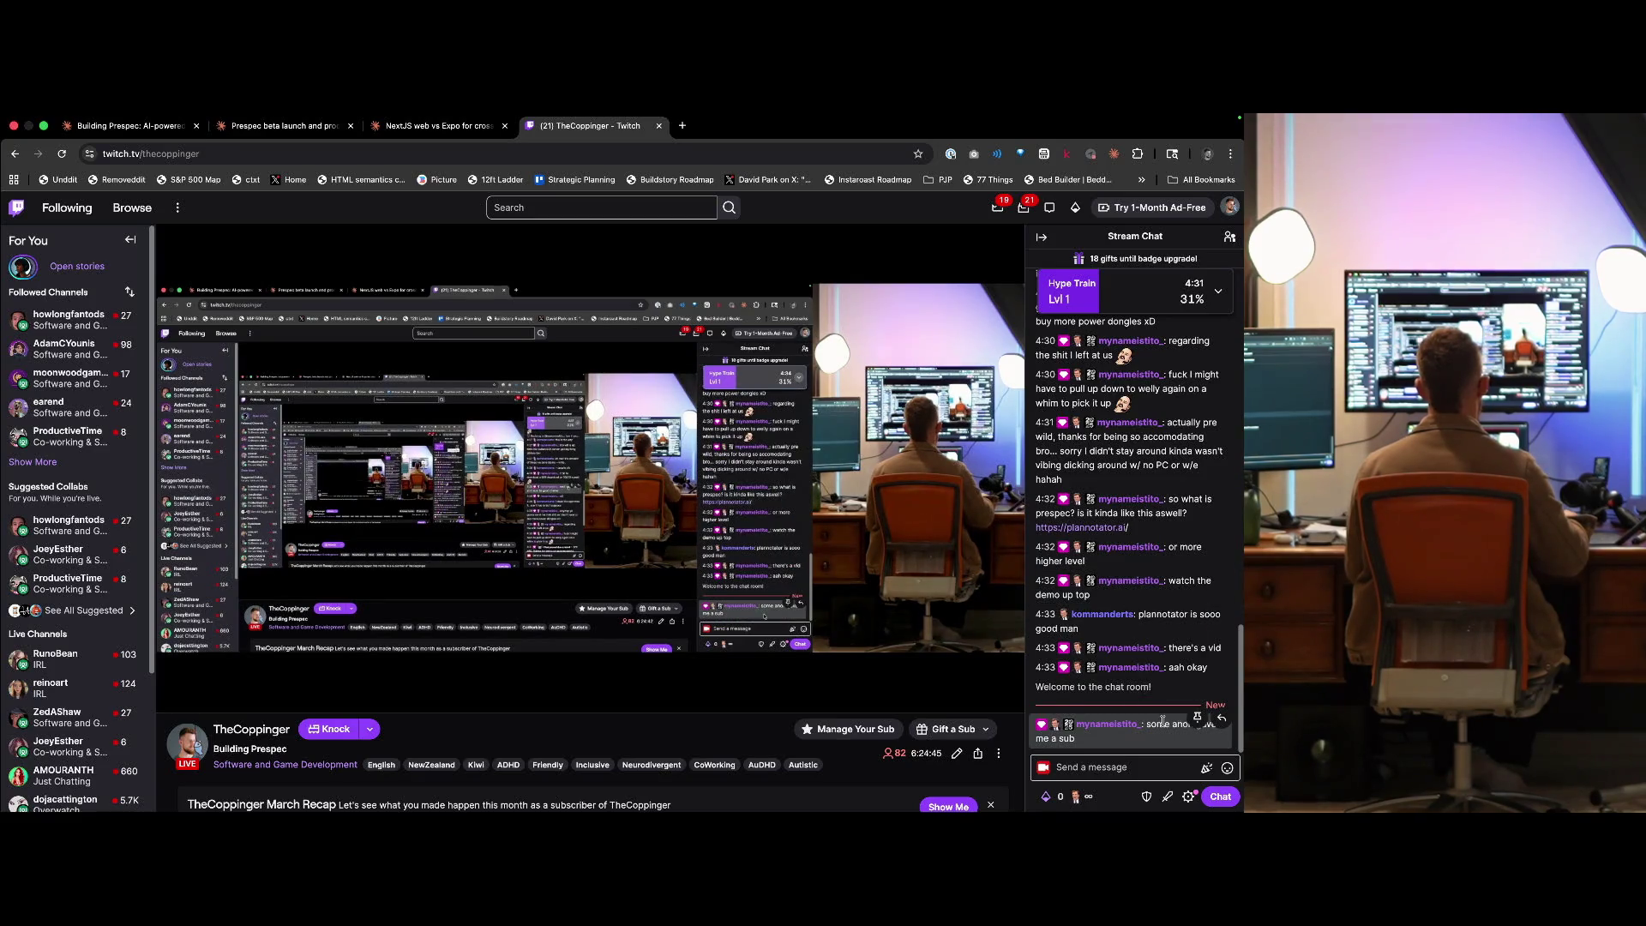
pyautogui.scroll(3, 1163, 723)
pyautogui.scroll(-3, 591, 515)
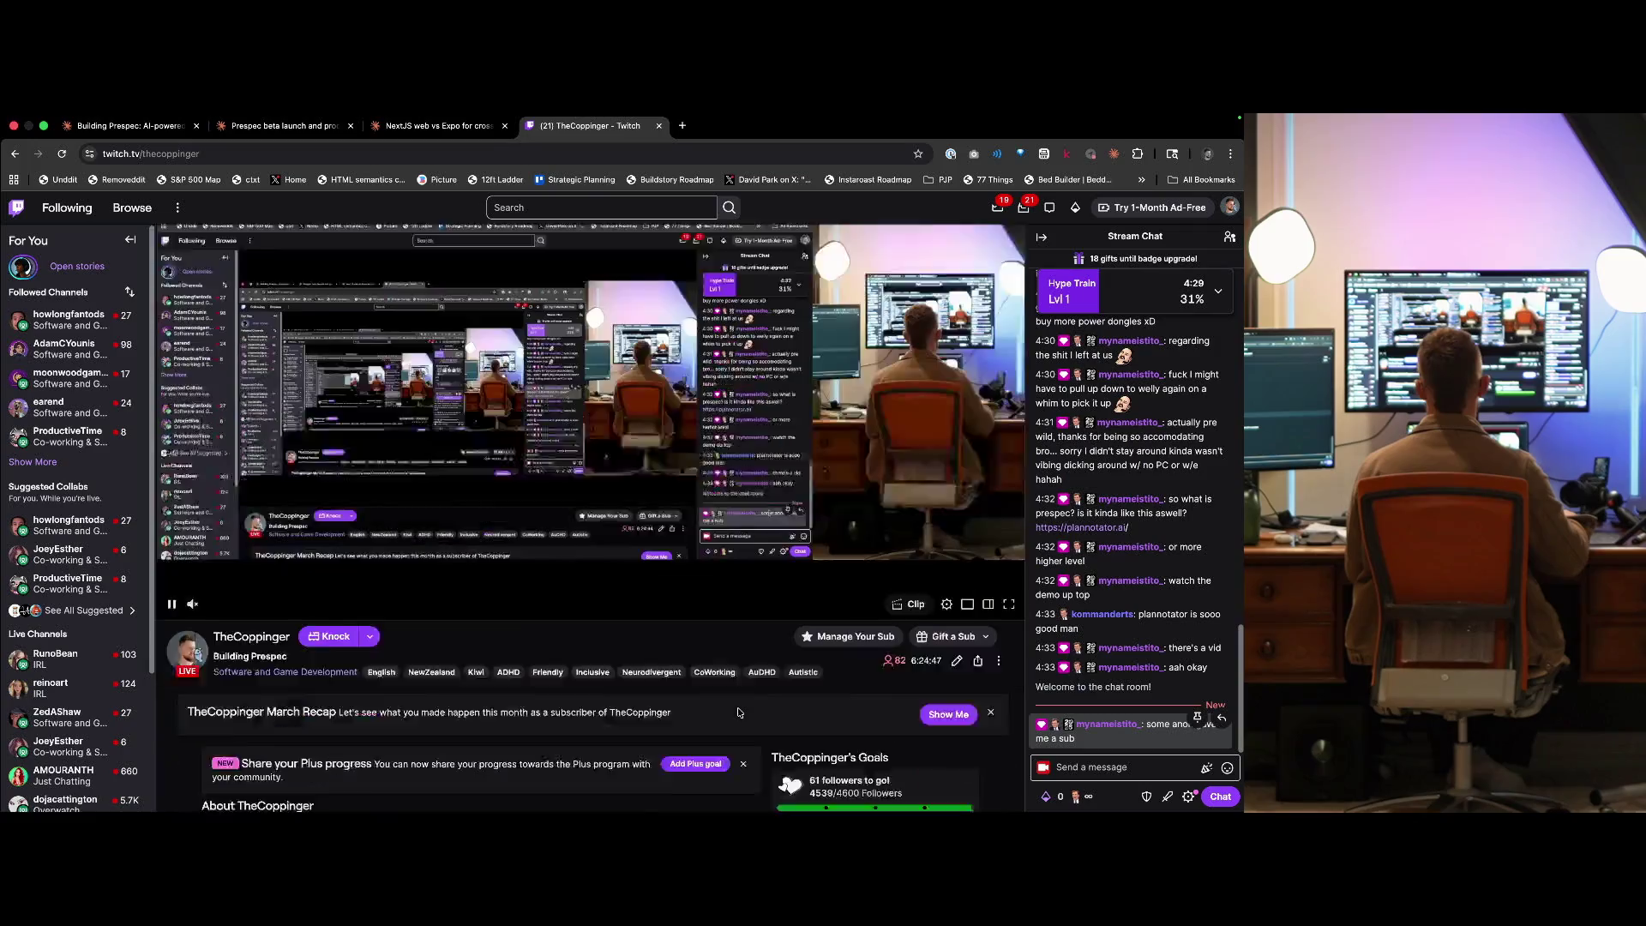
pyautogui.click(1230, 207)
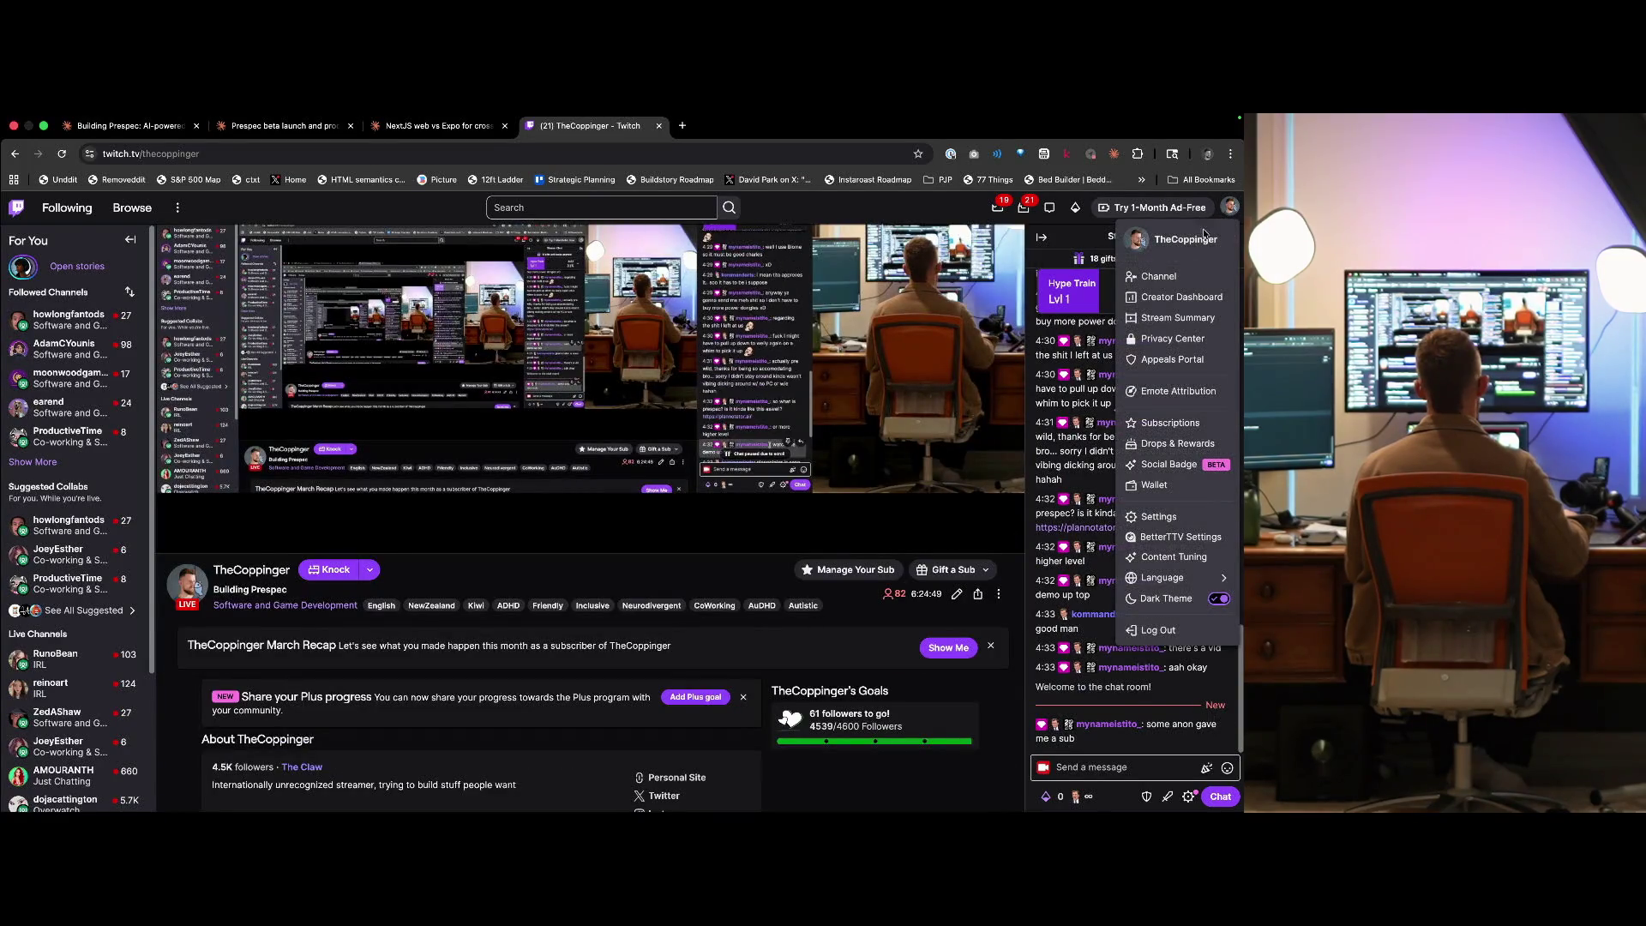
pyautogui.click(1184, 298)
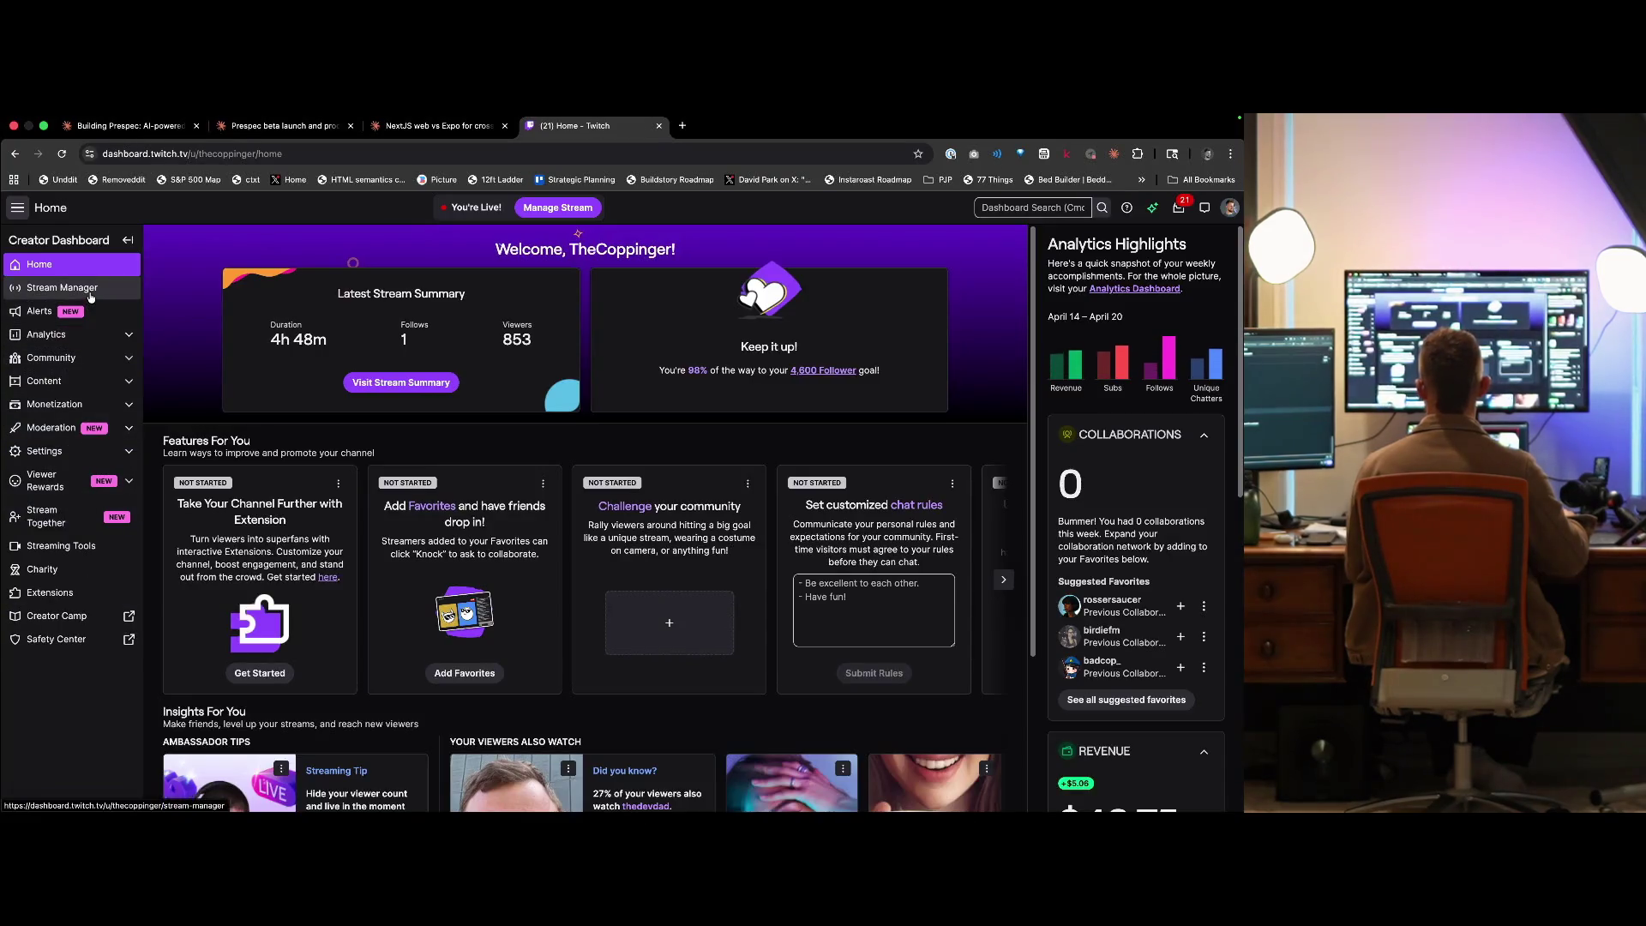
# - In Stream Manager, replace the Reward Requests Queue panel with the Activity Feed
pyautogui.click(77, 289)
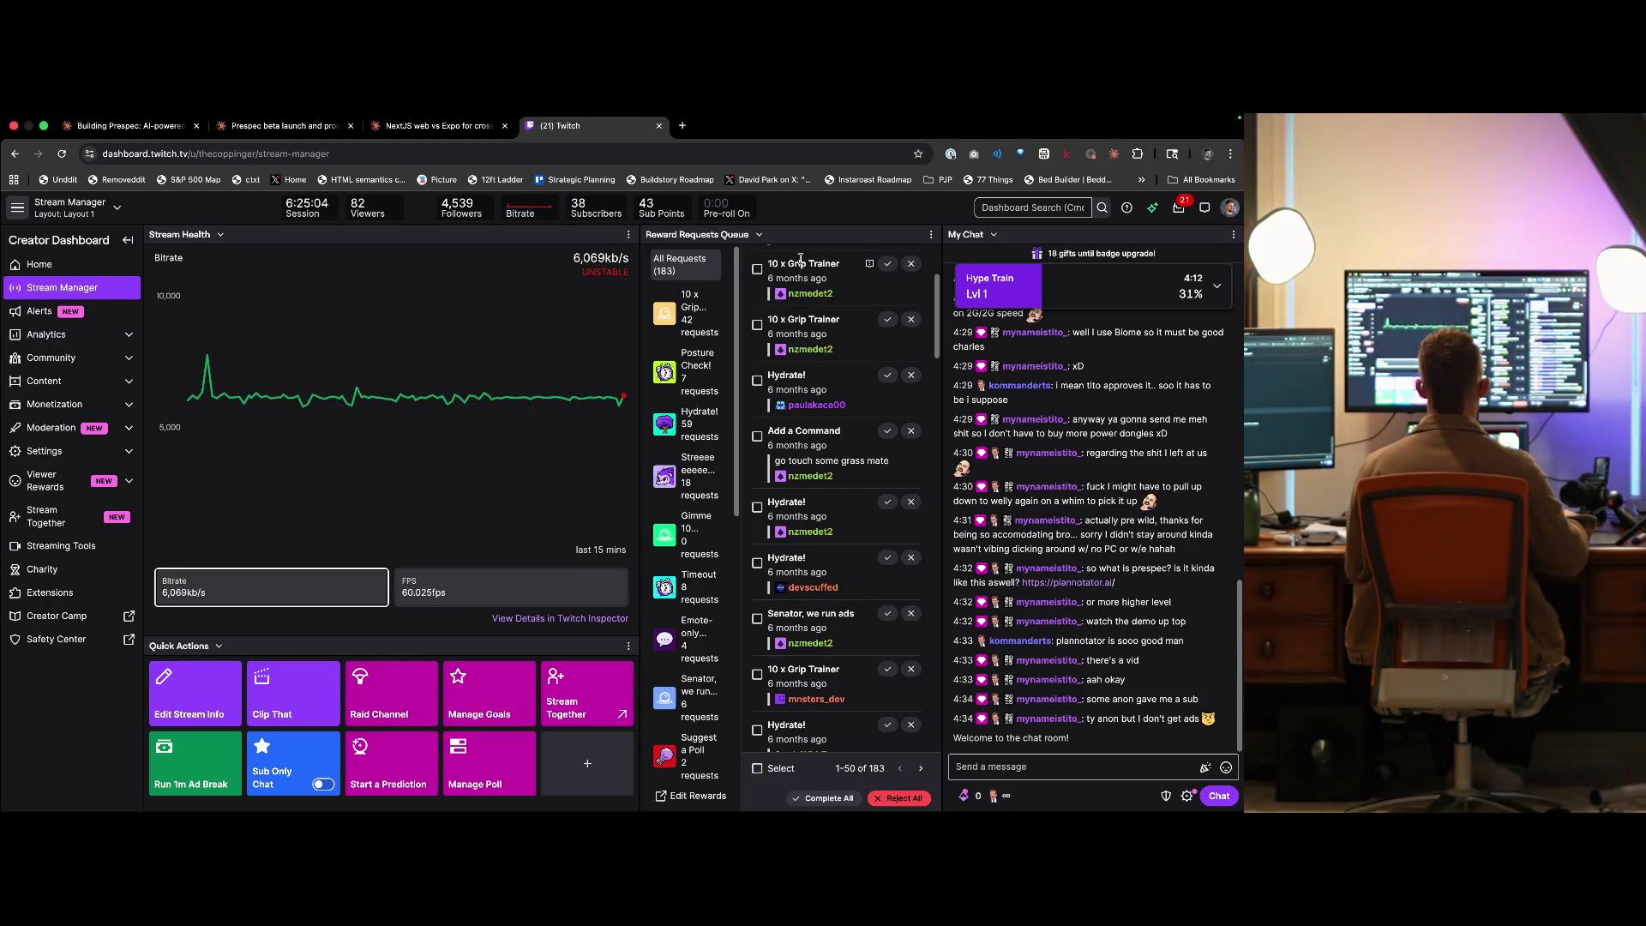
pyautogui.scroll(-1, 836, 341)
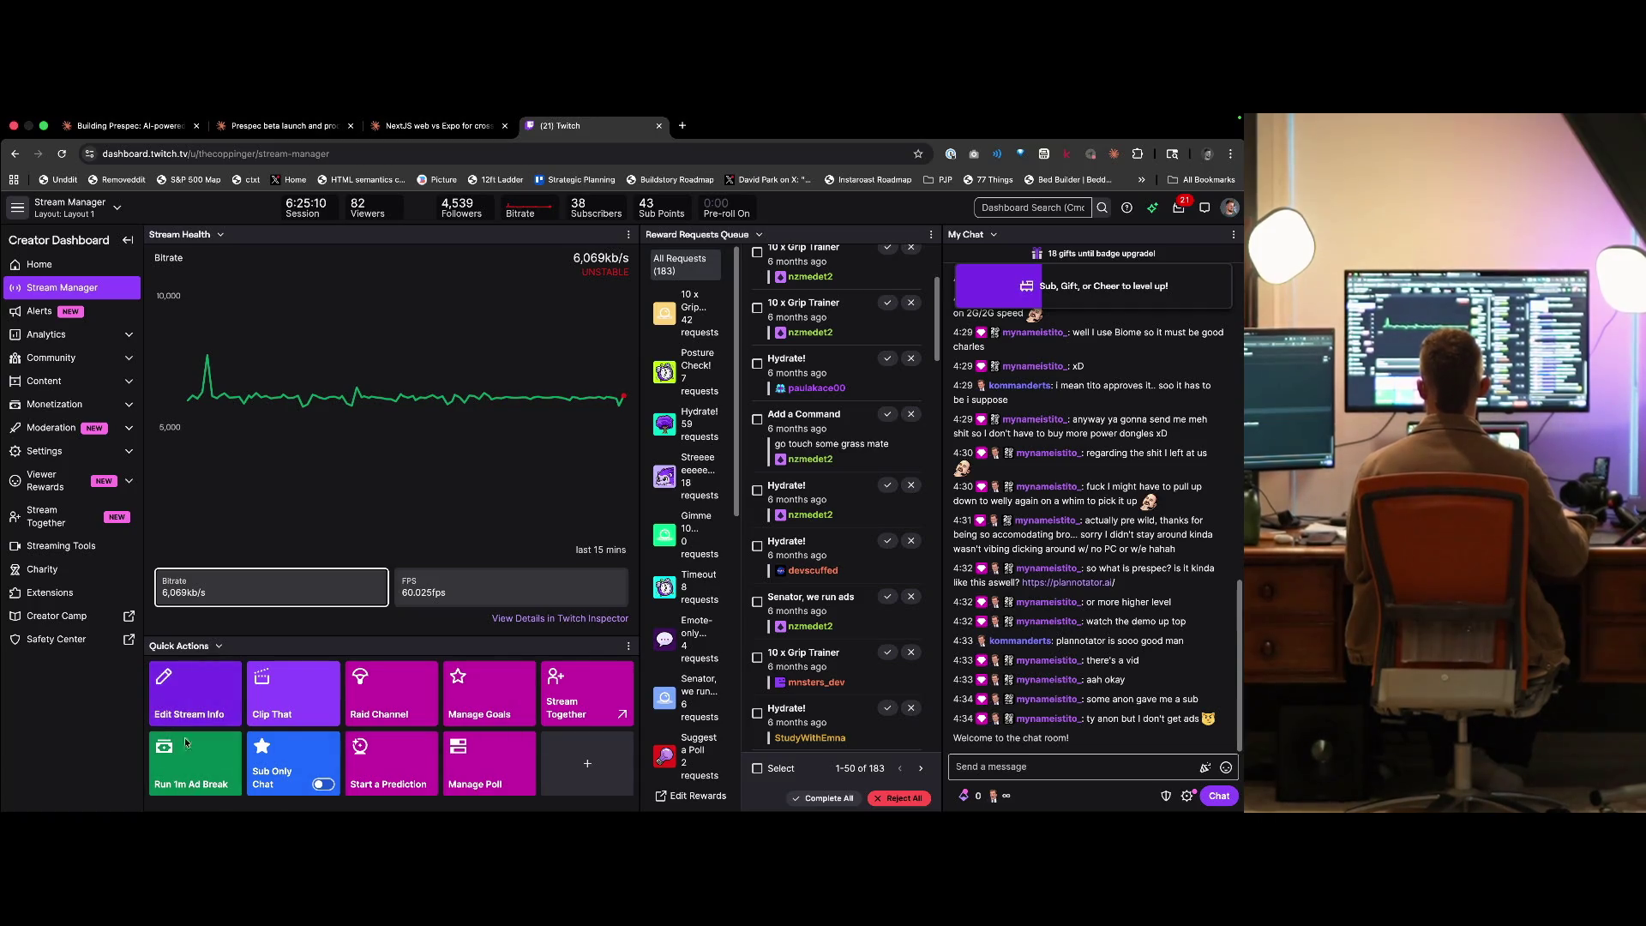
pyautogui.click(753, 237)
pyautogui.click(743, 259)
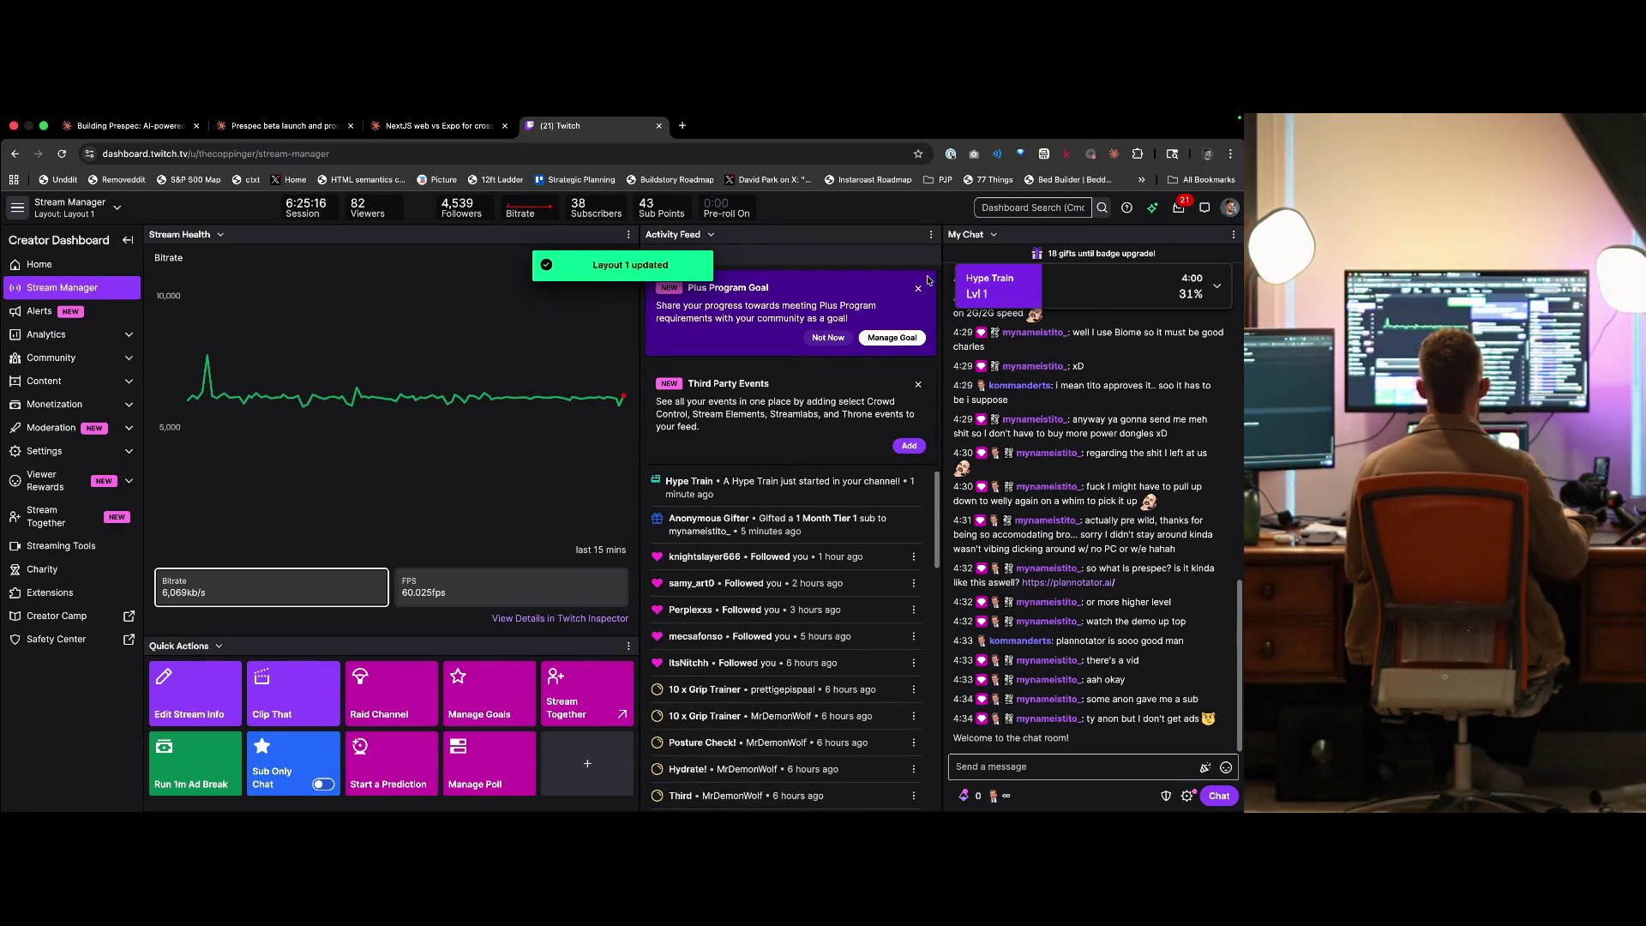
# - Dismiss the Plus Program Goal and Third Party Events cards, then close the Twitch tab
pyautogui.click(918, 288)
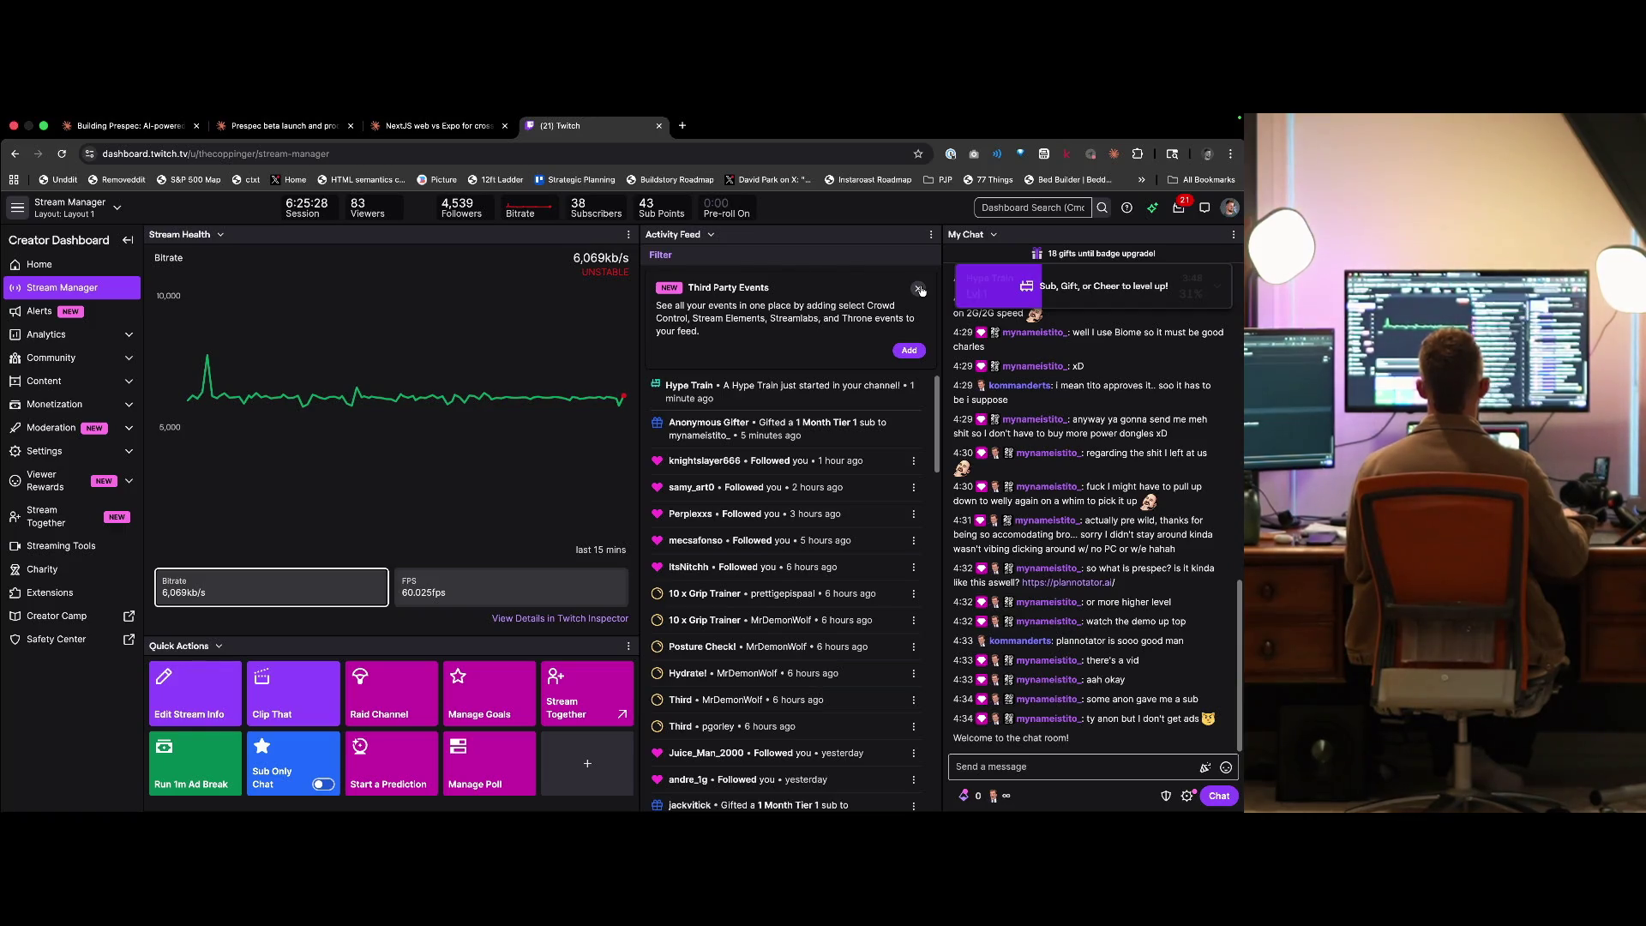
pyautogui.click(919, 290)
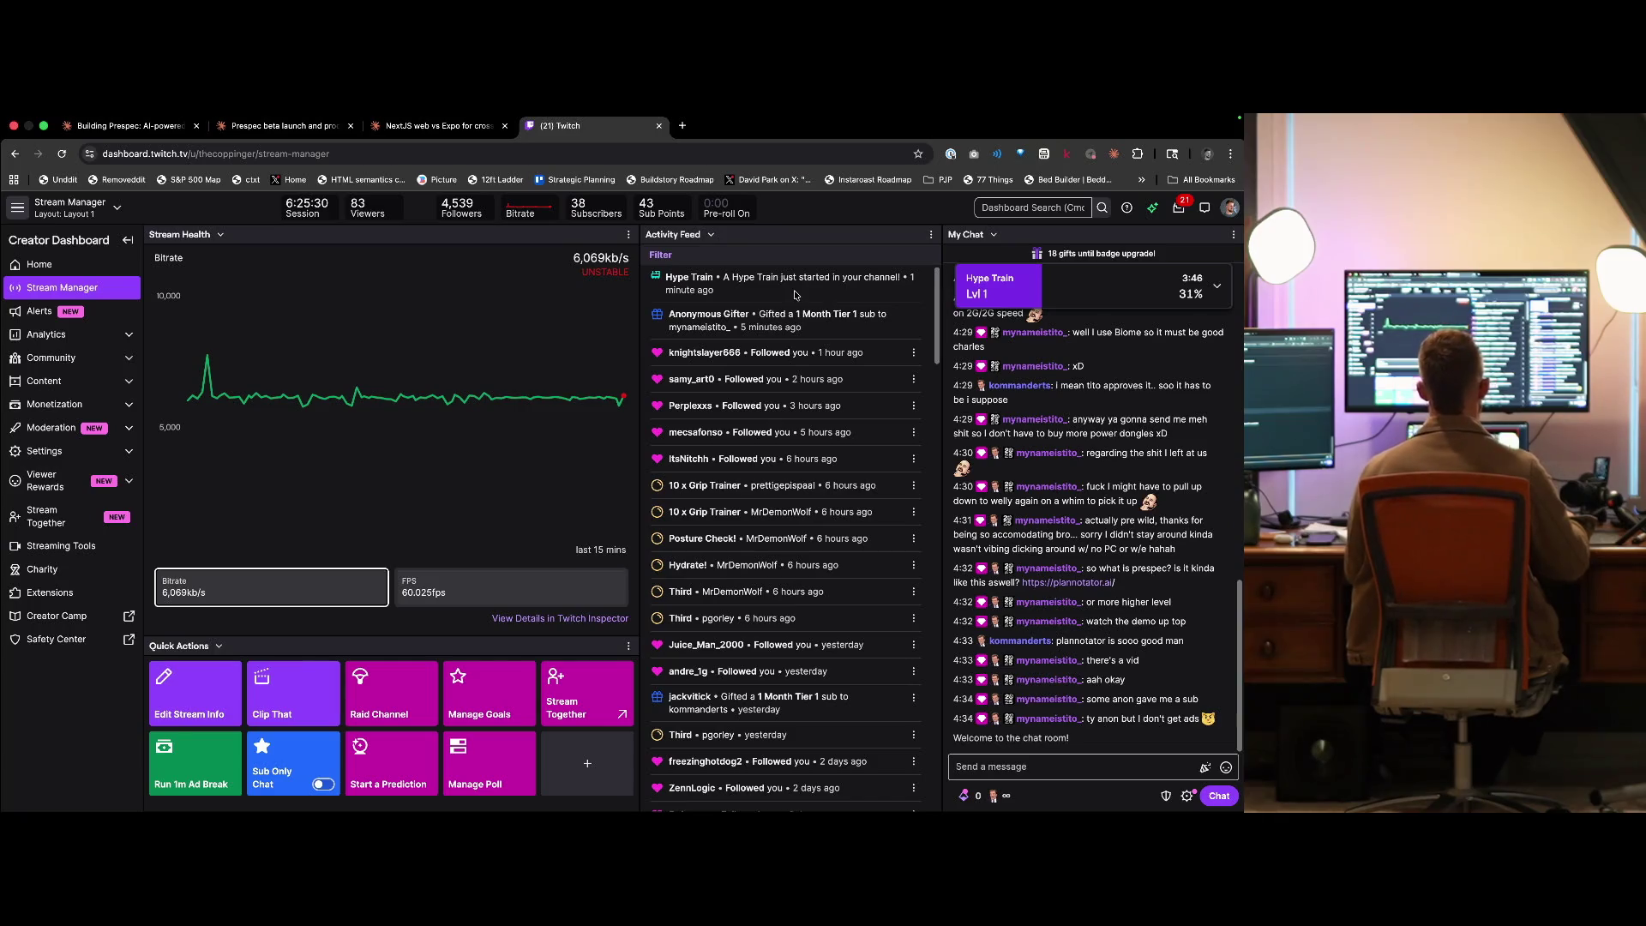
pyautogui.hotkey('ctrl', 'shift', 'Tab')
pyautogui.hotkey('ctrl', 'Tab')
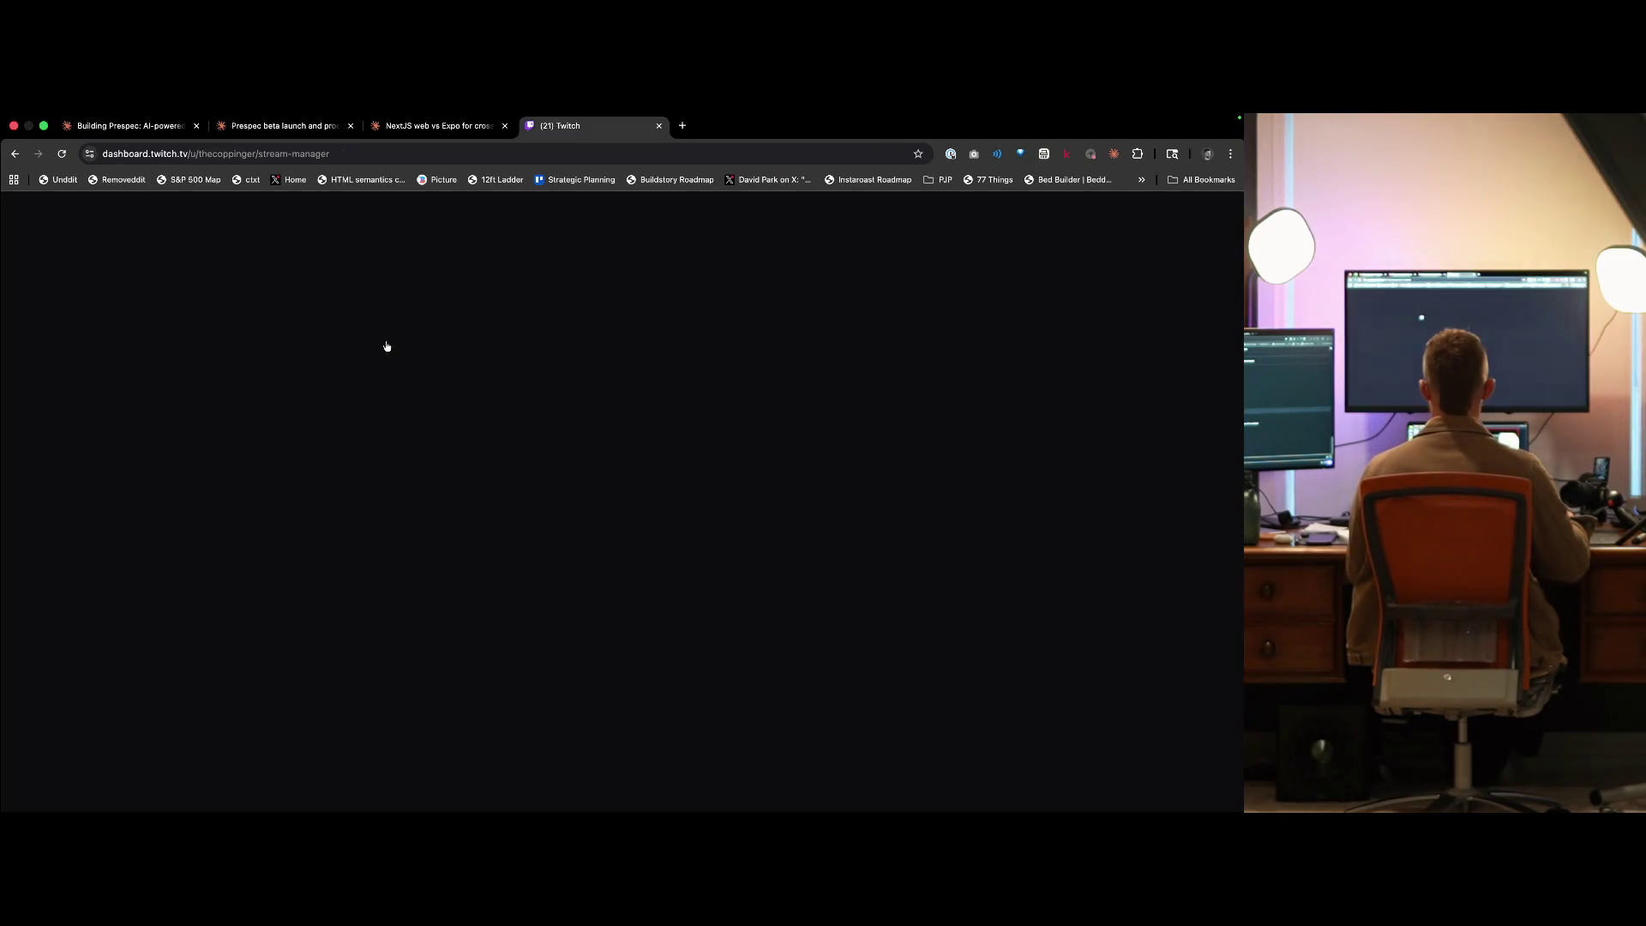
pyautogui.hotkey('ctrl', 'w')
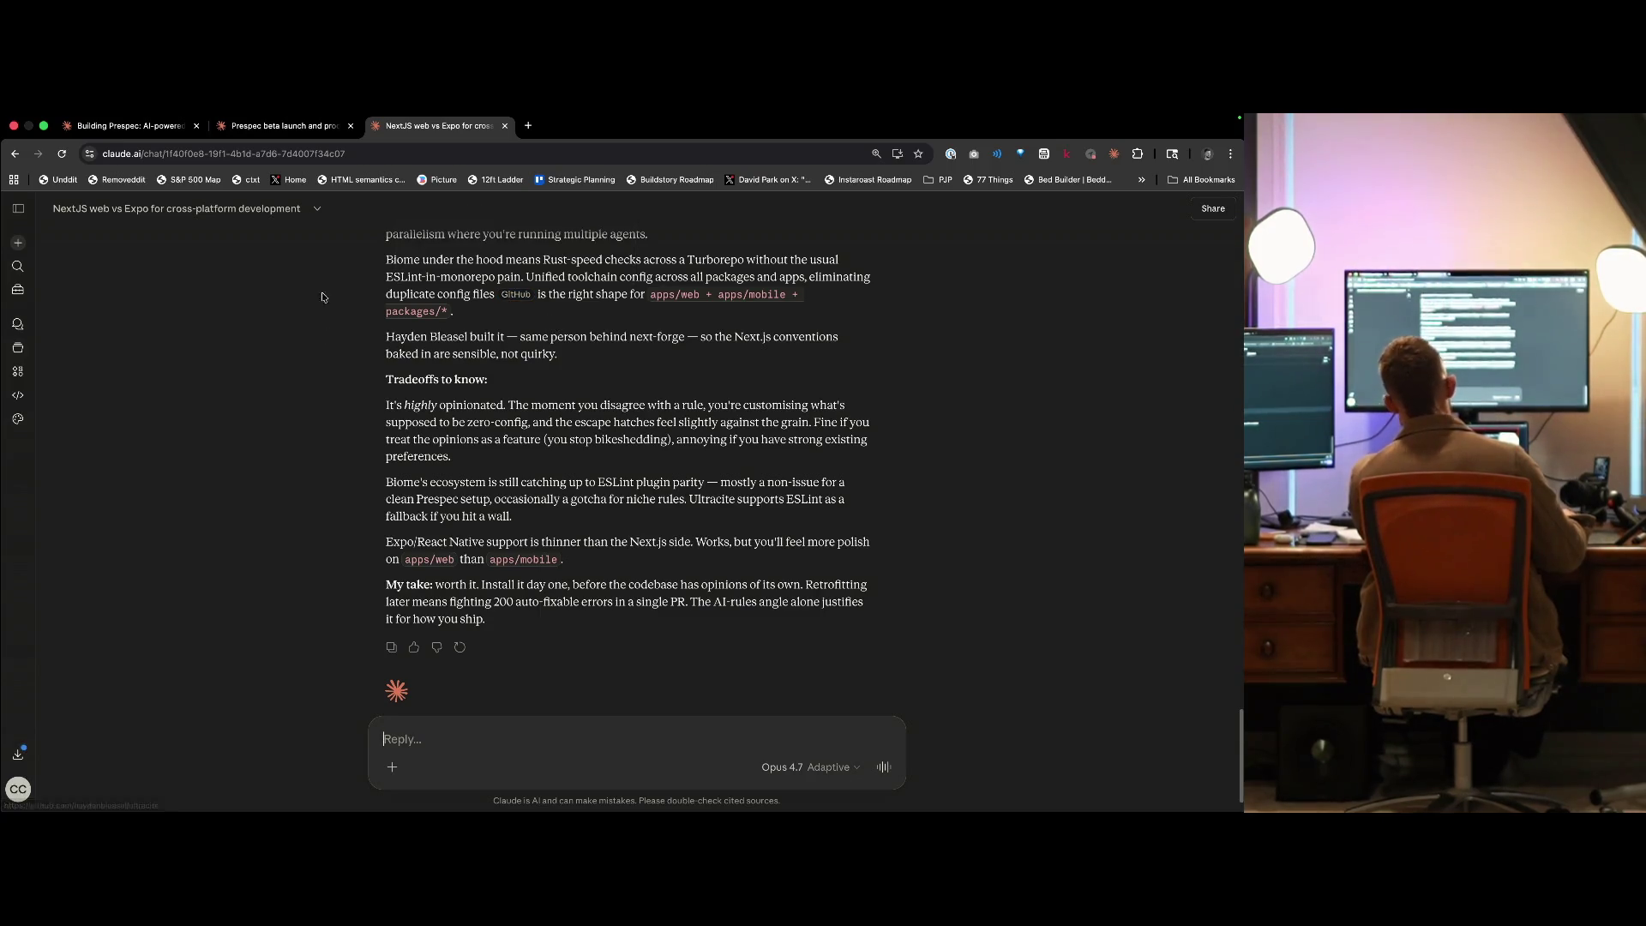
# - Submit a custom answer: specs start from a roadmap item or from a project's list of roadmap items and ideas
pyautogui.hotkey('ctrl', 'Tab')
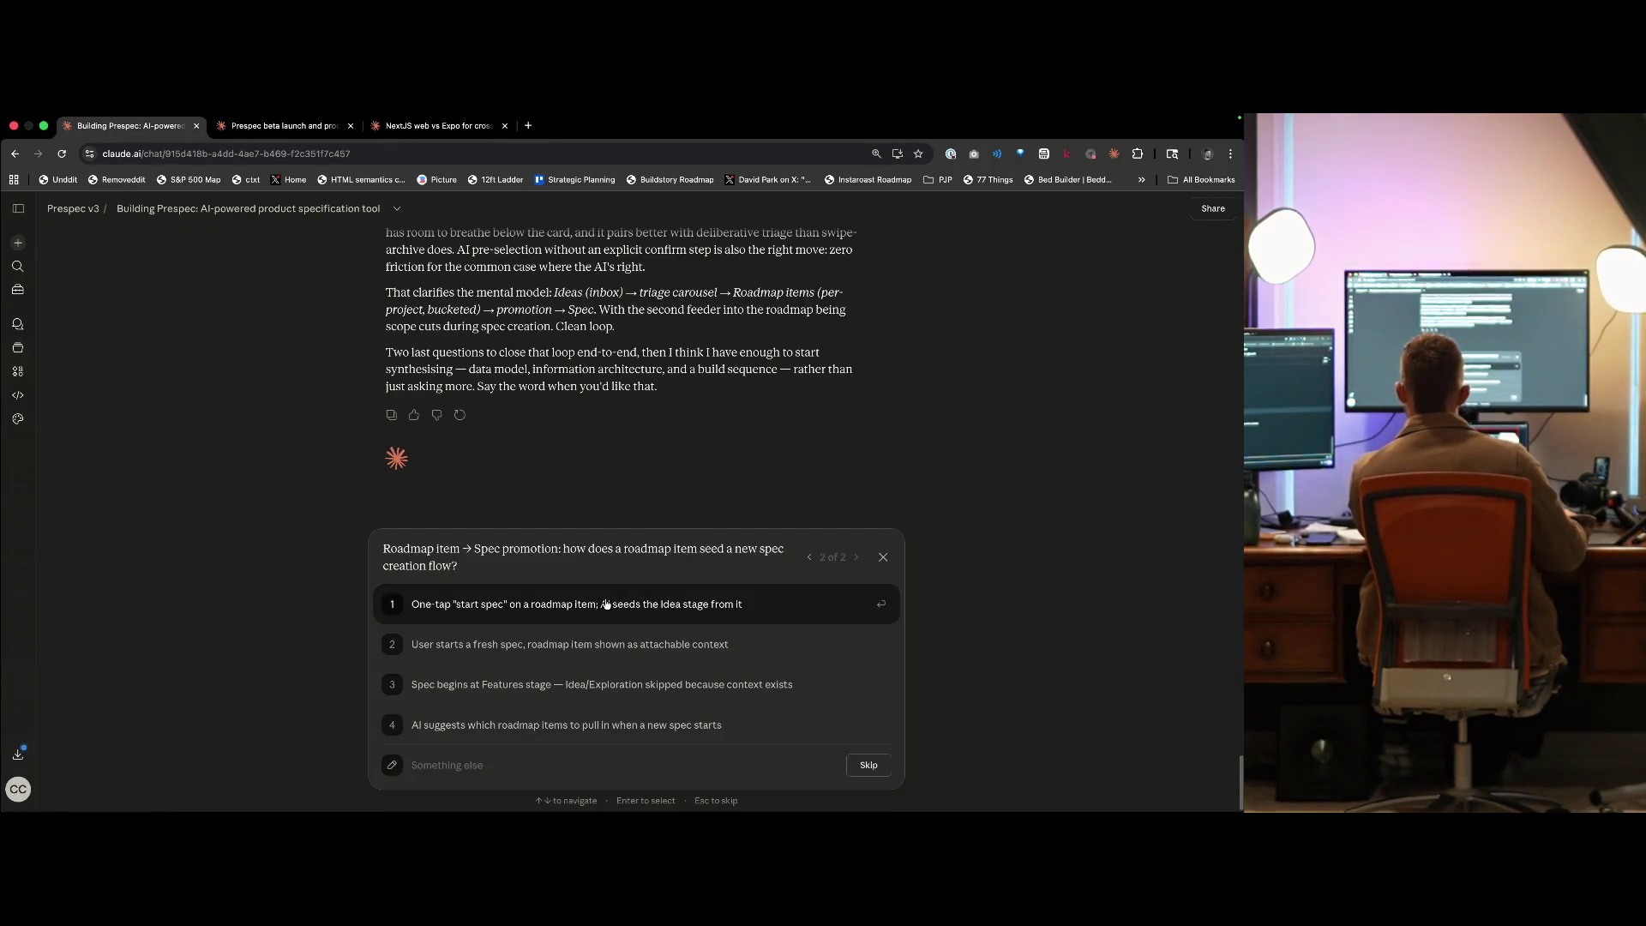
pyautogui.click(513, 777)
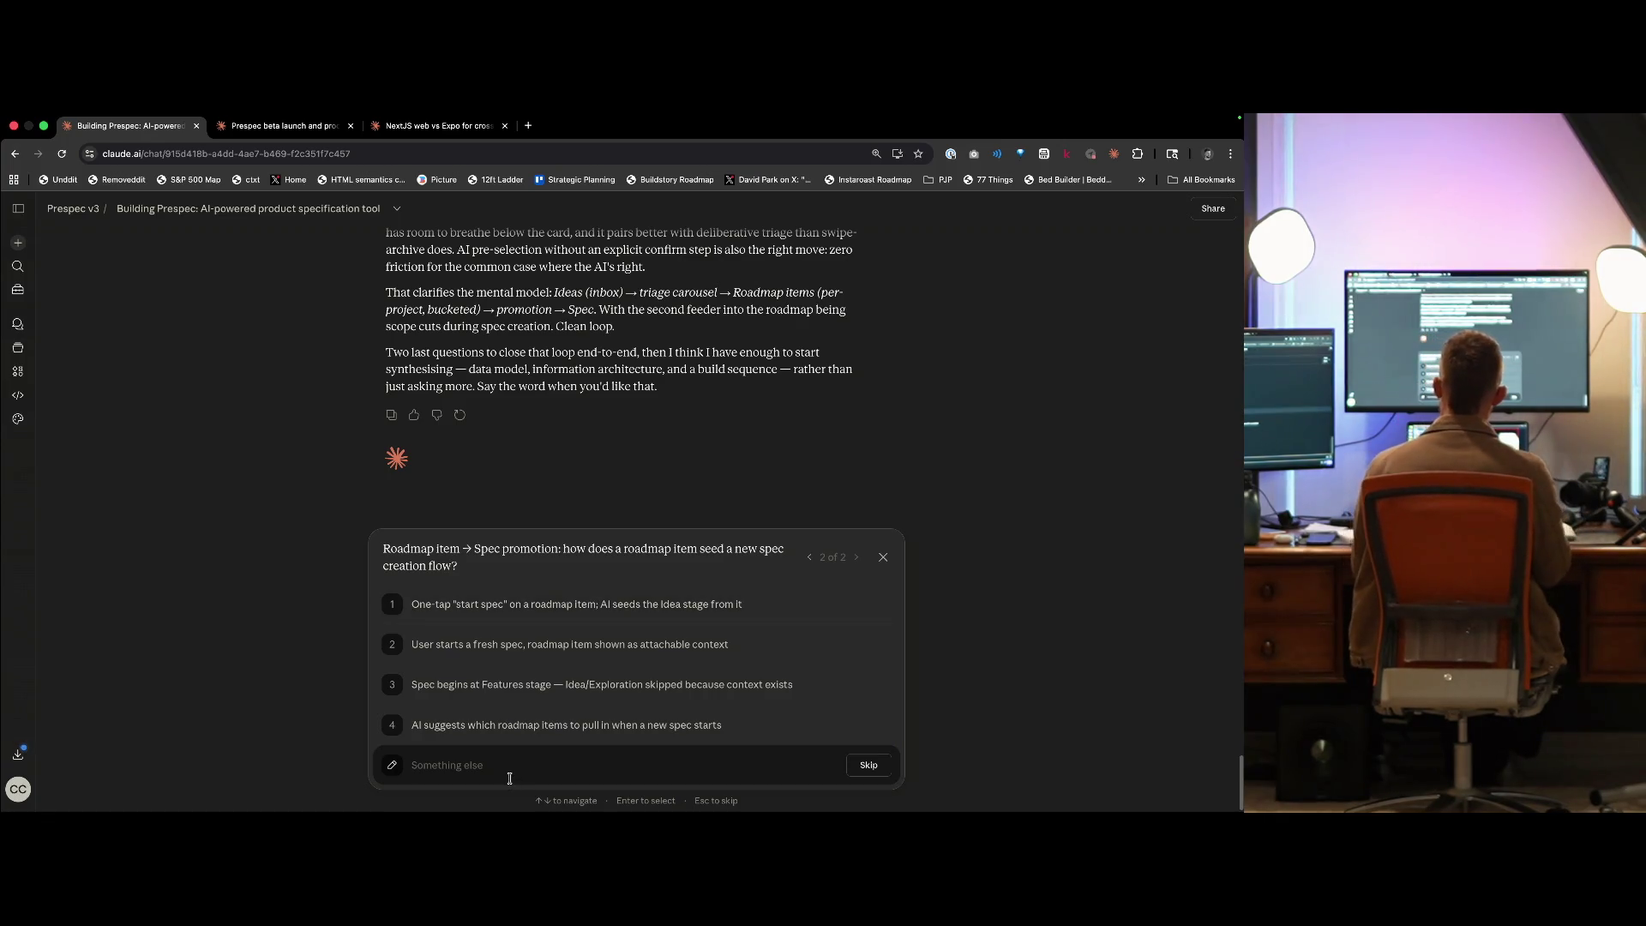
pyautogui.write('A user c')
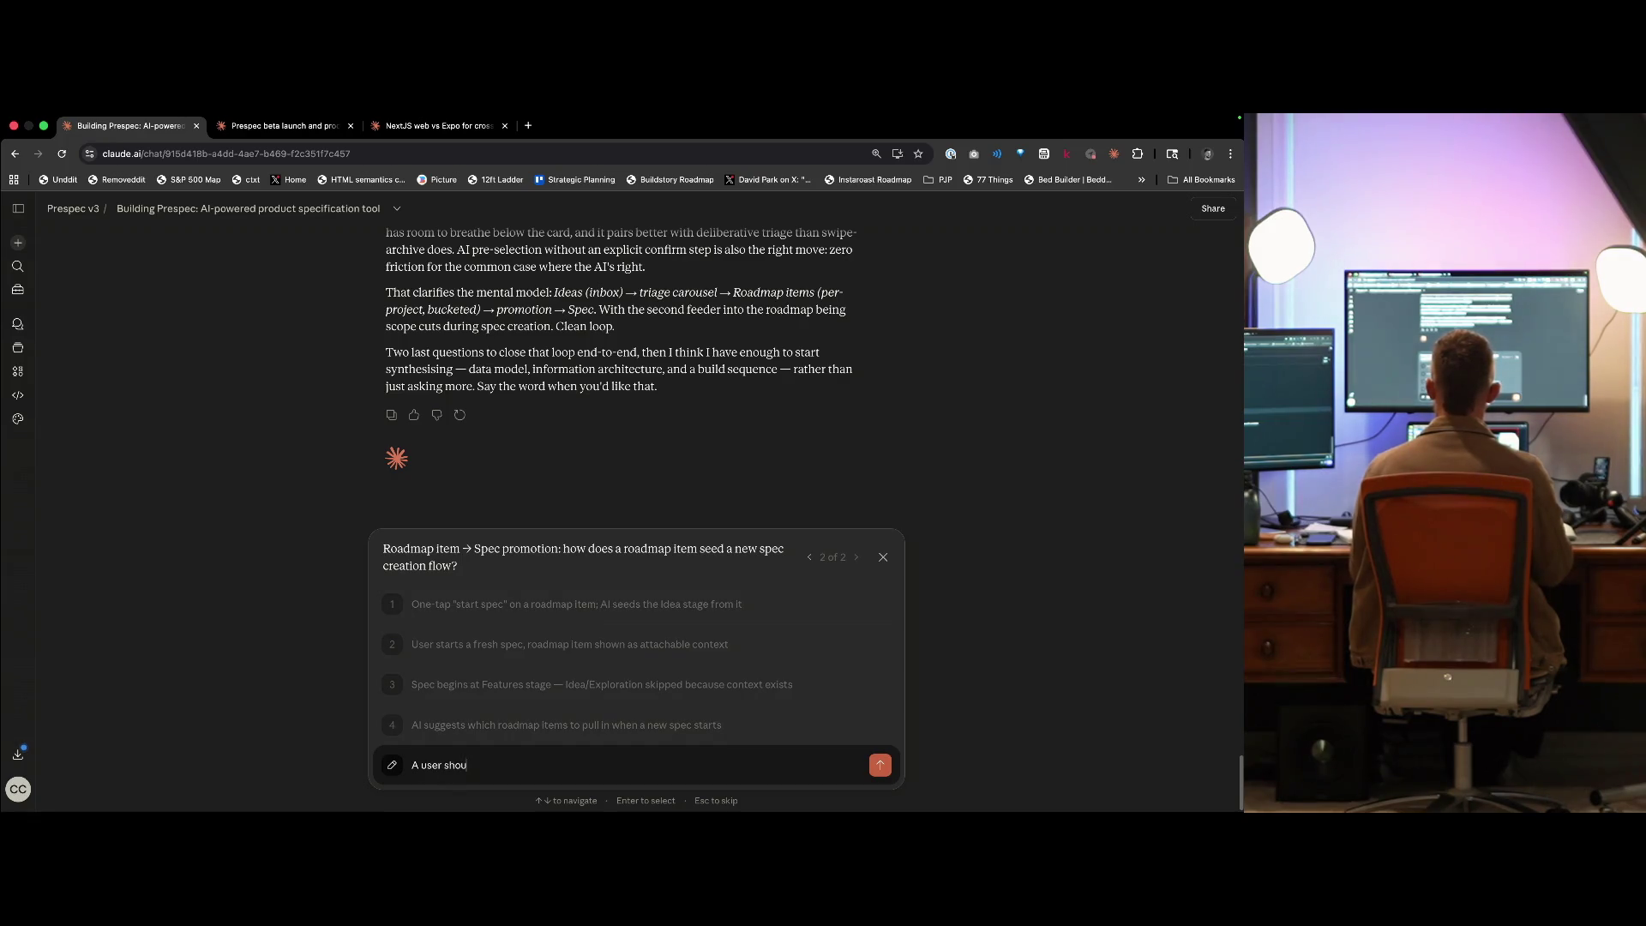
pyautogui.write(' to c')
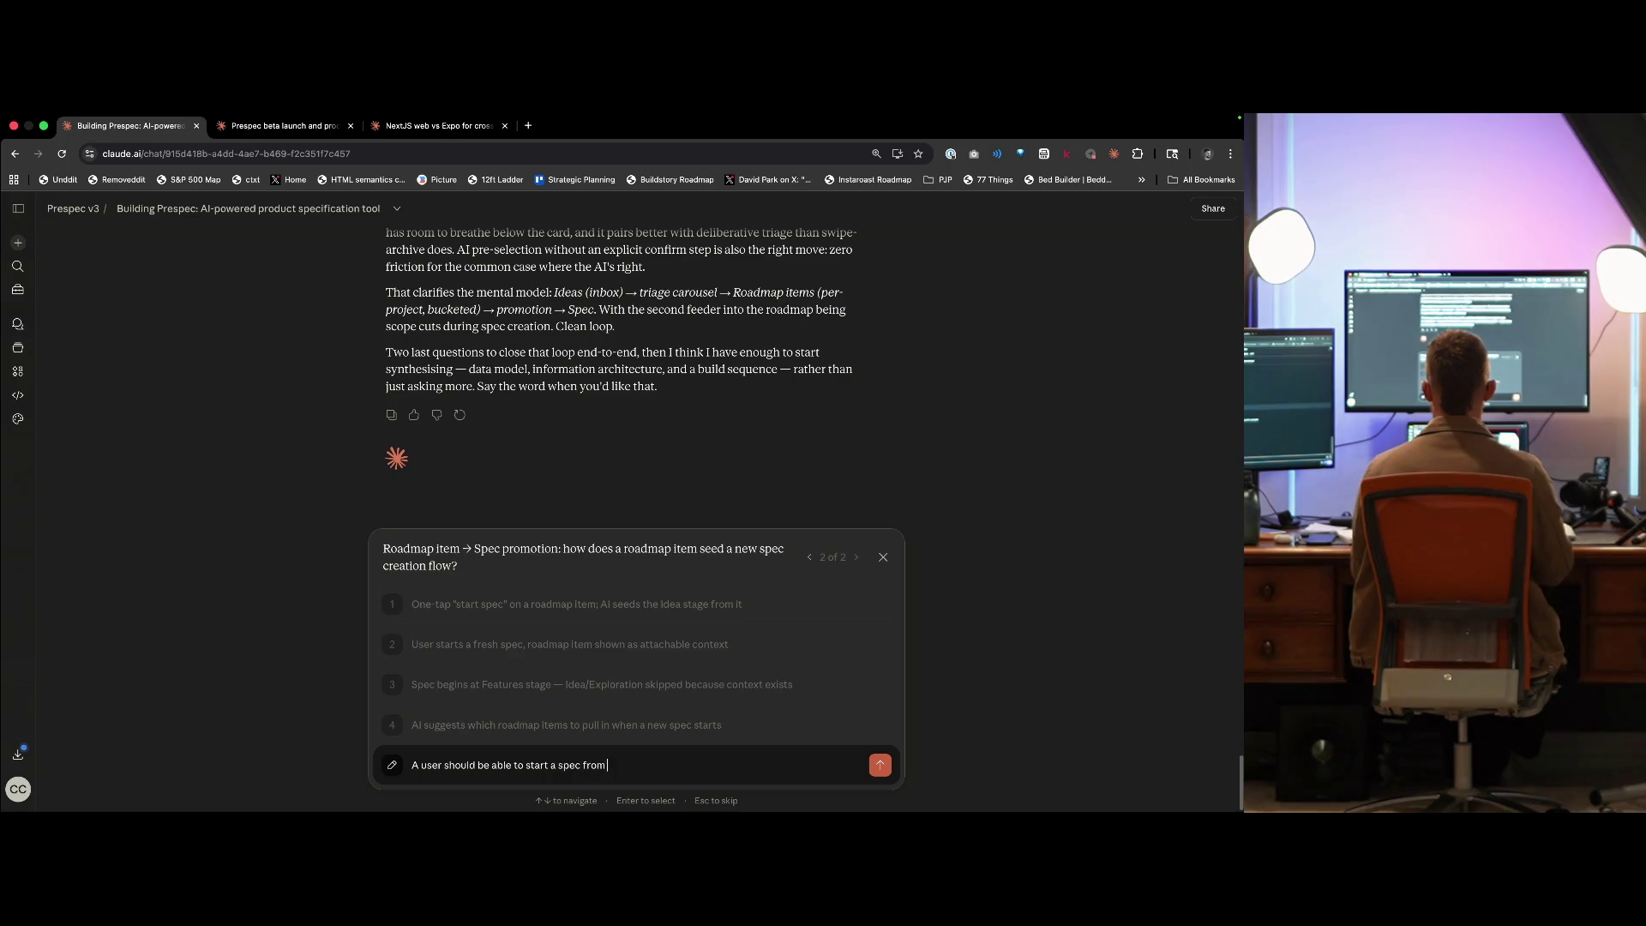
pyautogui.write('tem, but also be able to see a list of')
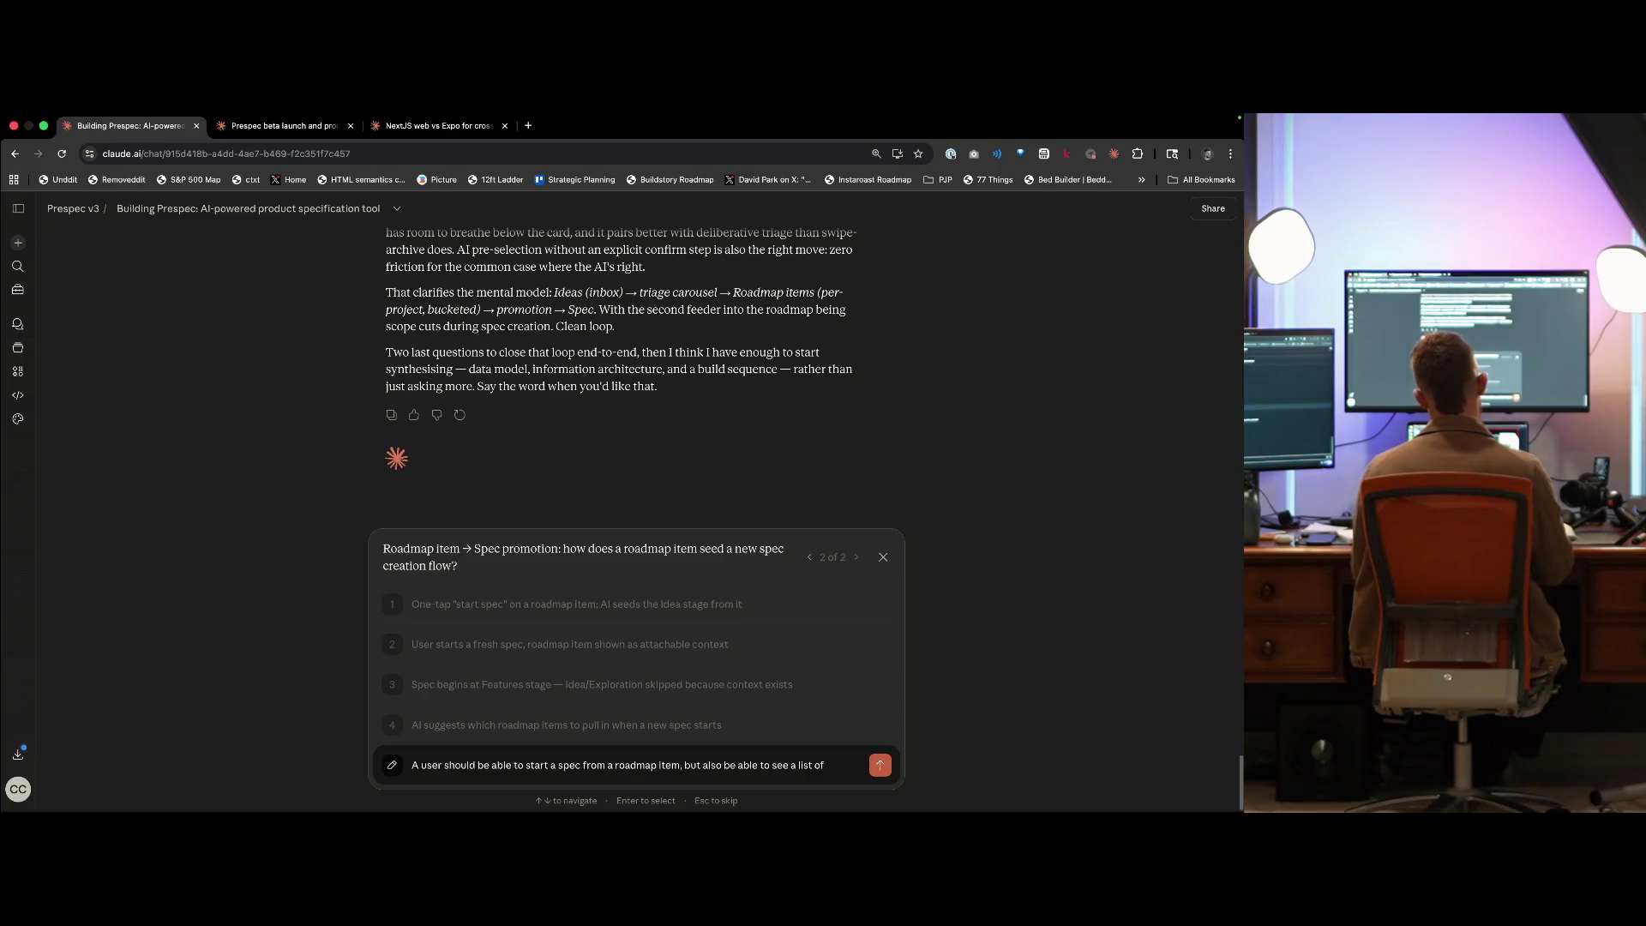
pyautogui.write(' roadmap items')
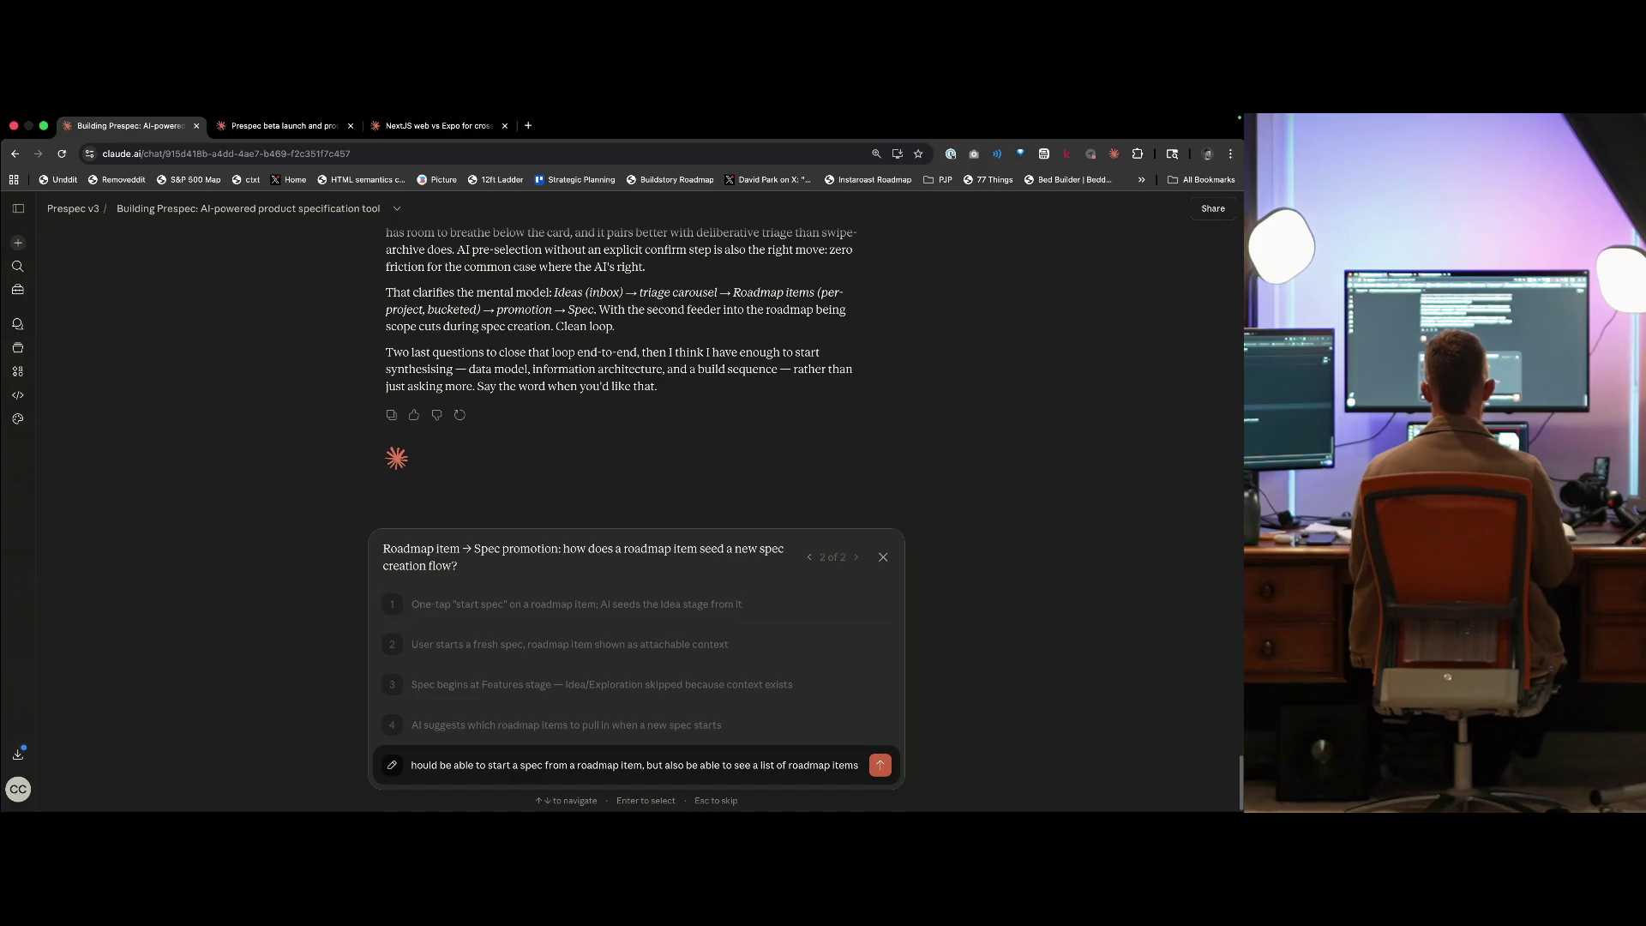
pyautogui.write(' and ideas related')
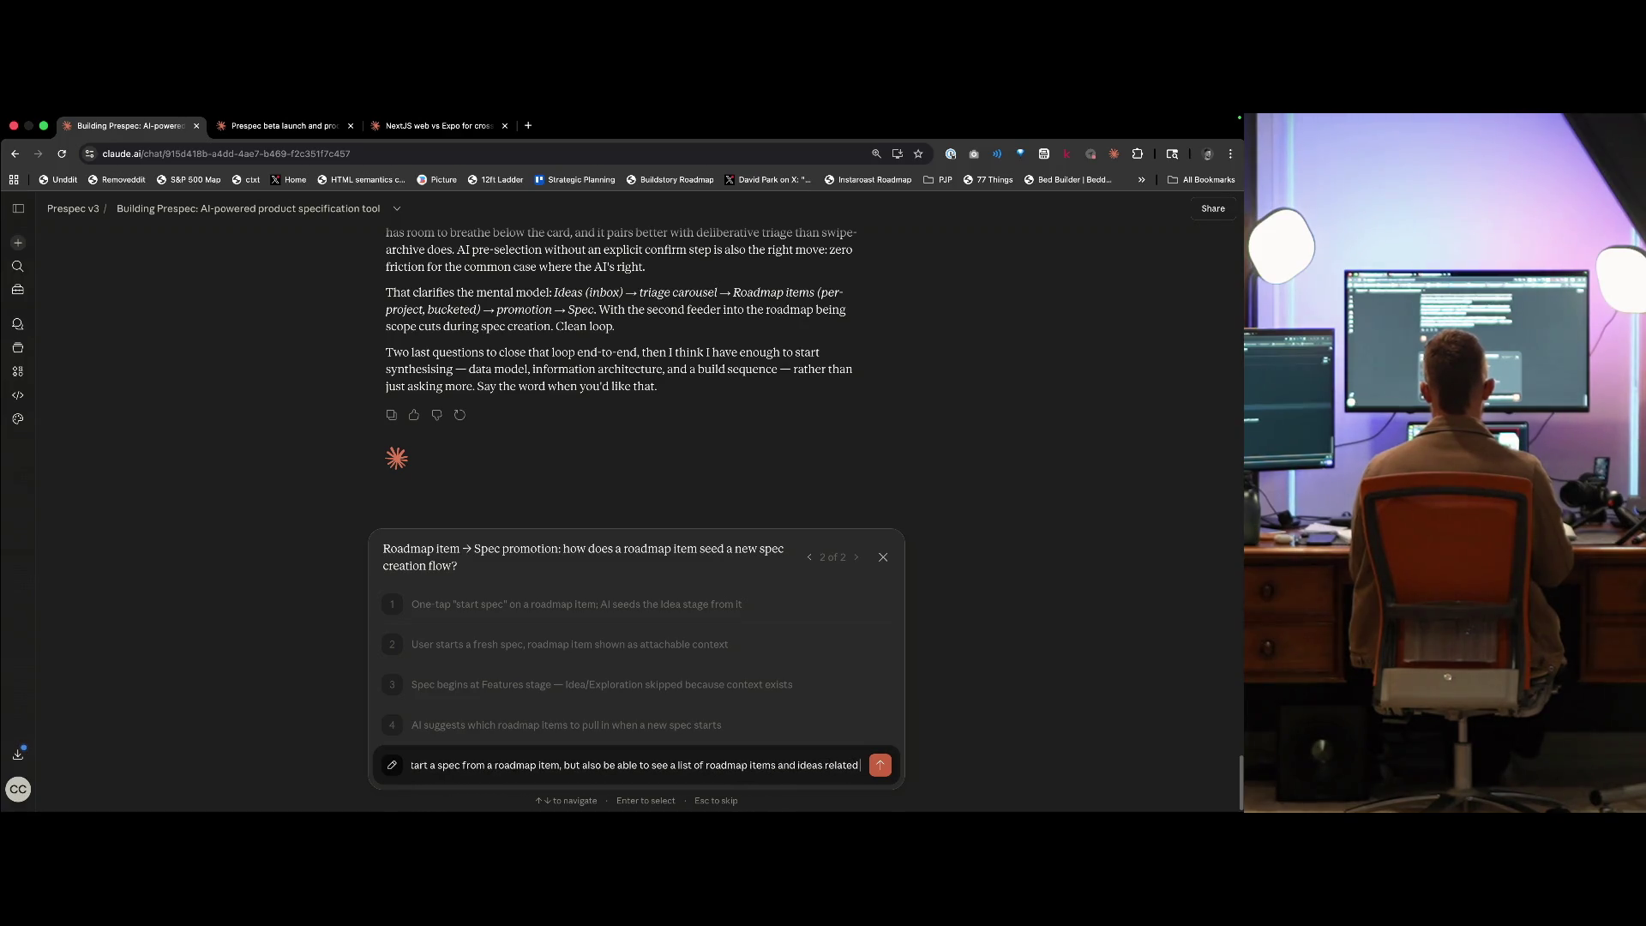
pyautogui.write(' to a project o')
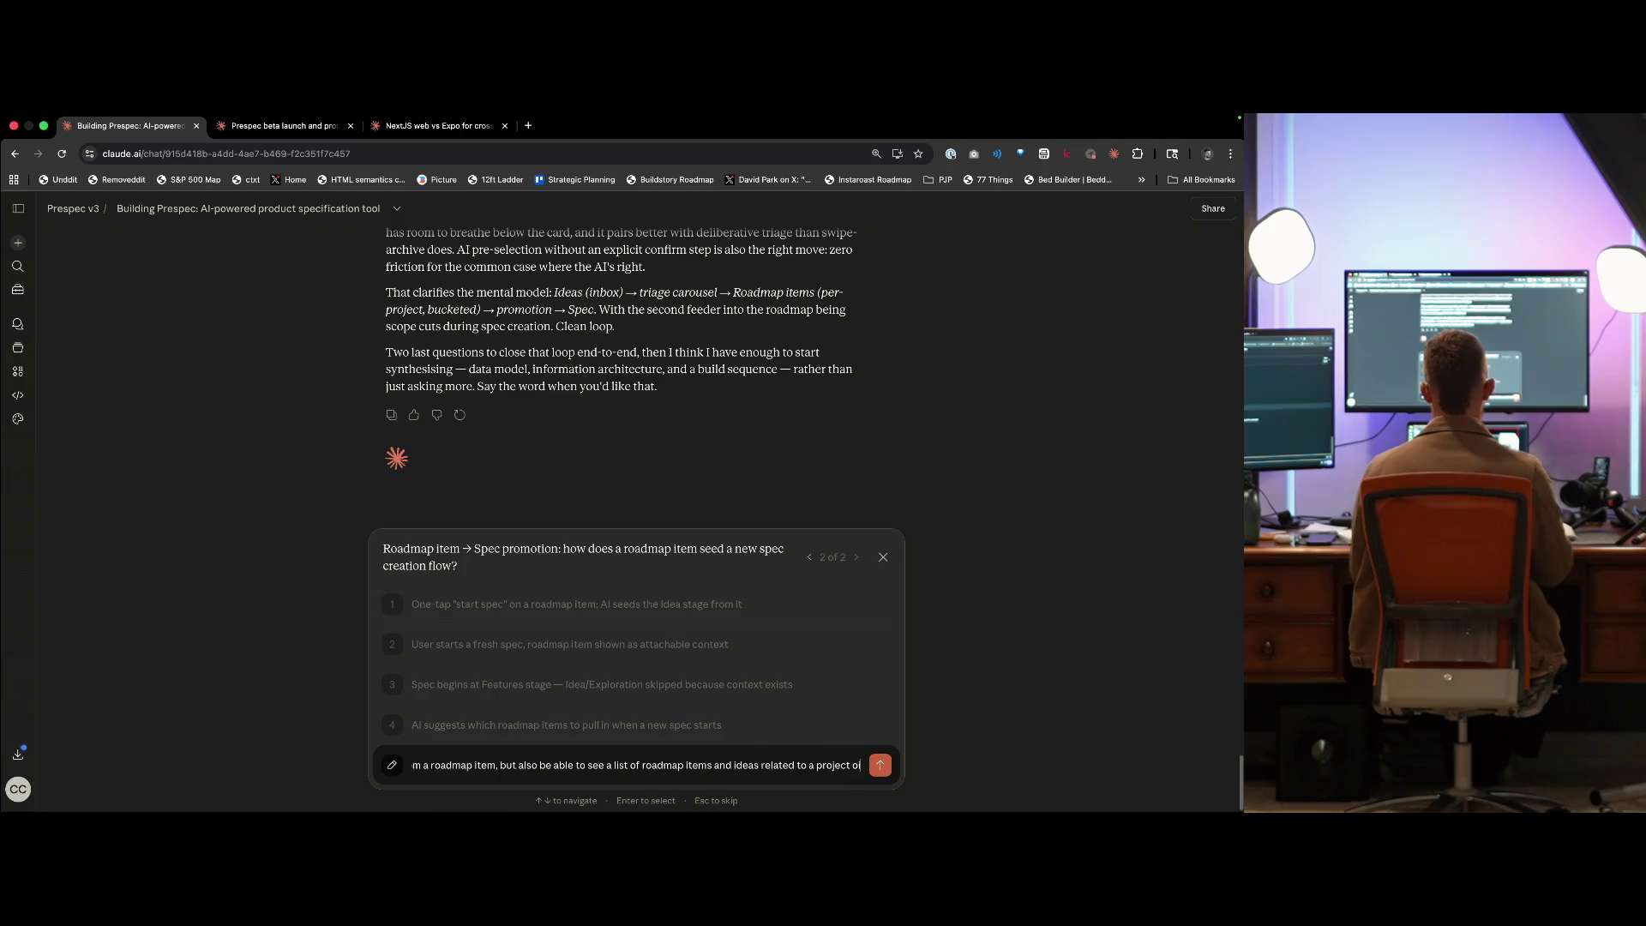
pyautogui.press('BackSpace')
pyautogui.write('in a list')
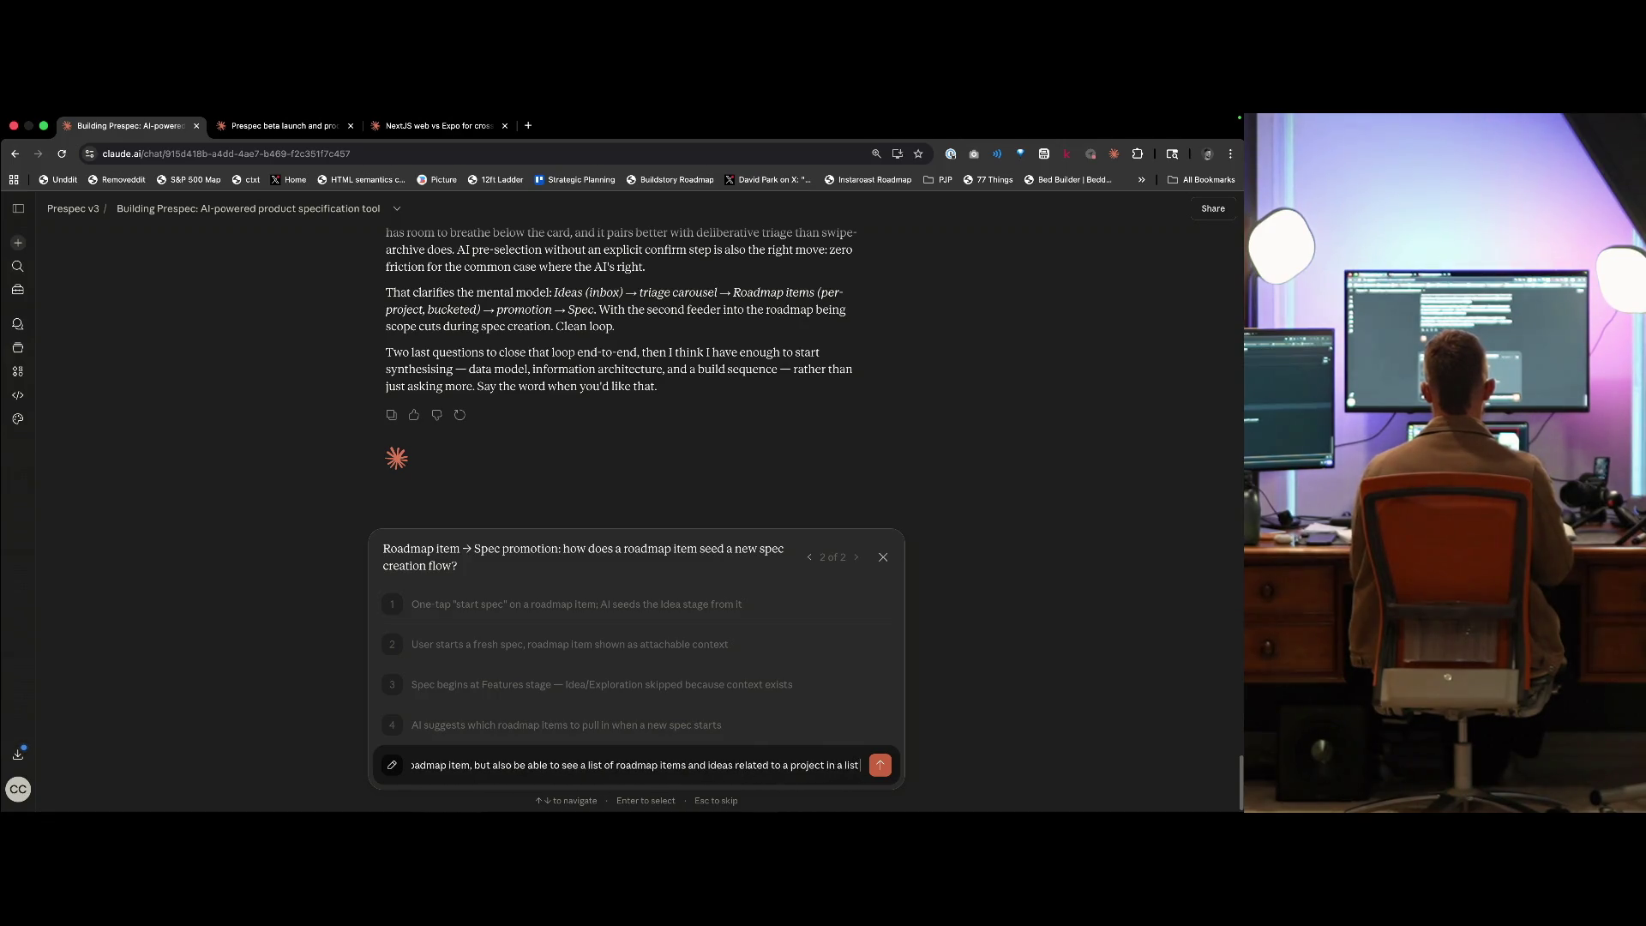
pyautogui.write(' when coing to create')
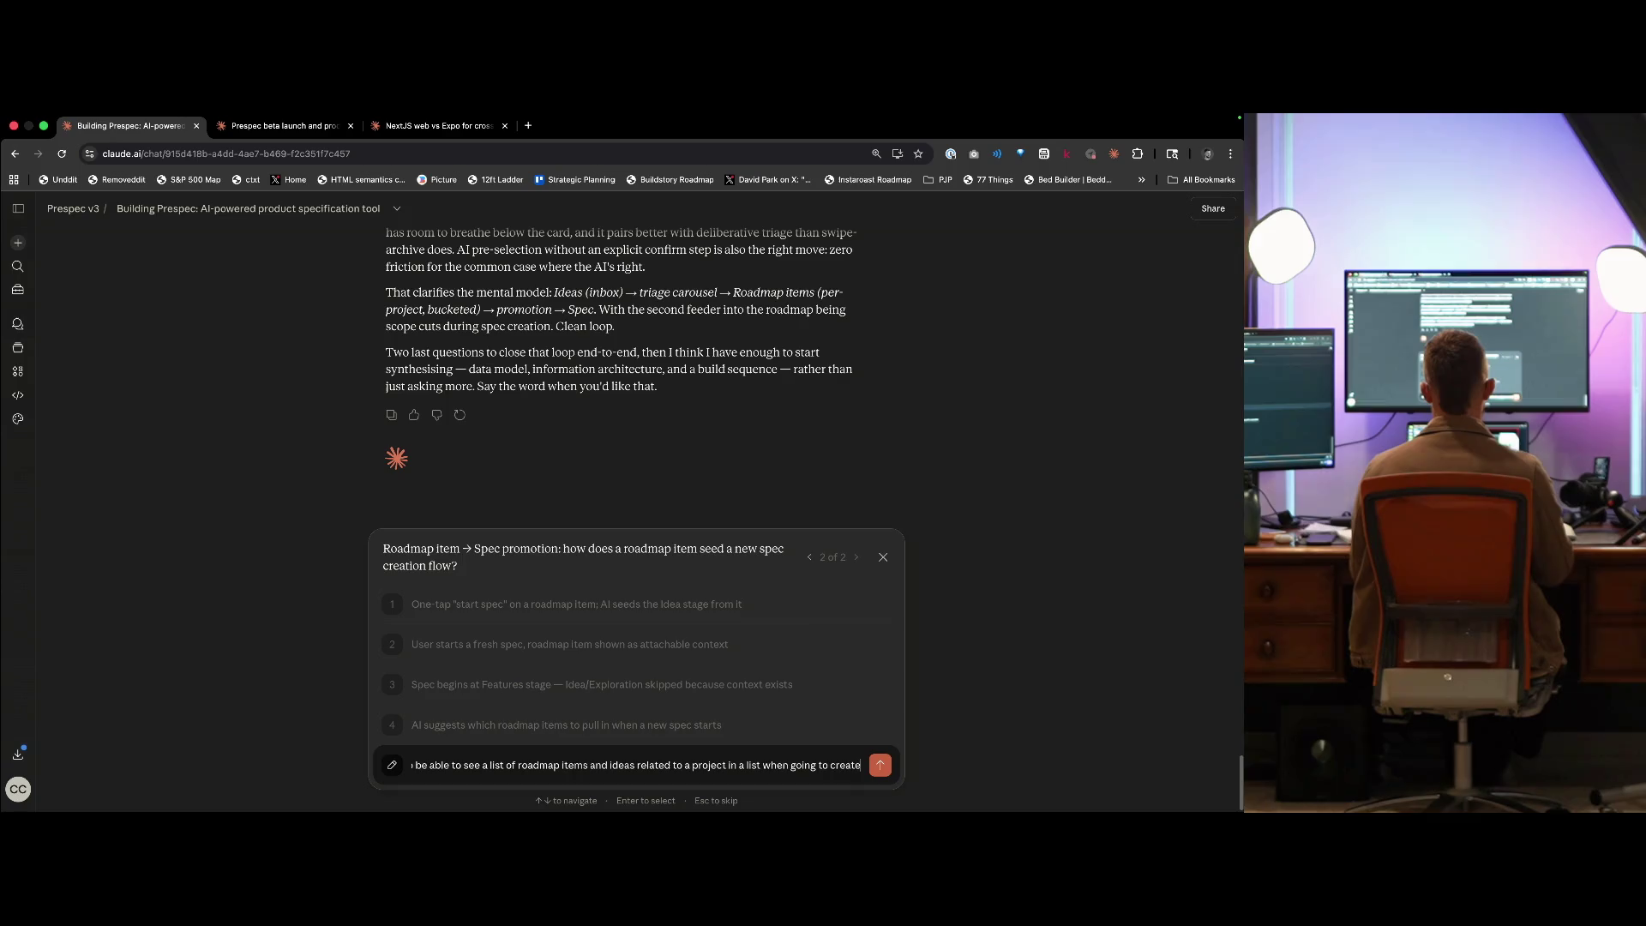
pyautogui.write(' a new spec within a project')
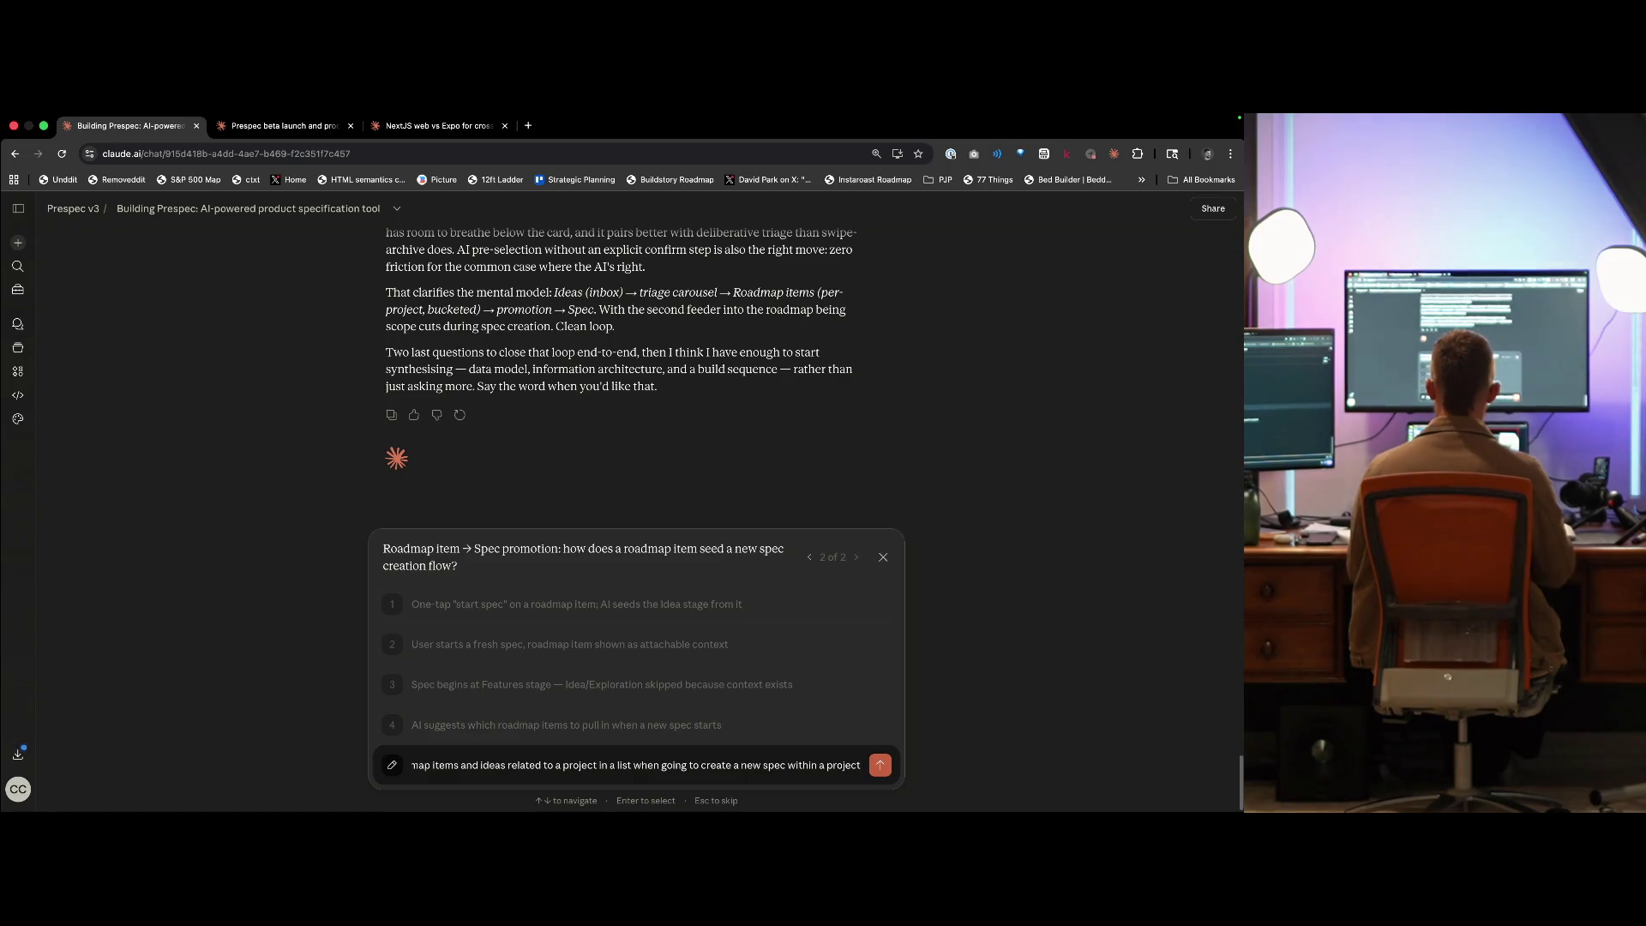
pyautogui.press('Return')
pyautogui.hotkey('ctrl', 'Tab')
pyautogui.hotkey('ctrl', 'Tab')
pyautogui.hotkey('ctrl', 'shift', 'Tab')
pyautogui.hotkey('ctrl', 'shift', 'Tab')
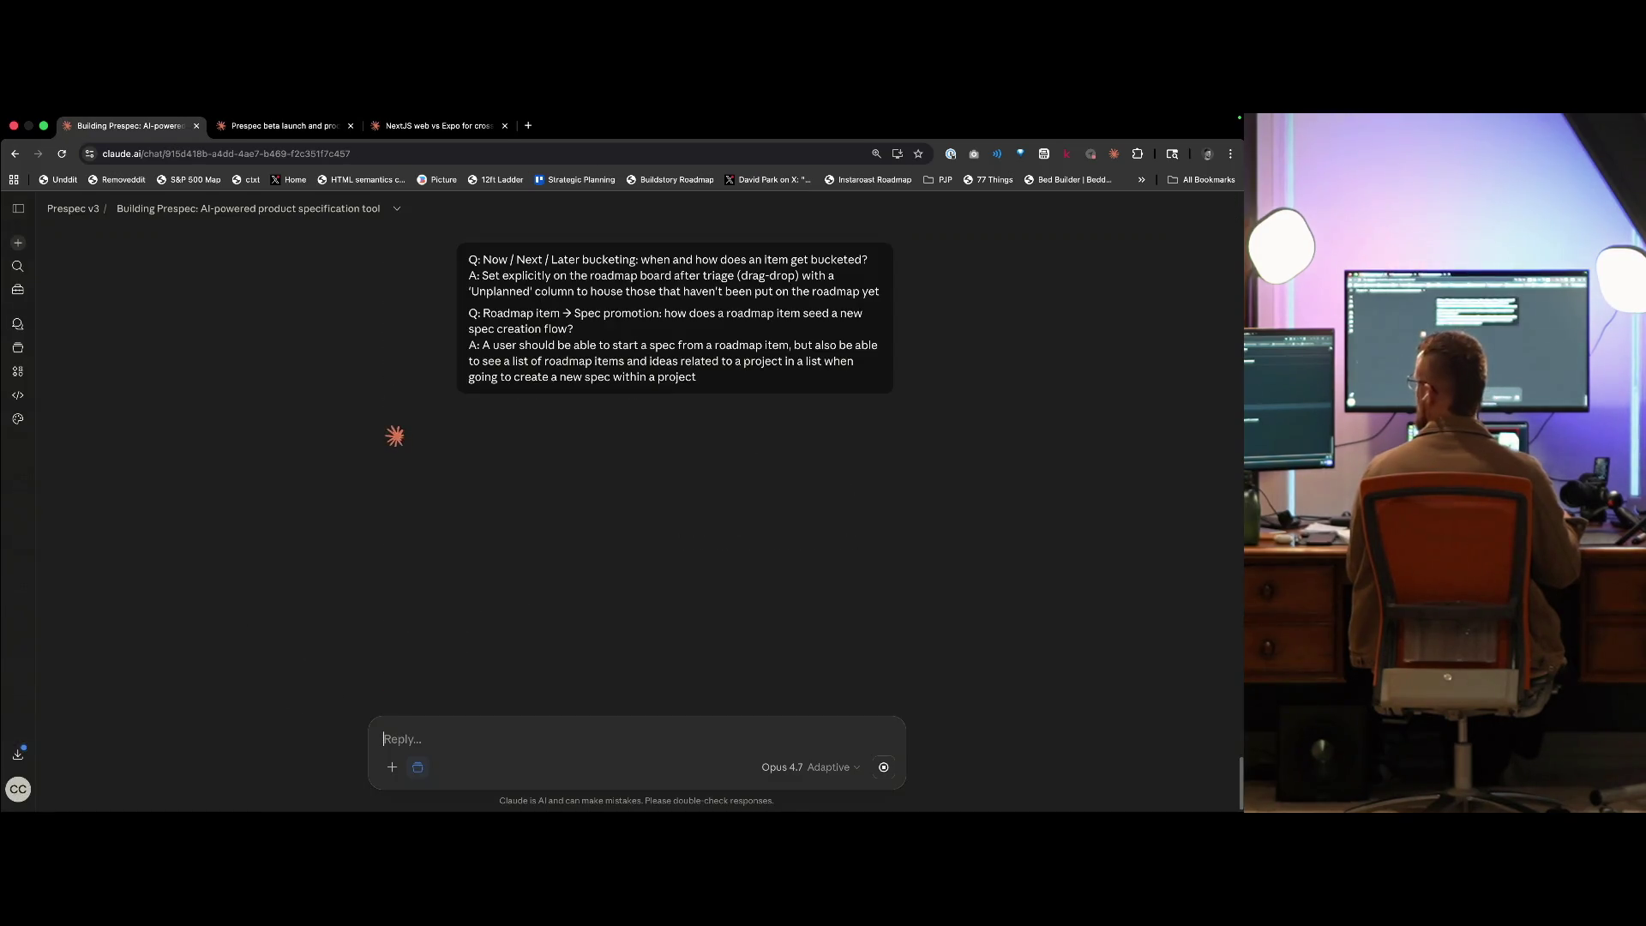
pyautogui.press('super+Tab')
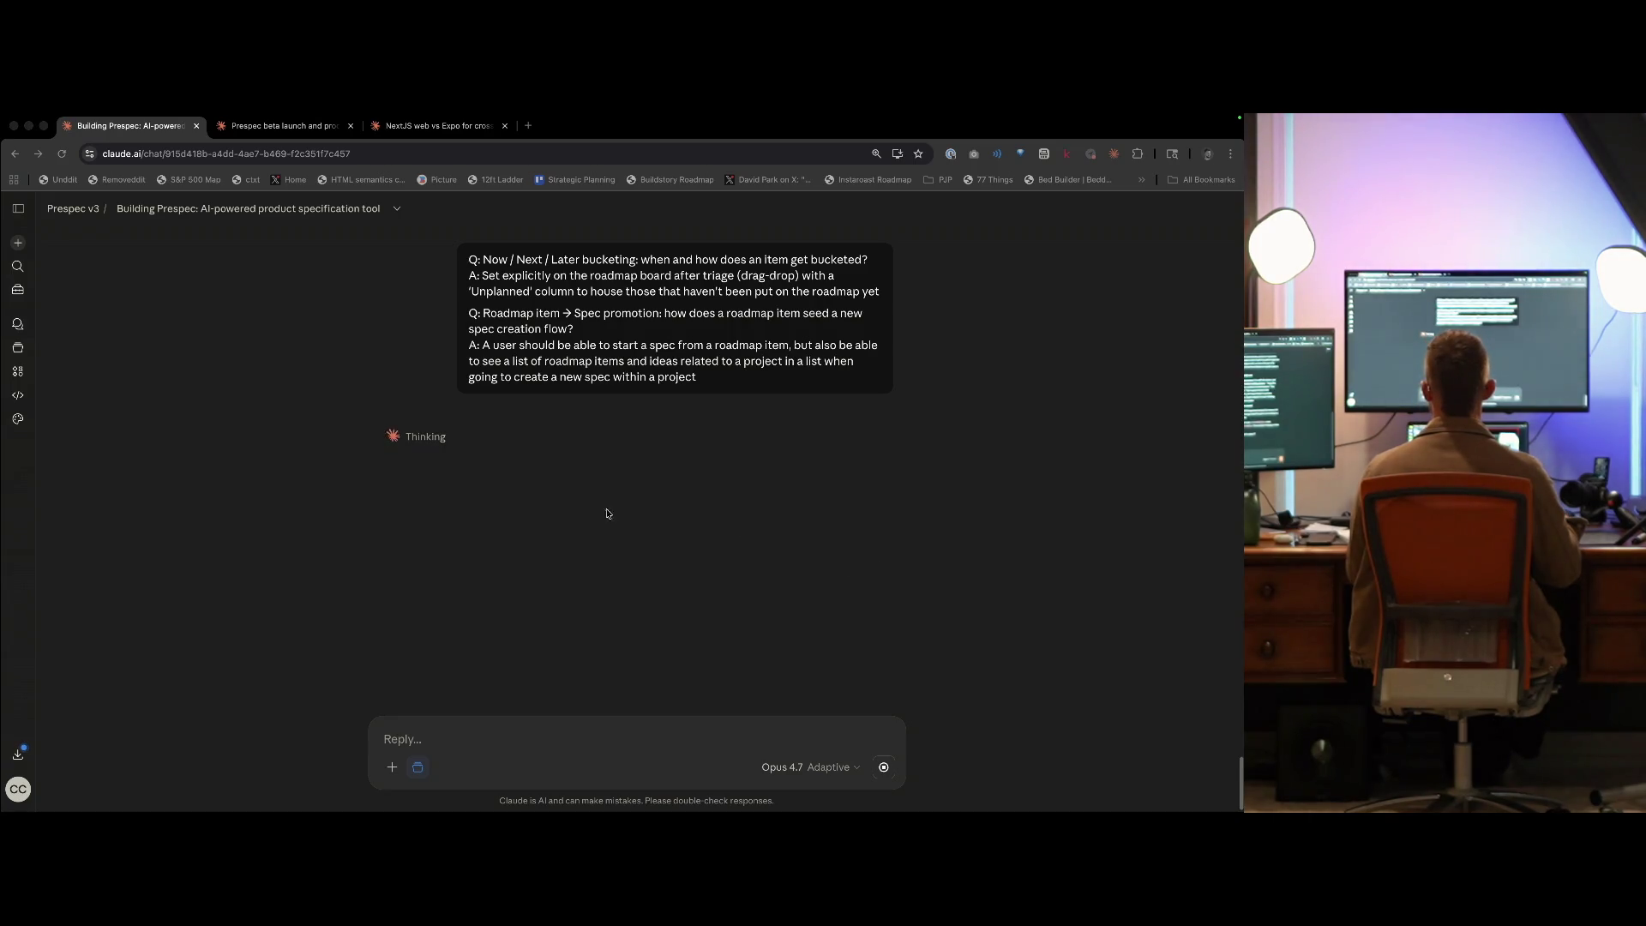
pyautogui.click(762, 562)
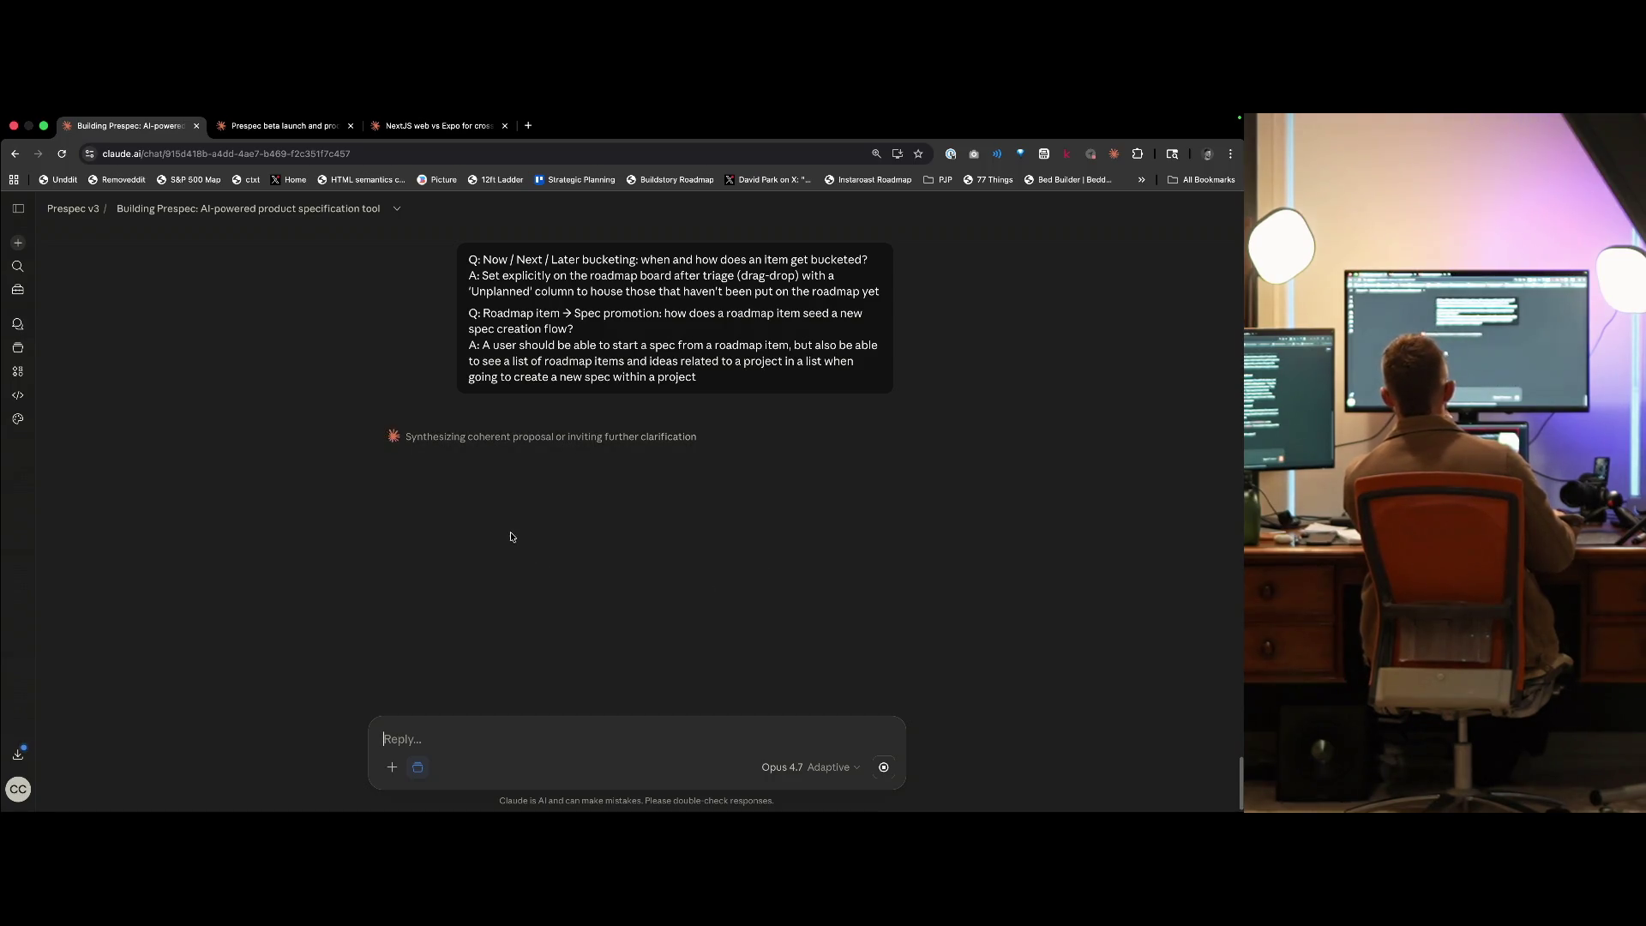
pyautogui.click(243, 136)
pyautogui.click(164, 130)
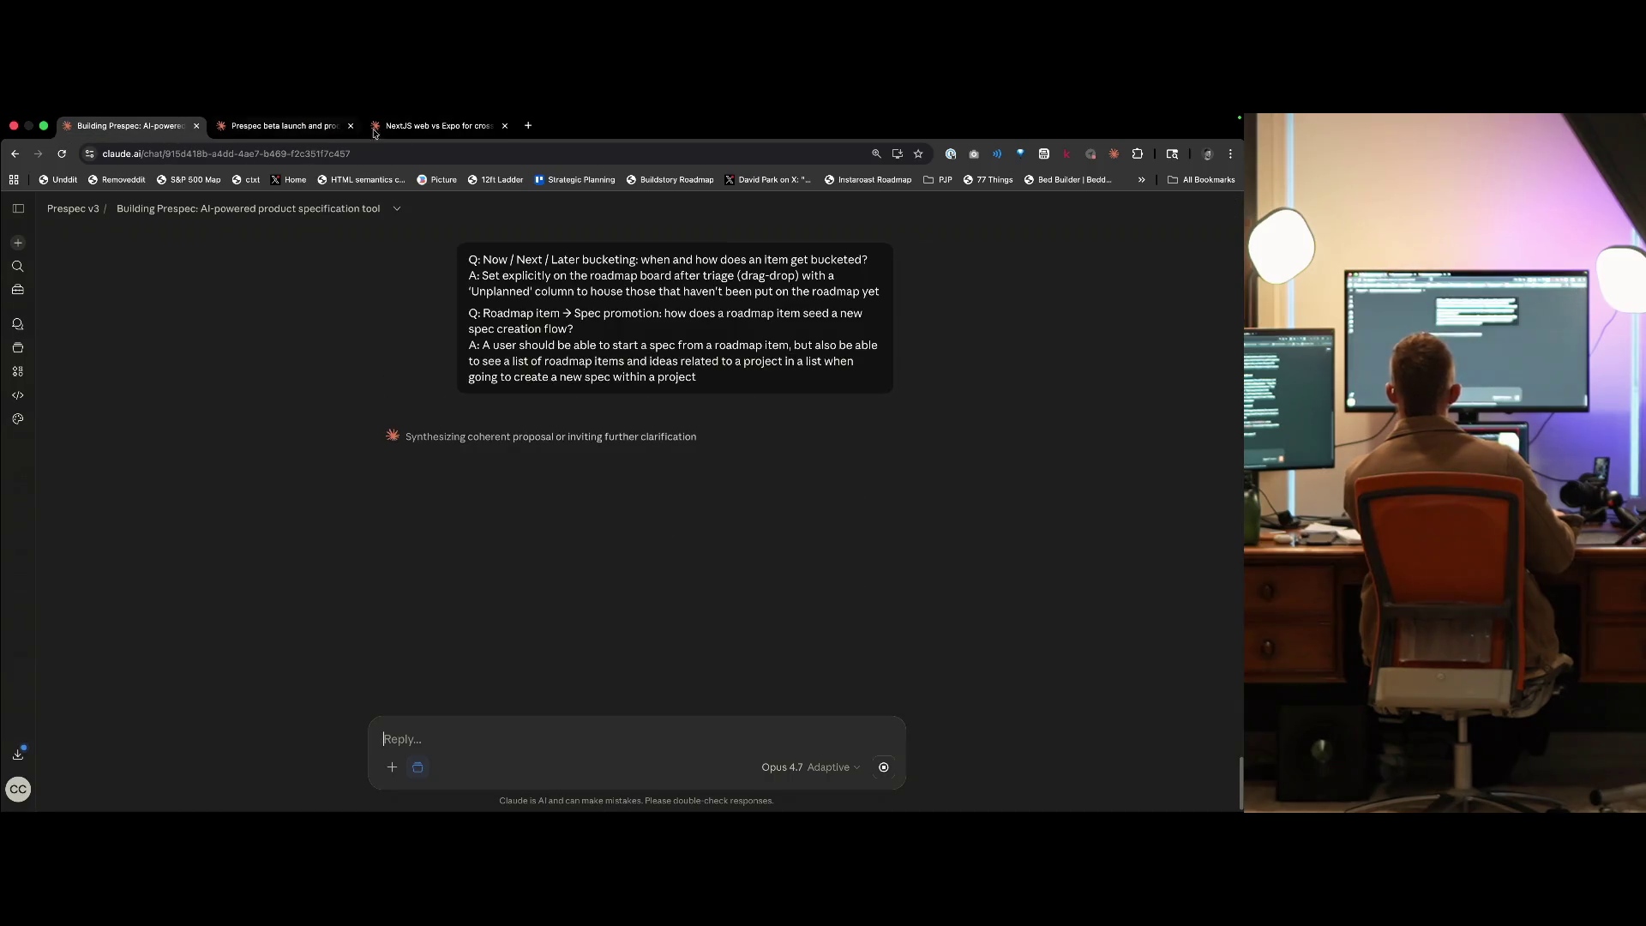
pyautogui.click(501, 439)
pyautogui.click(497, 442)
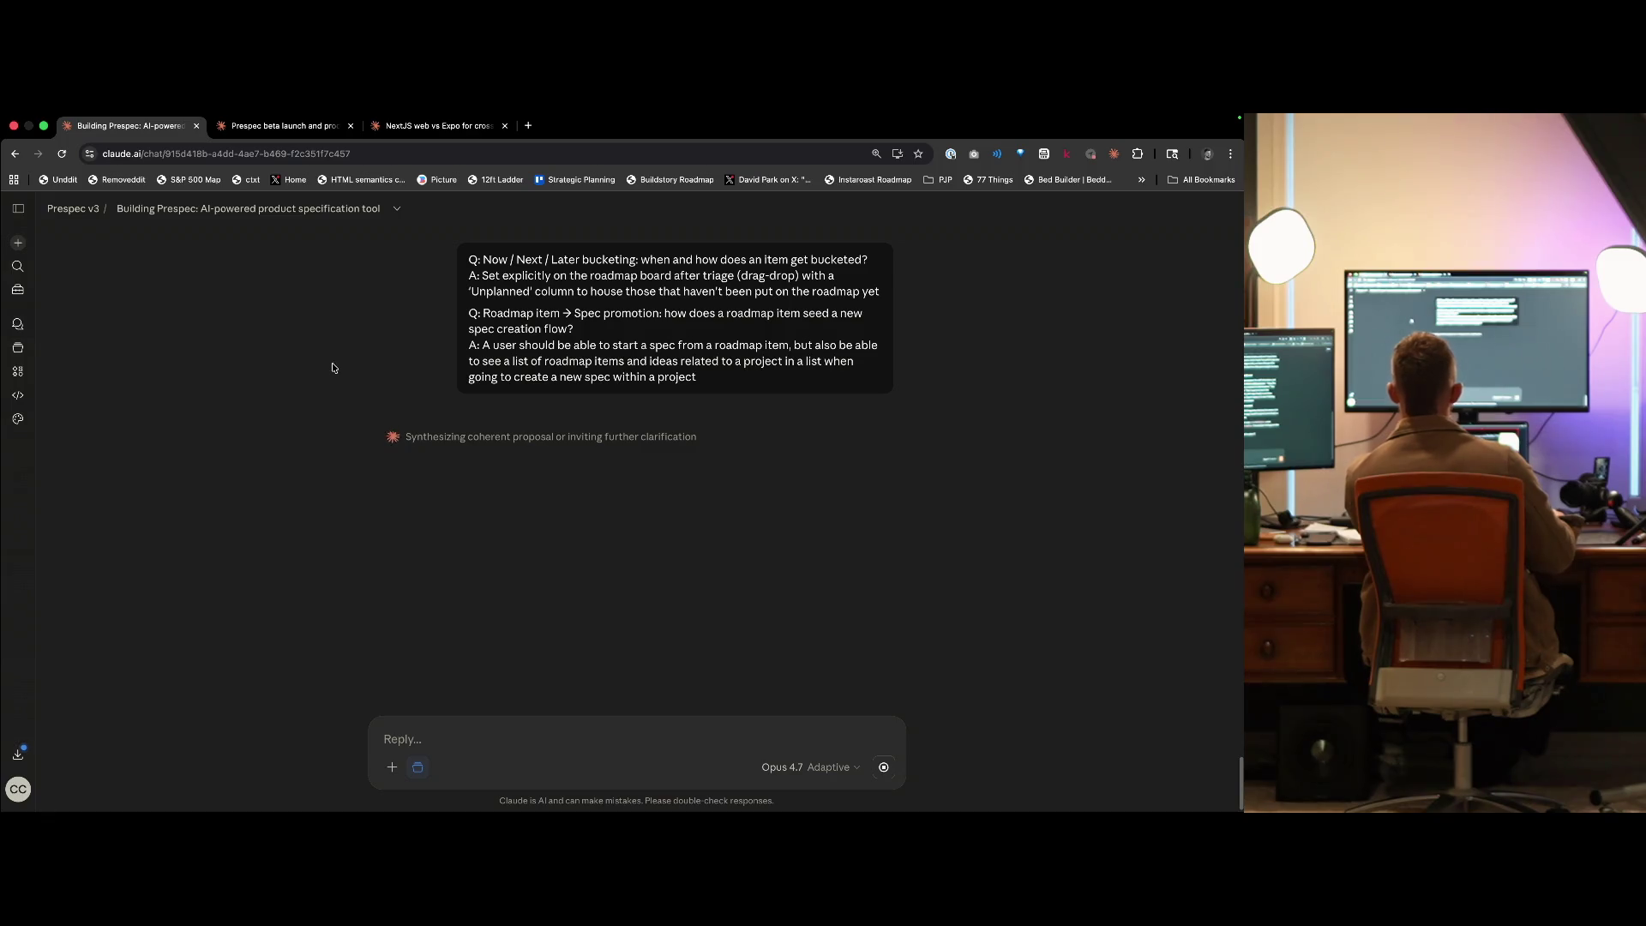
# - Google 'opencode' and open the OpenCode website from the results
pyautogui.hotkey('ctrl', 't')
pyautogui.write('opencode')
pyautogui.press('Return')
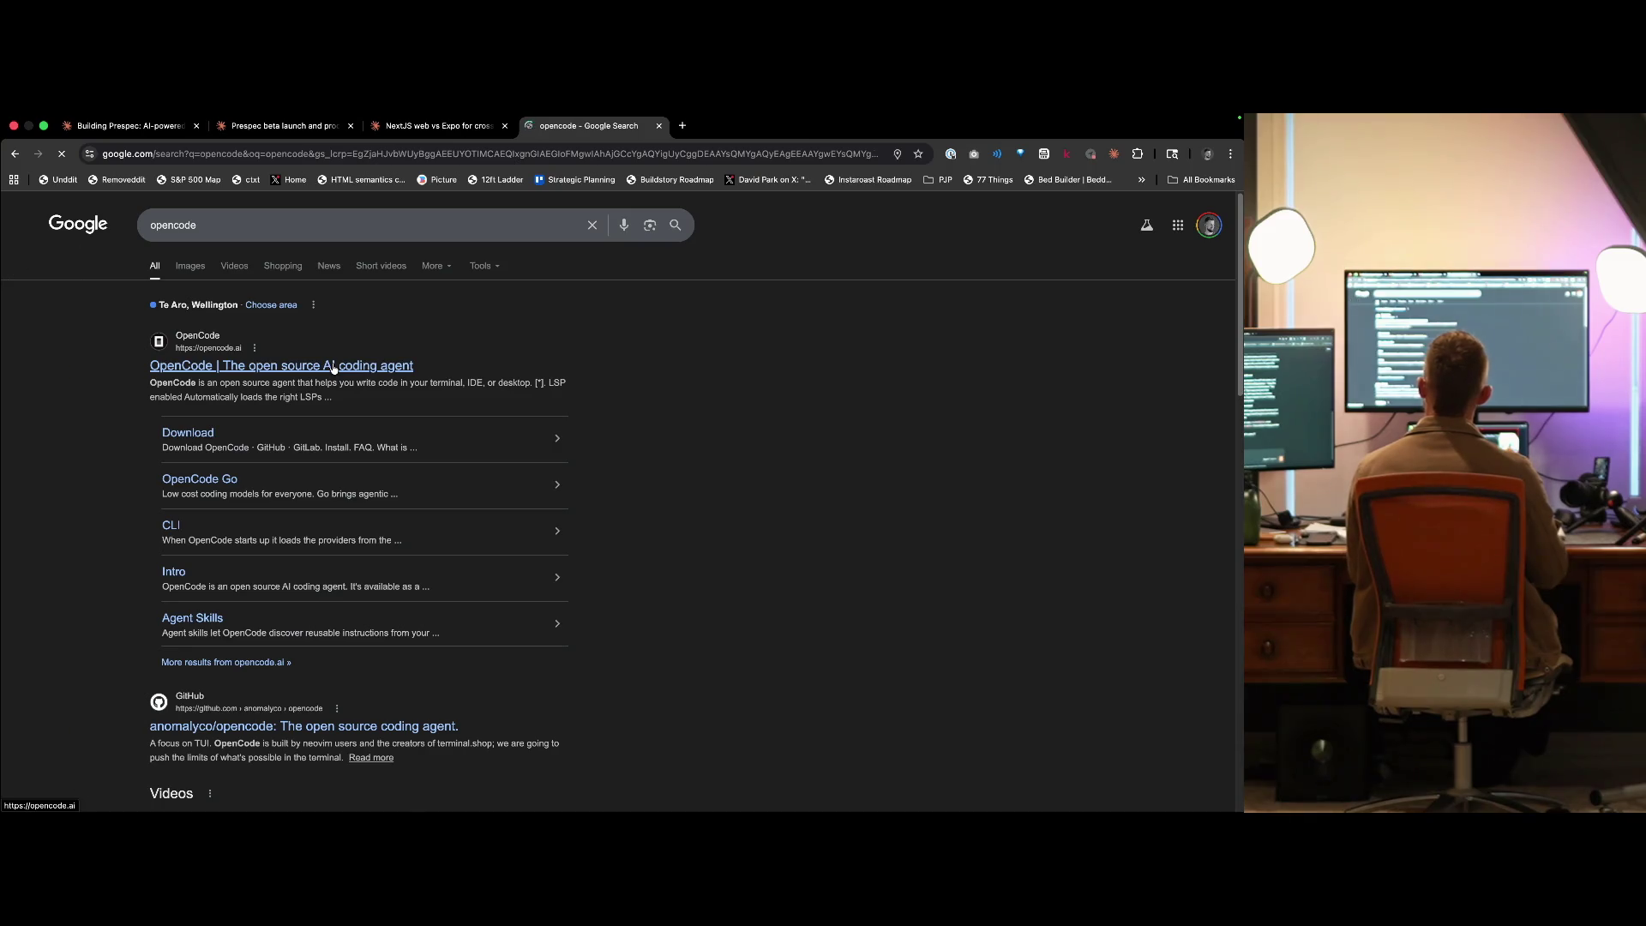
pyautogui.click(335, 368)
# - Search Google for 't3chat' in another new tab
pyautogui.hotkey('ctrl', 't')
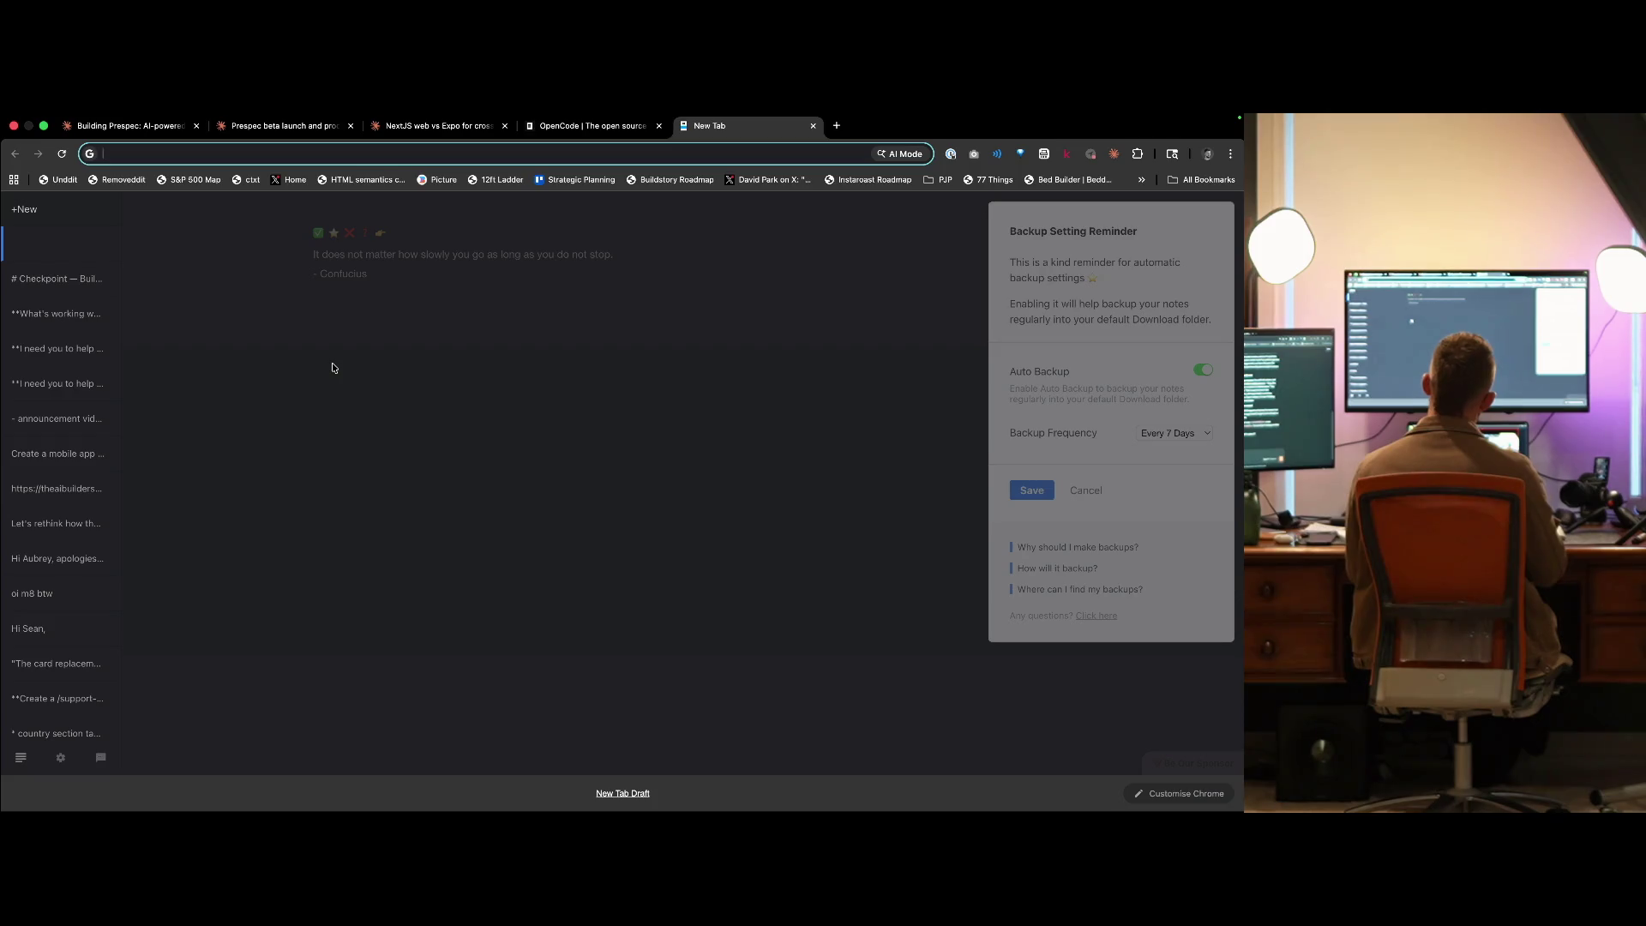
pyautogui.write('t3')
pyautogui.press('Down')
pyautogui.press('Down')
pyautogui.press('Down')
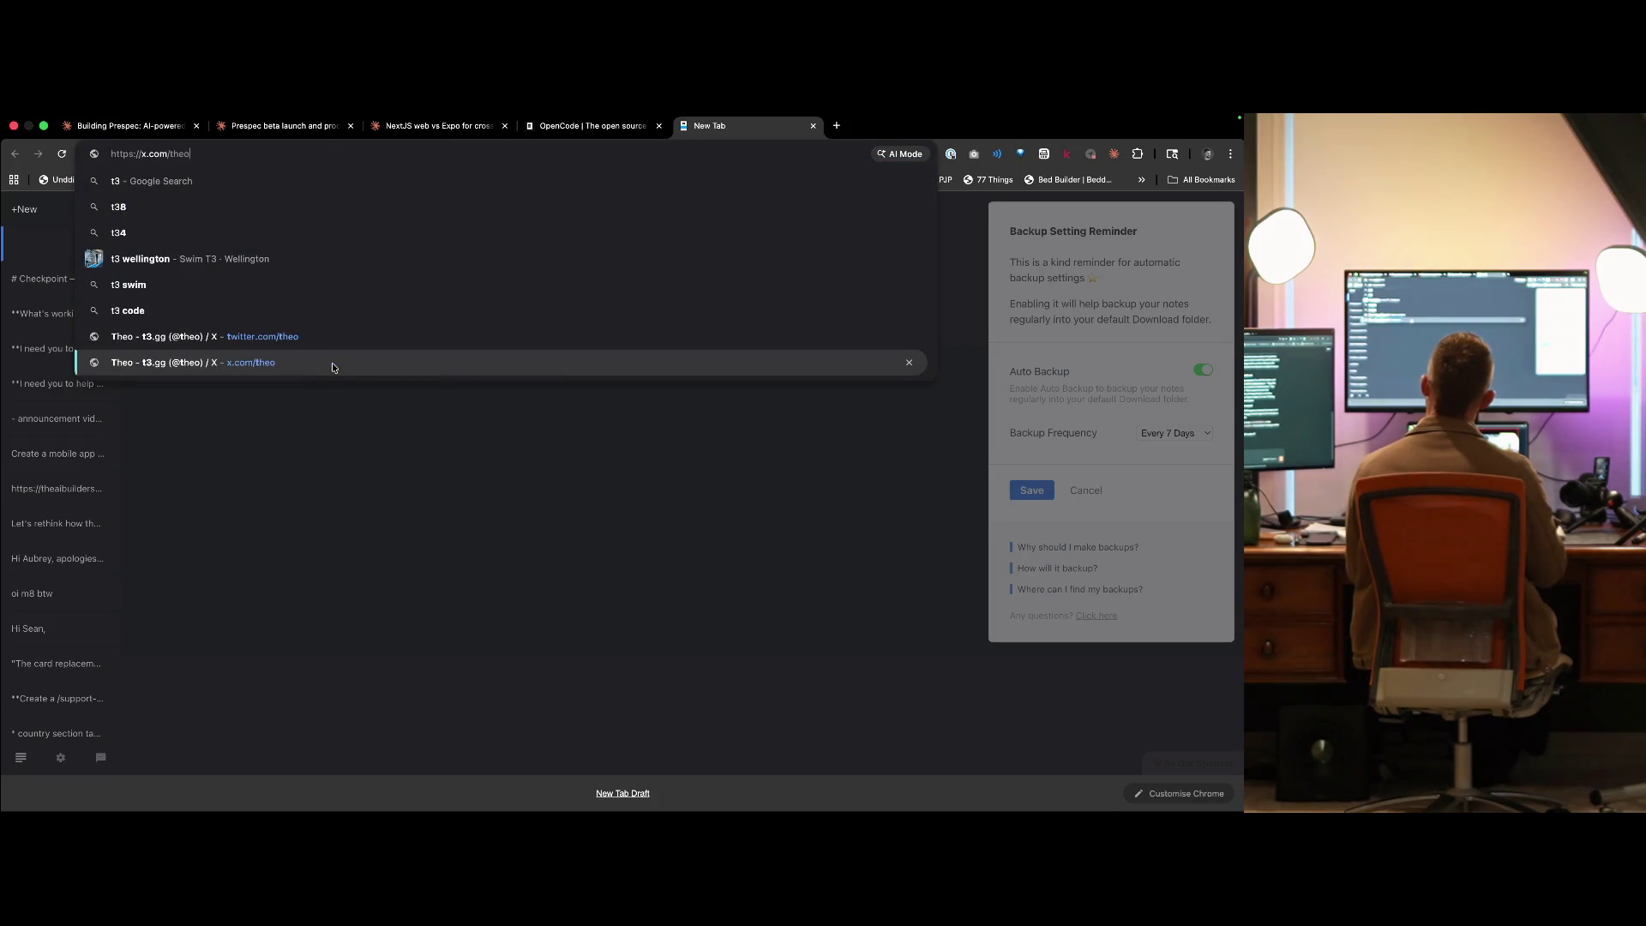
pyautogui.write('t3chat')
pyautogui.press('Return')
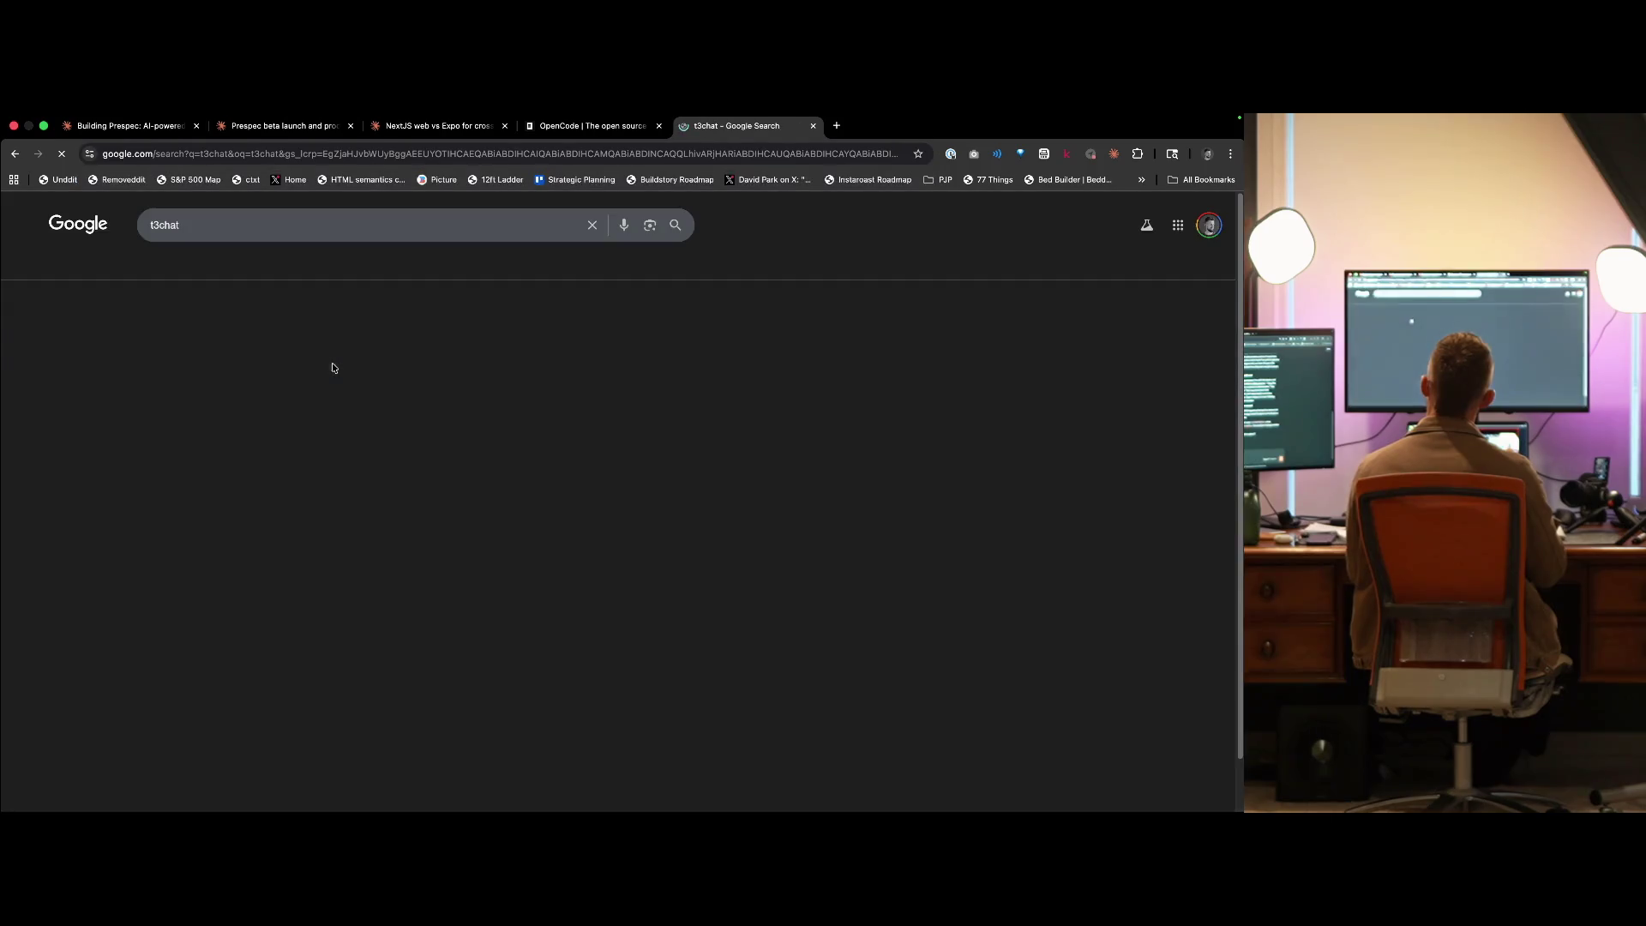
# - Open the T3 Chat result, then try t3codes.com and t3code.com in a new tab
pyautogui.press('Tab')
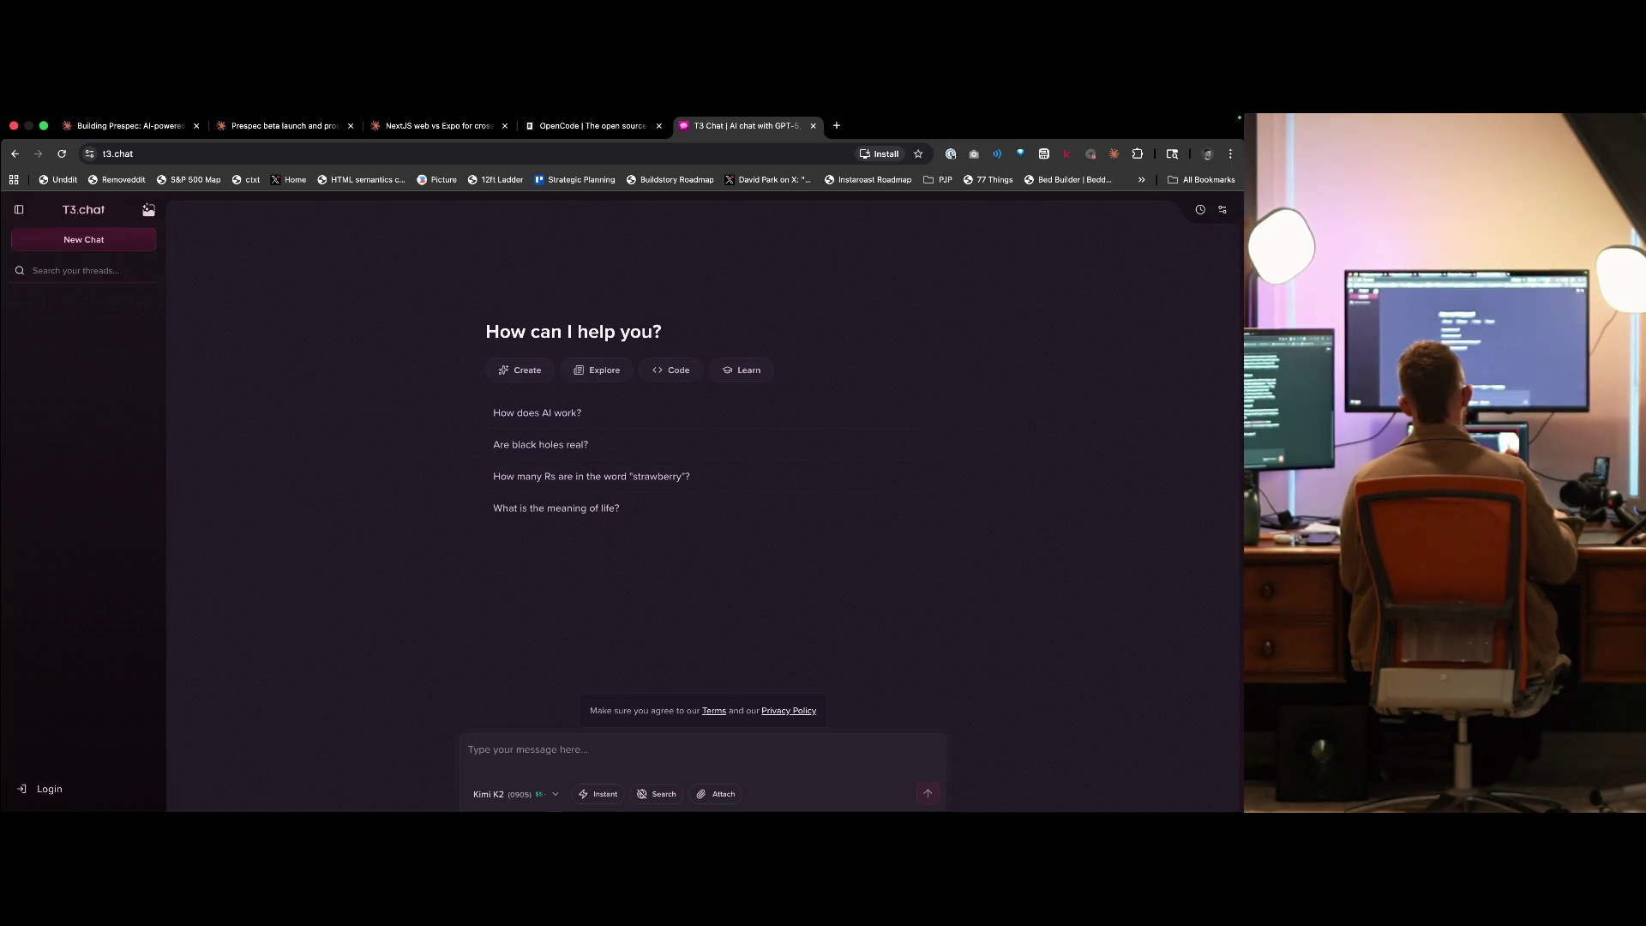
pyautogui.press('super+Tab')
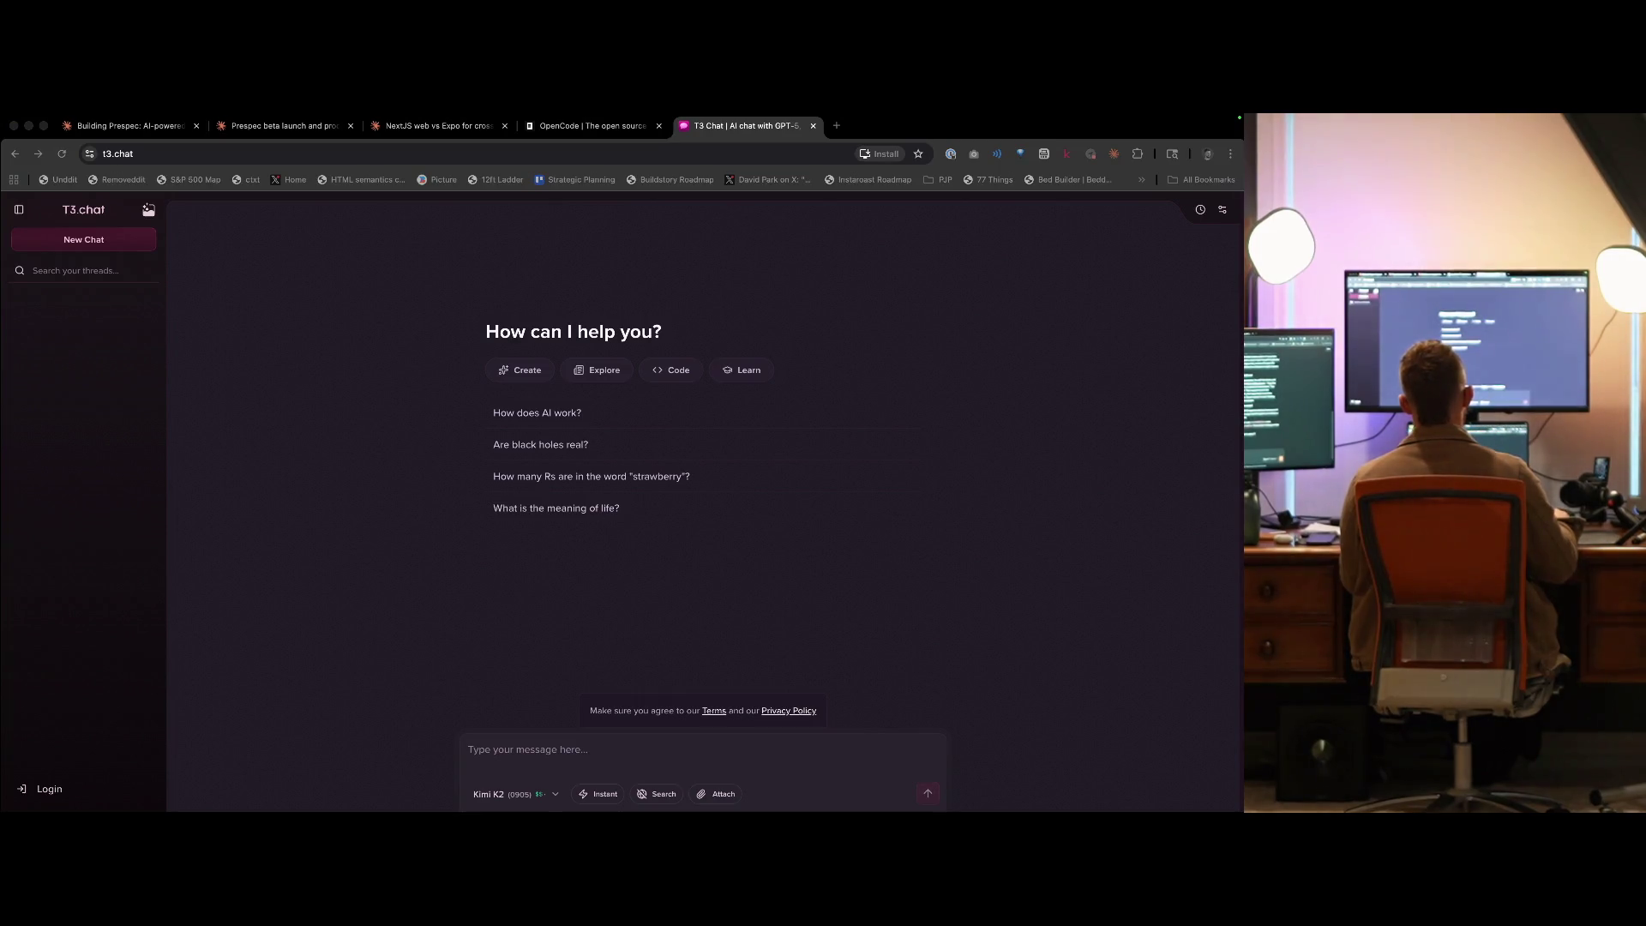
pyautogui.press('super+t')
pyautogui.write('t3codes.com')
pyautogui.press('Return')
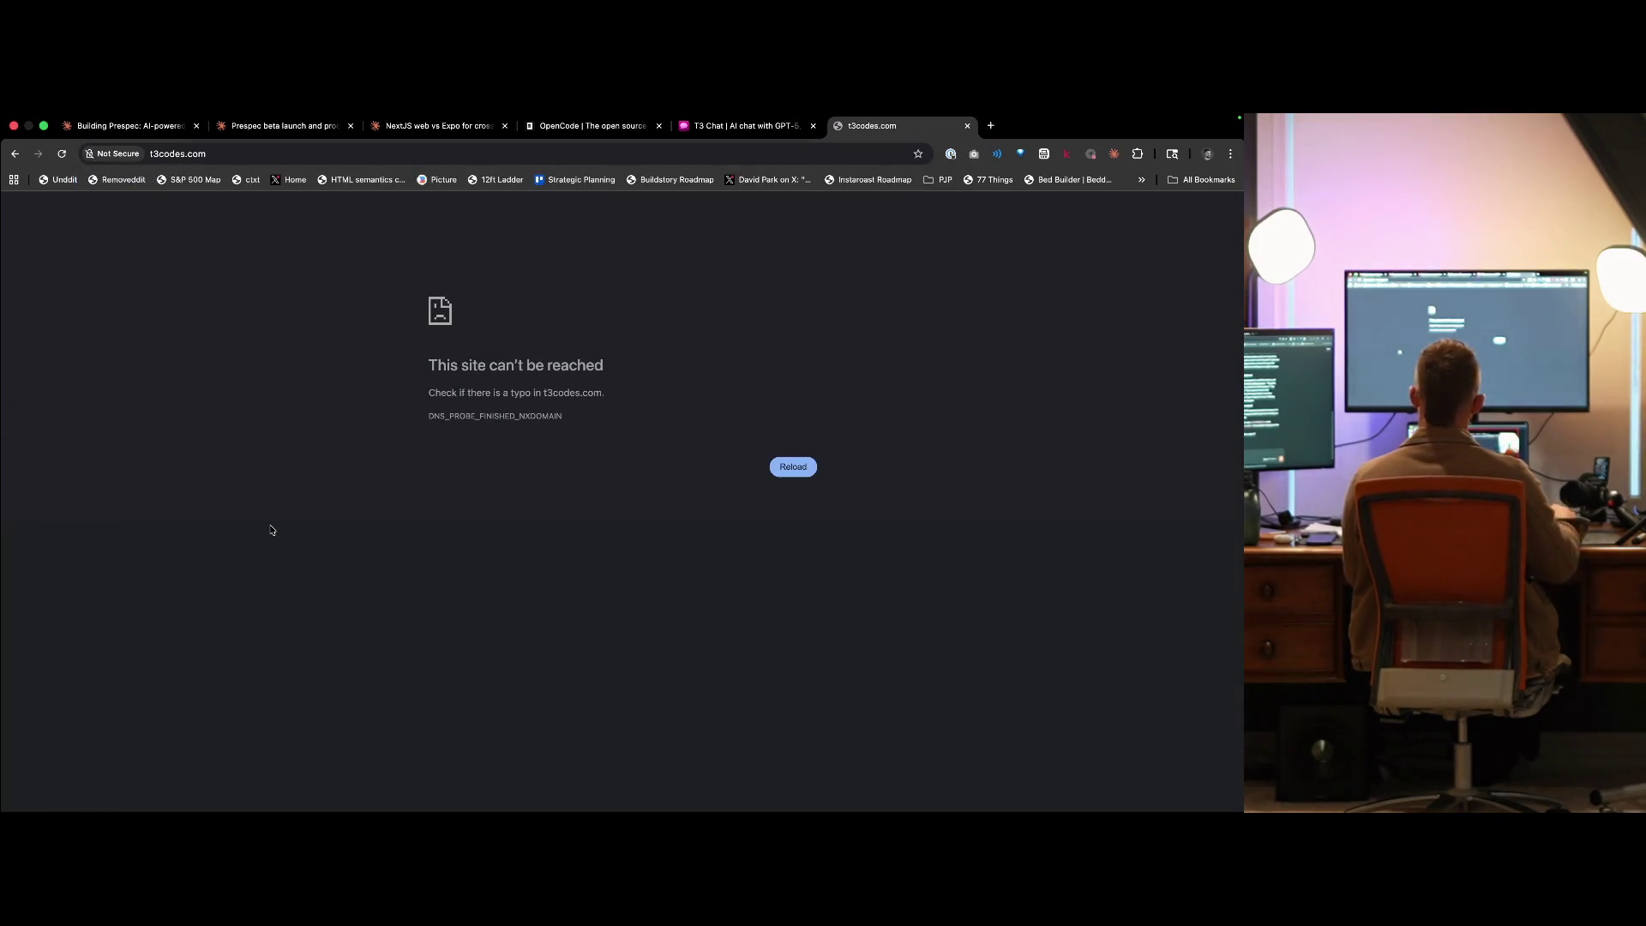
pyautogui.press('super+l')
pyautogui.write('∆')
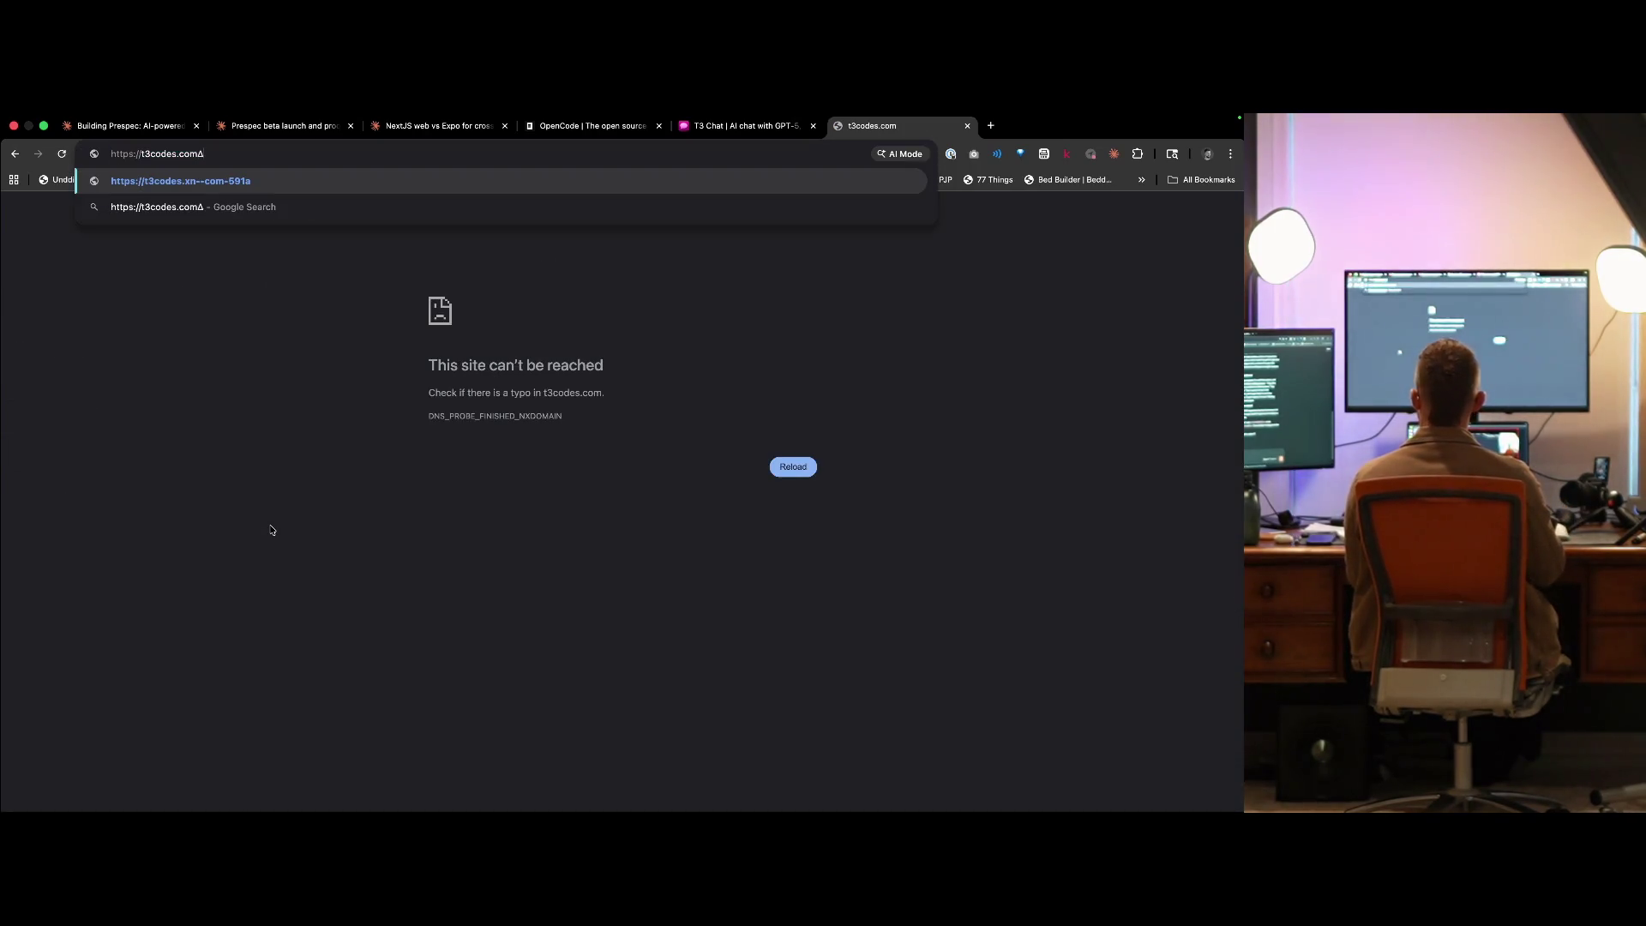
pyautogui.press('BackSpace')
pyautogui.write('.com')
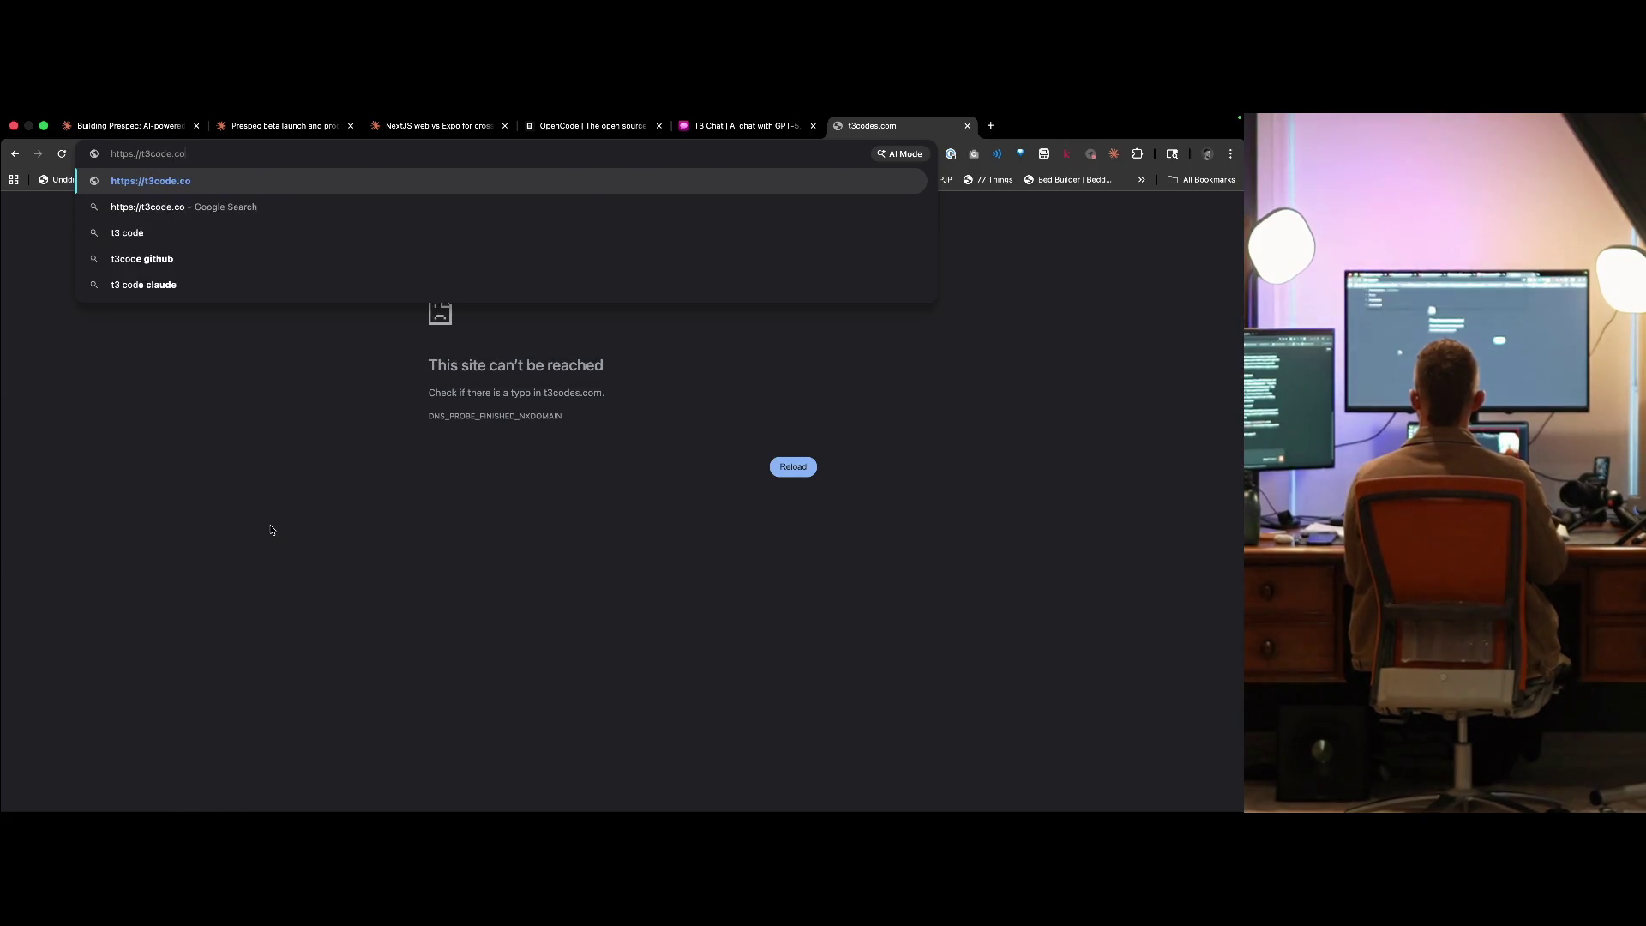
pyautogui.press('Return')
# - Search Google for 't3codes' and open the official T3 Code website from the results
pyautogui.press('super+t')
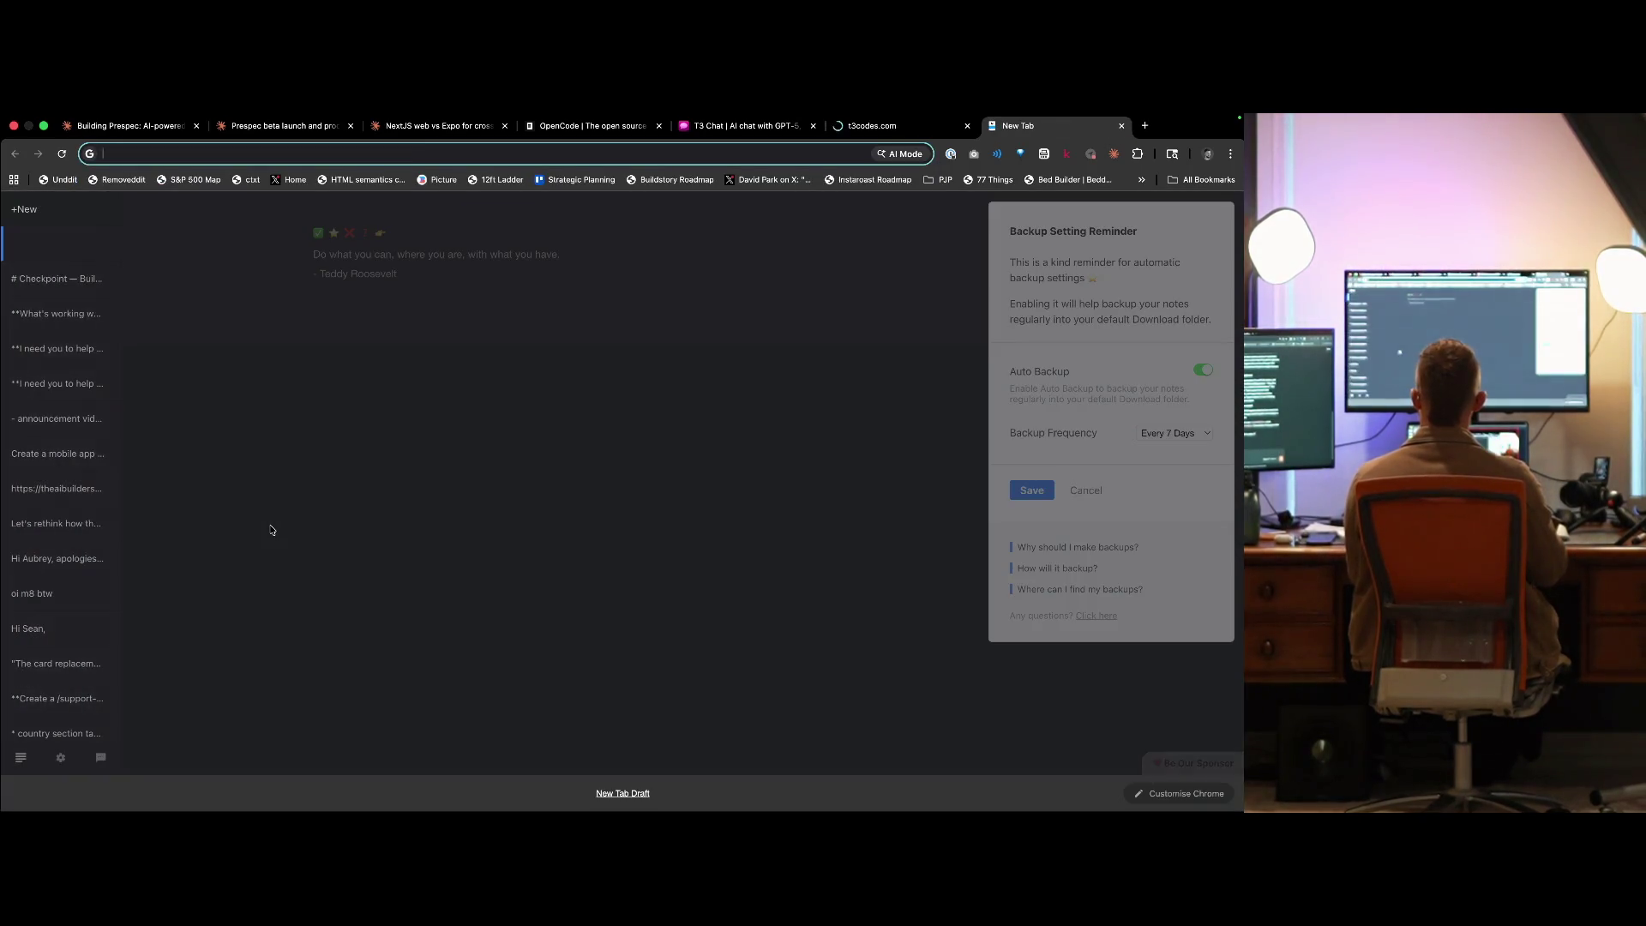
pyautogui.write('√')
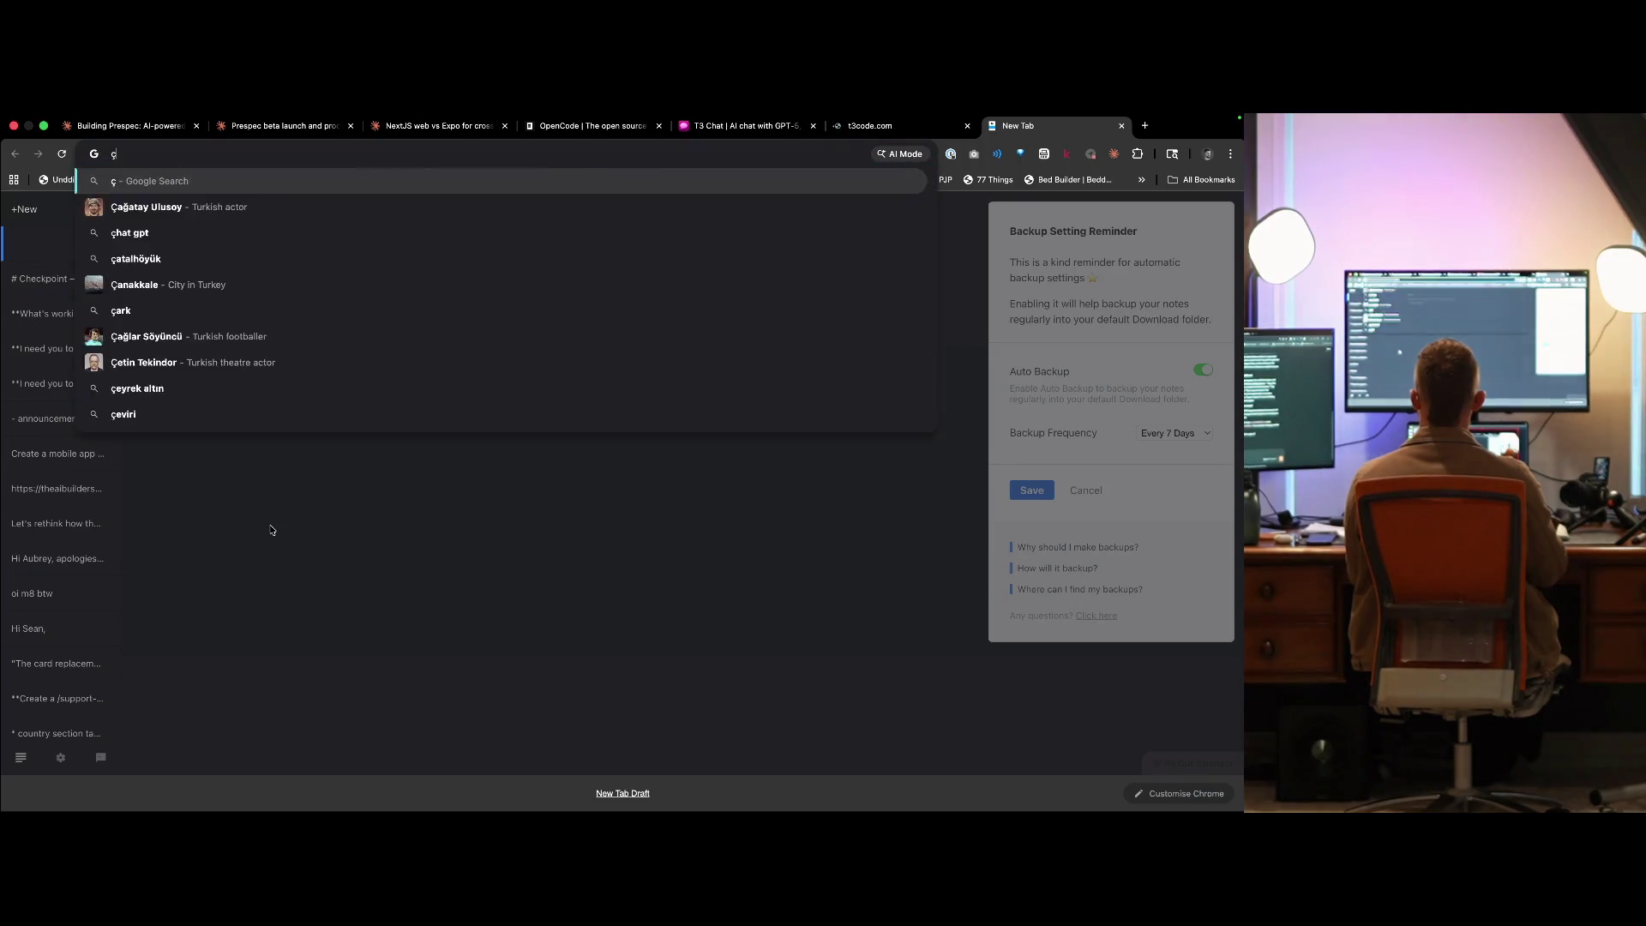
pyautogui.write('a')
pyautogui.press('BackSpace')
pyautogui.press('super+o')
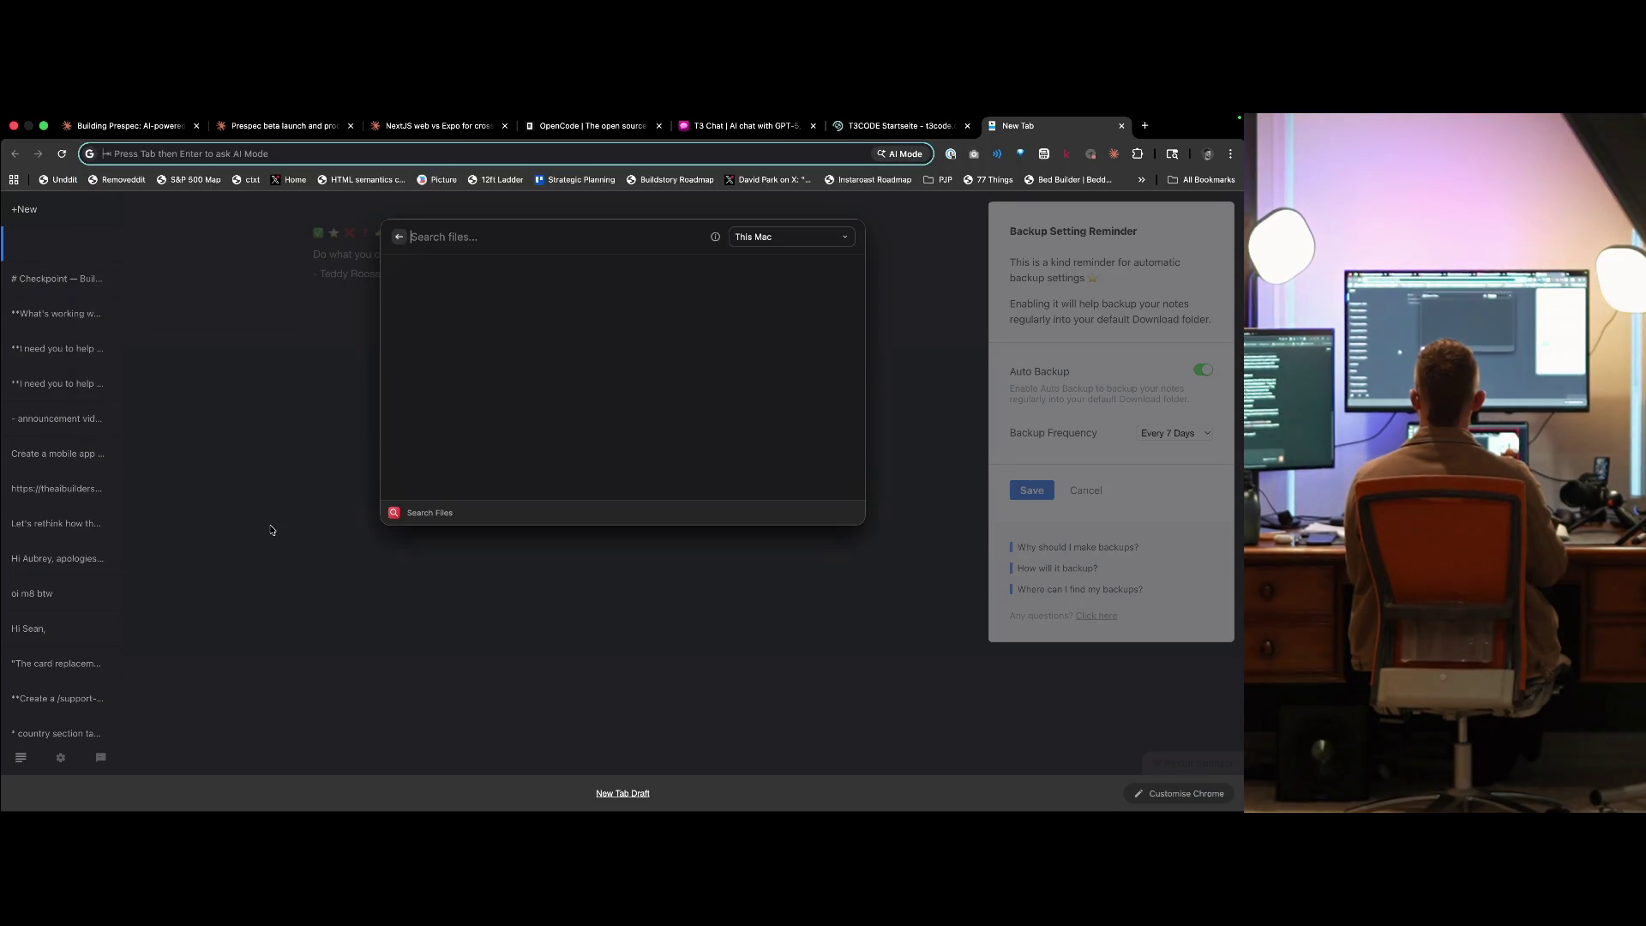
pyautogui.press('Escape')
pyautogui.hotkey('ctrl', 'shift', 'Tab')
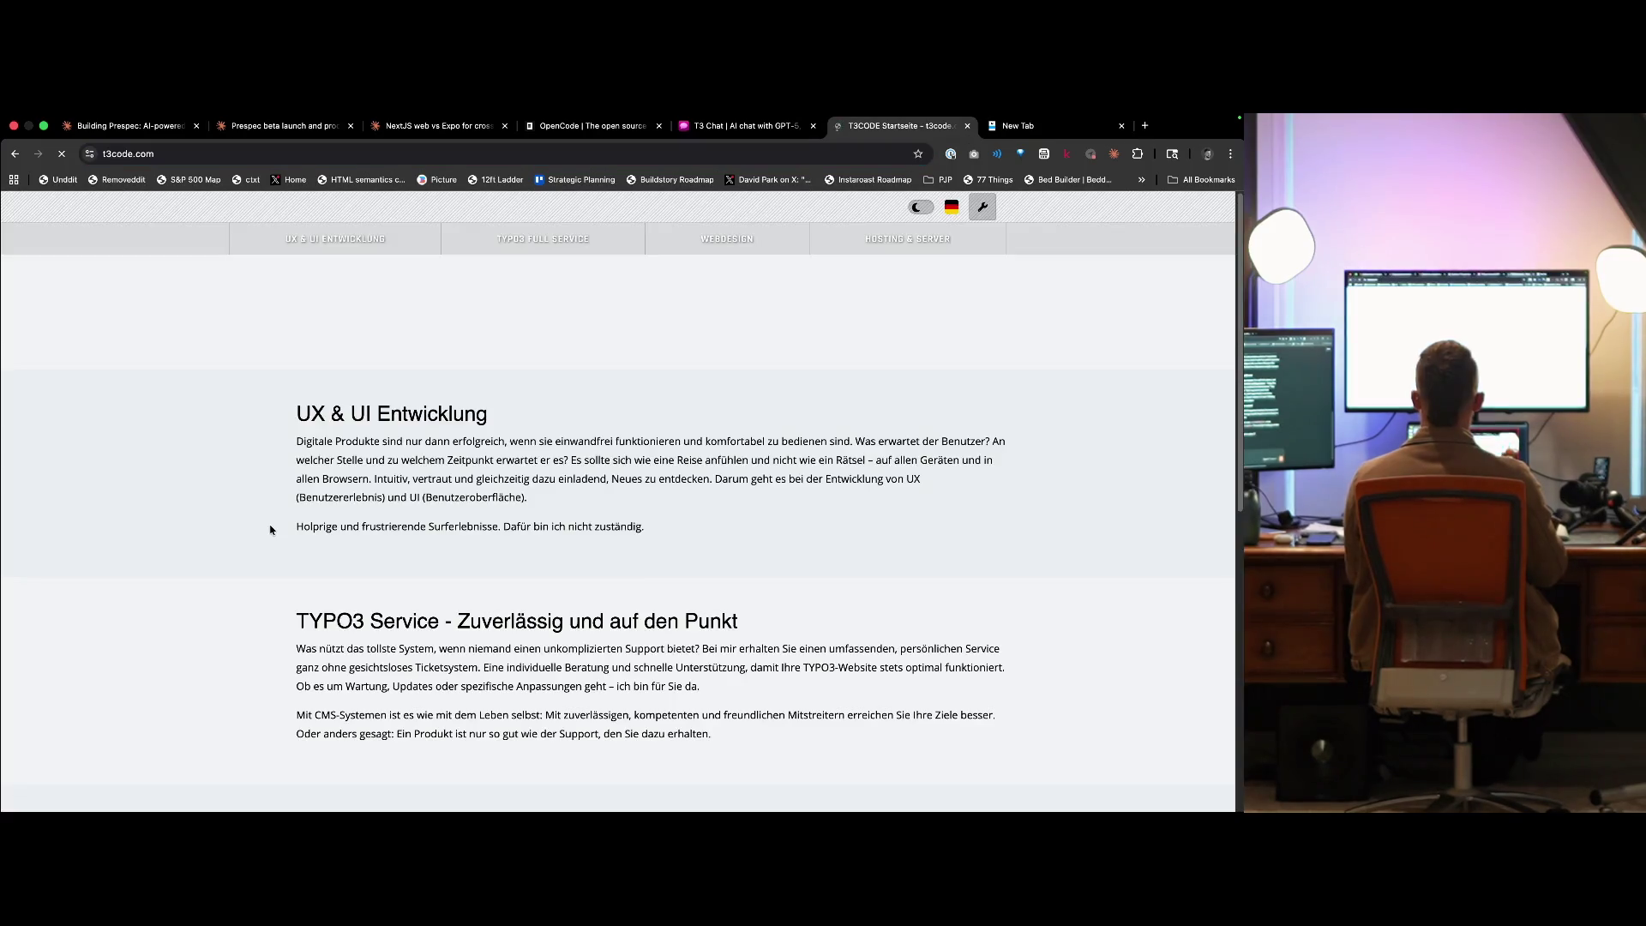
pyautogui.press('super+l')
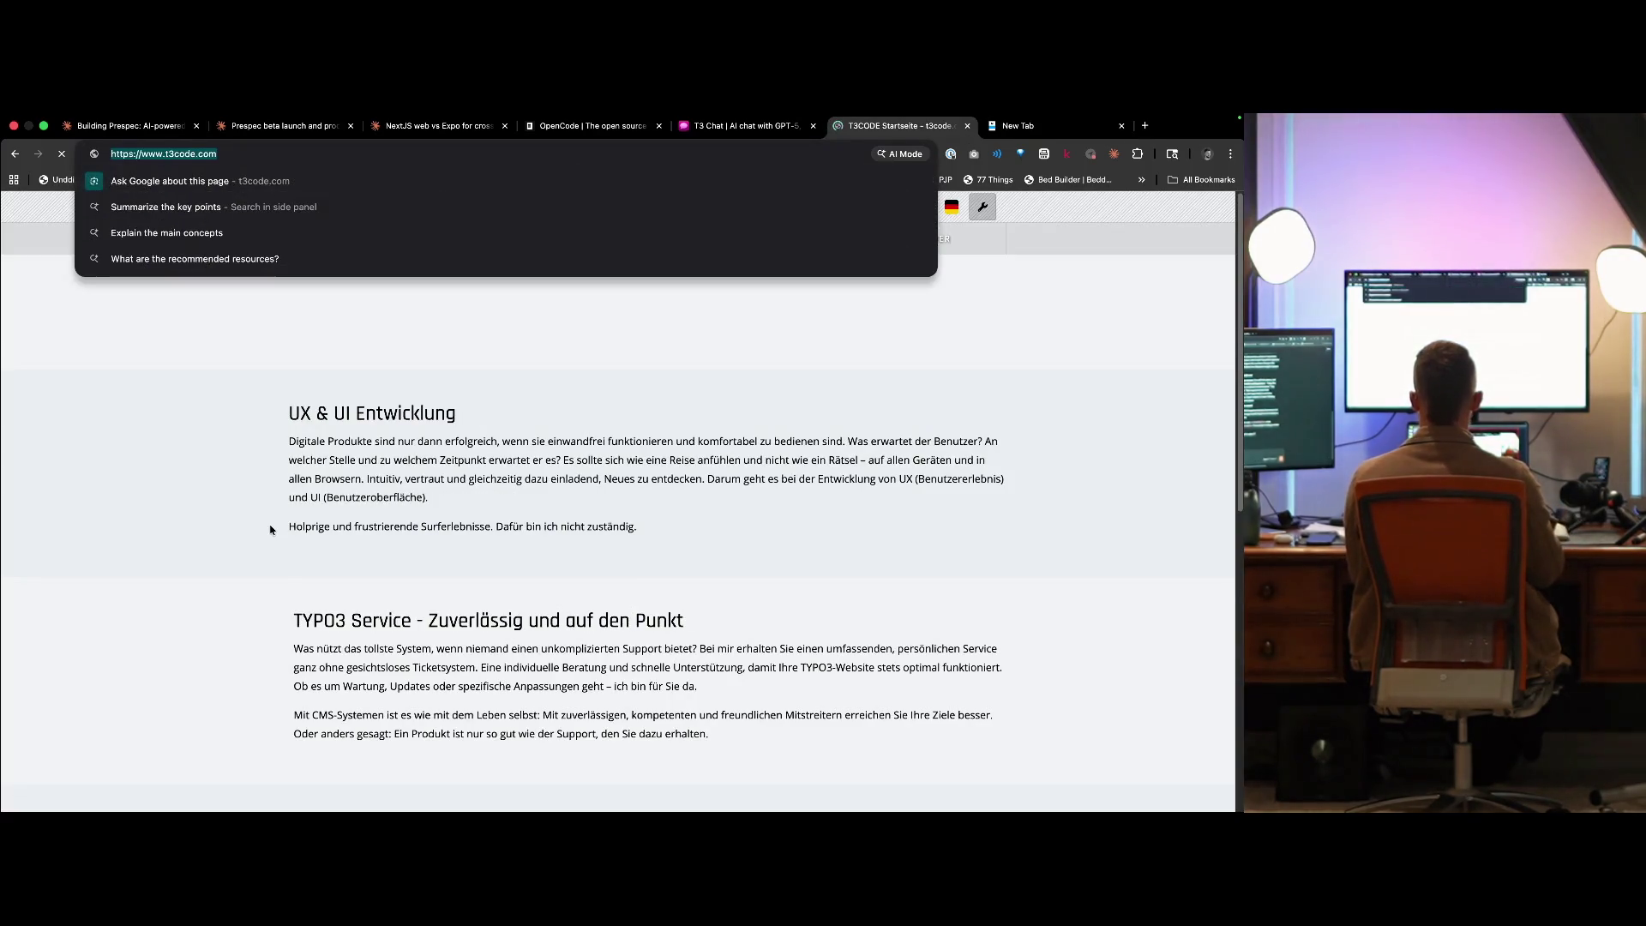
pyautogui.write('t3codes')
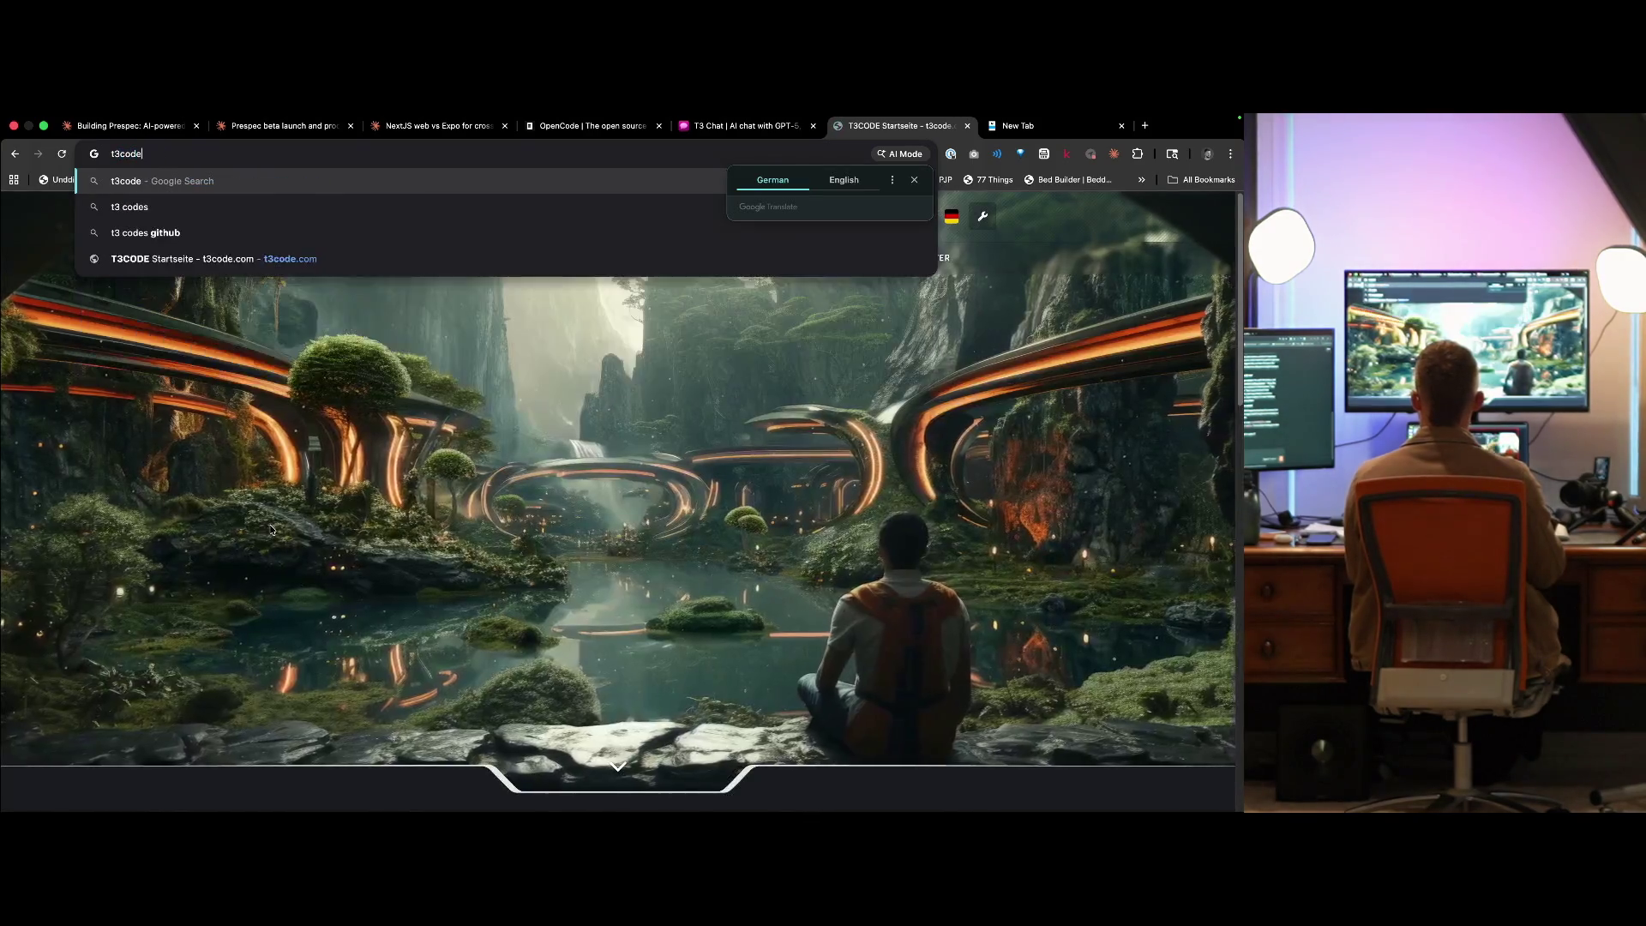
pyautogui.press('Return')
pyautogui.press('Tab')
pyautogui.press('Tab')
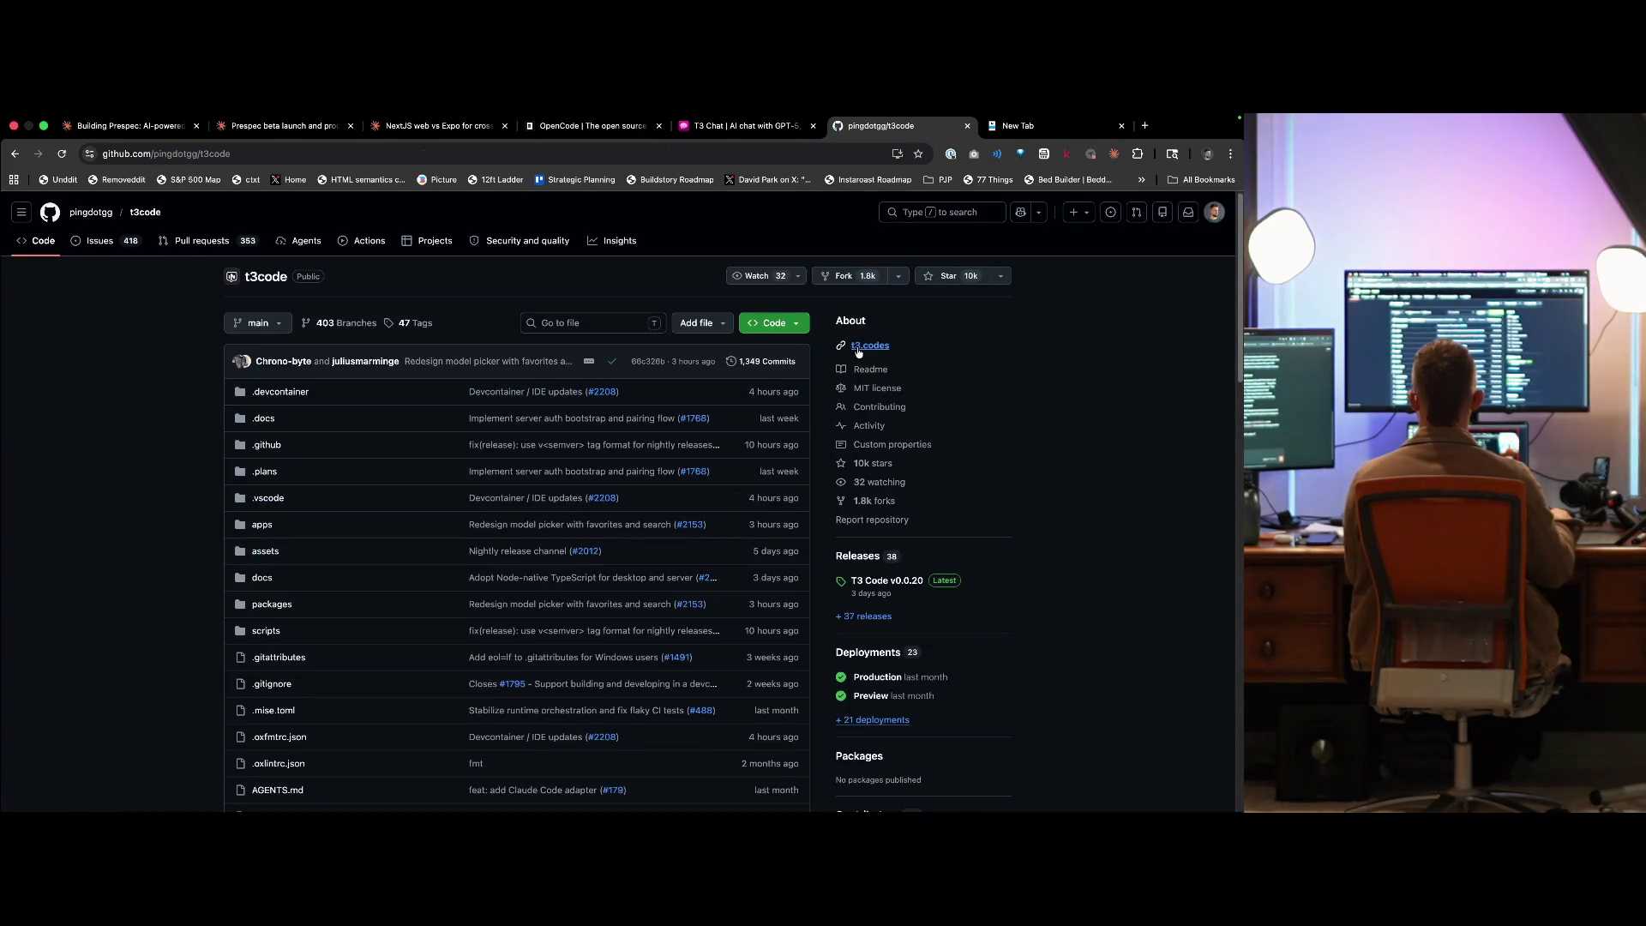
pyautogui.click(859, 348)
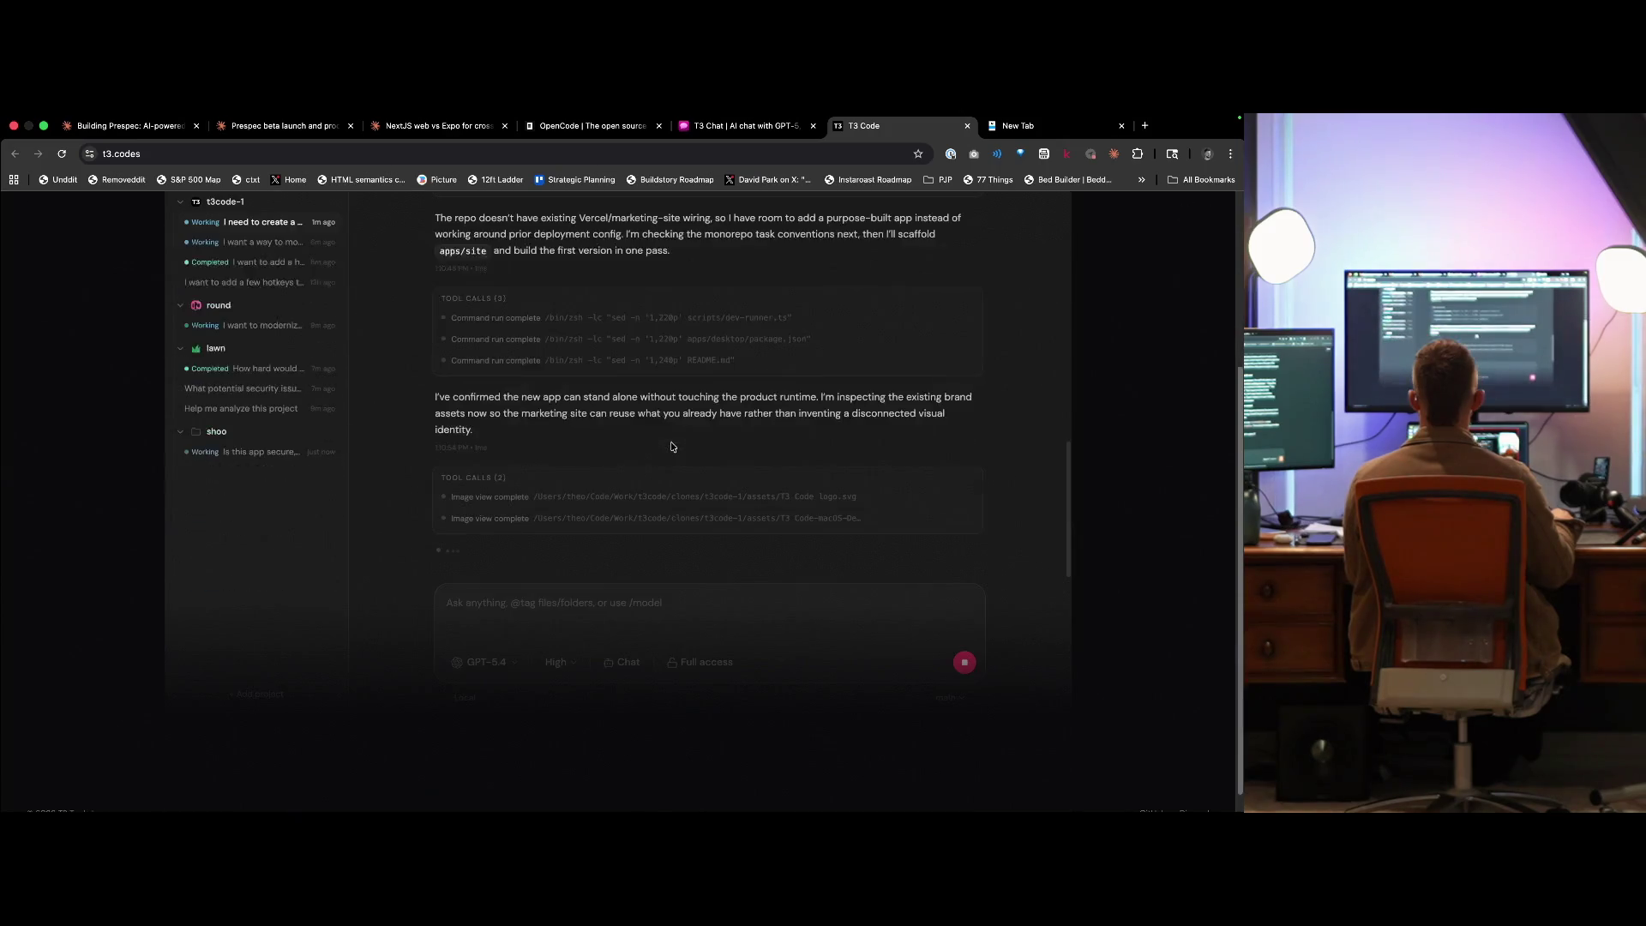
# - Scroll through the T3 Code landing page's app preview, then close the tab
pyautogui.scroll(-1, 583, 544)
pyautogui.scroll(1, 584, 547)
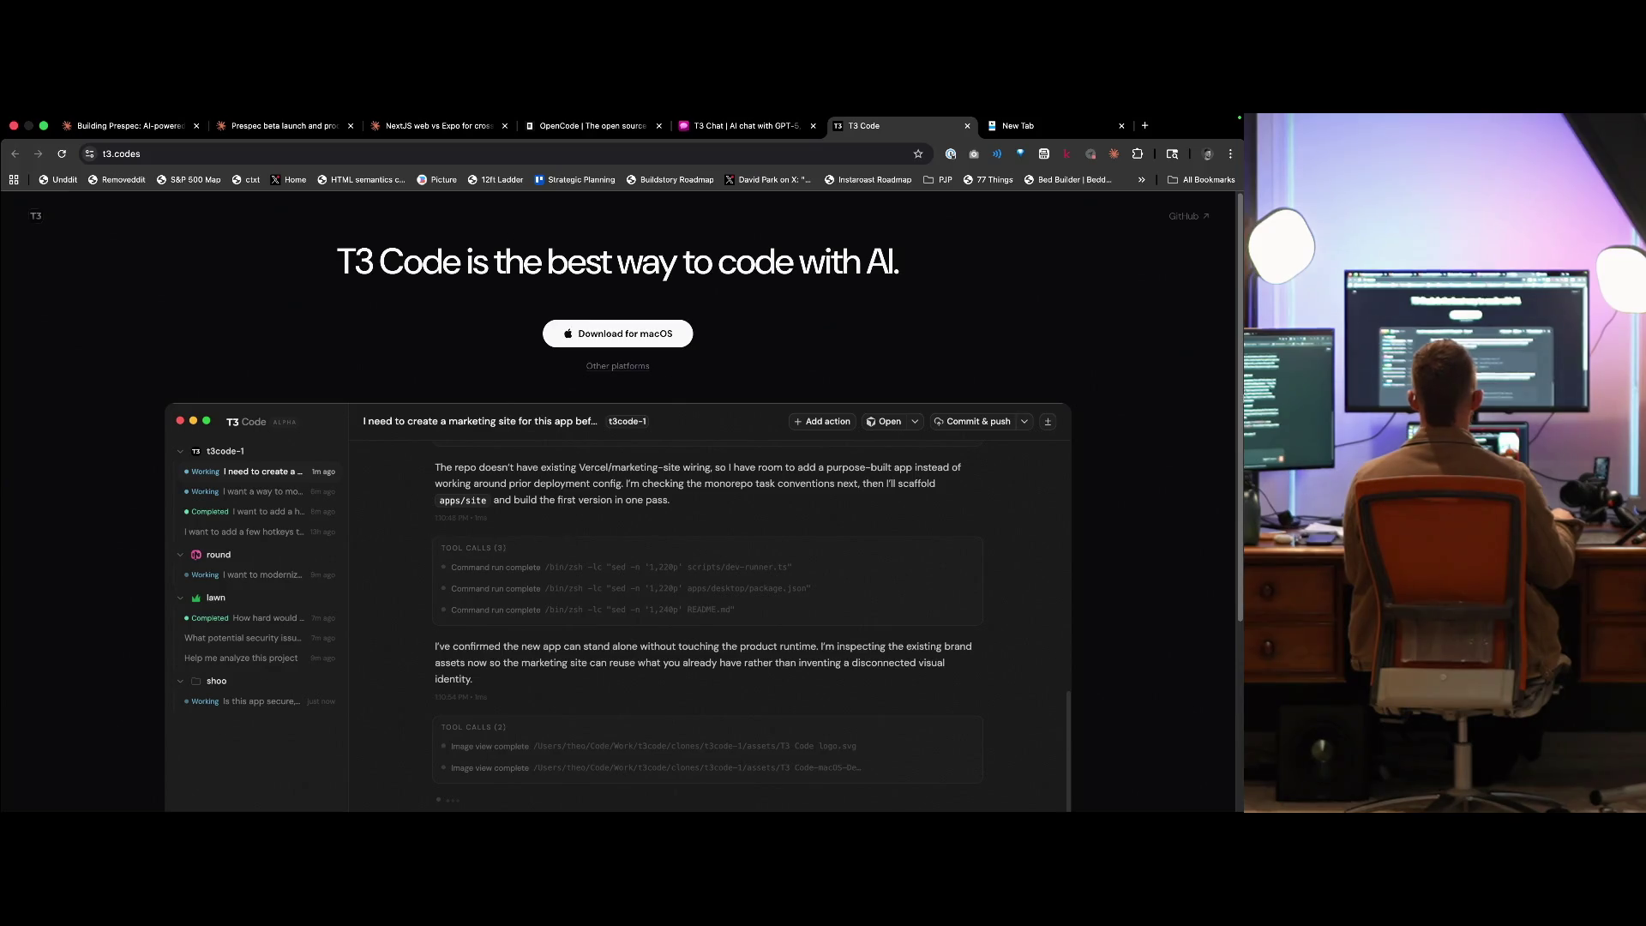
pyautogui.scroll(-5, 976, 520)
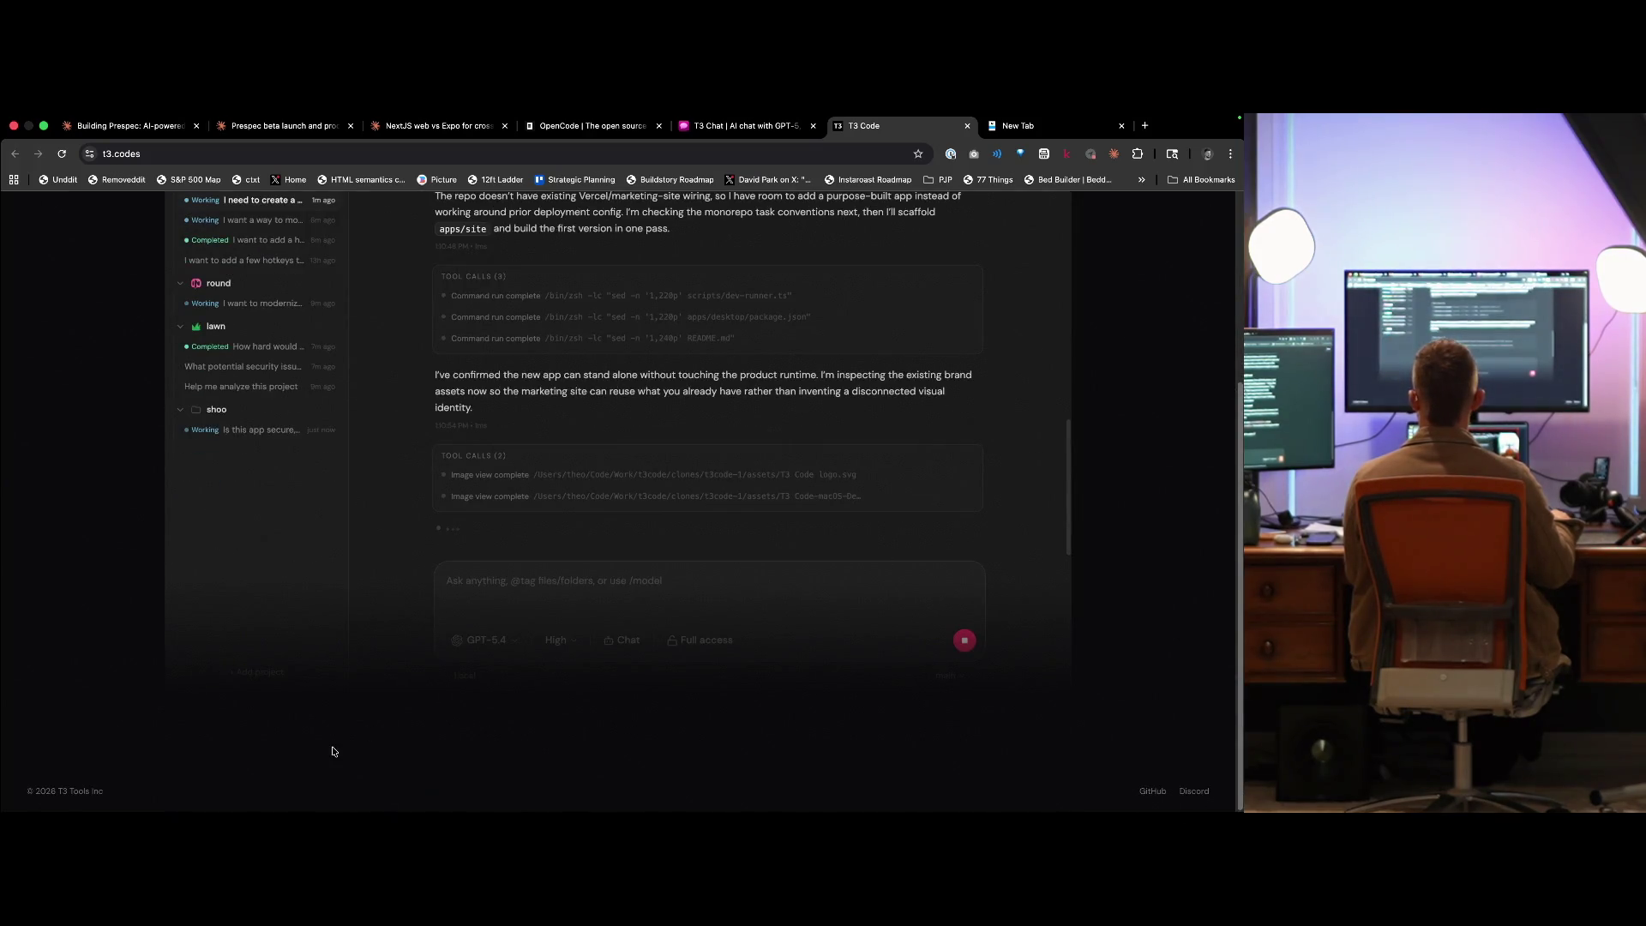
pyautogui.scroll(5, 361, 728)
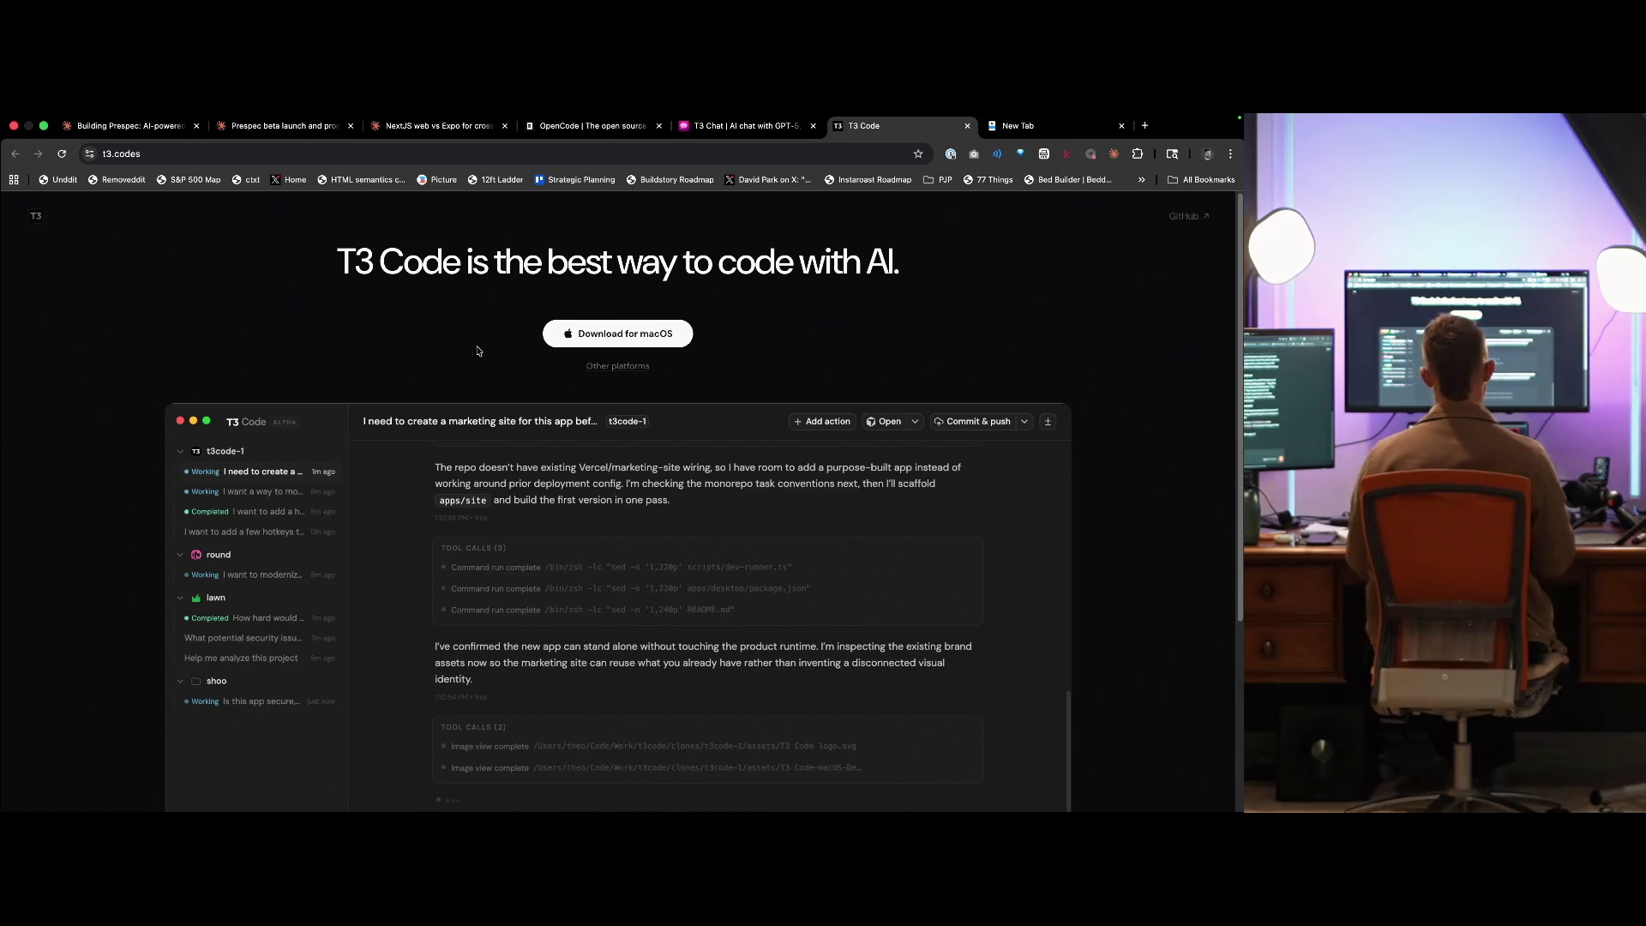
pyautogui.press('super+w')
pyautogui.press('super+w')
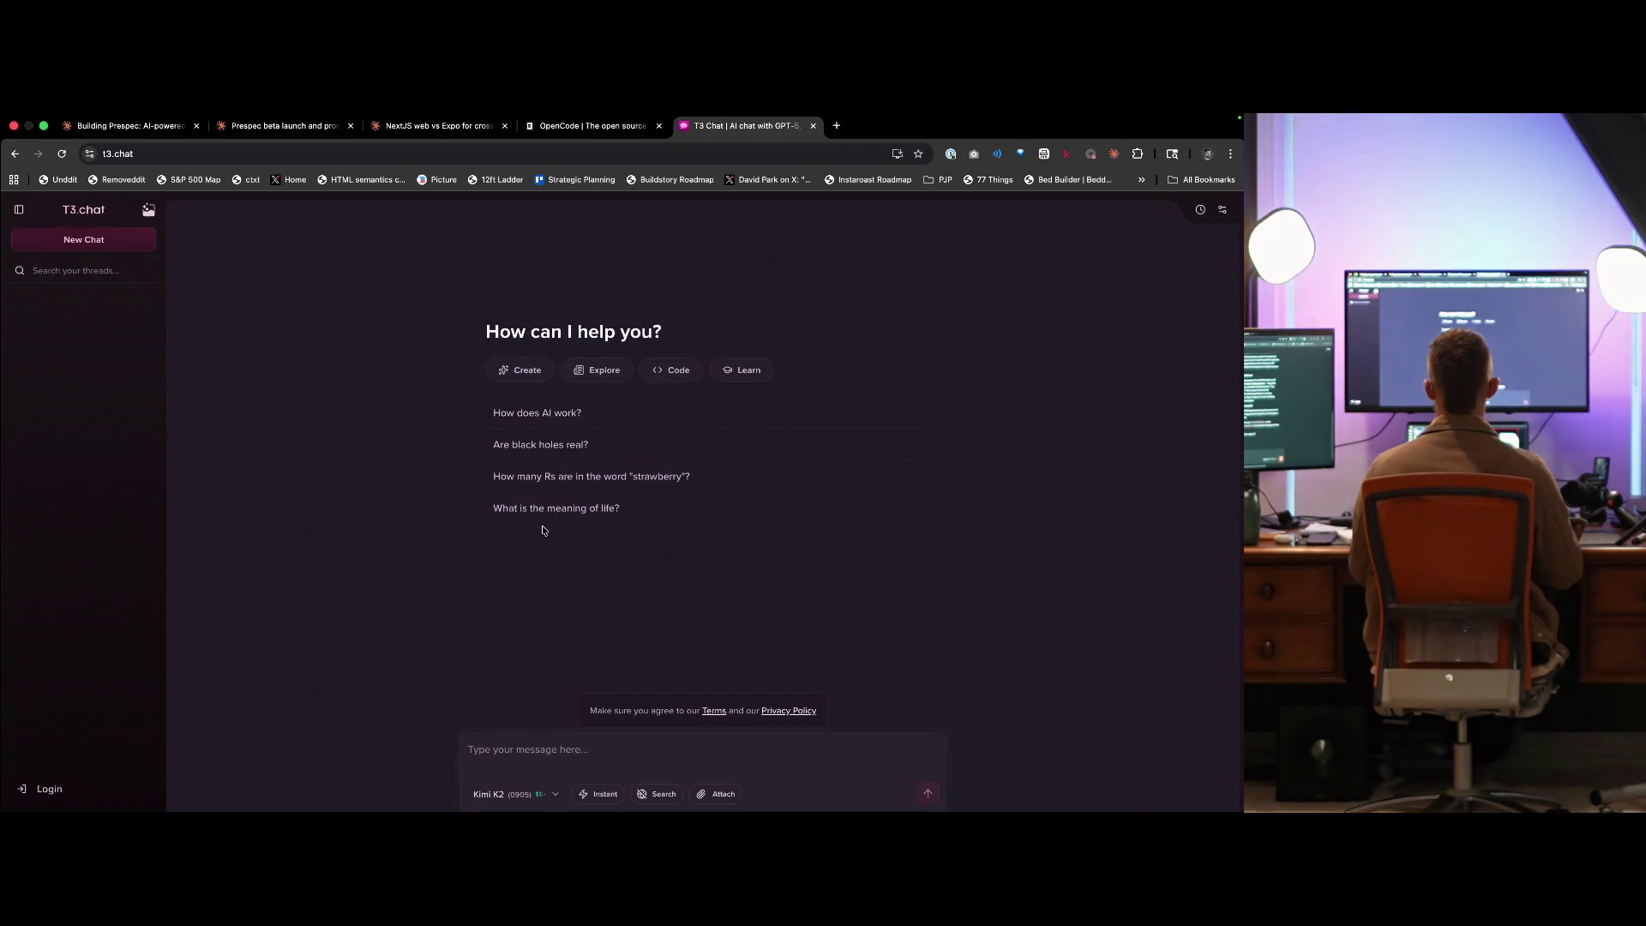
# - Close the T3 Chat tab, skim the opencode.ai feature page, and close it too
pyautogui.press('super+w')
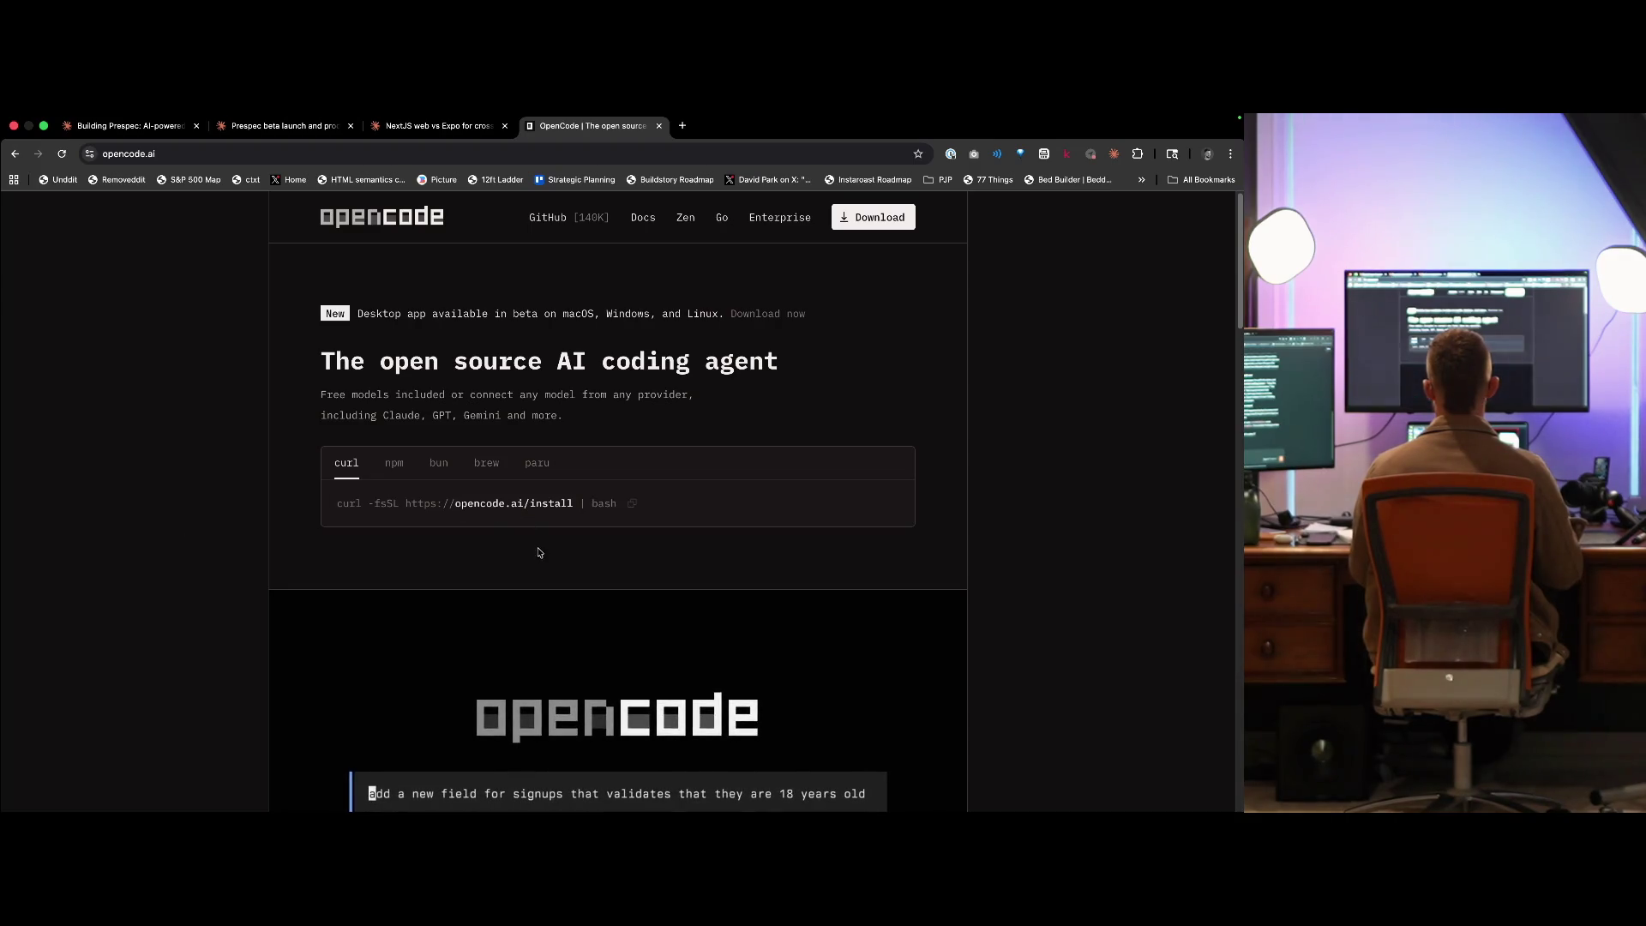
pyautogui.scroll(-3, 539, 555)
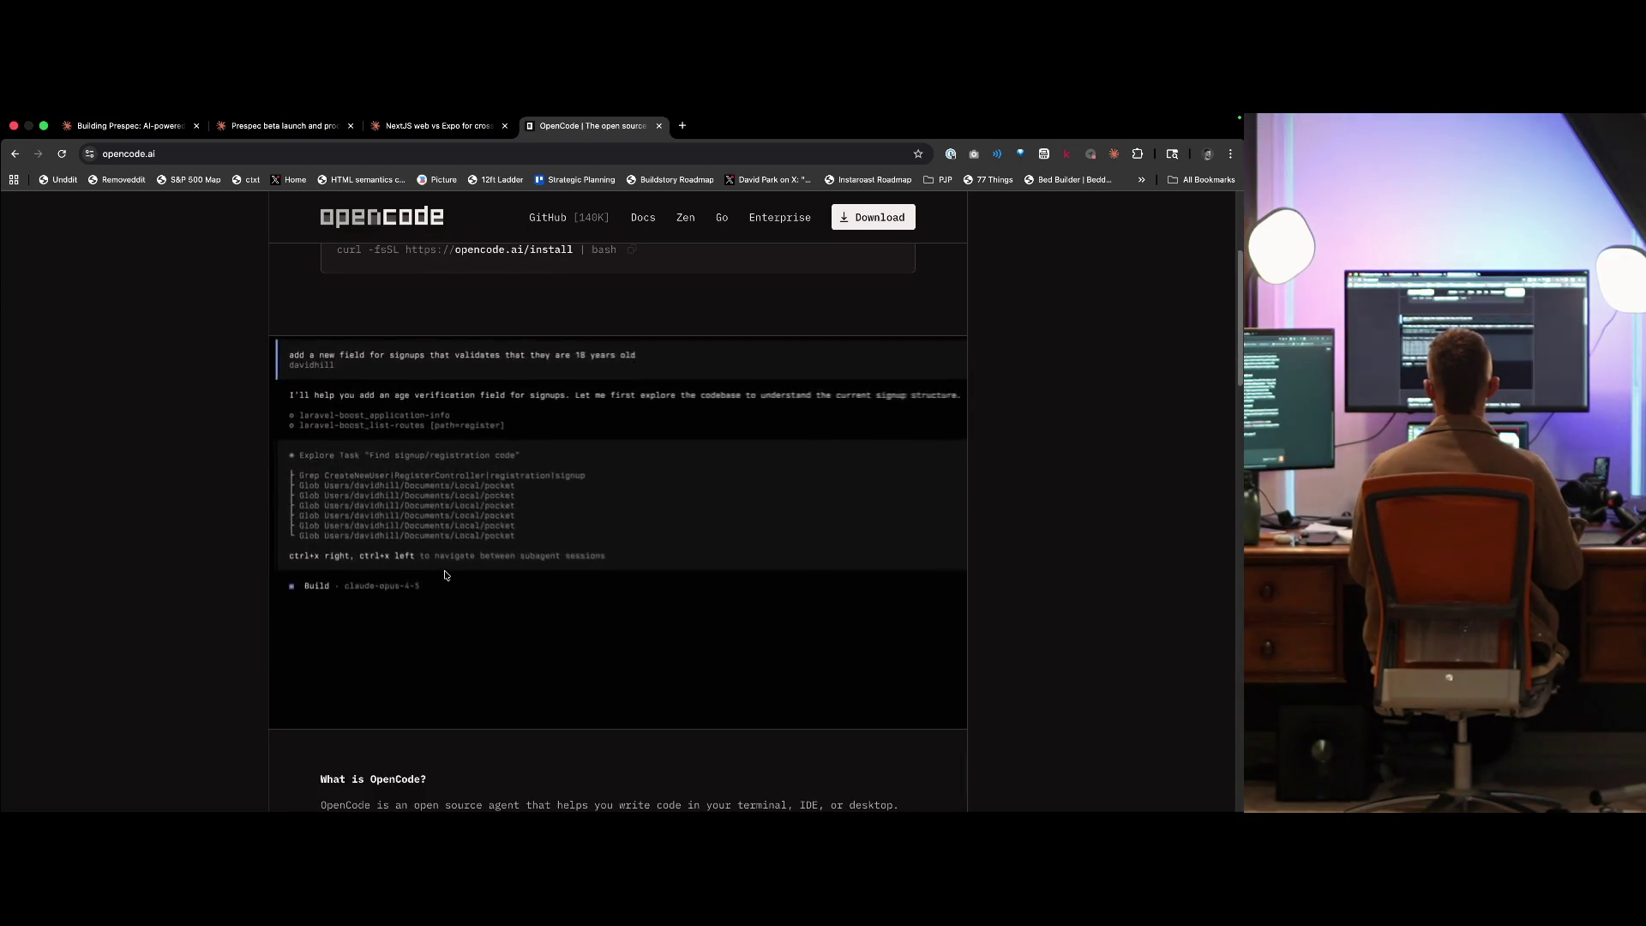
pyautogui.scroll(-5, 447, 572)
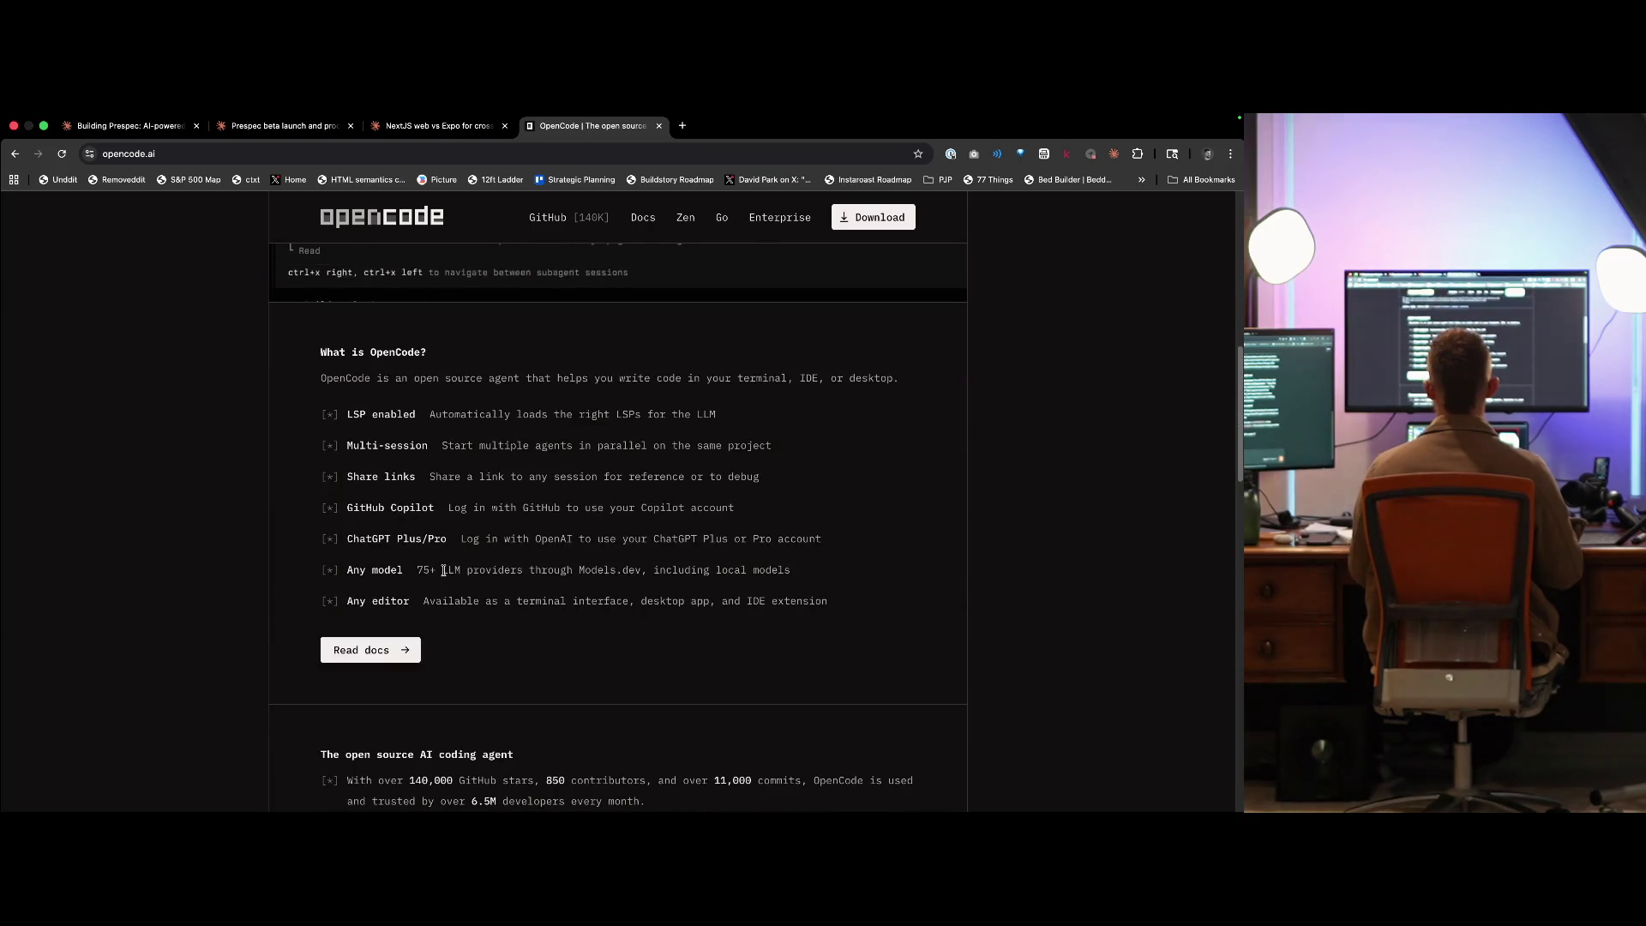
pyautogui.press('super+w')
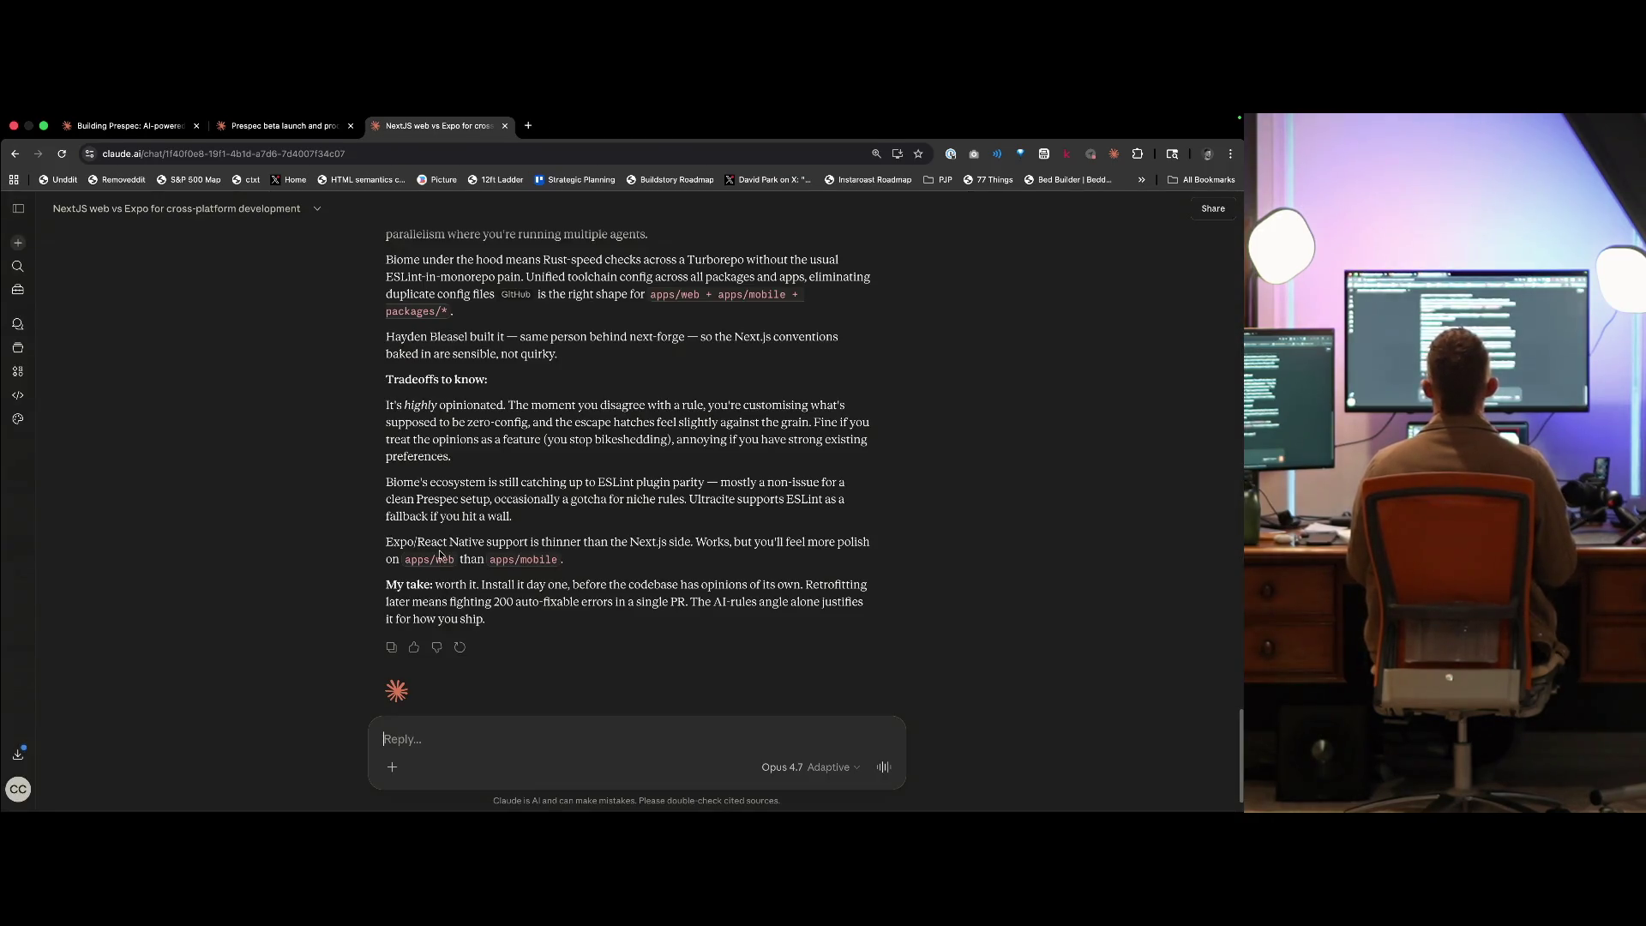
# - Switch to the Building Prespec chat and scroll down to Claude's four-option 'Which synthesis first?' question
pyautogui.press('super+1')
pyautogui.scroll(-3, 600, 386)
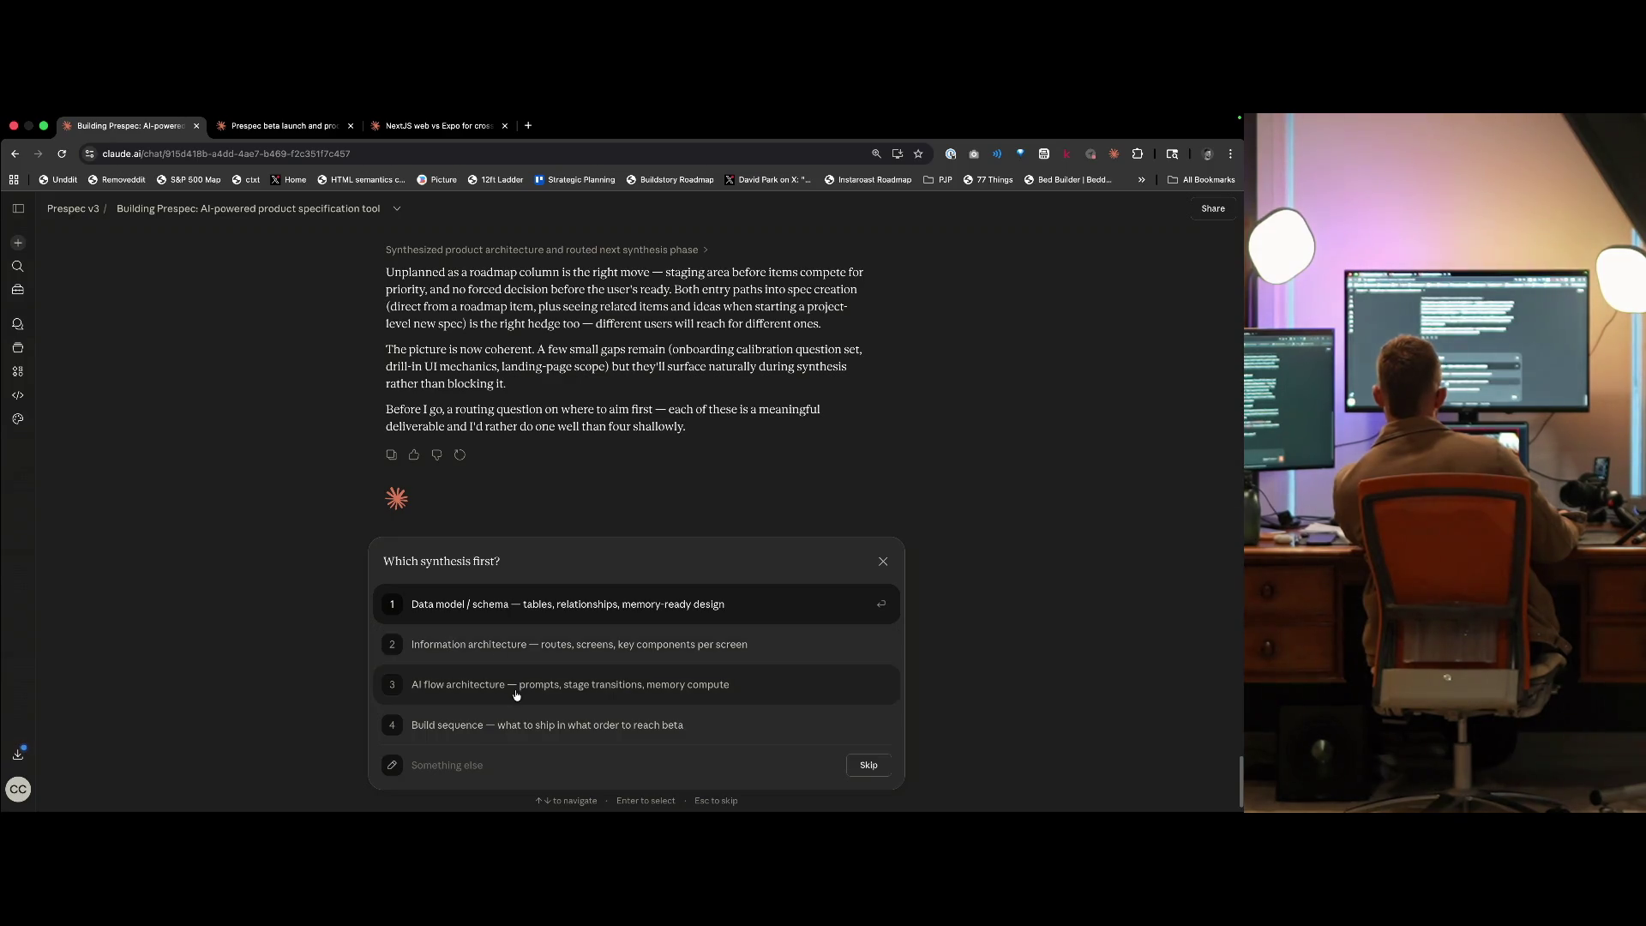
# - Answer 'Information architecture', glance at the NextJS vs Expo chat, return, then move to the desktop space
pyautogui.click(515, 645)
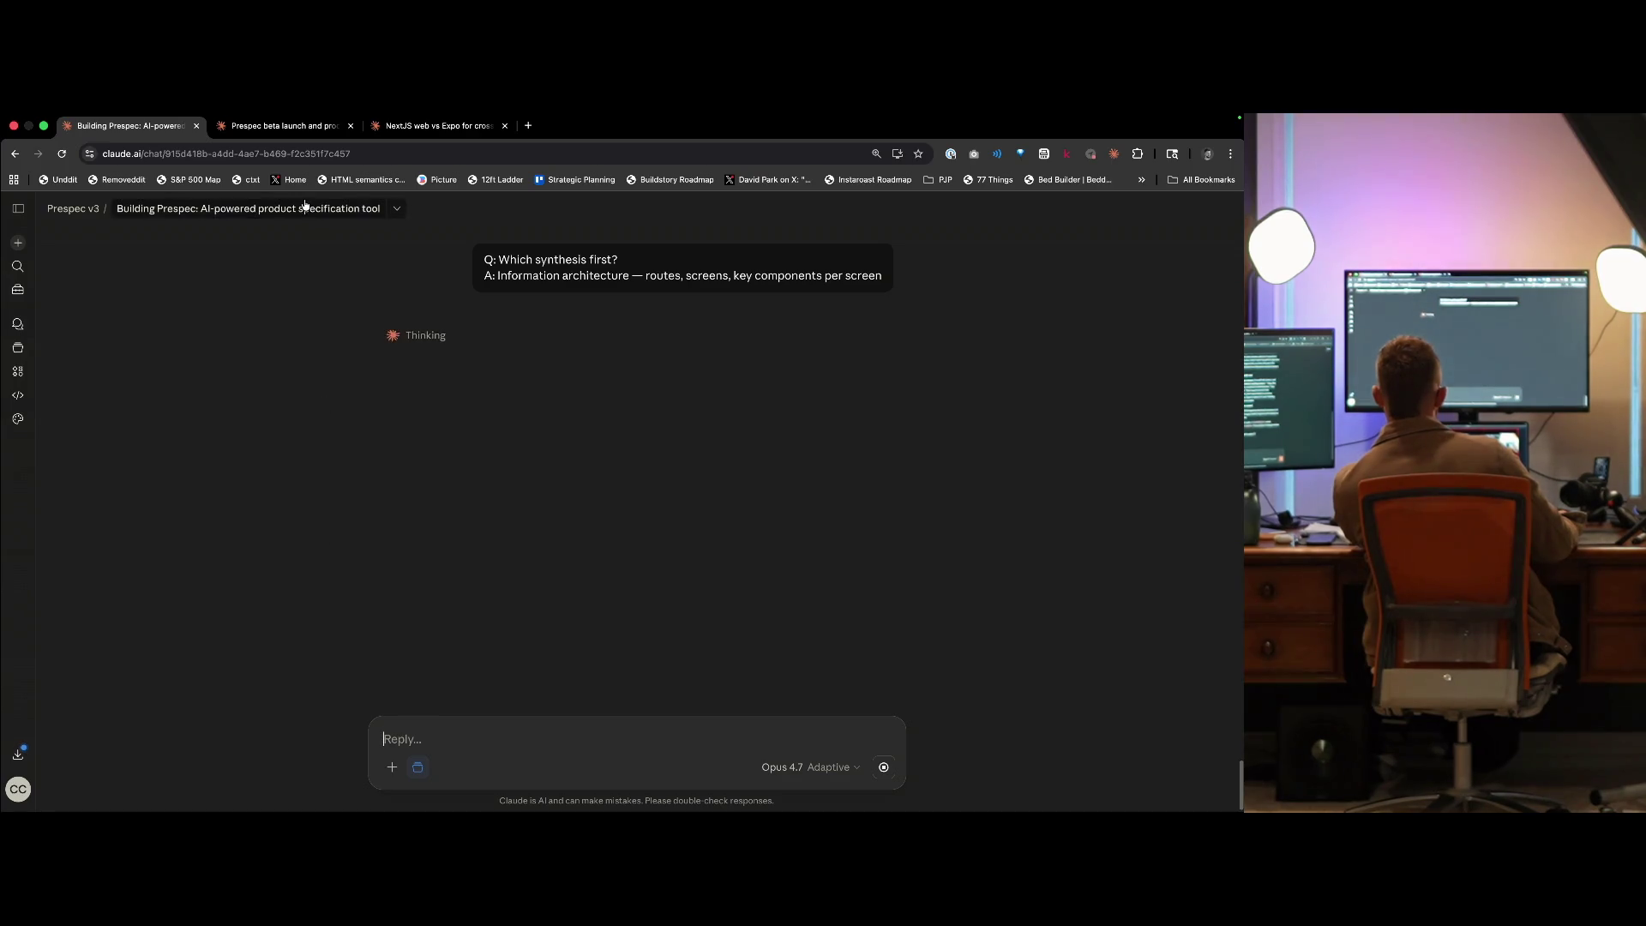
pyautogui.click(441, 132)
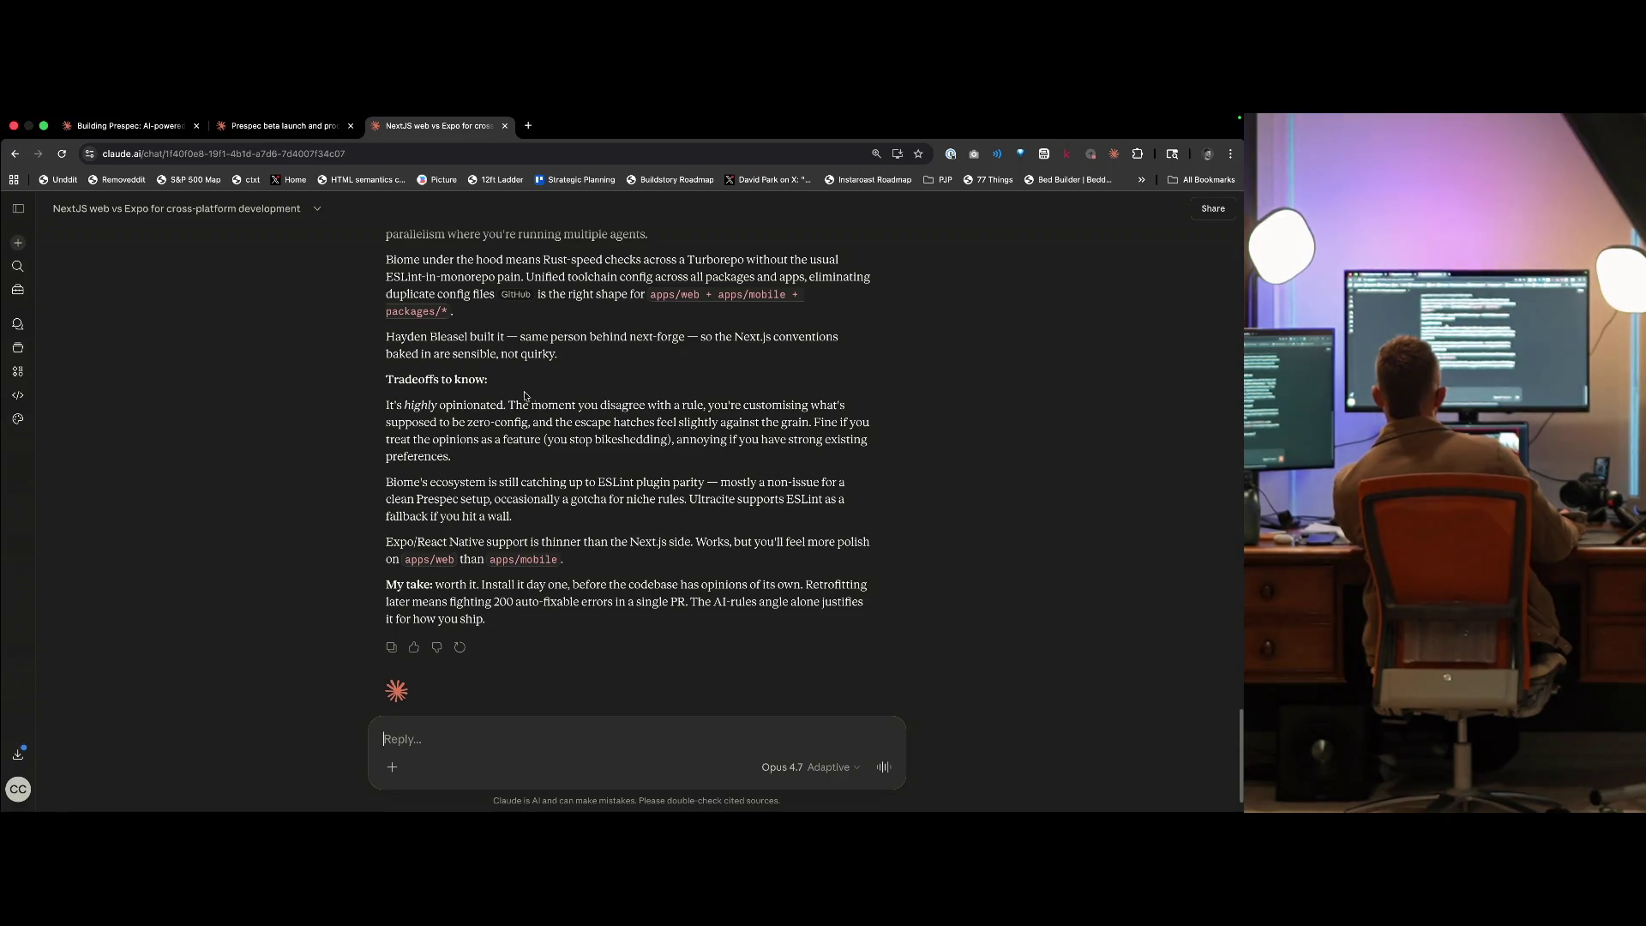
pyautogui.click(147, 133)
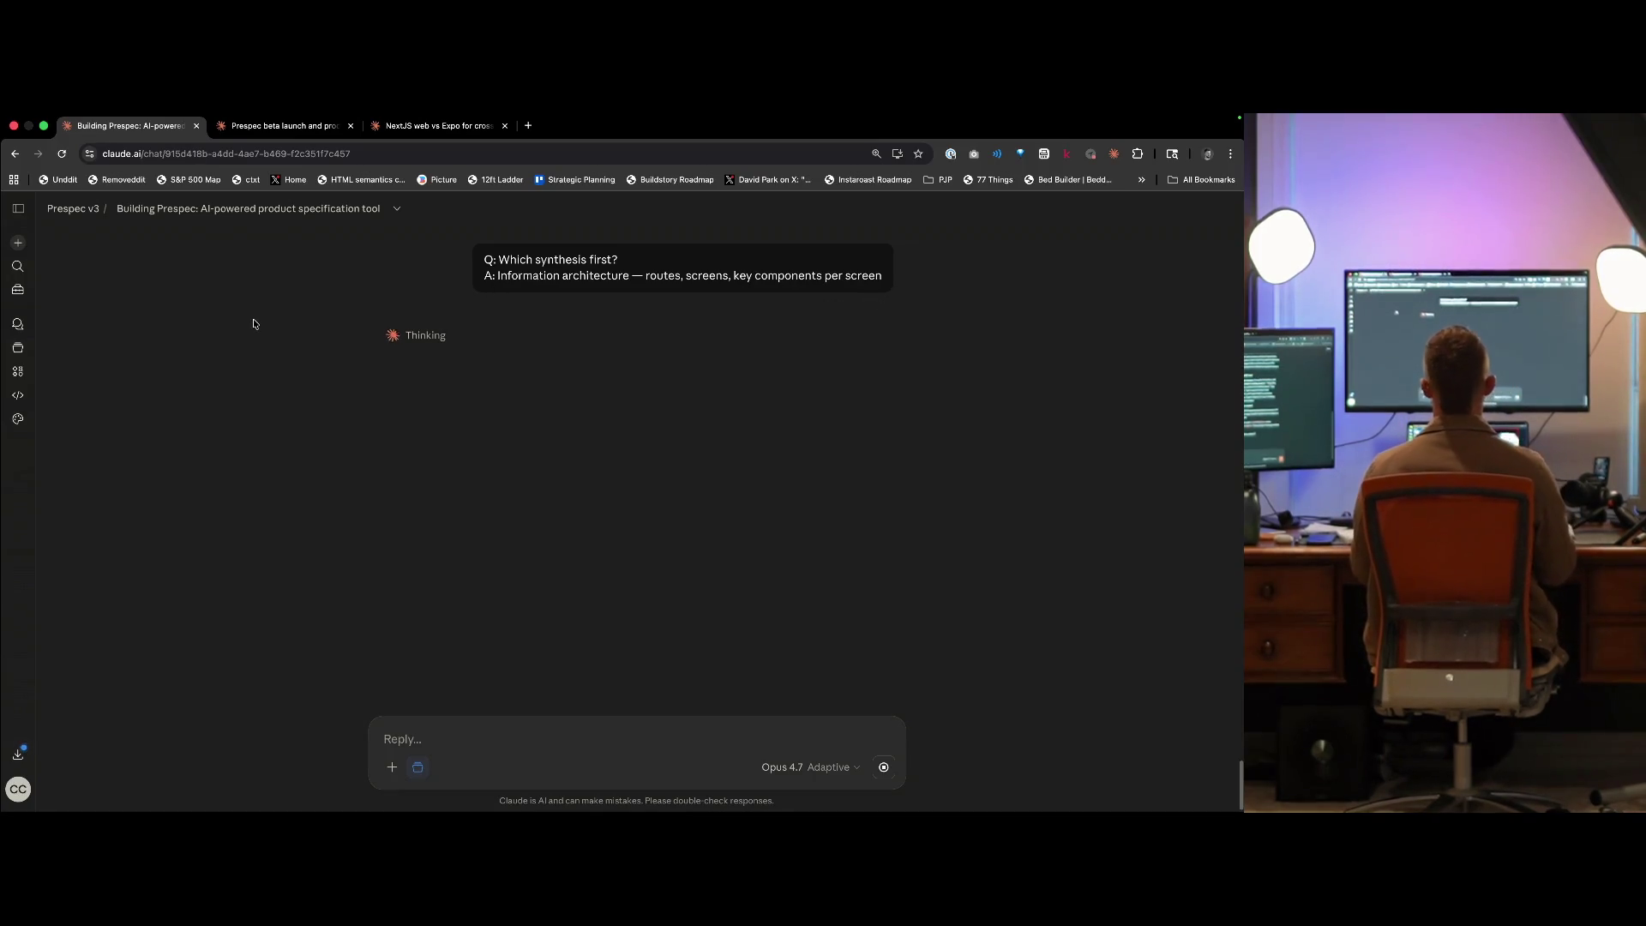
pyautogui.hotkey('ctrl', 'Left')
pyautogui.hotkey('ctrl', 'Left')
pyautogui.hotkey('ctrl', 'Left')
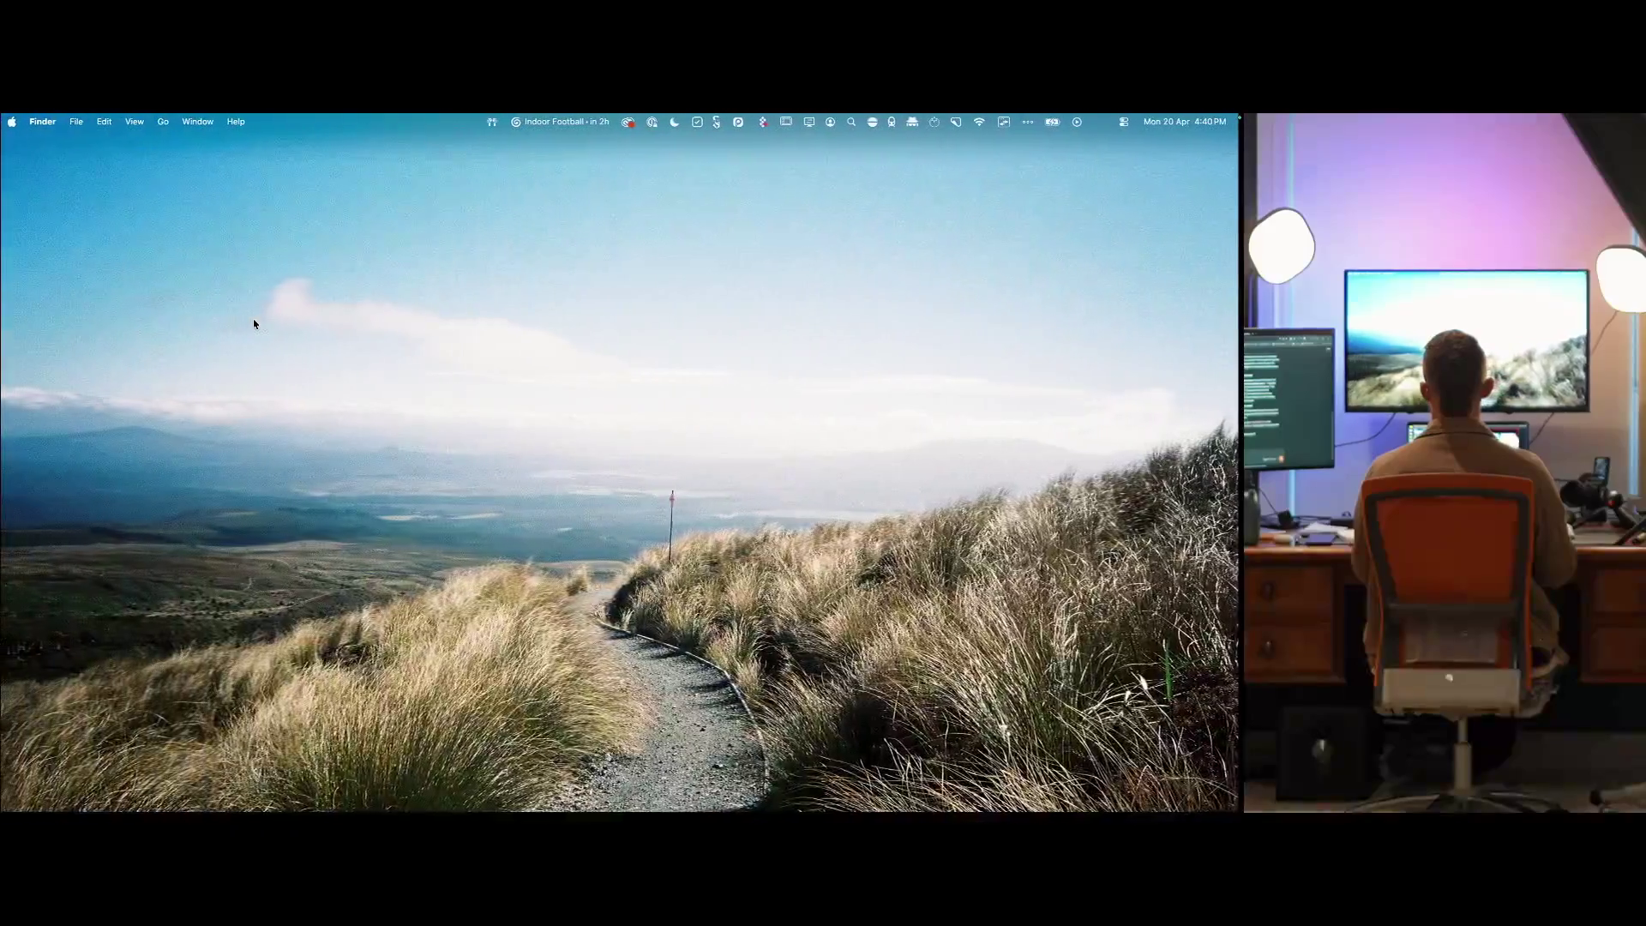
# - Glance at the Claude Code terminal space, then return to Chrome with a new tab
pyautogui.hotkey('ctrl', 'Right')
pyautogui.hotkey('ctrl', 'Right')
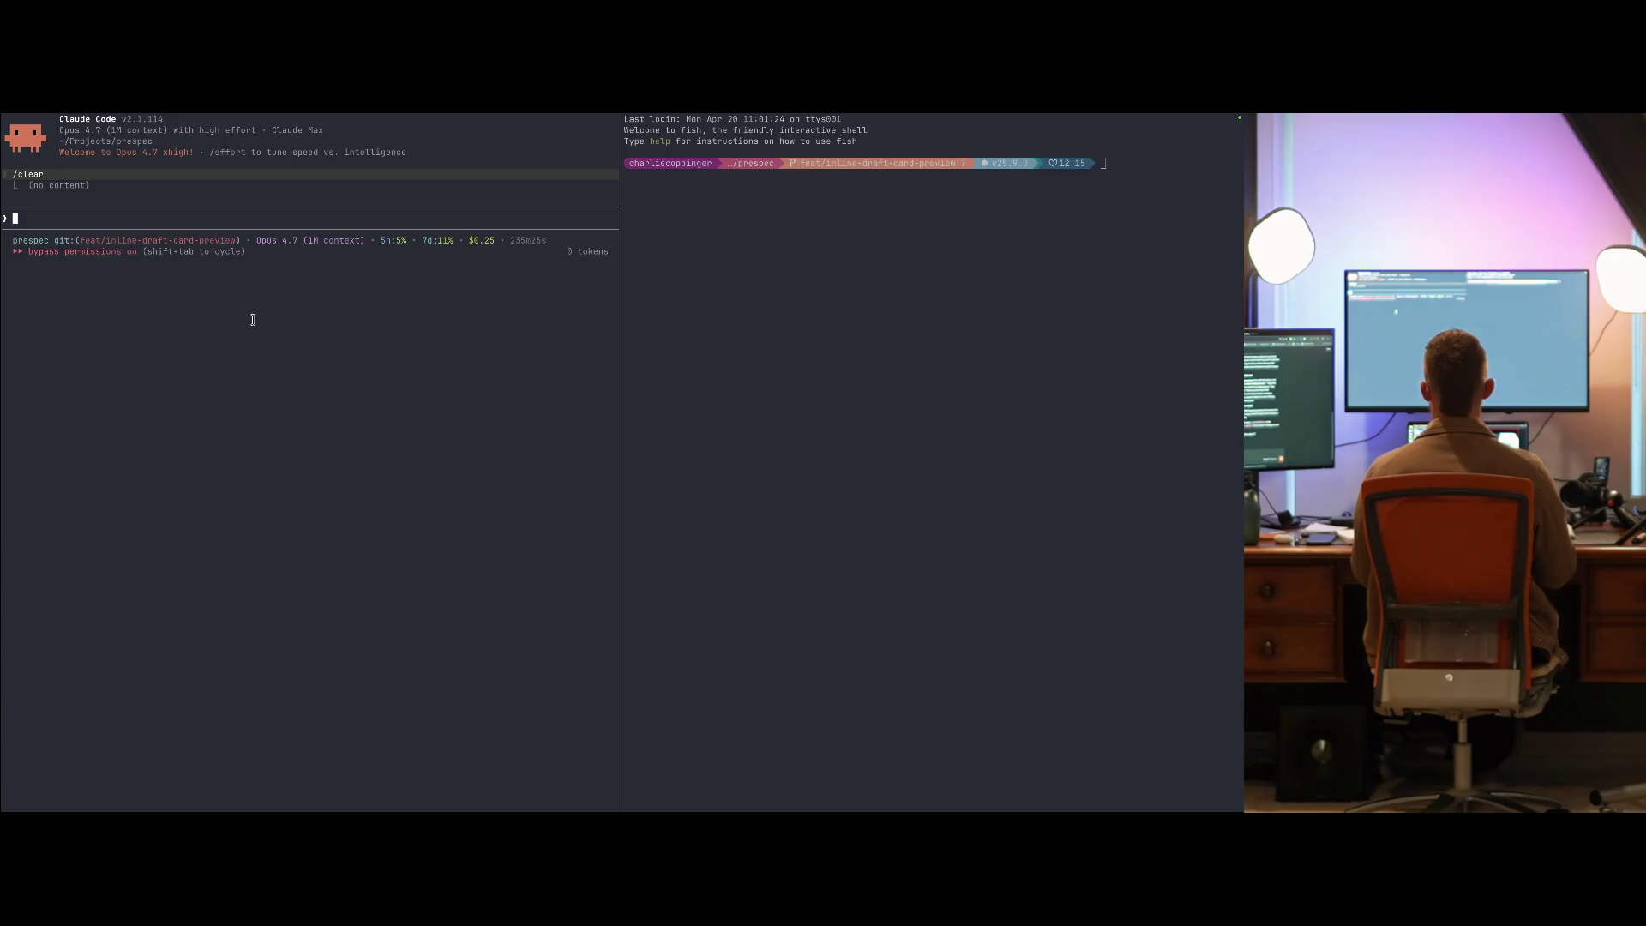
pyautogui.hotkey('ctrl', 'Right')
pyautogui.press('super+t')
# - Open the Vercel prespec project overview from the 'vercel' address-bar suggestions
pyautogui.write('vercel')
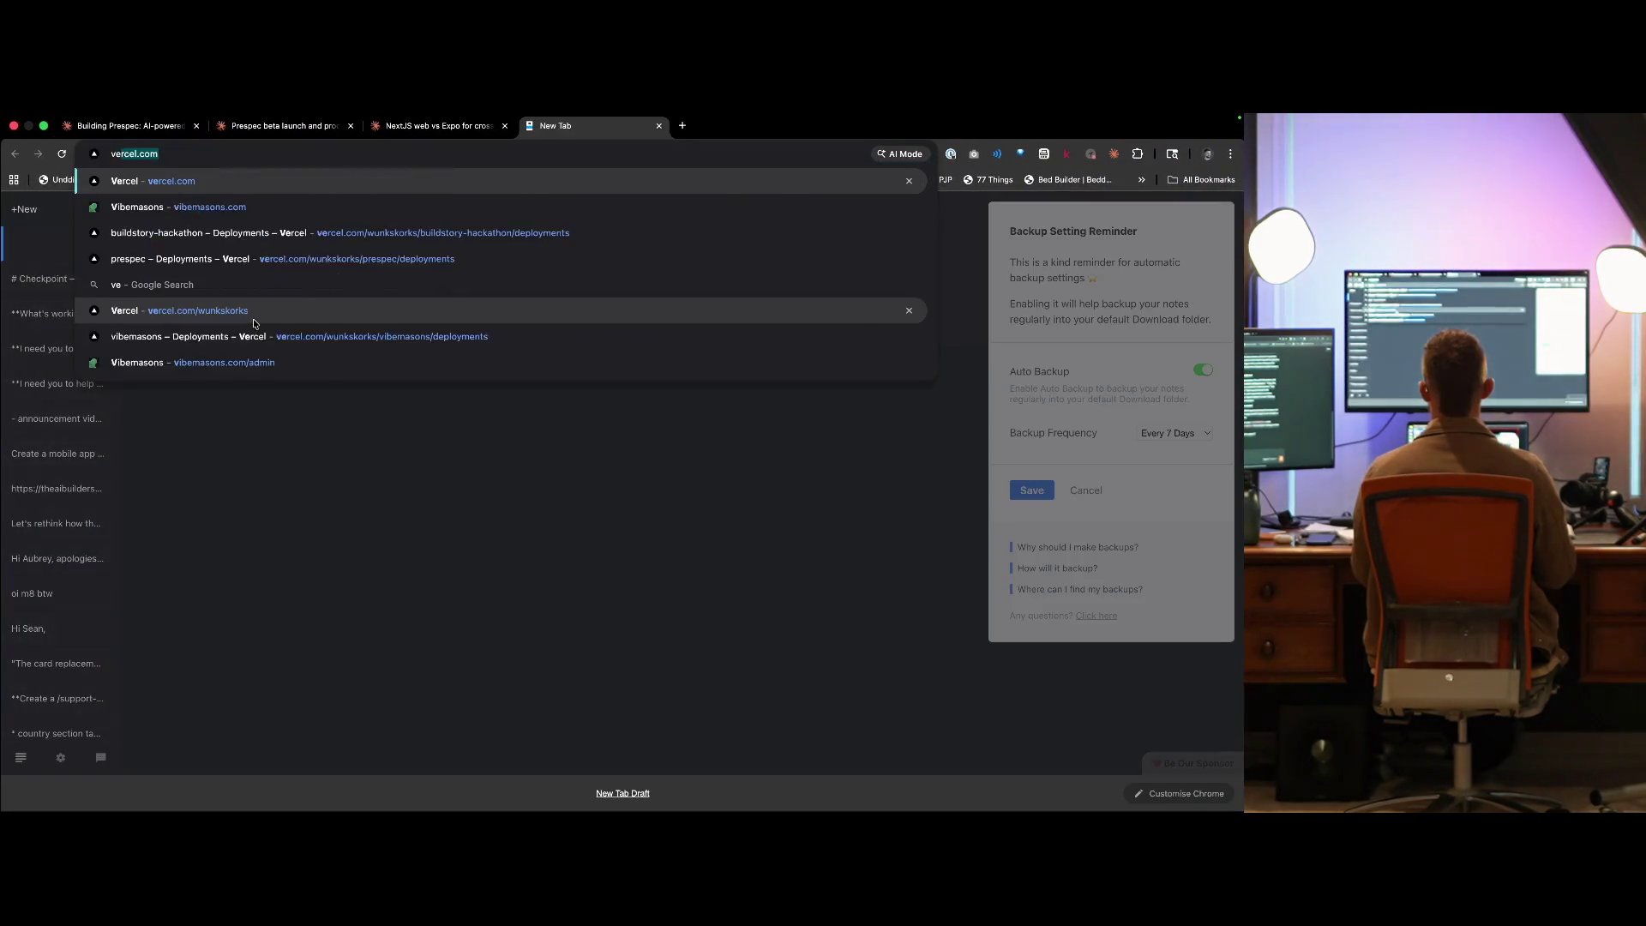
pyautogui.press('Down')
pyautogui.press('Down')
pyautogui.press('Up')
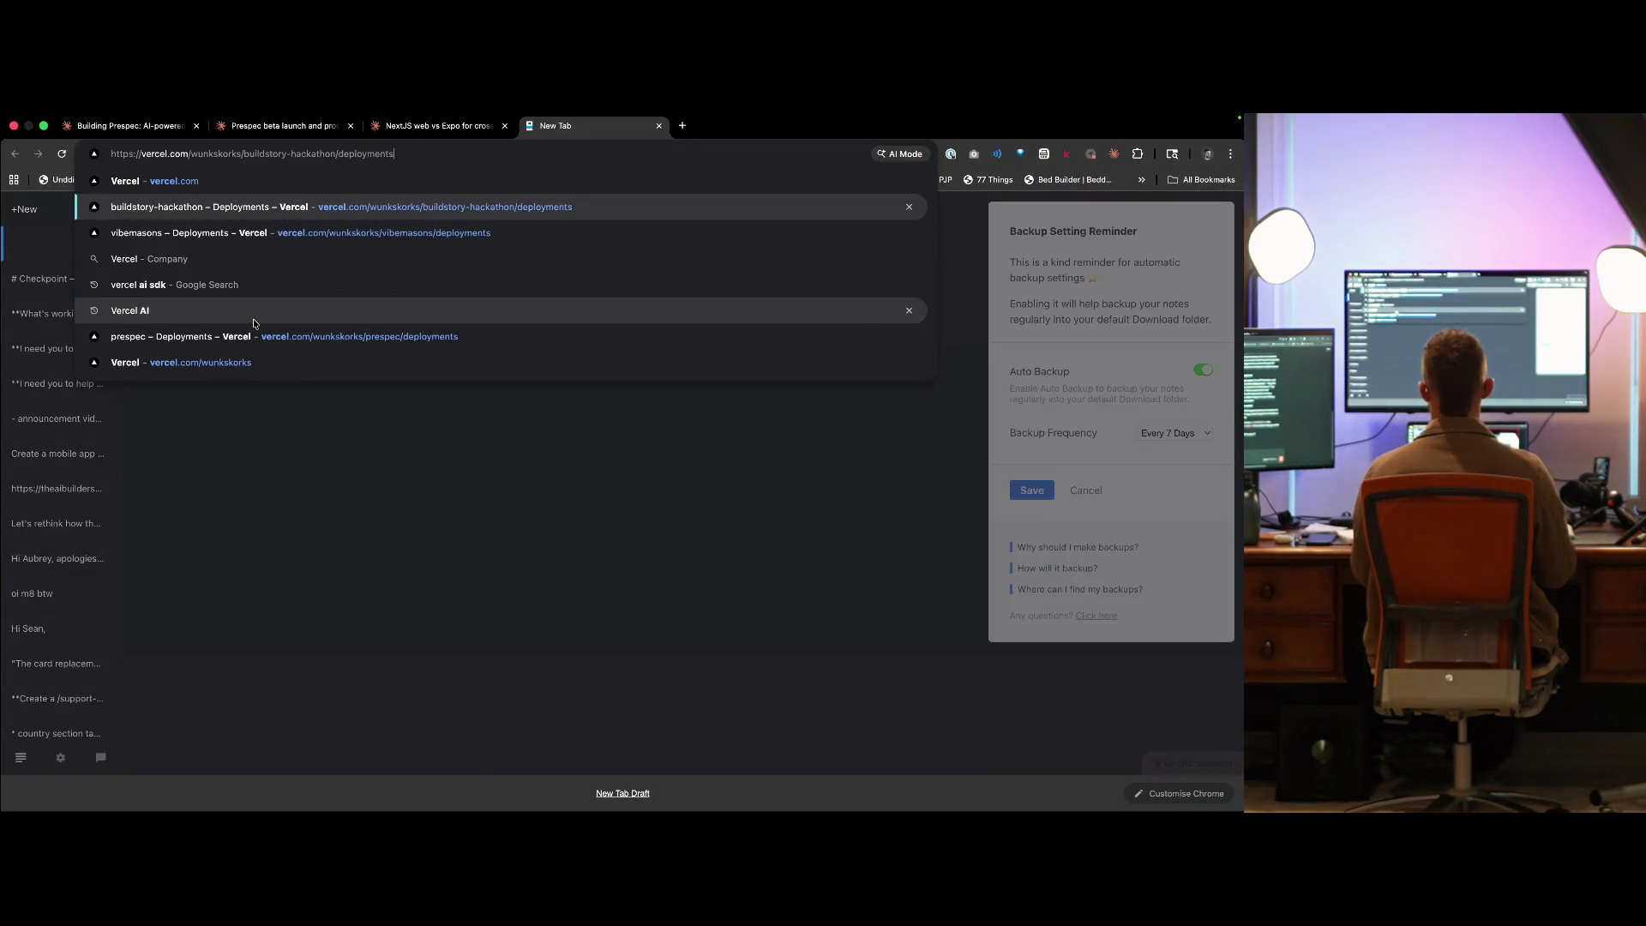
pyautogui.hotkey('alt', 'BackSpace')
pyautogui.hotkey('alt', 'BackSpace')
pyautogui.hotkey('alt', 'BackSpace')
pyautogui.write('prespec')
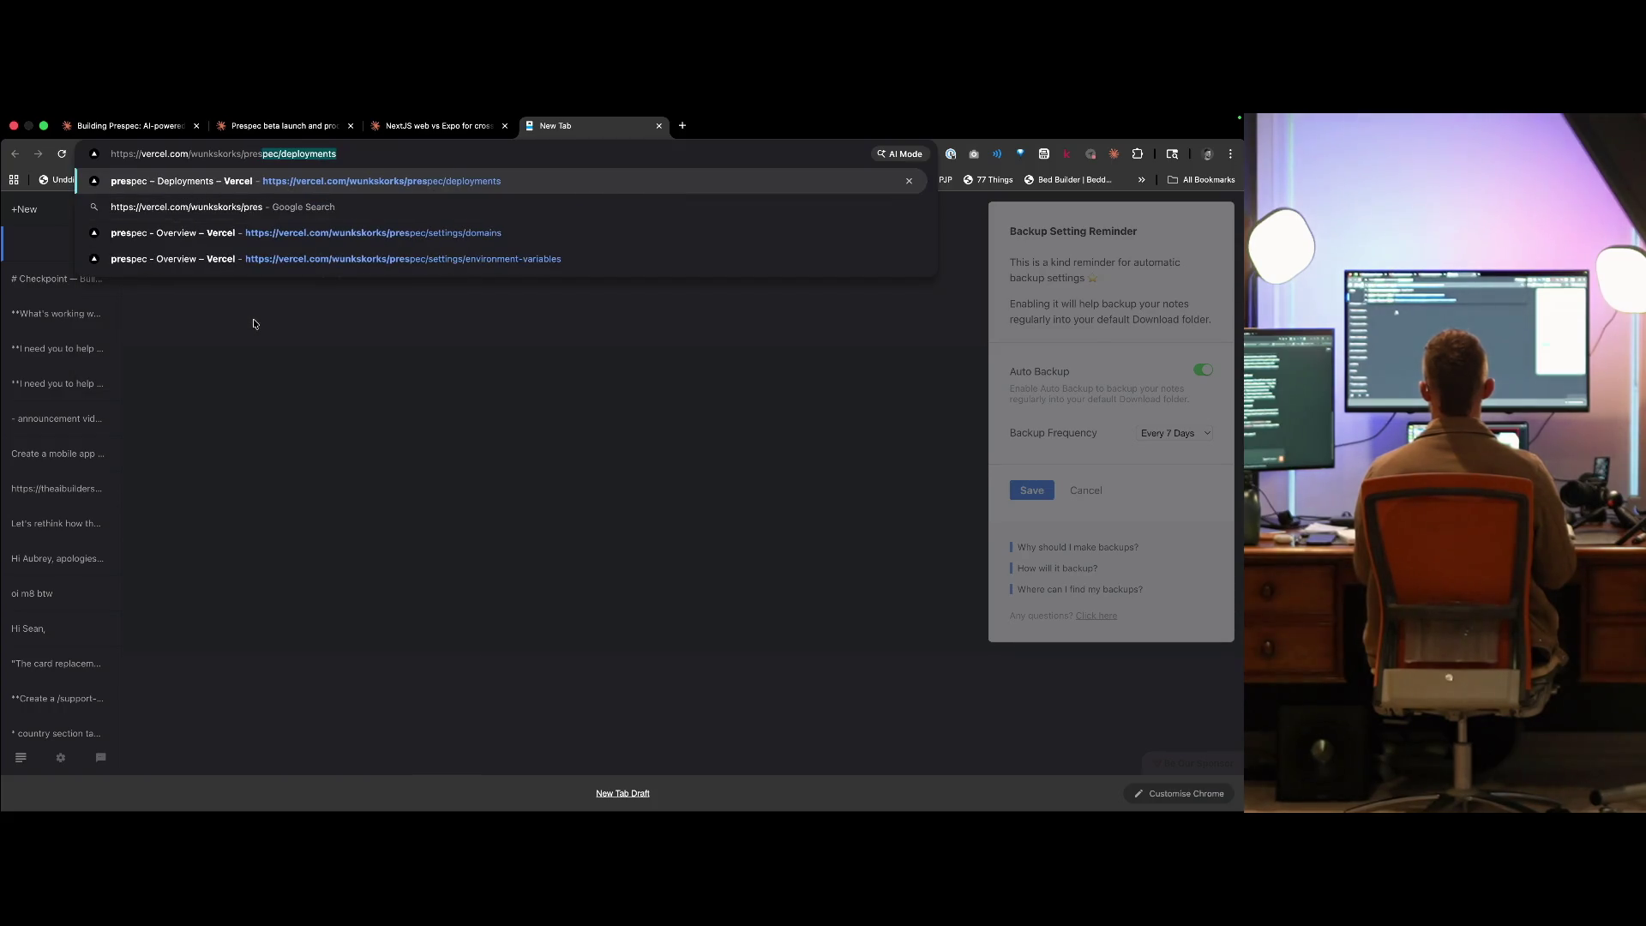
pyautogui.press('Return')
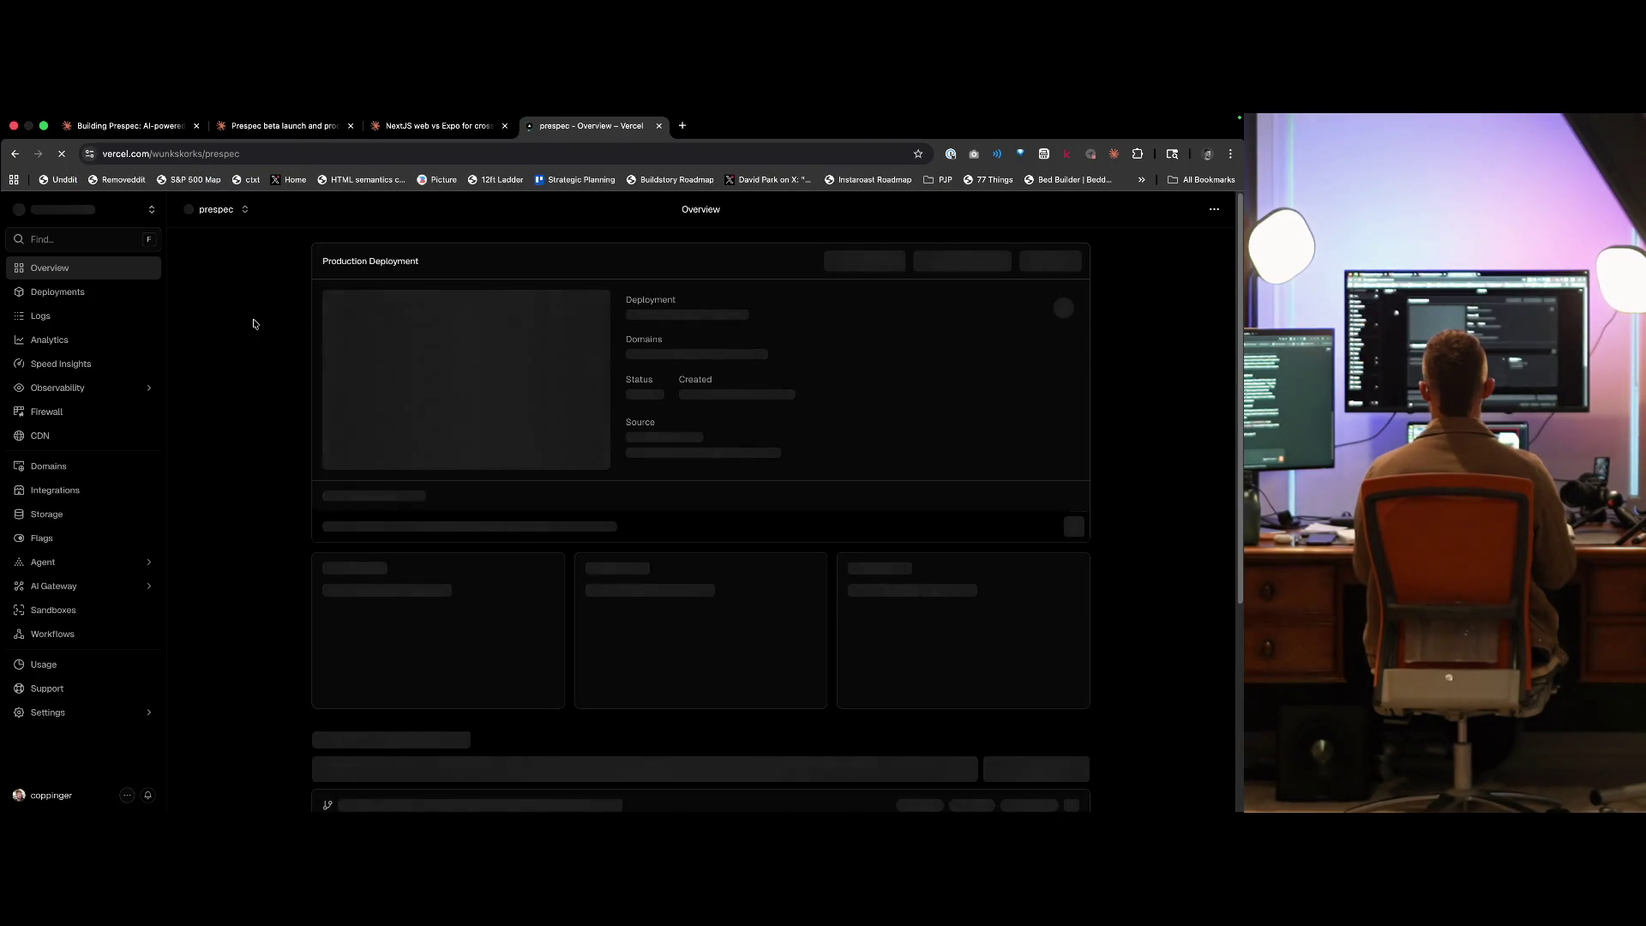
# - Try adding '-ai' to the project address, then revert and stay on the prespec overview
pyautogui.hotkey('ctrl', 'l')
pyautogui.press('Right')
pyautogui.press('BackSpace')
pyautogui.write('-ai')
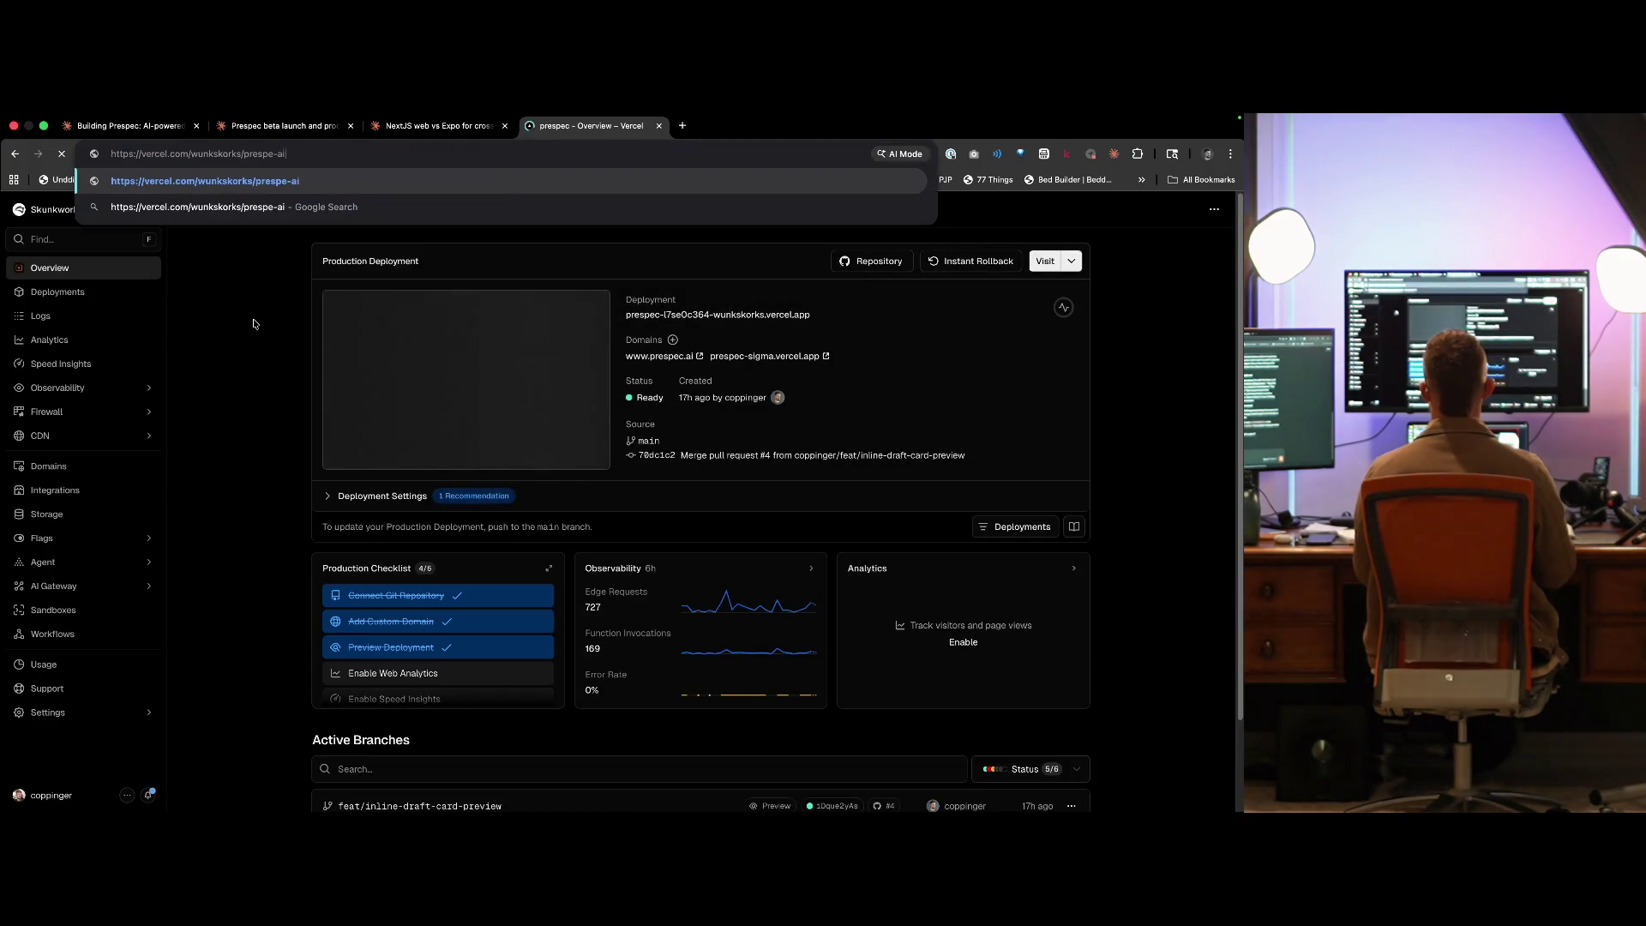
pyautogui.press('BackSpace')
pyautogui.press('BackSpace')
pyautogui.press('BackSpace')
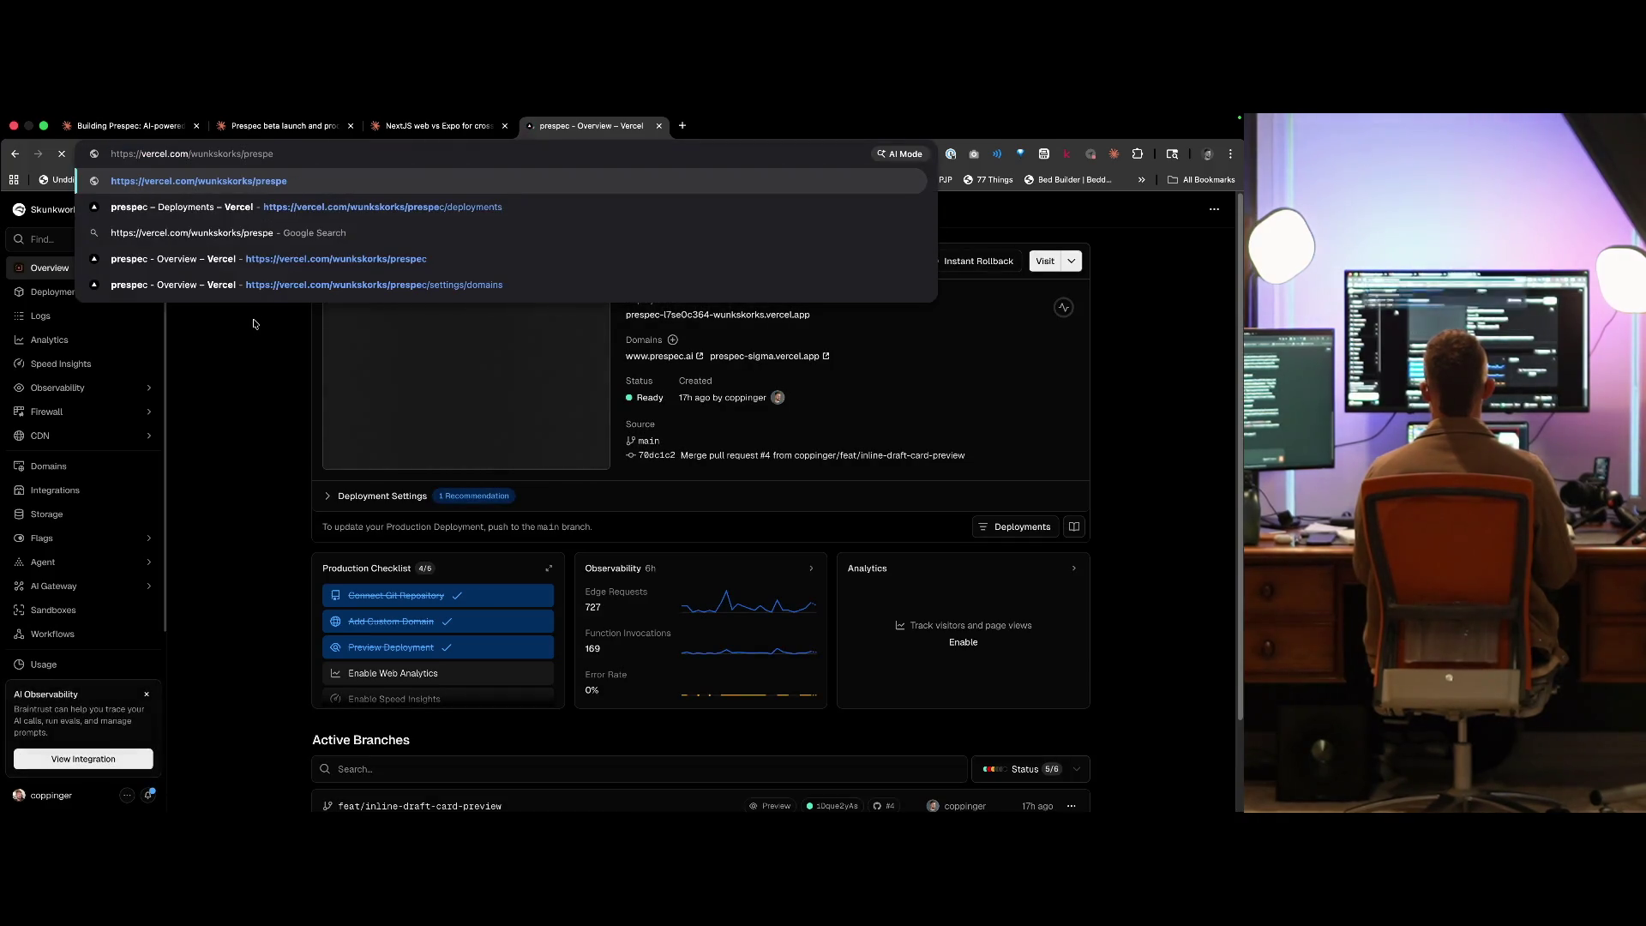
pyautogui.press('Escape')
pyautogui.hotkey('ctrl', 't')
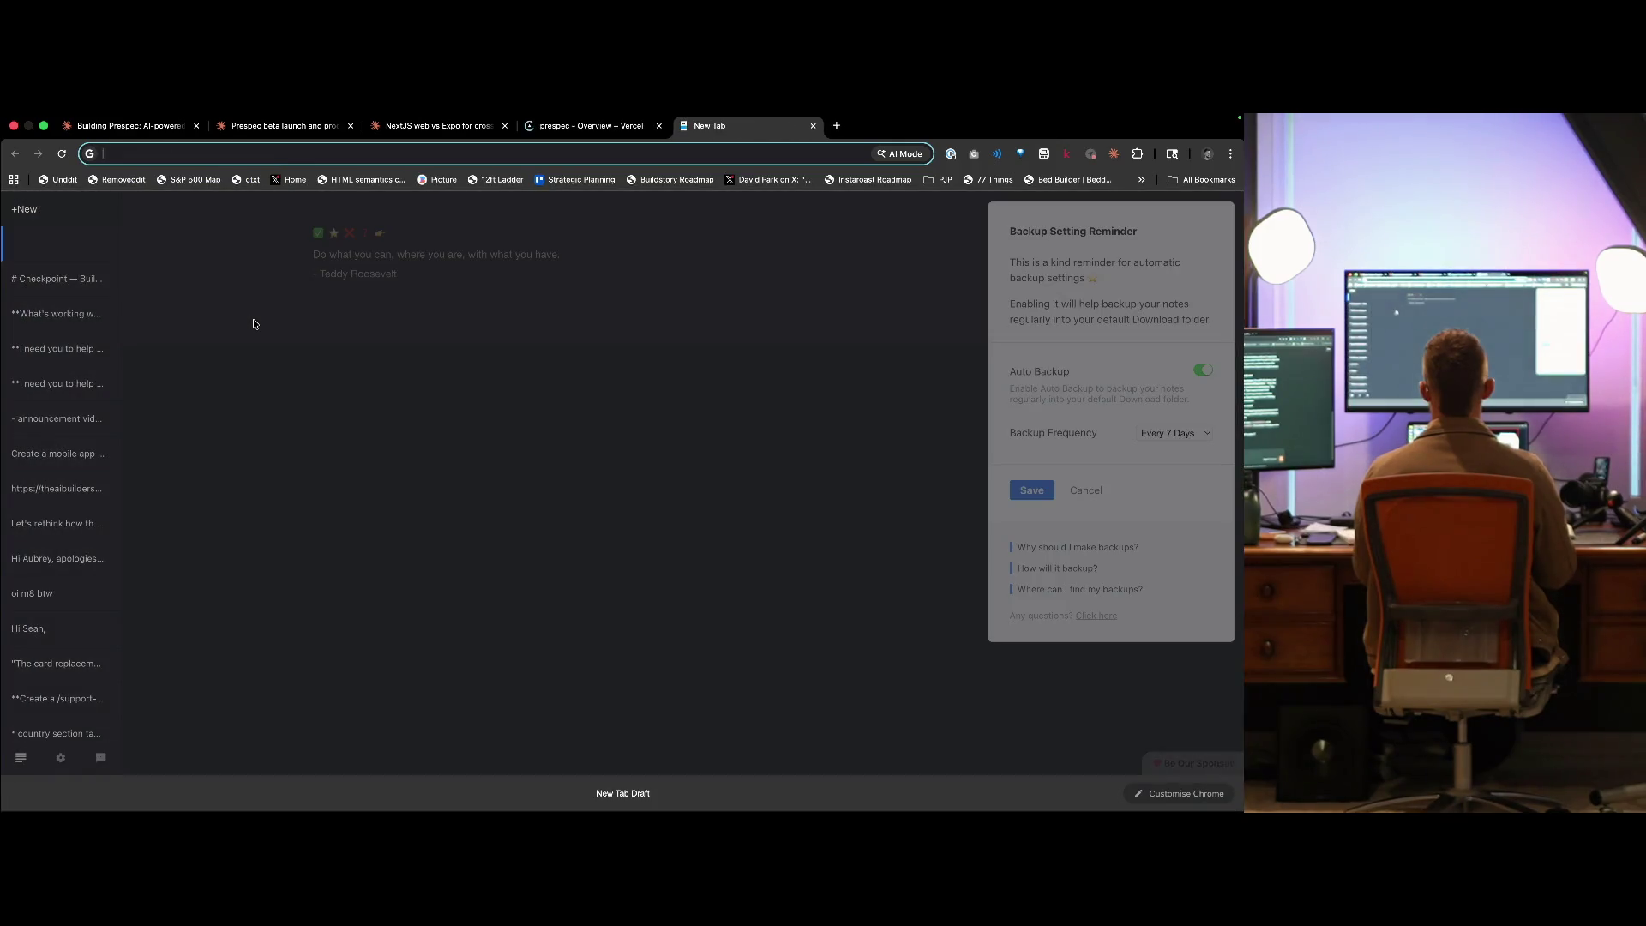
pyautogui.hotkey('ctrl', 'w')
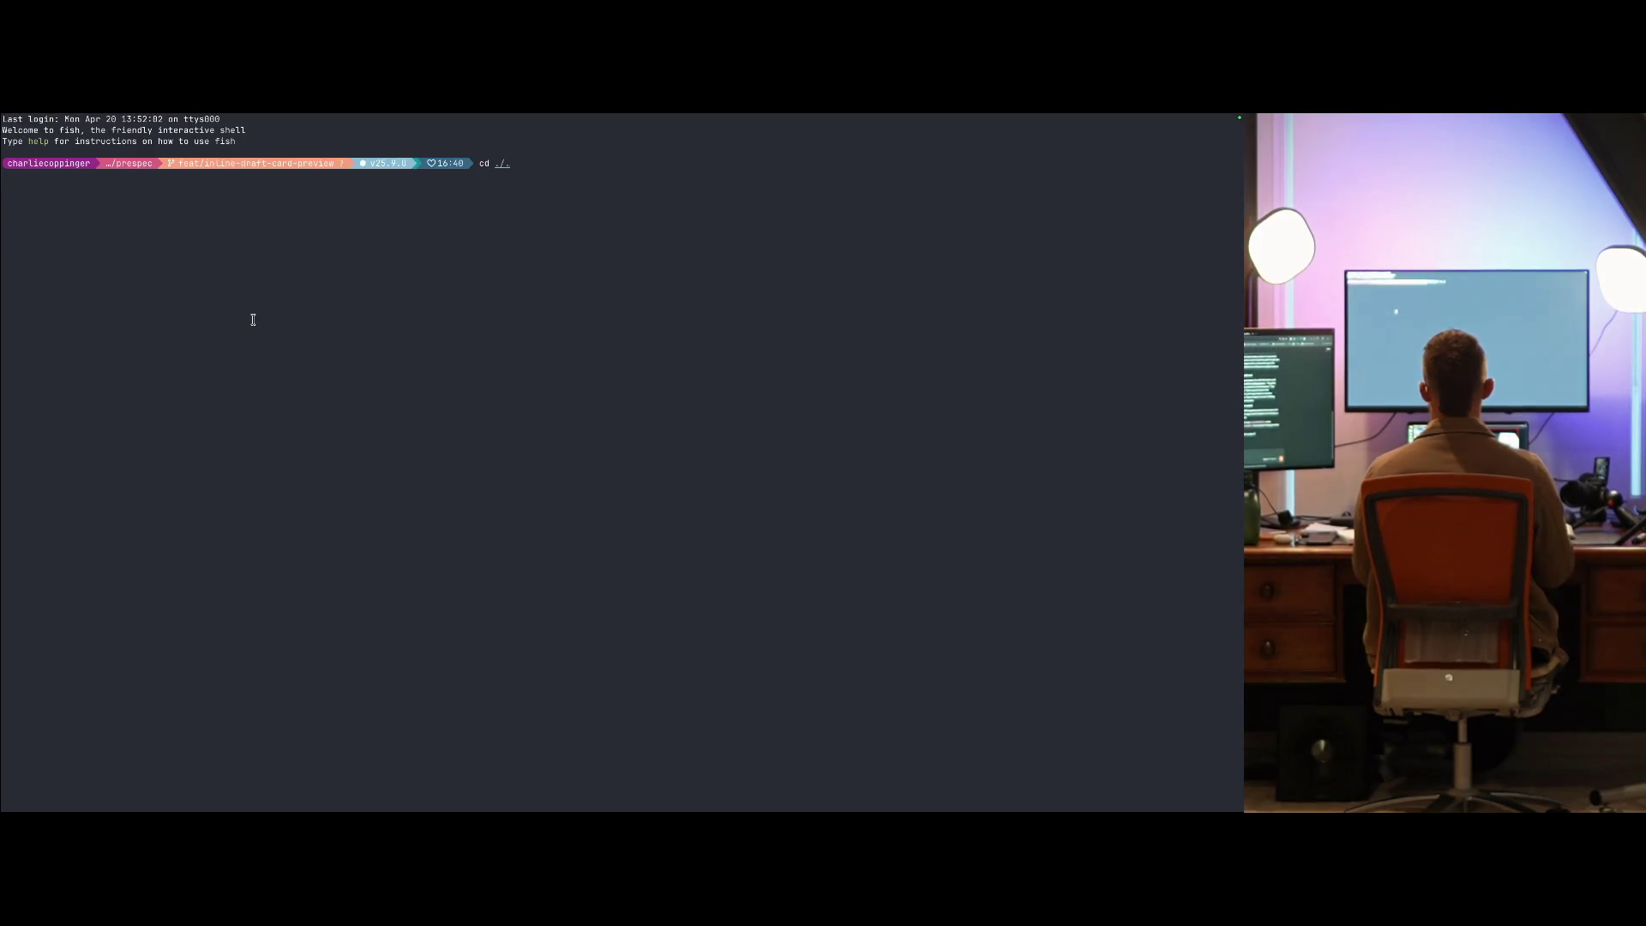
# - Move up to ~/projects, list it, and create a prespec-app folder
pyautogui.press('Return')
pyautogui.write('ls')
pyautogui.press('Return')
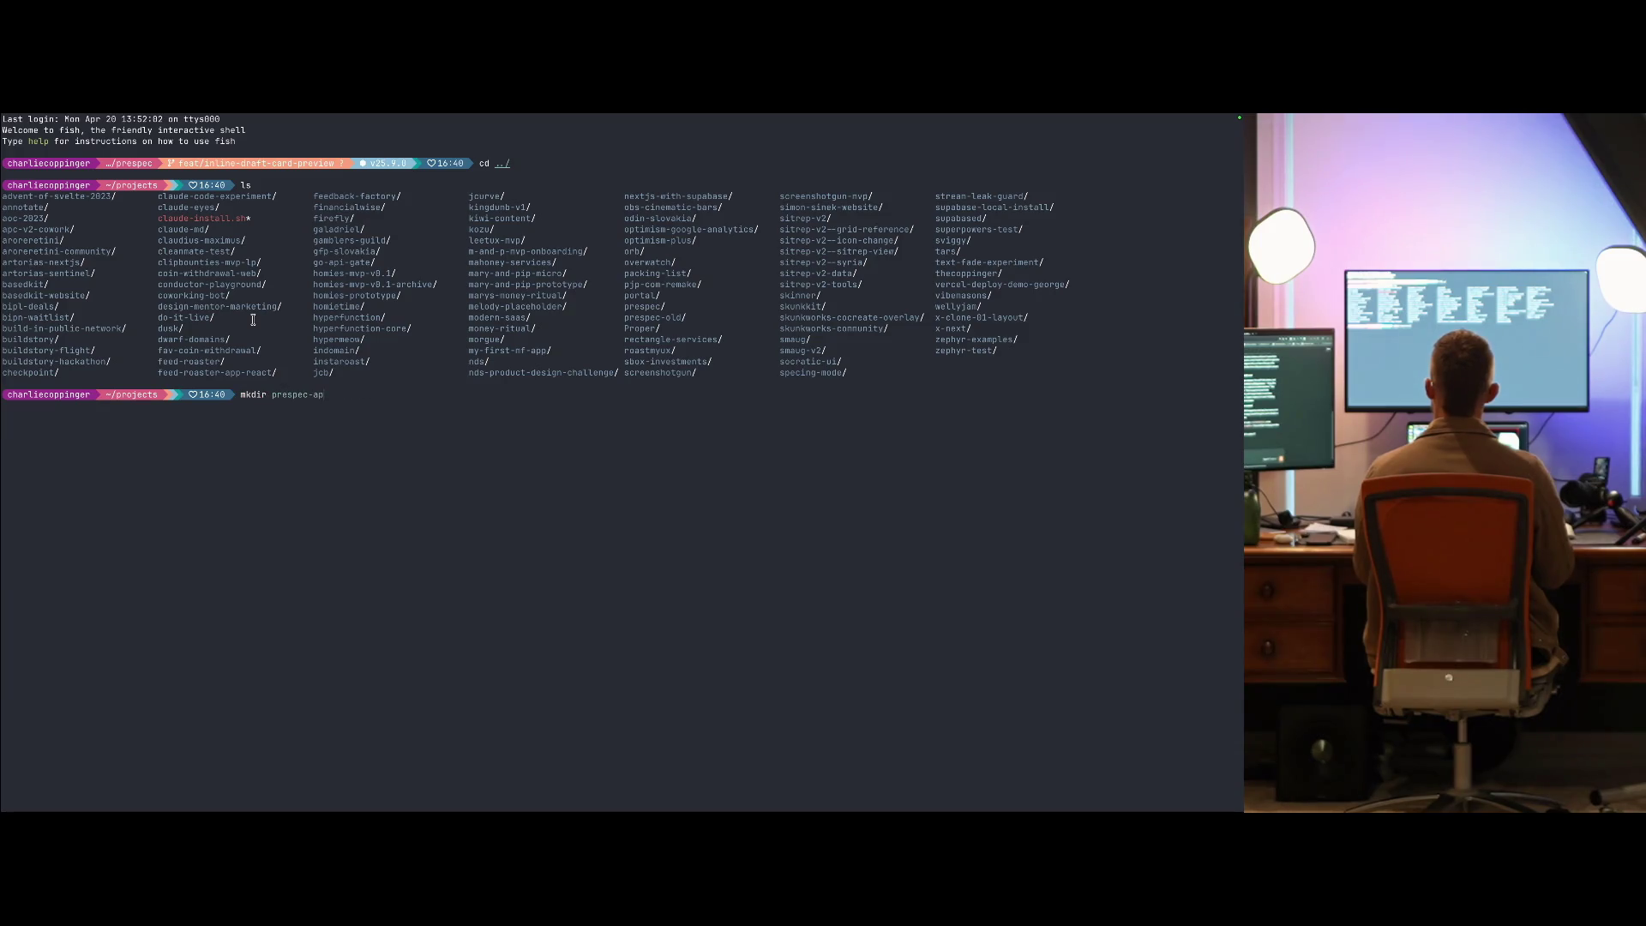
pyautogui.write('p')
pyautogui.press('Return')
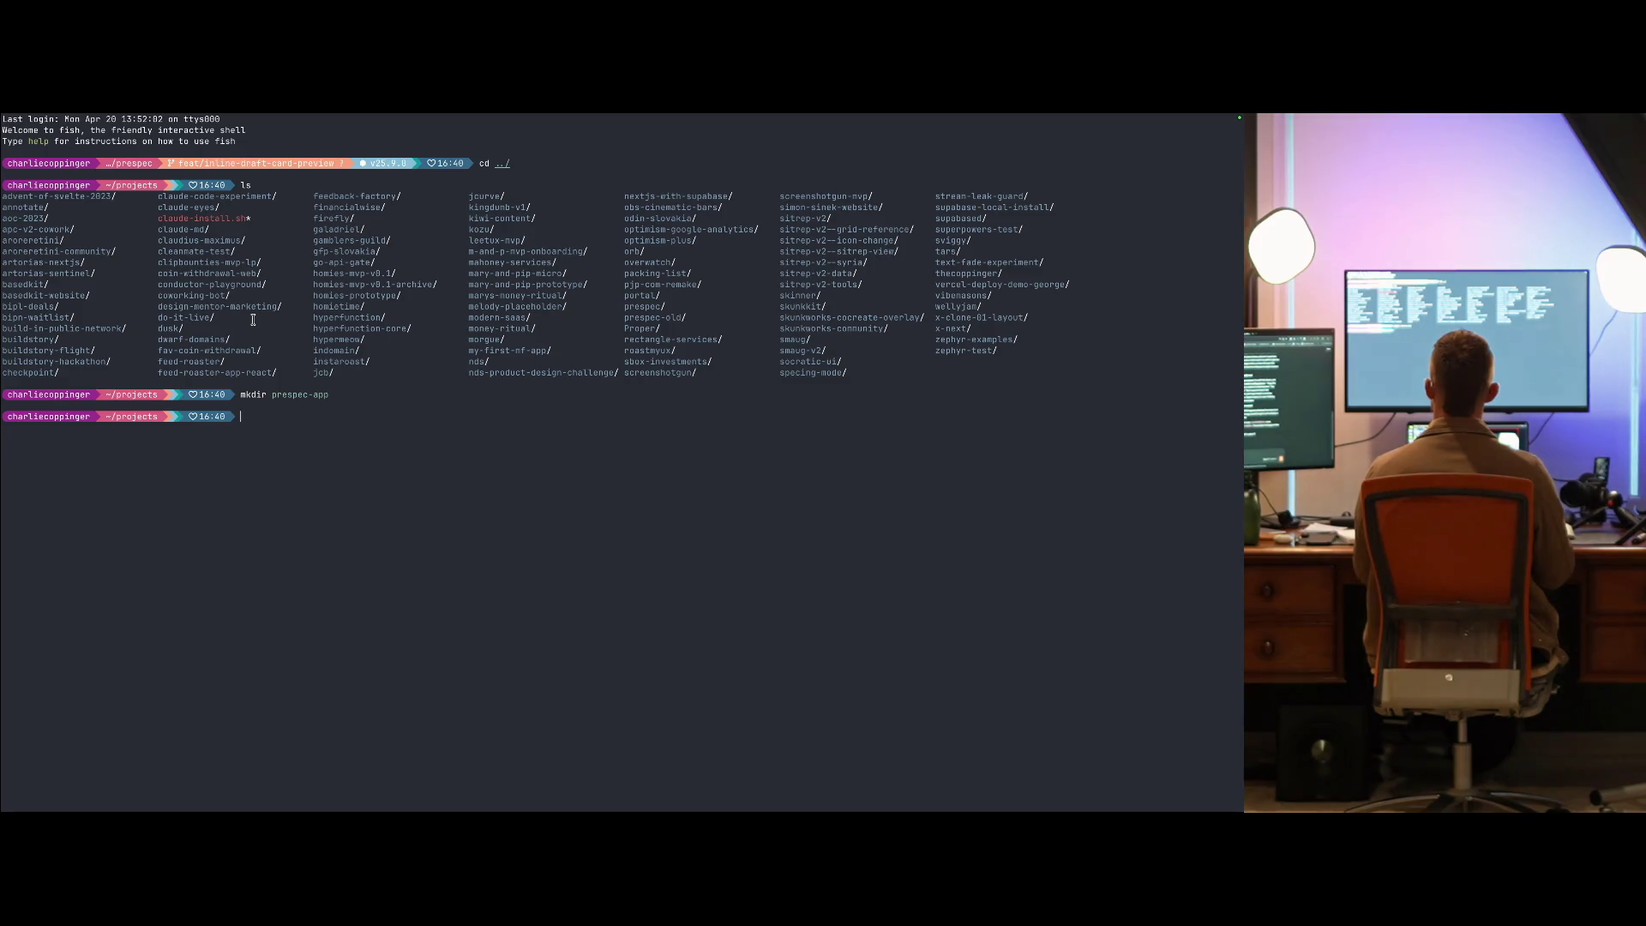
# - Remove the prespec-app folder with rmdir, list ~/projects again, and clear the prompt
pyautogui.write('rmdir prespec-app')
pyautogui.press('Return')
pyautogui.write('ls')
pyautogui.press('Return')
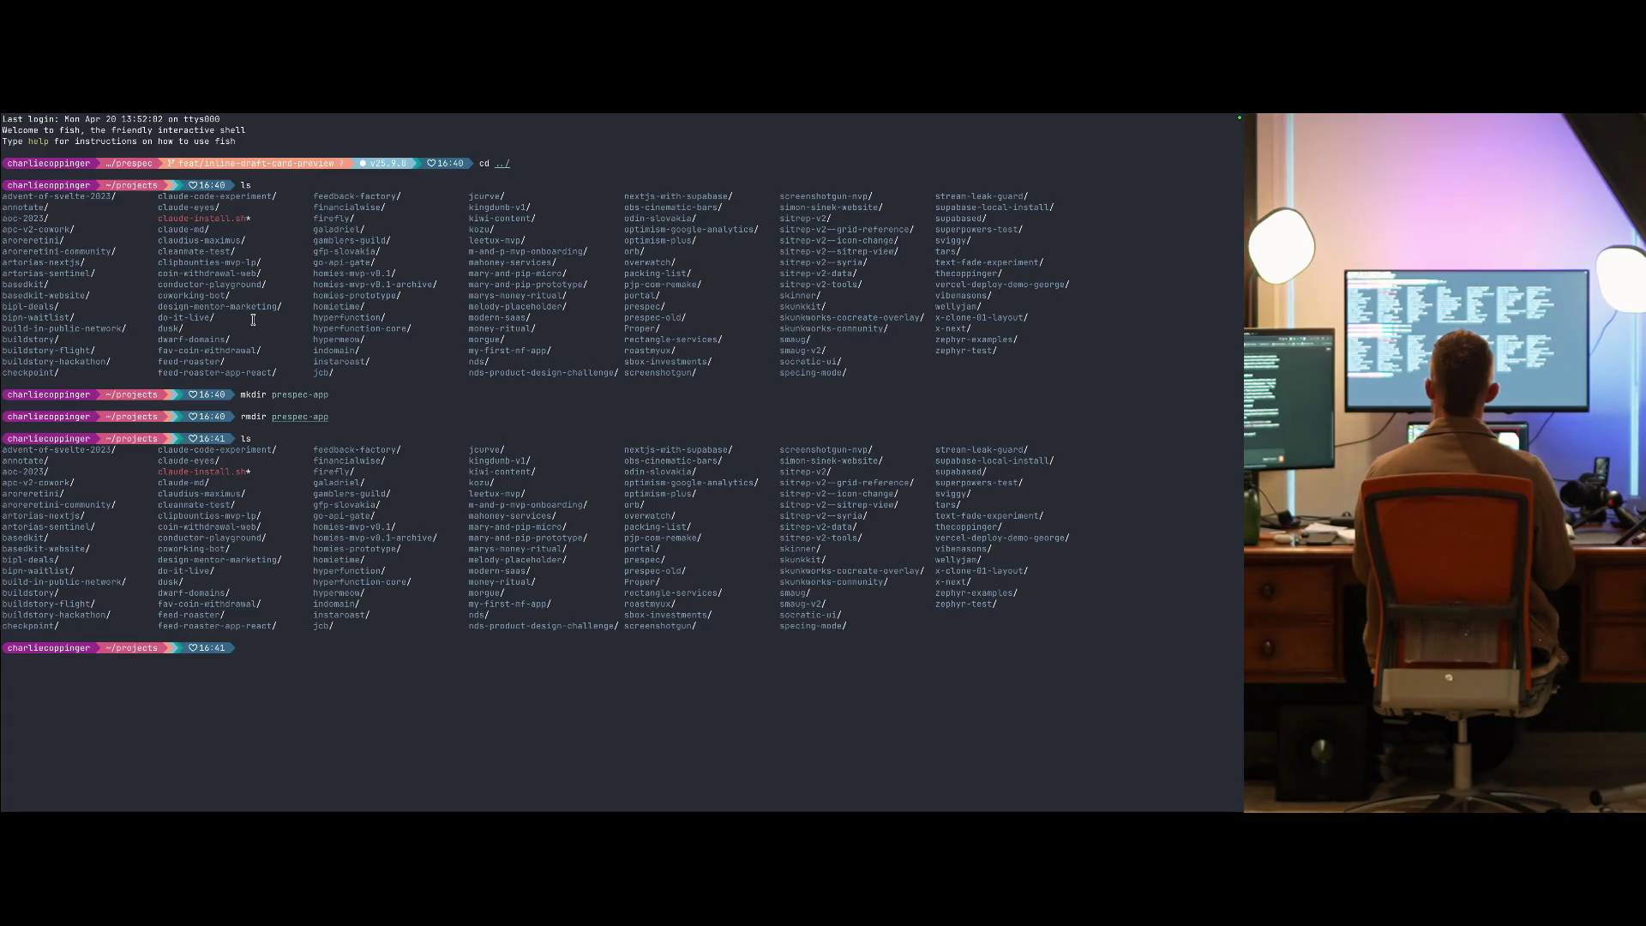
pyautogui.write('r')
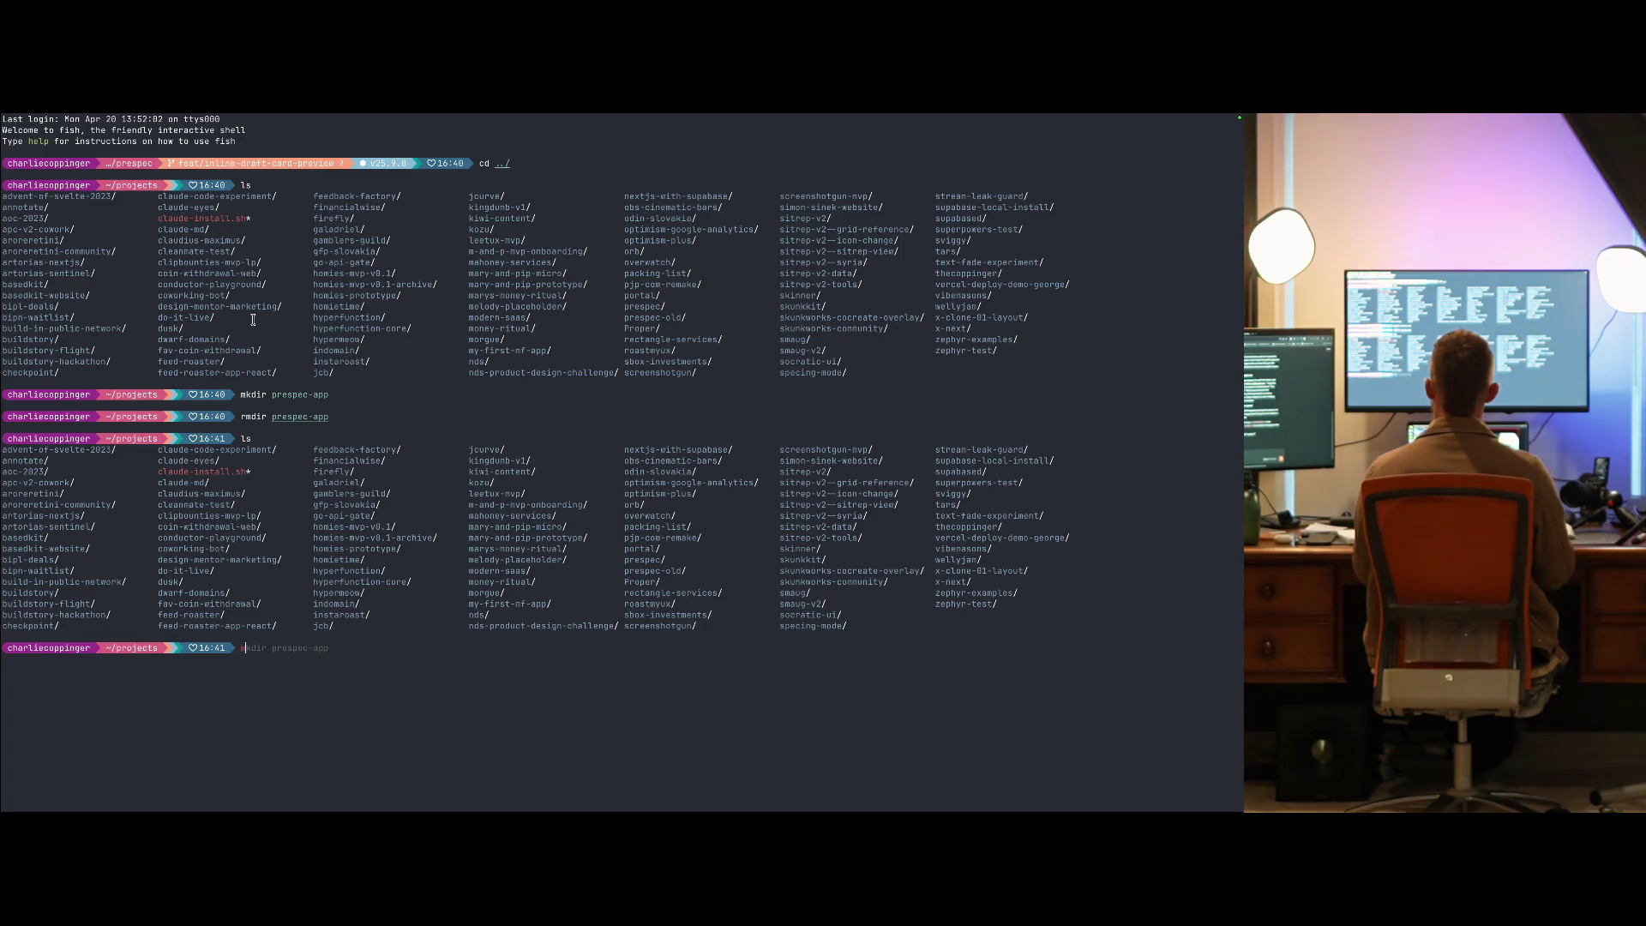
pyautogui.press('BackSpace')
pyautogui.hotkey('ctrl', 'Right')
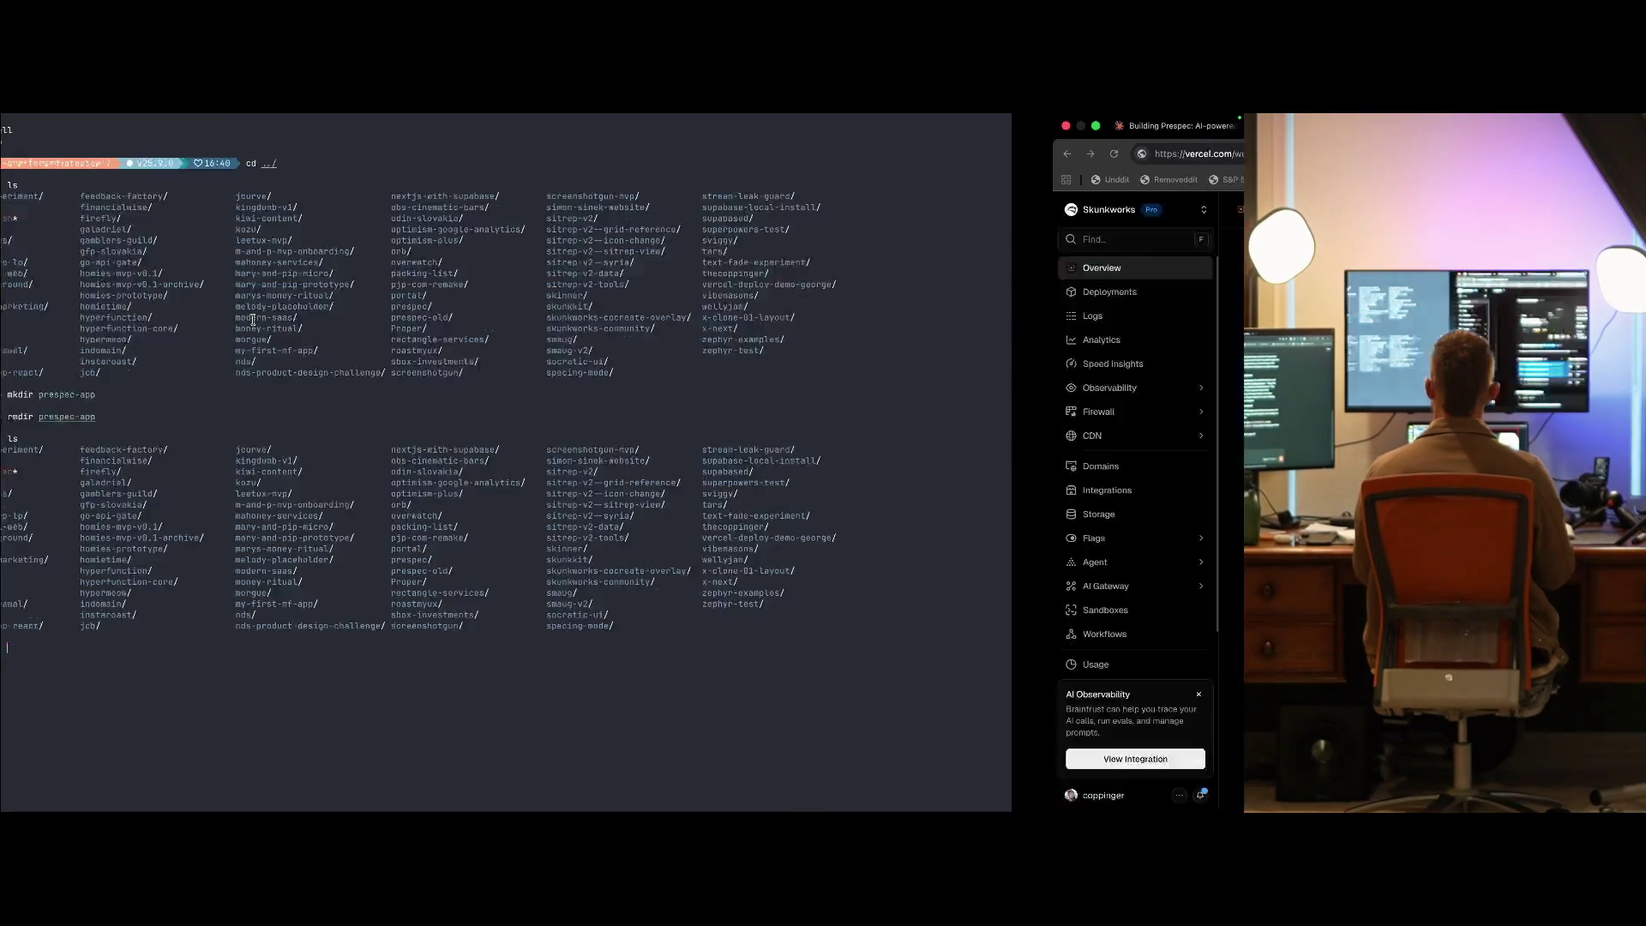